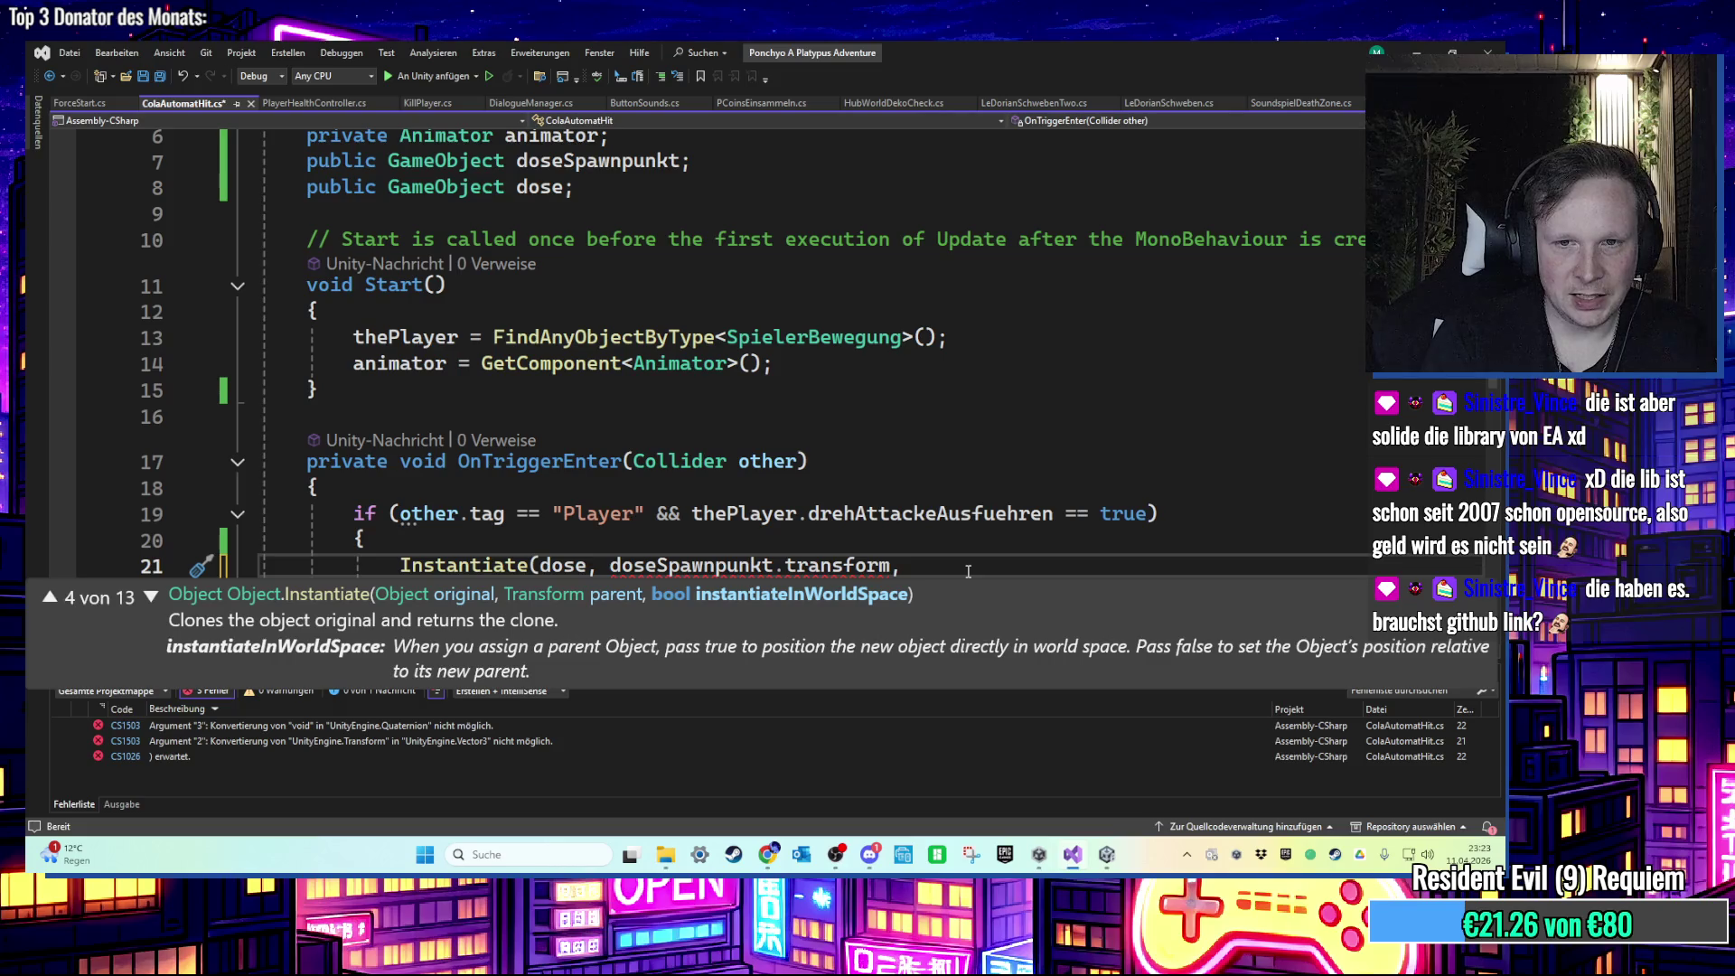
Step: Fix the Instantiate call to spawn at doseSpawnpunkt.transform.position with Quaternion.identity
key(BackSpace)
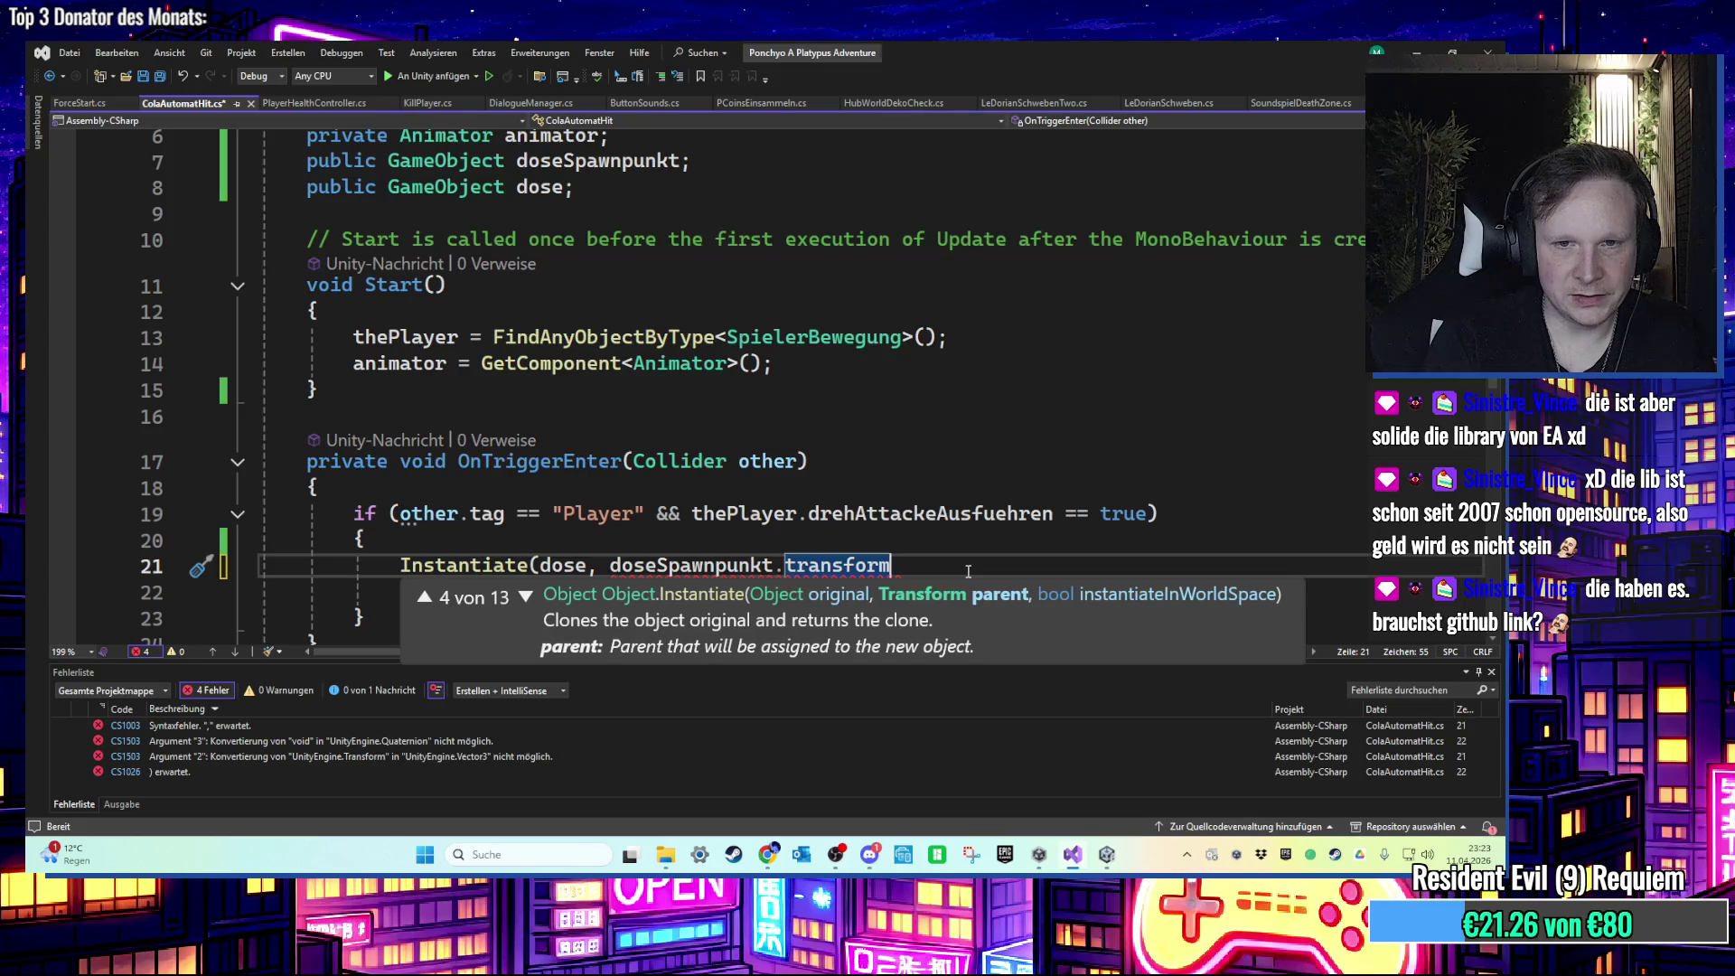
text(.po)
key(Tab)
key(Tab)
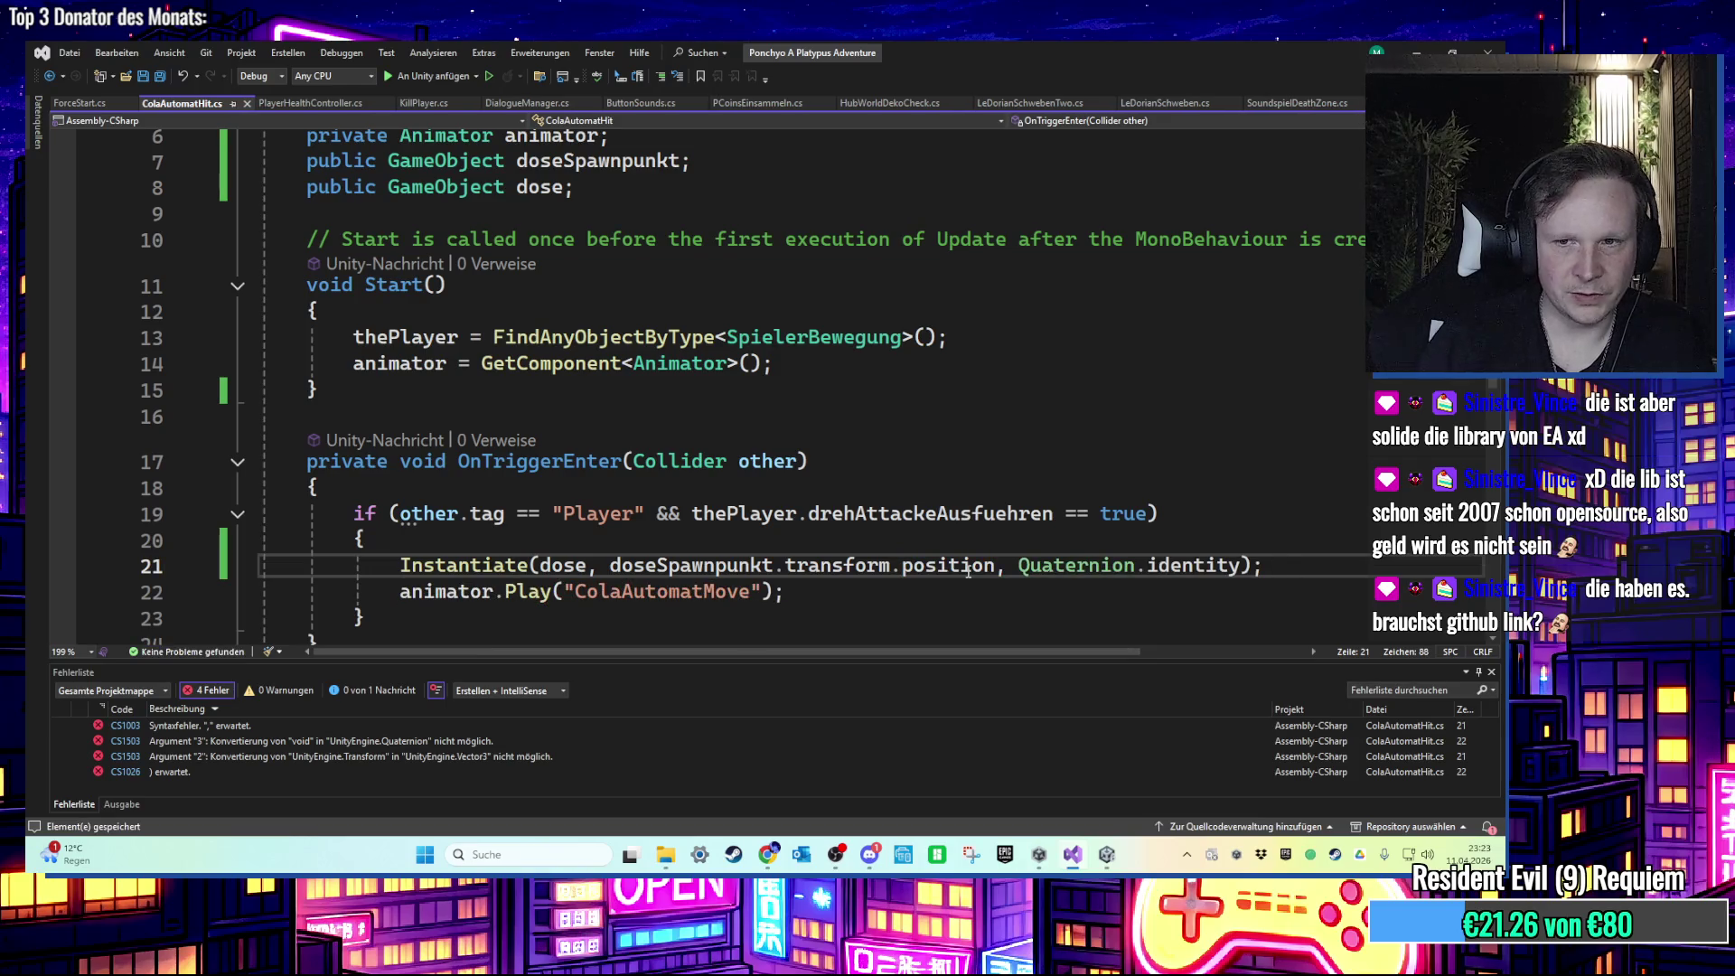
scroll(741, 633, down, 1)
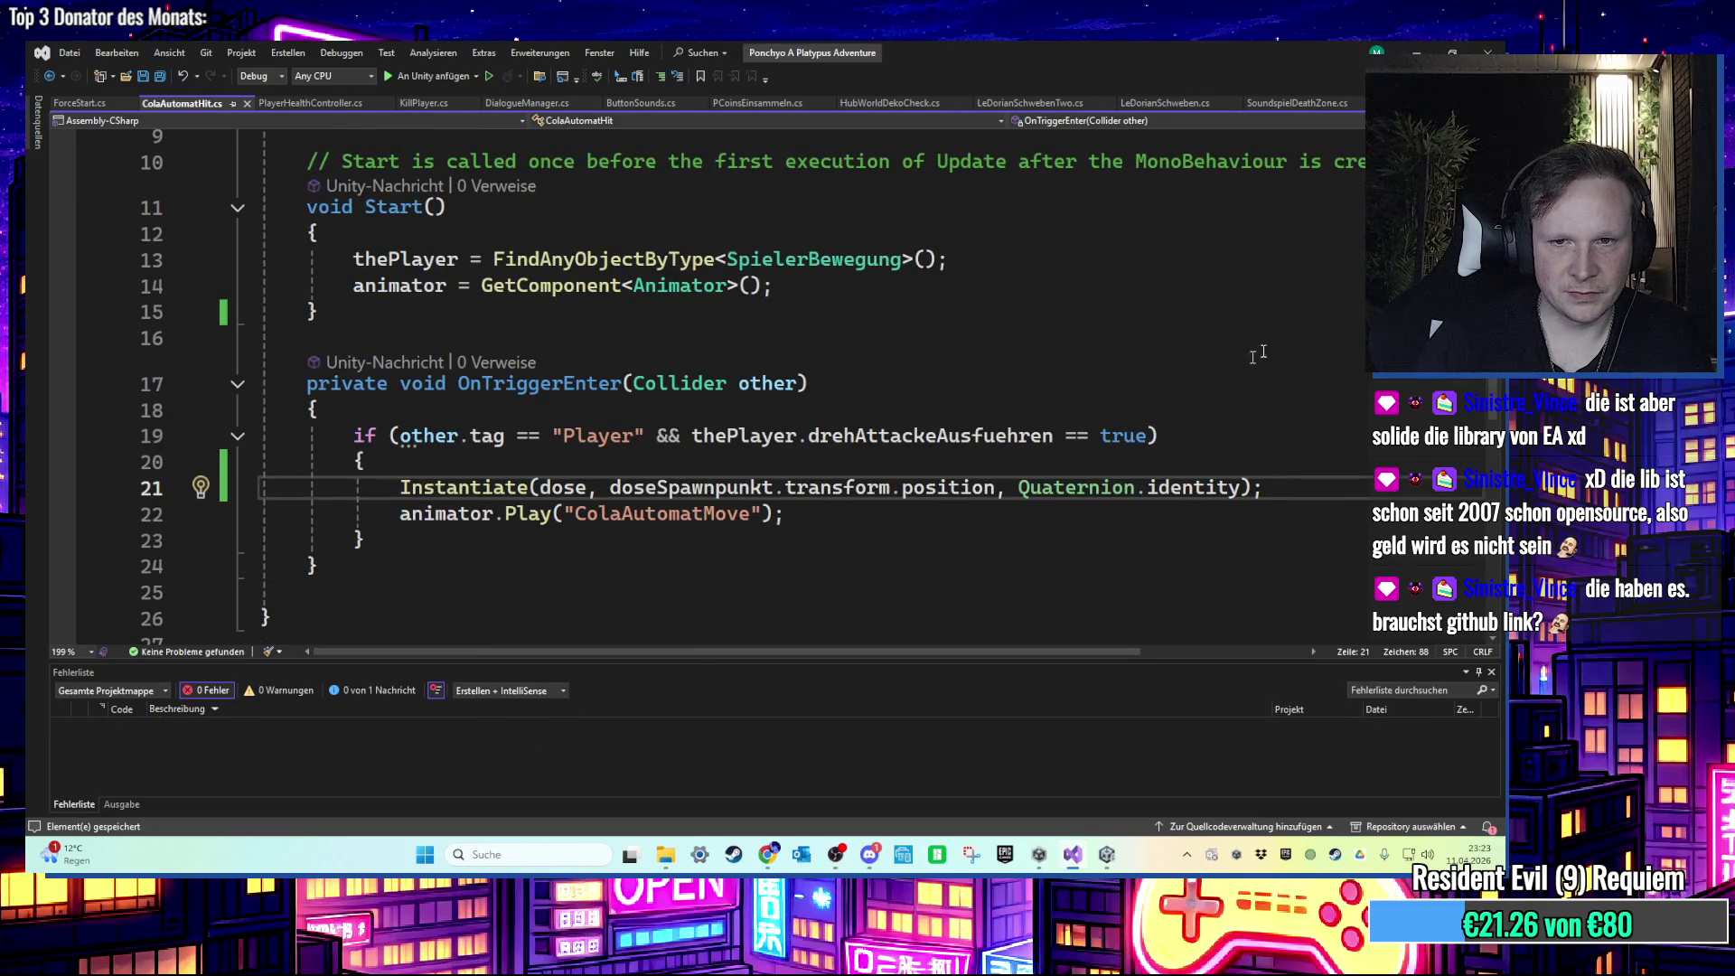
click(1410, 50)
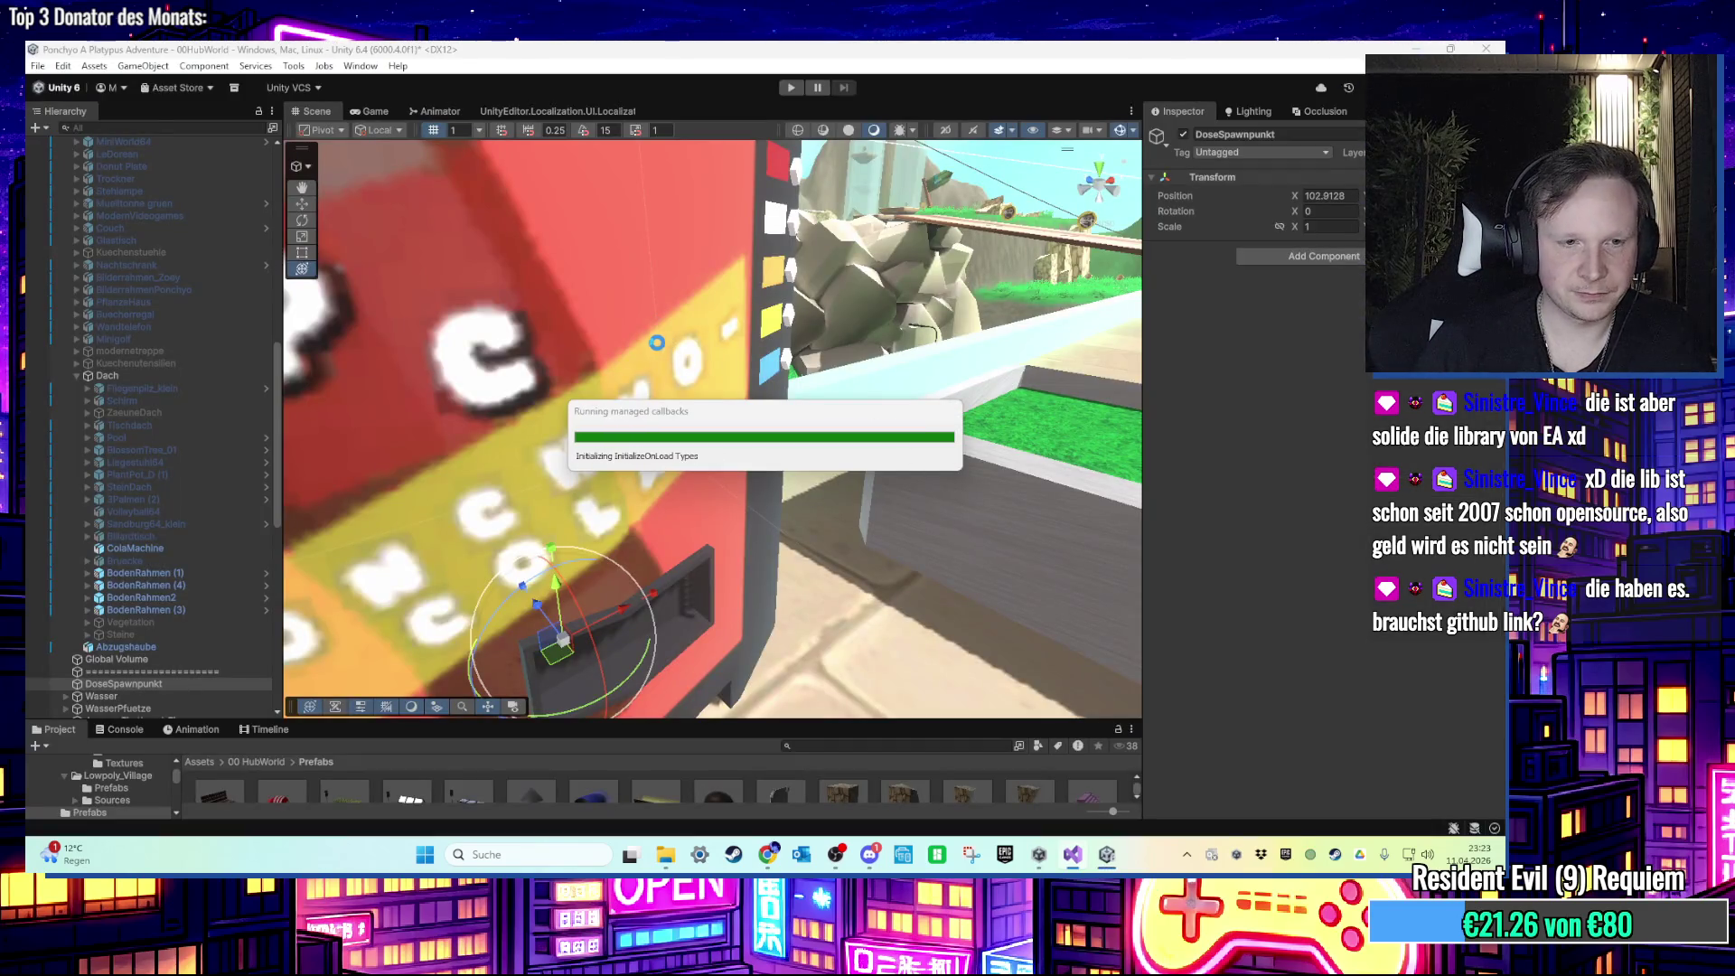
Step: Run the hub world in Unity play mode and walk around near the pool and fences
click(797, 92)
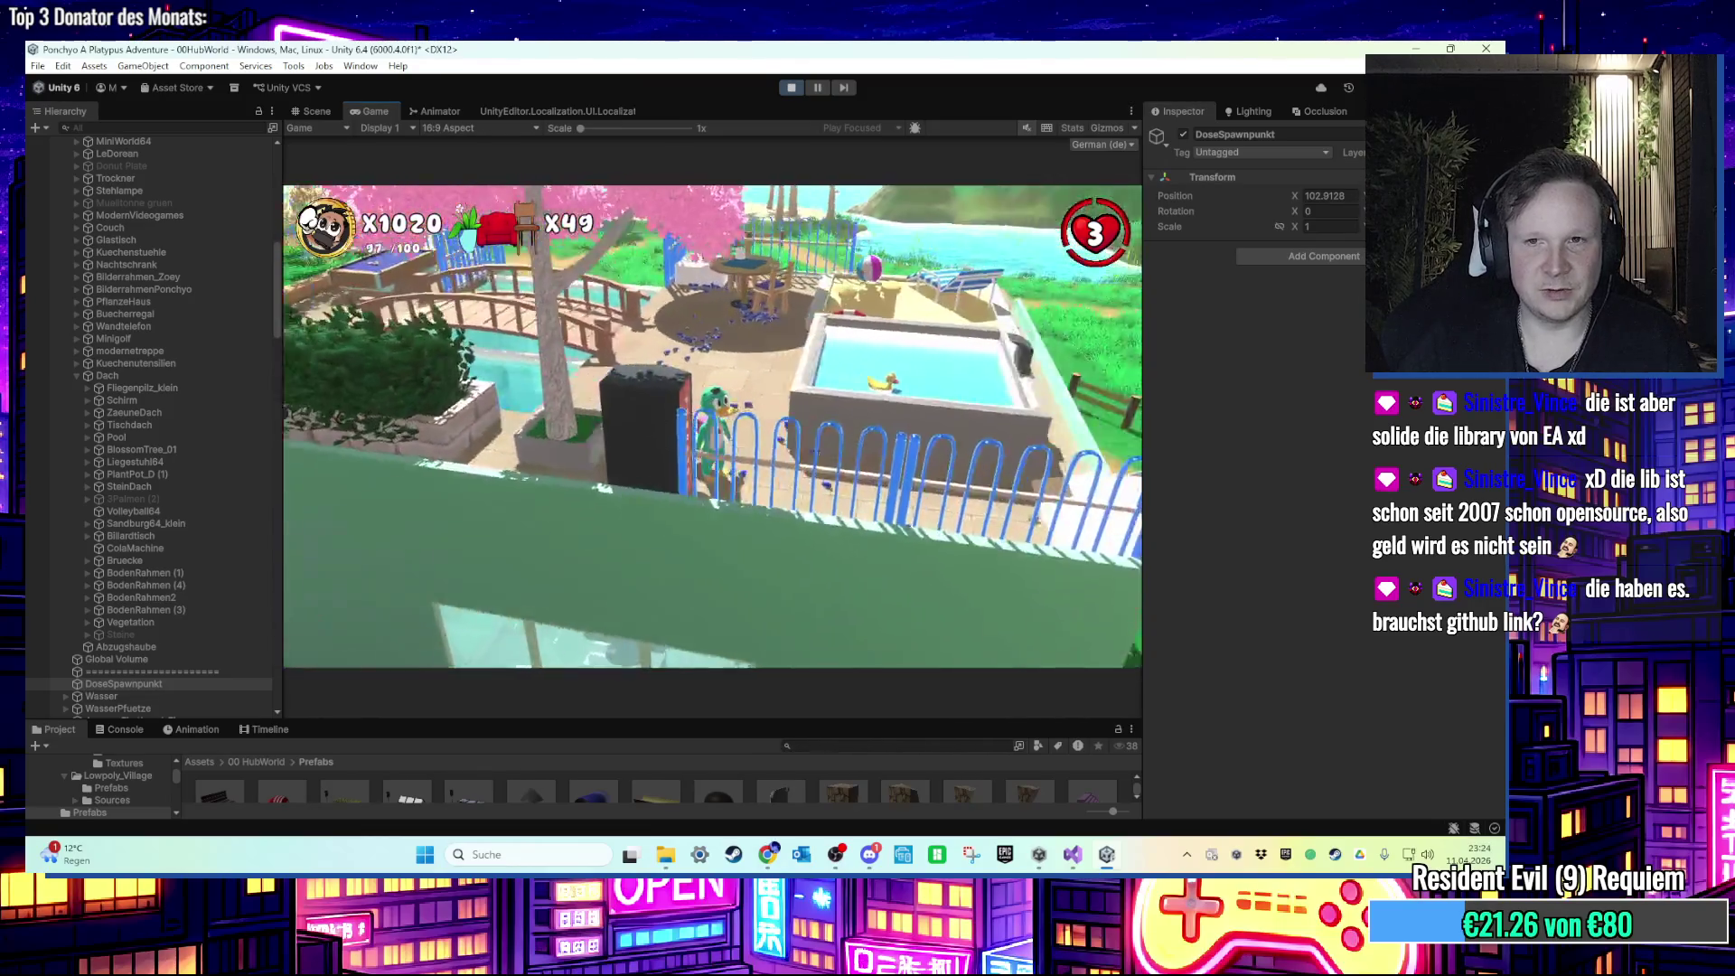
key(super)
key(super)
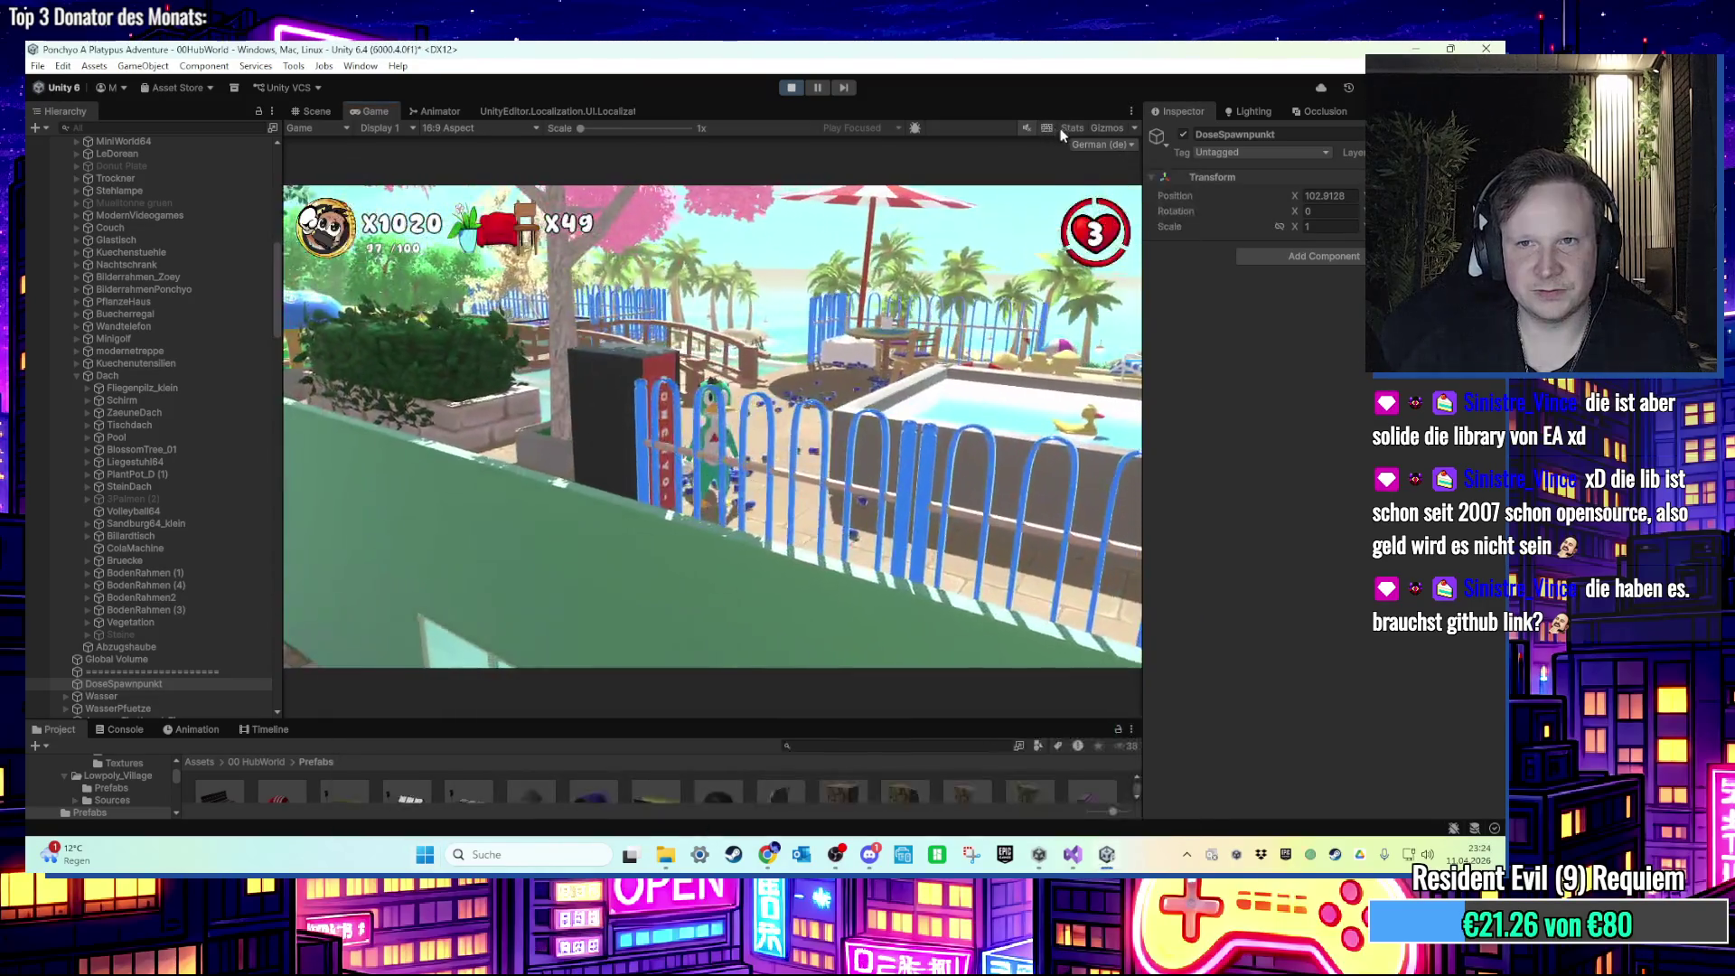
Step: Show the Statistics overlay with FPS and draw calls during play, then expand its memory details
click(1072, 127)
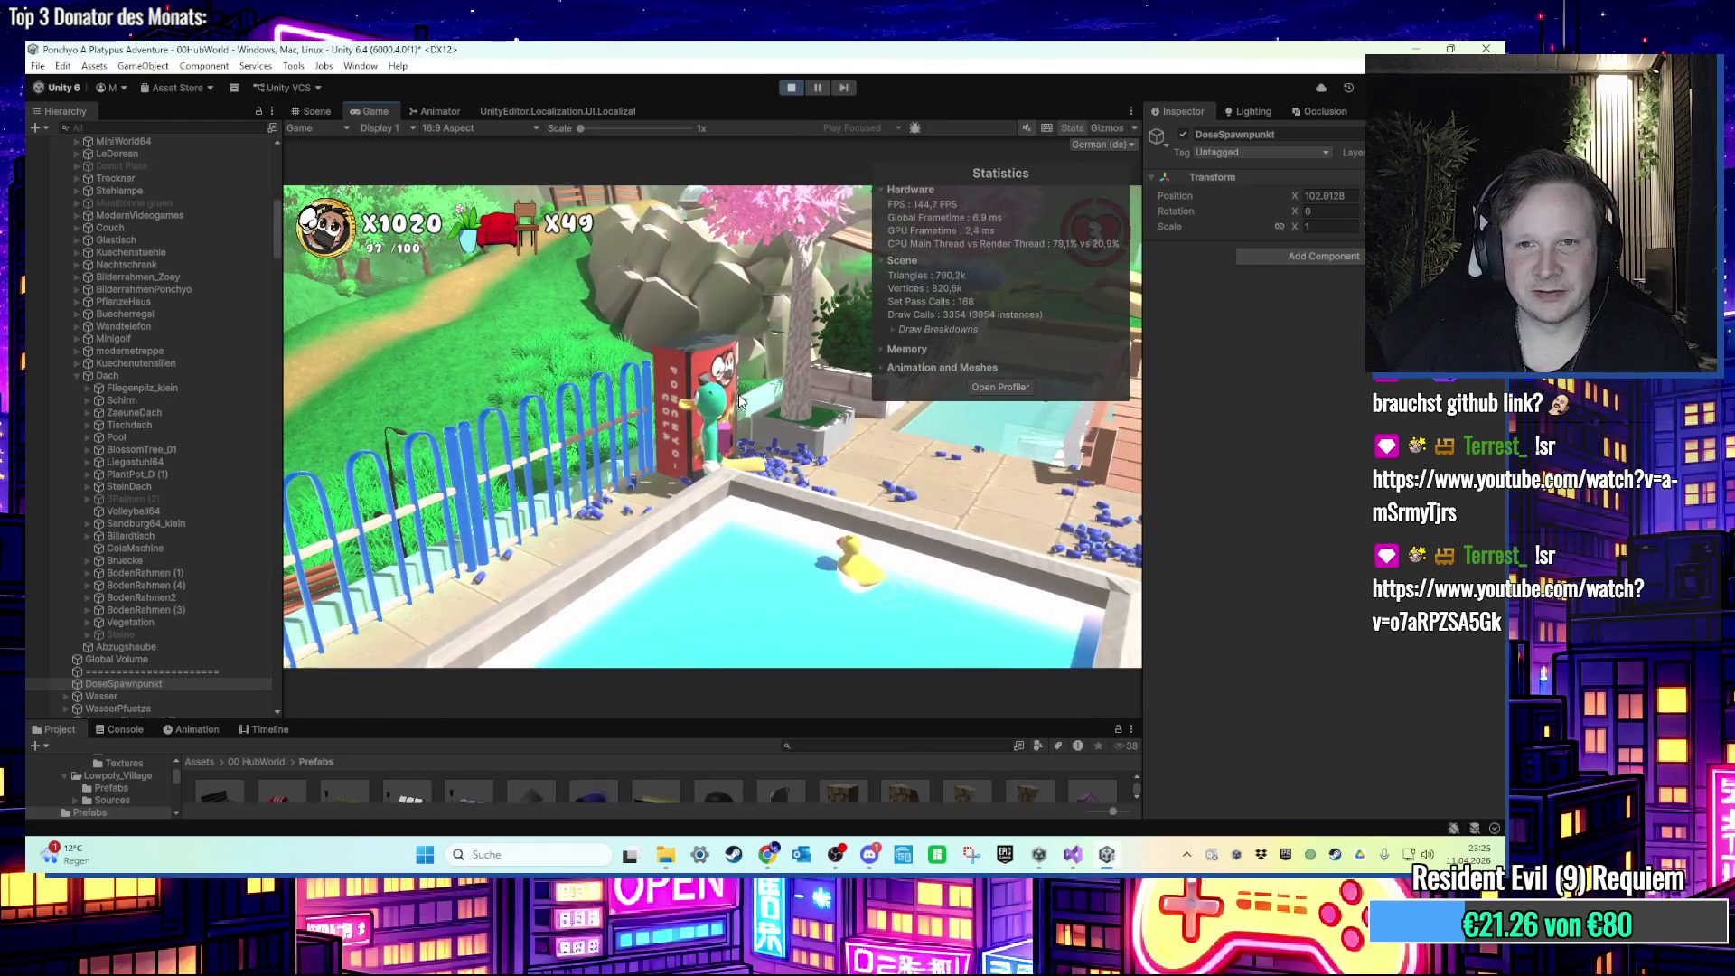
click(890, 348)
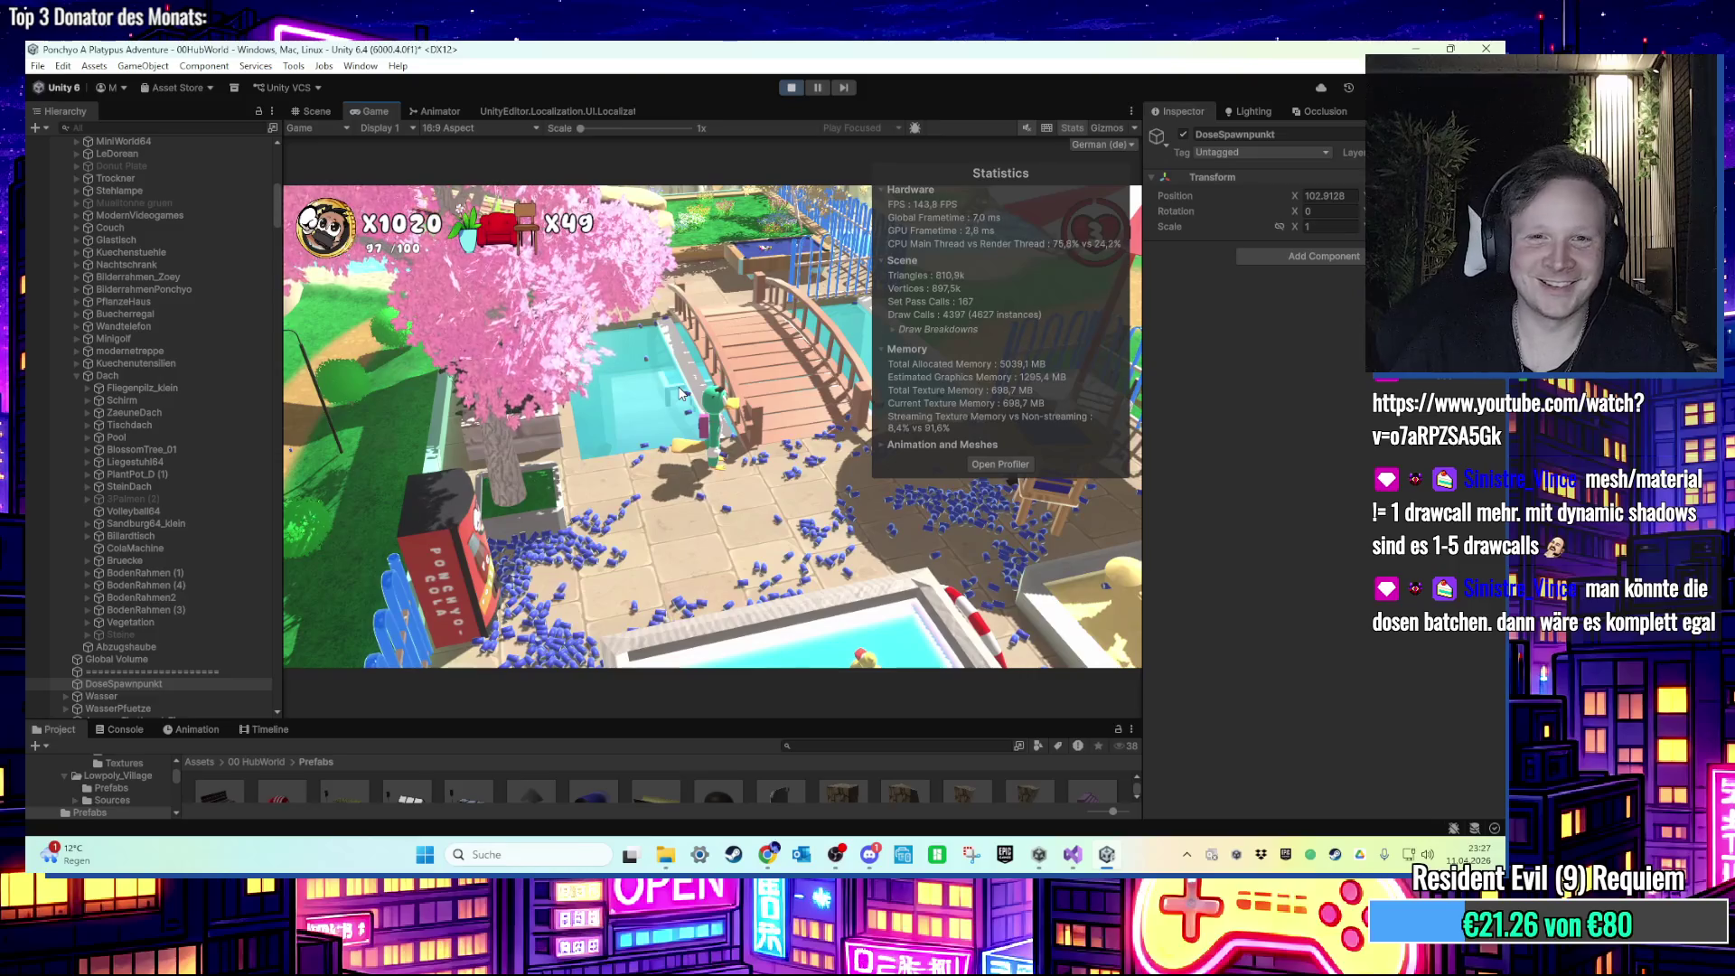
Step: Keep playing until blue cans cover the plaza, then dismiss the Start menu
key(super)
key(Escape)
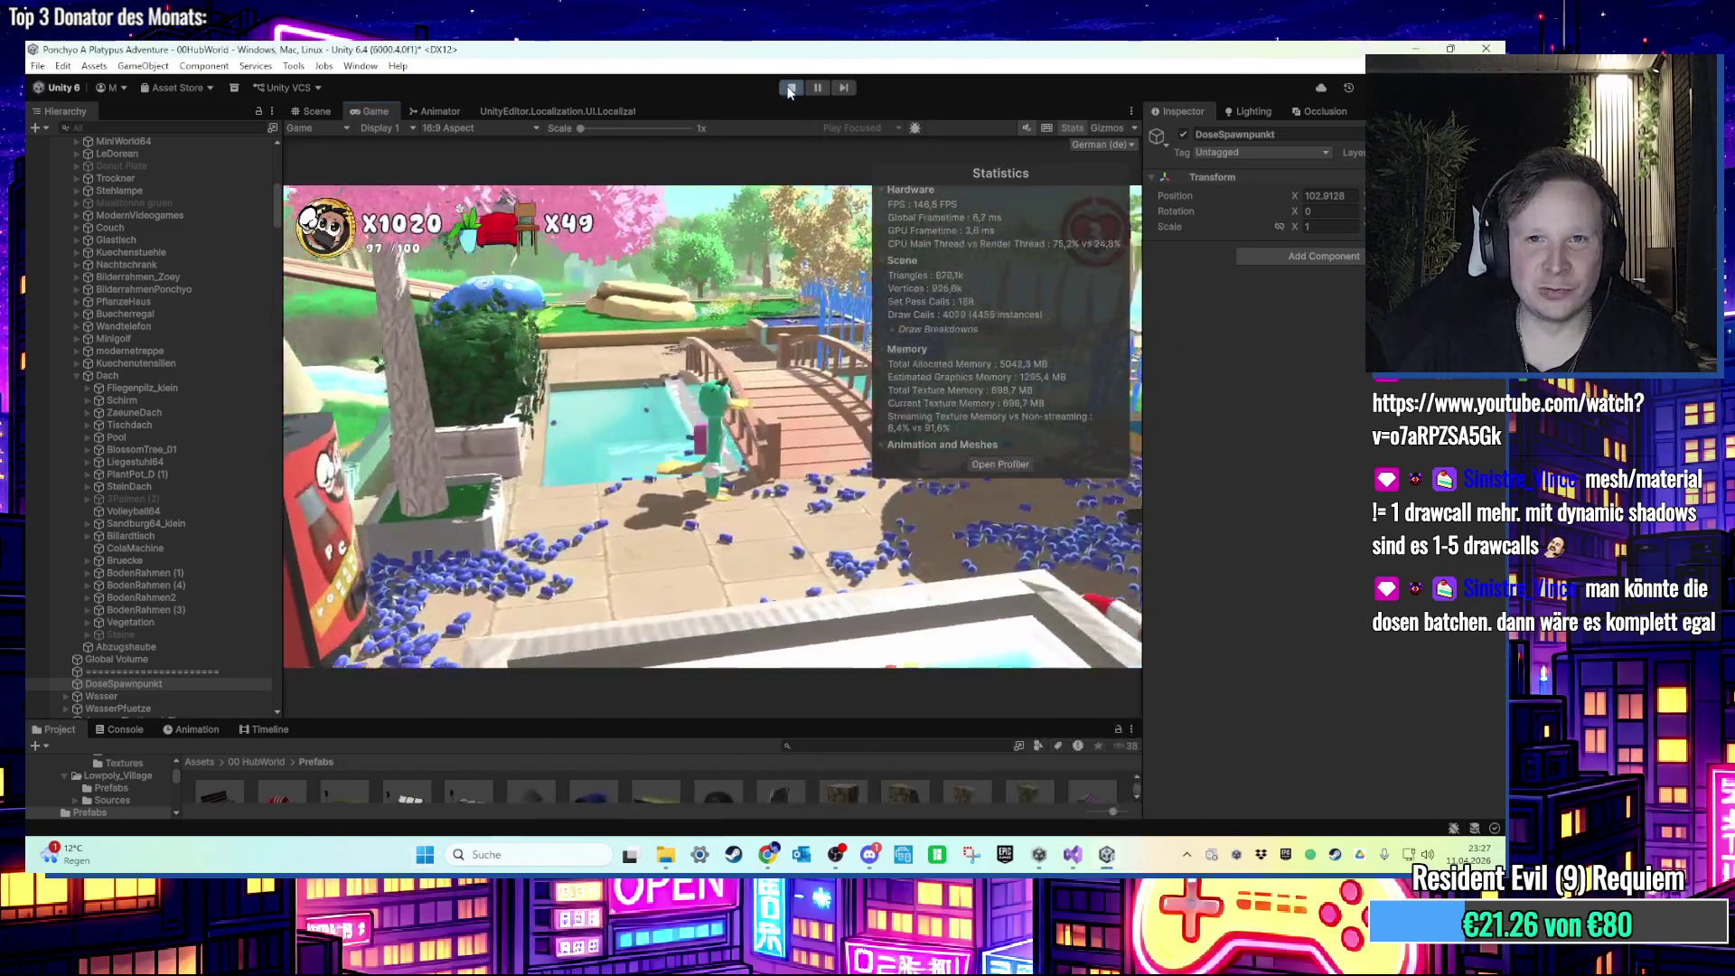
Step: Stop play mode, return to Visual Studio and open the ForceStart.cs script
key(ctrl+p)
scroll(757, 397, down, 5)
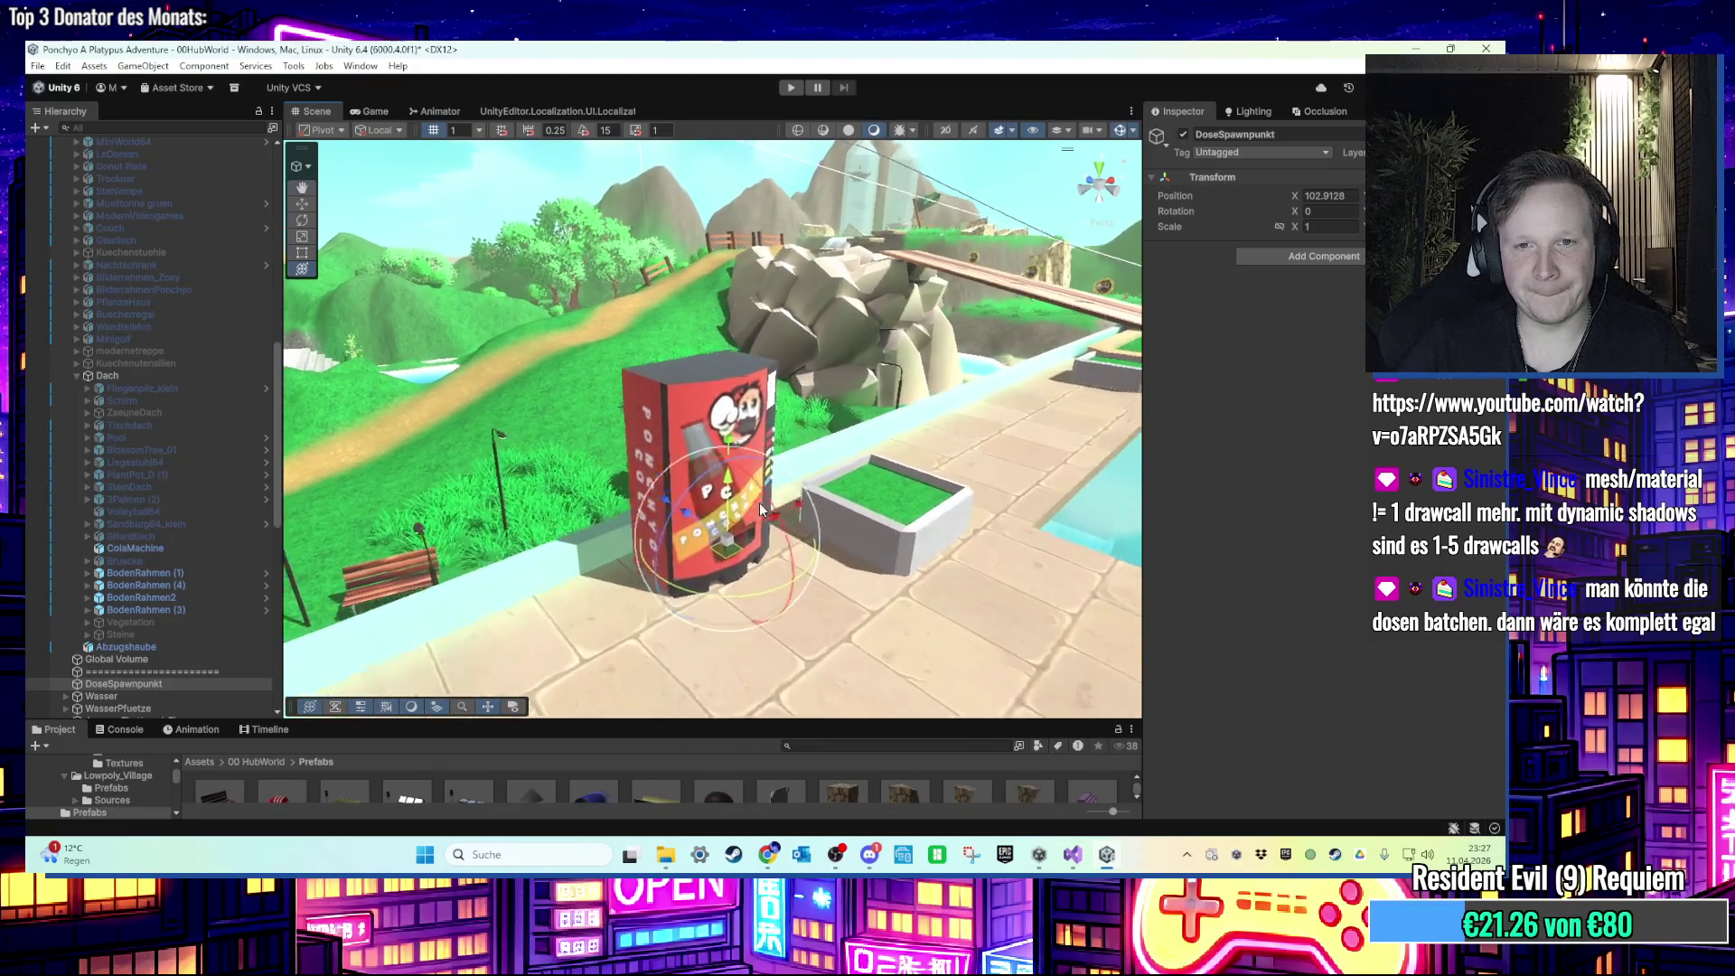
key(alt+Tab)
scroll(795, 586, up, 1)
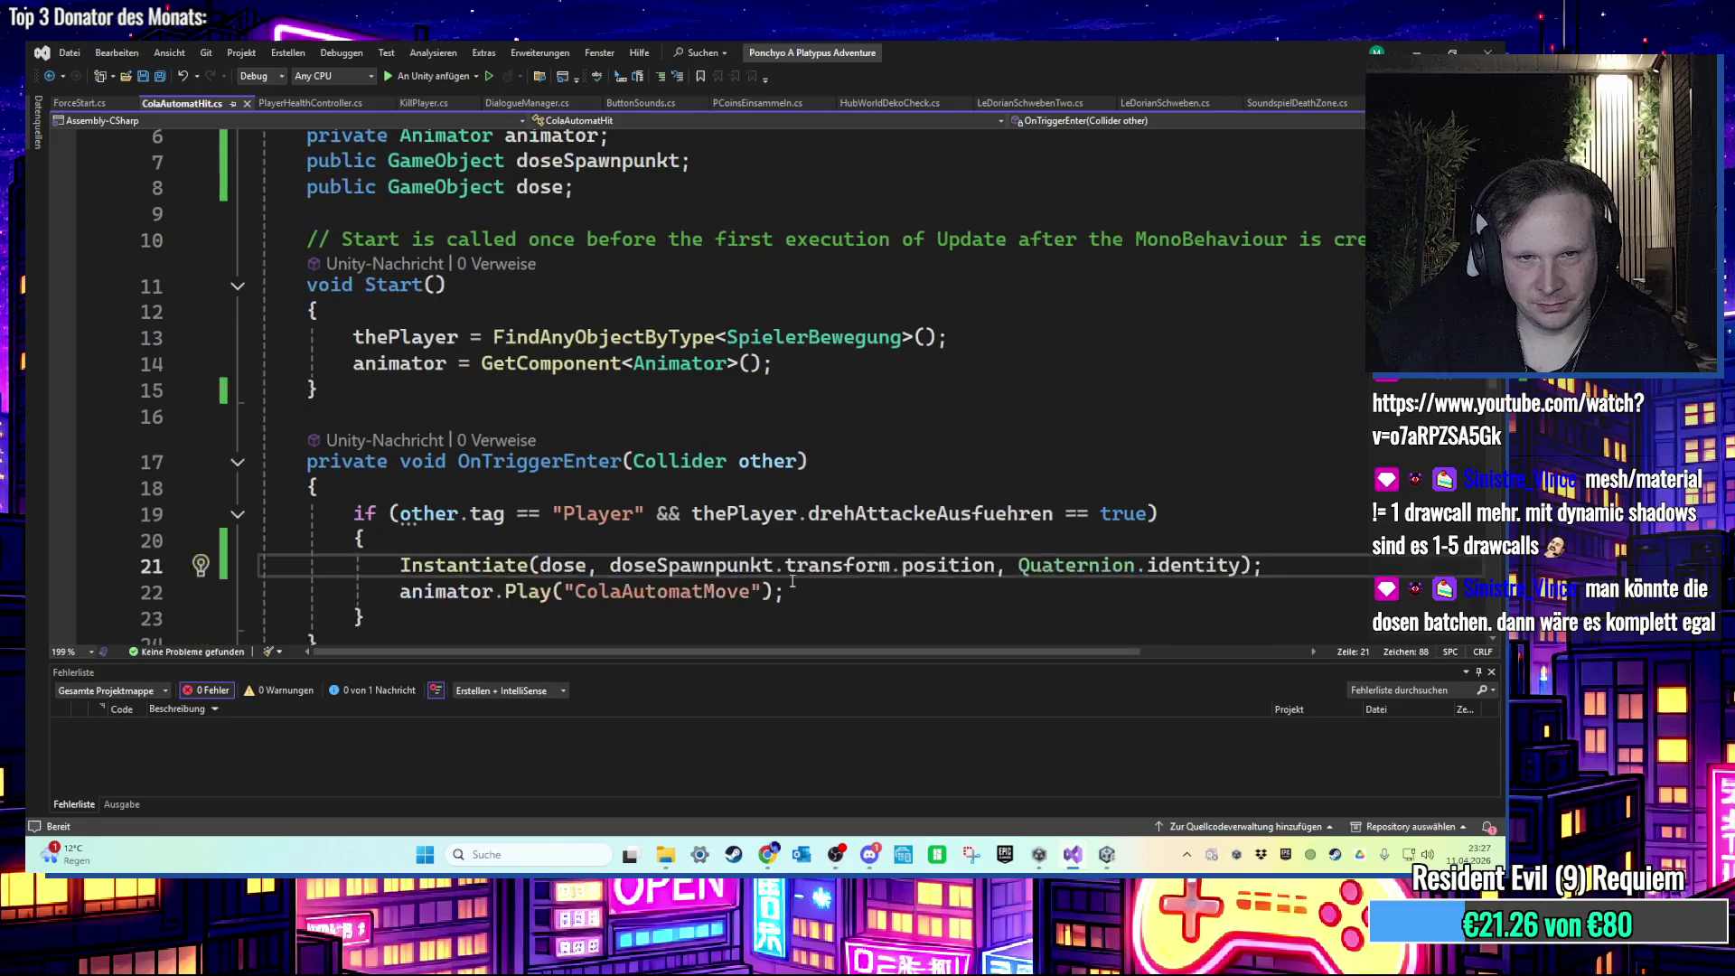
scroll(687, 476, down, 3)
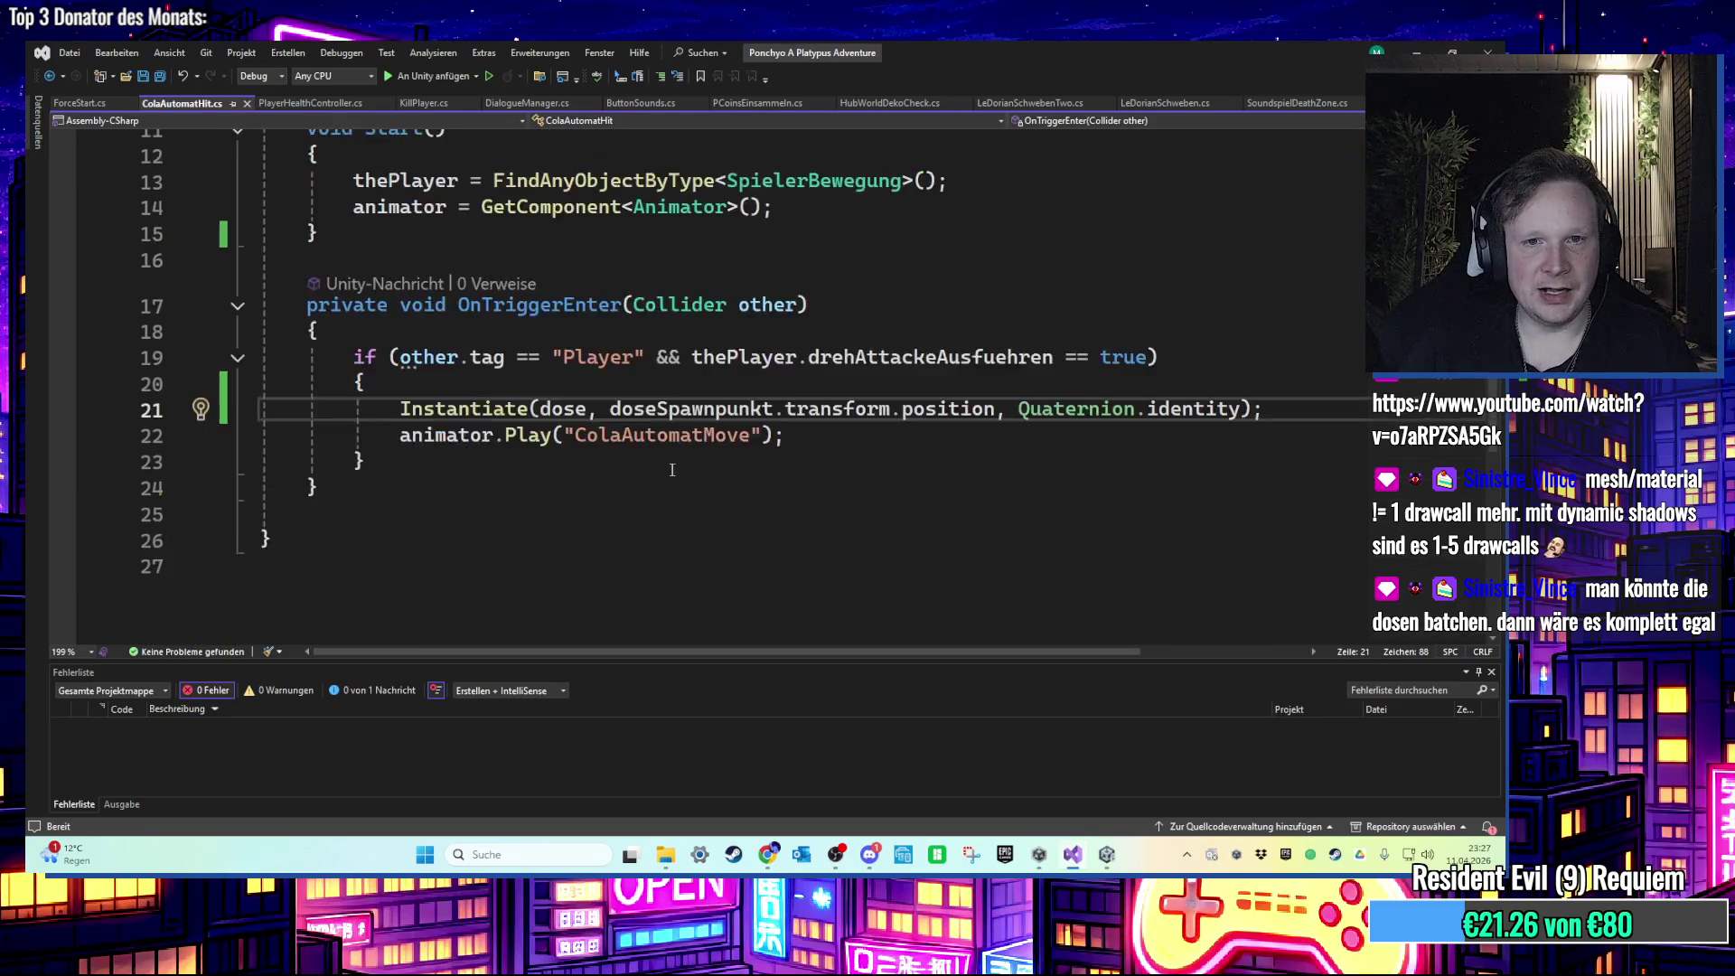
ctrl+scroll(670, 467, down, 3)
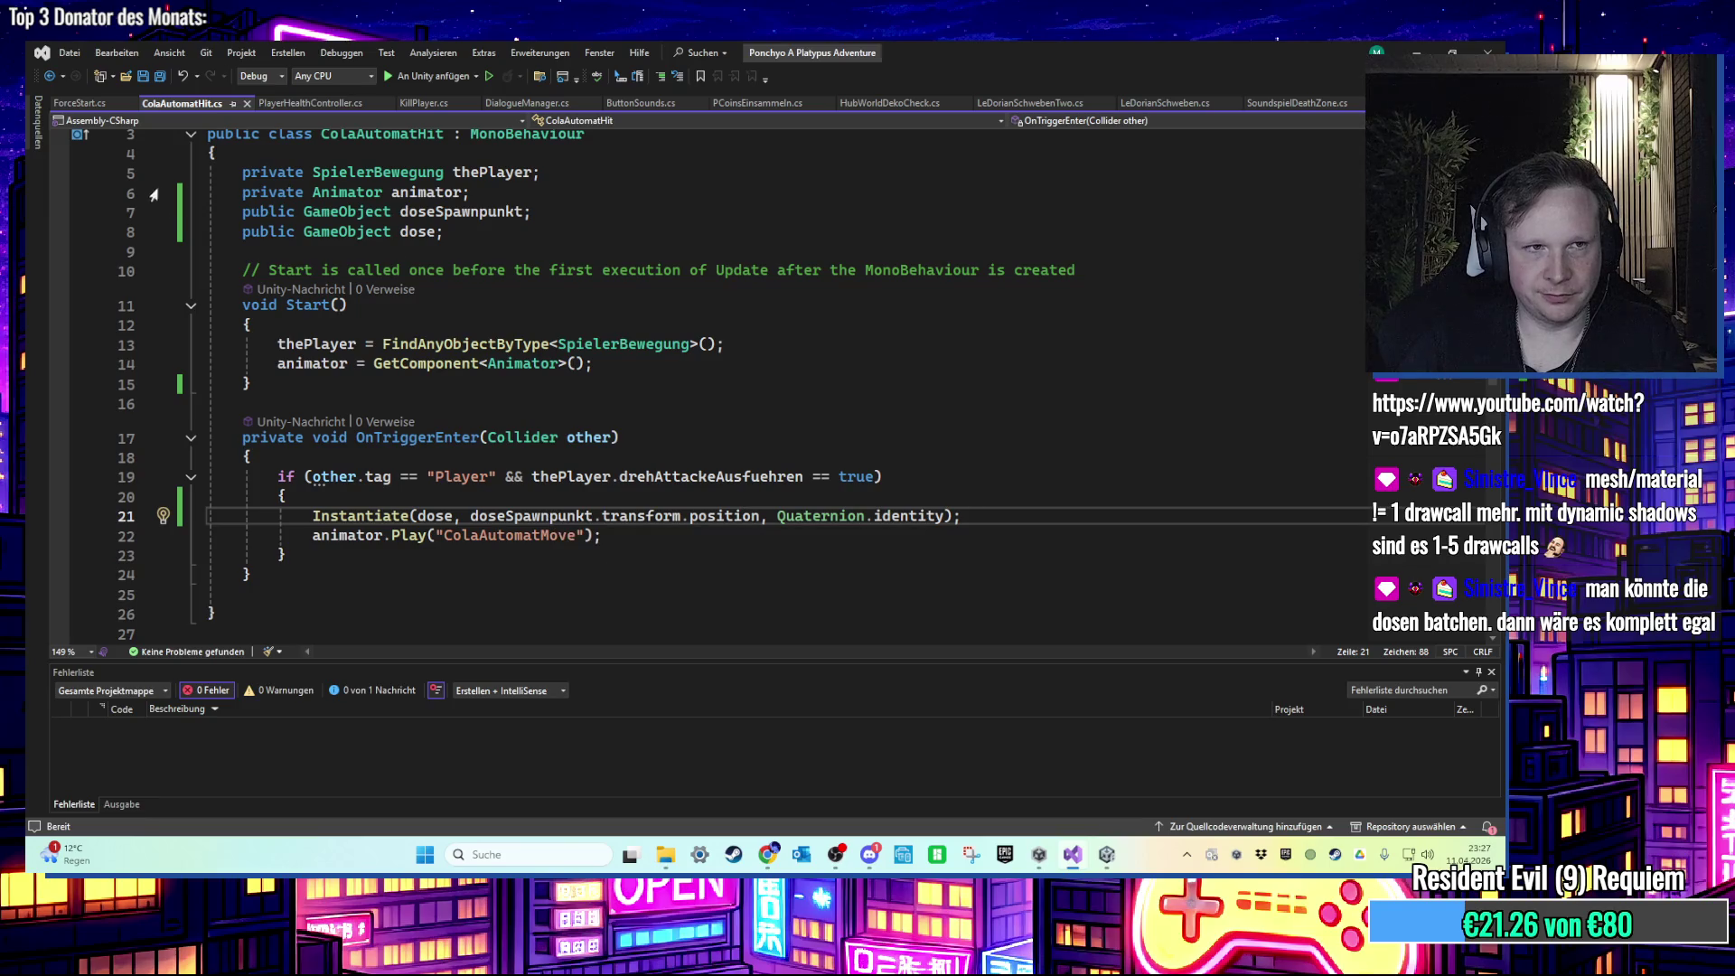
click(79, 103)
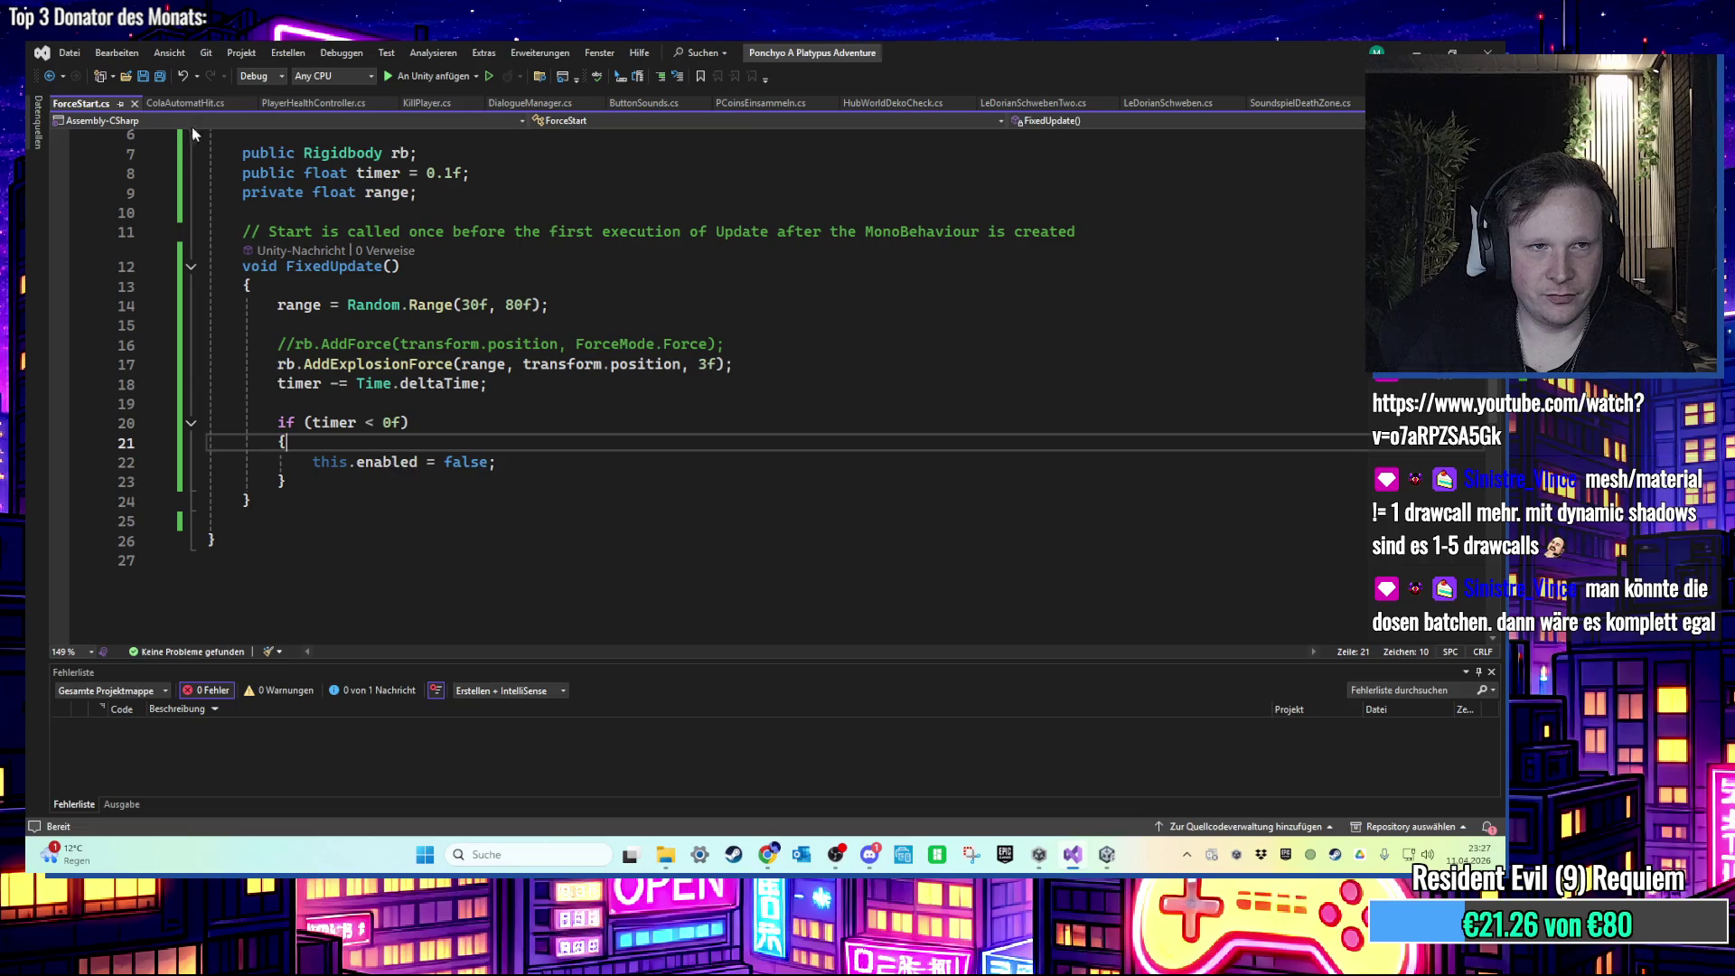
click(177, 106)
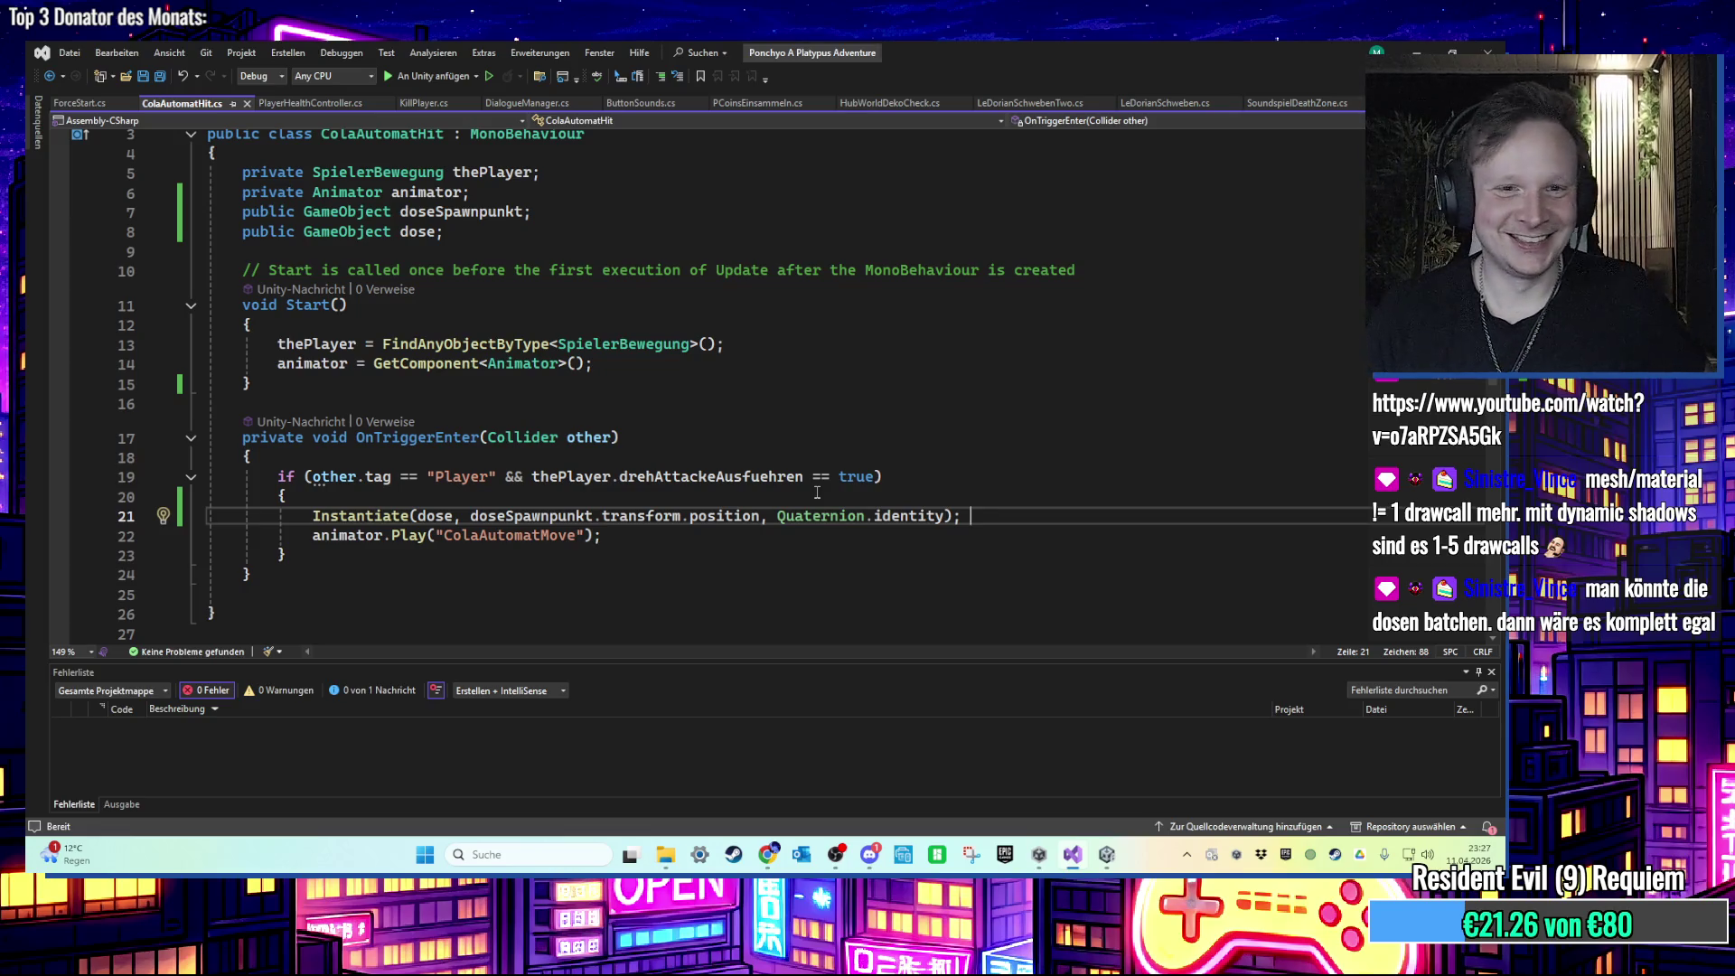
mouse_move(818, 515)
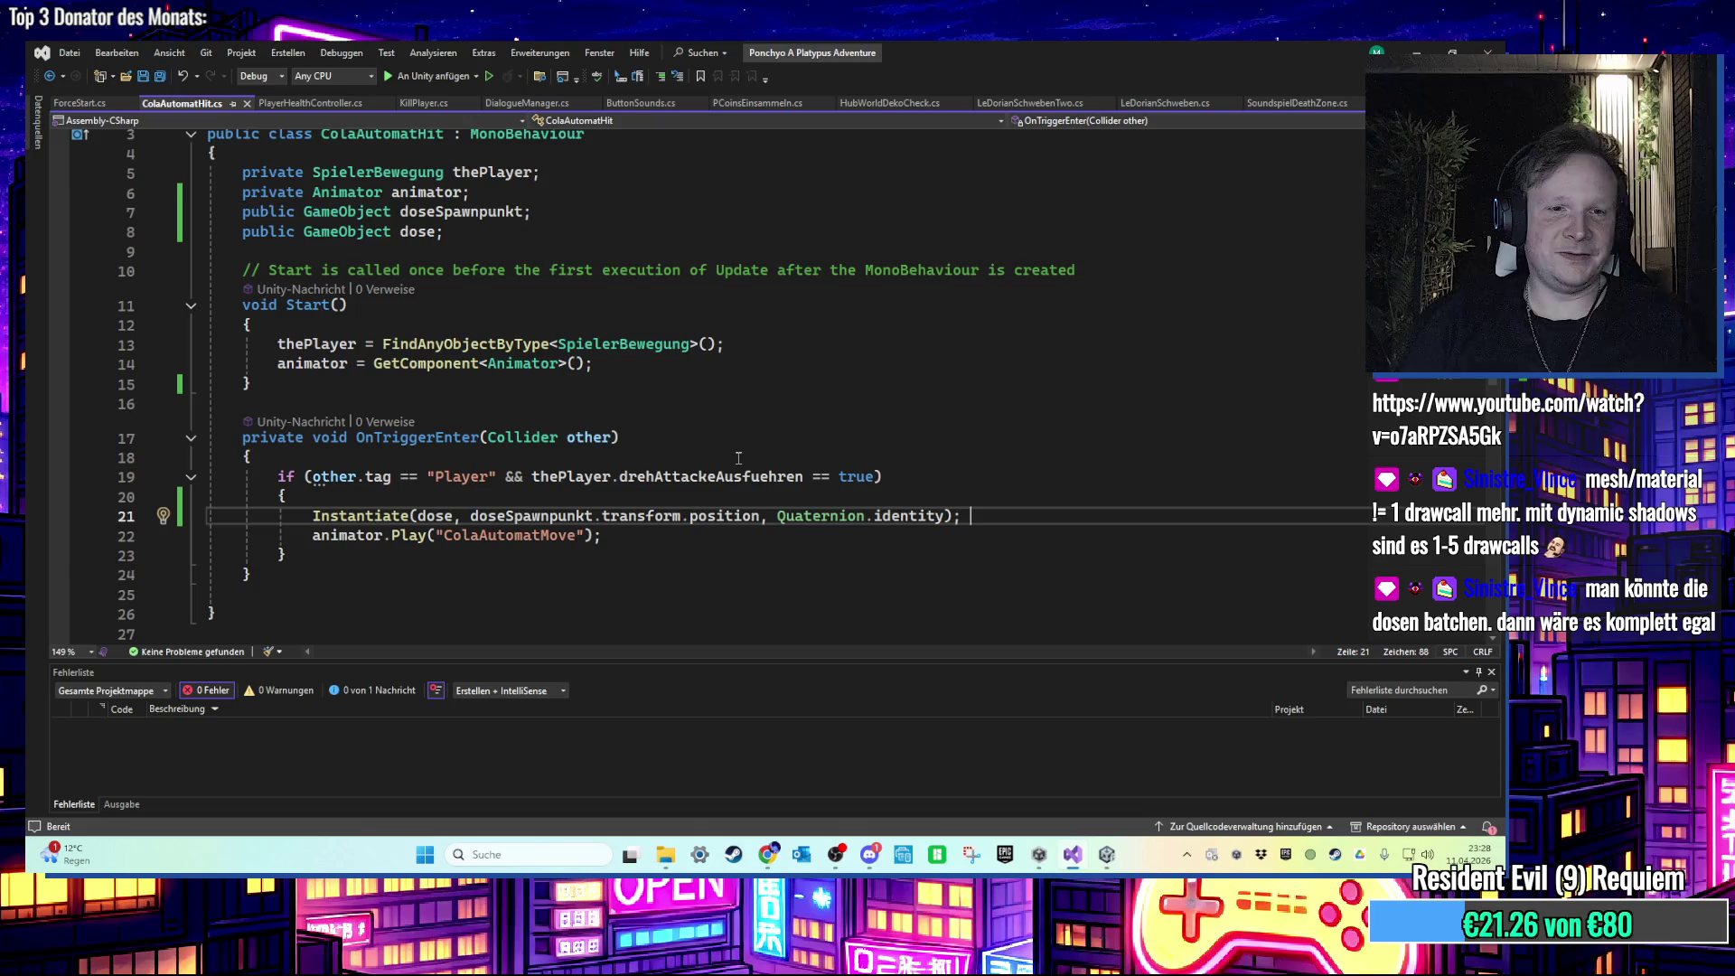
click(702, 571)
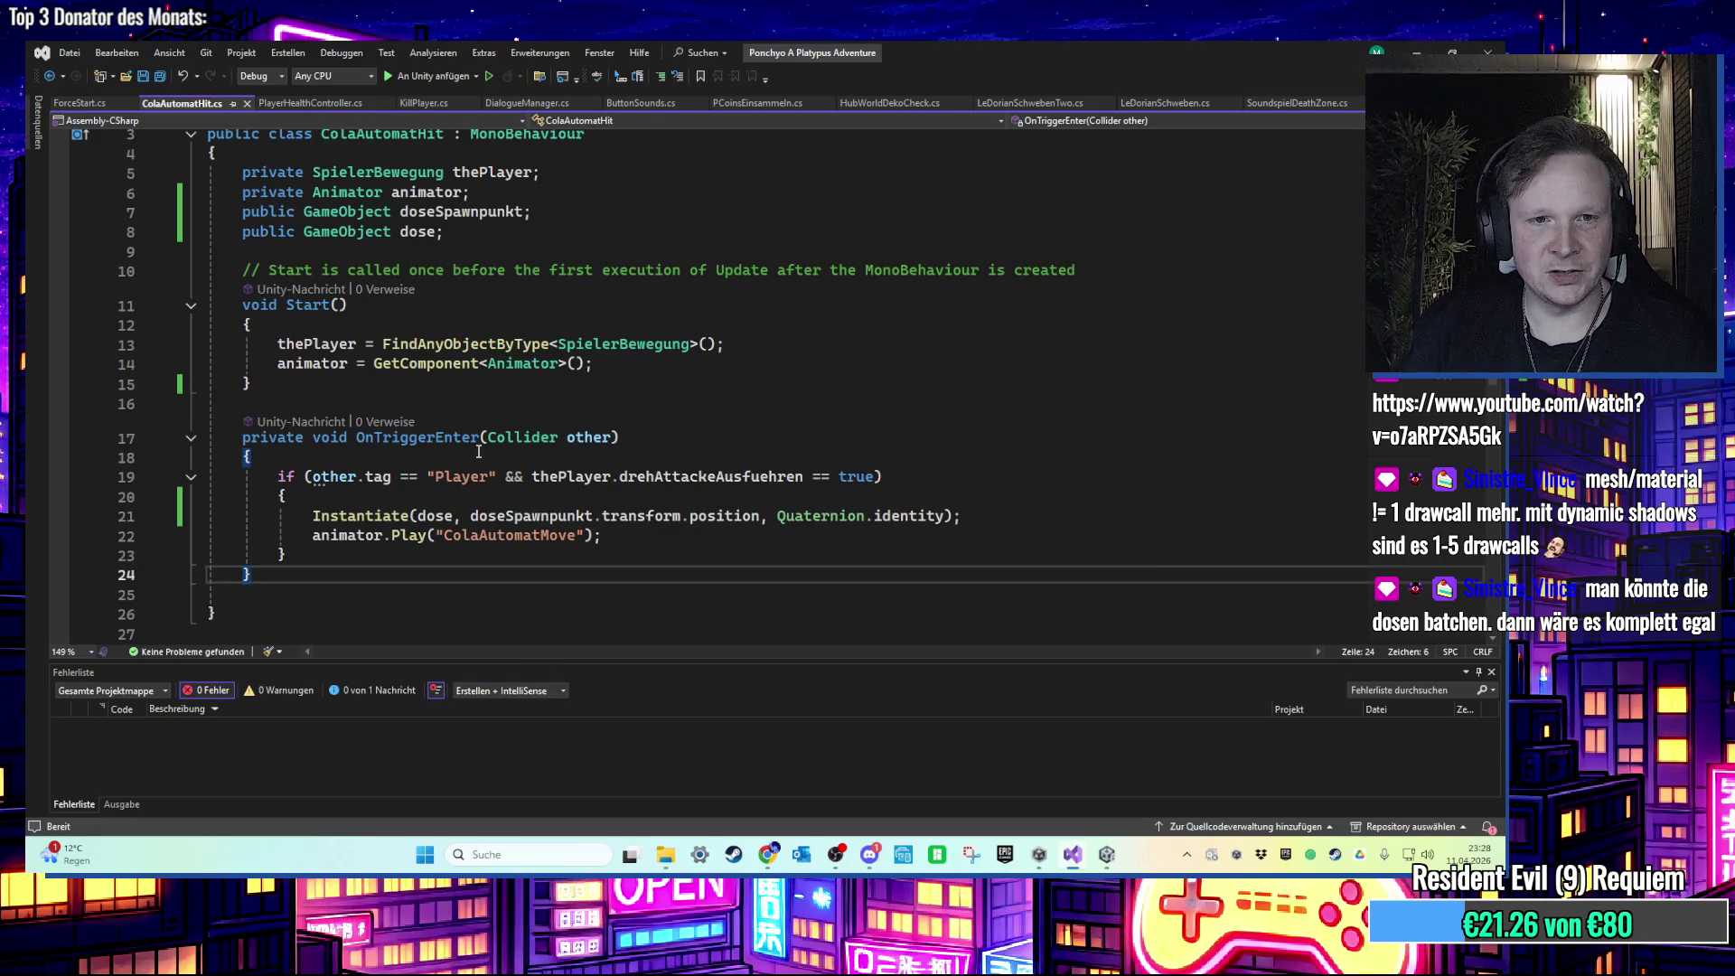
mouse_move(533, 508)
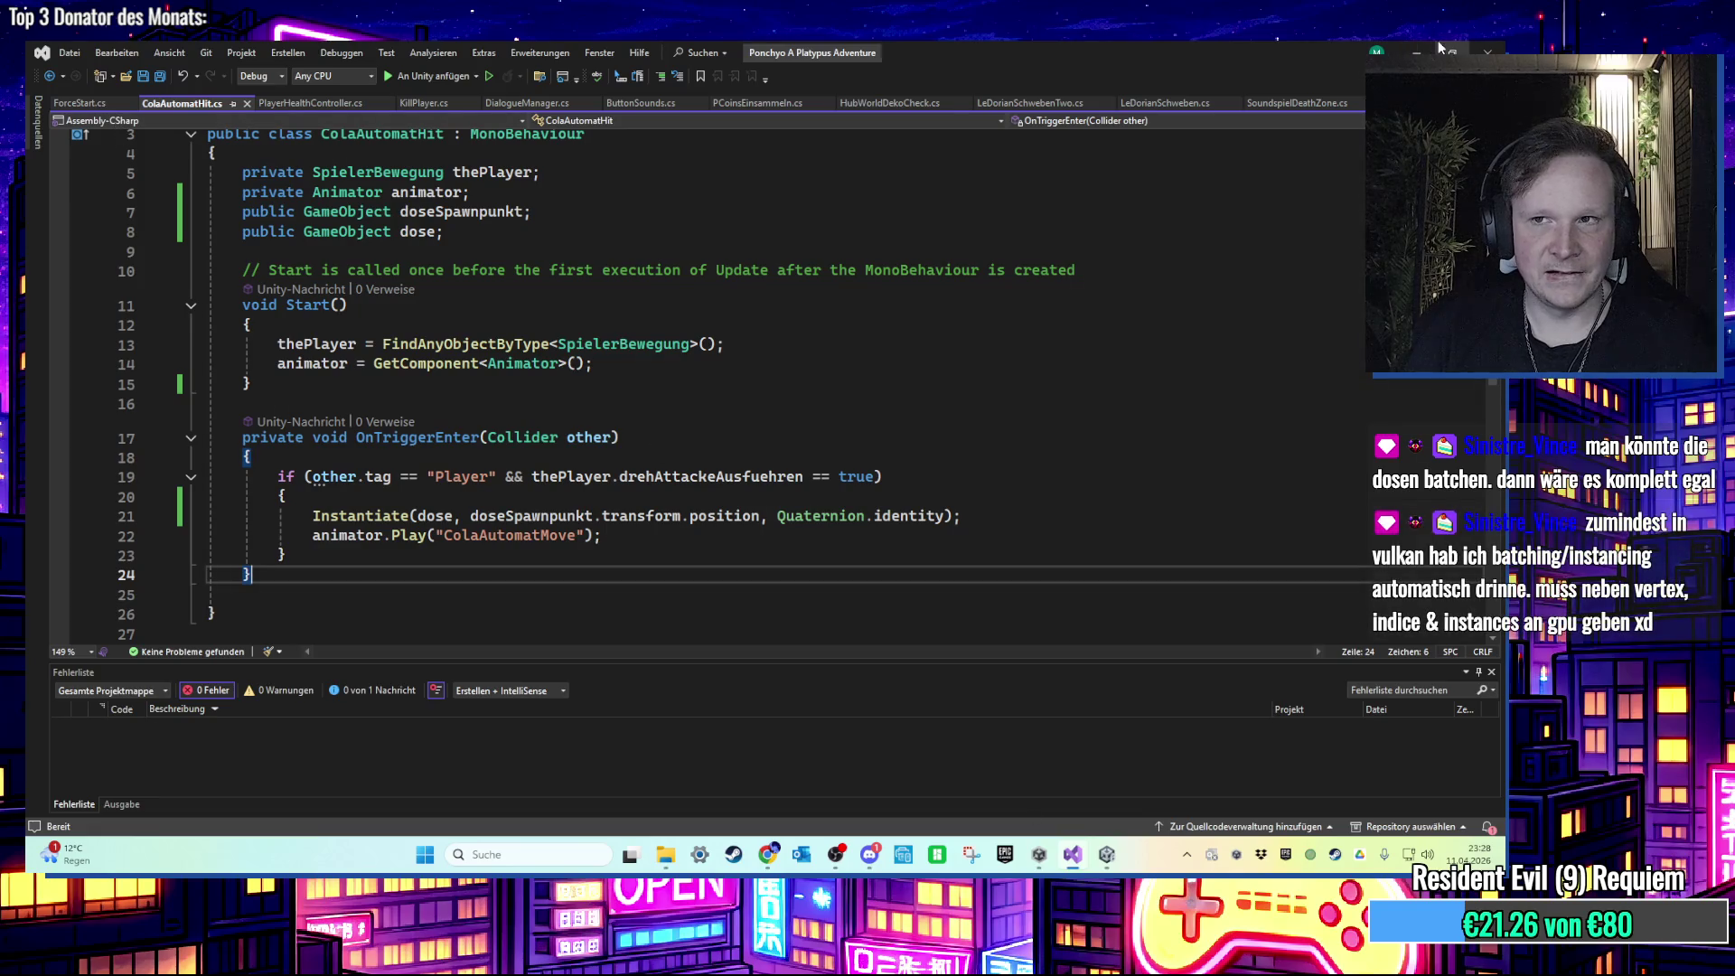
Step: In Unity, open the Dose_parent prefab and inspect the Dose can's components
click(1416, 51)
scroll(154, 652, down, 3)
scroll(586, 547, down, 1)
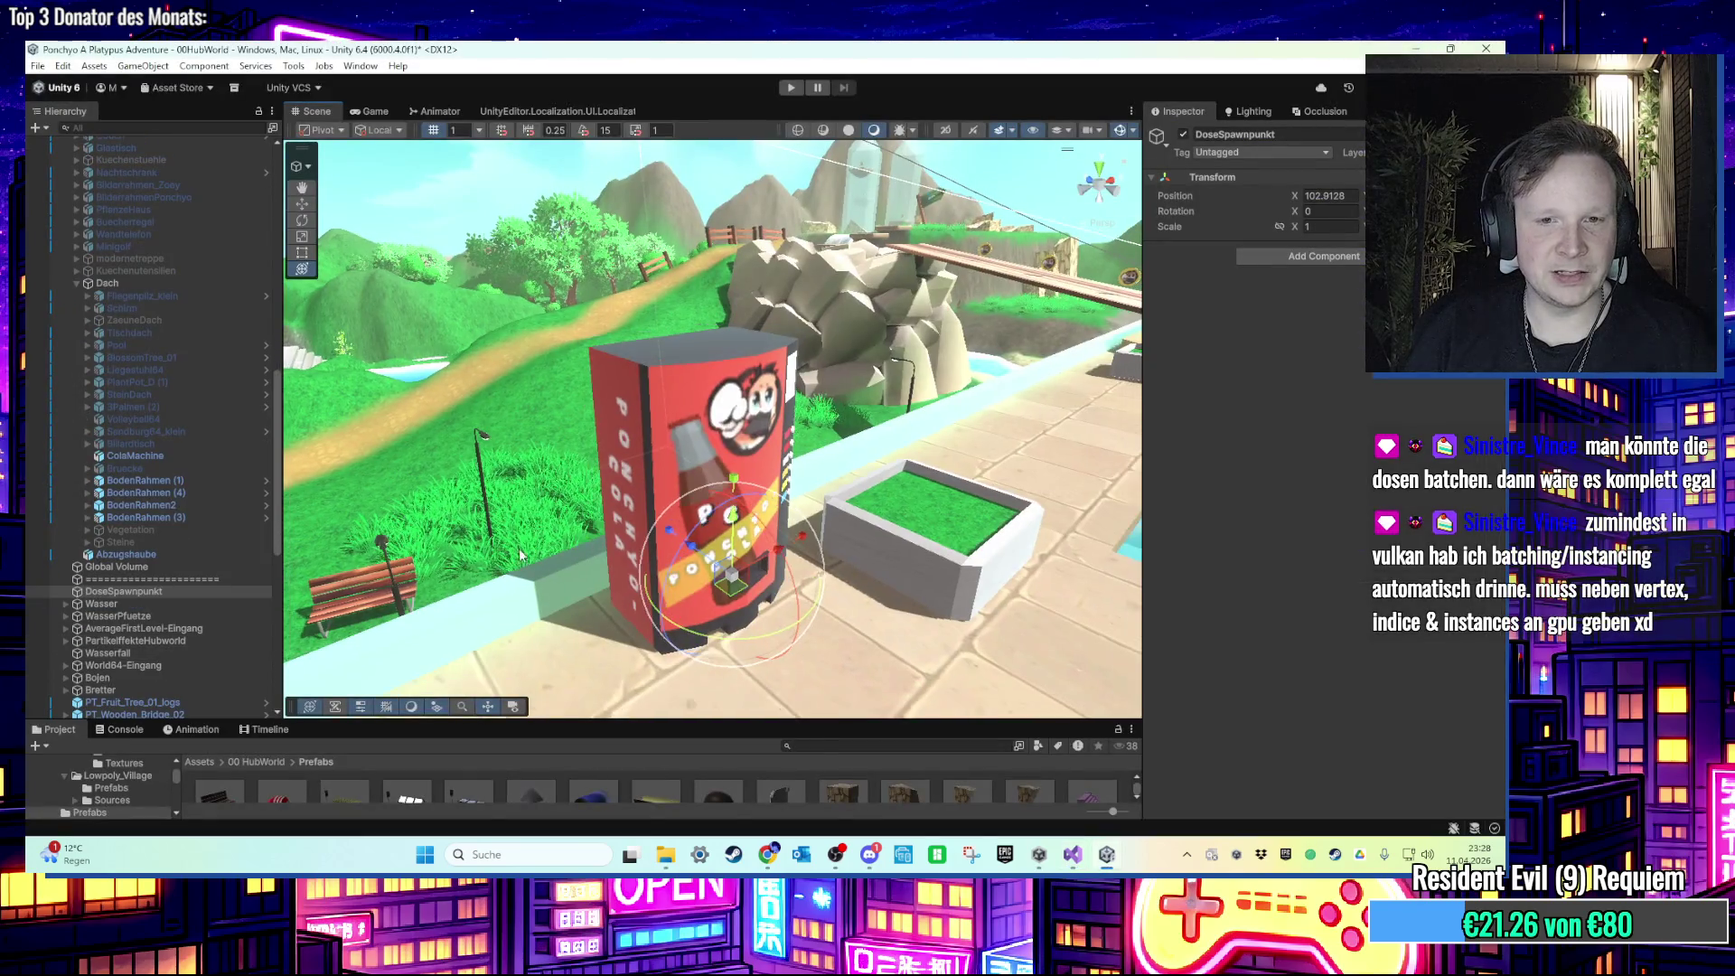
scroll(144, 578, down, 7)
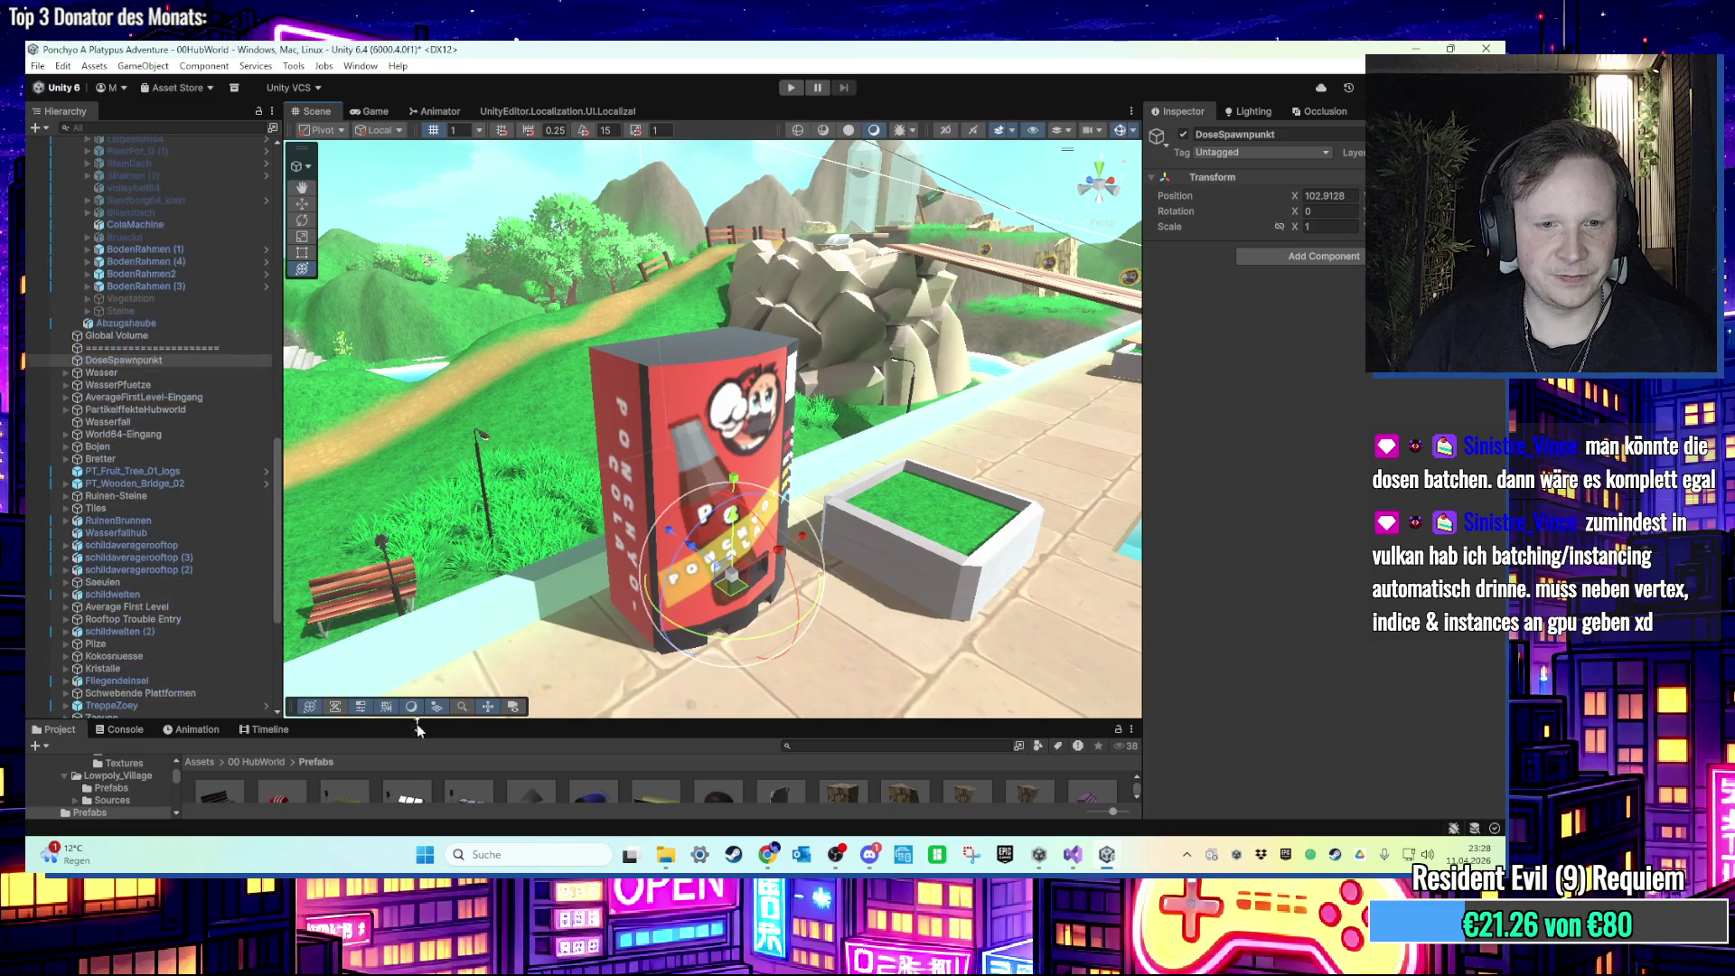
double_click(582, 788)
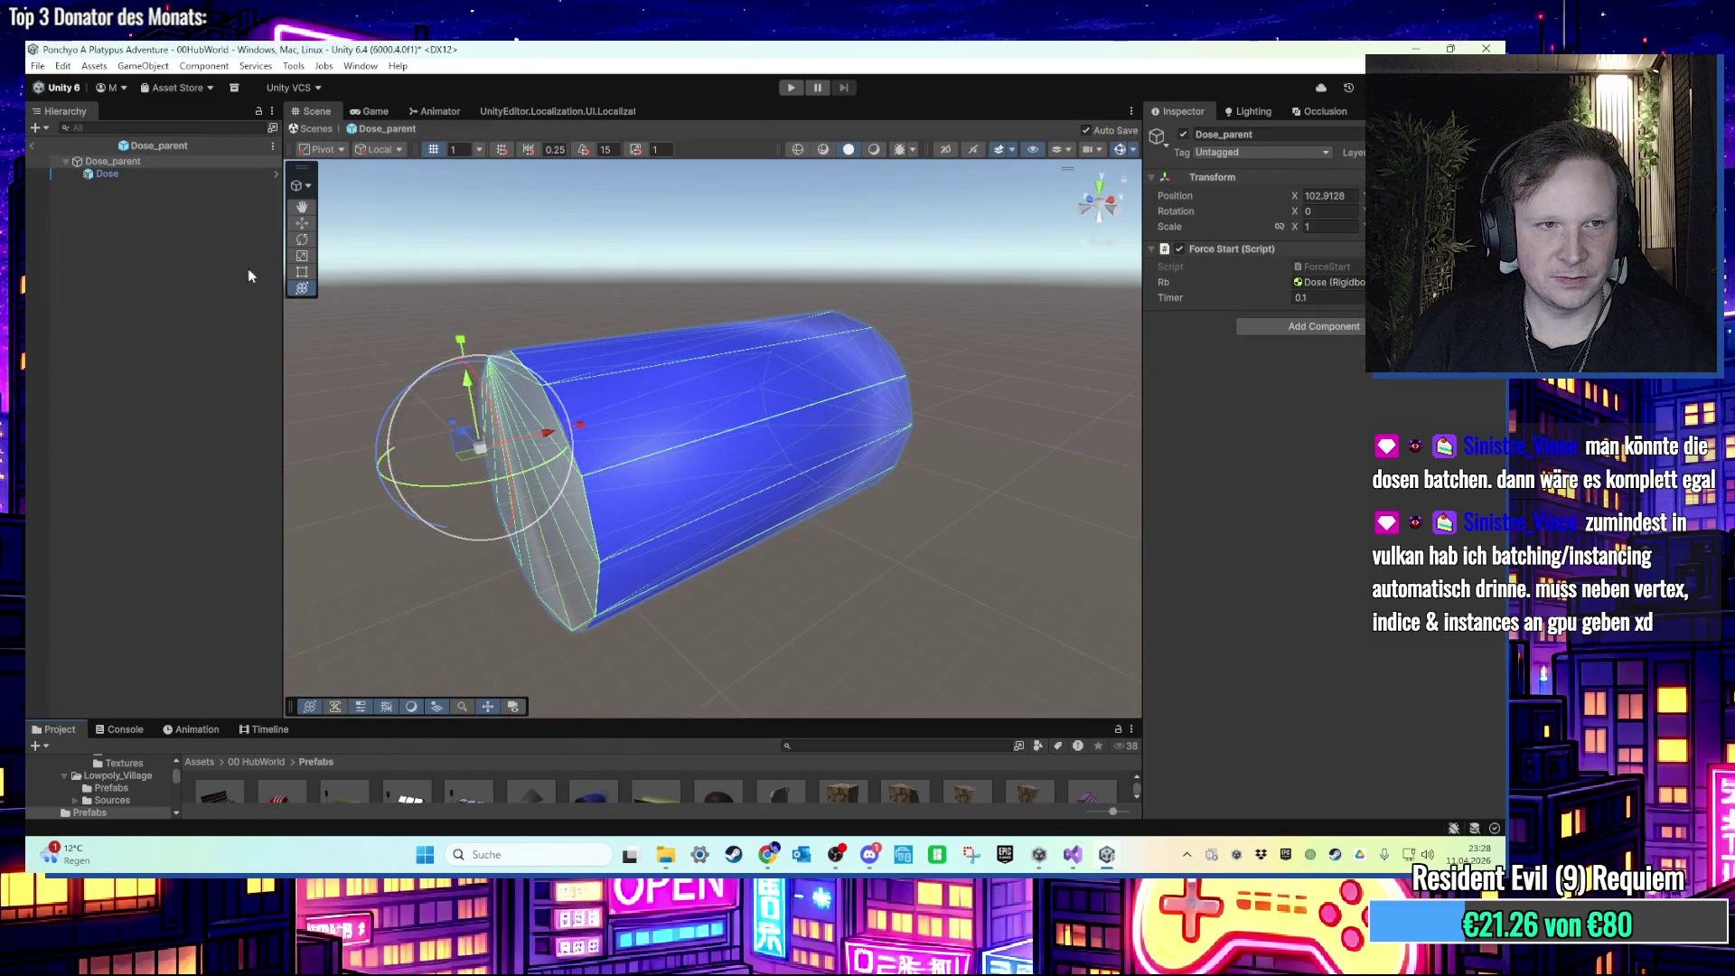
click(133, 176)
Step: Open the Force Start script from the Dose_parent root via Edit Script
scroll(1364, 459, down, 10)
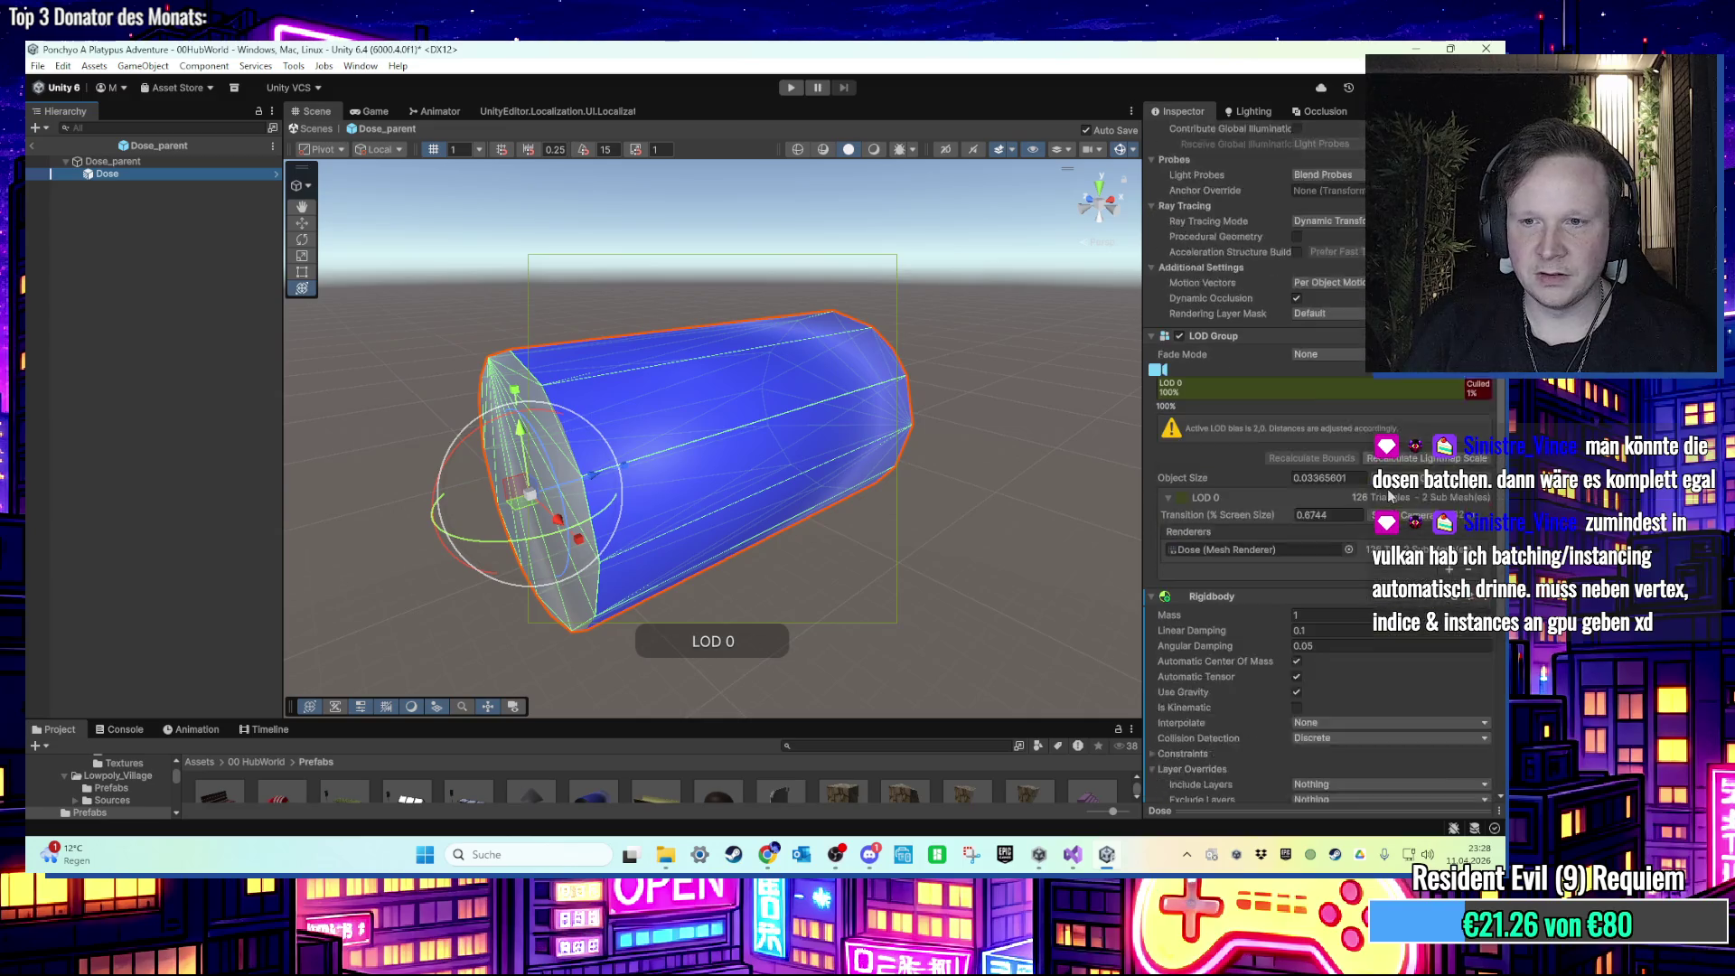
scroll(1416, 515, up, 5)
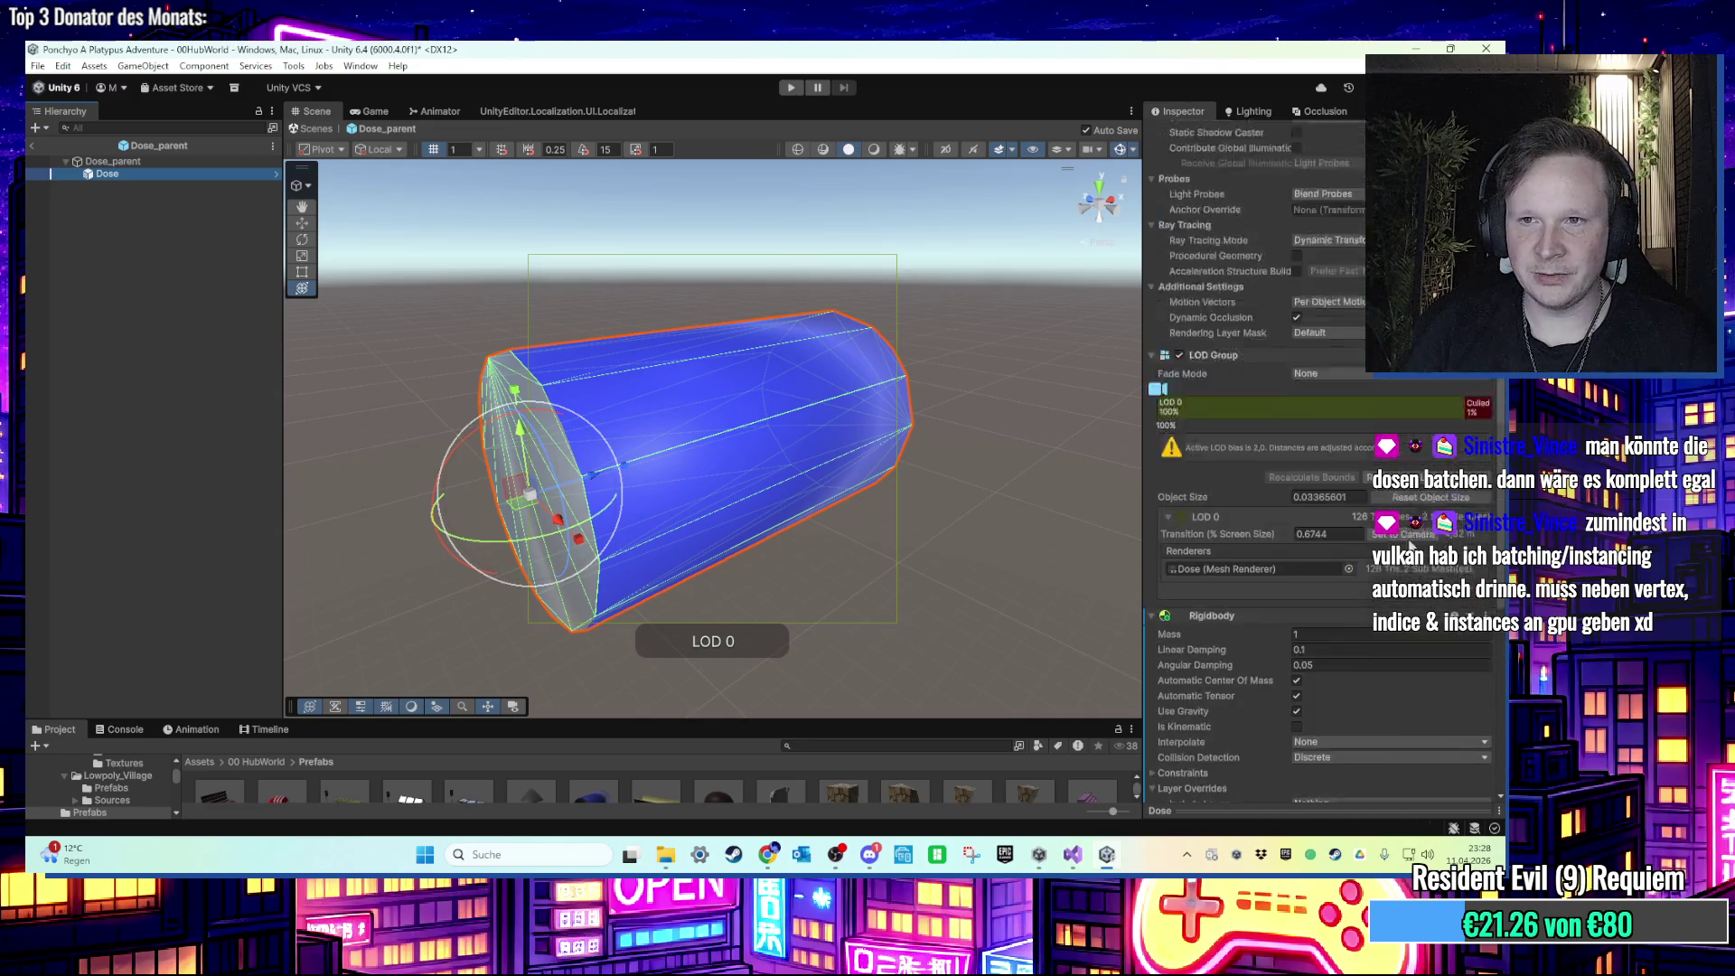
scroll(1352, 515, down, 3)
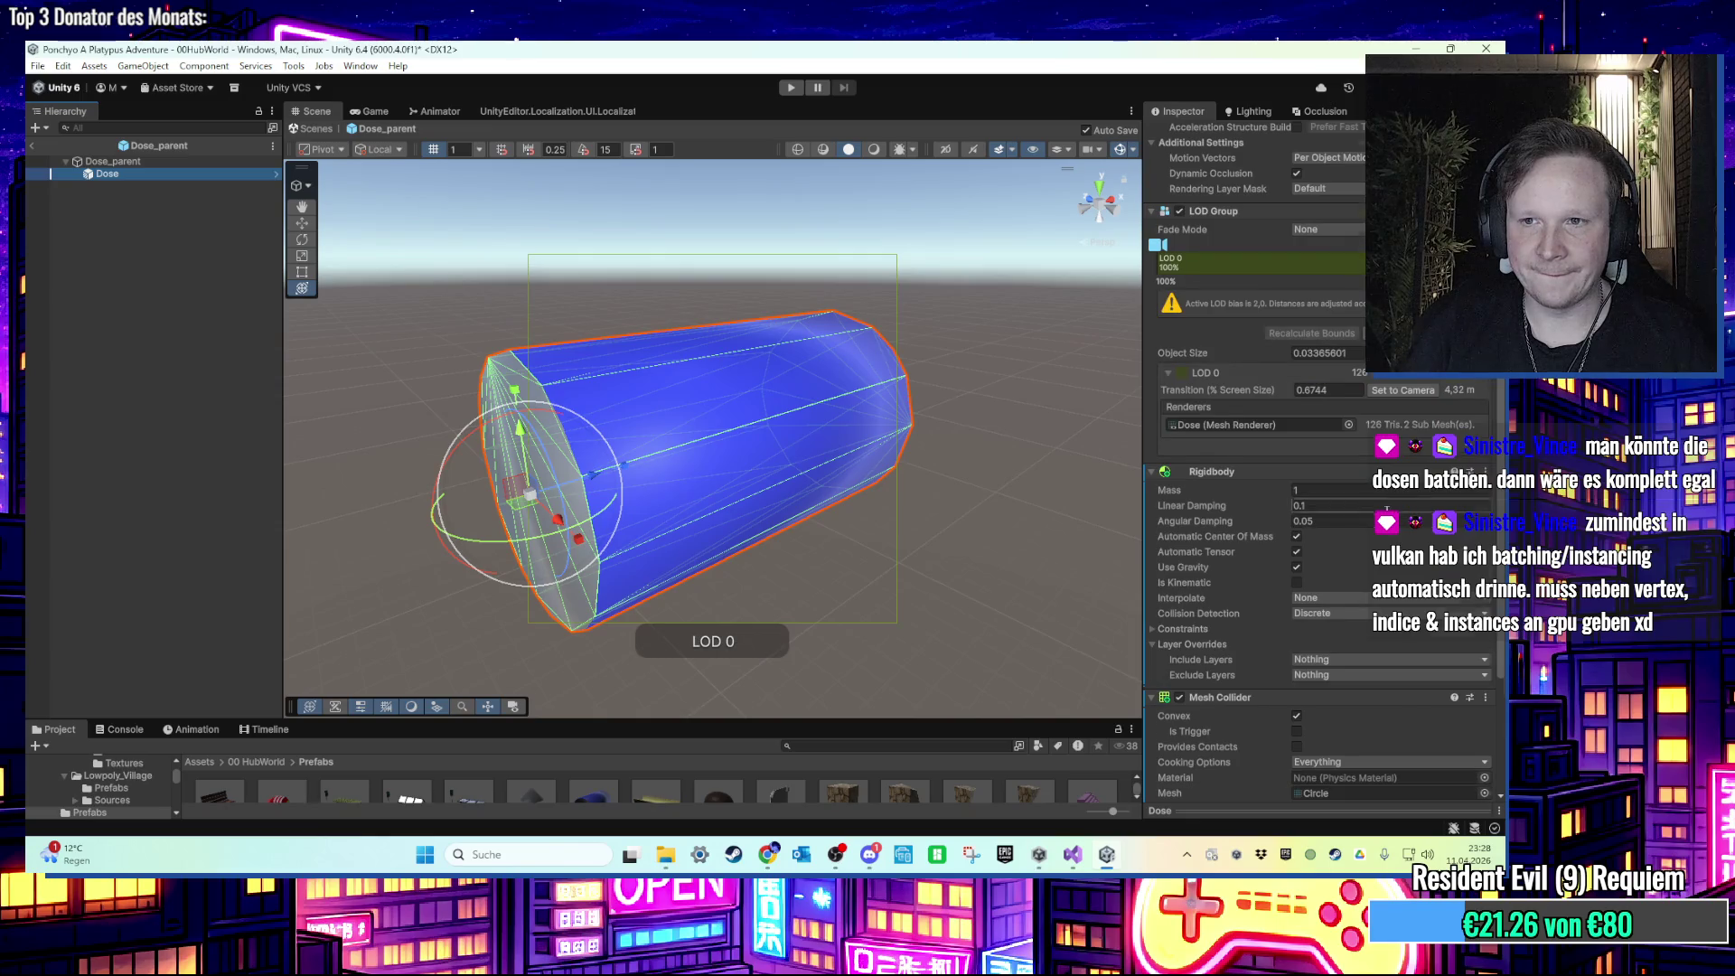
scroll(1353, 515, down, 3)
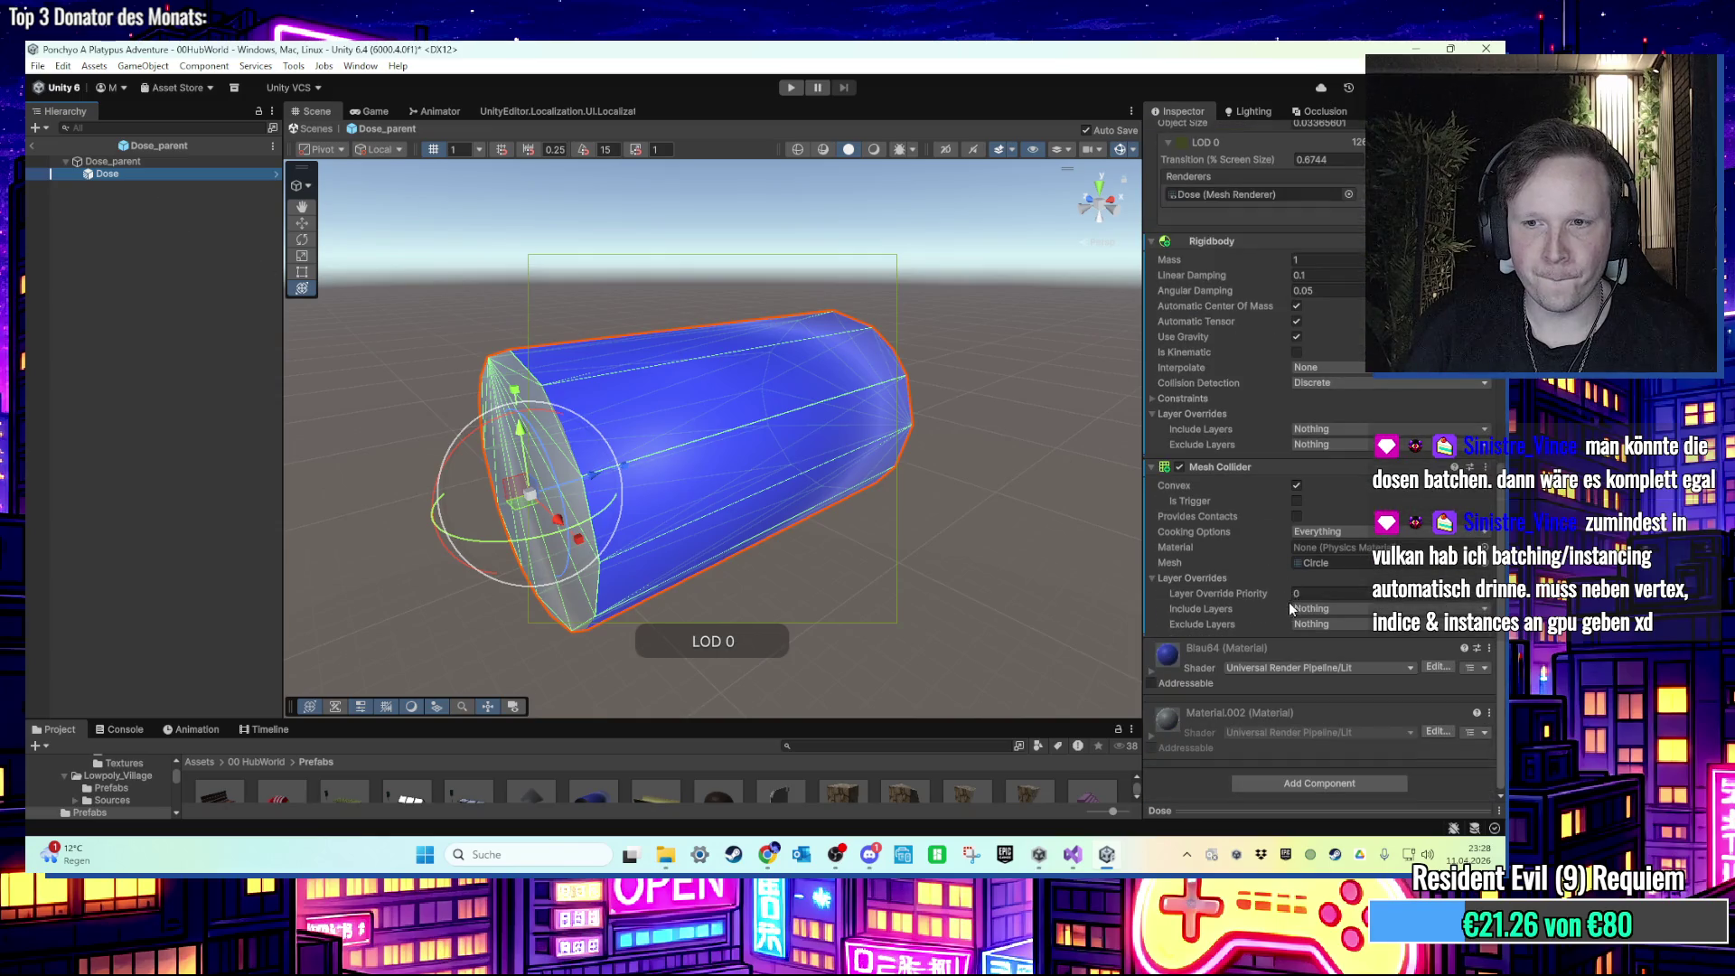
scroll(1279, 599, up, 5)
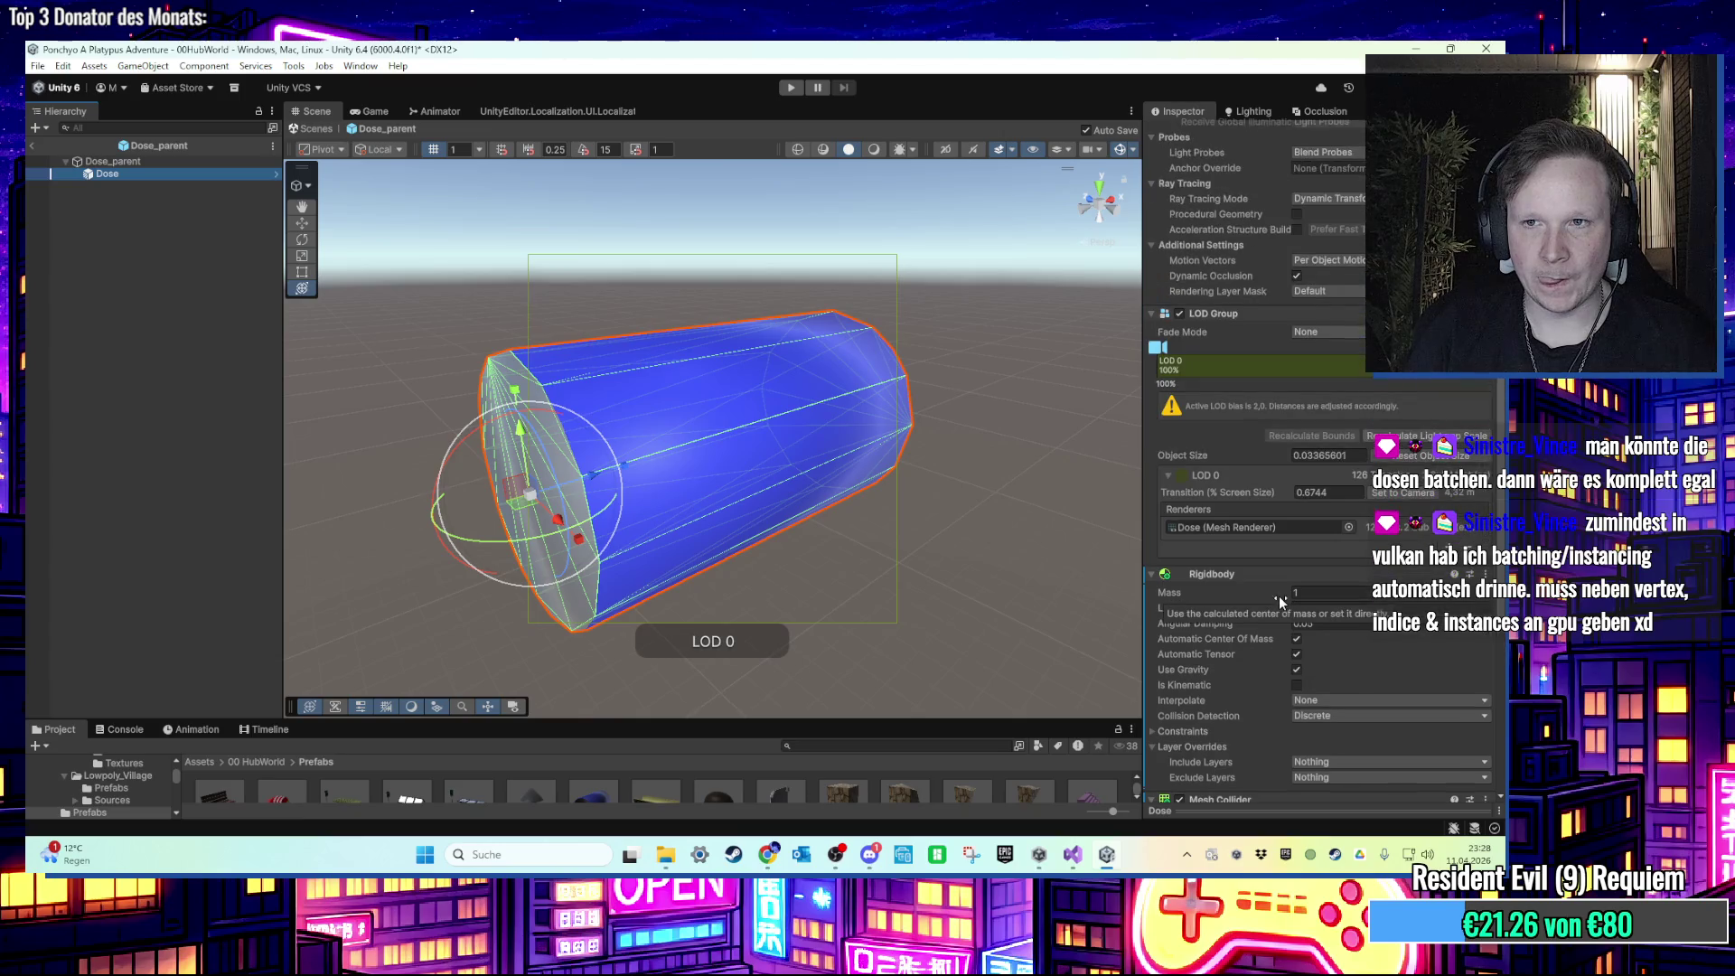
click(113, 160)
right_click(1322, 249)
click(1335, 455)
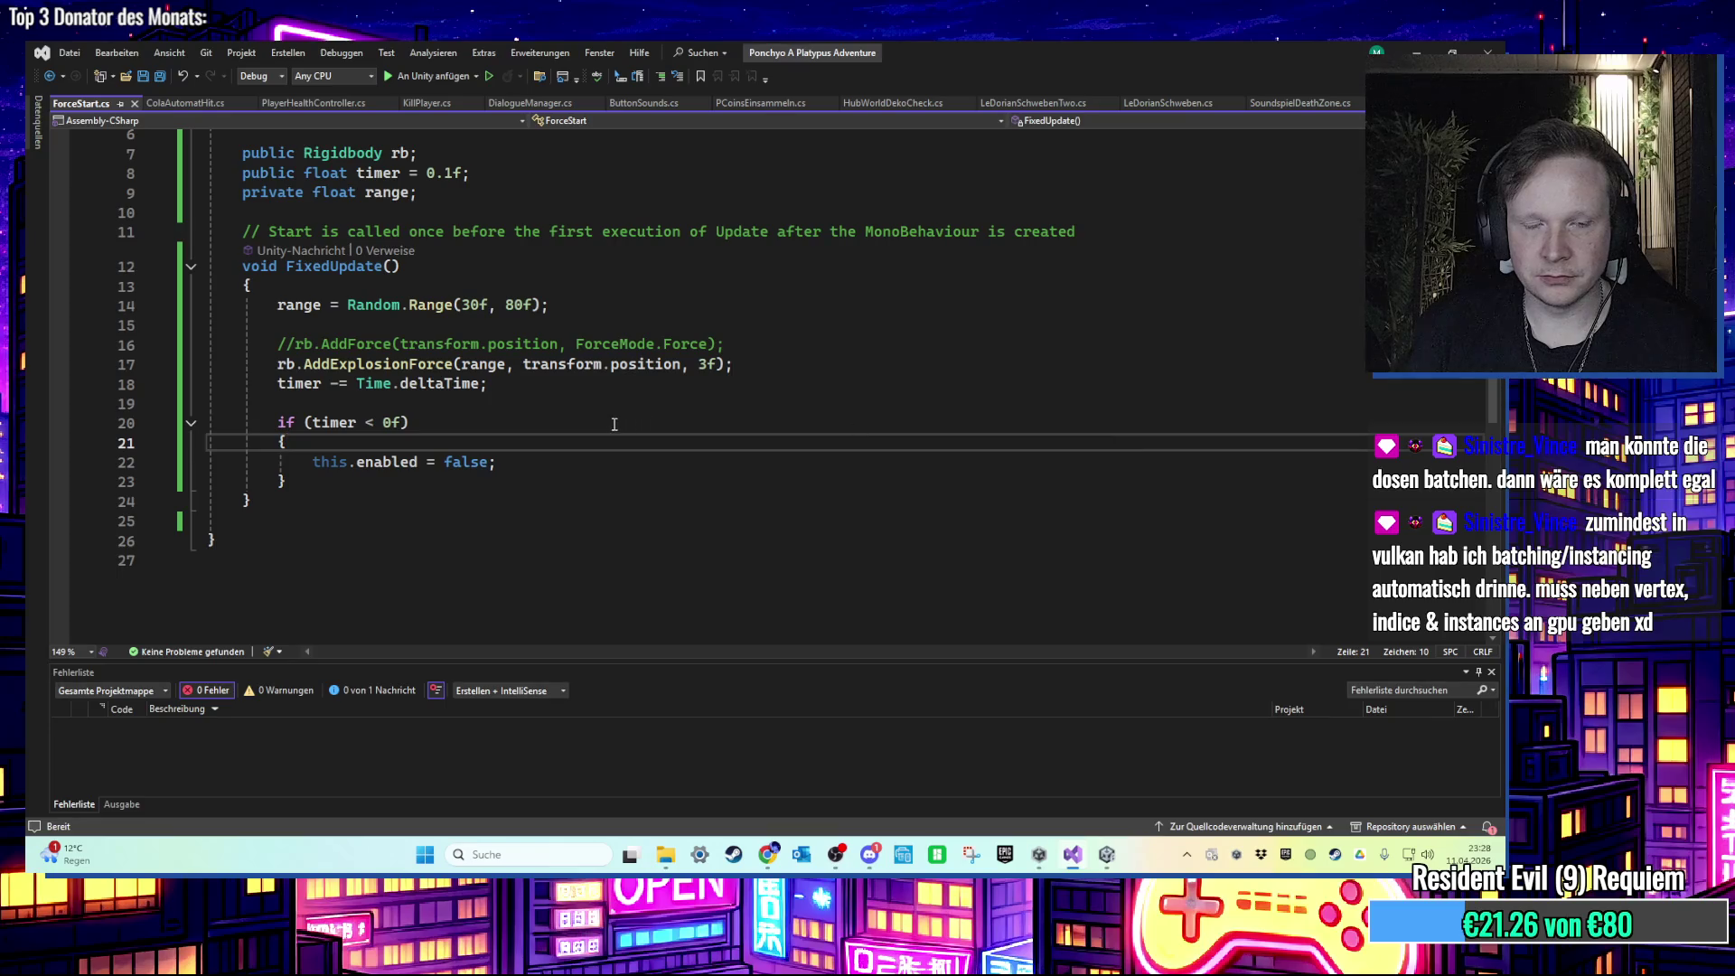
Step: Declare a private float timerDespawn field below the range field in ForceStart.cs
scroll(605, 425, up, 1)
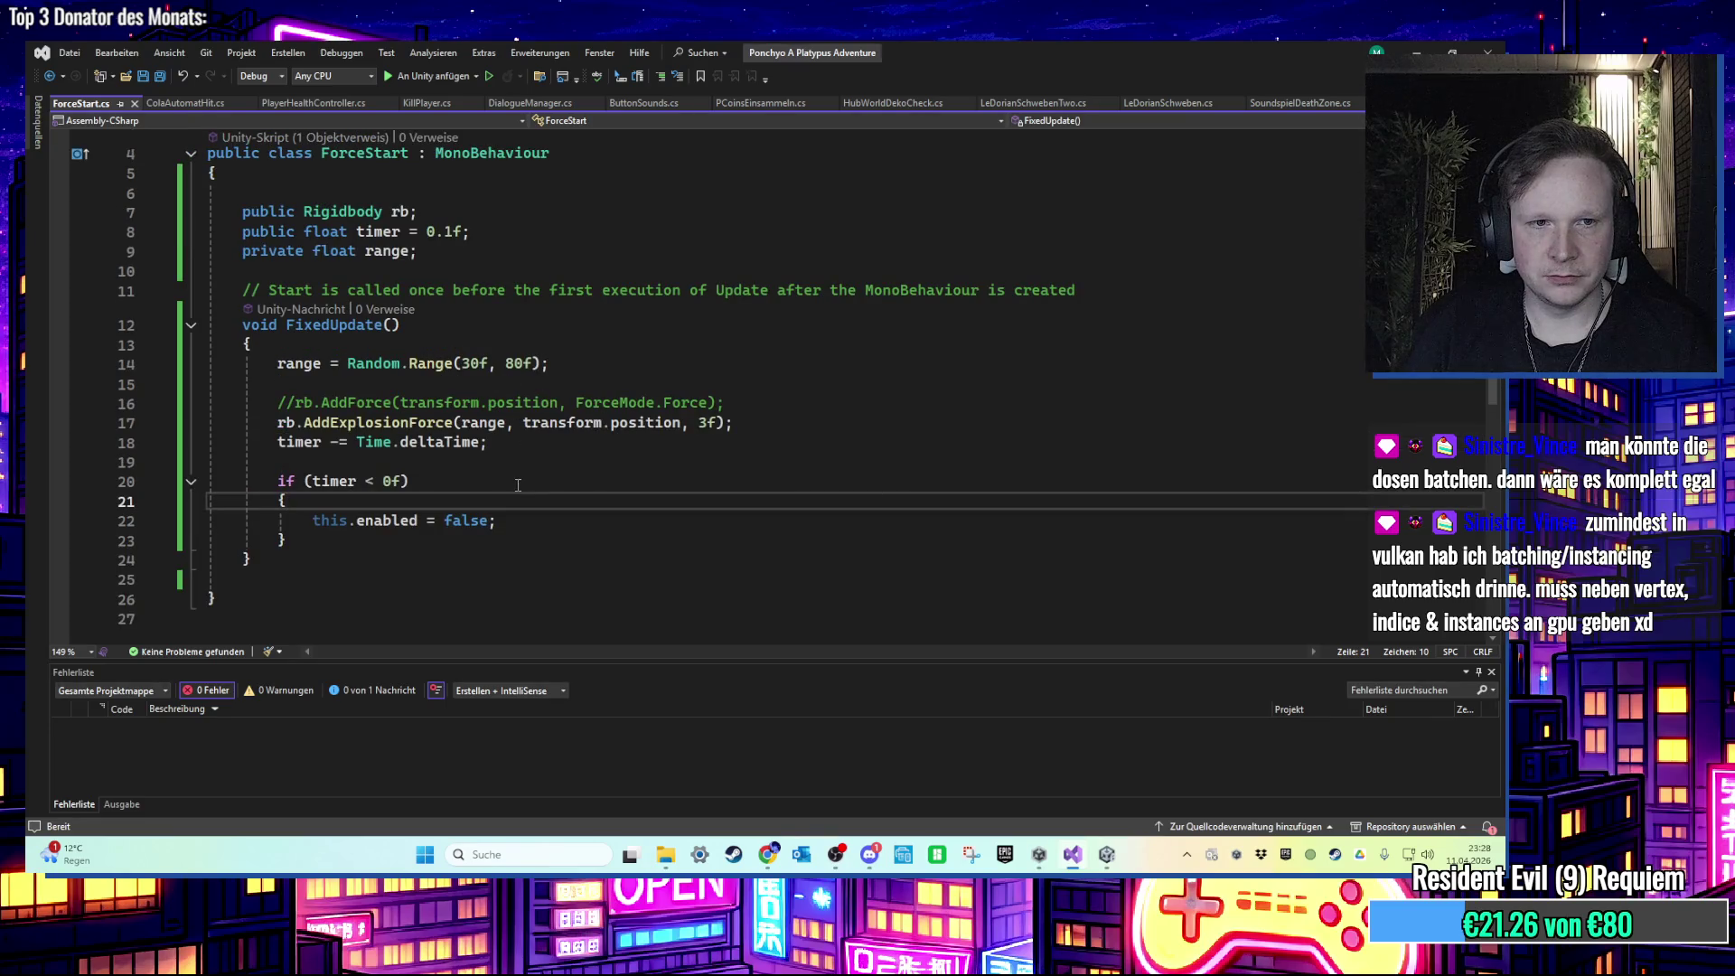
scroll(500, 484, down, 1)
scroll(486, 479, up, 2)
click(459, 312)
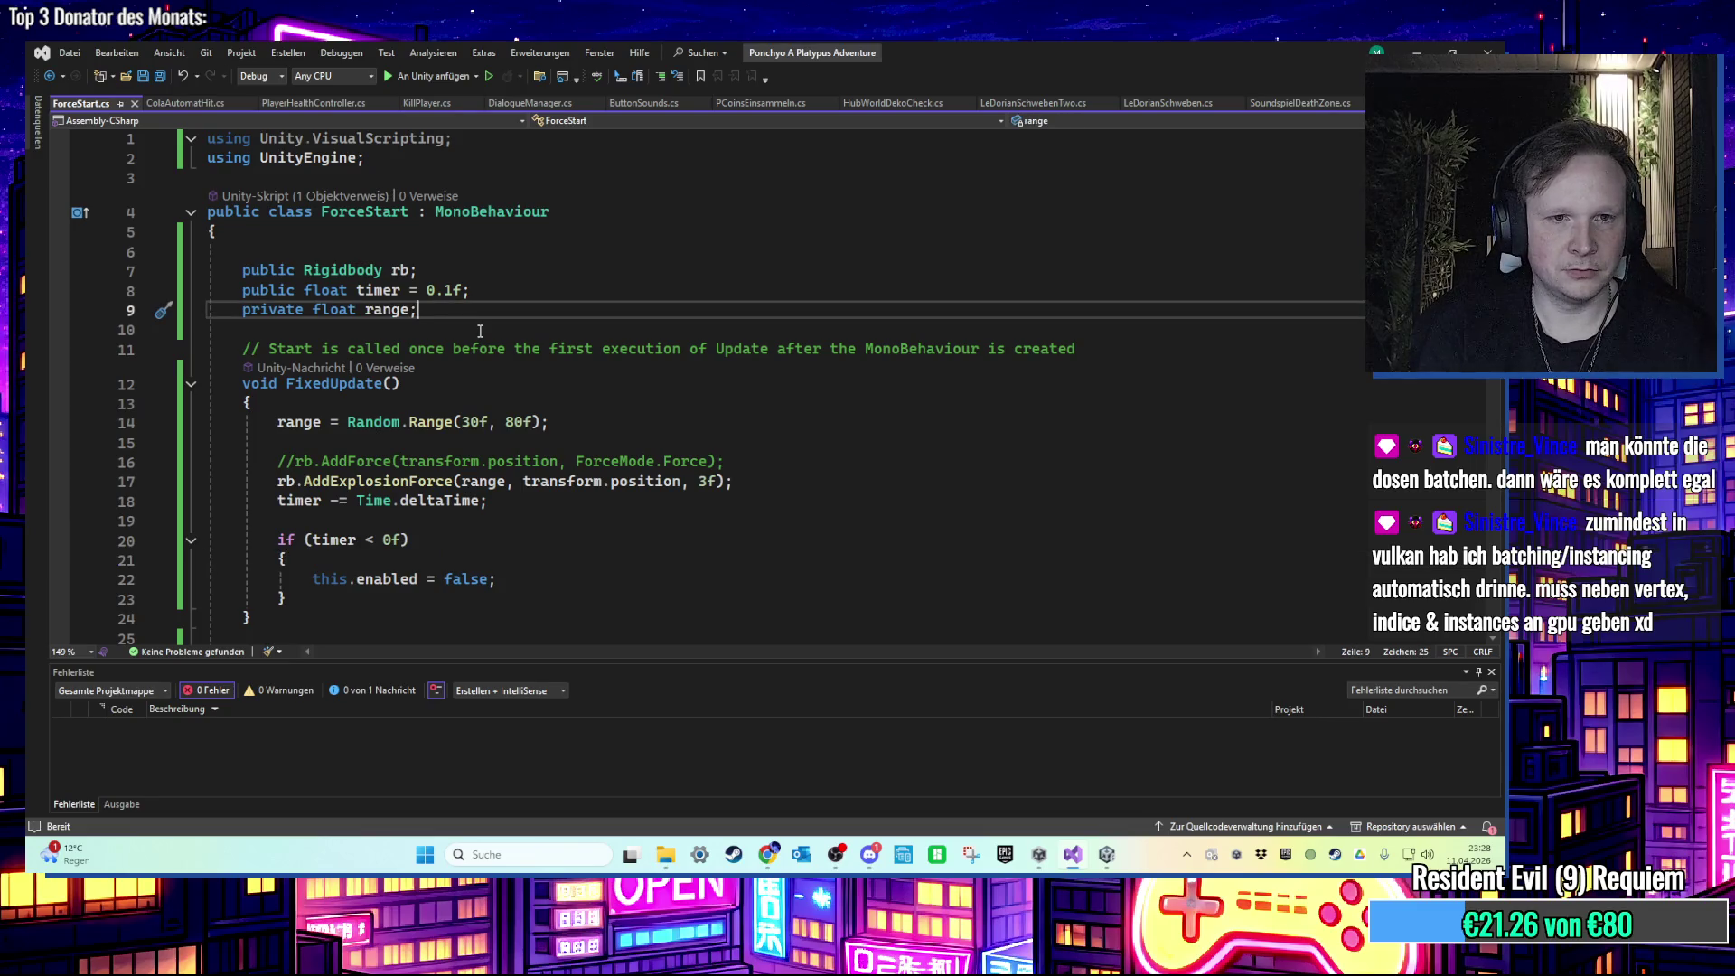
key(Return)
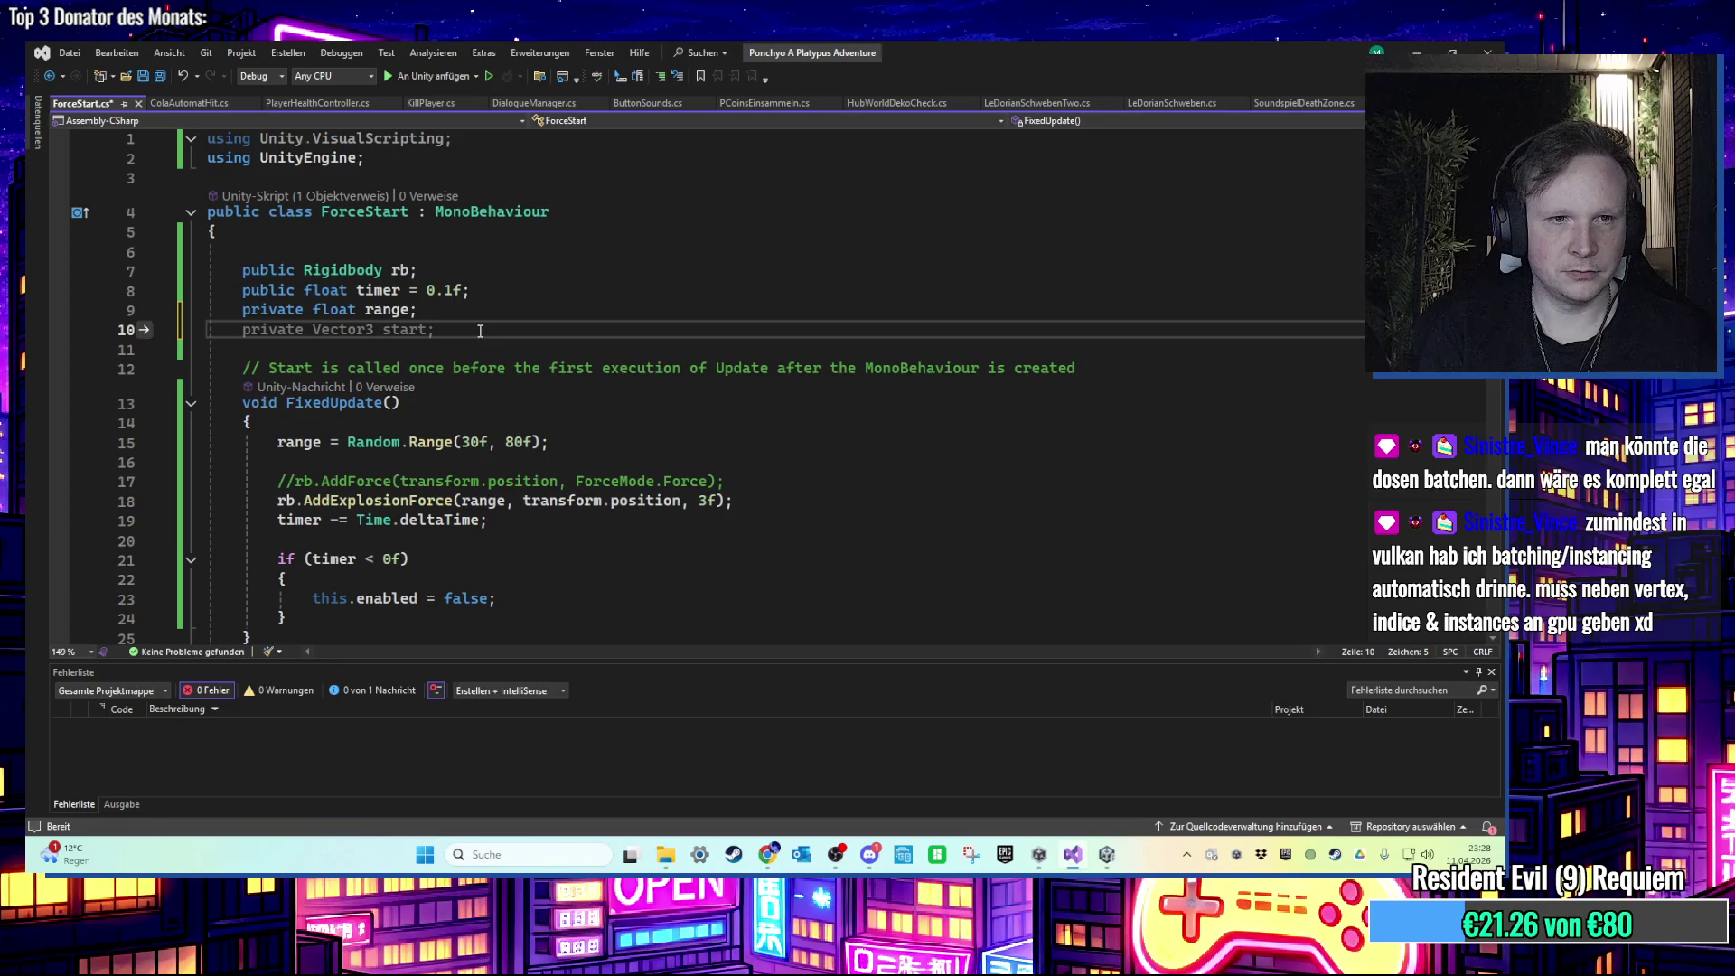
text(private float timer)
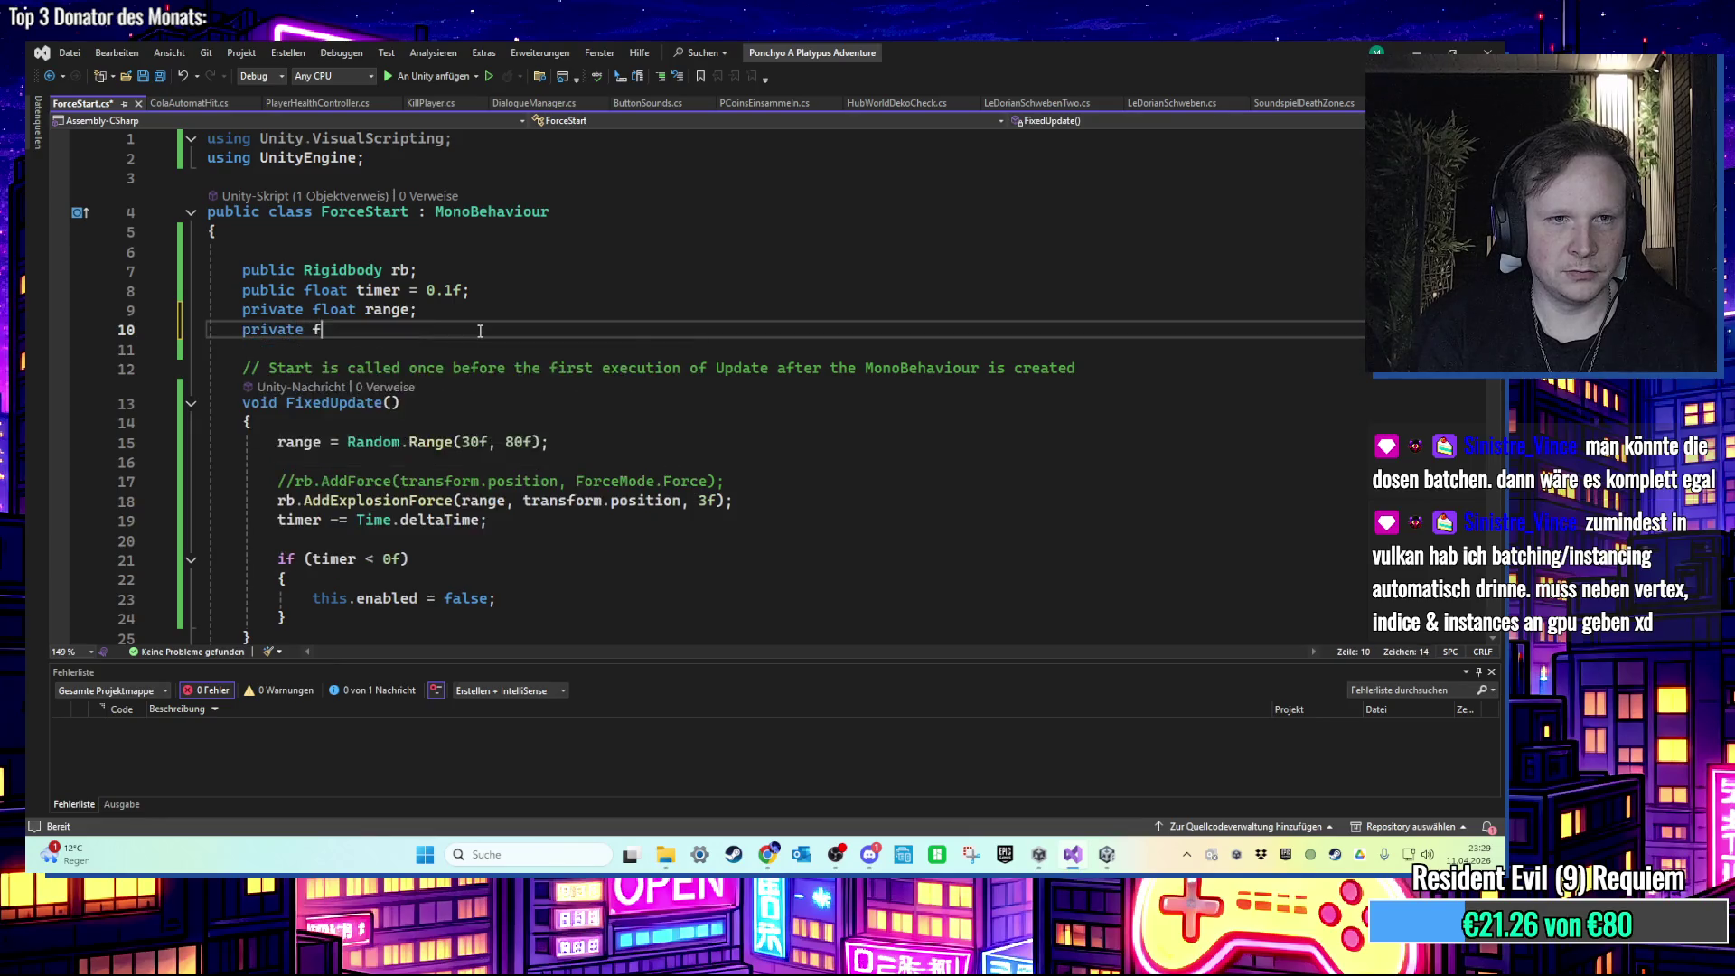
text(Despawn;)
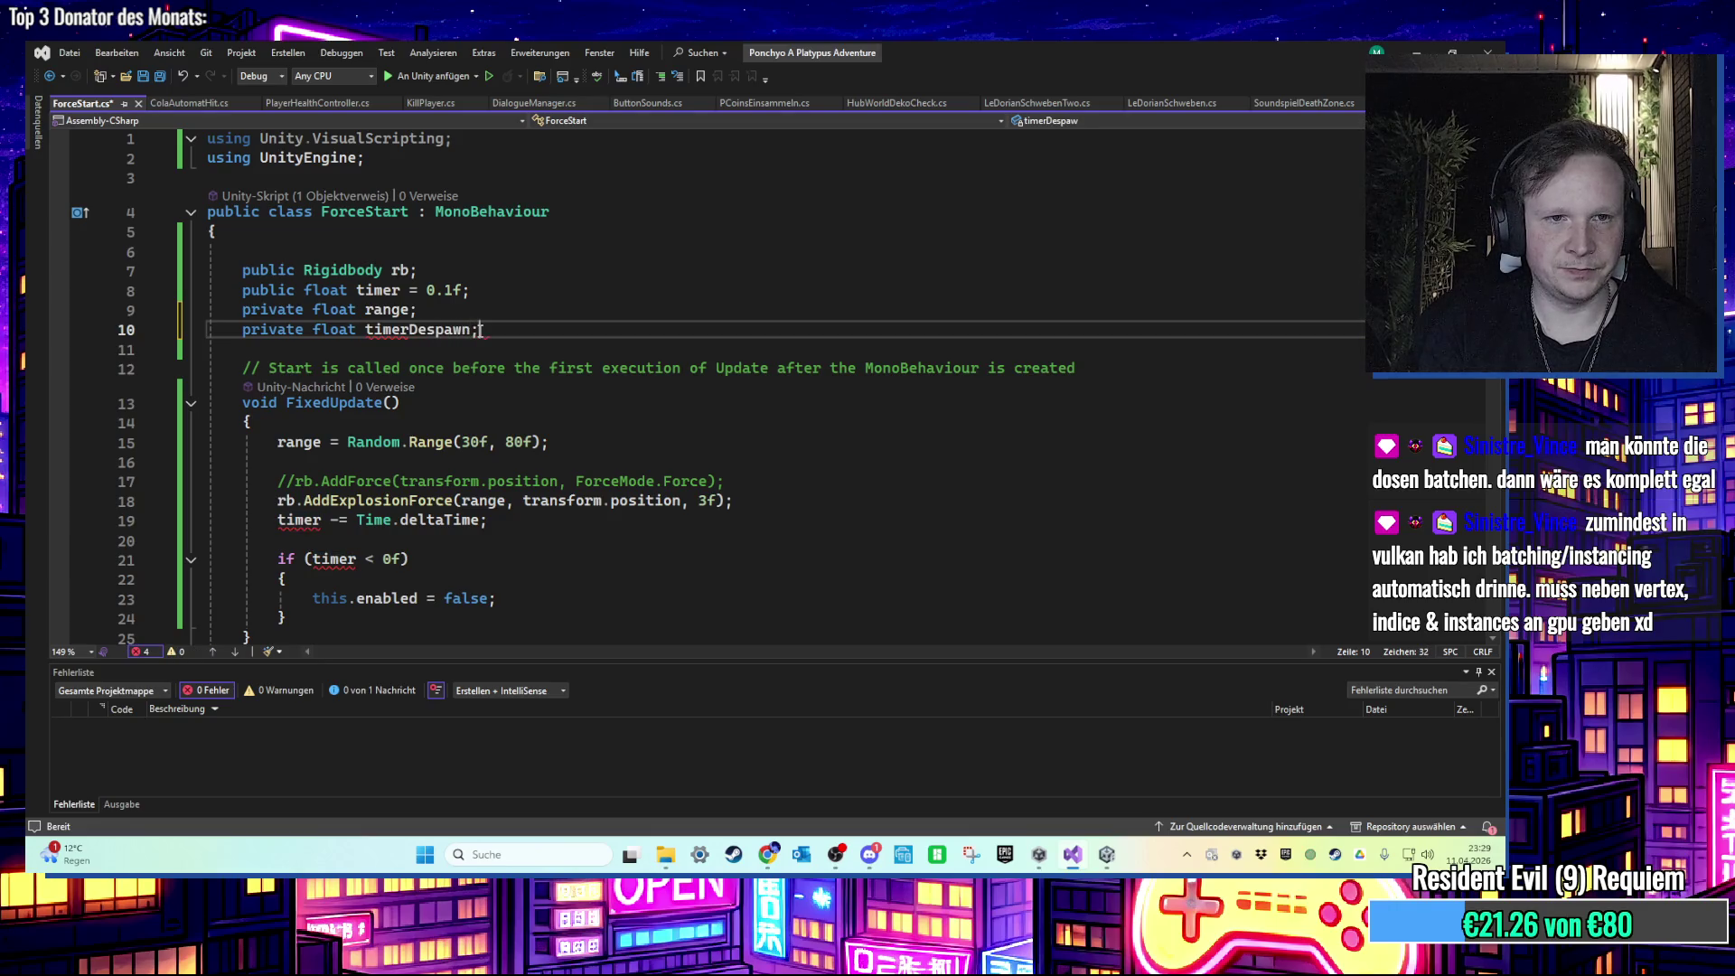
Step: Count timerDespawn down with timerDespawn -= Time.deltaTime after the timer block
scroll(408, 433, down, 3)
click(408, 443)
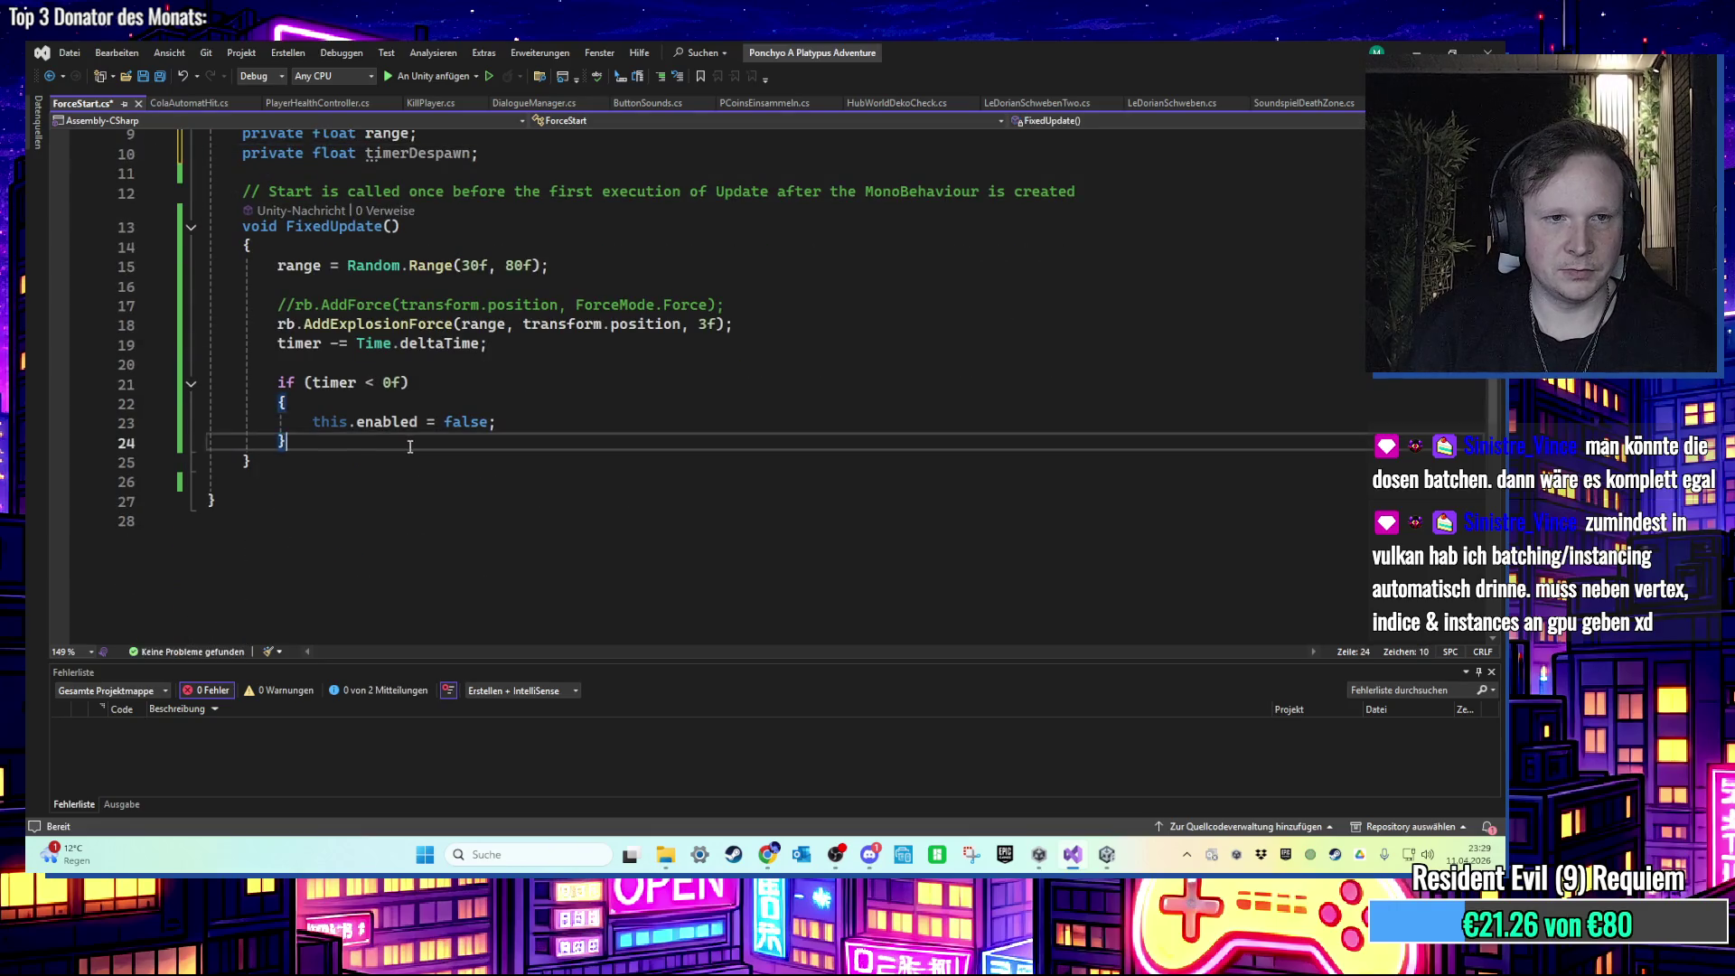
scroll(408, 447, up, 2)
key(Return)
key(Return)
key(Return)
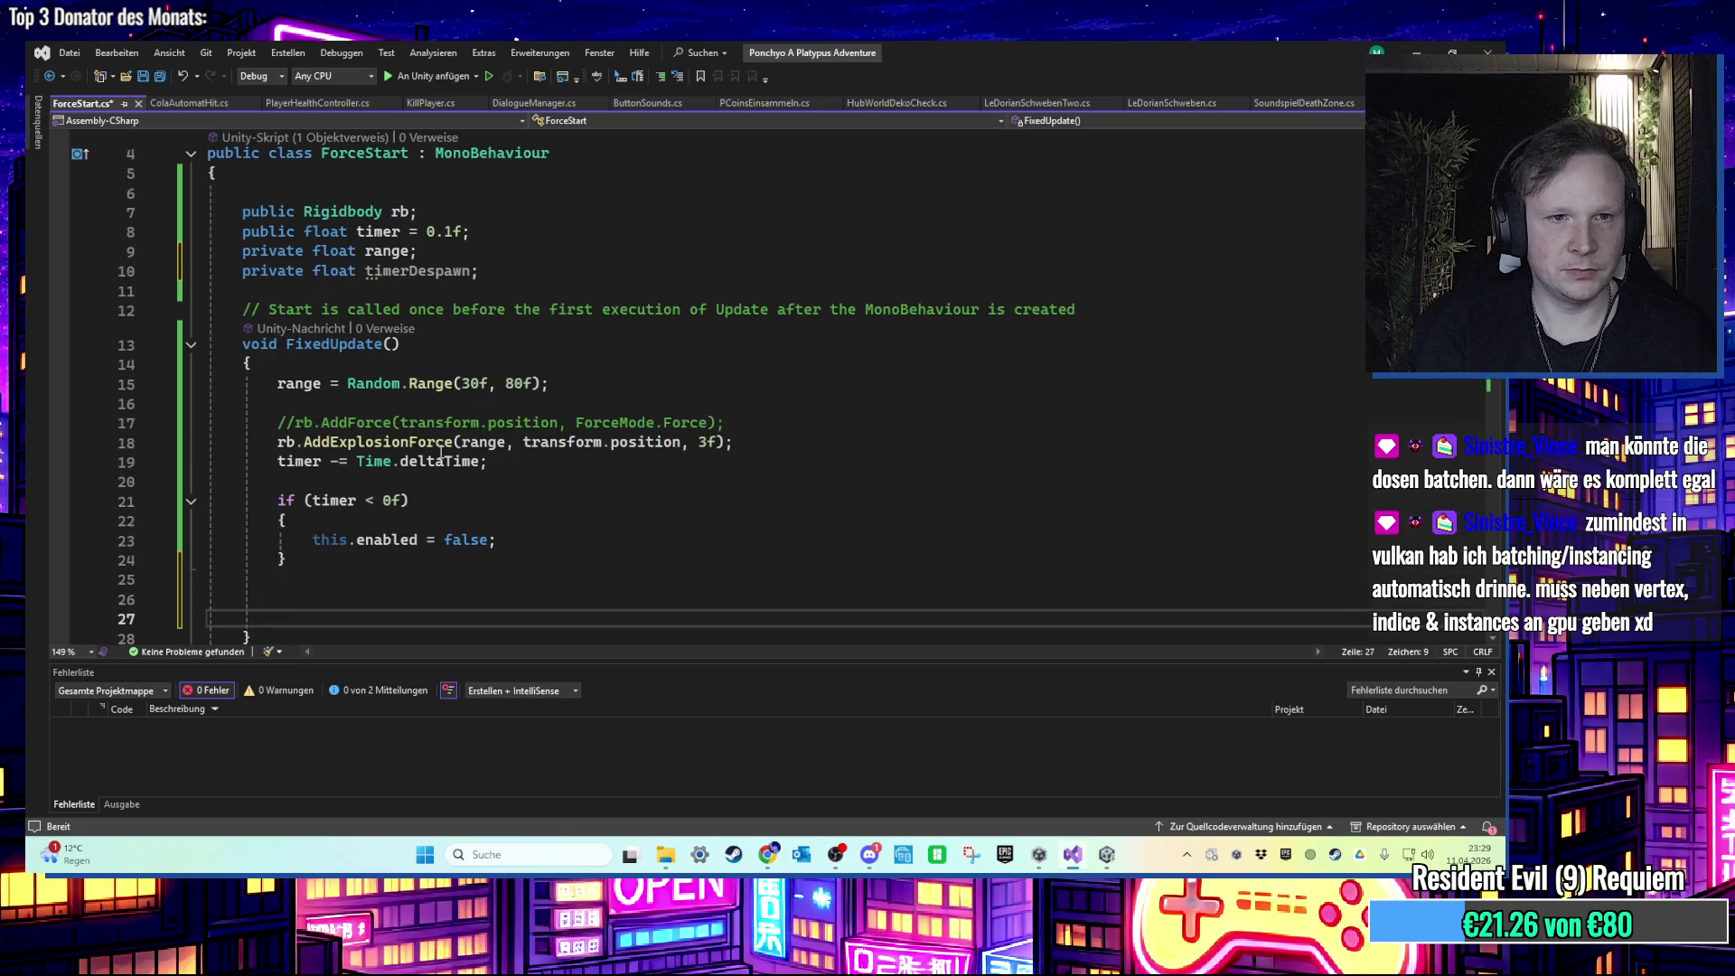
text(timer)
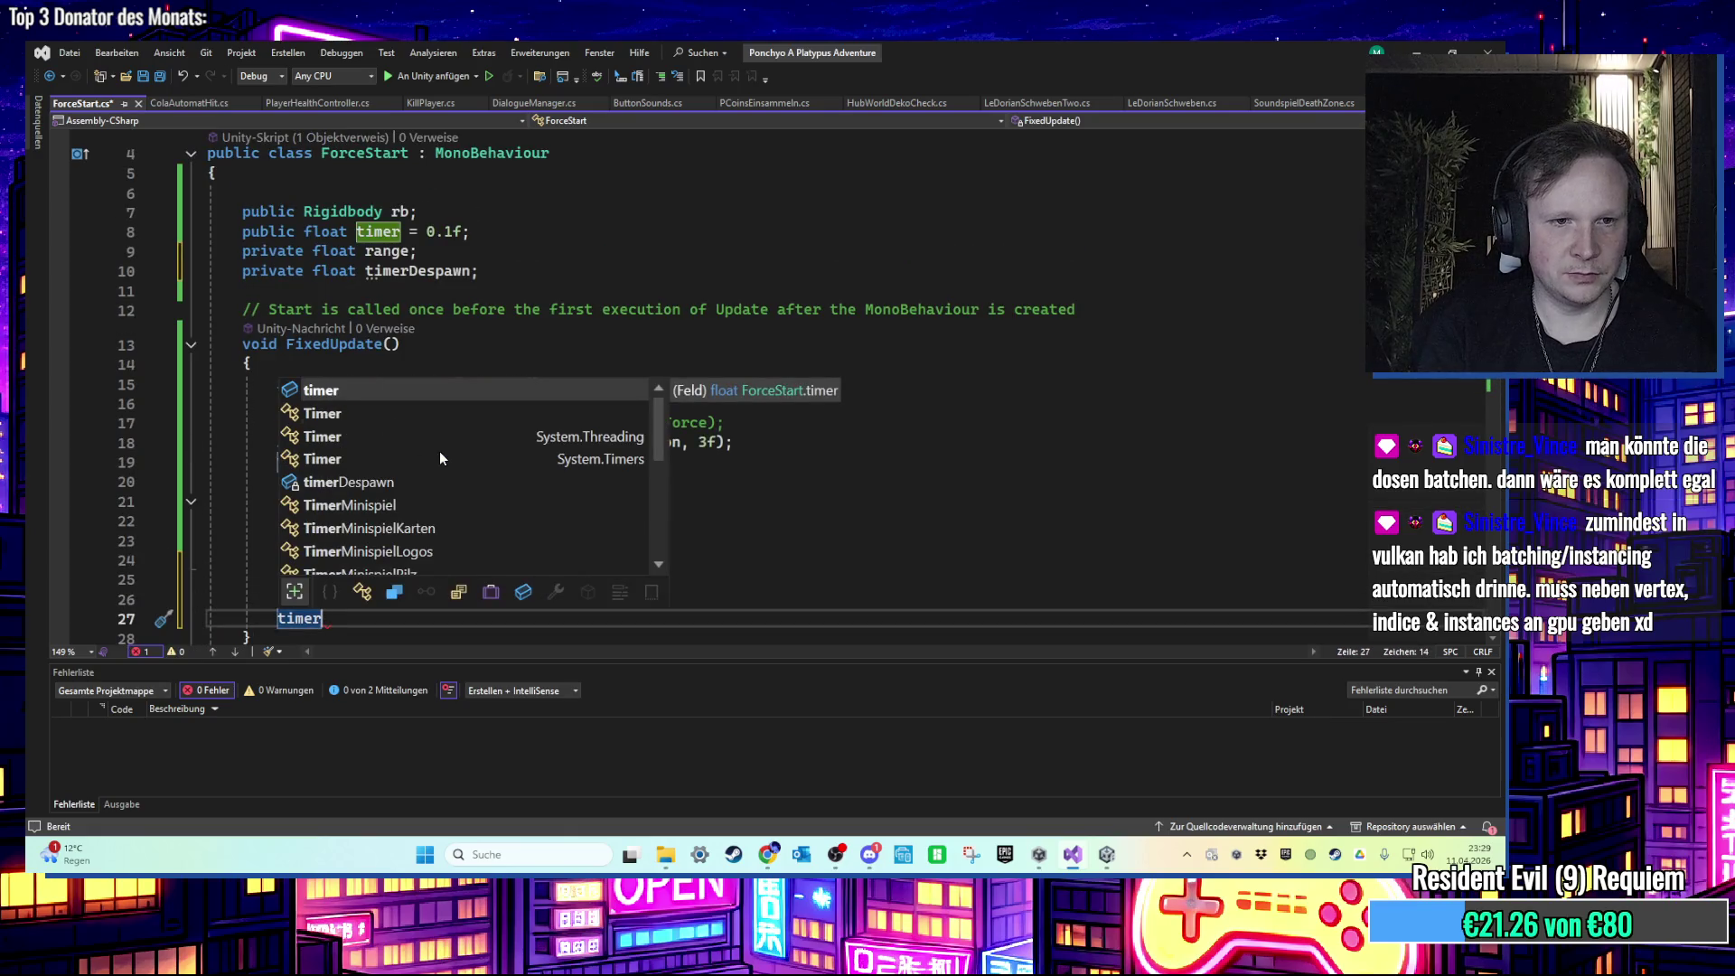
text(Despawn -=)
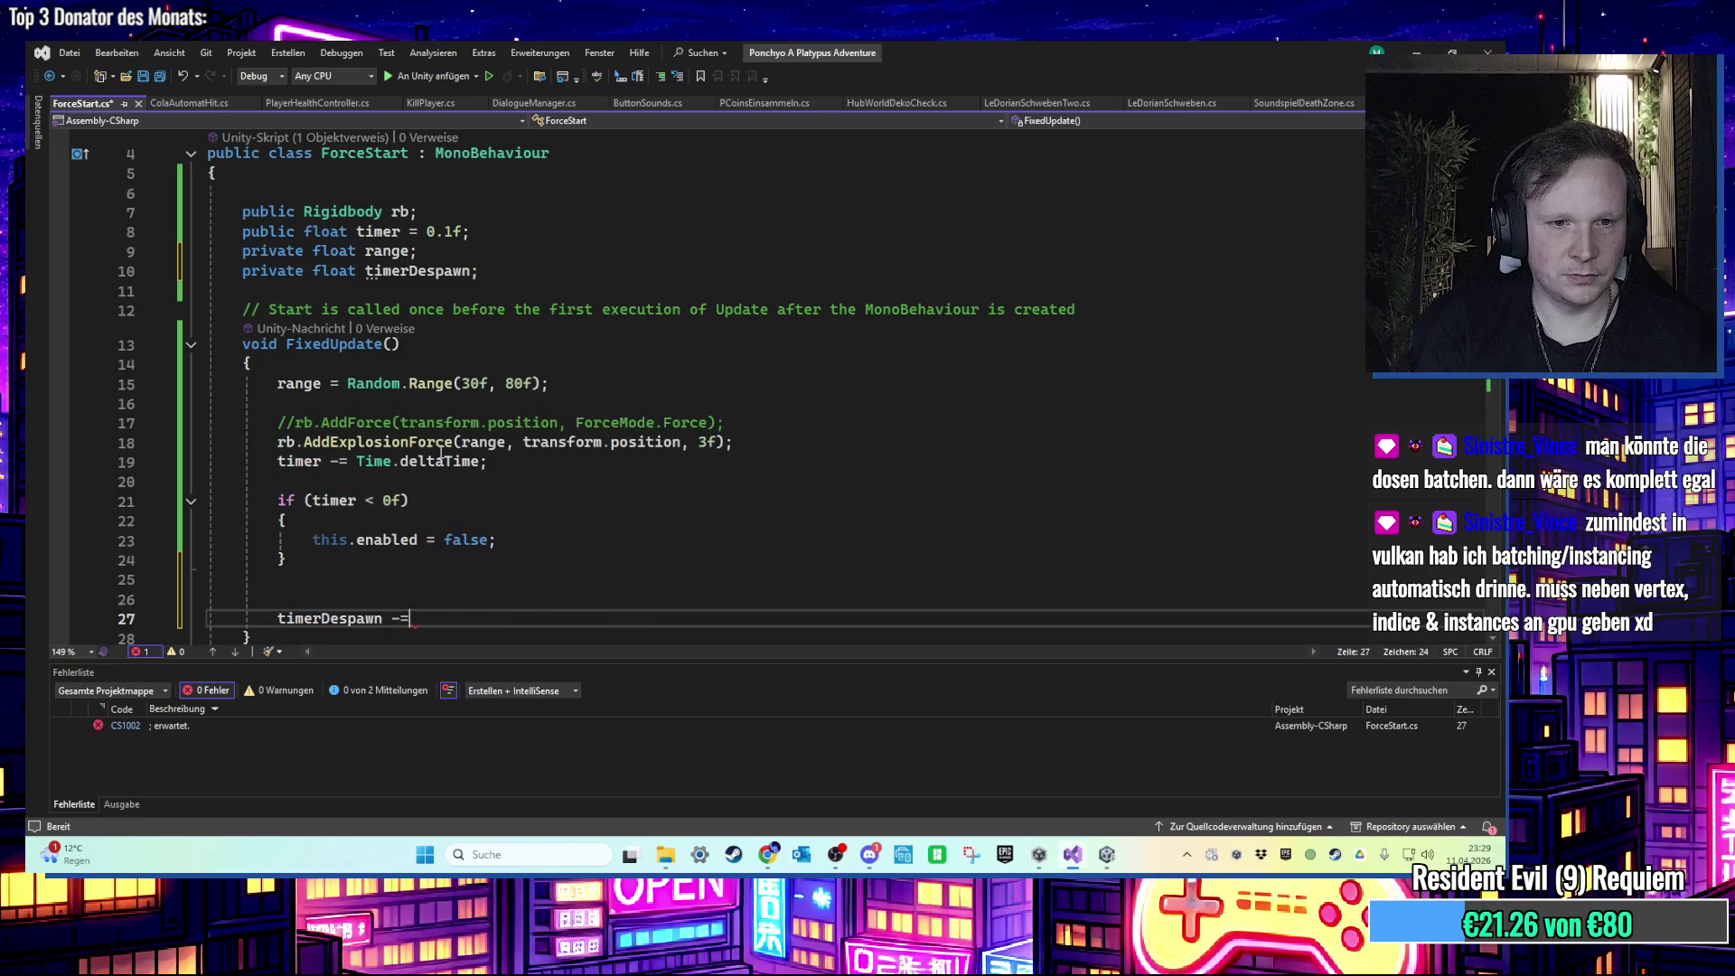
key(Tab)
key(Return)
key(Return)
Step: Add if (timerDespawn < 0f) Destroy(this.gameObject); and save the script
text(if)
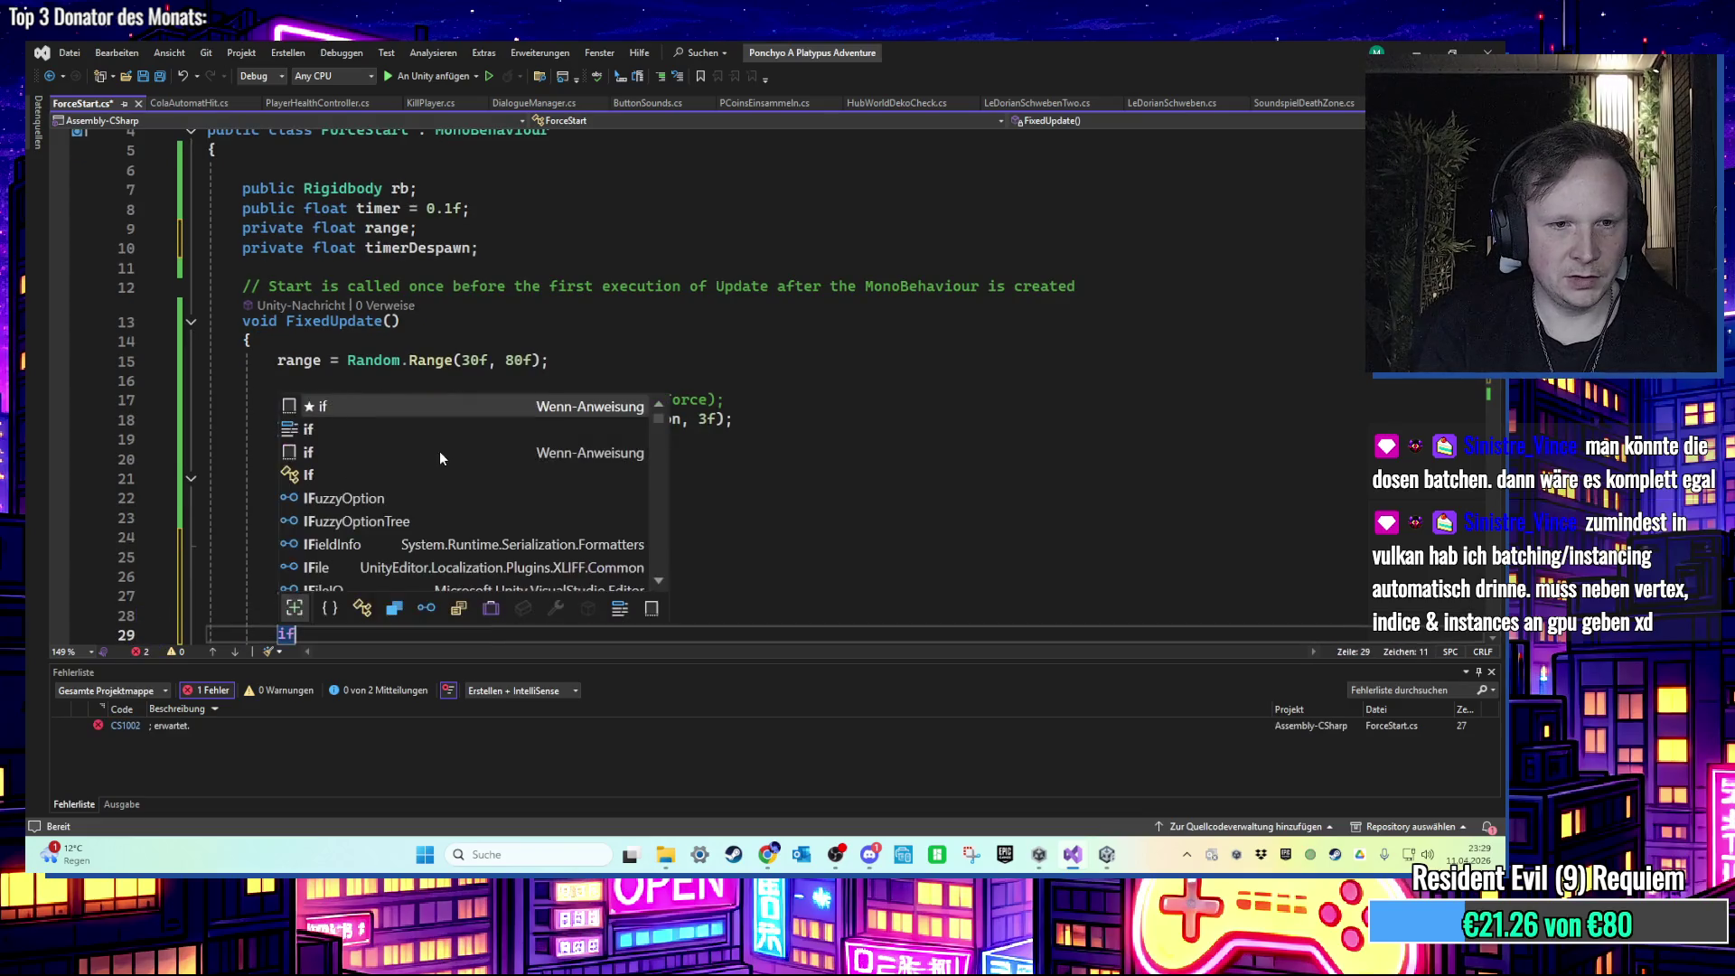
key(Tab)
key(Tab)
scroll(441, 452, down, 4)
double_click(330, 359)
key(BackSpace)
text(tim)
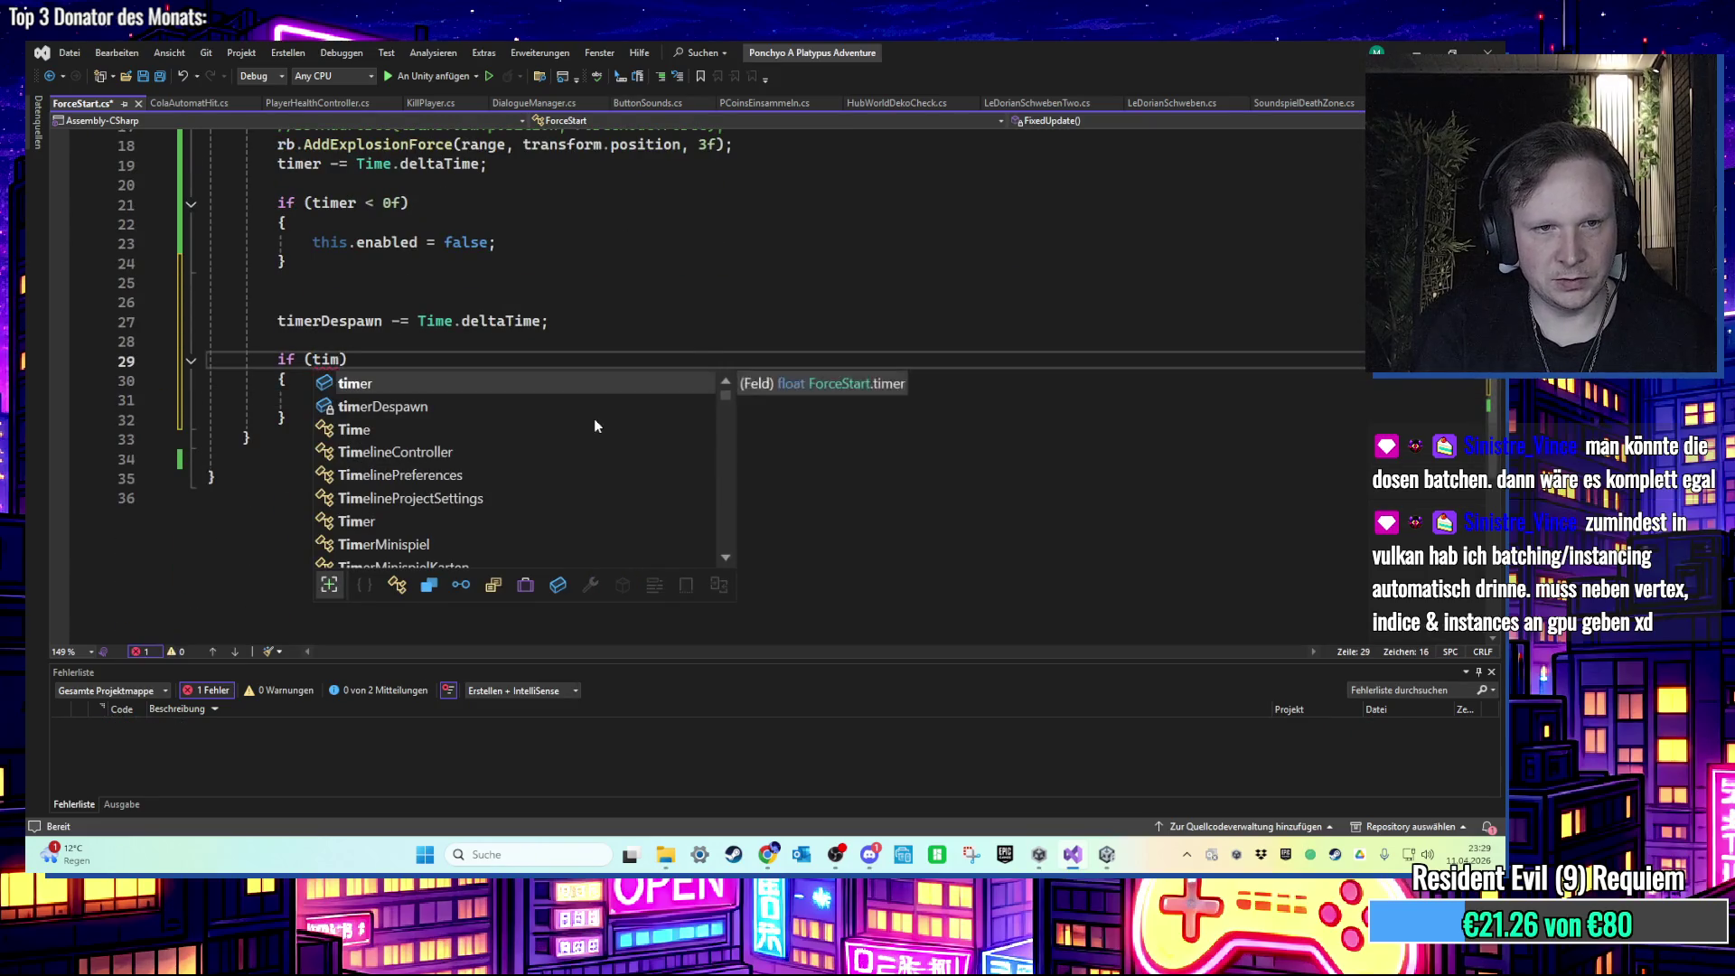
key(Down)
key(Tab)
text(< 0f)
key(Down)
key(Down)
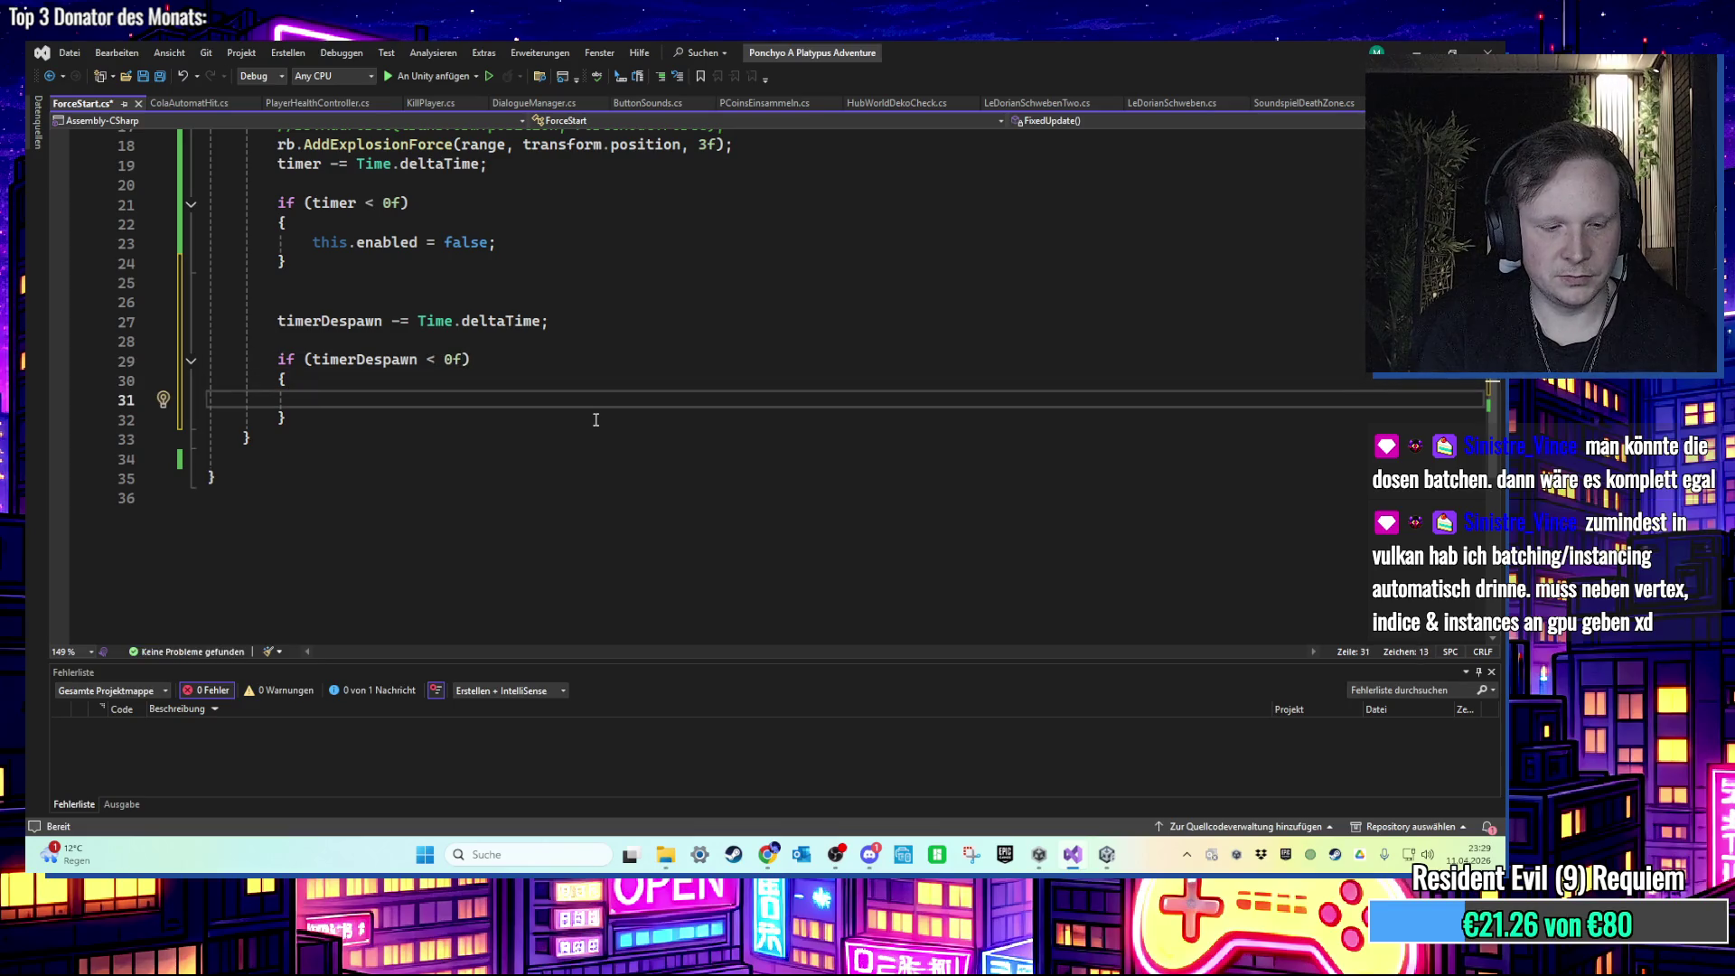
text(Destroy()
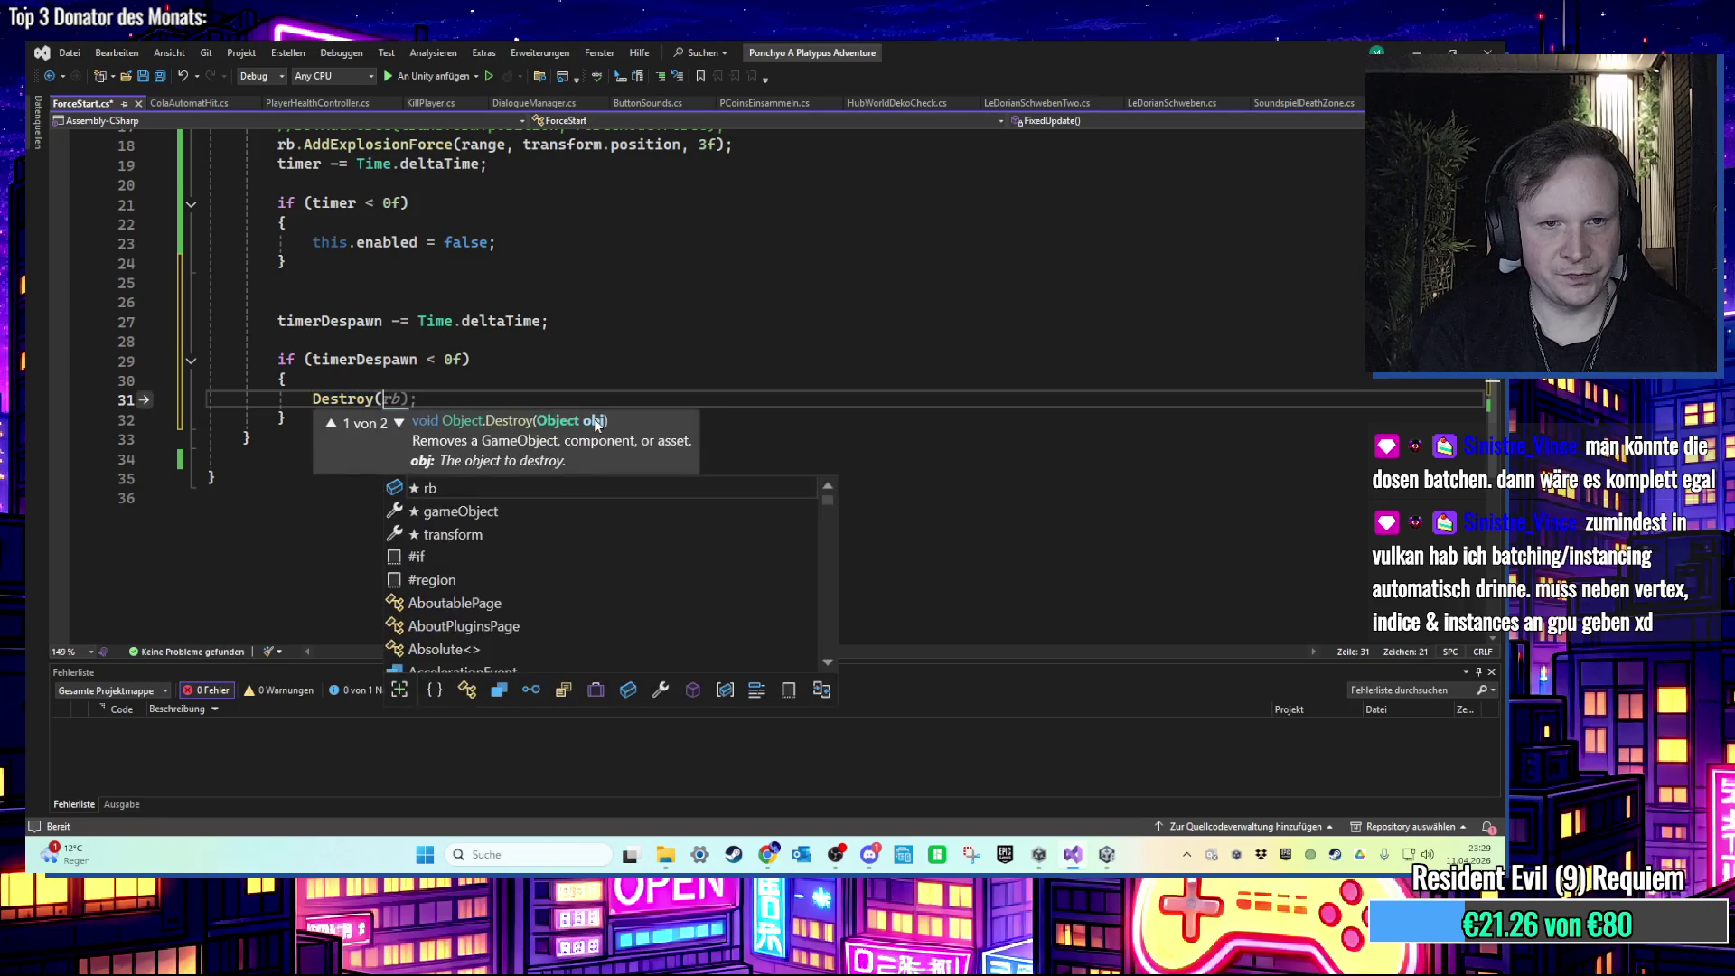
text(this.gam)
key(Tab)
text();)
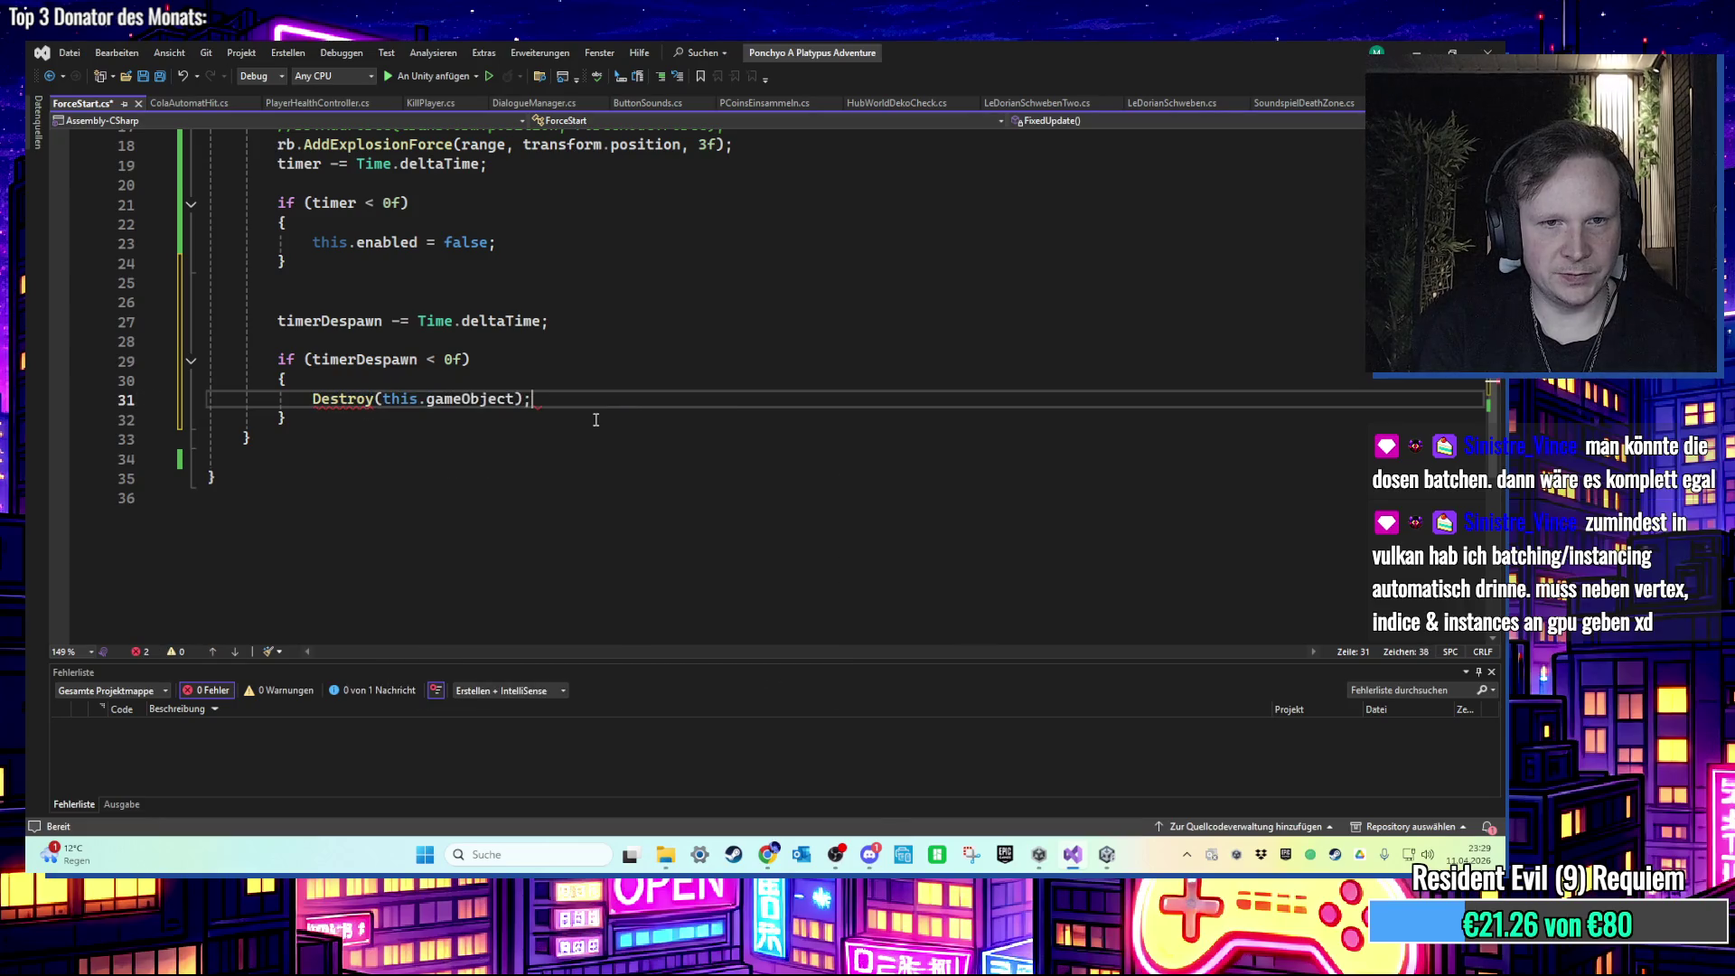
key(ctrl+s)
Step: Initialize timerDespawn to 60f, save ForceStart.cs and return to Unity
scroll(578, 412, up, 5)
click(472, 327)
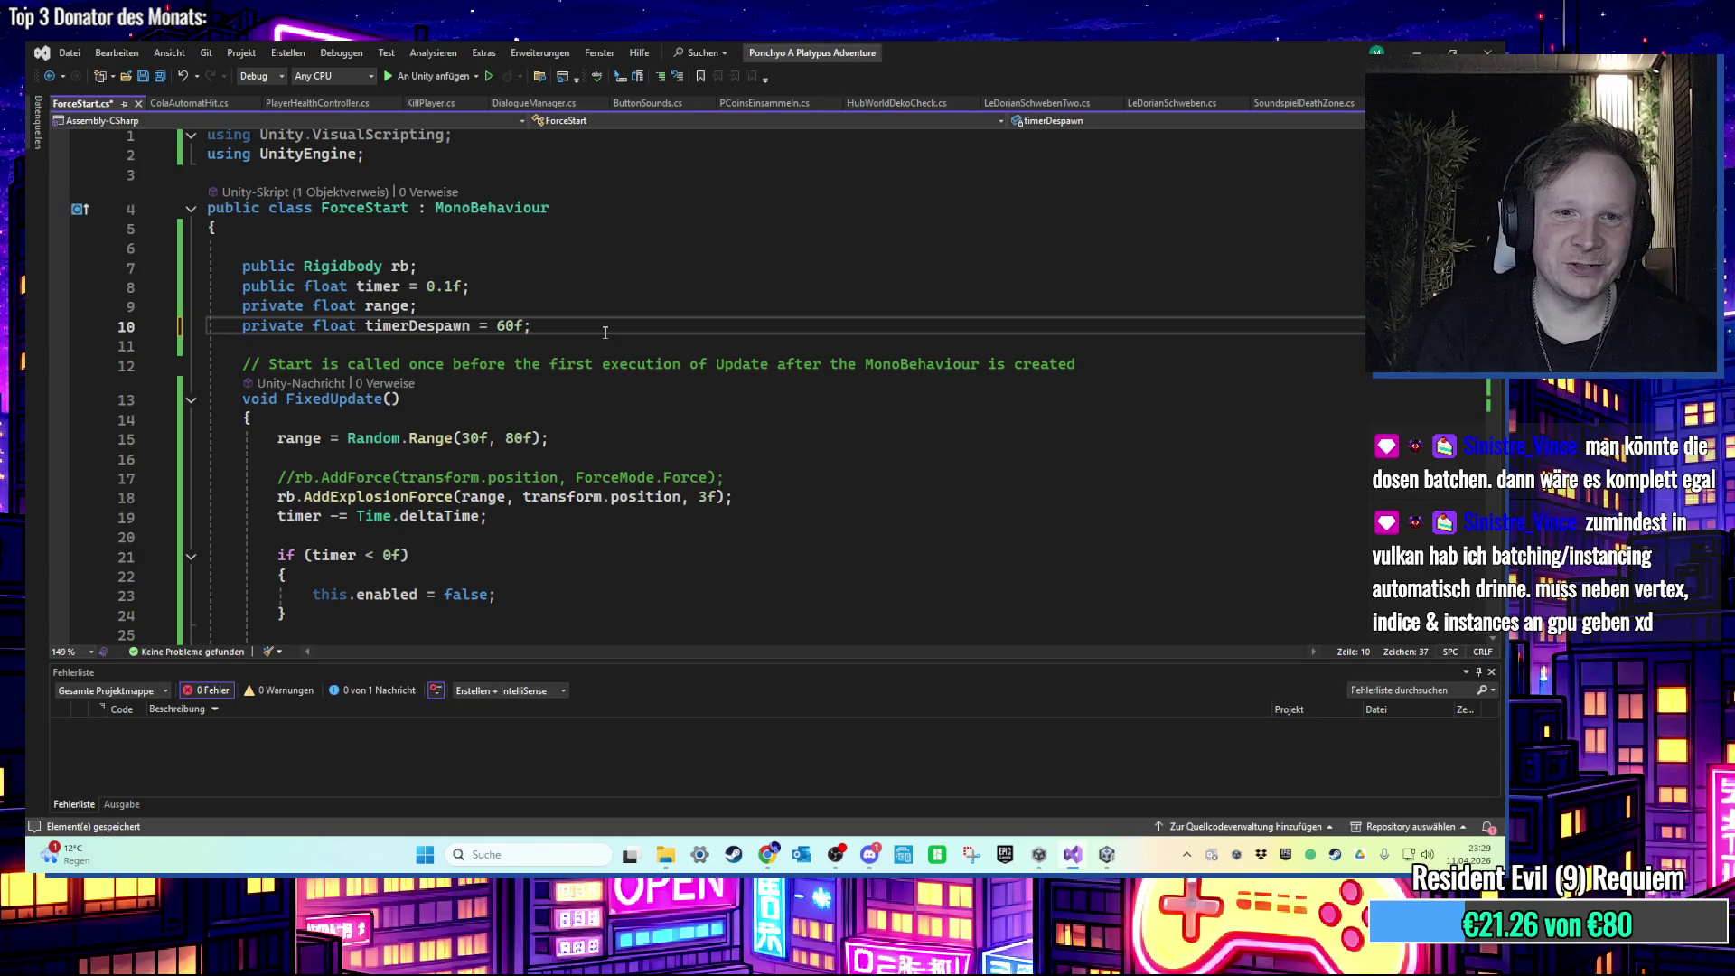
key(ctrl+s)
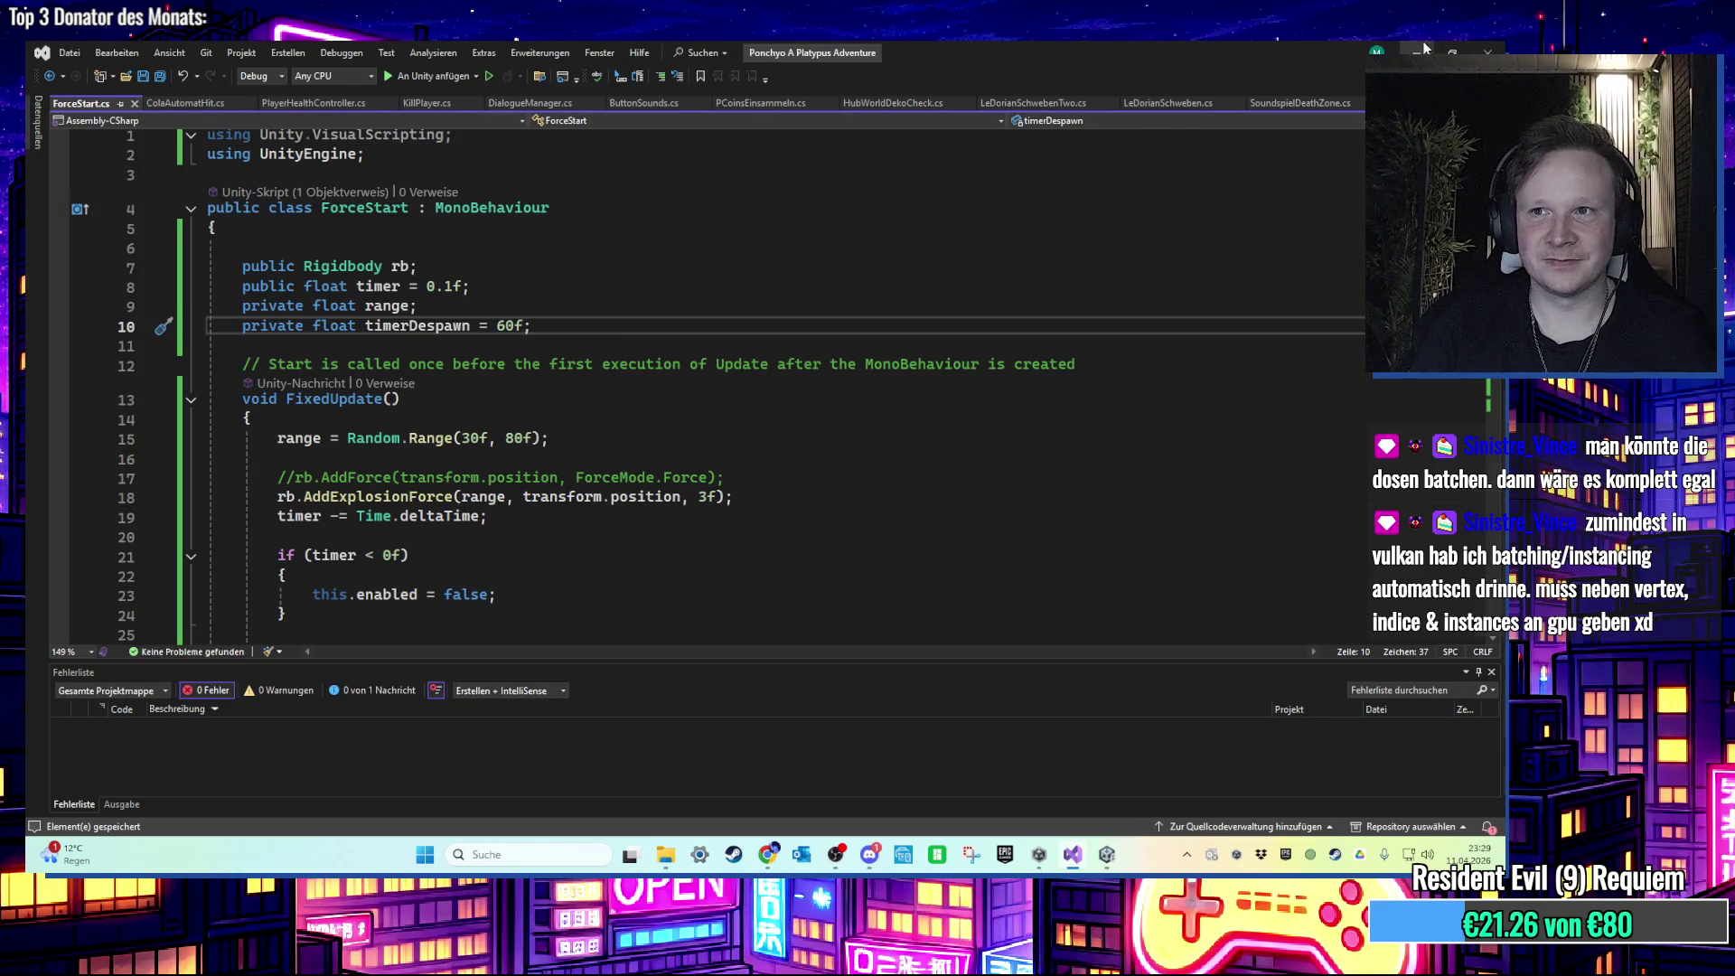
click(1419, 49)
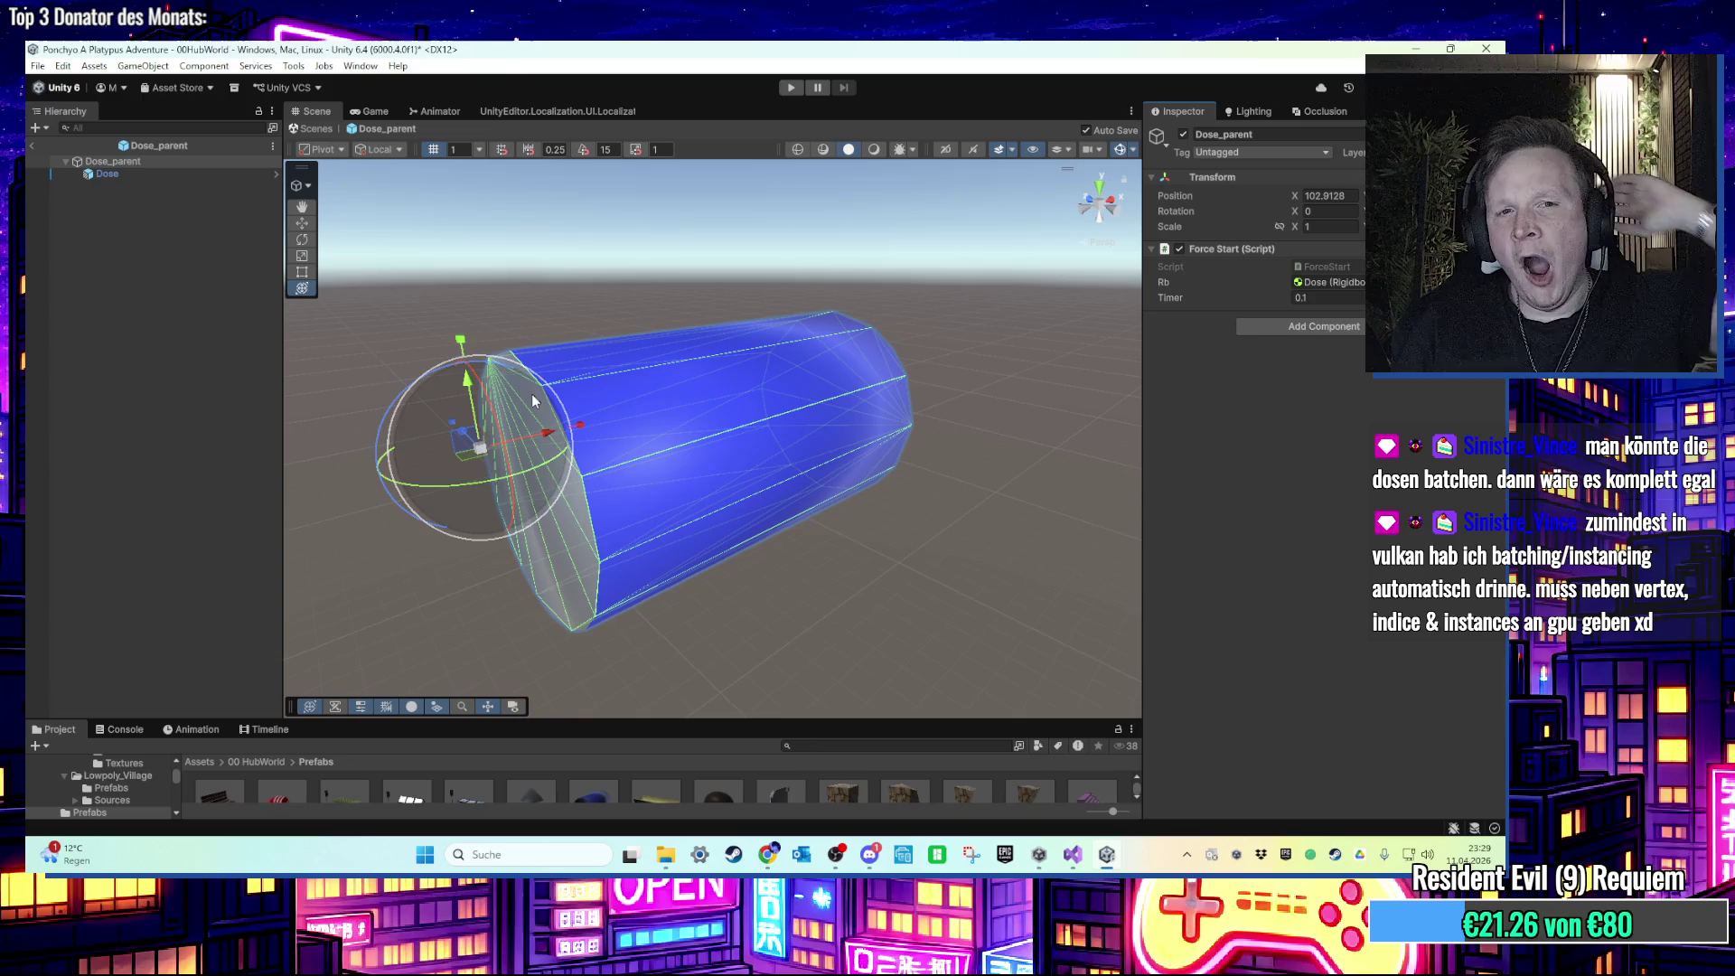
Step: Zoom out the Unity Scene view and switch back to ForceStart.cs in Visual Studio
scroll(554, 349, down, 3)
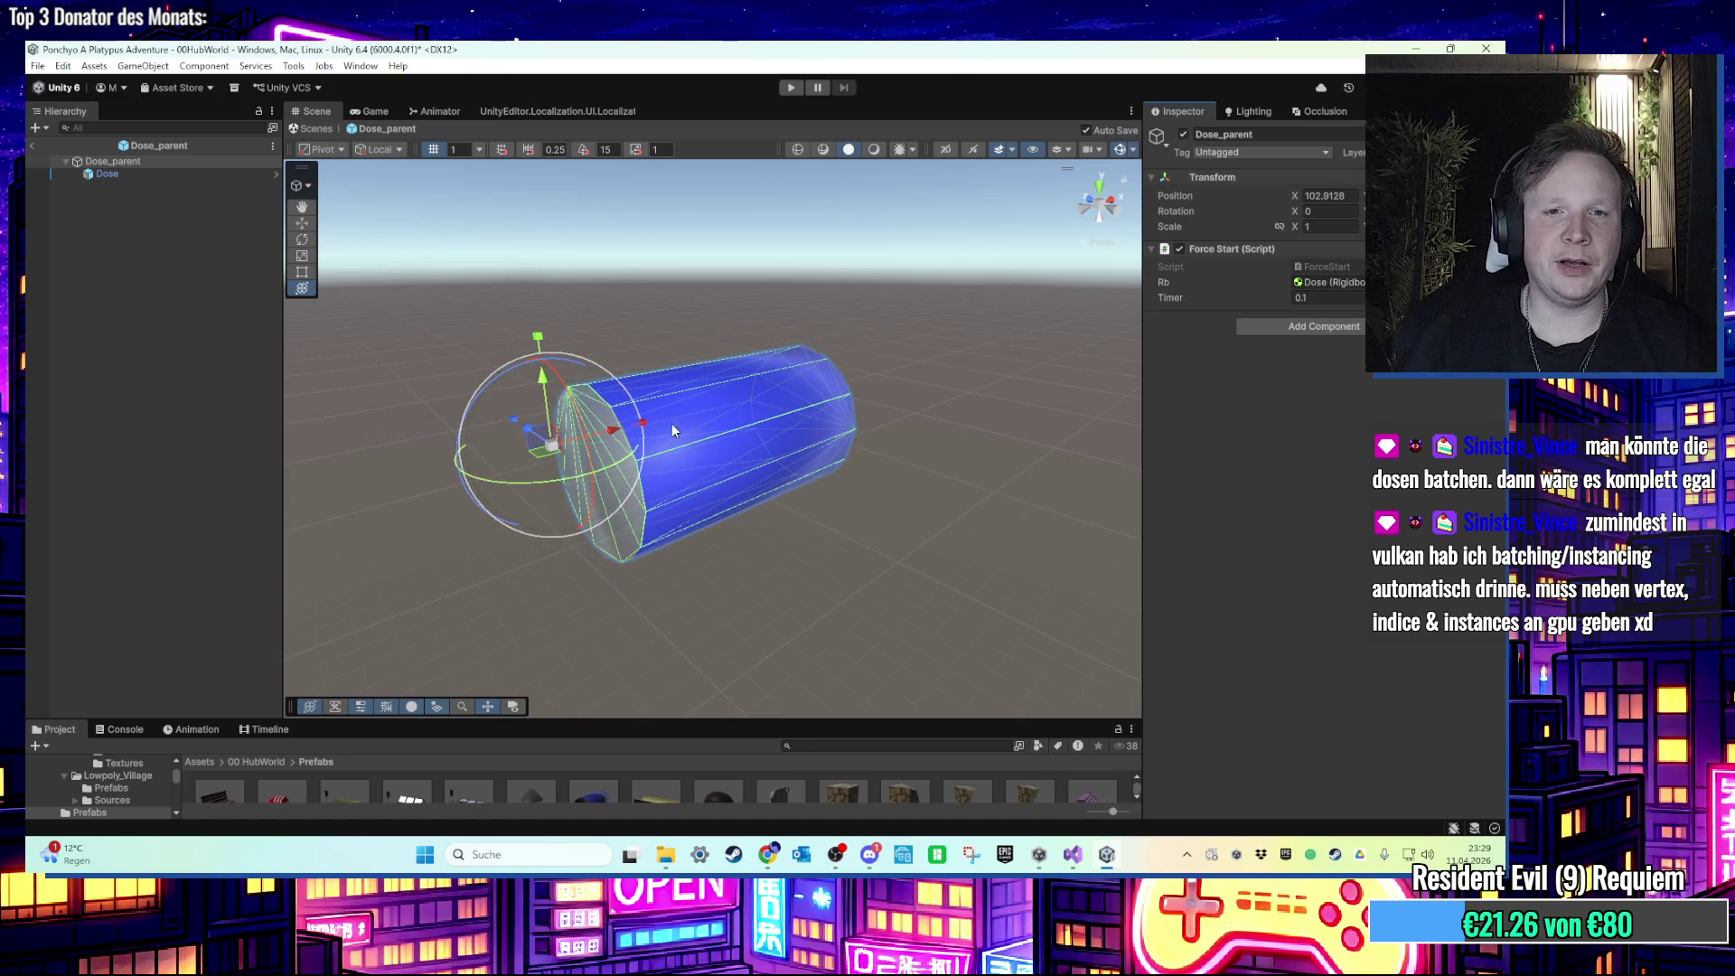
scroll(677, 458, down, 2)
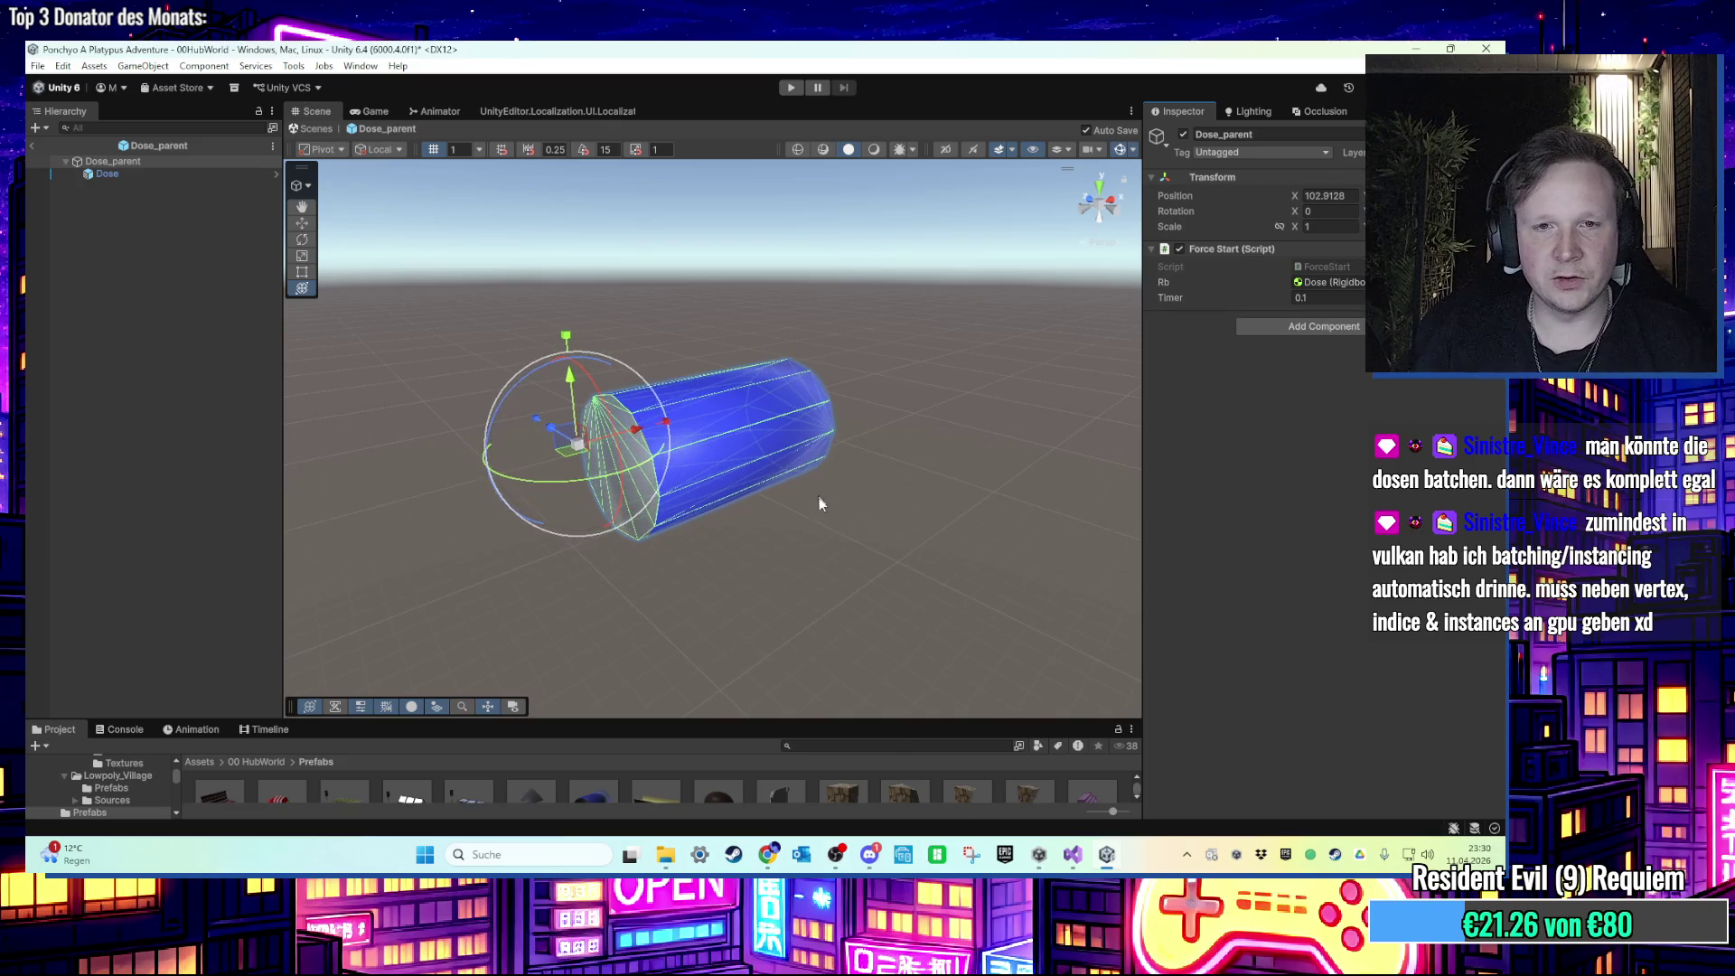
click(1106, 853)
click(1106, 854)
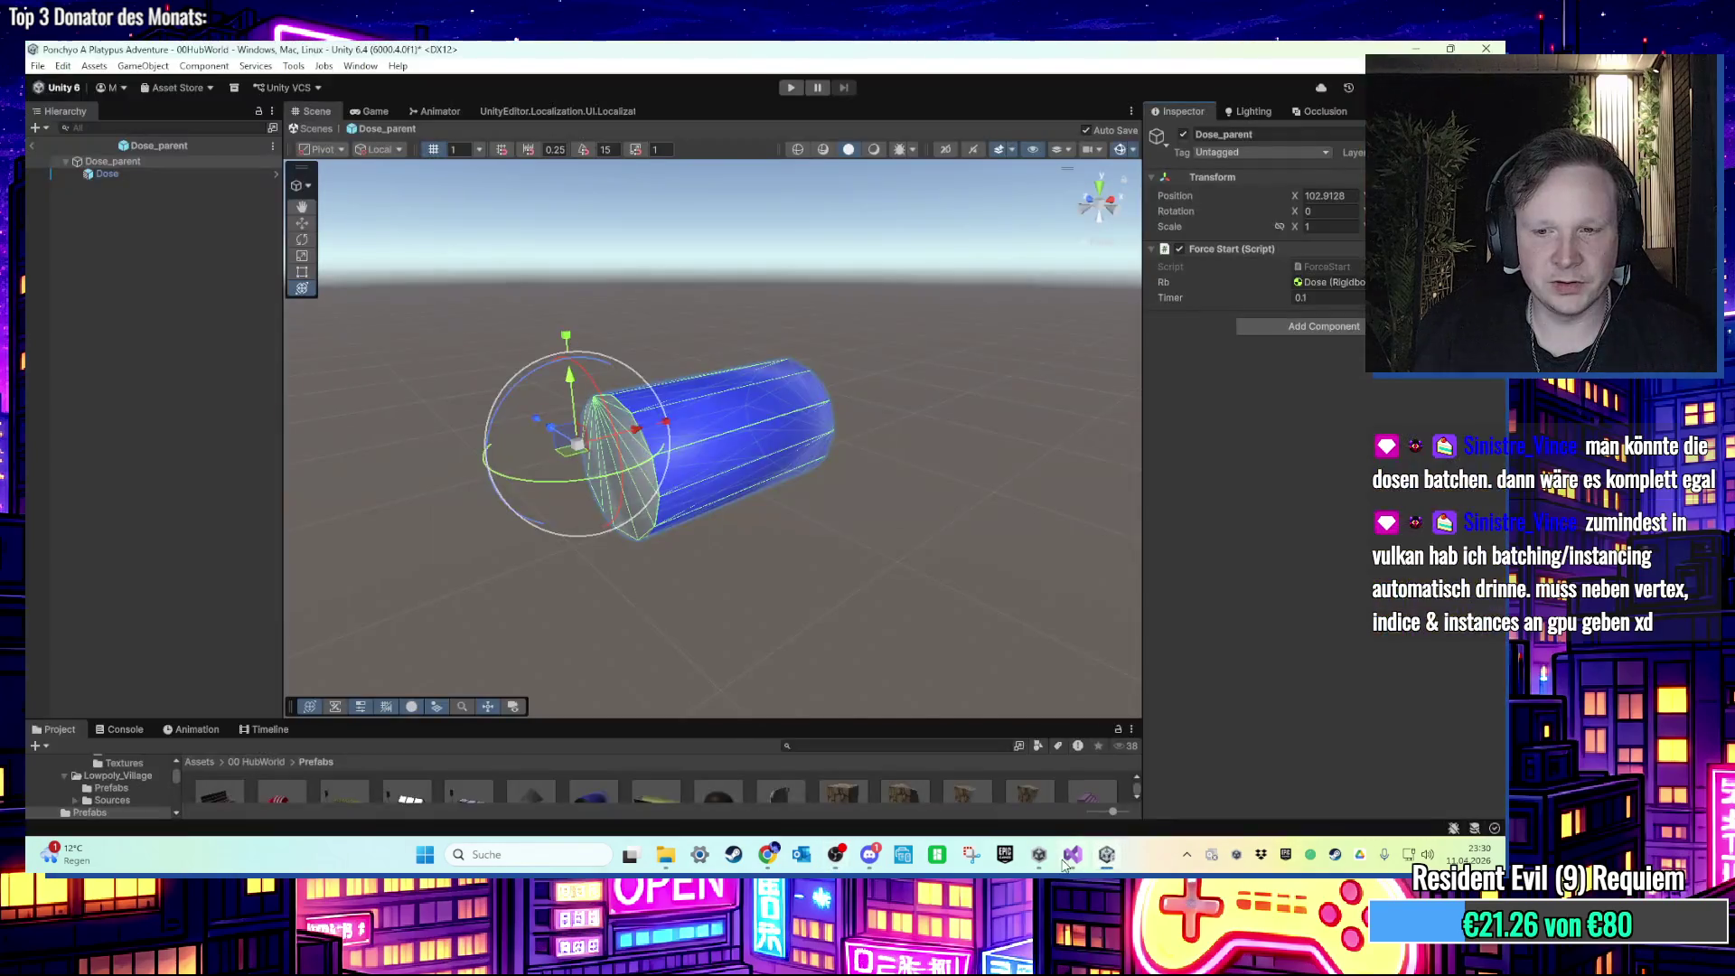
click(1071, 854)
scroll(872, 427, down, 4)
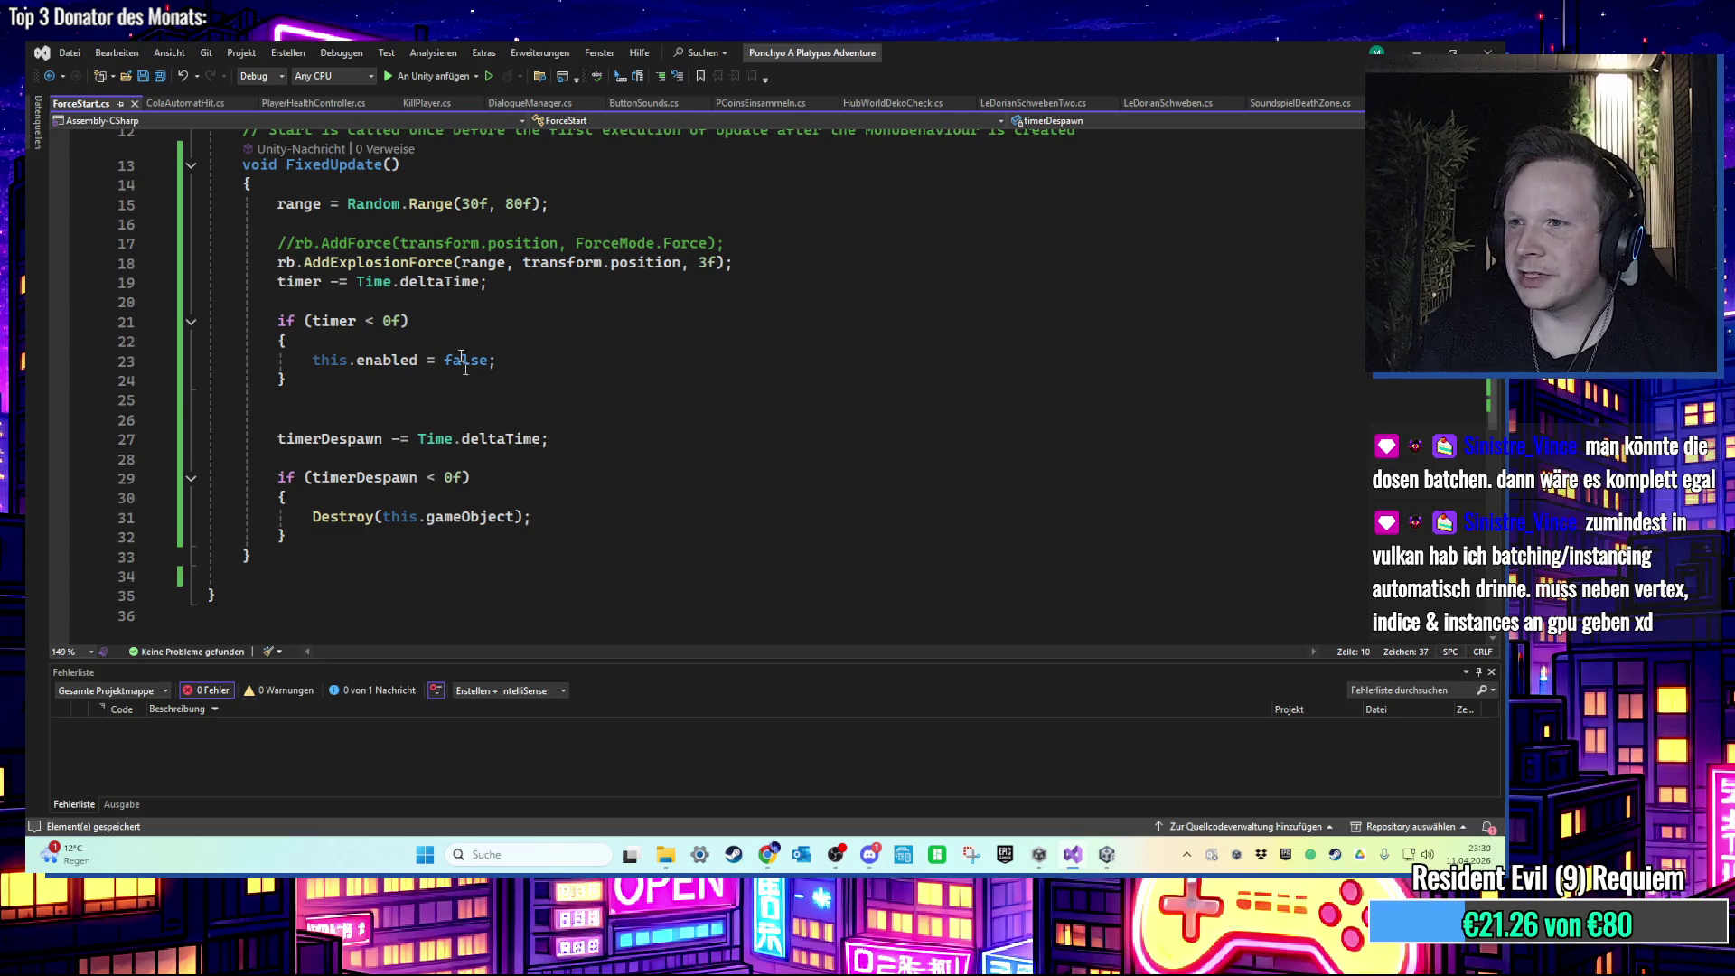
Step: Switch to ColaAutomatHit.cs and inspect the Player tag comparison on line 19
scroll(466, 423, up, 2)
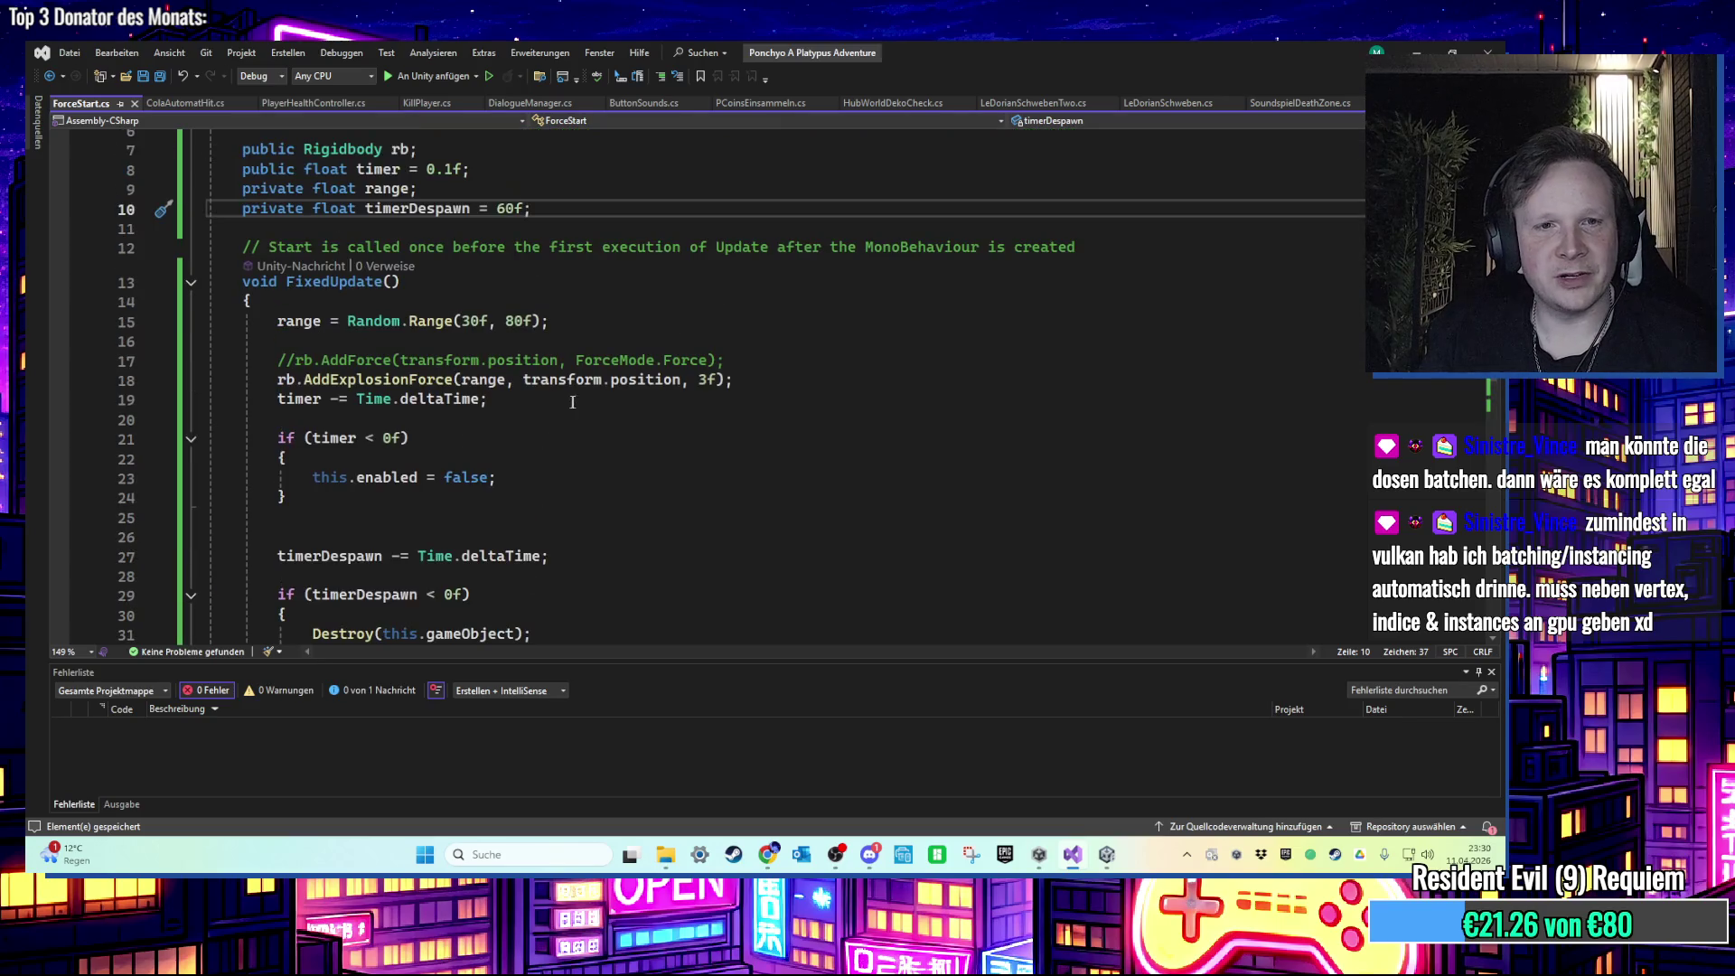
click(184, 103)
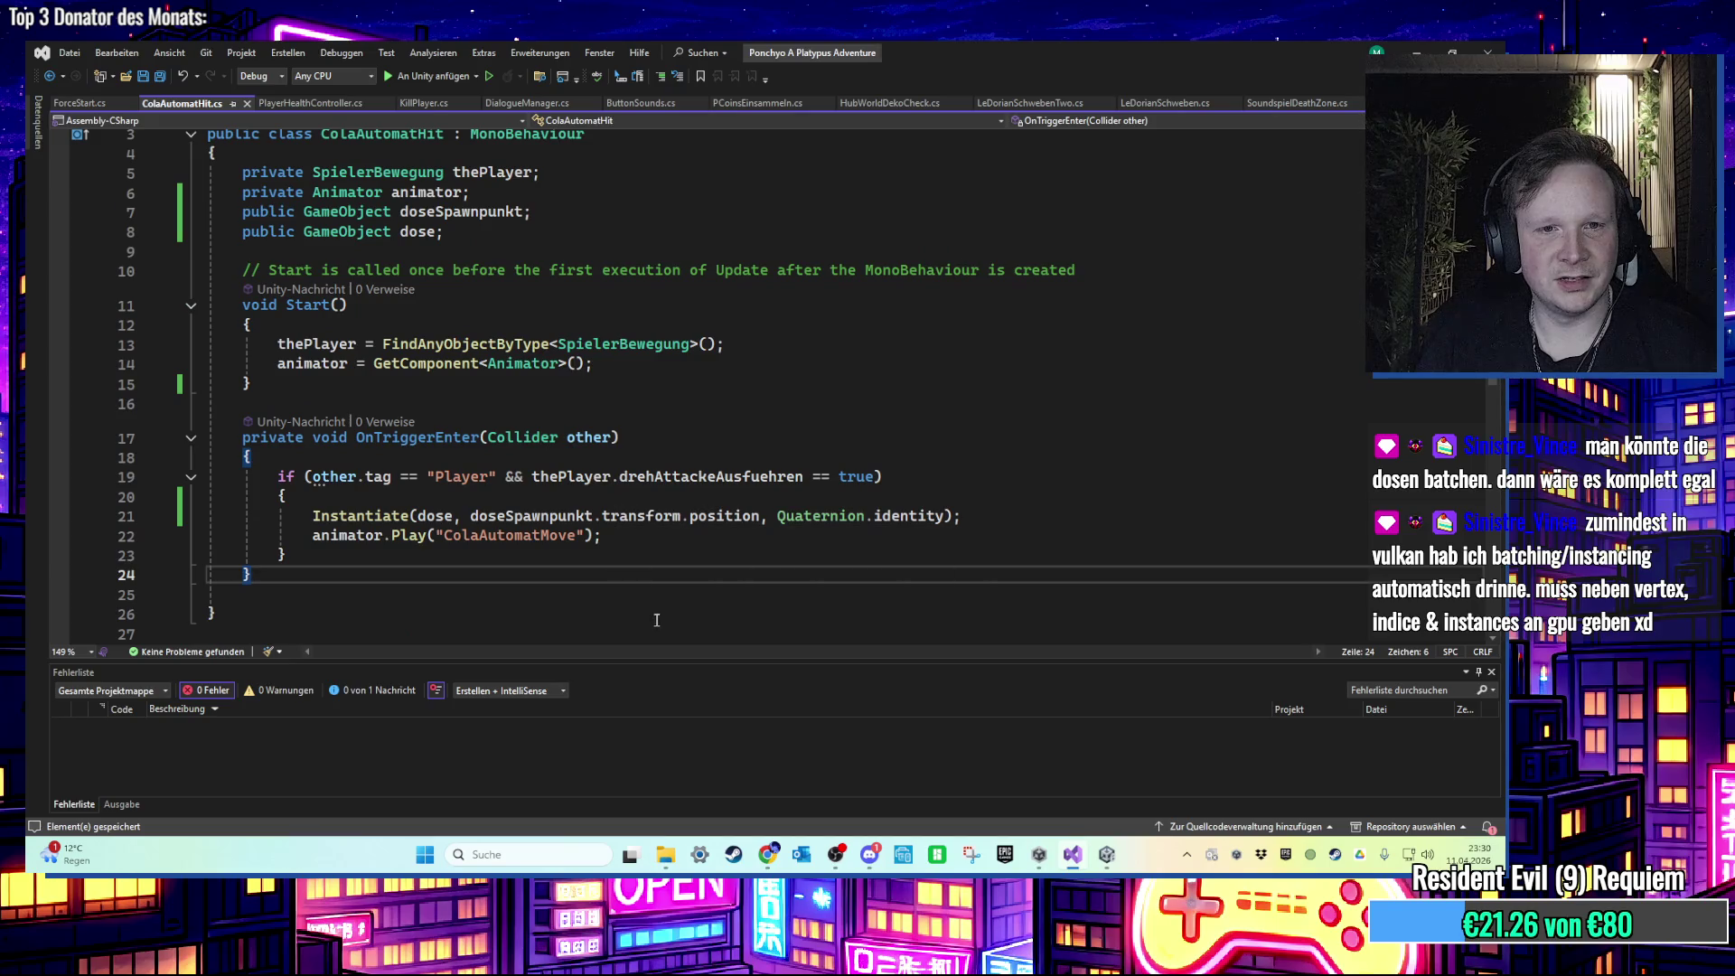
click(522, 460)
click(496, 476)
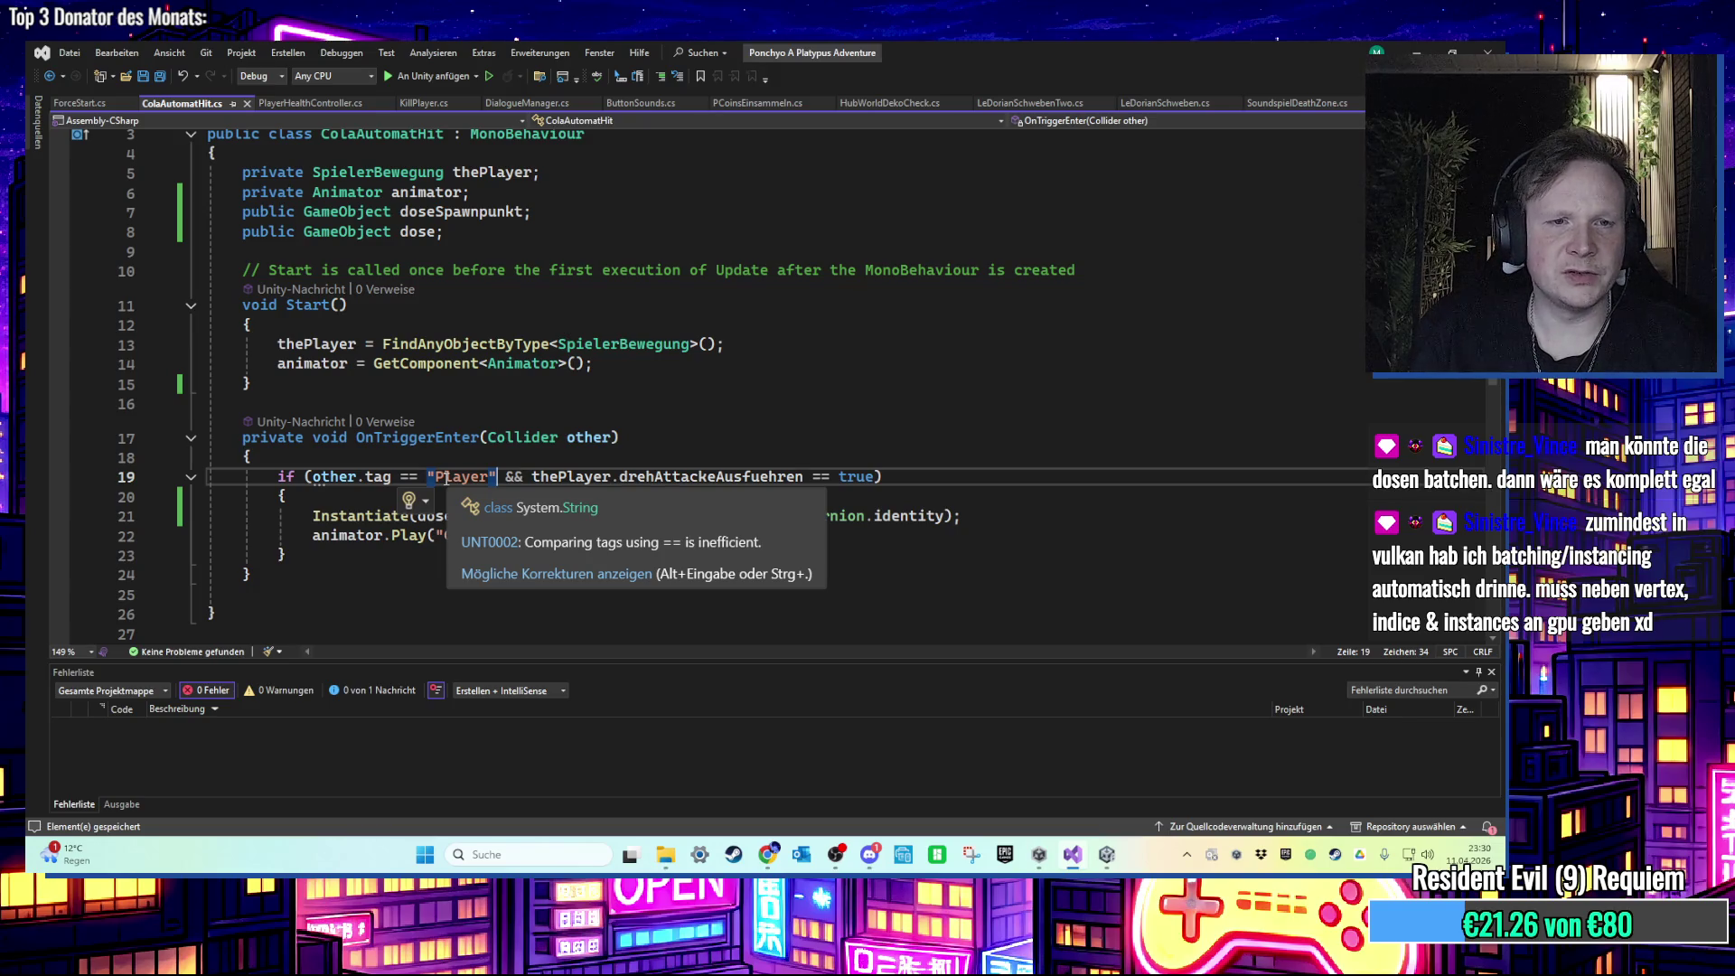
click(655, 565)
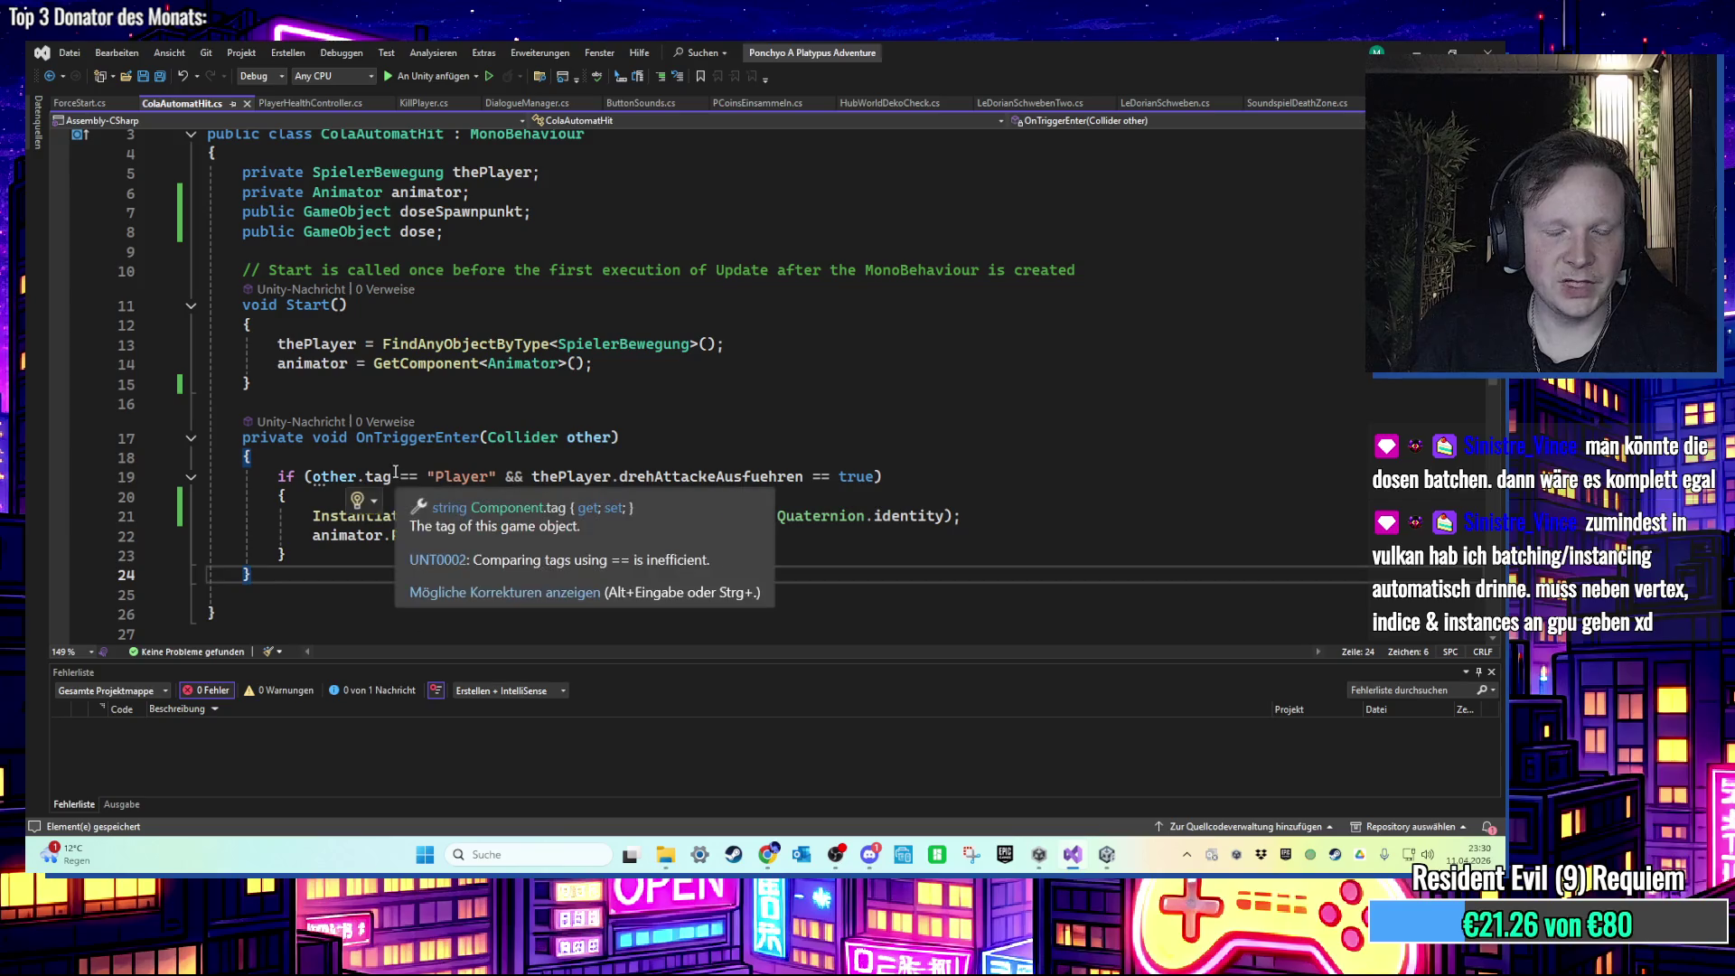
scroll(444, 477, down, 1)
scroll(447, 478, up, 2)
scroll(447, 479, down, 2)
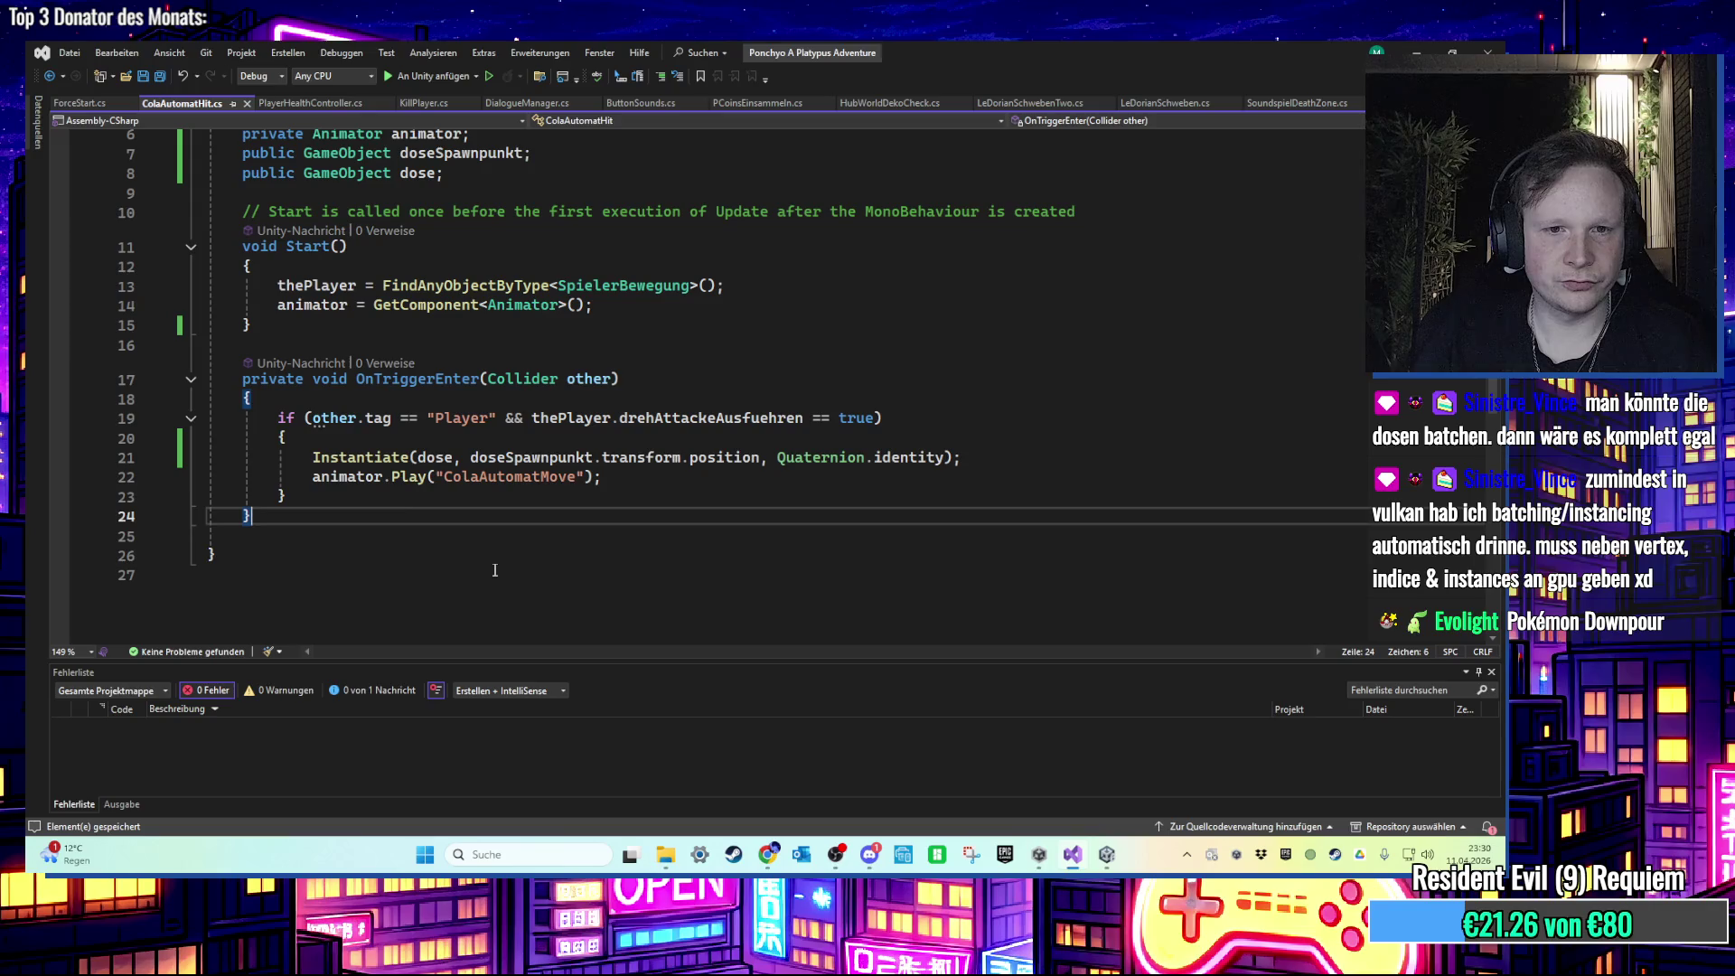
click(879, 416)
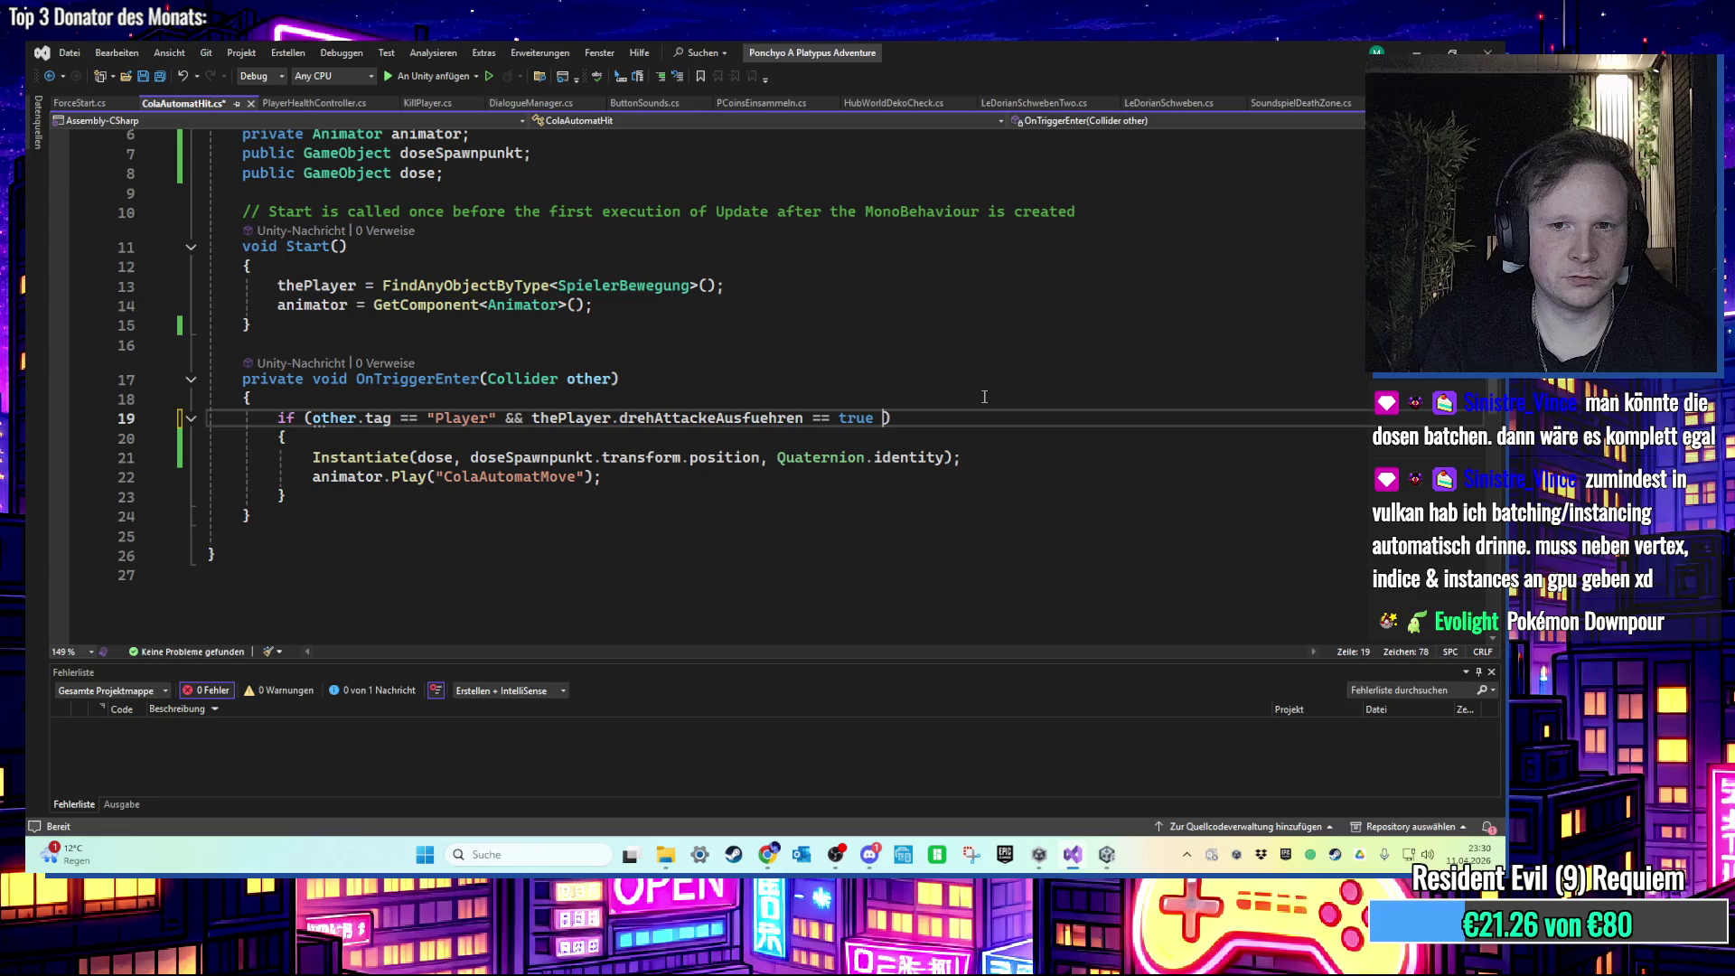
Step: Append && animator.Play("ColaAutomatMove") == true to the line 19 condition
text(if)
key(BackSpace)
key(BackSpace)
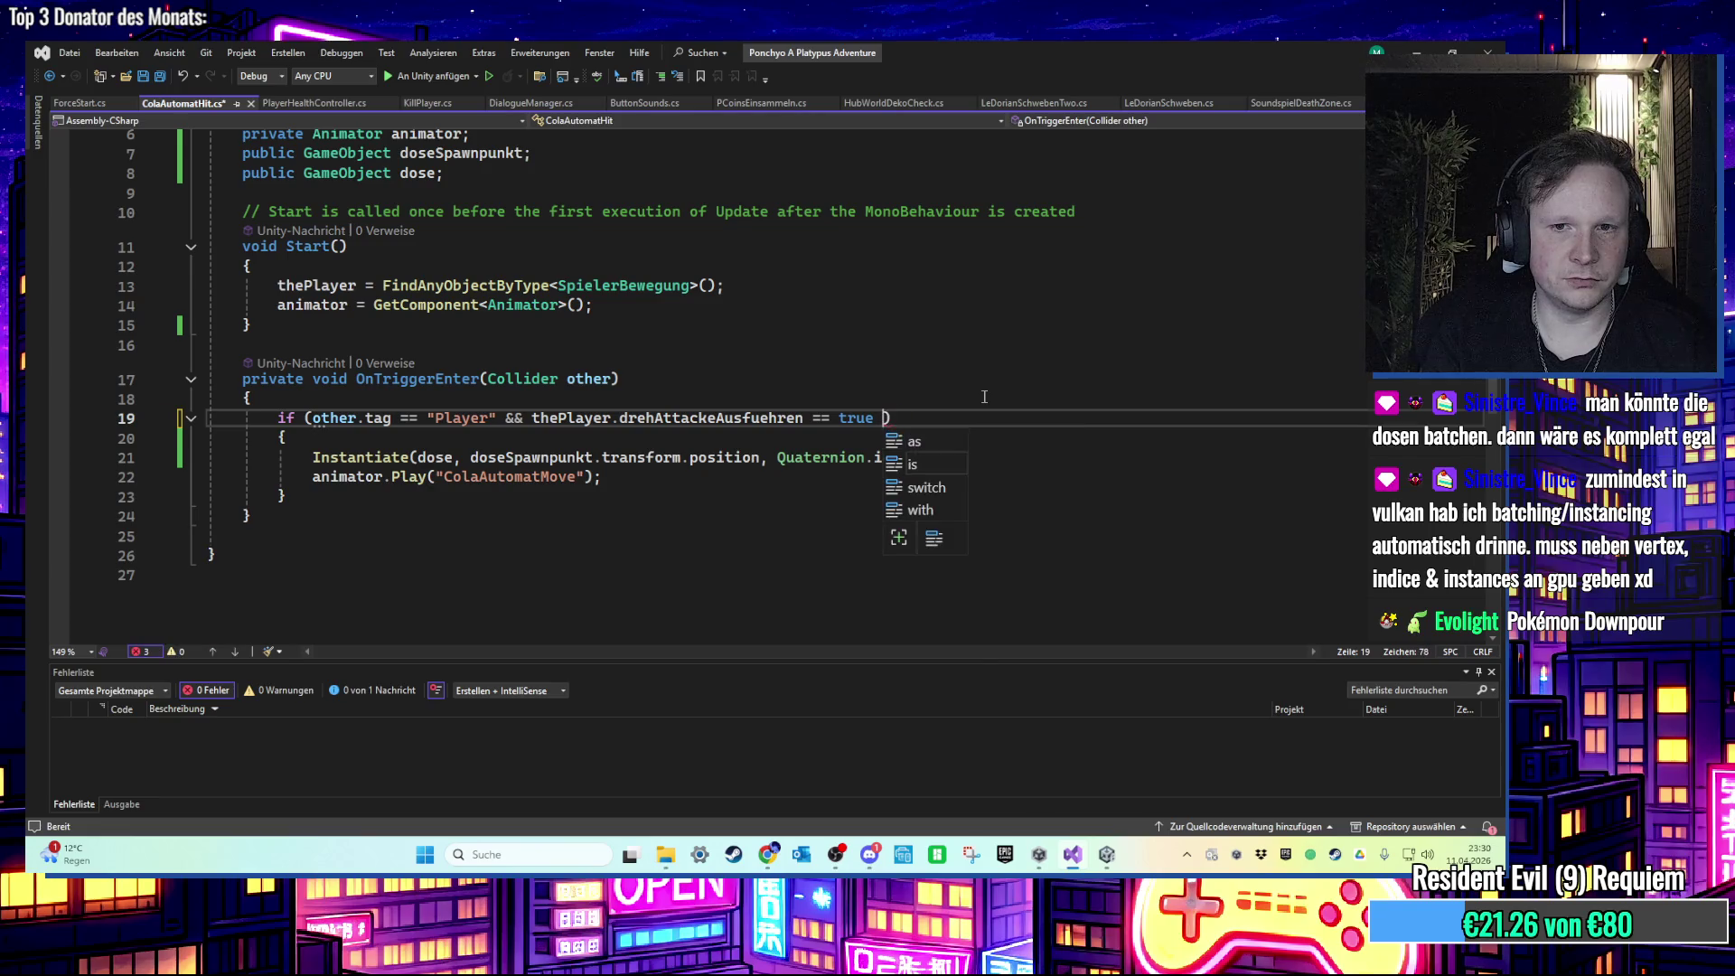
text(&& animator.)
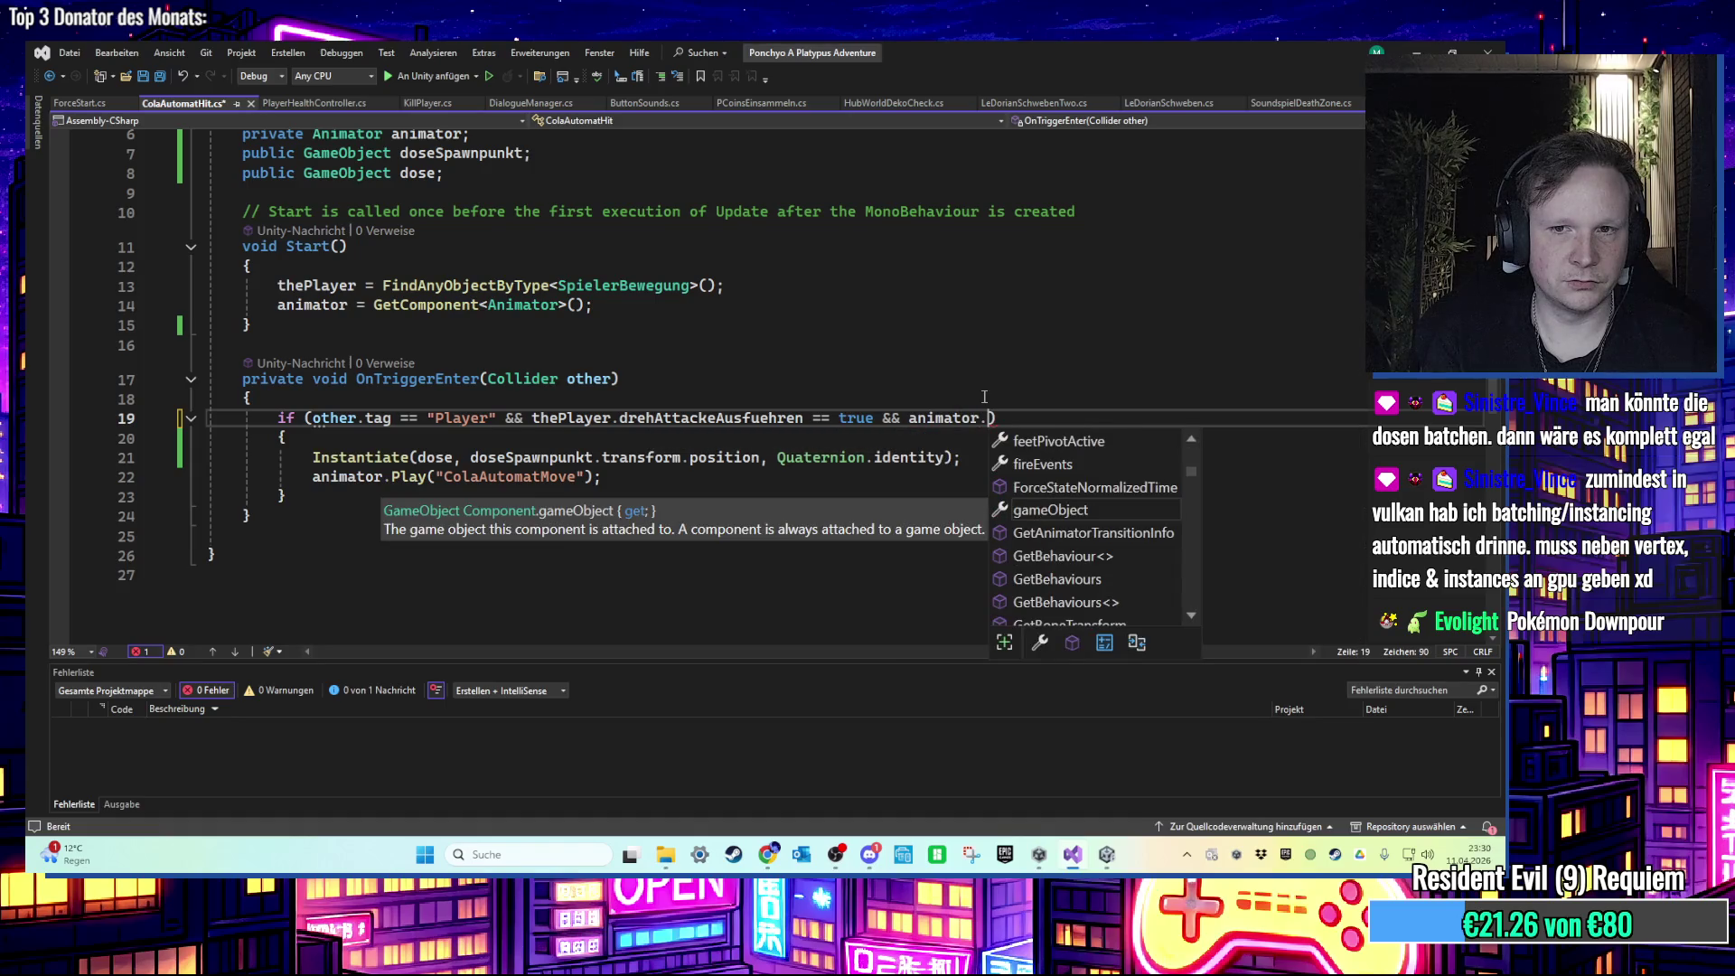
text(isPl)
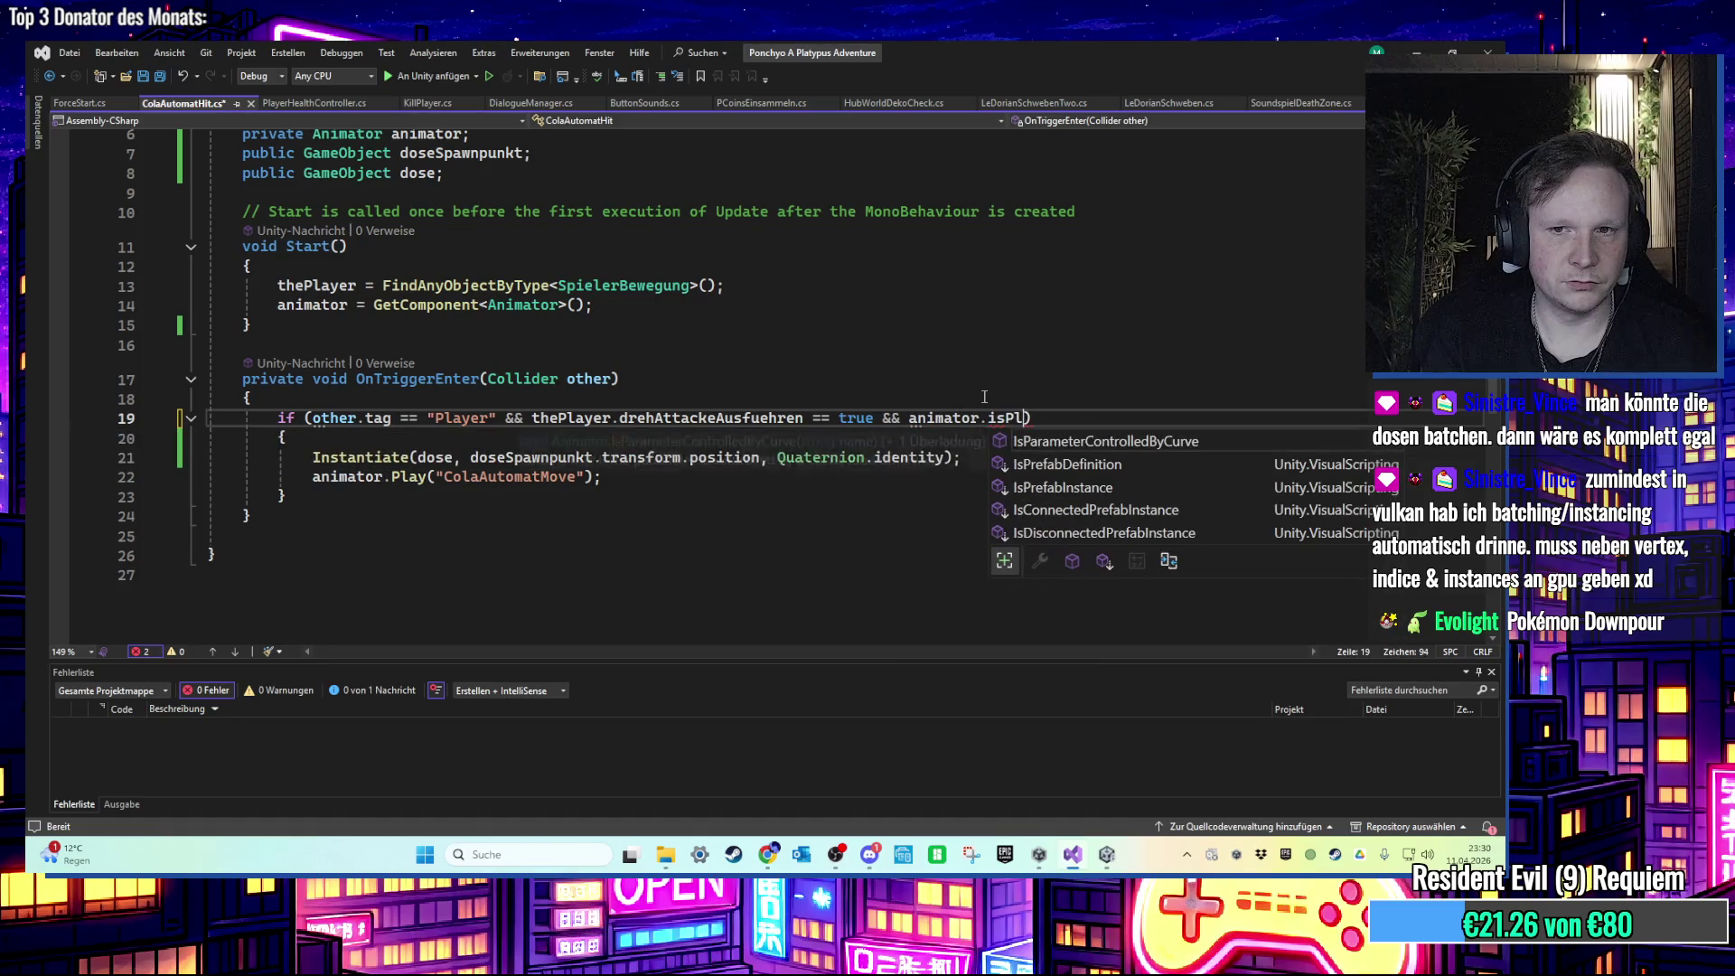
key(BackSpace)
key(BackSpace)
key(BackSpace)
text(Play)
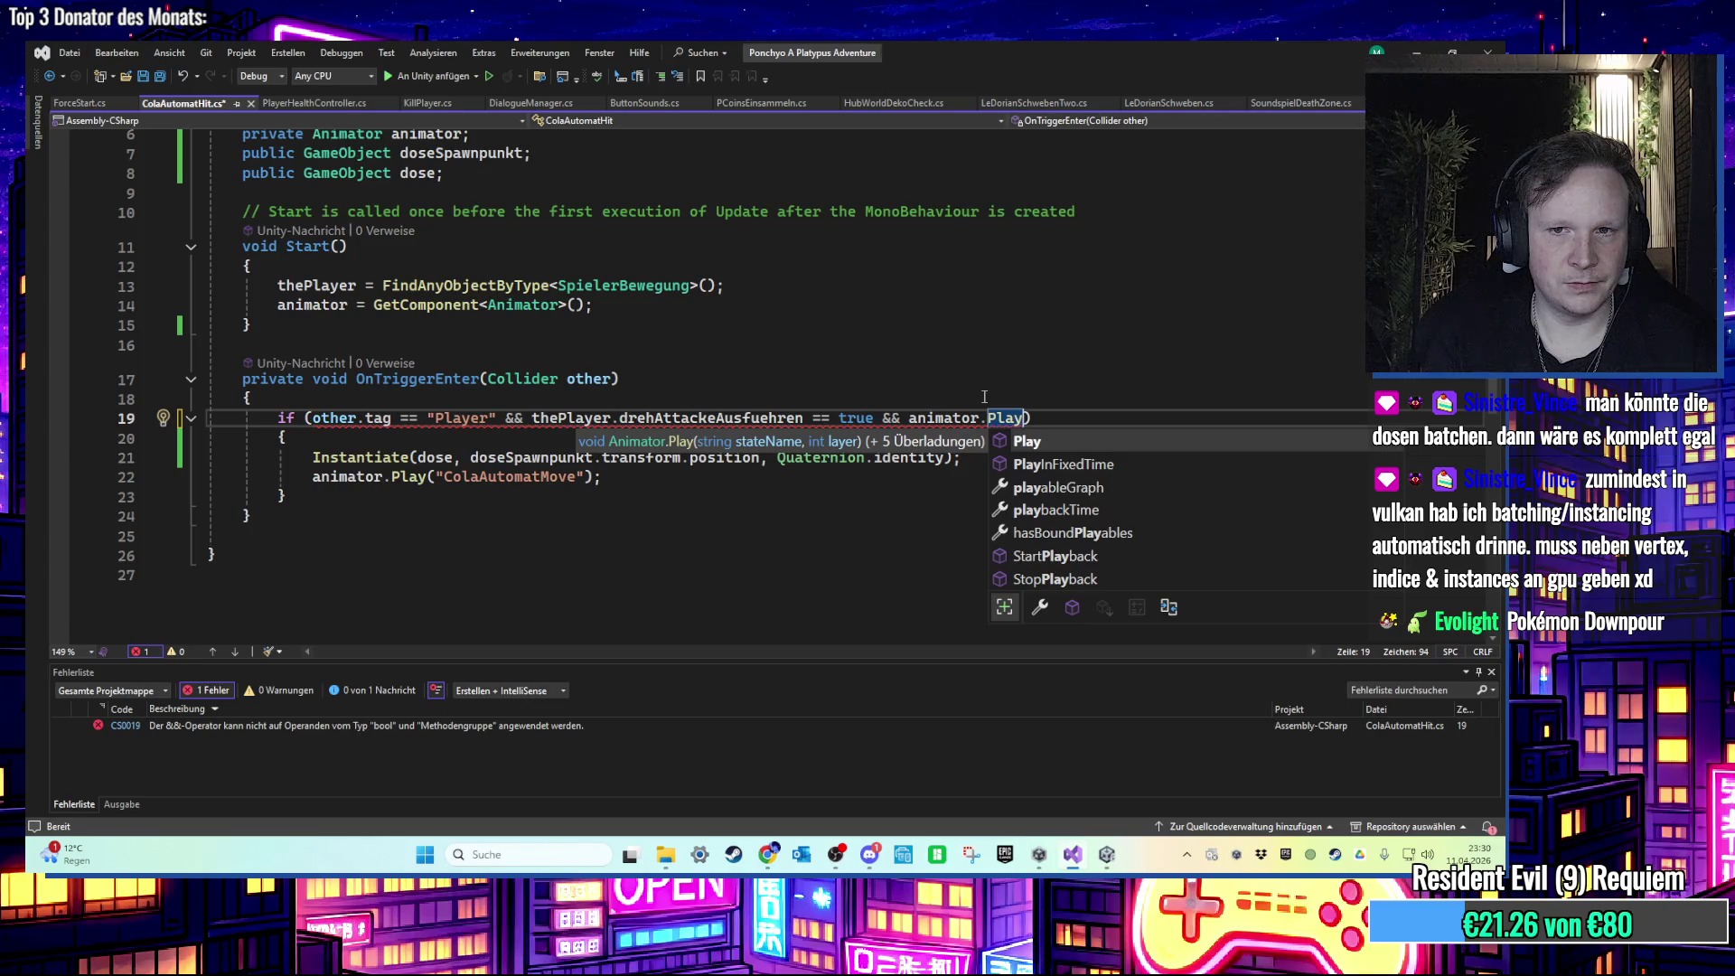
key(BackSpace)
key(BackSpace)
key(BackSpace)
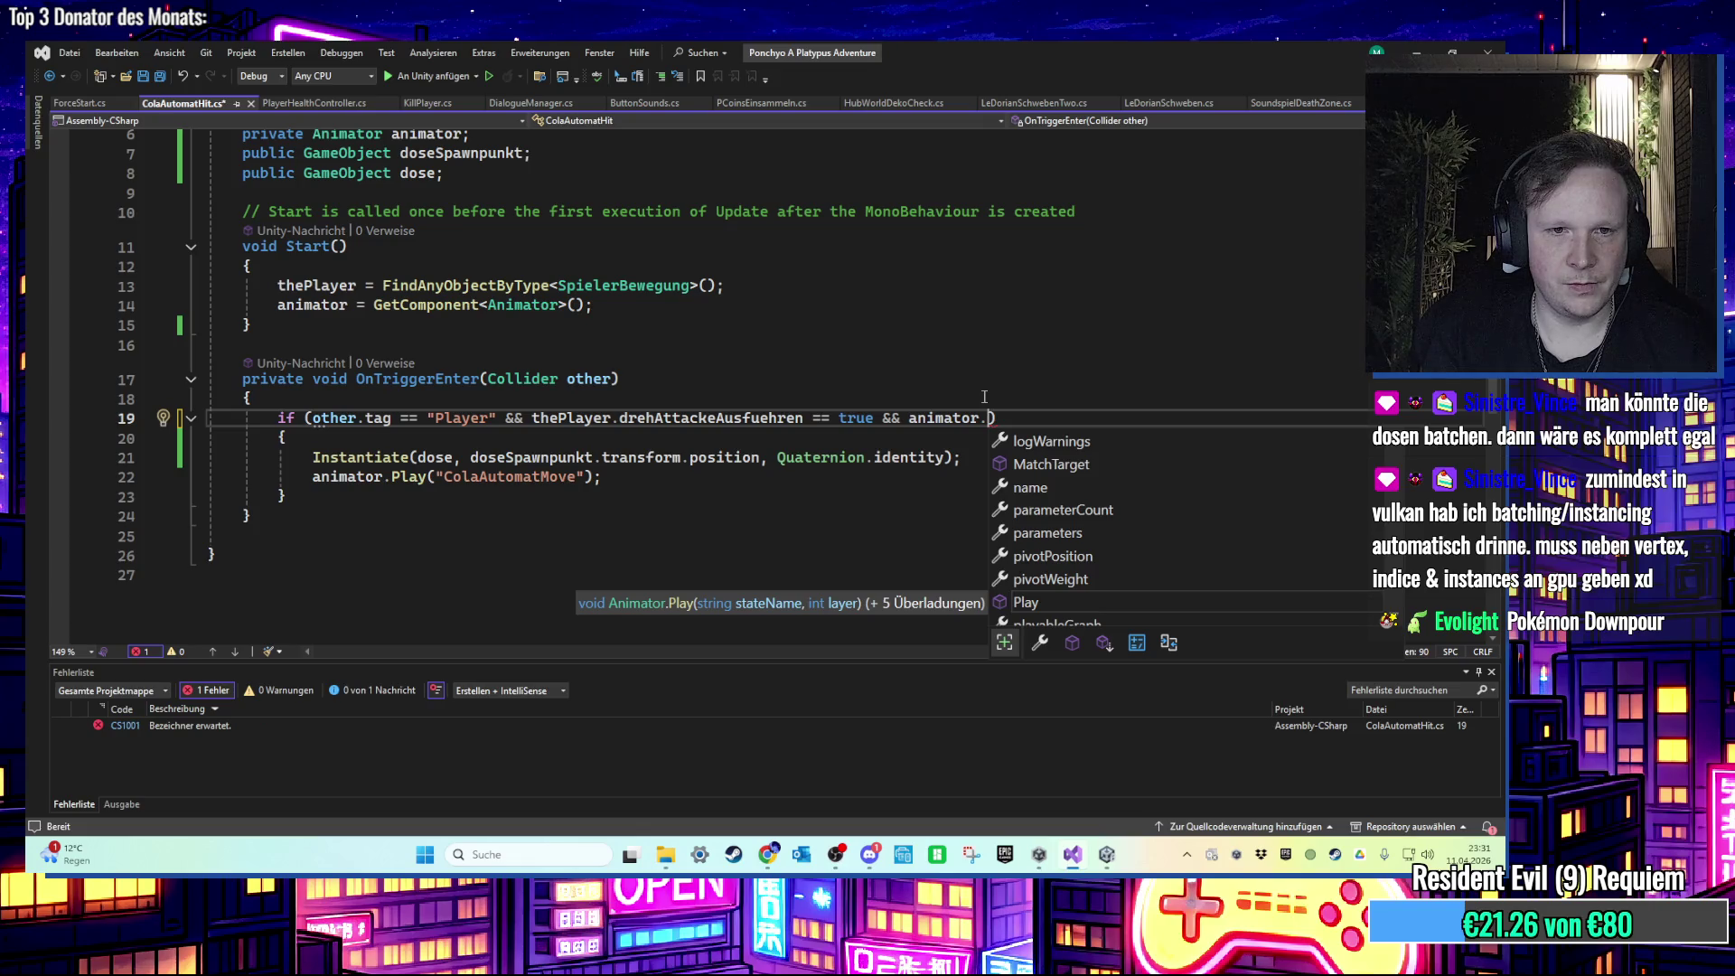
text(Play)
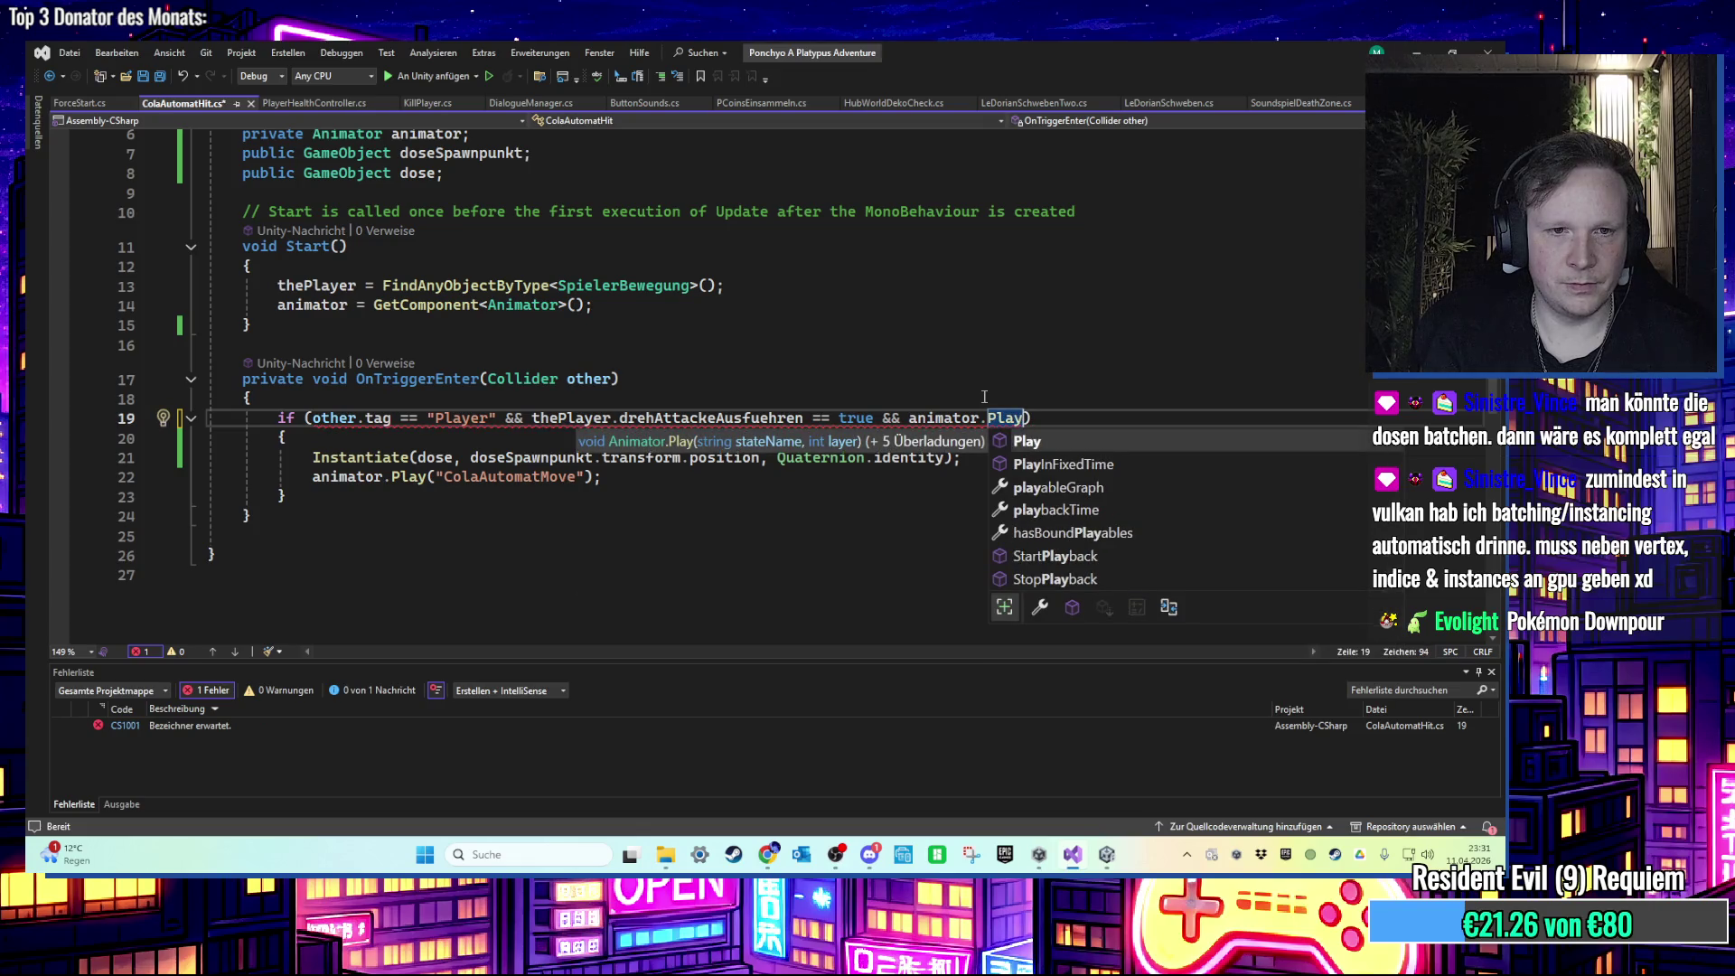
text(())
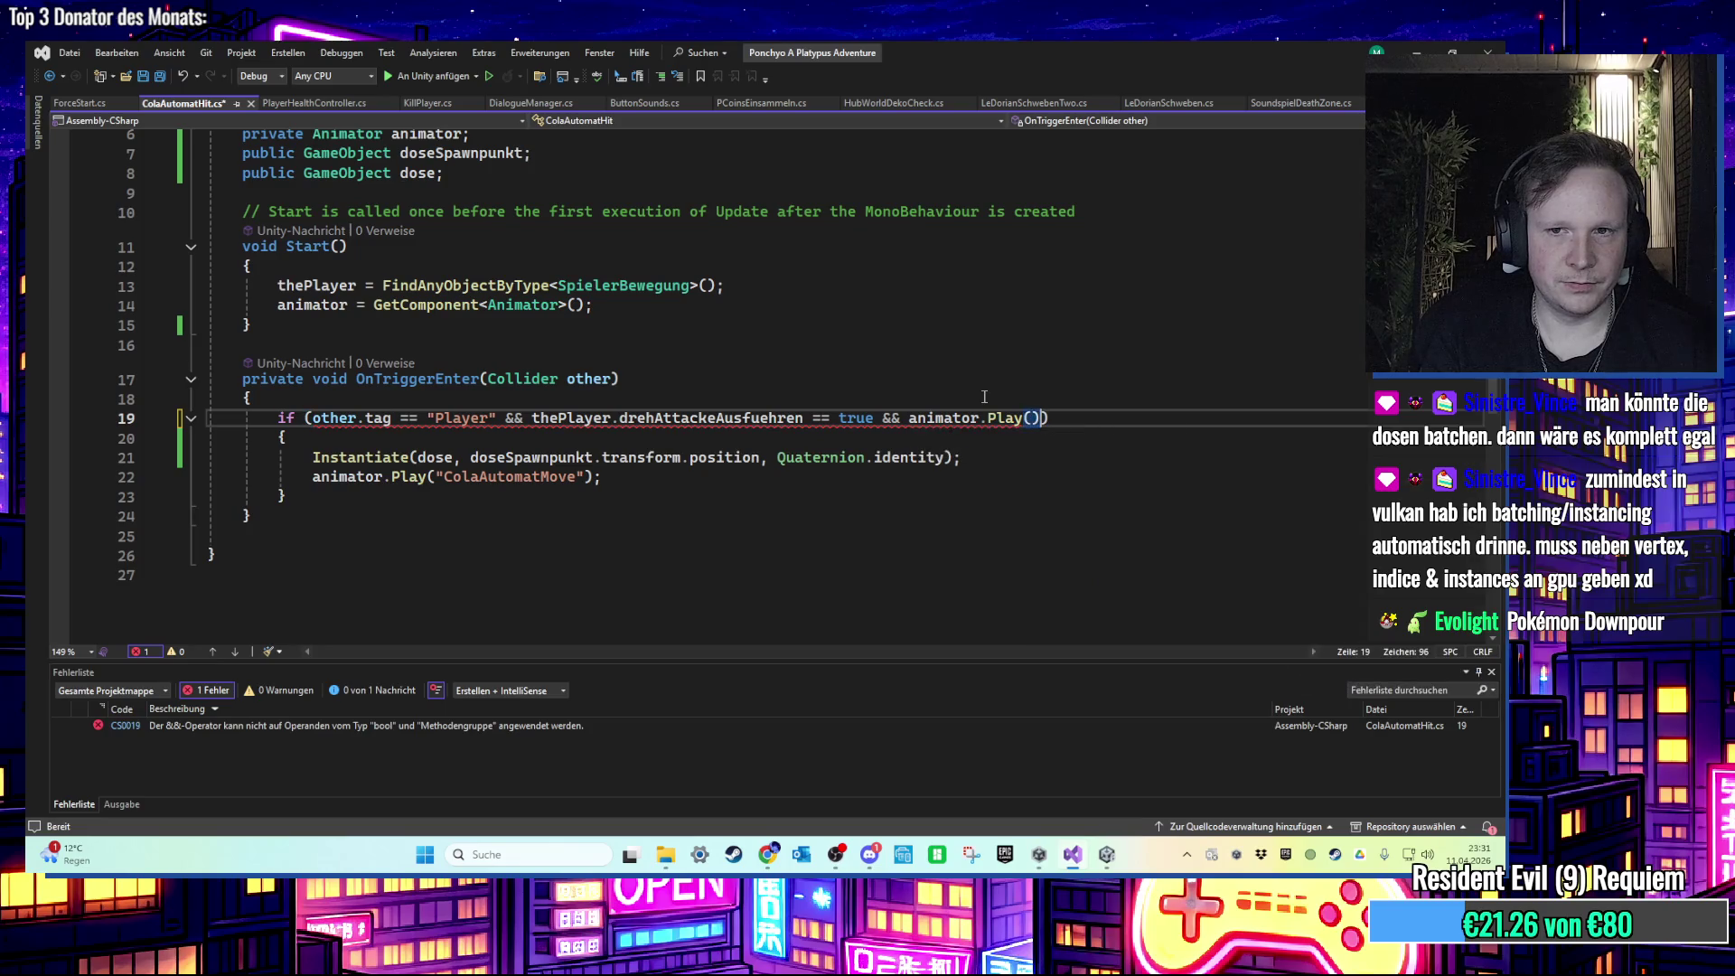
text( == true)
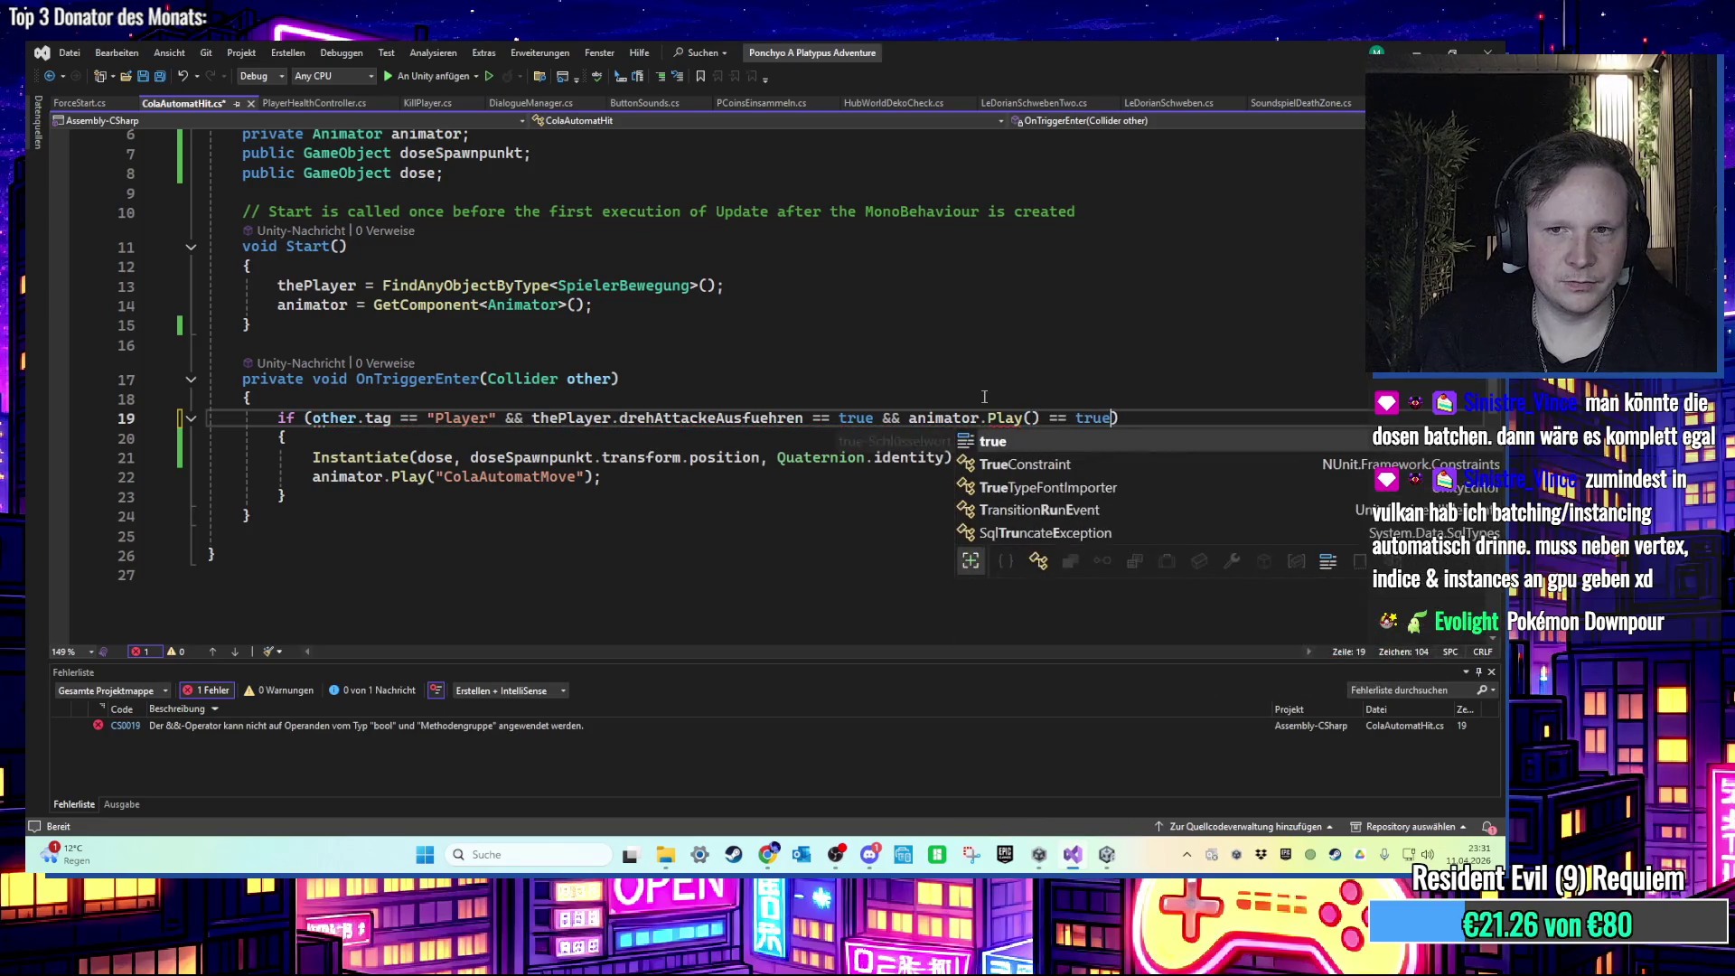
click(786, 424)
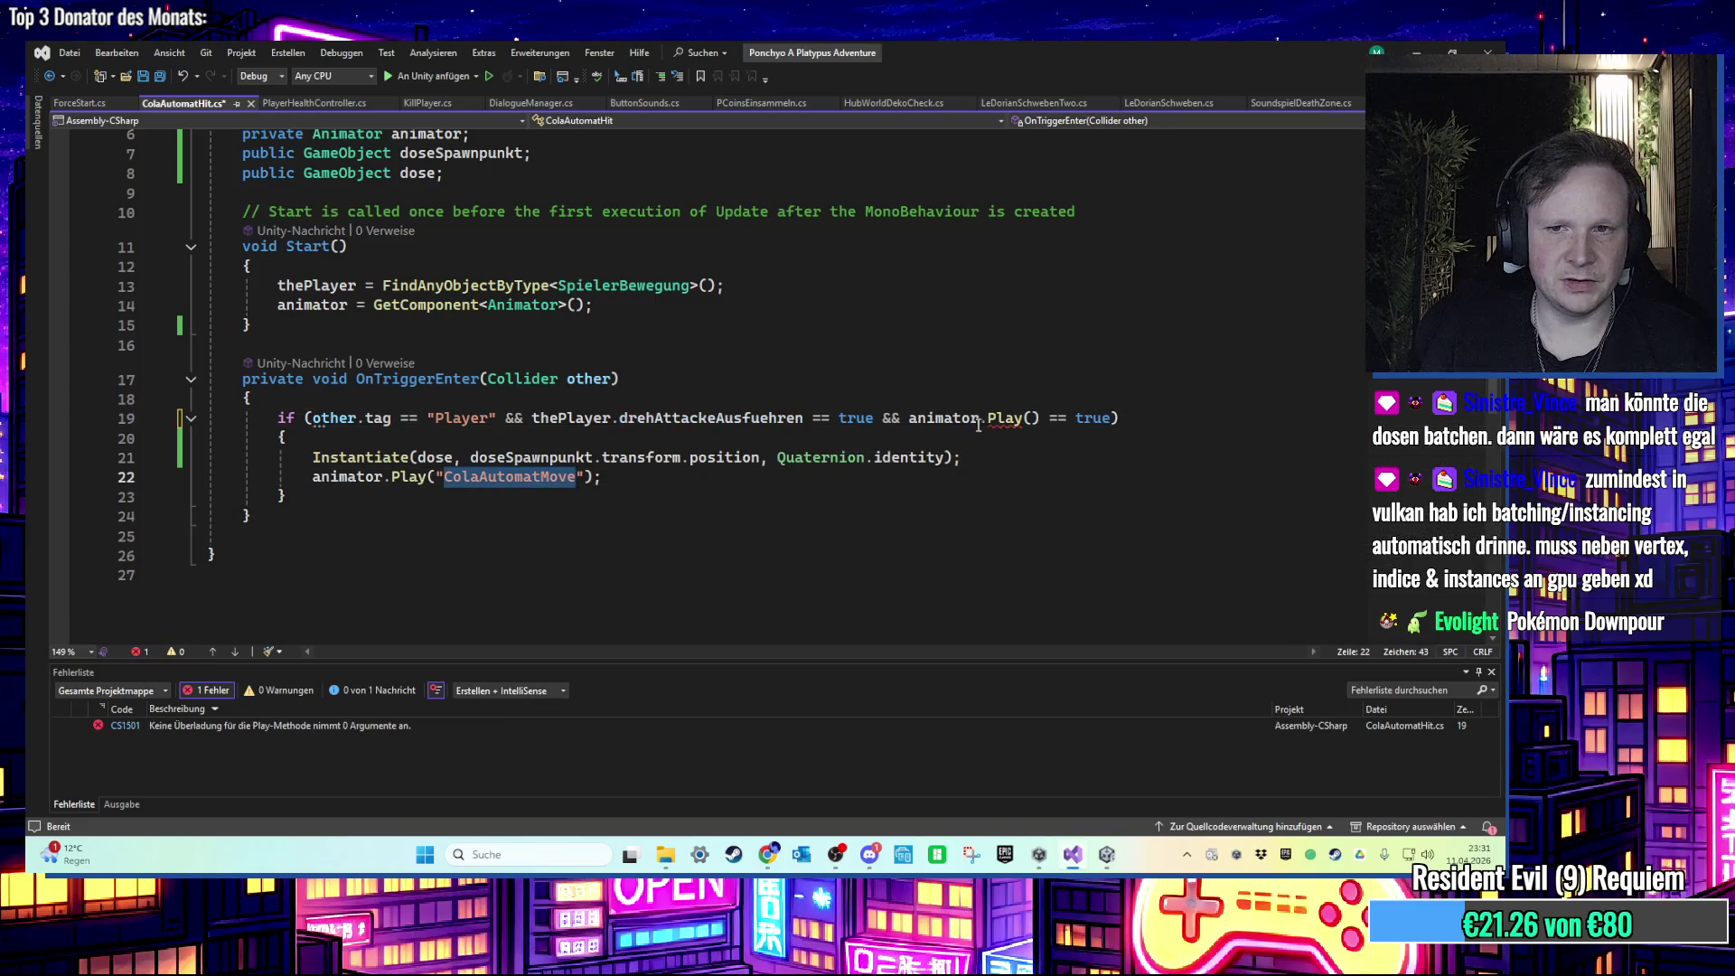
click(1030, 418)
text("ColaAutomatMove")
key(Down)
key(Down)
key(Down)
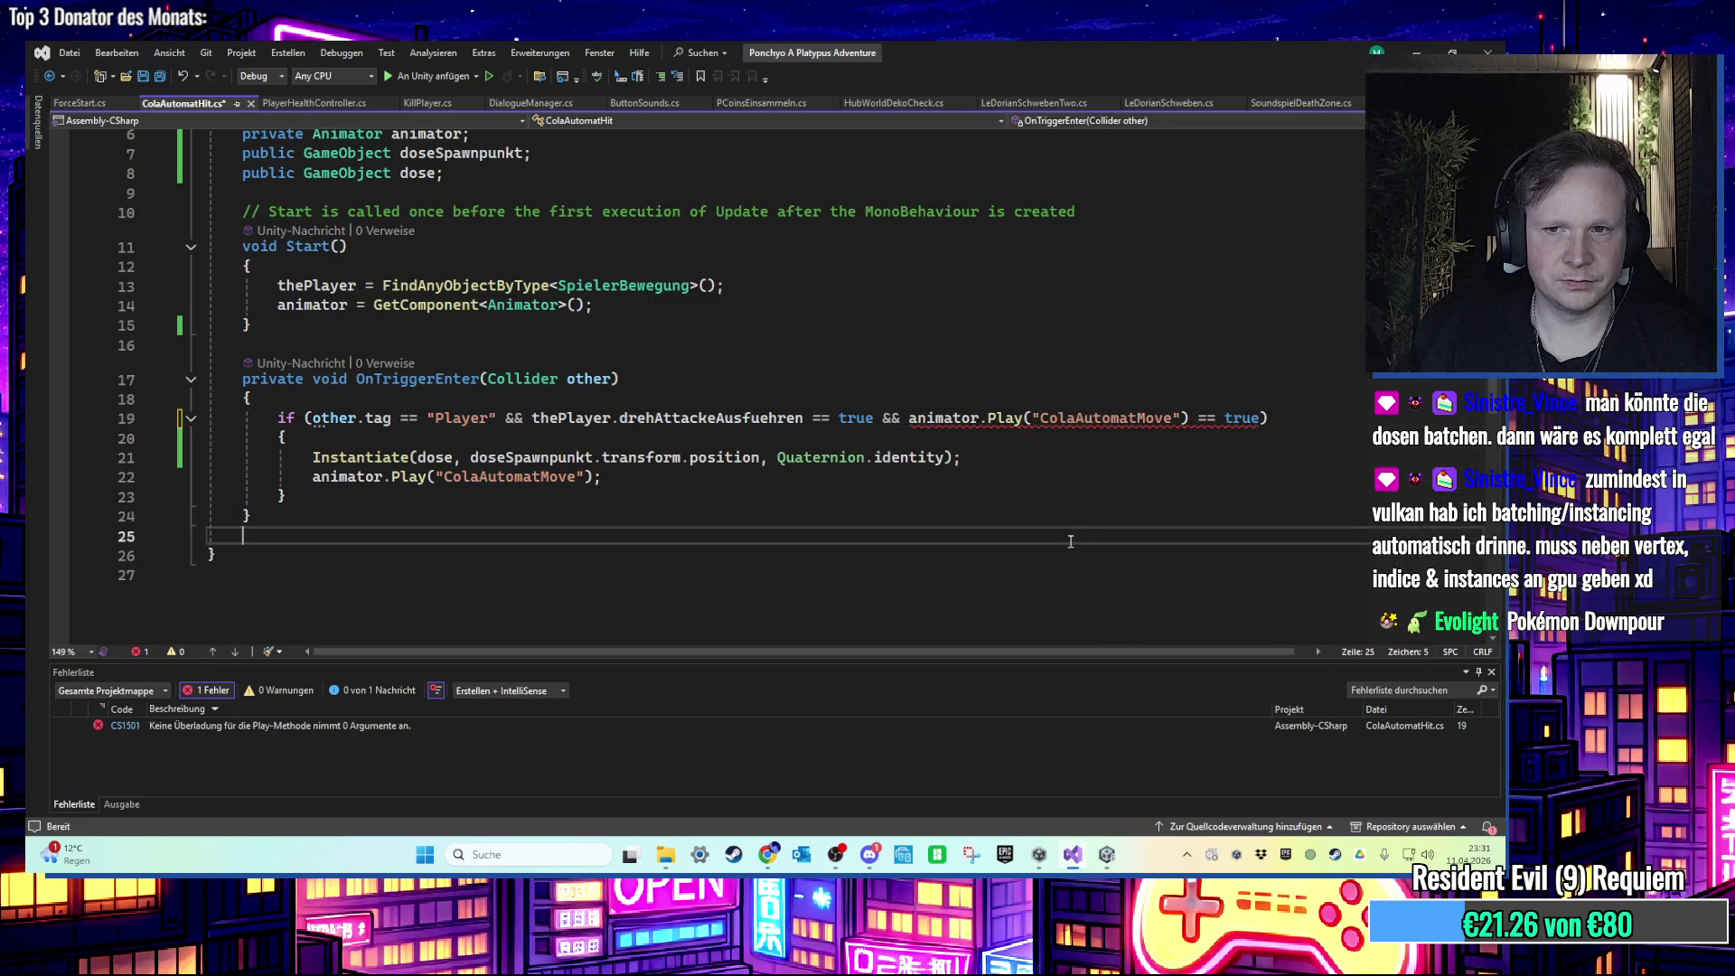
Step: Replace the Play comparison with an unfinished animator.is check and inspect its error
mouse_move(1259, 420)
mouse_down()
mouse_move(989, 420)
mouse_move(1034, 421)
mouse_up()
key(BackSpace)
key(BackSpace)
key(BackSpace)
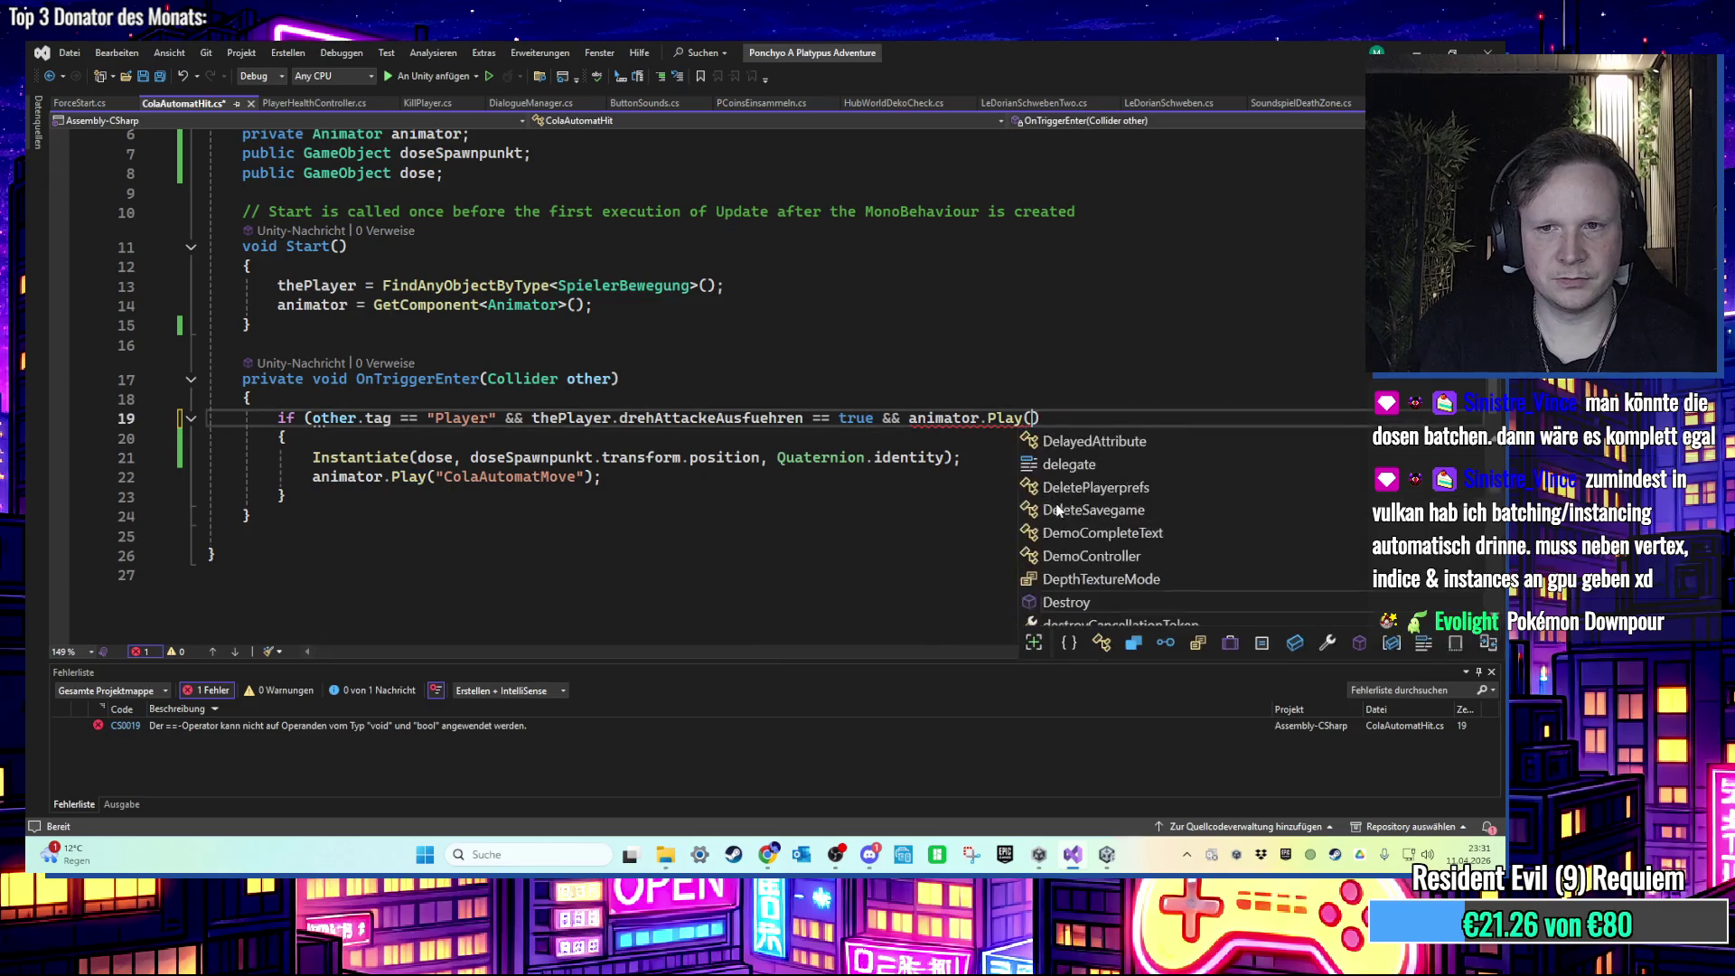
text(is)
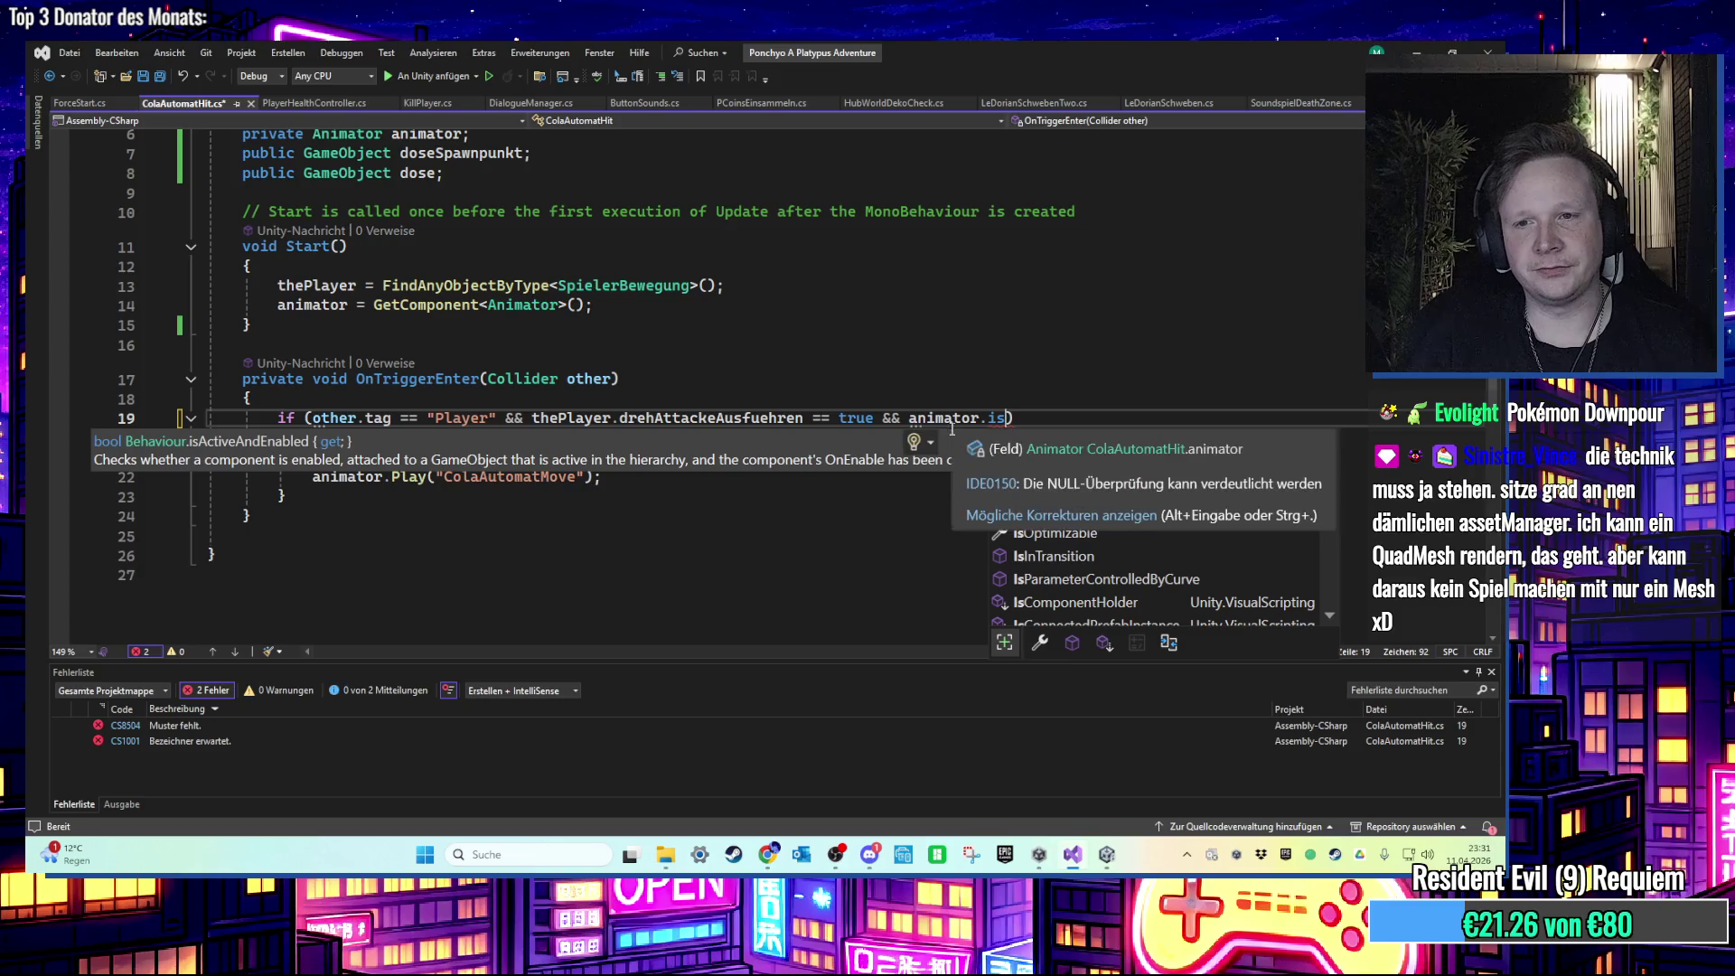
key(Escape)
key(Up)
key(Up)
click(1002, 433)
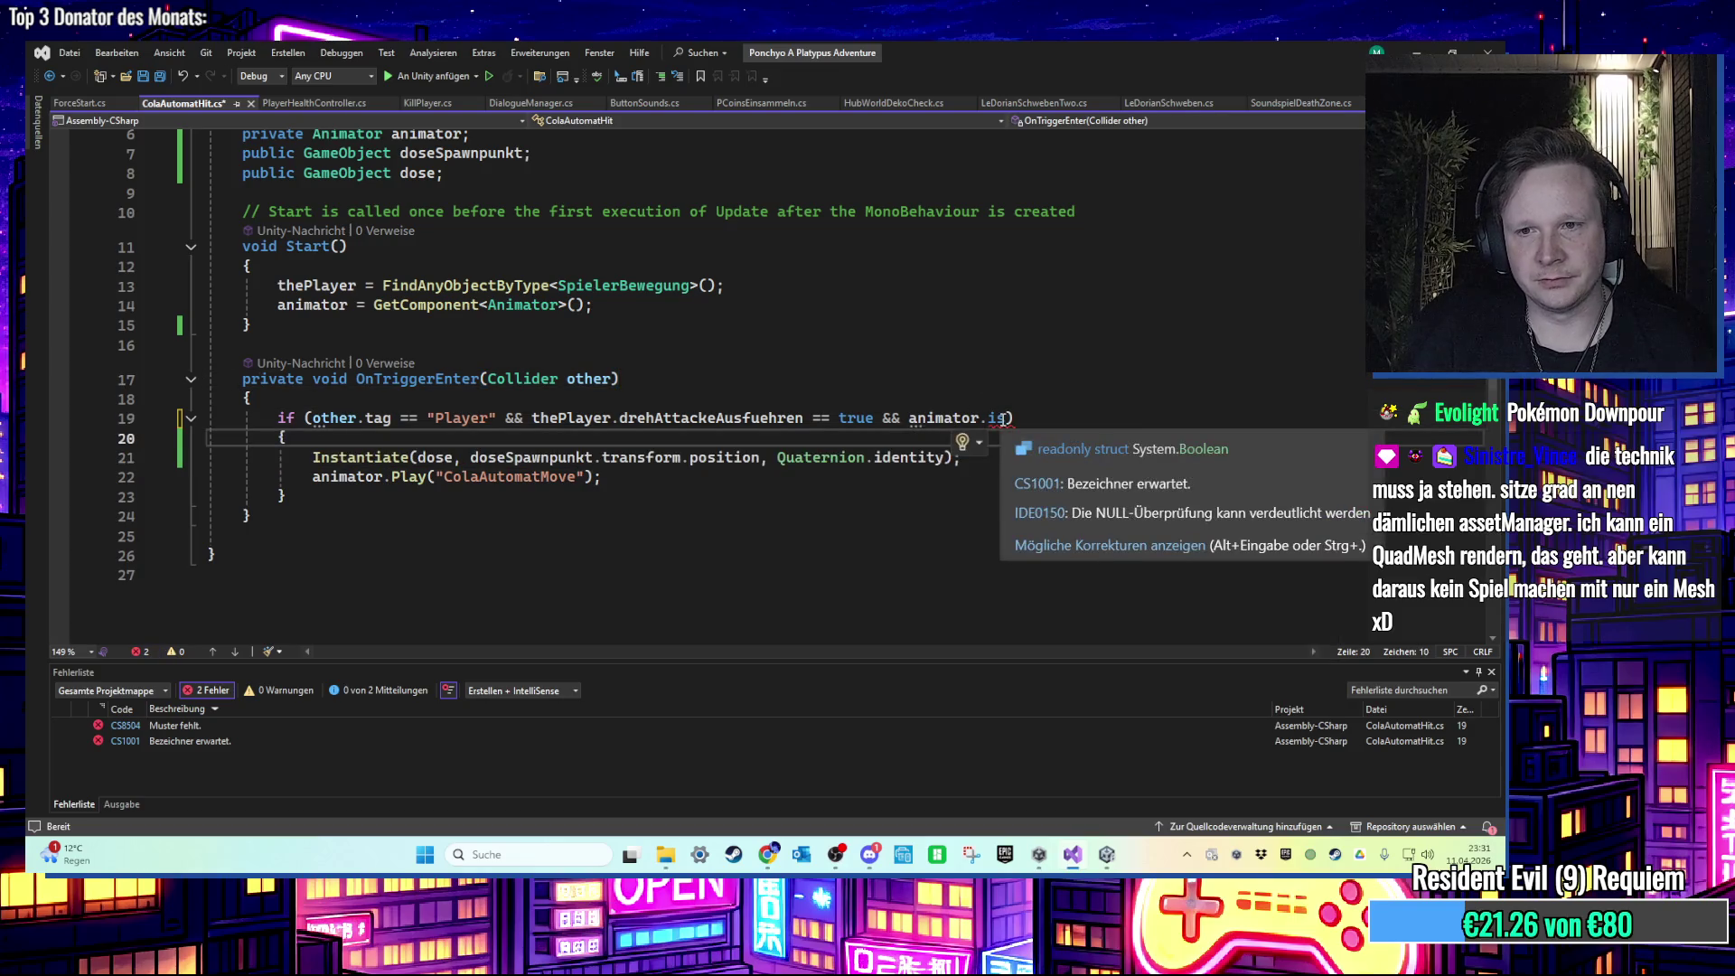
click(1005, 417)
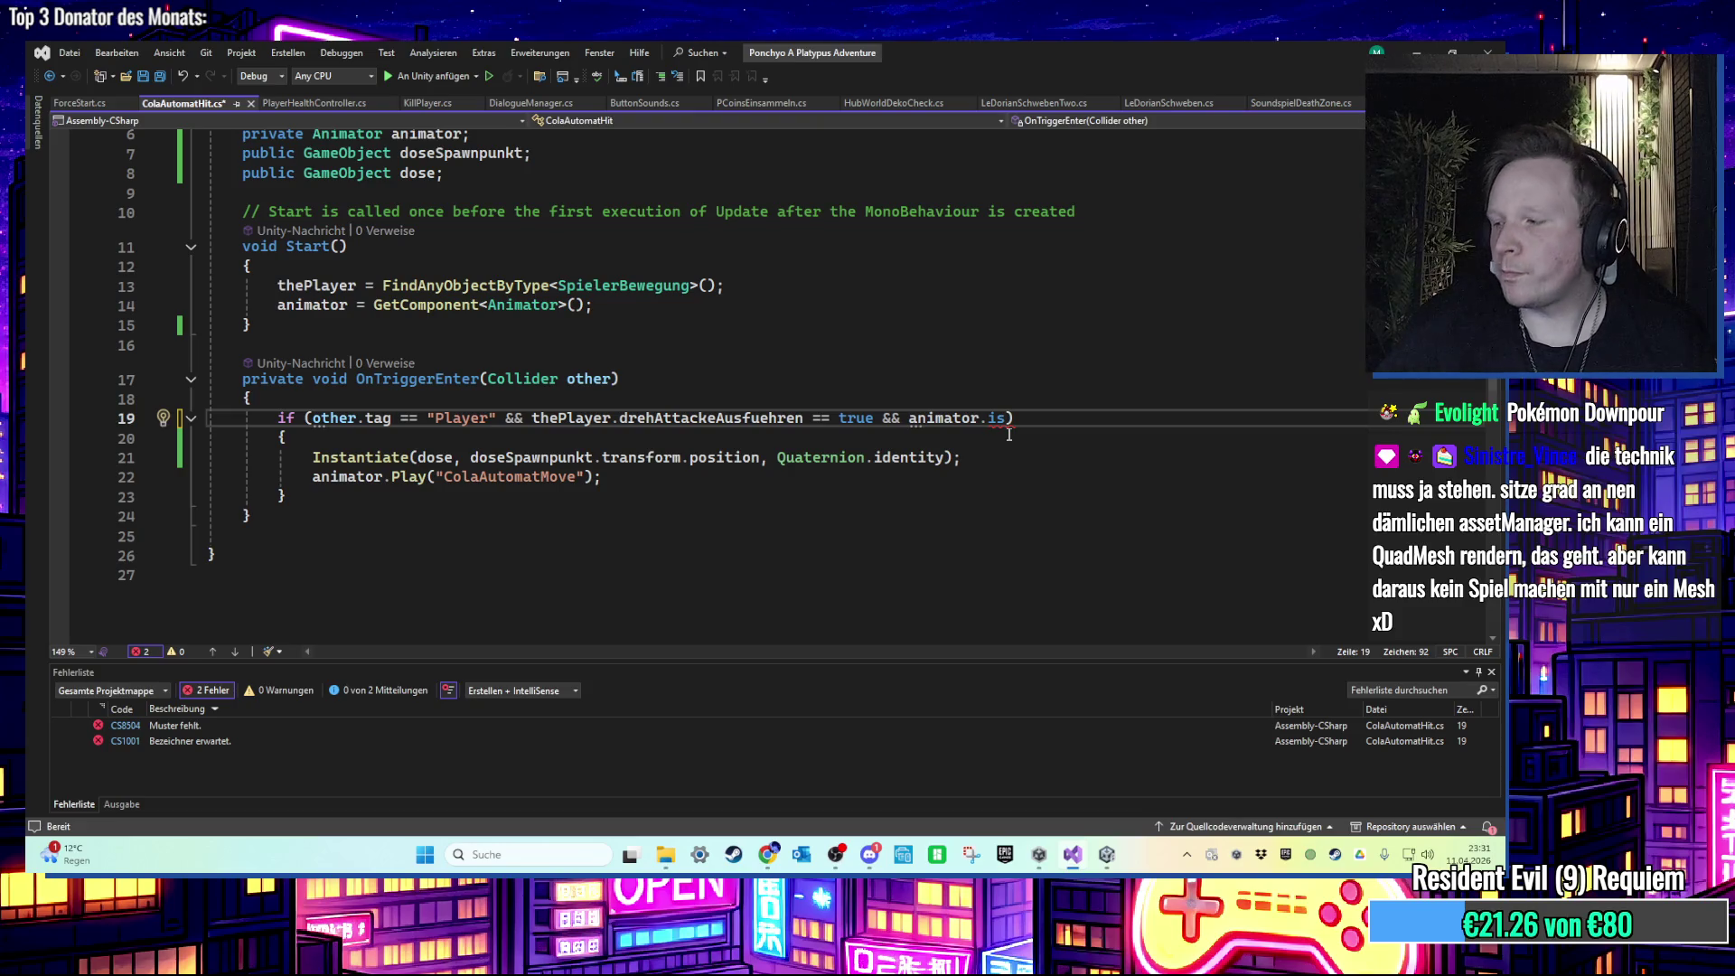
key(Down)
key(Up)
key(shift+Left)
key(shift+Left)
key(shift+Left)
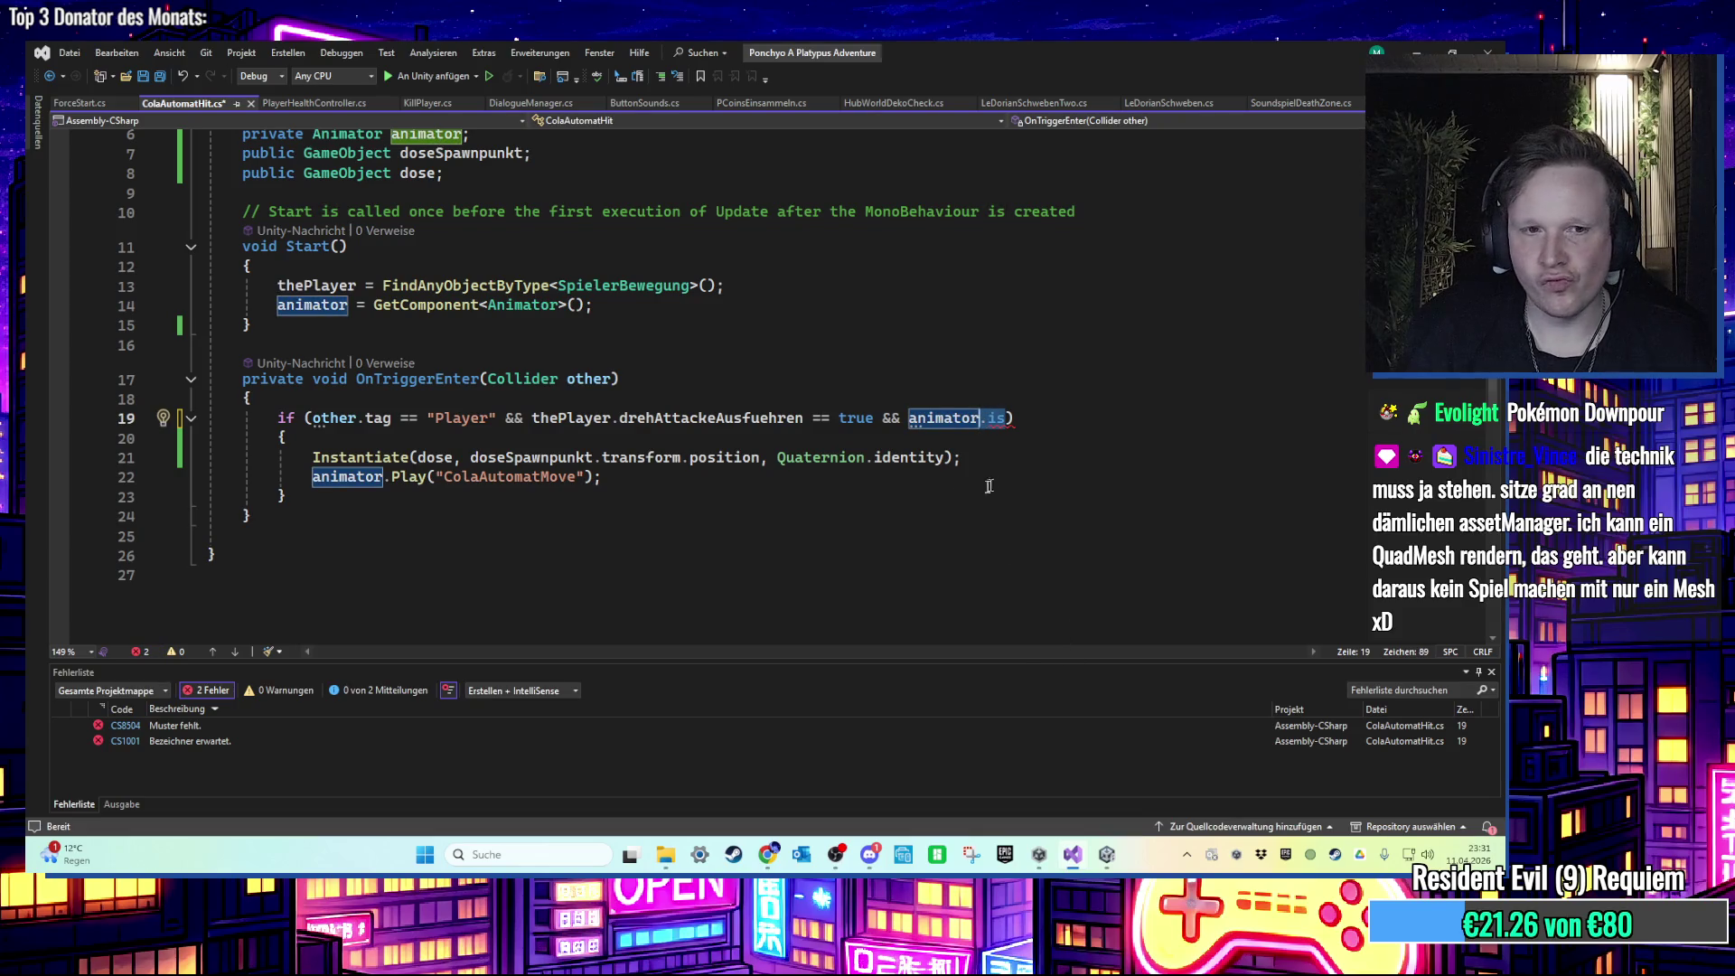
key(Down)
key(Down)
key(Down)
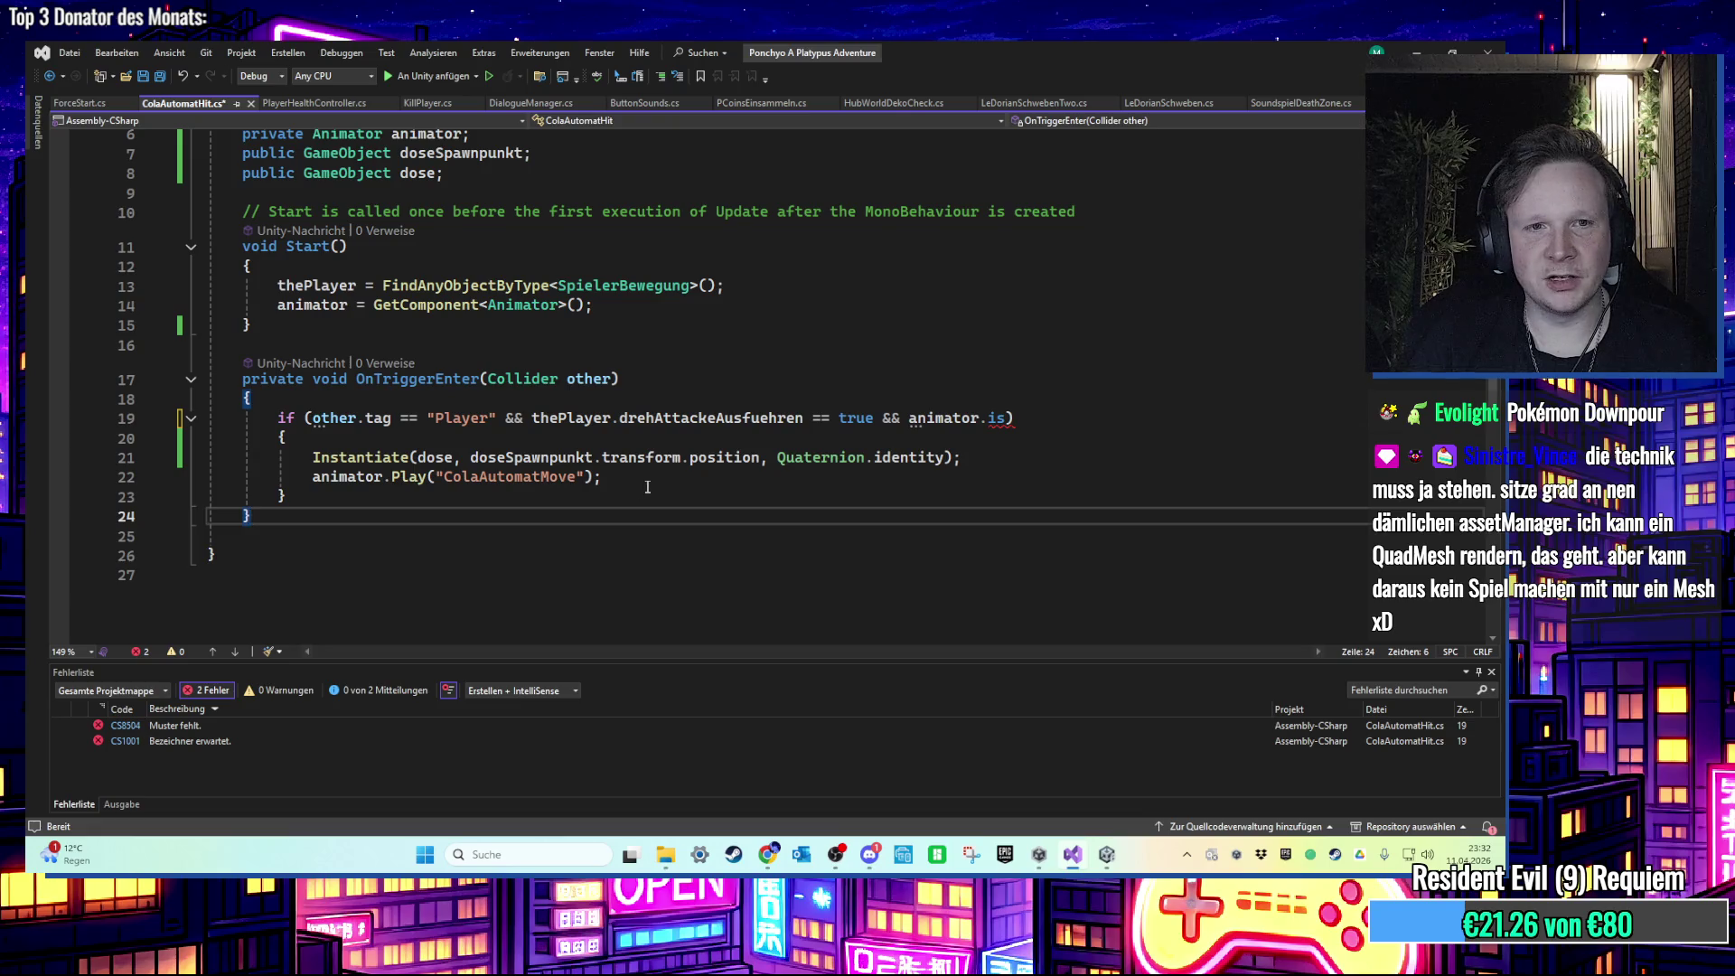
scroll(647, 486, up, 1)
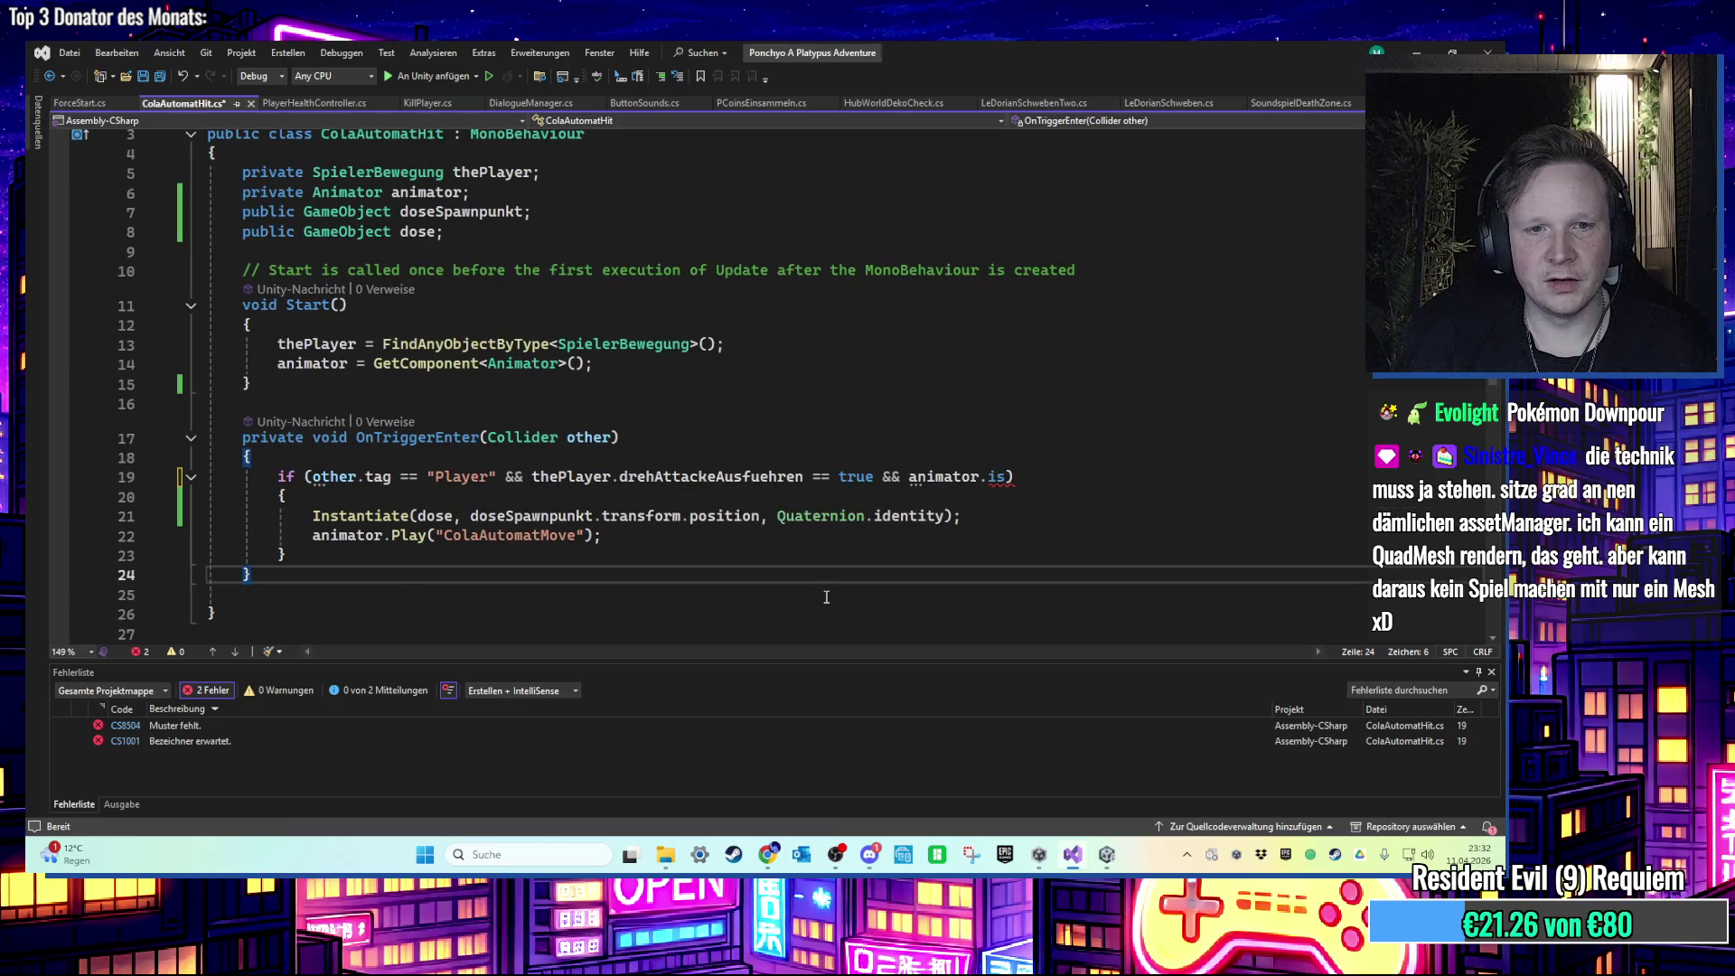
Step: Insert an empty Update method after the Start method in ColaAutomatHit.cs
click(604, 379)
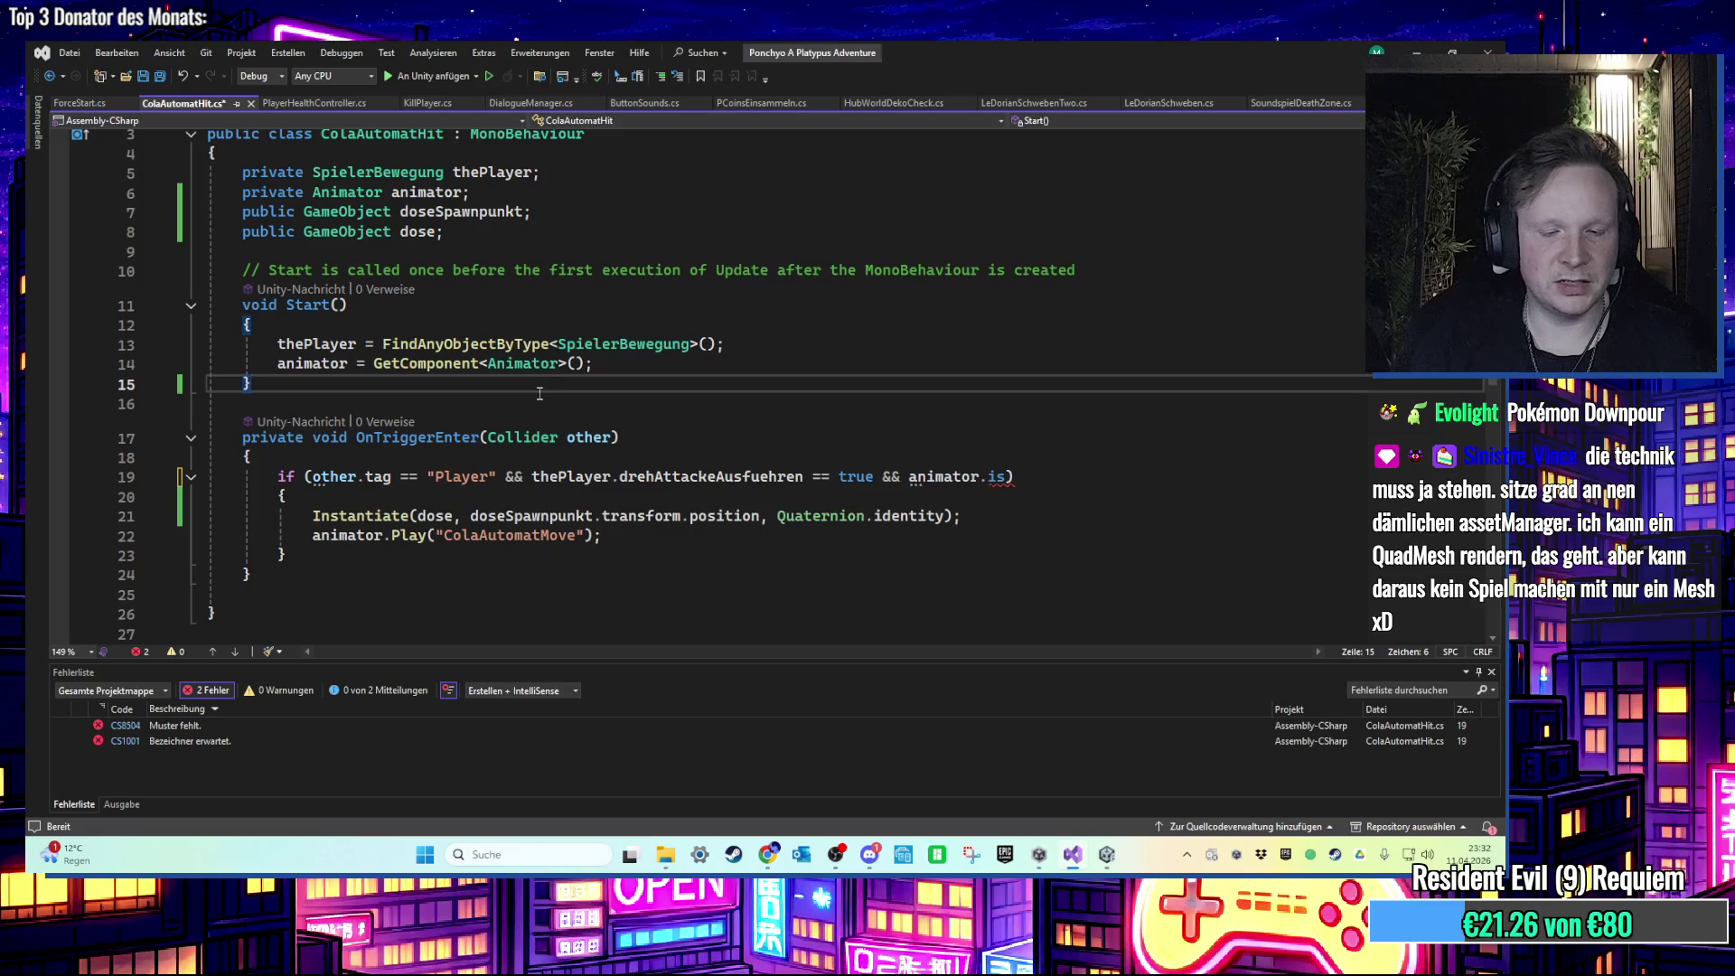
key(Return)
key(Return)
key(Up)
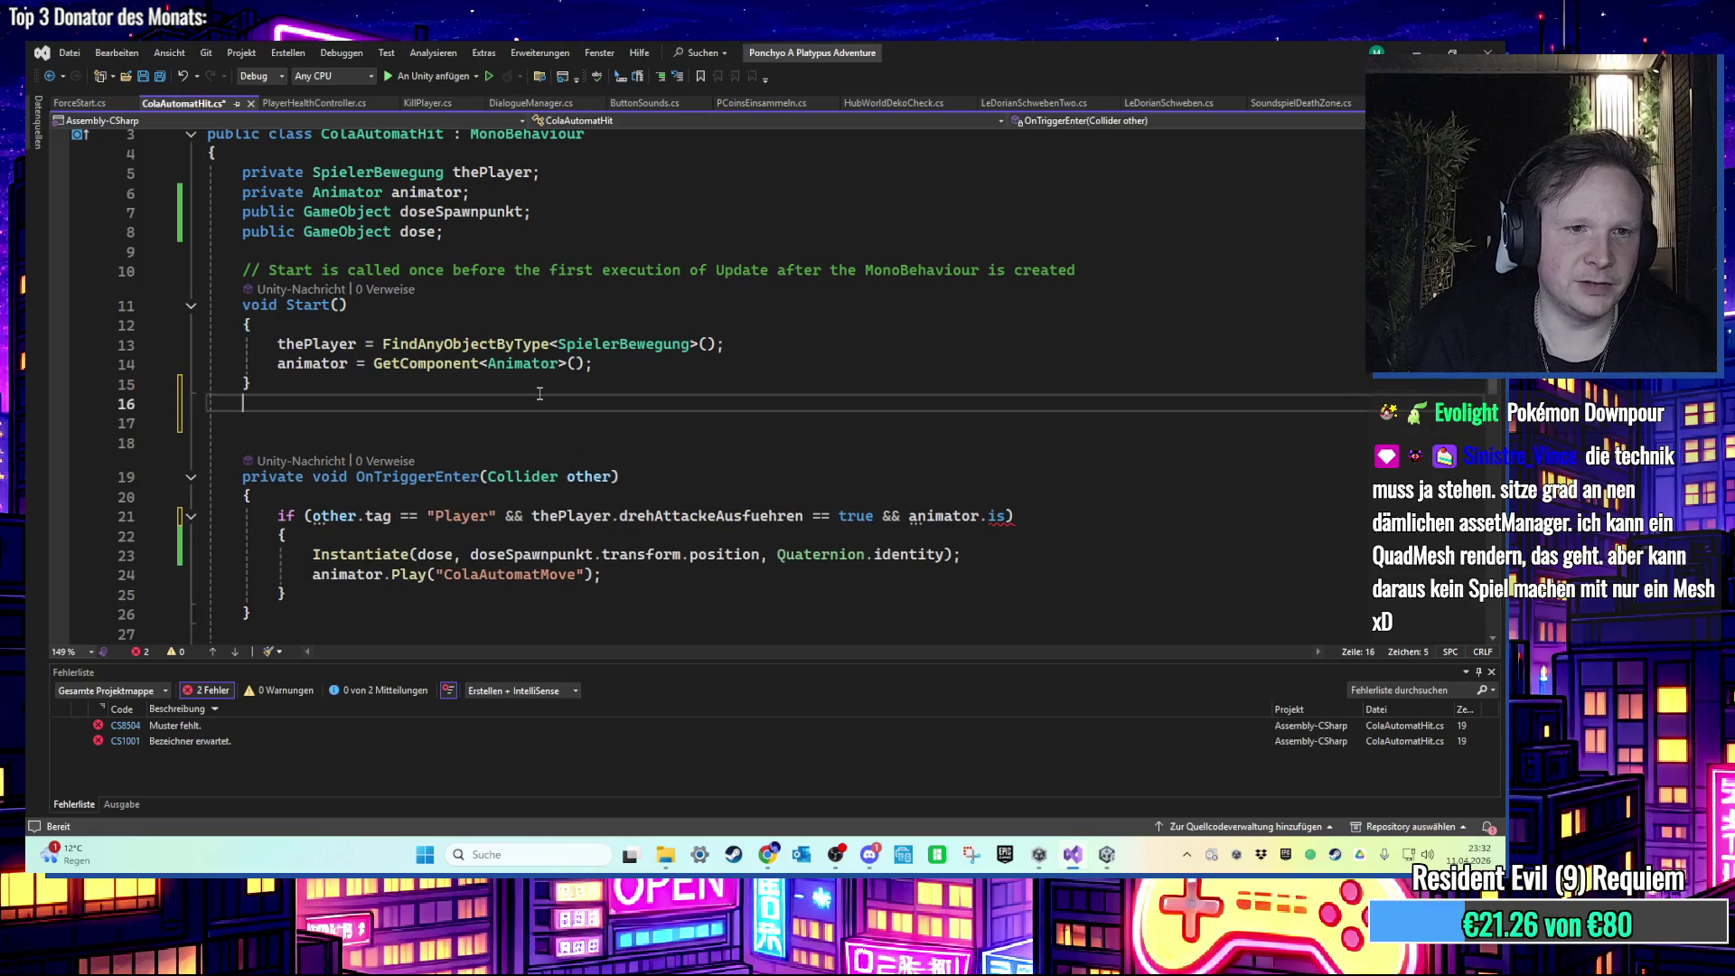
key(Return)
text(upd)
key(Tab)
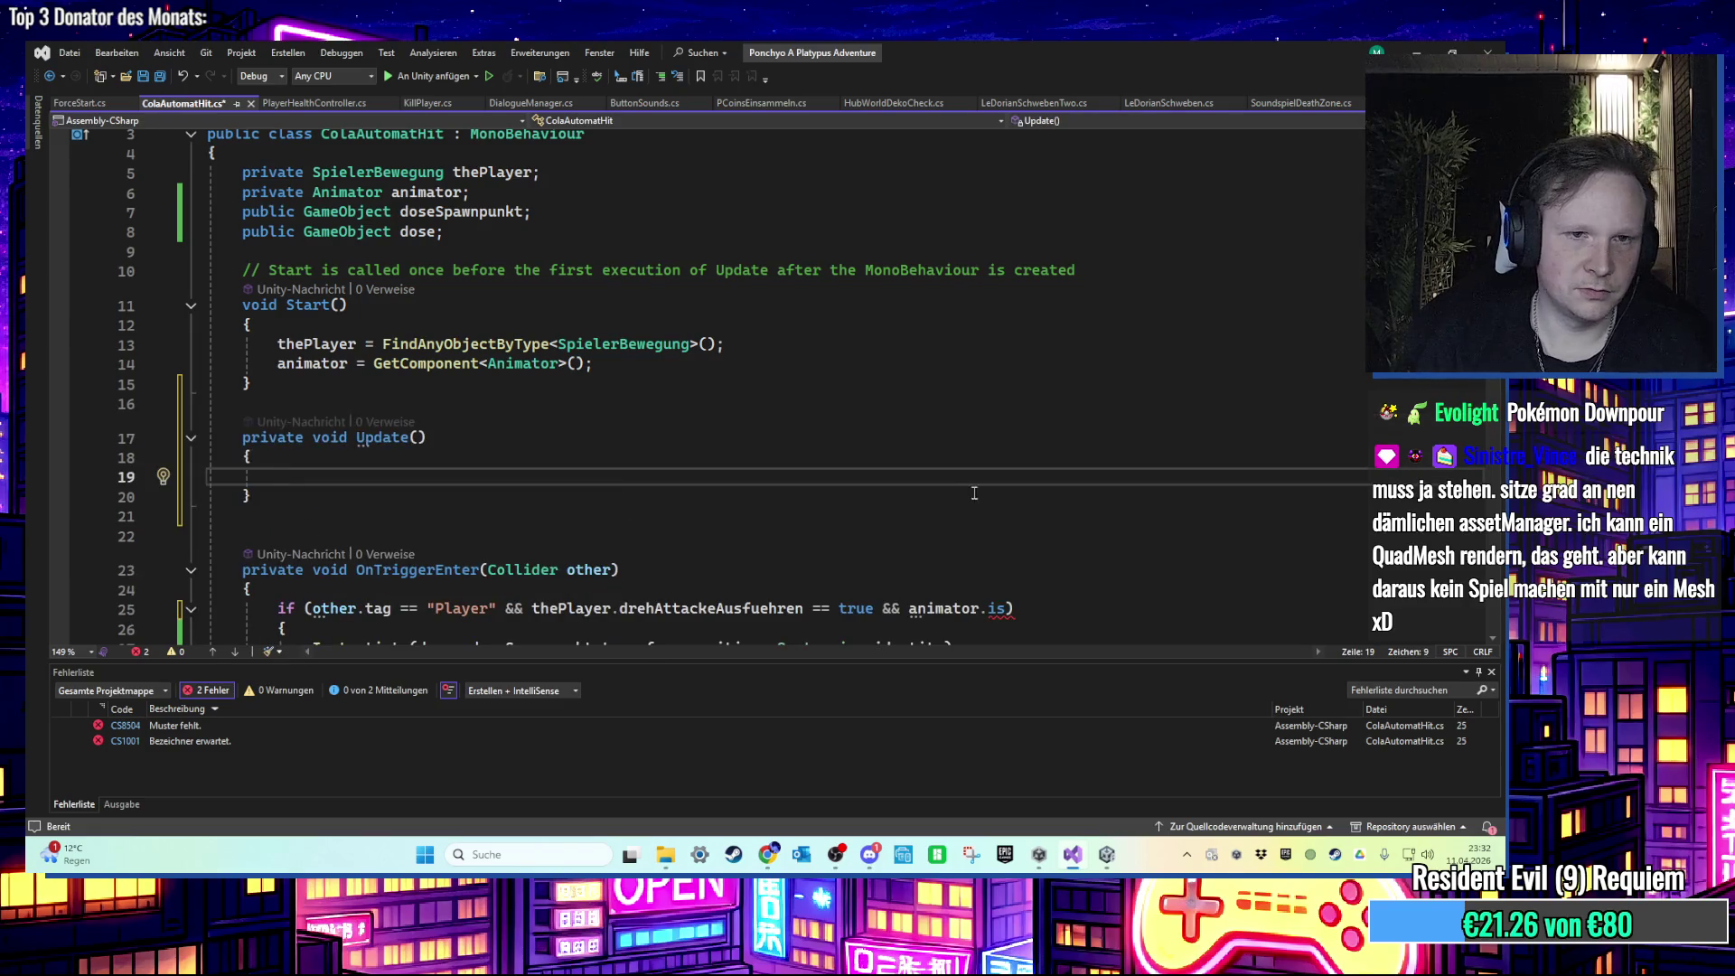
scroll(560, 452, down, 2)
scroll(500, 489, up, 2)
Step: Add a private float cooldownTimer field below the dose field
click(457, 237)
key(Return)
text(private )
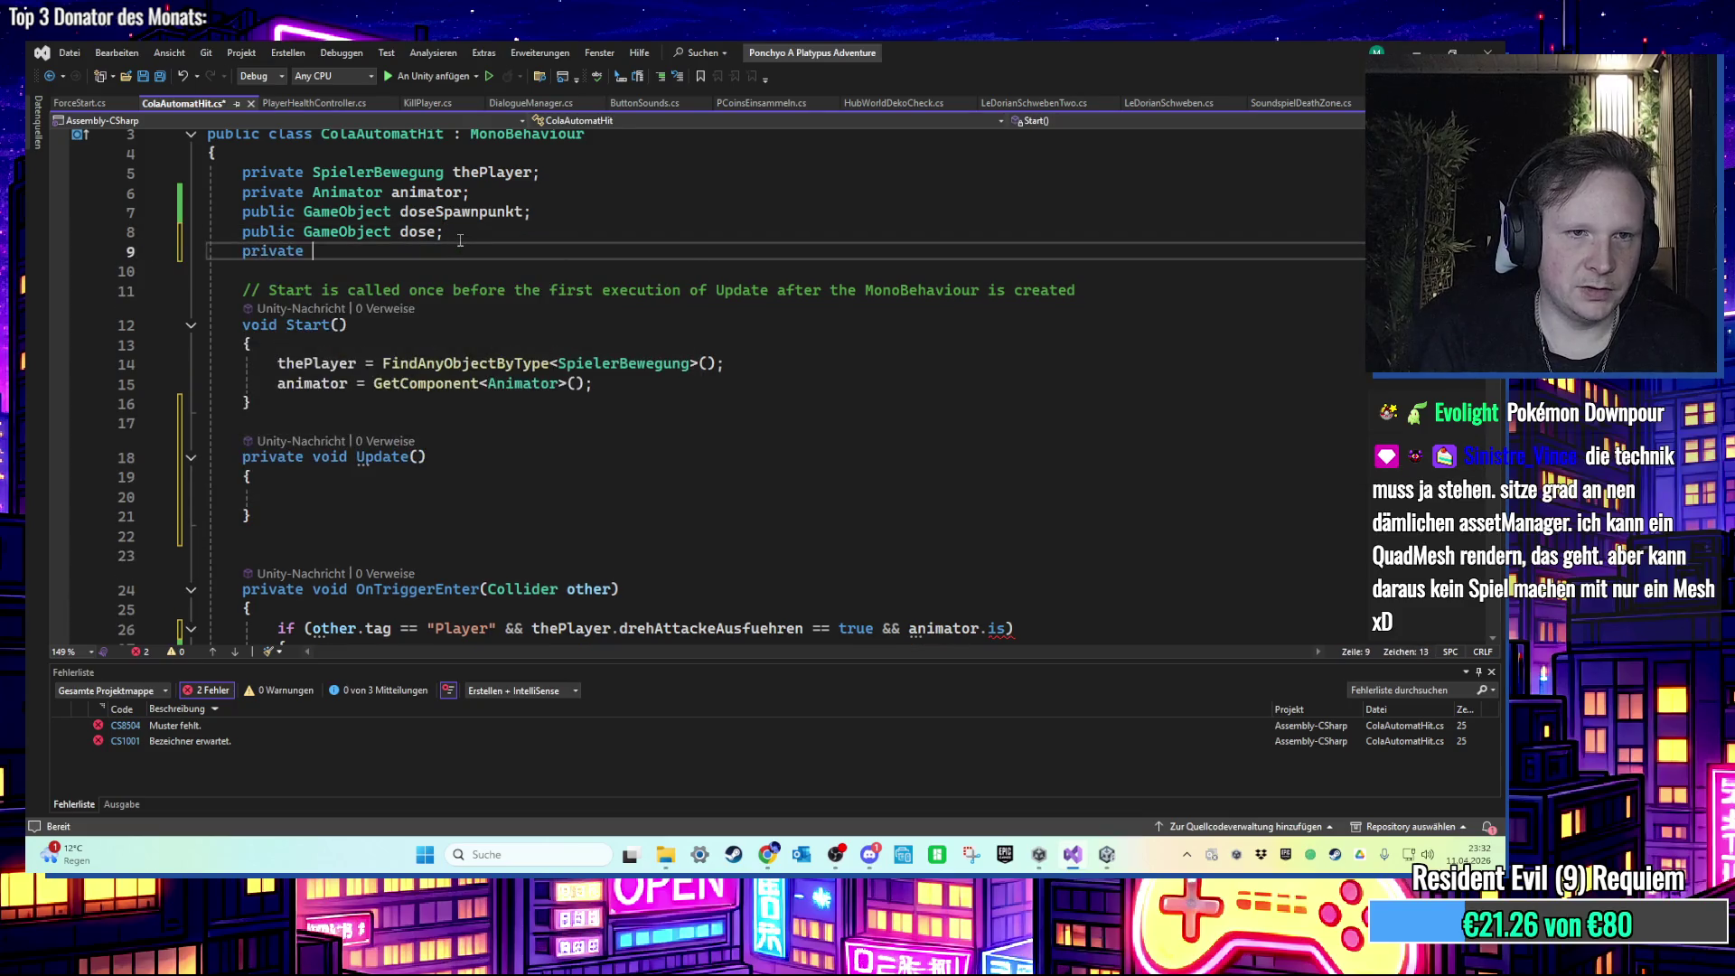
text(float timer)
key(BackSpace)
key(BackSpace)
key(BackSpace)
text(cooldownTimer;)
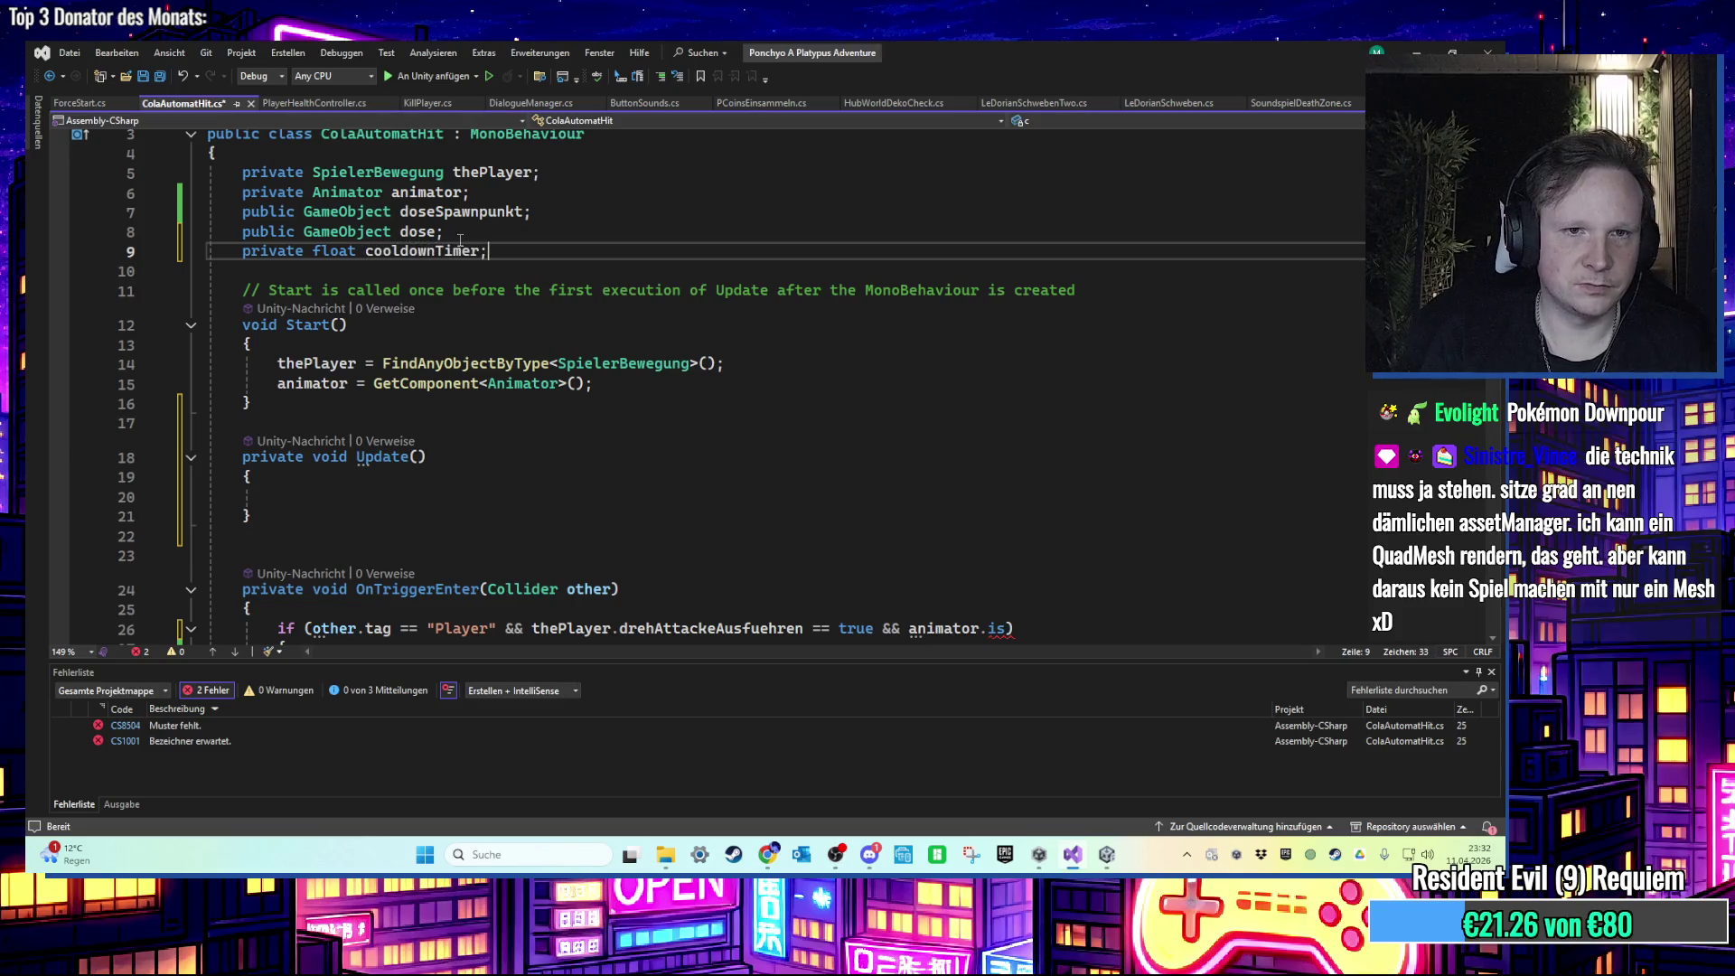
Step: Change the trigger condition to cooldownTimer <= 0f
click(569, 496)
scroll(633, 407, down, 3)
click(688, 452)
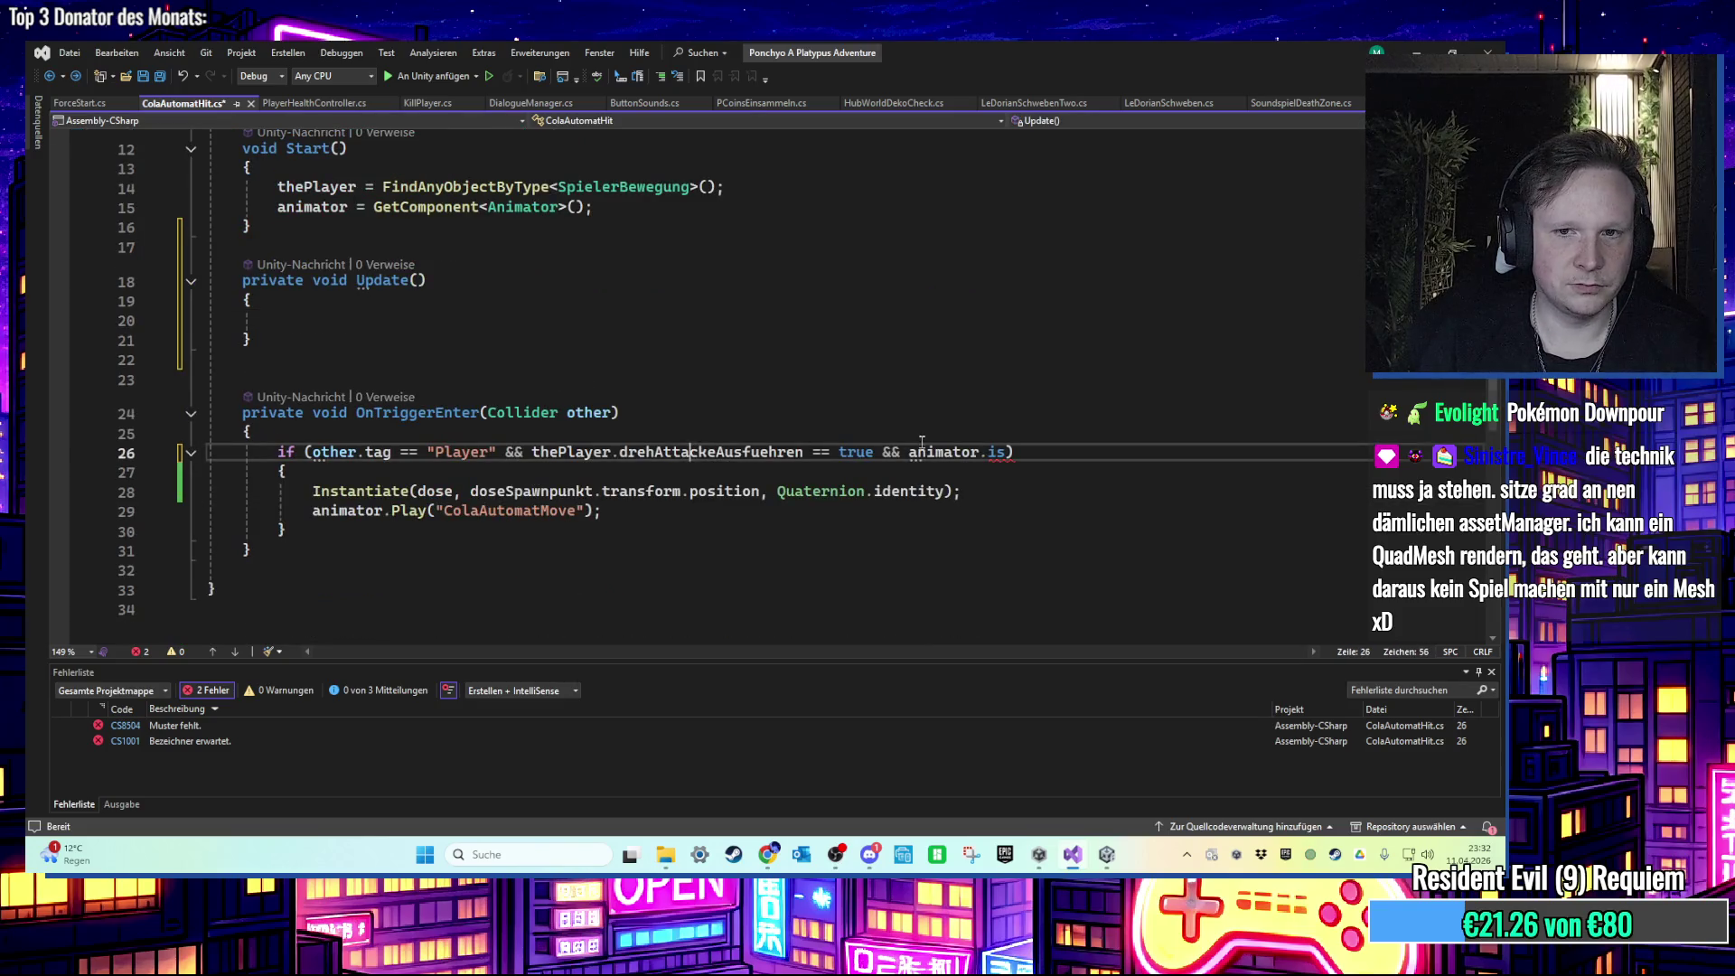
drag(1005, 452, 907, 452)
text(co)
key(Tab)
text(< 0f)
click(1040, 452)
text(=)
Step: Reset cooldownTimer = 0.5f; right after the animation Play call
scroll(602, 471, up, 1)
click(394, 384)
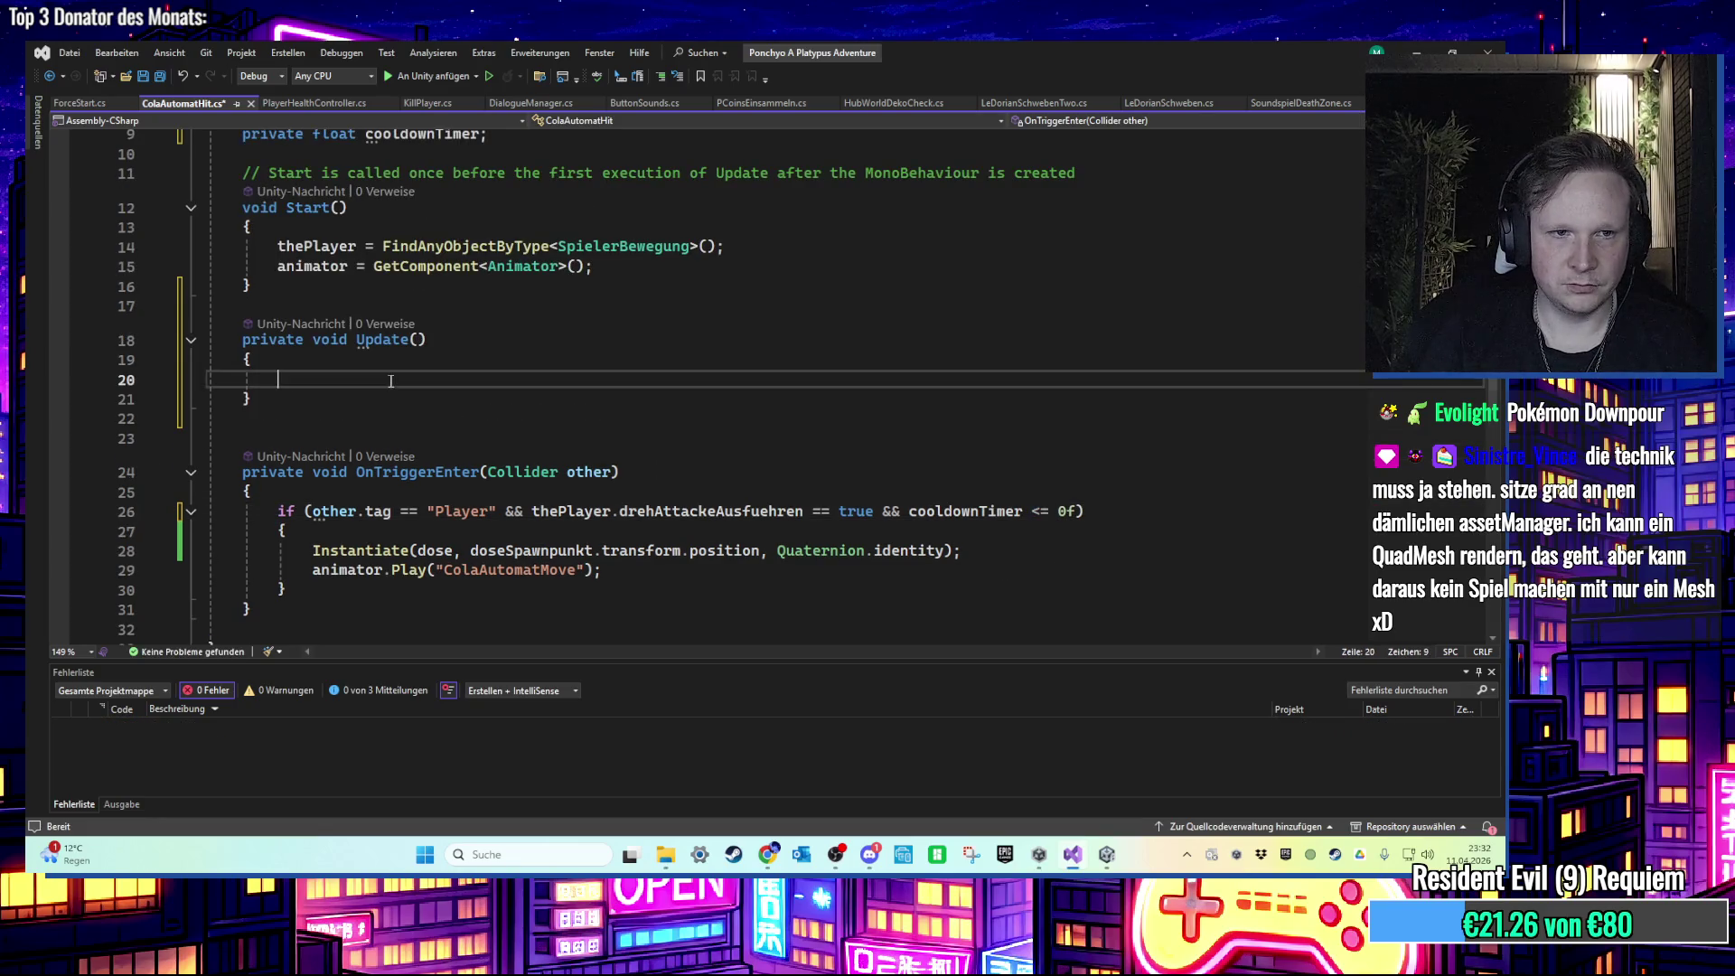
scroll(394, 383, down, 1)
click(620, 511)
key(Return)
text(cooldownTimer = 0.5f)
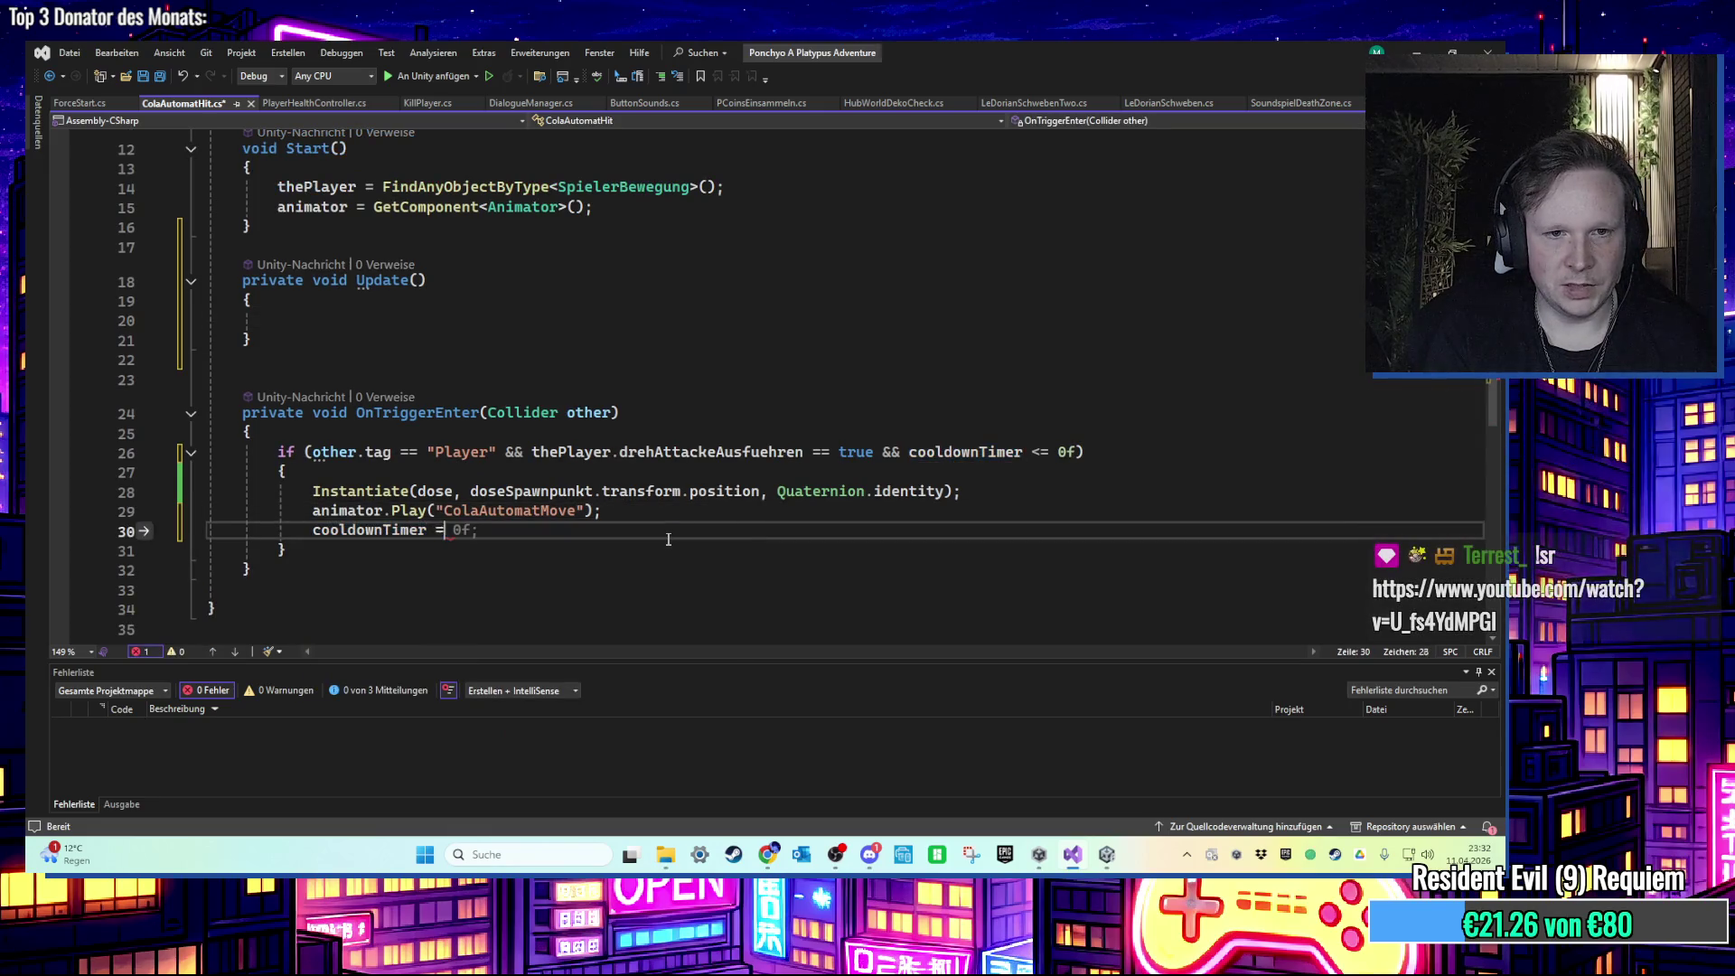
text(;)
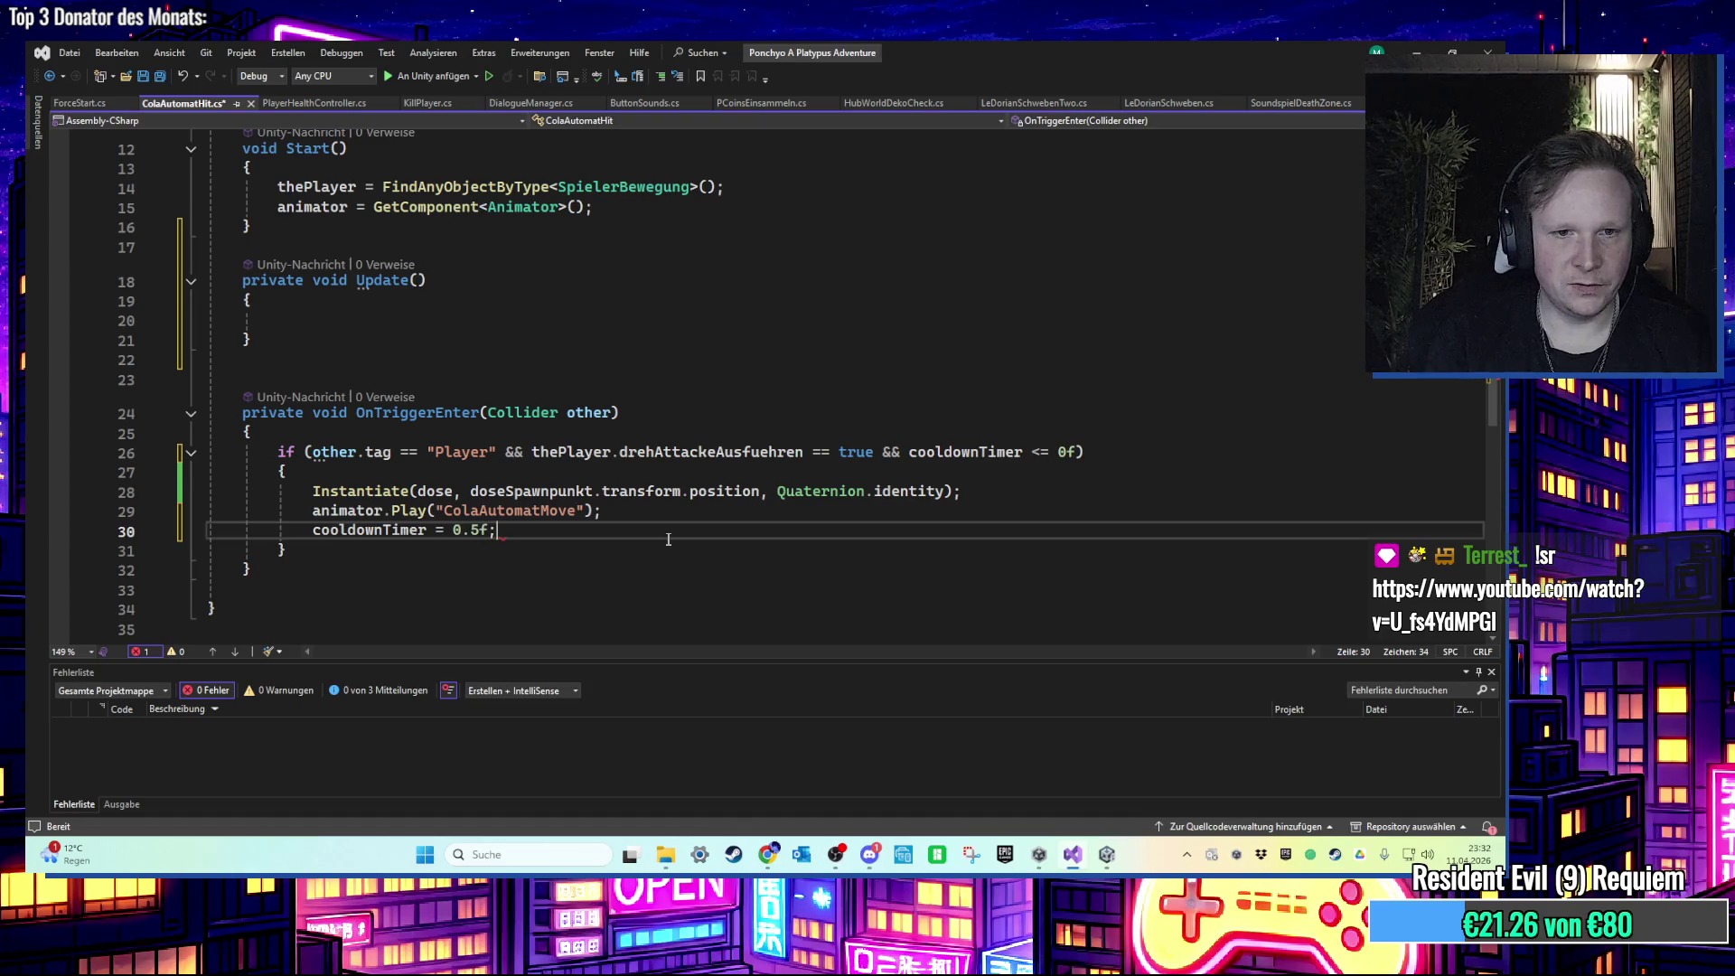
Step: Make Update count down with cooldownTimer -= Time.deltaTime; and save the script
click(415, 321)
text(c)
key(Tab)
key(Tab)
key(Left)
key(Left)
key(Left)
text(-)
key(Right)
key(Right)
key(Right)
key(BackSpace)
key(BackSpace)
key(BackSpace)
key(BackSpace)
text(del)
key(space)
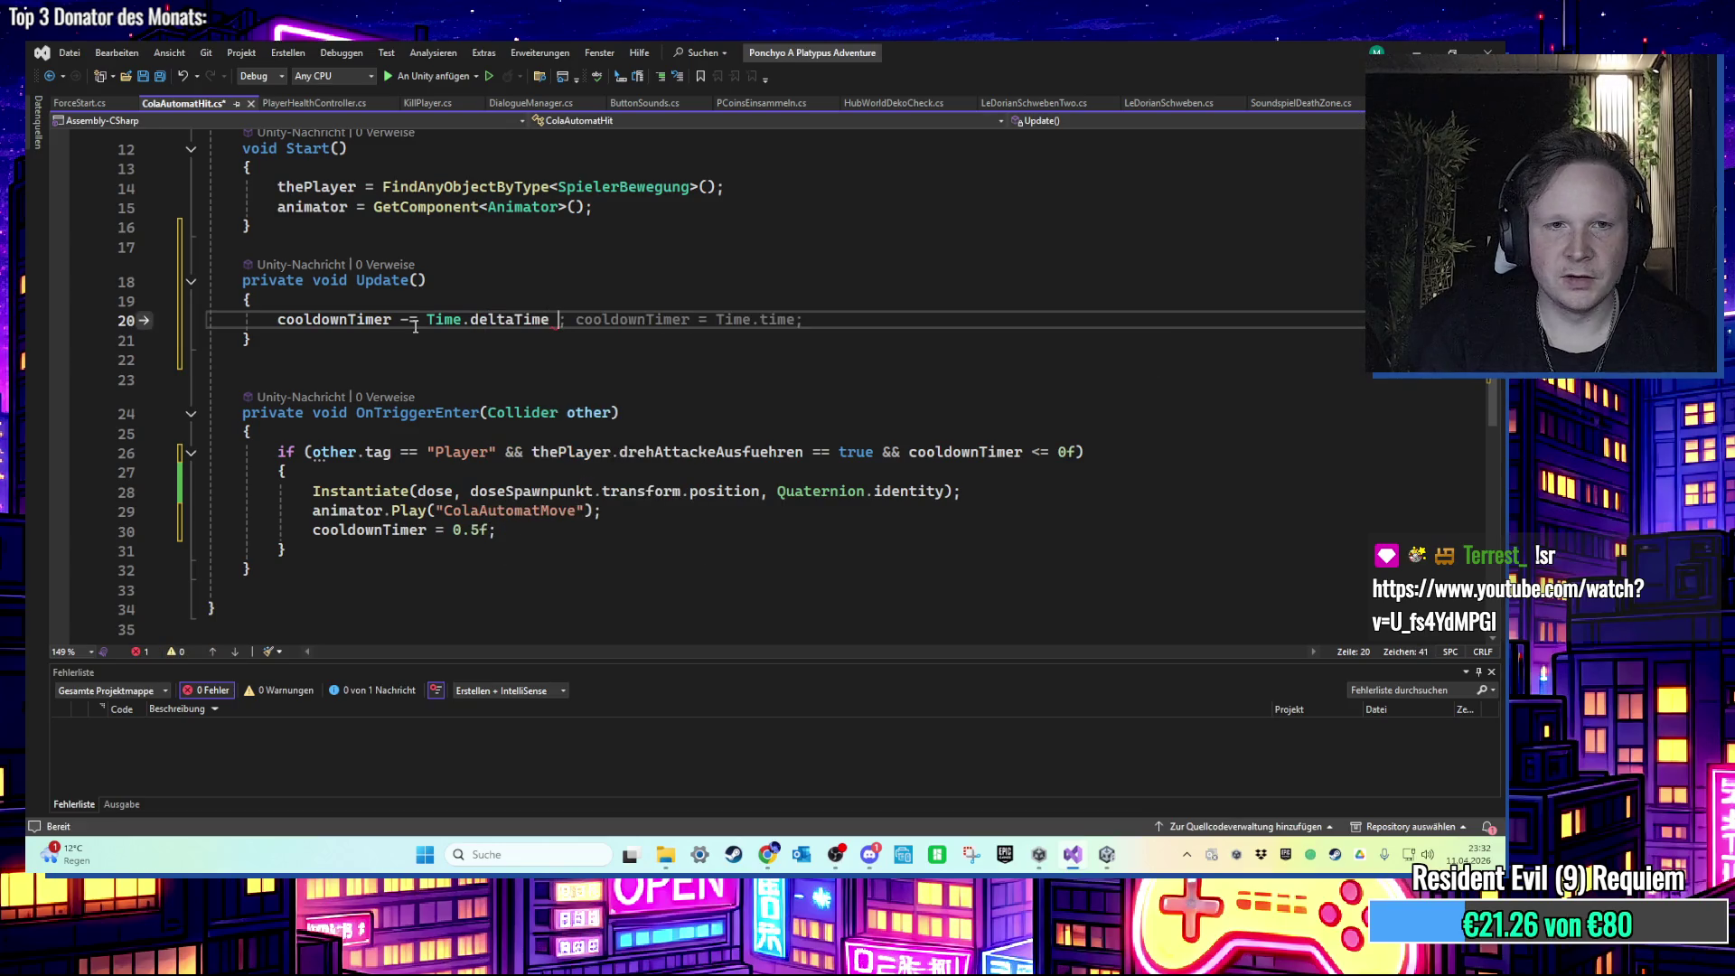
click(562, 412)
click(829, 324)
key(ctrl+s)
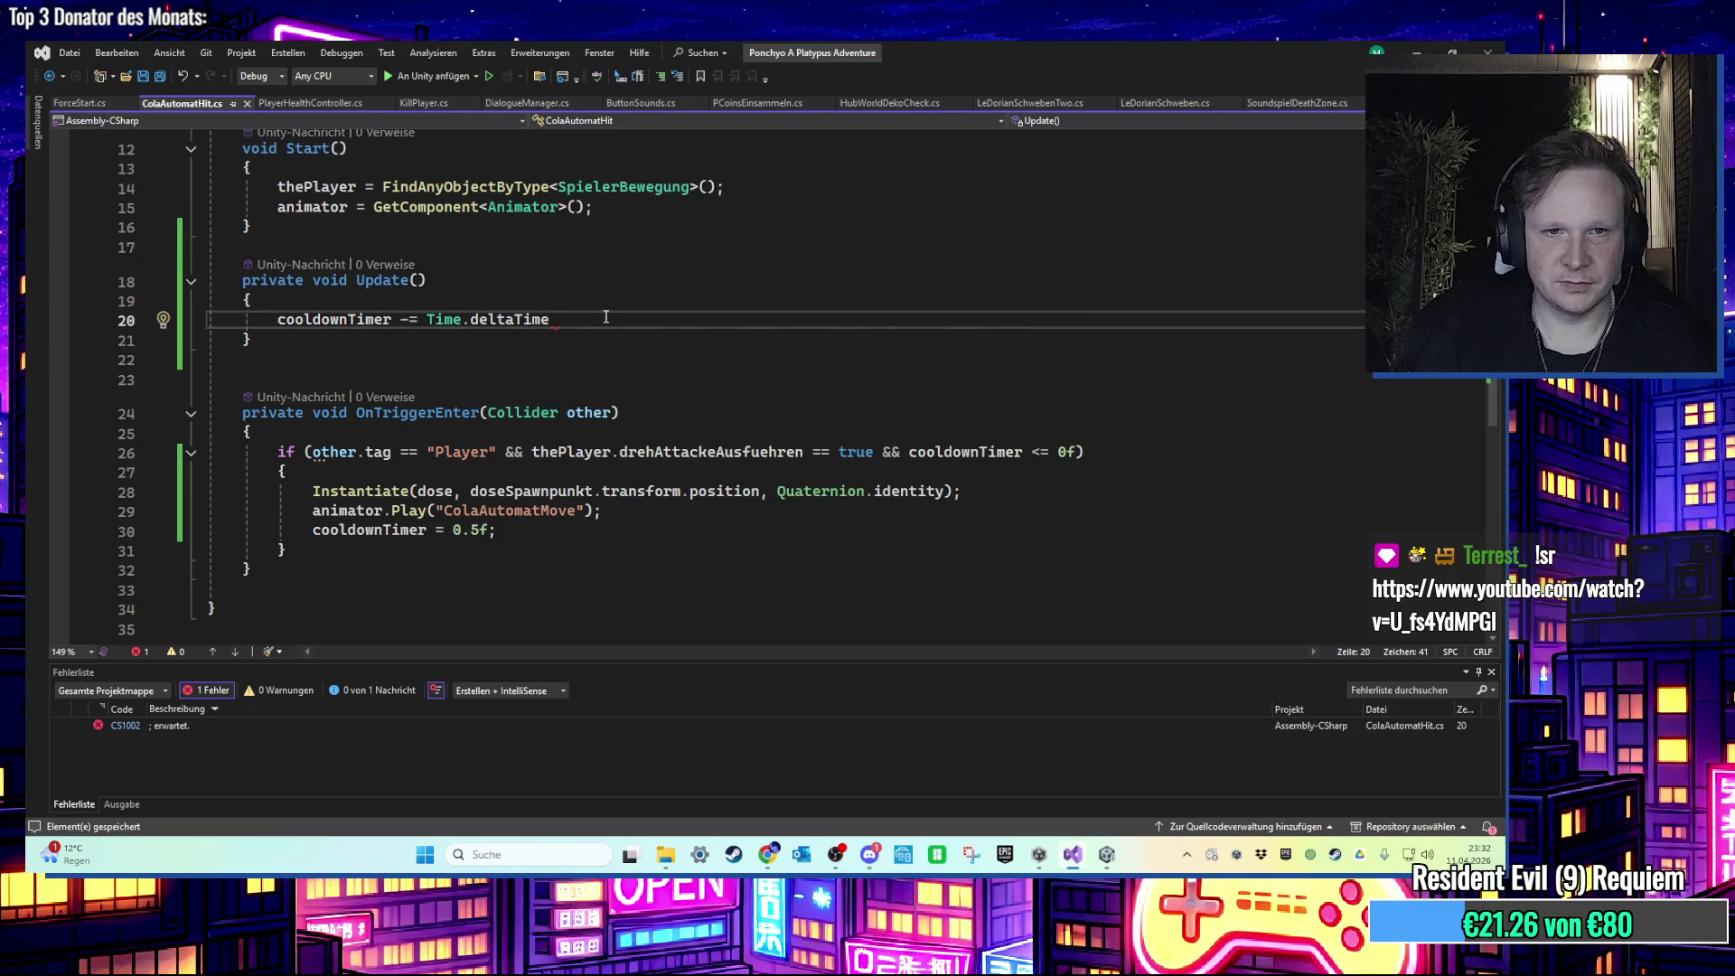
text(;)
click(714, 452)
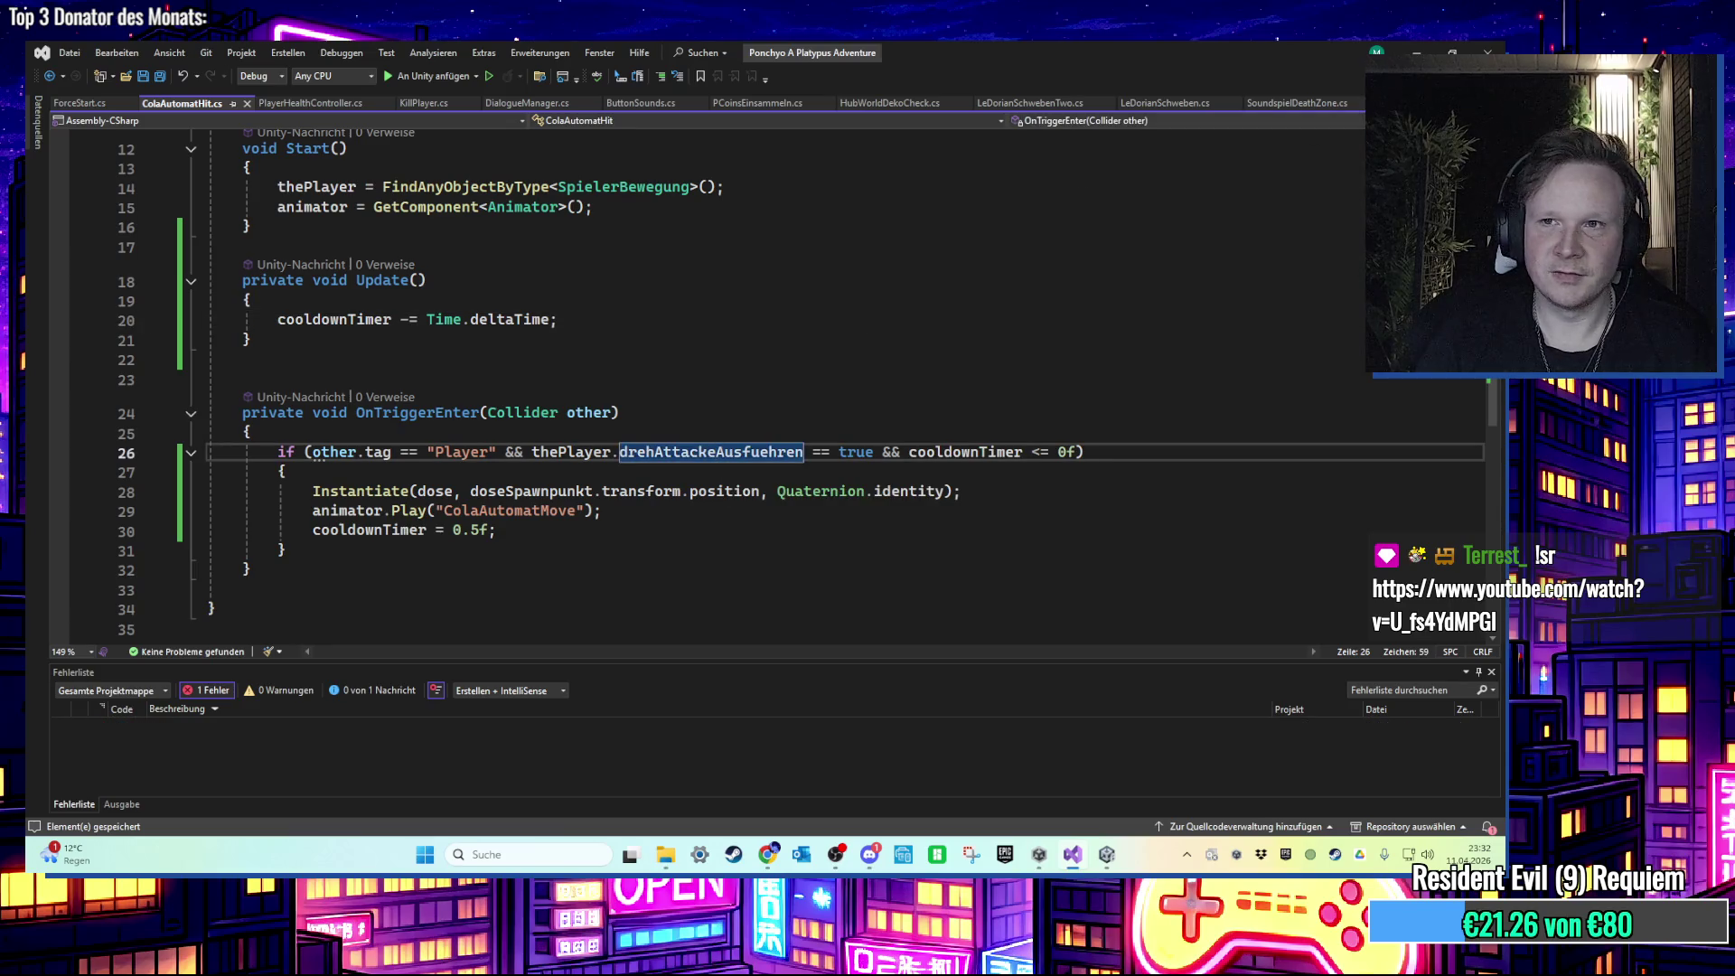
key(alt+Tab)
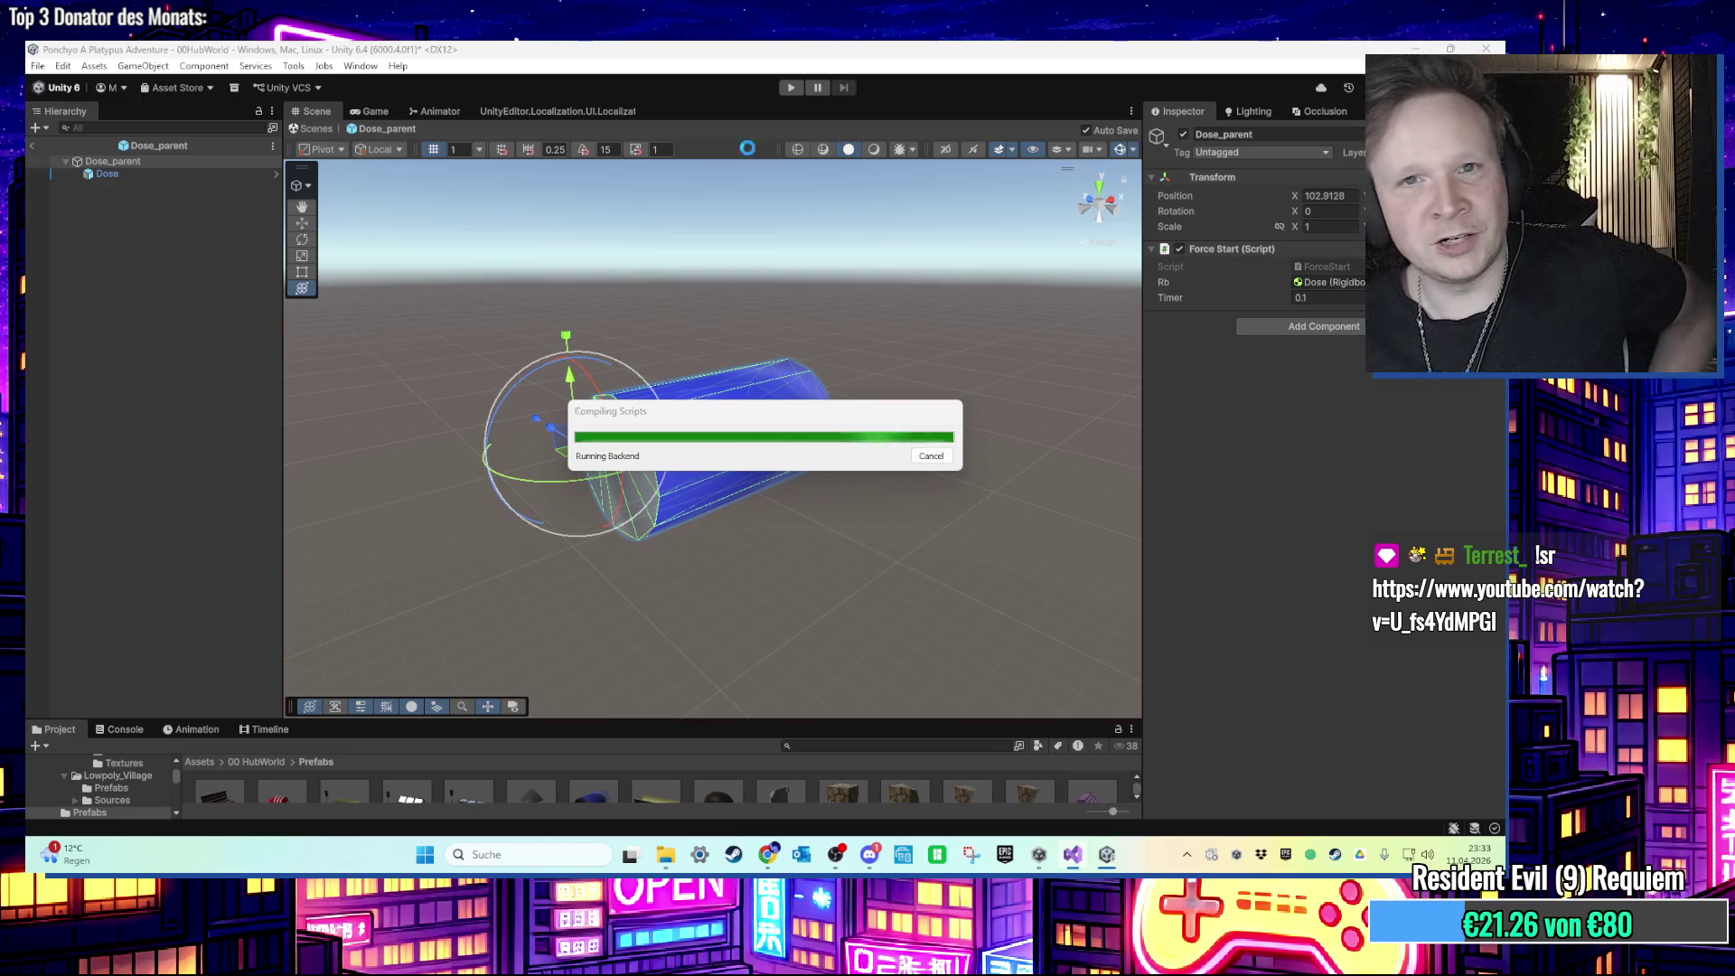
Step: Play-test the cola machine with the Stats overlay hidden, then stop and return to Visual Studio
click(793, 89)
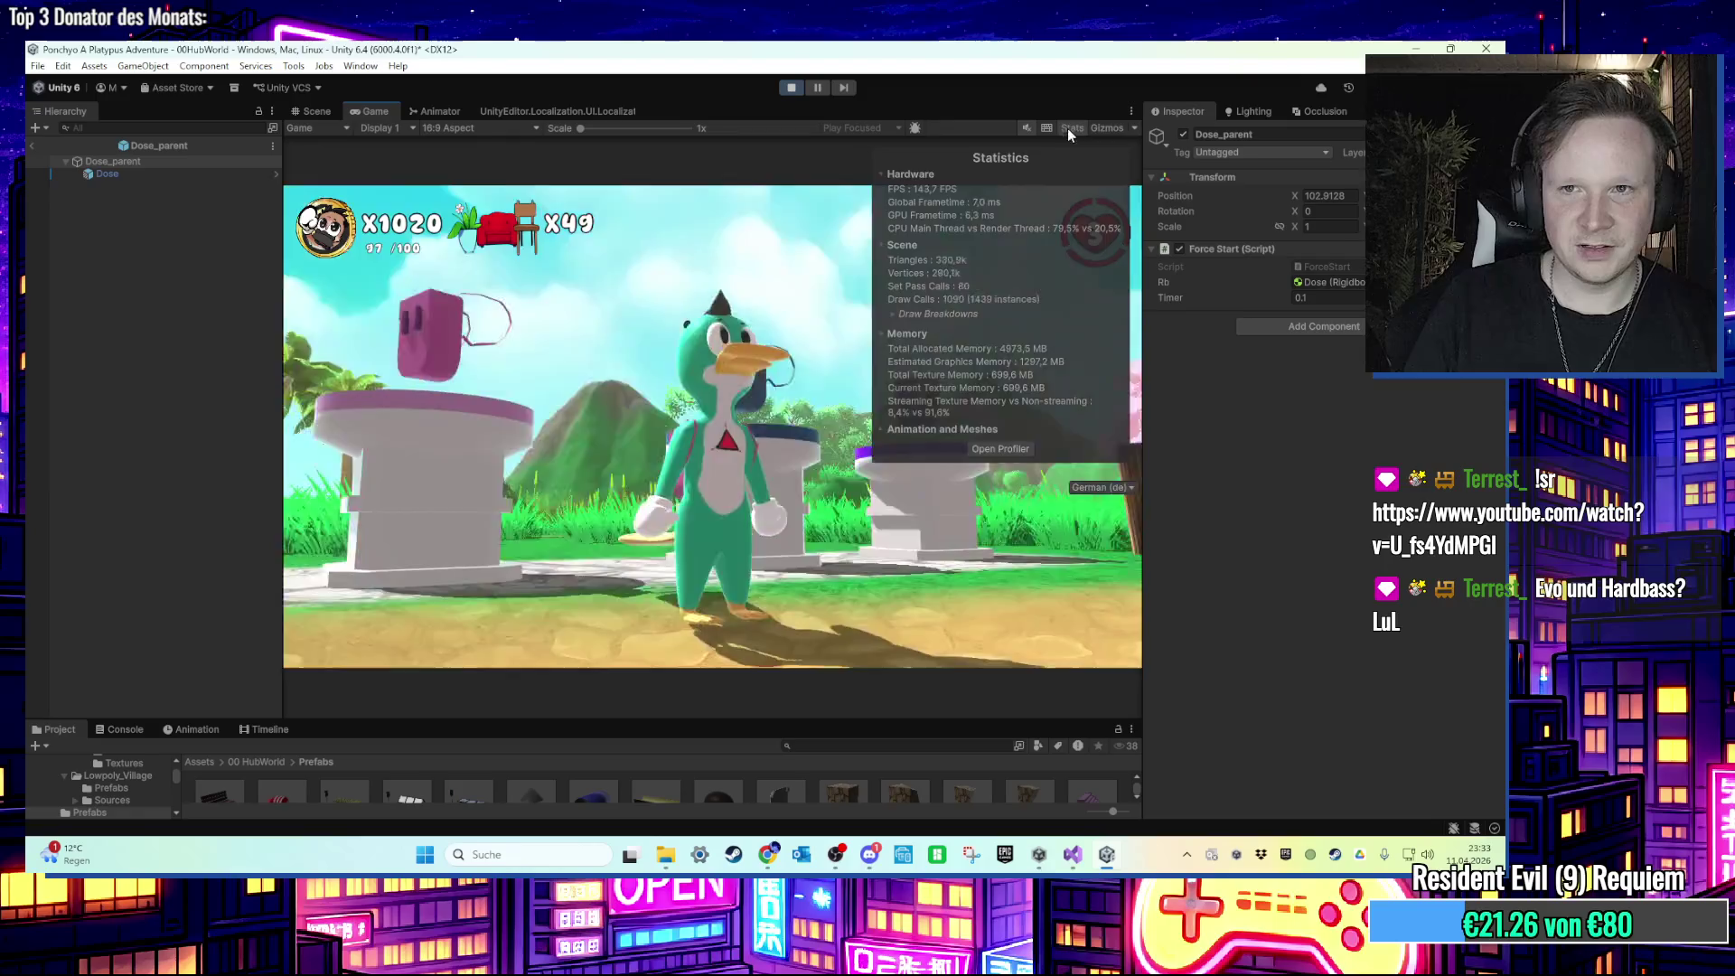
click(1072, 127)
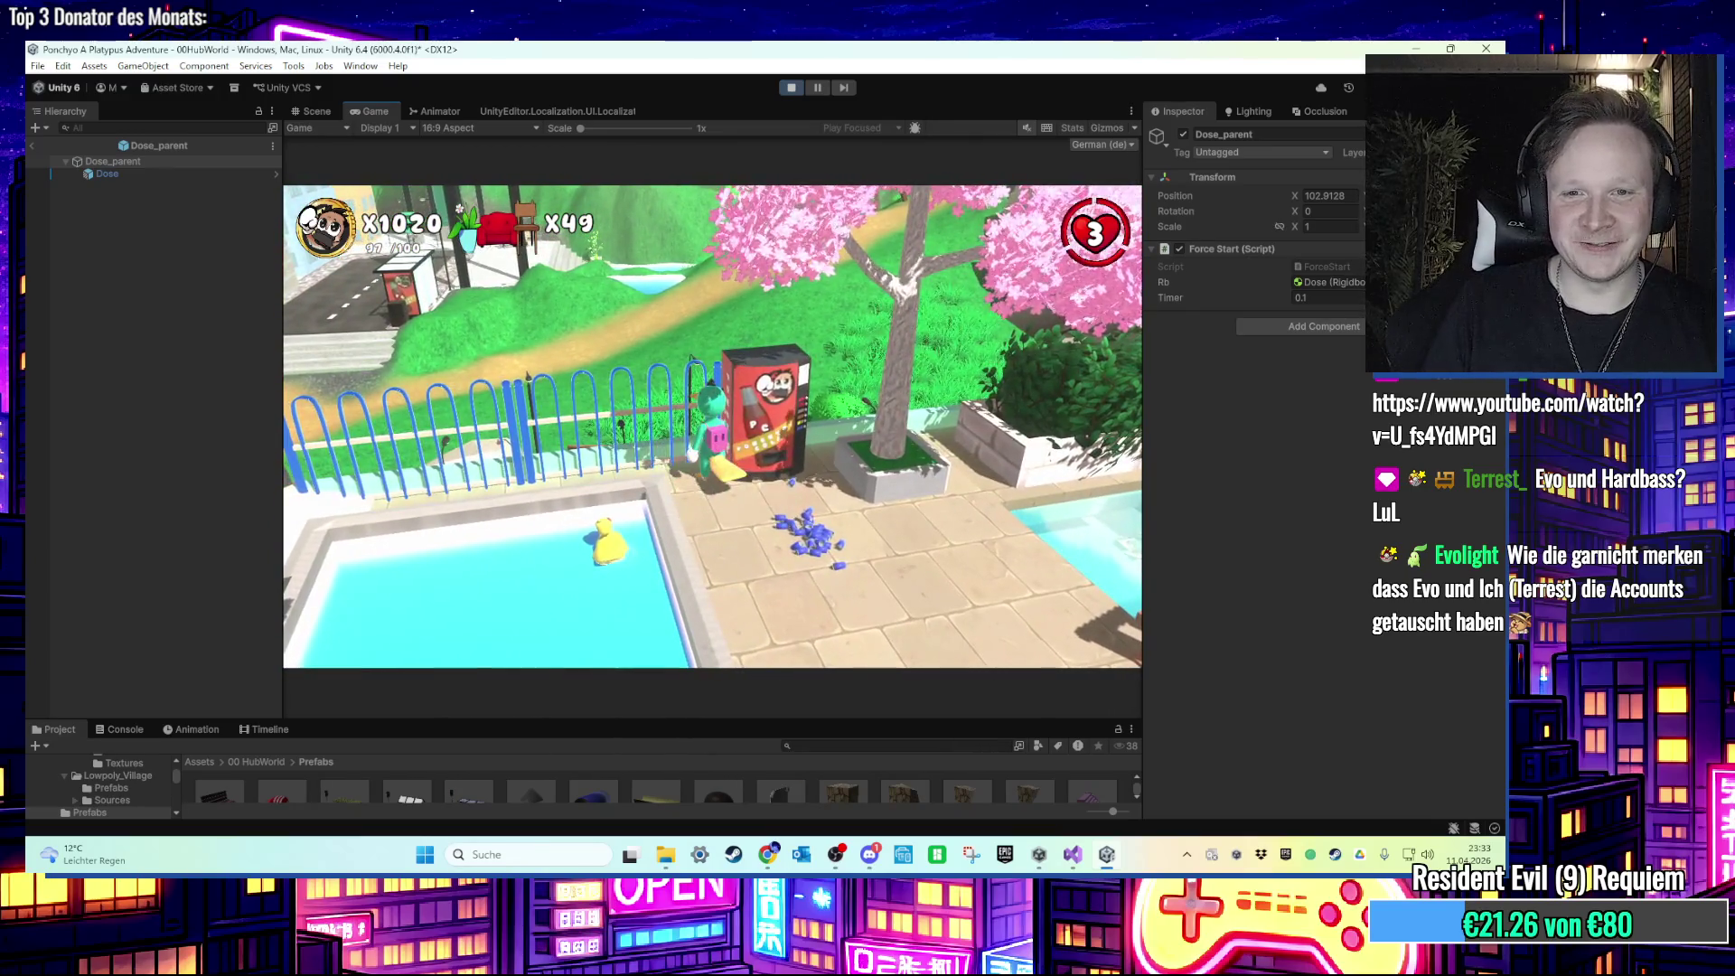
key(super)
click(806, 86)
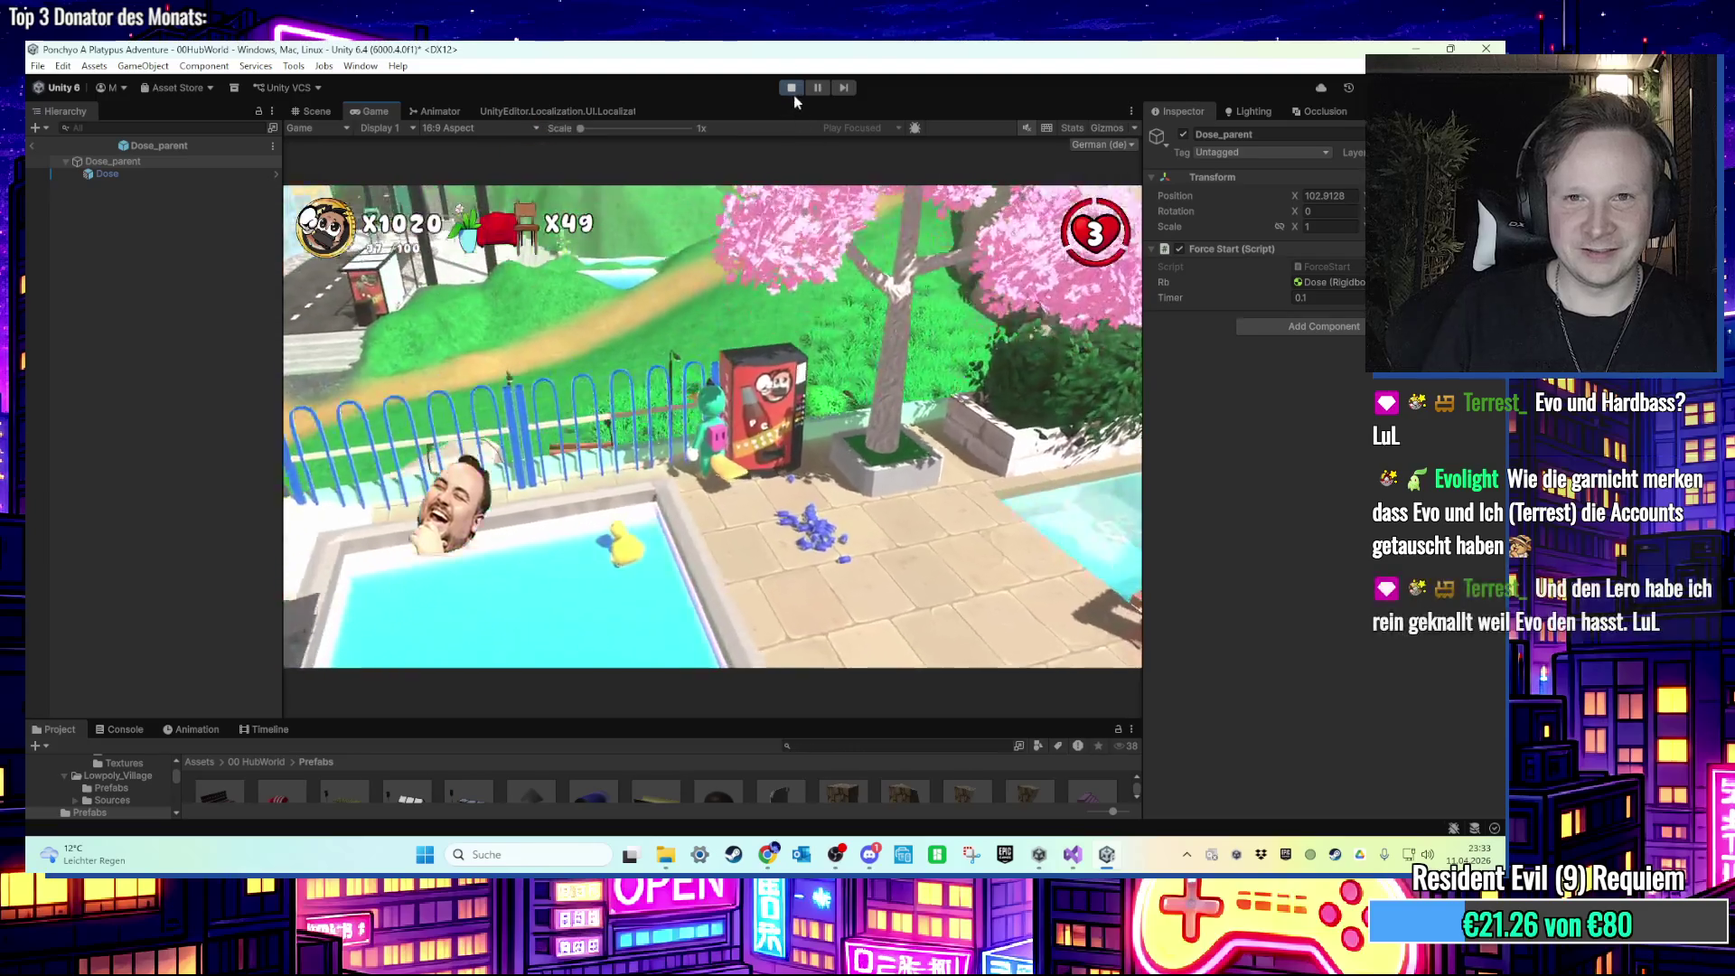
click(791, 87)
click(1073, 858)
click(677, 409)
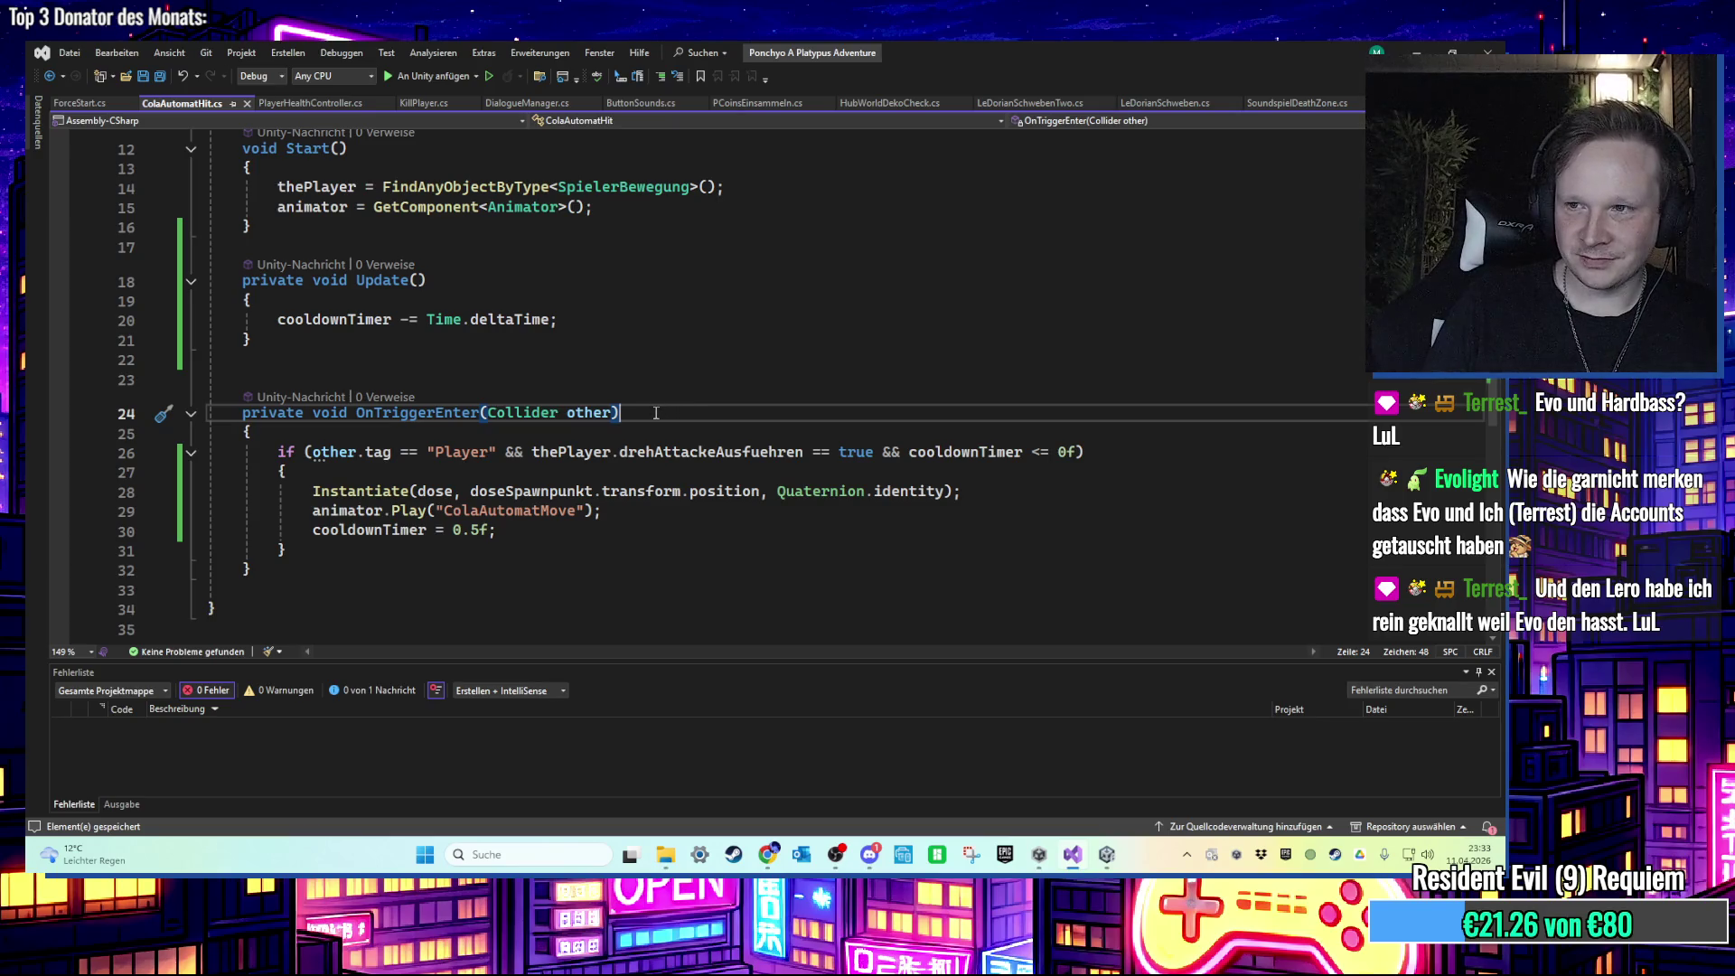
Step: Delete the commented-out AddForce line in ForceStart.cs and save it
click(662, 434)
scroll(646, 432, up, 2)
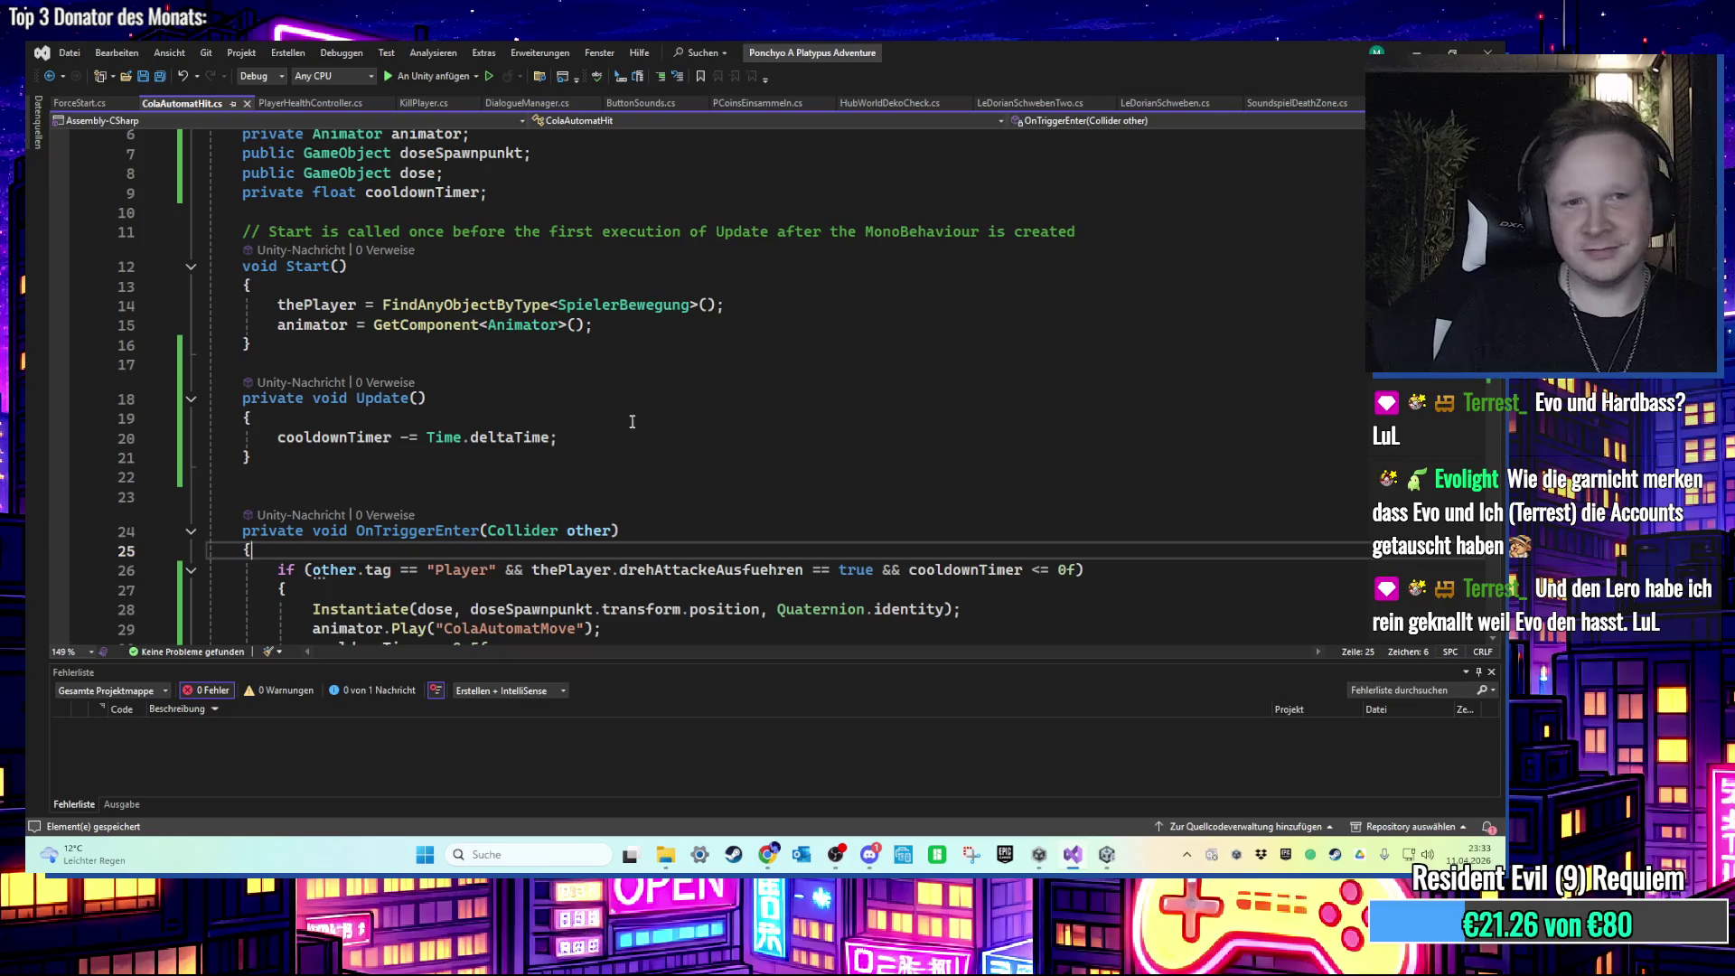
scroll(607, 430, down, 1)
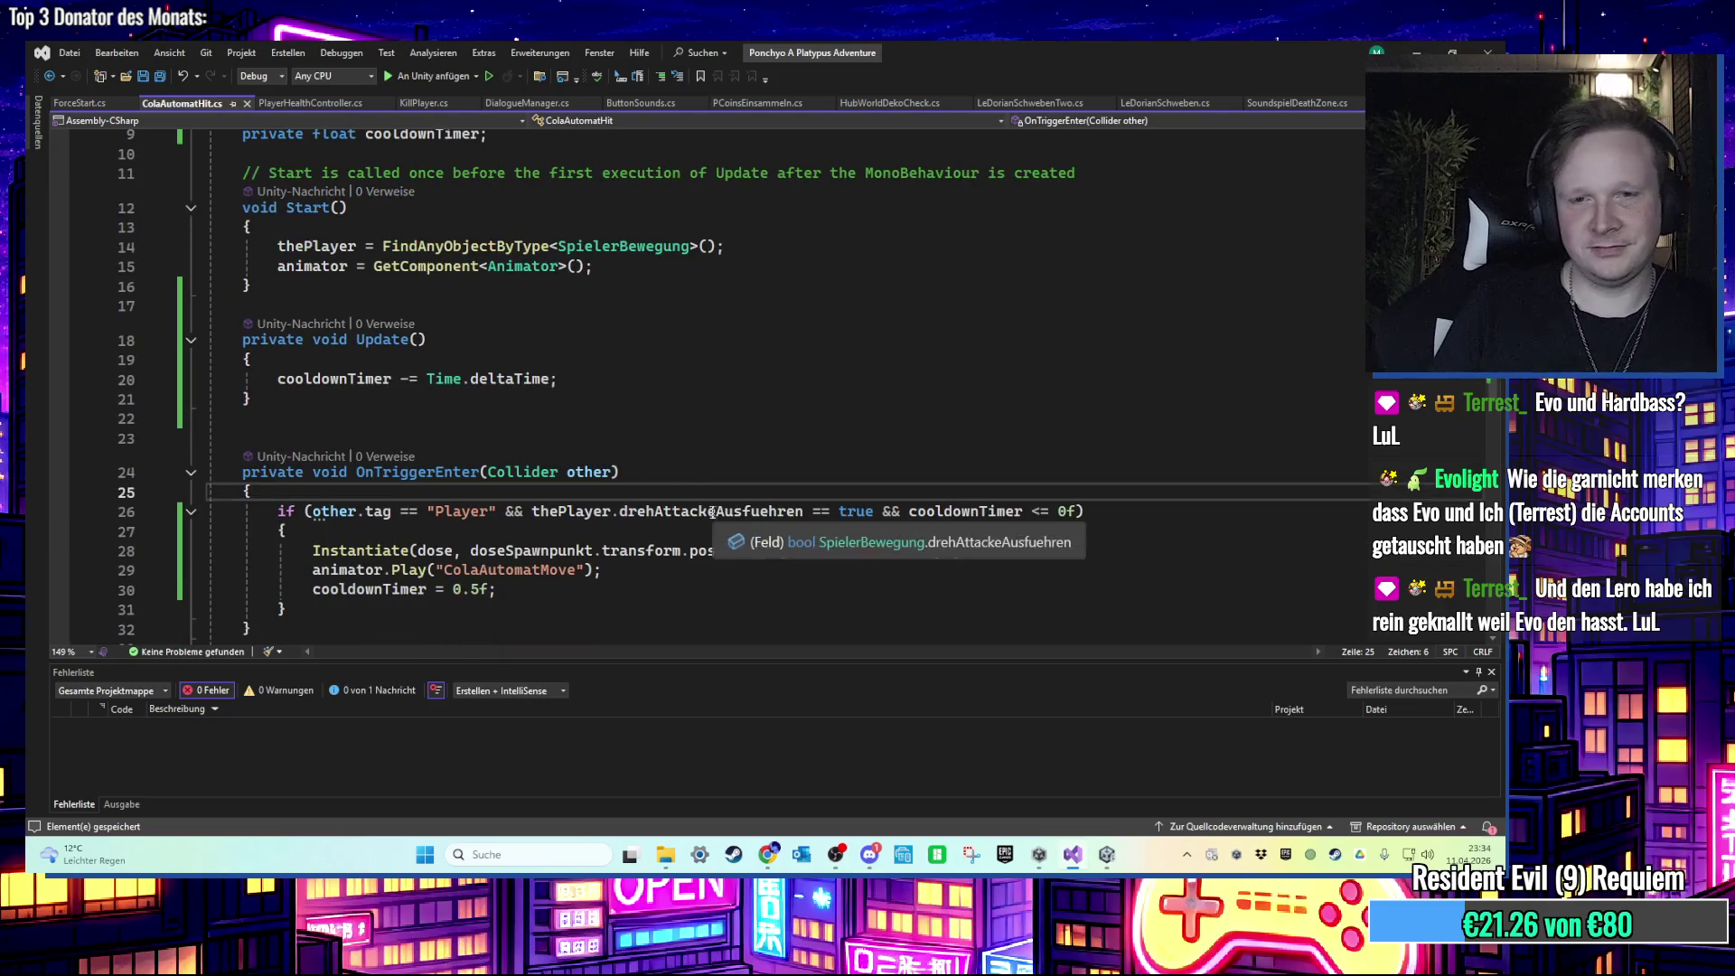
scroll(710, 506, down, 1)
click(79, 103)
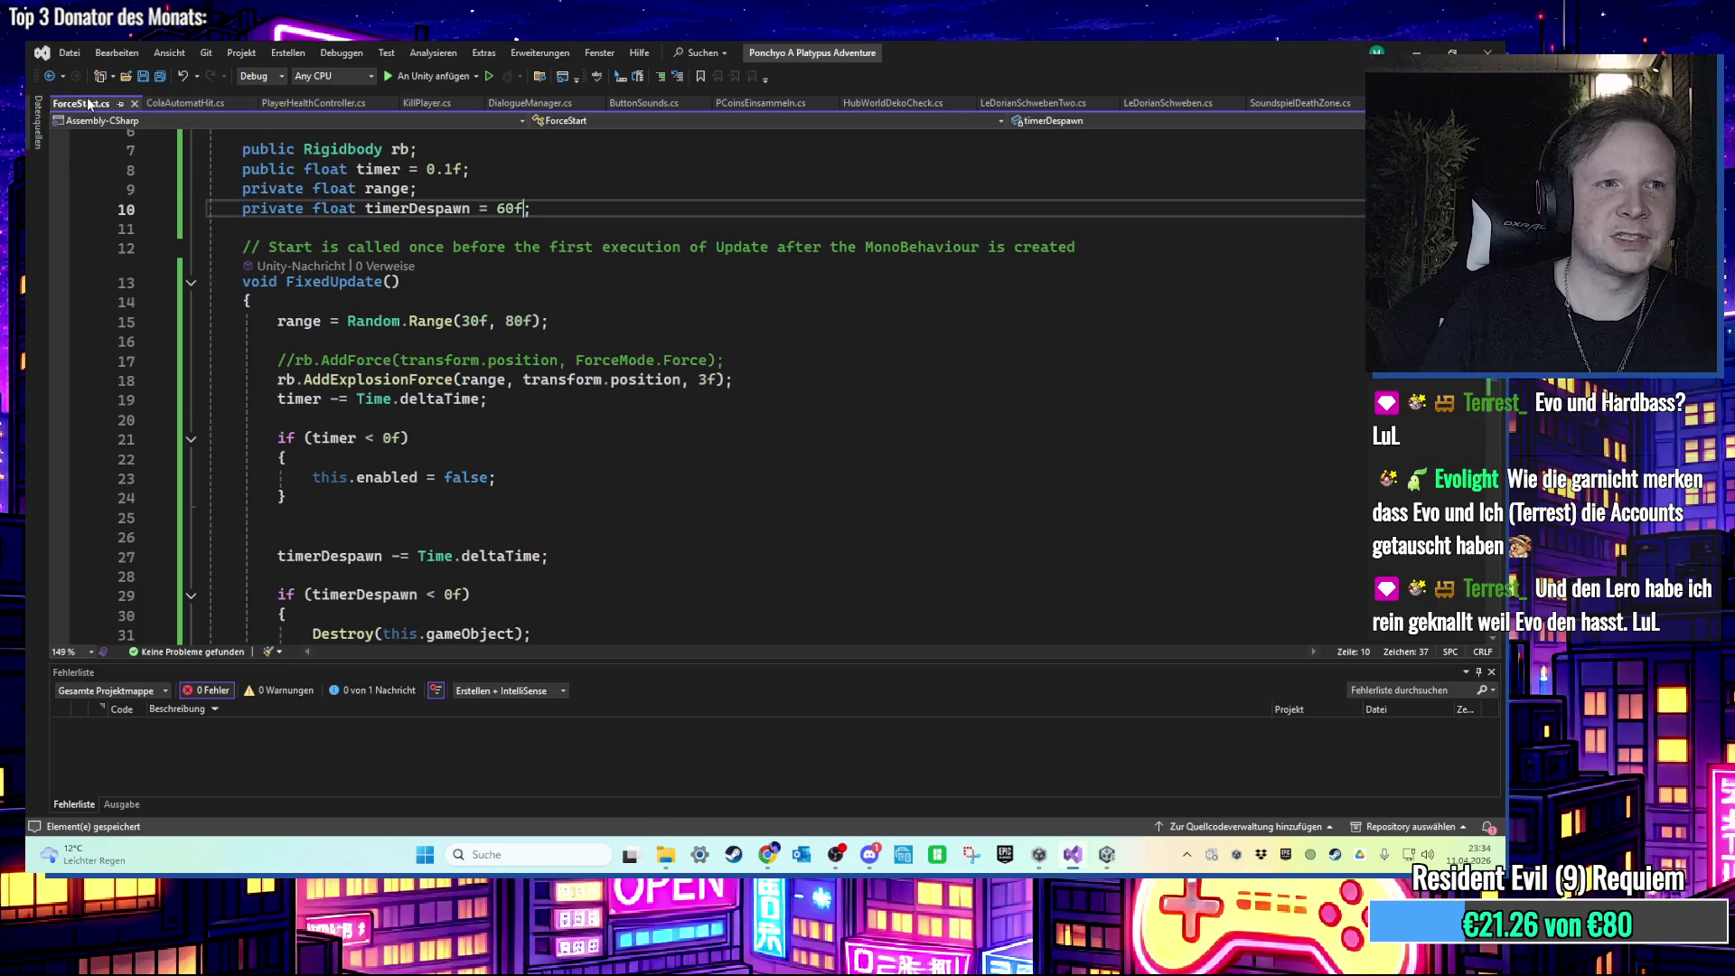
drag(727, 361, 77, 371)
key(BackSpace)
key(BackSpace)
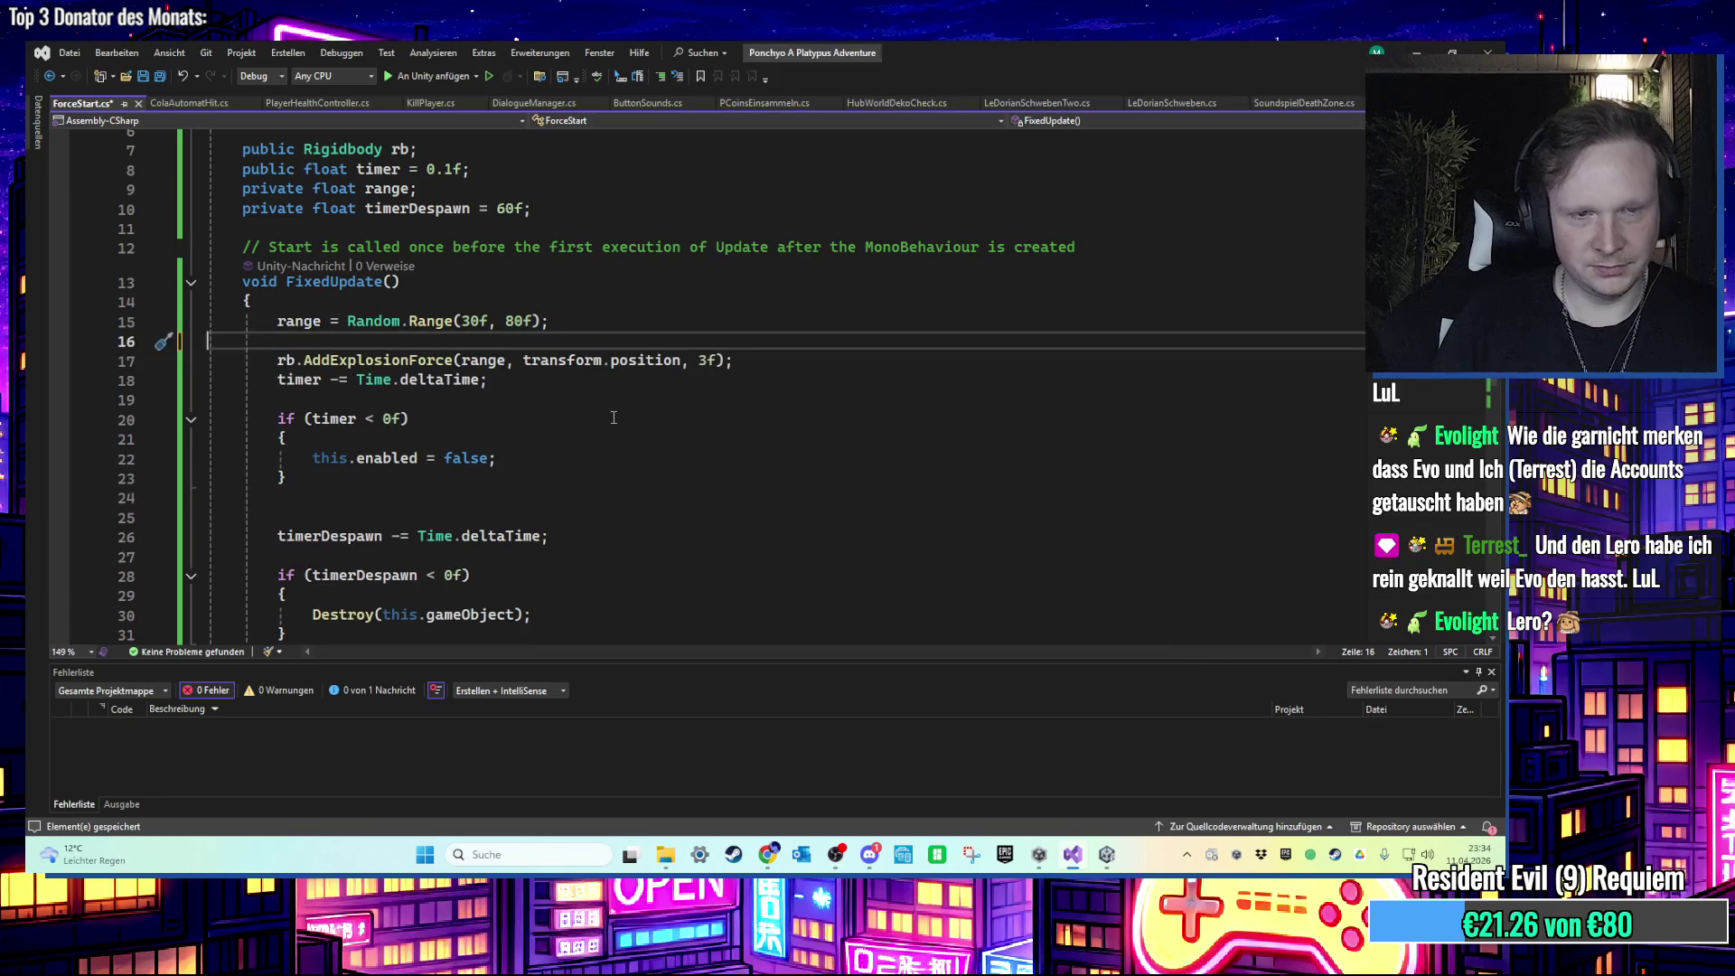
scroll(613, 417, down, 1)
key(ctrl+s)
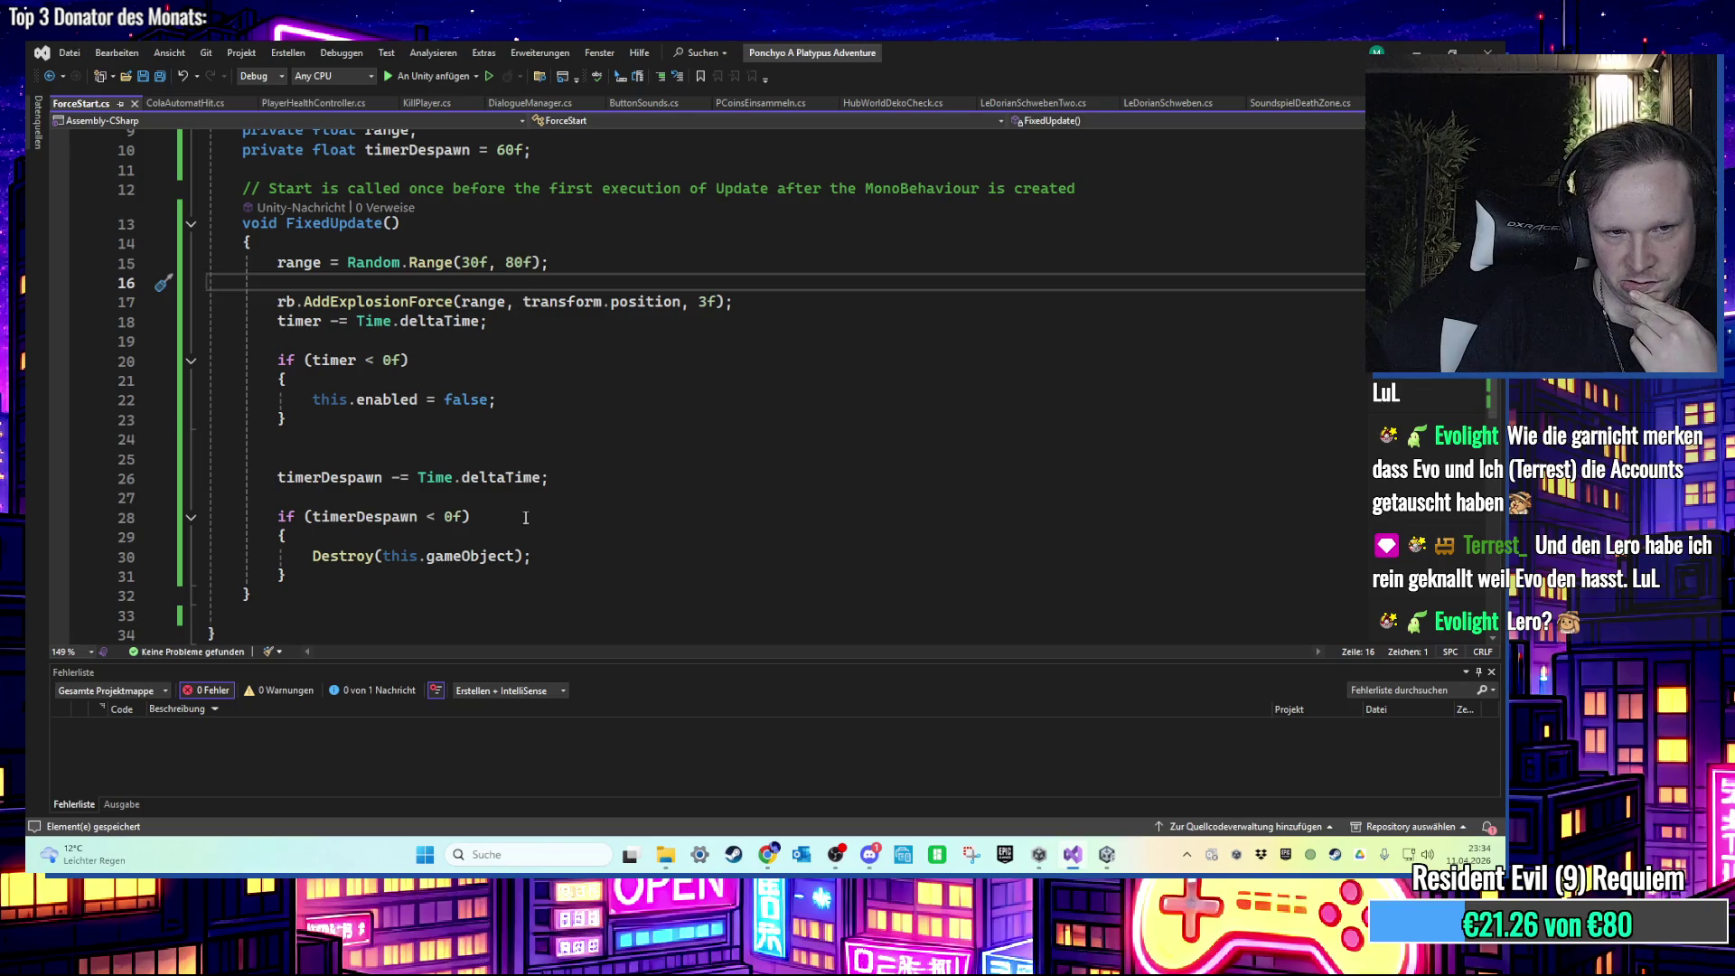
Step: Review the timer check and explosion-force call in FixedUpdate, then switch to Unity
scroll(526, 517, up, 2)
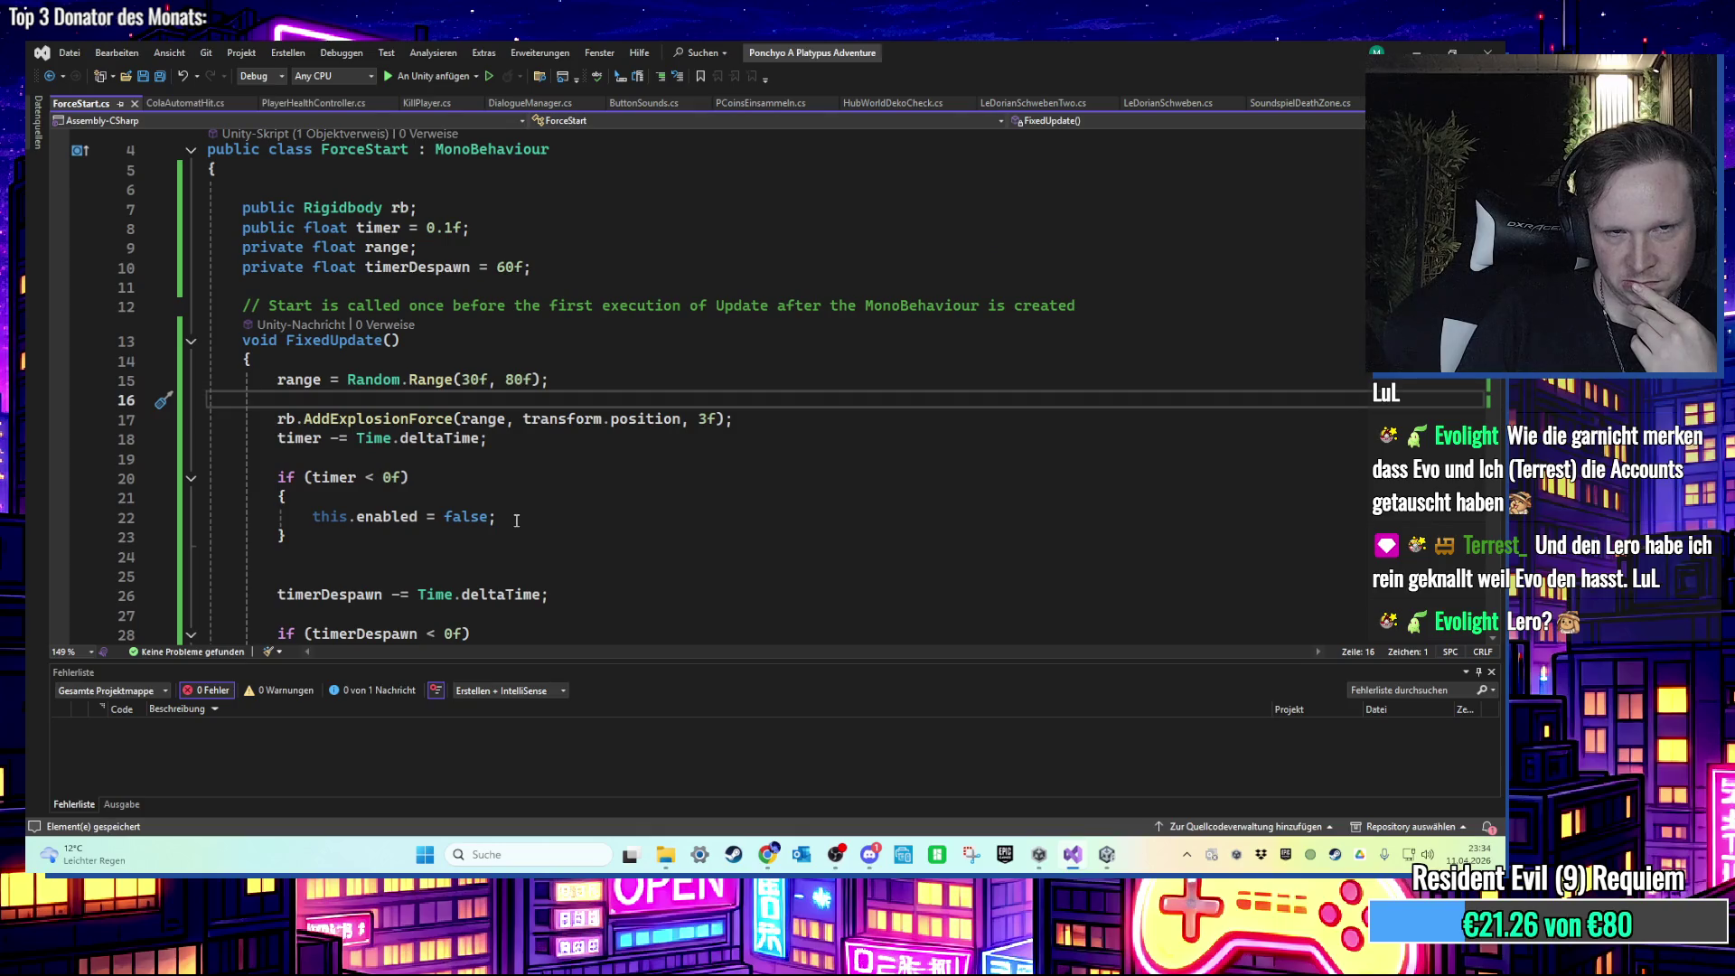
scroll(514, 520, down, 2)
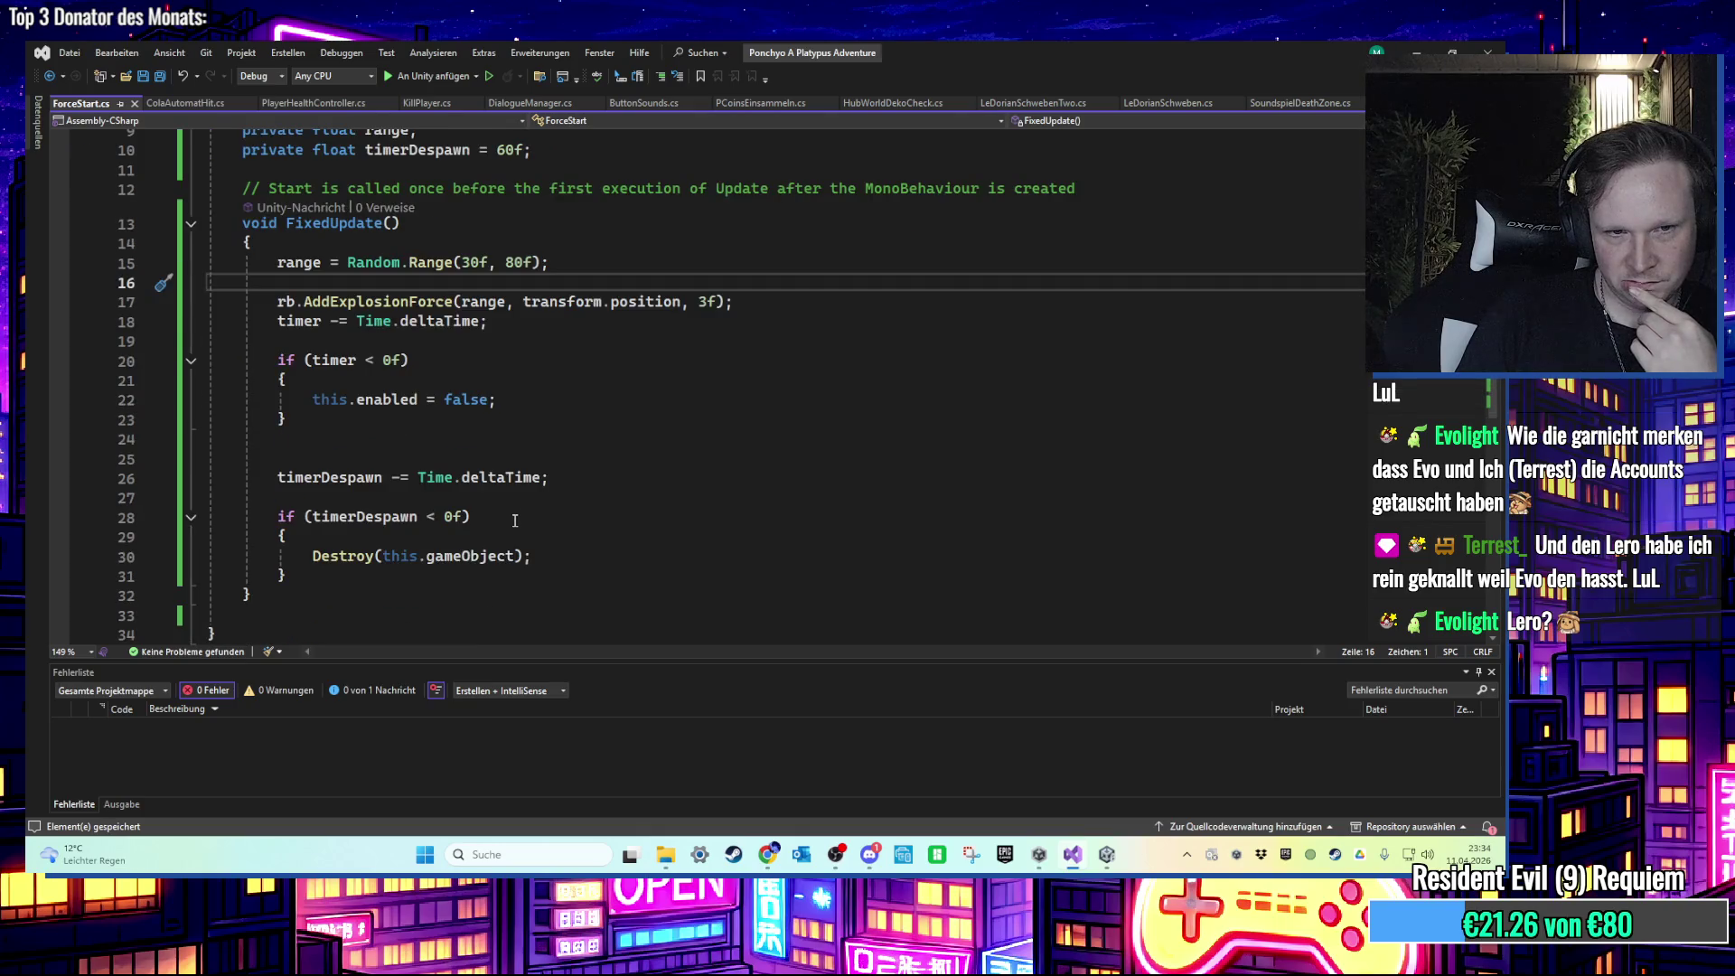
scroll(515, 520, up, 1)
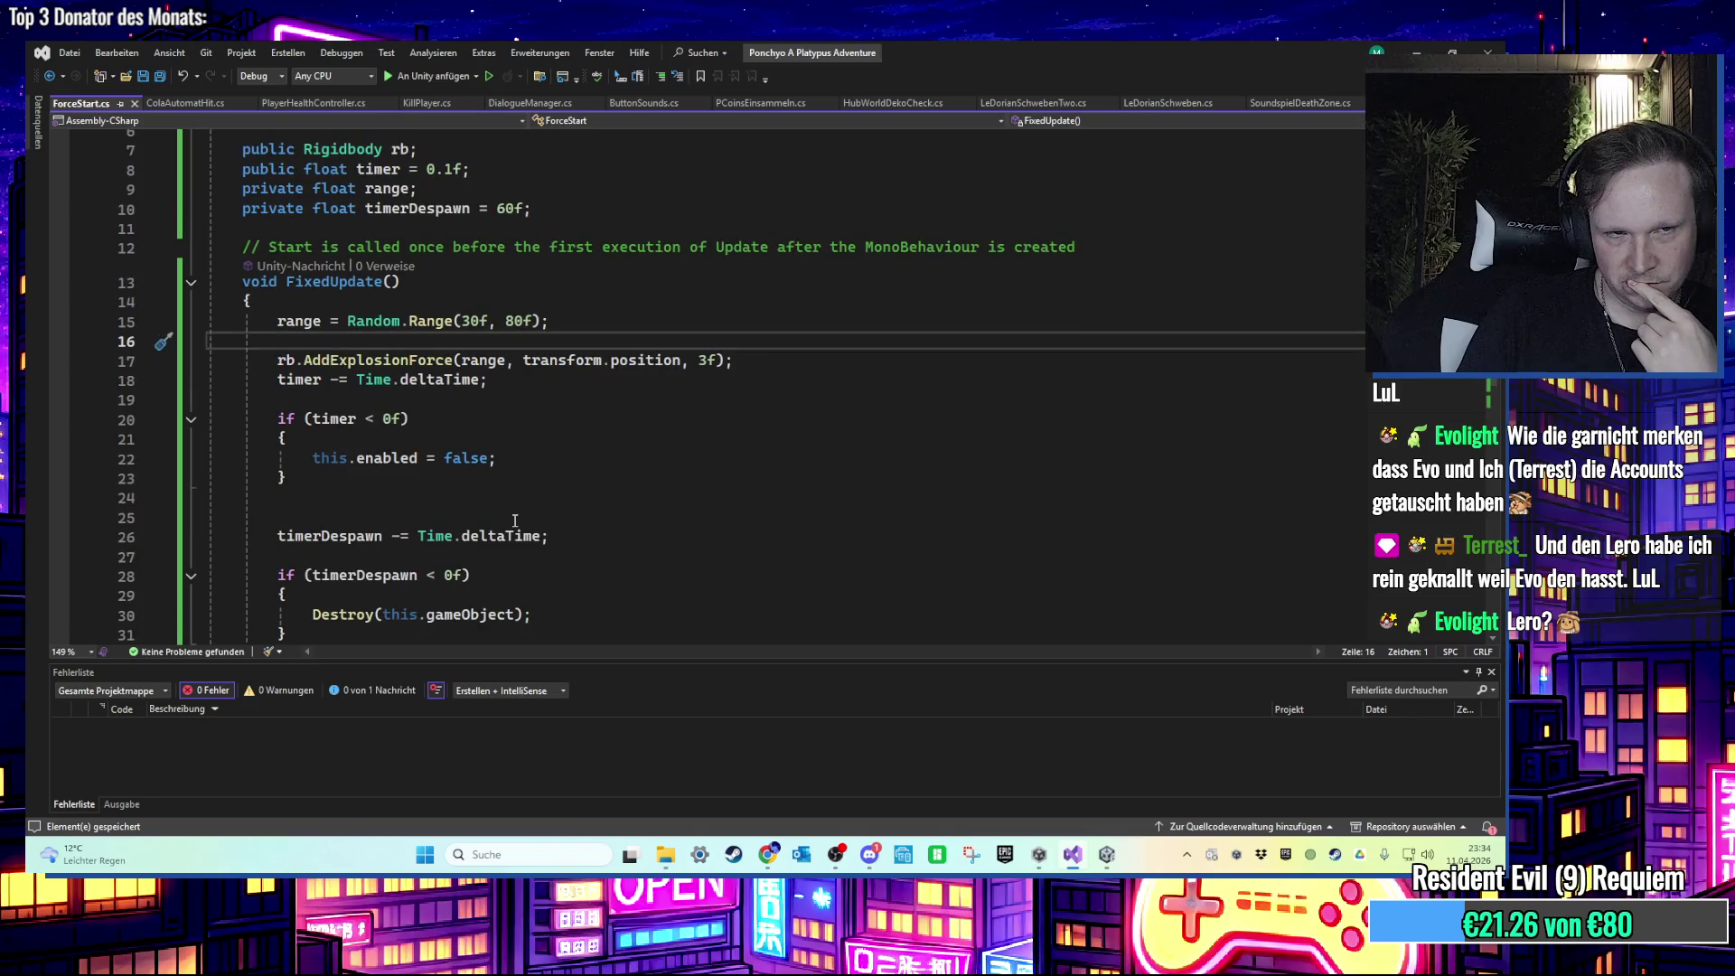
scroll(514, 520, up, 1)
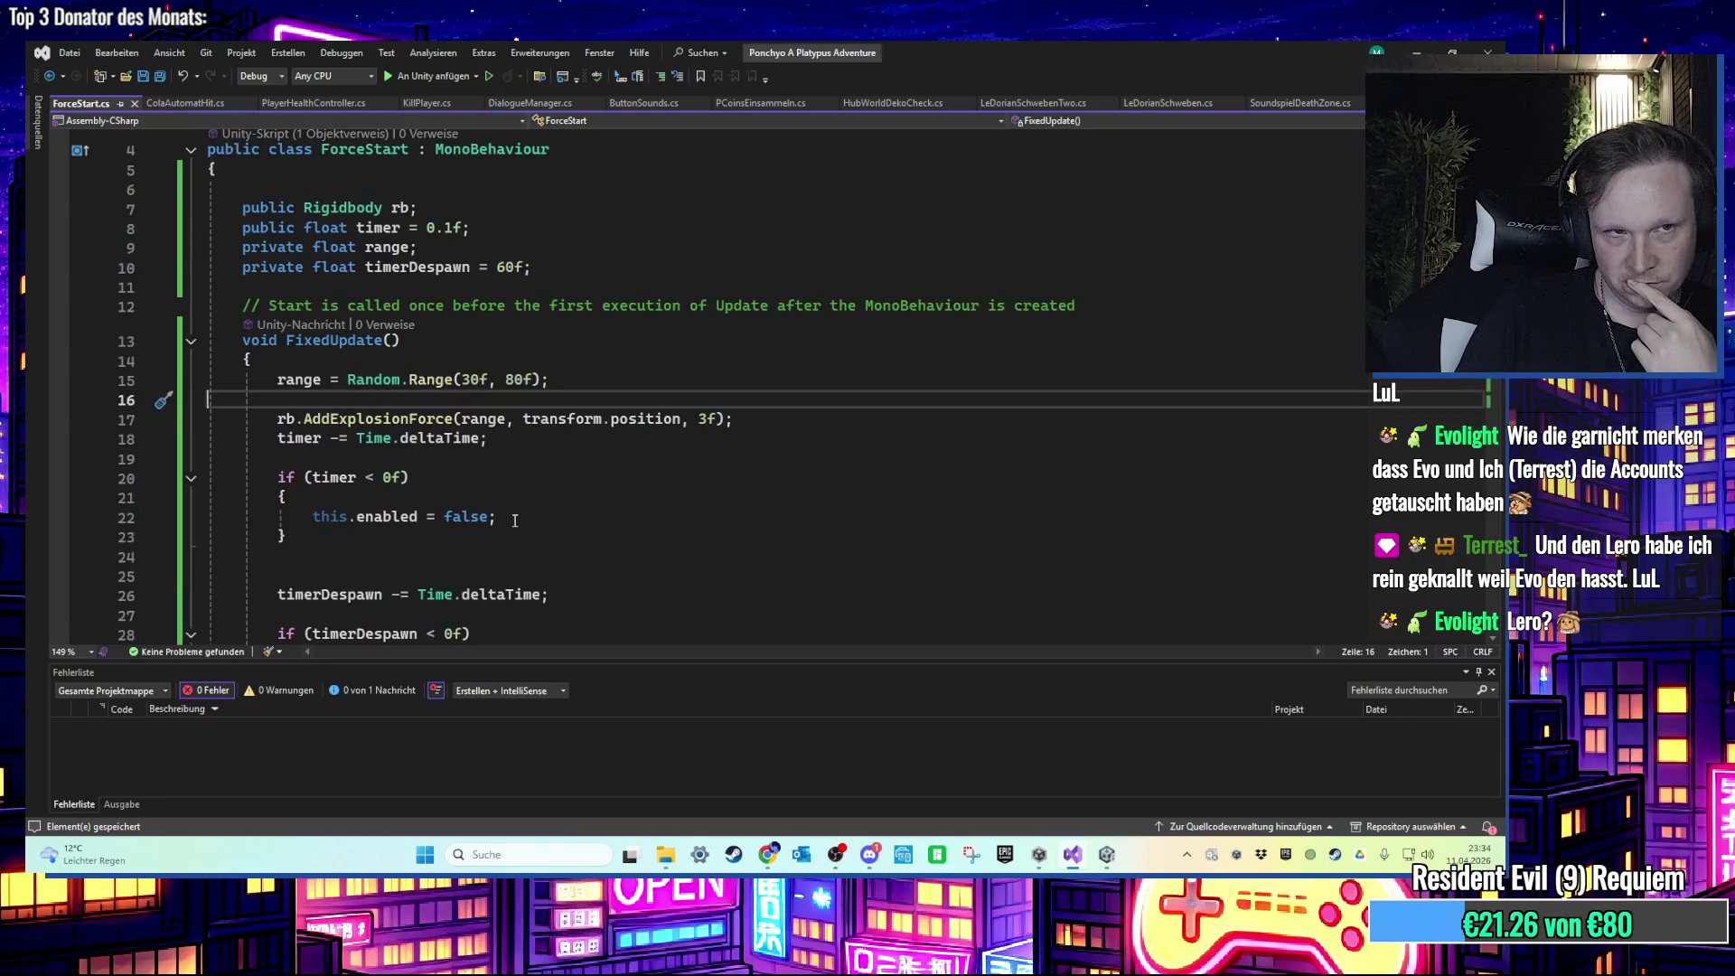
scroll(515, 521, down, 1)
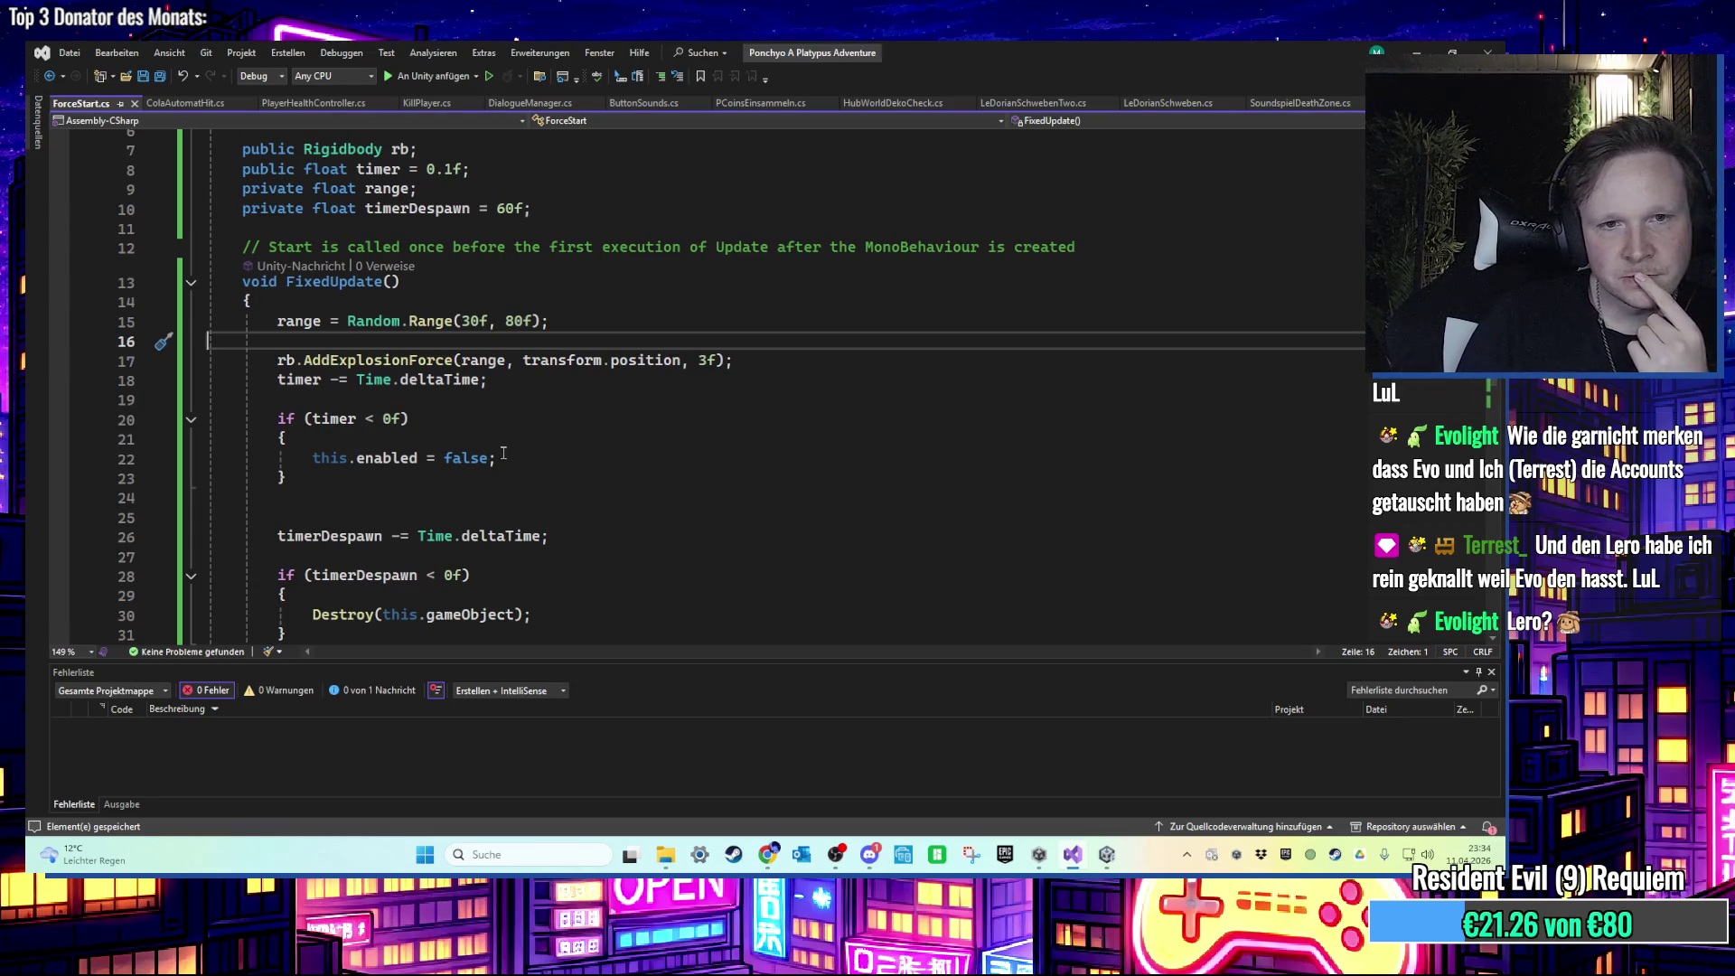
click(578, 414)
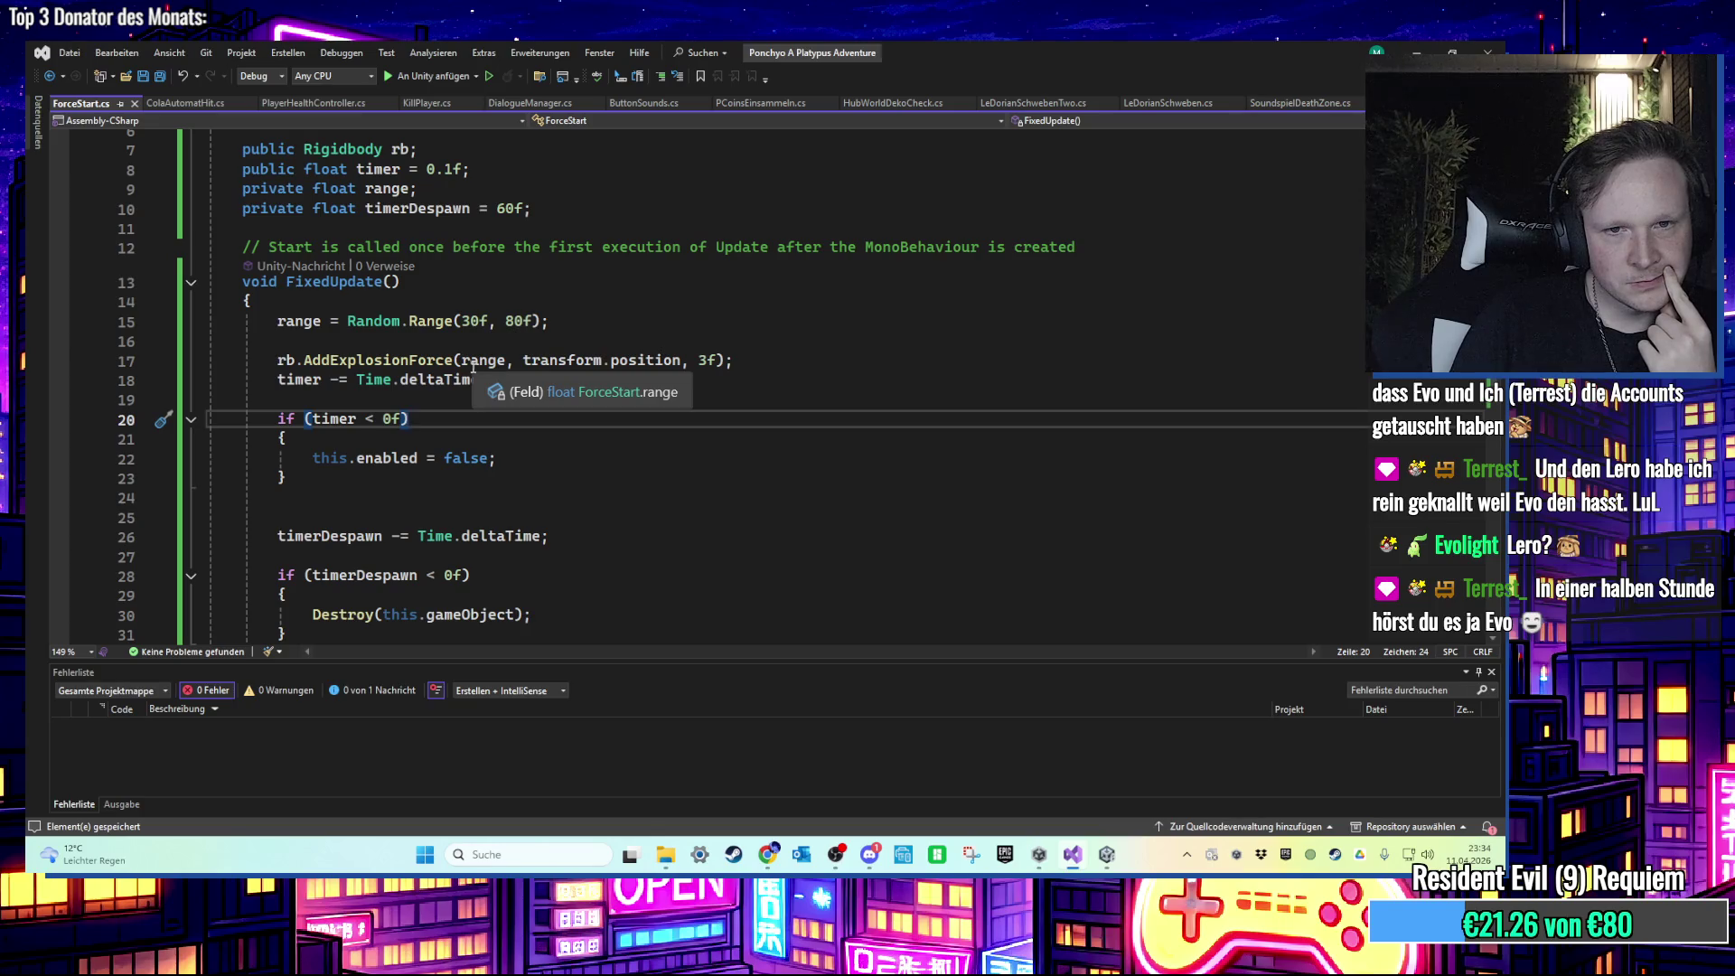
click(423, 362)
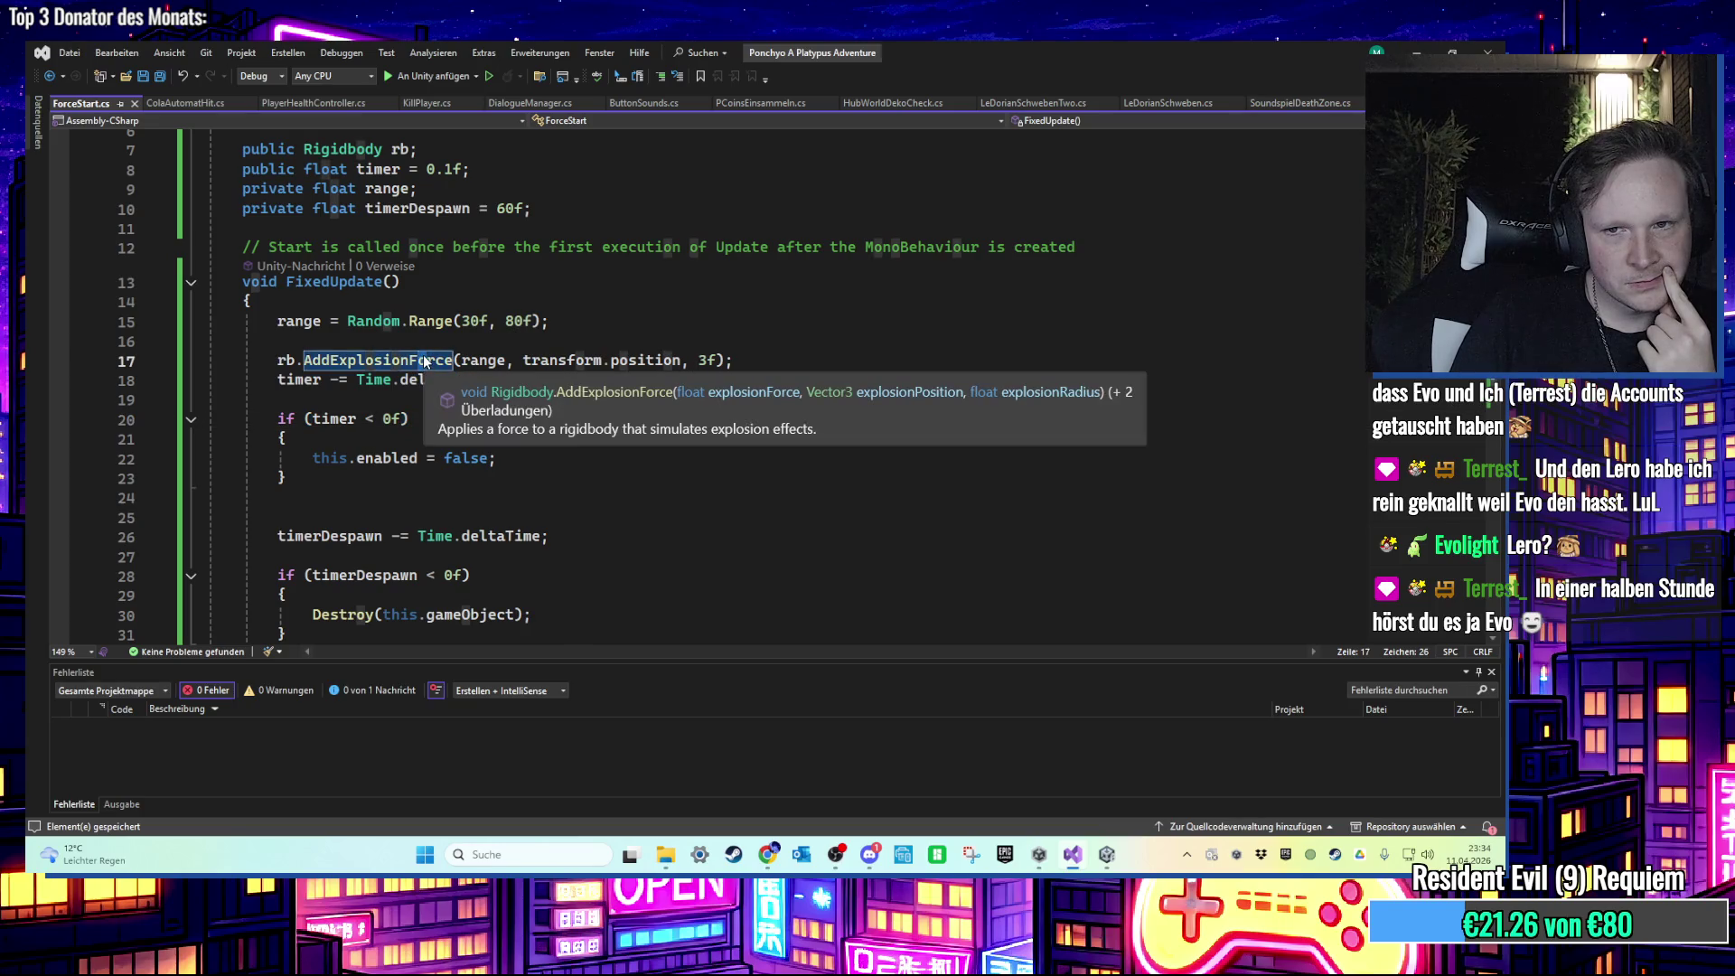
click(691, 361)
click(719, 360)
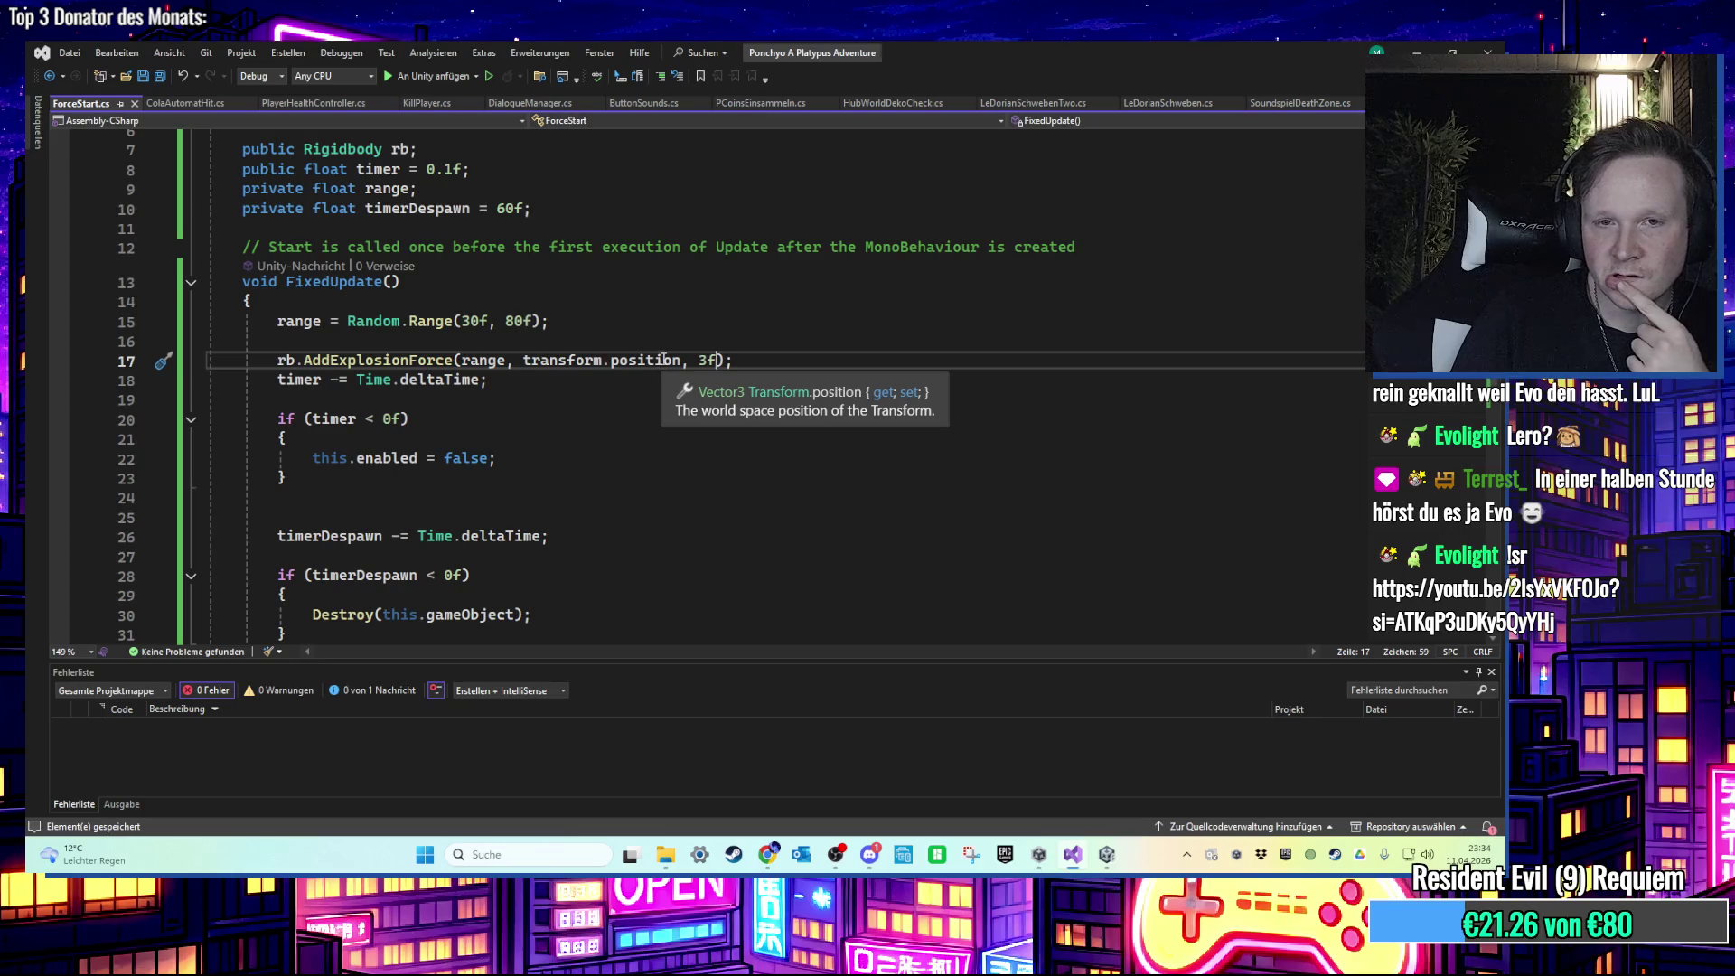
key(alt+Tab)
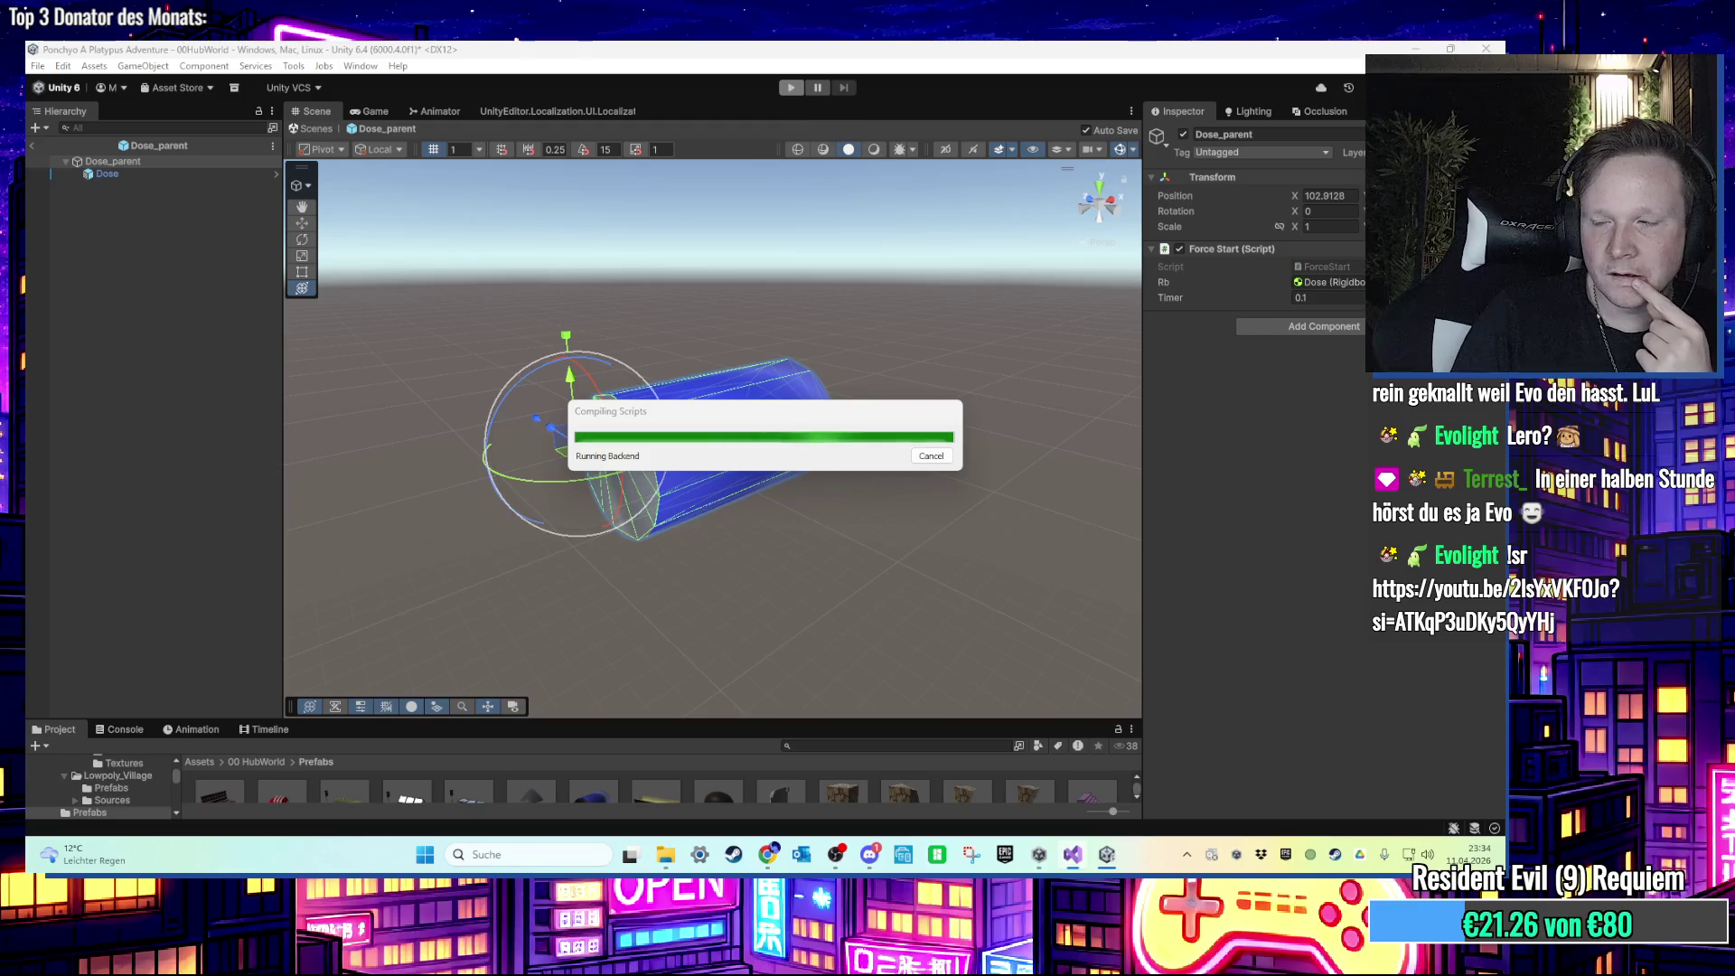
Step: Enter play mode and walk the character down to the vending machine
click(784, 89)
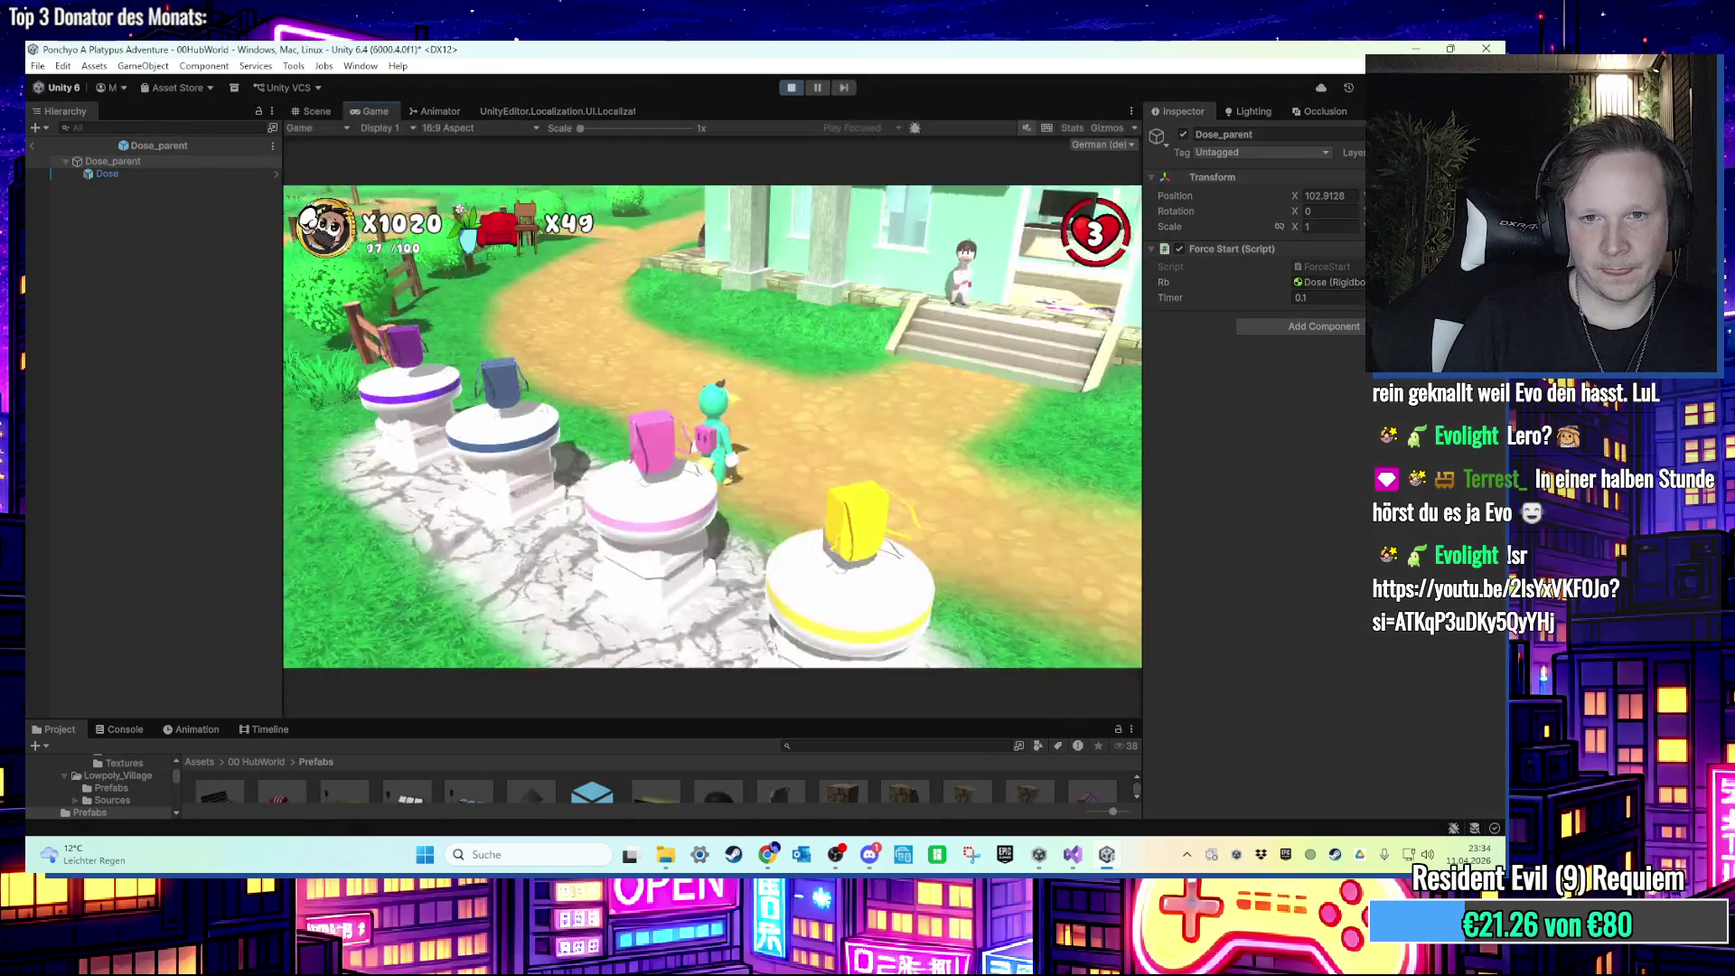
key(w)
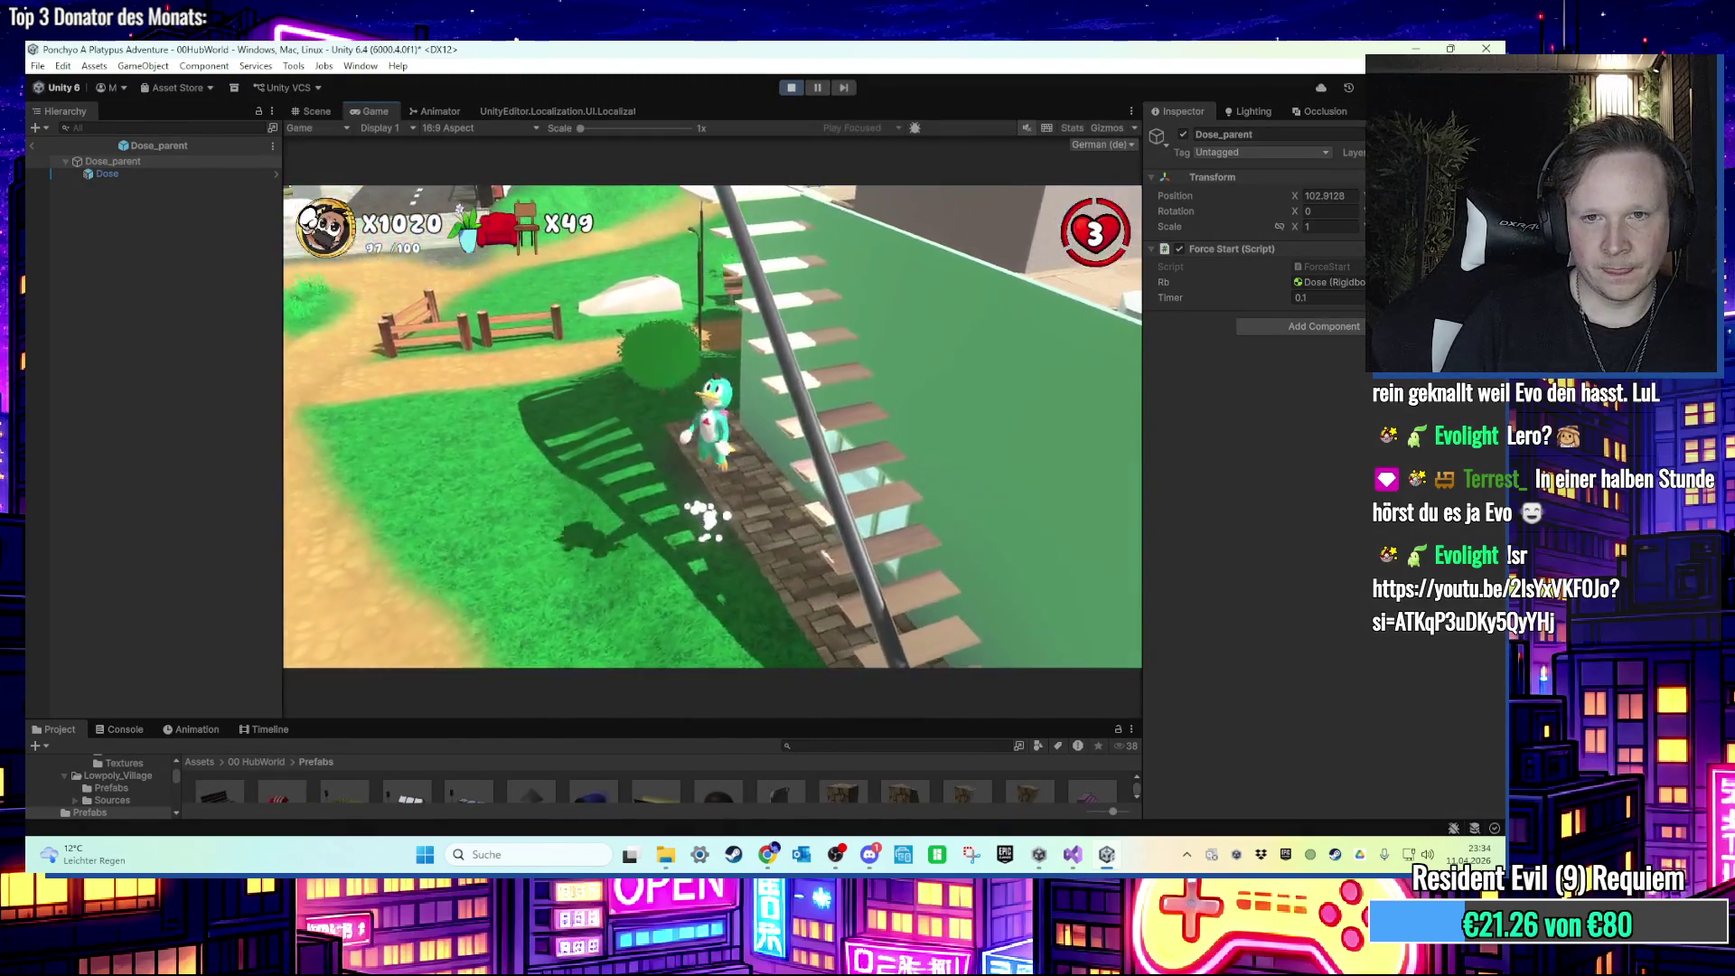
key(w)
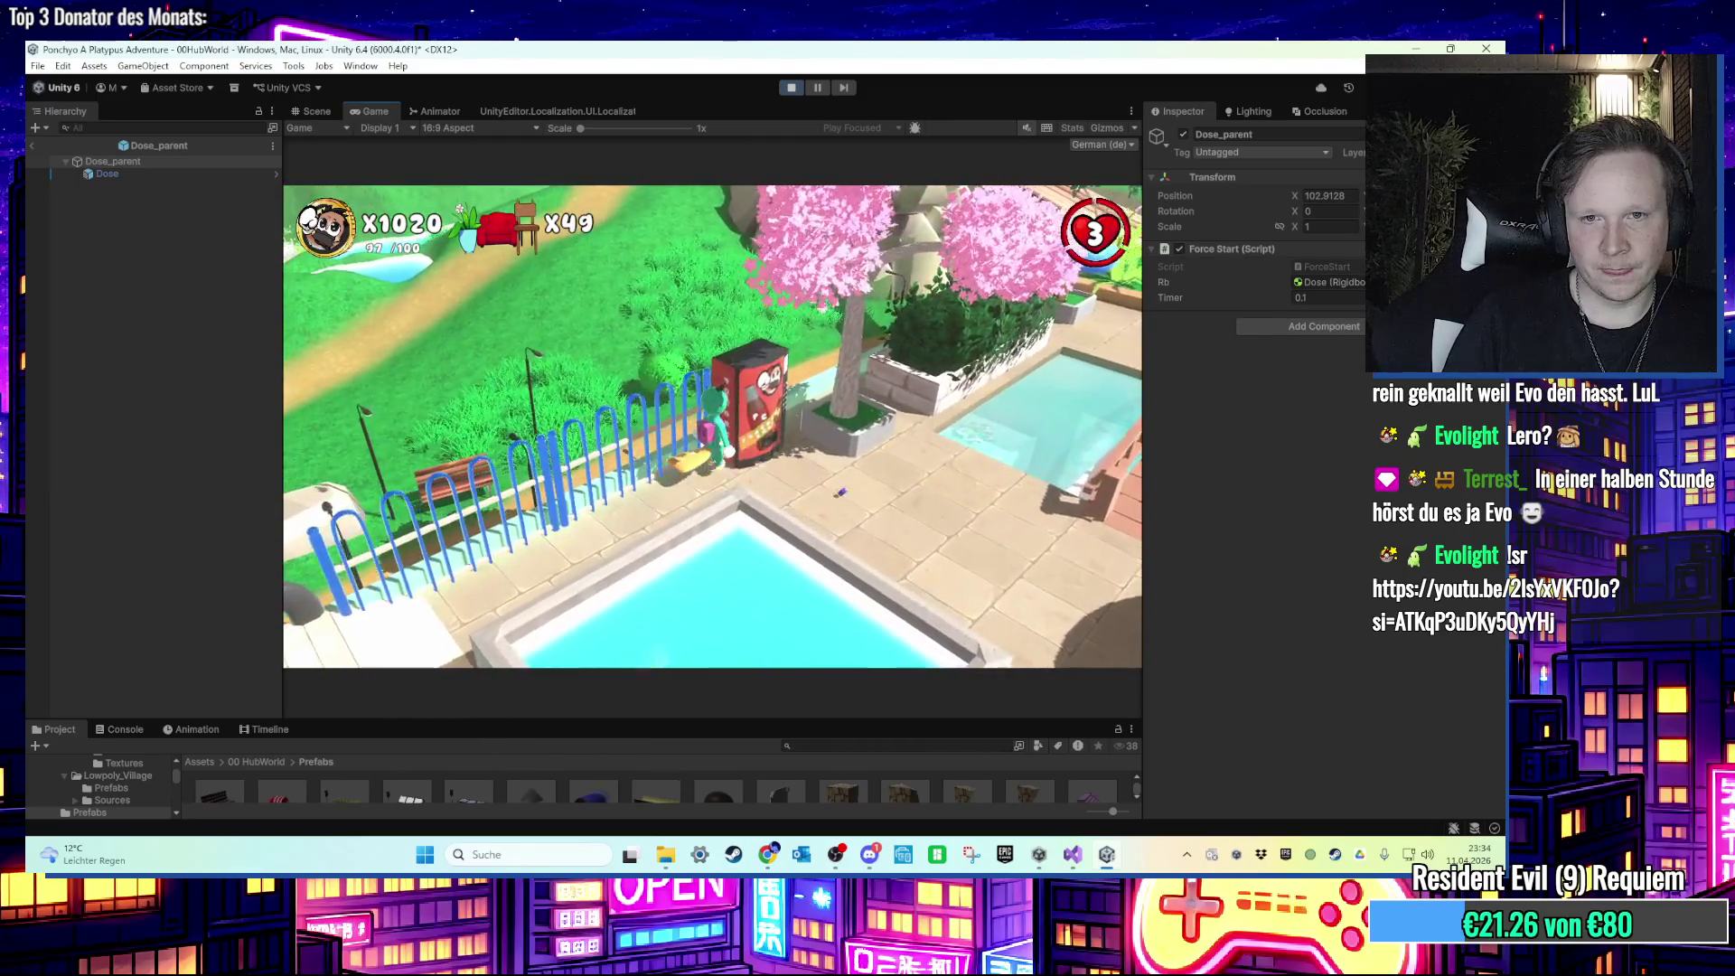
key(w)
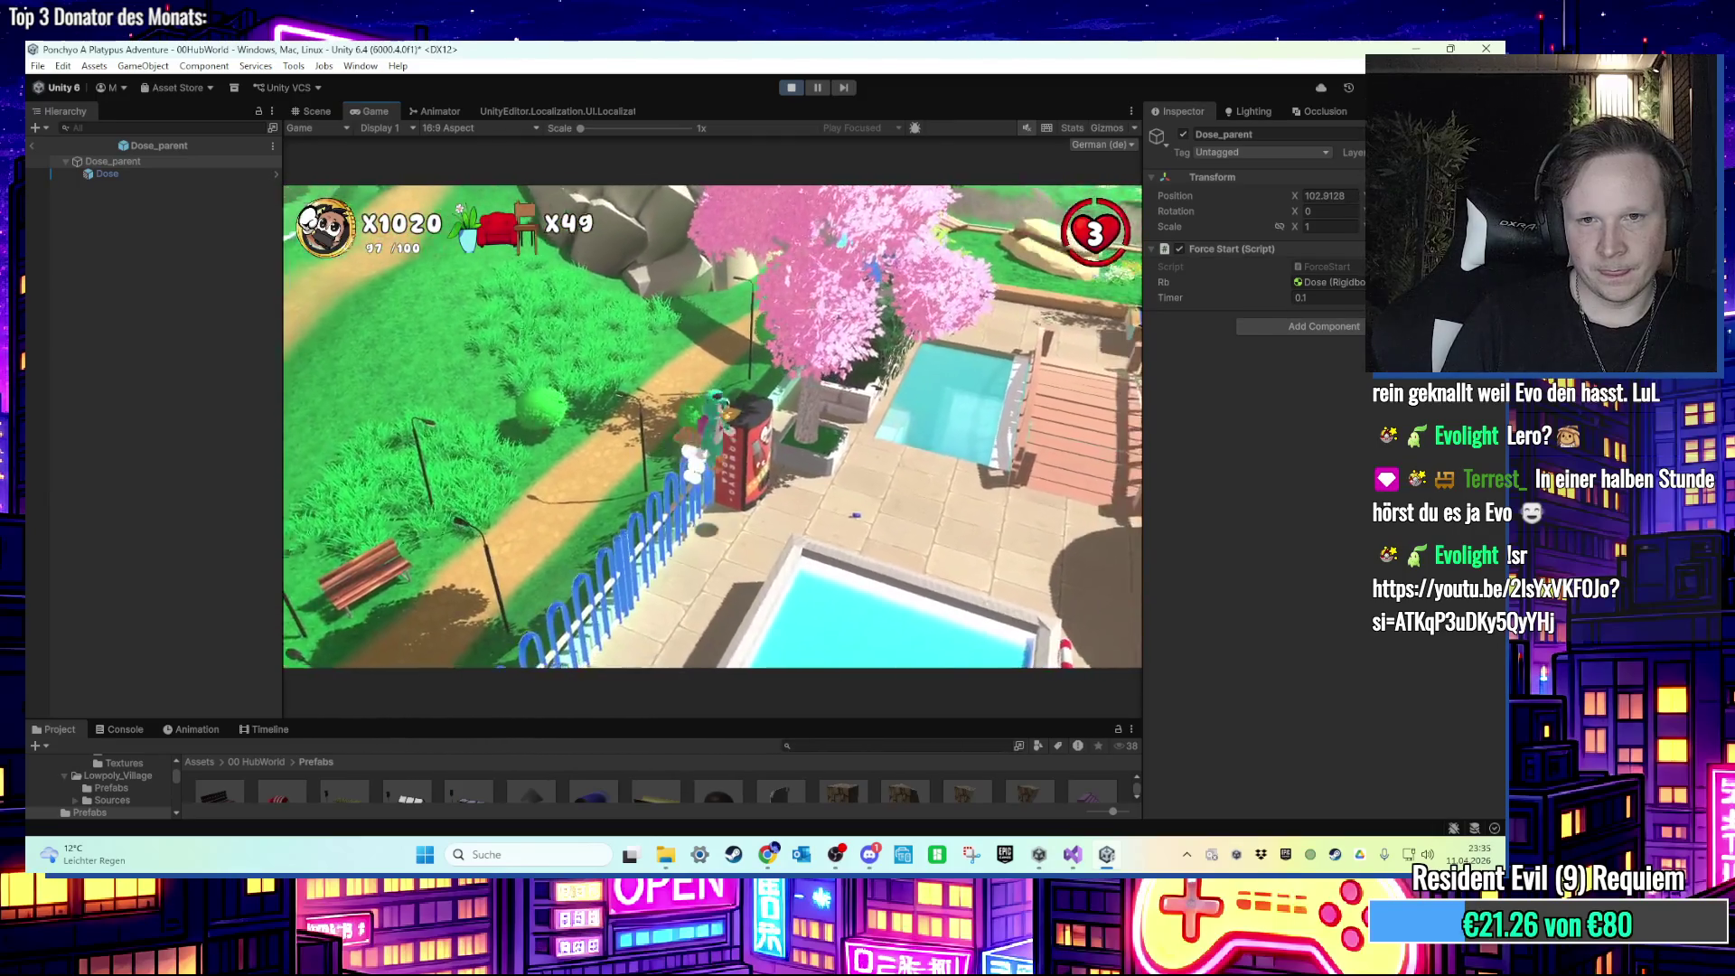
key(w)
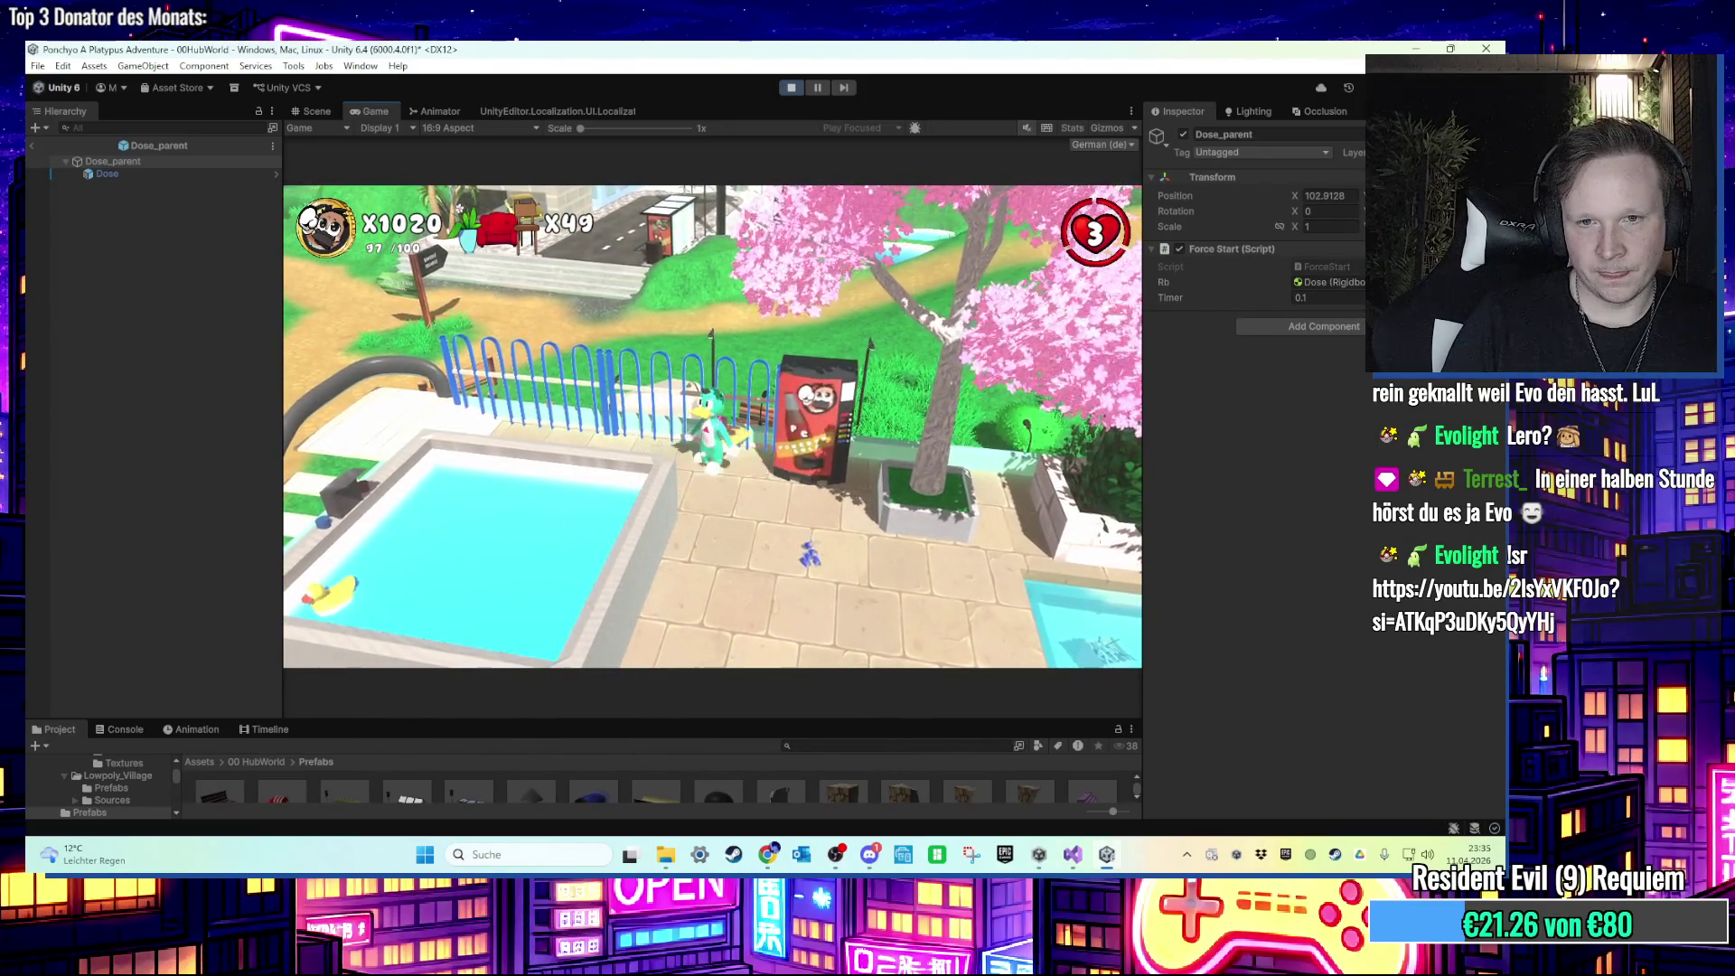
key(w)
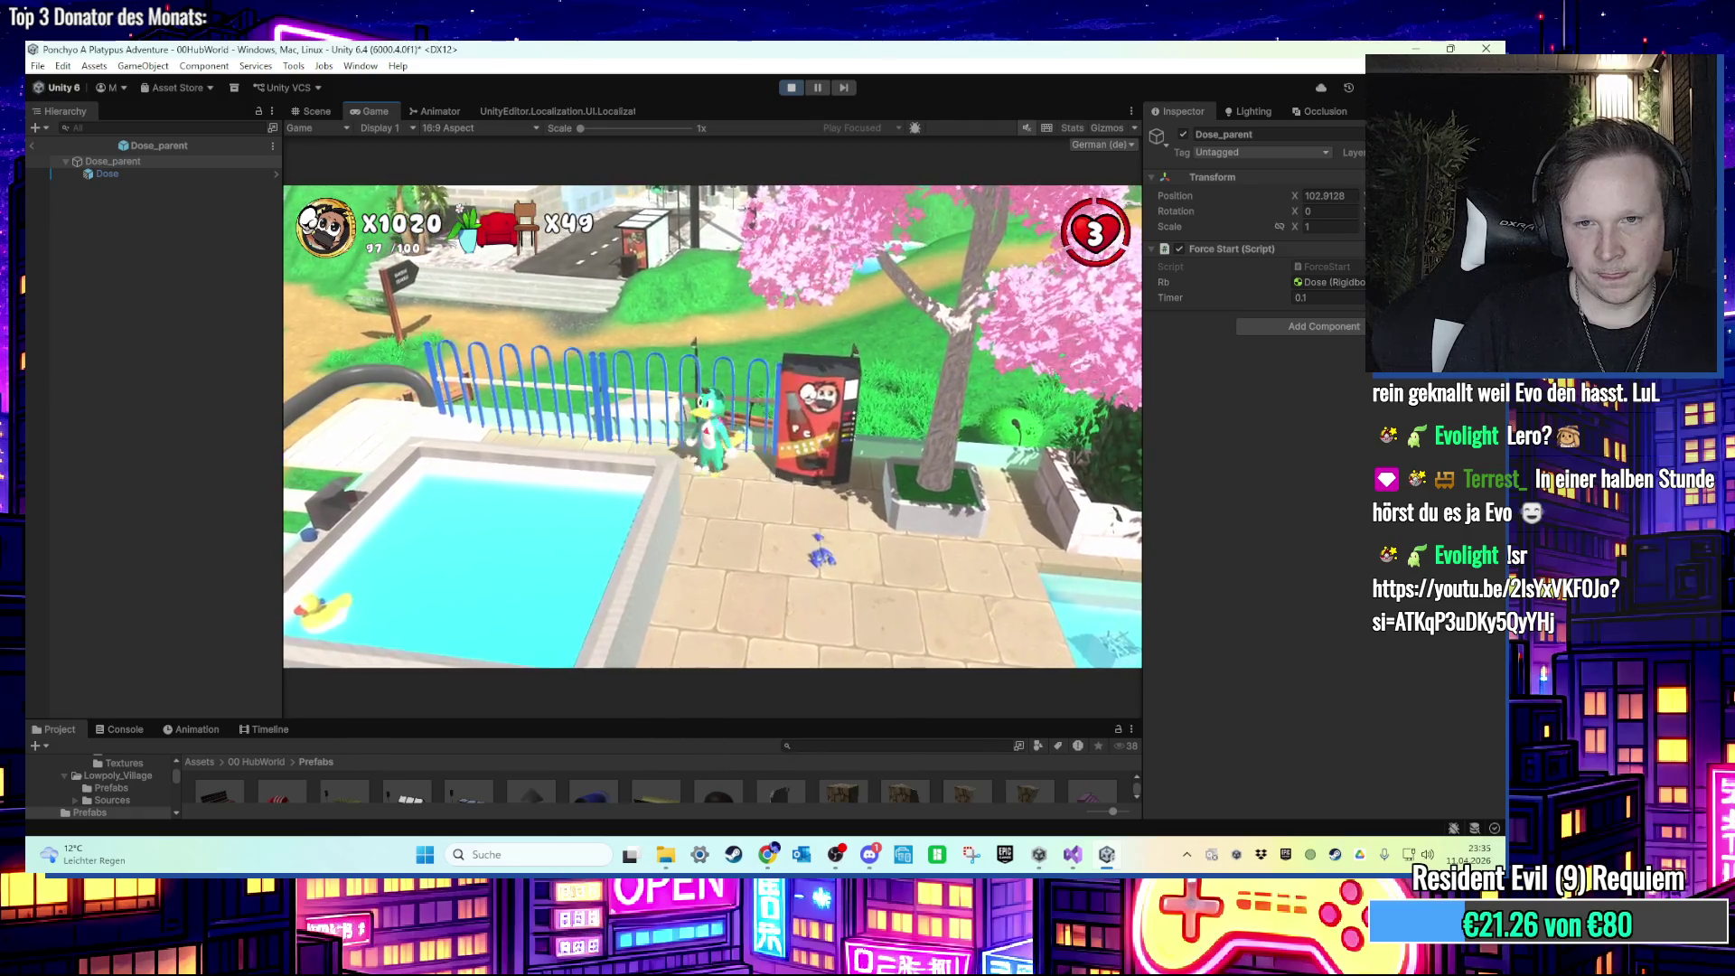
key(s)
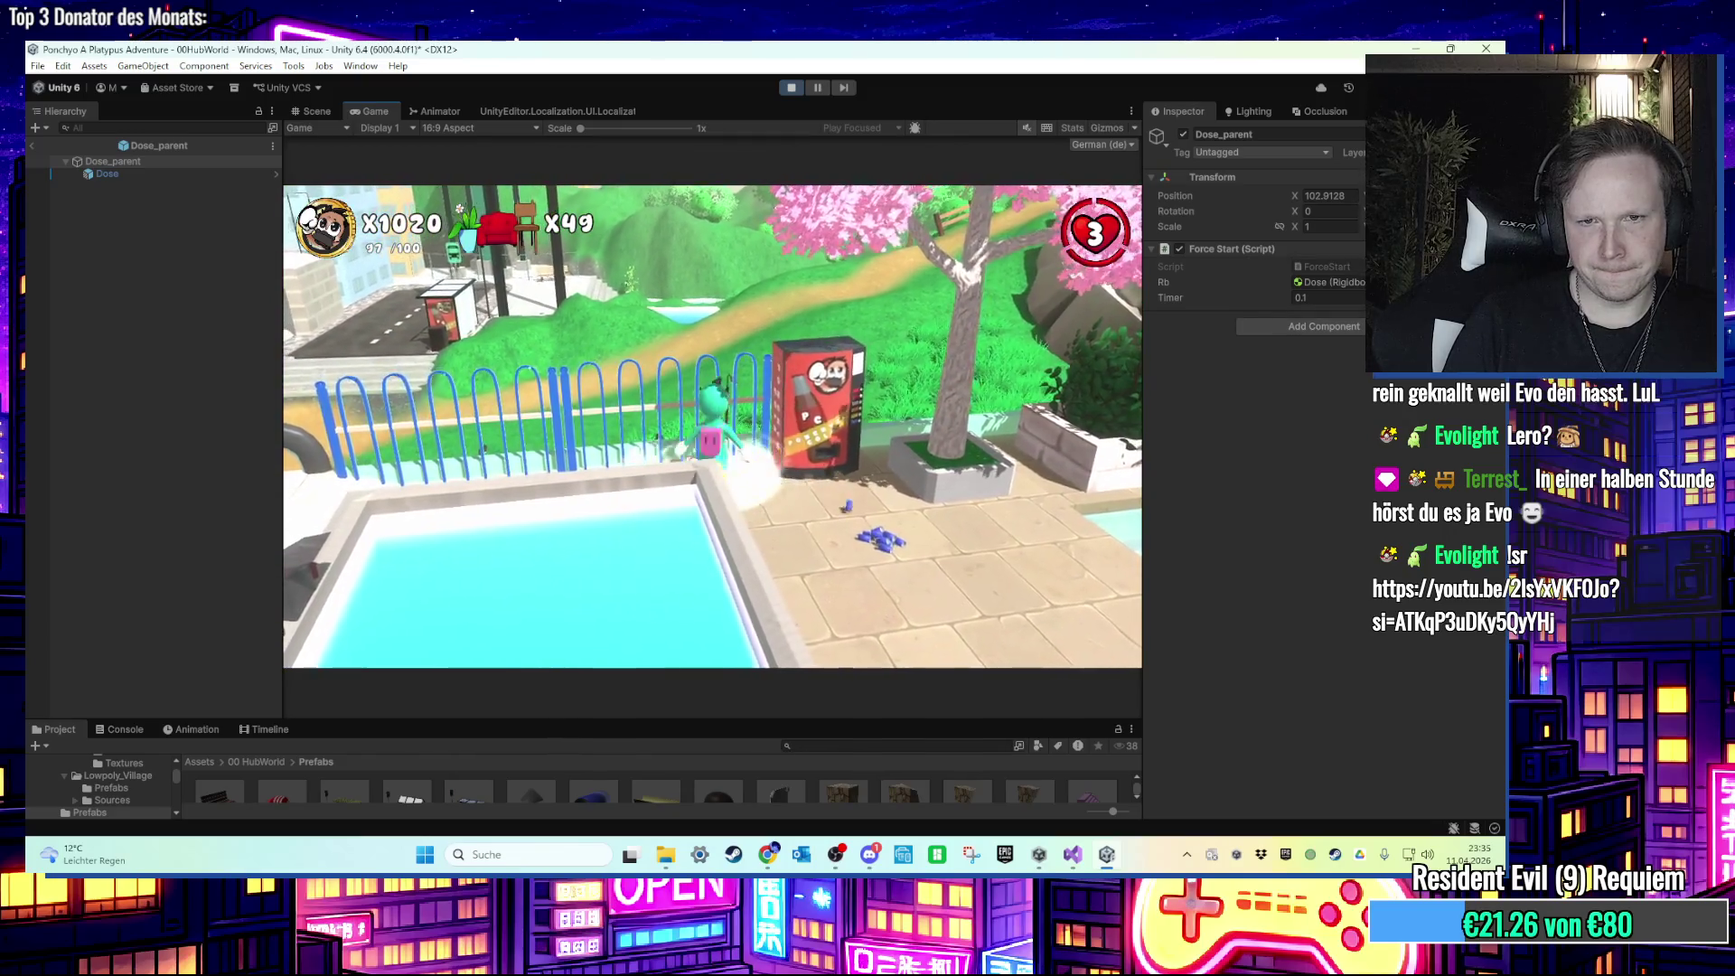
Step: Set the can's ForceStart Timer to 0.3 in the Inspector
key(super)
click(1307, 299)
text(0.3)
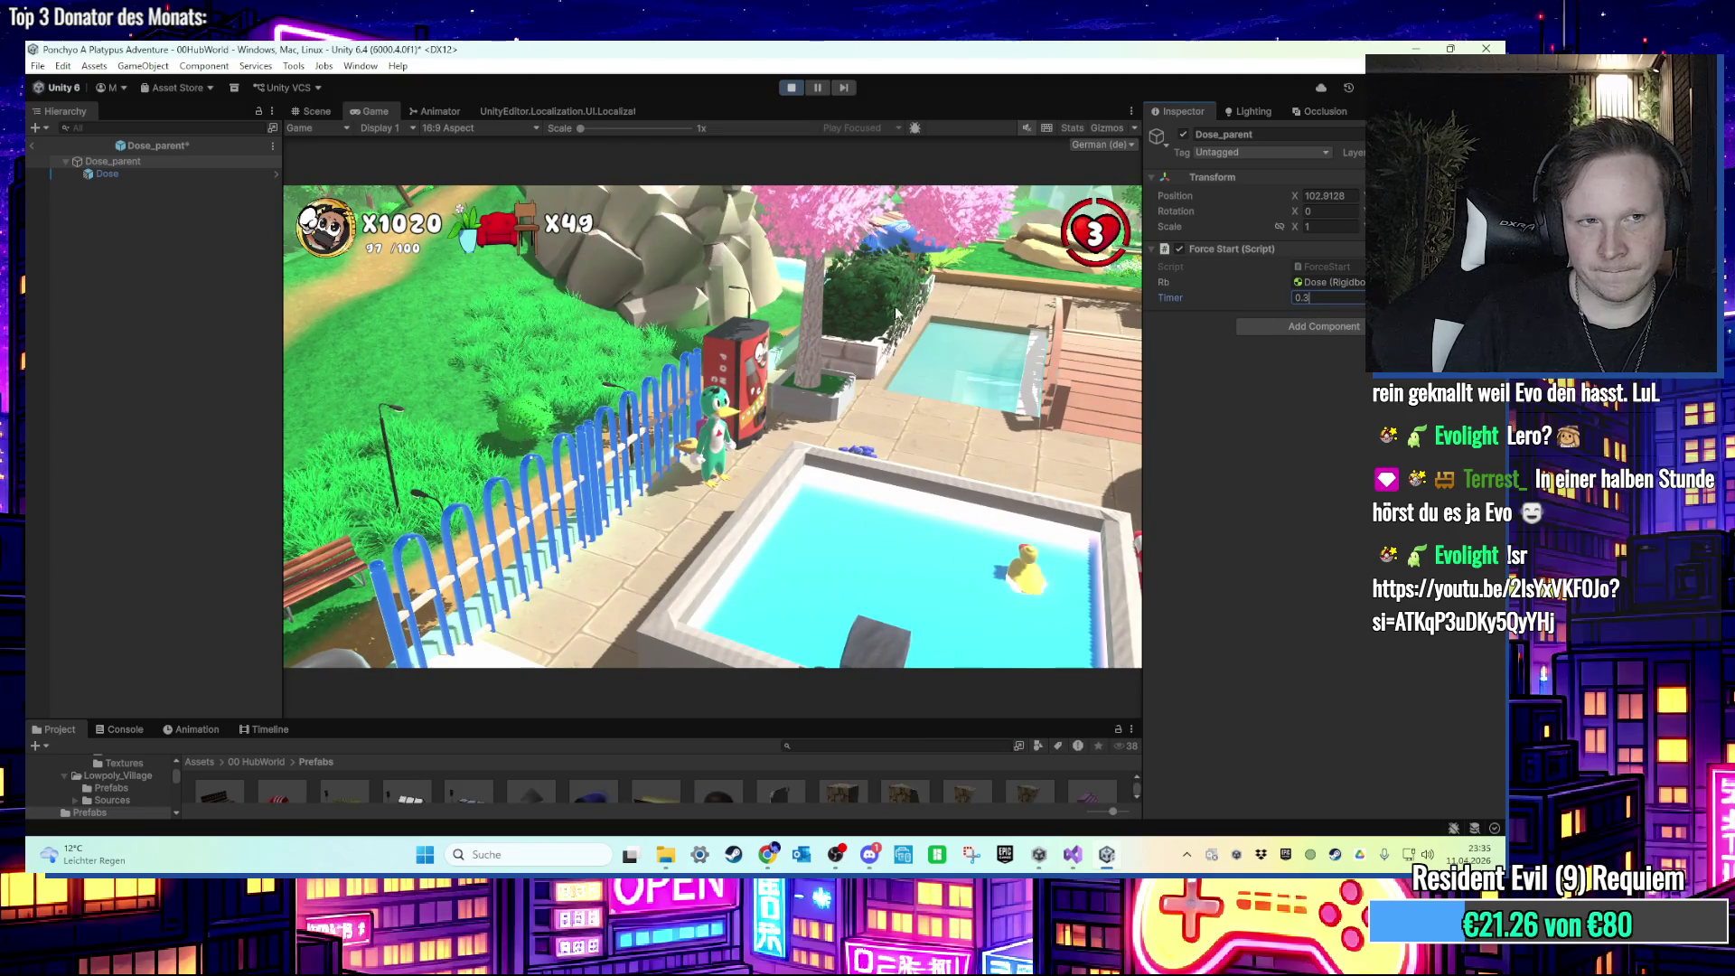
click(313, 111)
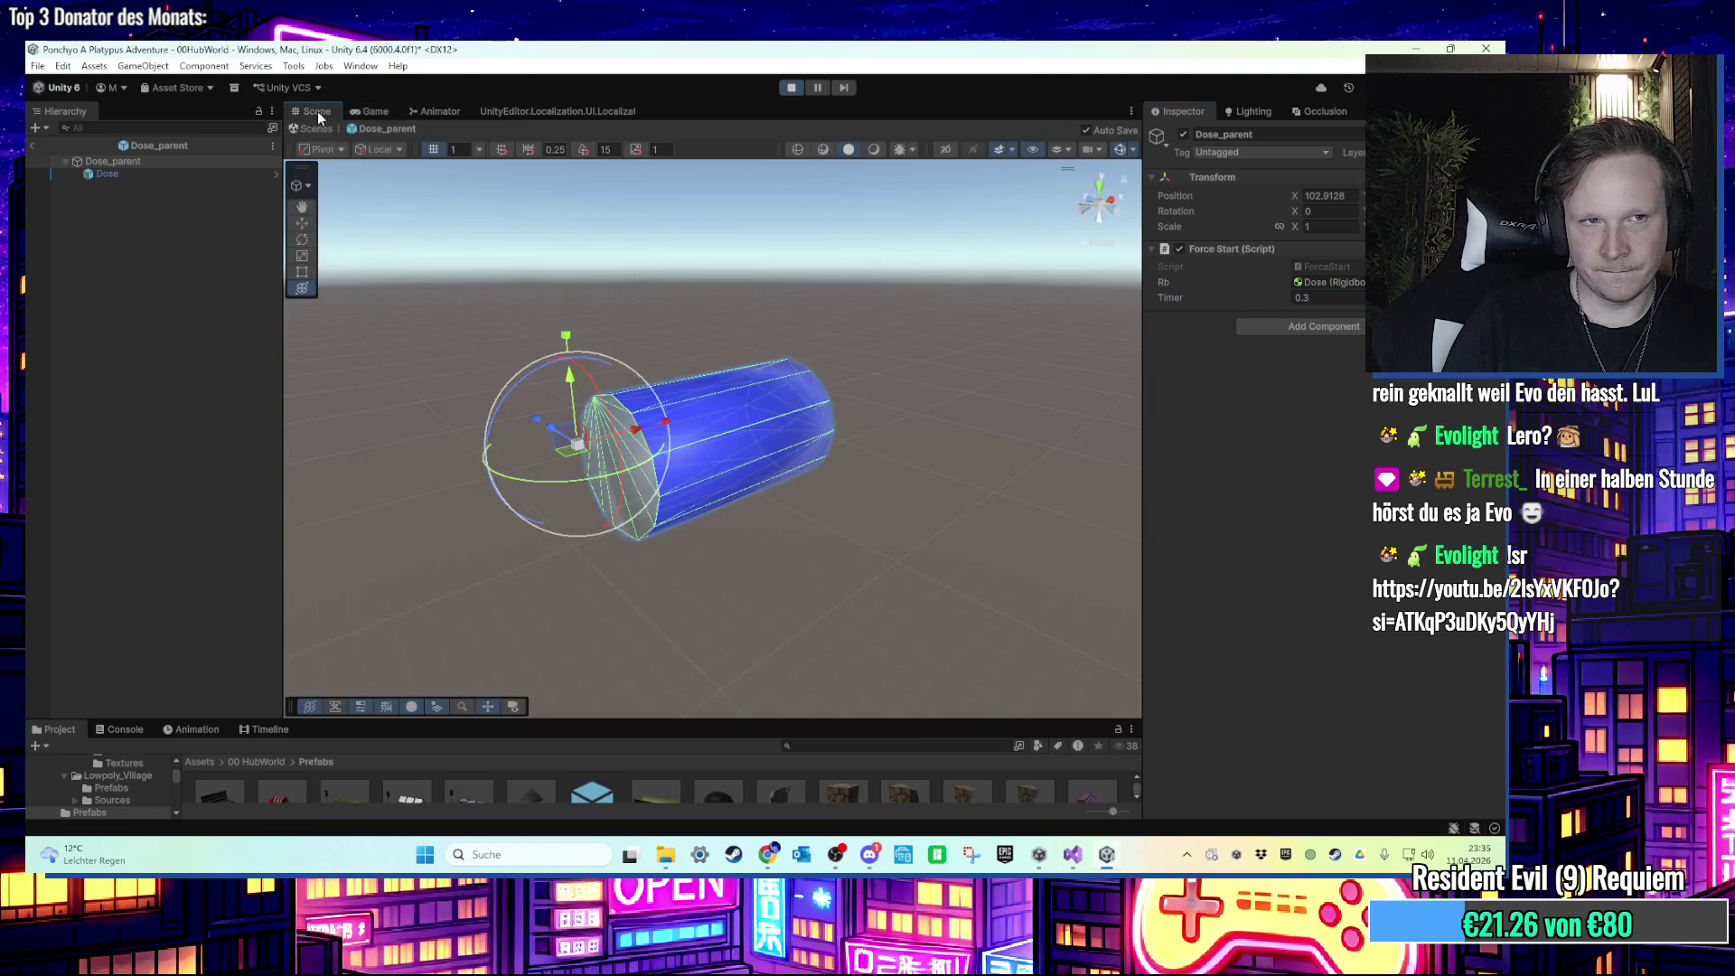
Step: Stop play mode, select Dose_parent in the Hierarchy, and bring back the ForceStart script
click(374, 111)
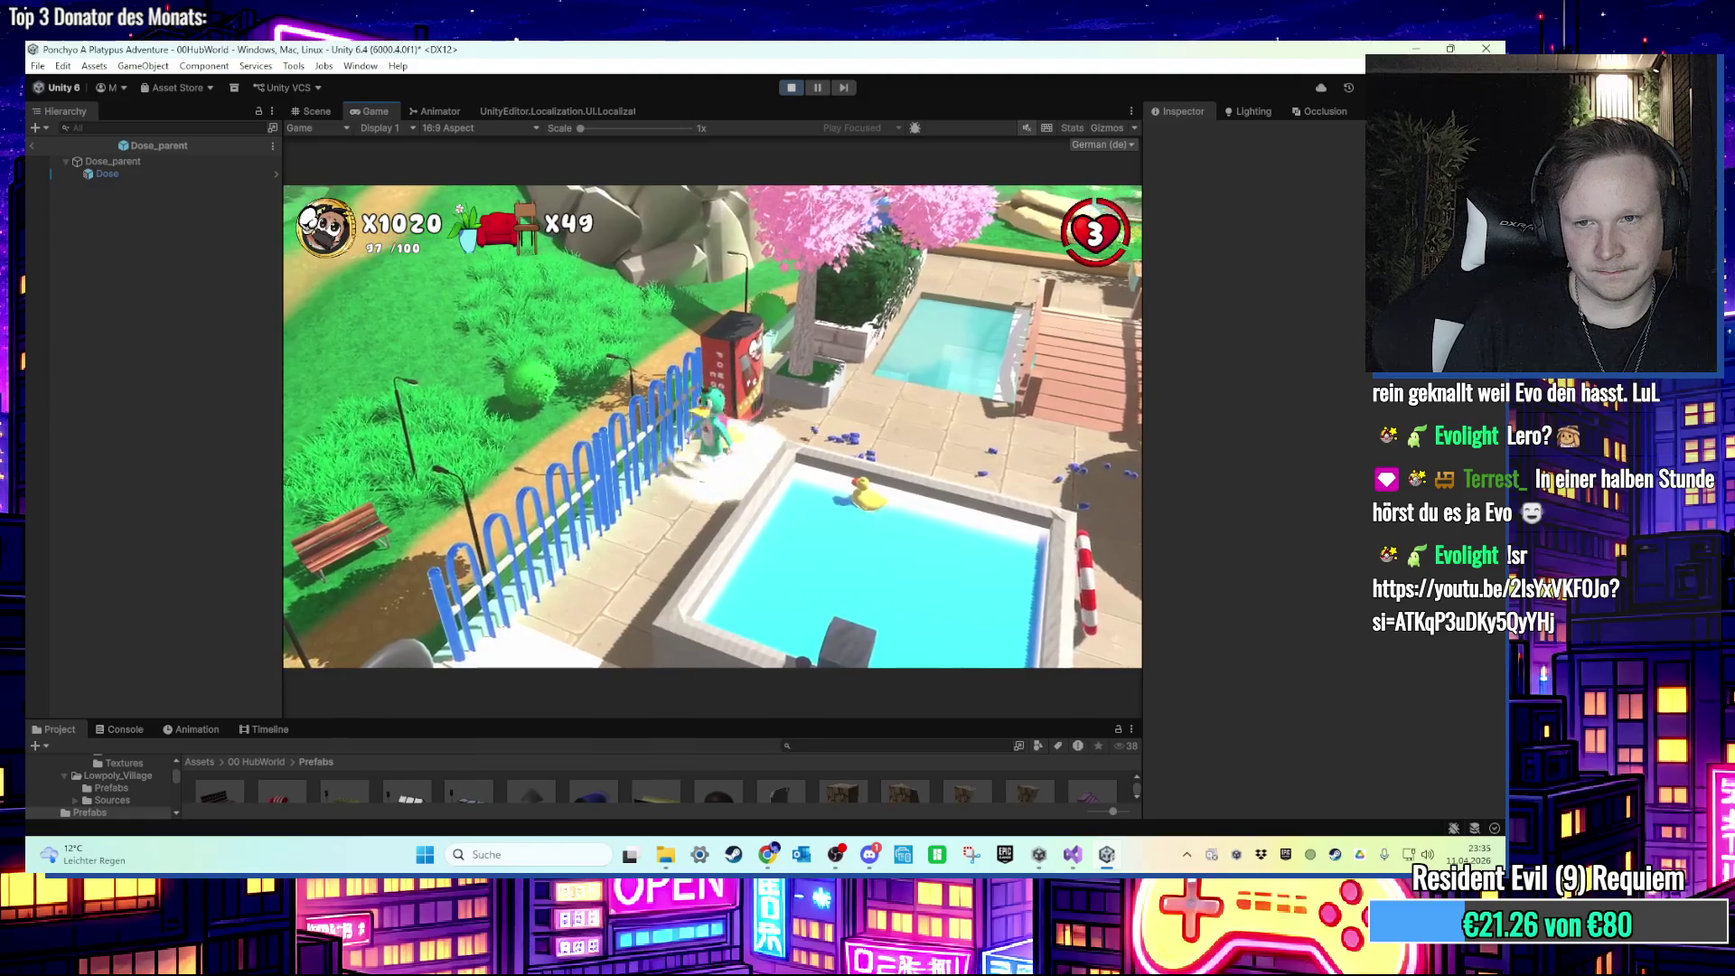
key(super)
key(super)
click(790, 88)
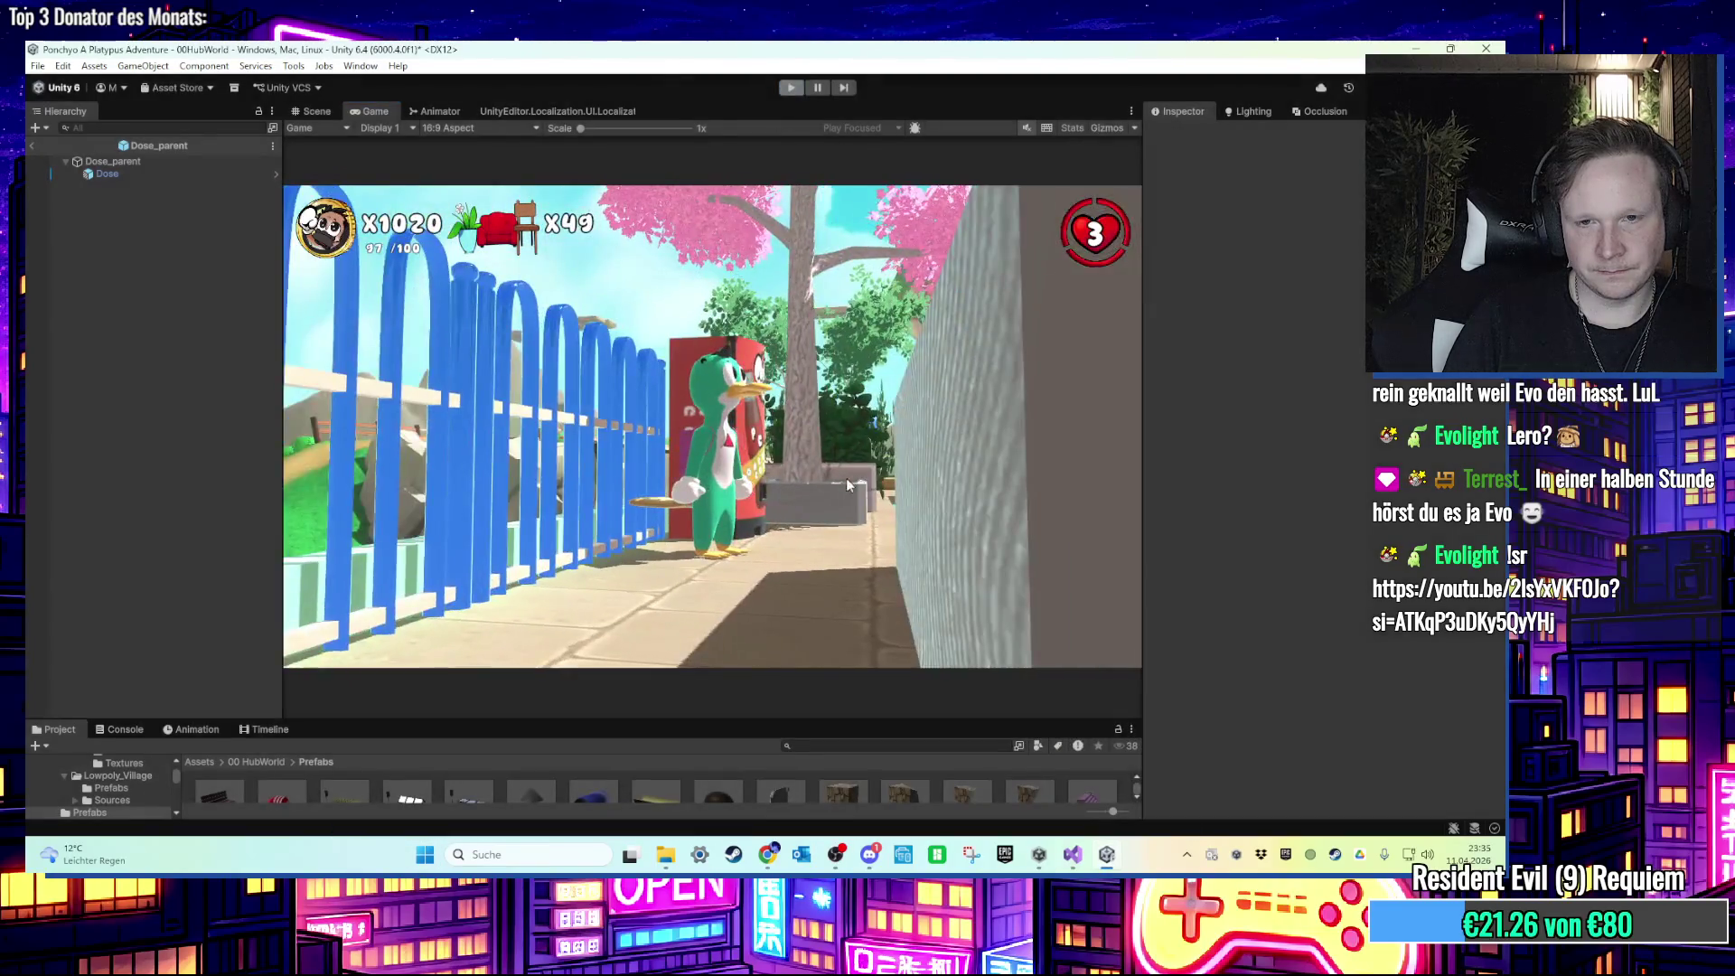
click(142, 163)
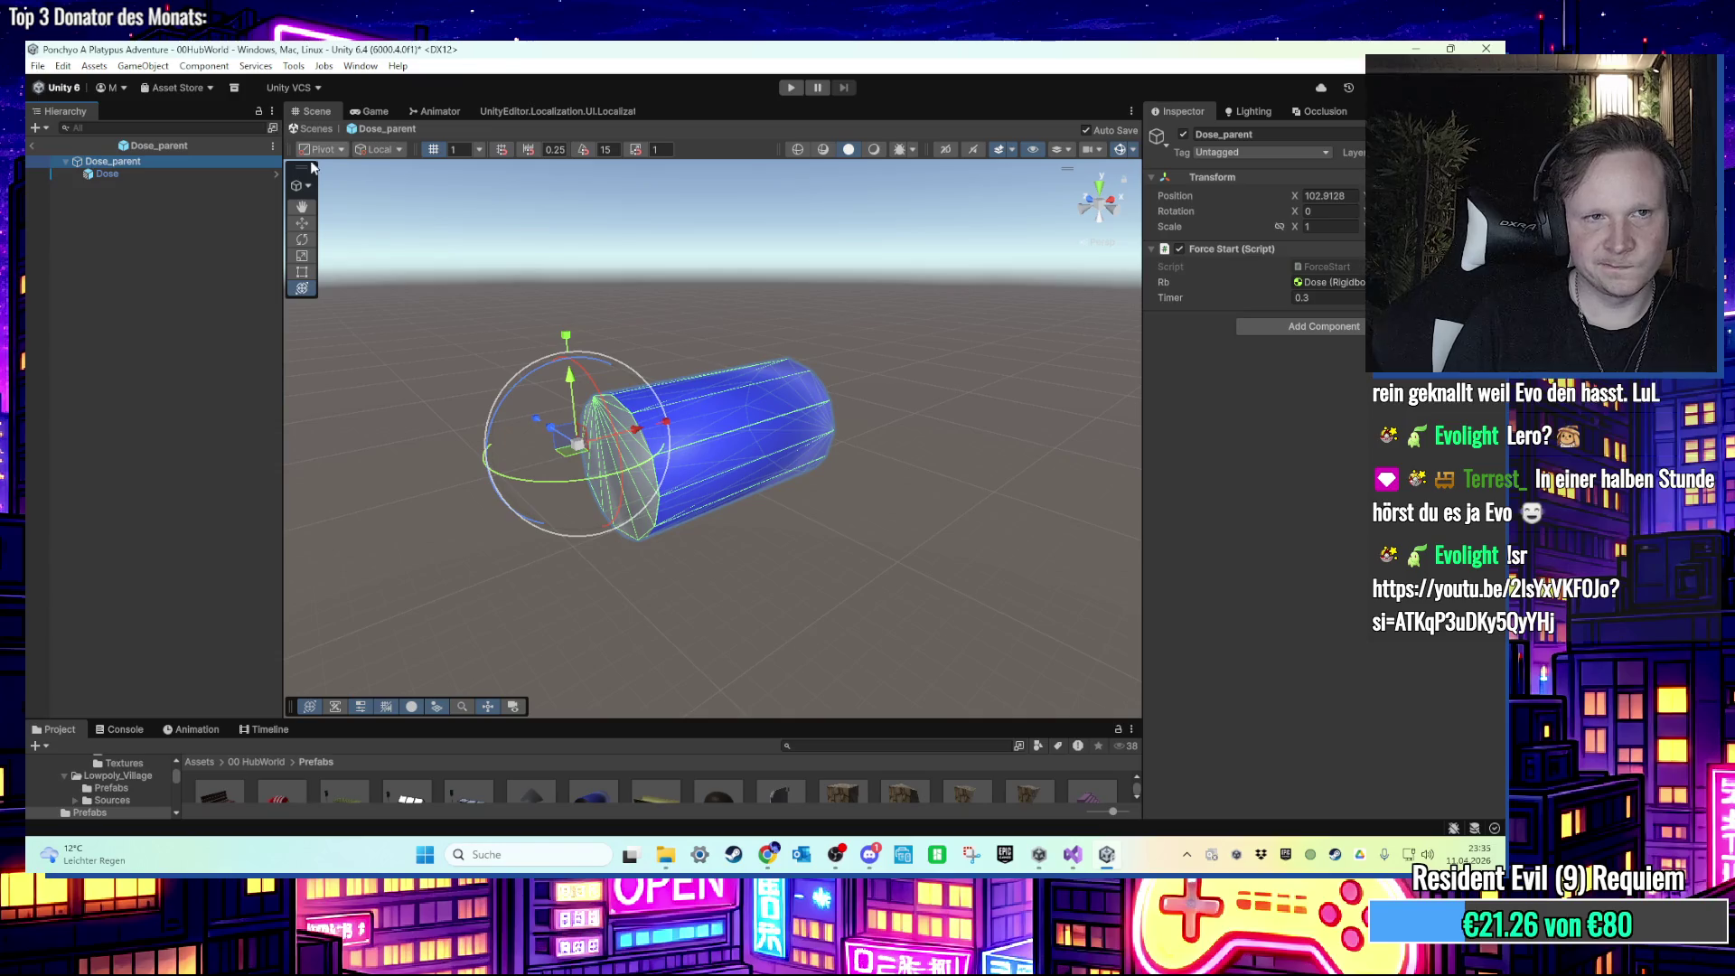
click(1082, 868)
Step: Add timer = Random.Range(0.09f, 0.2f); below the range line and save
click(507, 387)
scroll(513, 378, up, 1)
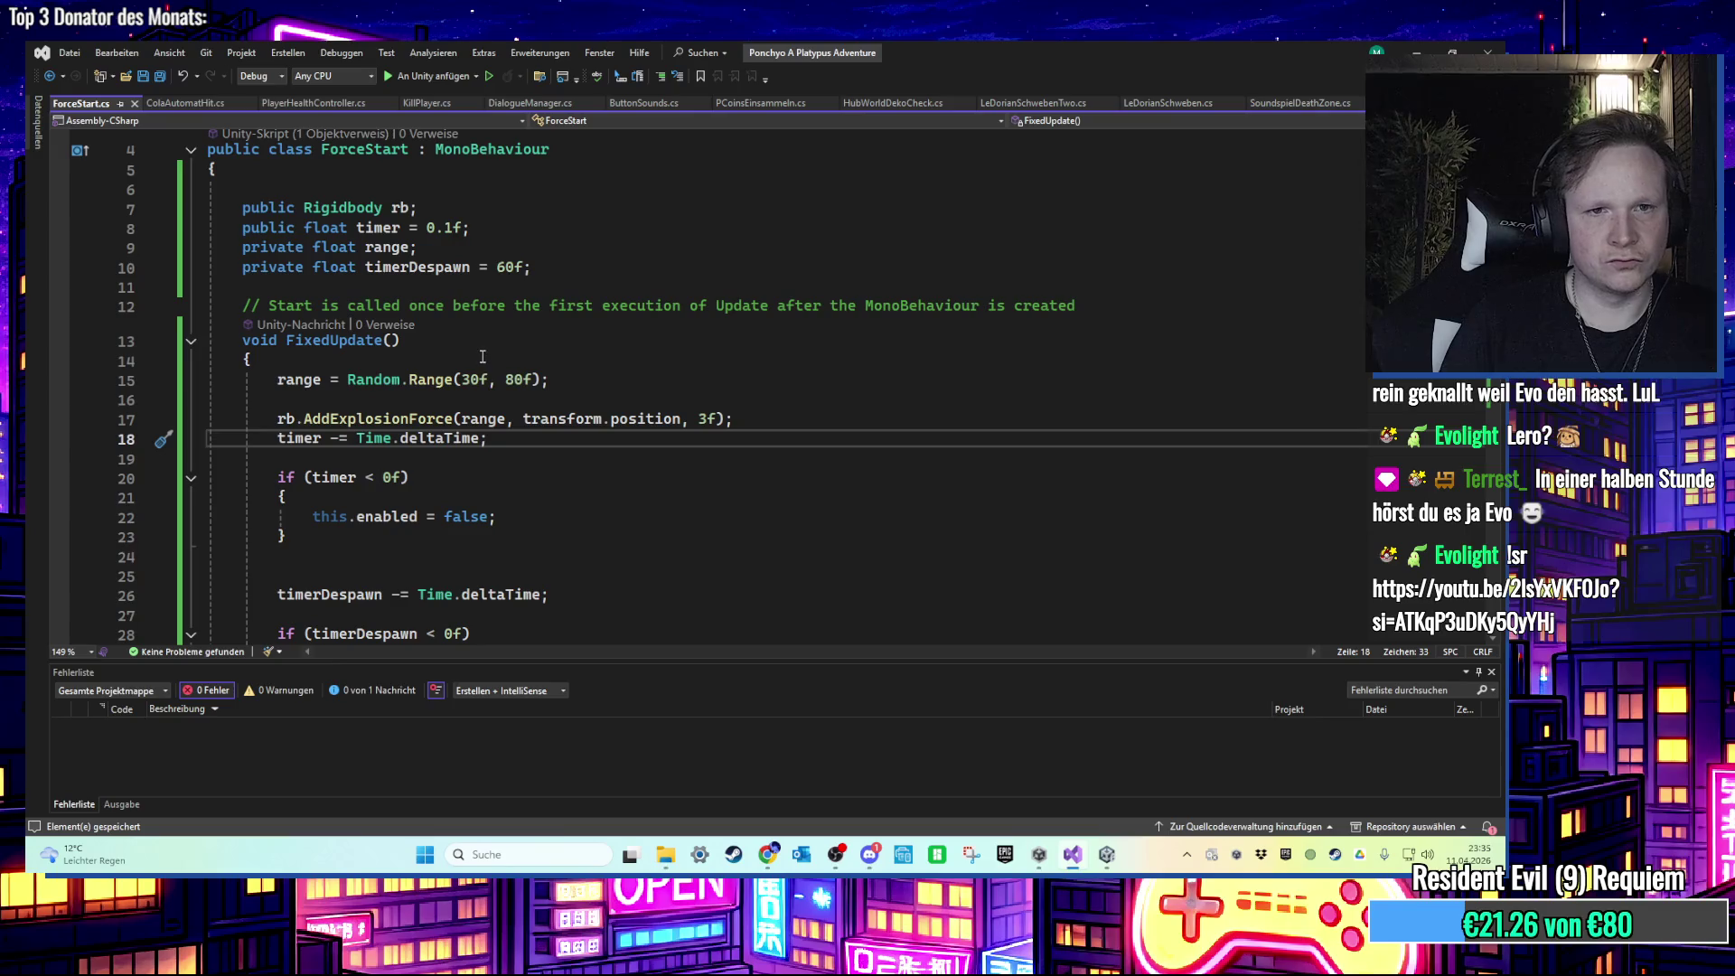
scroll(483, 357, up, 1)
click(565, 457)
click(567, 446)
key(Return)
text(ti)
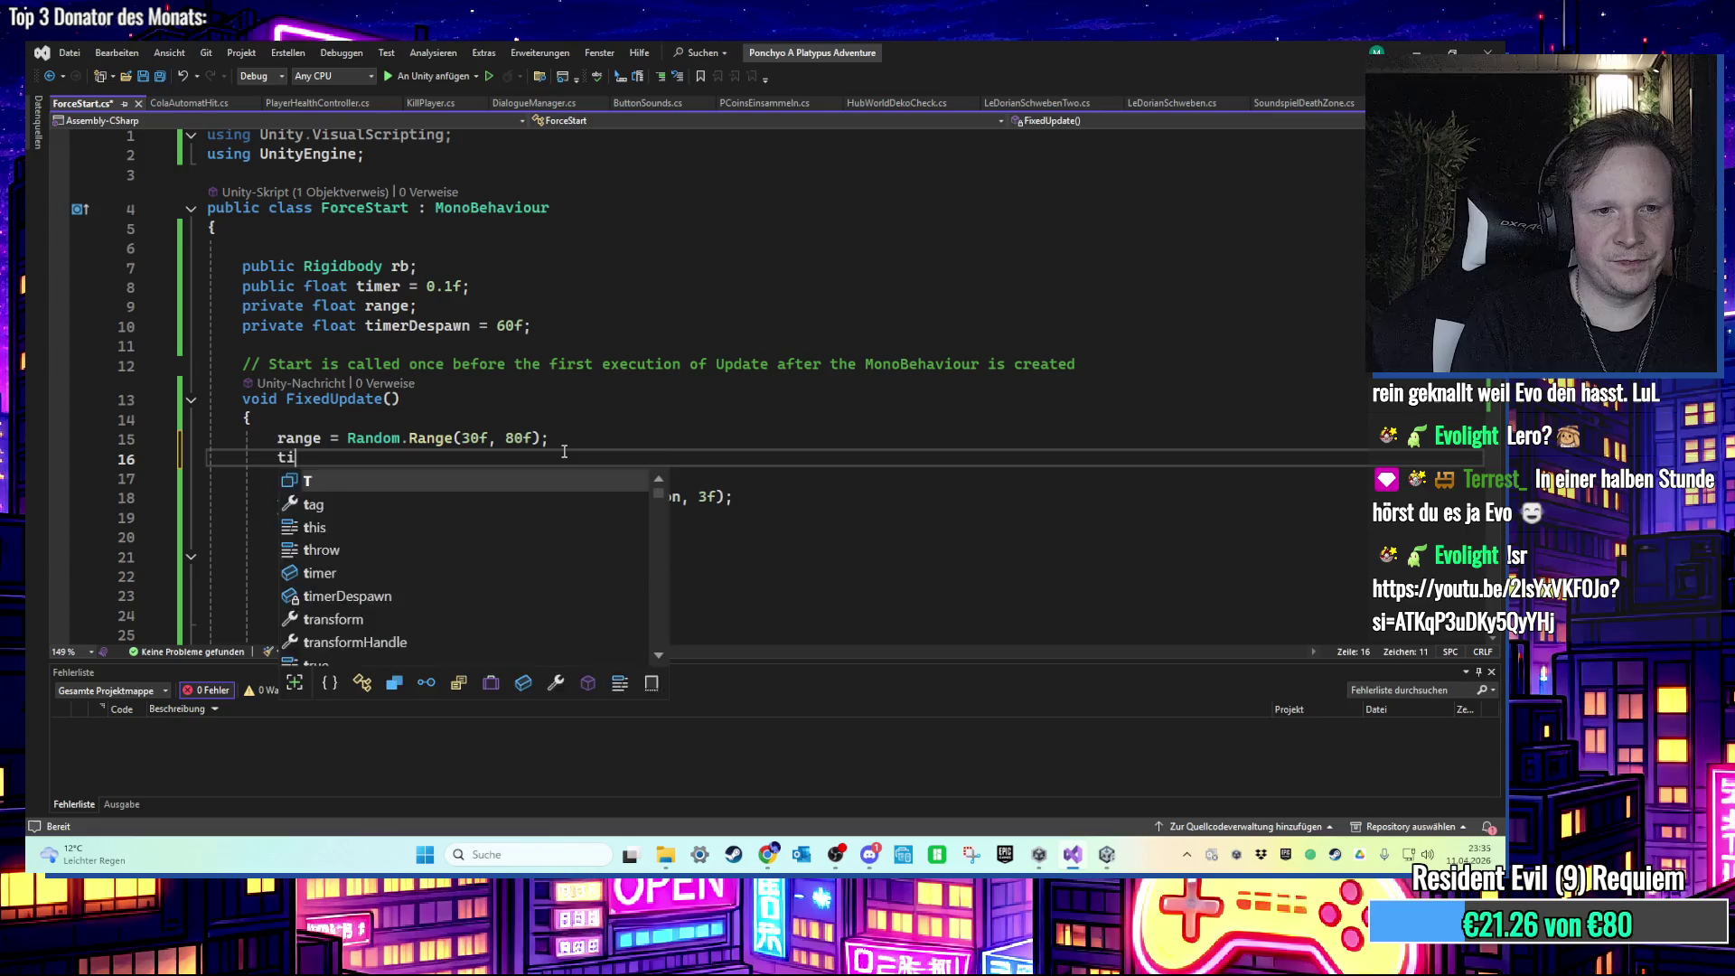
text(mer = Random.)
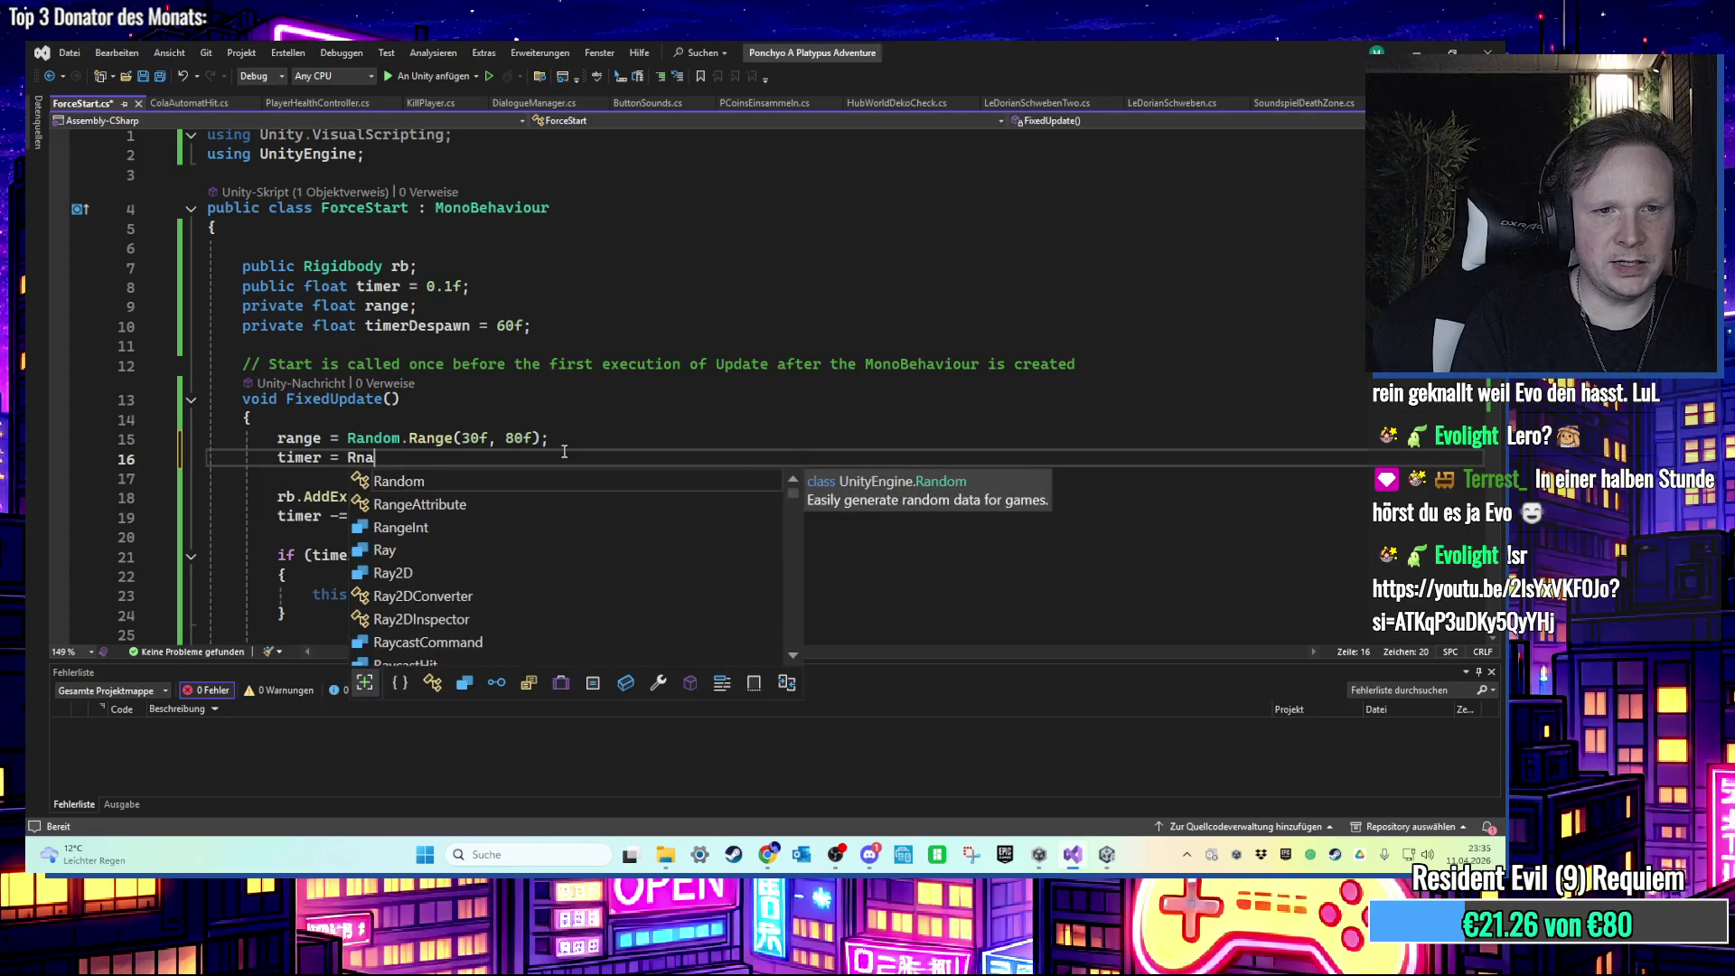
text(Range(0.09f,)
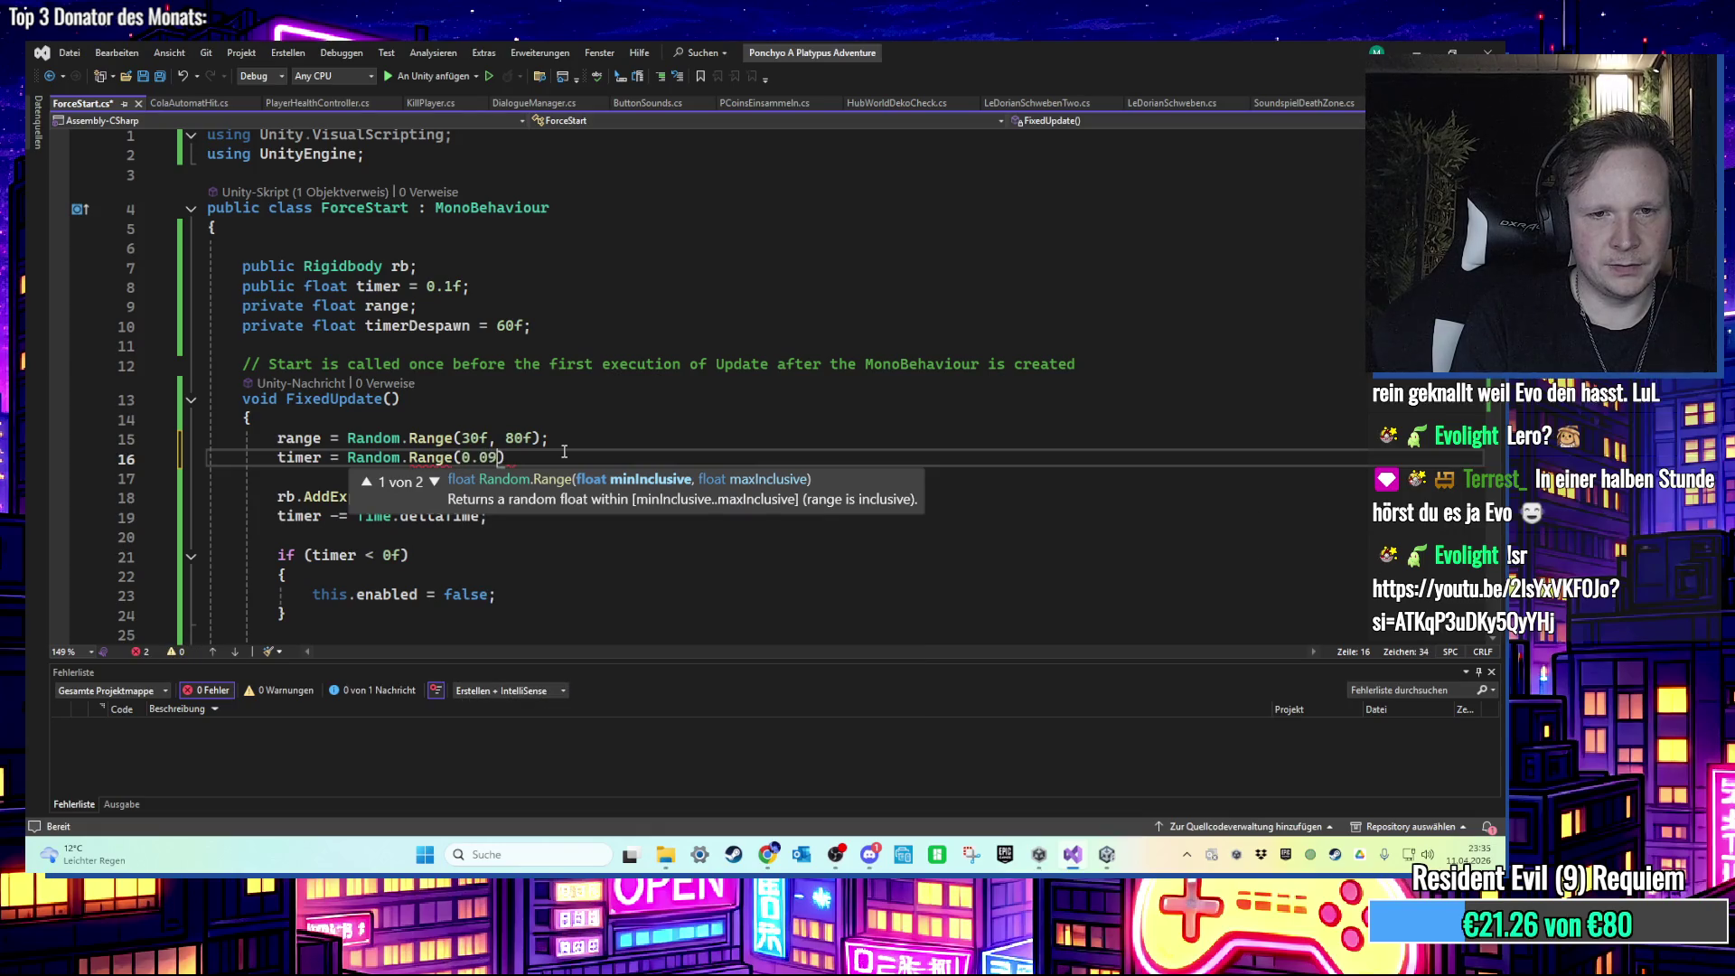
text( 0.2)
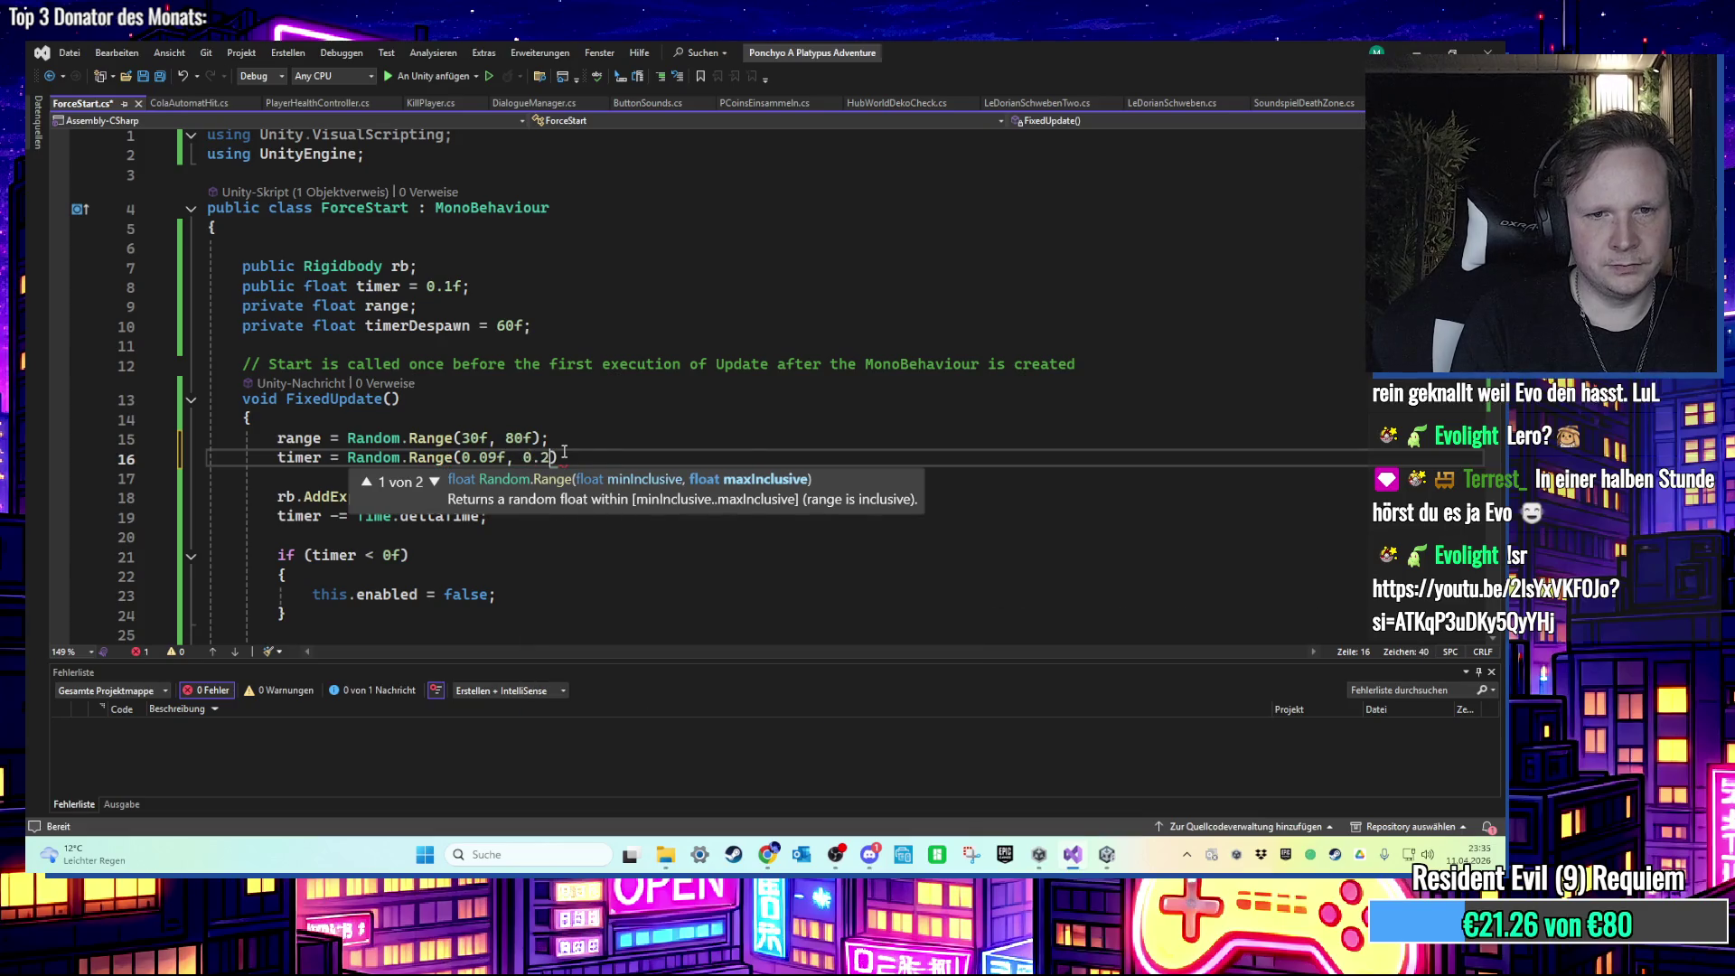
text(f);)
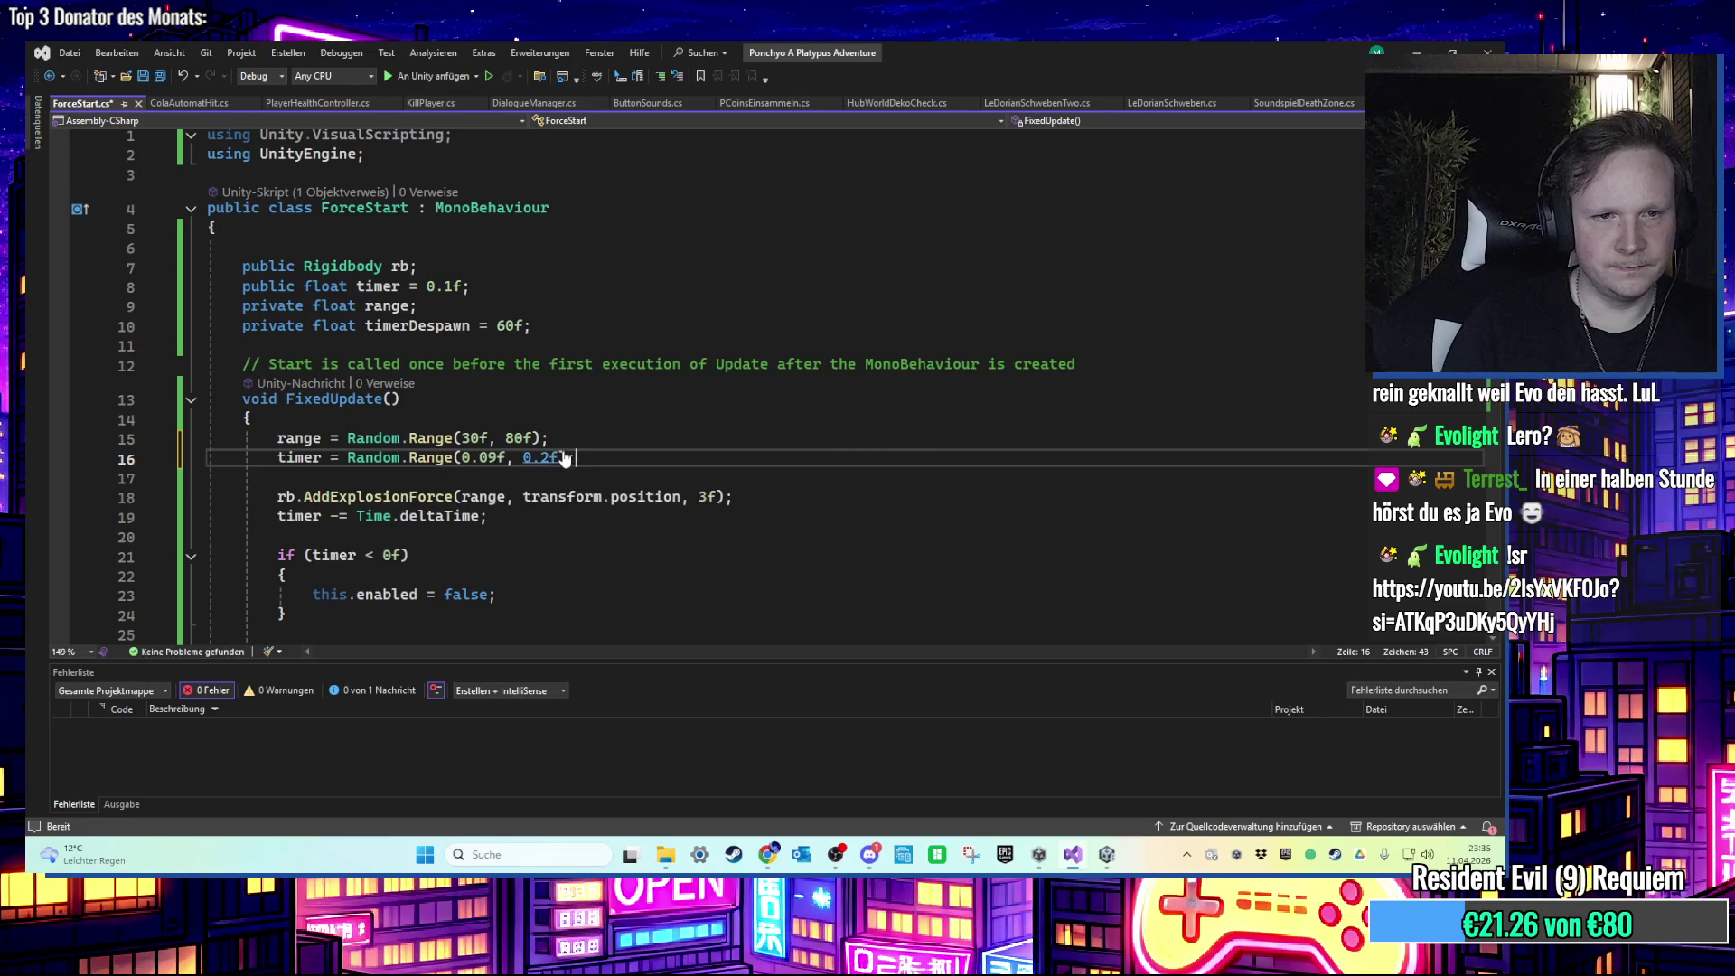
key(ctrl+s)
Step: Cut the timer line from FixedUpdate and add a new Start method after the fields
scroll(564, 457, down, 1)
scroll(563, 451, down, 1)
click(175, 379)
key(ctrl+x)
click(328, 269)
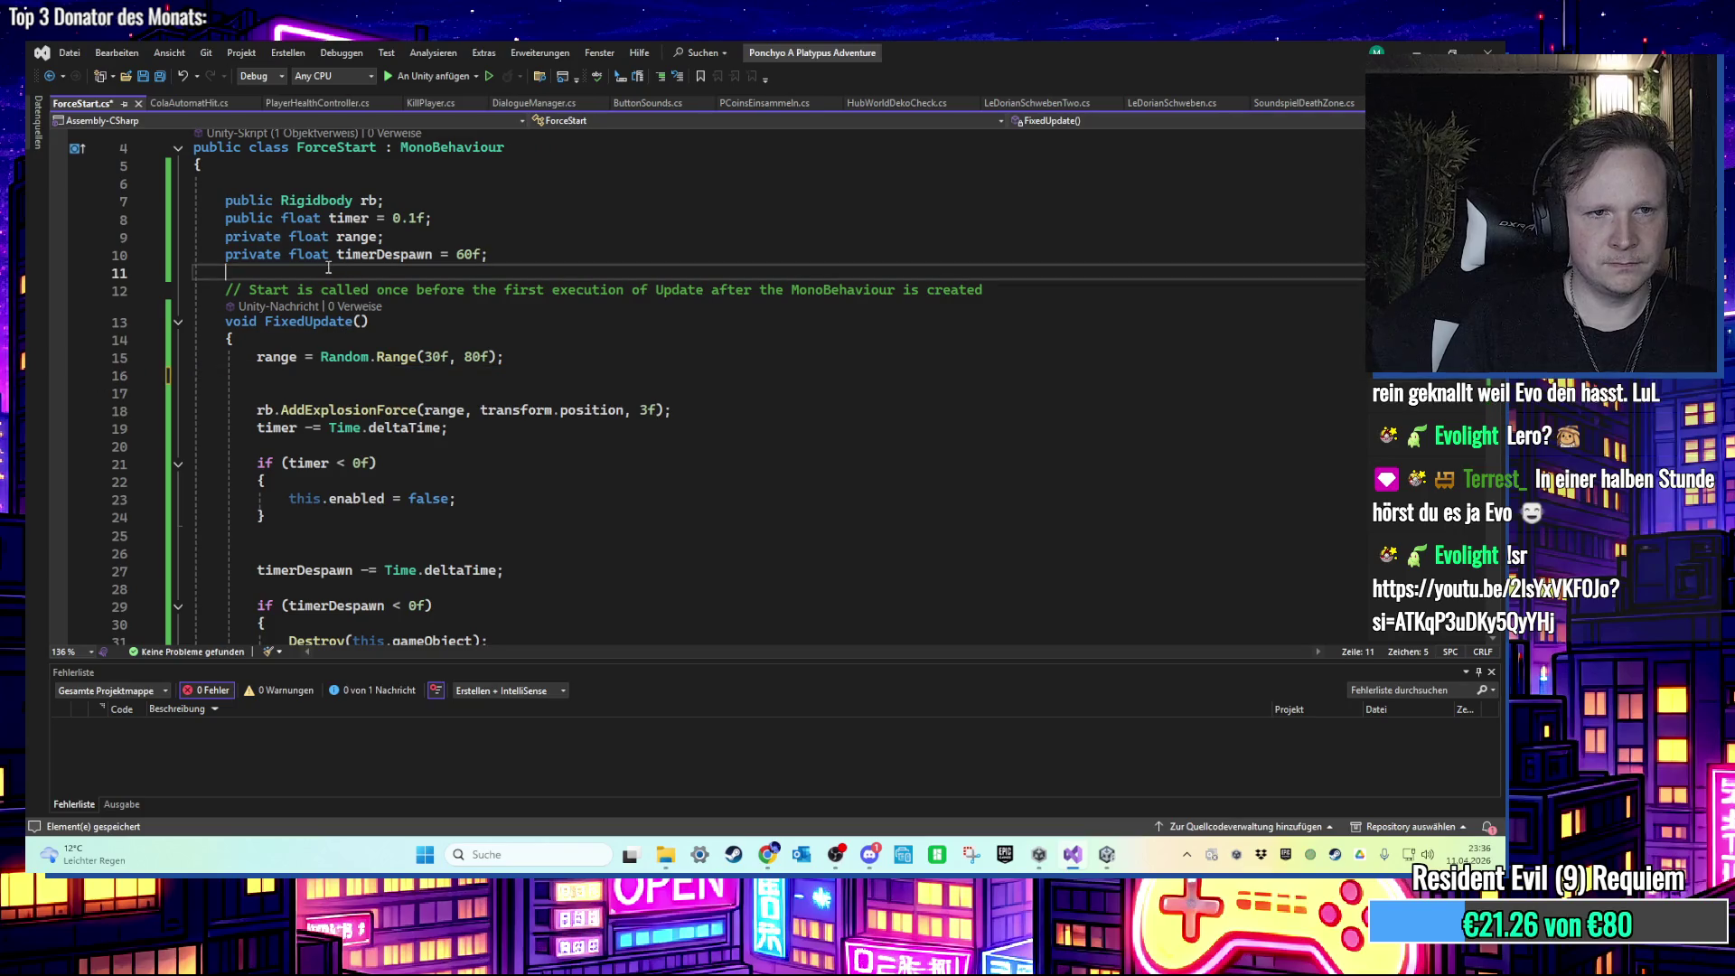
key(Return)
key(Return)
key(Up)
text(Start)
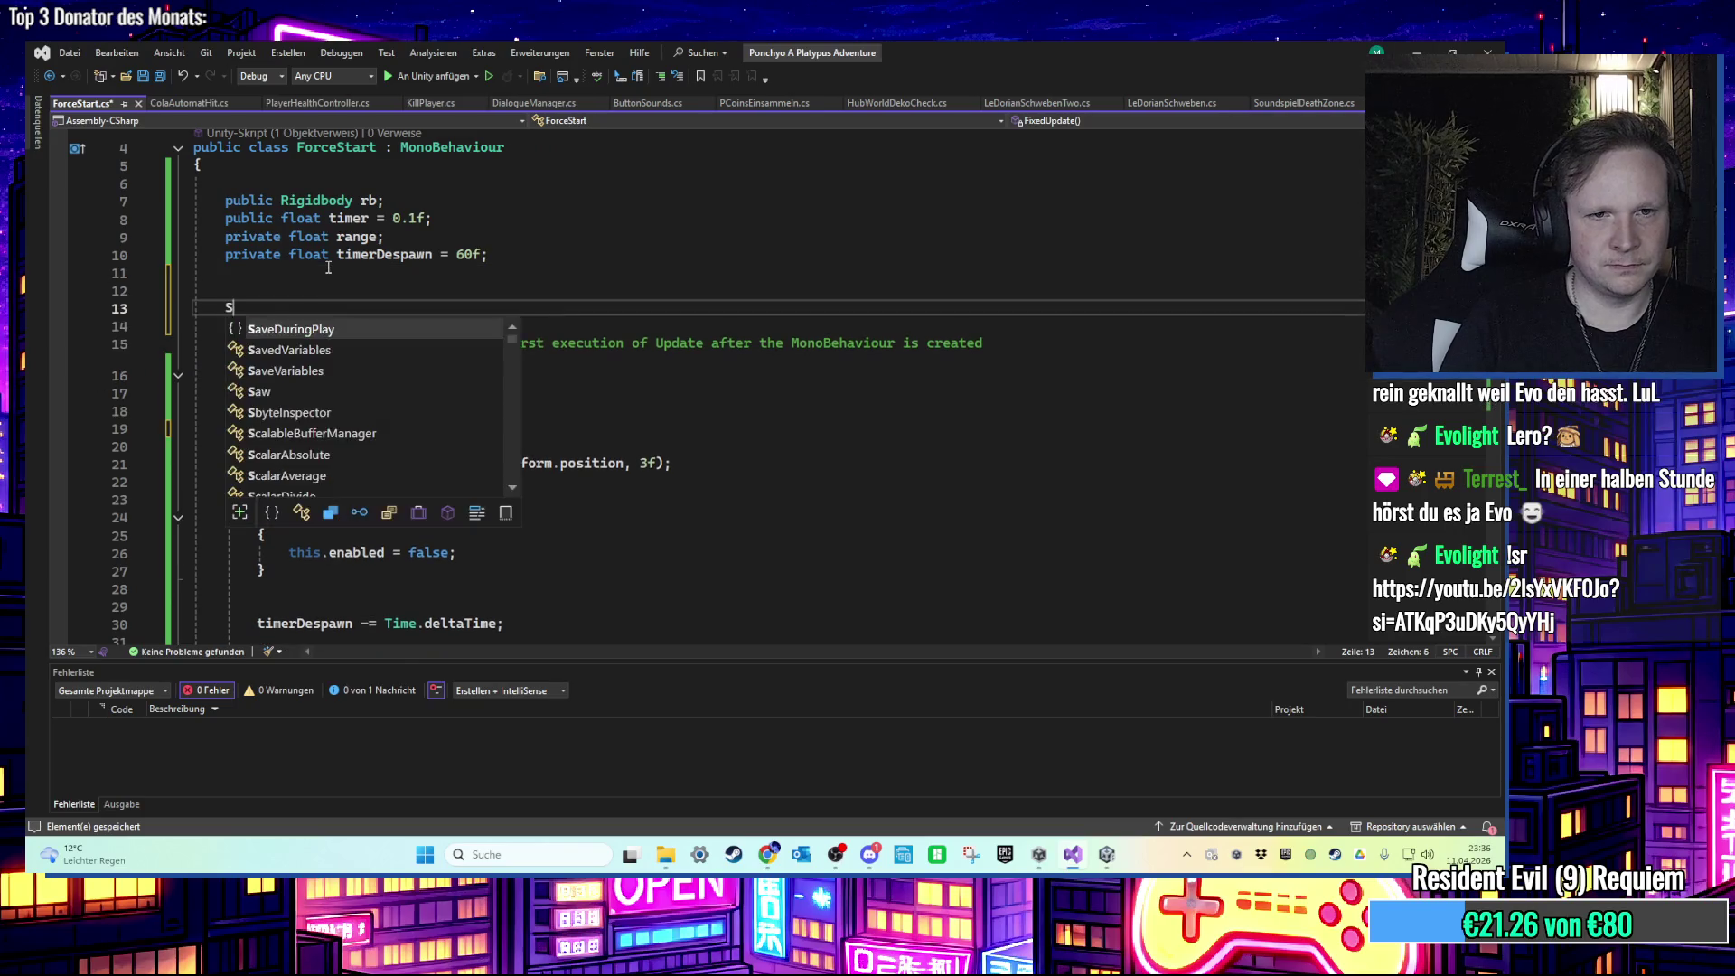
key(Tab)
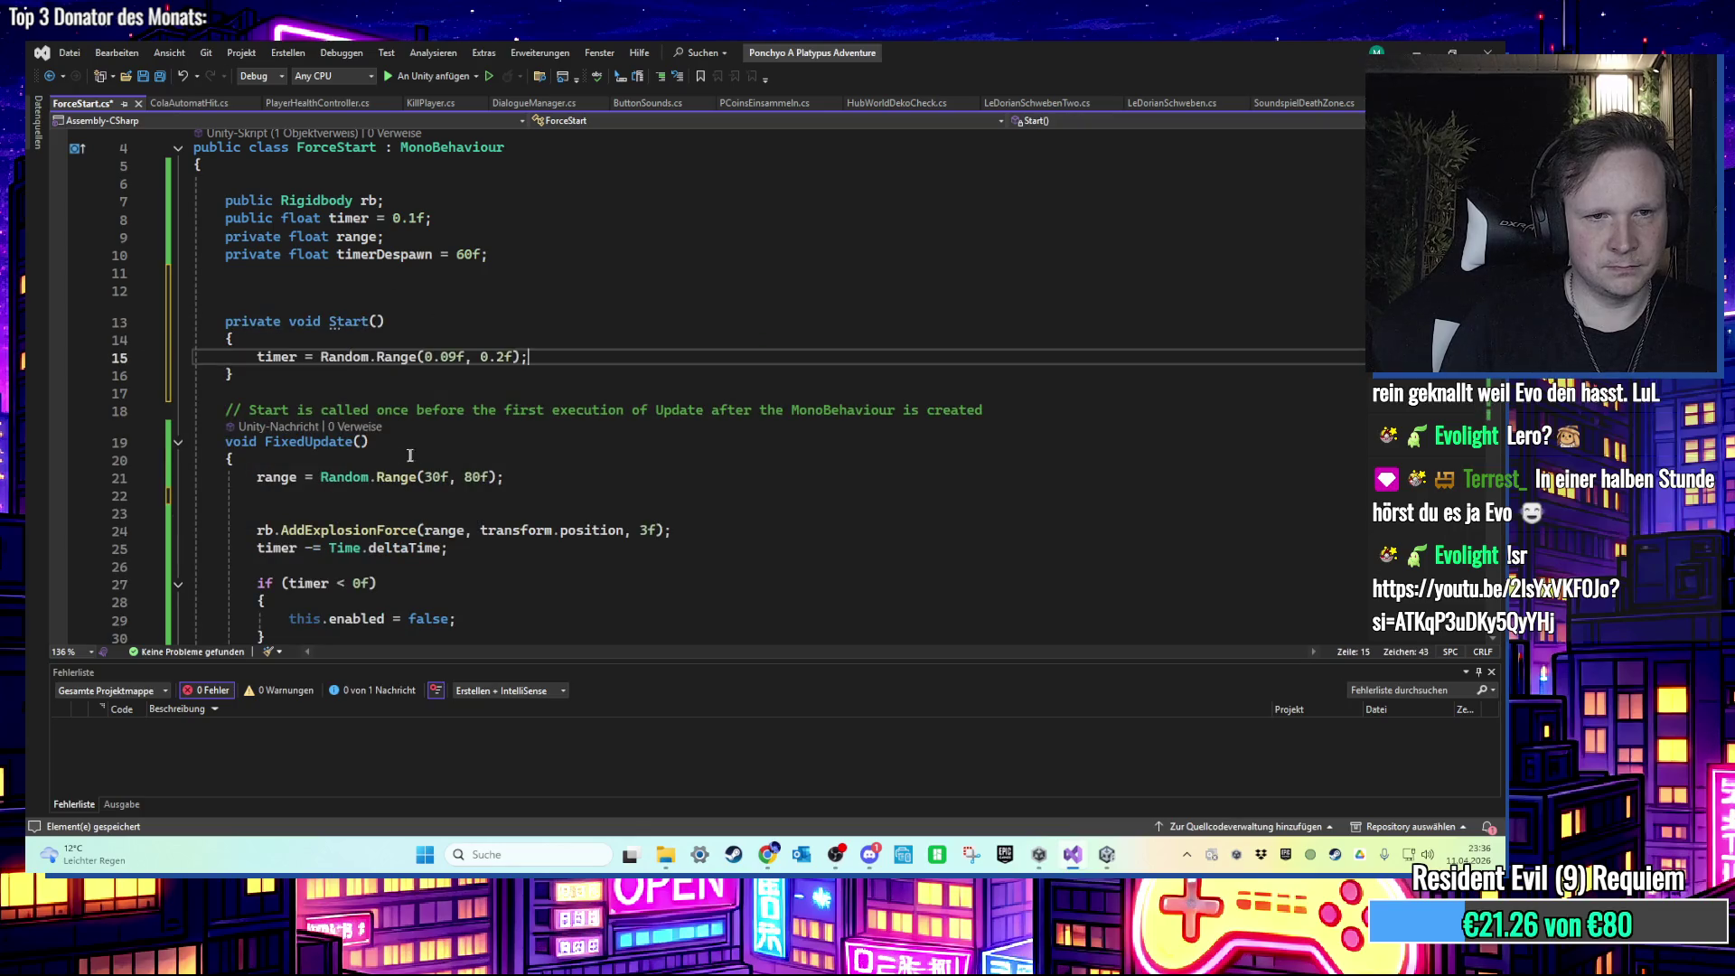
Step: Move the range (30f–80f) assignment into Start, remove leftover blank lines, and save
drag(519, 479, 194, 477)
key(ctrl+x)
click(550, 362)
key(Return)
key(ctrl+v)
click(244, 513)
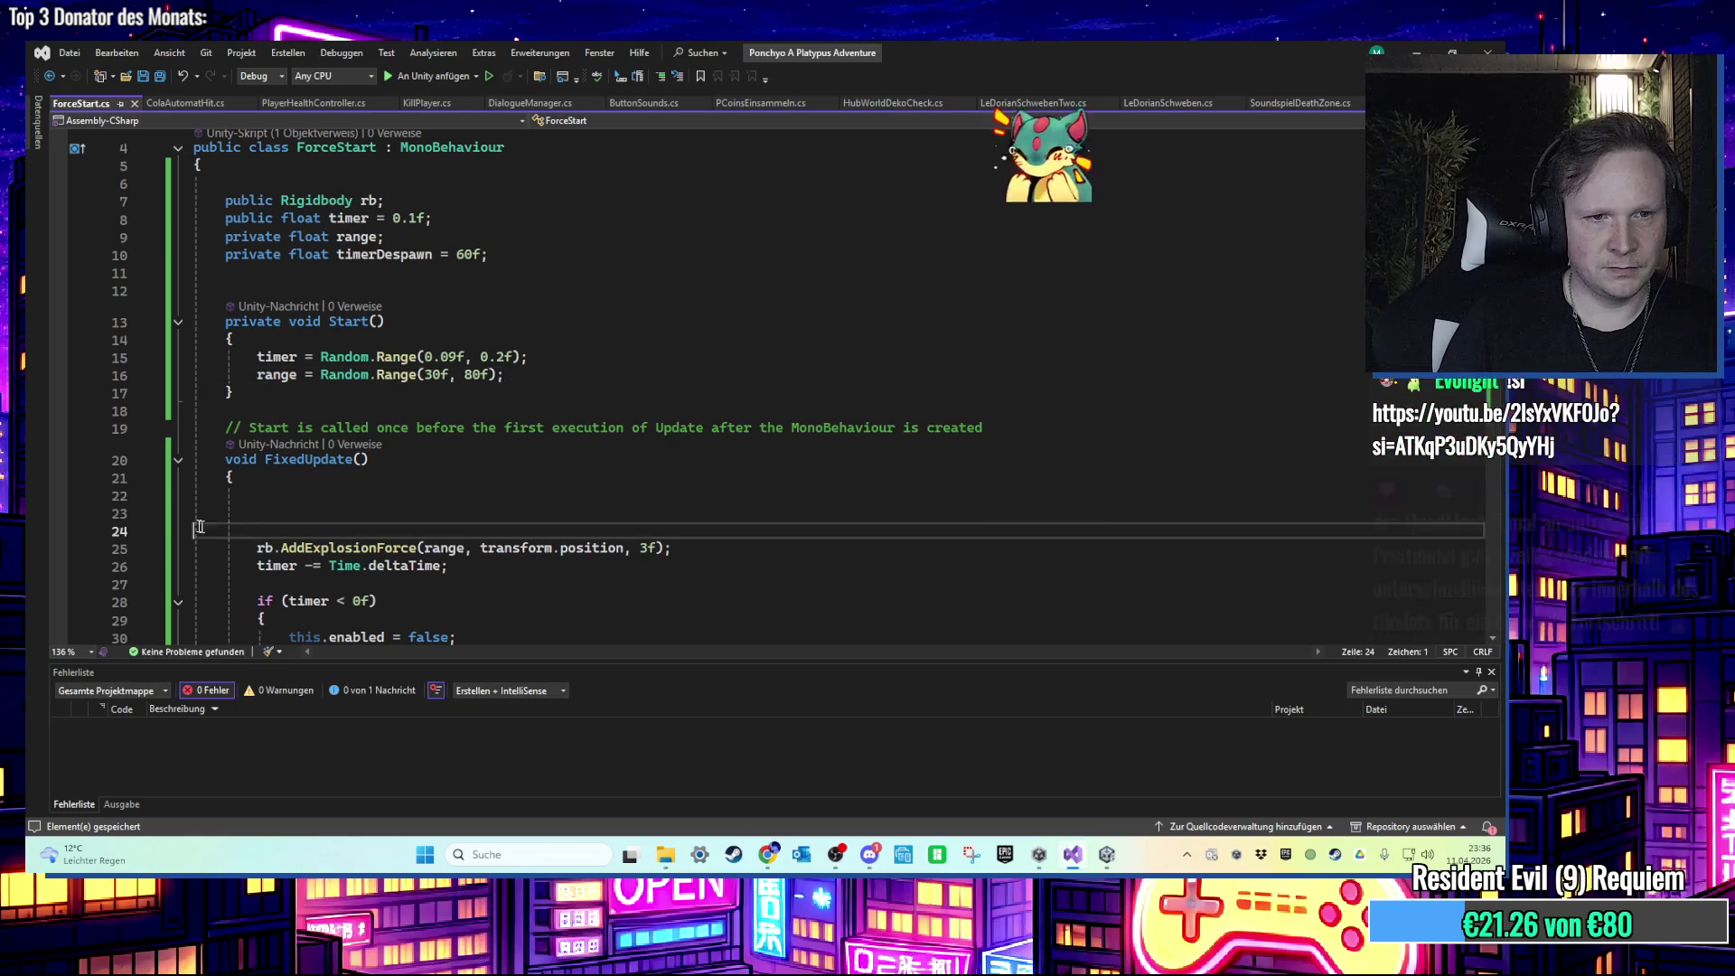
key(BackSpace)
key(BackSpace)
key(Delete)
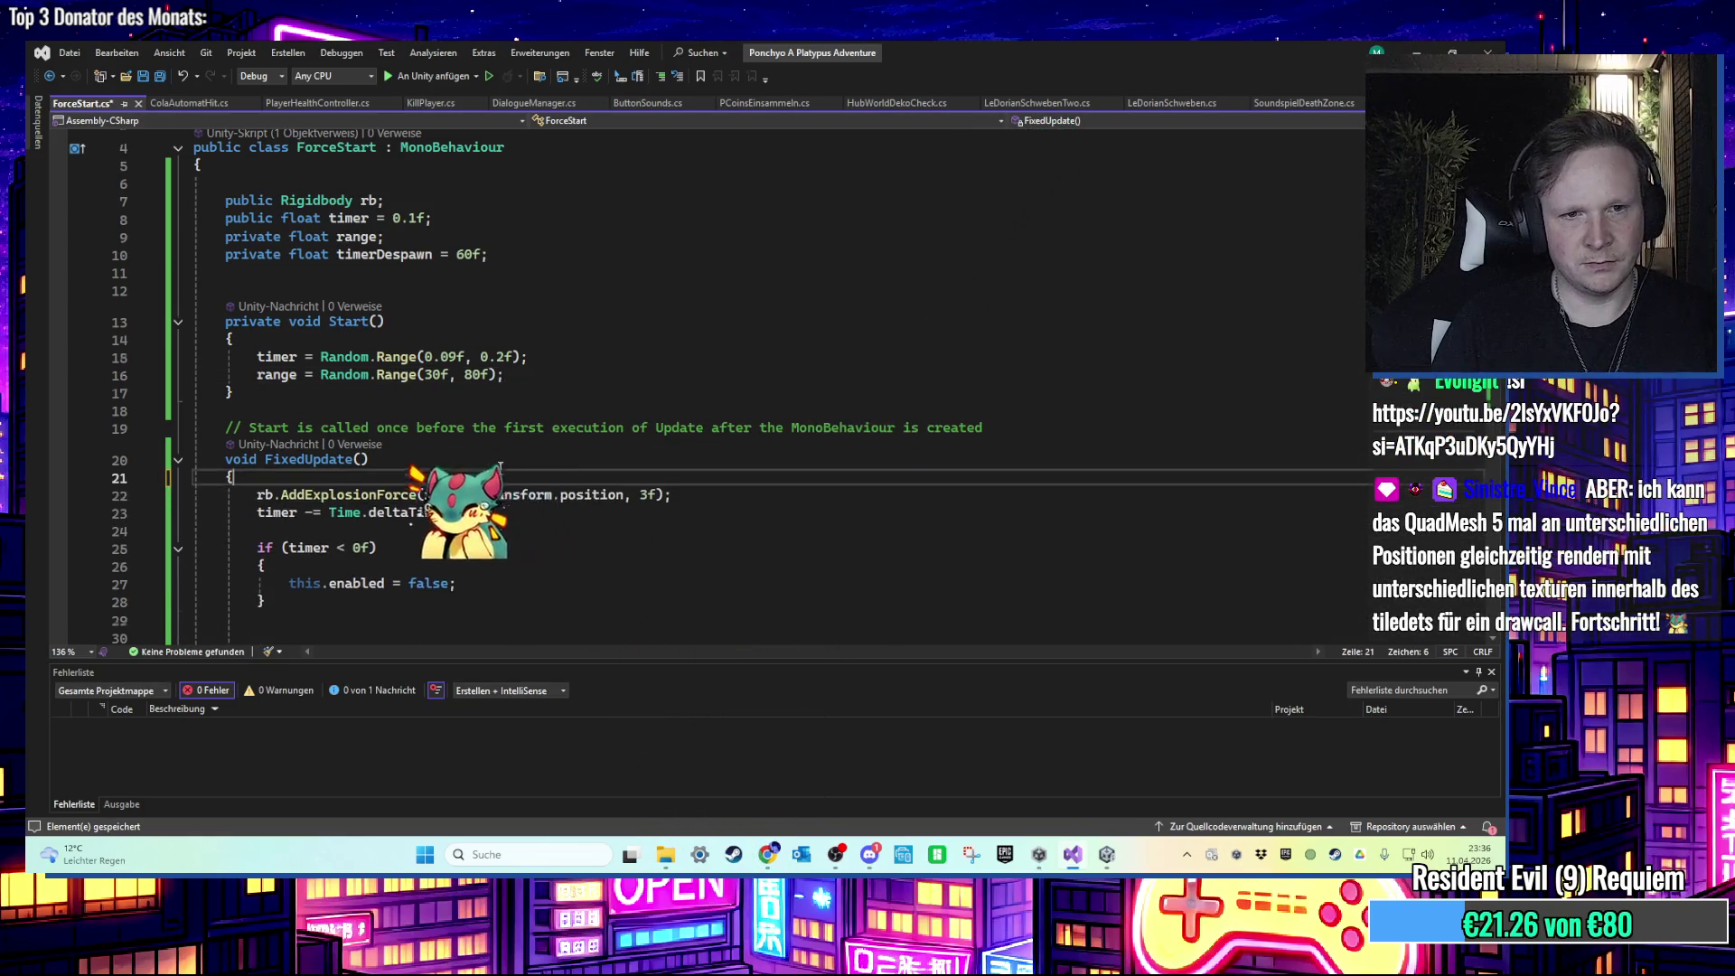
click(561, 567)
scroll(561, 491, down, 3)
key(ctrl+s)
scroll(561, 491, down, 1)
scroll(561, 492, up, 5)
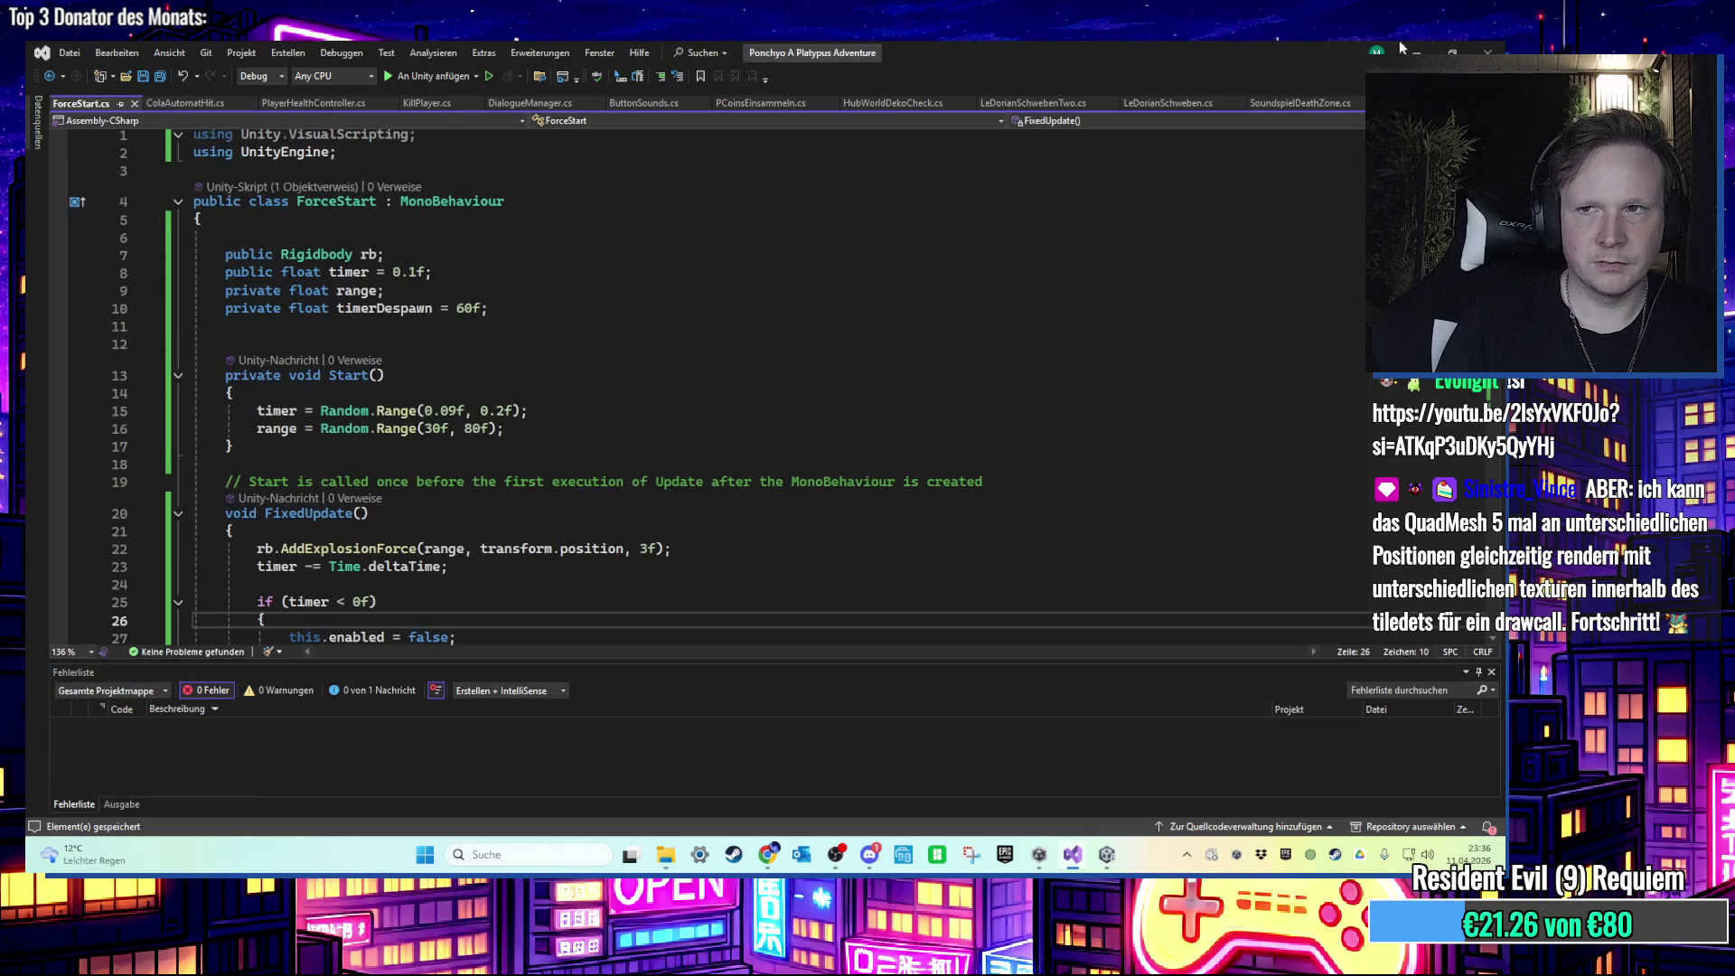
key(alt+Tab)
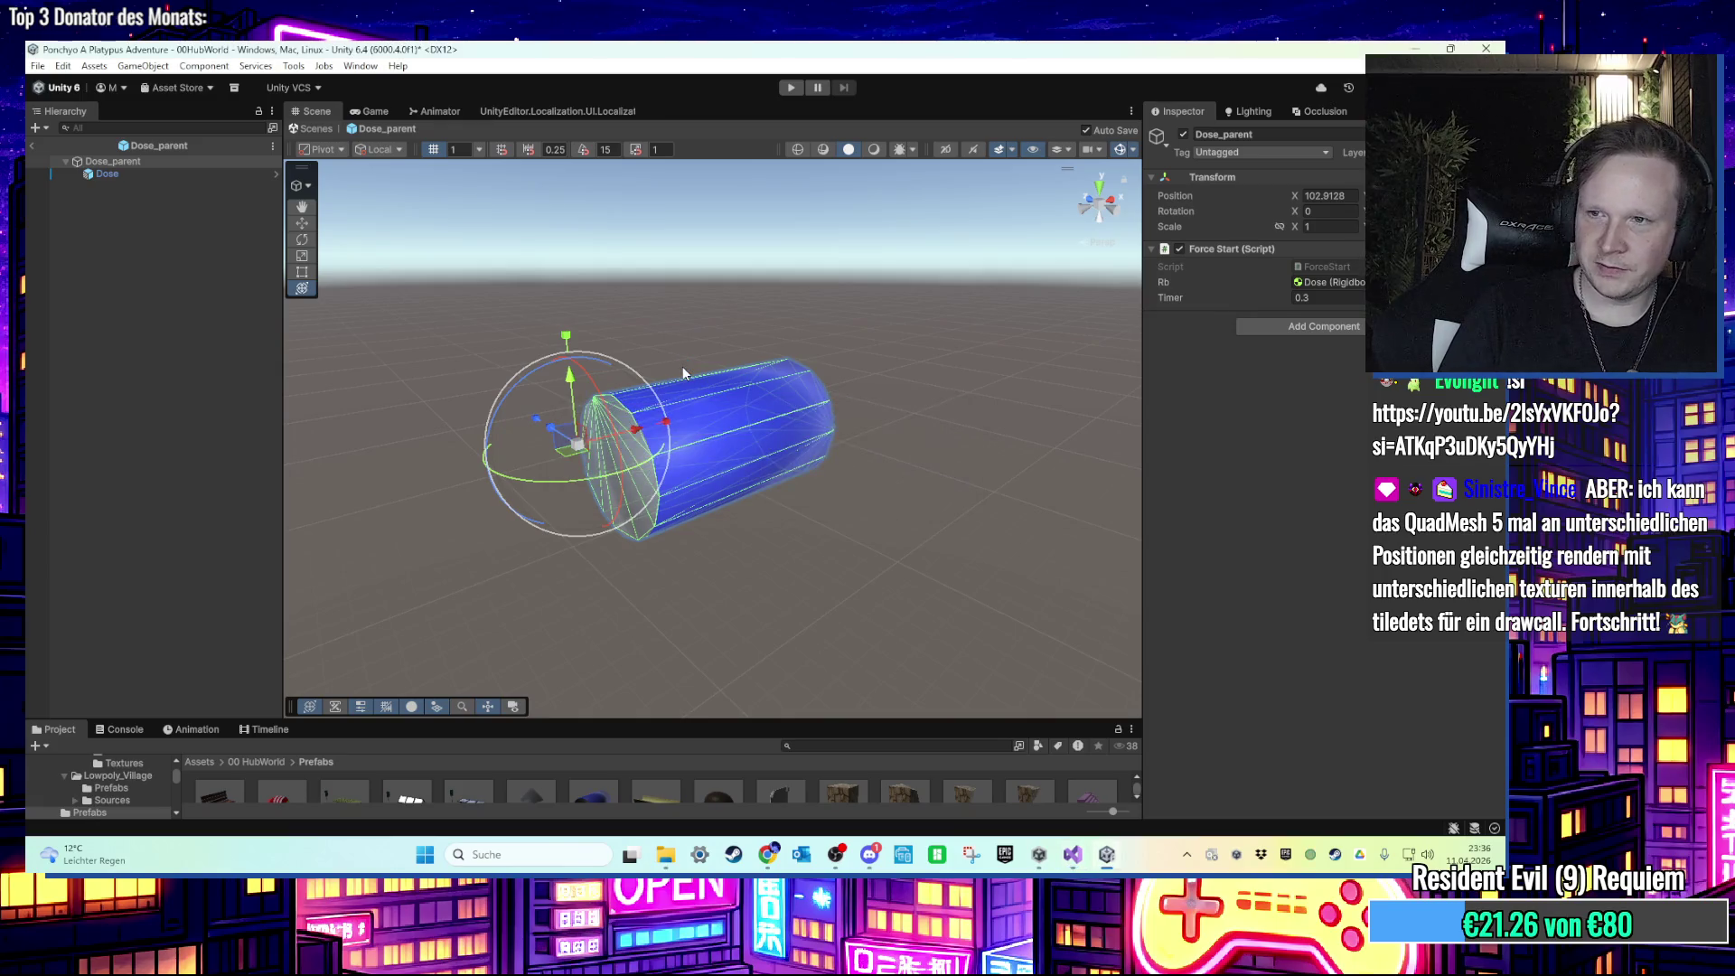
Step: Enter play mode with the revised ForceStart script compiled
click(790, 88)
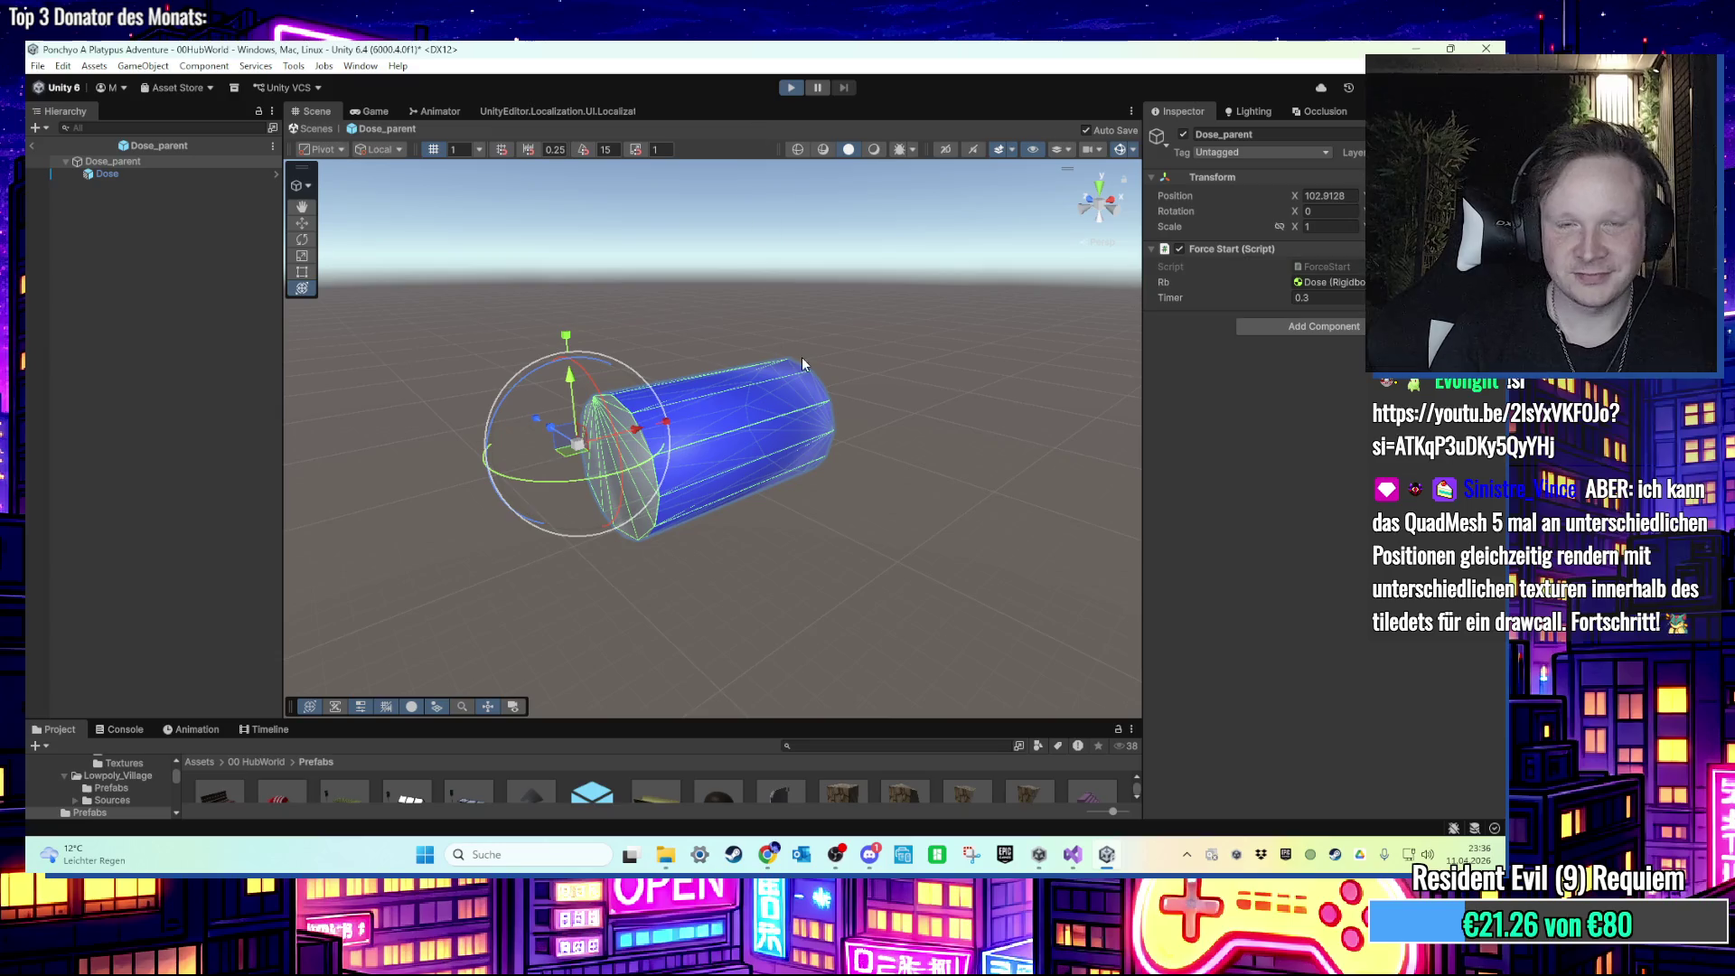
Step: Run the character up the staircase to the vending machine, then stop play mode
key(w)
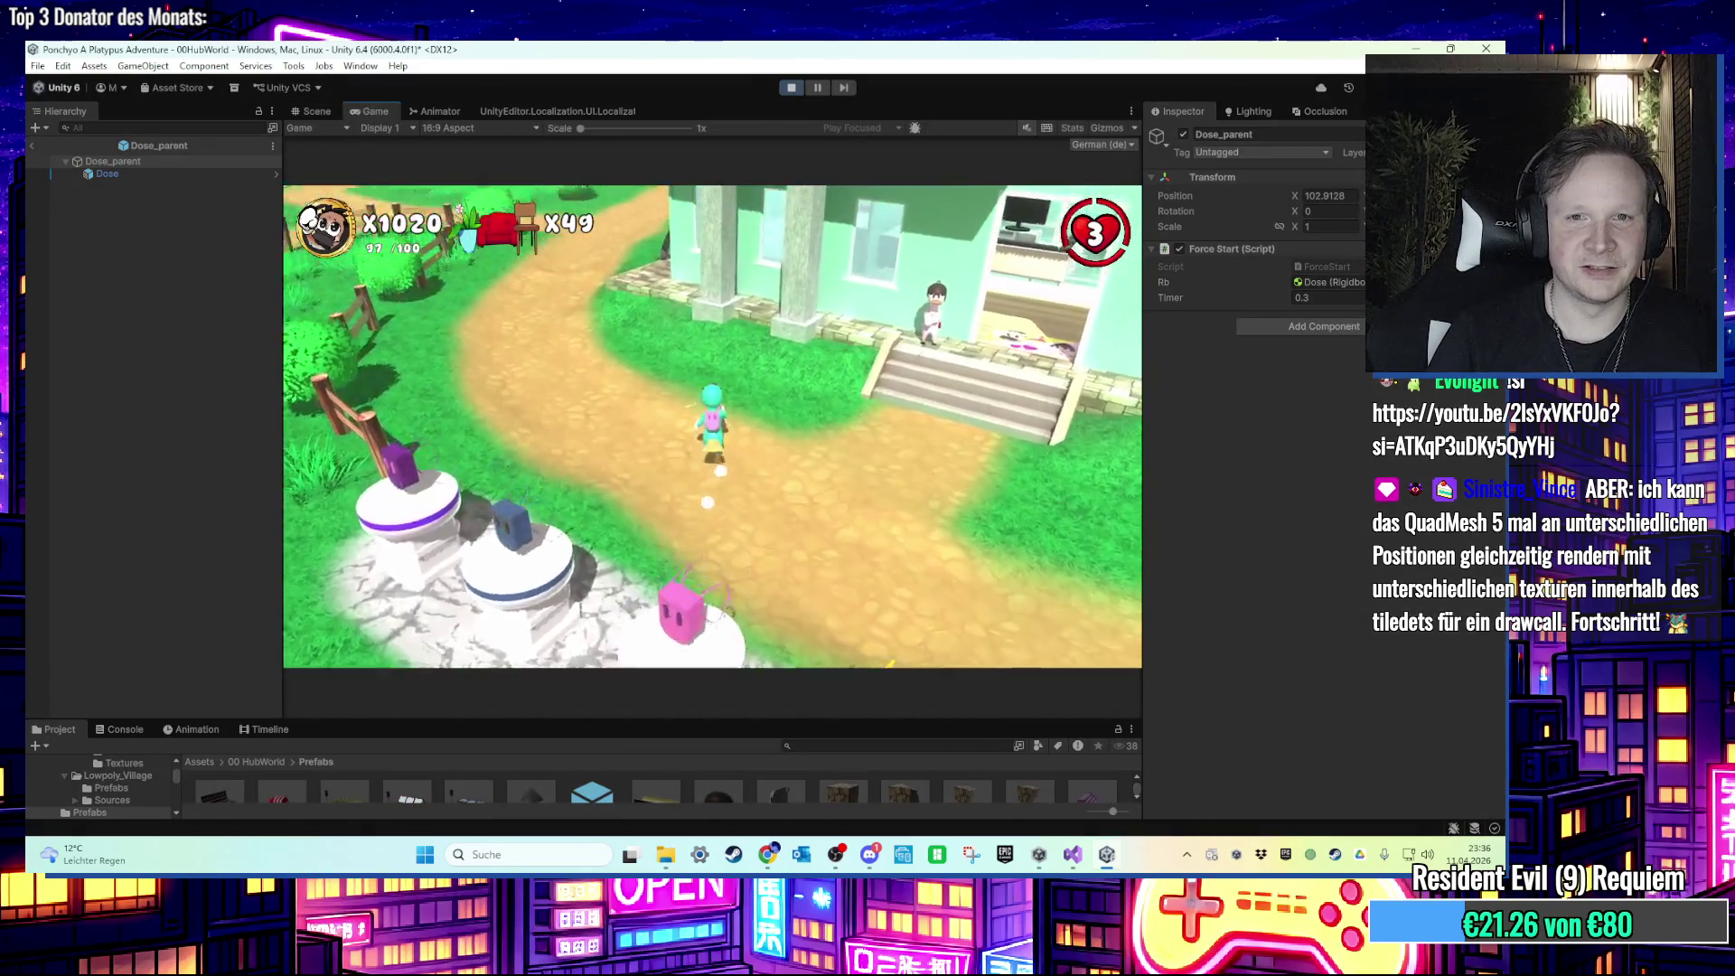
key(w)
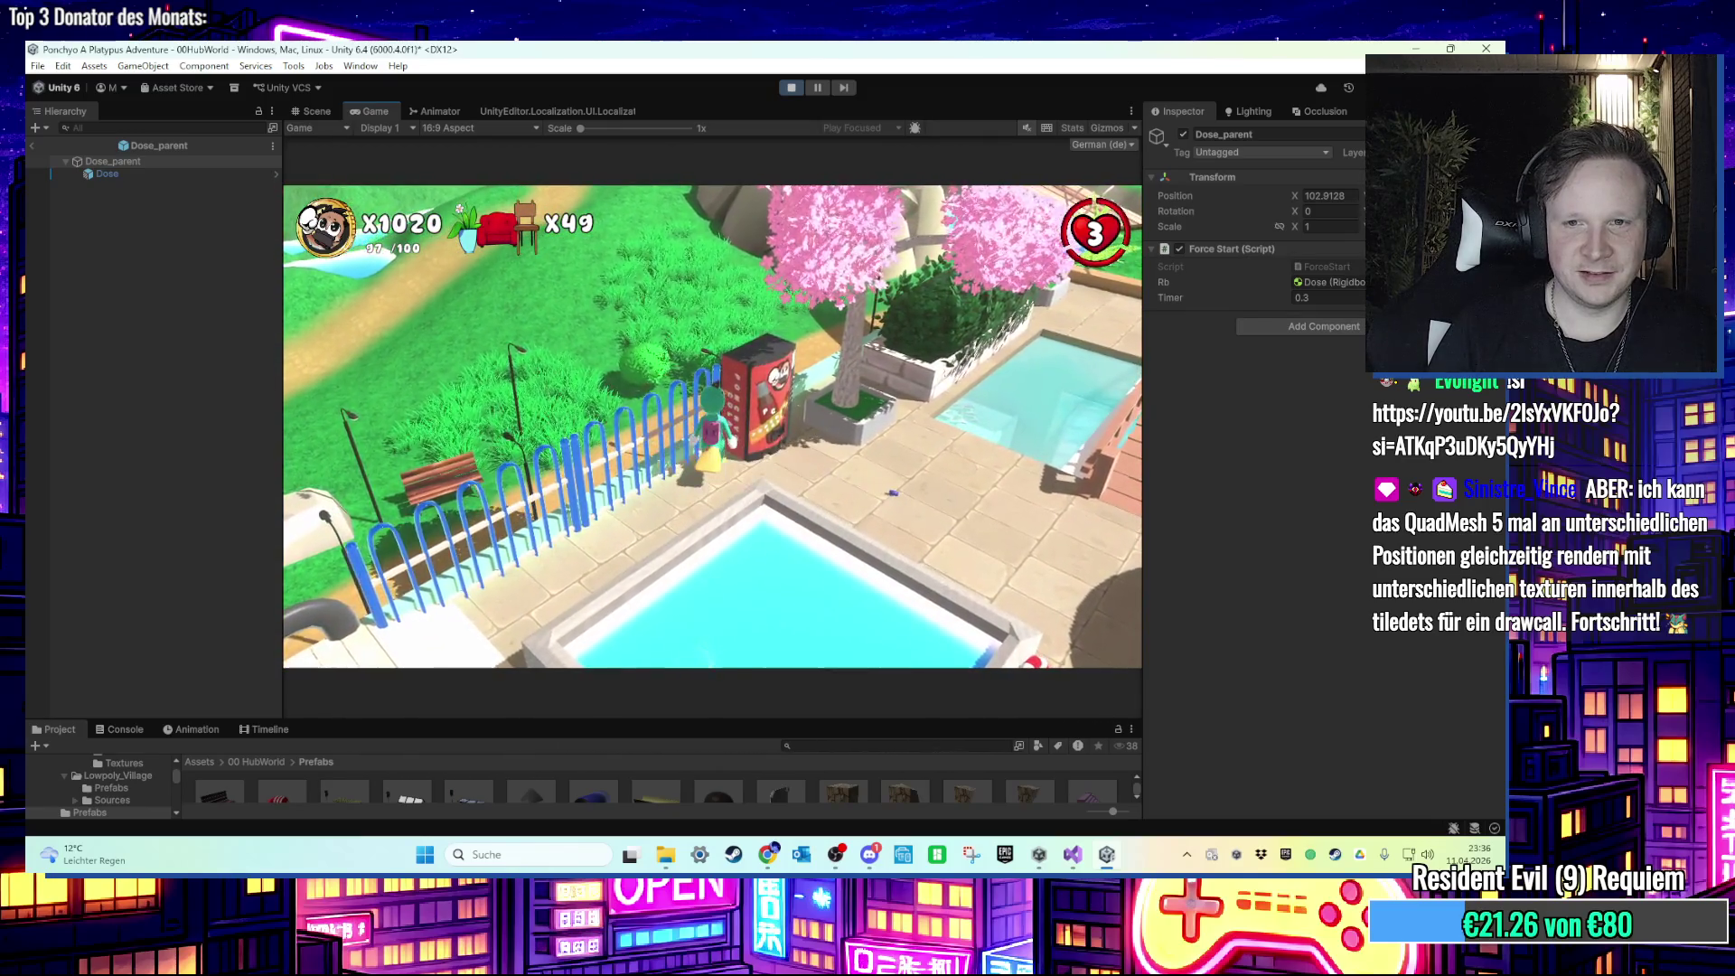
key(a)
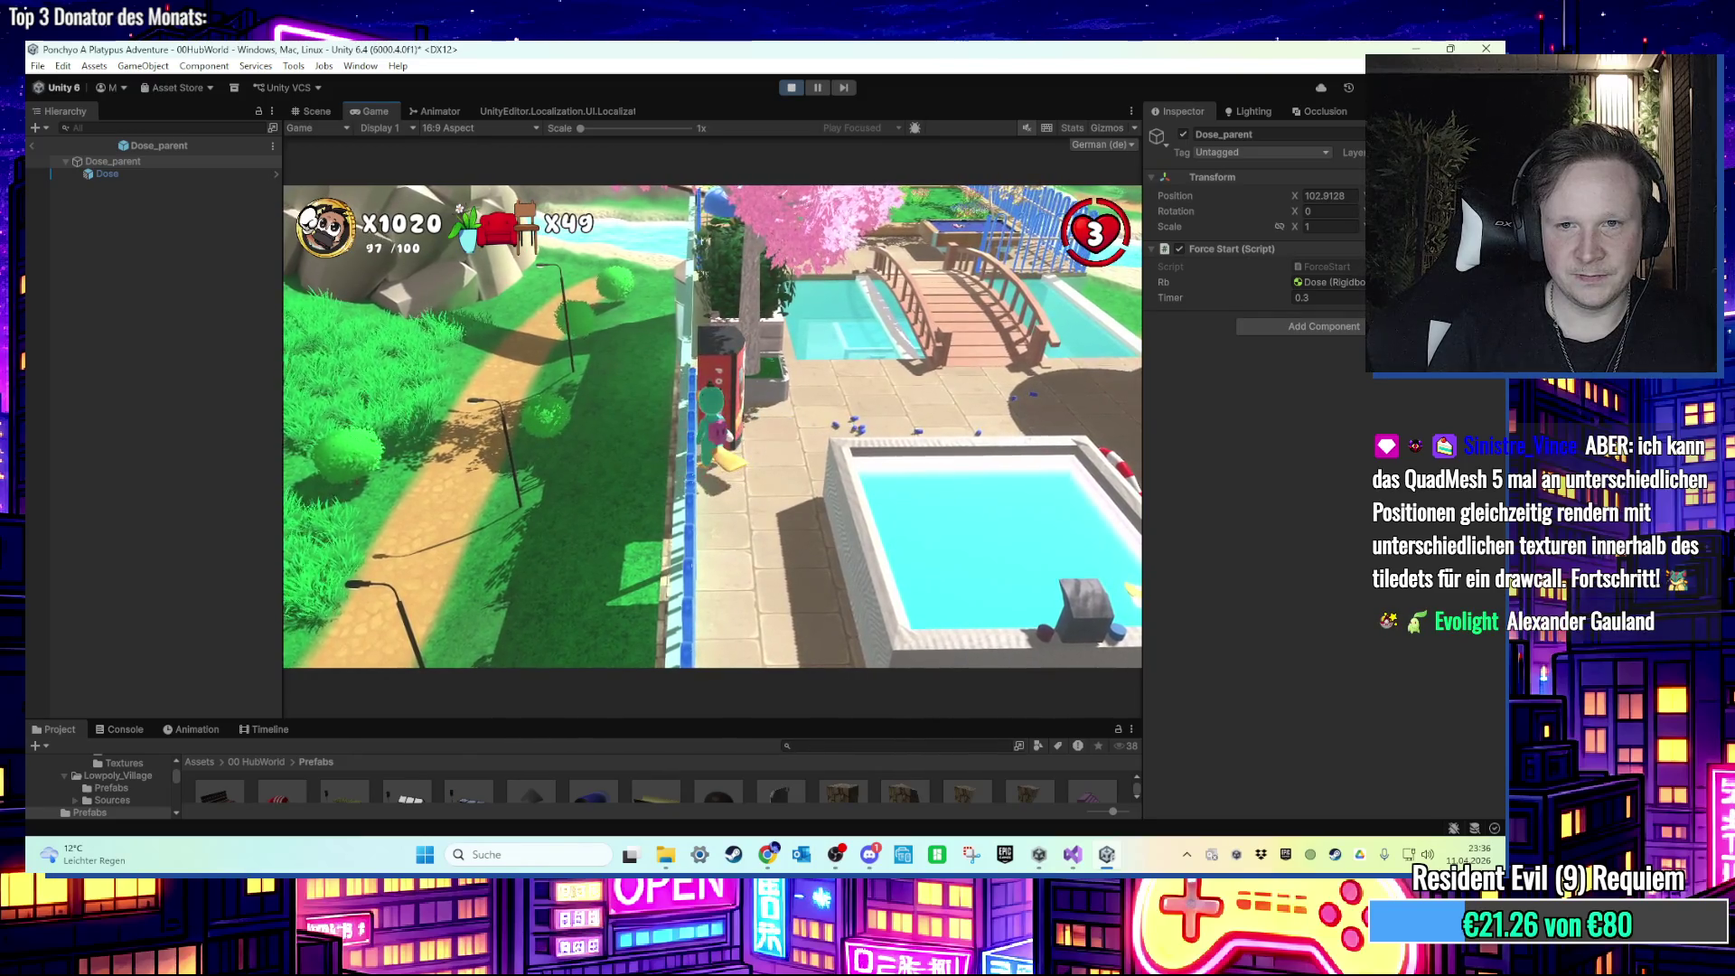
key(super)
click(790, 86)
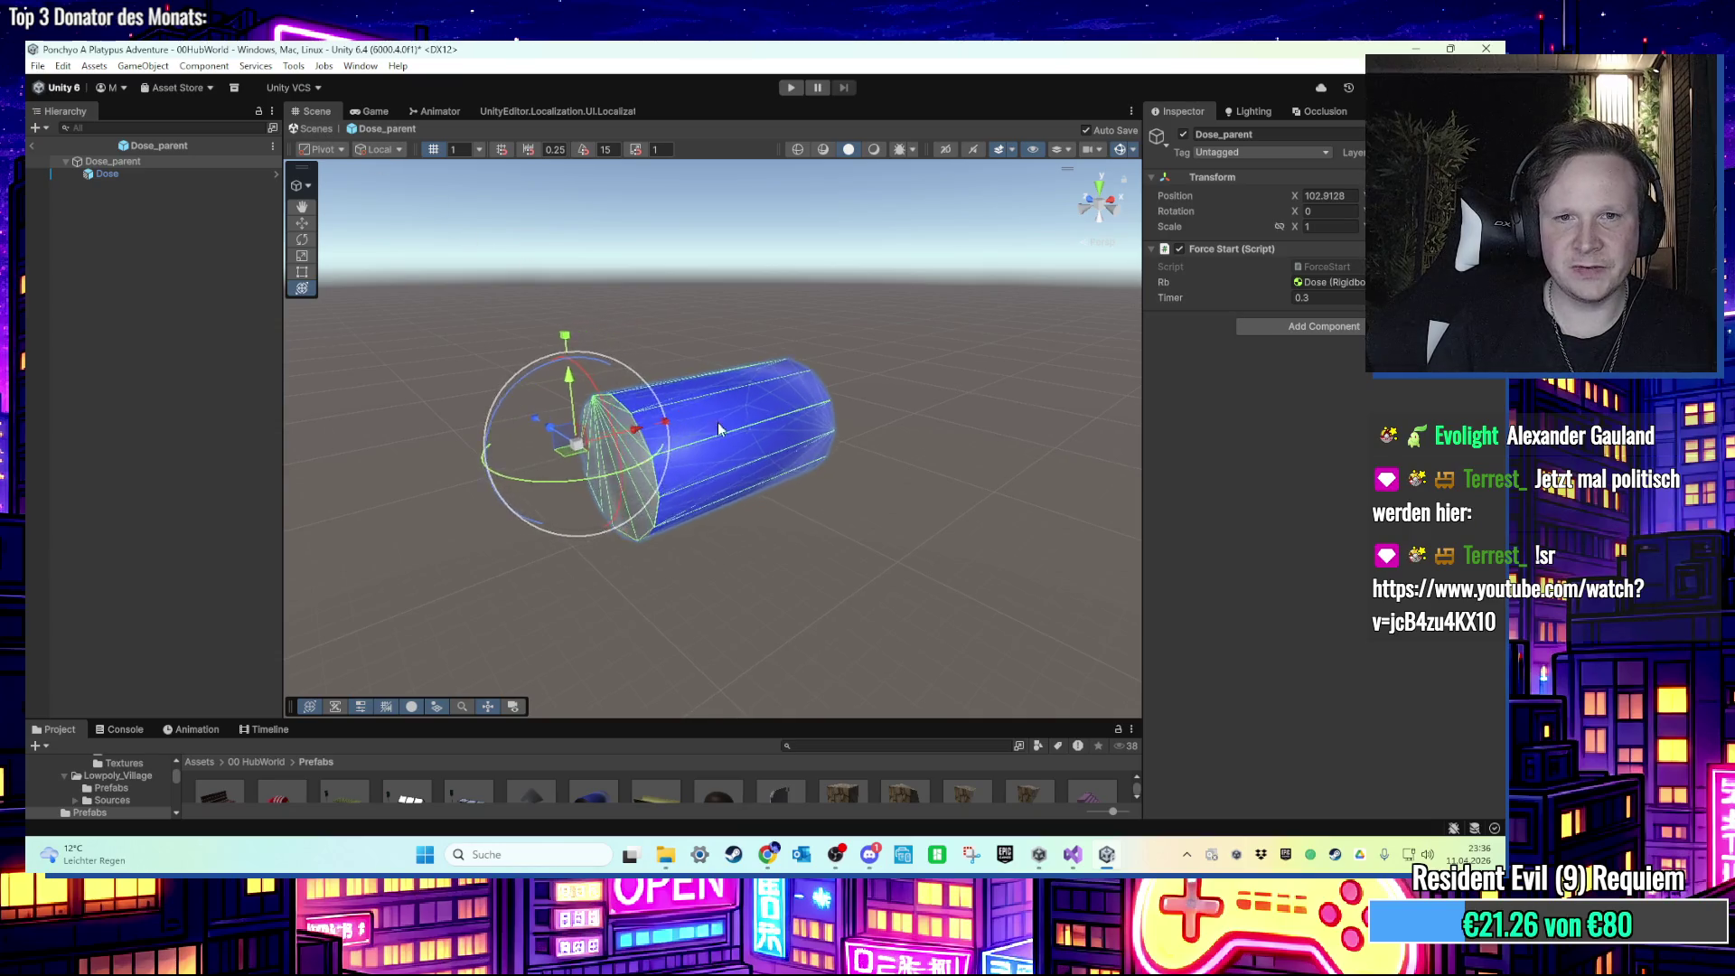
Step: Select the Dose can to show its Rigidbody and Blau64 material, and enlarge the Project panel at Assets
scroll(739, 515, up, 3)
drag(739, 515, 656, 531)
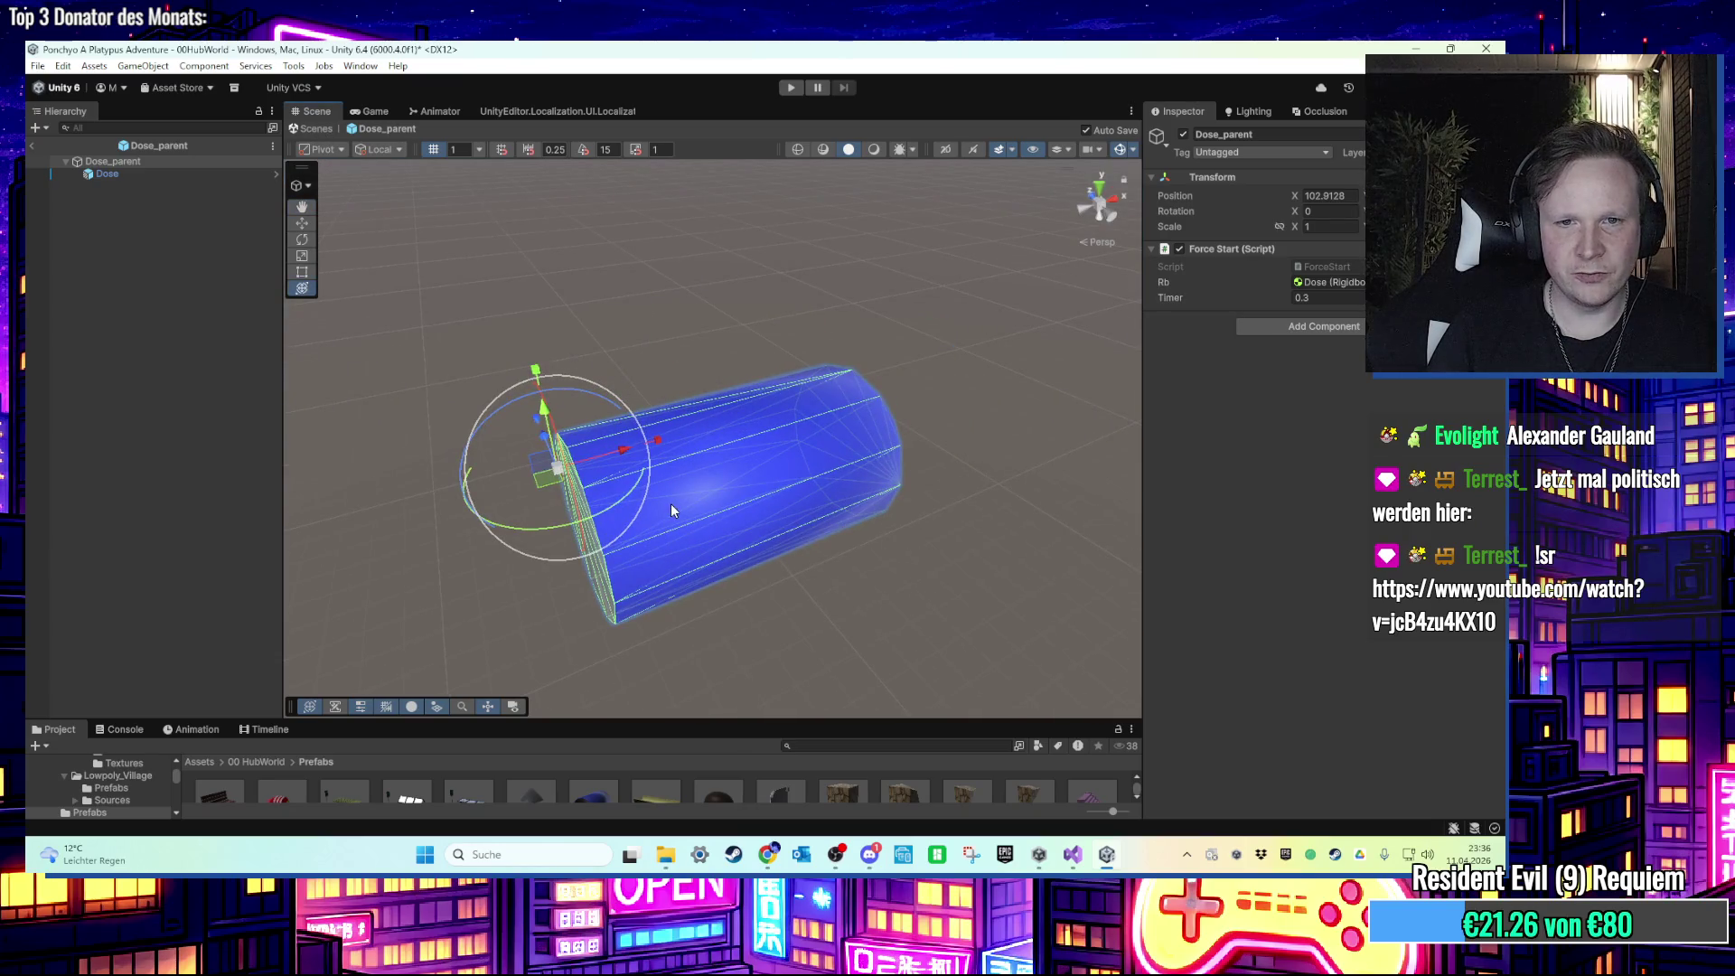
click(671, 502)
scroll(1302, 555, down, 10)
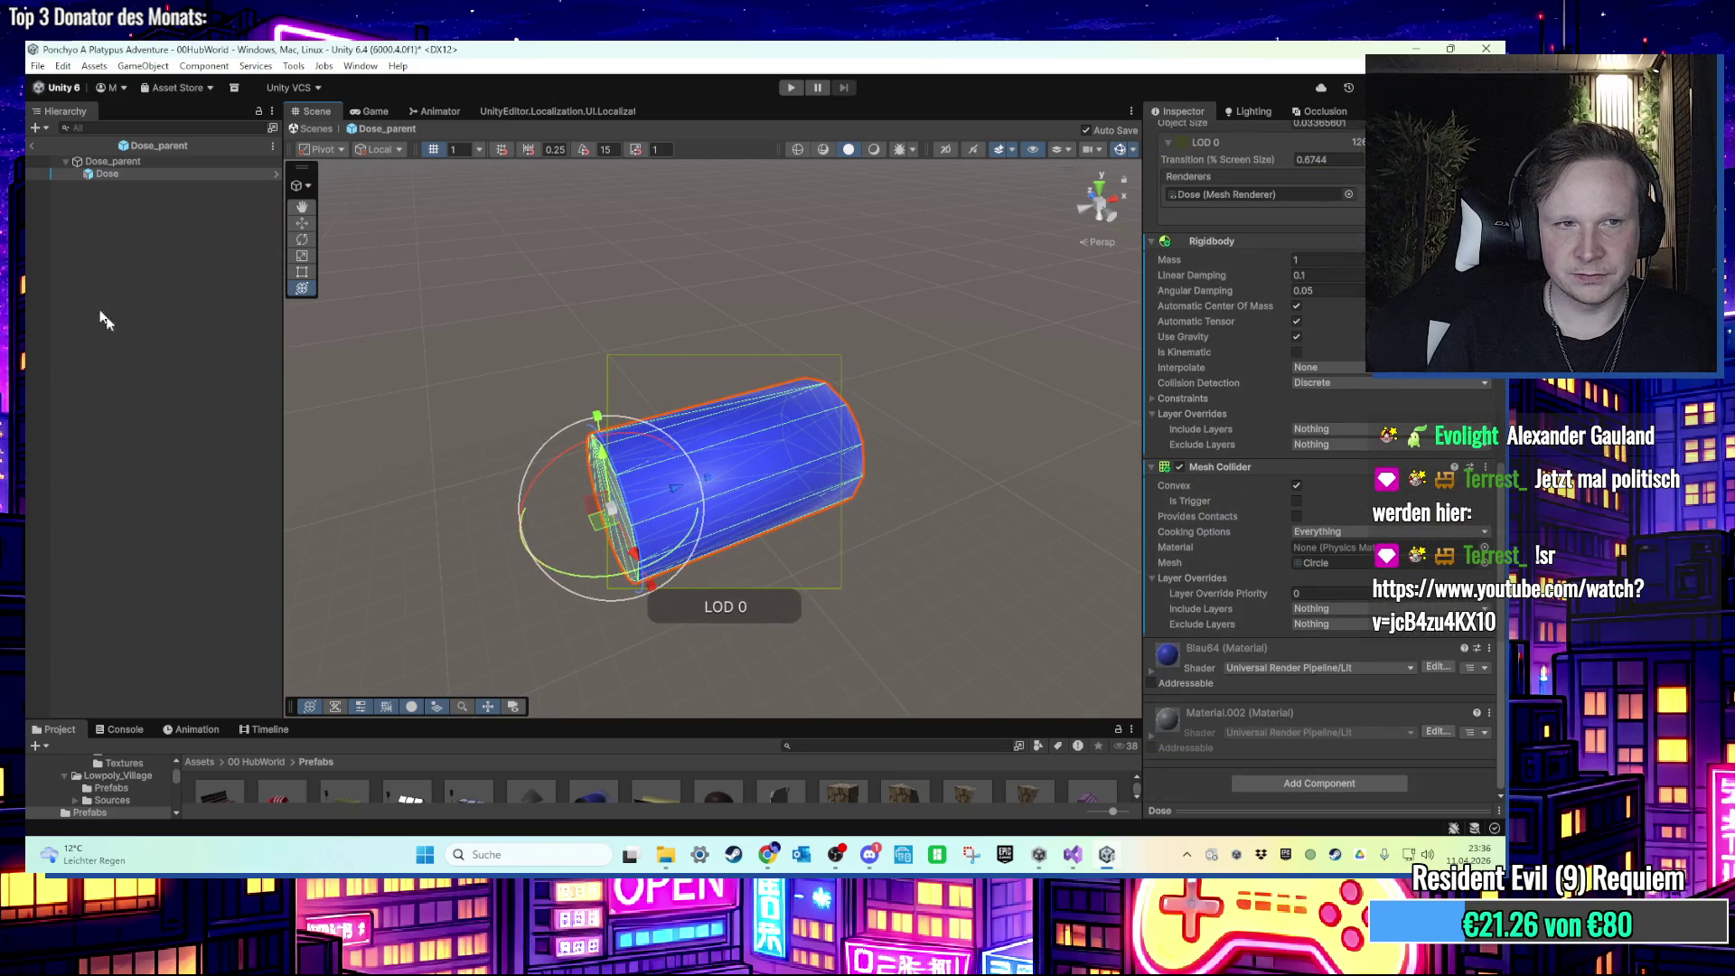
click(137, 173)
click(137, 161)
click(133, 173)
scroll(1207, 572, down, 5)
scroll(1243, 644, down, 3)
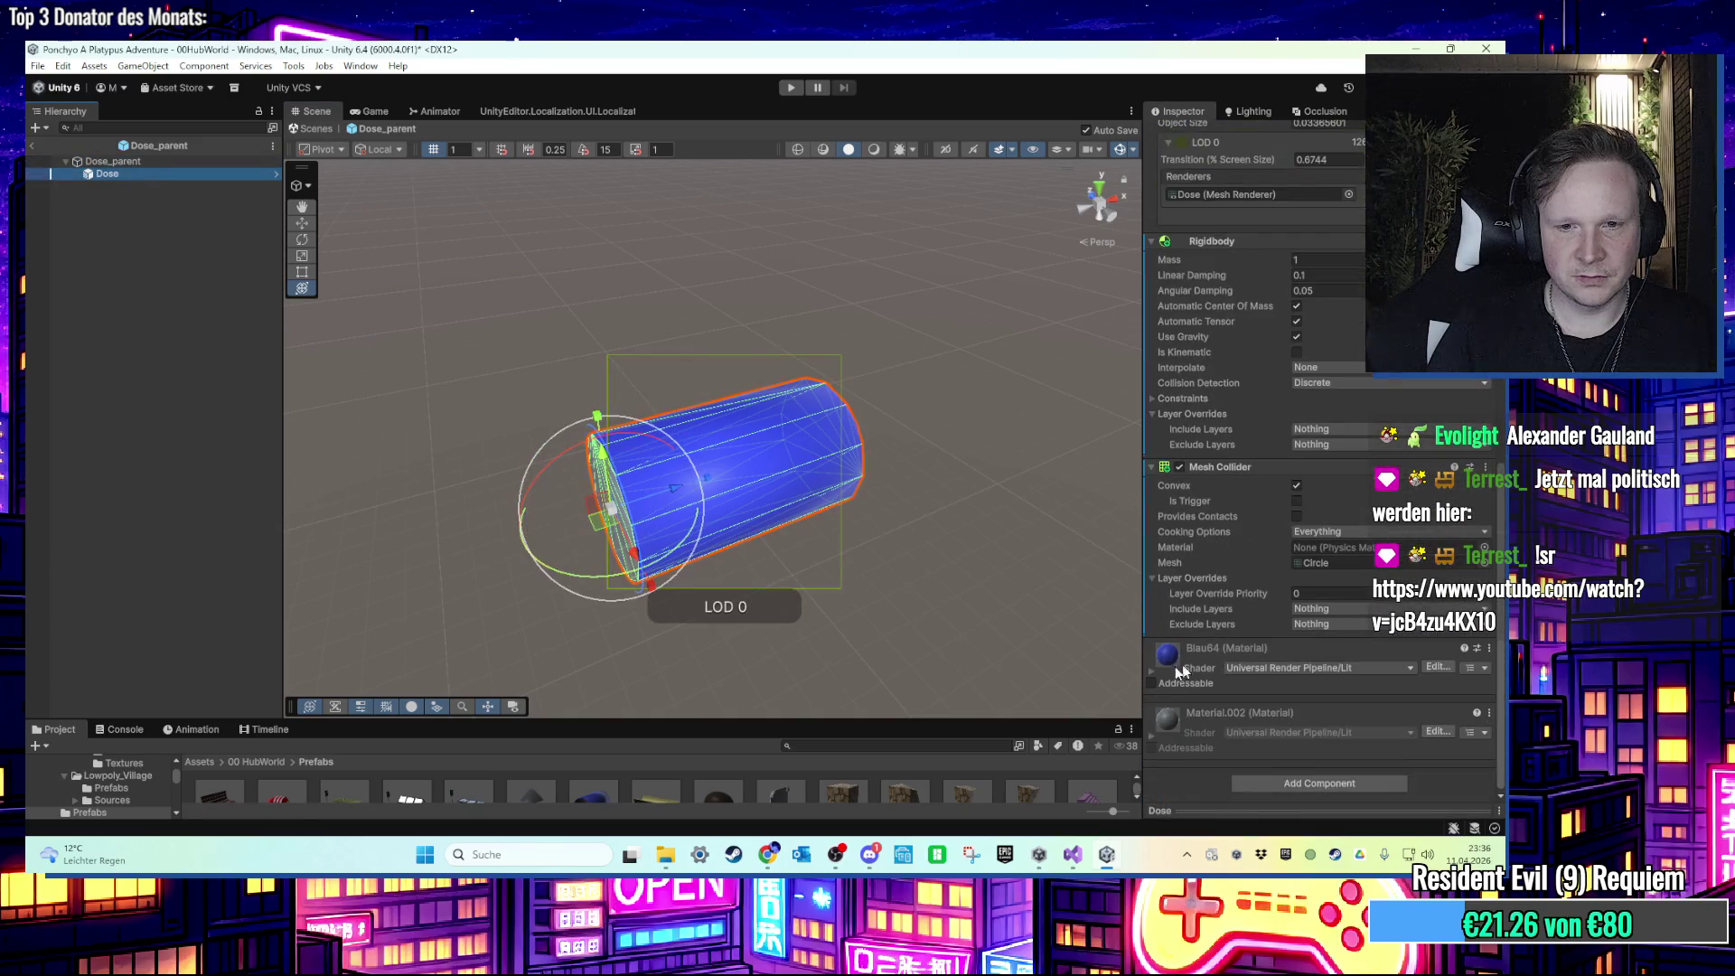
drag(838, 720, 528, 524)
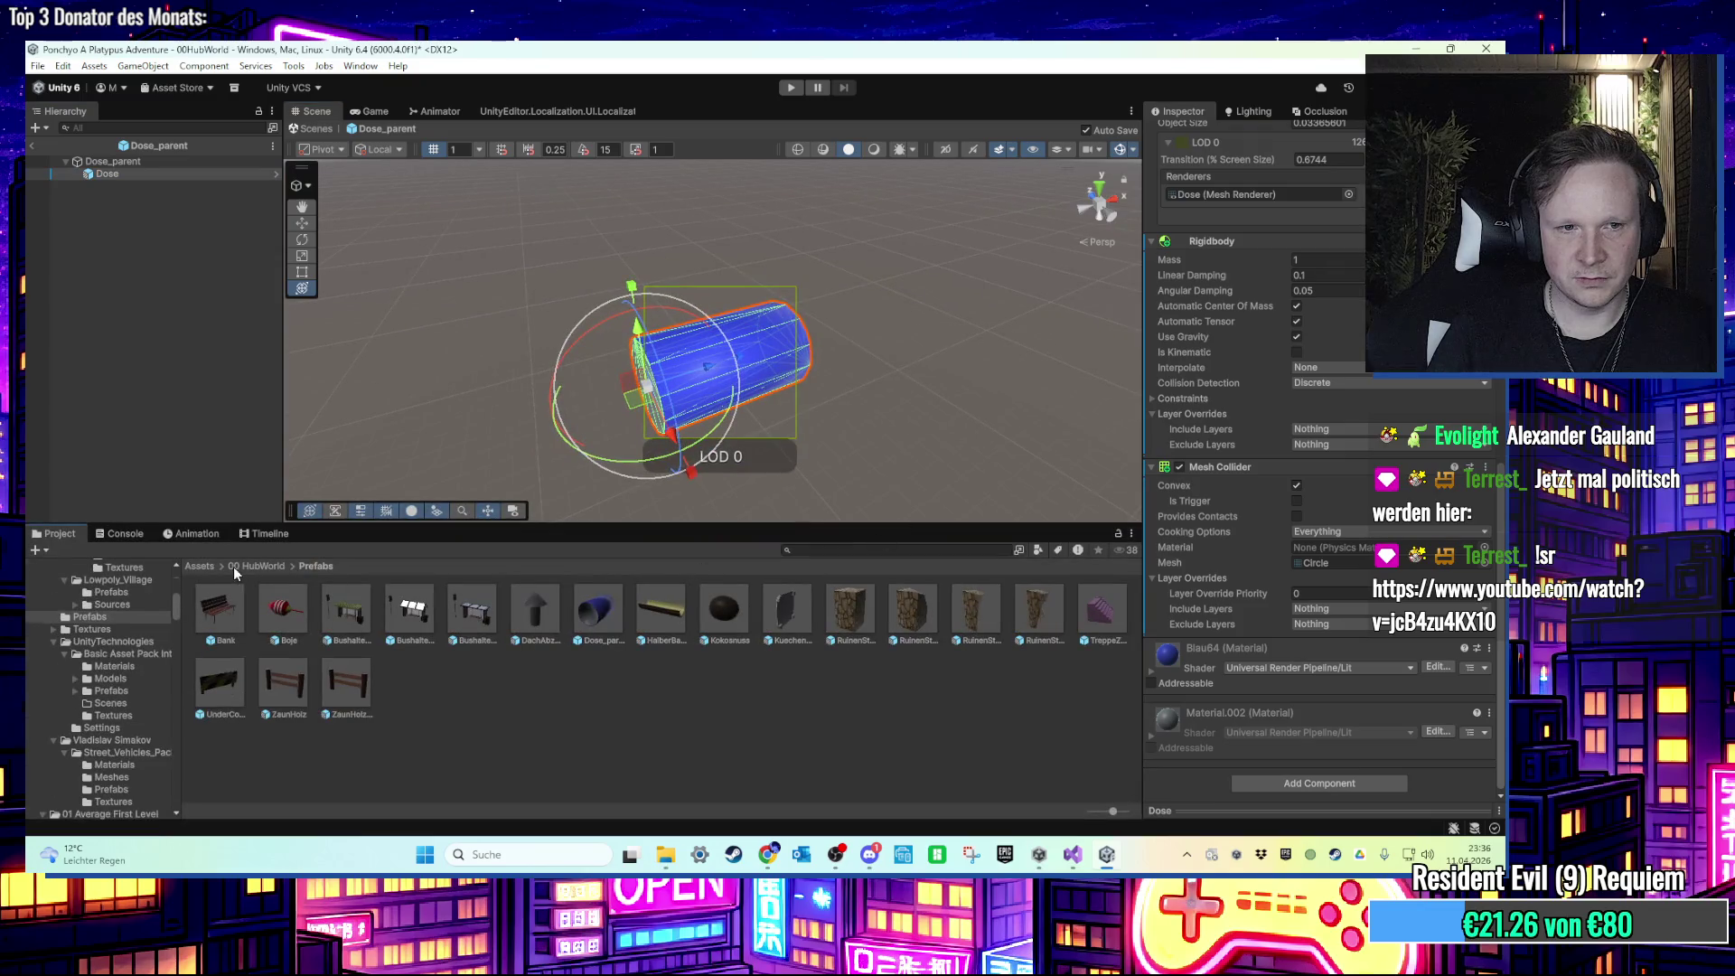
click(194, 566)
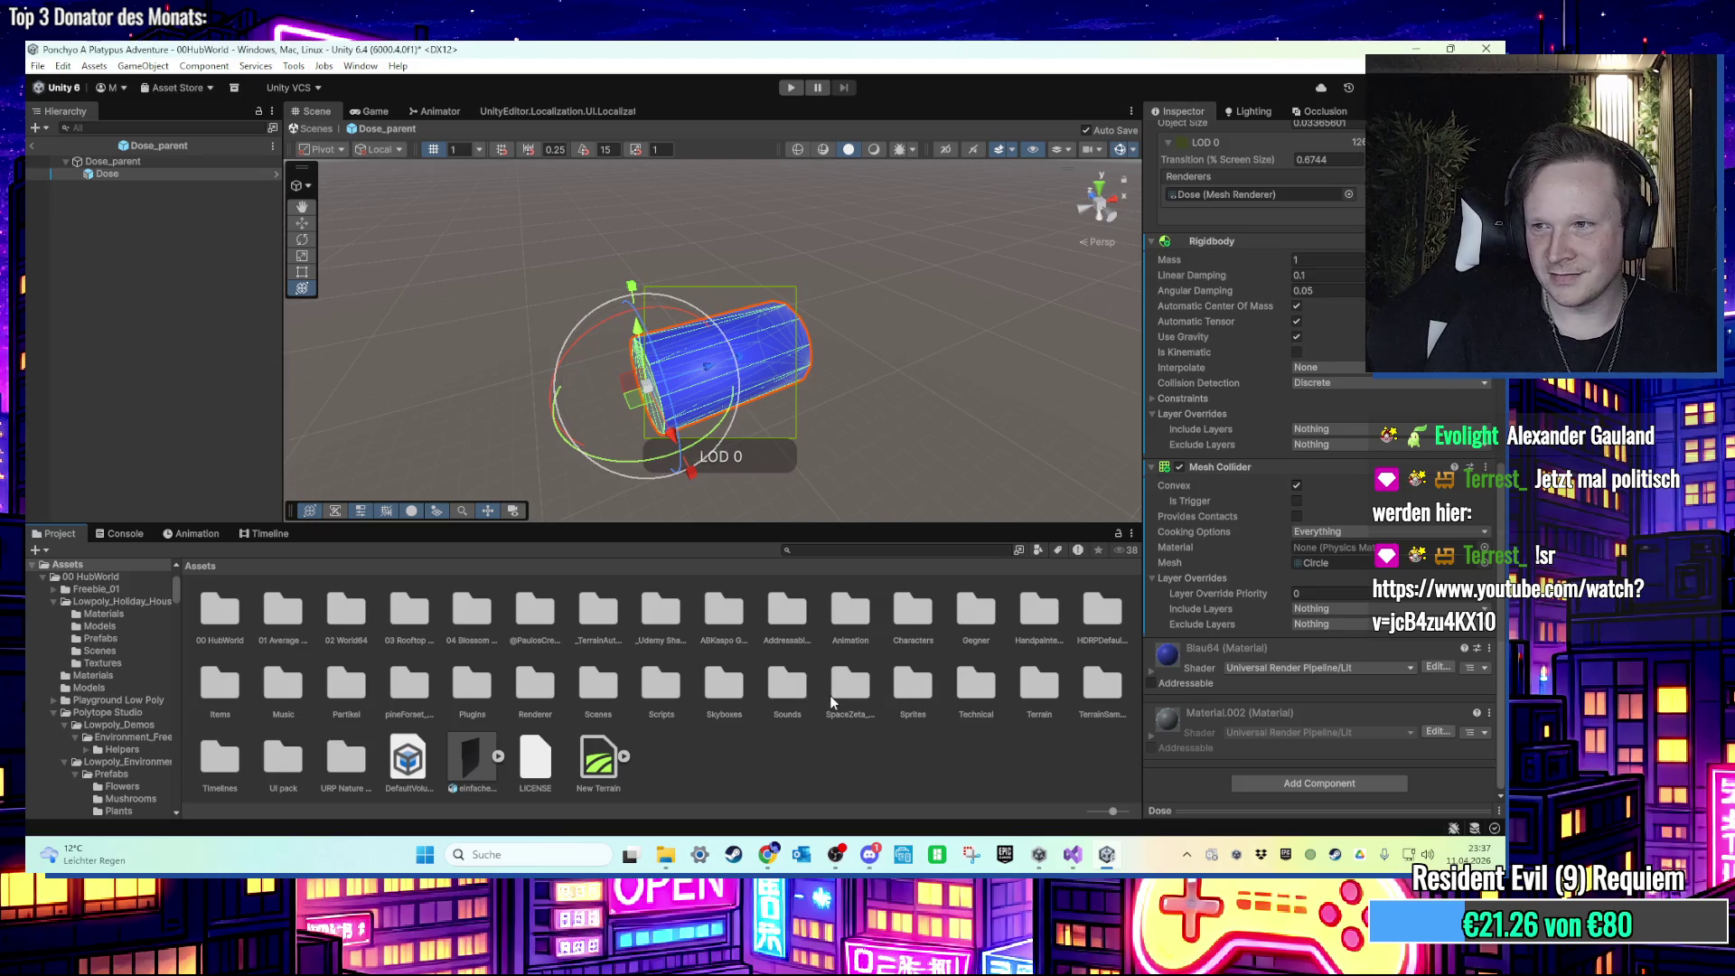
Step: Create a MonoBehaviour script named RandomMaterial in Assets/Scripts/Level
double_click(661, 686)
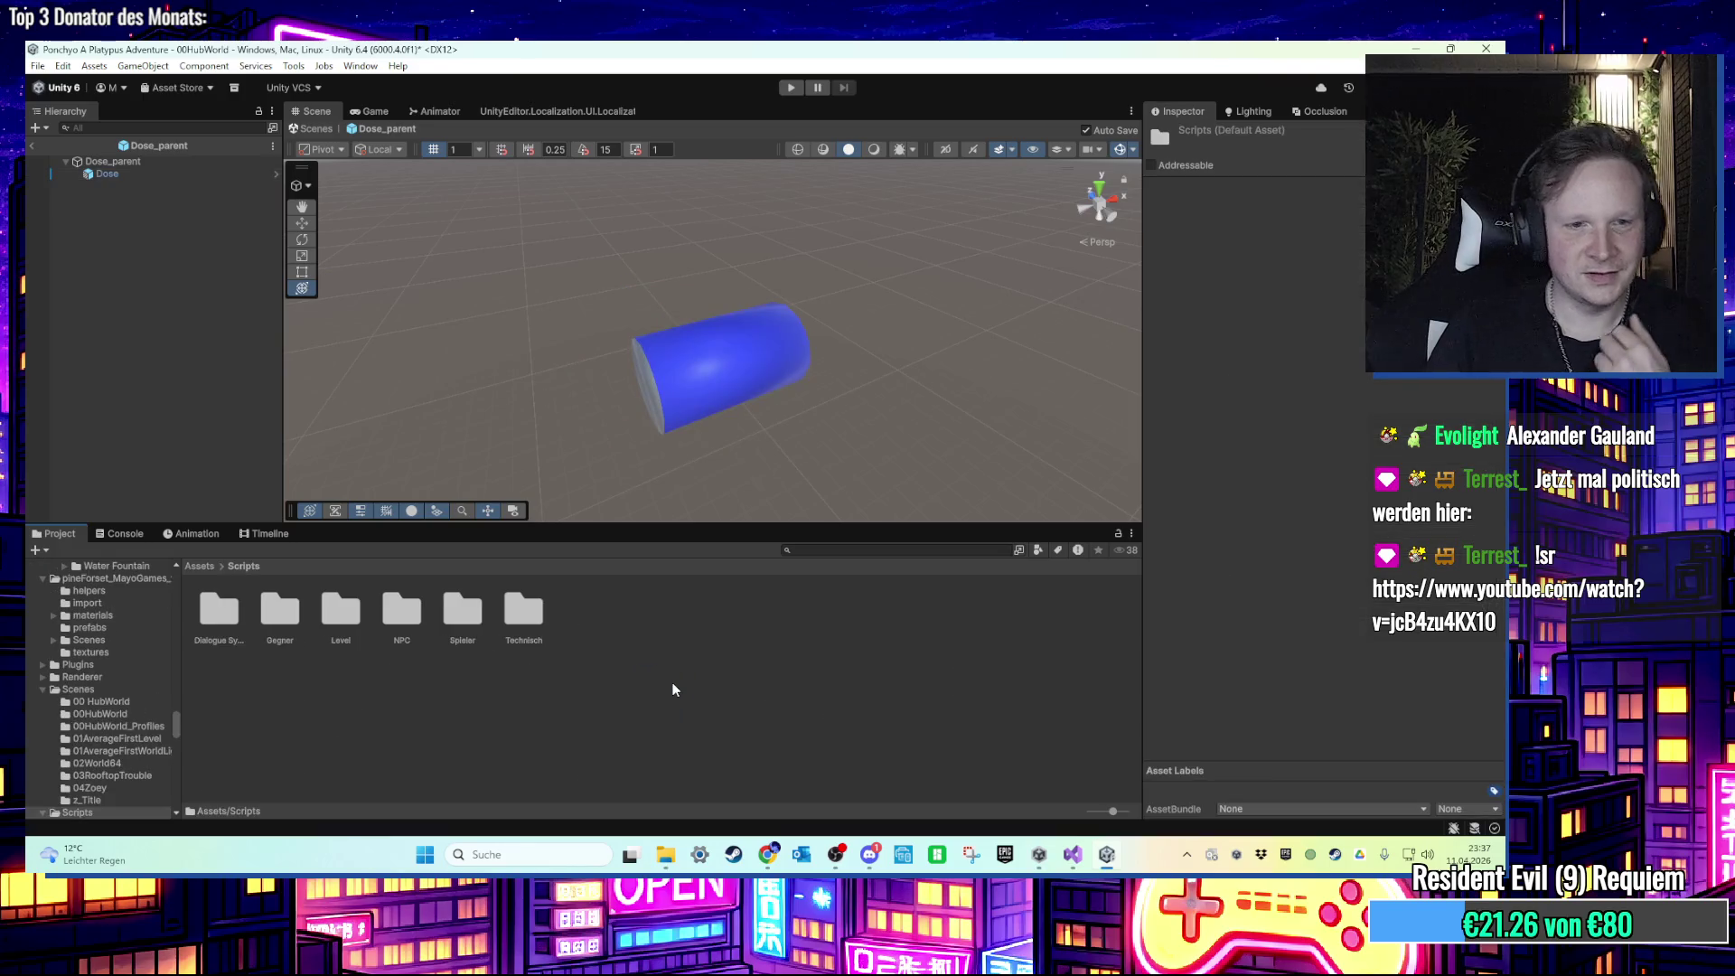
double_click(340, 618)
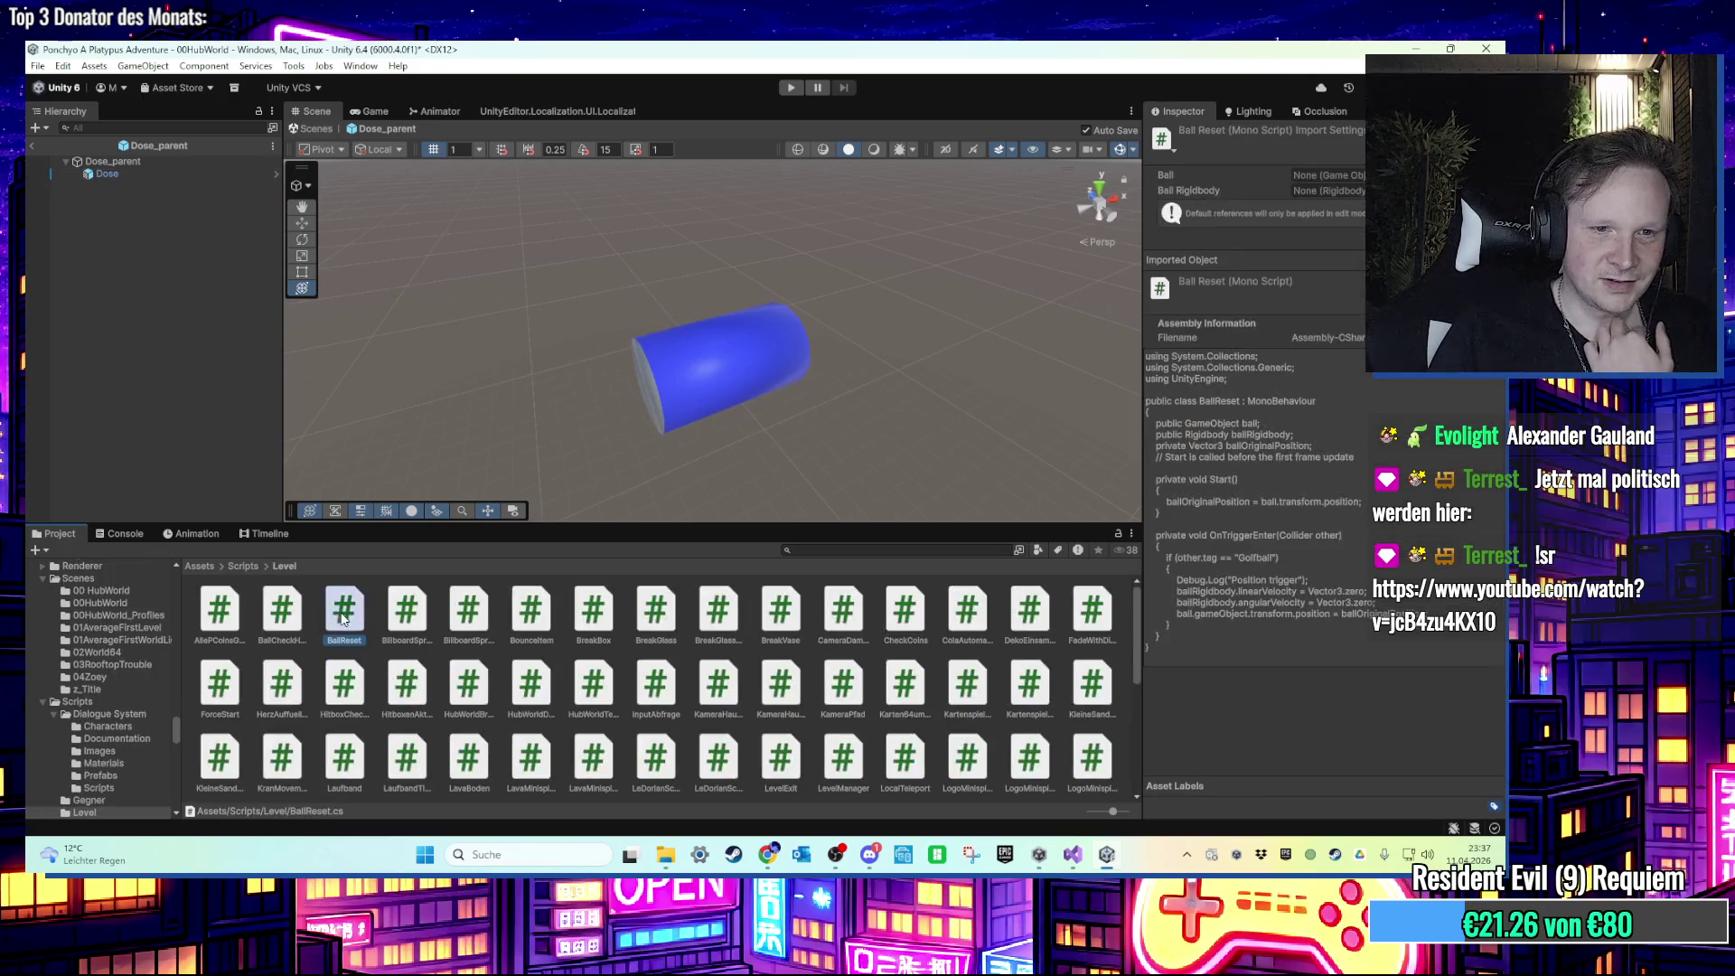
click(769, 759)
right_click(769, 759)
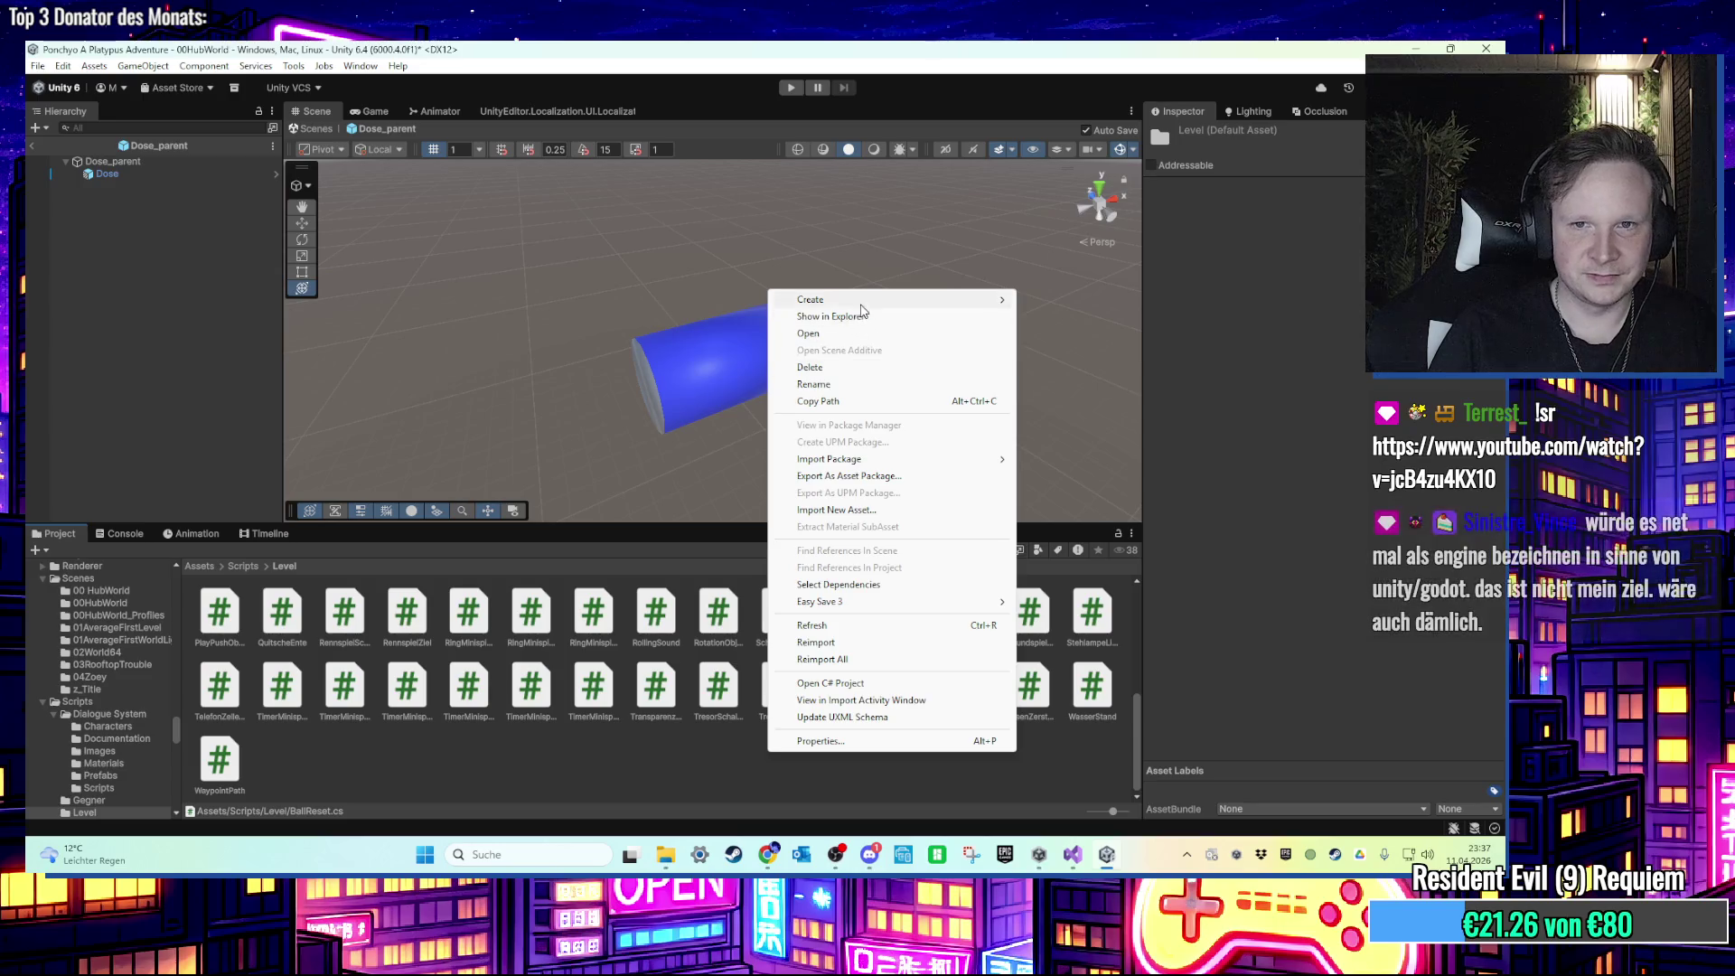
mouse_move(894, 299)
click(1083, 334)
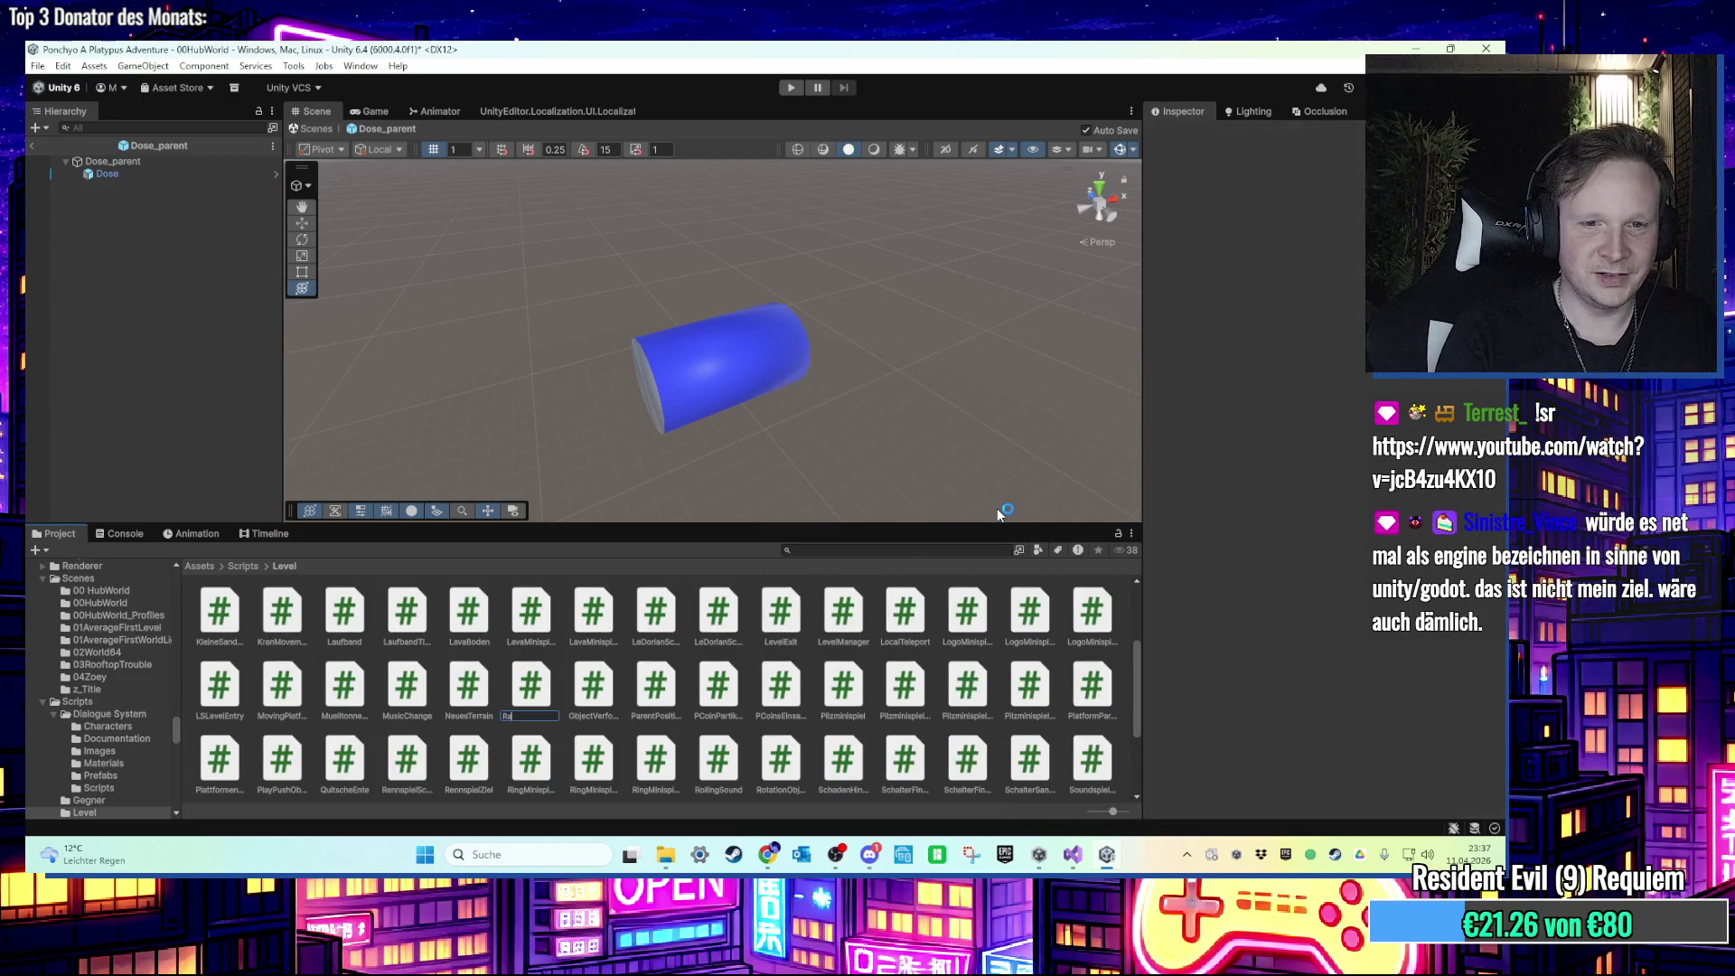
text(ndomMaterial)
key(Return)
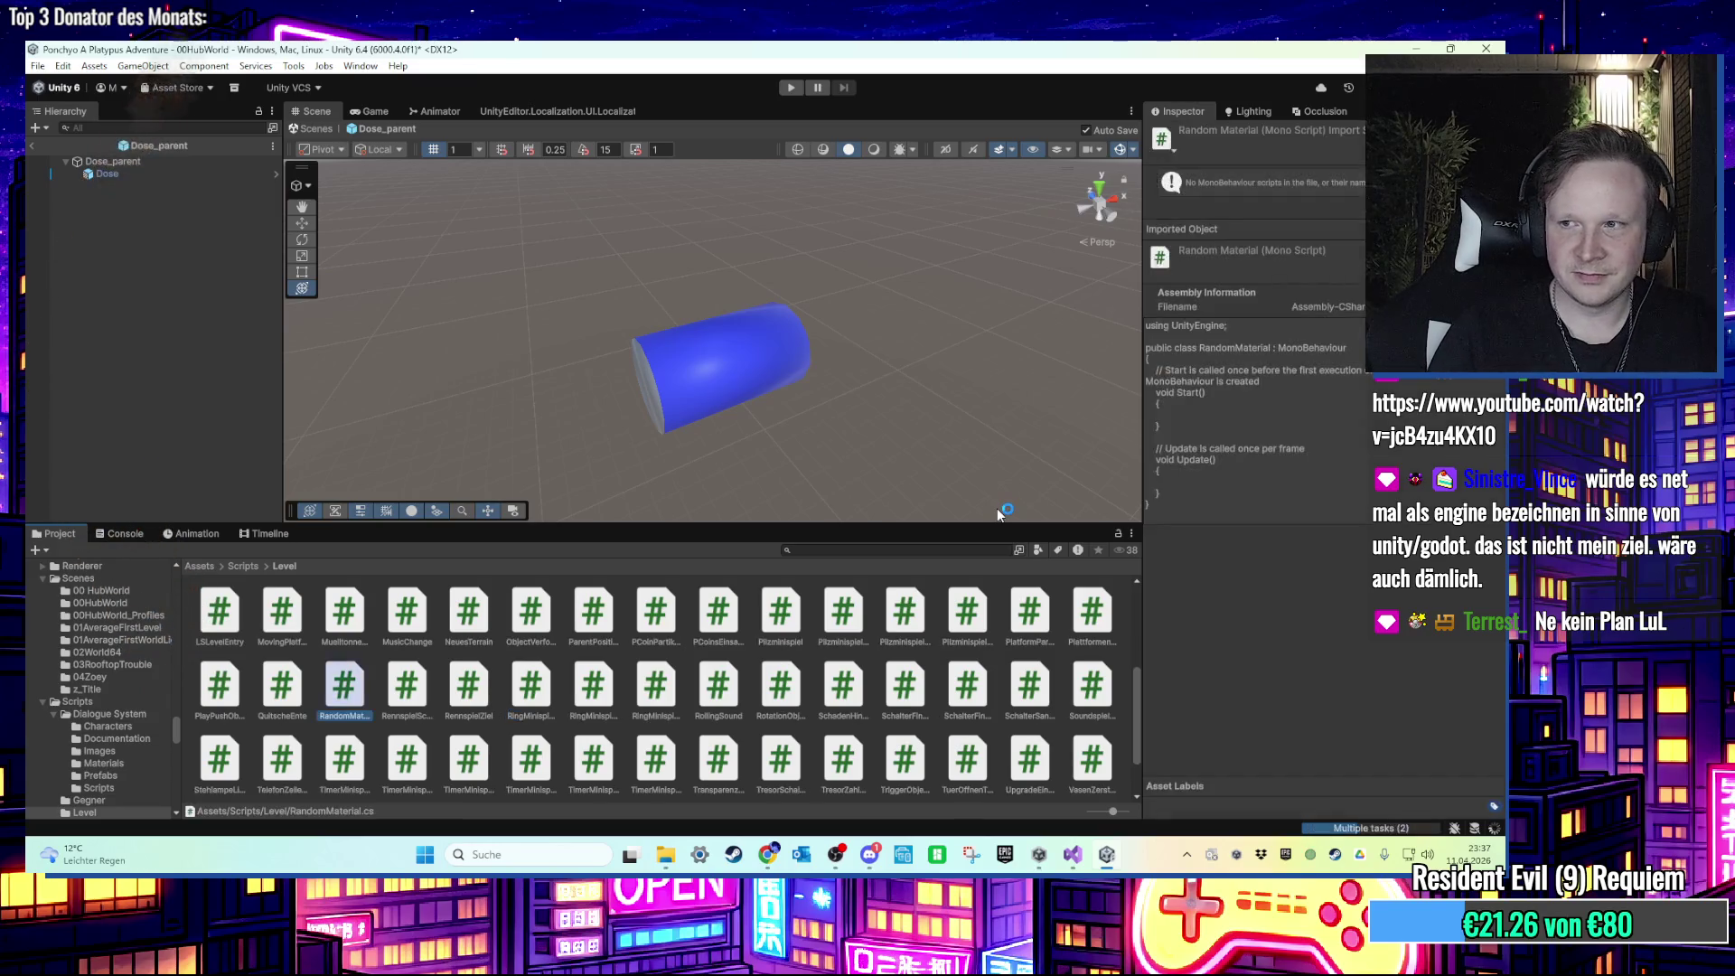
Step: Declare 'public Material material1, material2, material3, material4;' above the Start method
click(195, 222)
key(Return)
key(Return)
key(Up)
key(Up)
text(public )
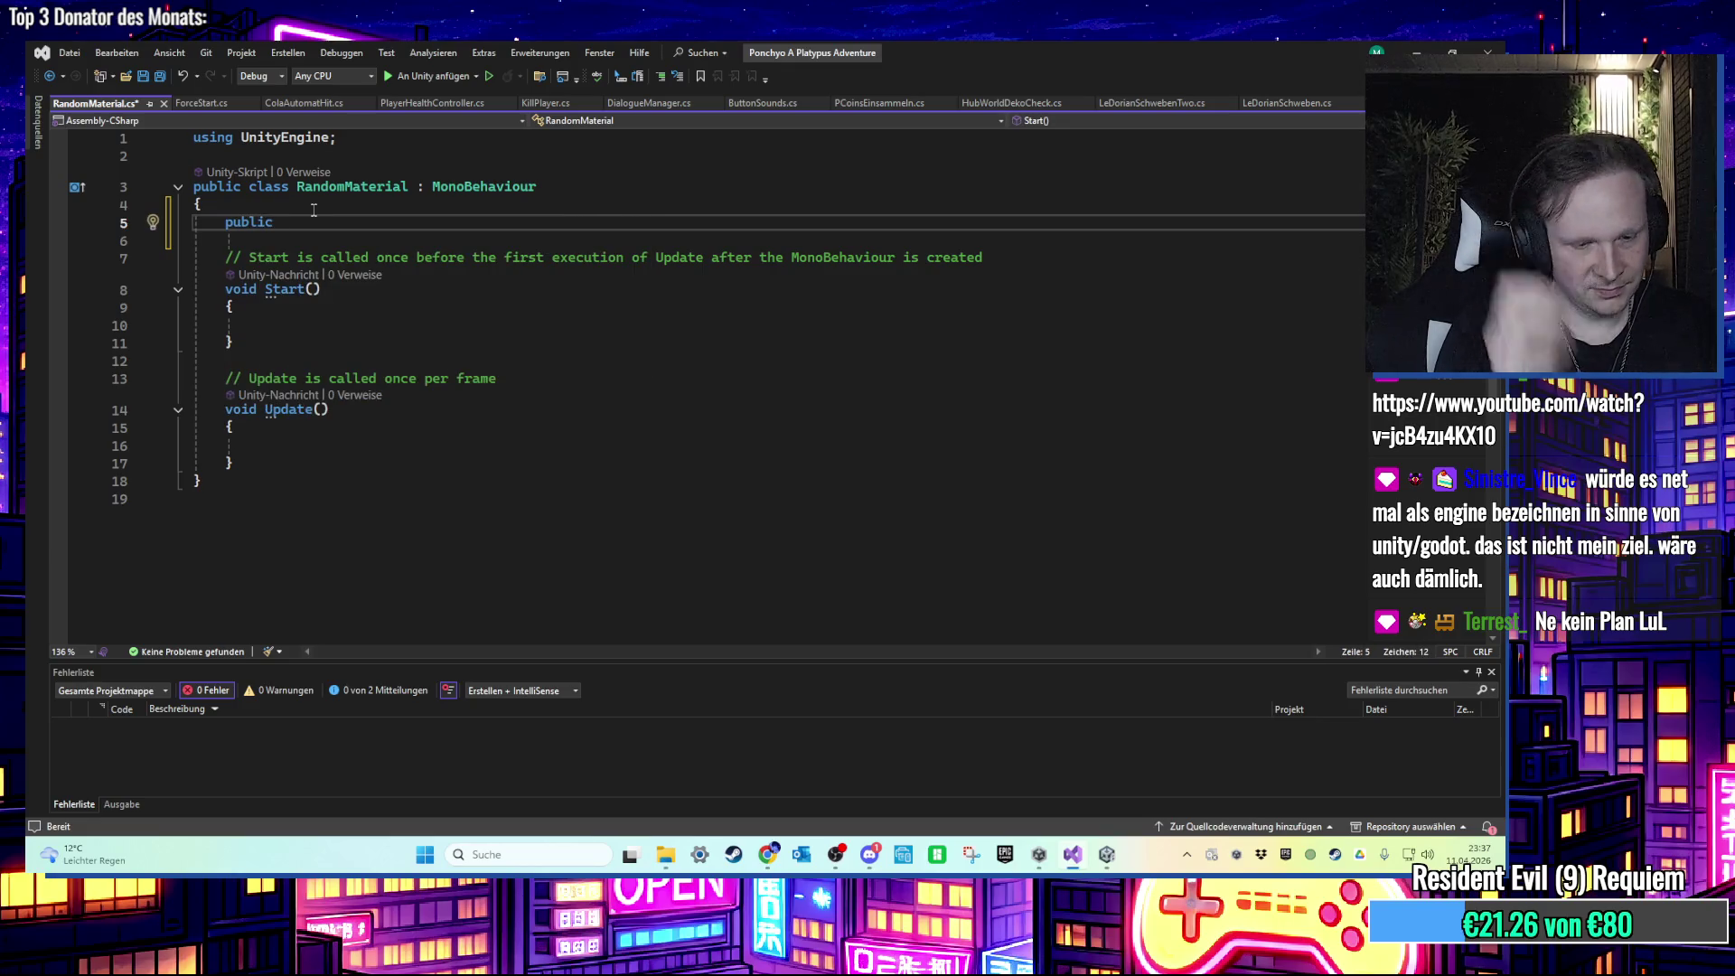
text(M)
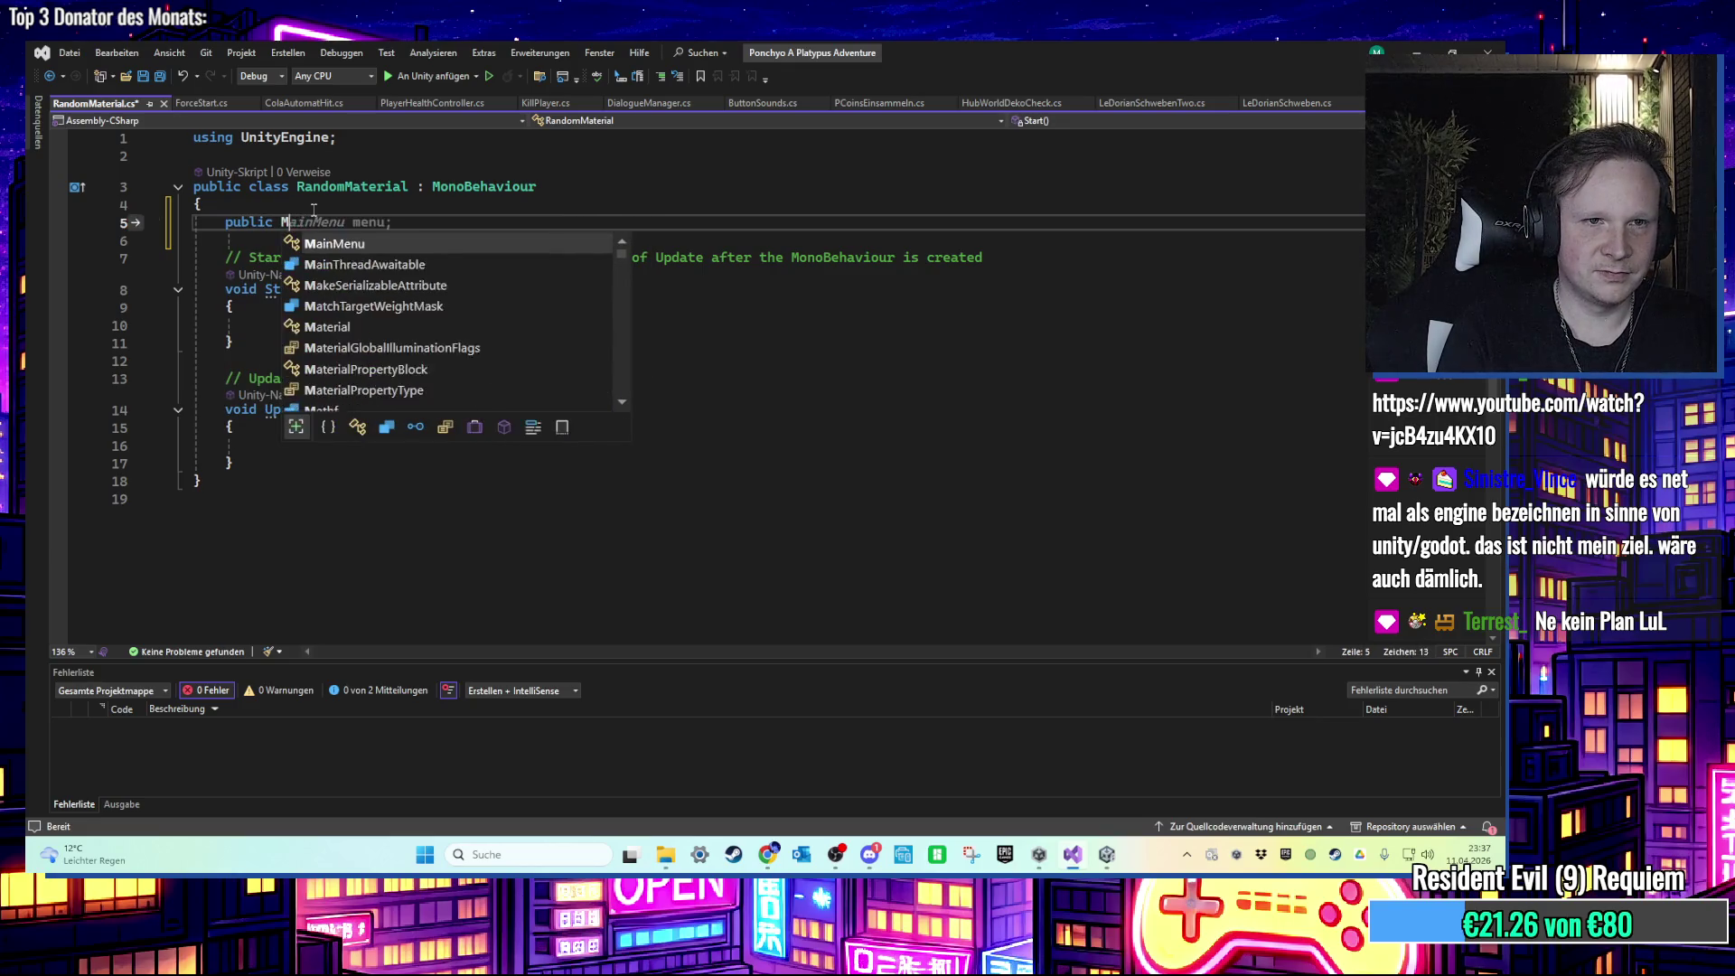
text(aterial,)
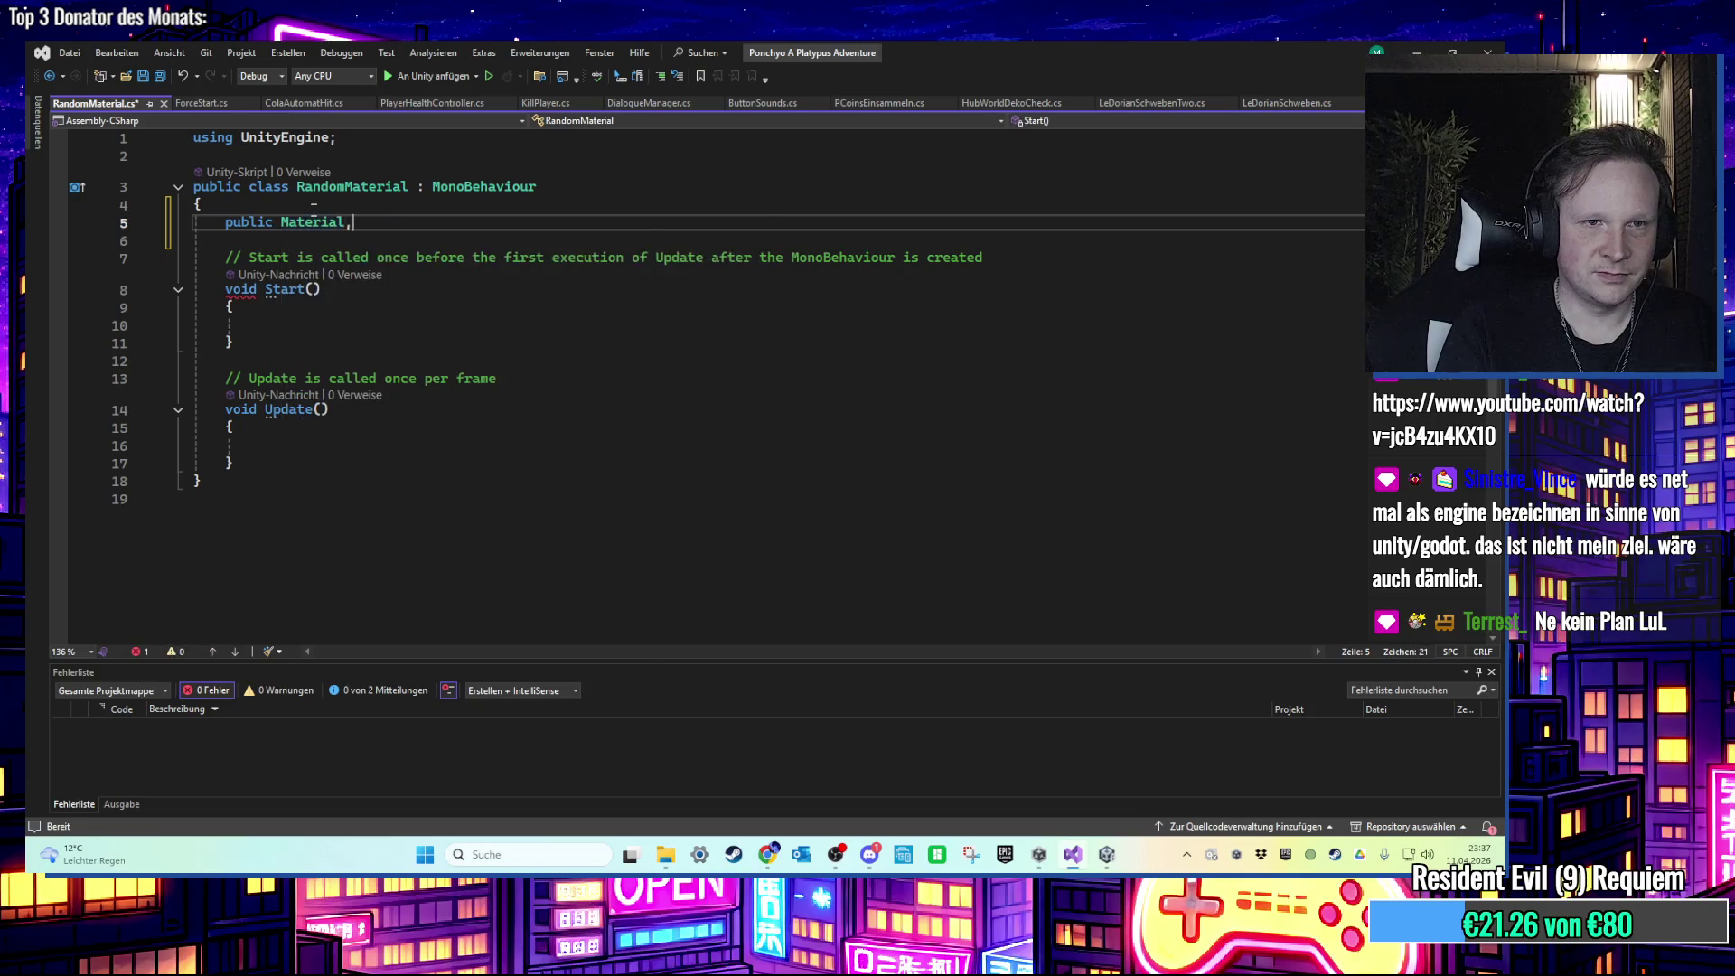
key(BackSpace)
text(material1, )
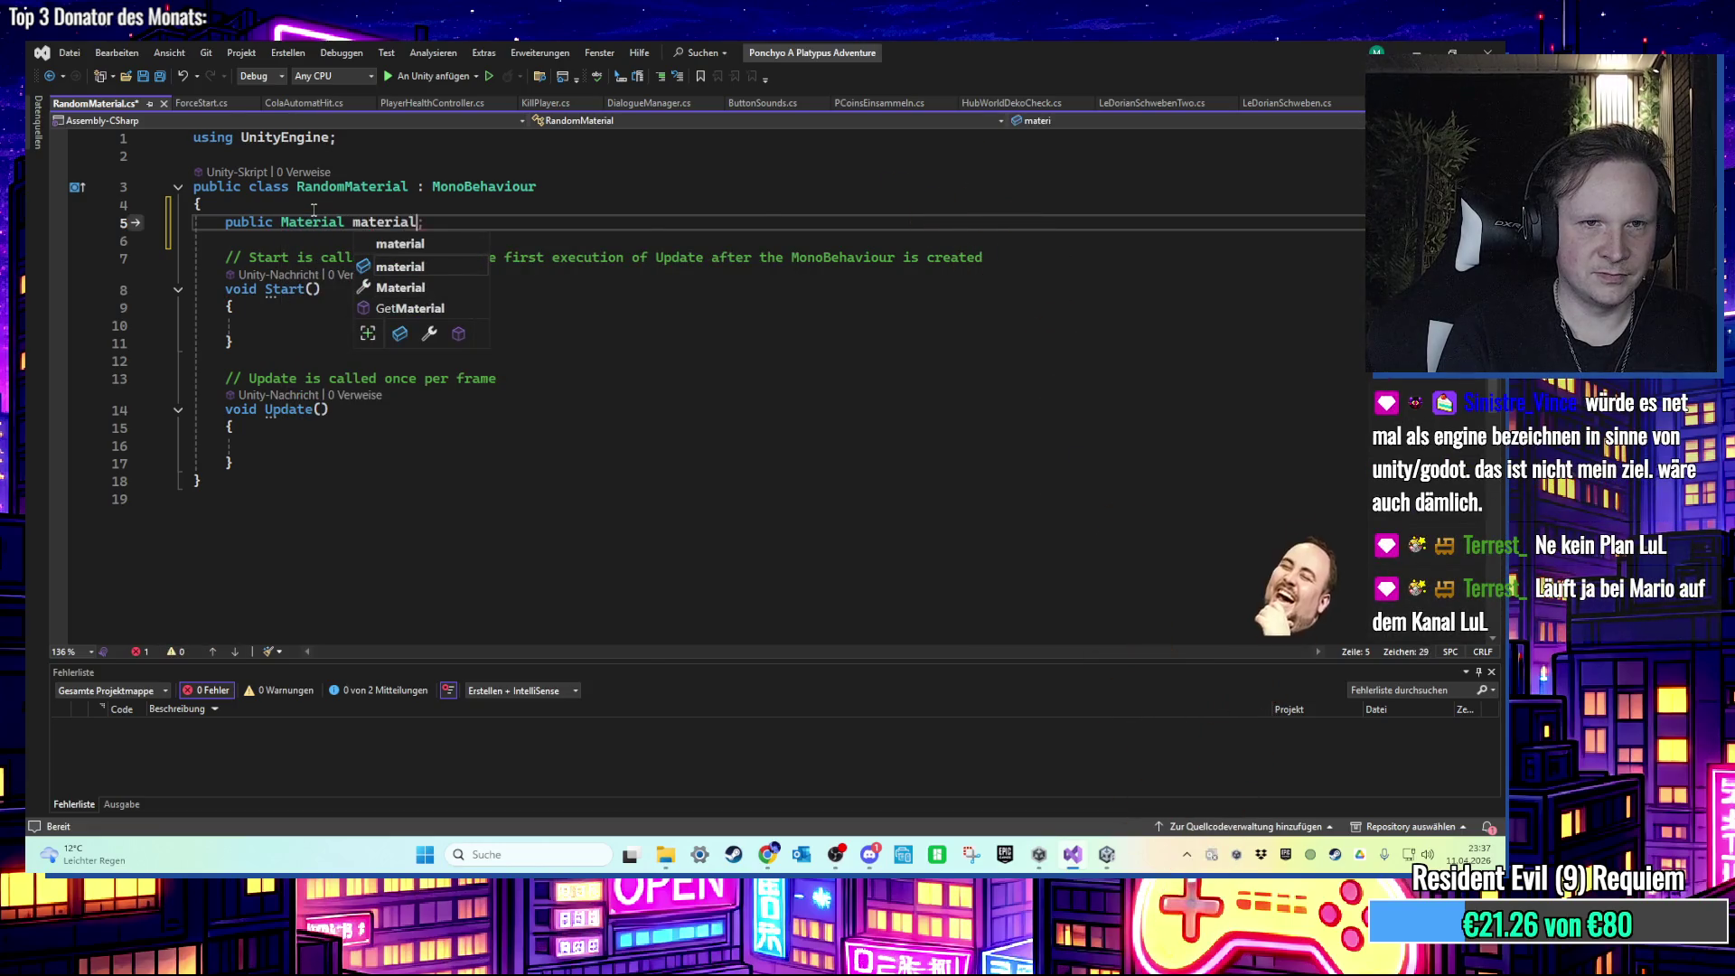
text(material2, )
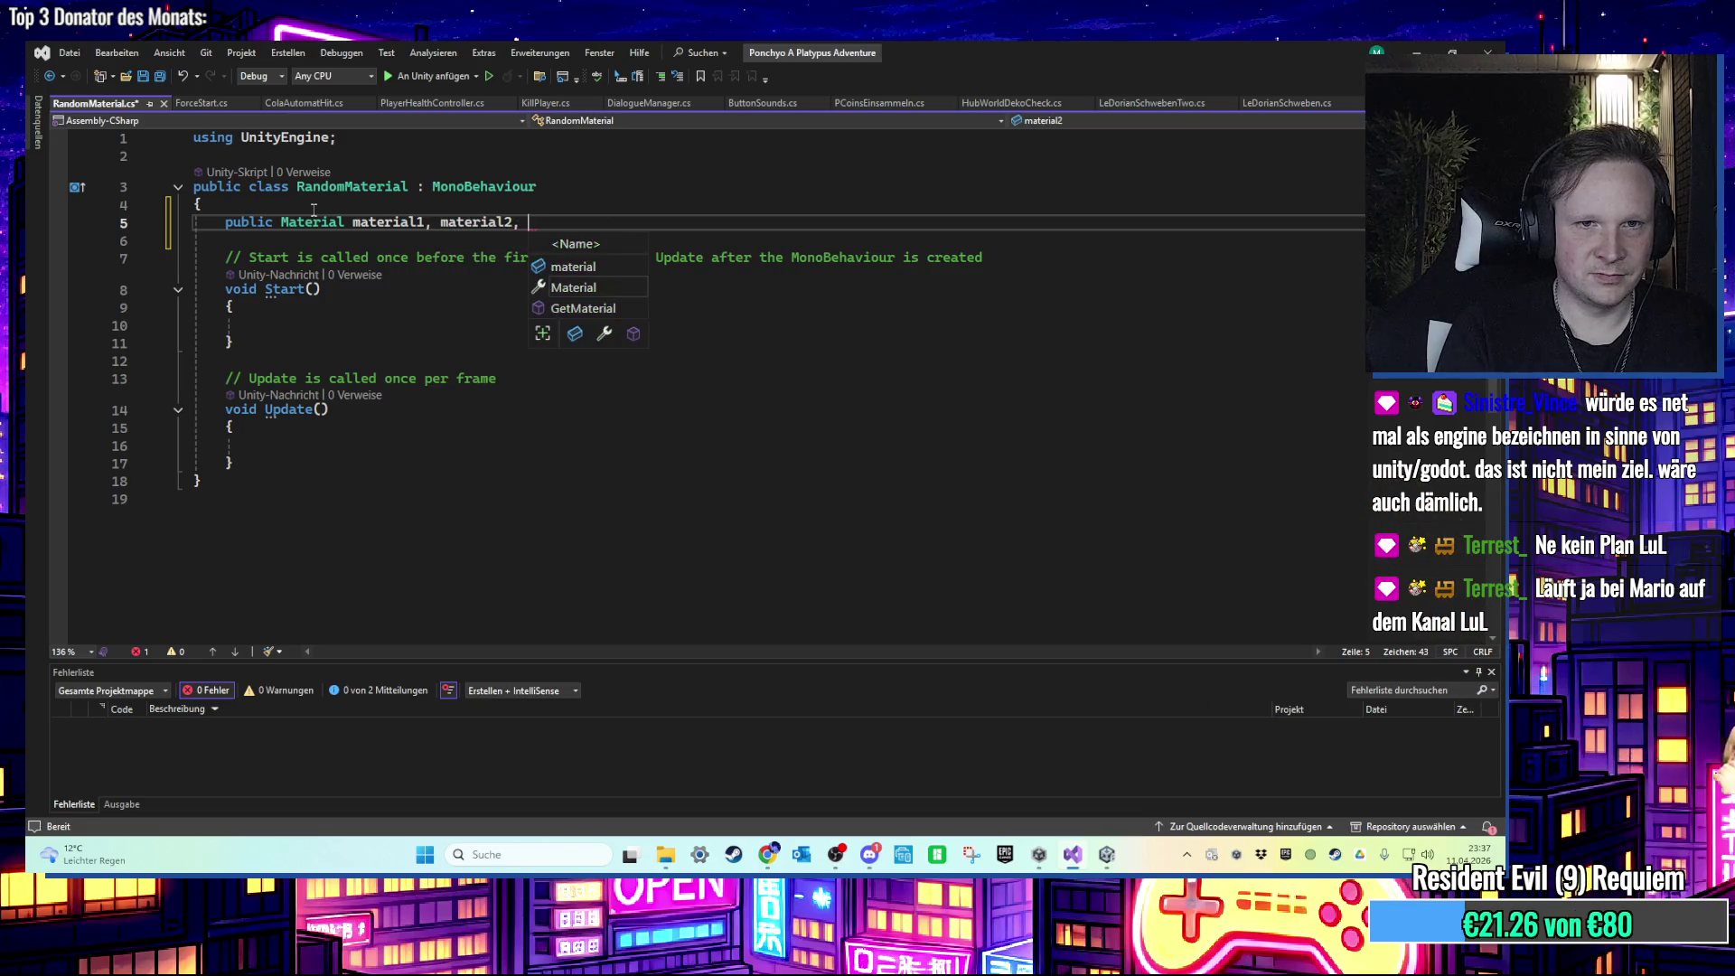
text(material3, m)
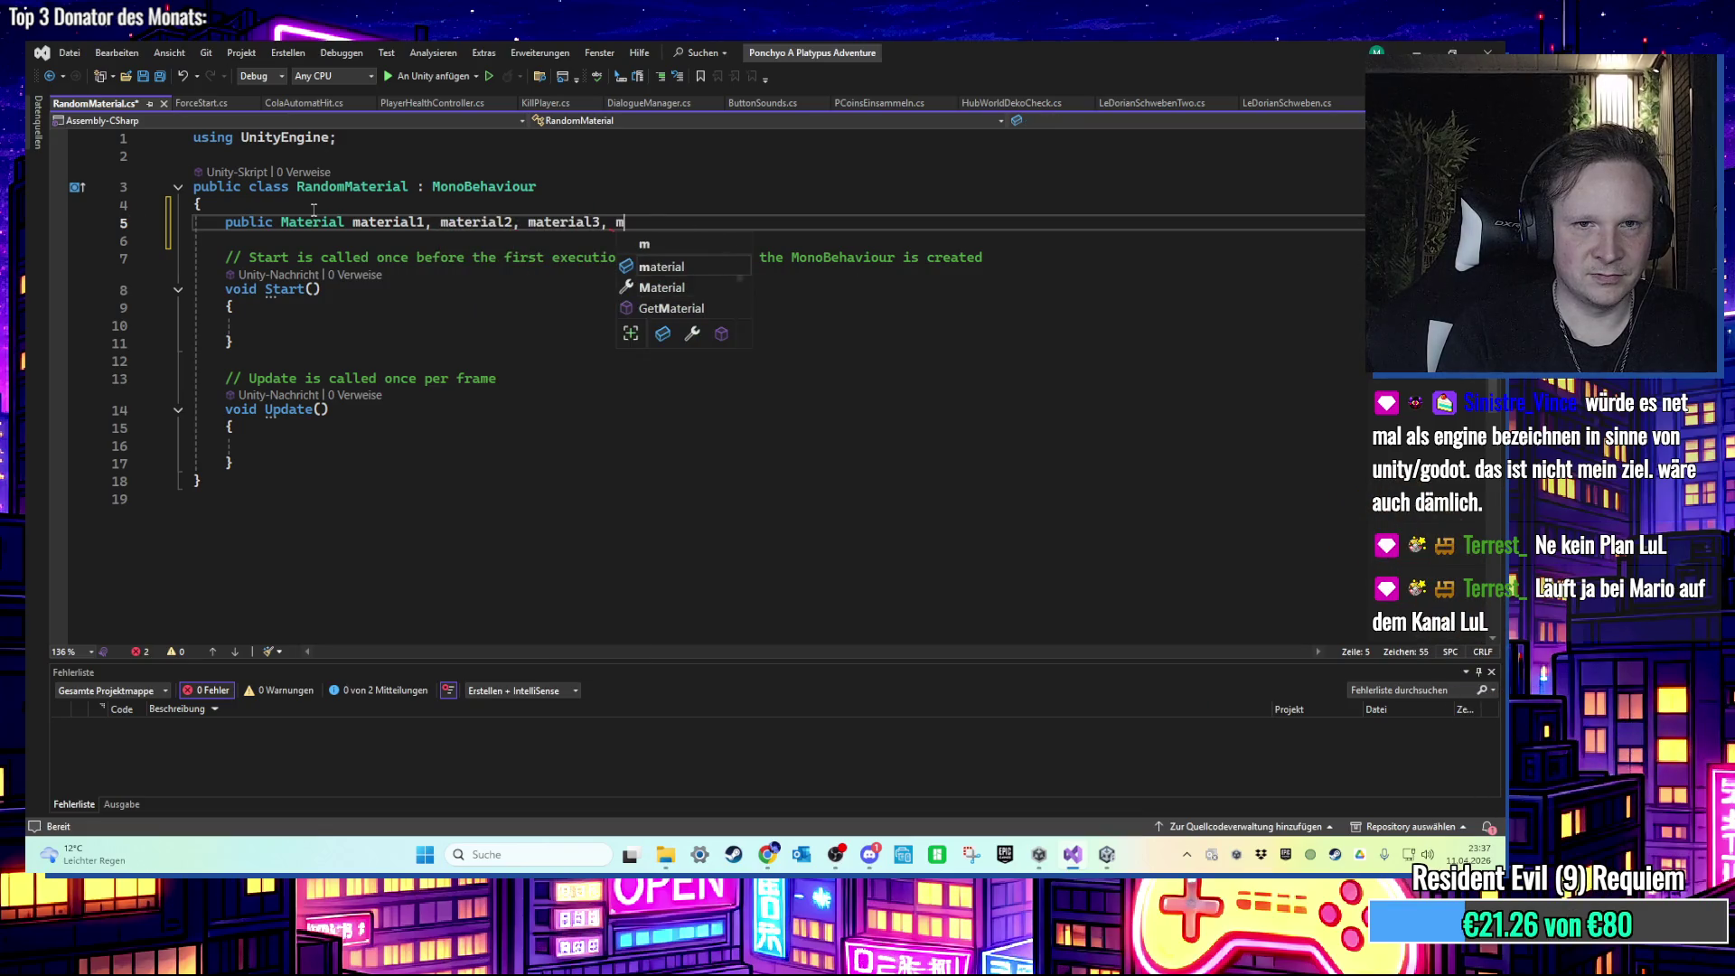
text(aterial4;)
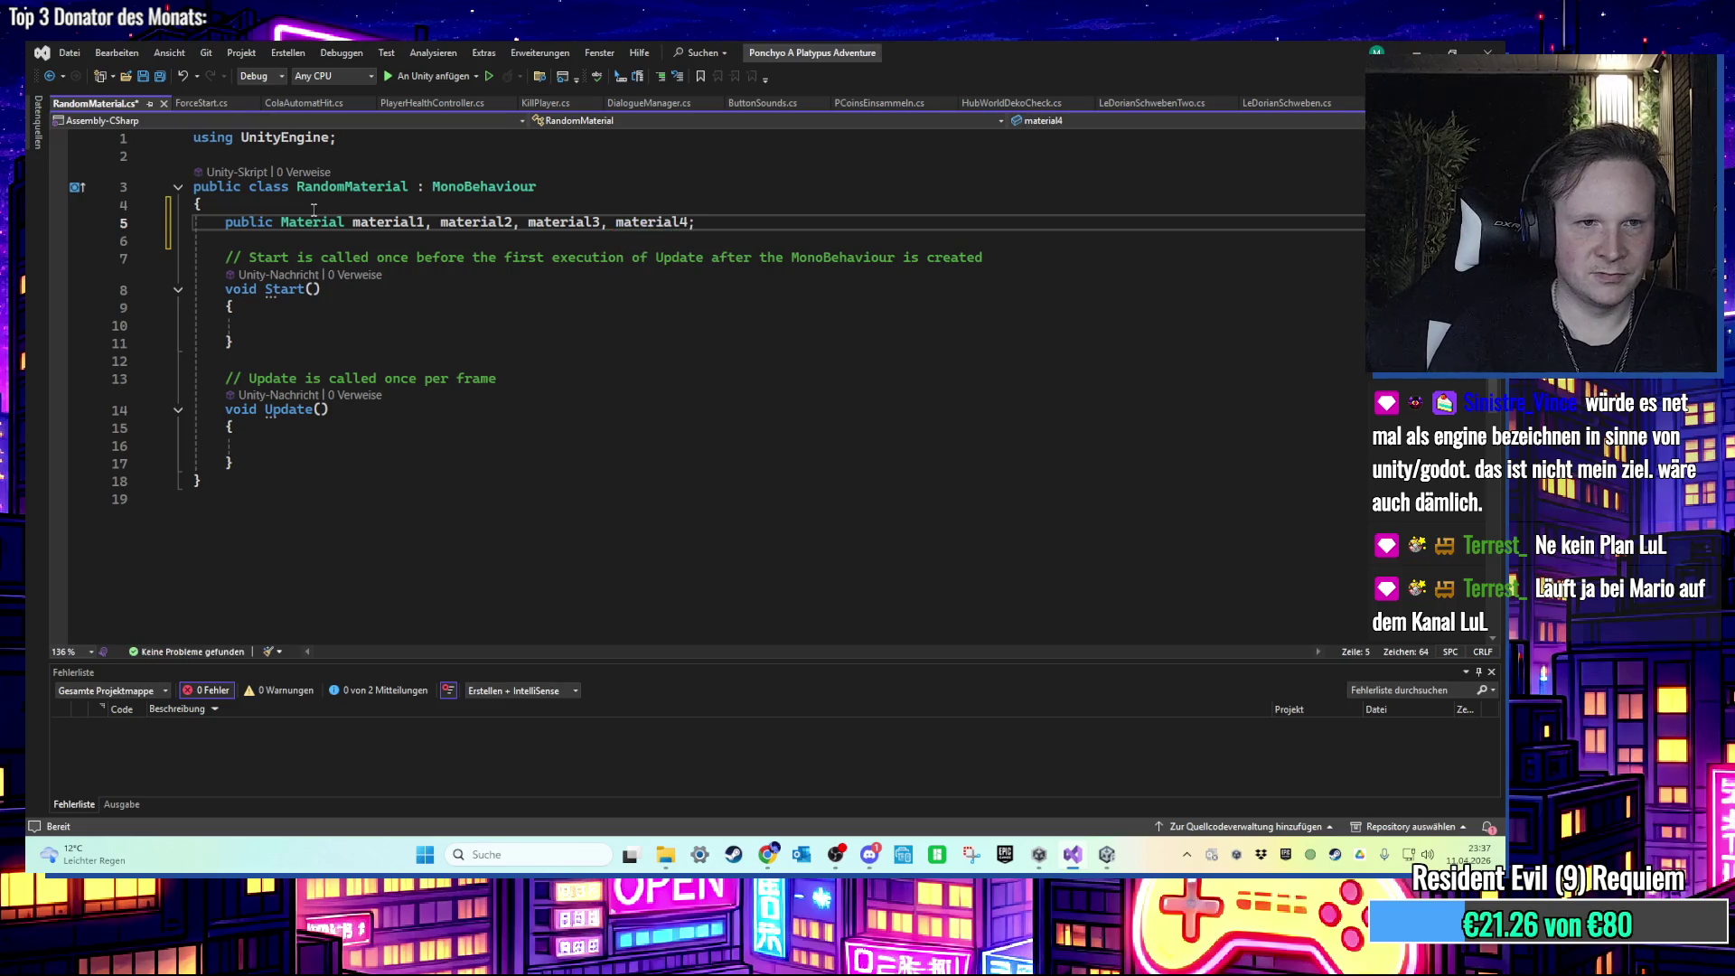
Step: Add 'public MeshRenderer mesh;' on the next line, save the script and return to Unity
key(Return)
text(pub)
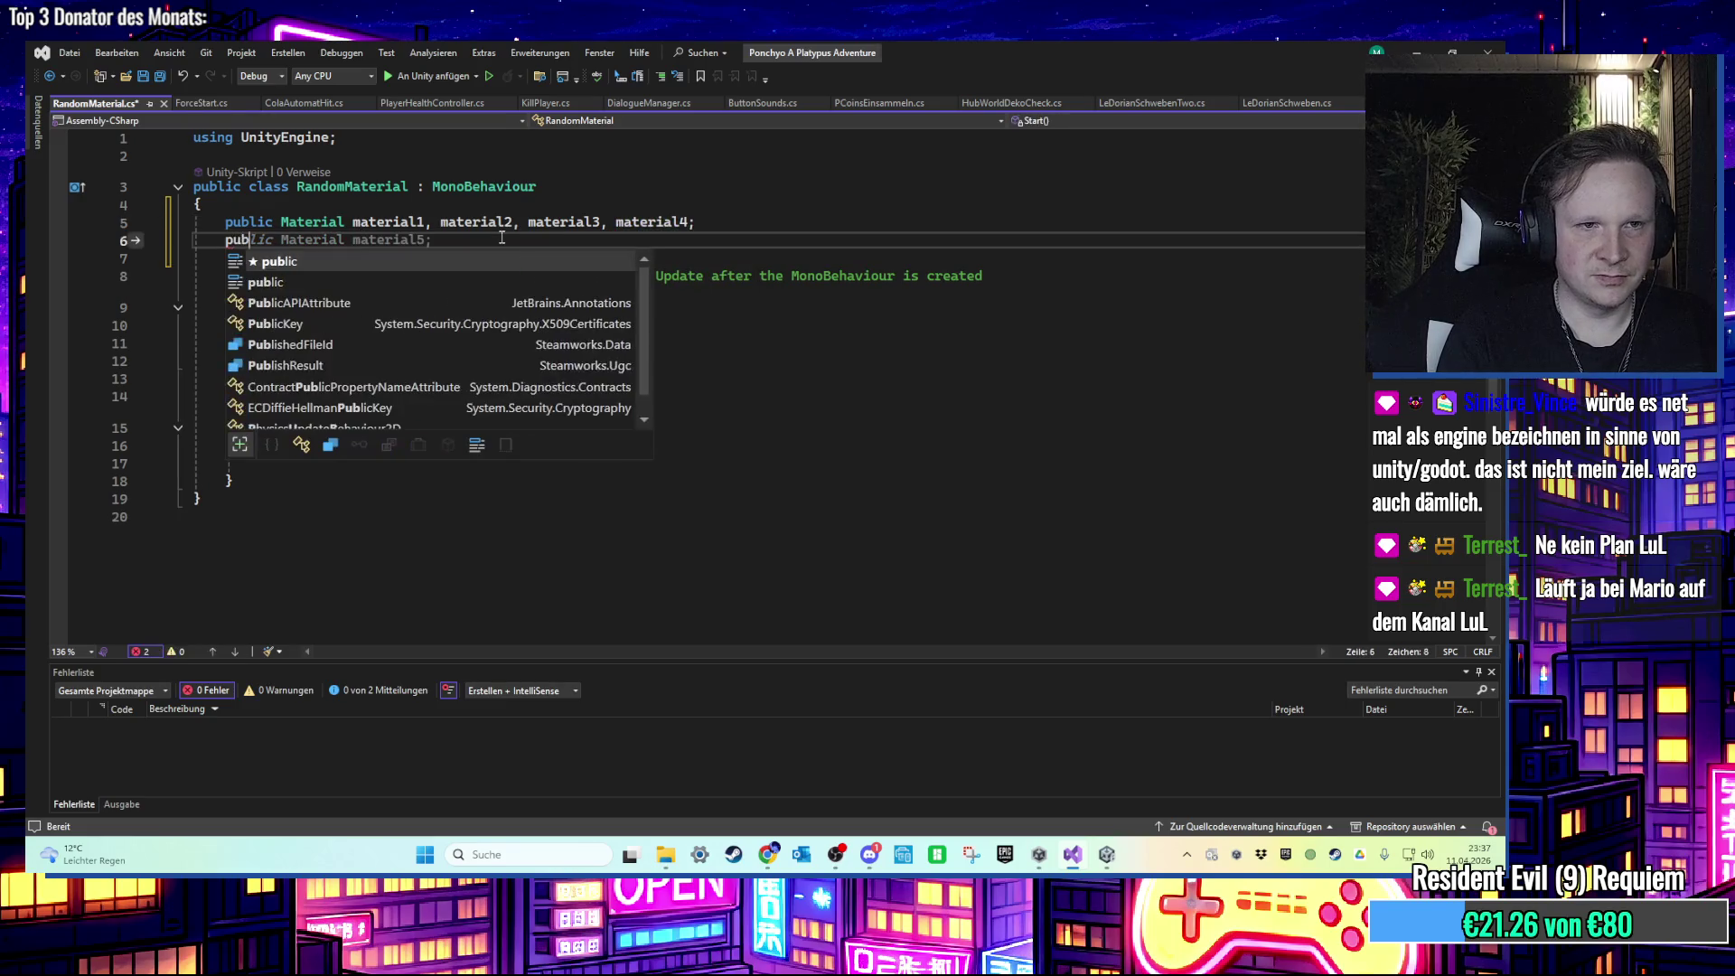
text(lic M)
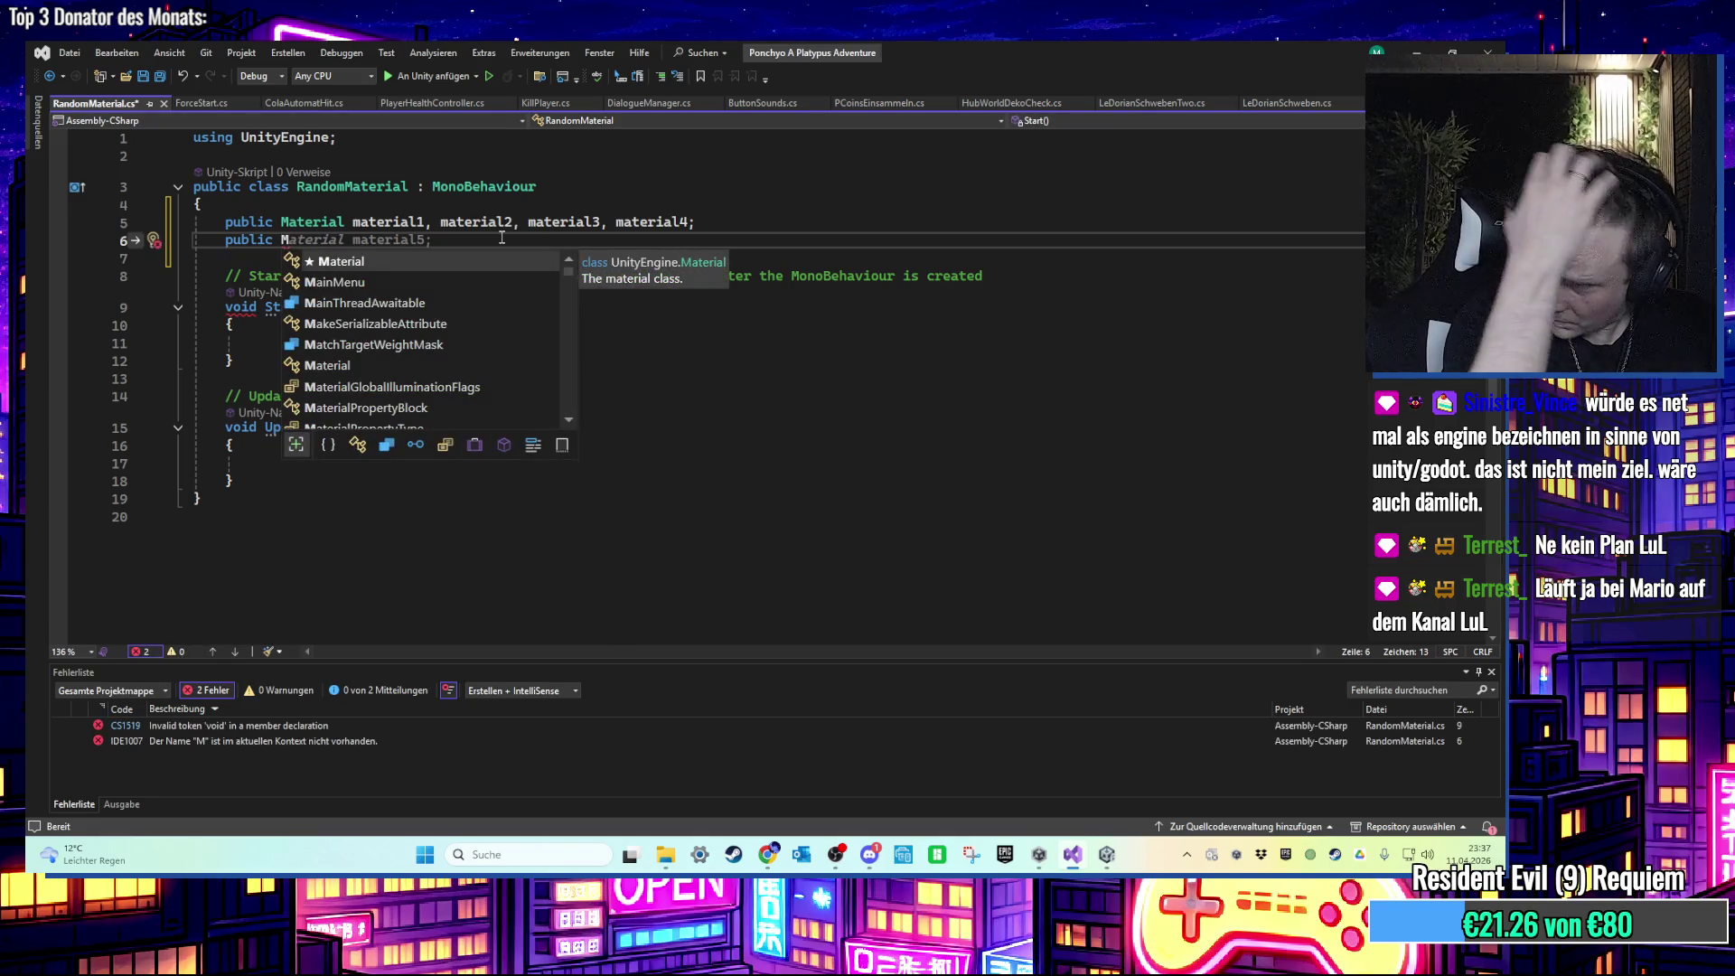
key(BackSpace)
text(Renderer)
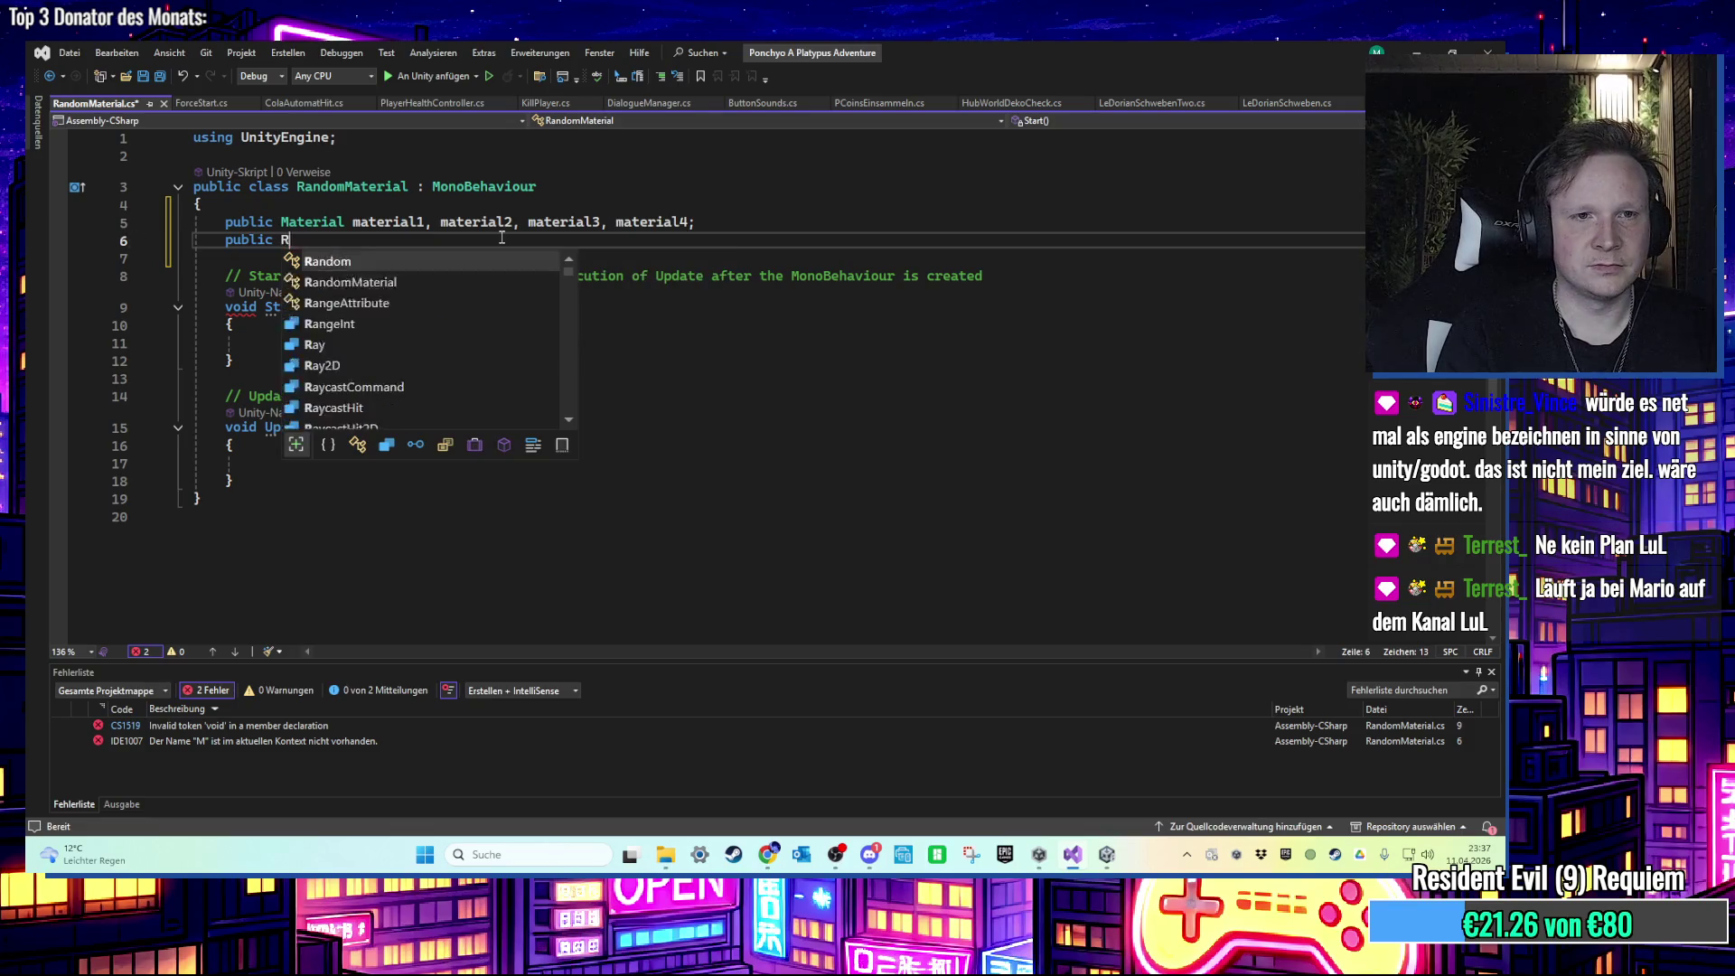
key(BackSpace)
key(BackSpace)
key(BackSpace)
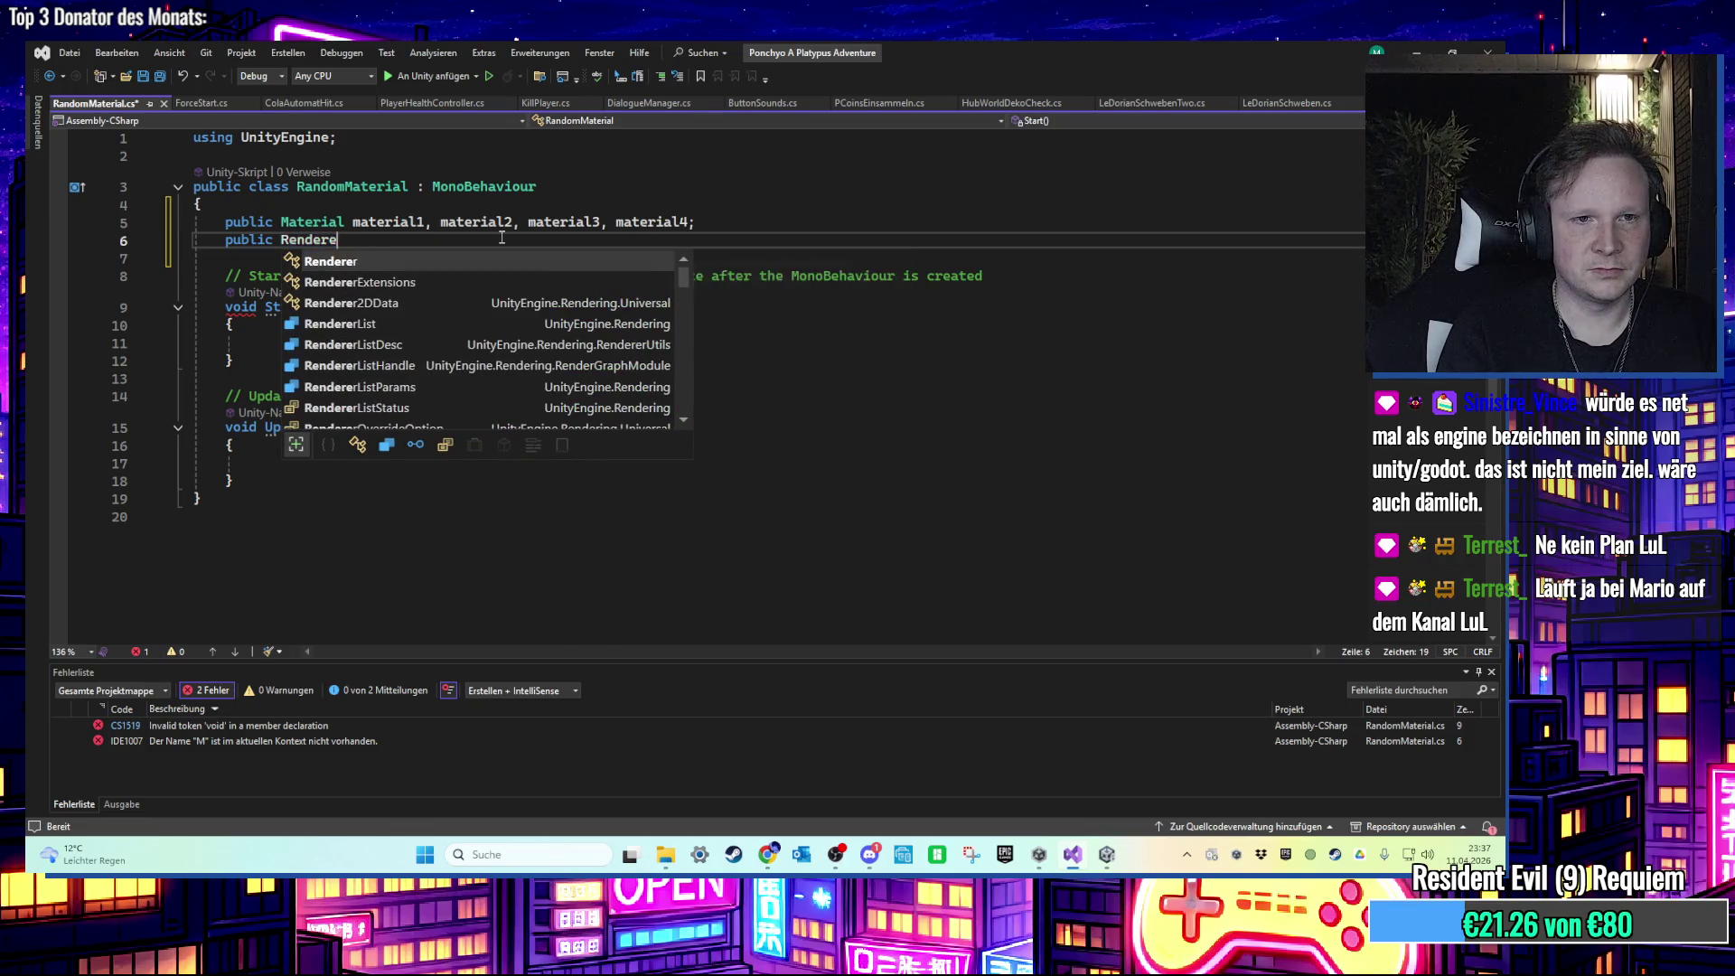
text(MeshRenderer m)
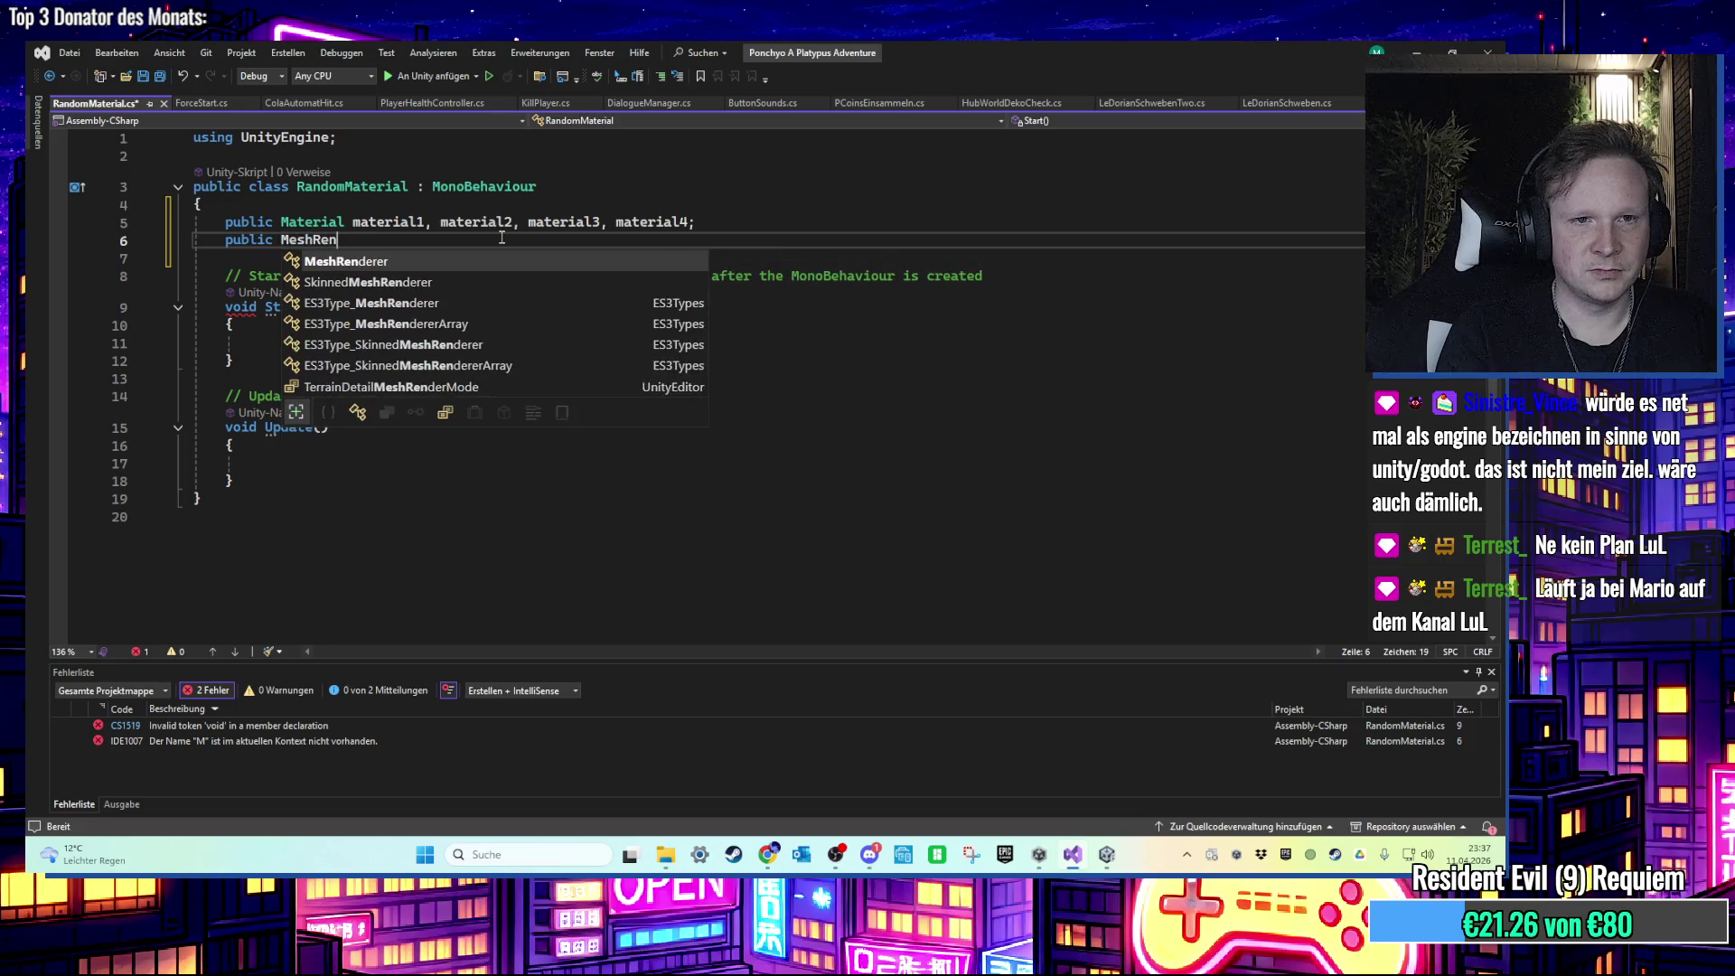
text(esh;)
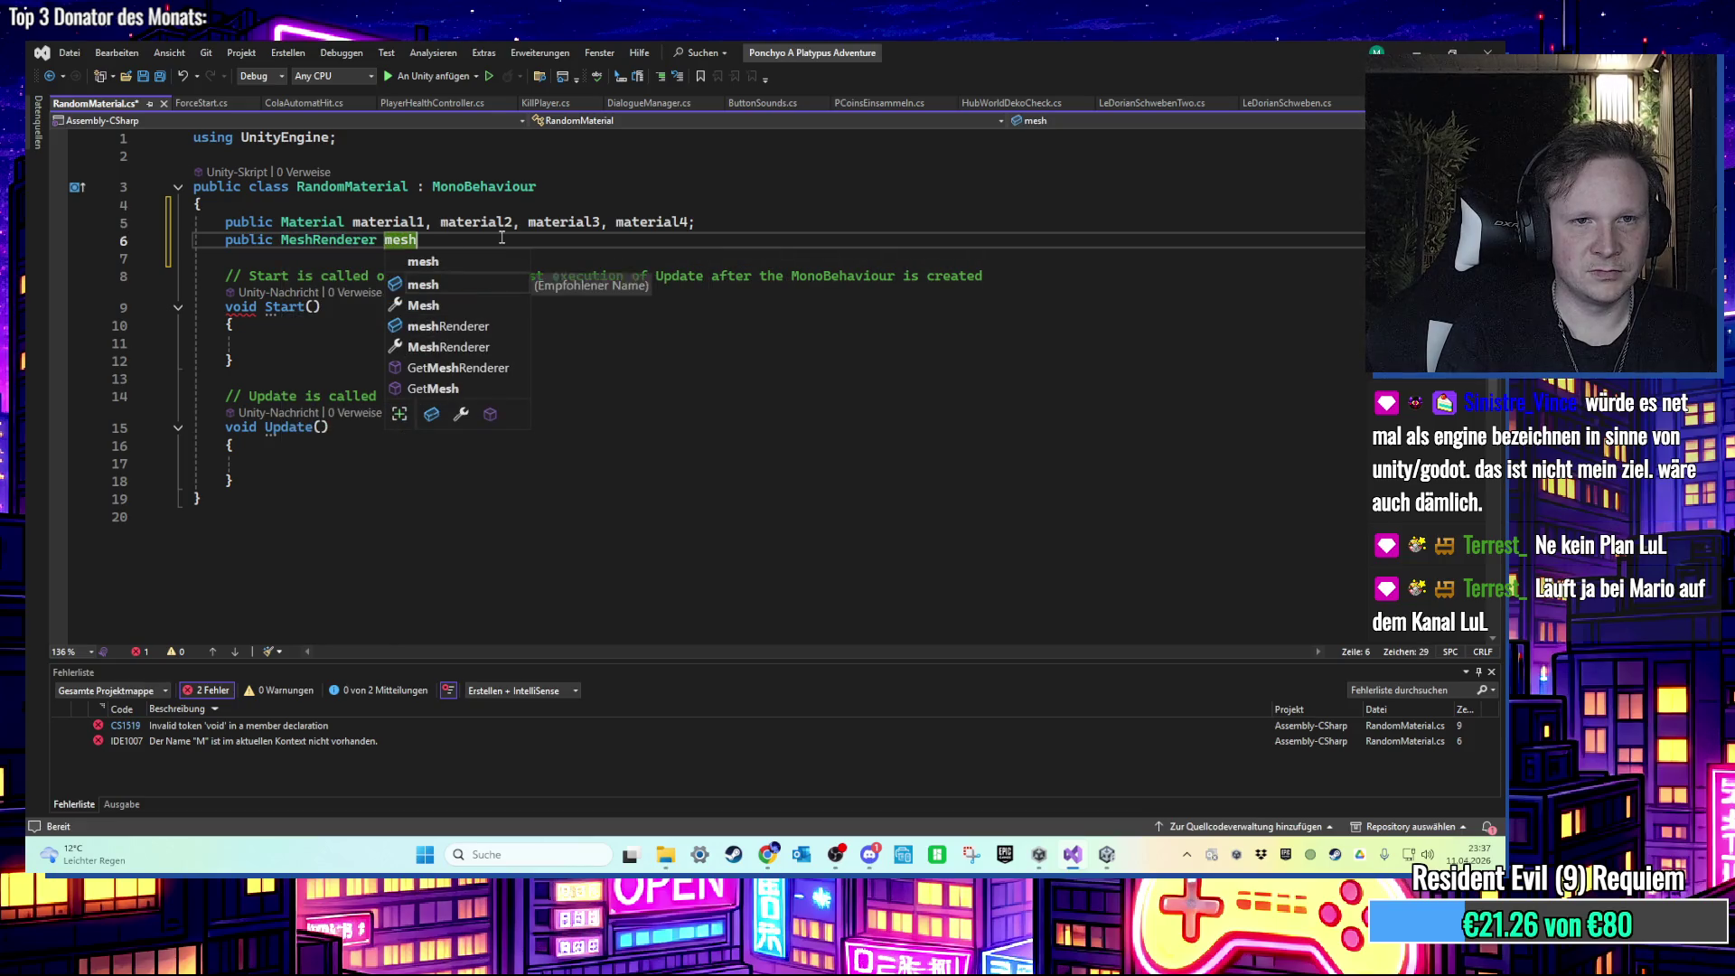
key(ctrl+s)
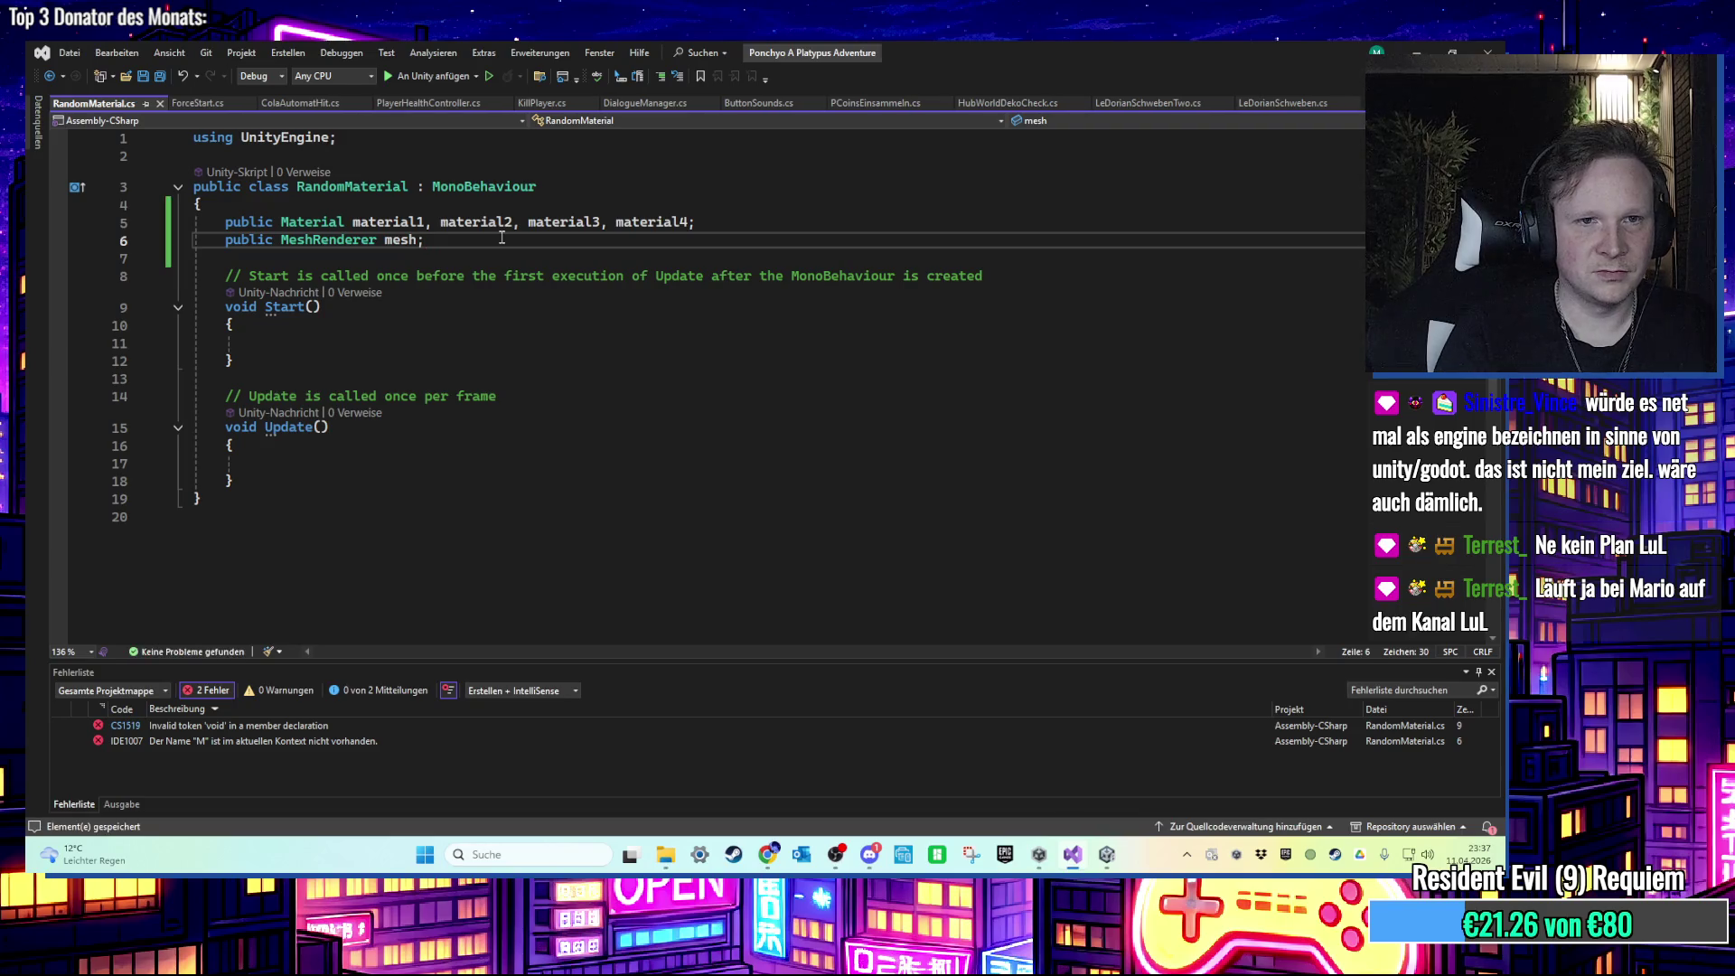
key(alt+Tab)
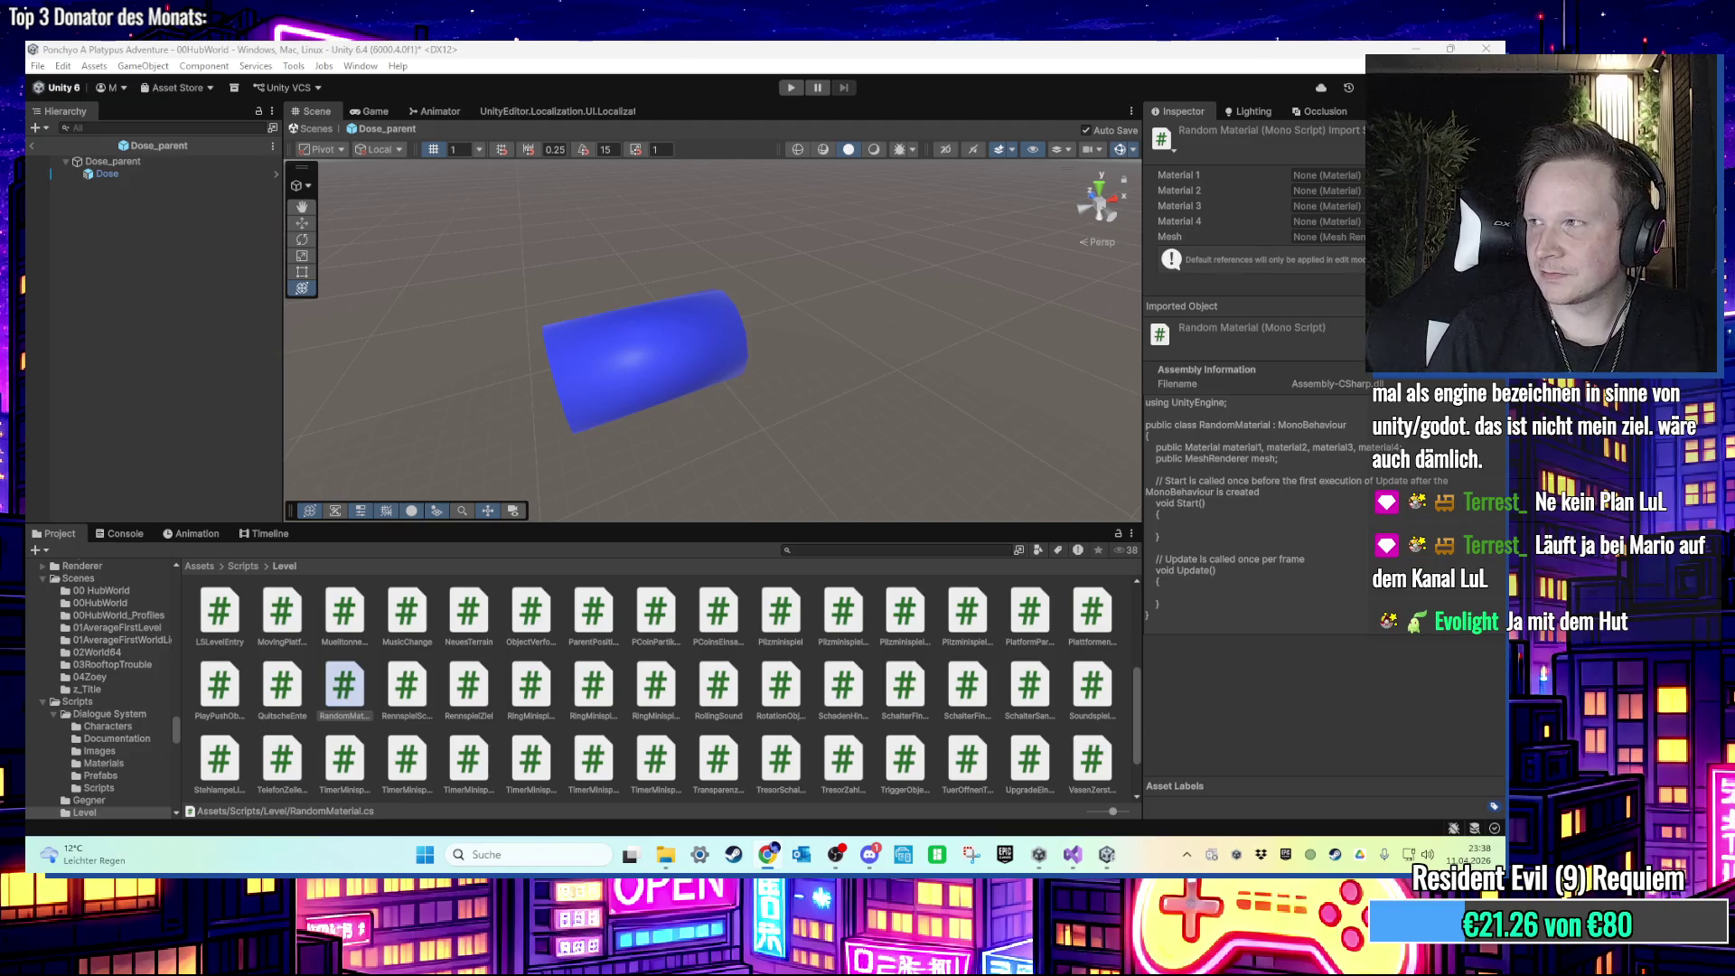
Step: Select the Dose can and add the Random Material script component to it
drag(703, 381, 617, 370)
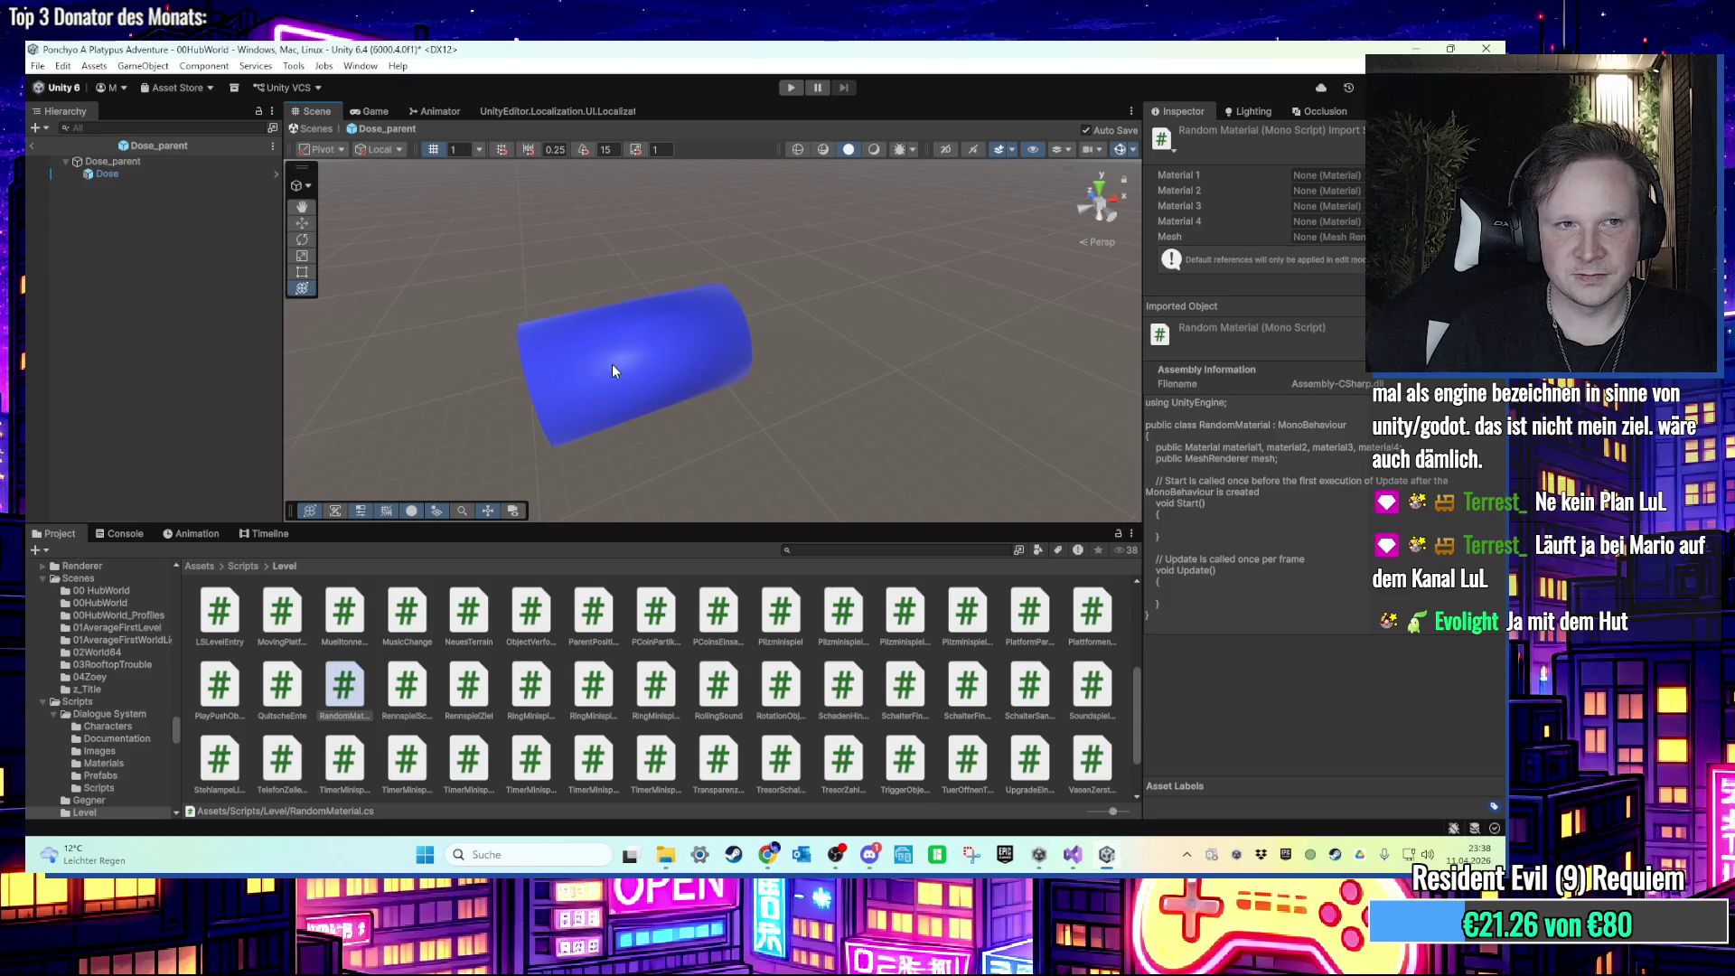
click(614, 365)
scroll(1326, 632, down, 10)
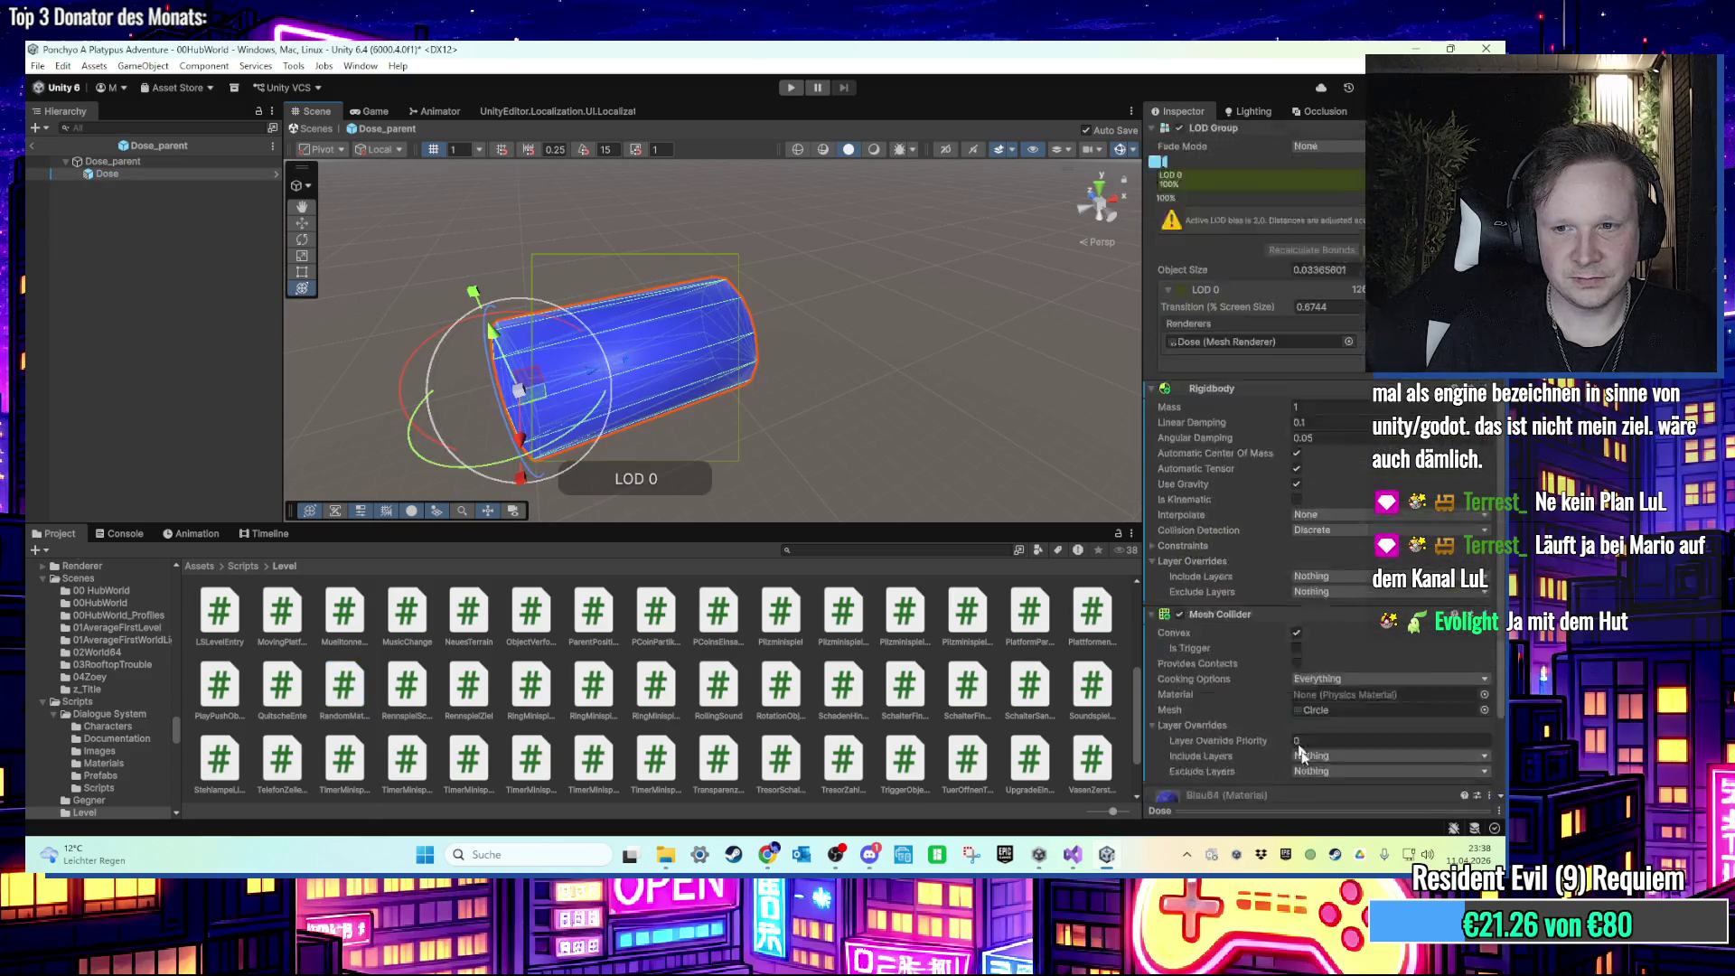
click(1315, 784)
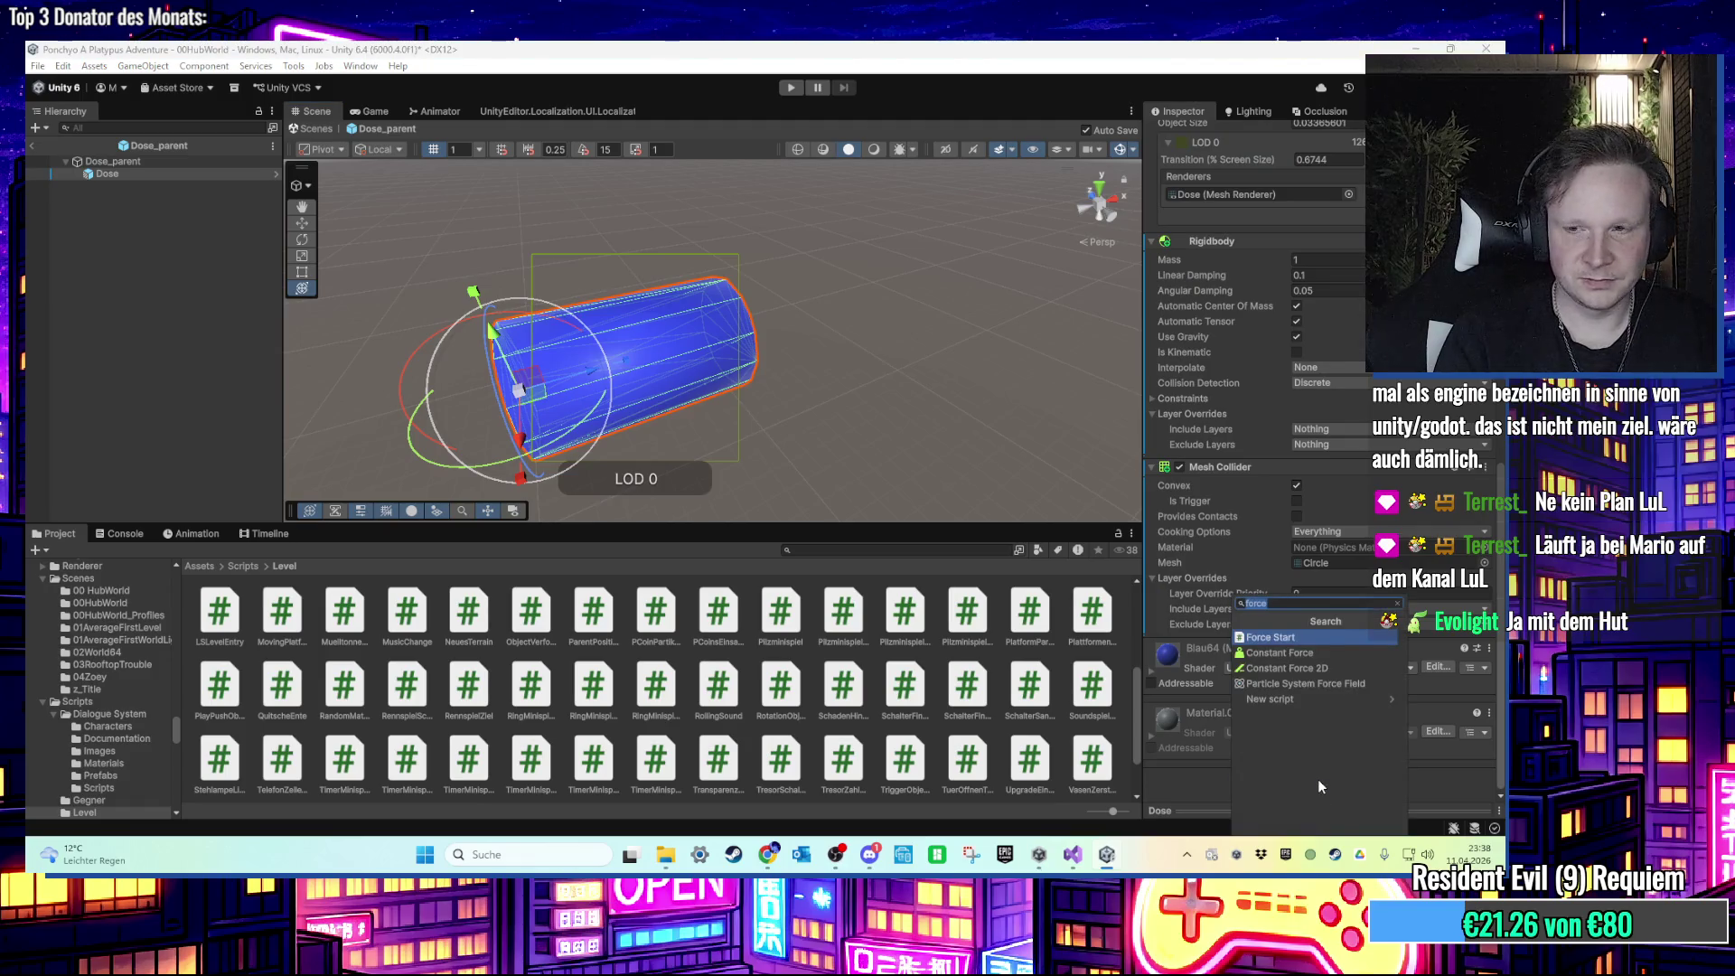
text(random)
key(Return)
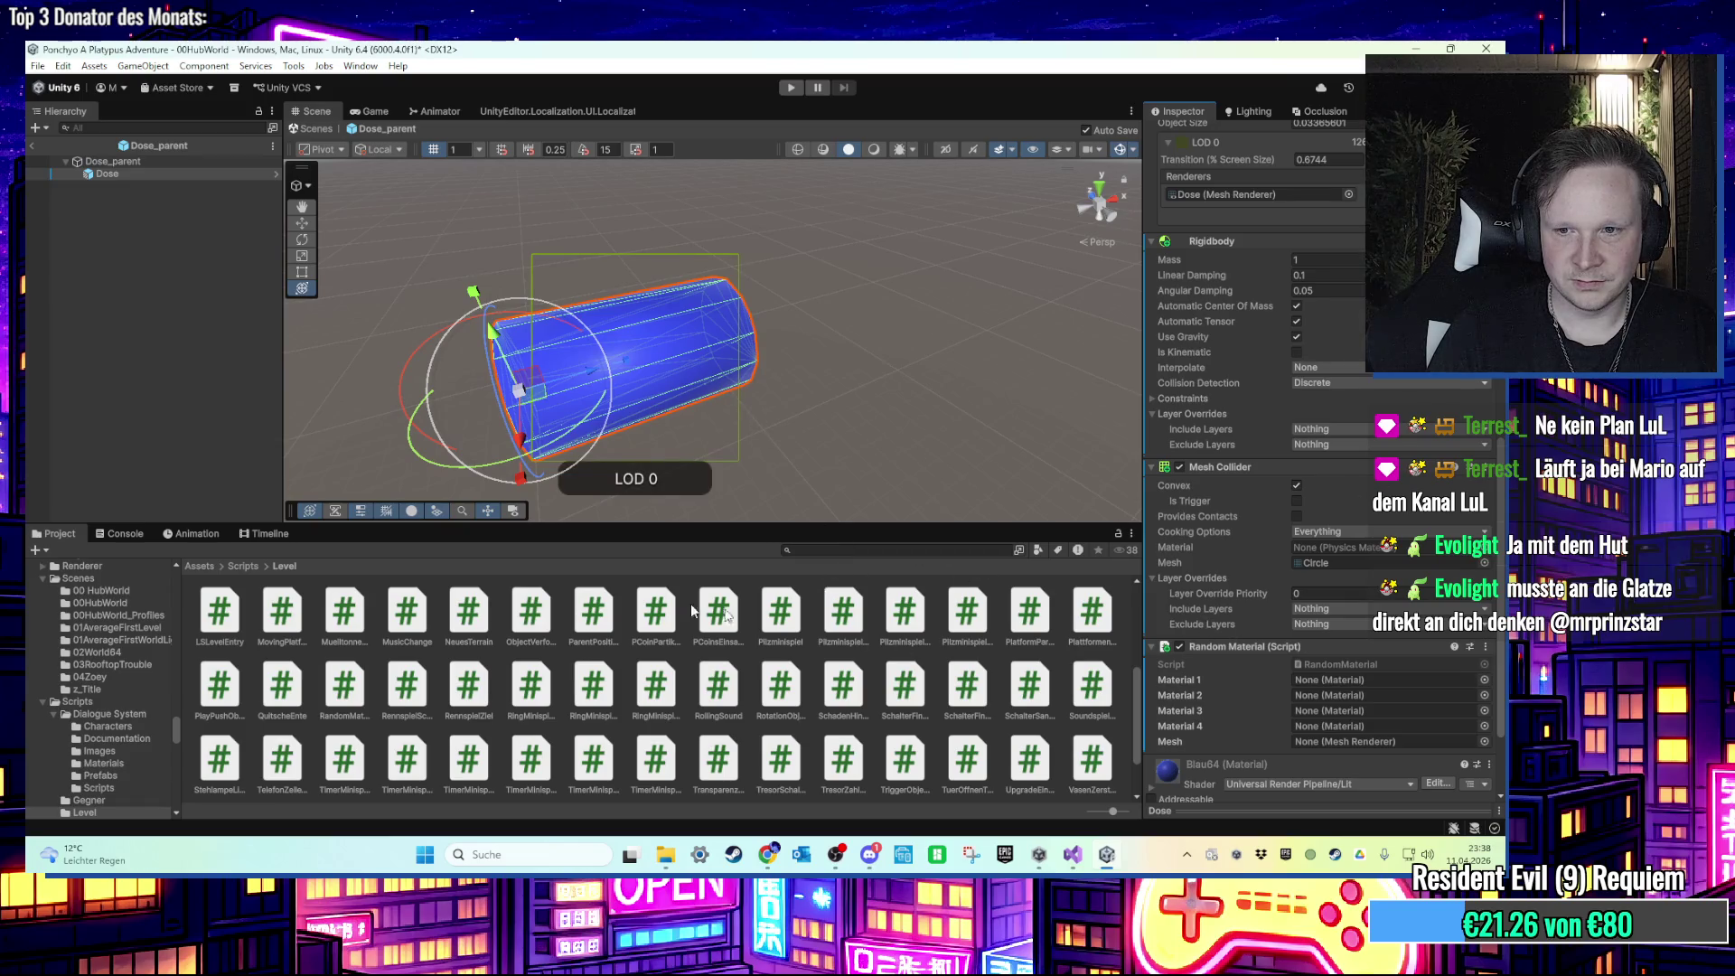
Step: Assign Blau64, MetallMaterialRot, MetallMaterialGruen and GelbShiny as Materials 1–4
click(804, 550)
text(BLAU)
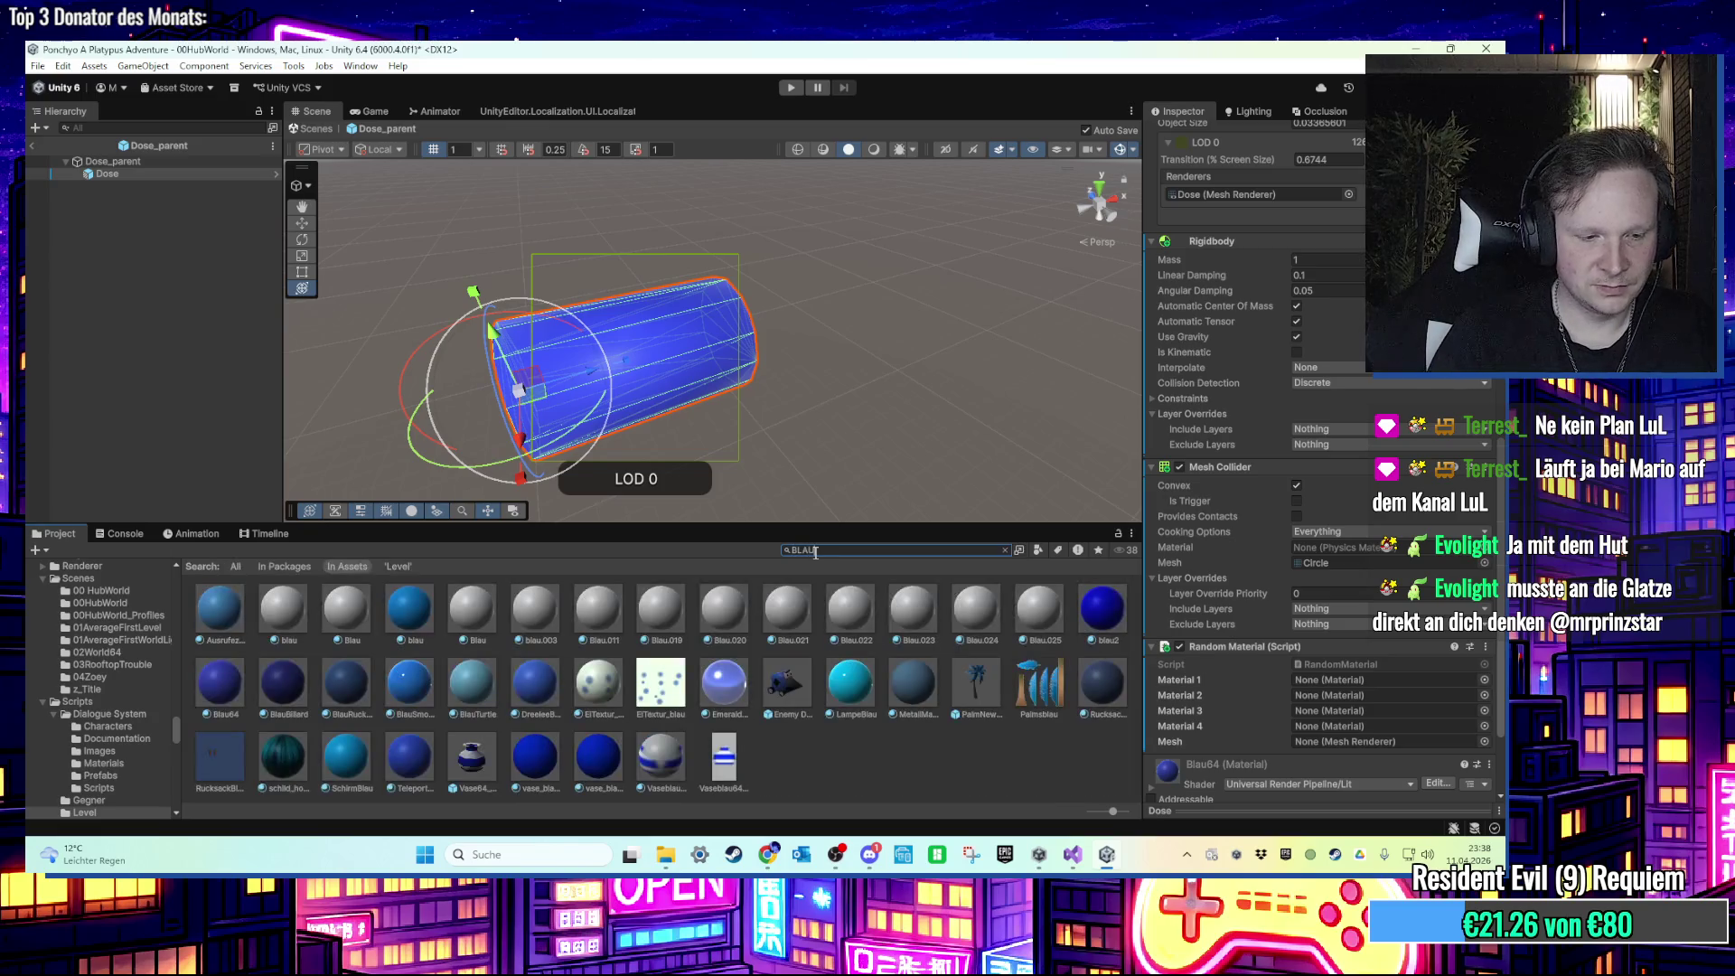
text(ESblau64)
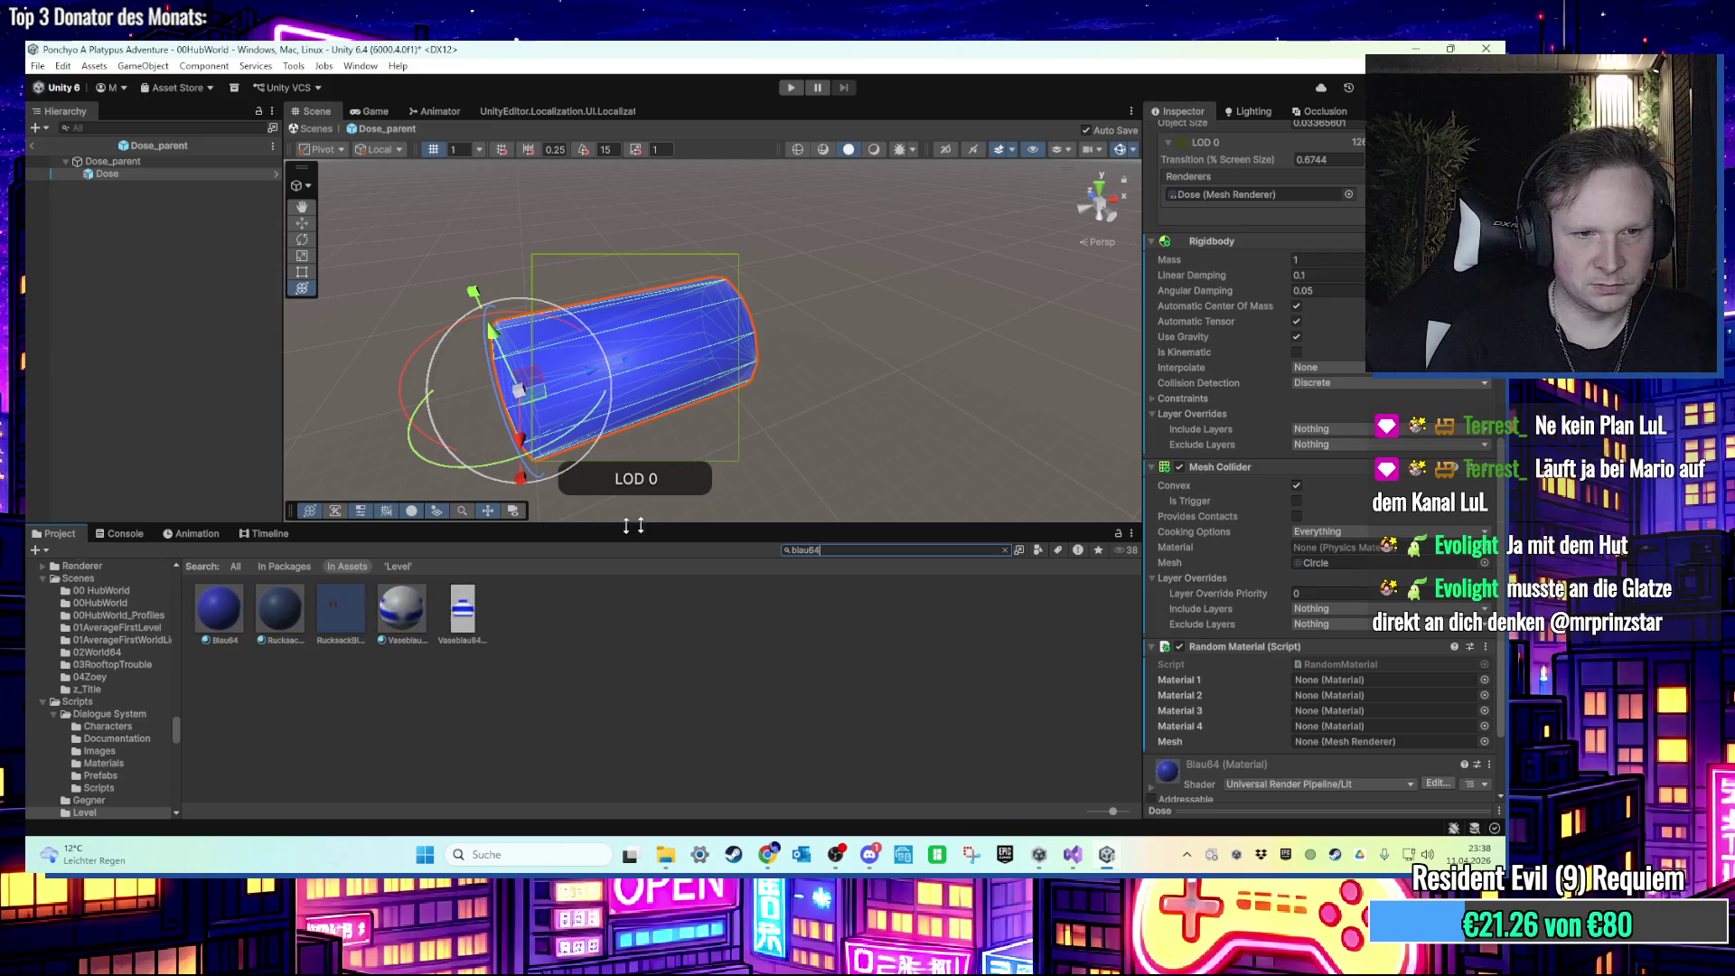
drag(239, 614, 1355, 679)
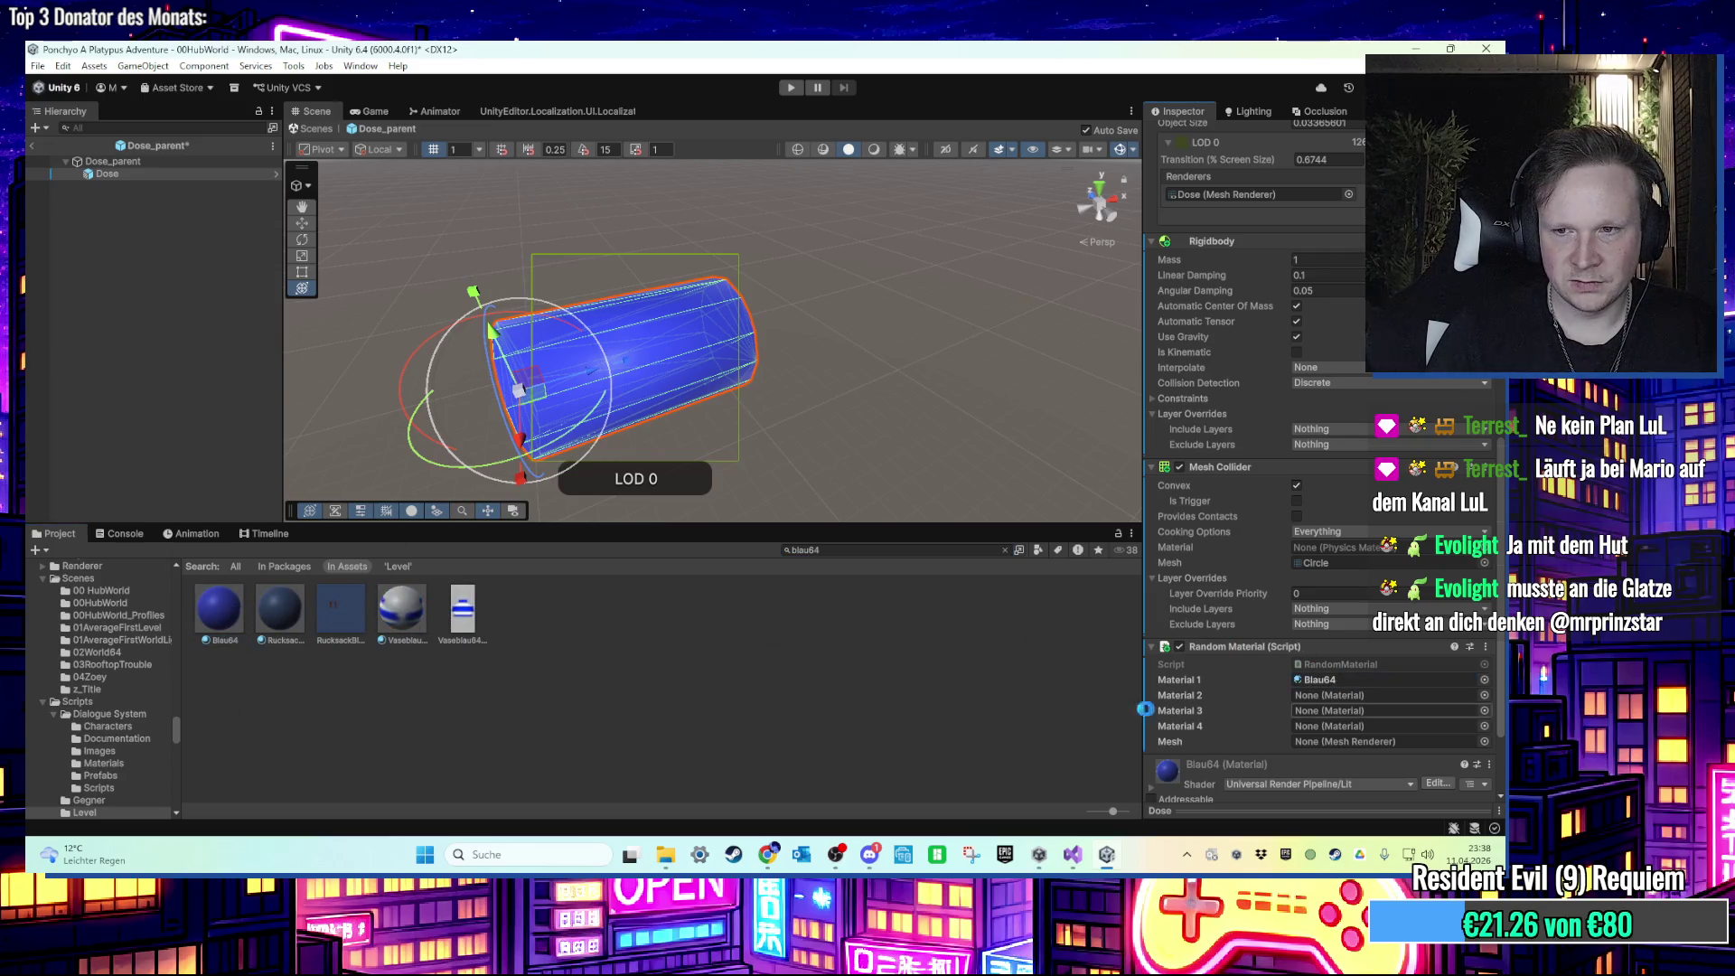
click(948, 548)
text(rot)
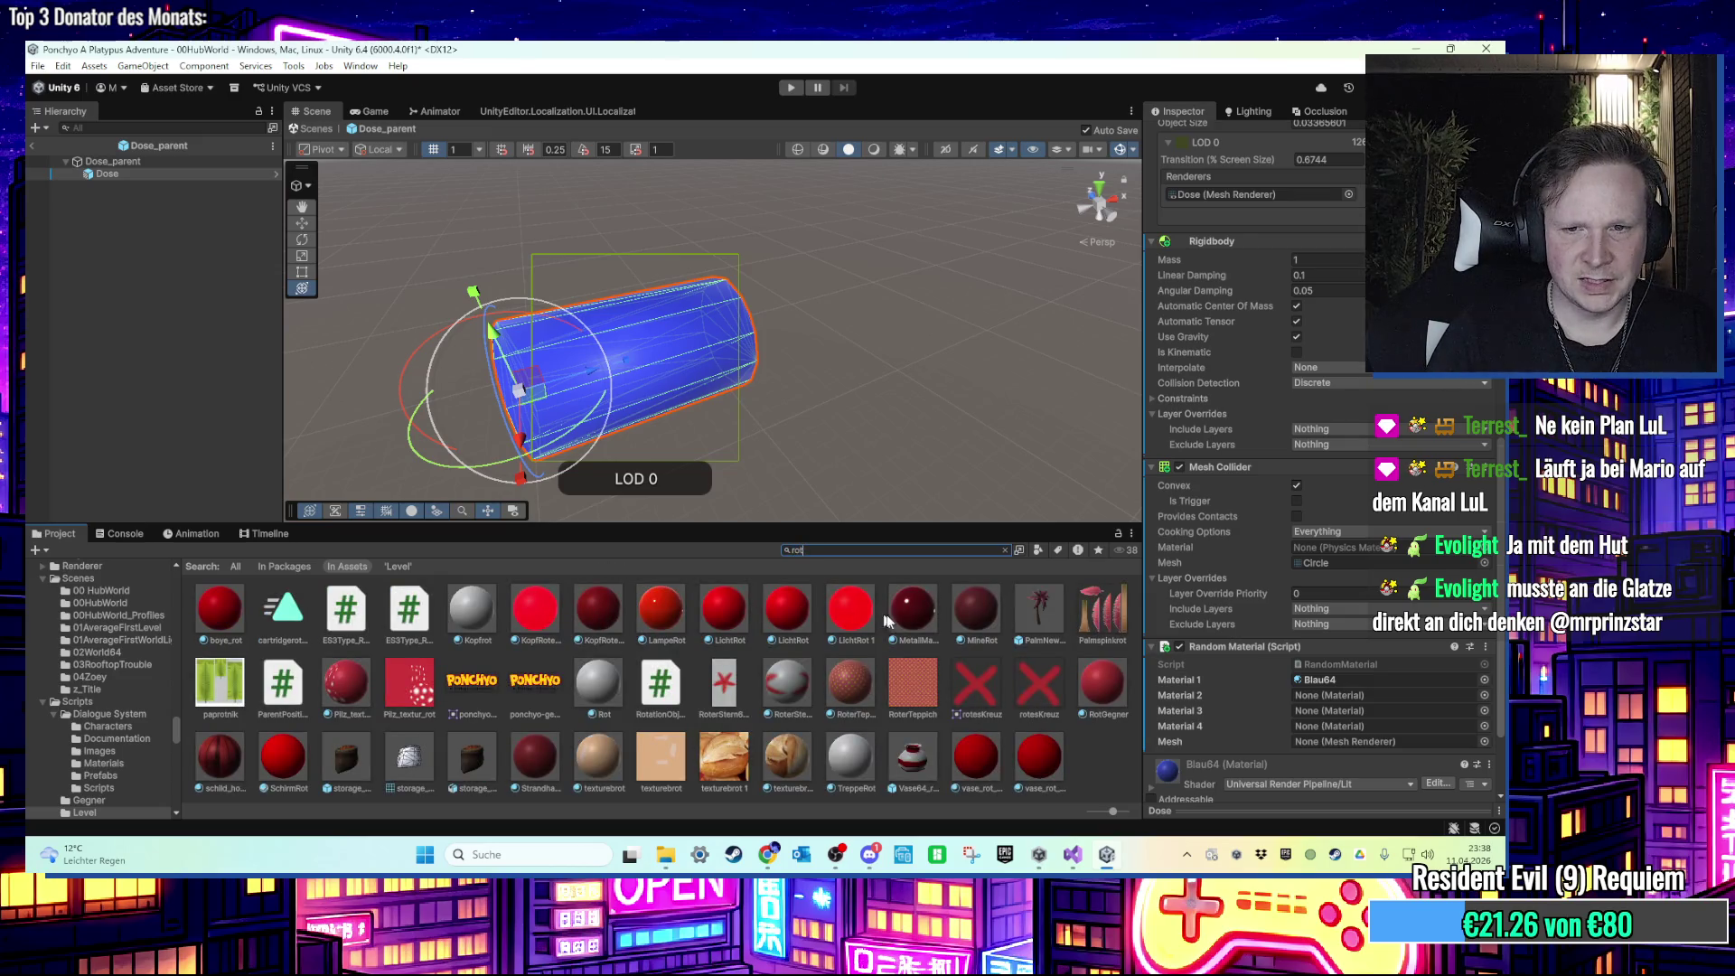
mouse_move(921, 623)
mouse_down()
mouse_move(1389, 734)
mouse_move(1355, 694)
mouse_up()
text(gruen)
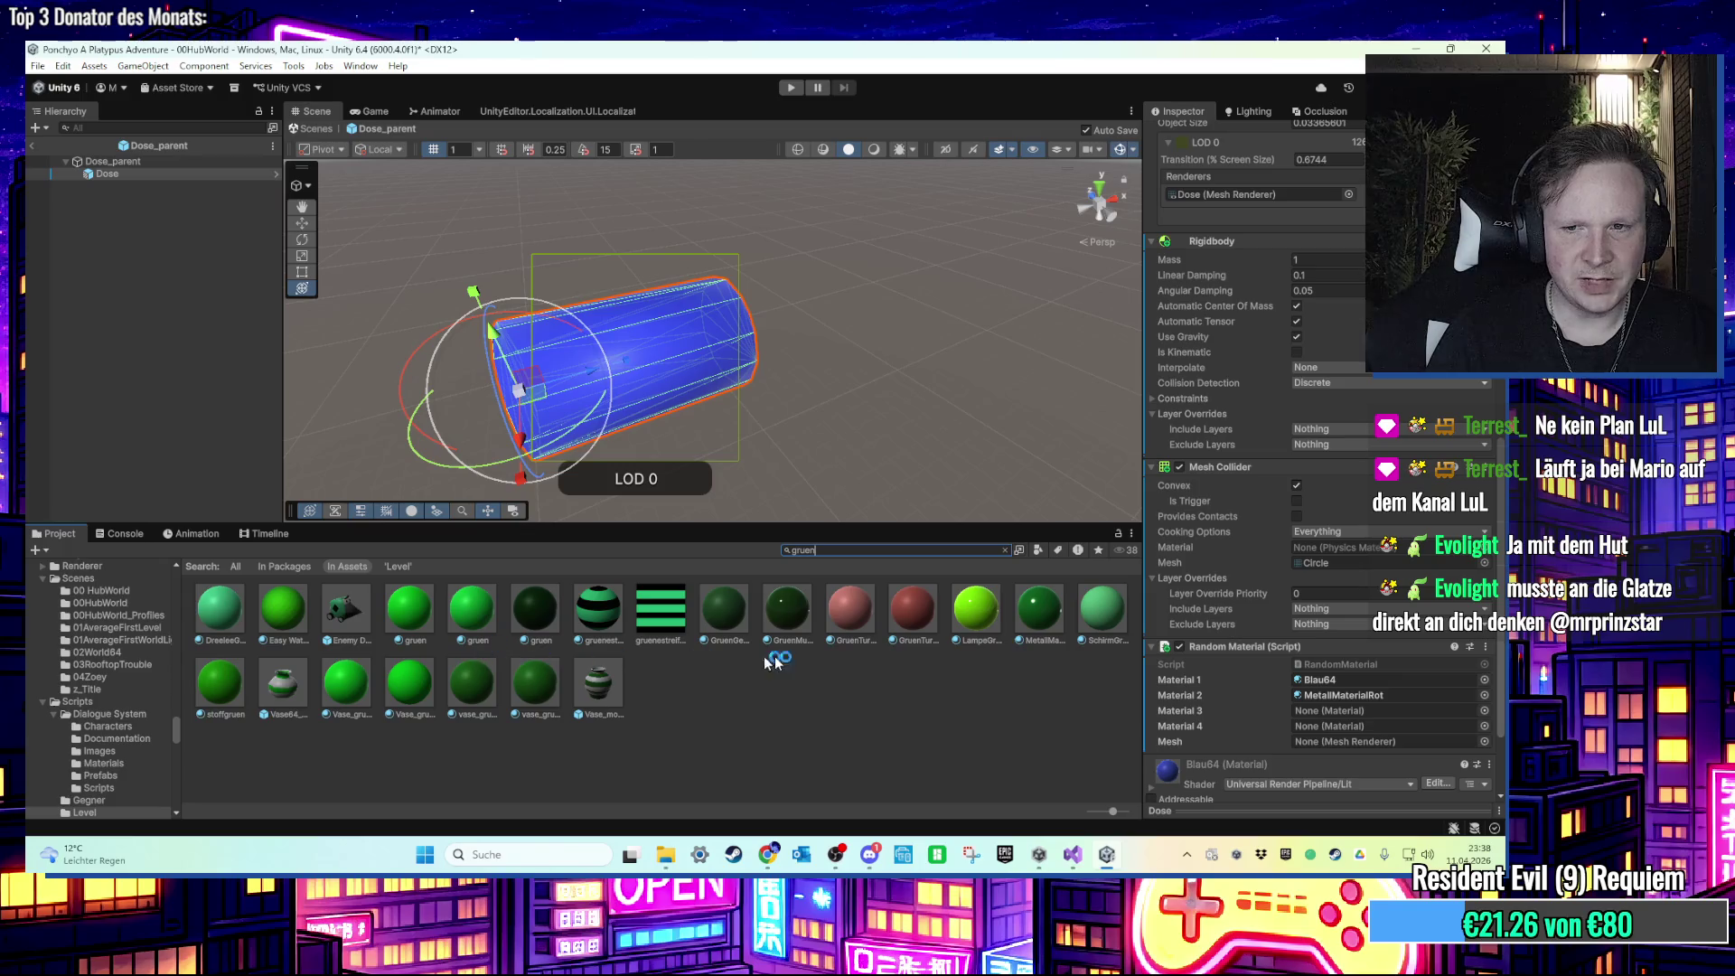
drag(1052, 628, 1382, 710)
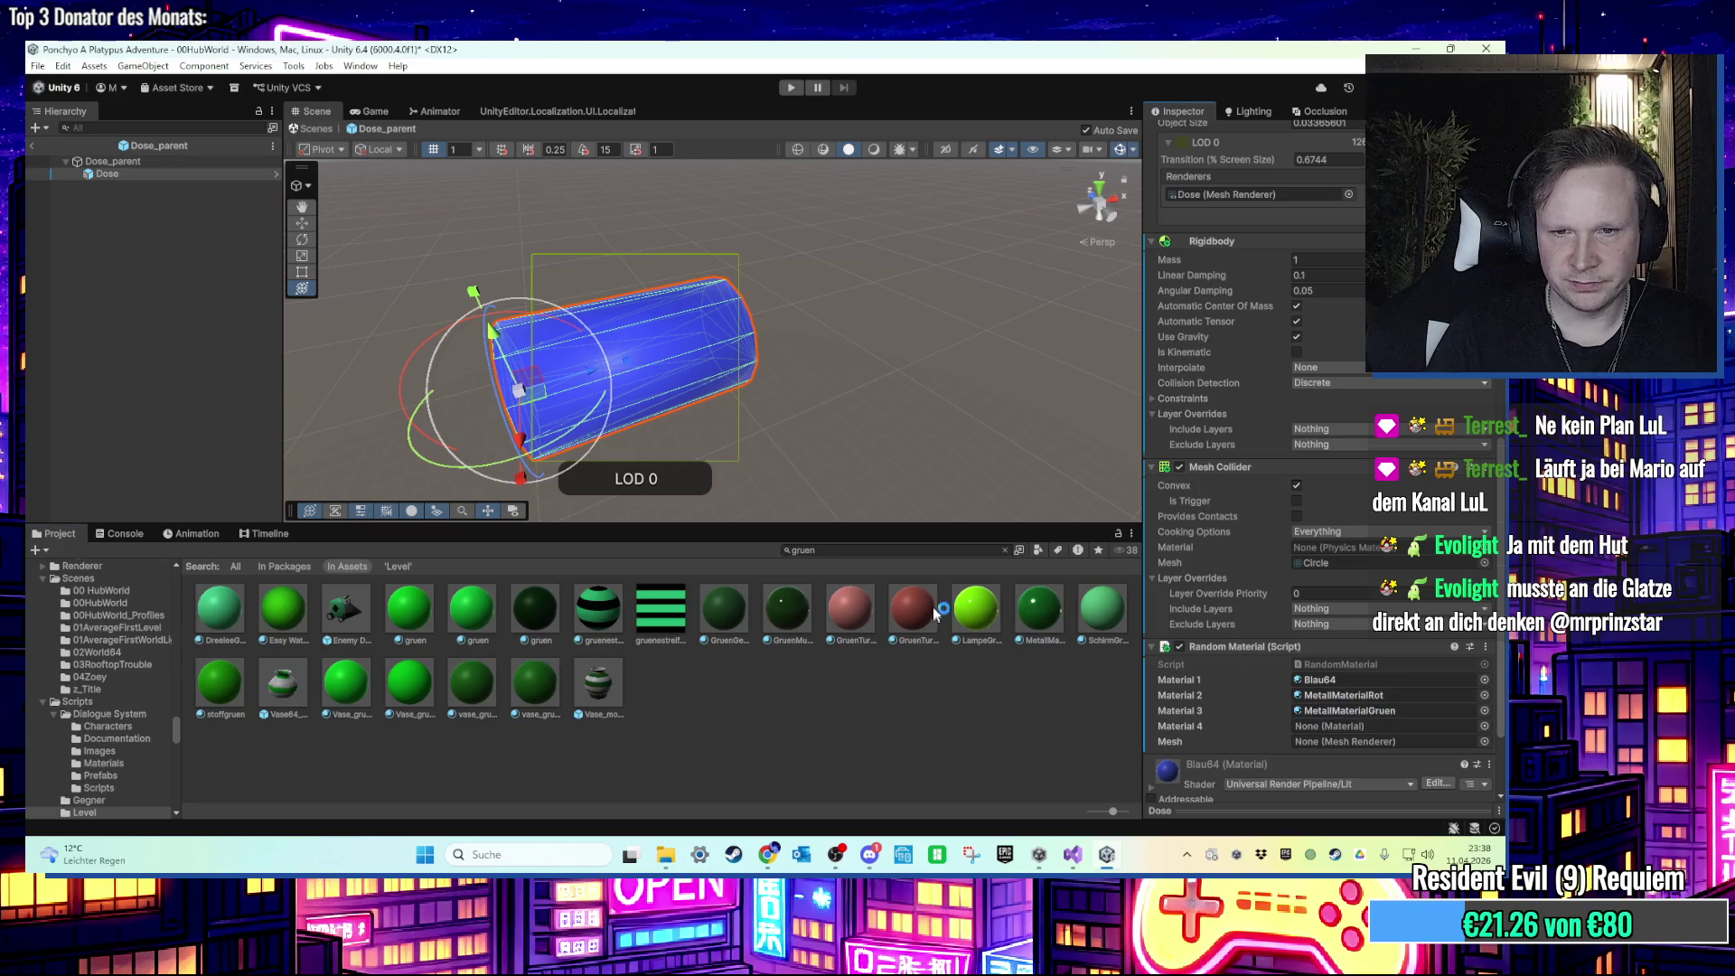
text(gelb)
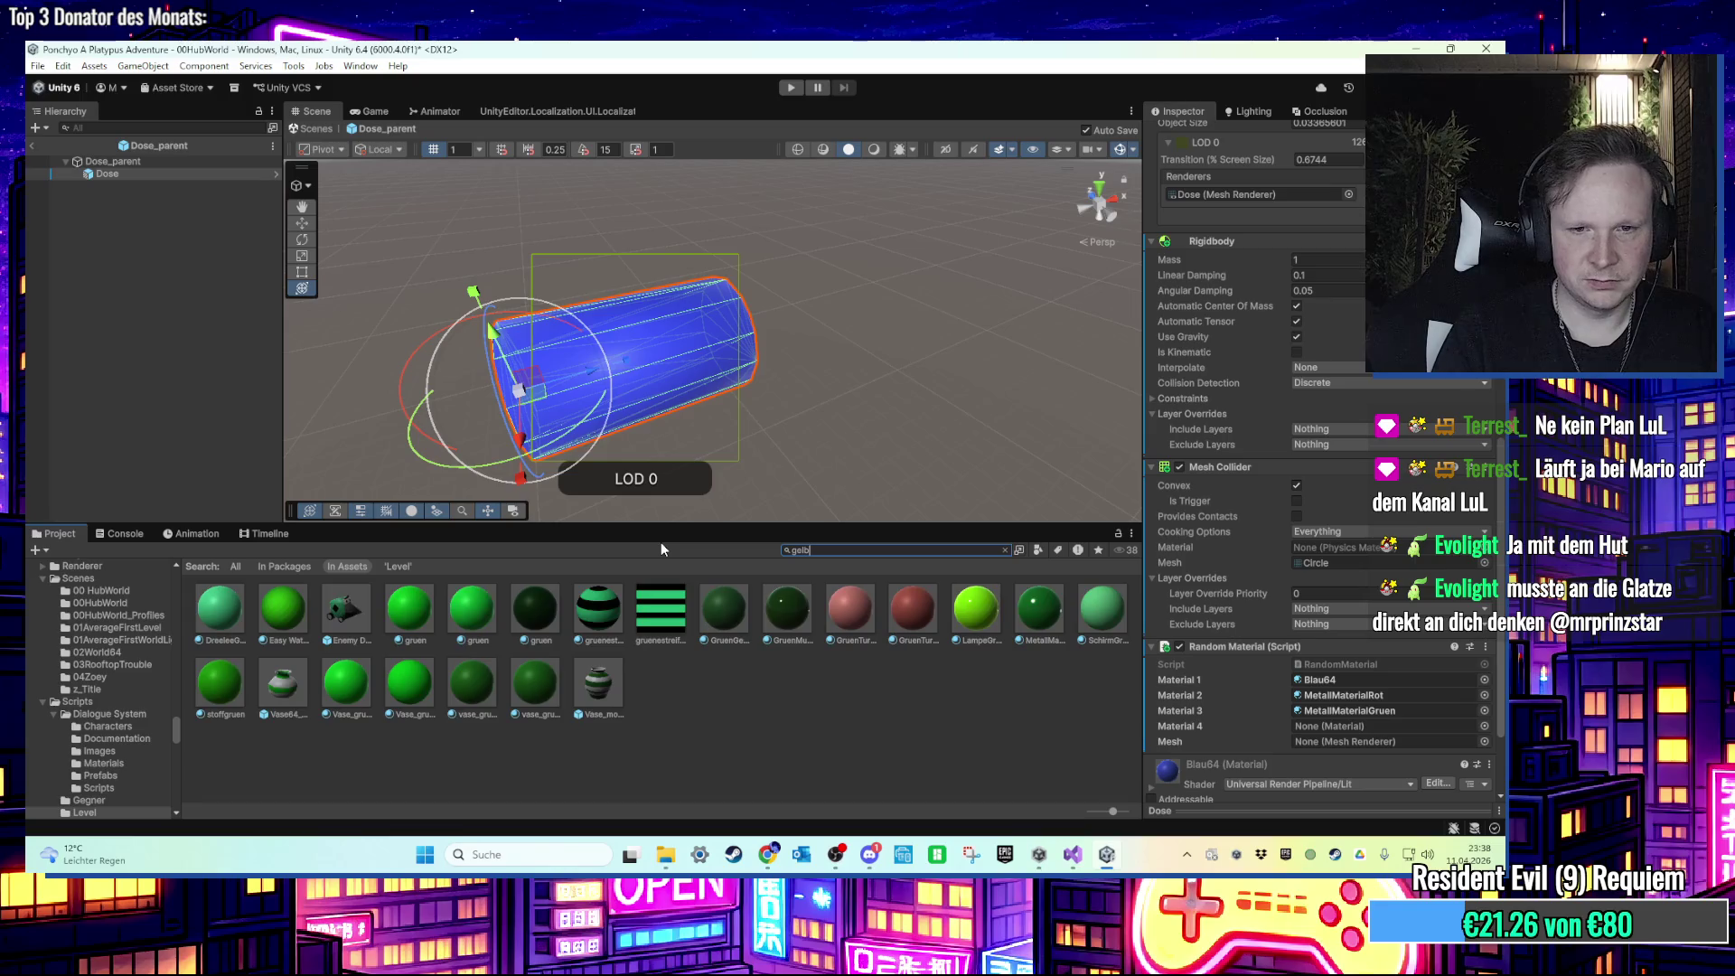
mouse_move(730, 622)
mouse_down()
mouse_move(1364, 736)
mouse_move(1391, 725)
mouse_up()
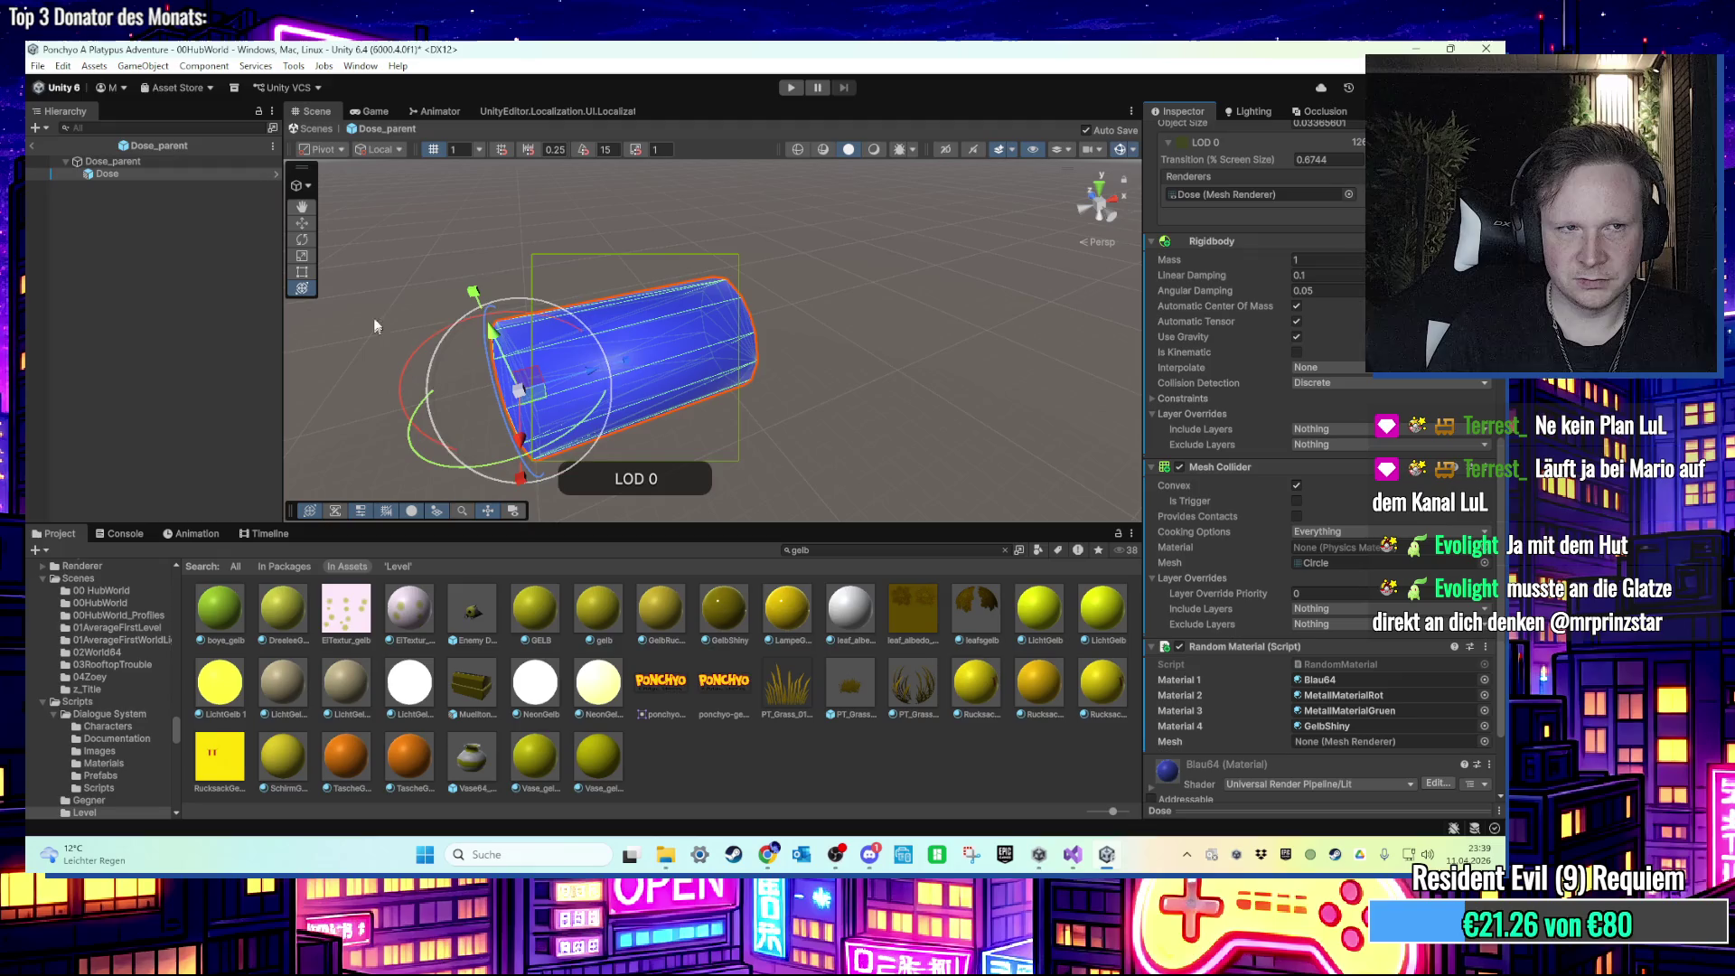
Step: Set Dose's mesh renderer as the Mesh slot, then go back to the RandomMaterial script
mouse_move(107, 174)
mouse_down()
mouse_move(323, 224)
mouse_move(1382, 741)
mouse_up()
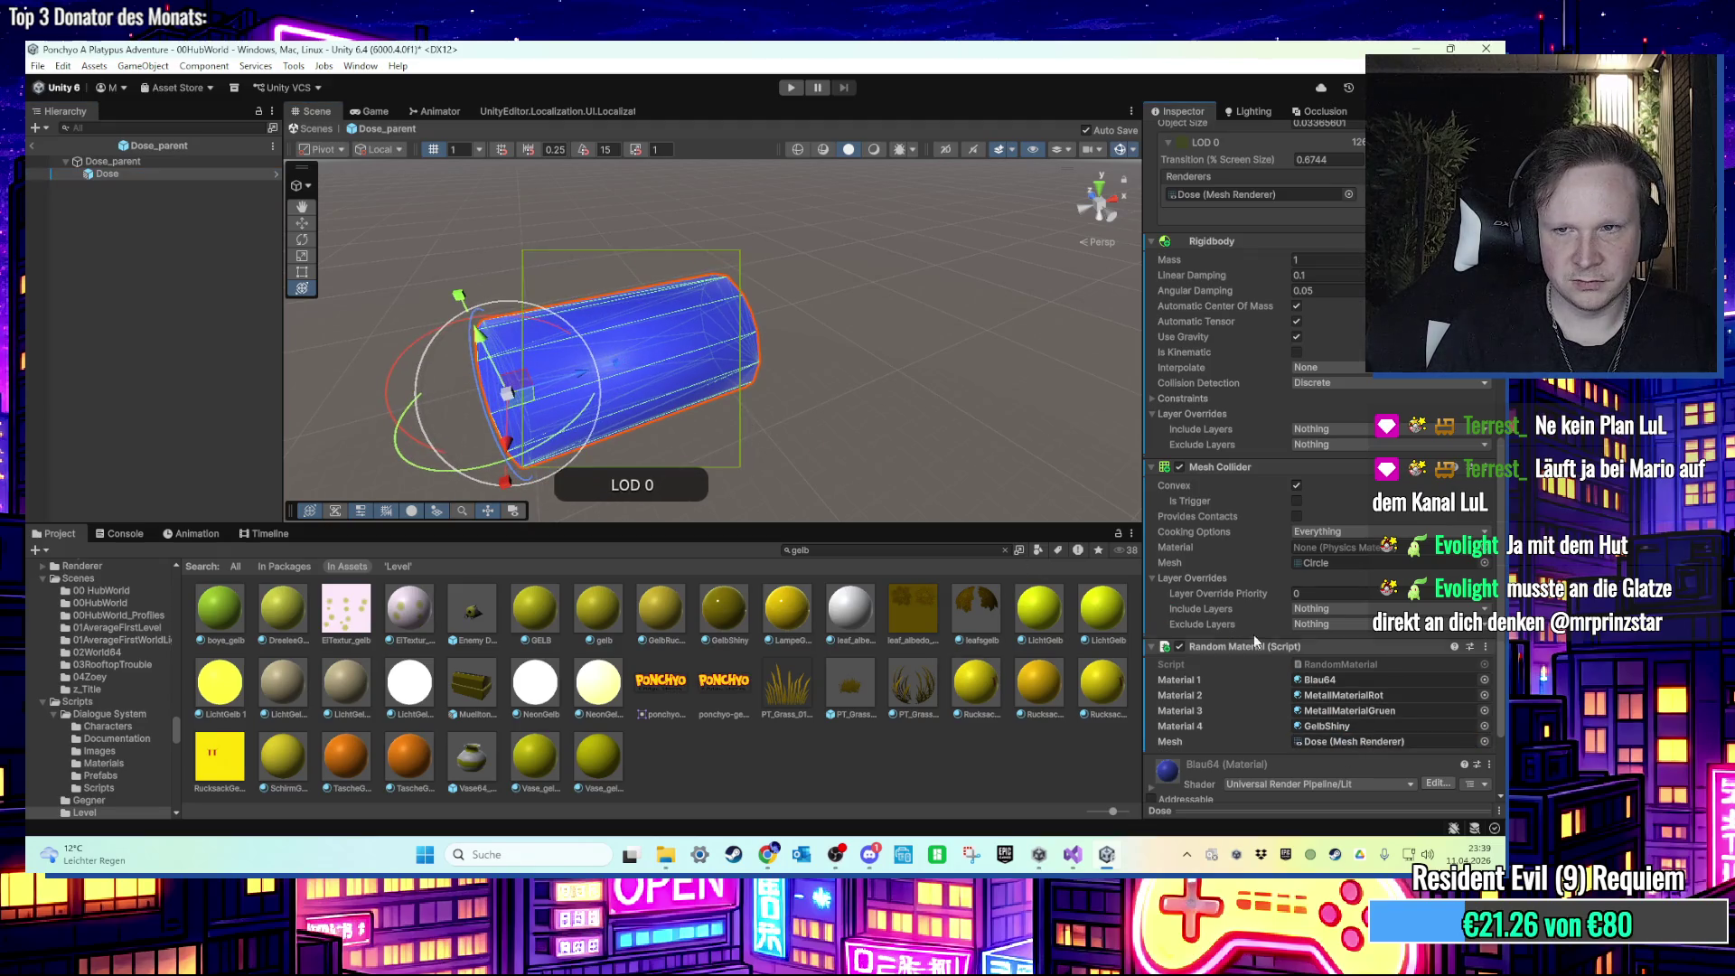
scroll(1285, 630, up, 8)
scroll(1285, 630, up, 3)
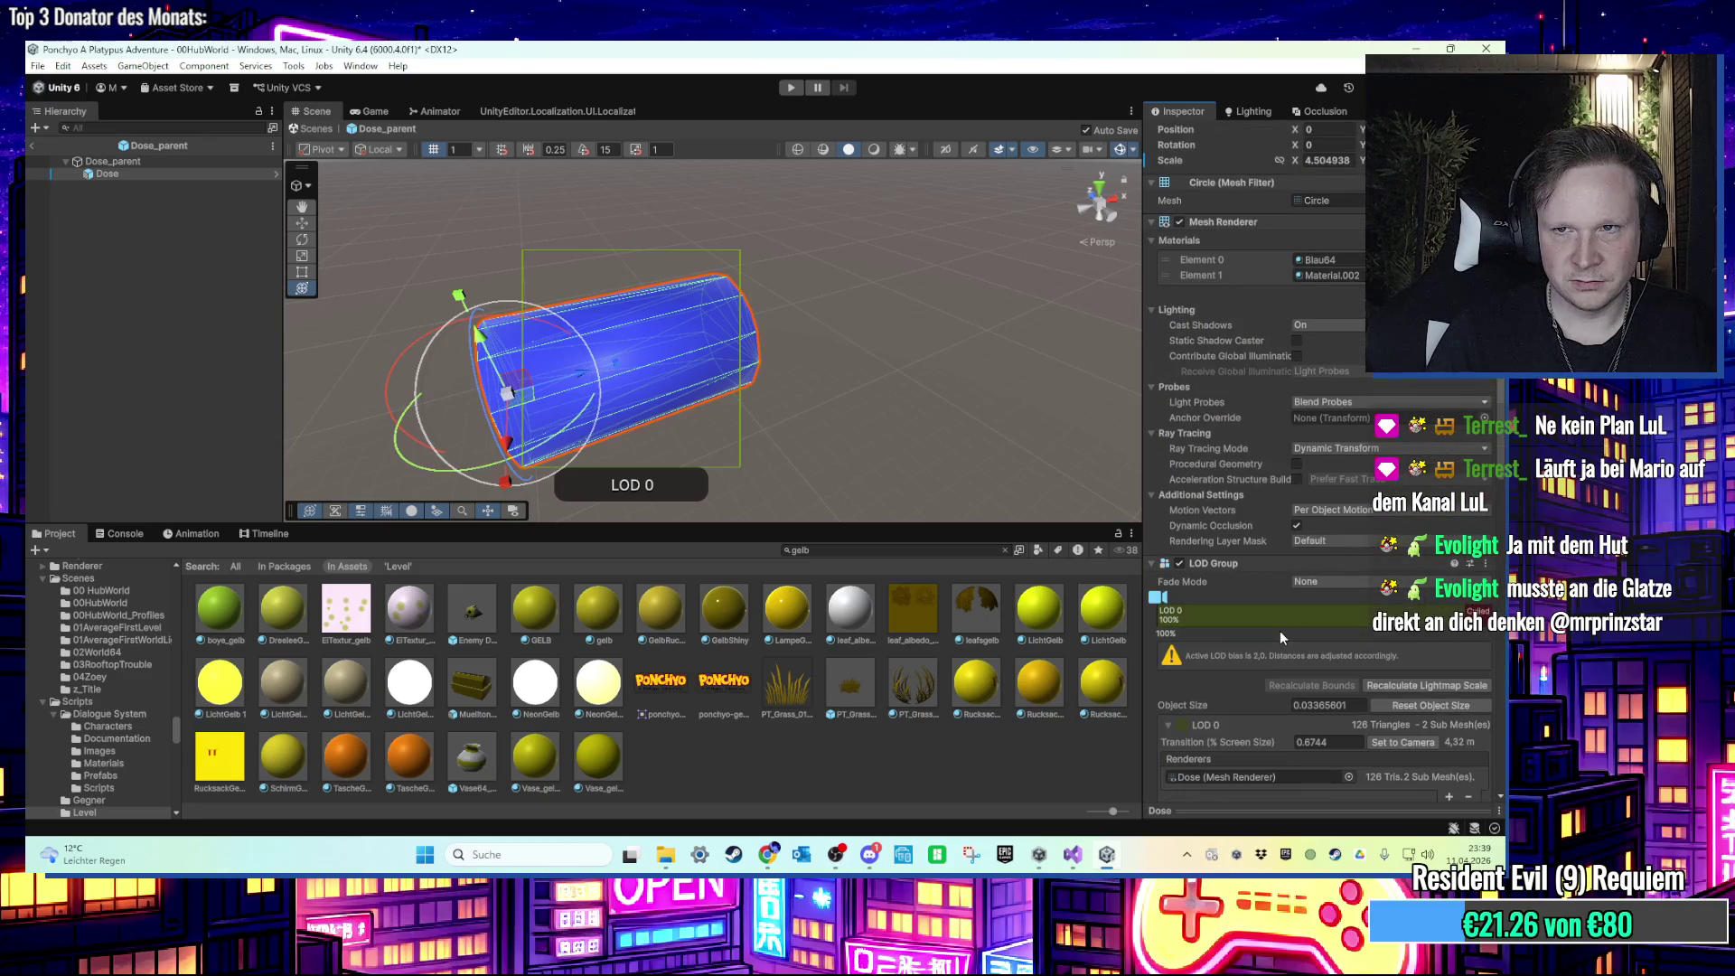
scroll(1279, 637, down, 10)
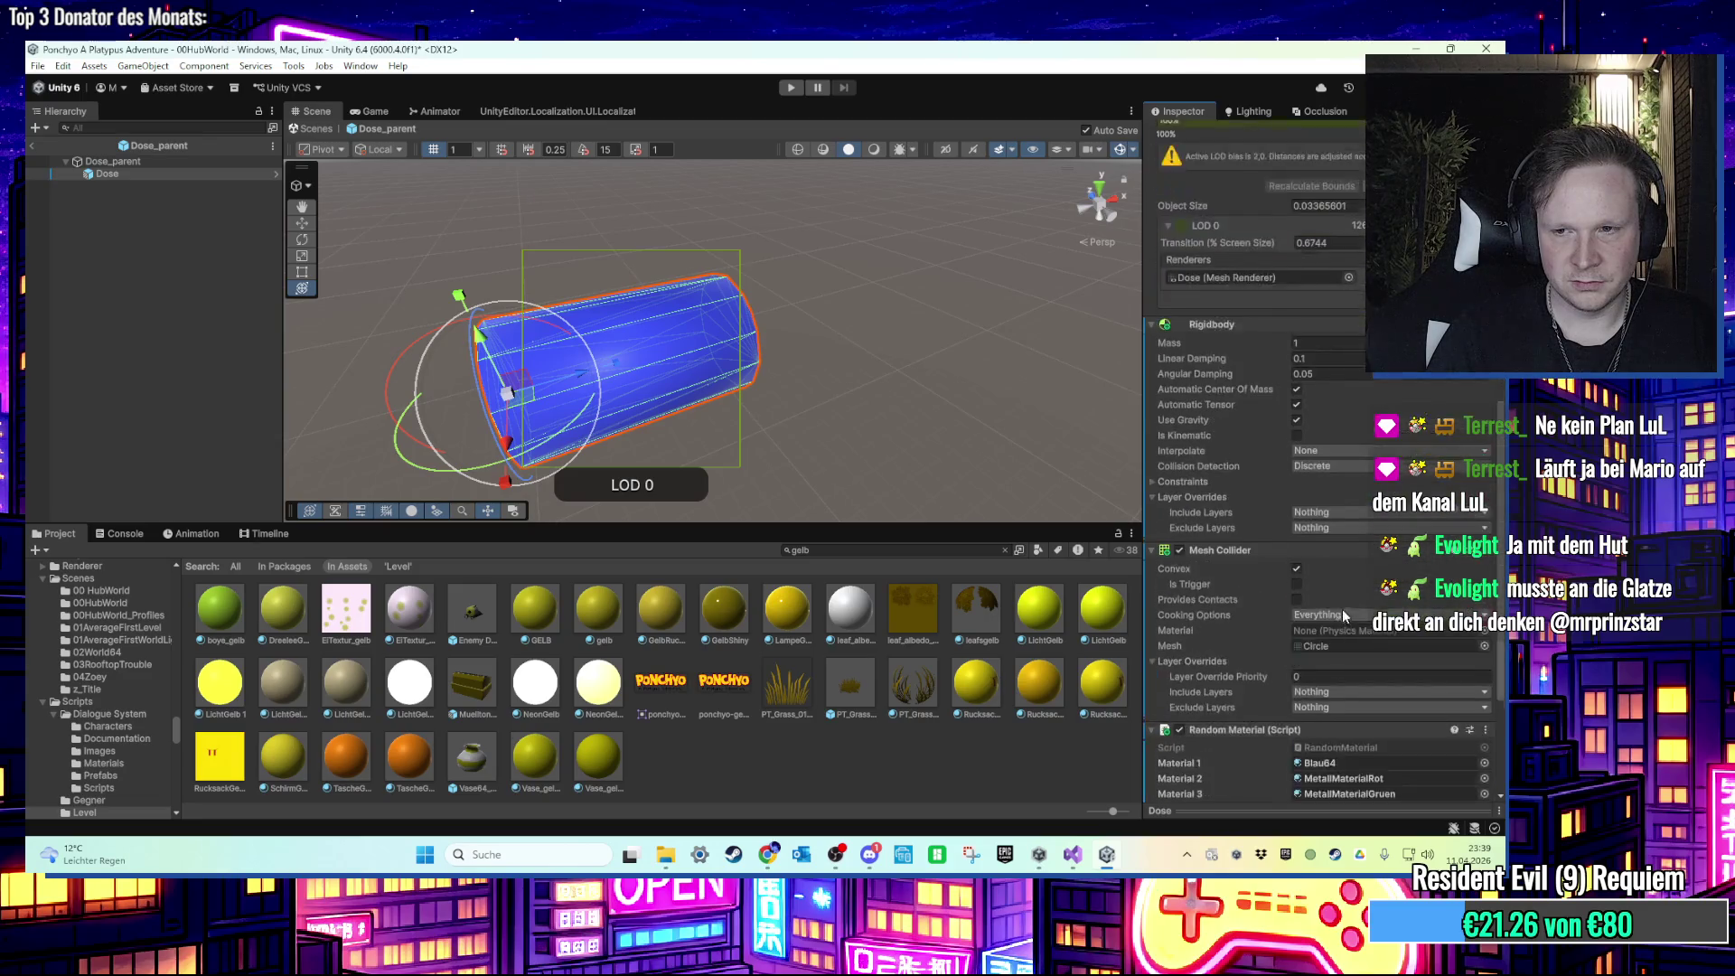
click(1073, 862)
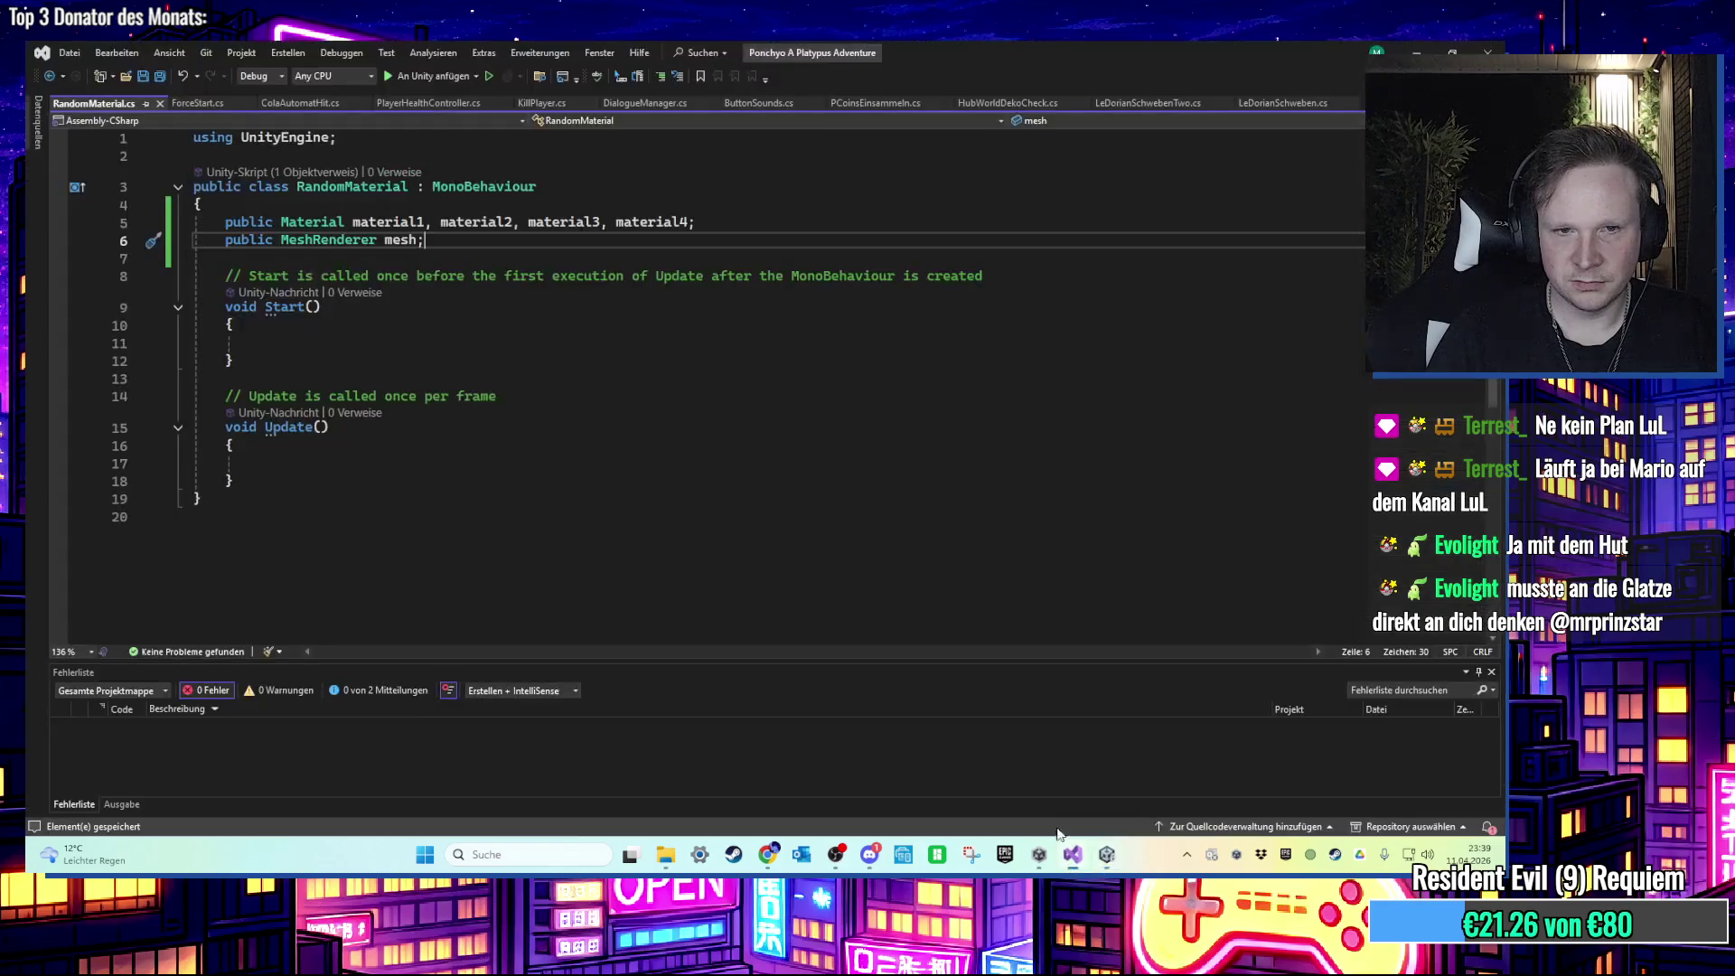
Step: Delete the unused Update method and its comment from RandomMaterial.cs
click(333, 461)
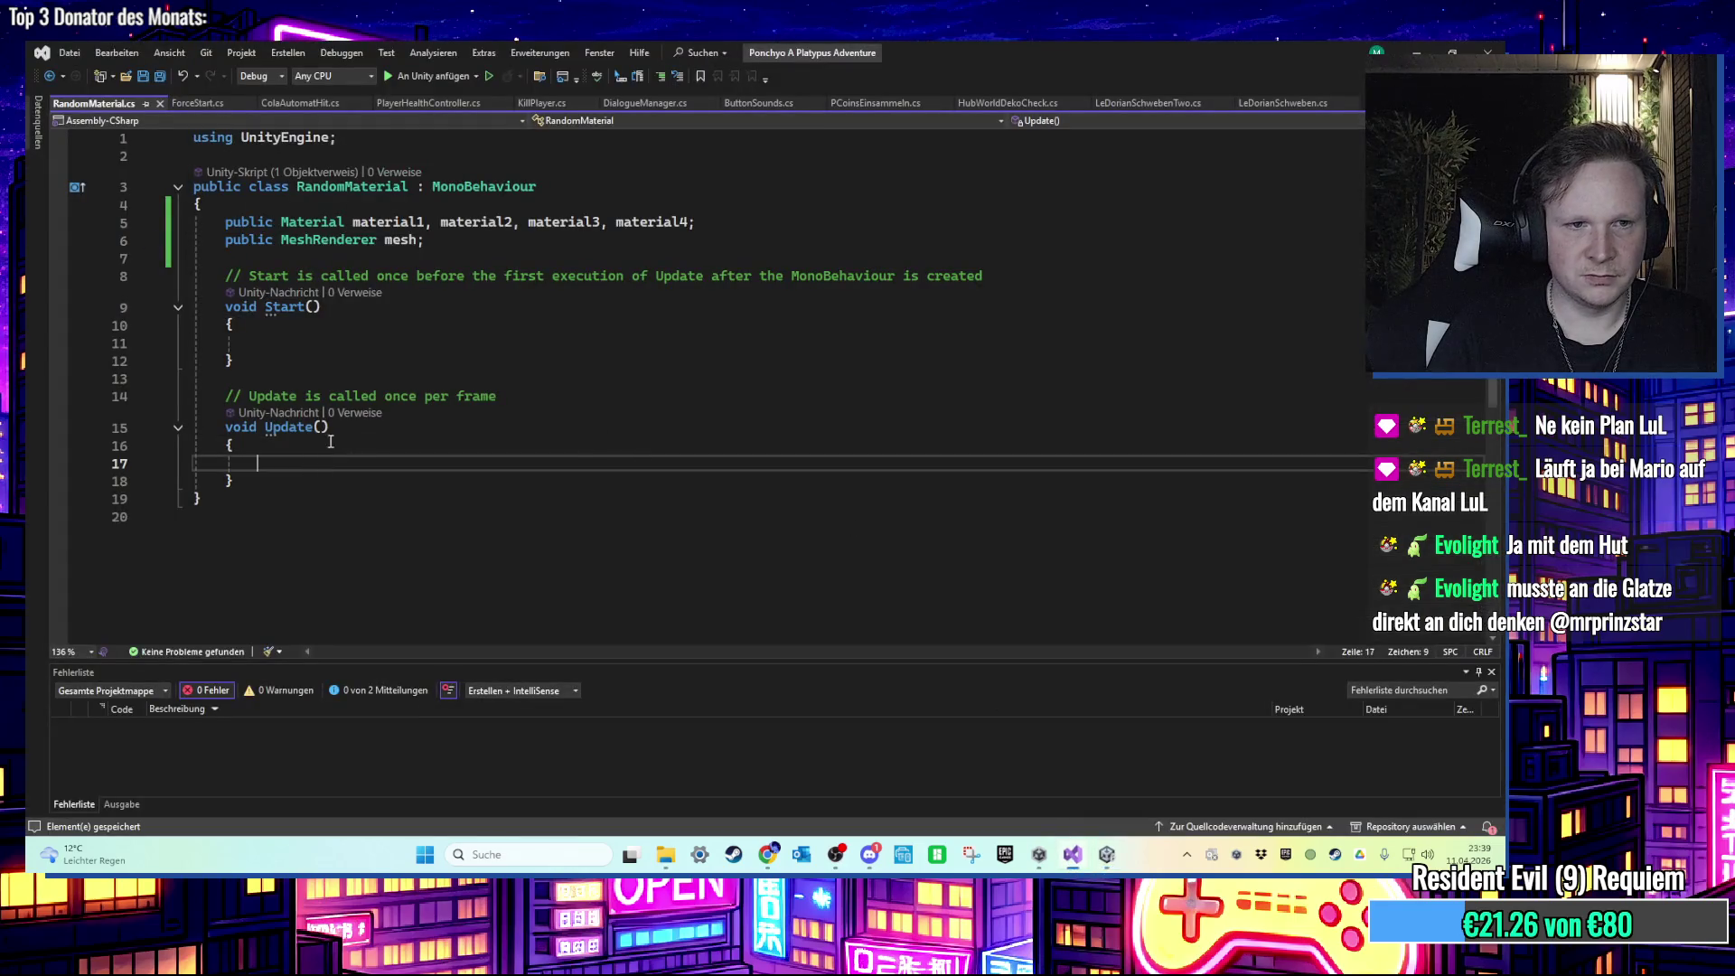
drag(336, 483, 194, 390)
key(Delete)
Step: In Start, write 'mesh.sharedMaterial = material3;', save, and return to Unity to compile
click(327, 330)
click(340, 345)
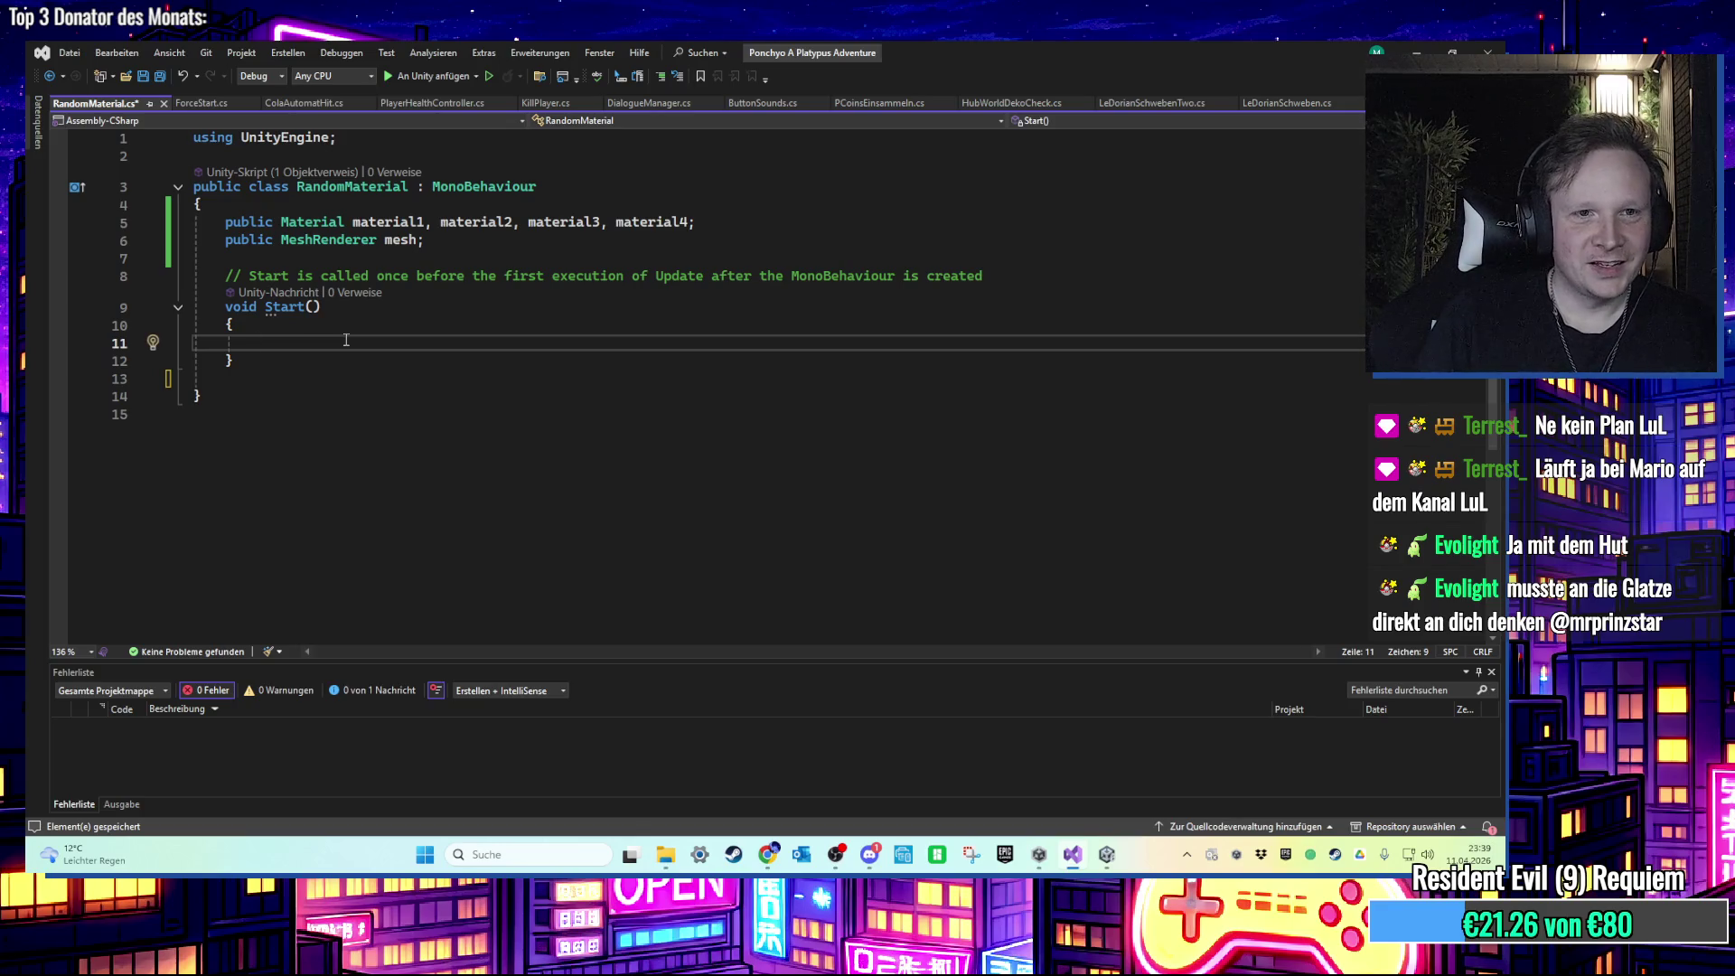
text(mesh.)
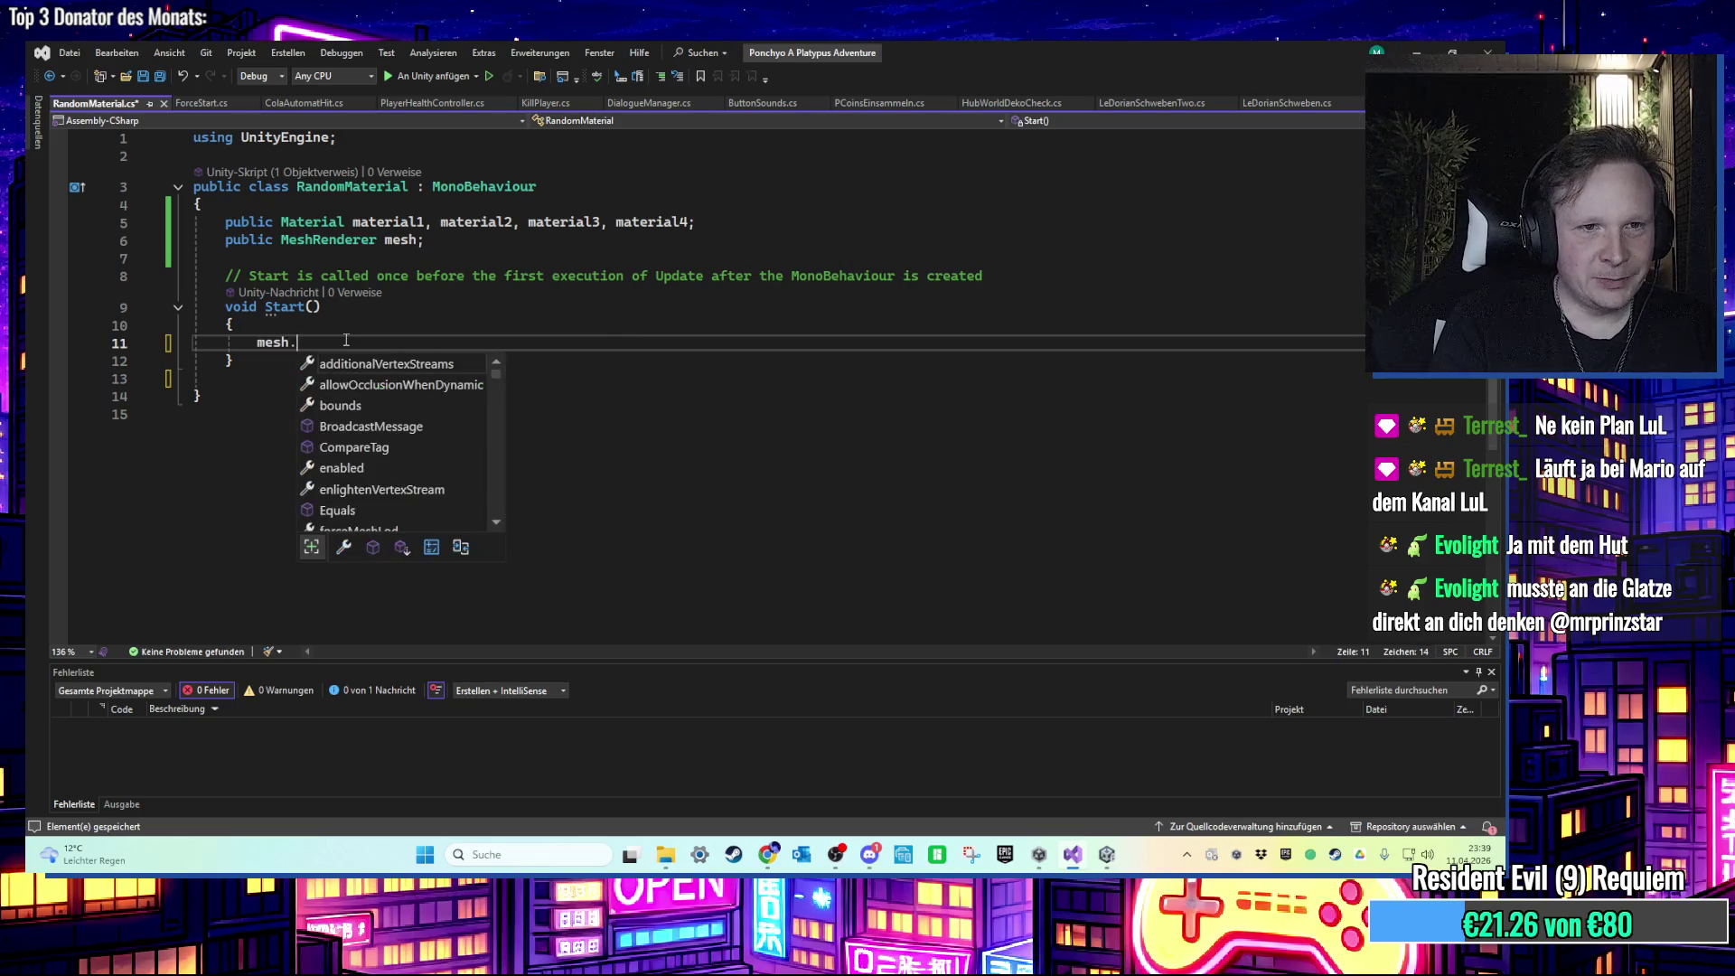
text(material )
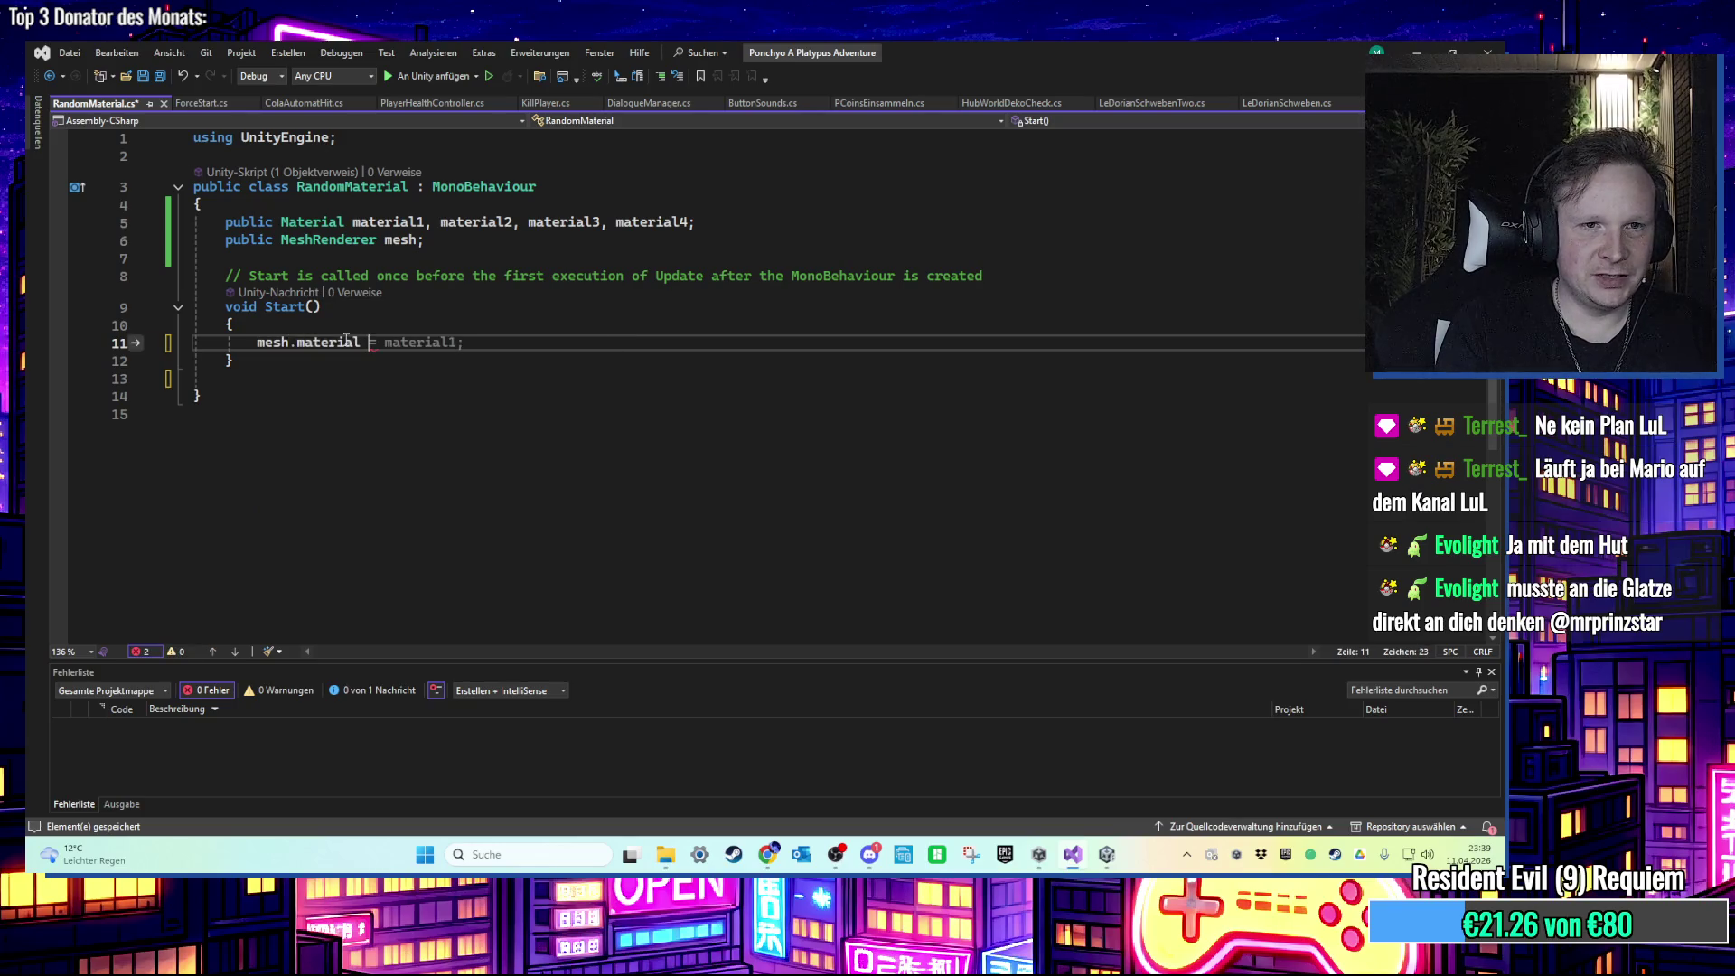
key(BackSpace)
key(BackSpace)
key(BackSpace)
key(BackSpace)
key(BackSpace)
key(BackSpace)
key(BackSpace)
key(BackSpace)
key(BackSpace)
text(share)
key(Tab)
text(=material1)
key(BackSpace)
text(3;)
key(ctrl+s)
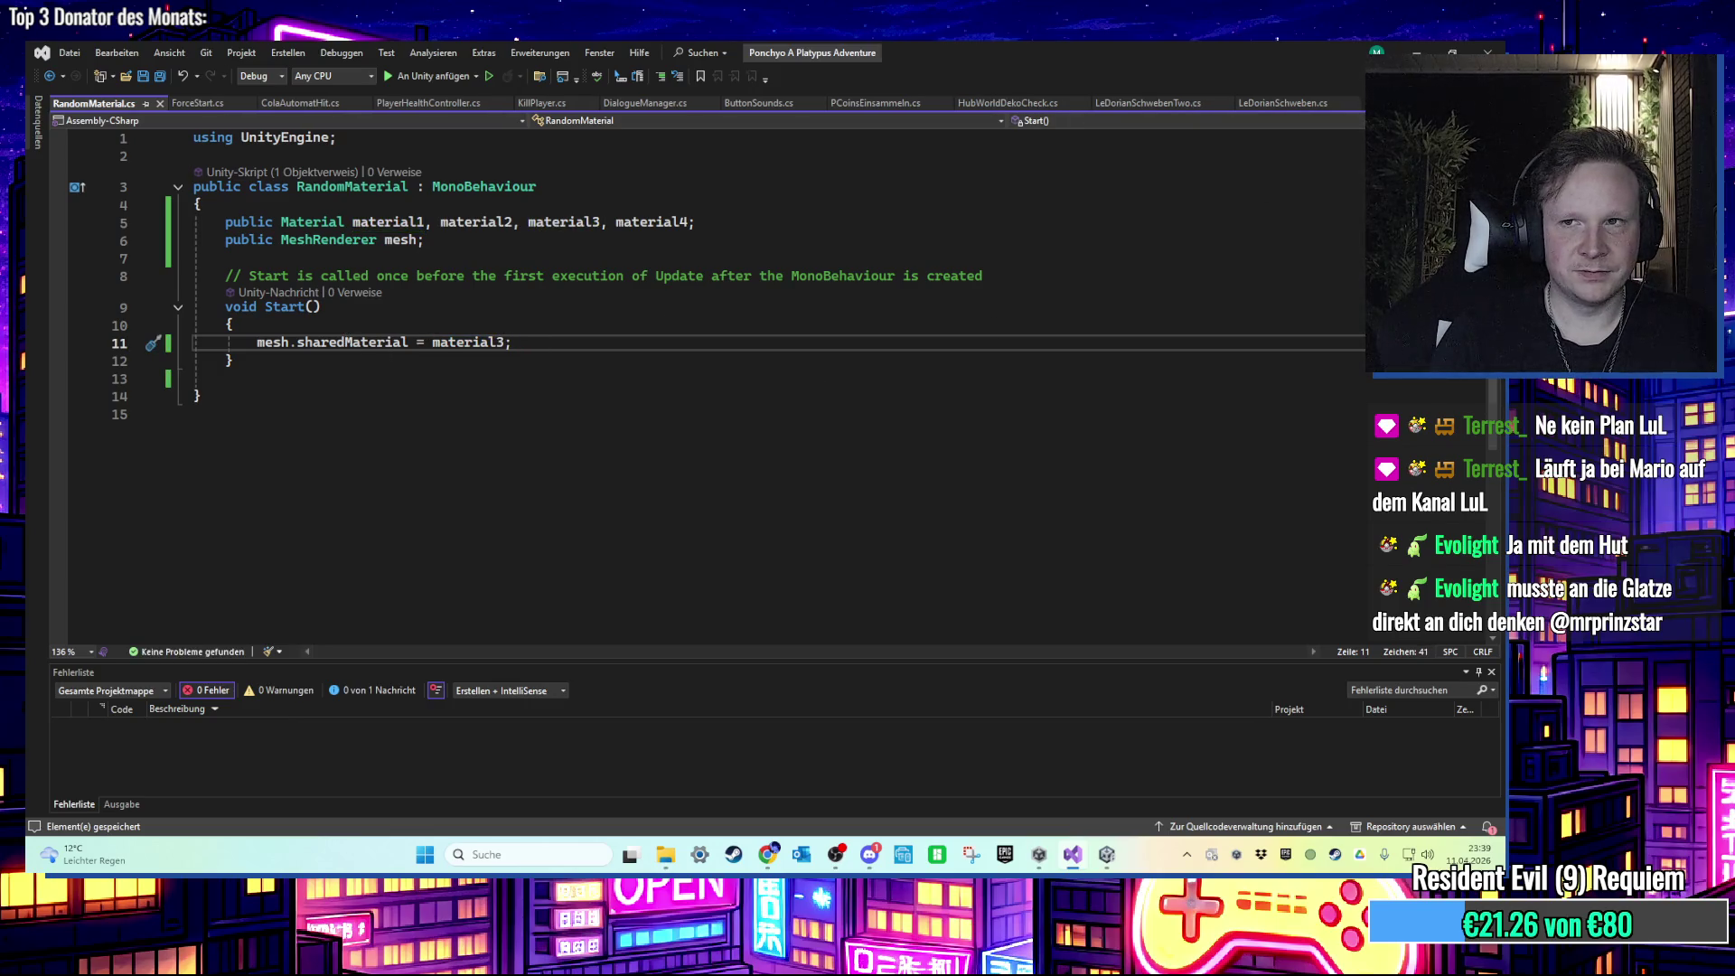
key(alt+Tab)
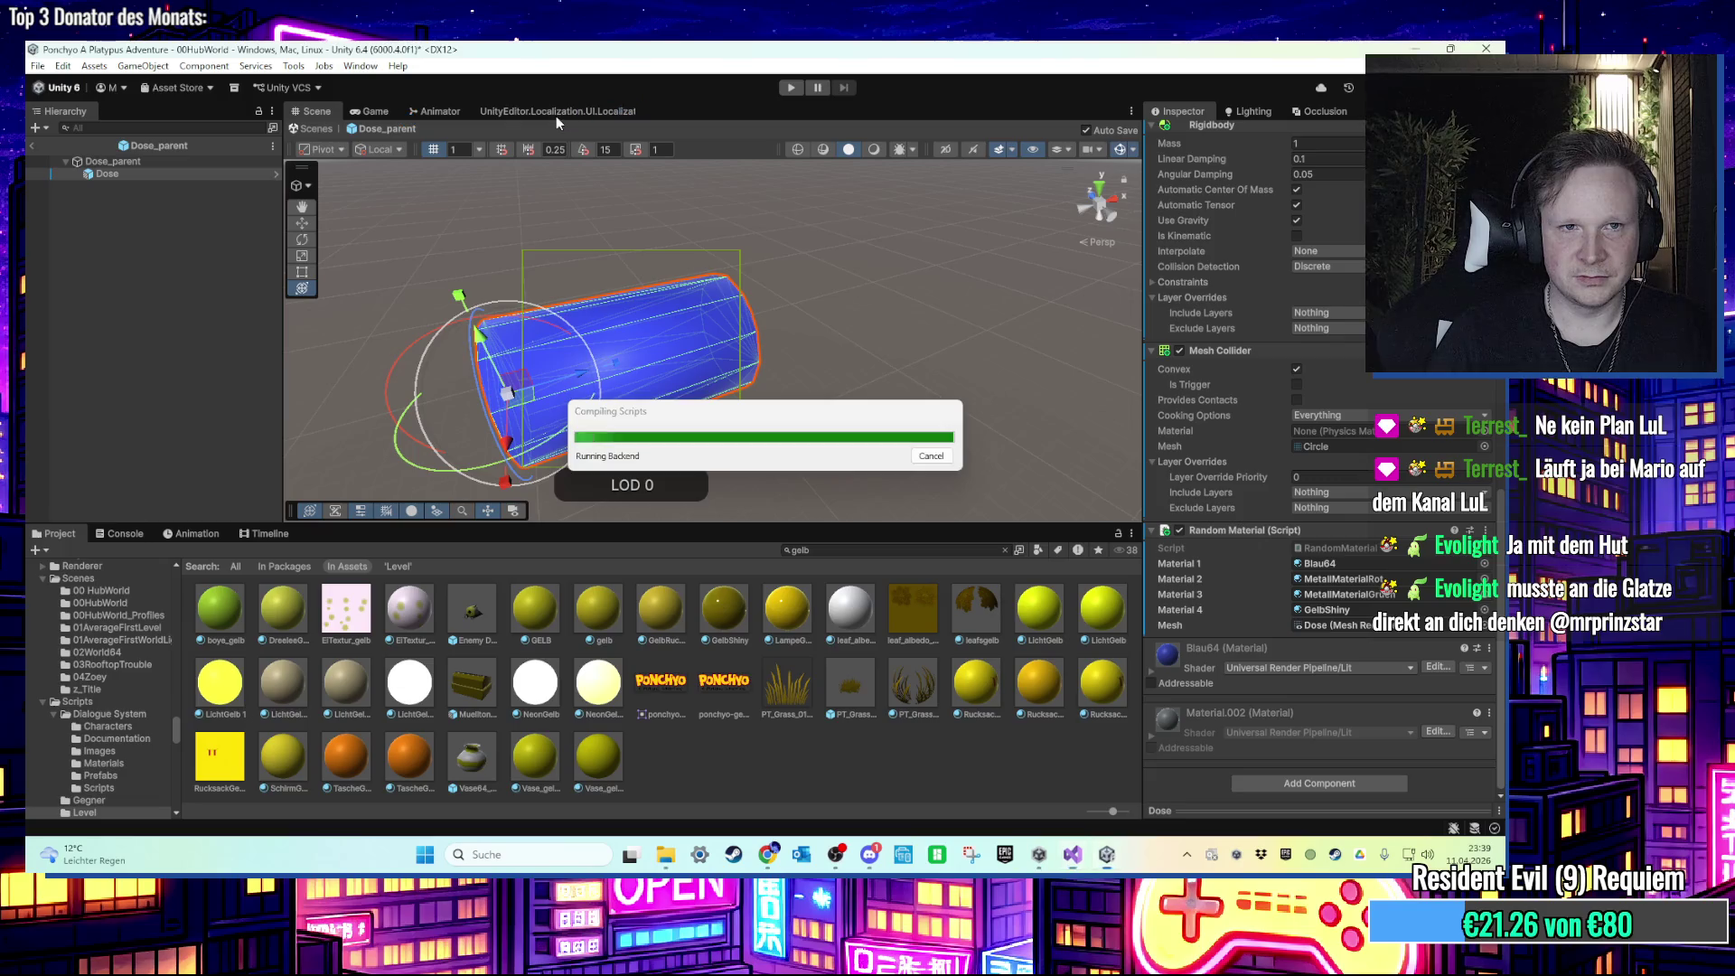
Step: Run the scene in play mode to test the cans, stop it, and return to Visual Studio
click(792, 88)
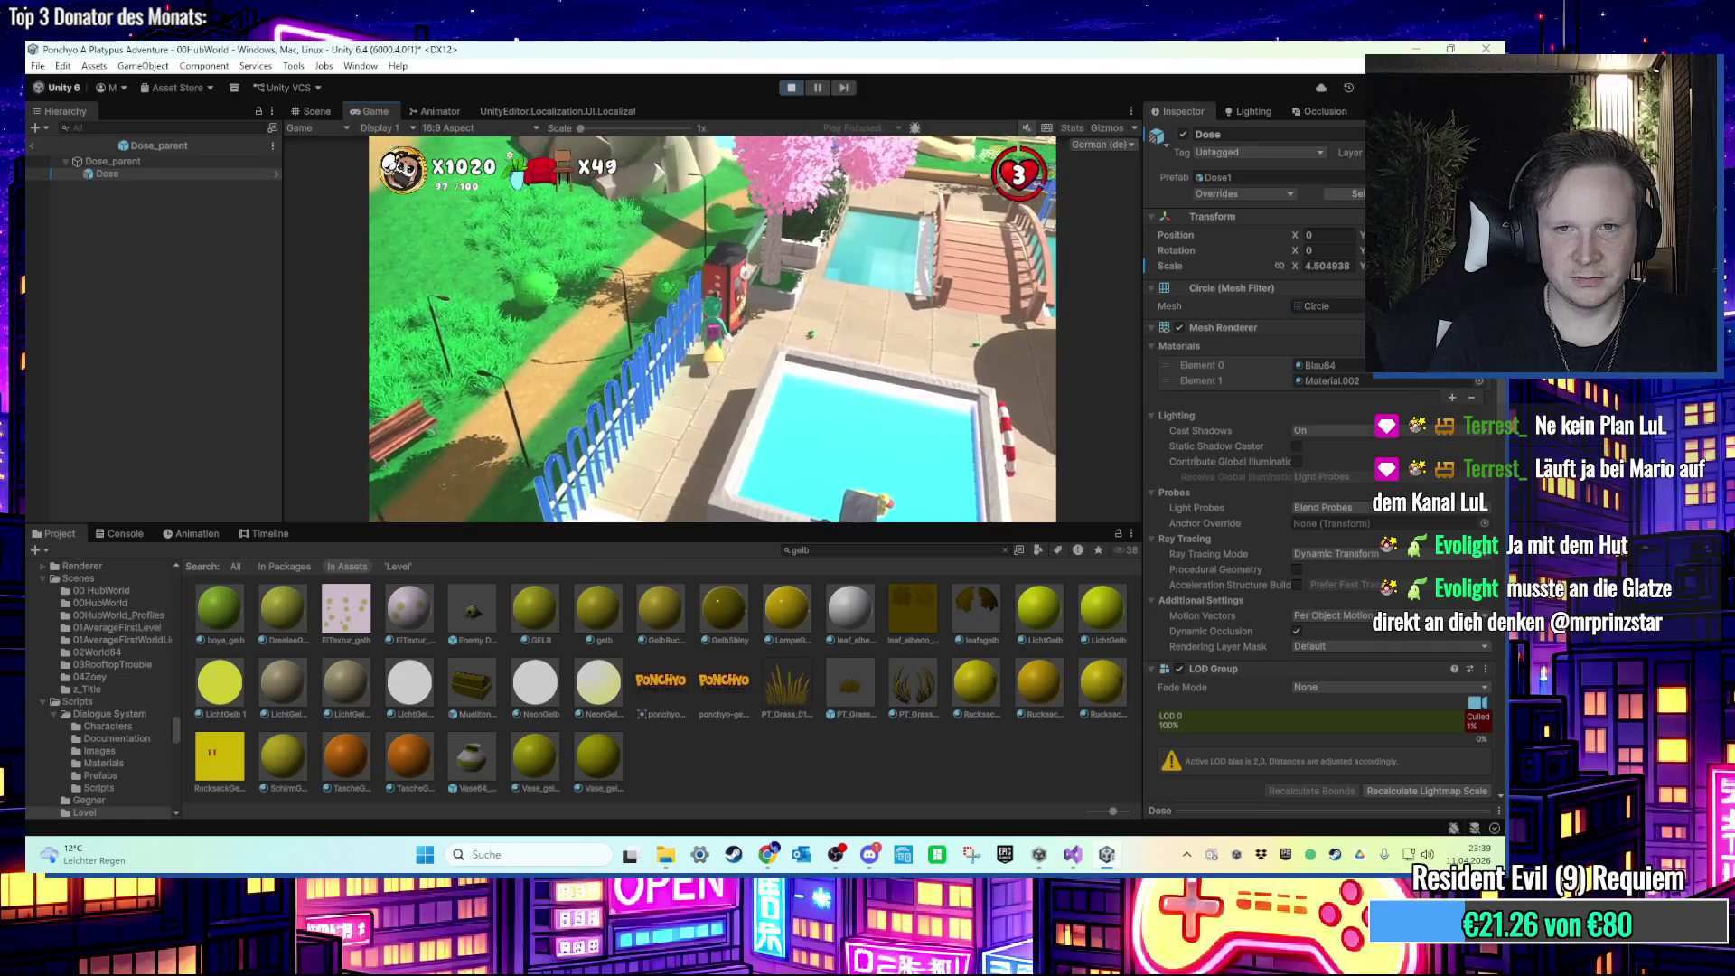
key(super)
click(792, 88)
key(alt+Tab)
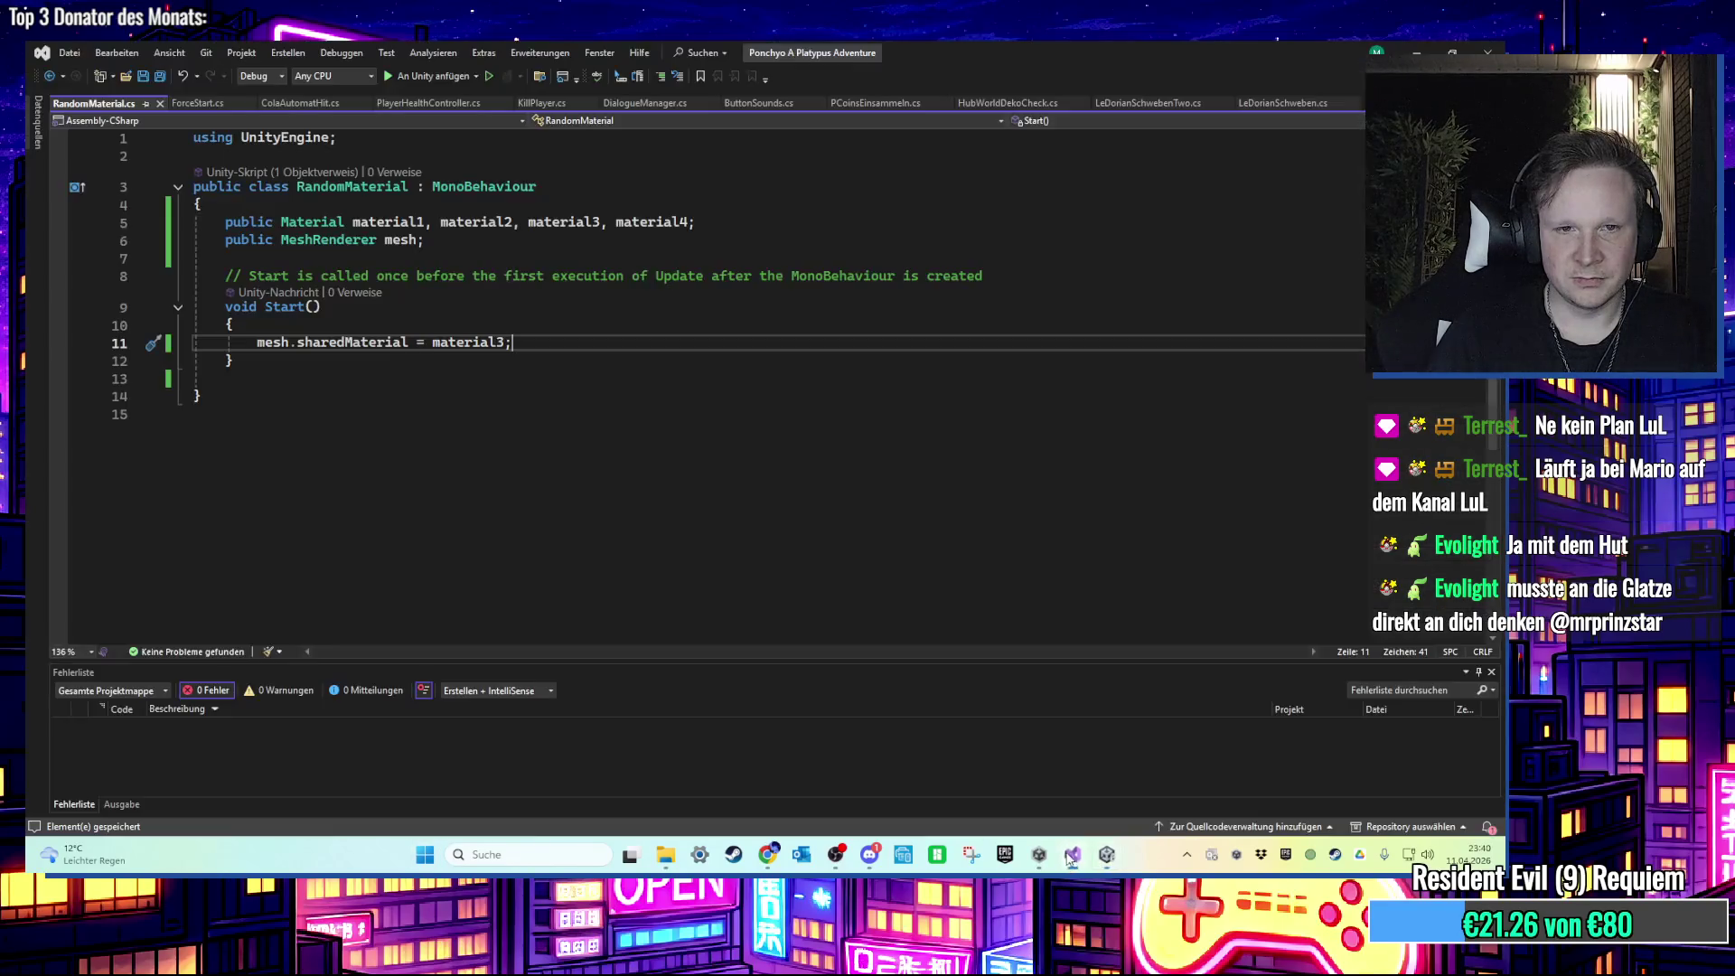
Step: Above the material assignment, begin 'int randomMaterial = Random.Range(0, 3' in Start
click(419, 325)
key(Return)
key(Return)
key(Up)
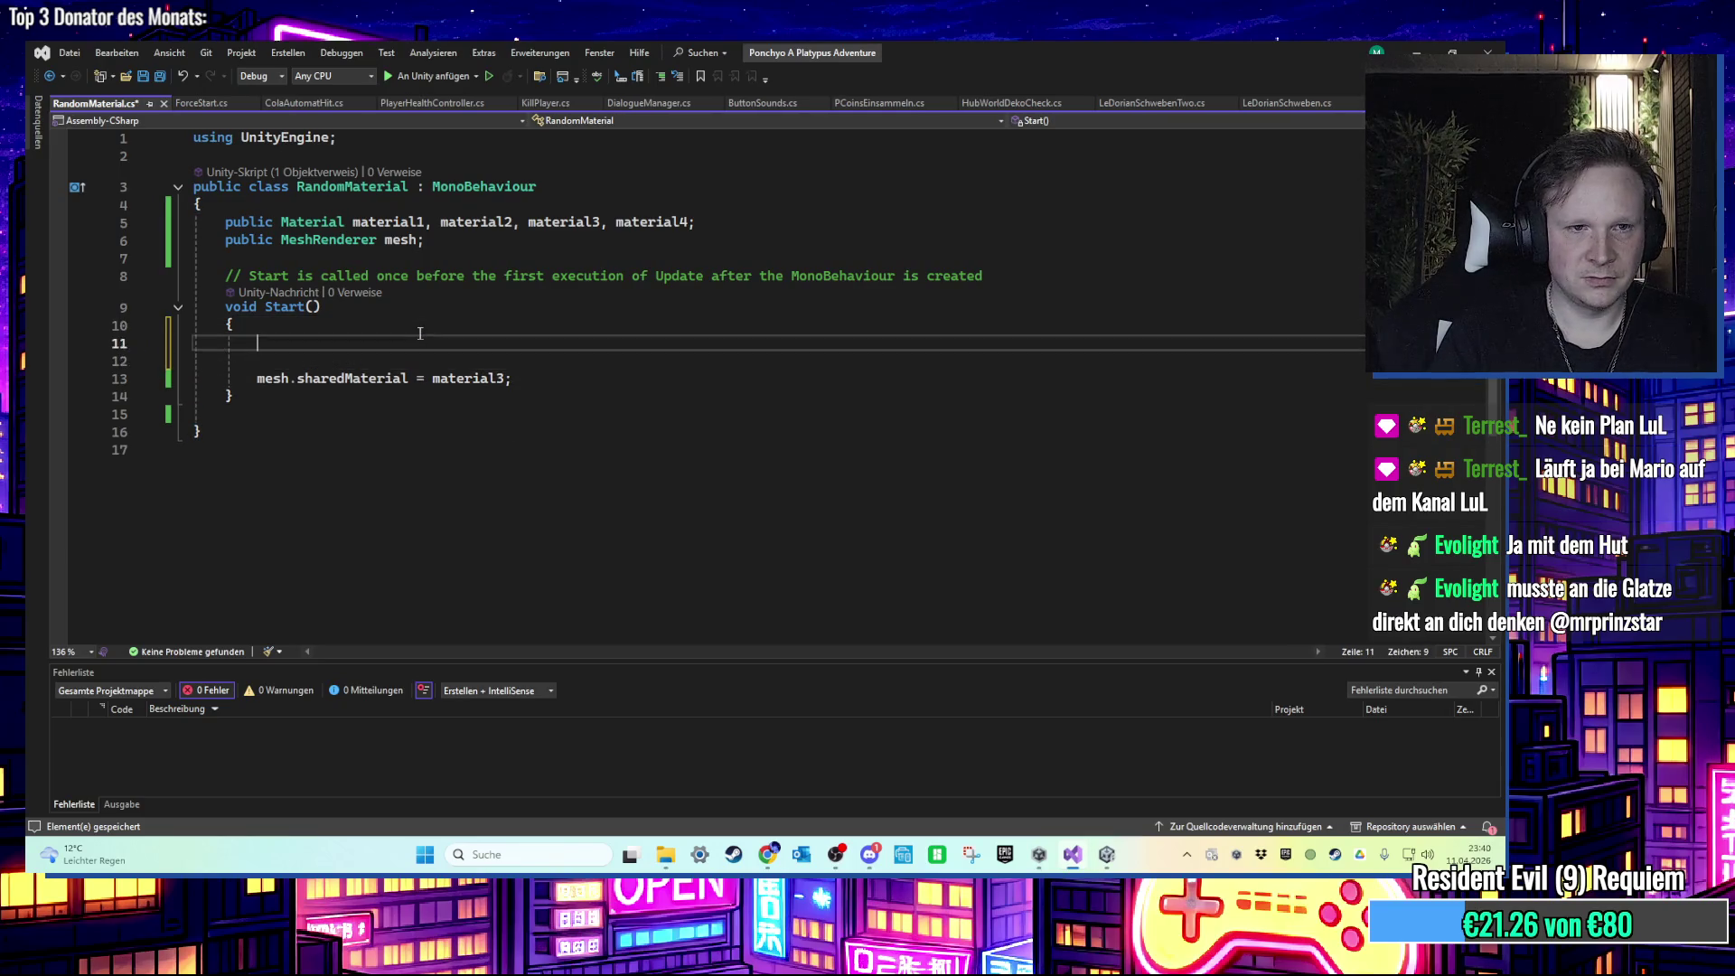
text(D)
key(BackSpace)
text(int random)
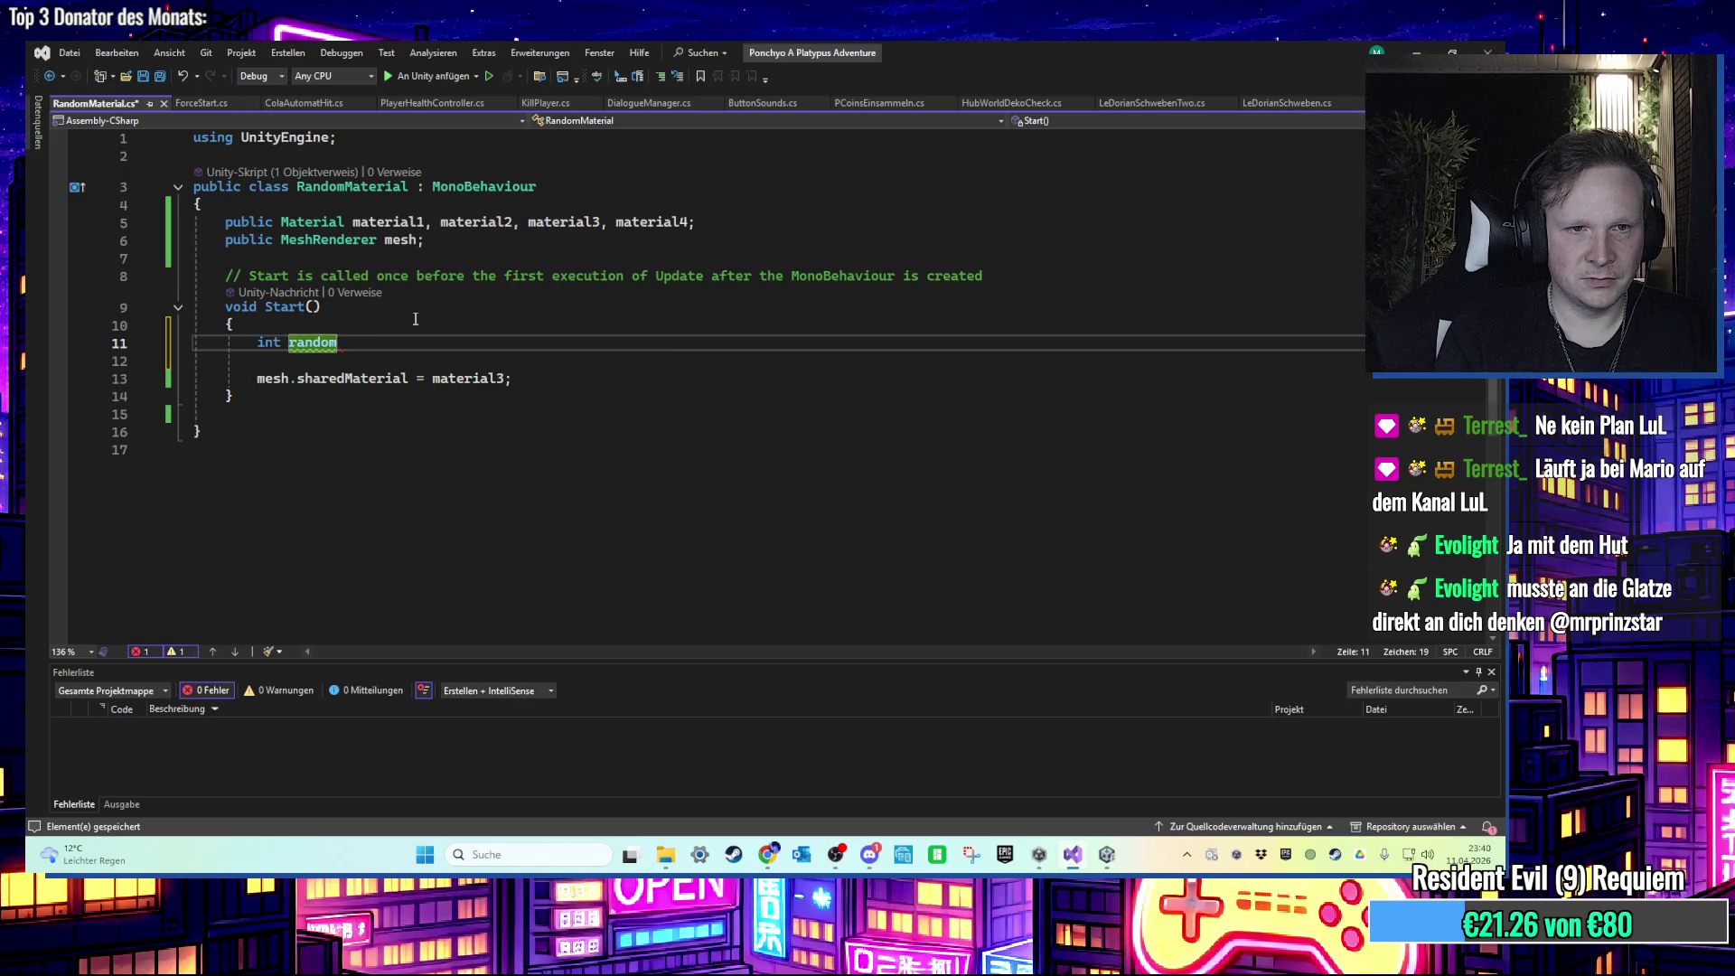
text(Material = )
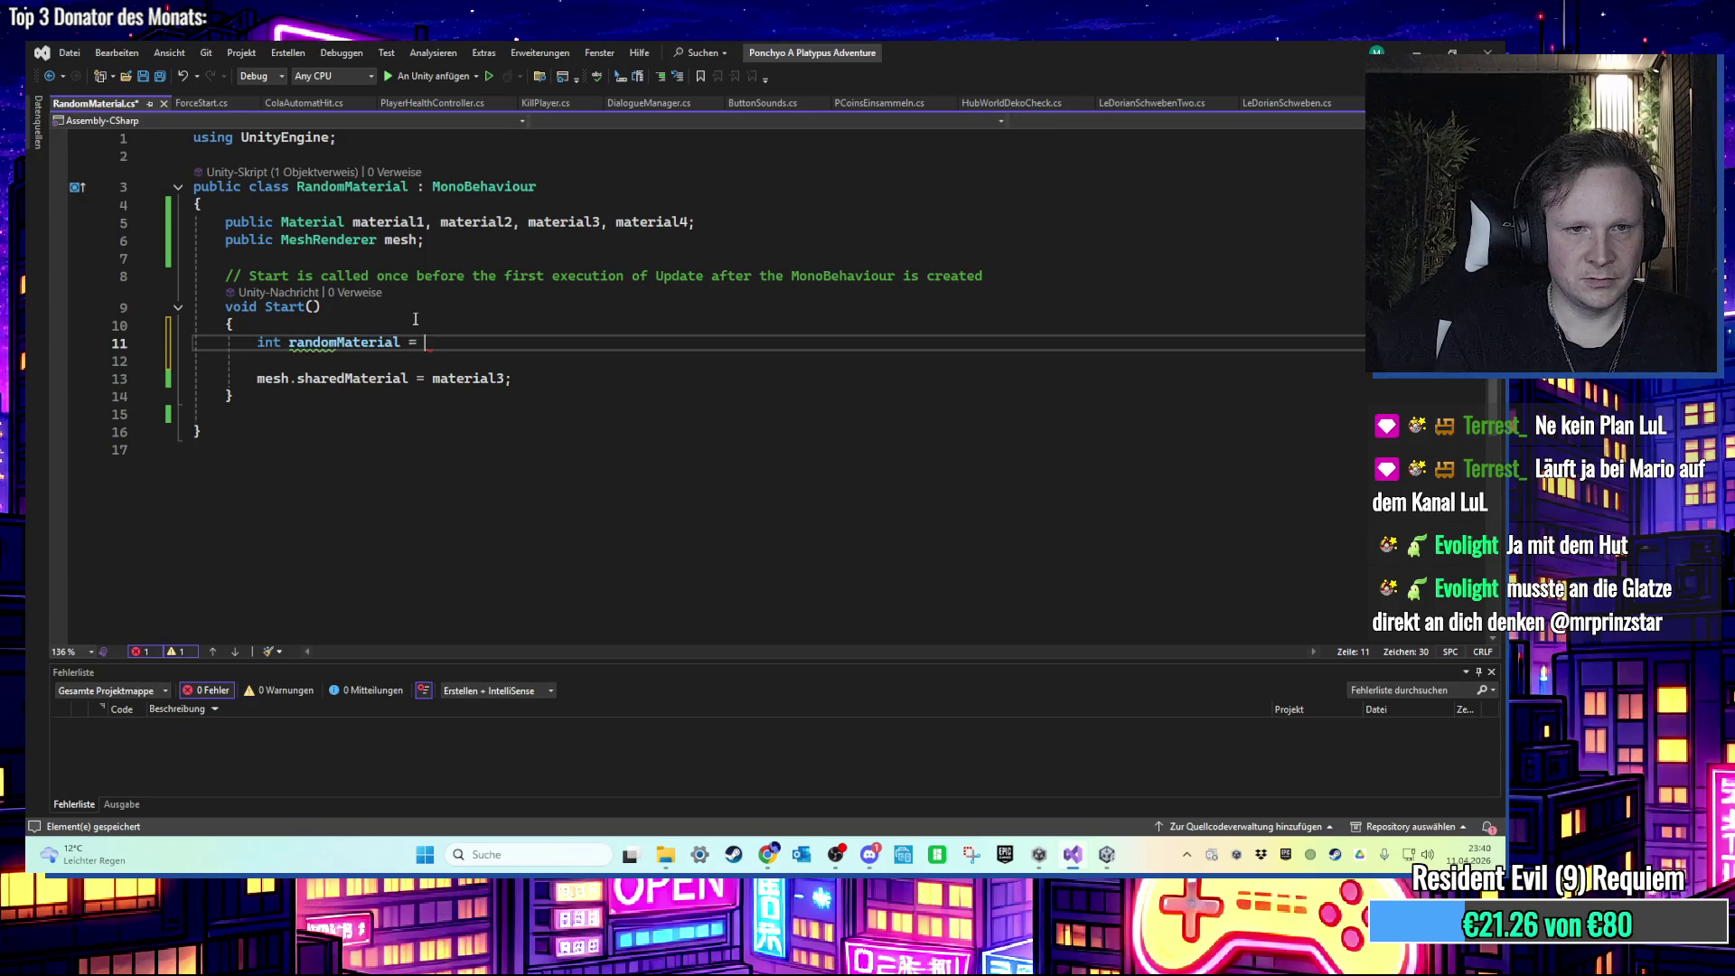
text(Random.Ran)
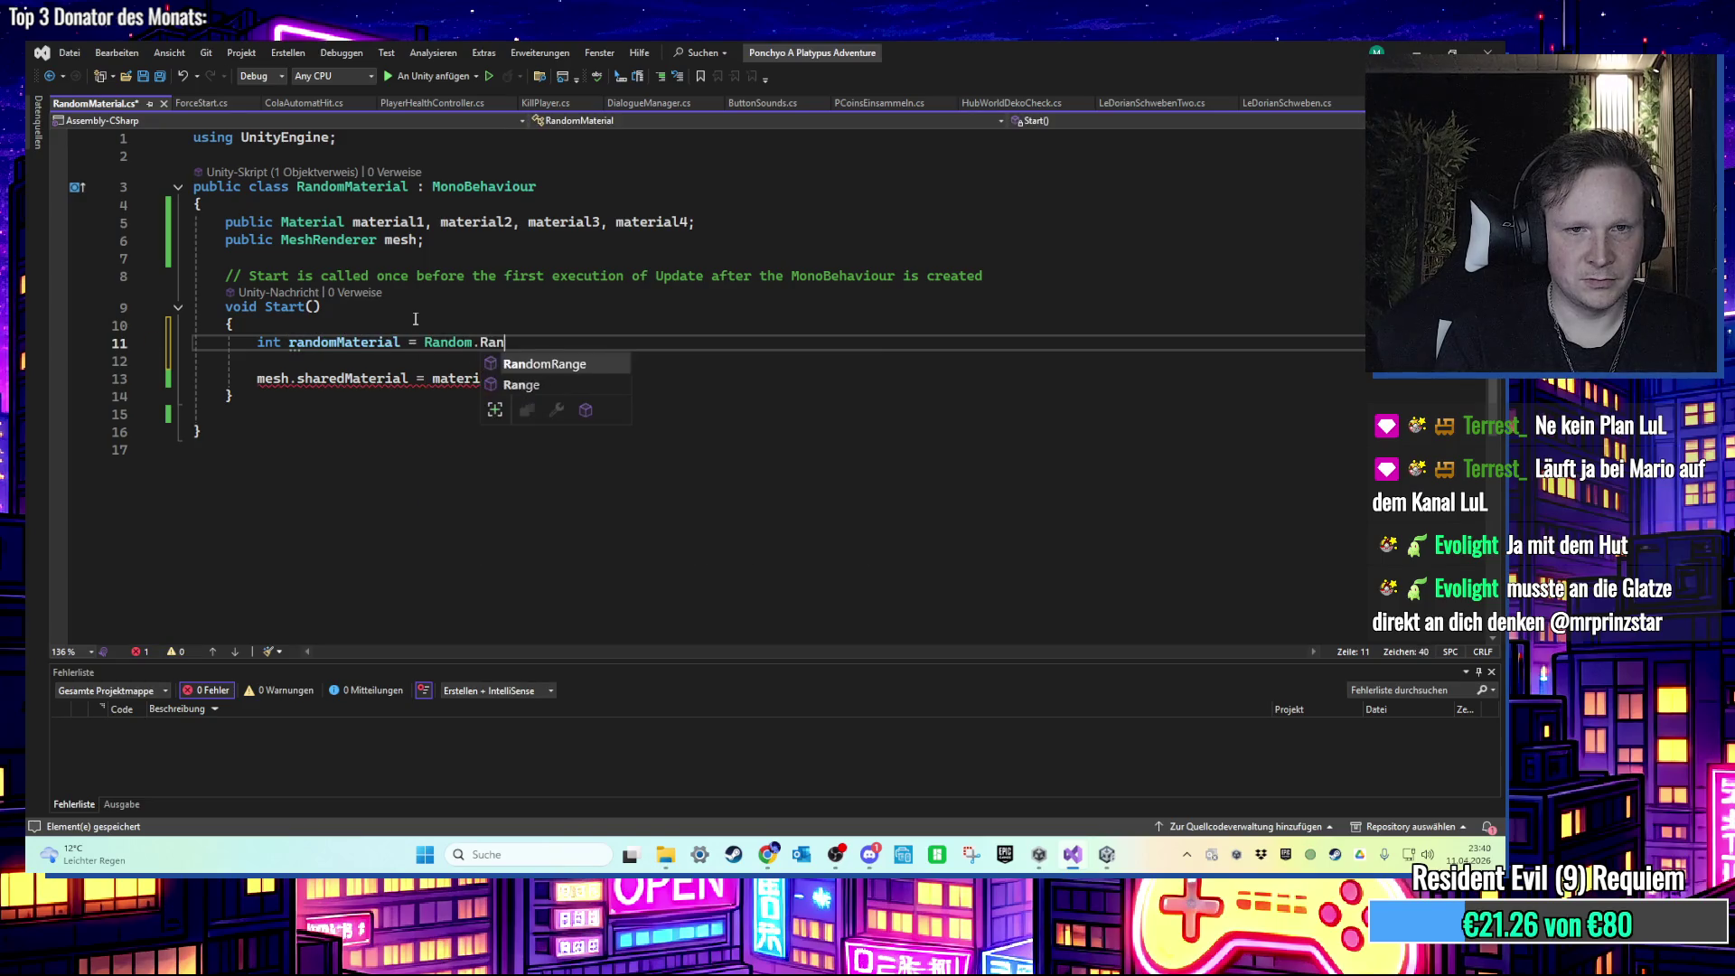
text(ge(0f)
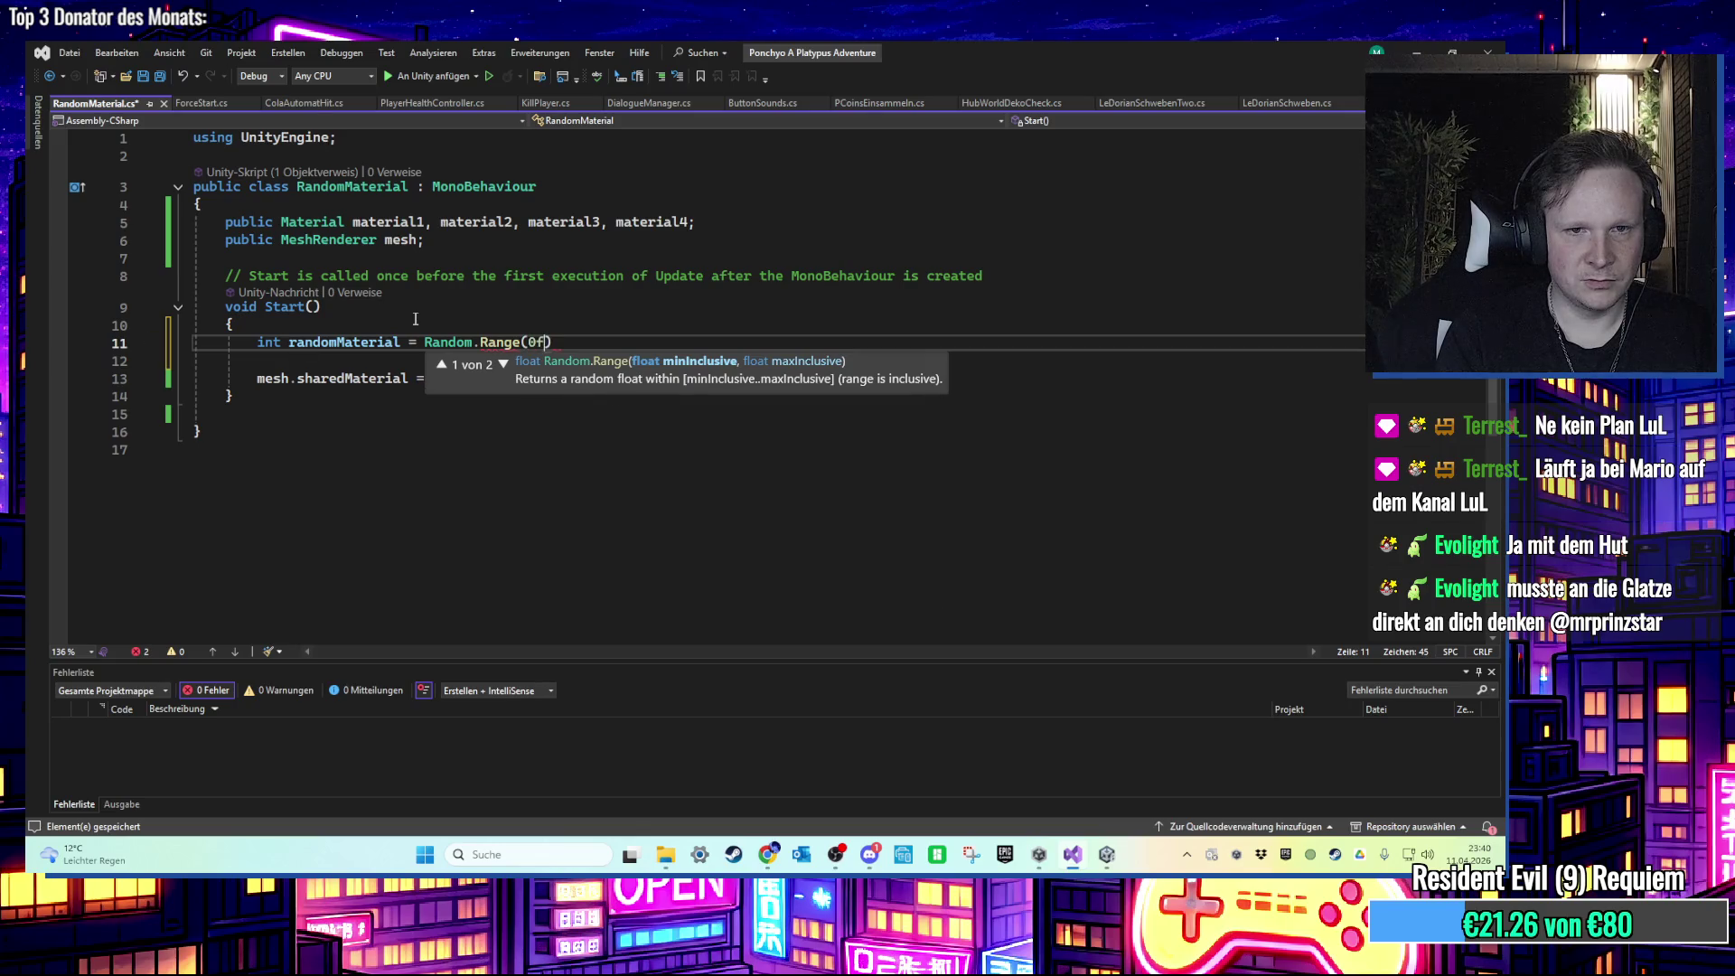
key(BackSpace)
text(, 4)
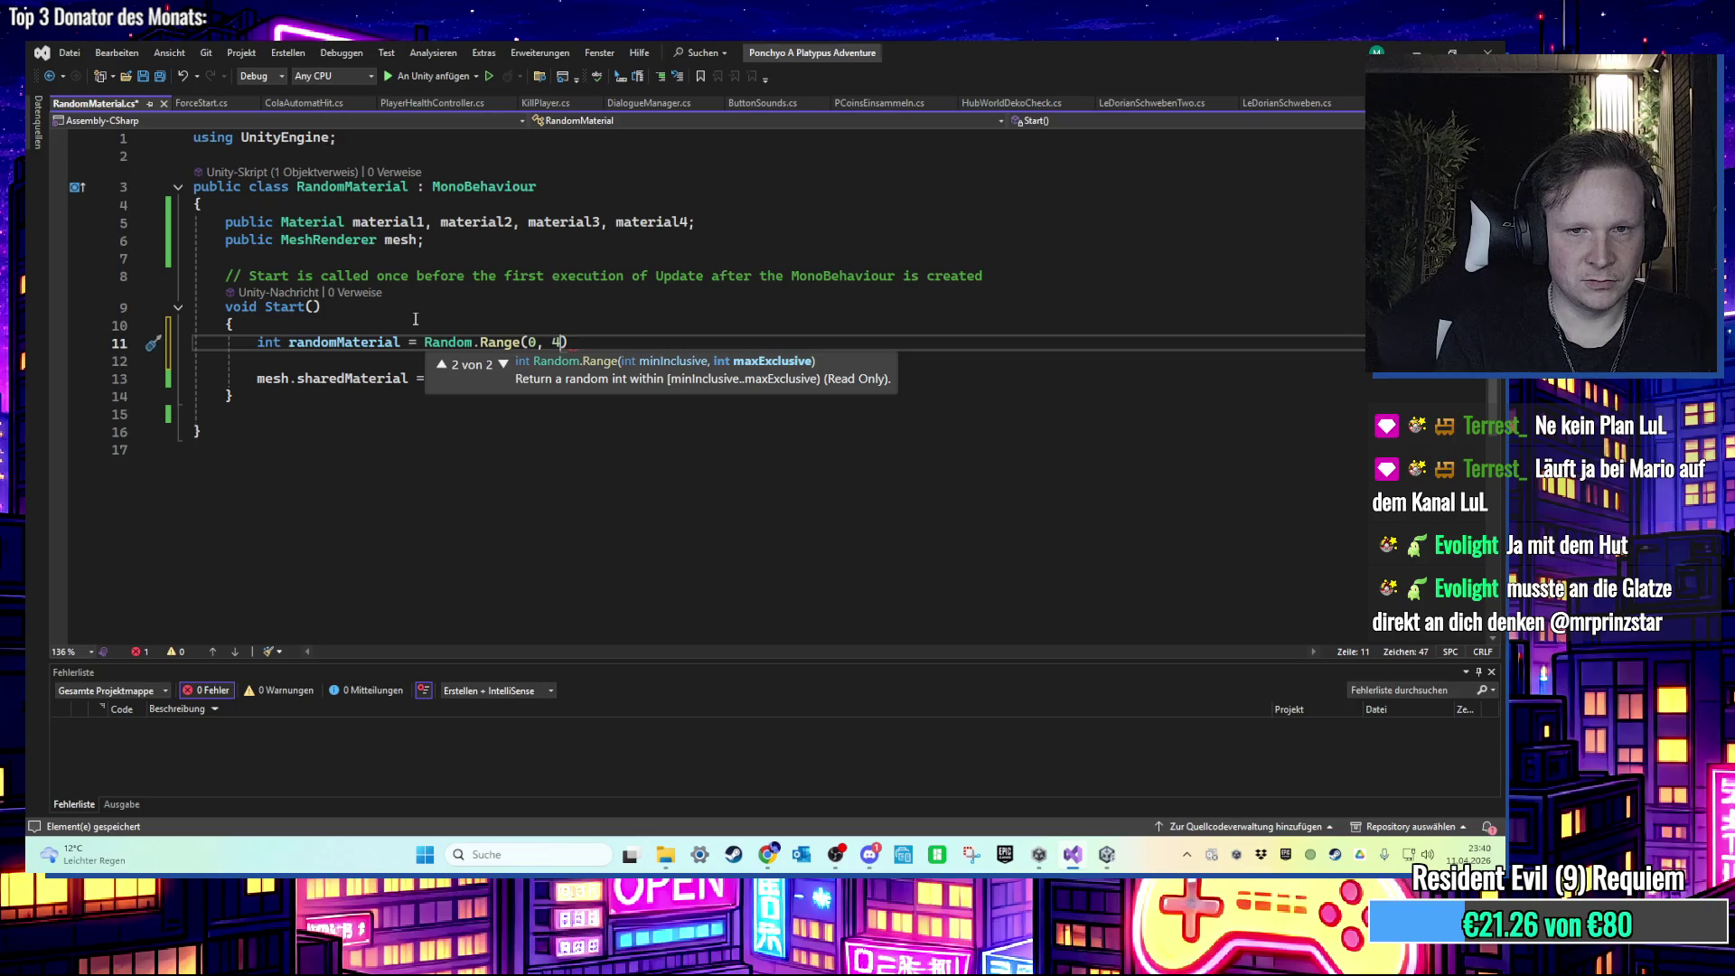
key(BackSpace)
text(3)
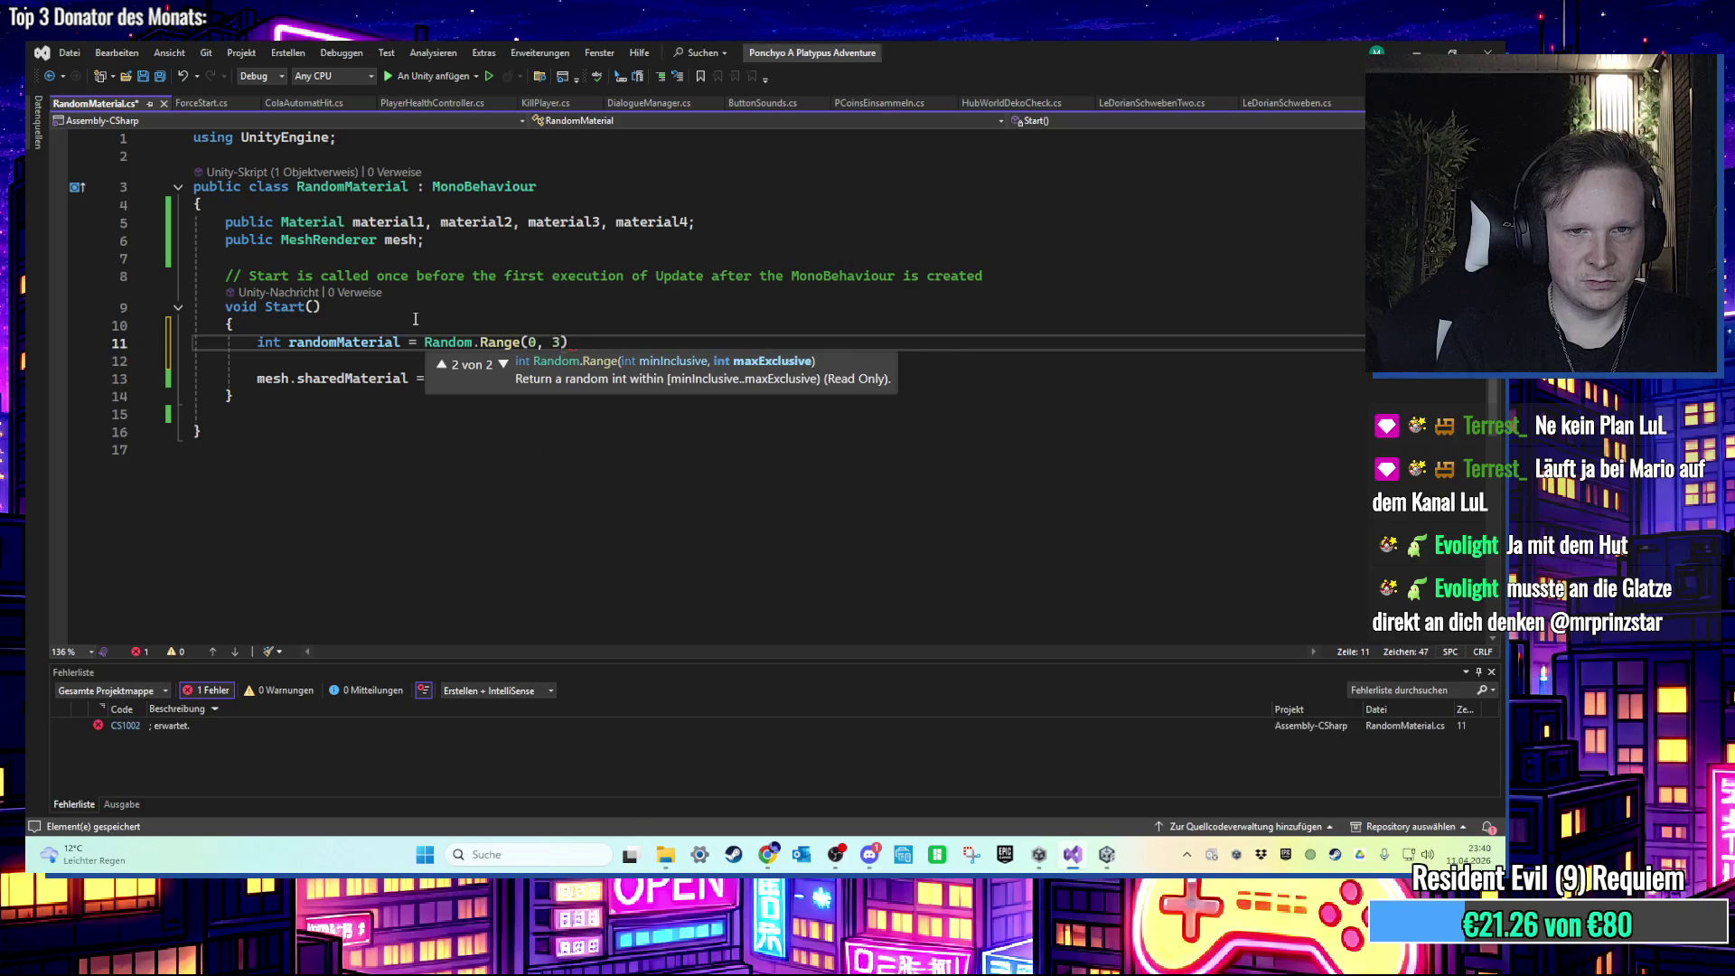
text())
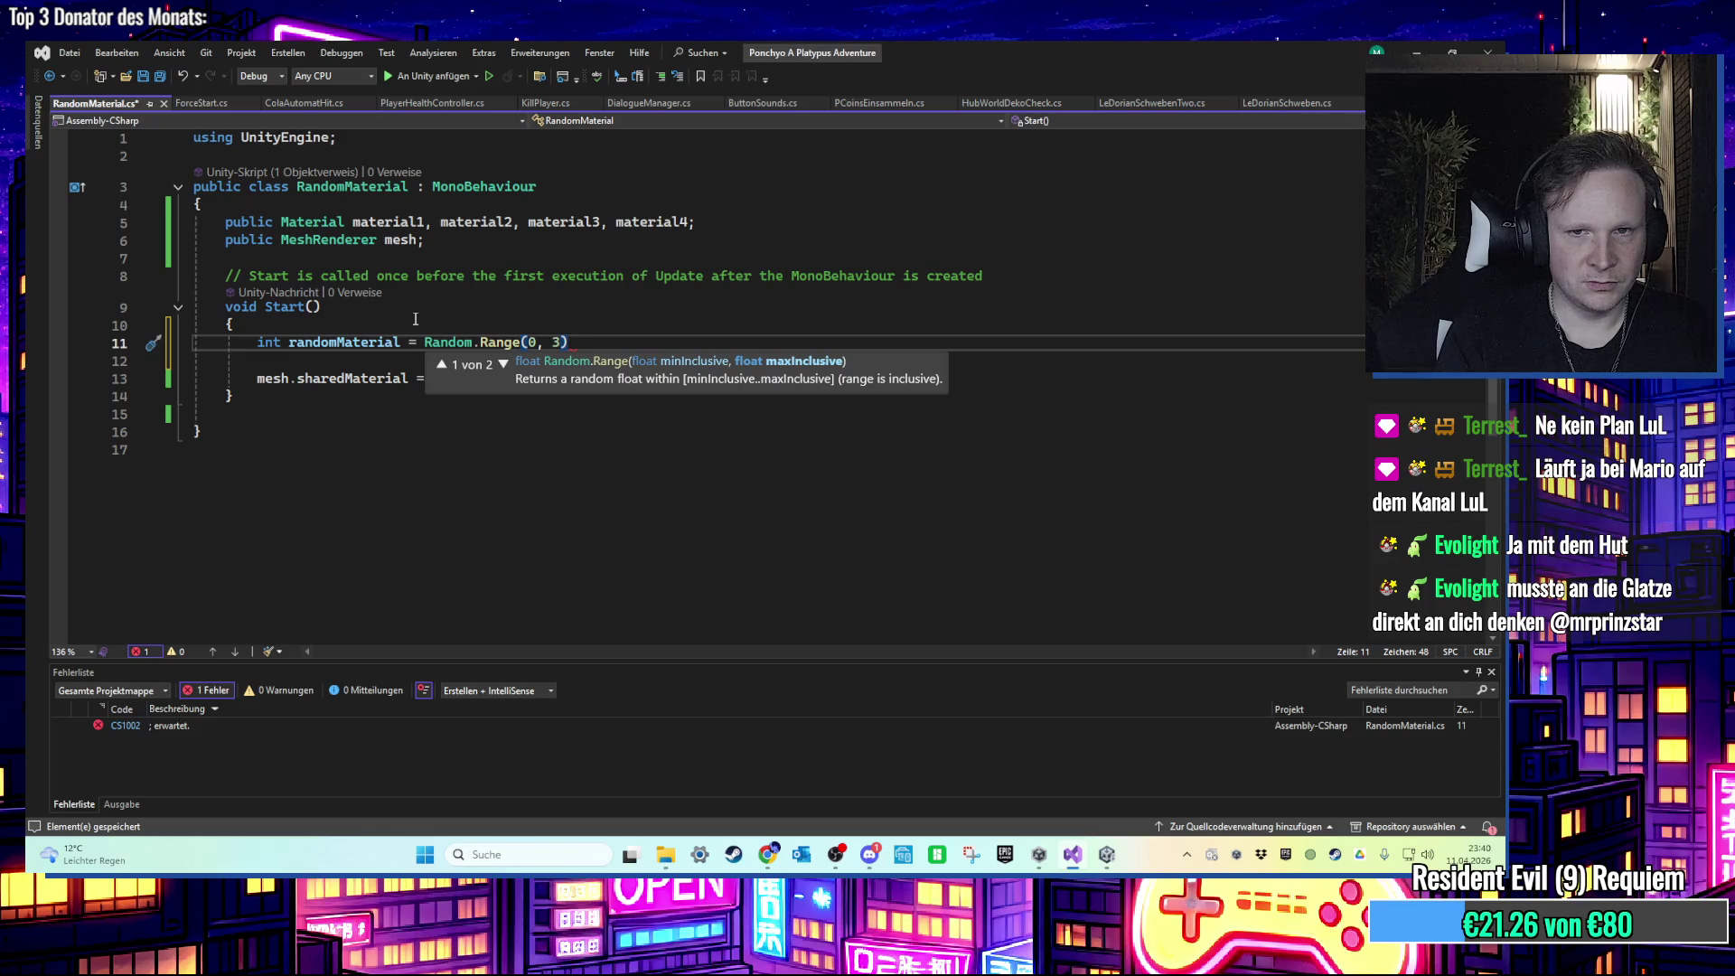
key(BackSpace)
key(BackSpace)
text(4)
key(BackSpace)
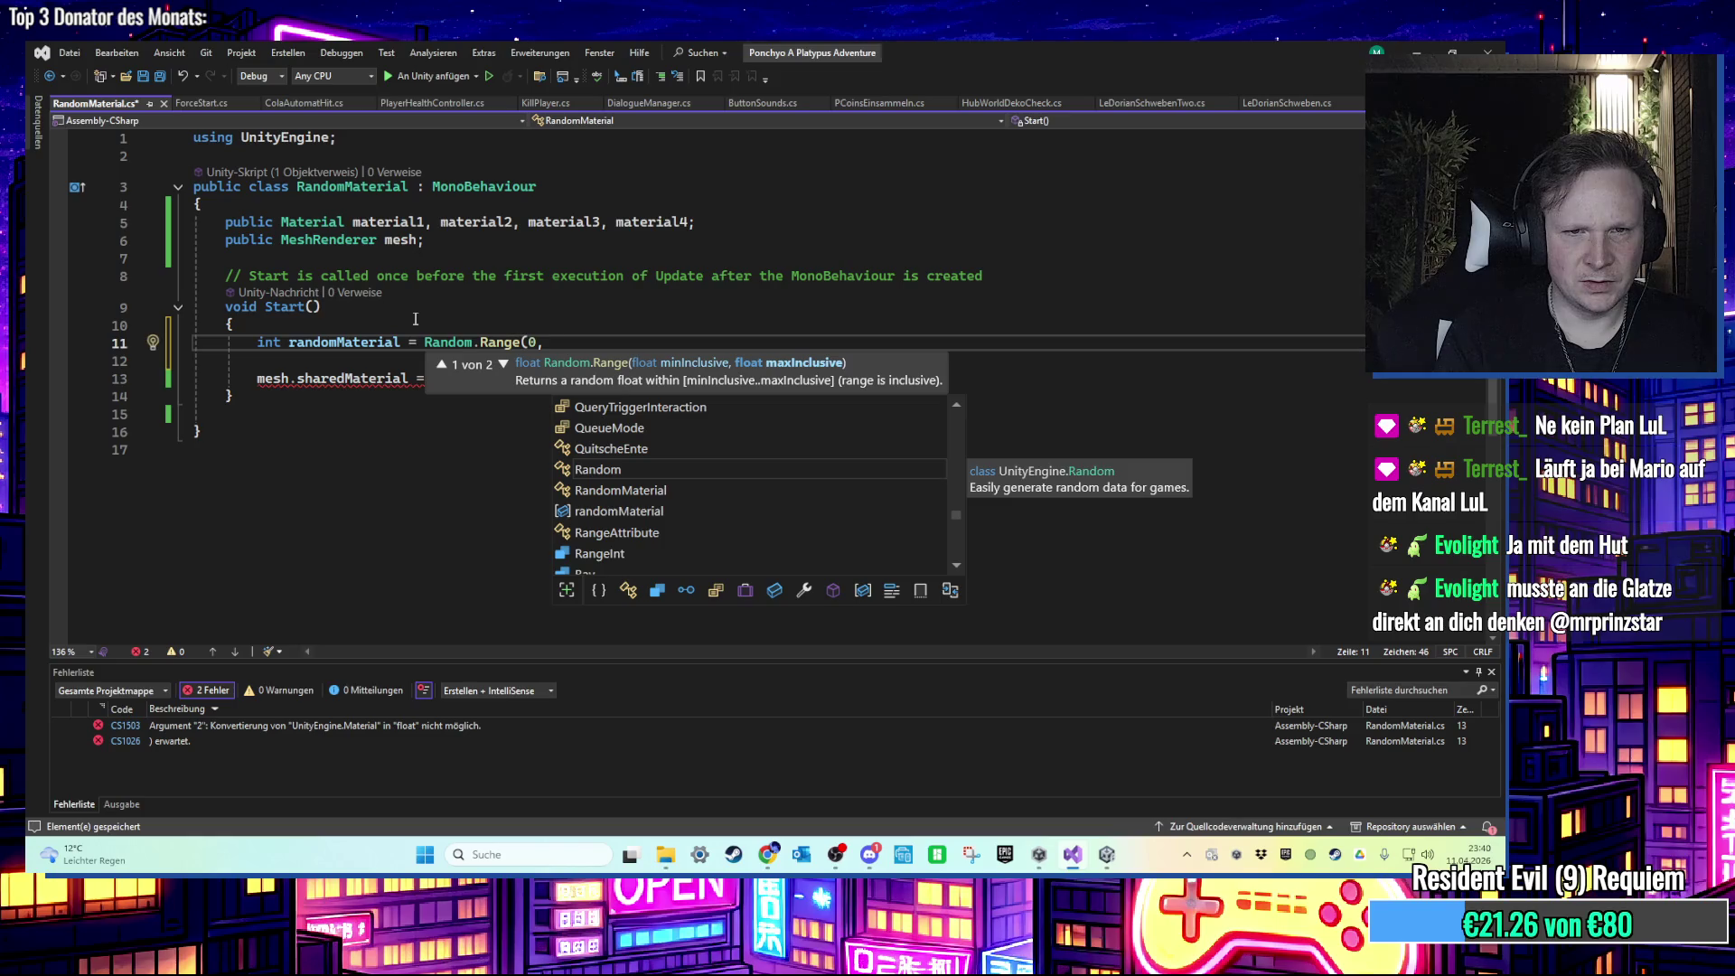
text(3)
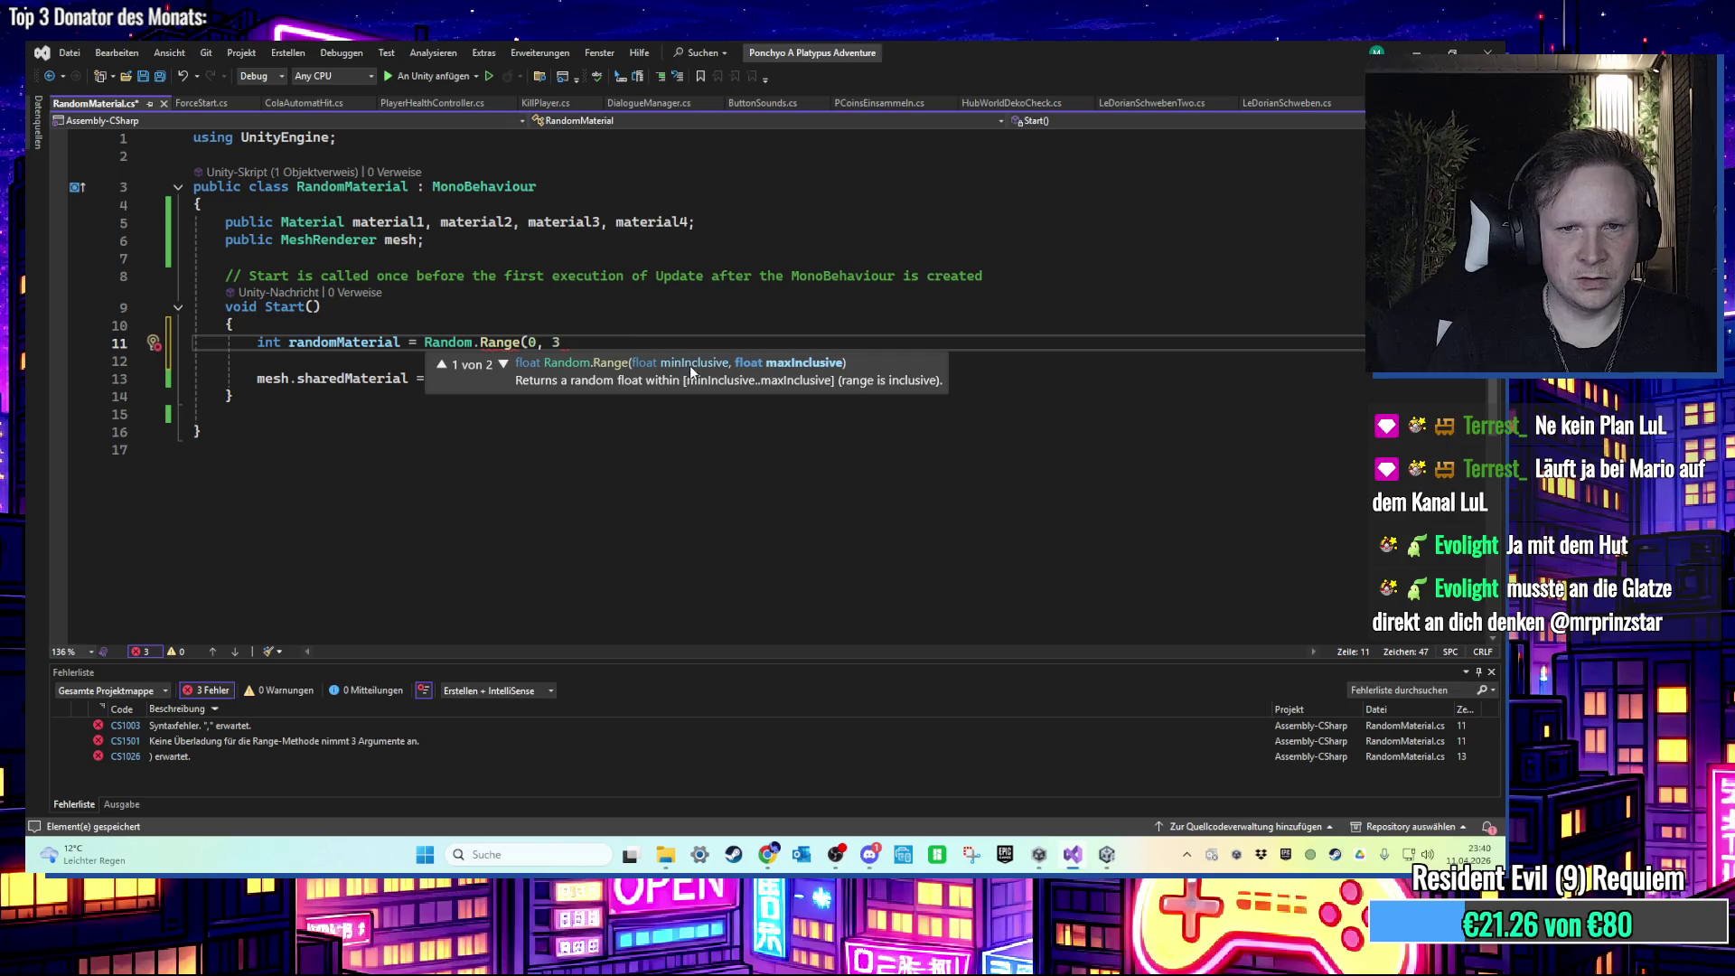
Step: Check the int Random.Range overload, finish the line as Random.Range(0, 4); and save
click(591, 359)
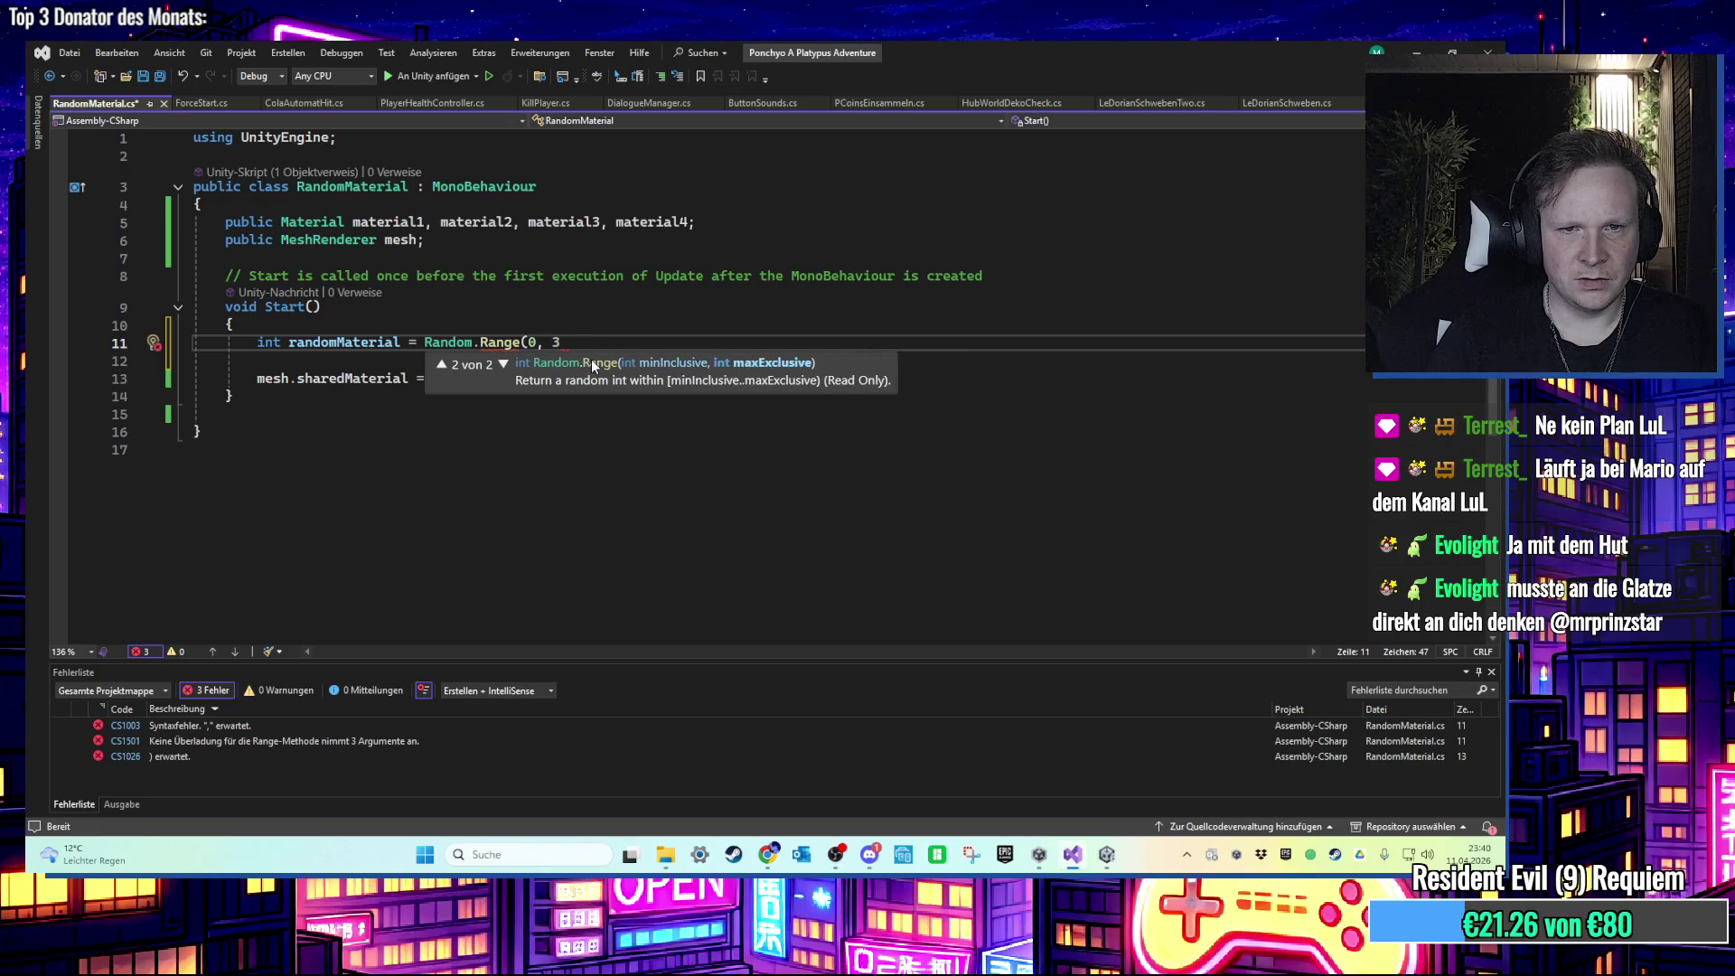
click(592, 361)
click(592, 361)
click(593, 362)
click(593, 362)
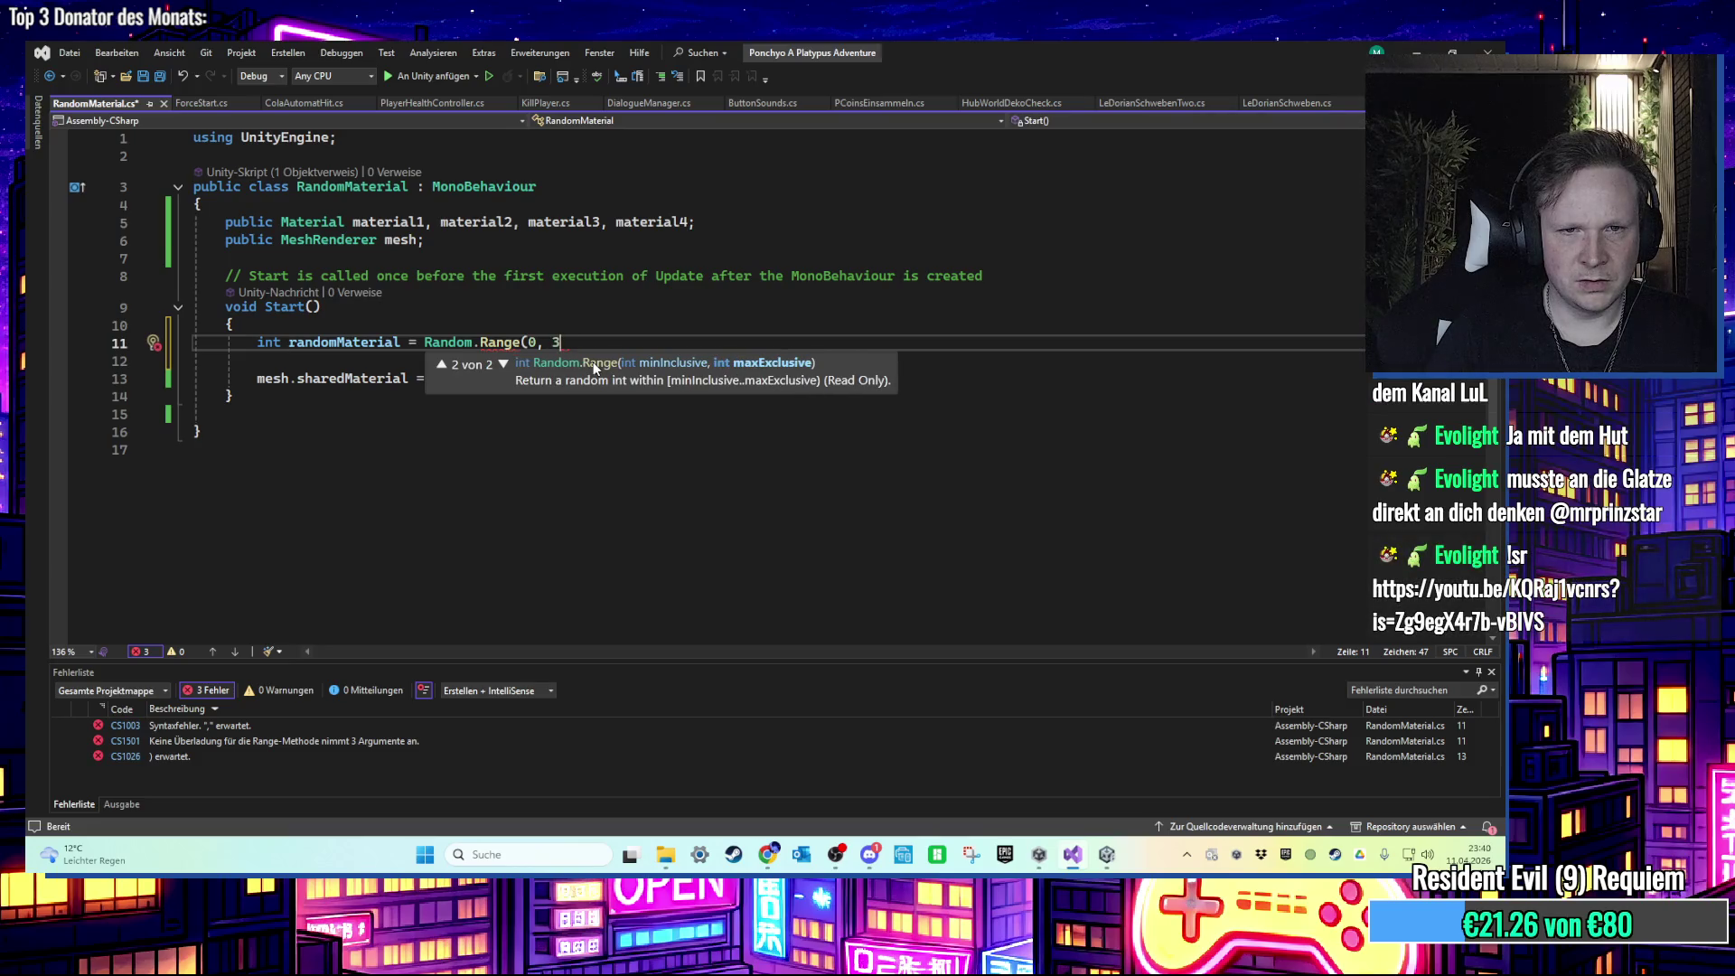
click(593, 362)
click(593, 361)
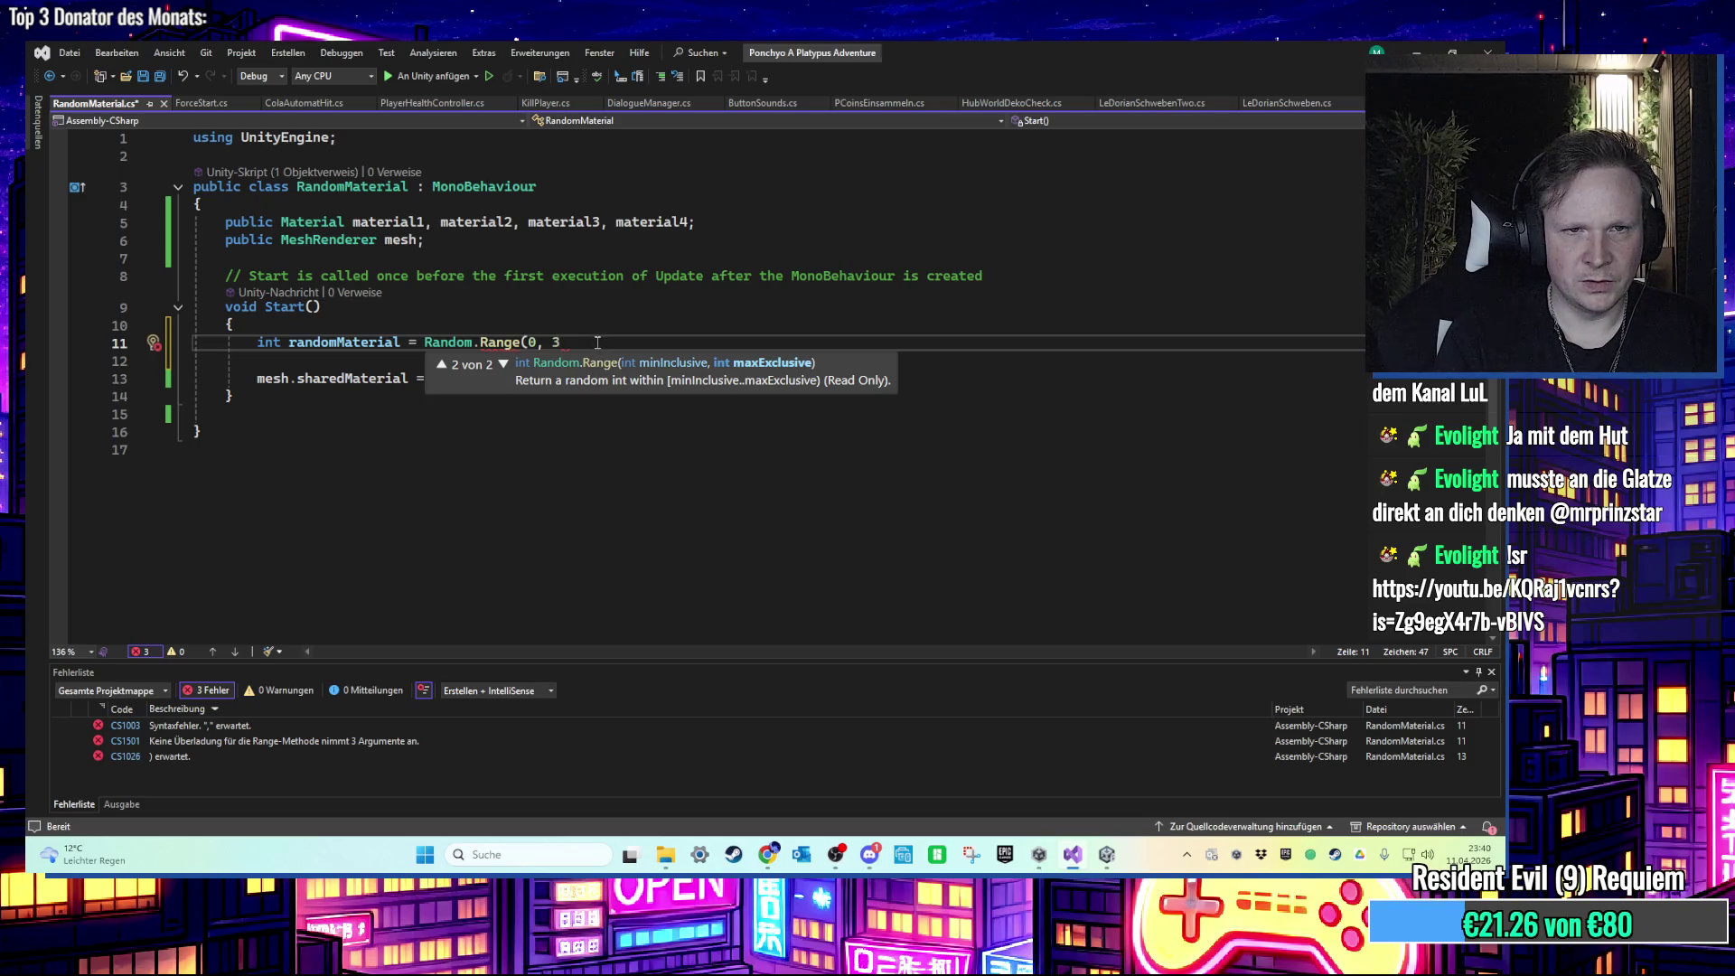
key(BackSpace)
text(4);)
key(Down)
key(Down)
key(Down)
key(ctrl+s)
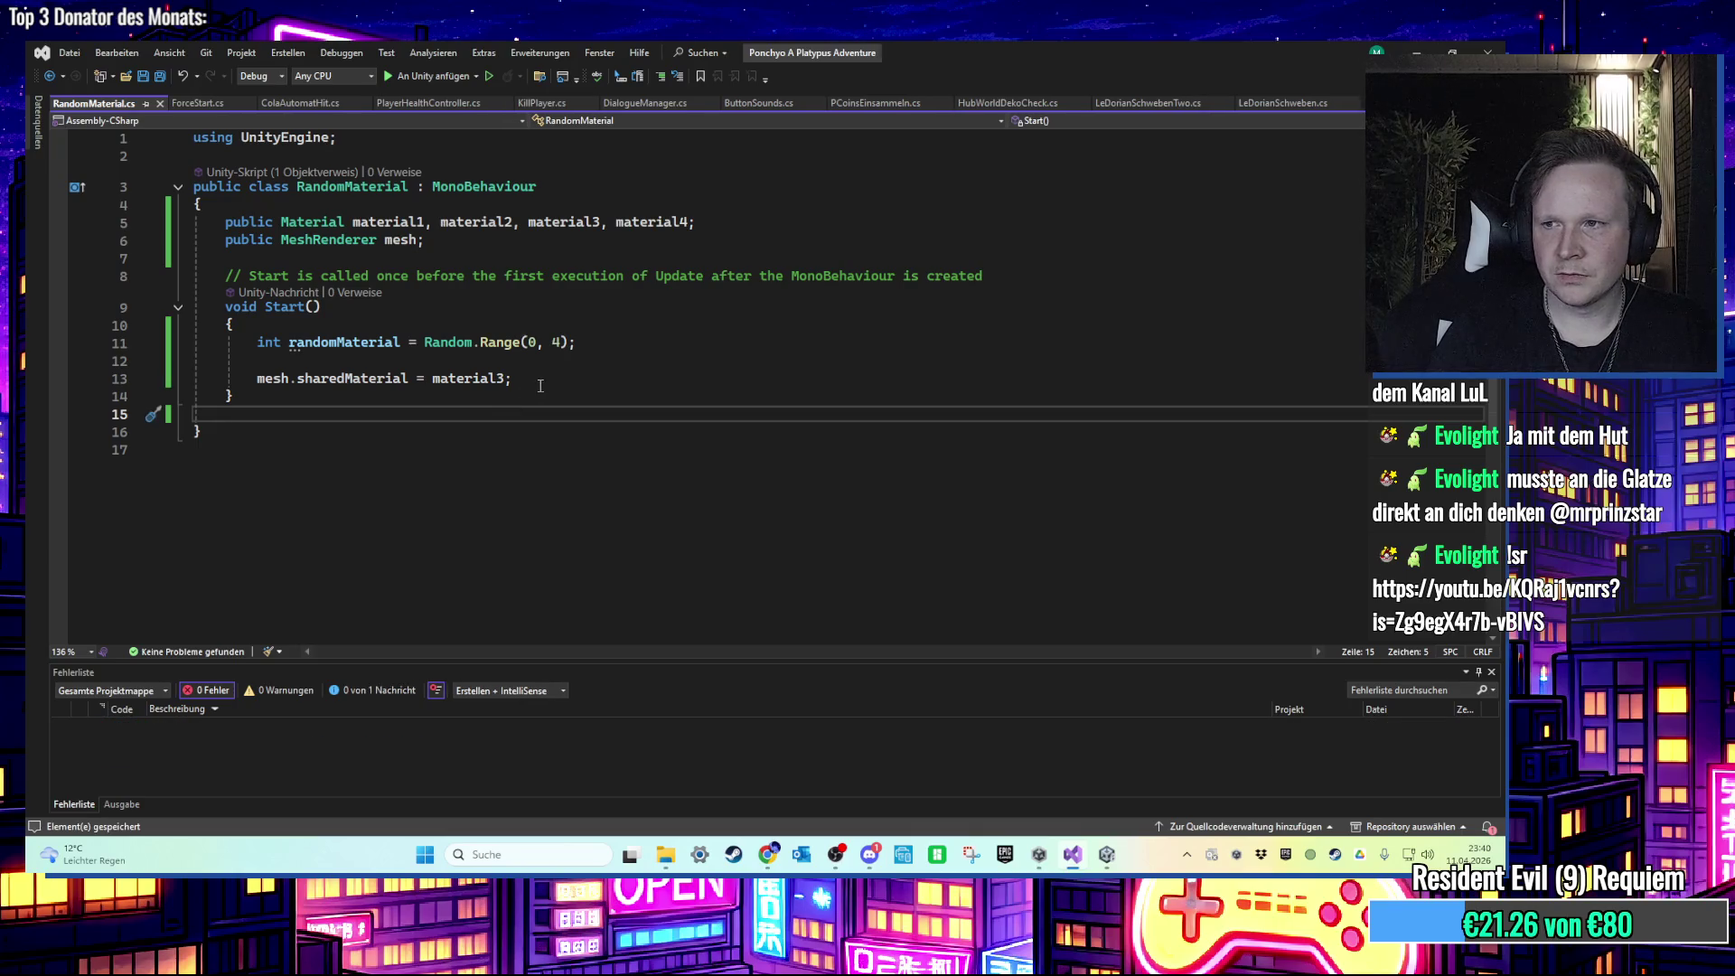
click(488, 363)
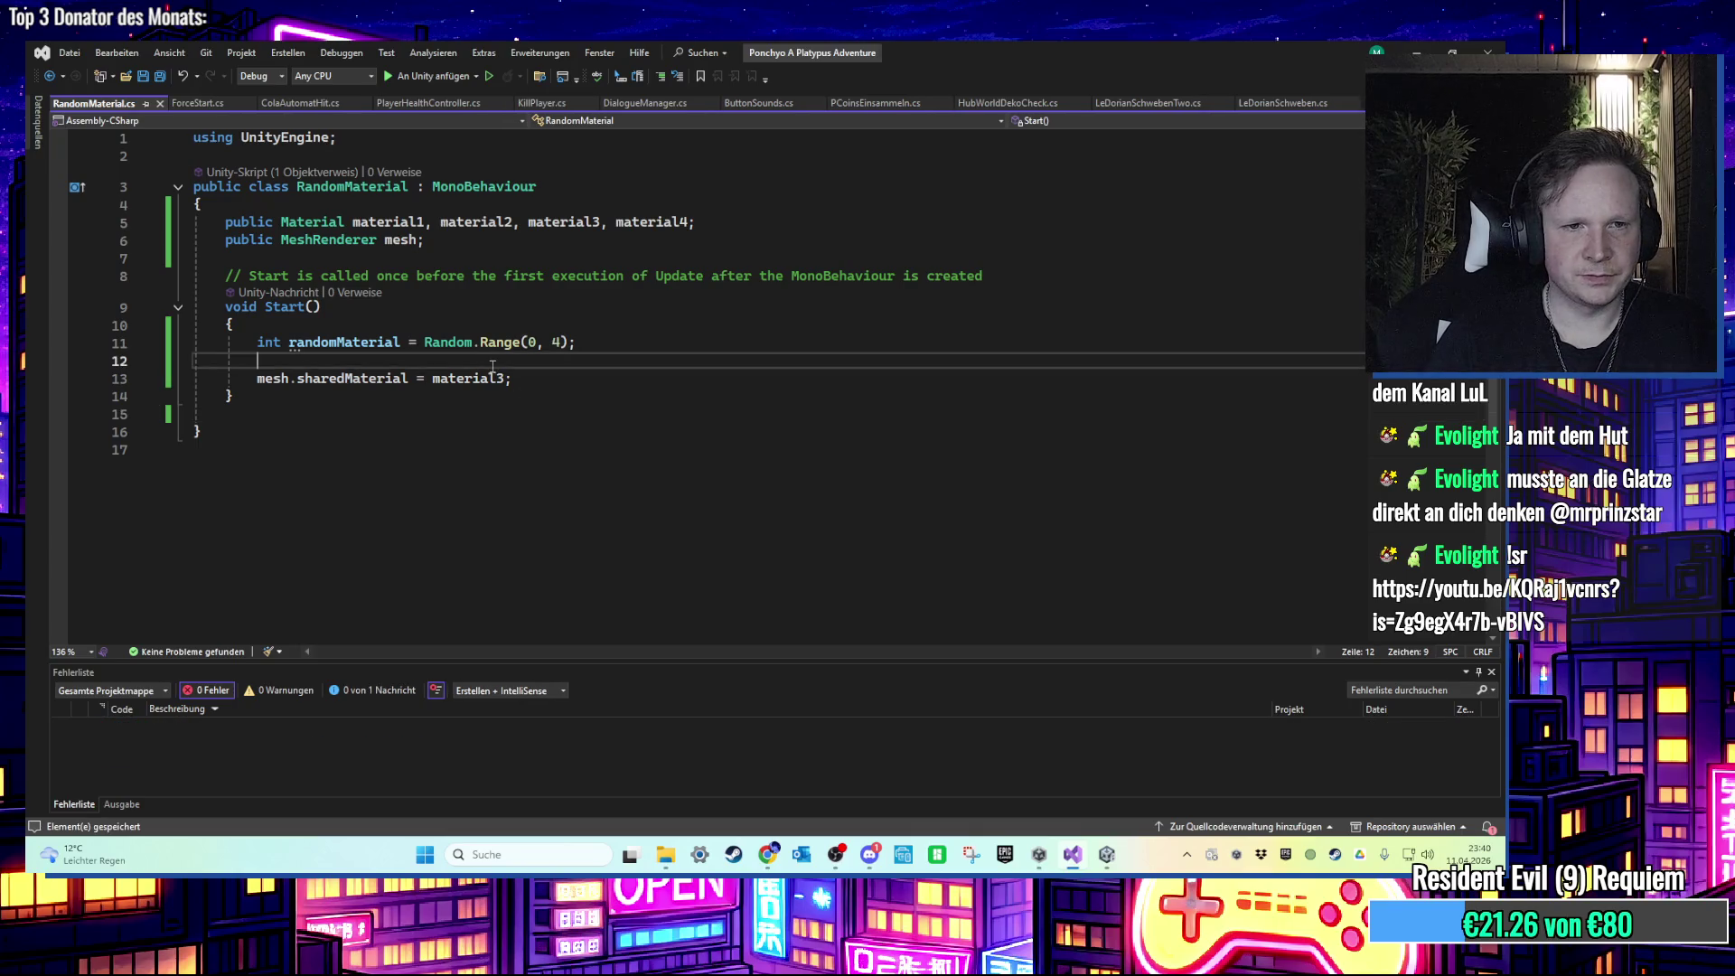
Step: Add blank lines below the Random.Range line inside Start for new code
key(Return)
key(Return)
key(Up)
text(i)
key(BackSpace)
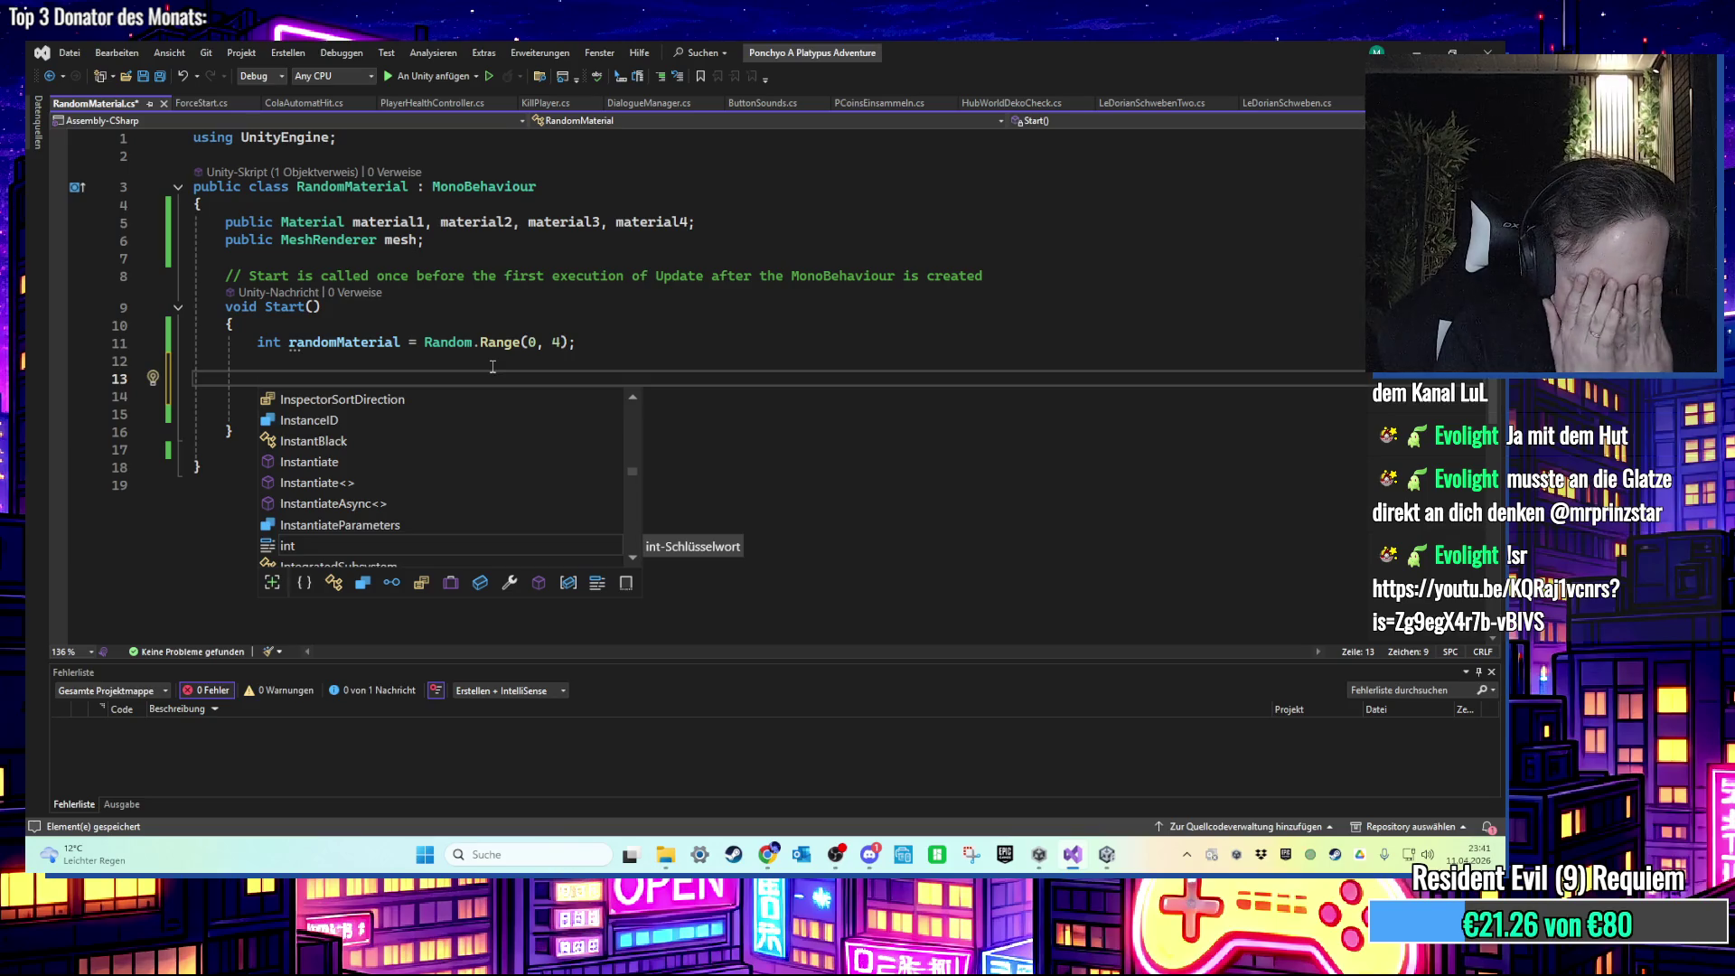
text(sele)
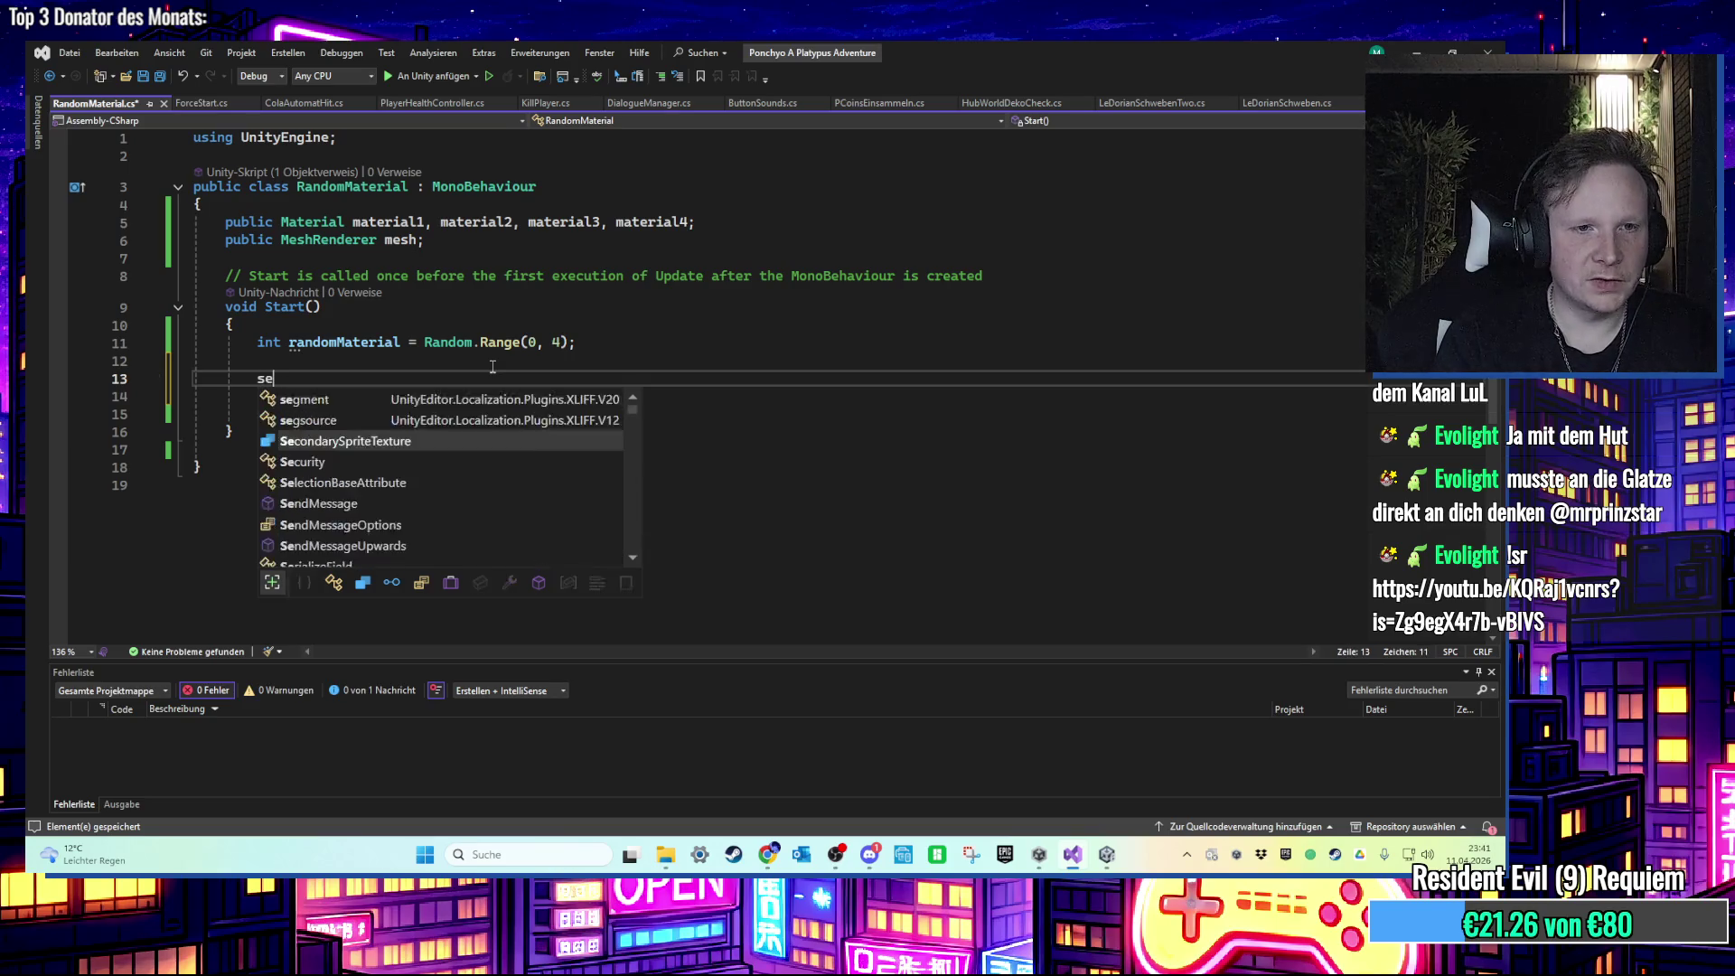
key(BackSpace)
key(BackSpace)
key(BackSpace)
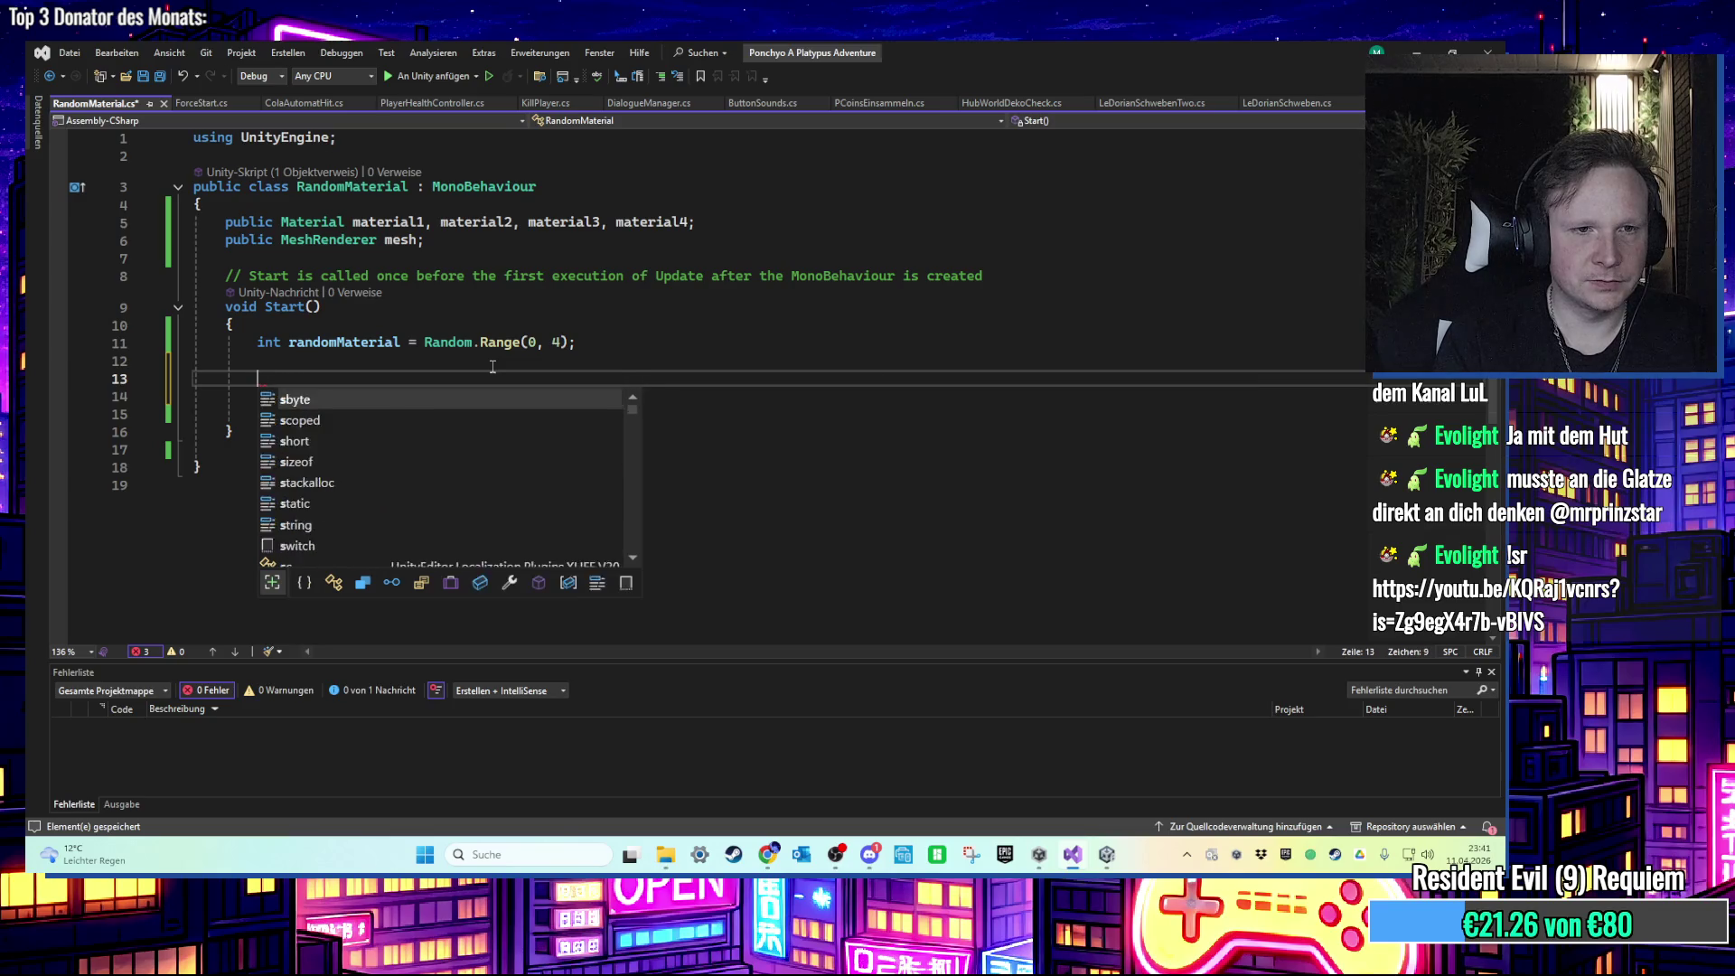
key(Escape)
key(Up)
key(Down)
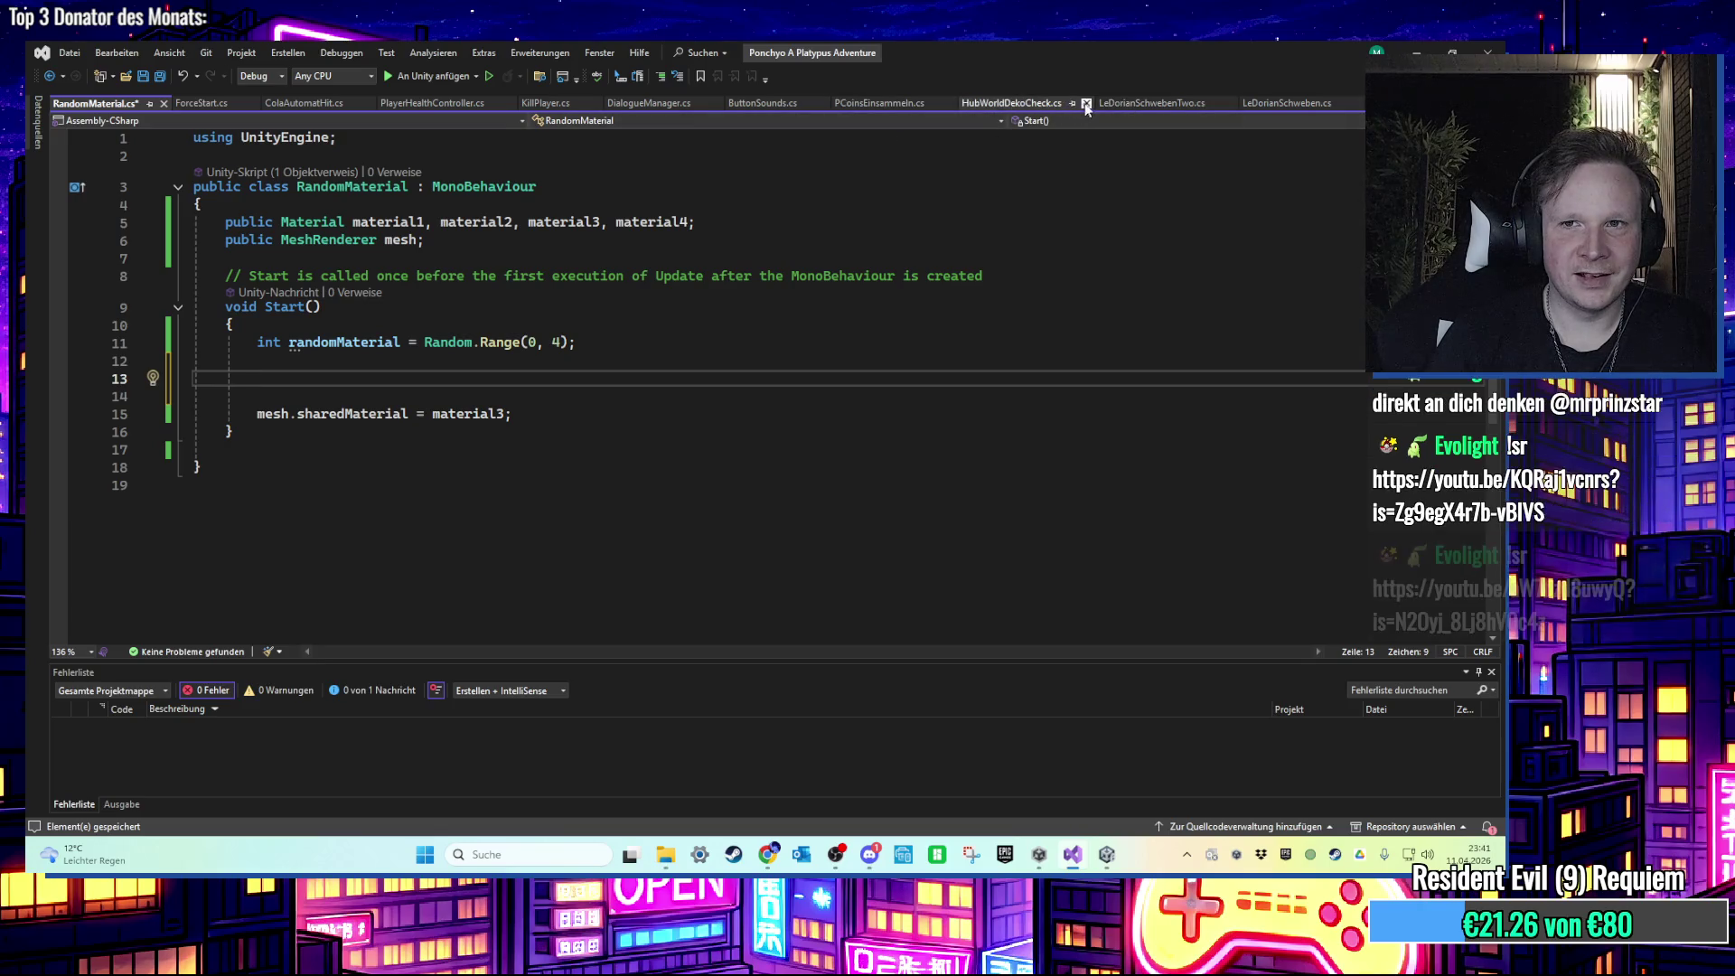
Step: Close the LeDorianSchwebenTwo and LeDorianSchweben tabs, glance at GraphicSettingsManager.cs, and return to RandomMaterial.cs
click(1229, 103)
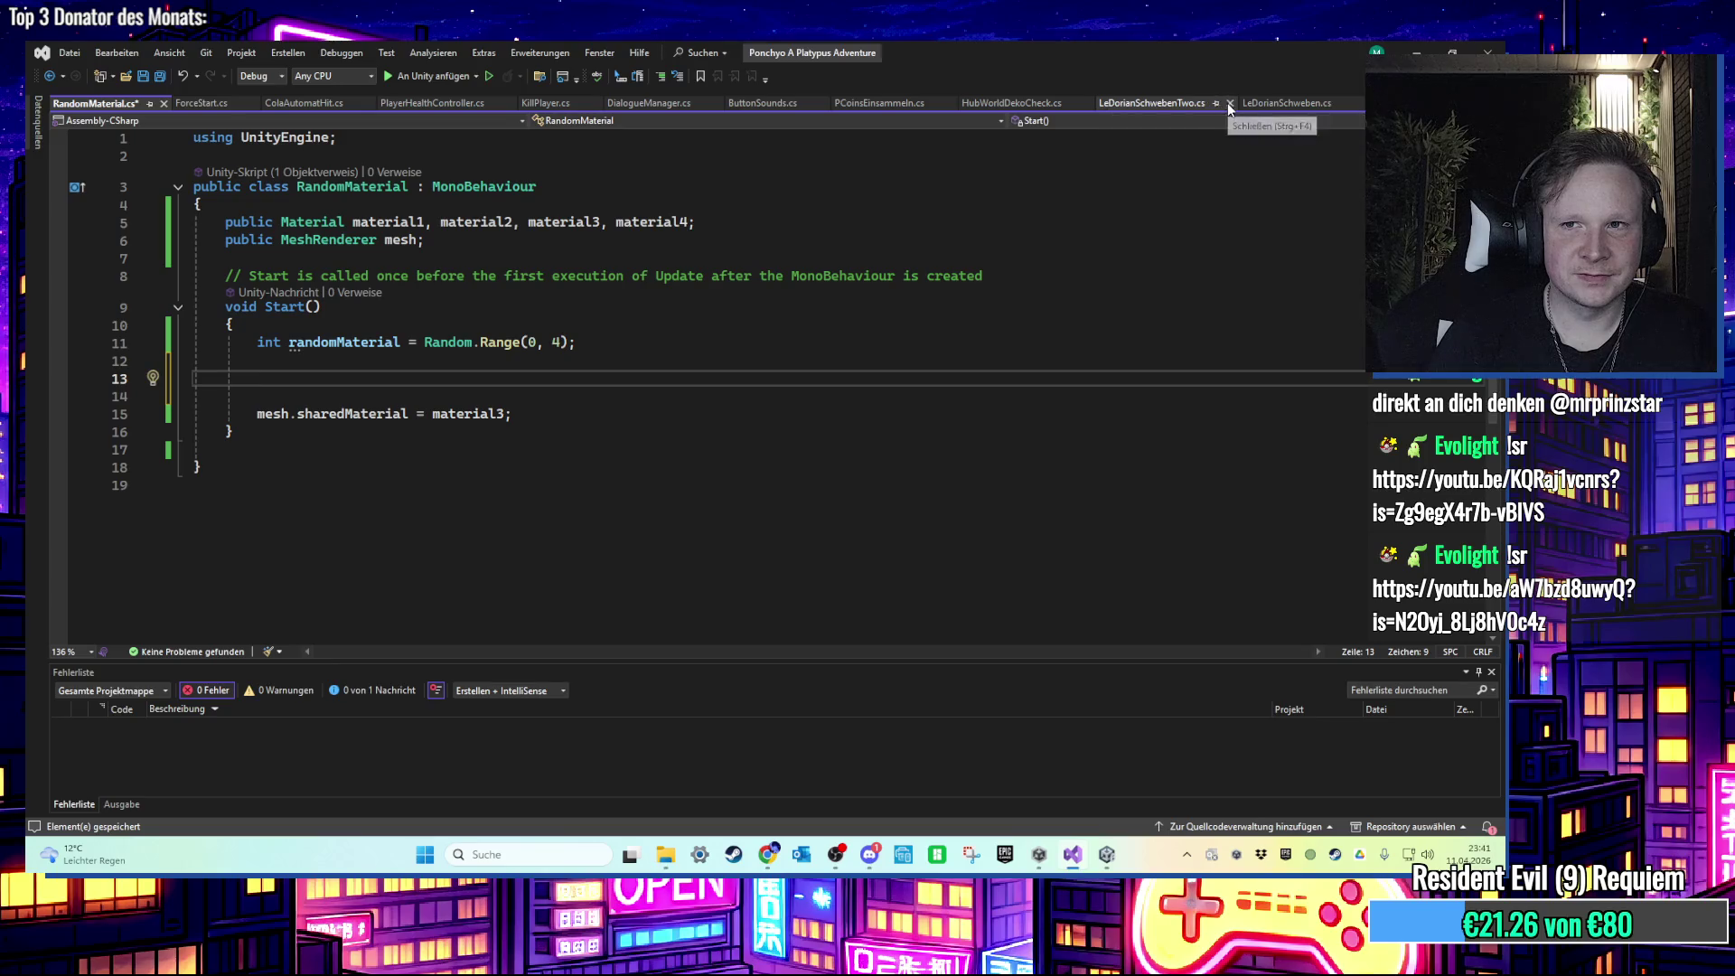
click(1212, 103)
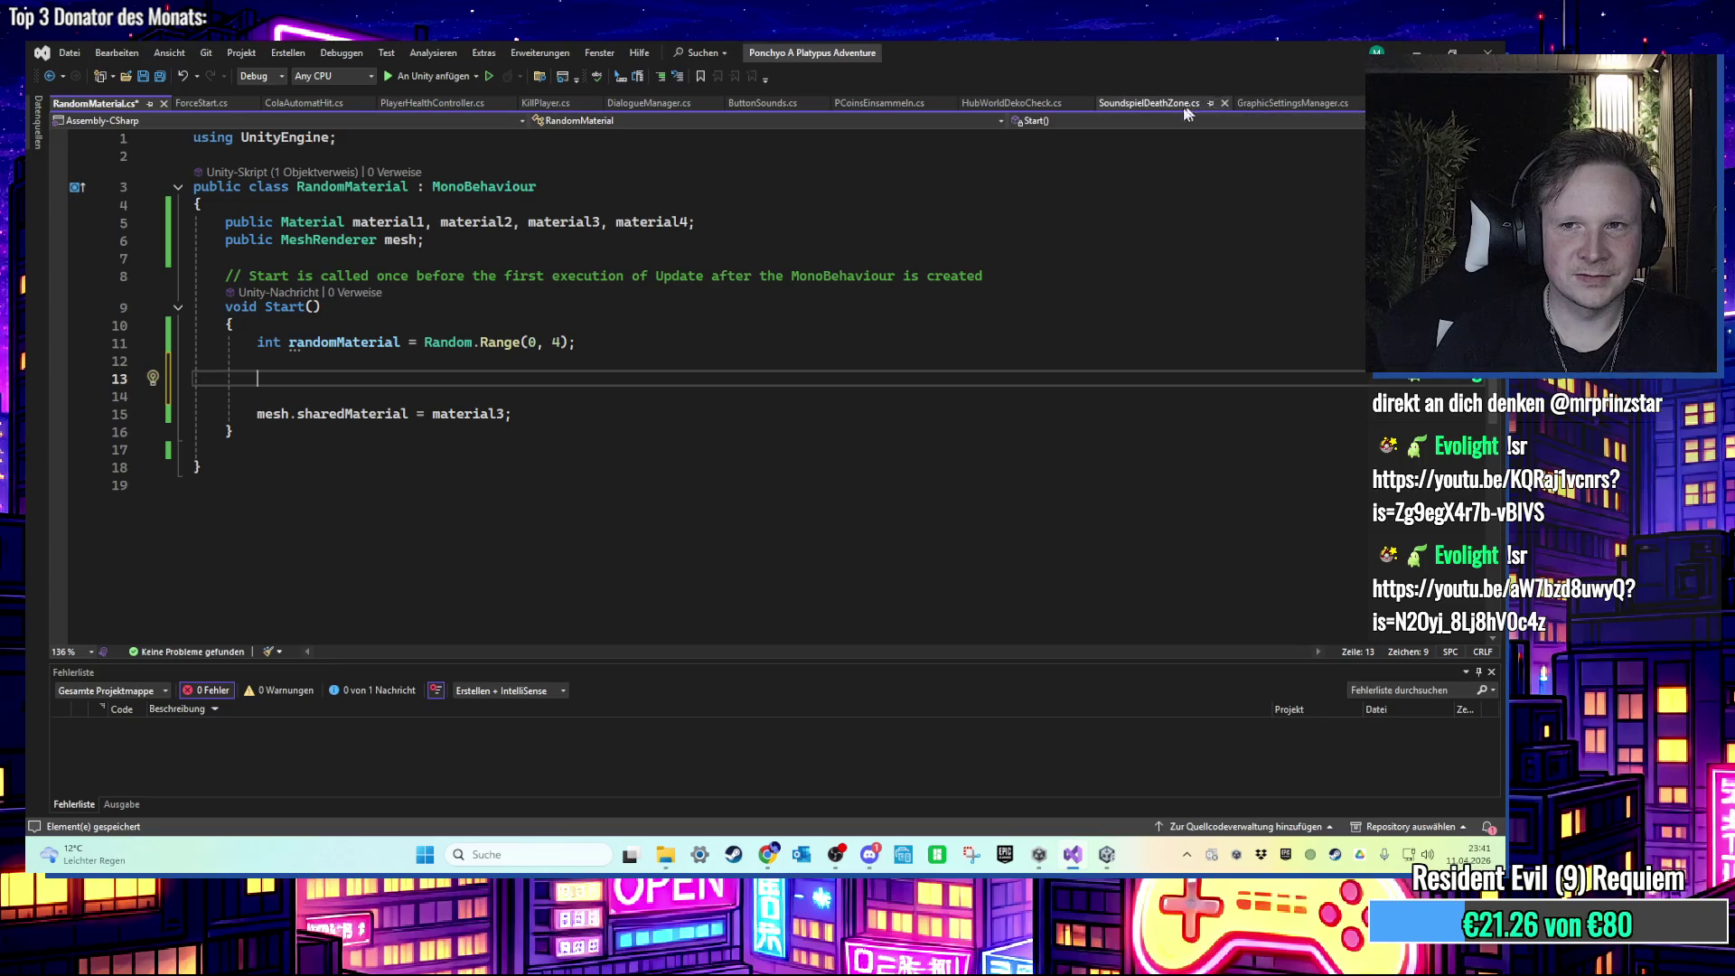
click(1265, 105)
scroll(714, 496, down, 20)
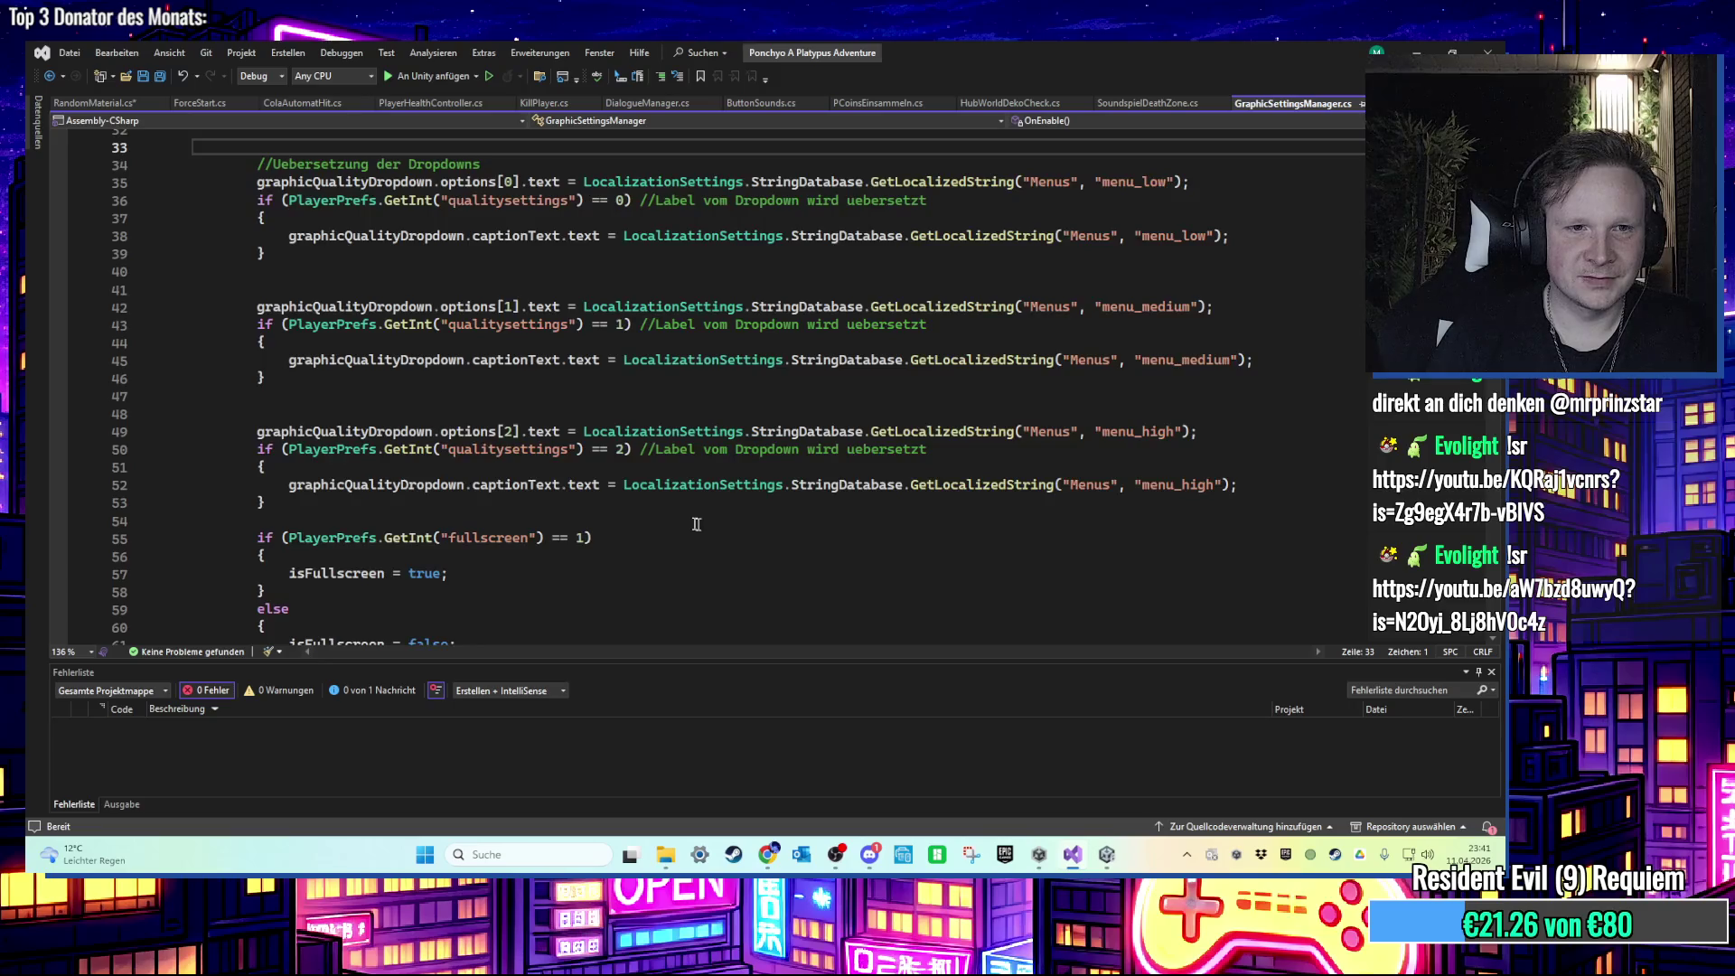
scroll(617, 534, up, 2)
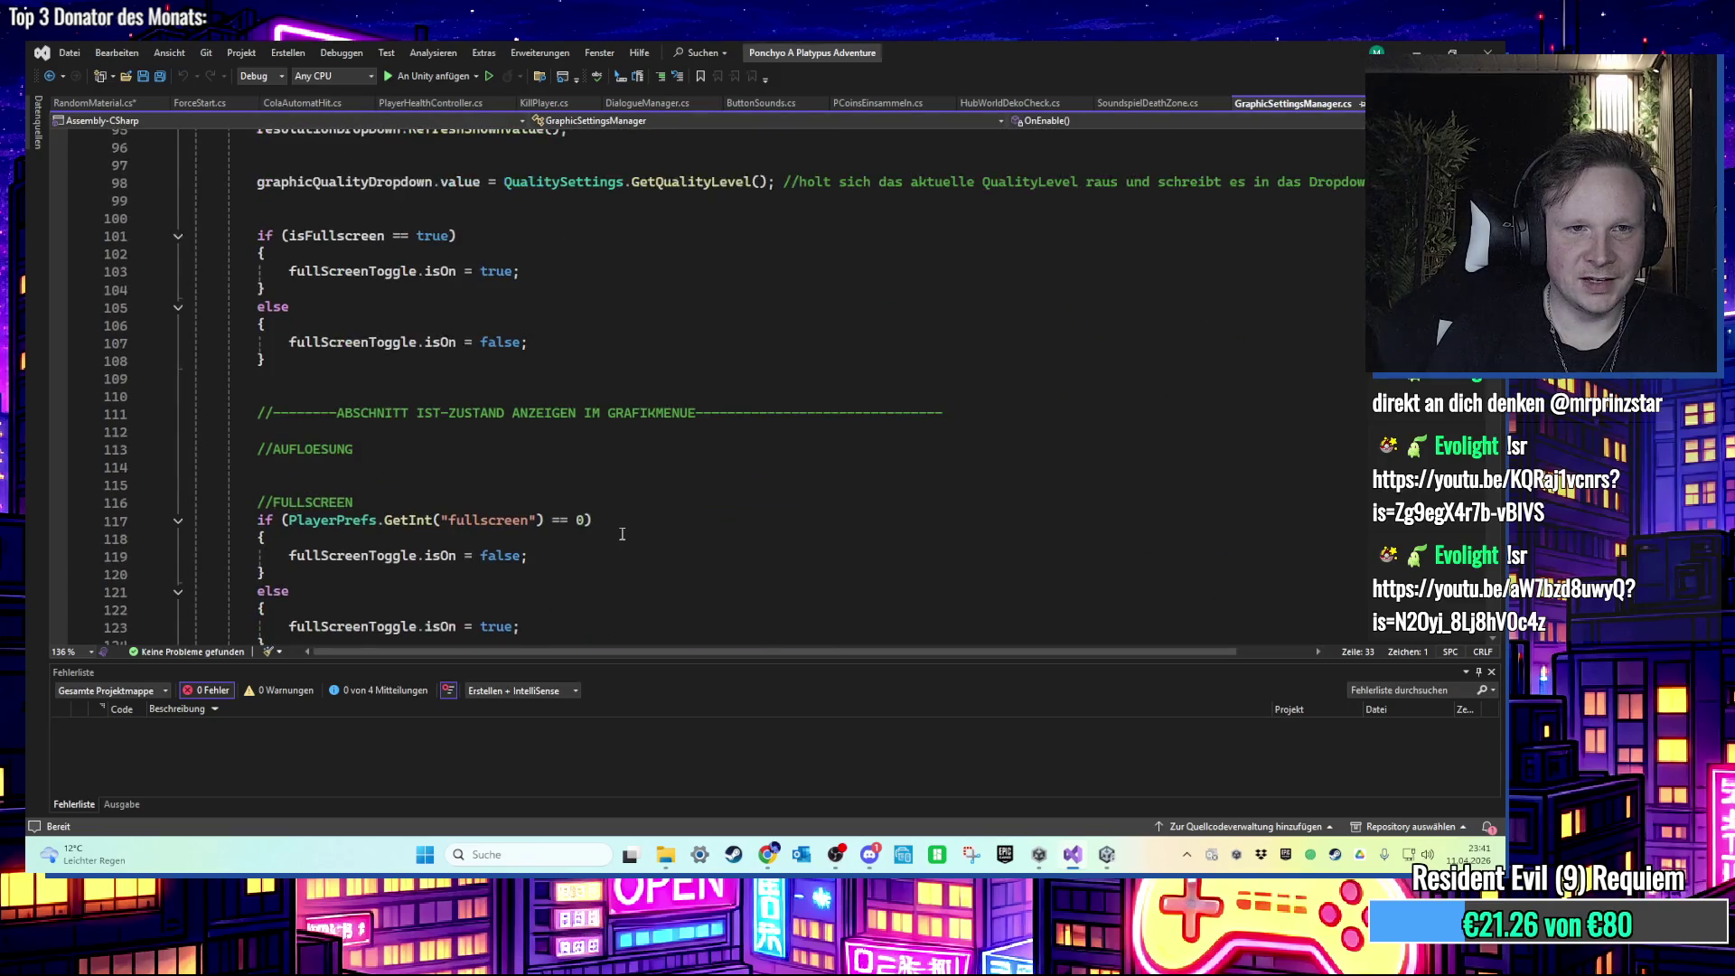
scroll(629, 467, down, 12)
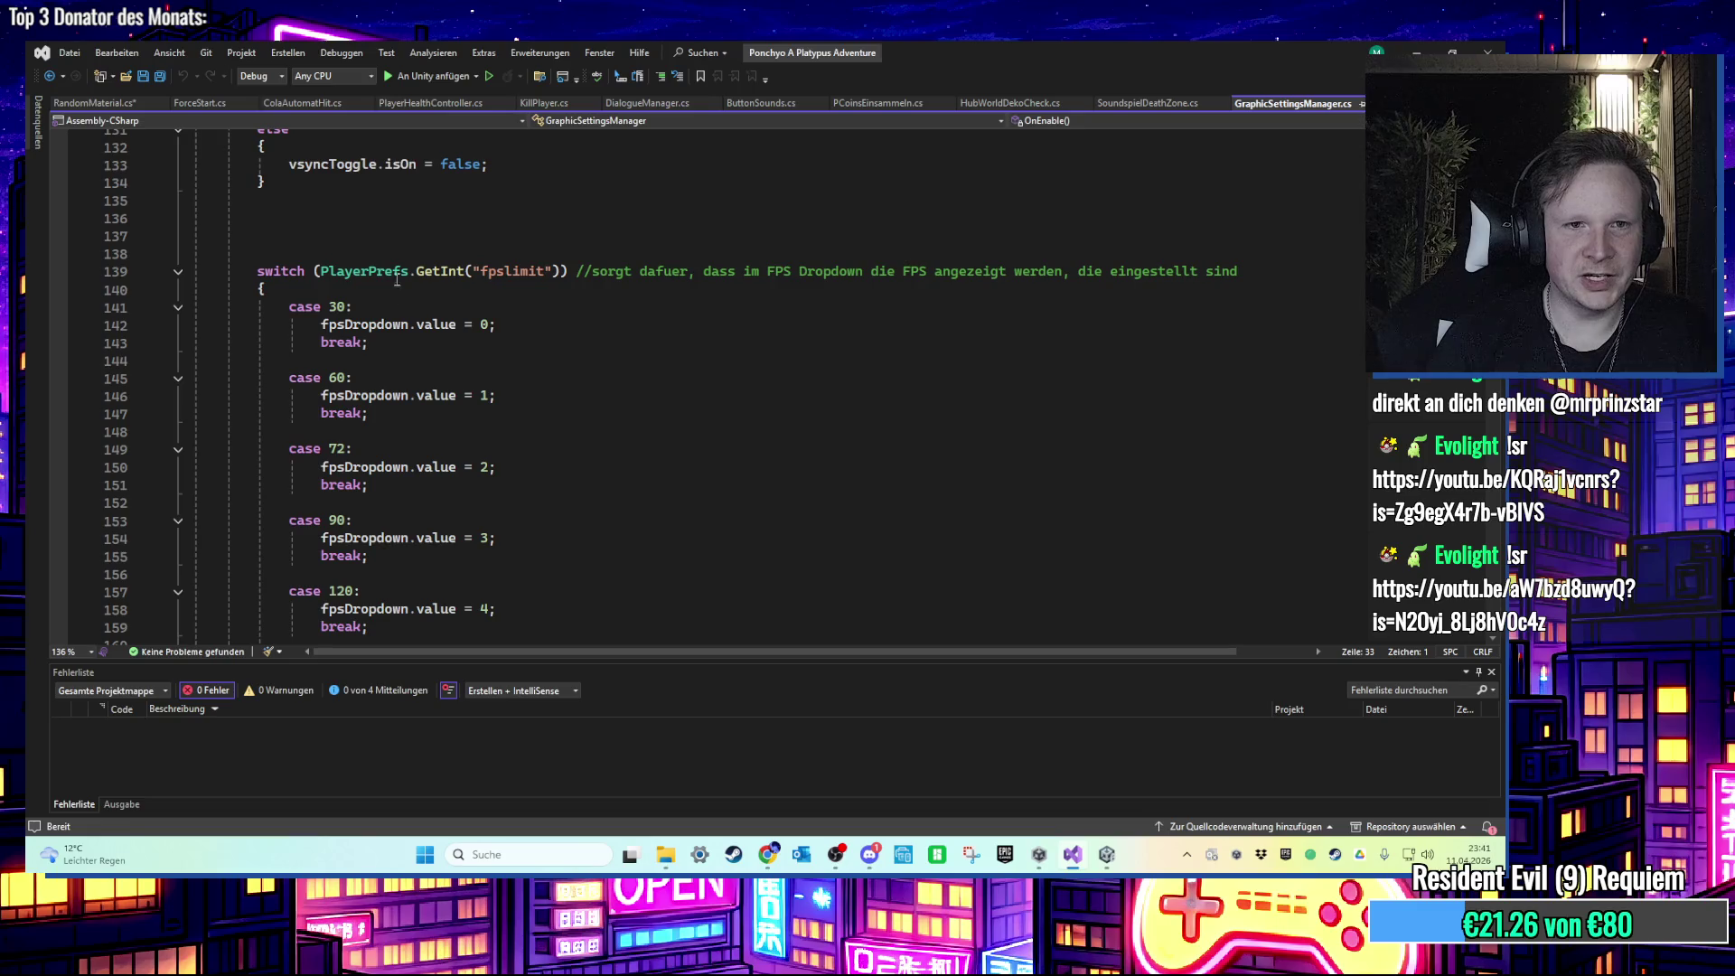
click(94, 102)
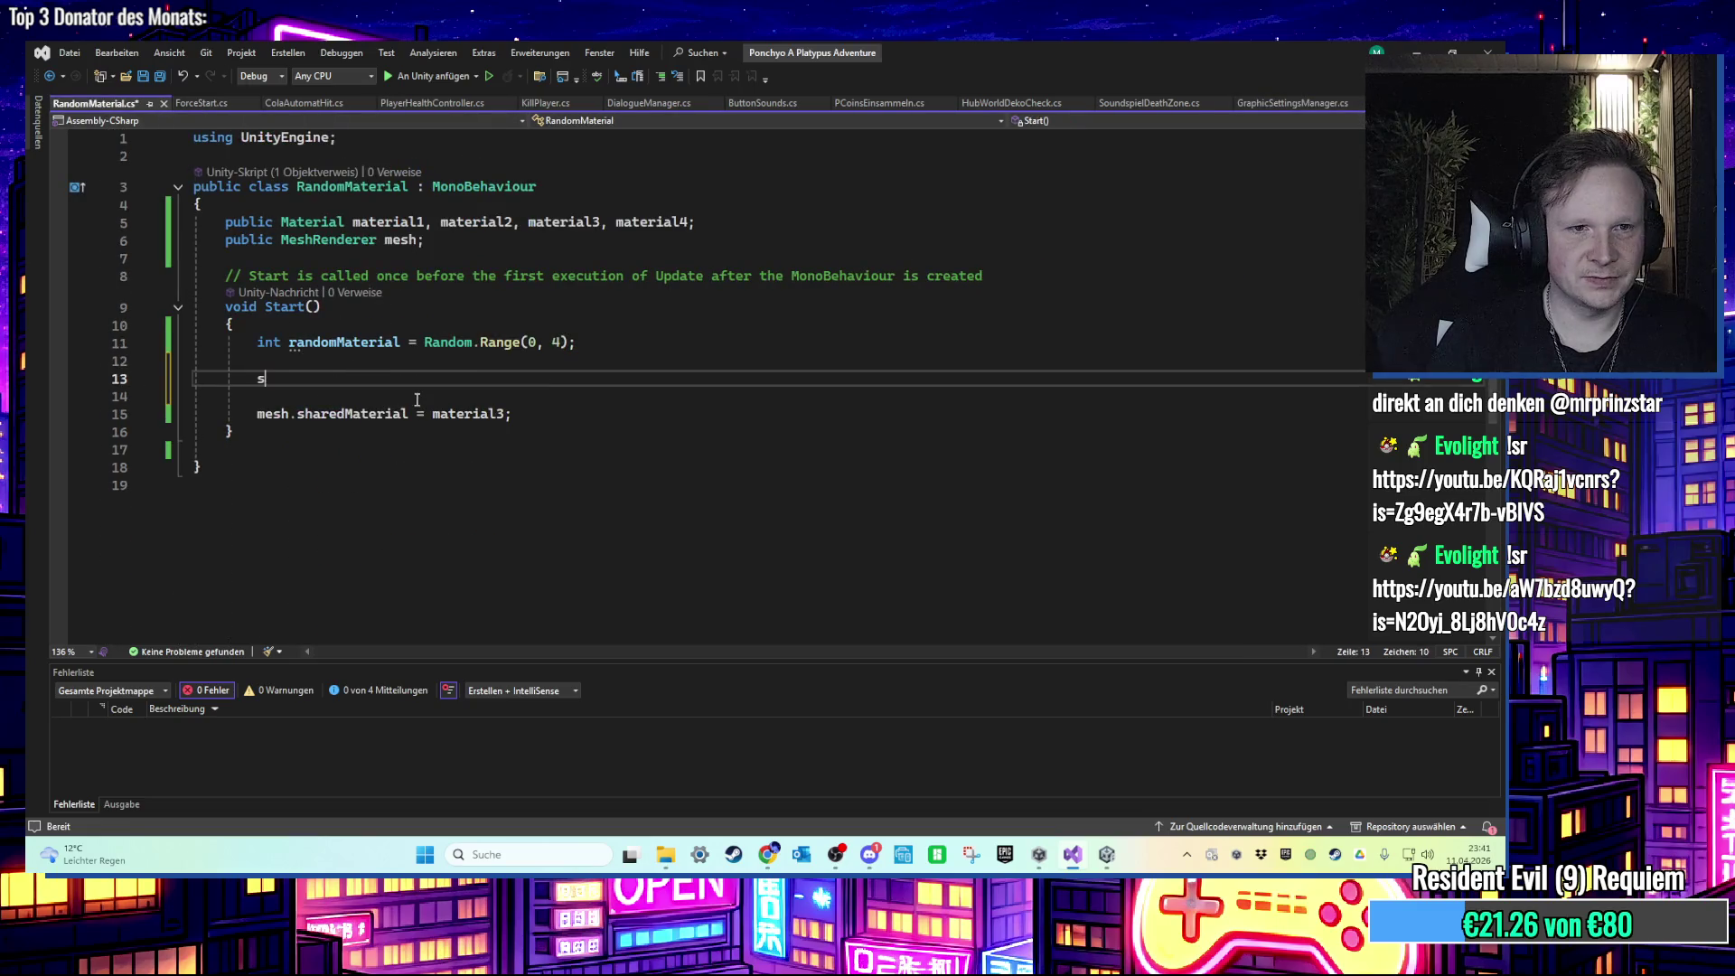
Step: Insert a switch on randomMaterial from the snippet and add a 'case 0:' label
text(switch)
key(Tab)
key(Tab)
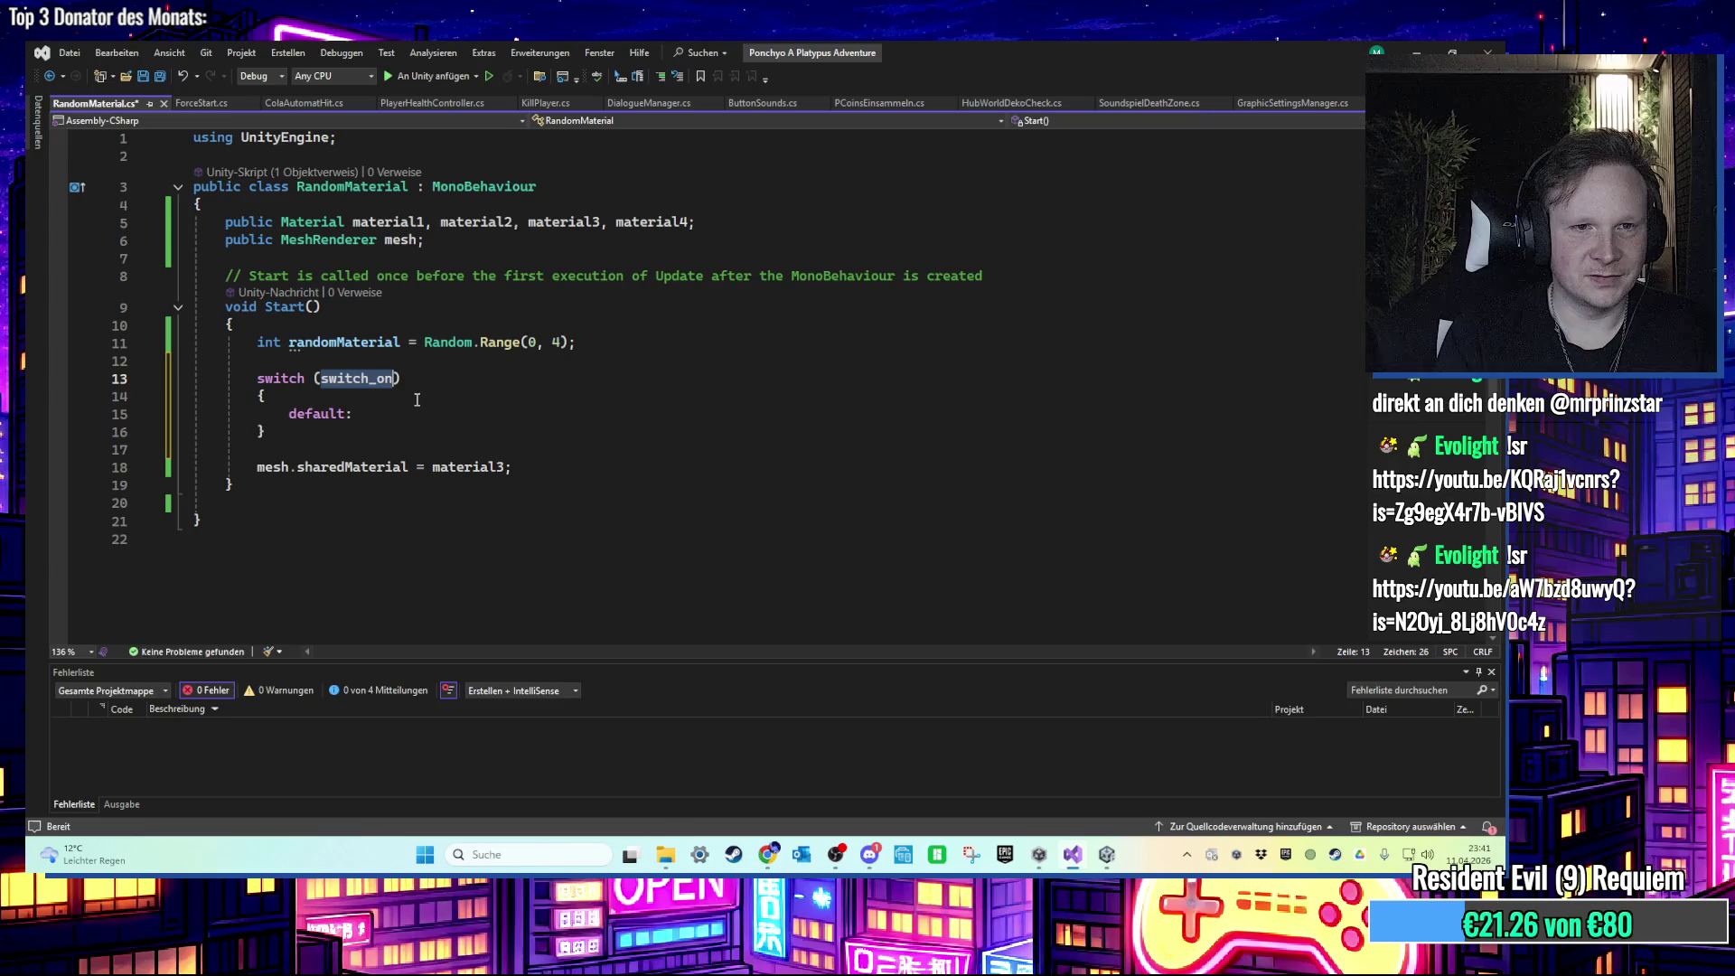
text(ranmd)
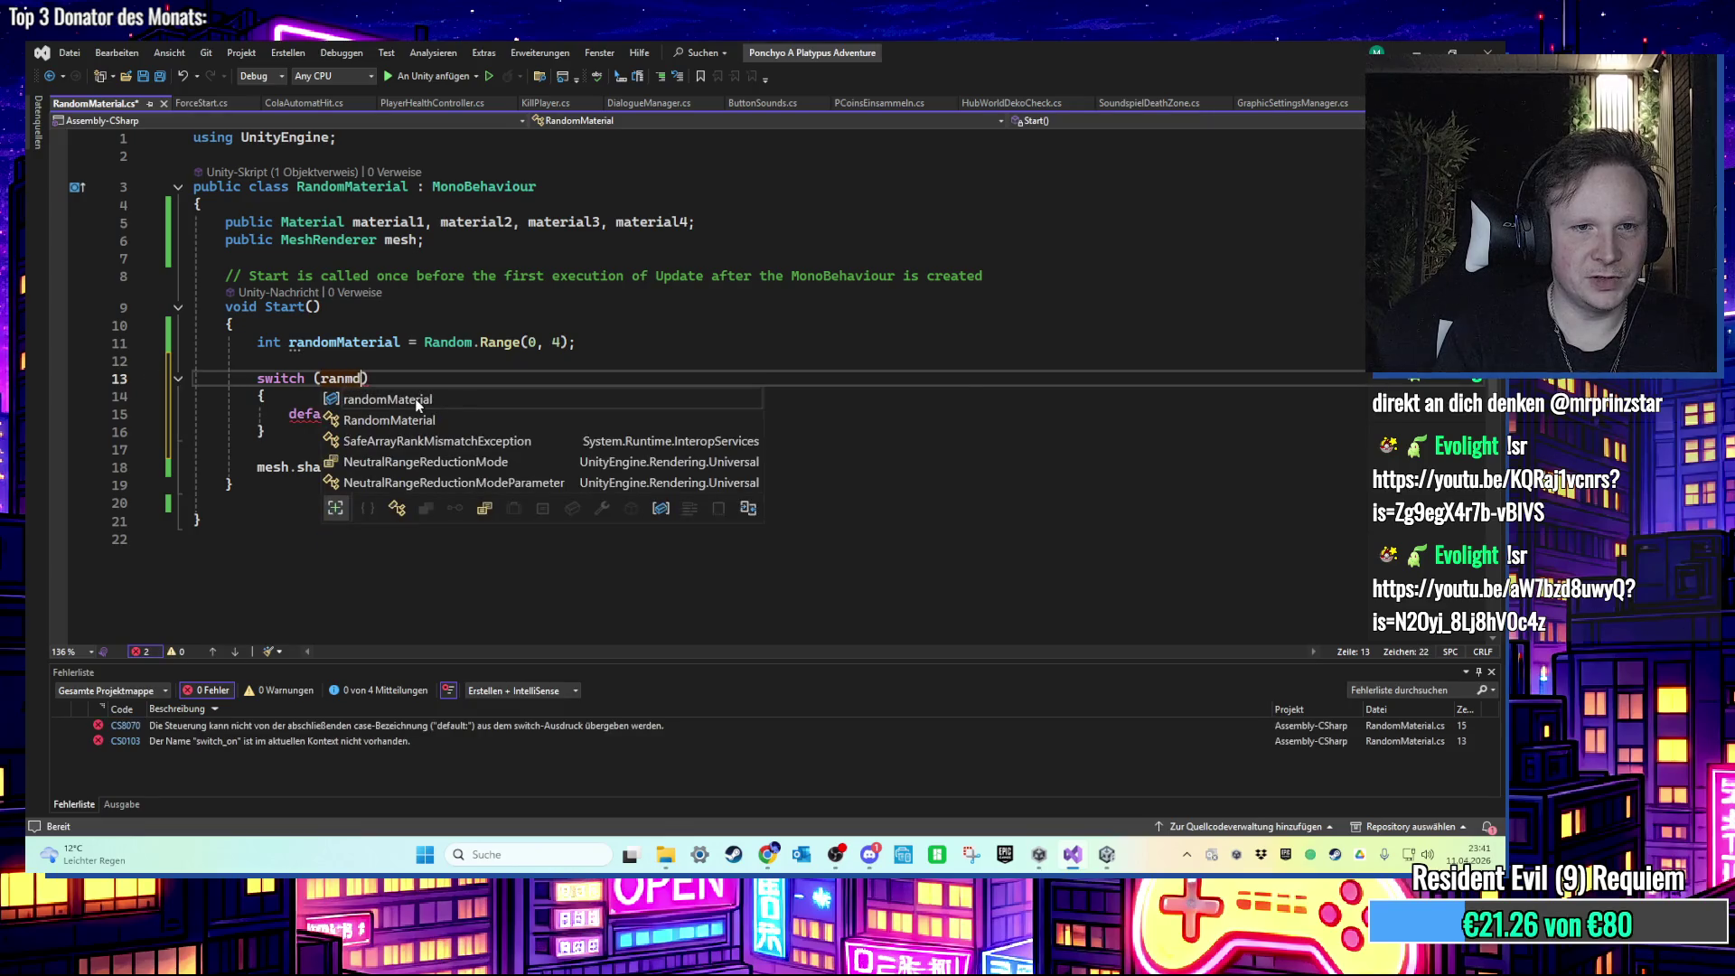
key(Return)
click(381, 402)
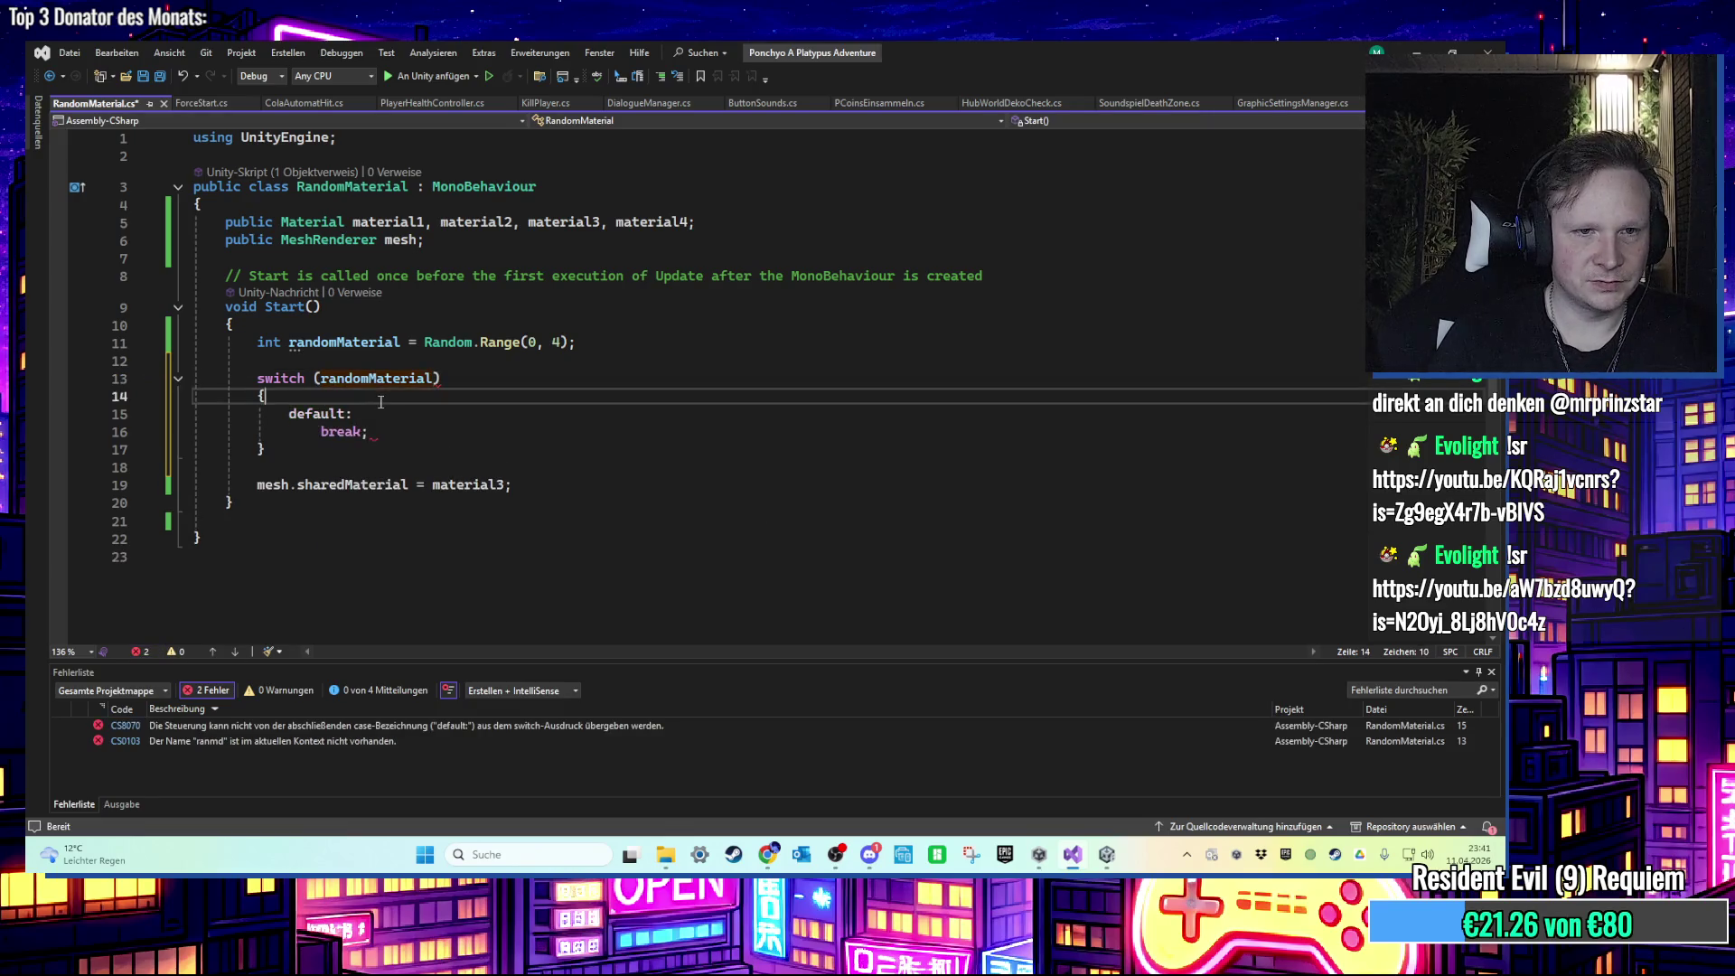
key(Return)
key(Up)
key(Return)
text(cas)
key(Tab)
key(BackSpace)
text(;)
key(BackSpace)
text(:)
key(Return)
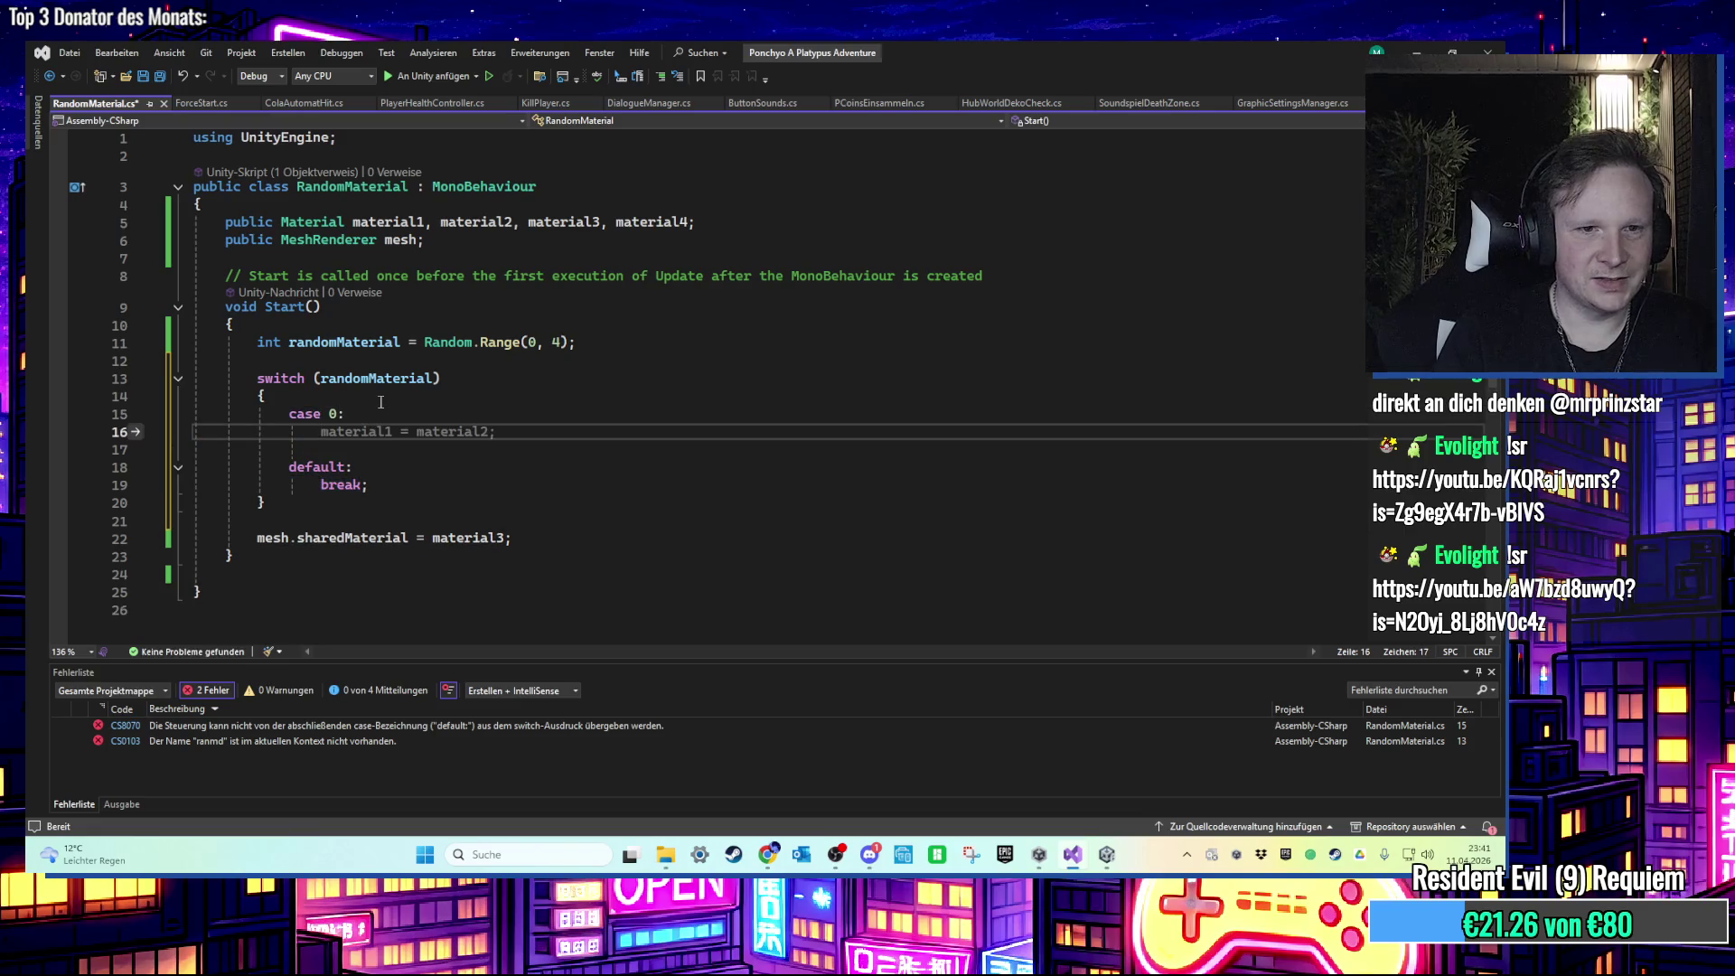
Step: Move the mesh.sharedMaterial assignment into case 0 using material1, and add case 1
drag(556, 542, 230, 539)
key(ctrl+c)
key(BackSpace)
click(366, 436)
key(ctrl+v)
key(Return)
key(Return)
text(case)
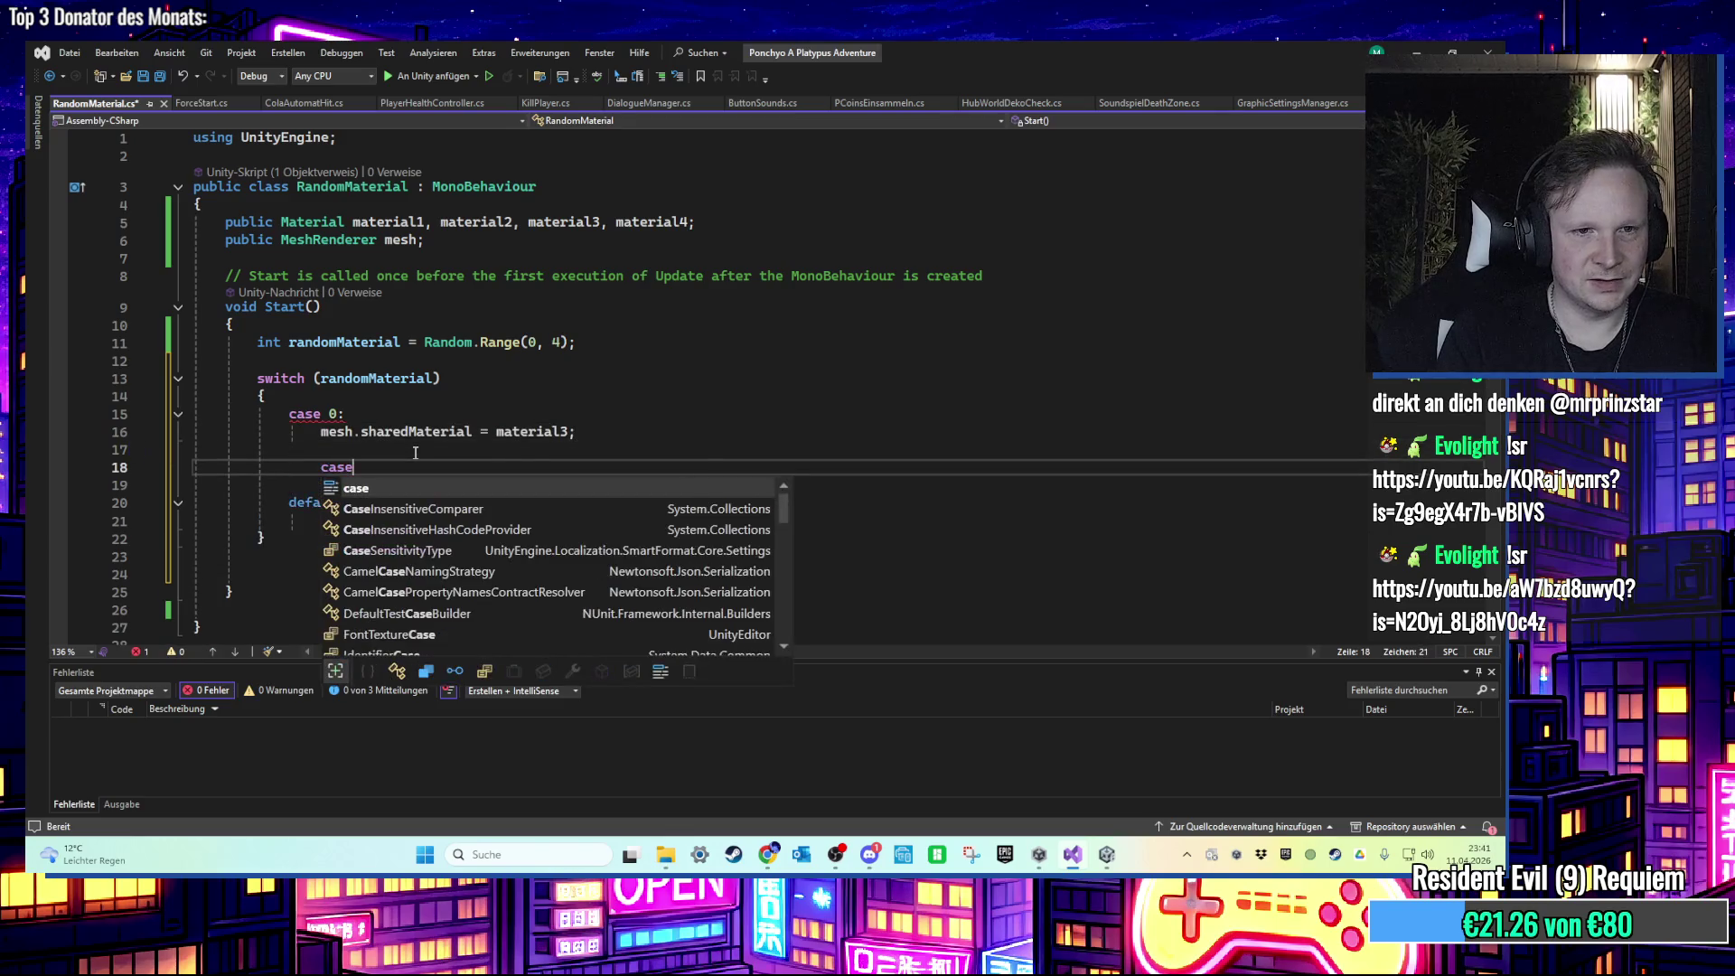
text( 1:)
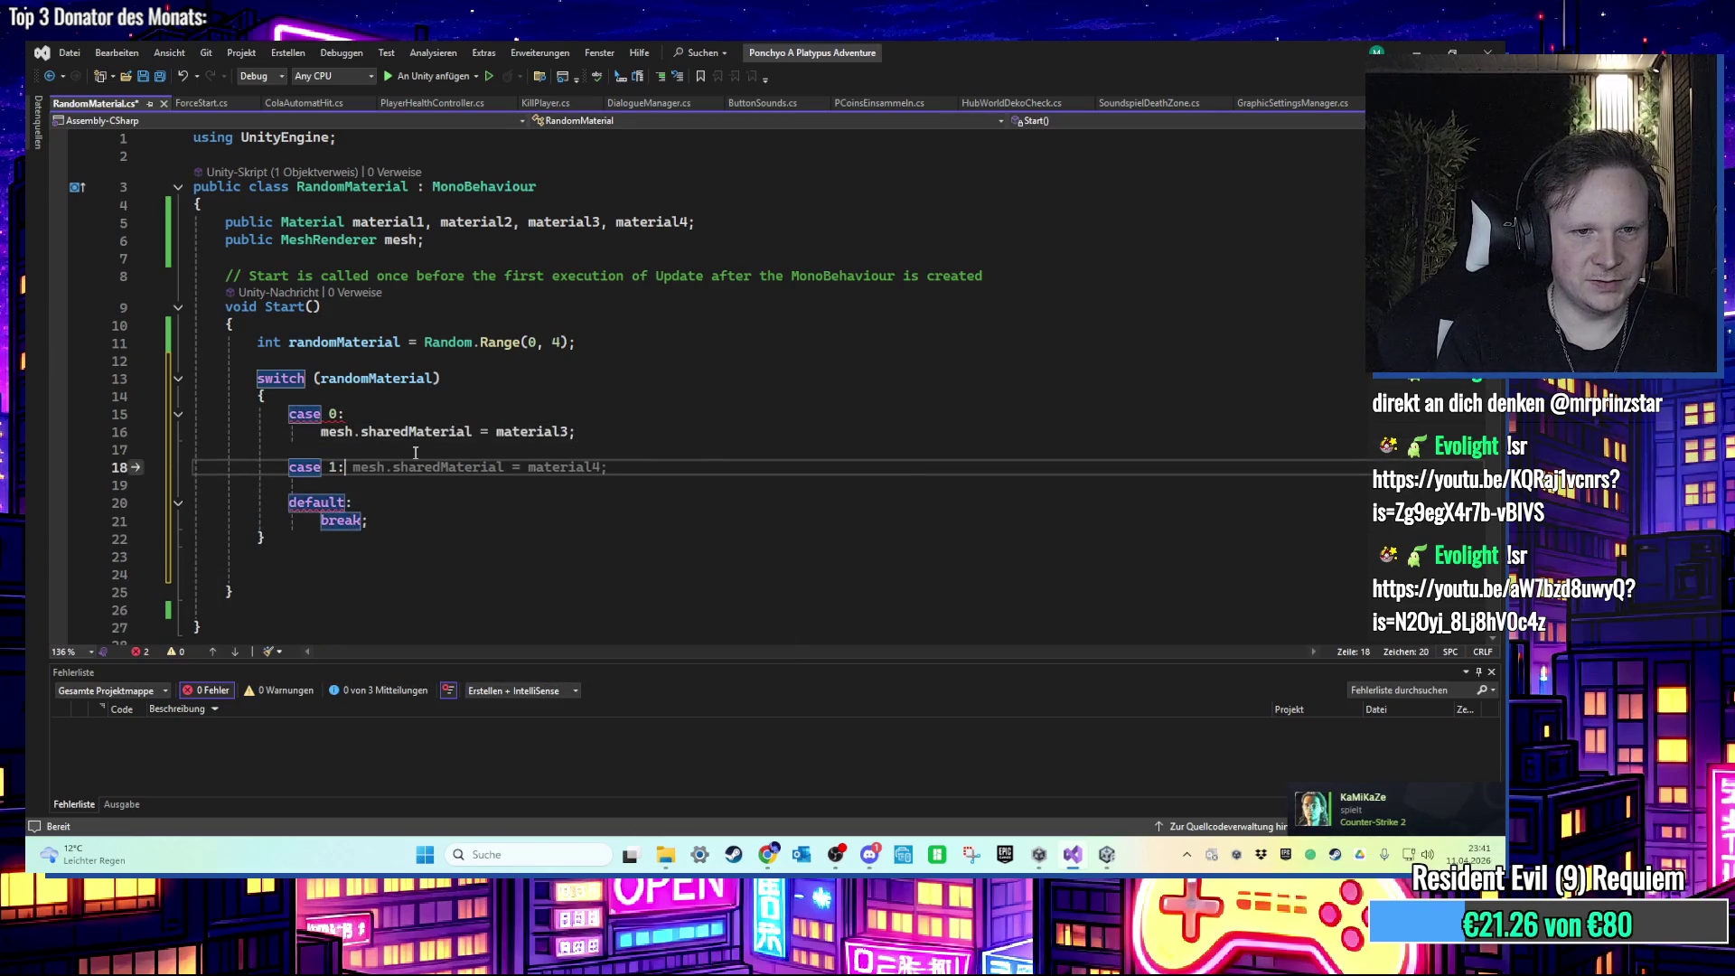
key(Tab)
key(Up)
key(Up)
key(Up)
key(Left)
key(BackSpace)
text(1)
Step: Make case 1 assign material2 and add case 2 assigning material3
drag(496, 485, 562, 488)
key(BackSpace)
text(2)
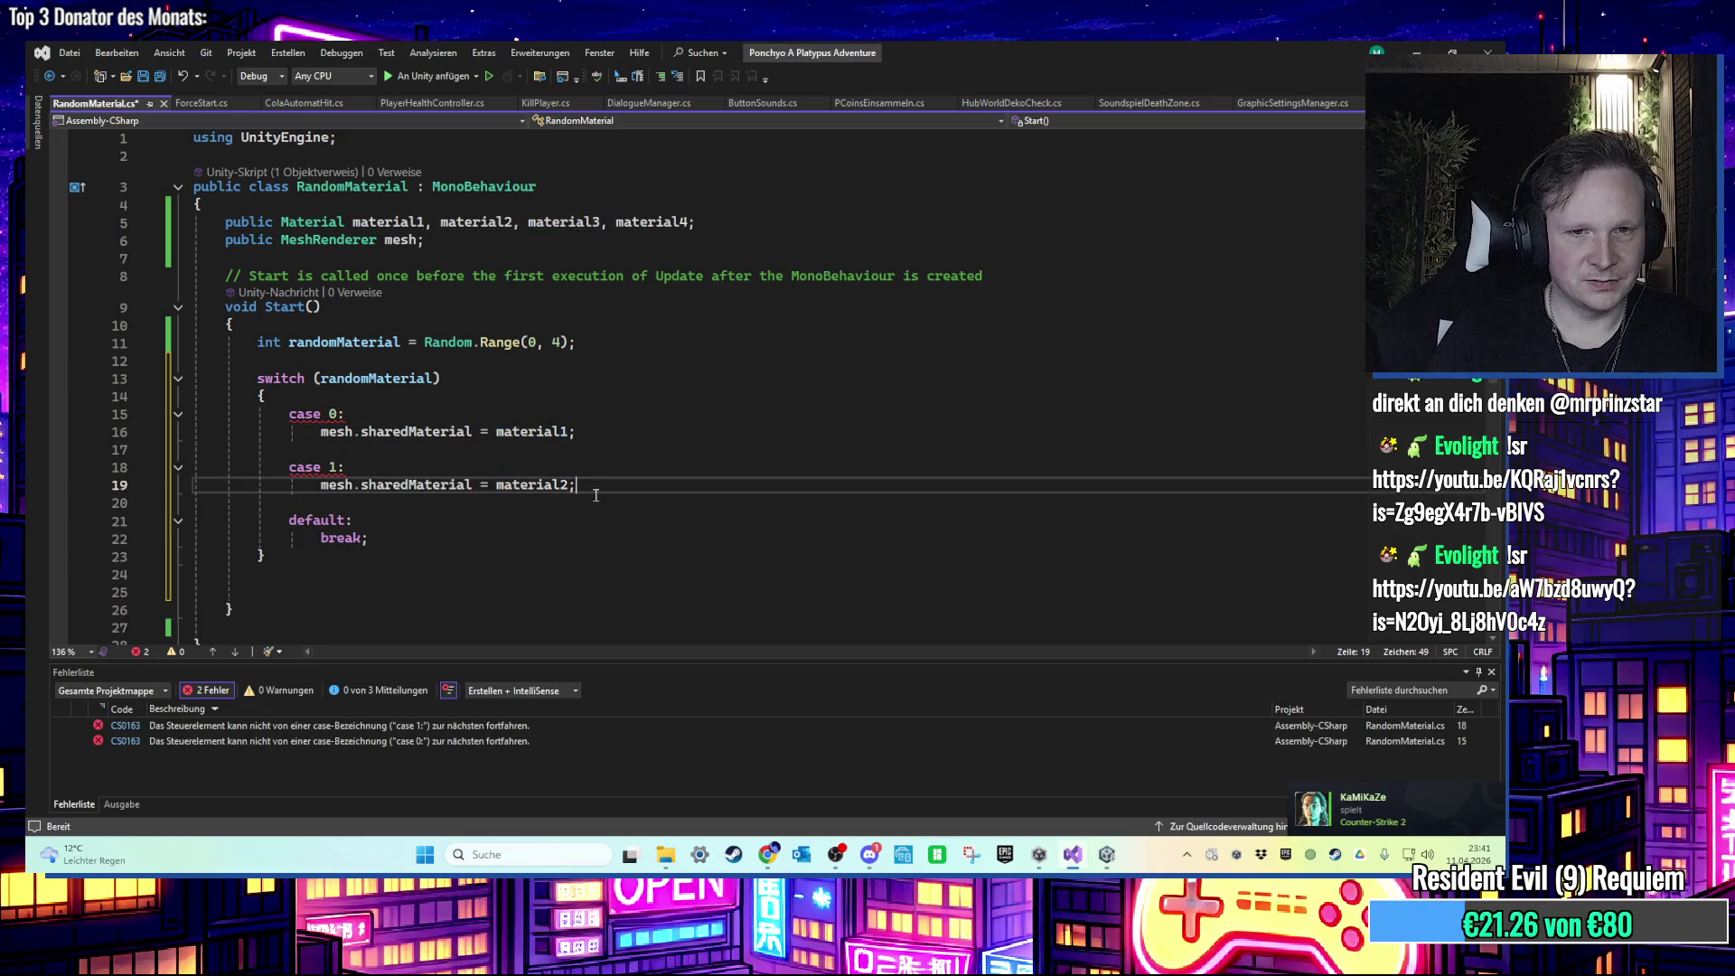
click(594, 495)
key(Return)
key(Return)
text(case)
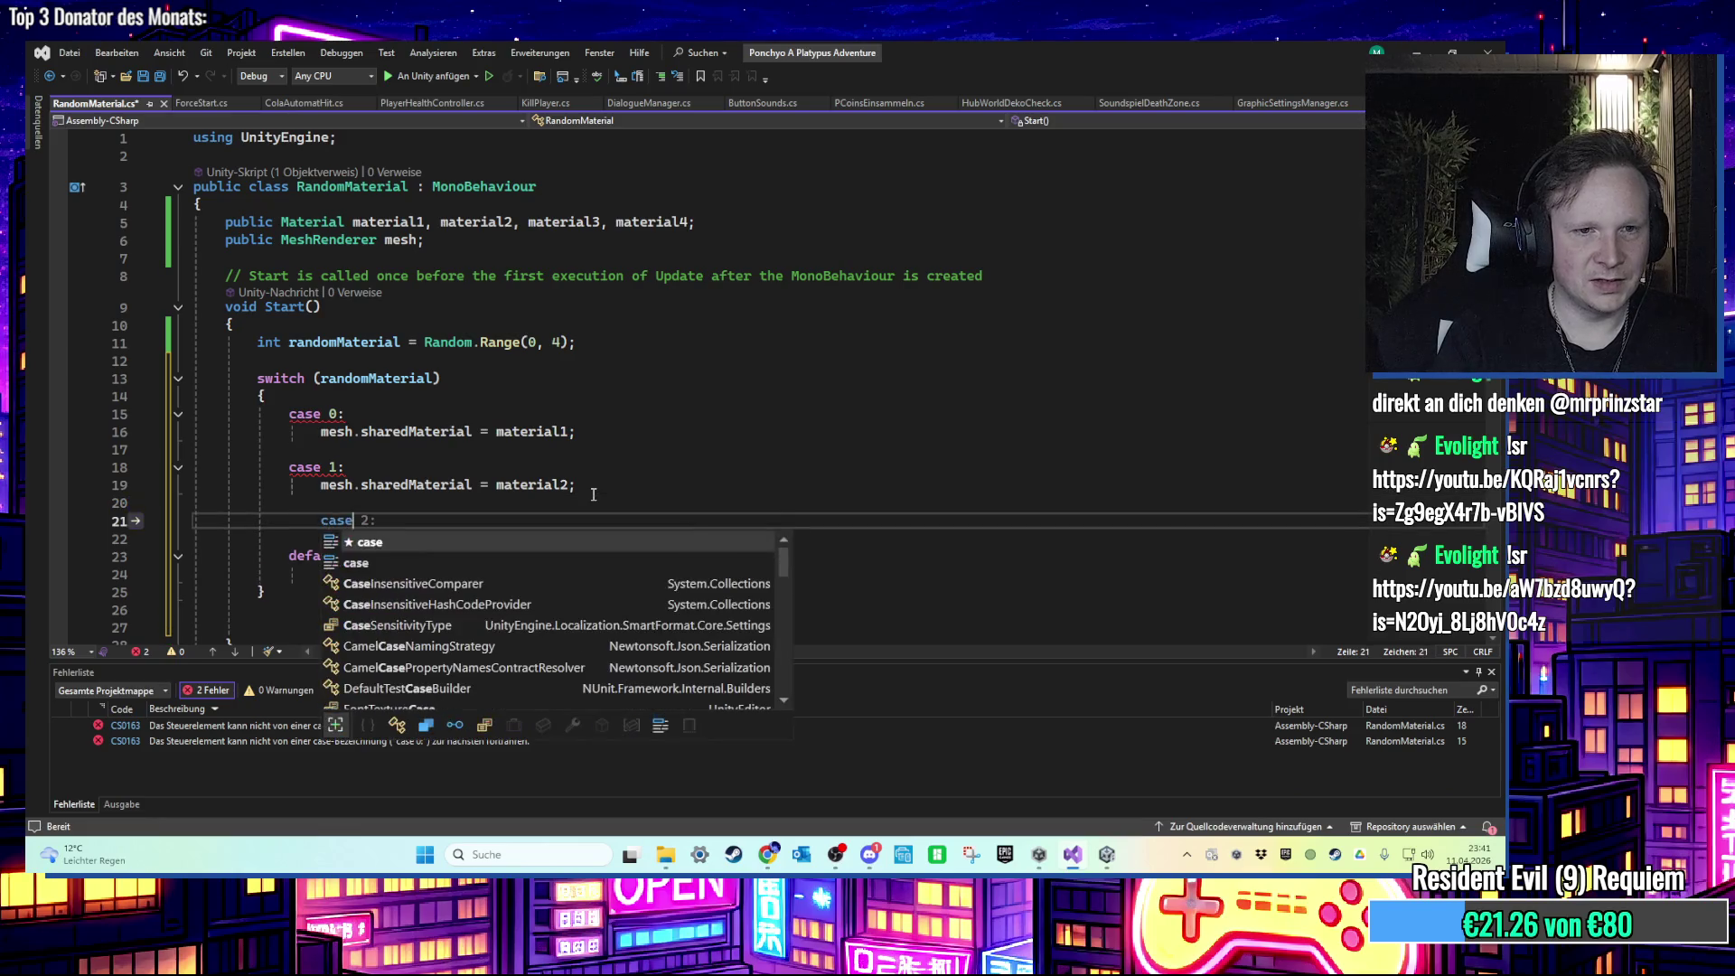
key(Tab)
click(352, 520)
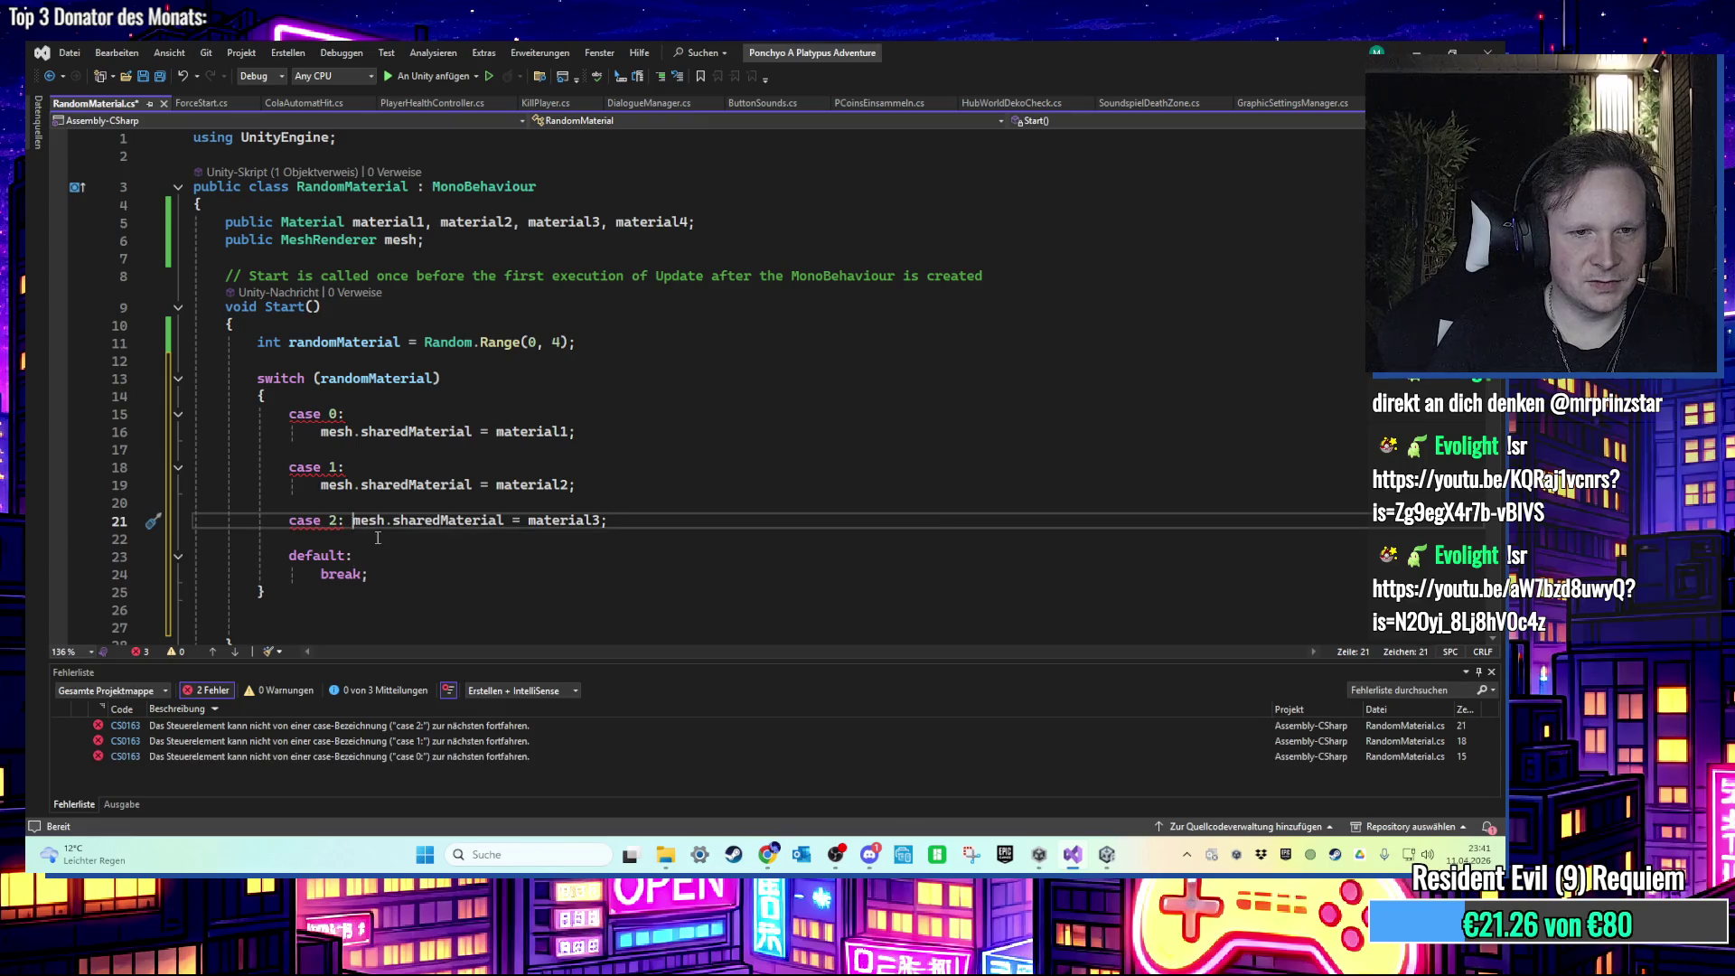
key(Return)
Step: End cases 0–2 with break;, delete the default label, and save RandomMaterial.cs
drag(370, 591, 320, 591)
key(ctrl+x)
click(322, 449)
key(ctrl+v)
click(322, 502)
key(ctrl+v)
click(349, 556)
key(ctrl+v)
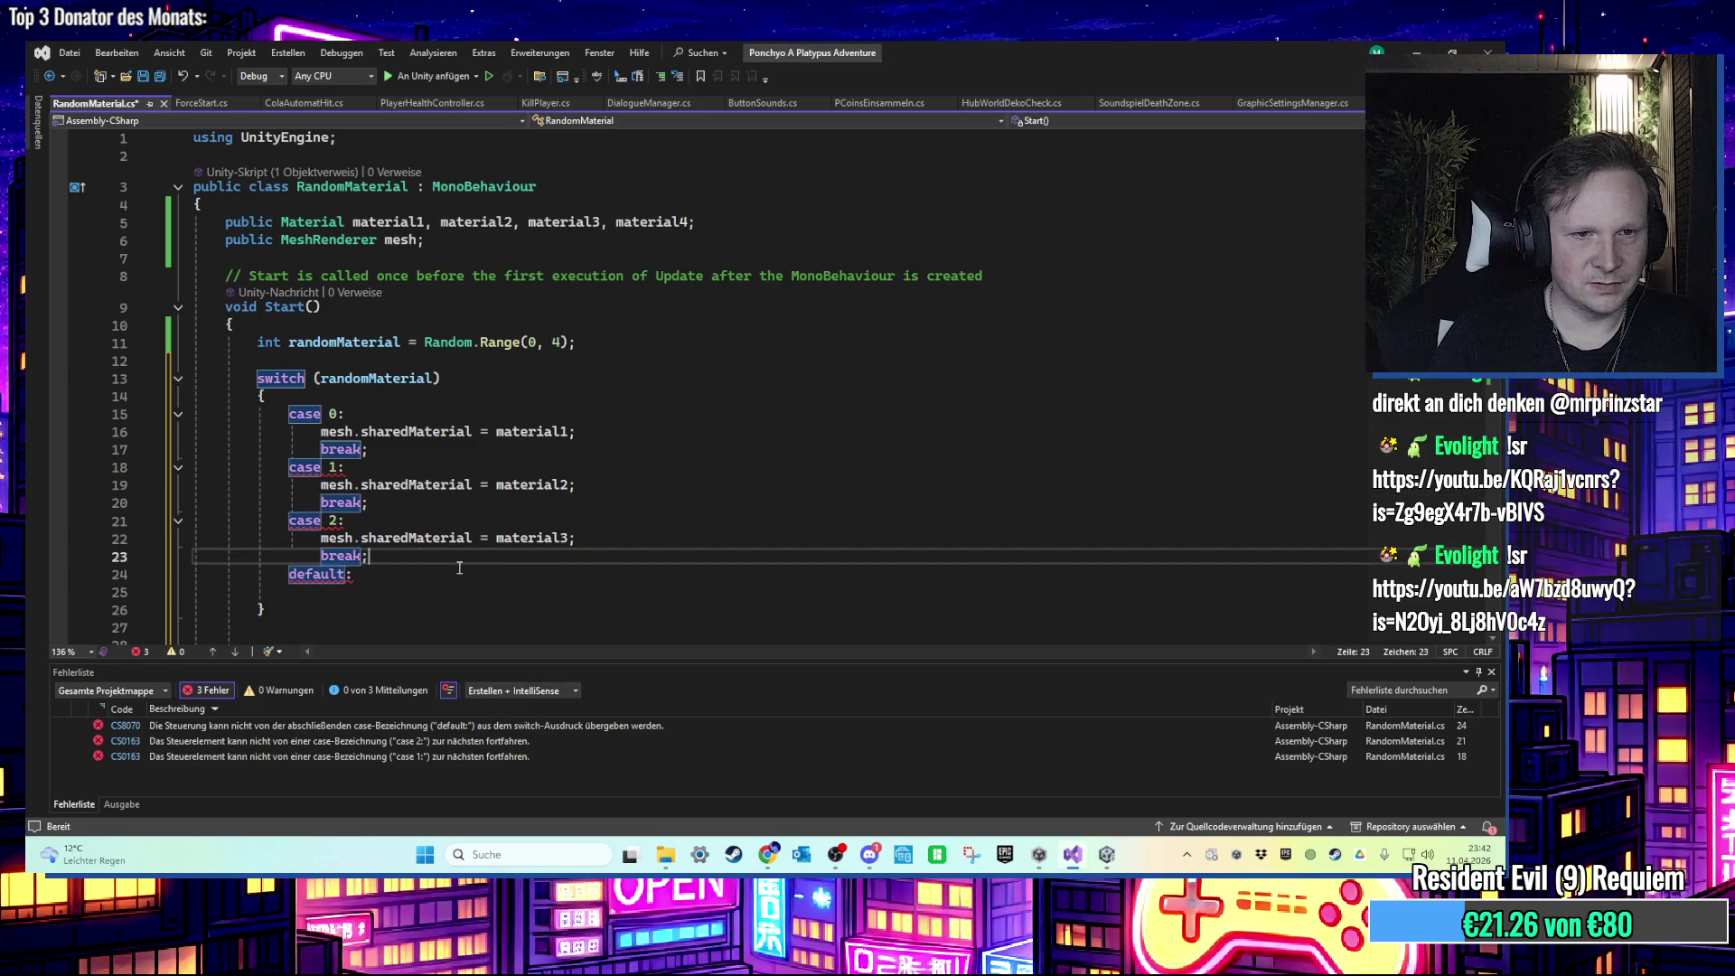
key(Return)
drag(353, 592, 193, 591)
key(BackSpace)
key(BackSpace)
key(BackSpace)
key(ctrl+s)
key(alt+Tab)
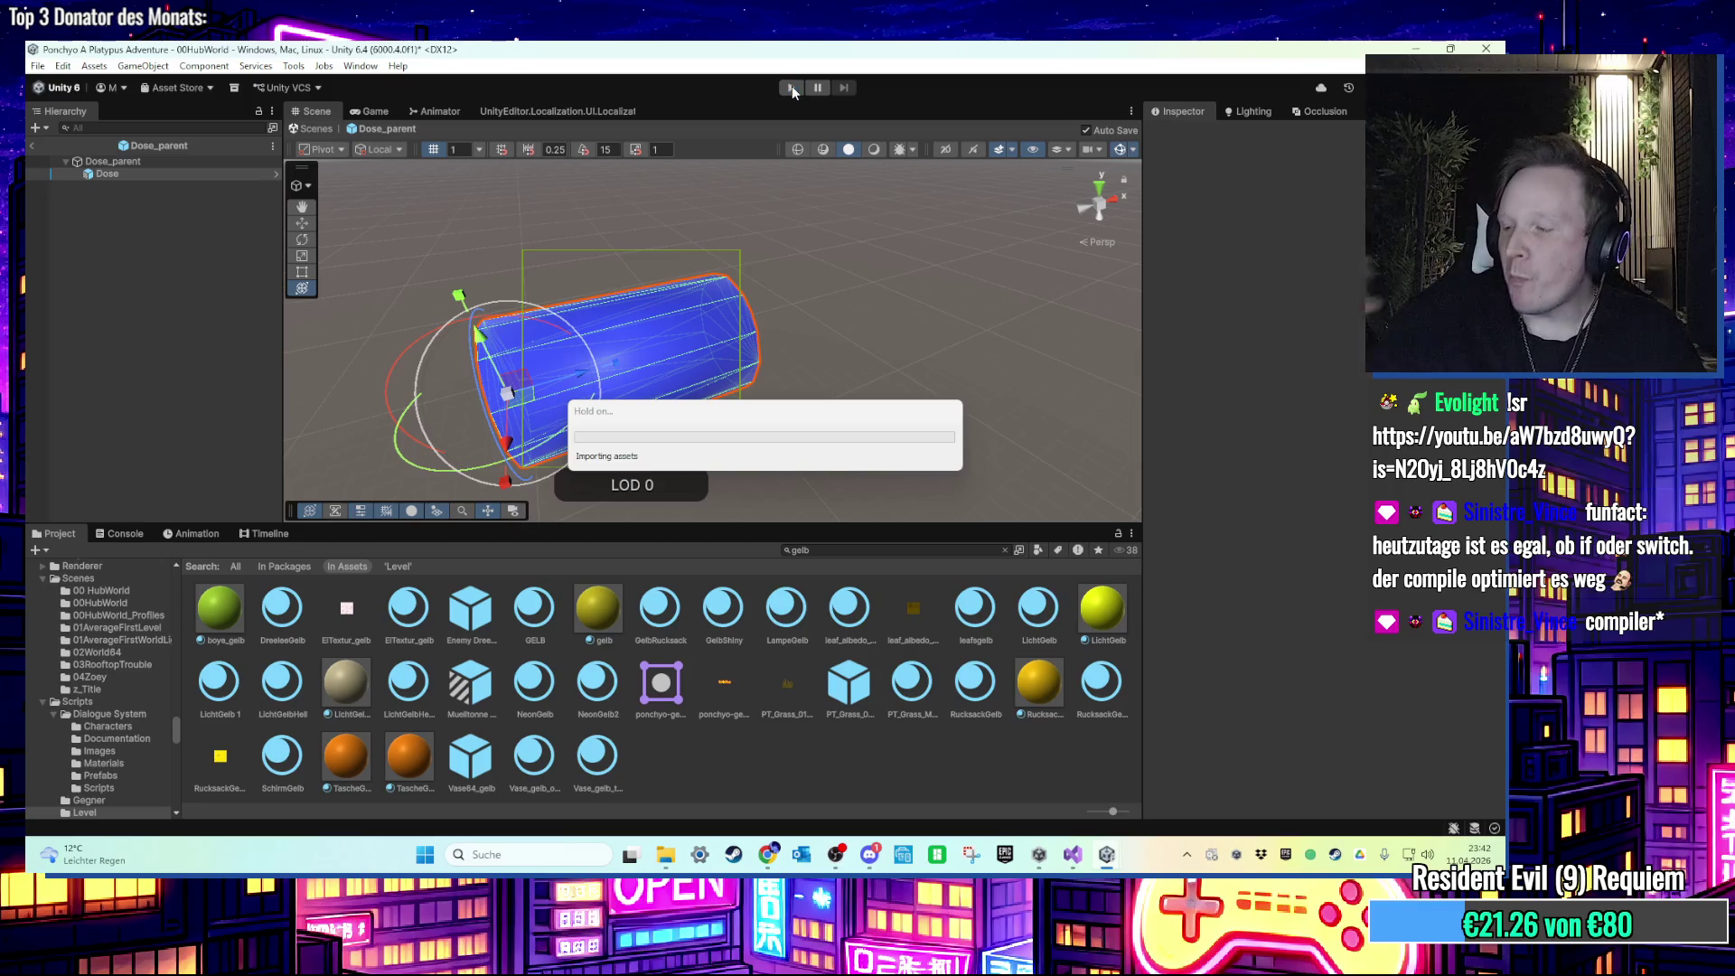
Step: Play the game and walk the character around the spawned coloured cans by the vending machine
click(791, 87)
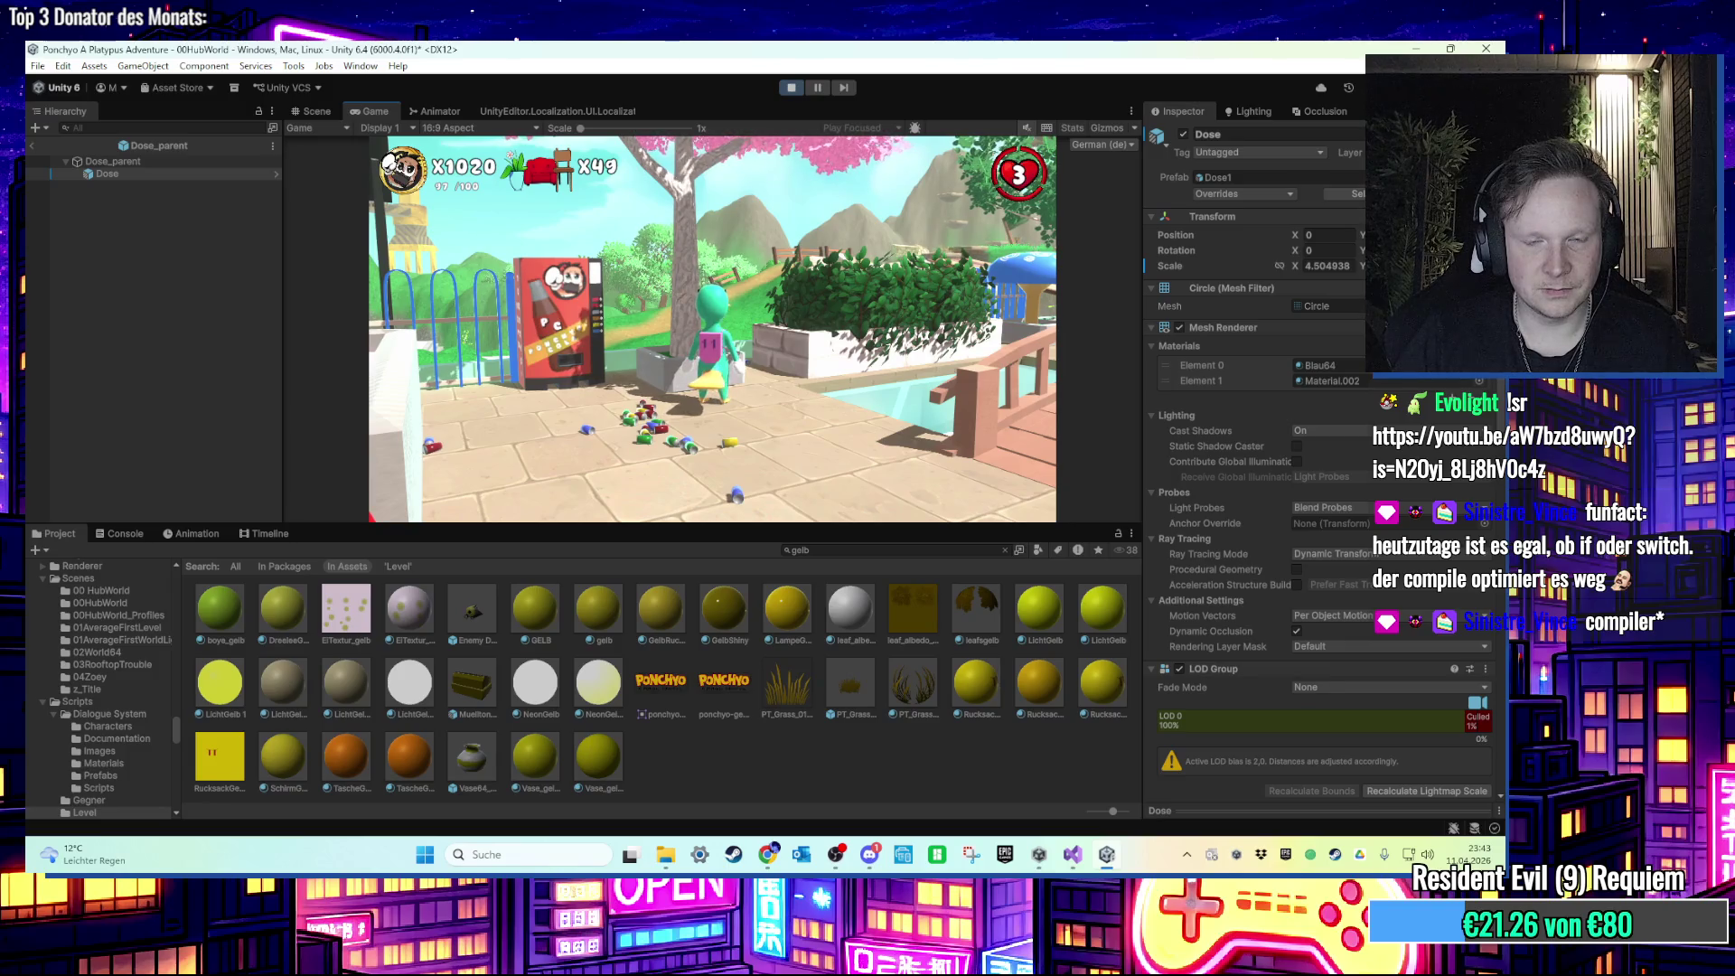
key(d)
key(s)
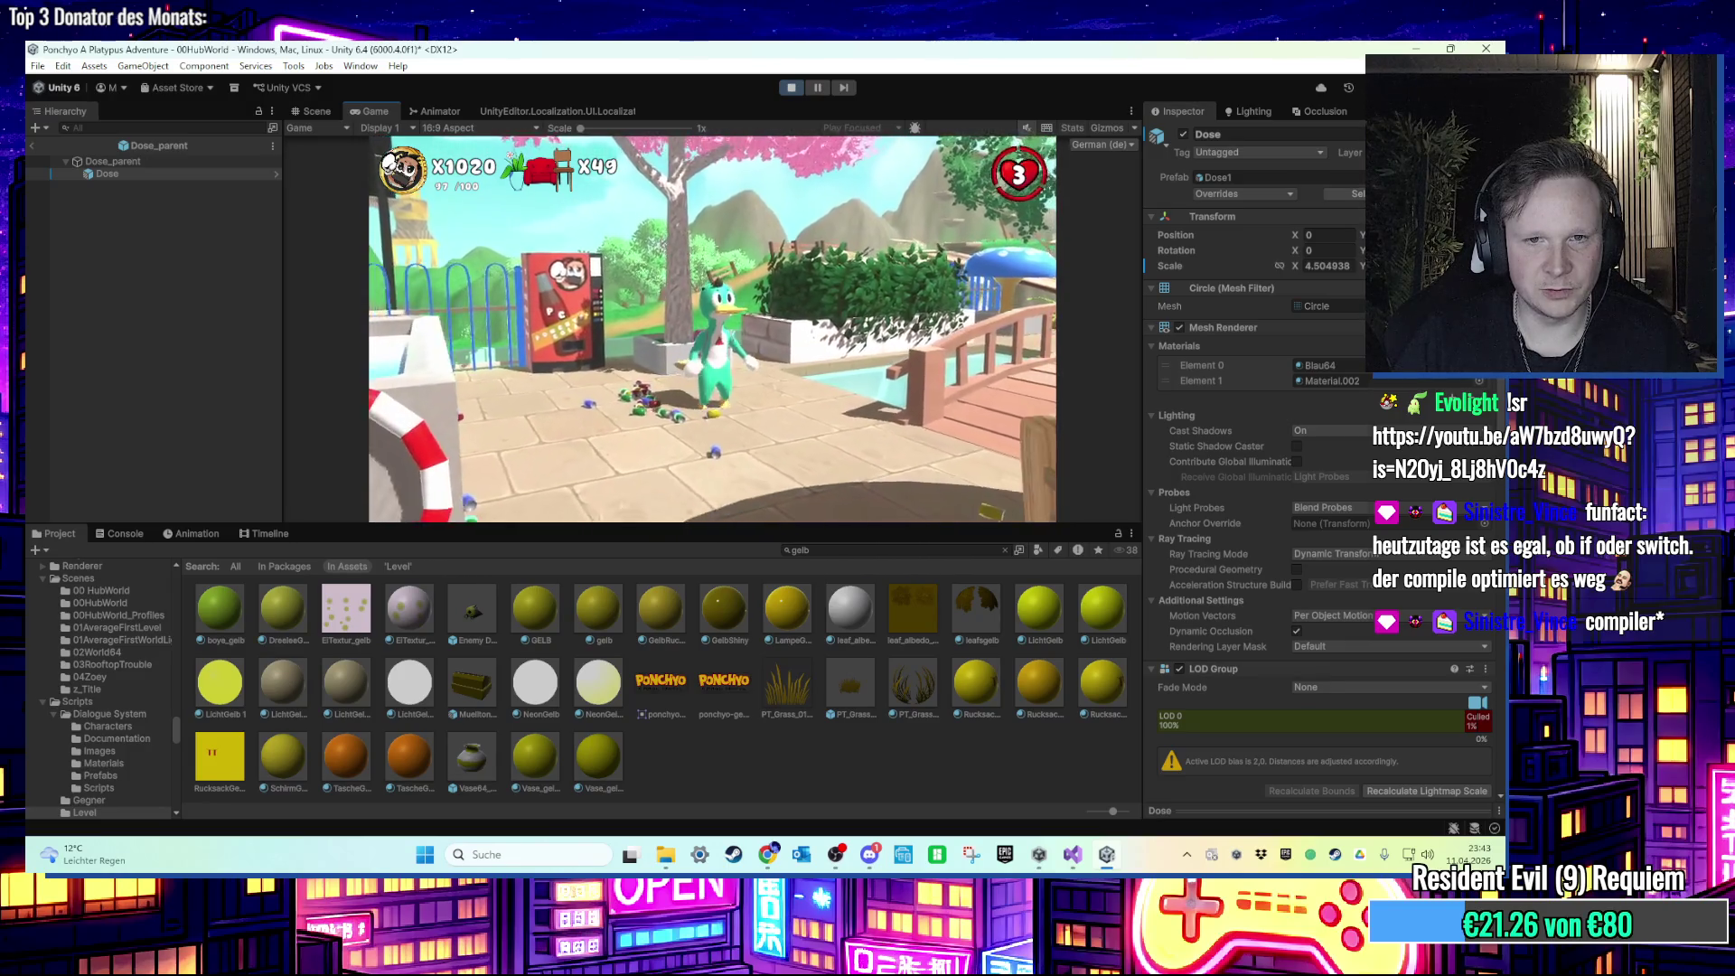
key(a)
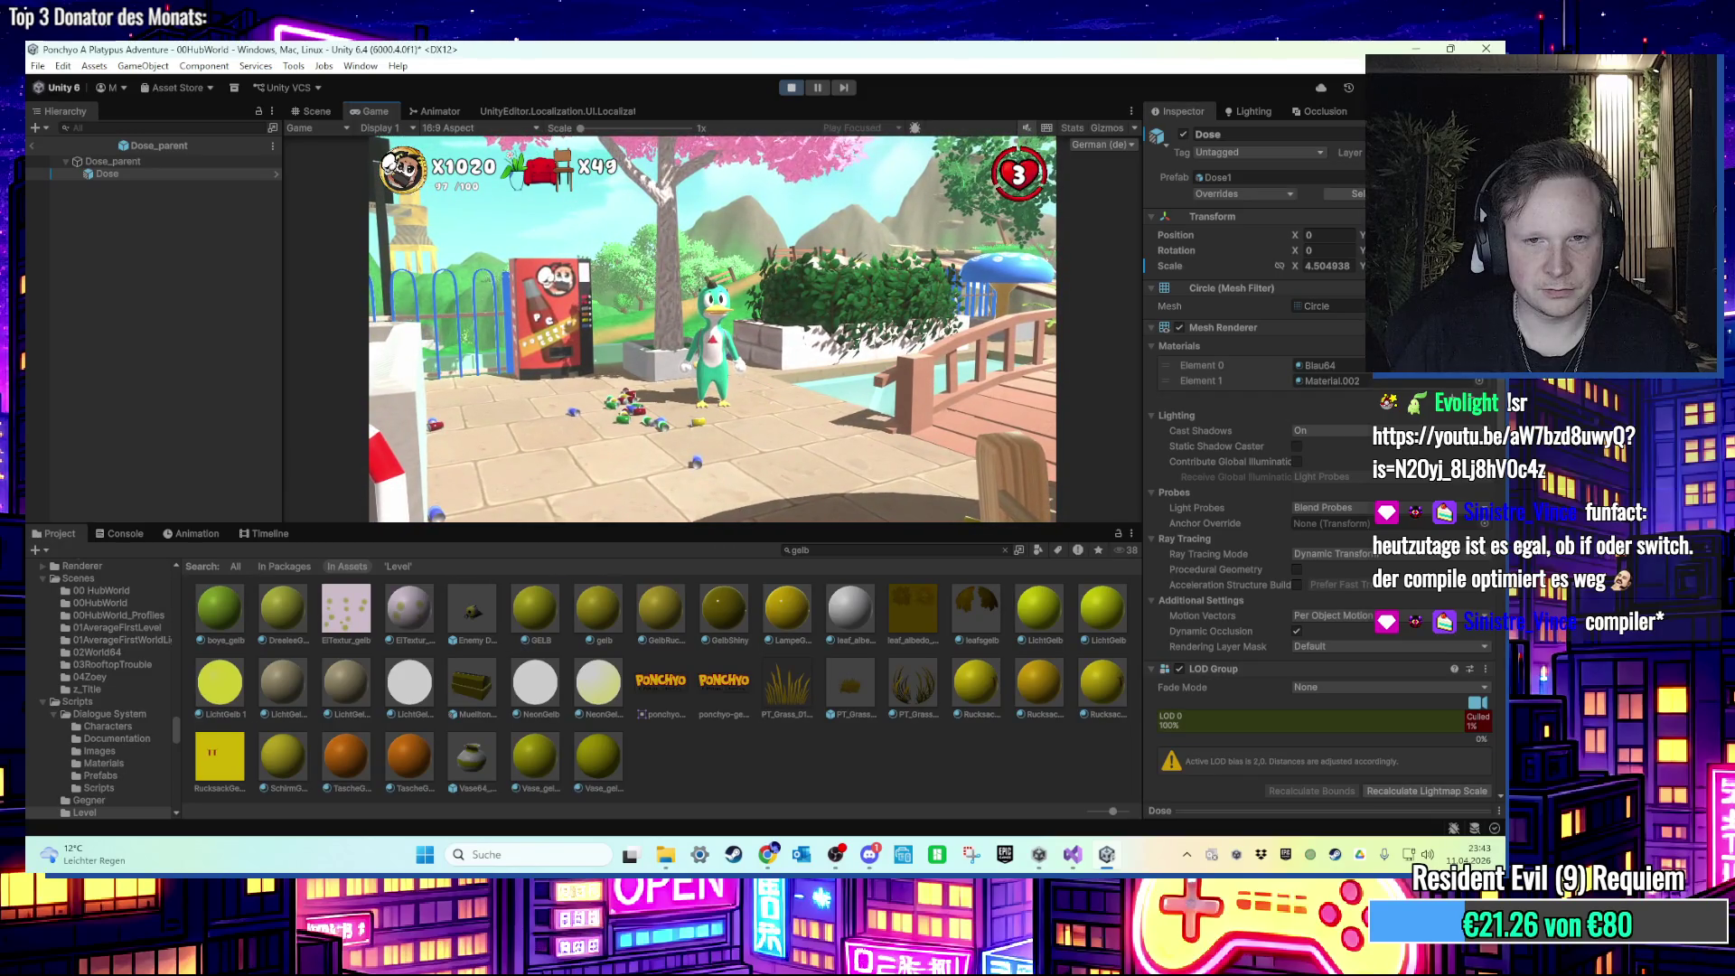
key(super)
key(super)
key(super)
click(318, 110)
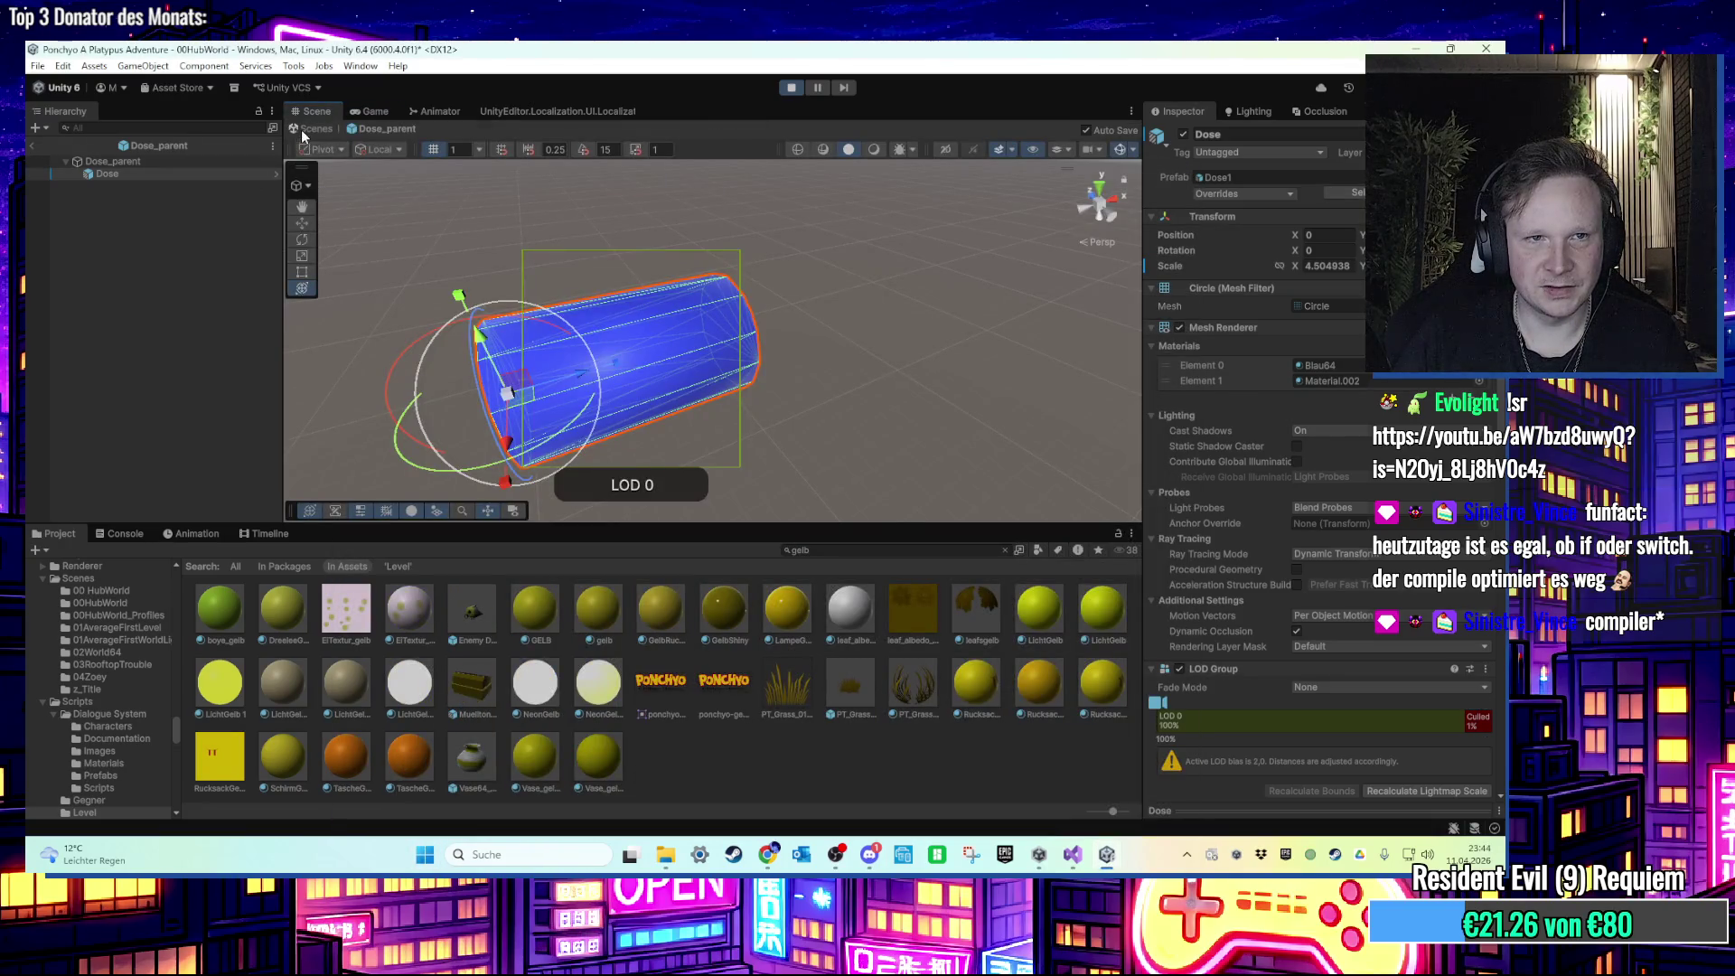
Step: Leave the Dose prefab and select a spawned can to inspect its components
click(303, 128)
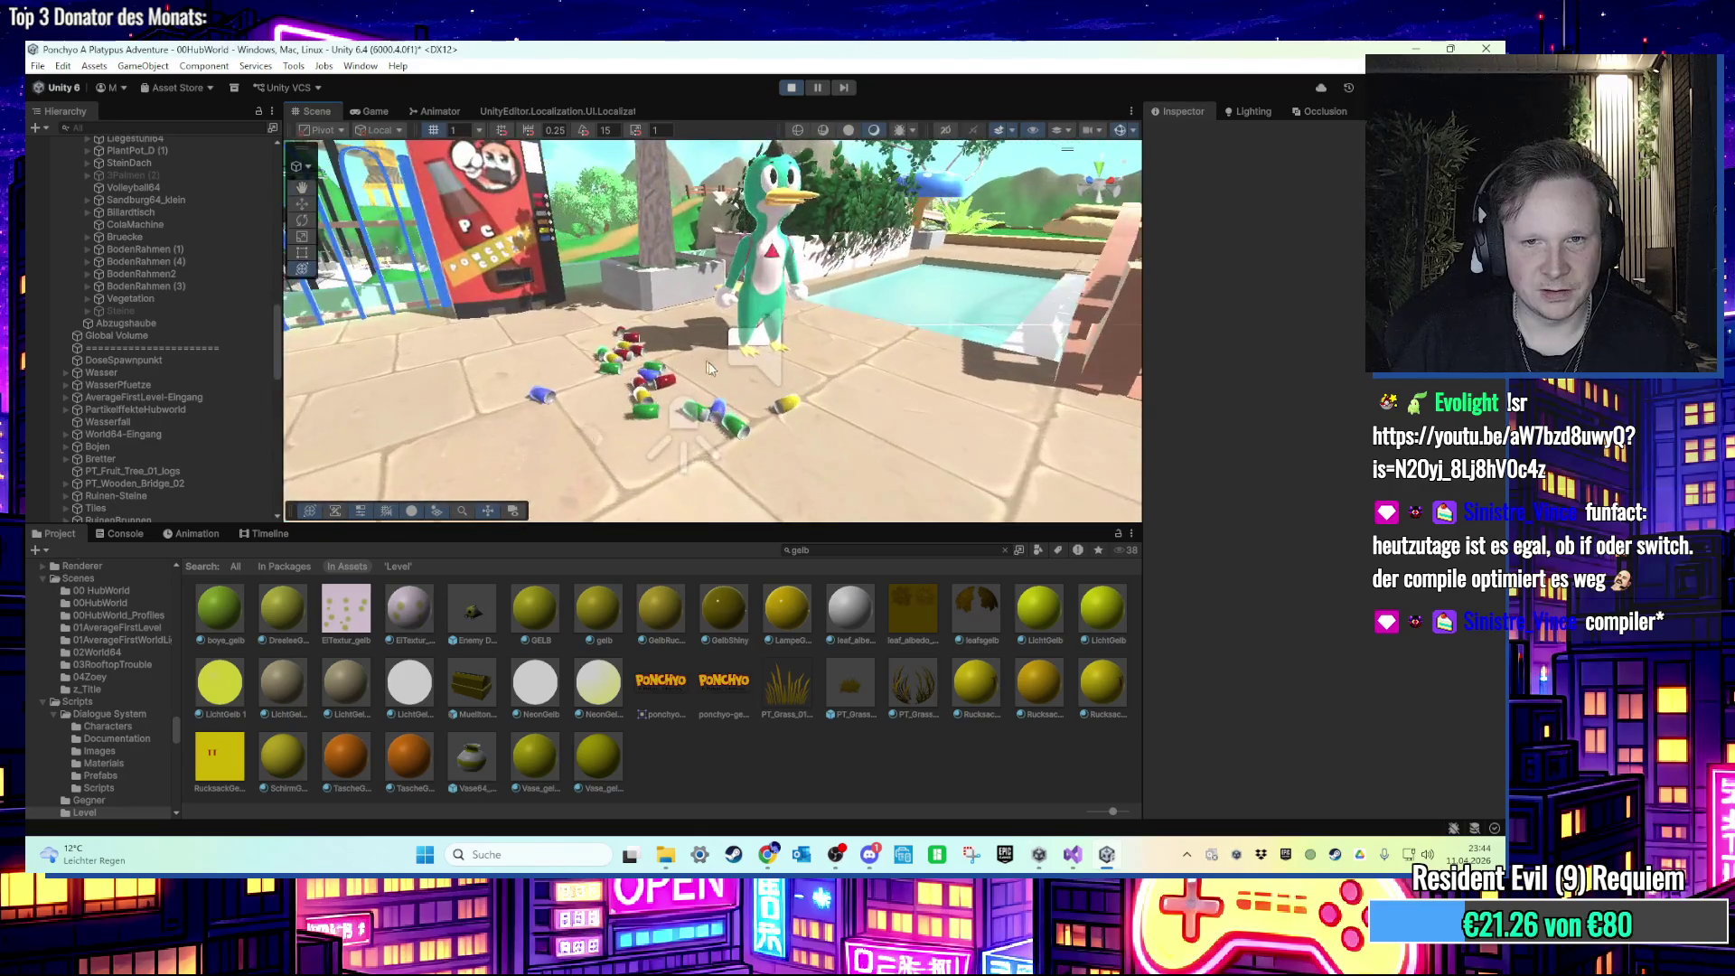
click(723, 450)
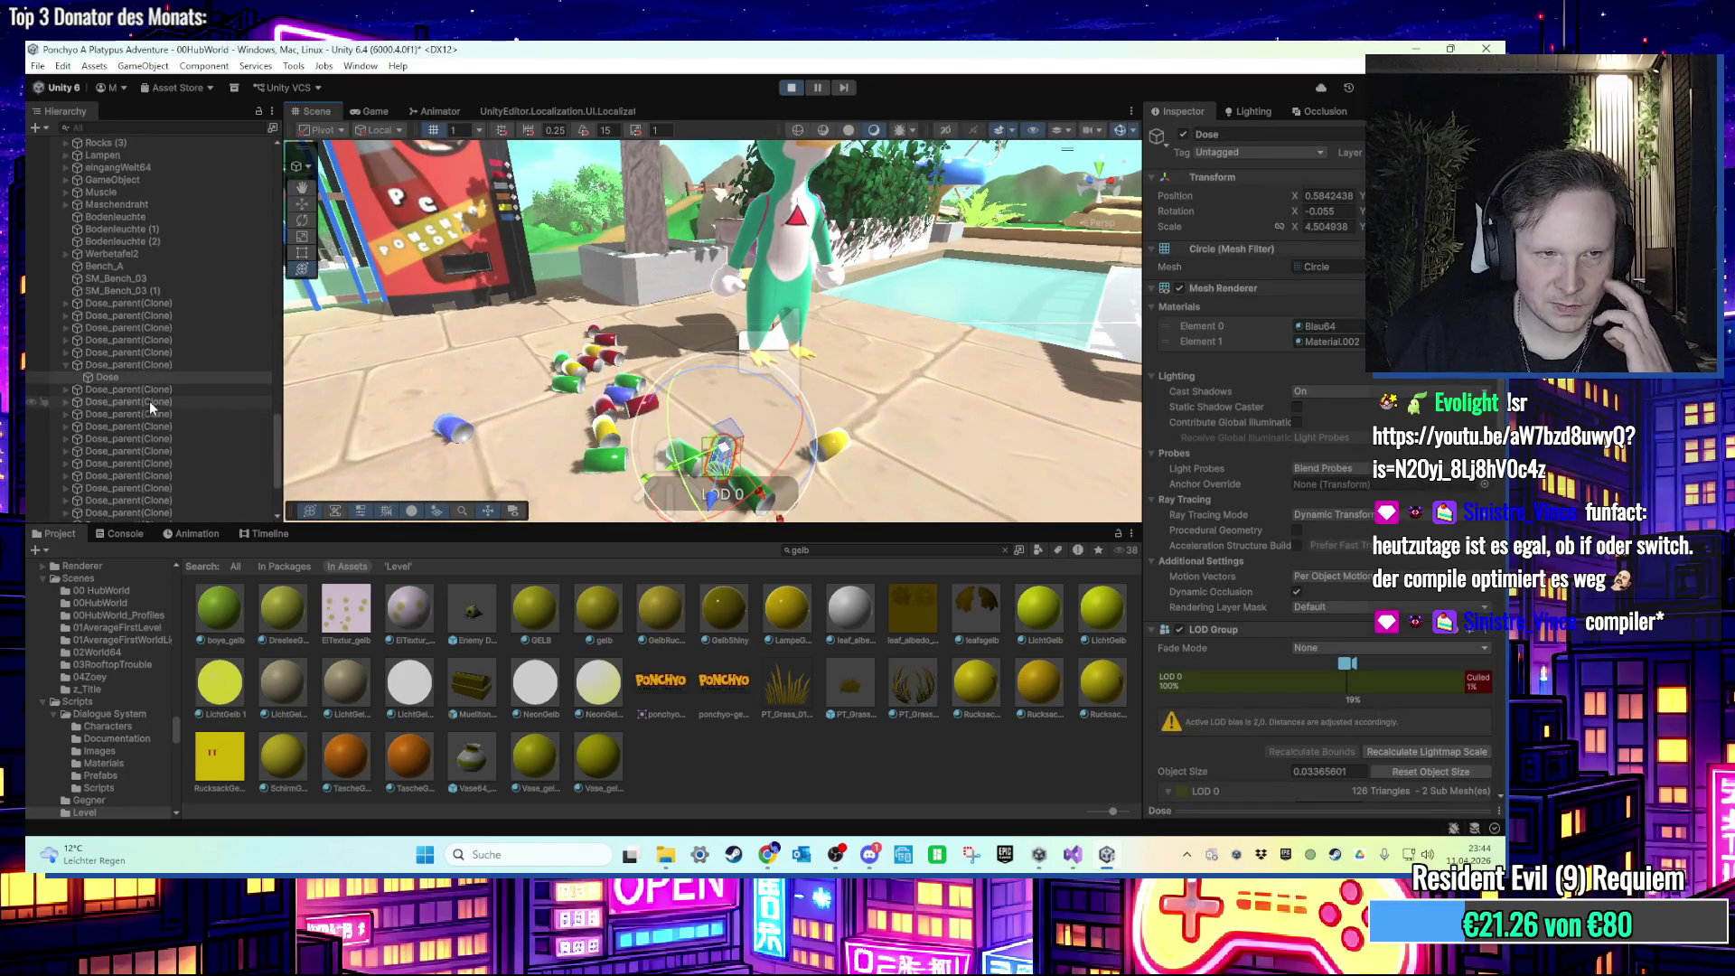
click(148, 375)
scroll(1319, 469, down, 5)
scroll(1319, 470, down, 6)
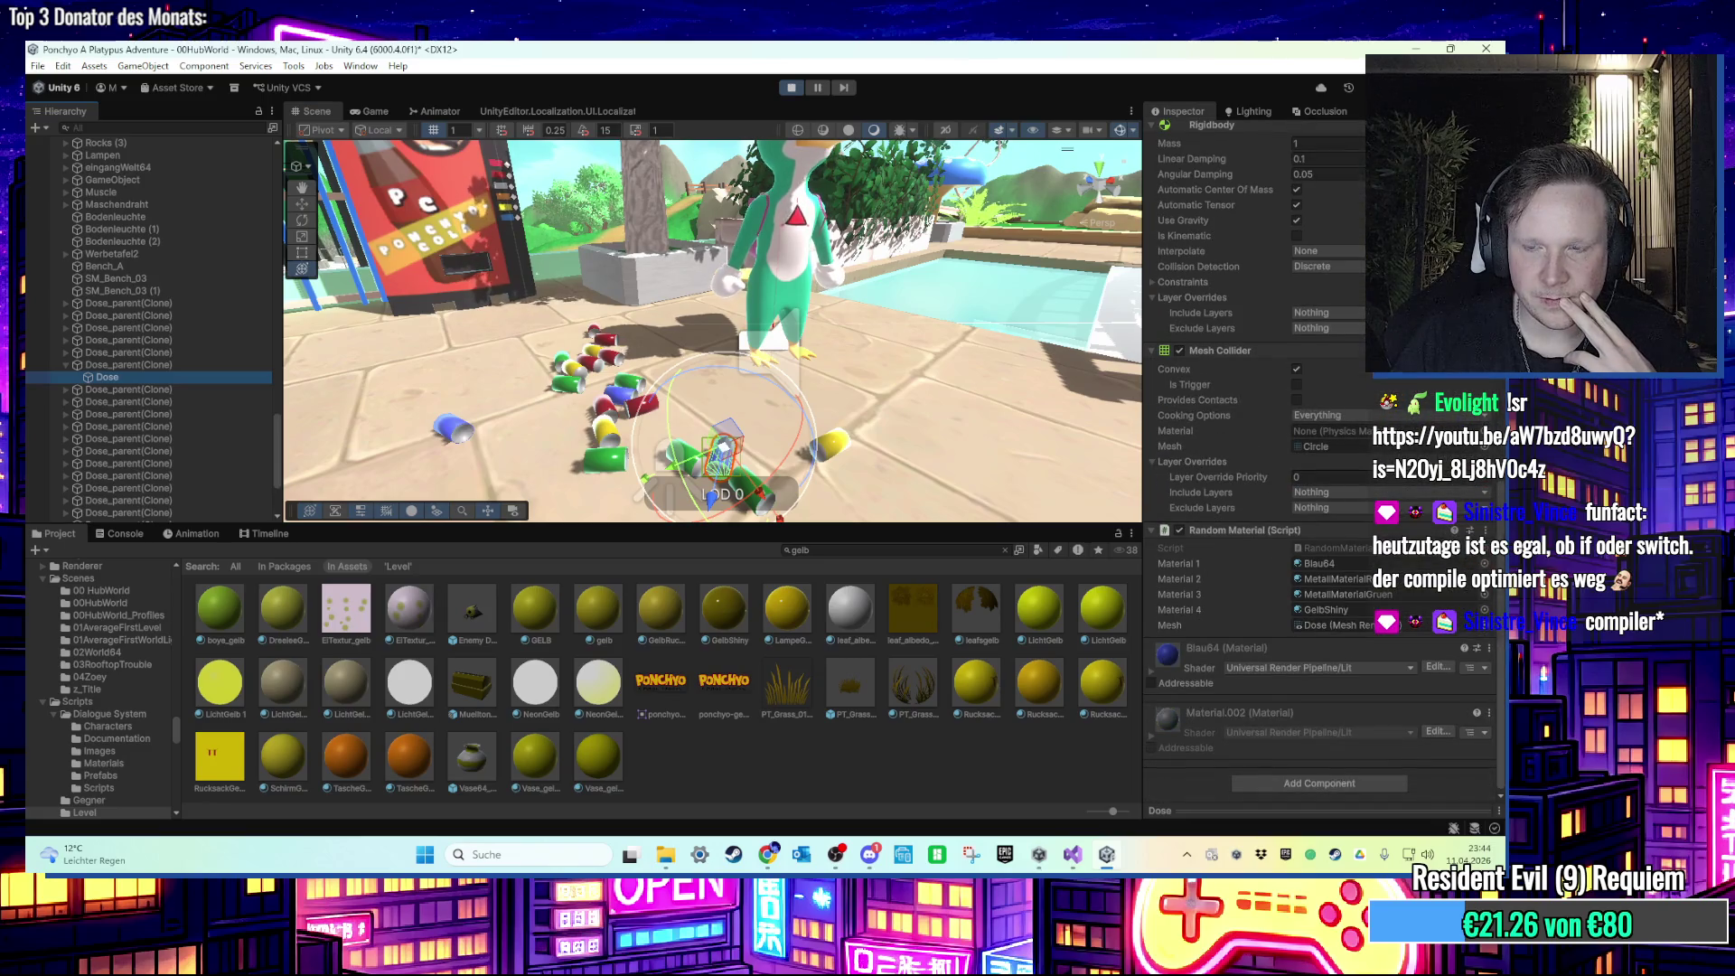
scroll(1319, 470, up, 5)
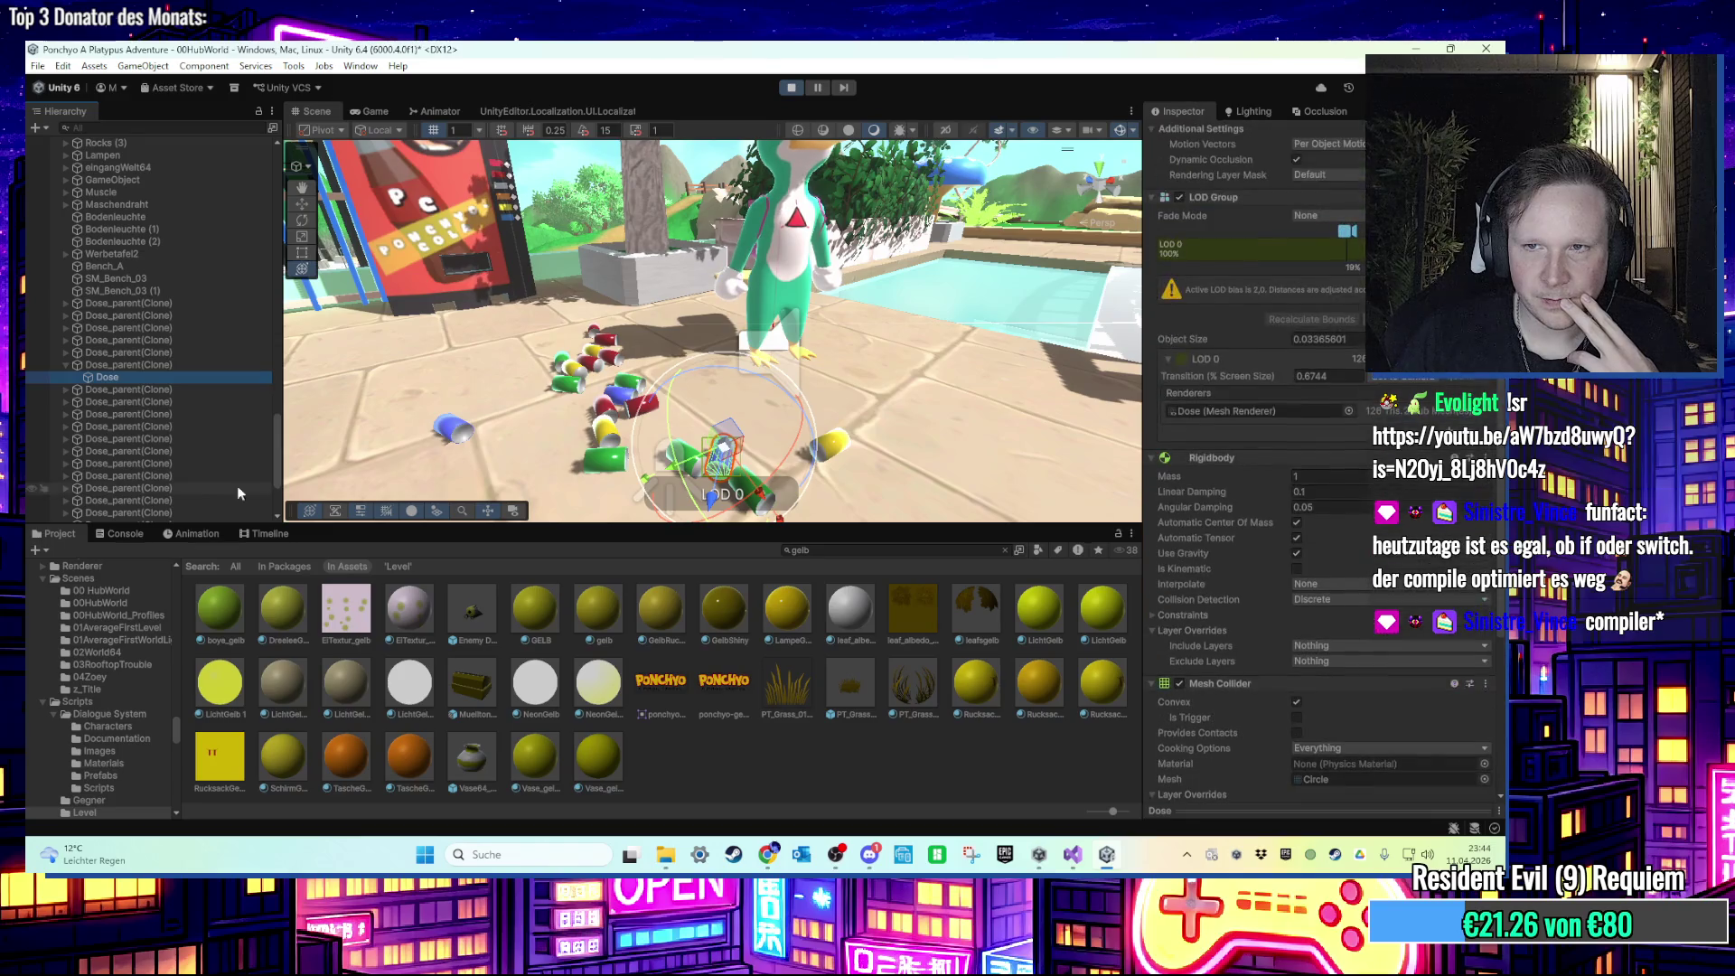
Step: Select the can's Dose_parent(Clone) and switch the Inspector to Debug to reveal its timer values
click(144, 365)
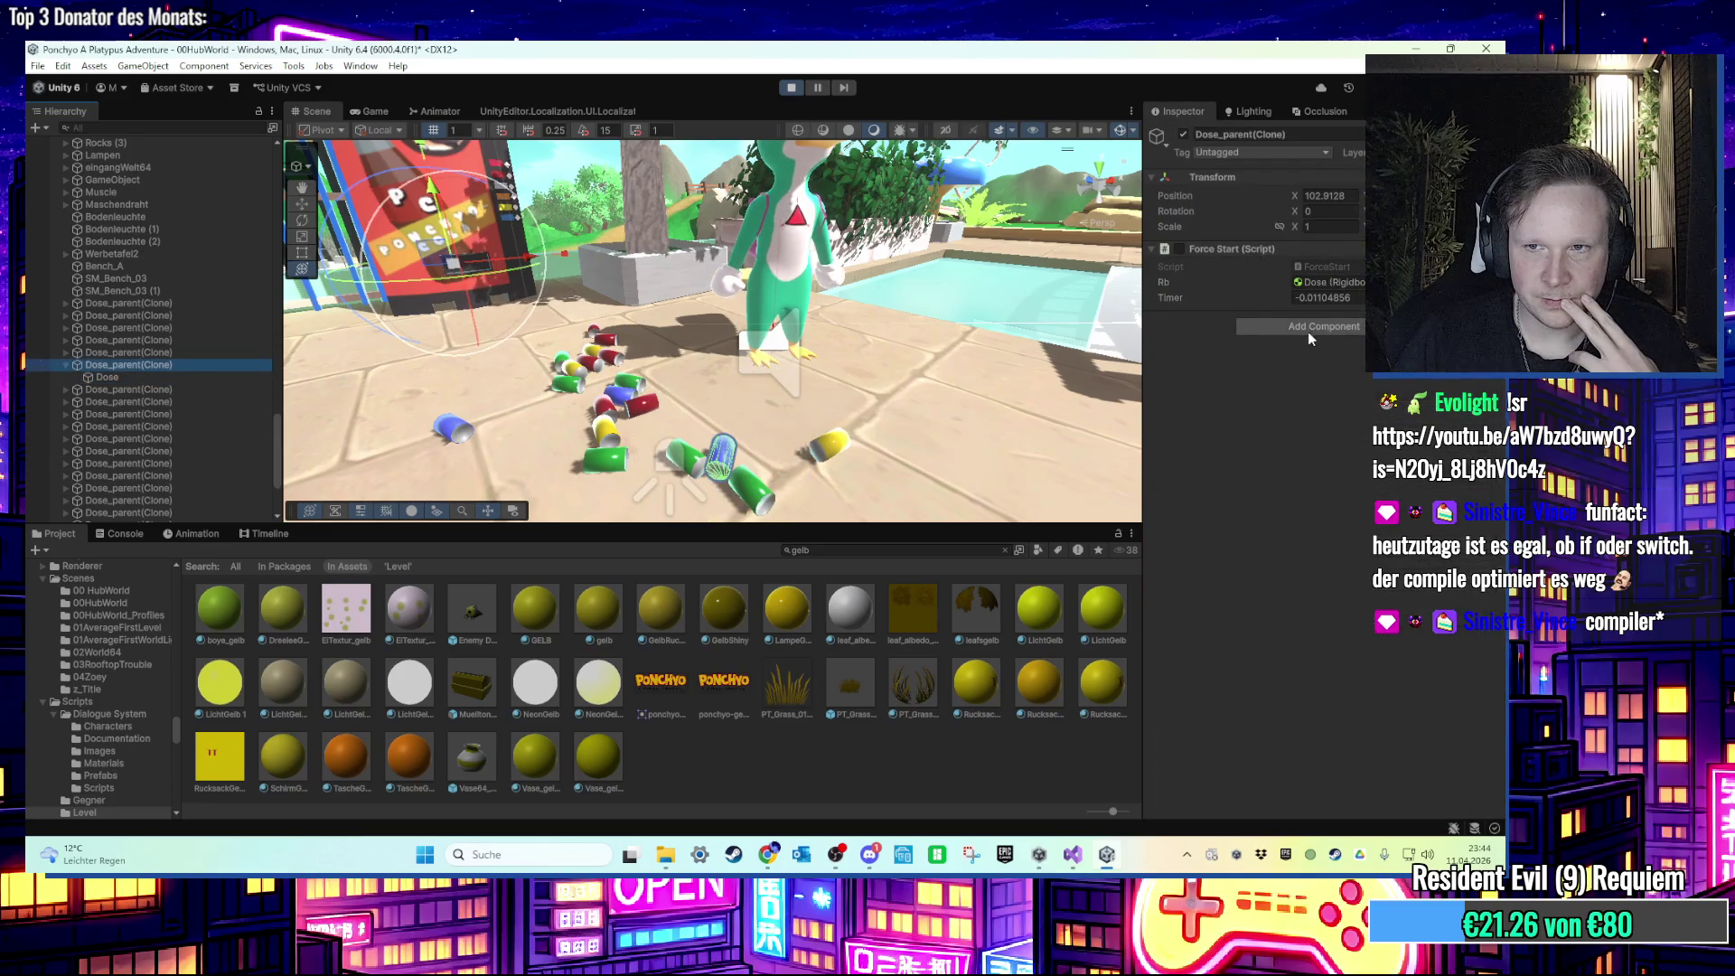
scroll(896, 331, down, 3)
click(1495, 110)
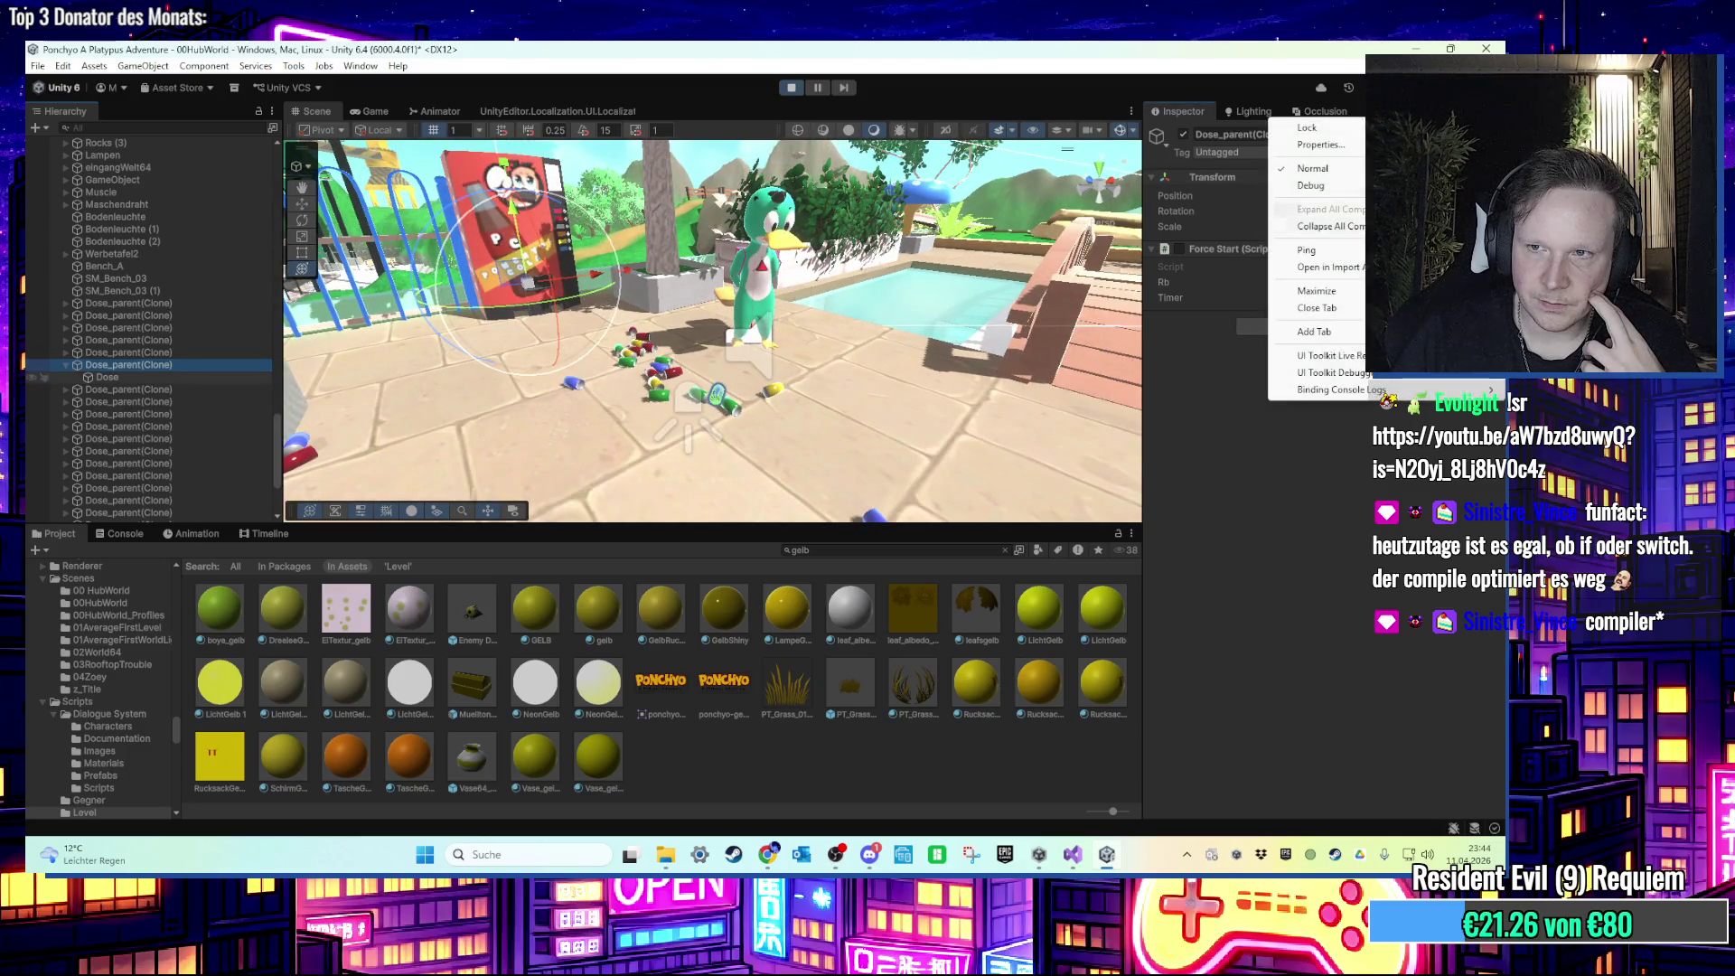
click(1335, 186)
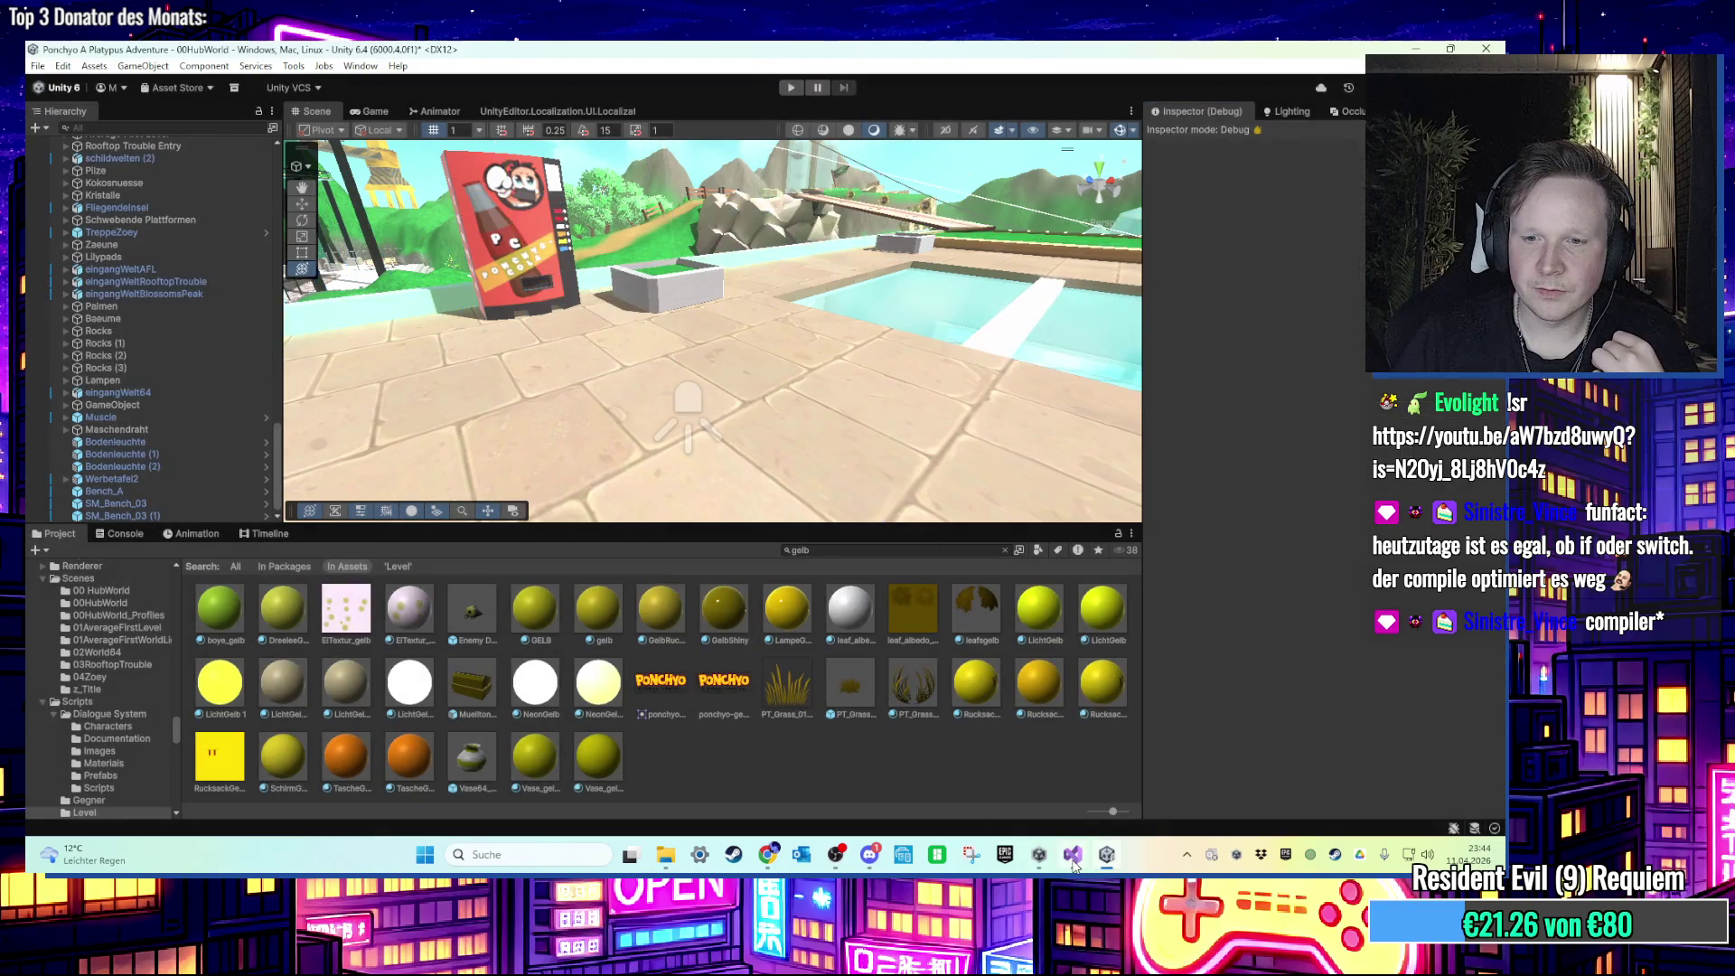
click(1073, 856)
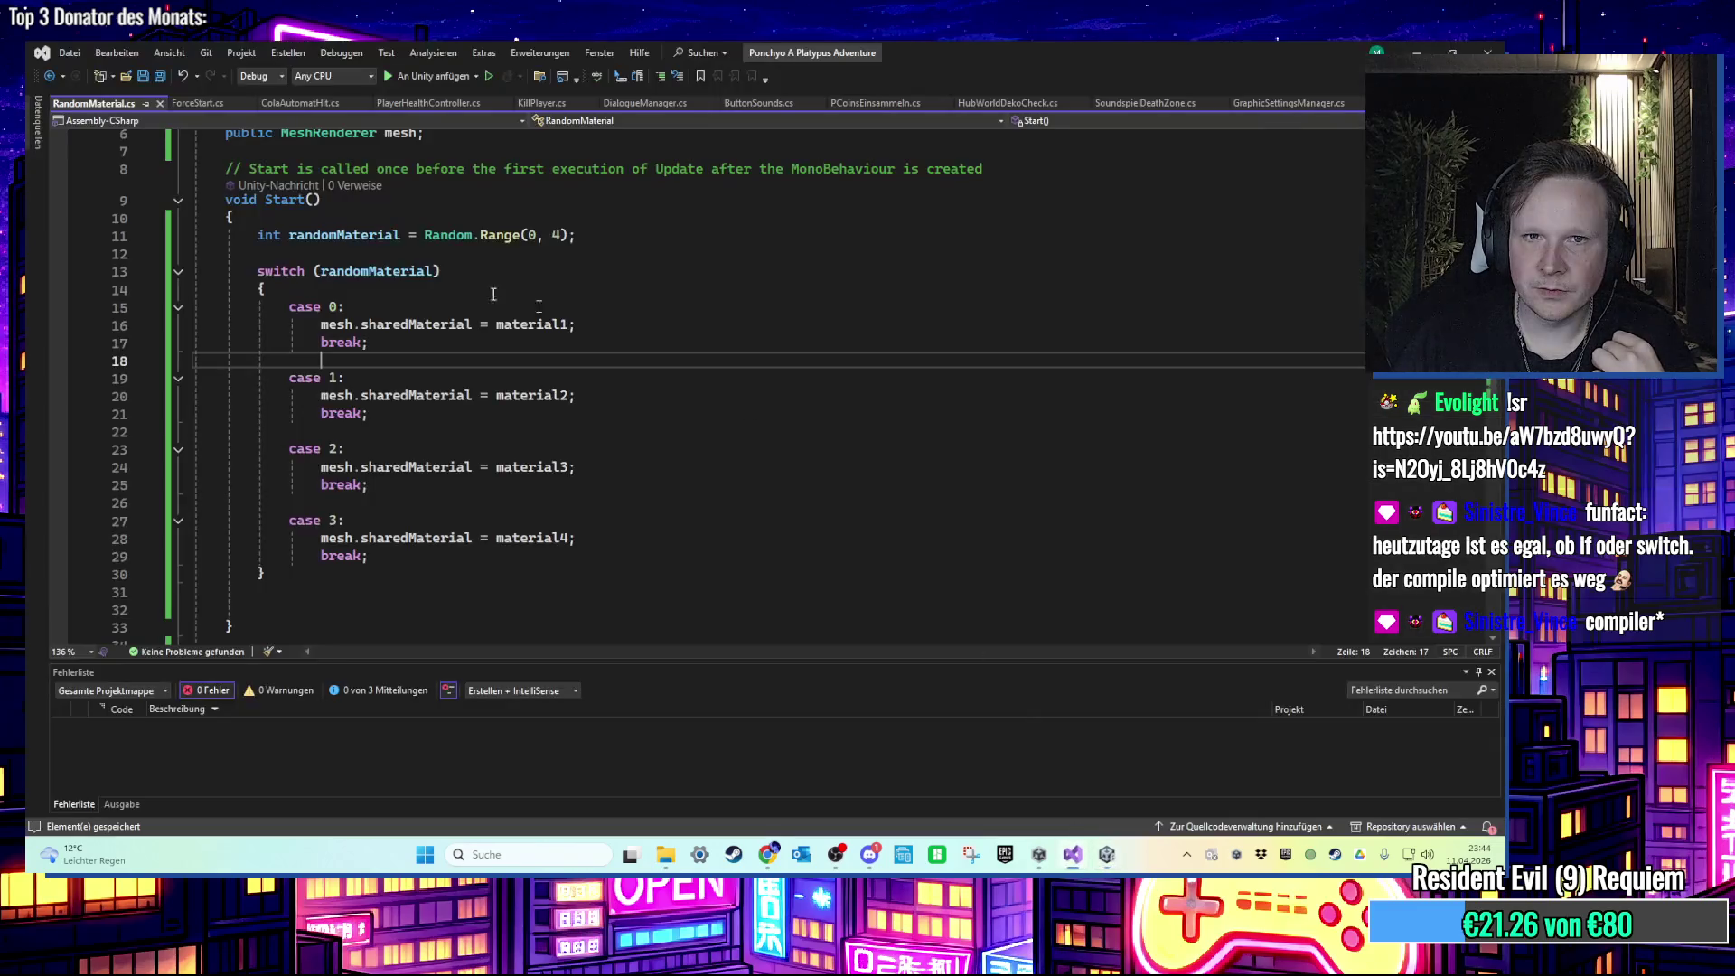
Step: In ForceStart.cs, delete the timer countdown and the script-disabling if block
click(197, 103)
scroll(415, 380, down, 6)
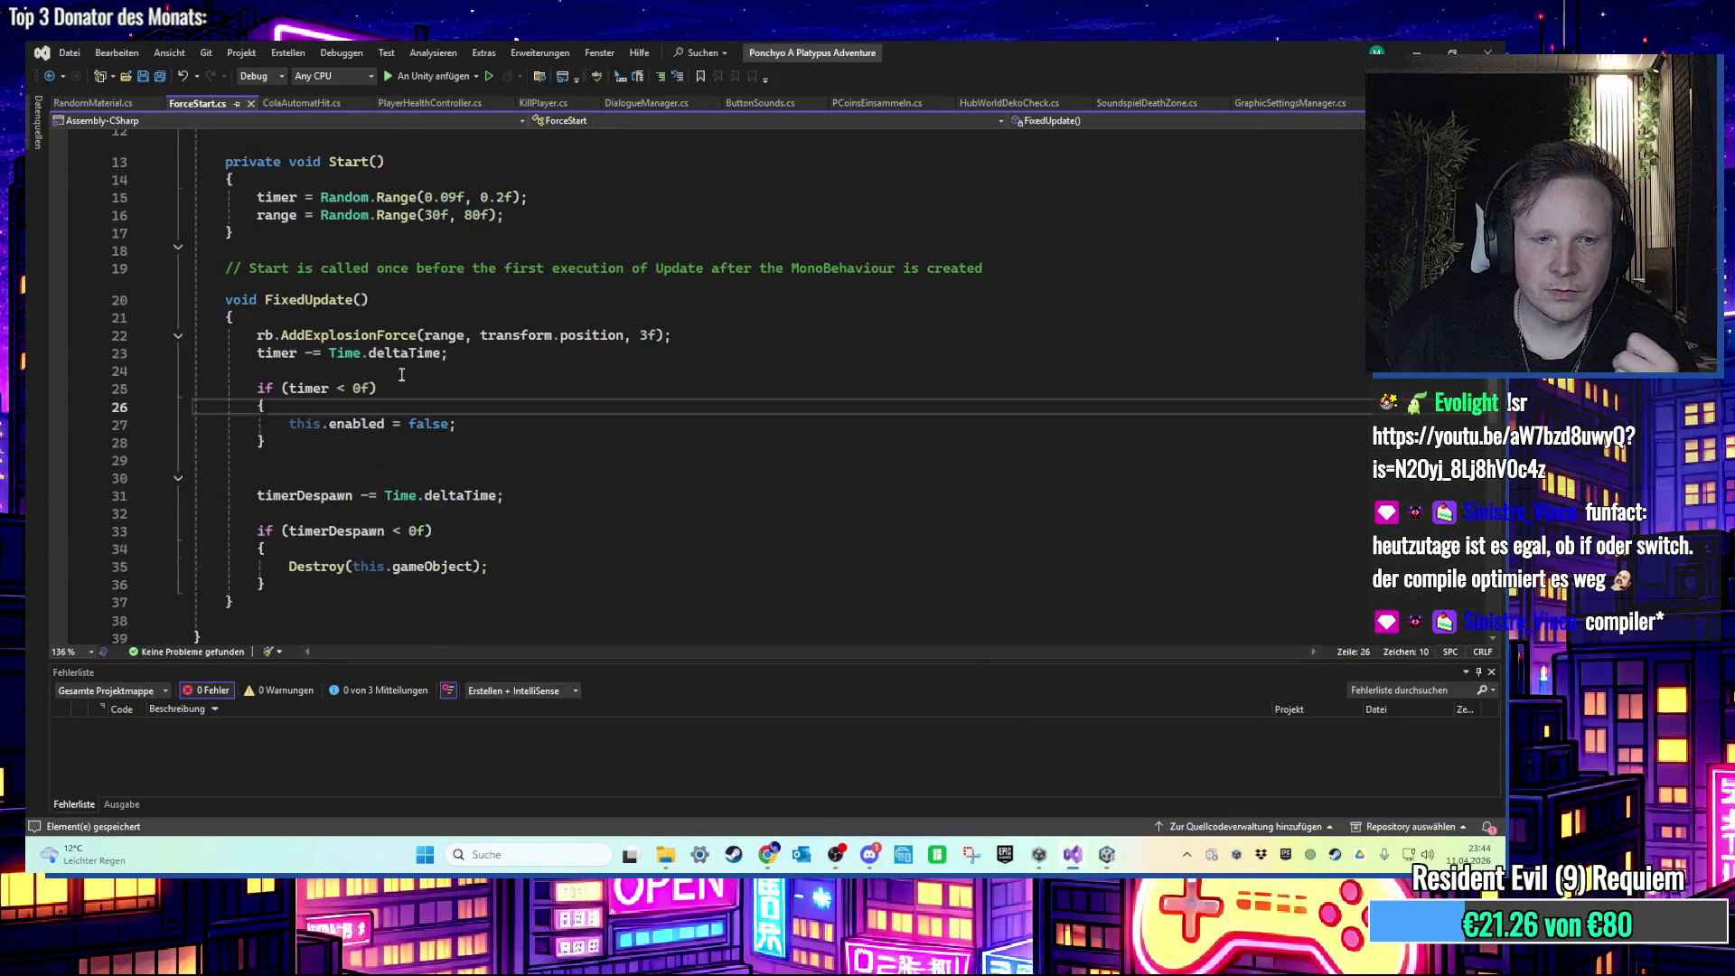
scroll(440, 429, up, 1)
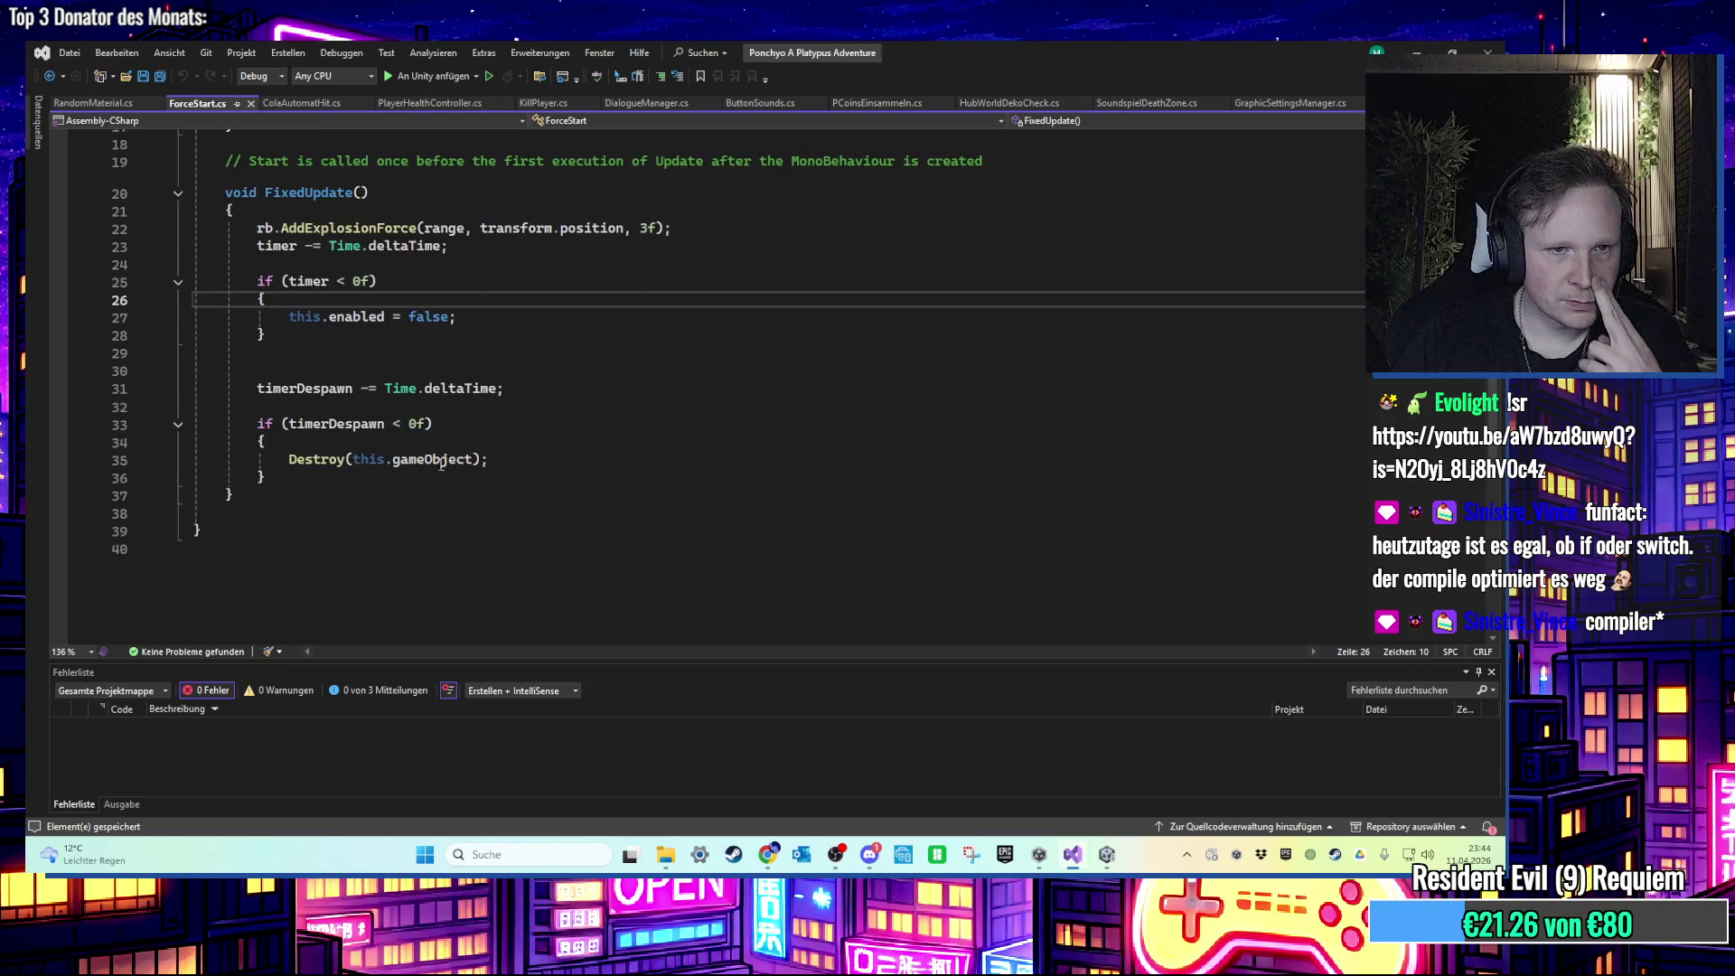
scroll(442, 465, up, 2)
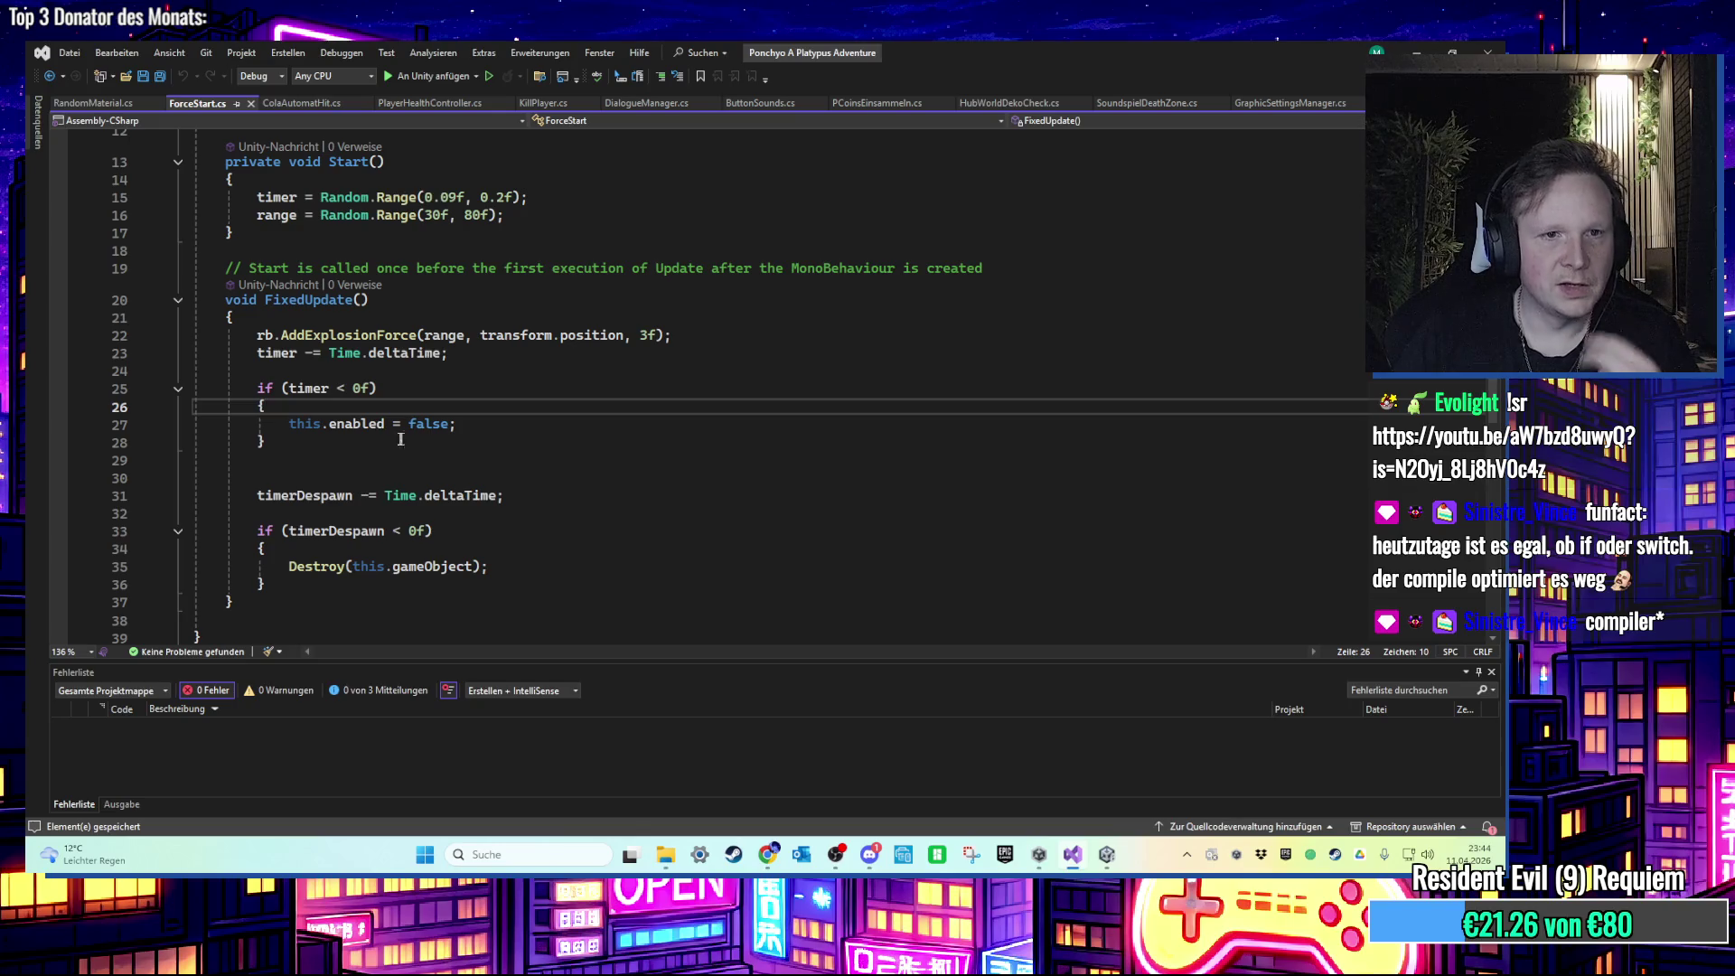
drag(347, 445, 137, 371)
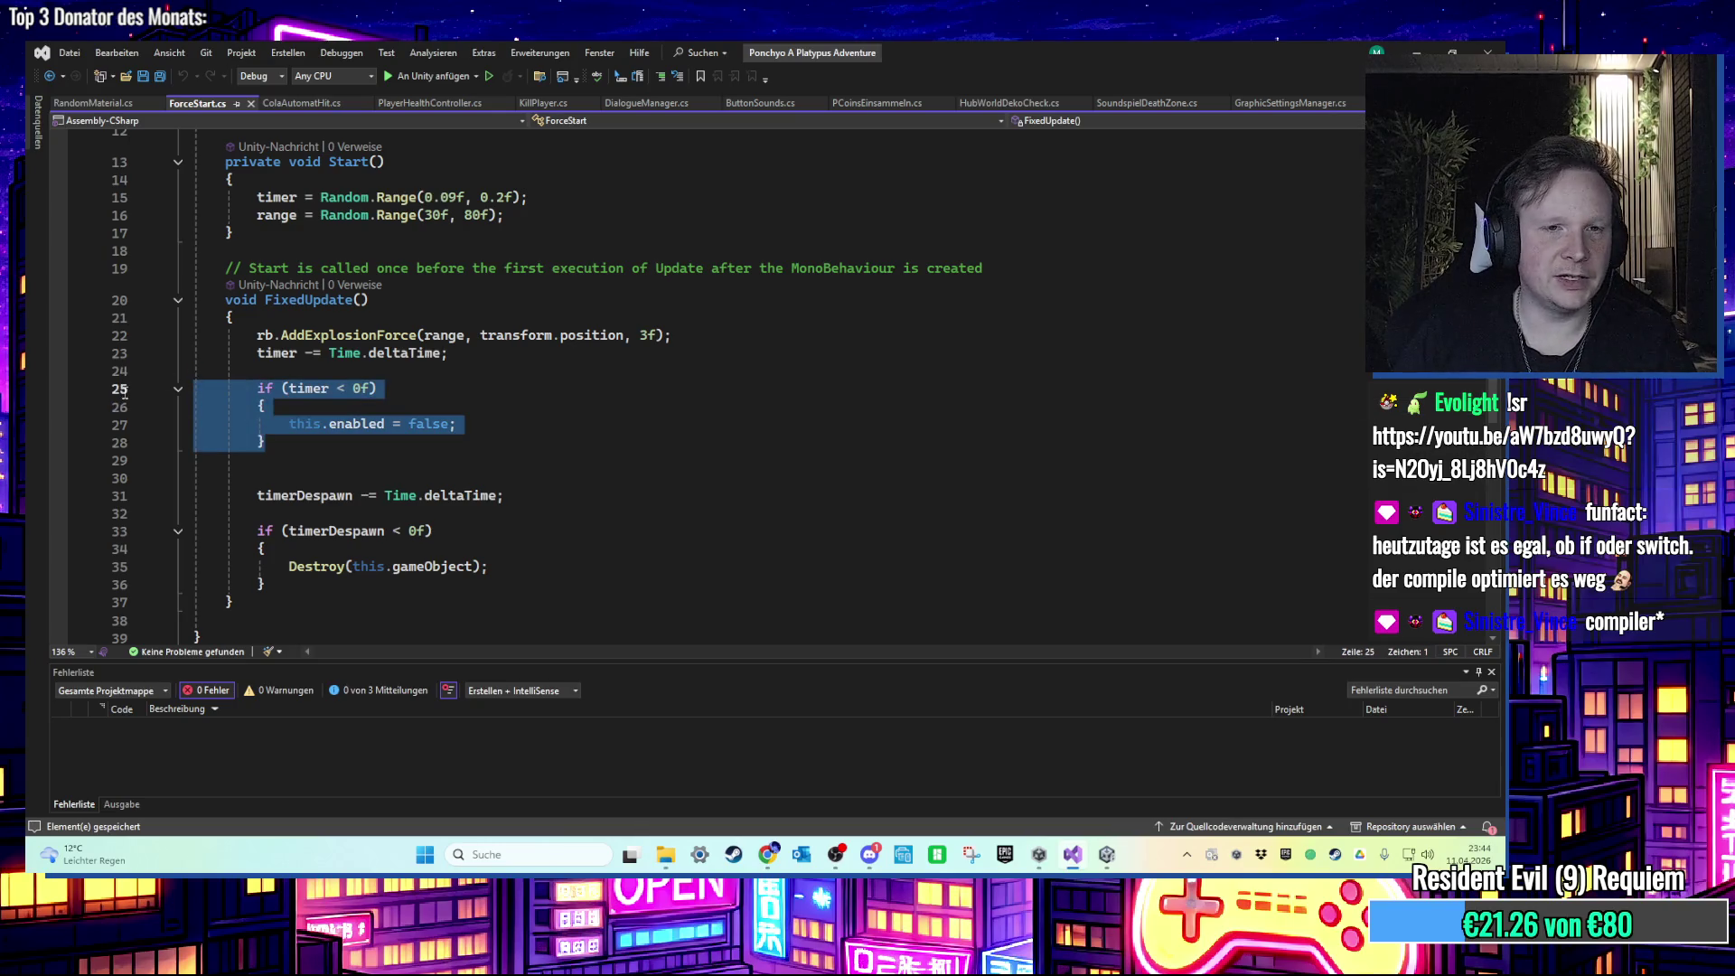
drag(331, 443, 82, 387)
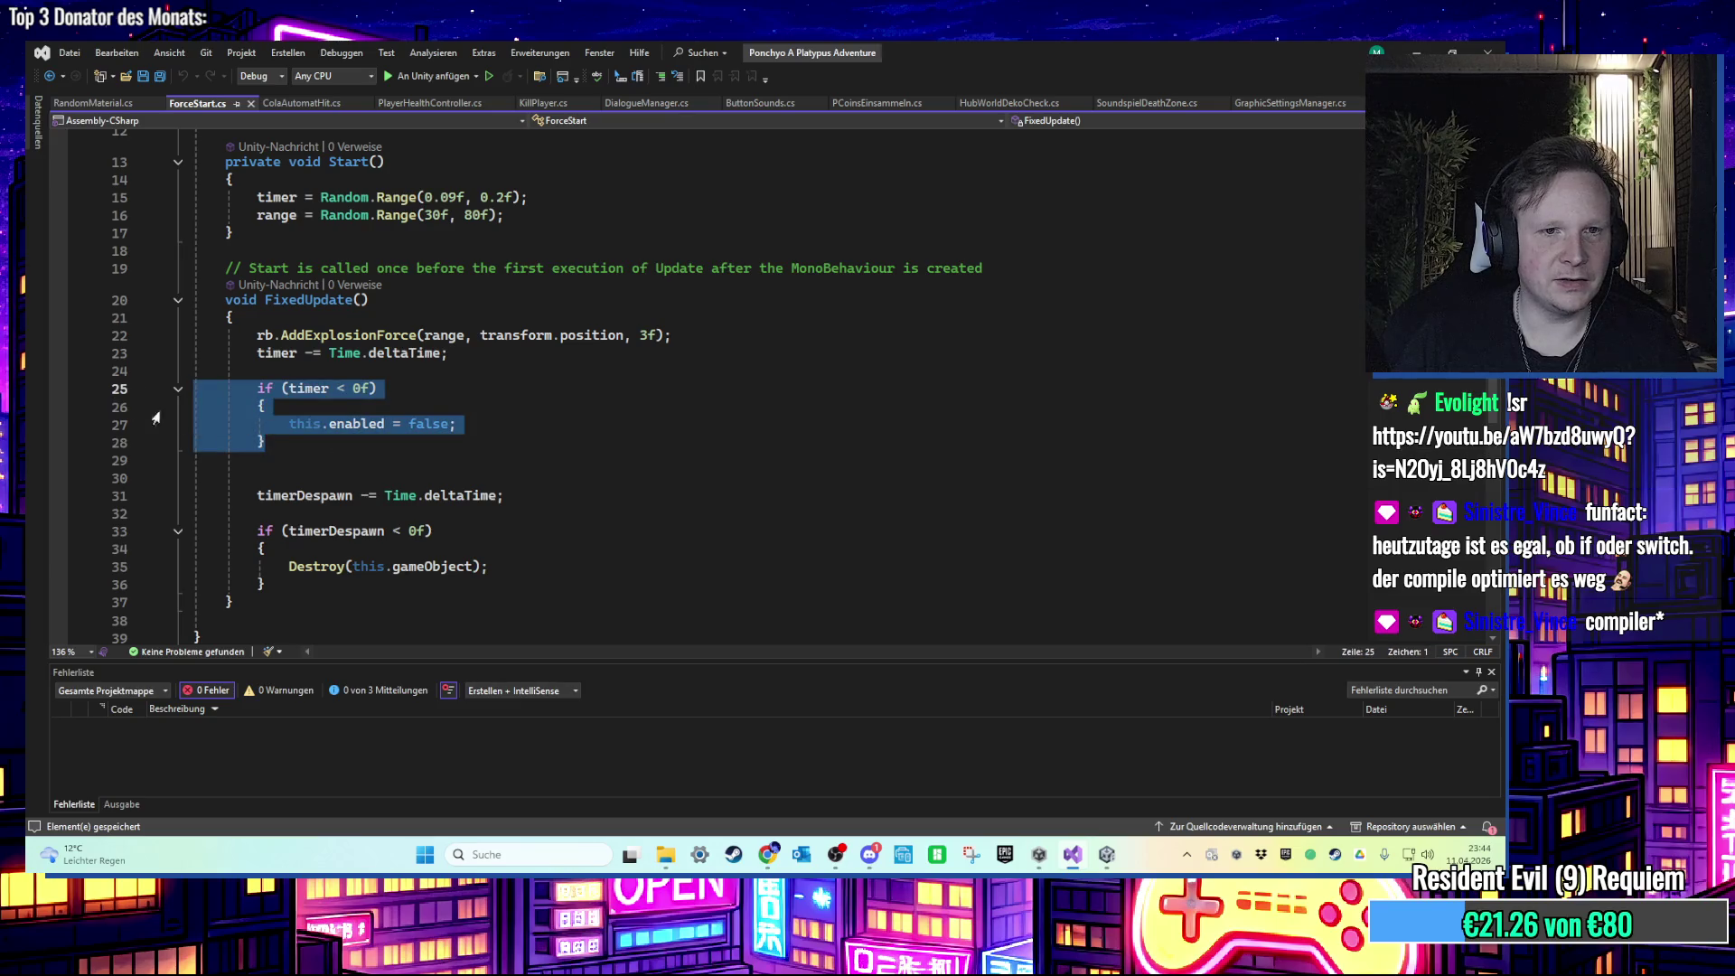
scroll(344, 441, up, 2)
scroll(398, 428, down, 1)
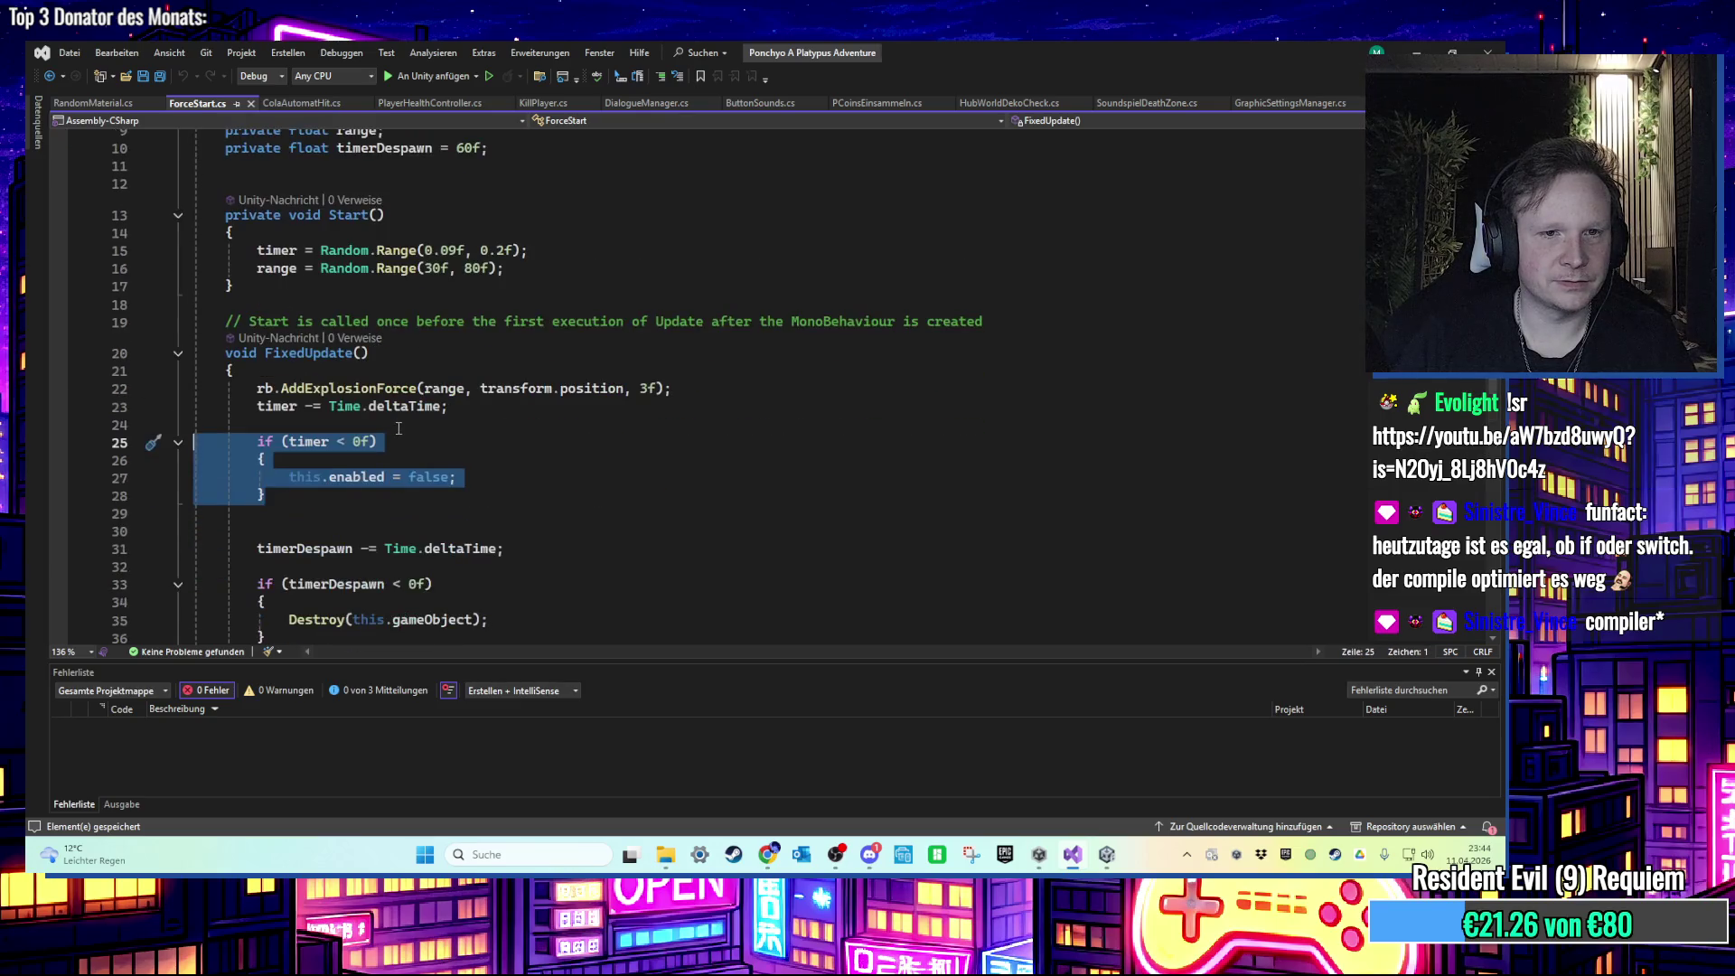
drag(413, 493, 194, 404)
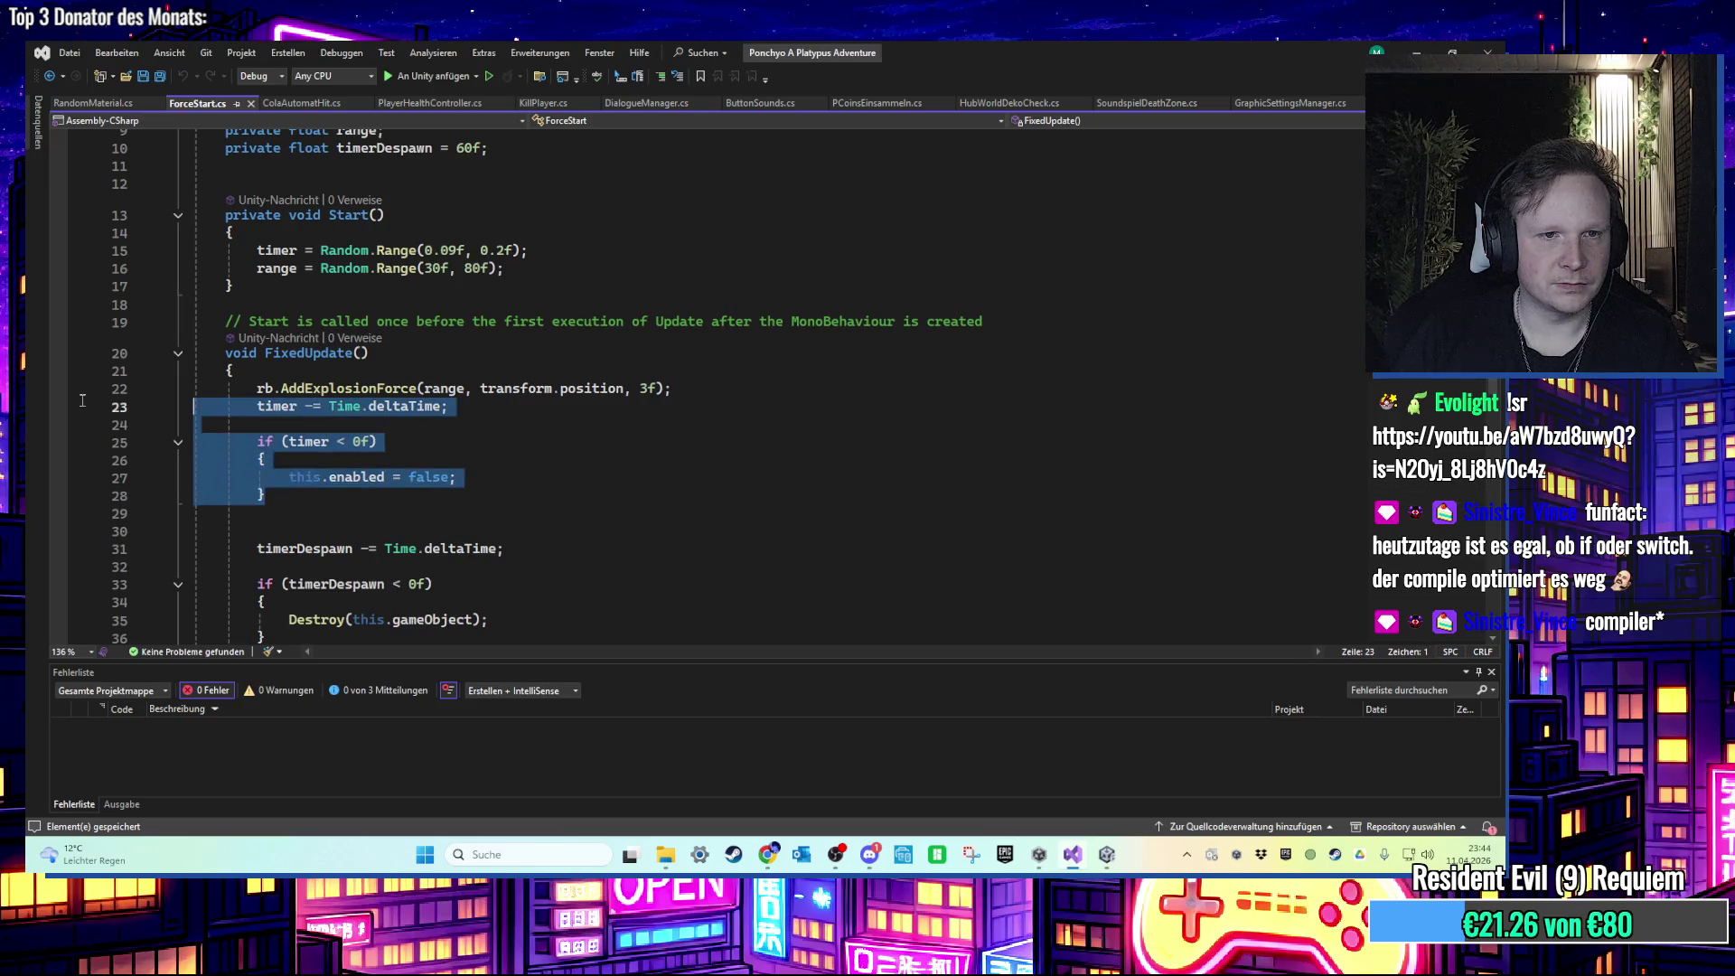
key(Delete)
click(241, 443)
key(BackSpace)
Step: Undo the deletion to restore the timer countdown and if block
scroll(387, 352, up, 3)
click(476, 292)
key(shift+Right)
key(shift+Up)
key(shift+Up)
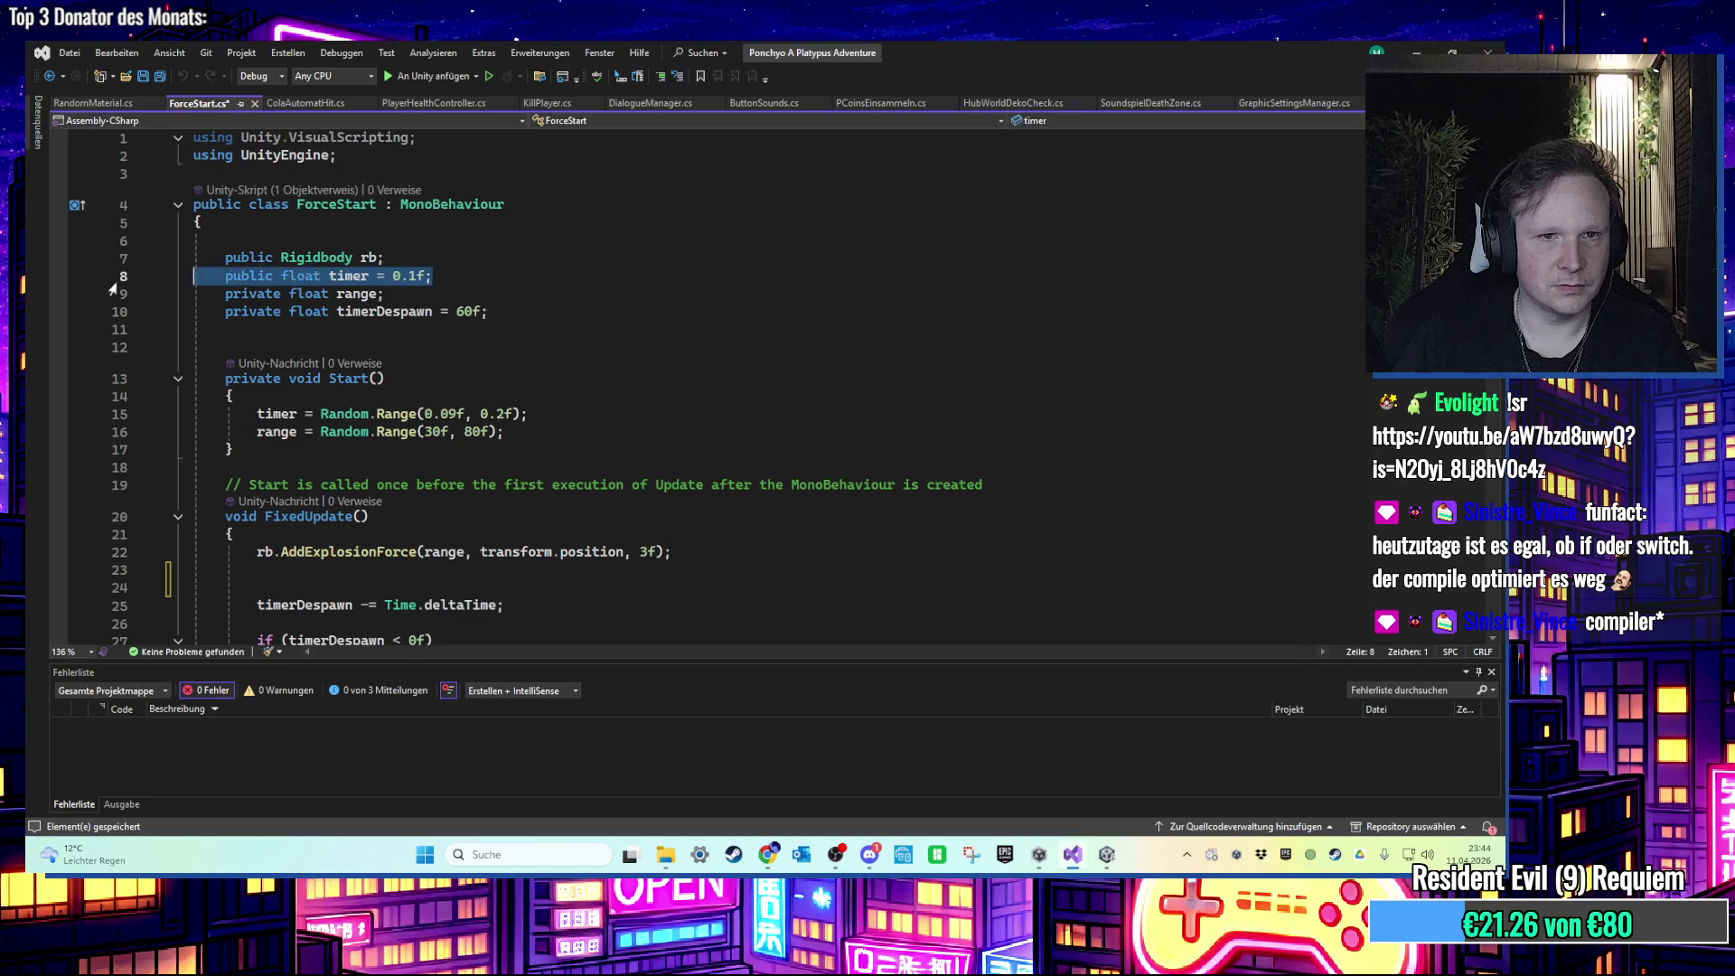
scroll(448, 318, down, 3)
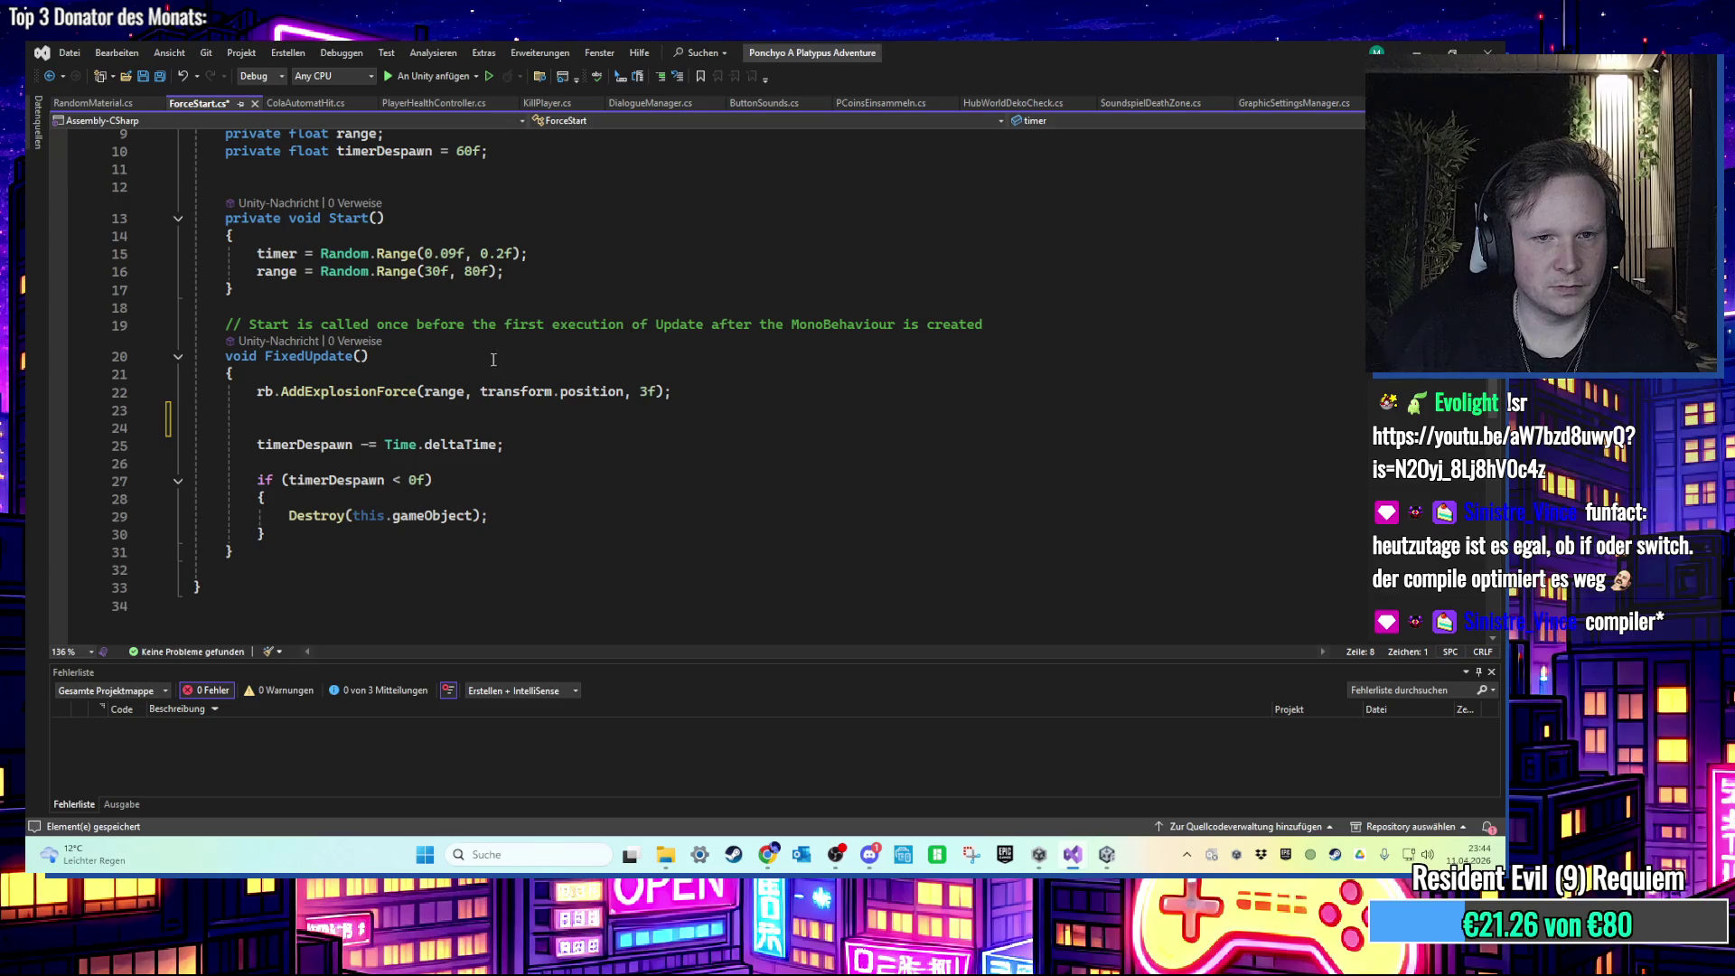
key(ctrl+z)
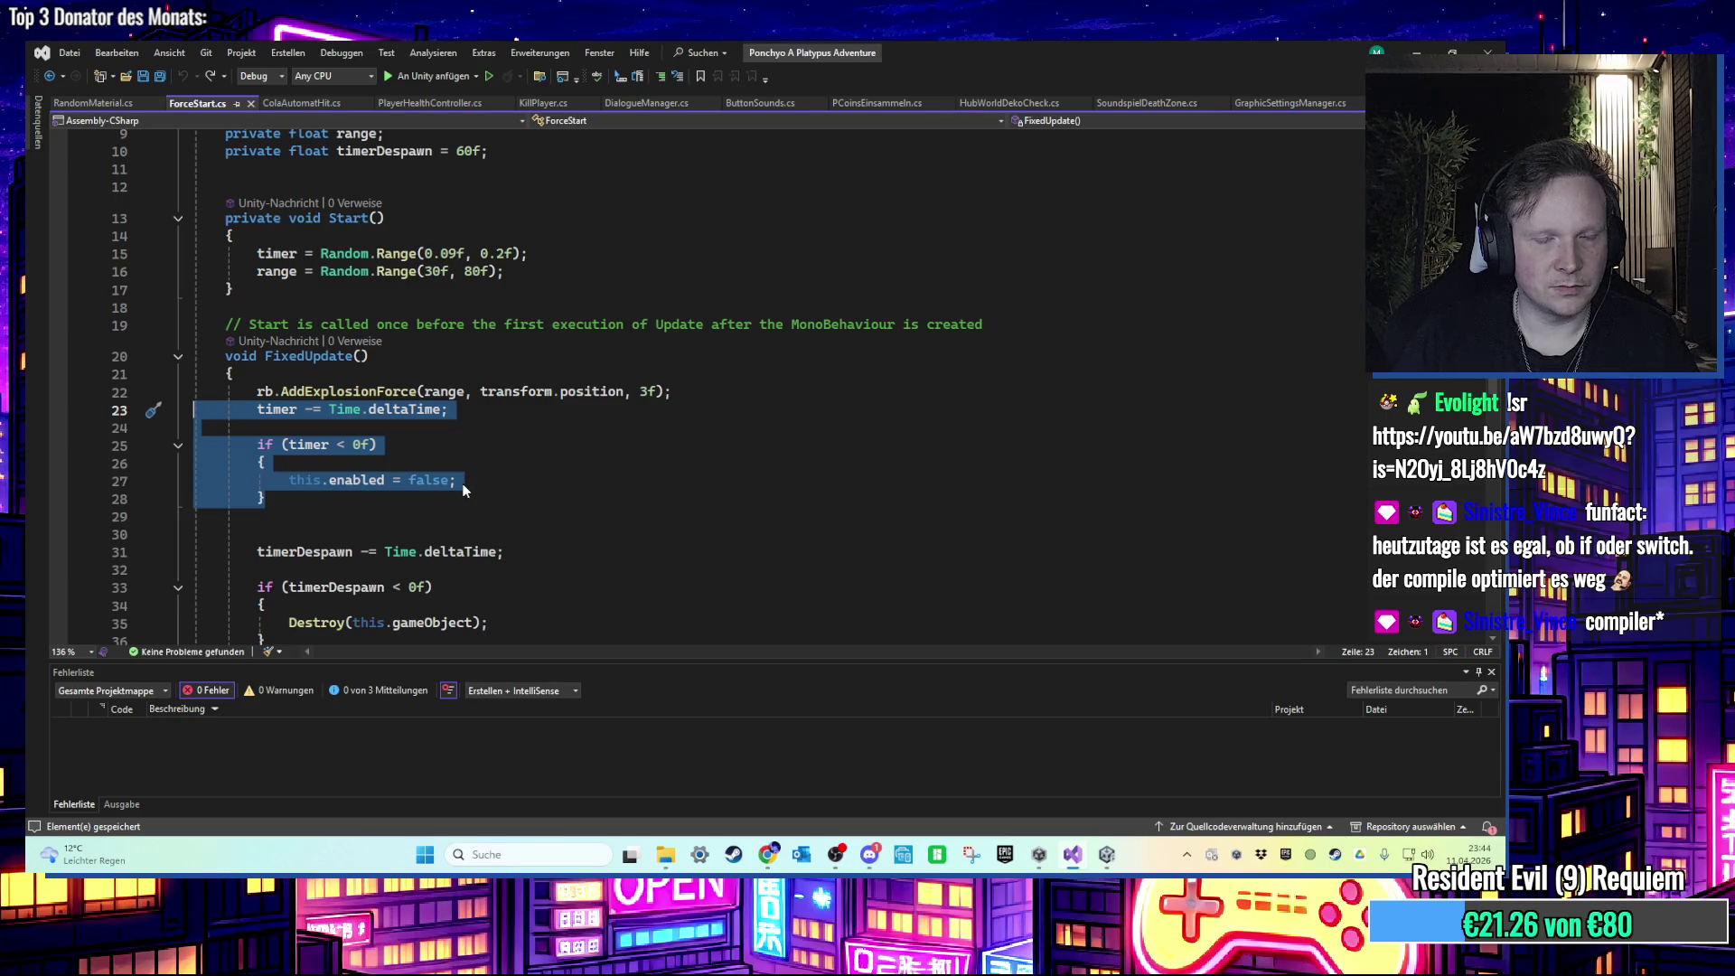
click(437, 465)
Step: Move timer -= Time.deltaTime below the if, delete enabled = false, and change the condition to timer > 0f
drag(448, 411, 212, 411)
key(ctrl+c)
key(BackSpace)
scroll(363, 456, down, 5)
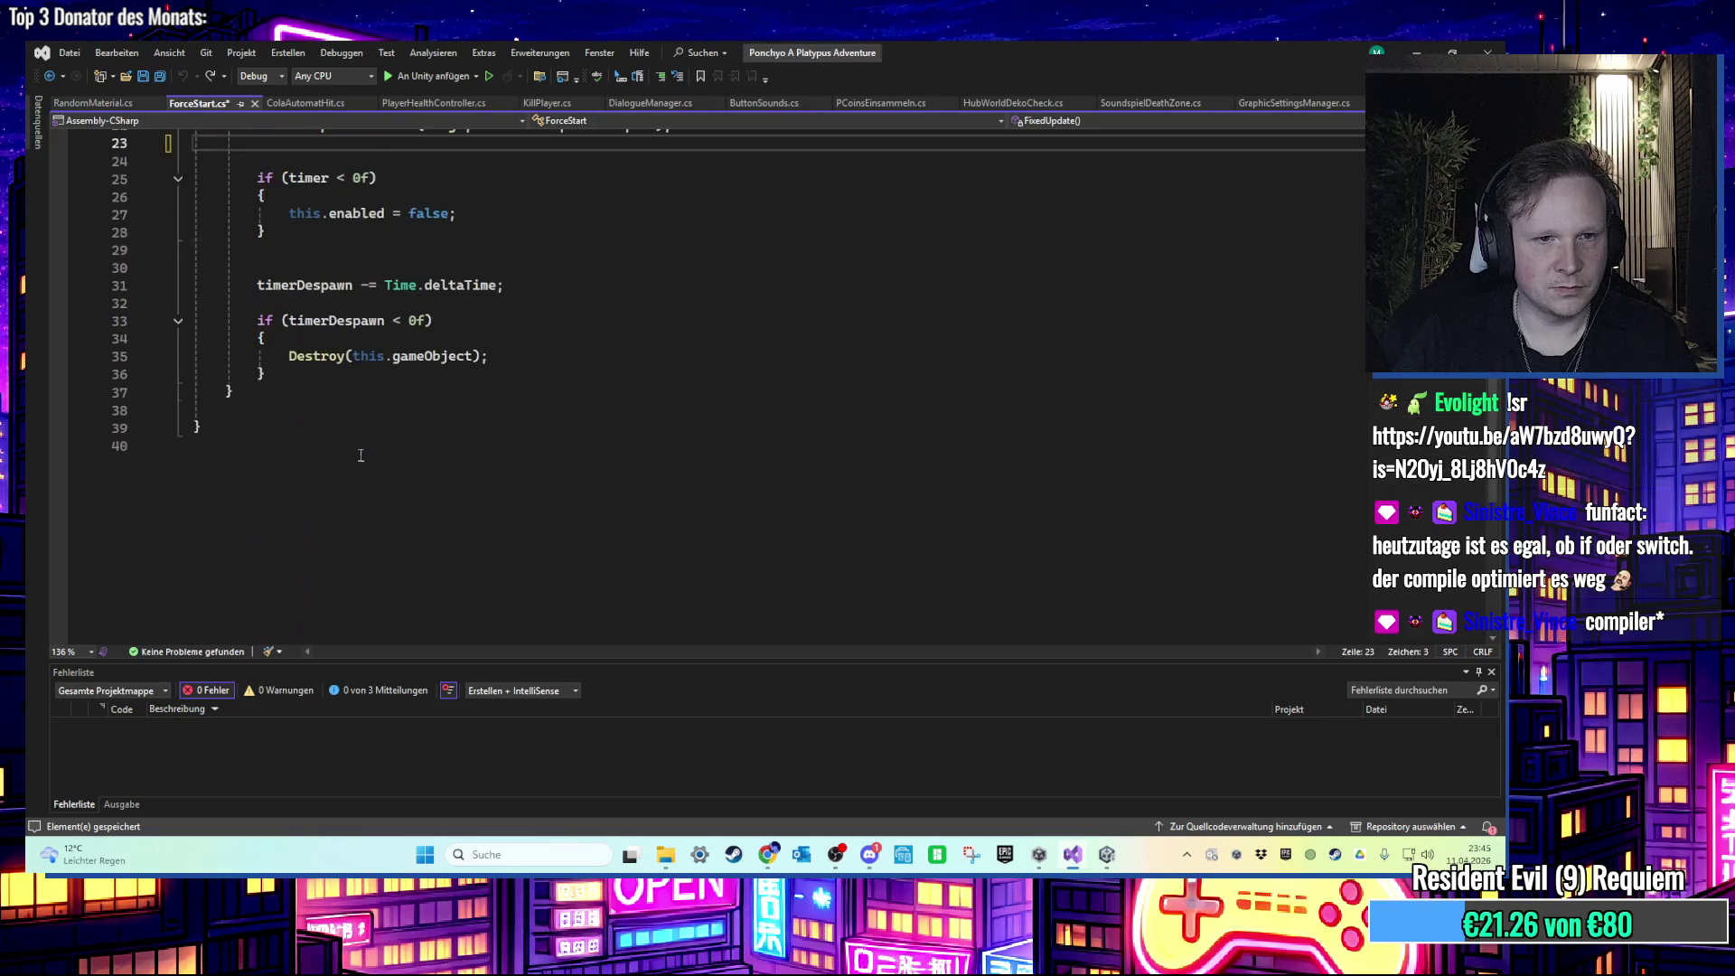
scroll(363, 456, up, 3)
click(420, 425)
key(ctrl+v)
scroll(420, 380, up, 1)
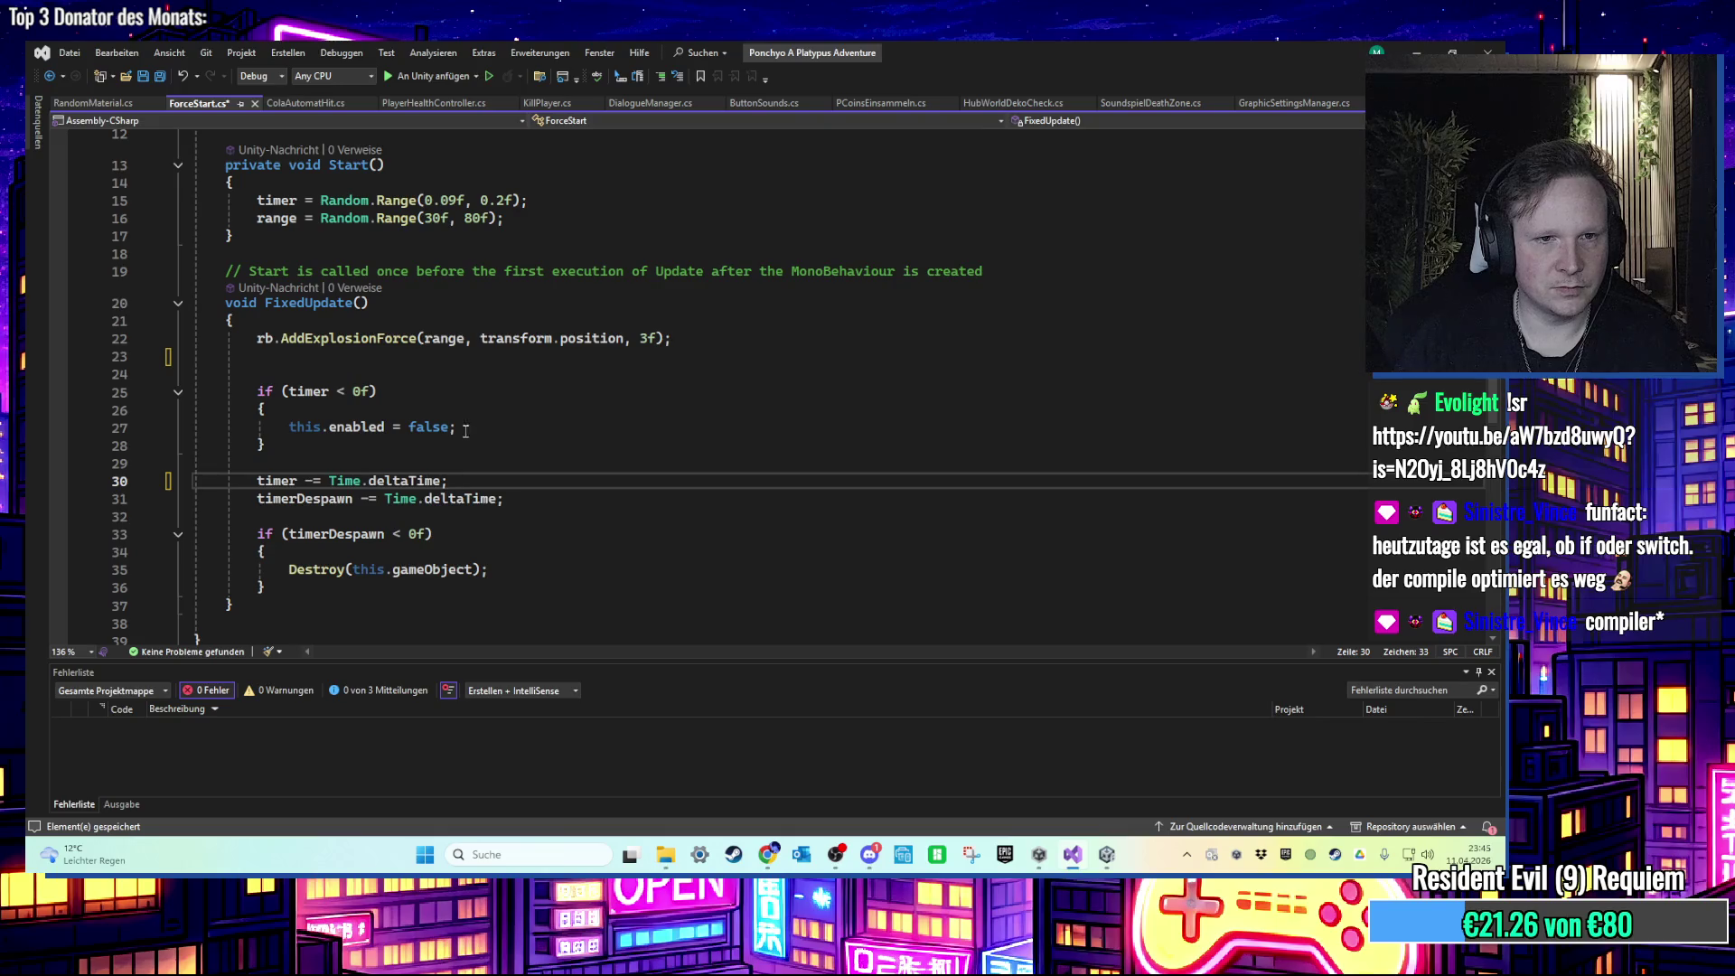
drag(458, 427, 321, 428)
key(BackSpace)
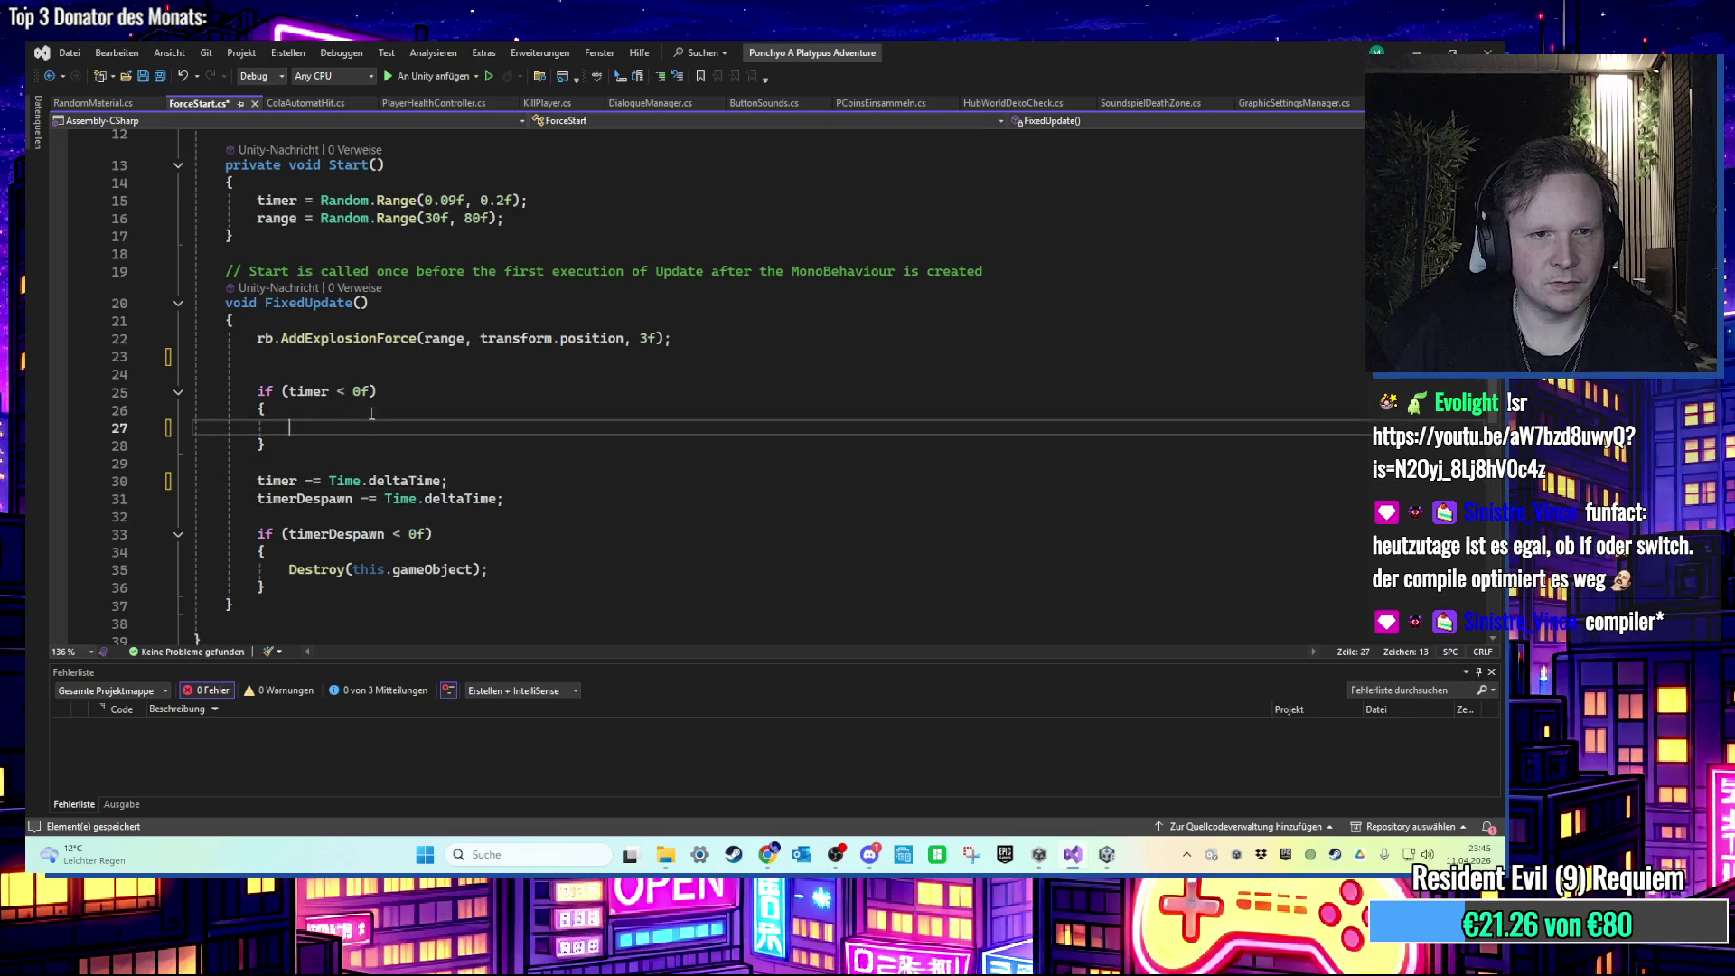
click(345, 391)
key(BackSpace)
text(>)
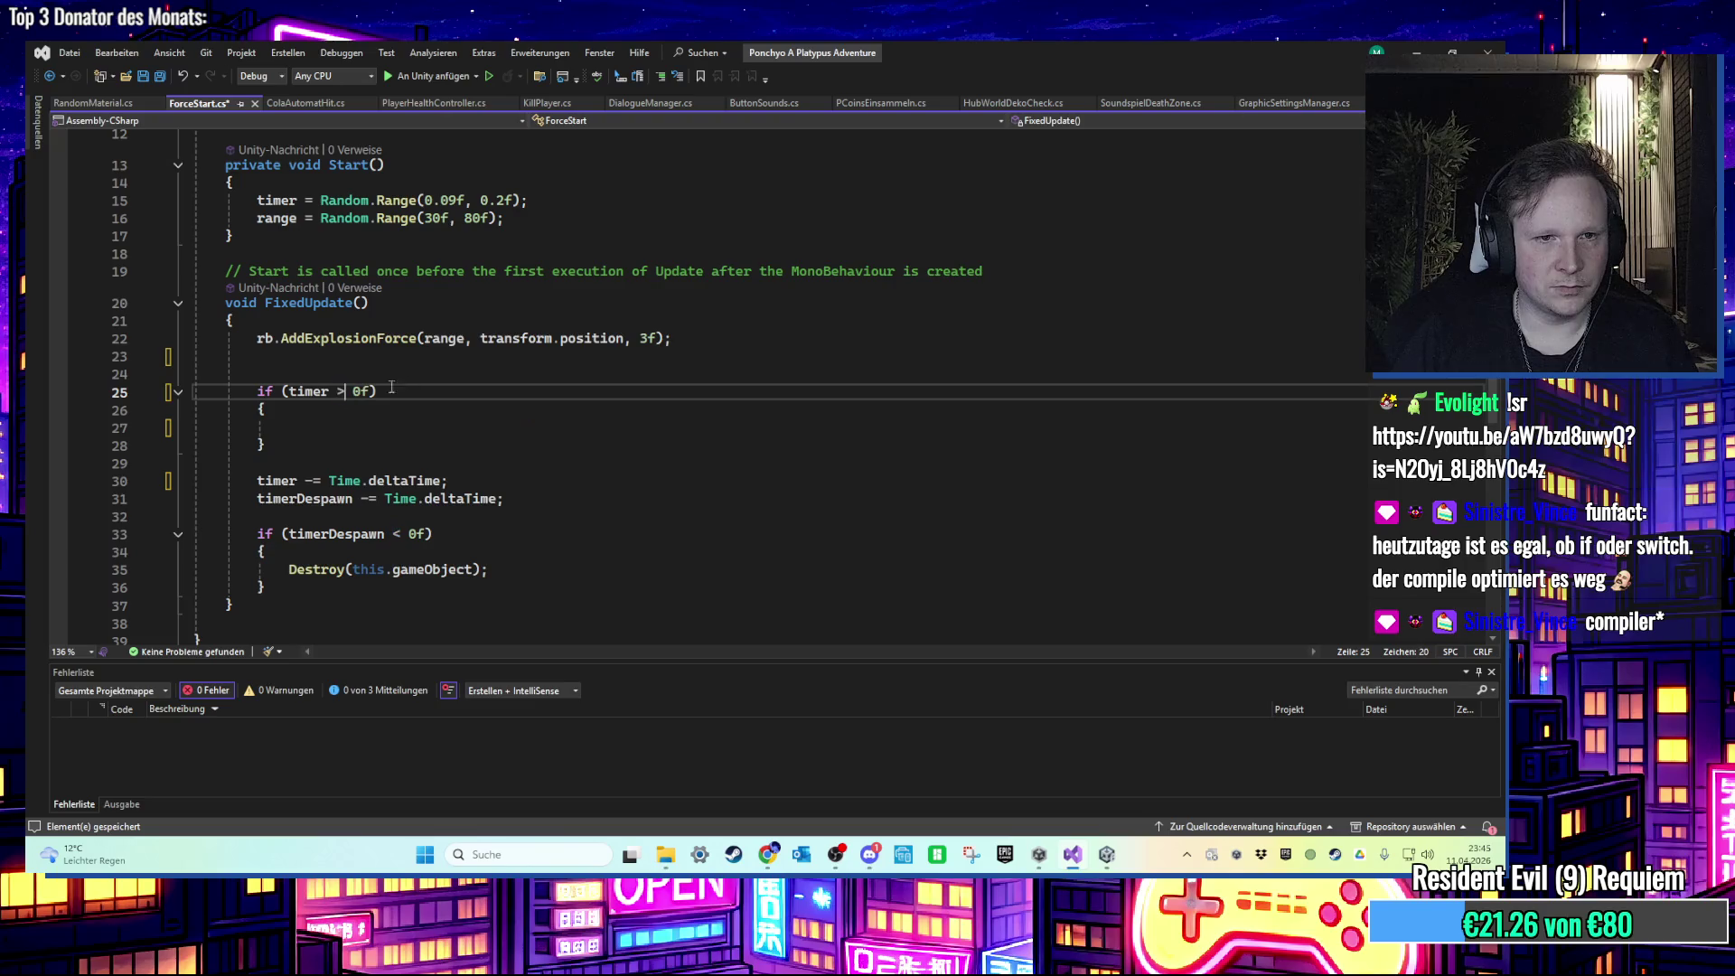
Step: Move AddExplosionForce inside the if (timer > 0f) block, remove empty lines, and save
drag(664, 346, 27, 317)
key(ctrl+x)
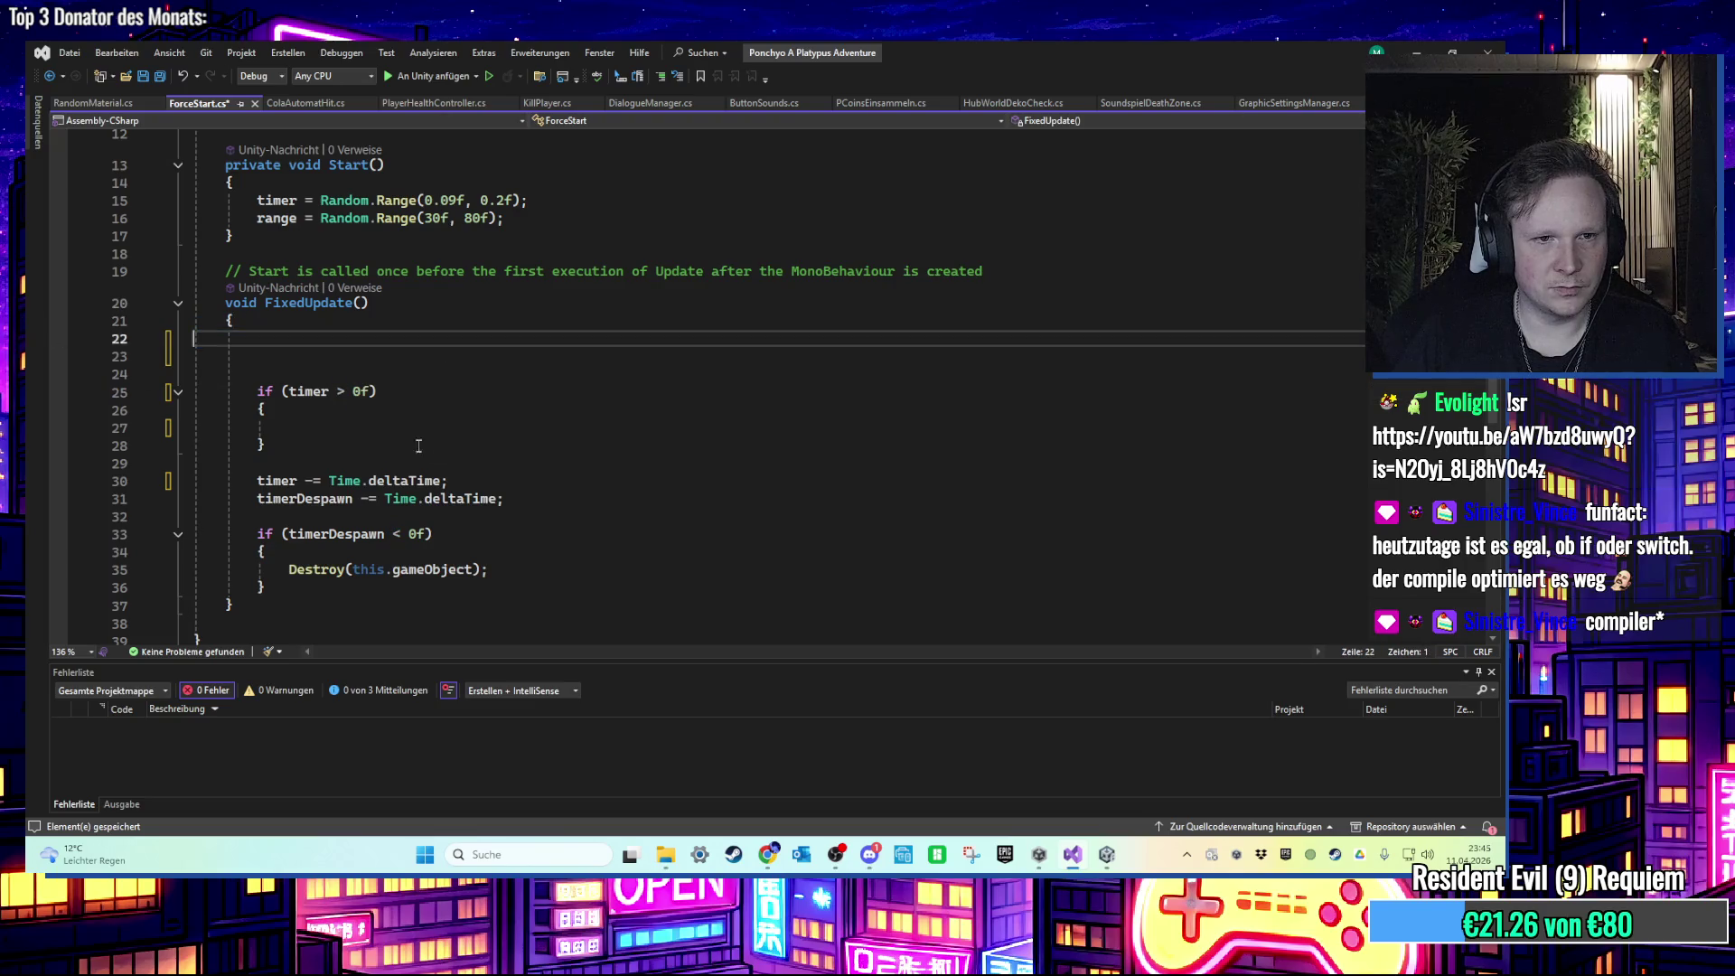
click(289, 426)
key(ctrl+v)
click(265, 357)
key(BackSpace)
key(Delete)
key(ctrl+s)
key(alt+Tab)
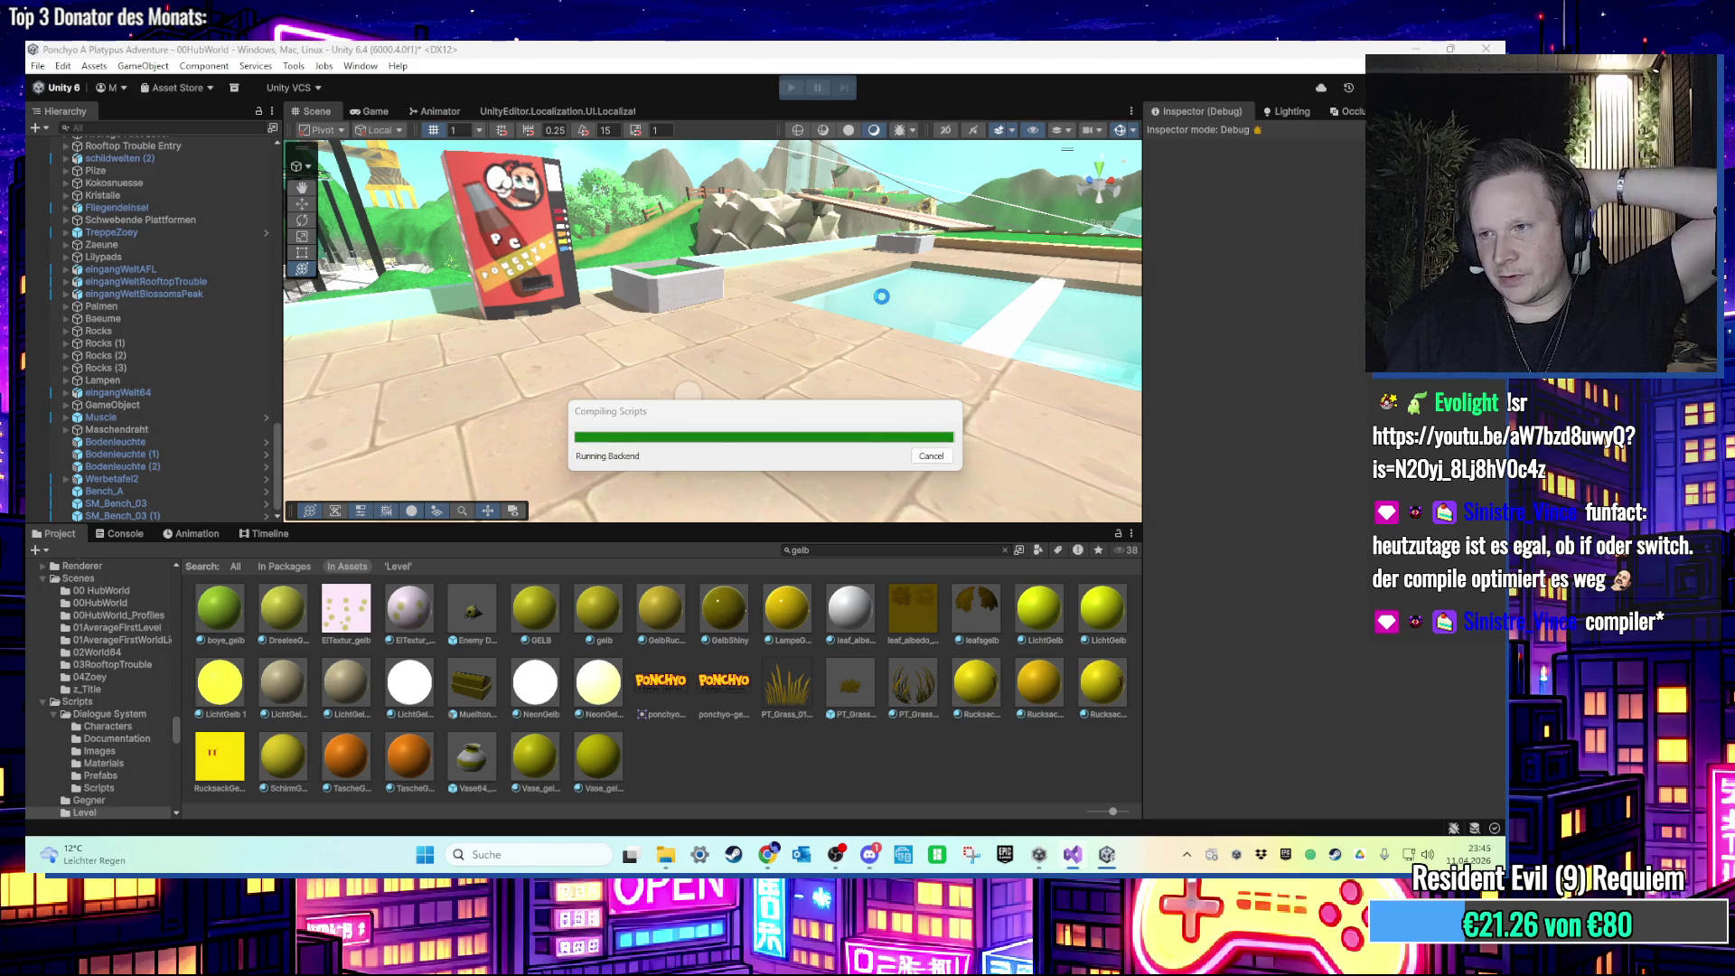
Step: Start play mode to test the reworked ForceStart timer and random can materials
click(792, 90)
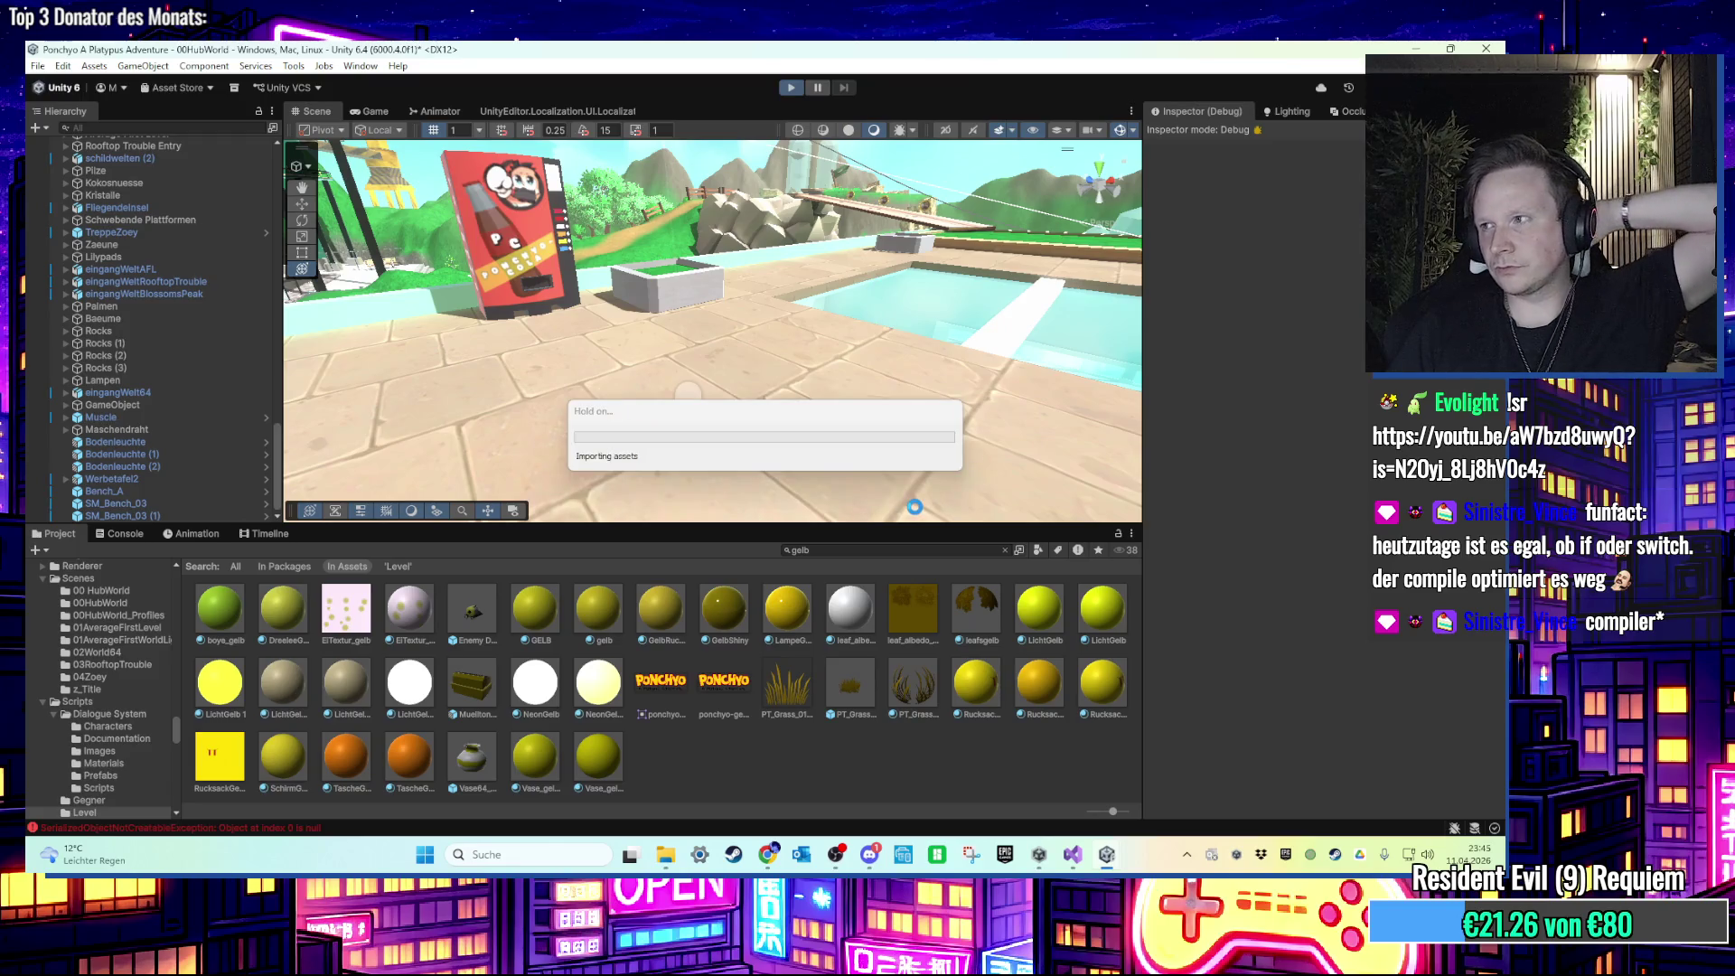
mouse_move(865, 858)
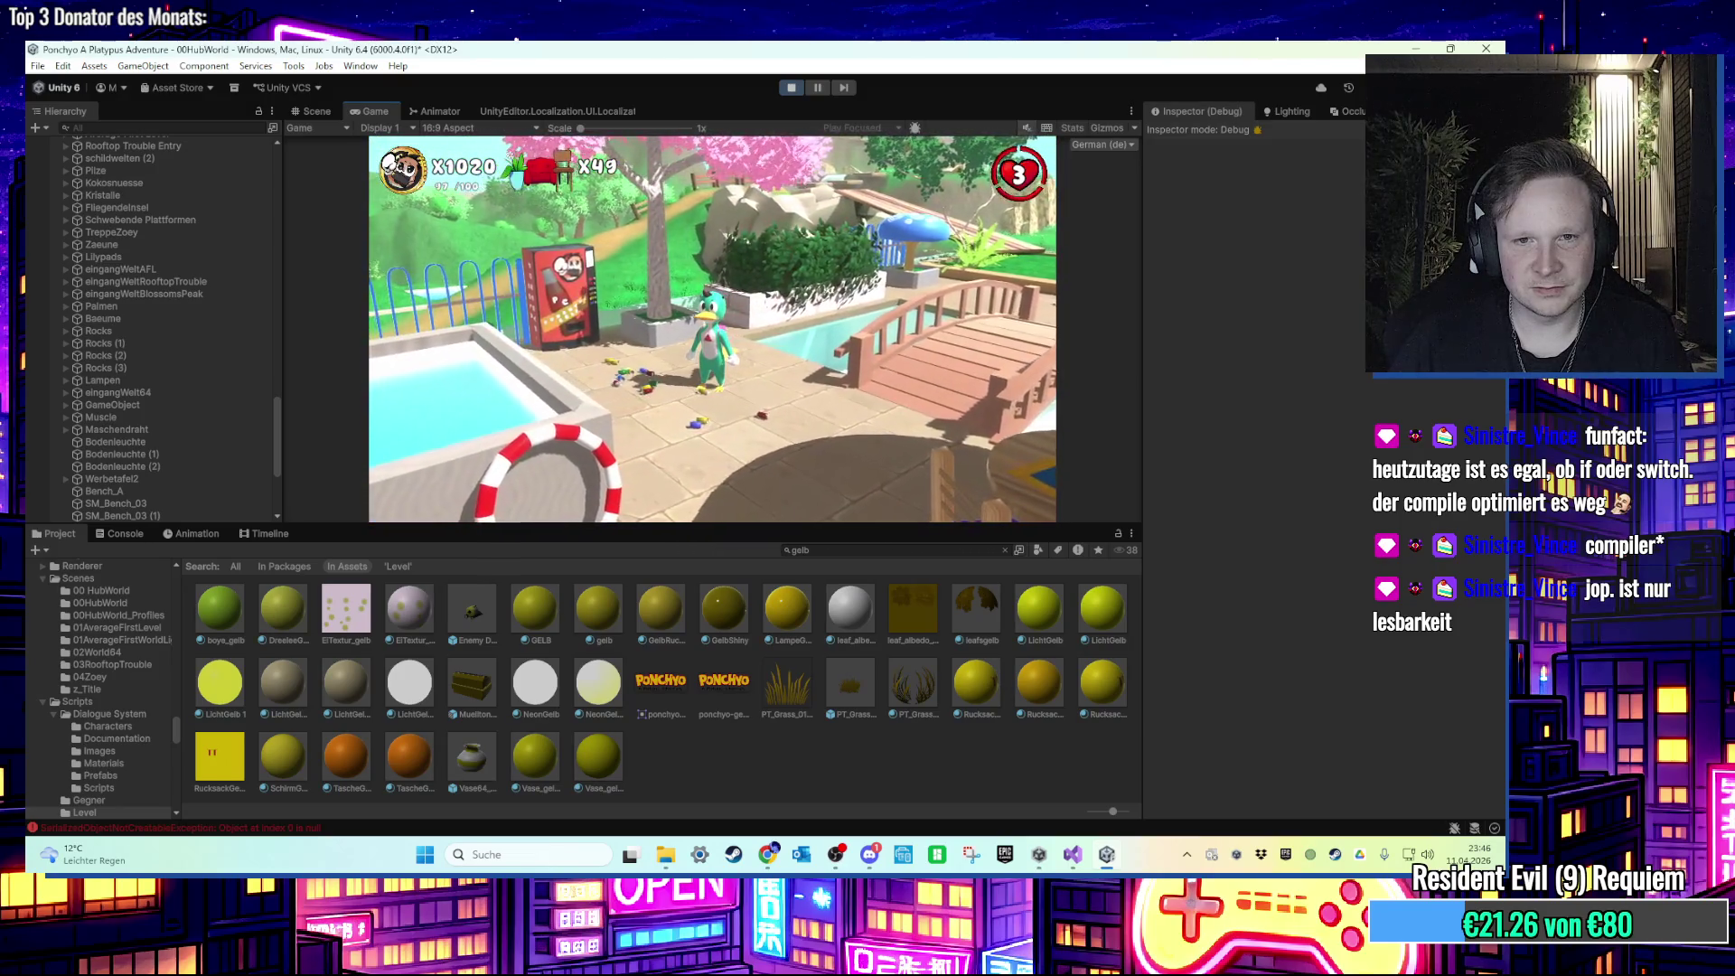
Step: In the Scene view, confirm a red can uses MetalMaterialRot and check its parent's Force Start timer
key(super)
key(super)
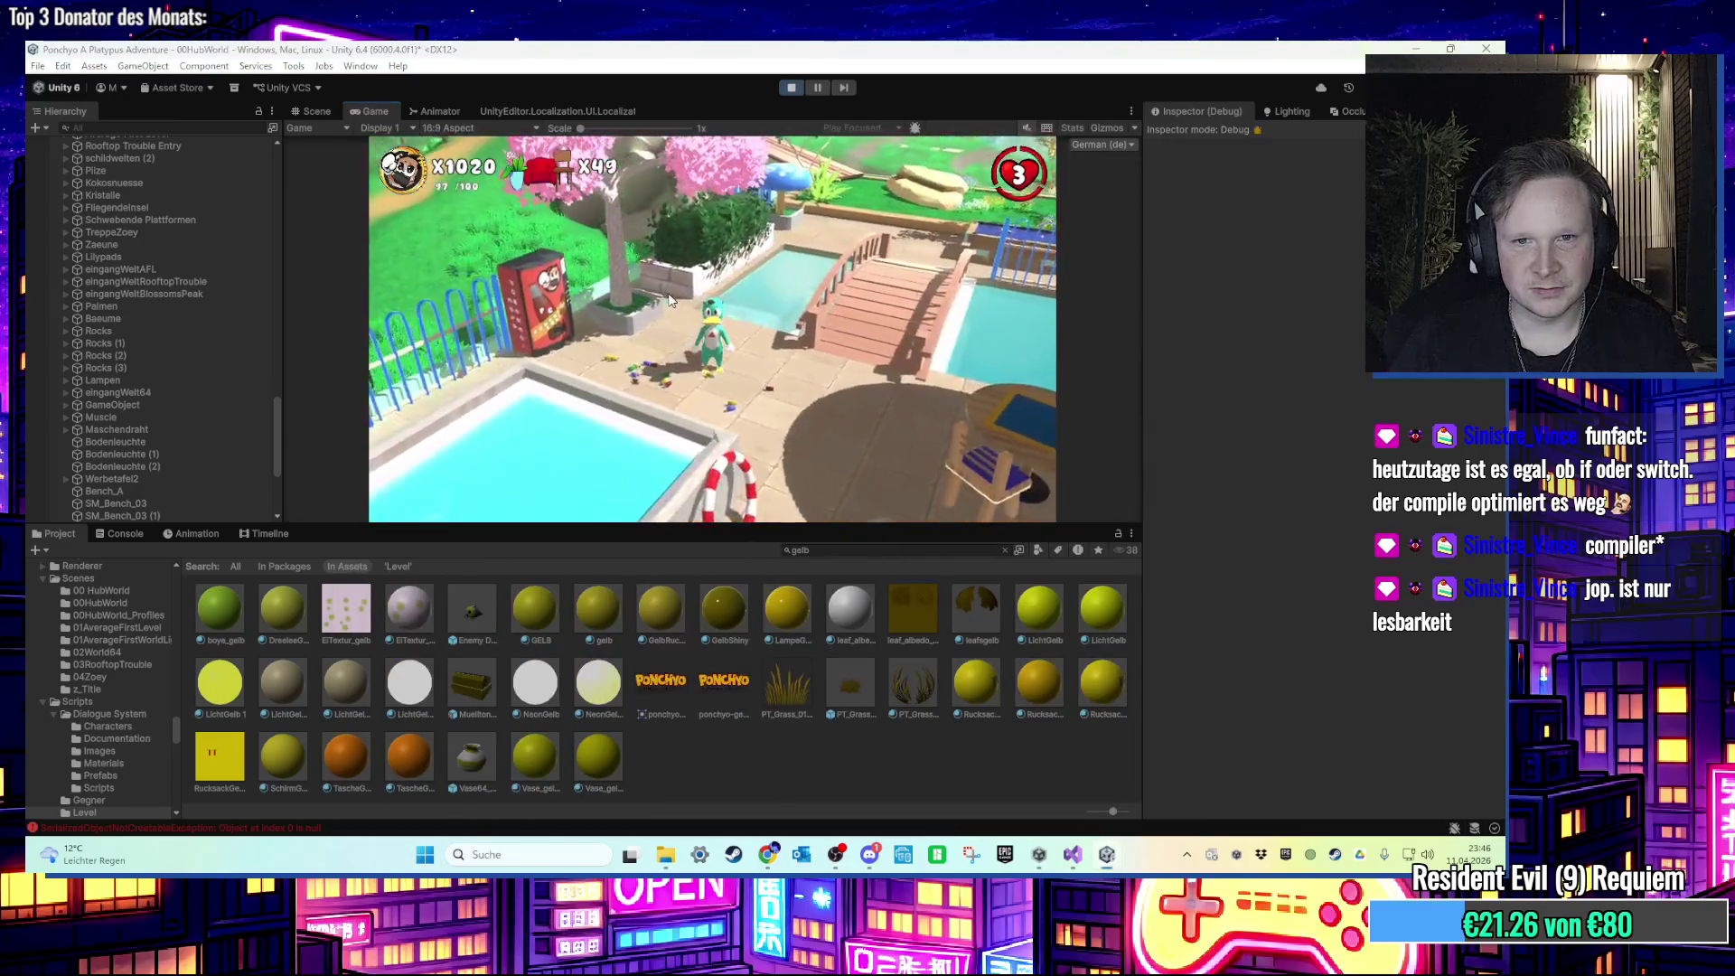
key(super)
key(super)
key(ctrl+1)
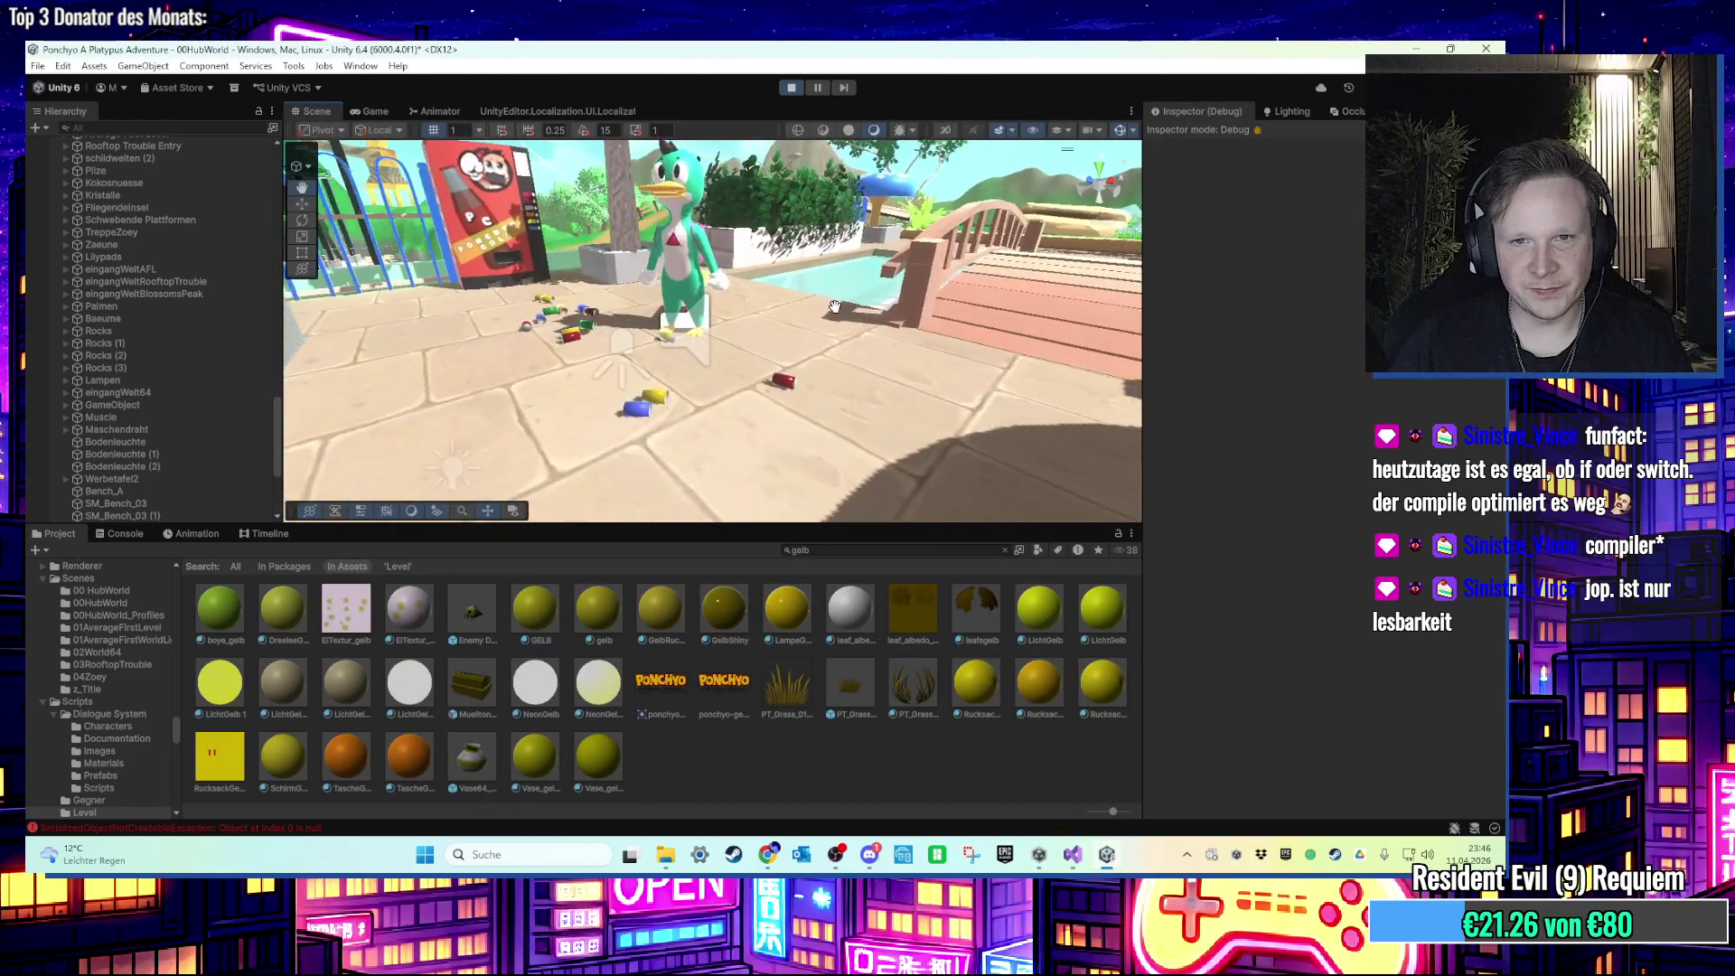
click(816, 403)
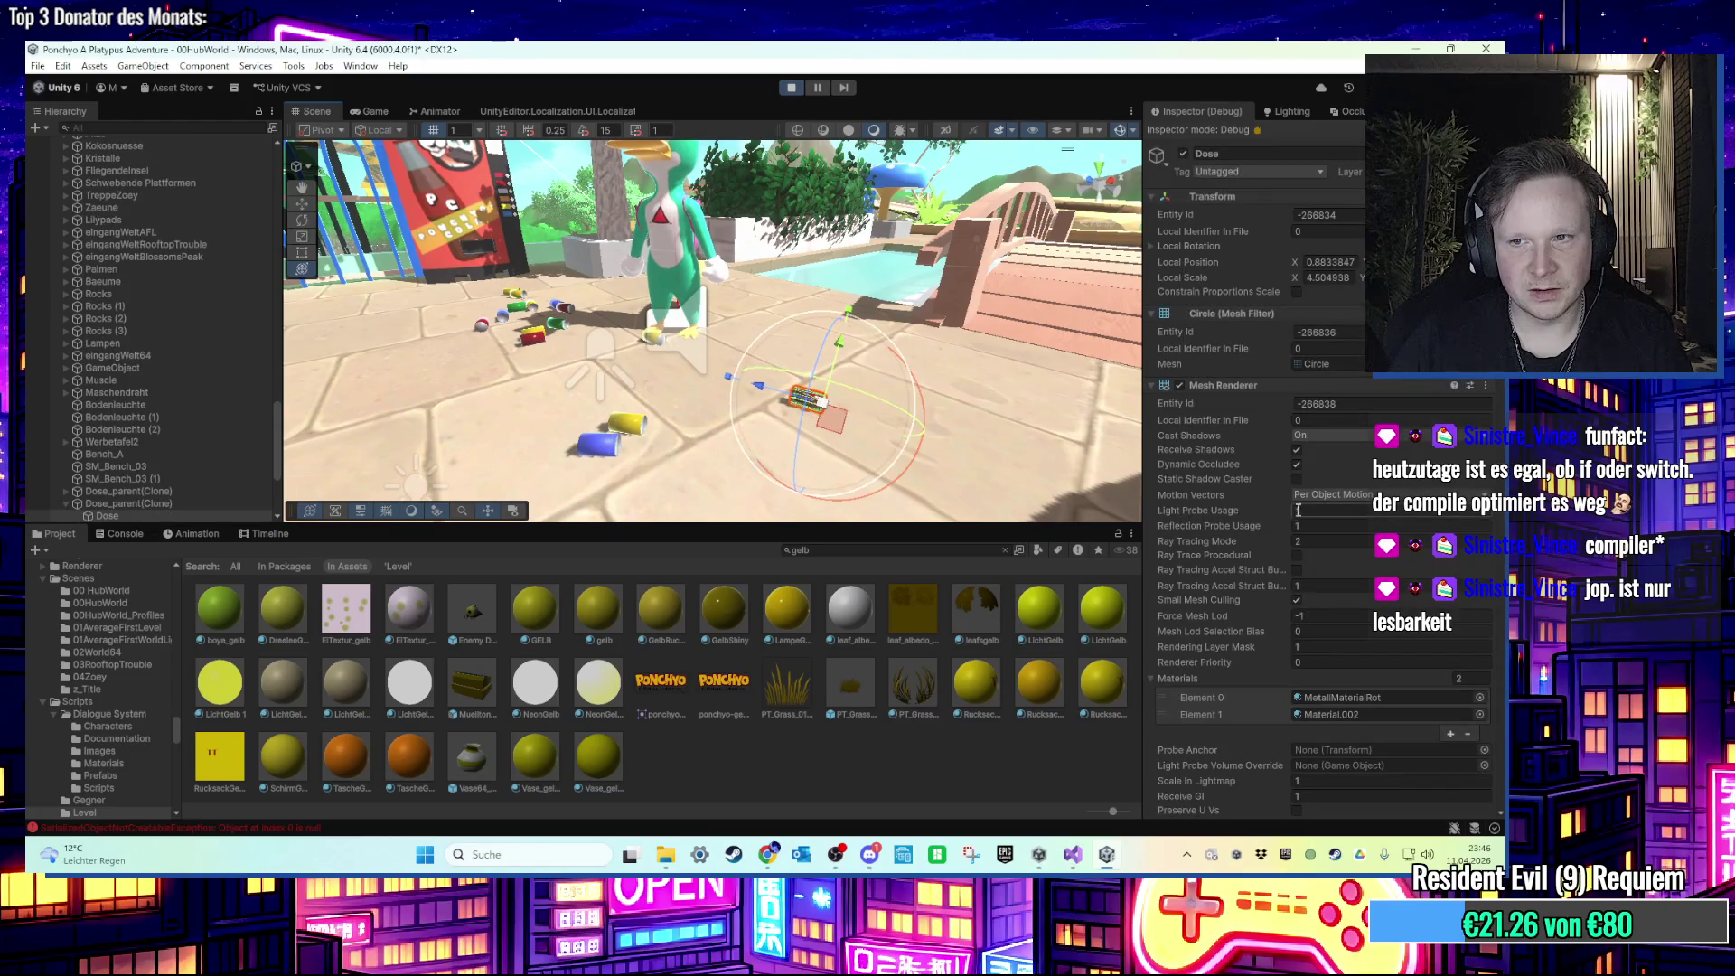
scroll(1321, 349, down, 2)
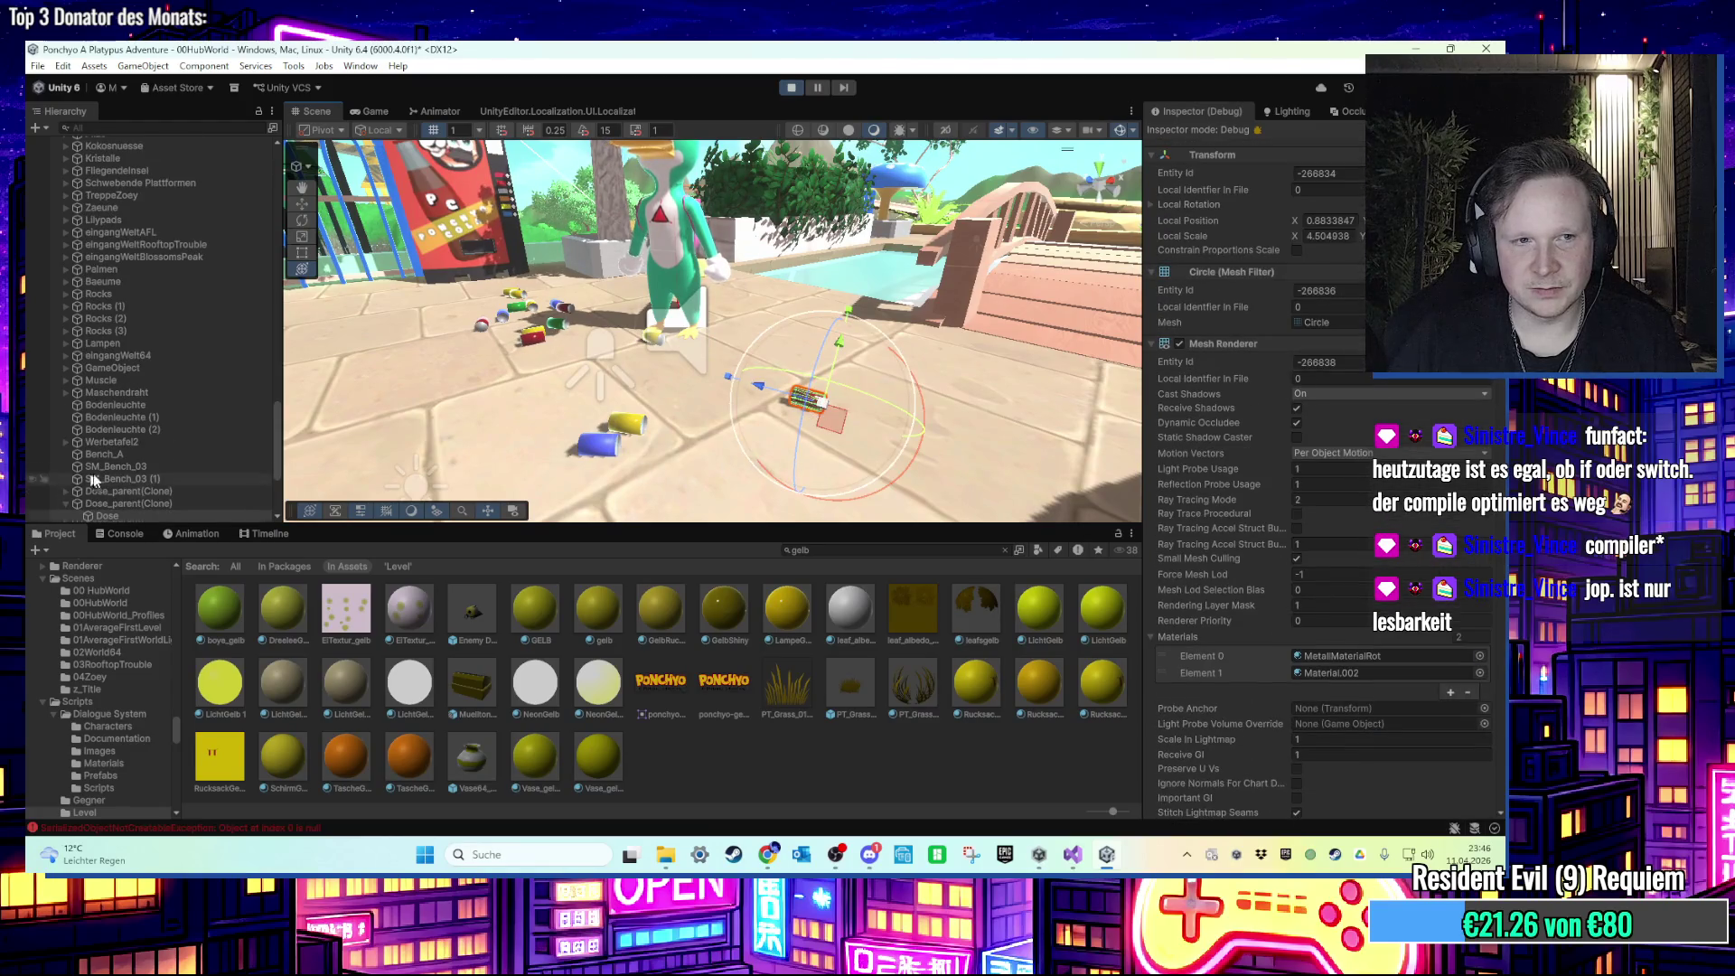
scroll(170, 447, down, 3)
click(171, 412)
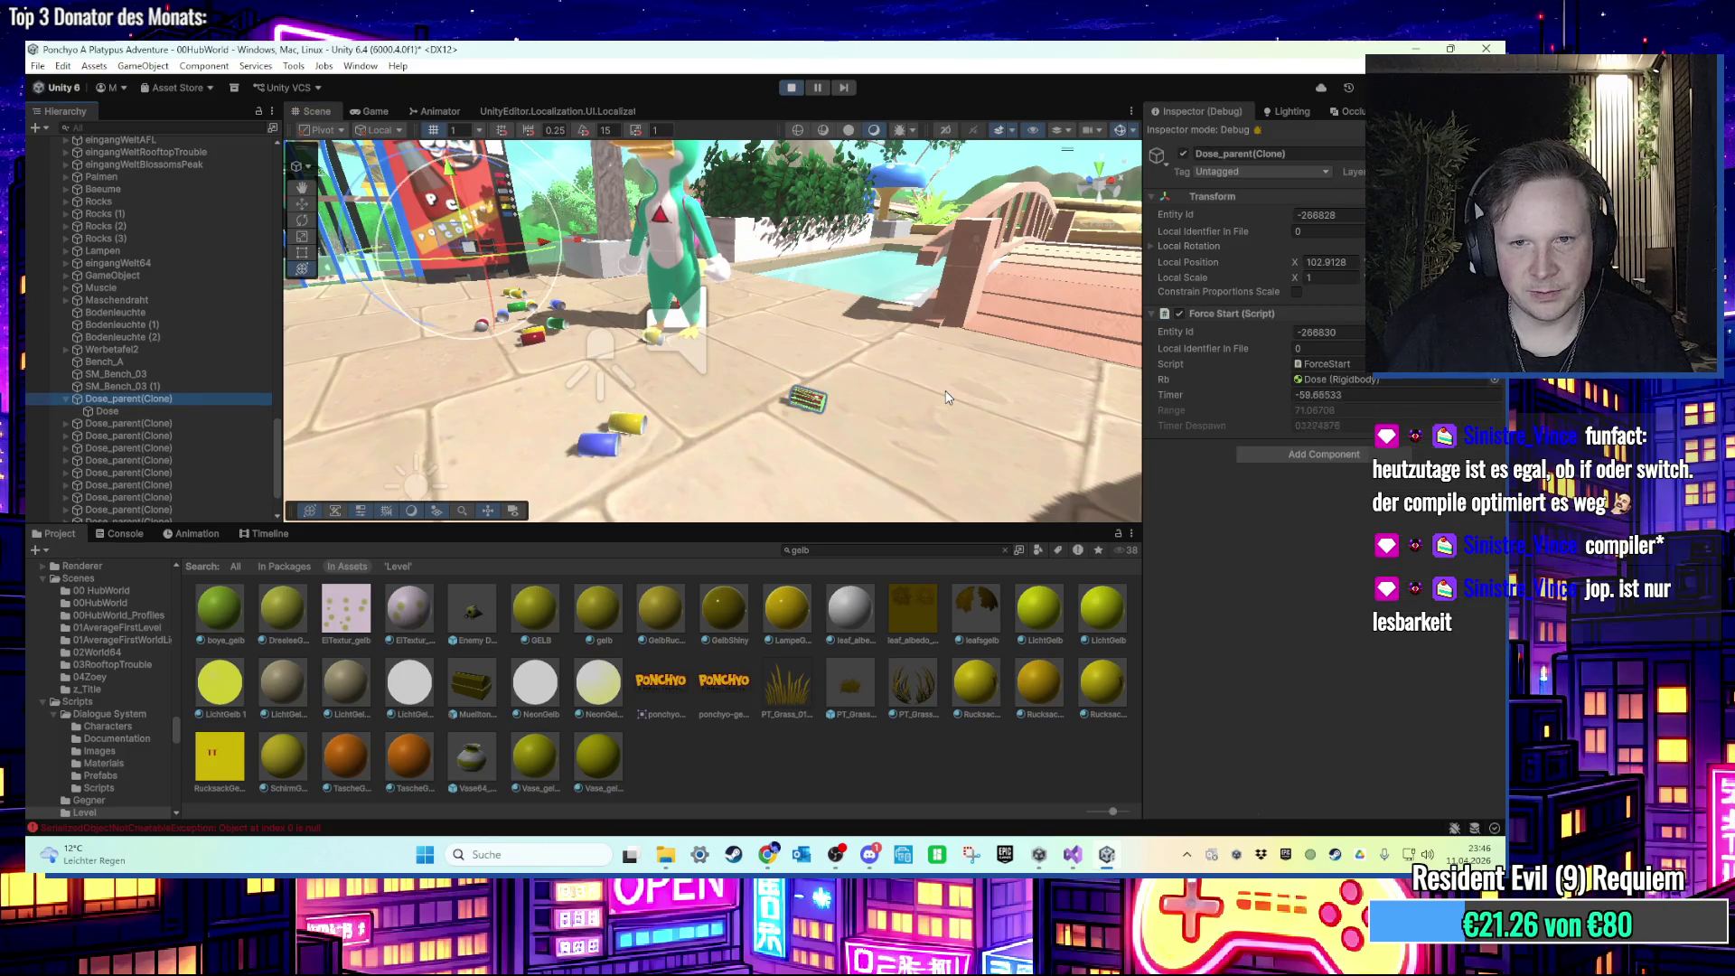
drag(714, 398, 802, 413)
scroll(818, 409, down, 5)
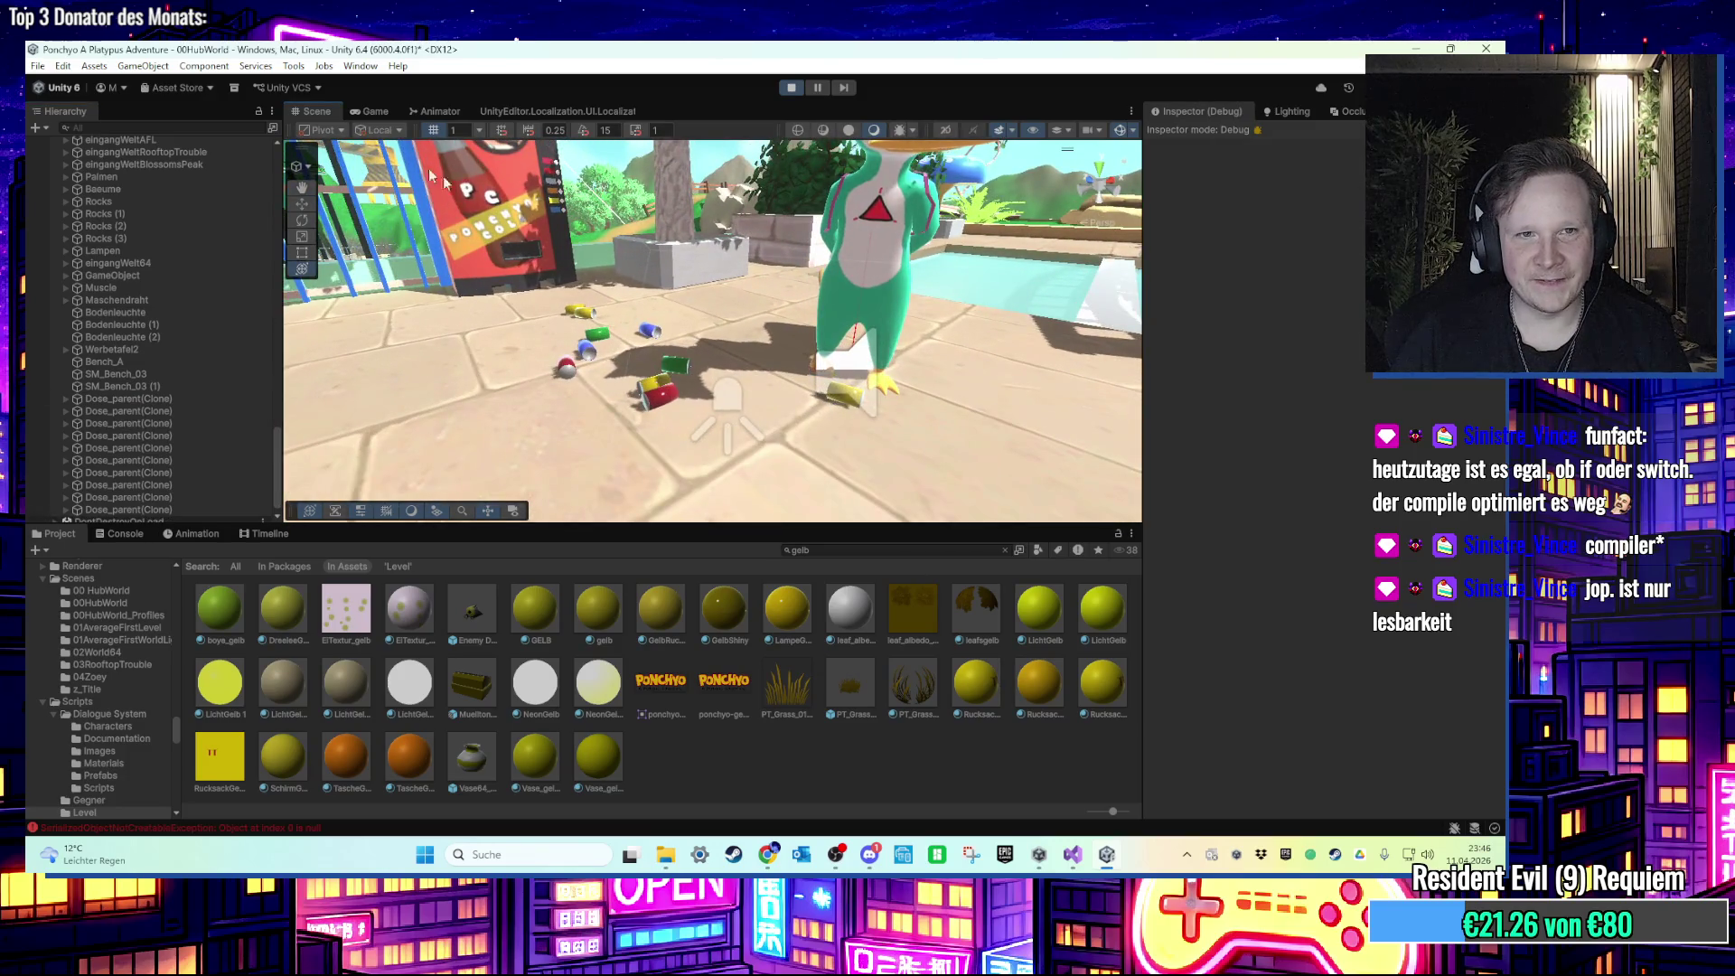
click(370, 111)
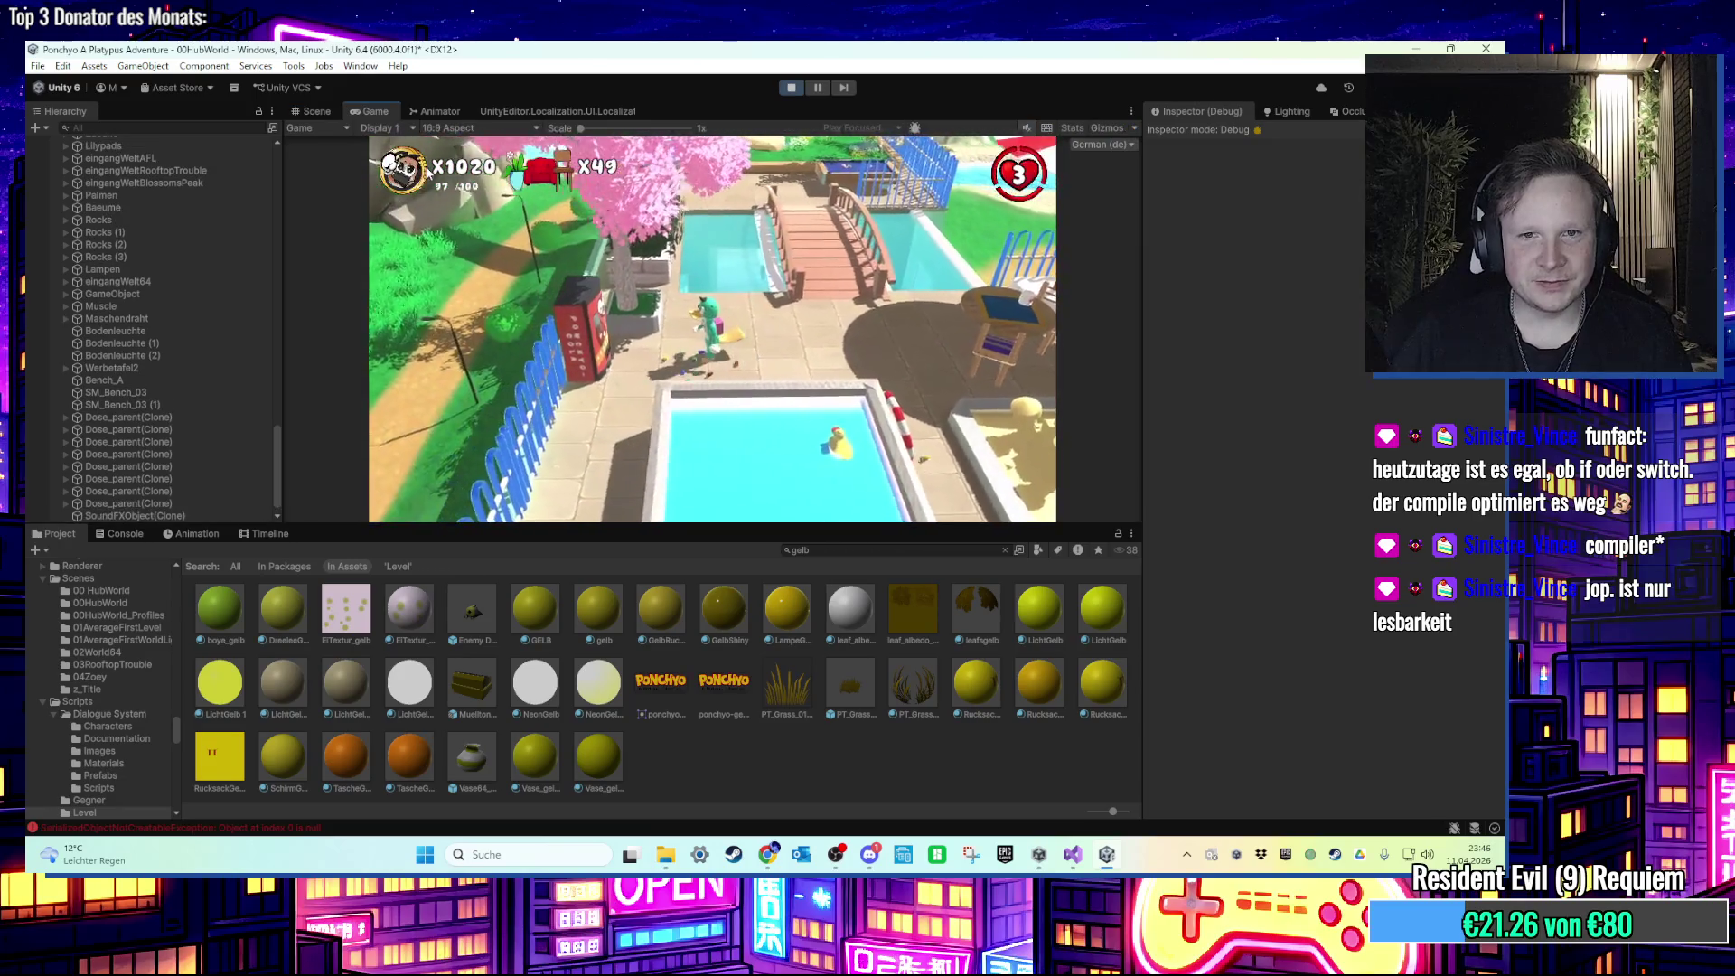
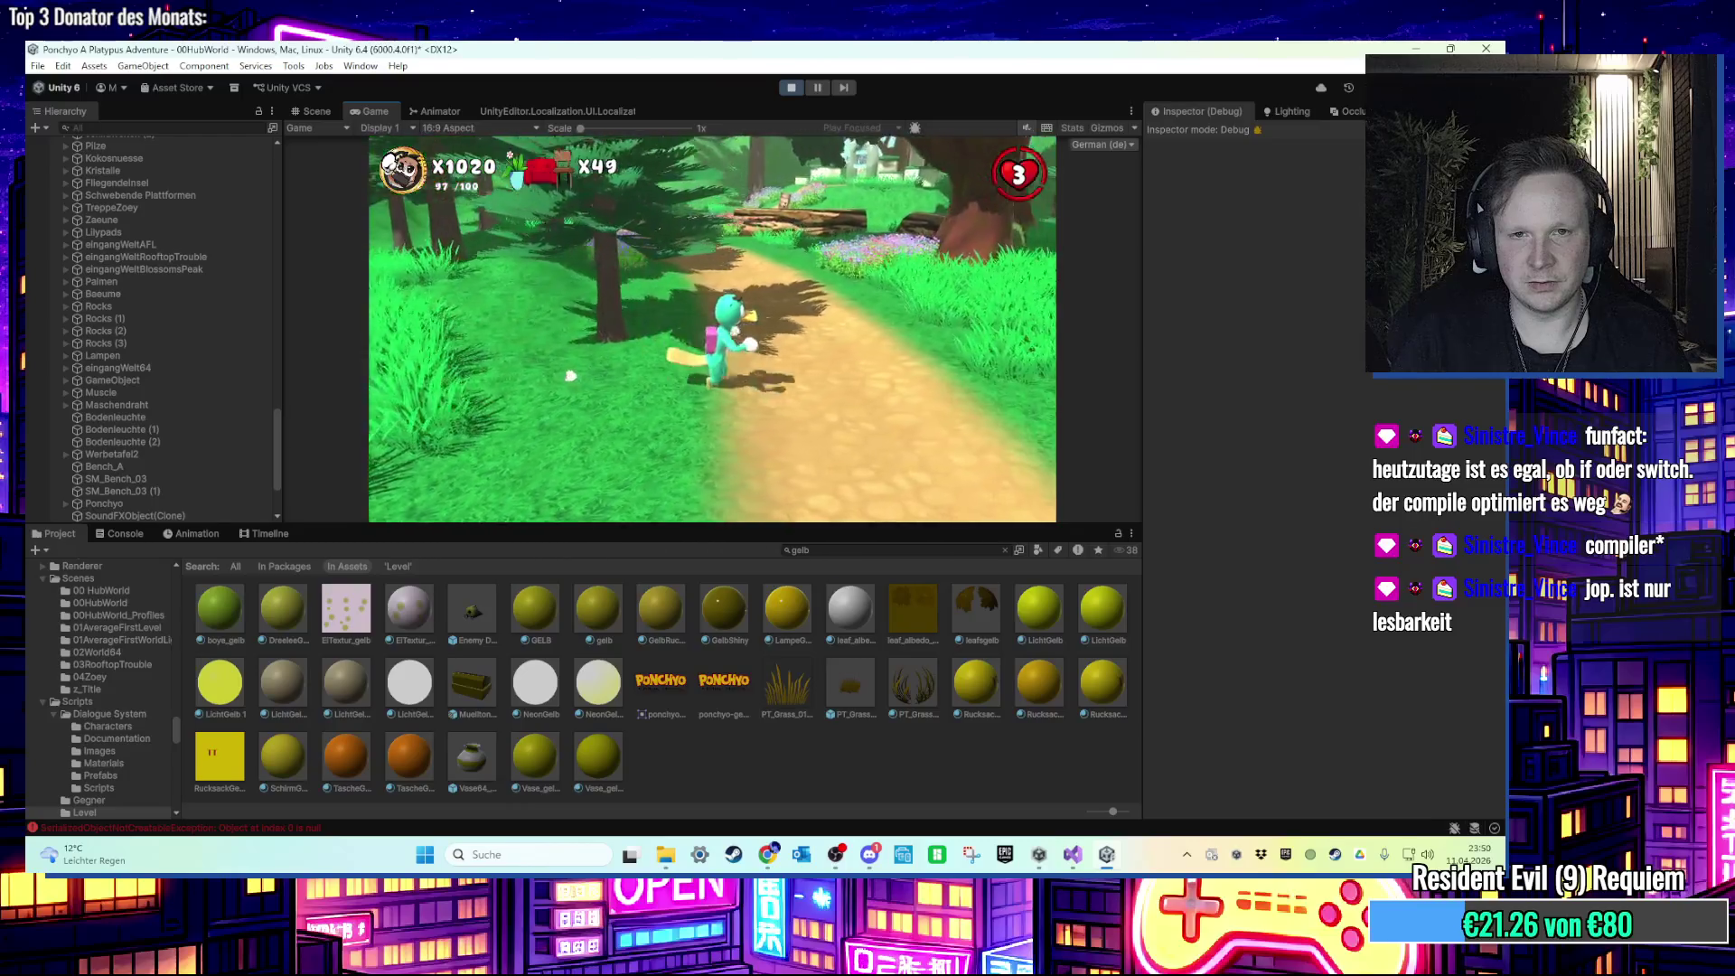
Step: Run the character along the dirt path to the stone platforms and jump onto a pillar
key(a)
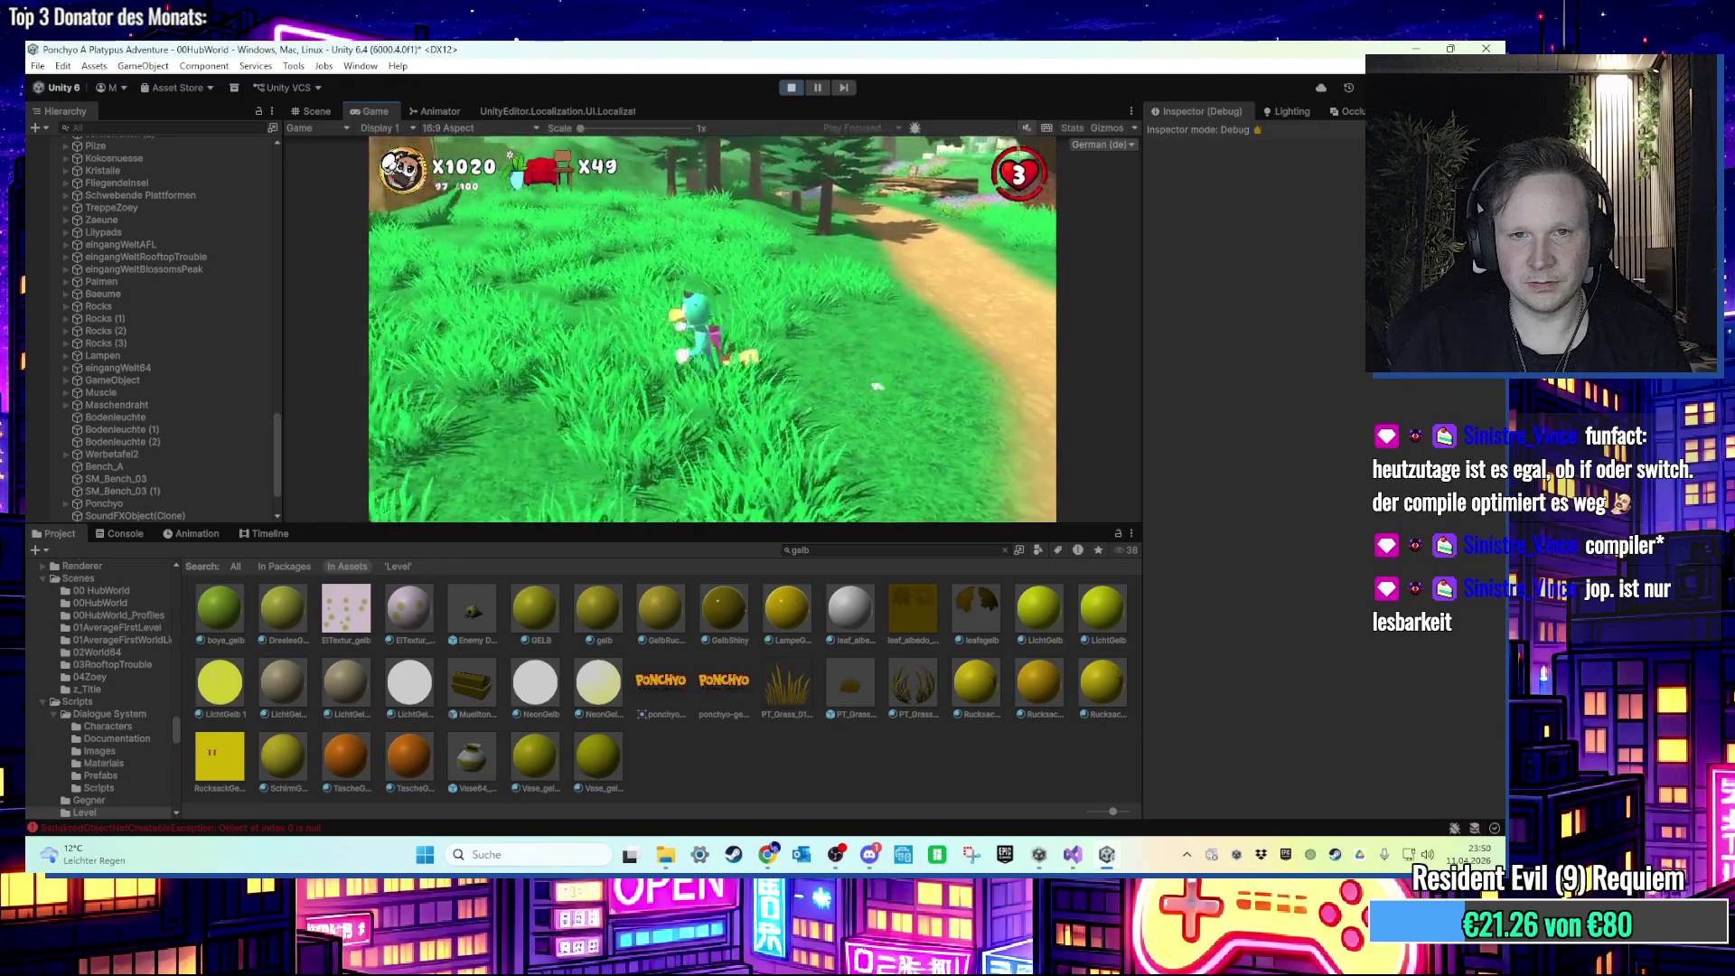
key(d)
key(w)
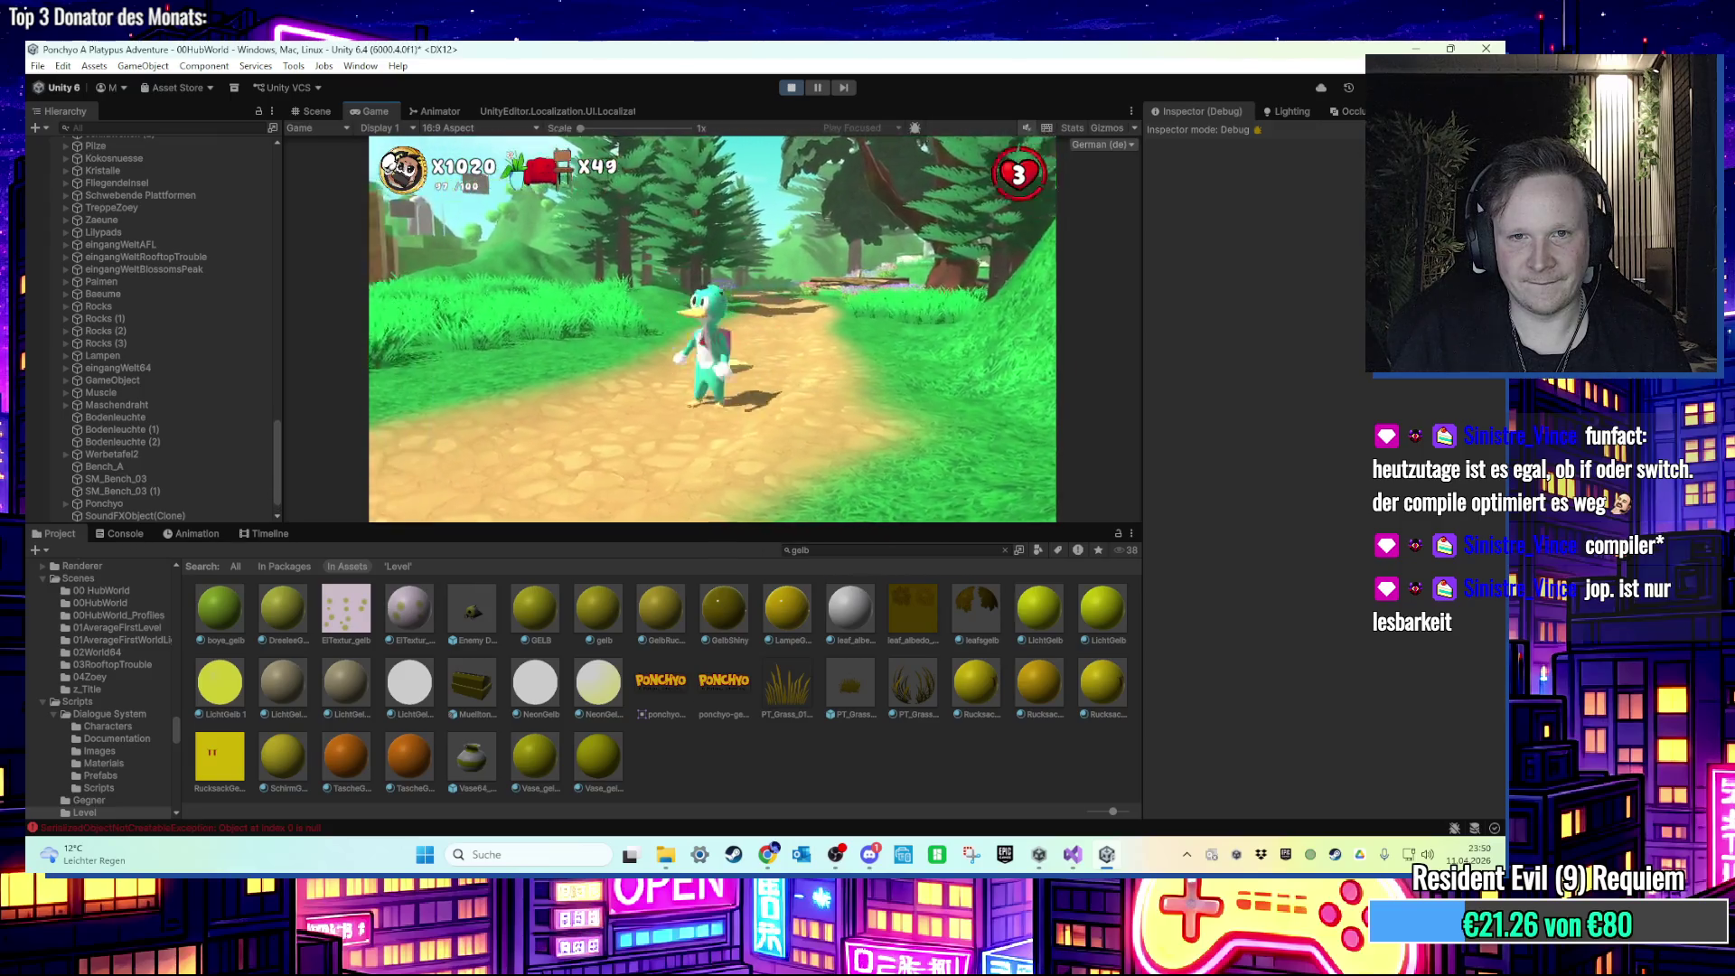
key(w)
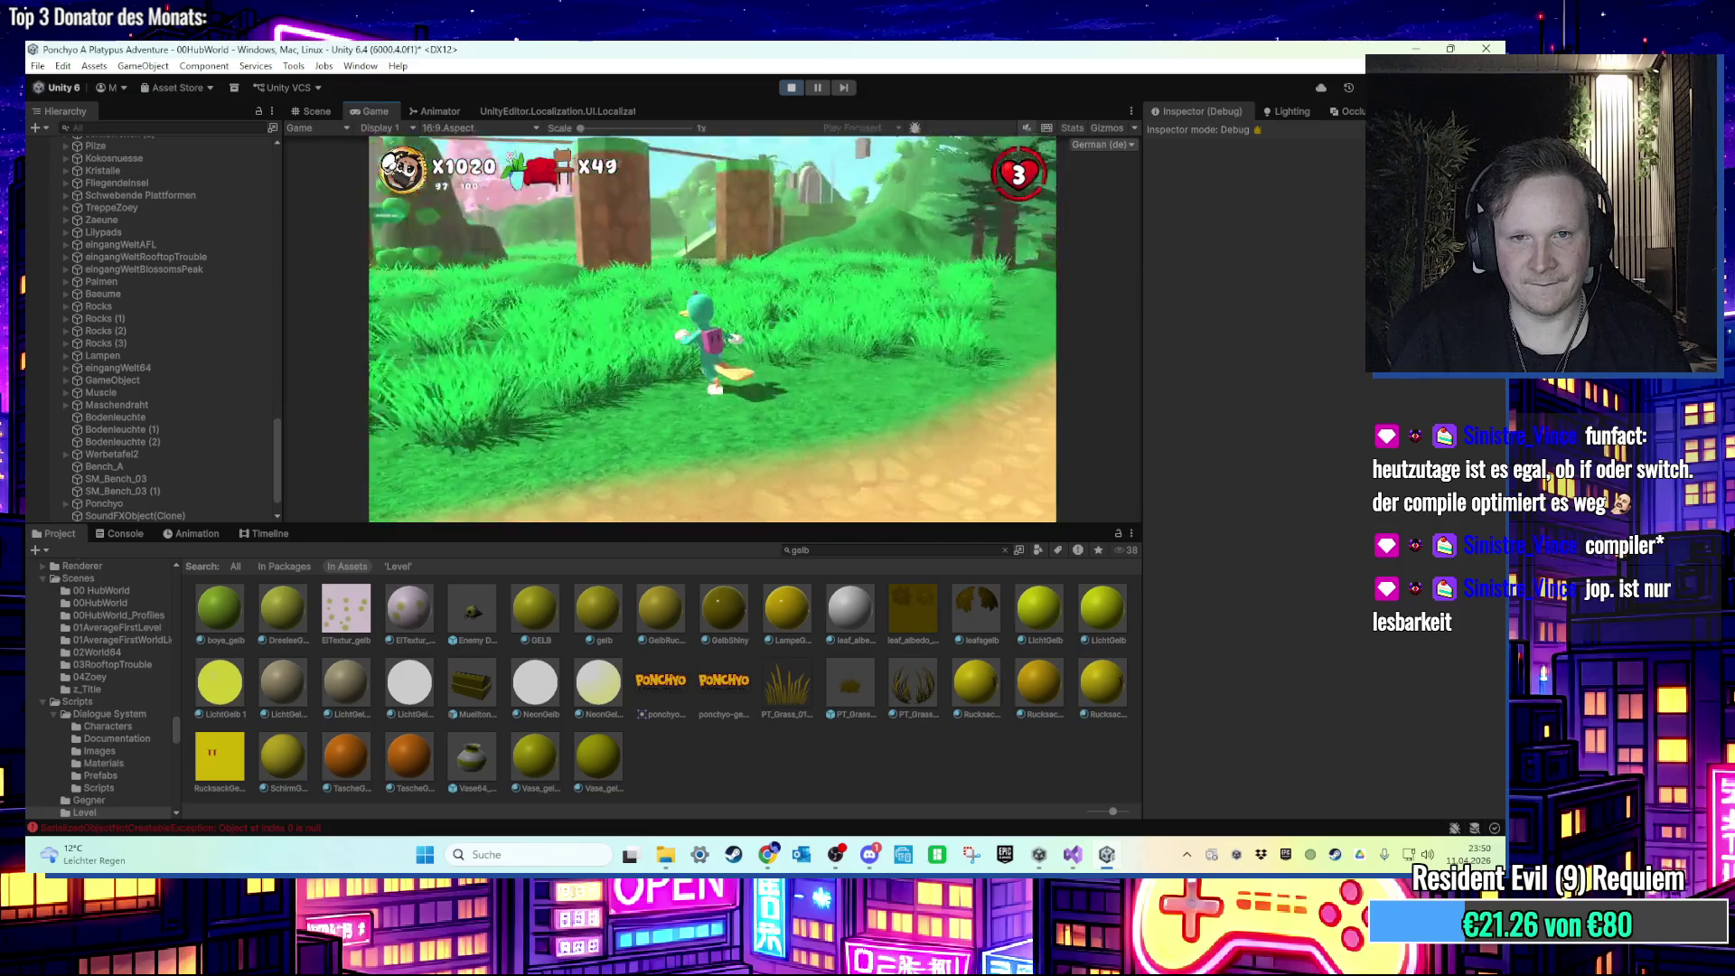
key(d)
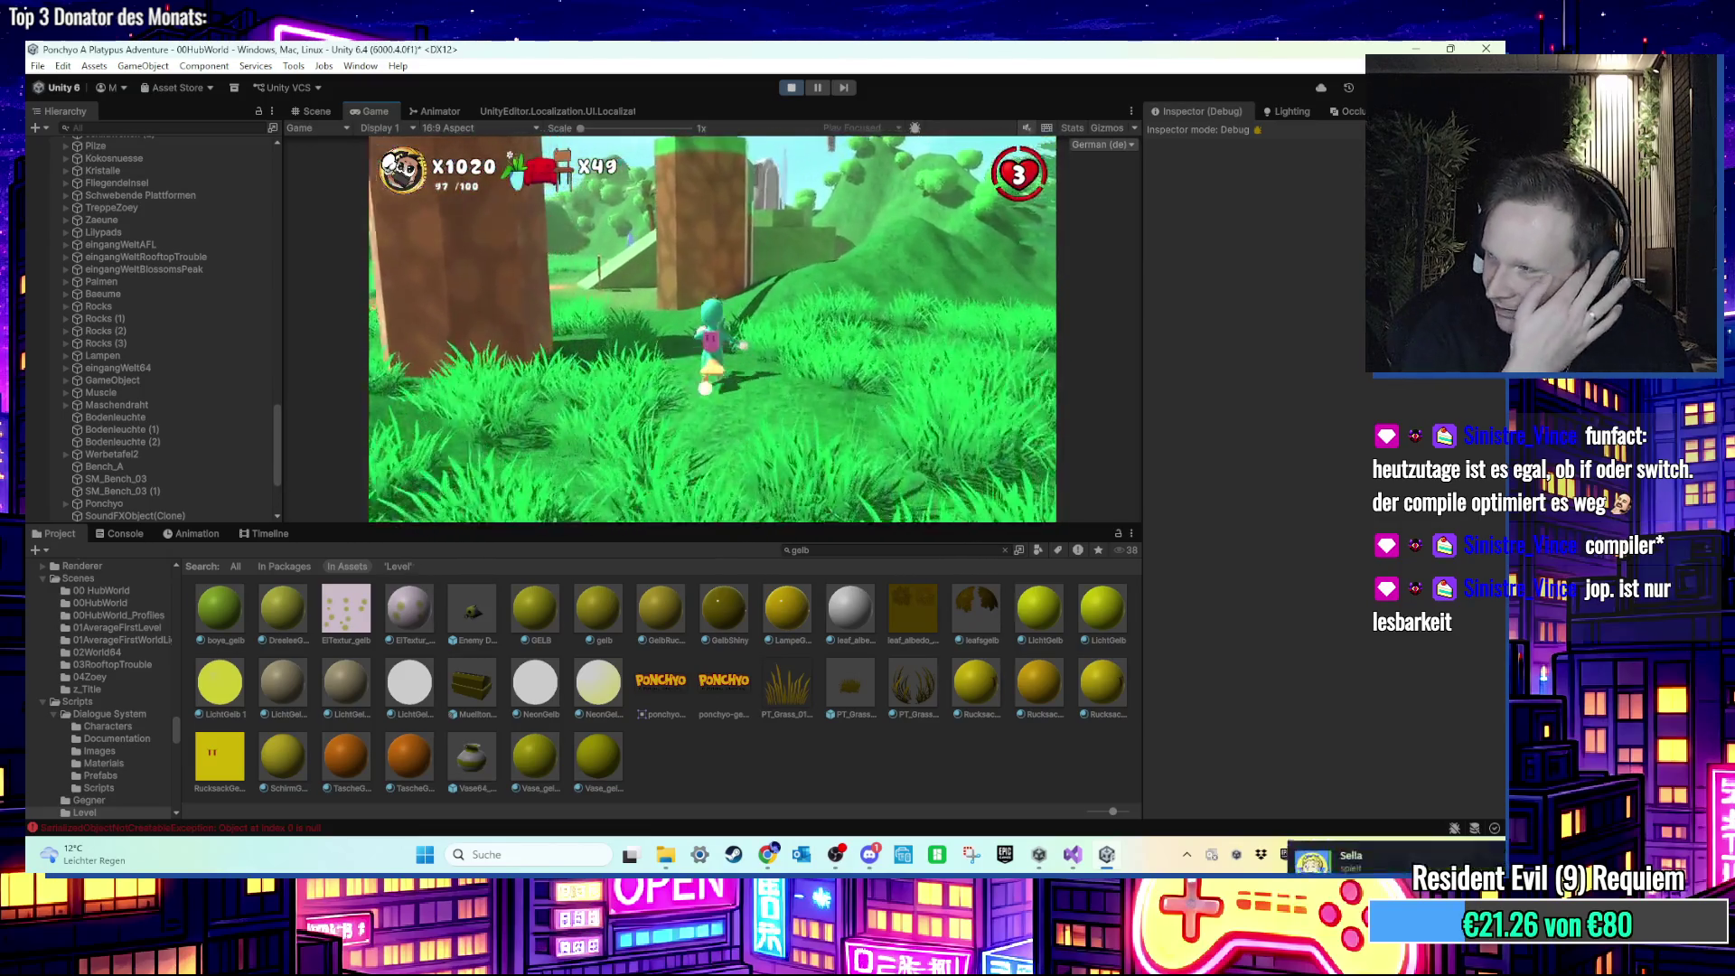
key(w)
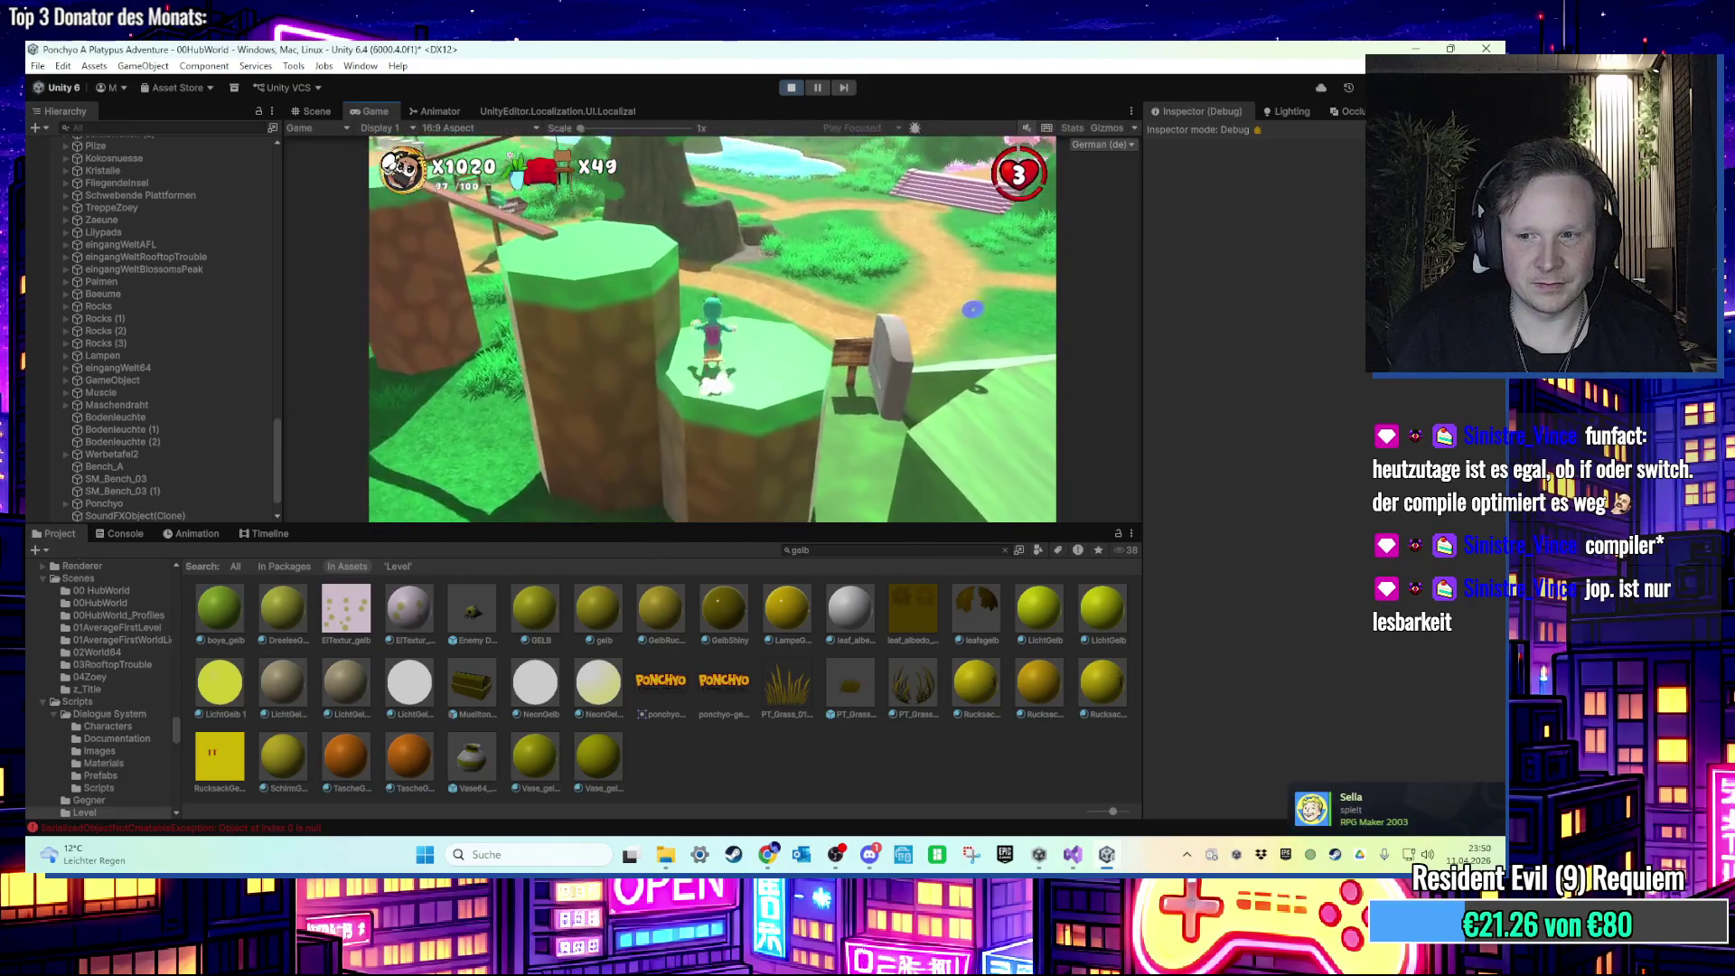
key(space)
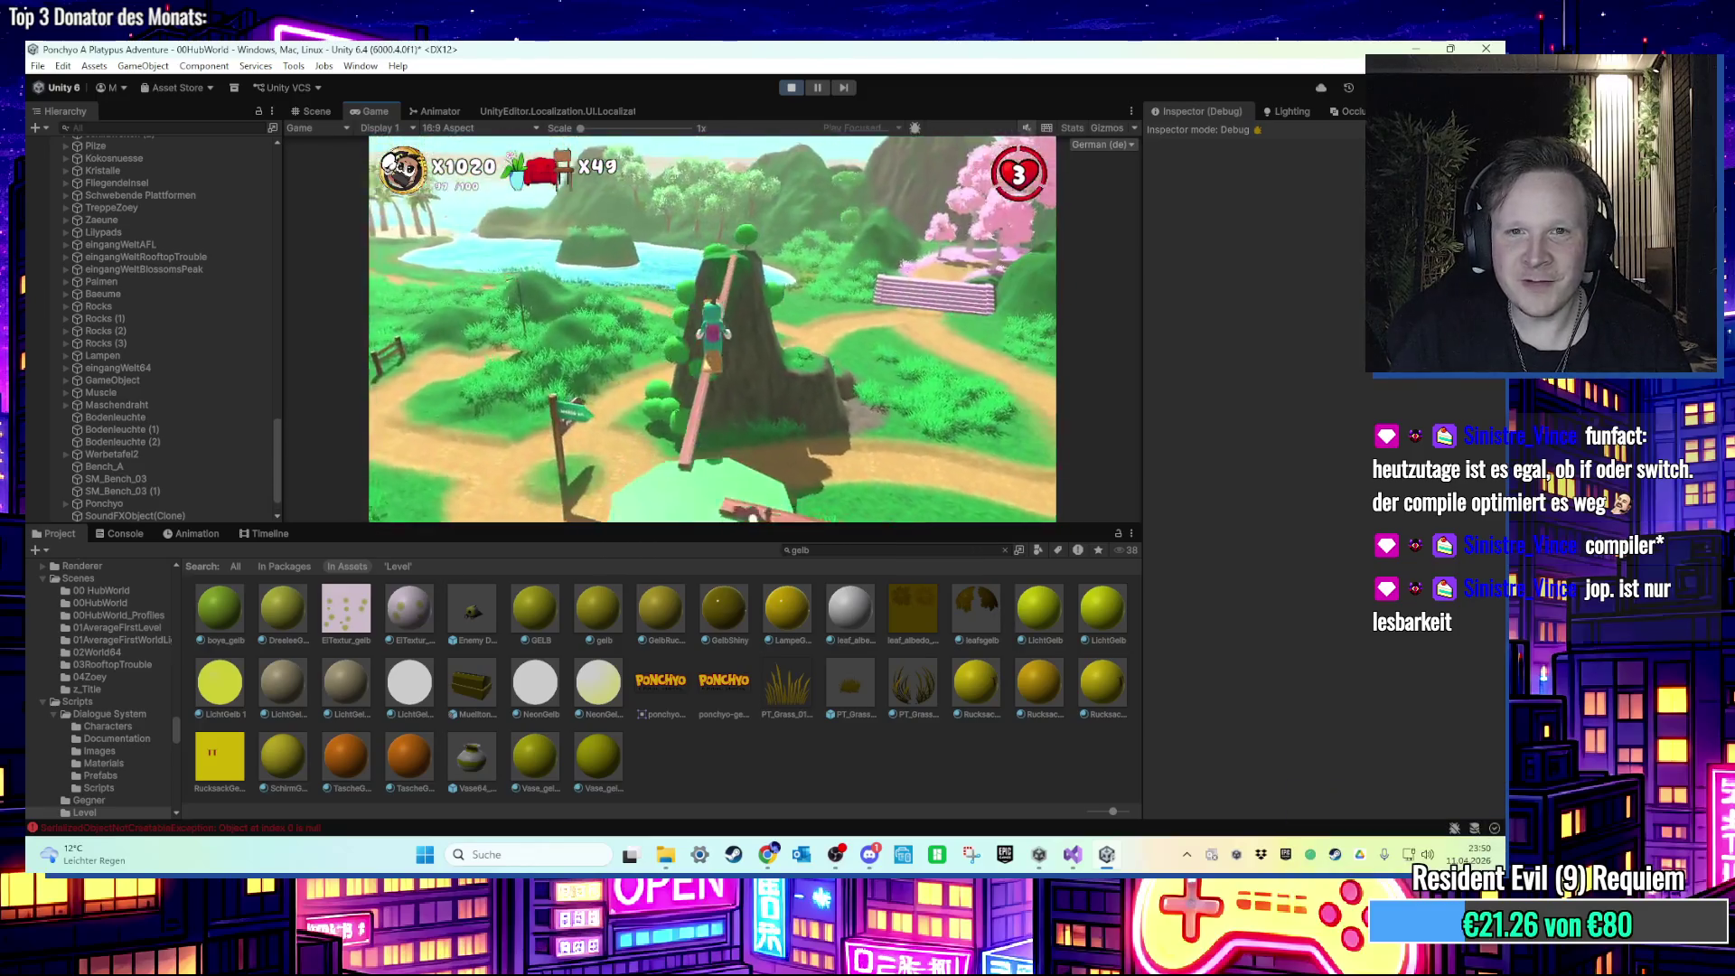
Step: Run from the pillar past the lake and pink-tree meadow toward the green hills
key(a)
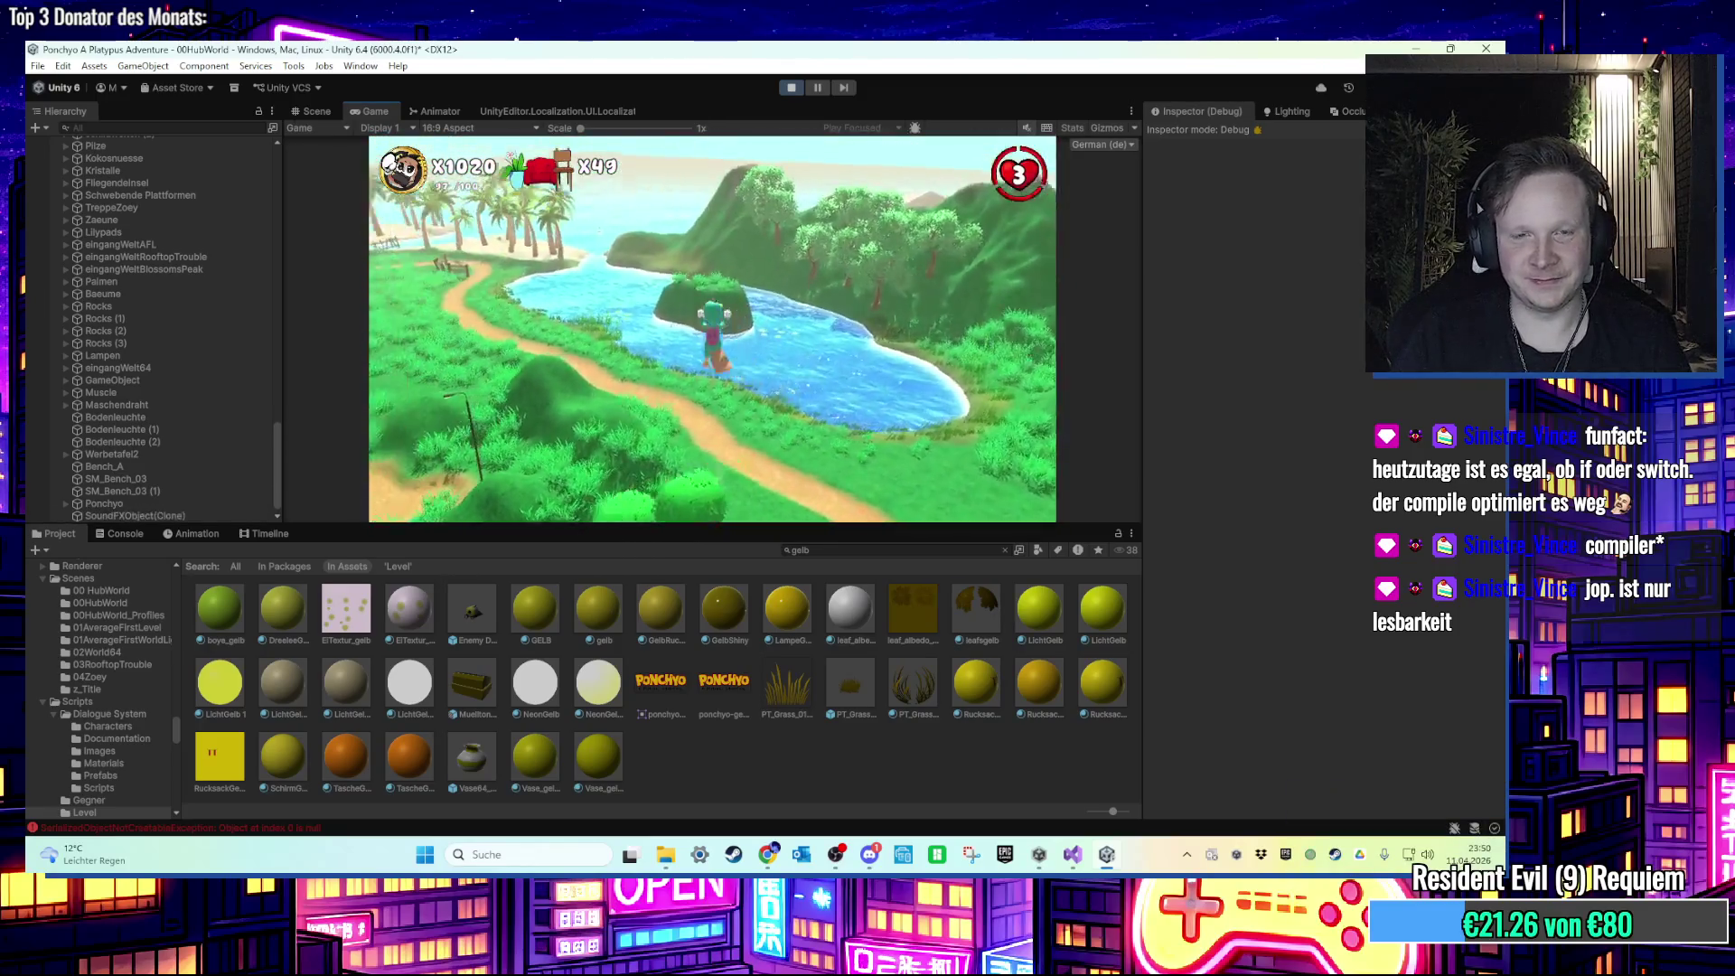
key(w)
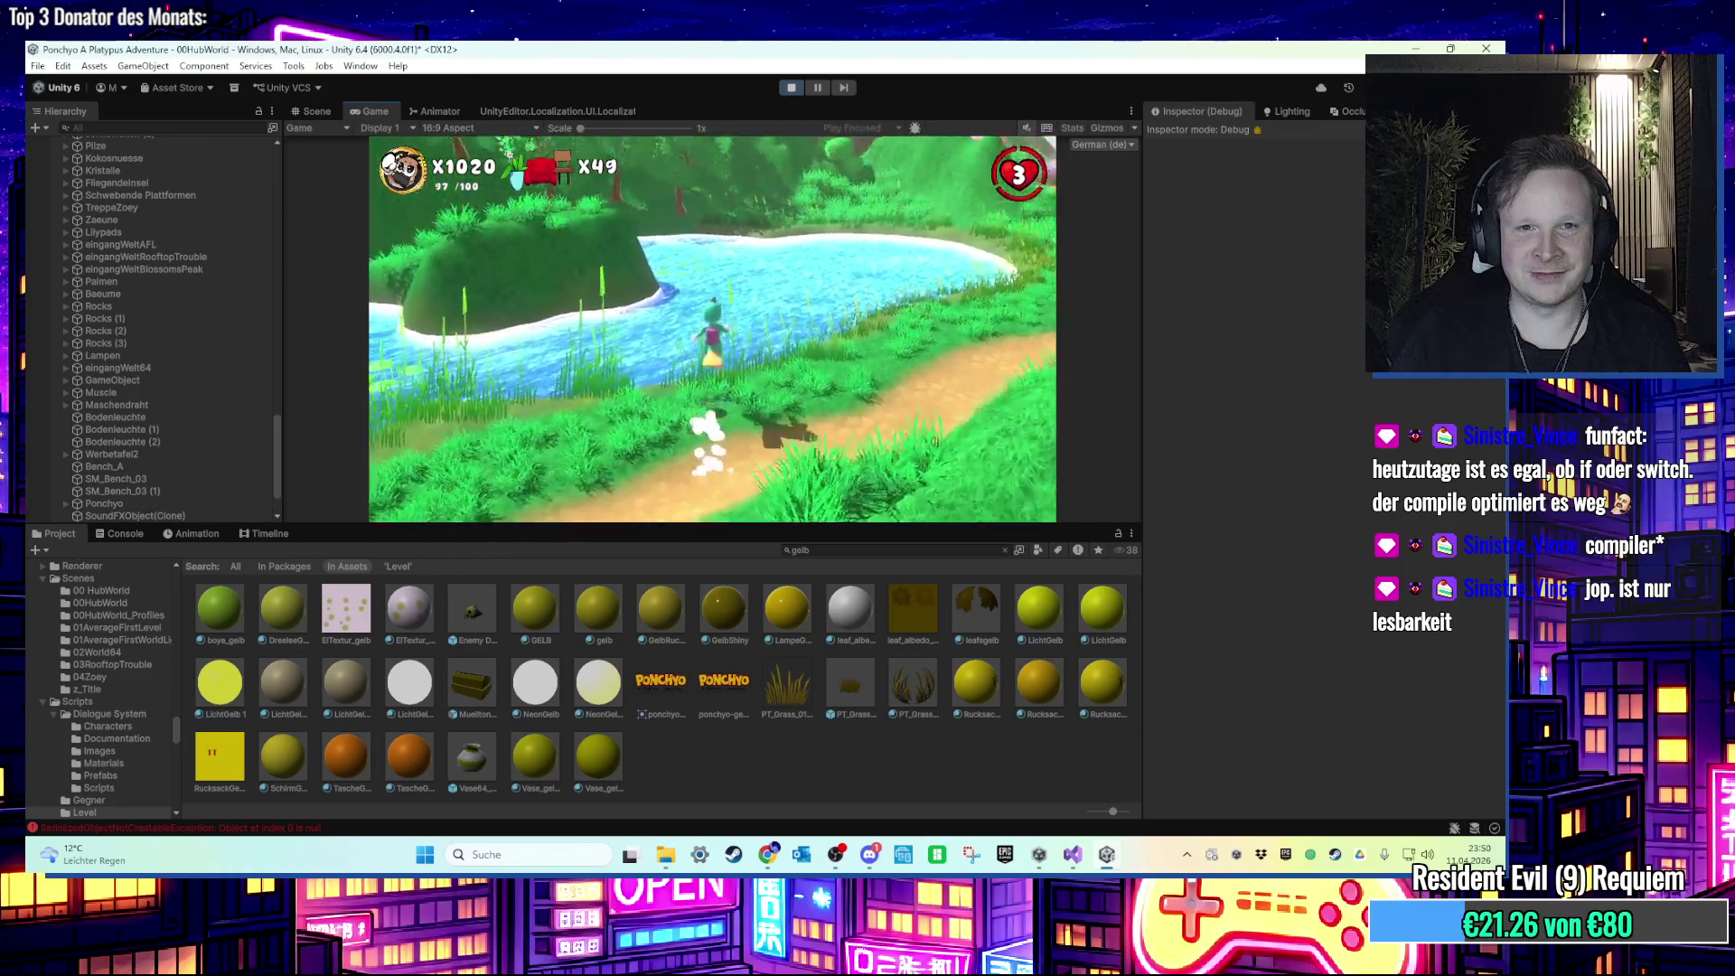
key(w)
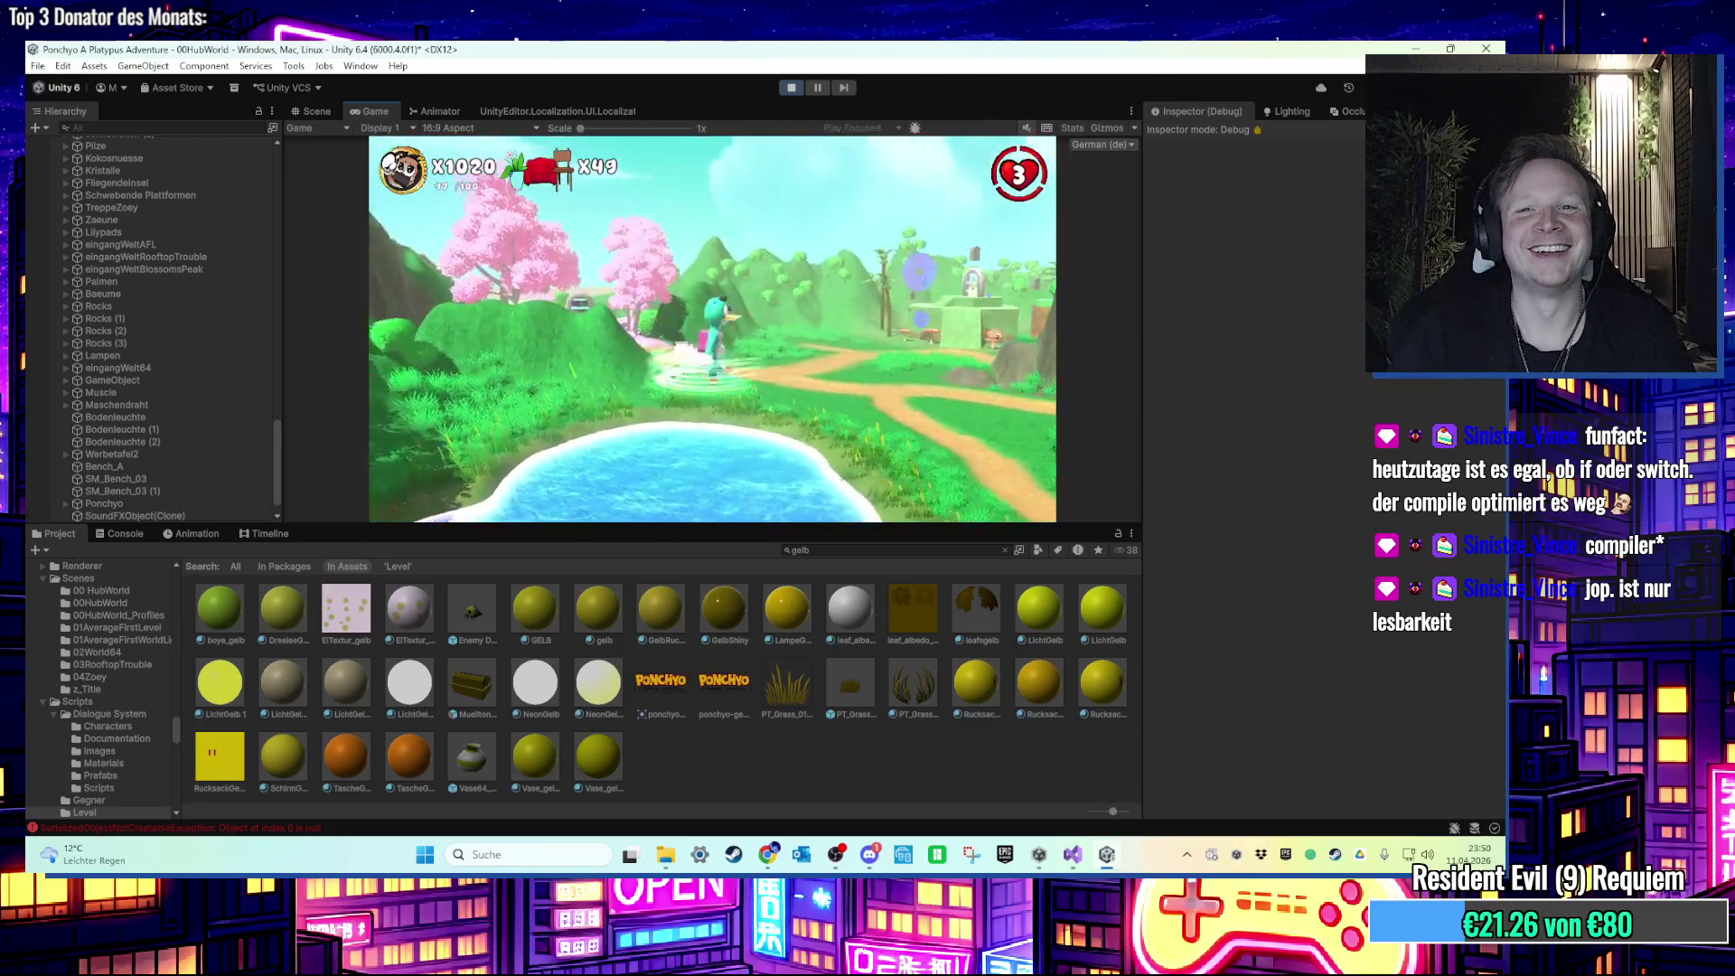
key(w)
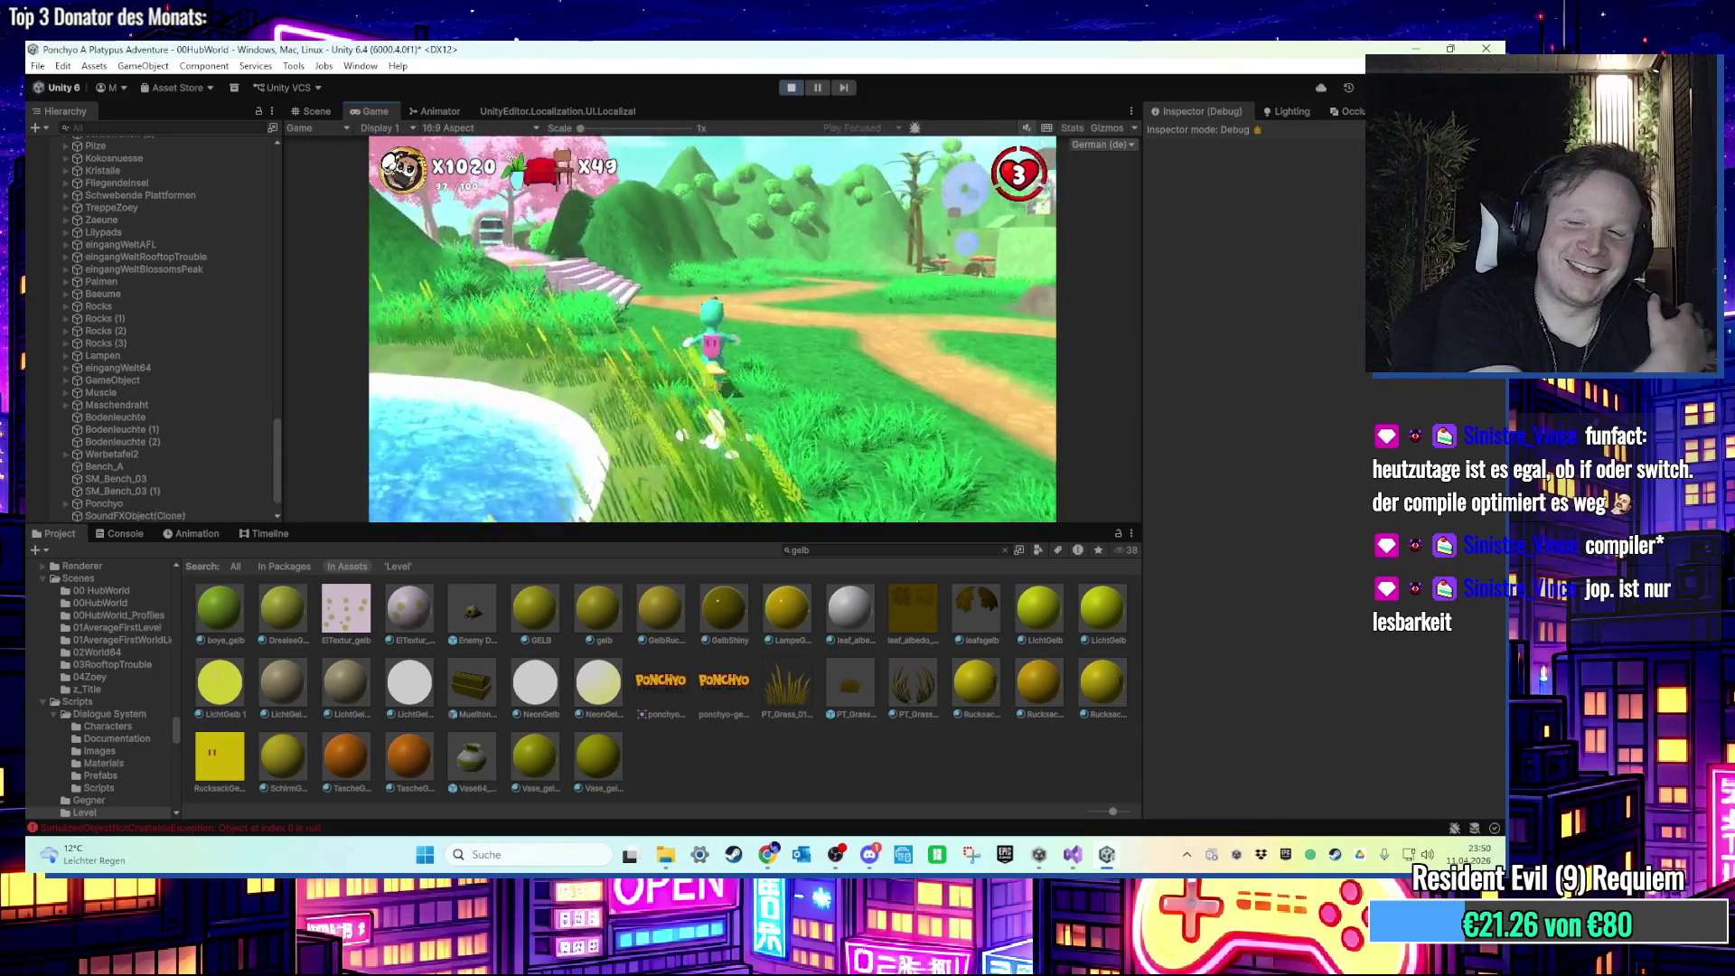
key(w)
key(w)
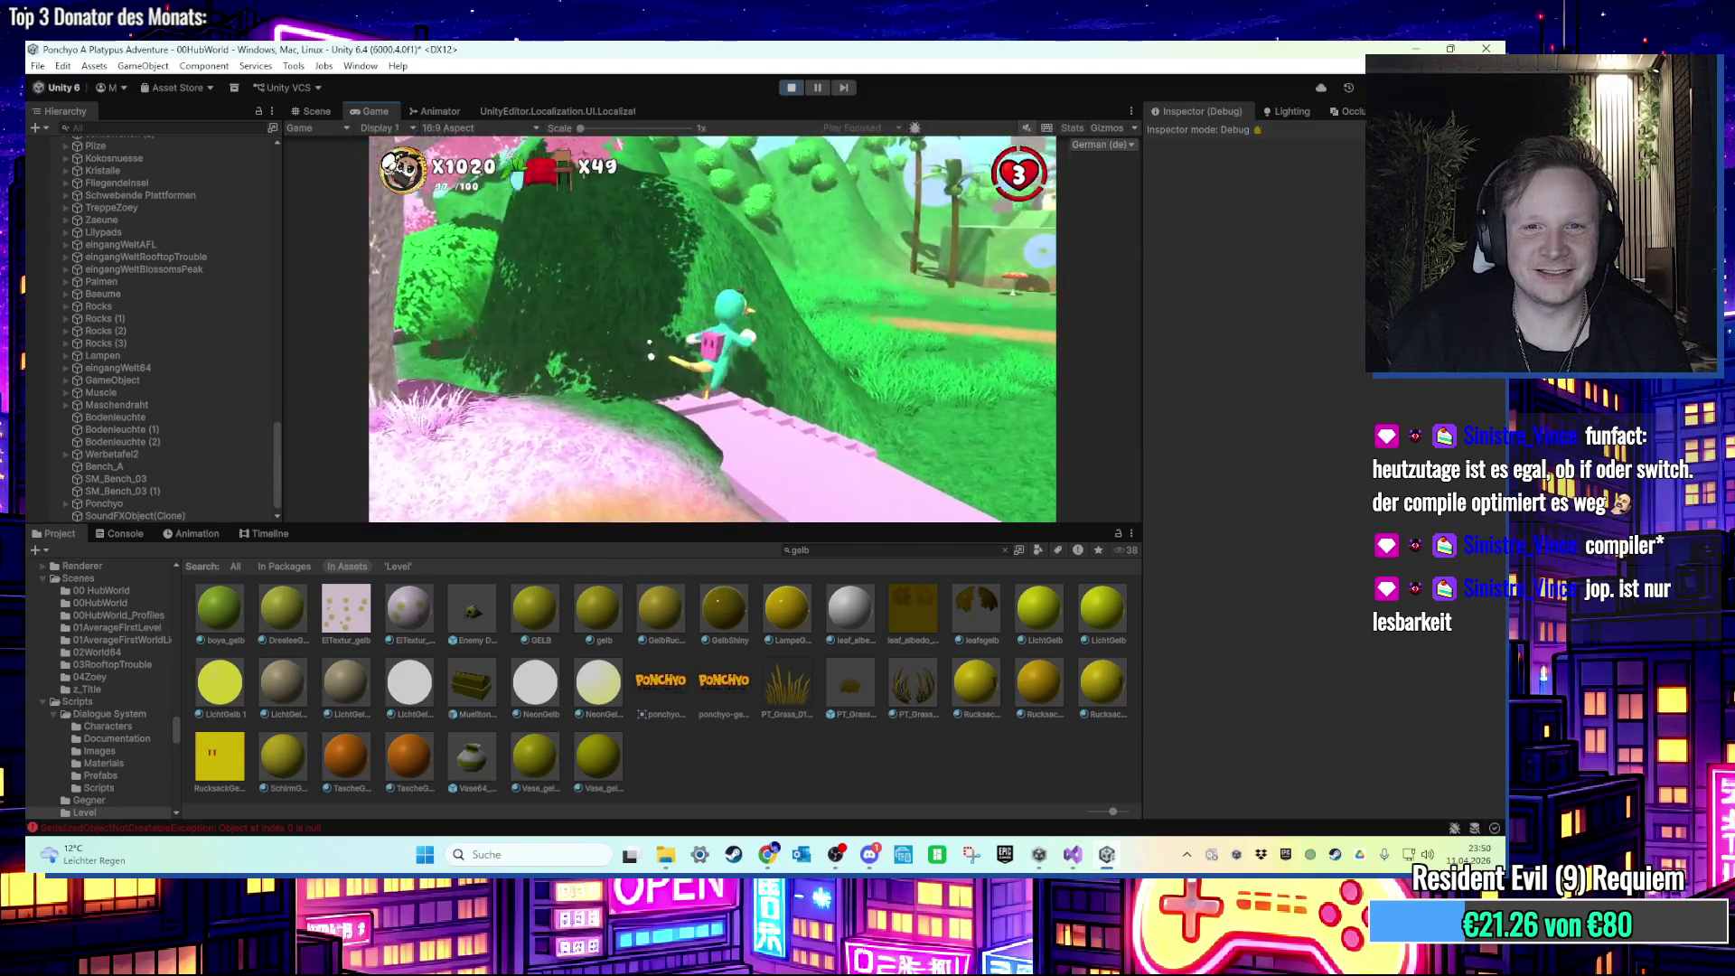
key(w)
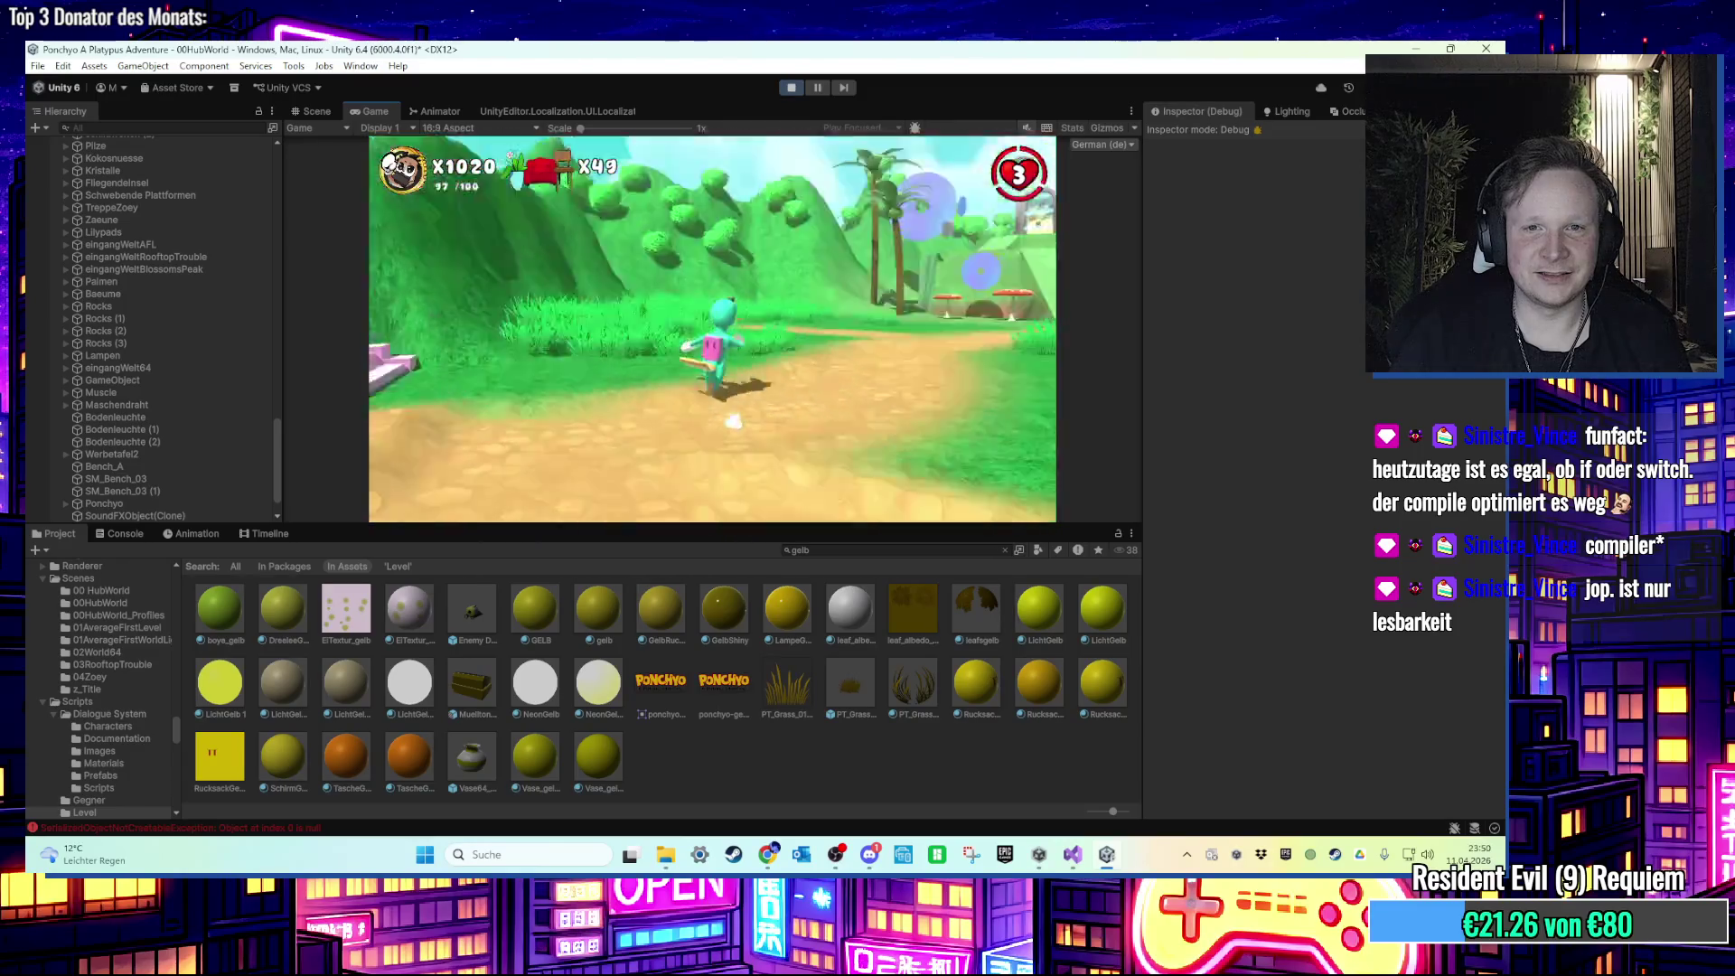
key(w)
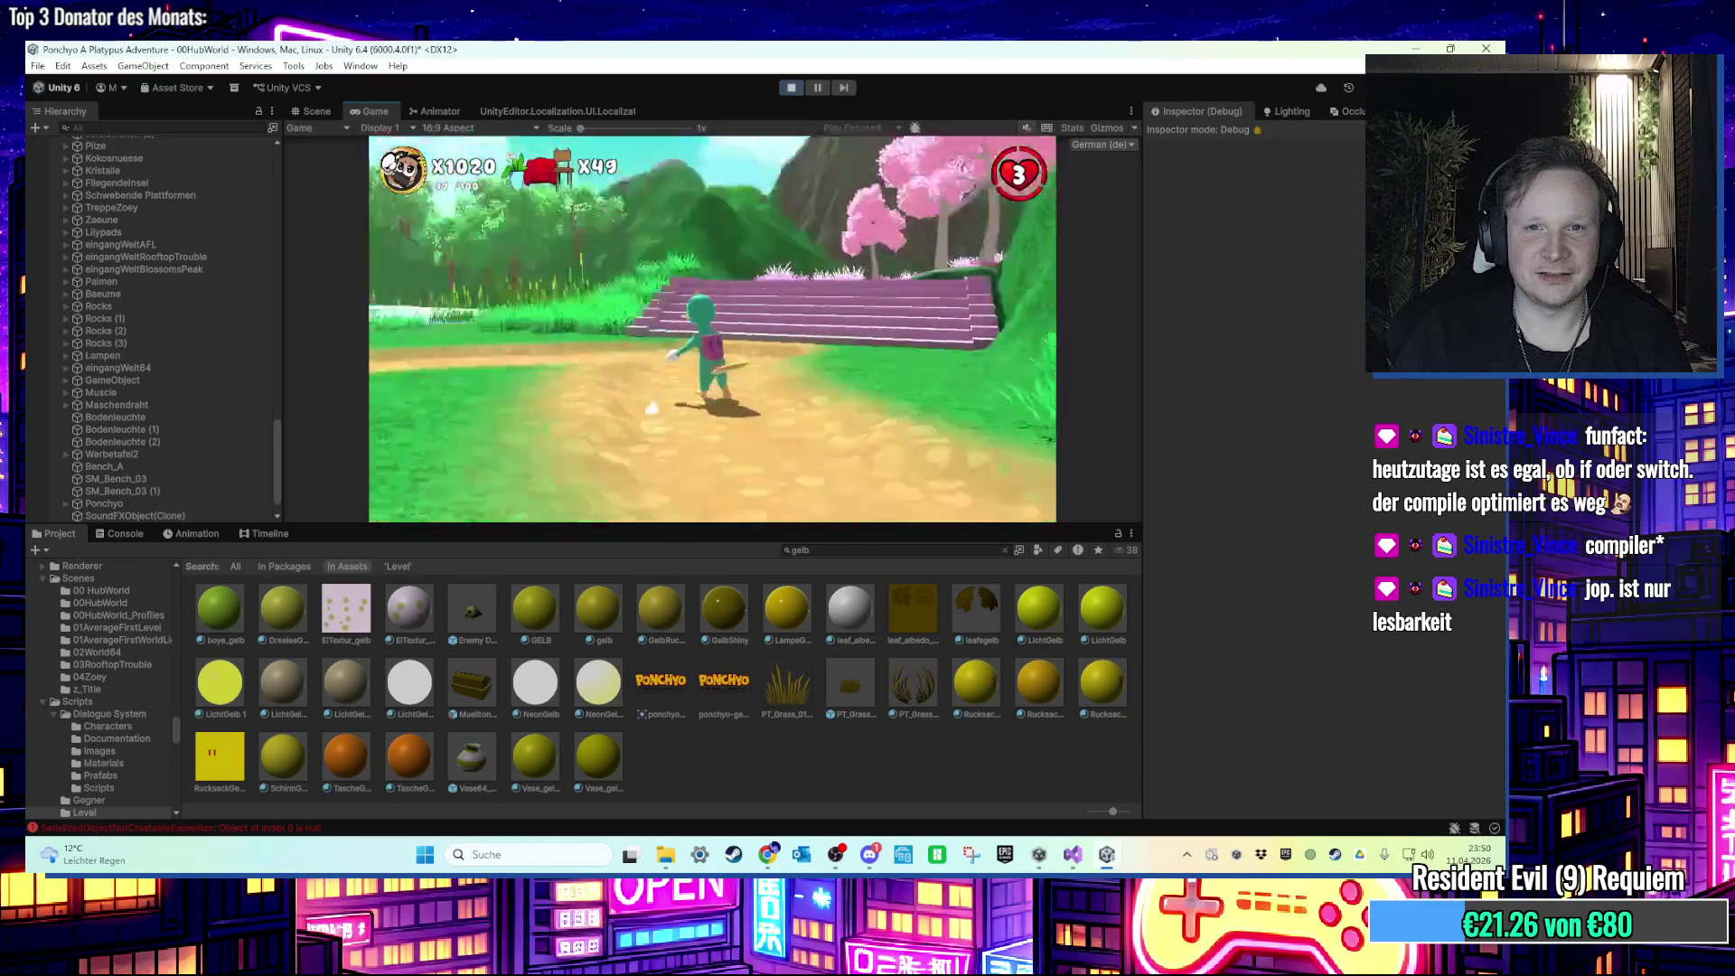
key(w)
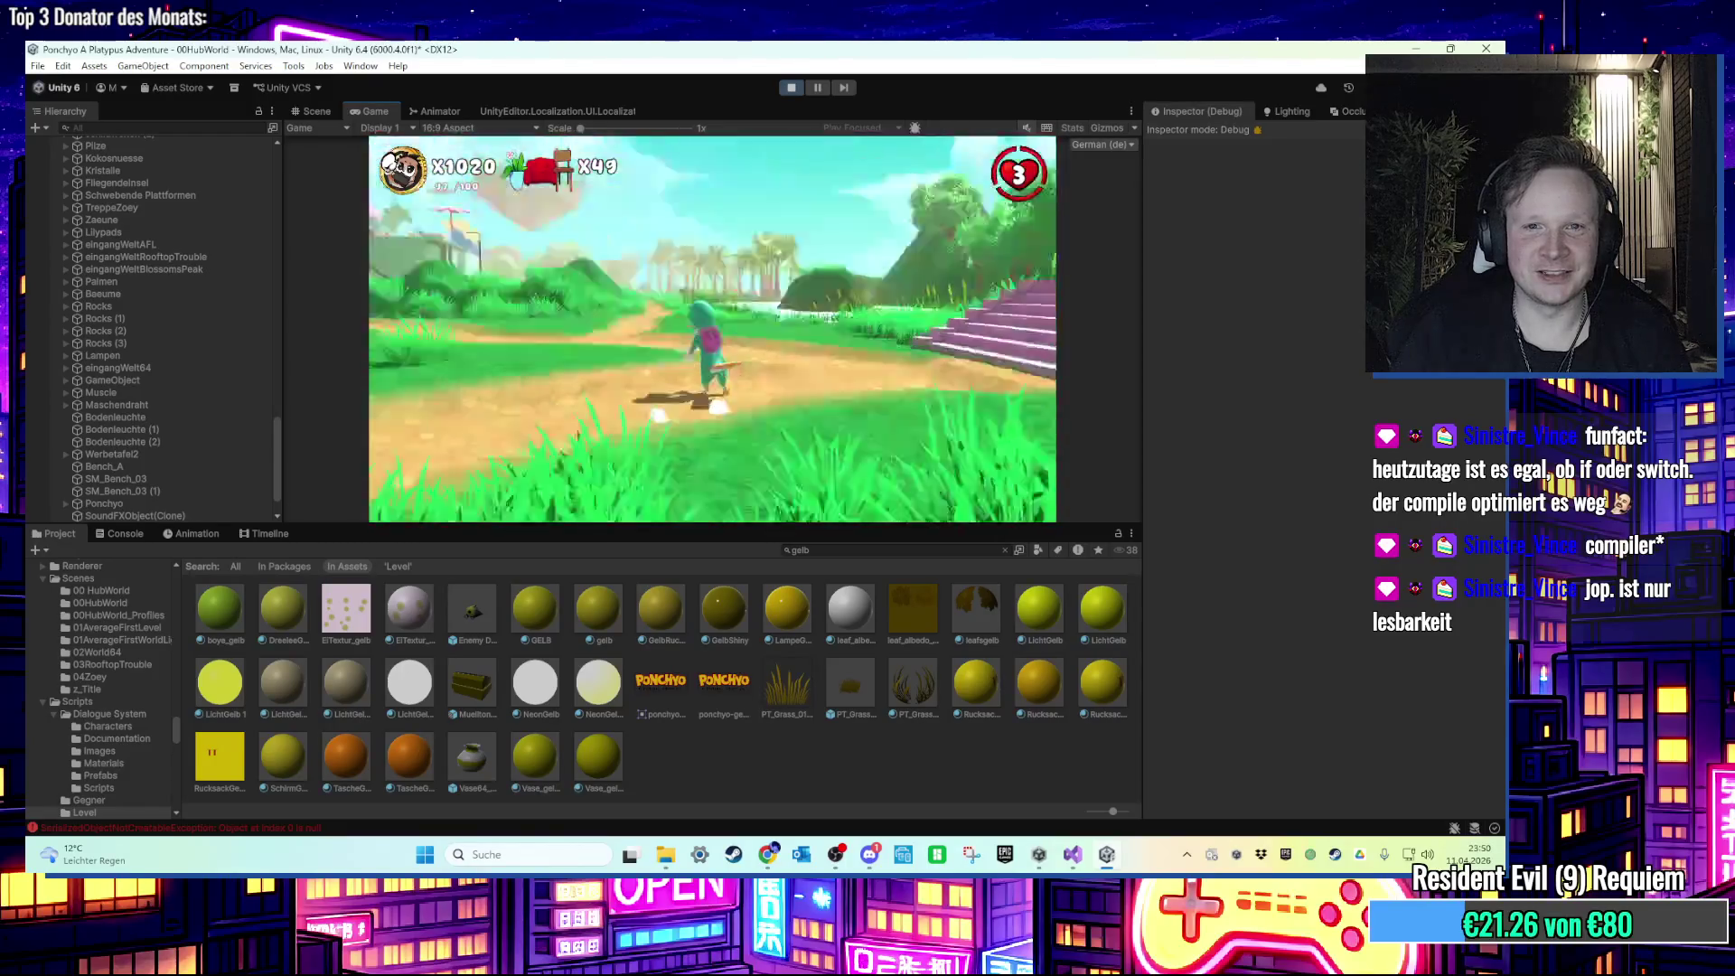
key(w)
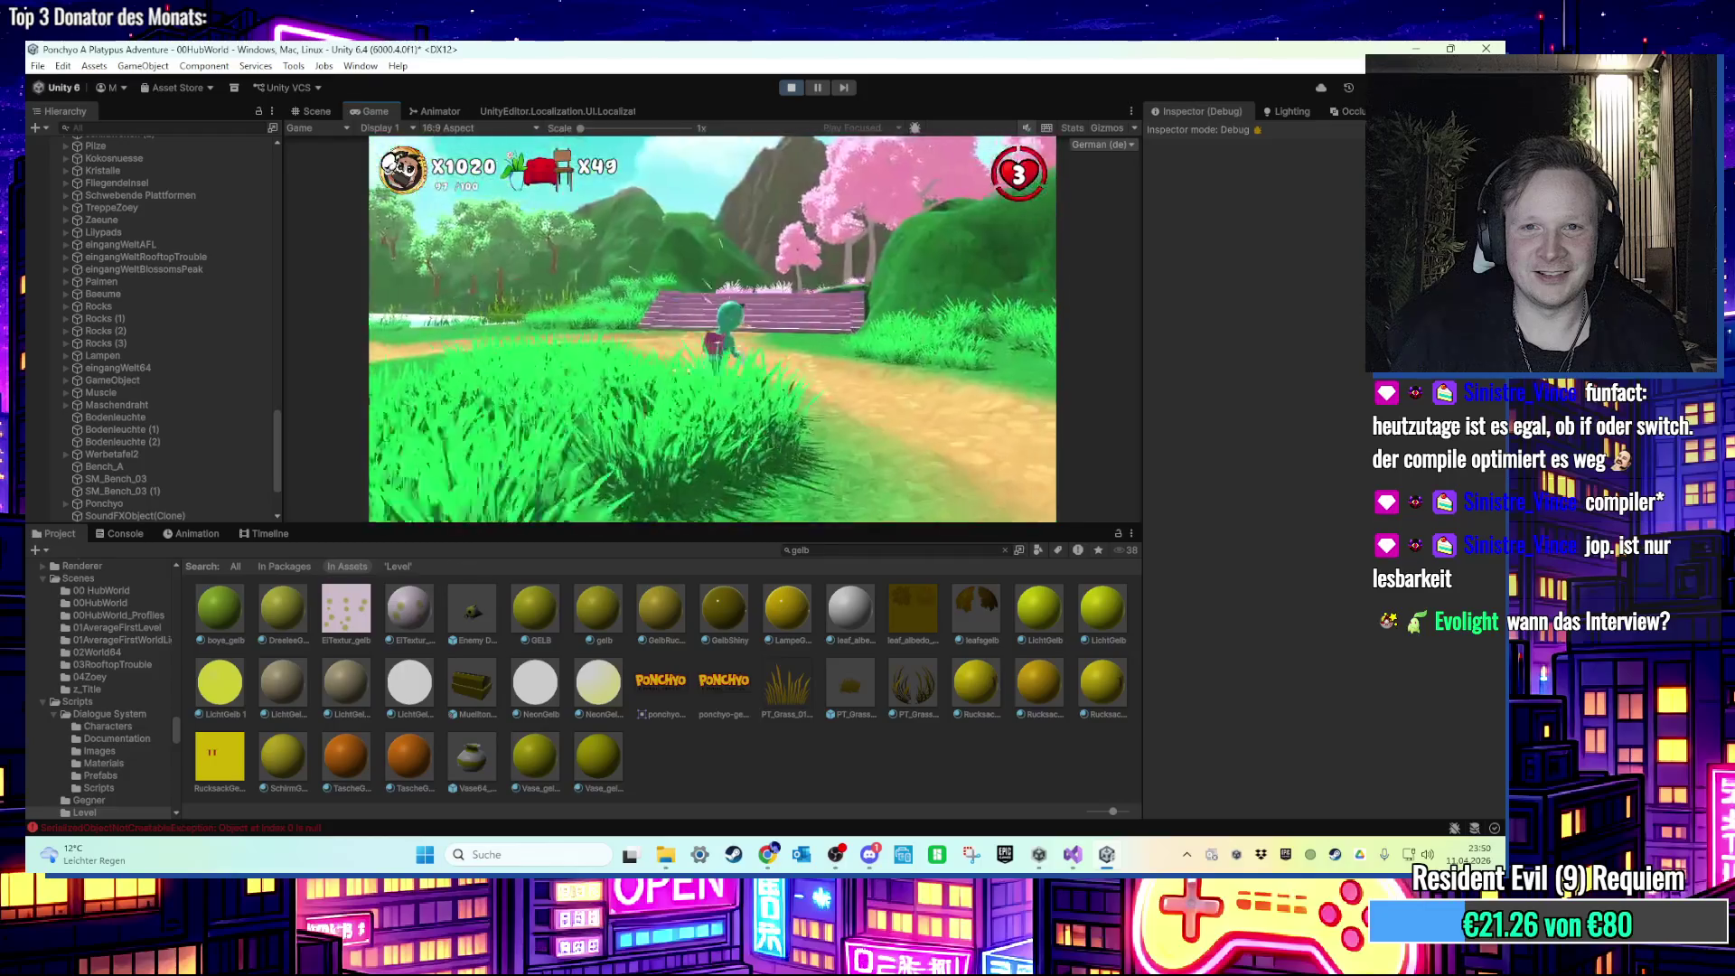
Step: Run past the green ramp across the grass, then jump onto the stump and wooden beam
key(w)
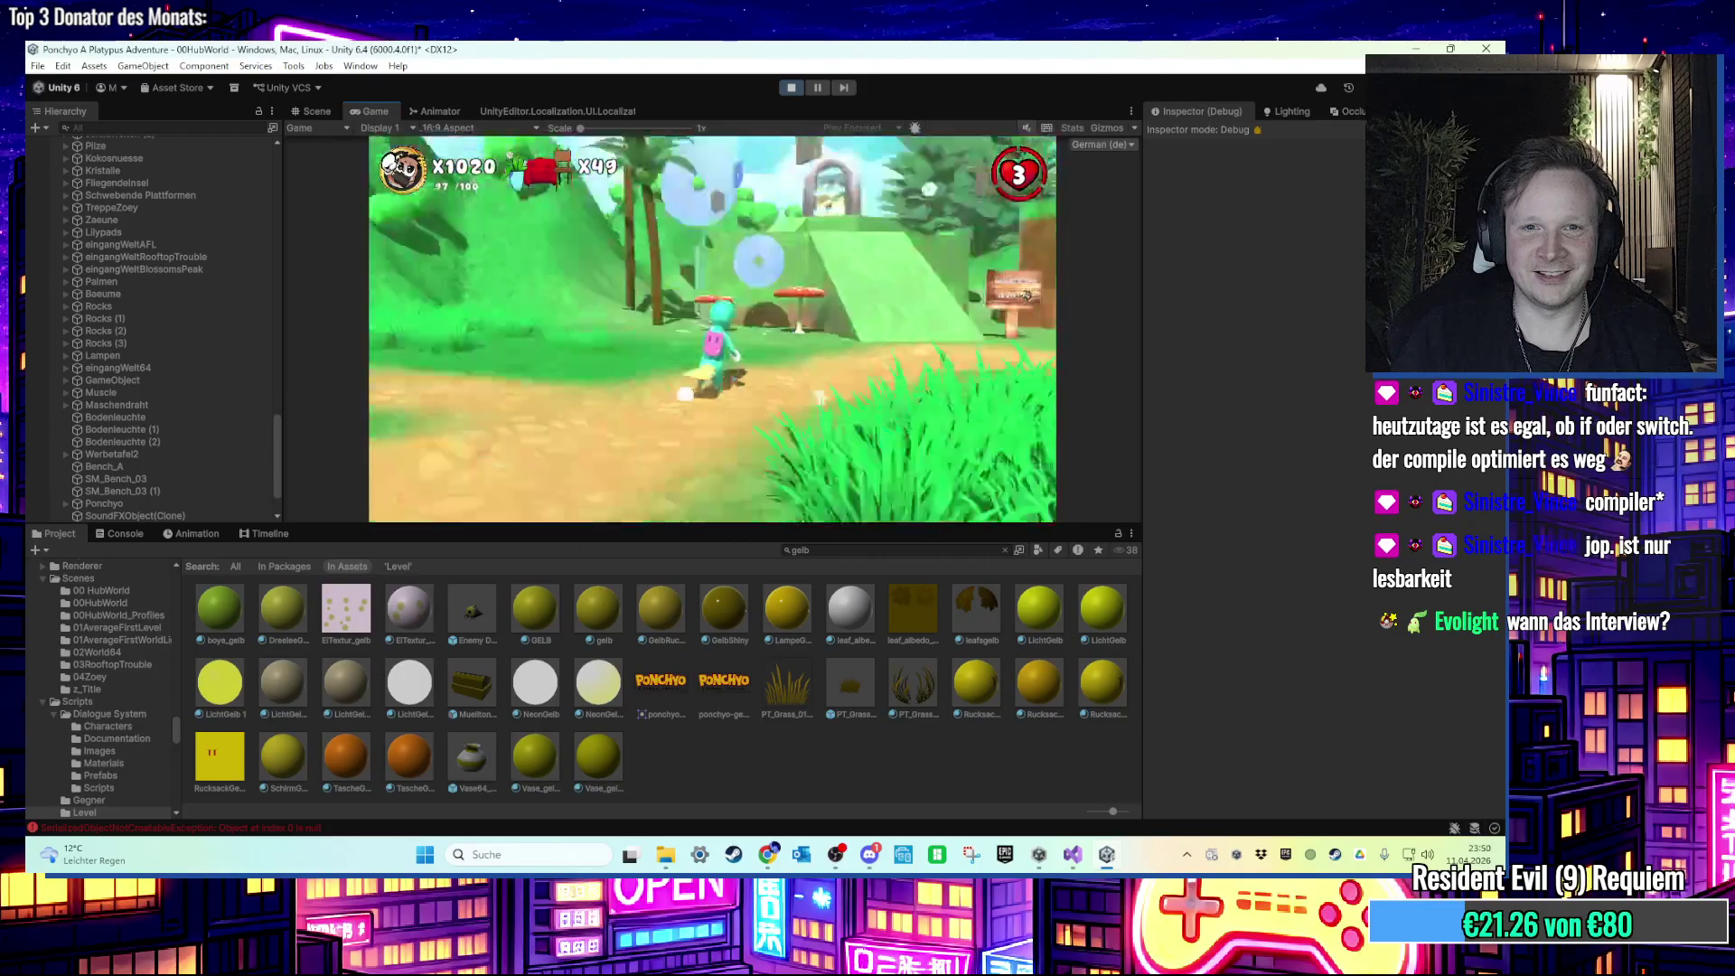
key(w)
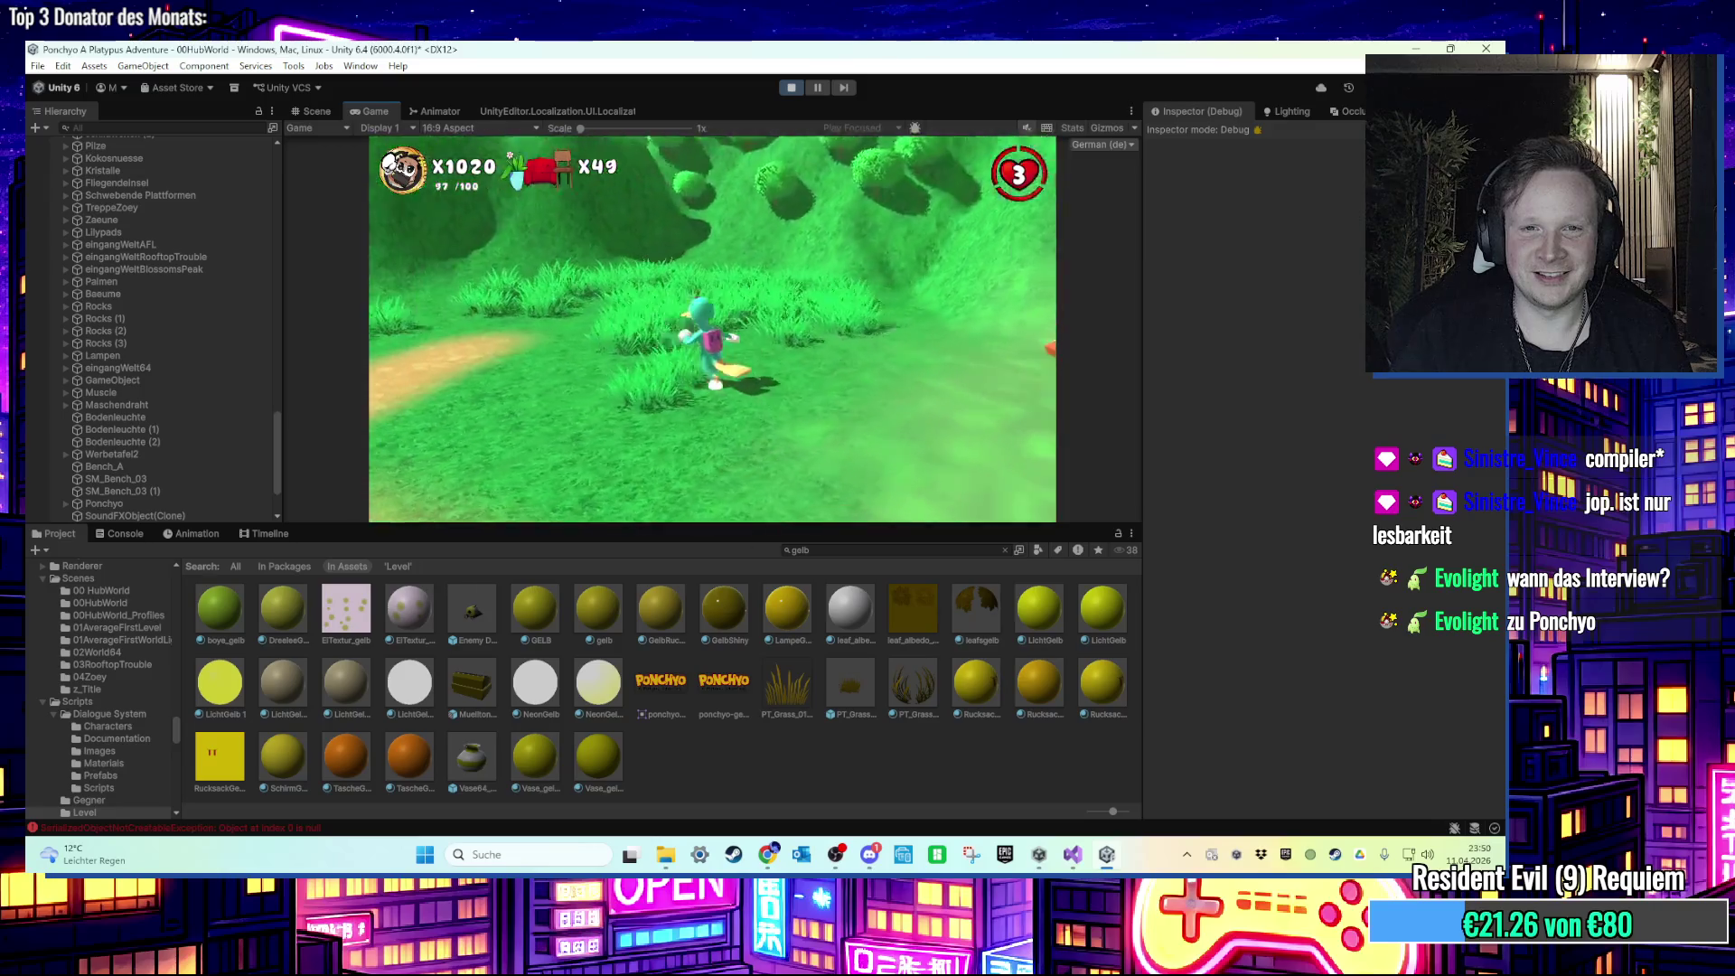
key(w)
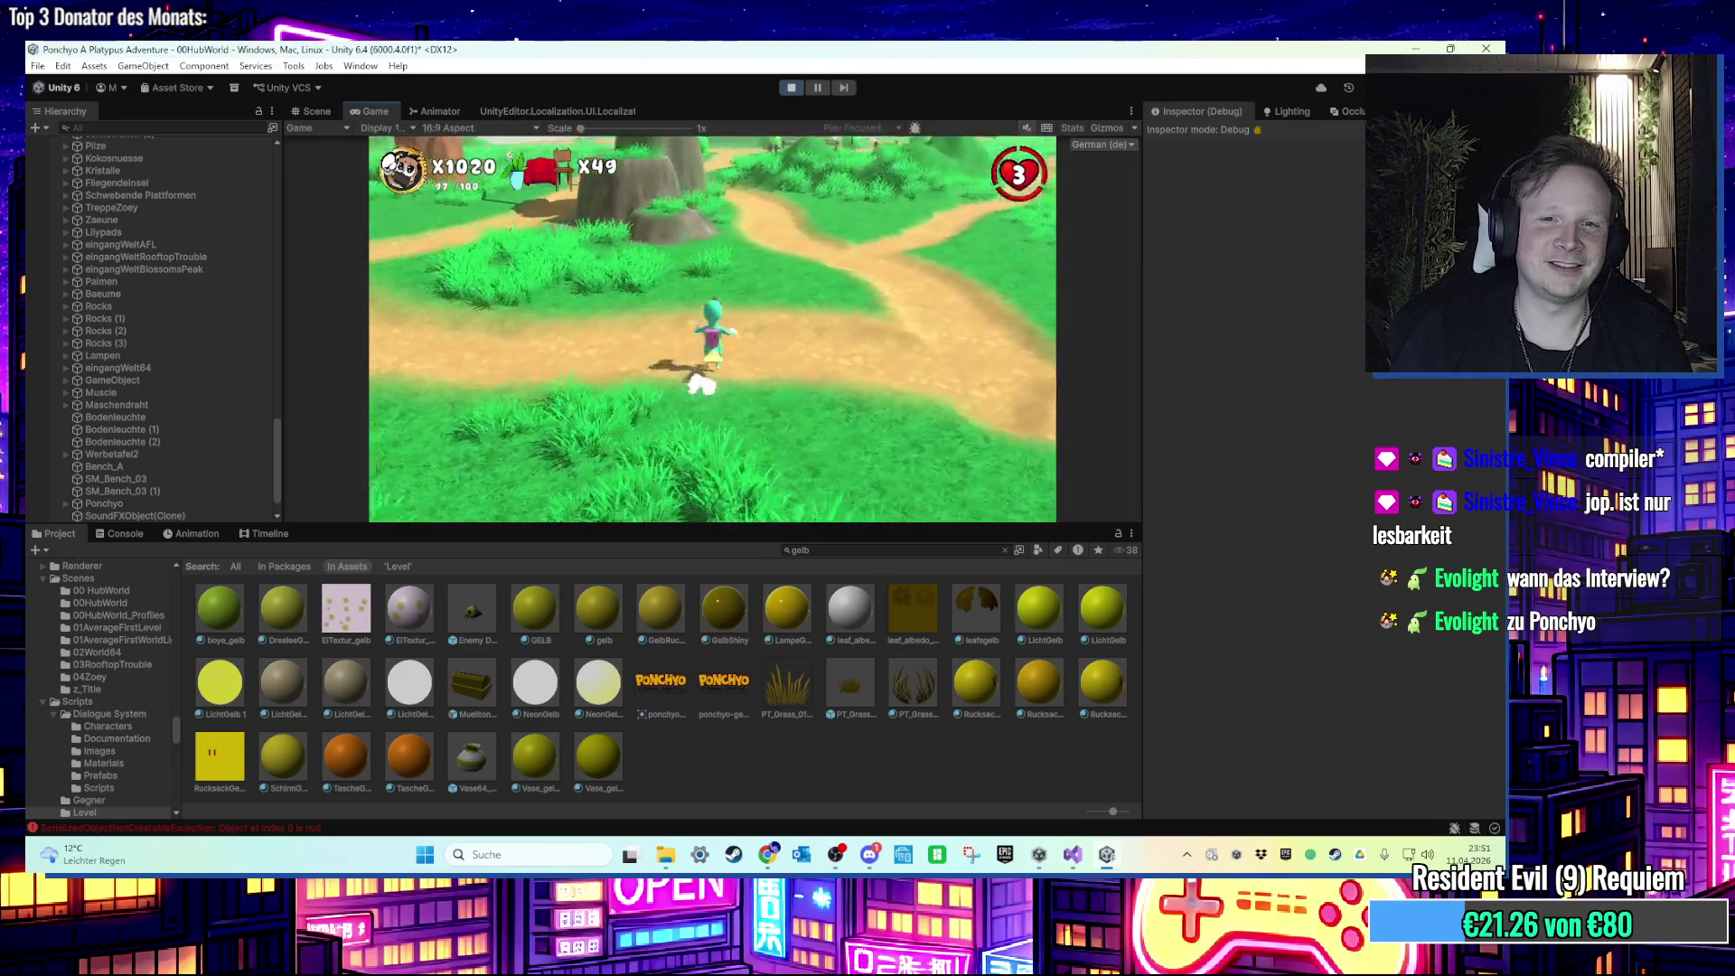
key(w)
key(space)
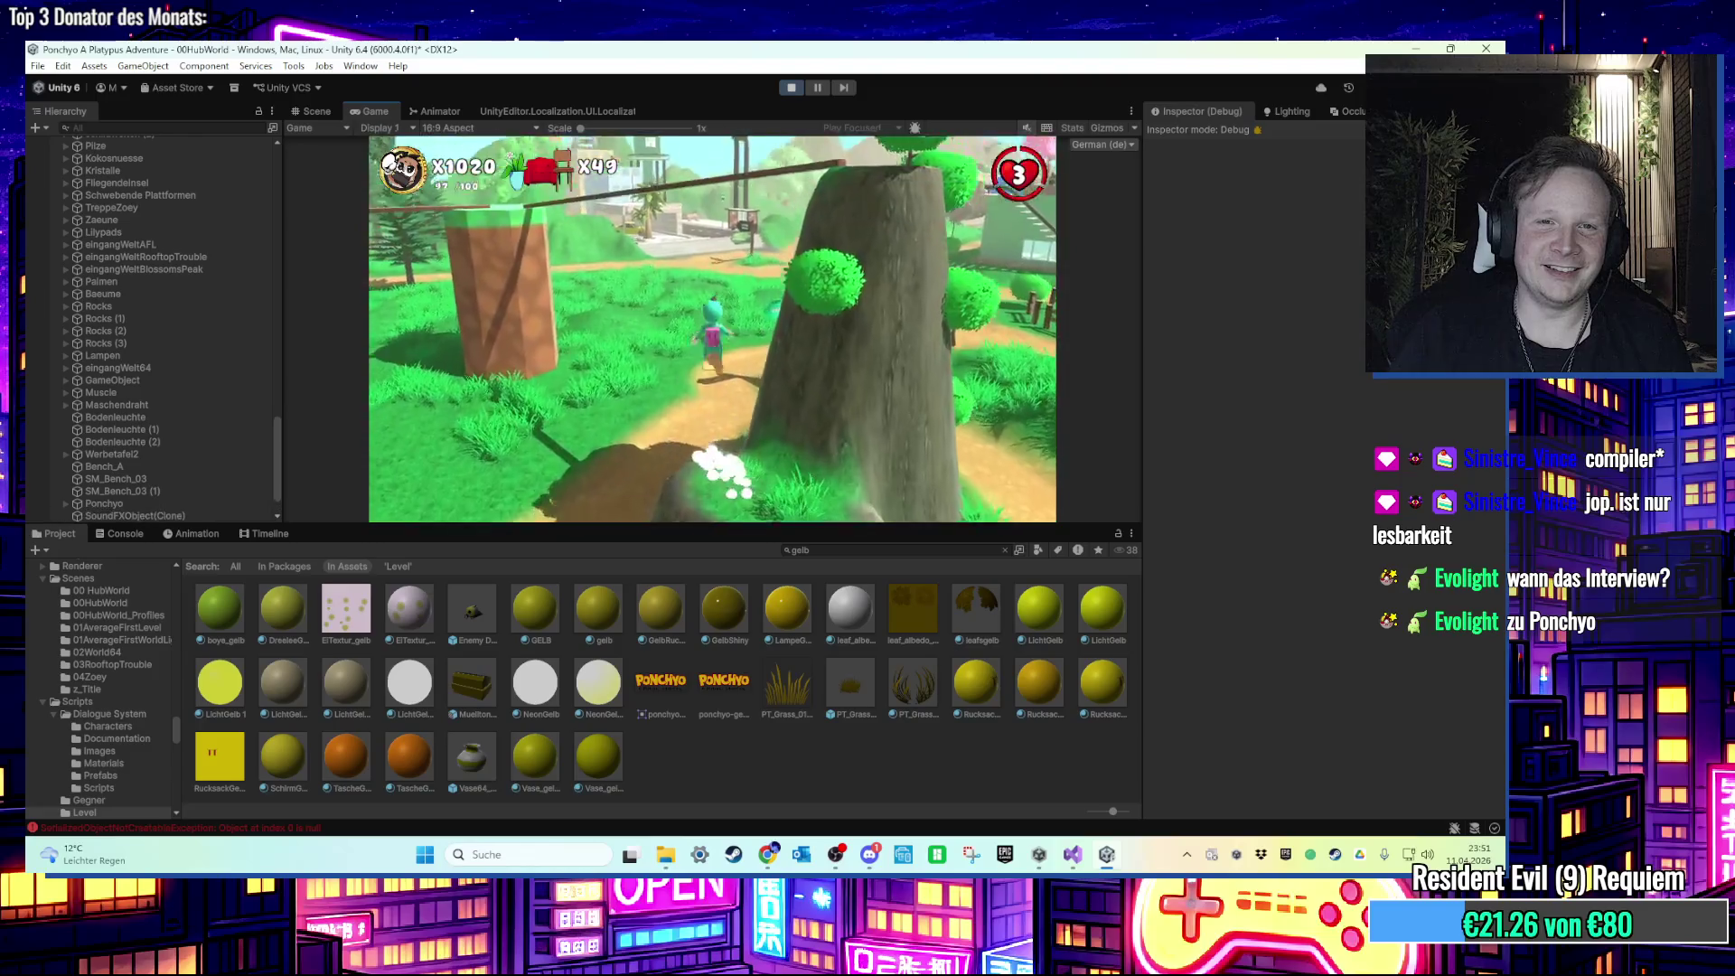
Step: Drop off the beam, cross the hexagonal stump, and run past the house into the river
key(w)
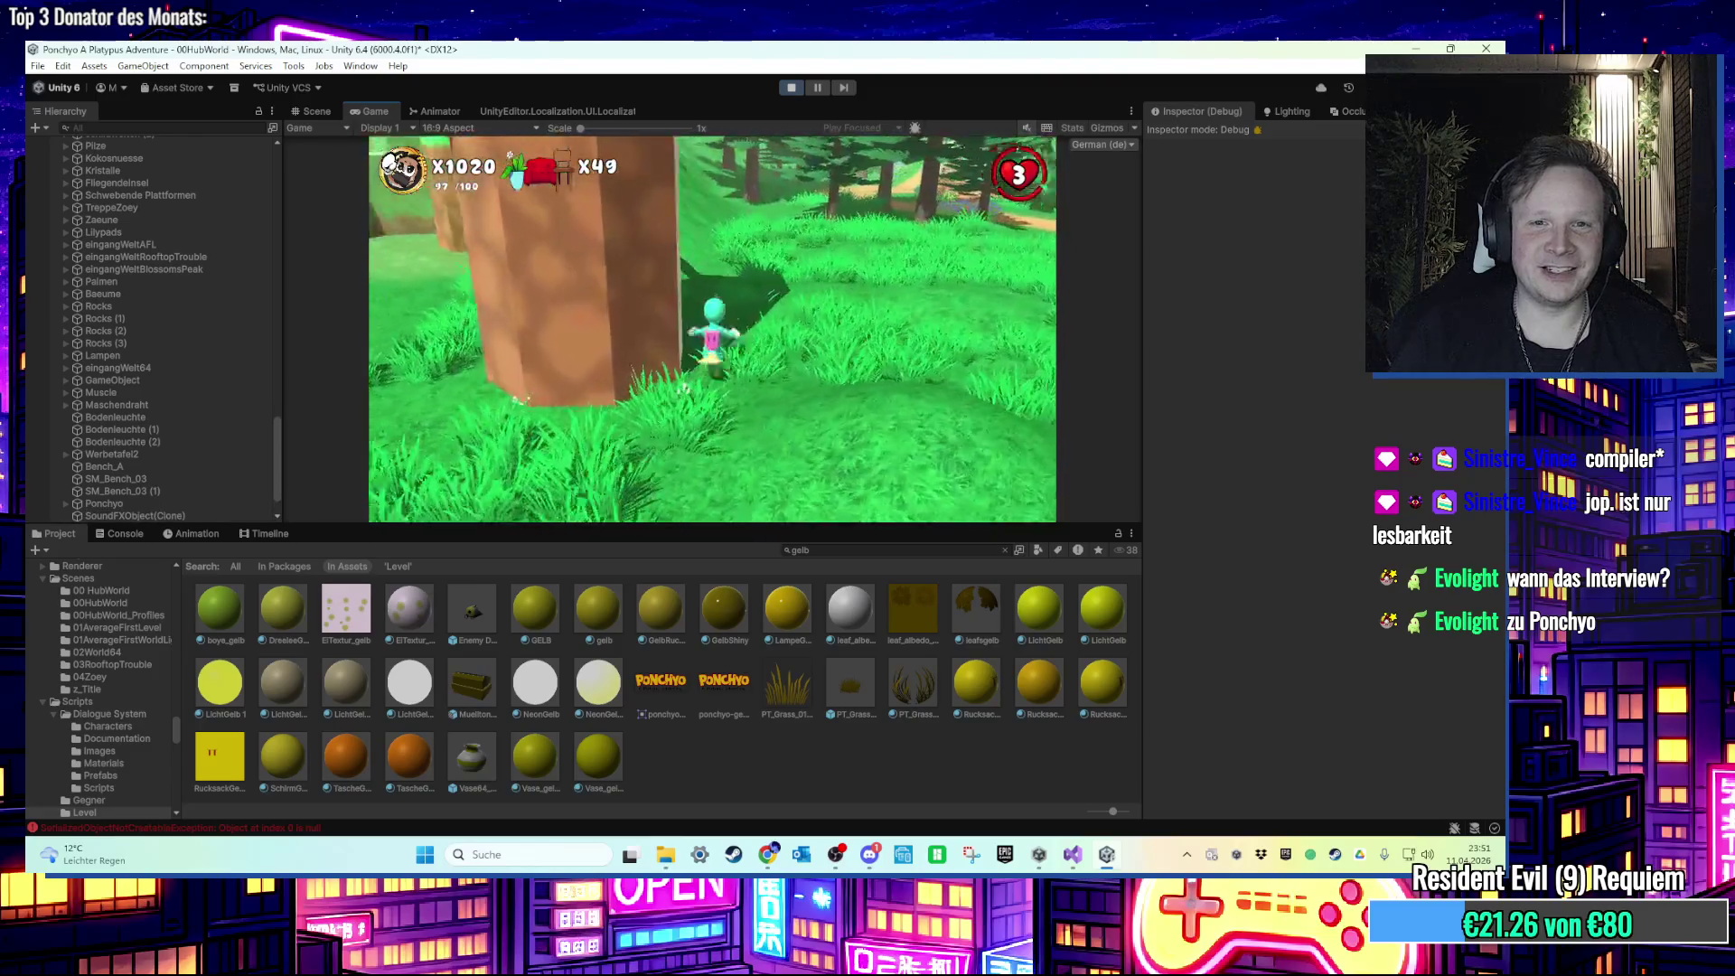
key(w)
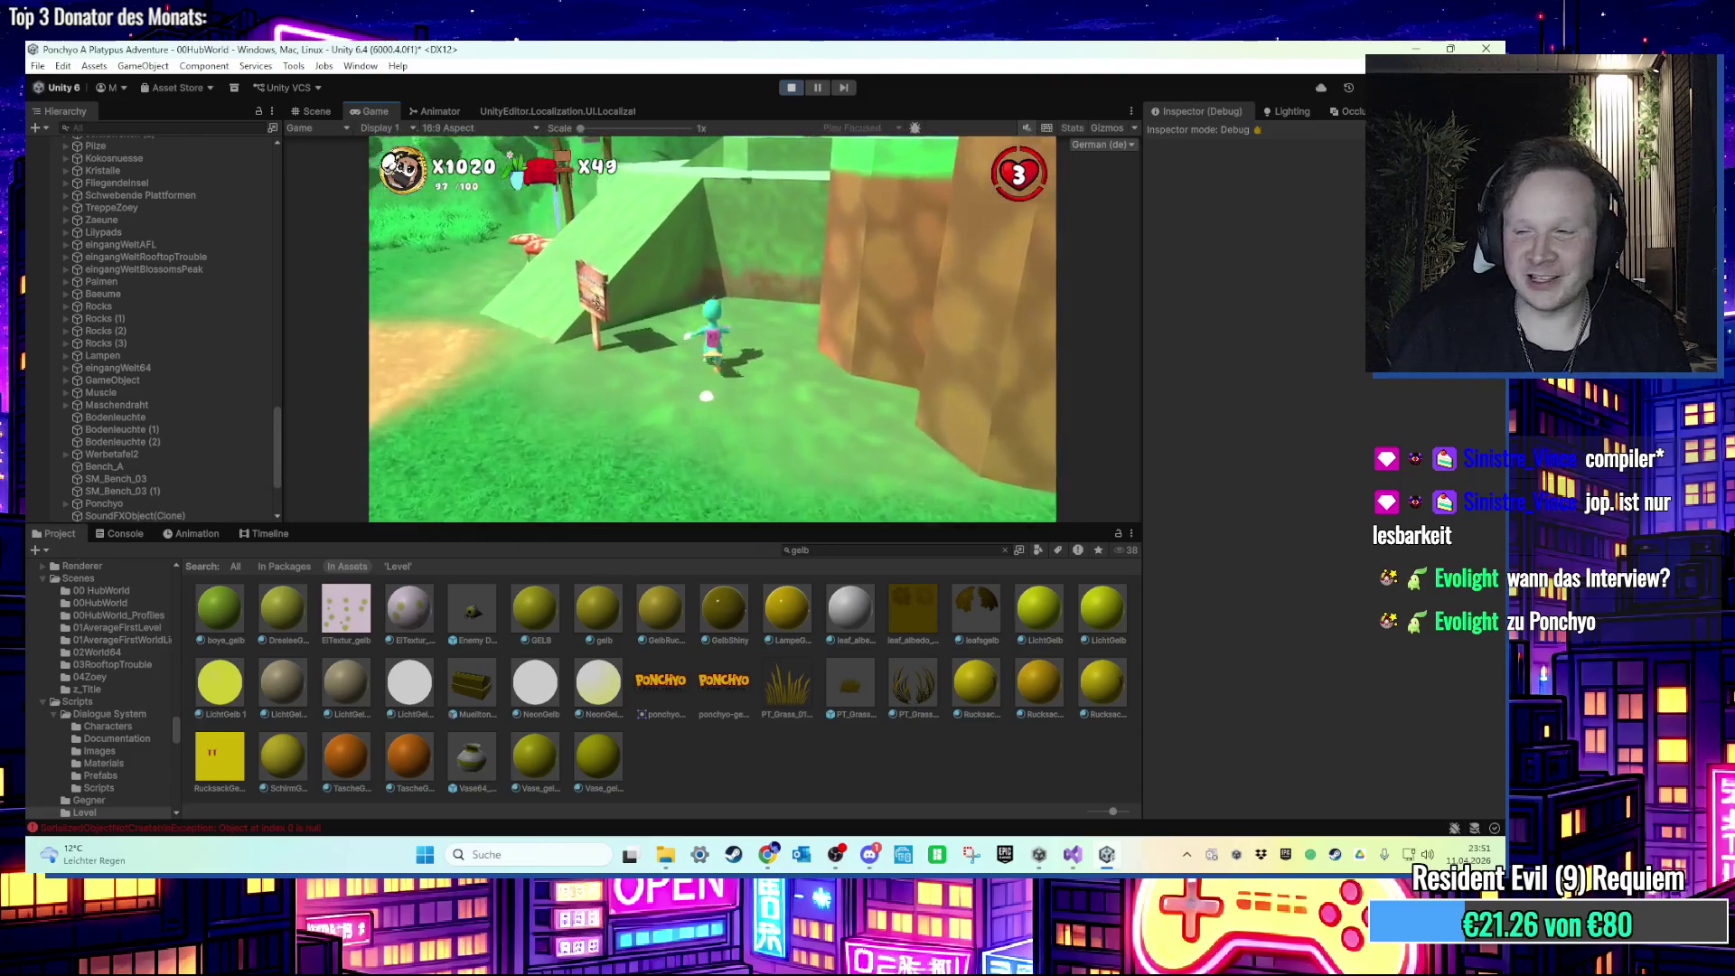
key(w)
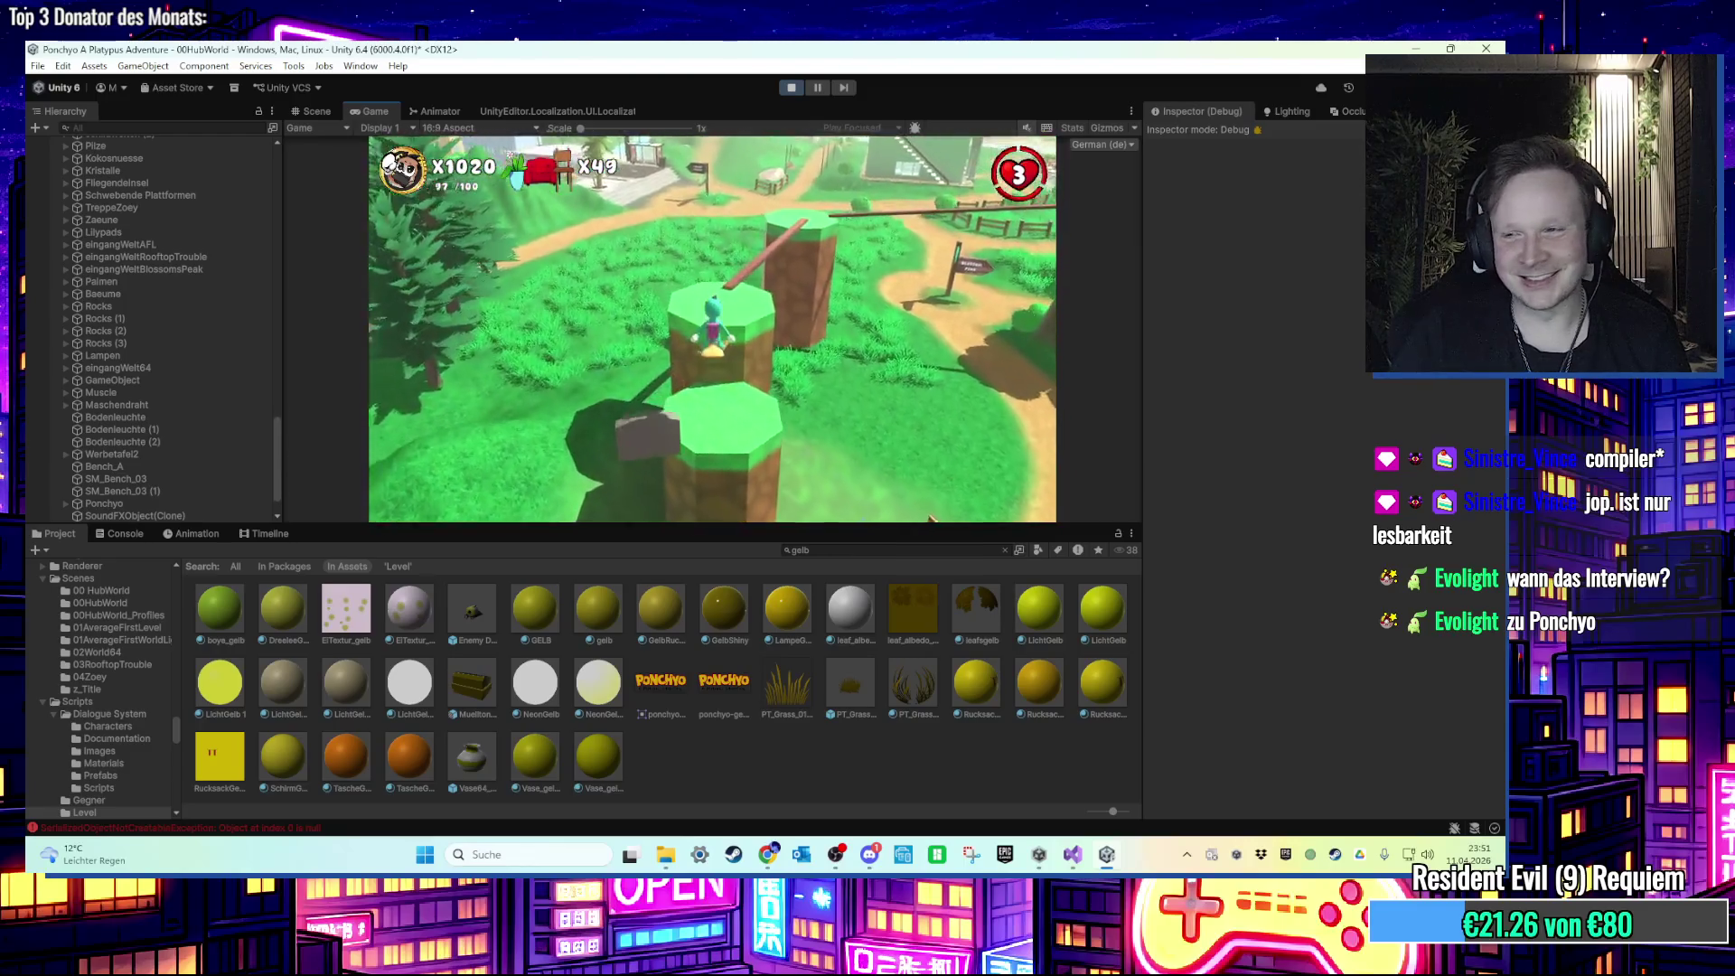
key(w)
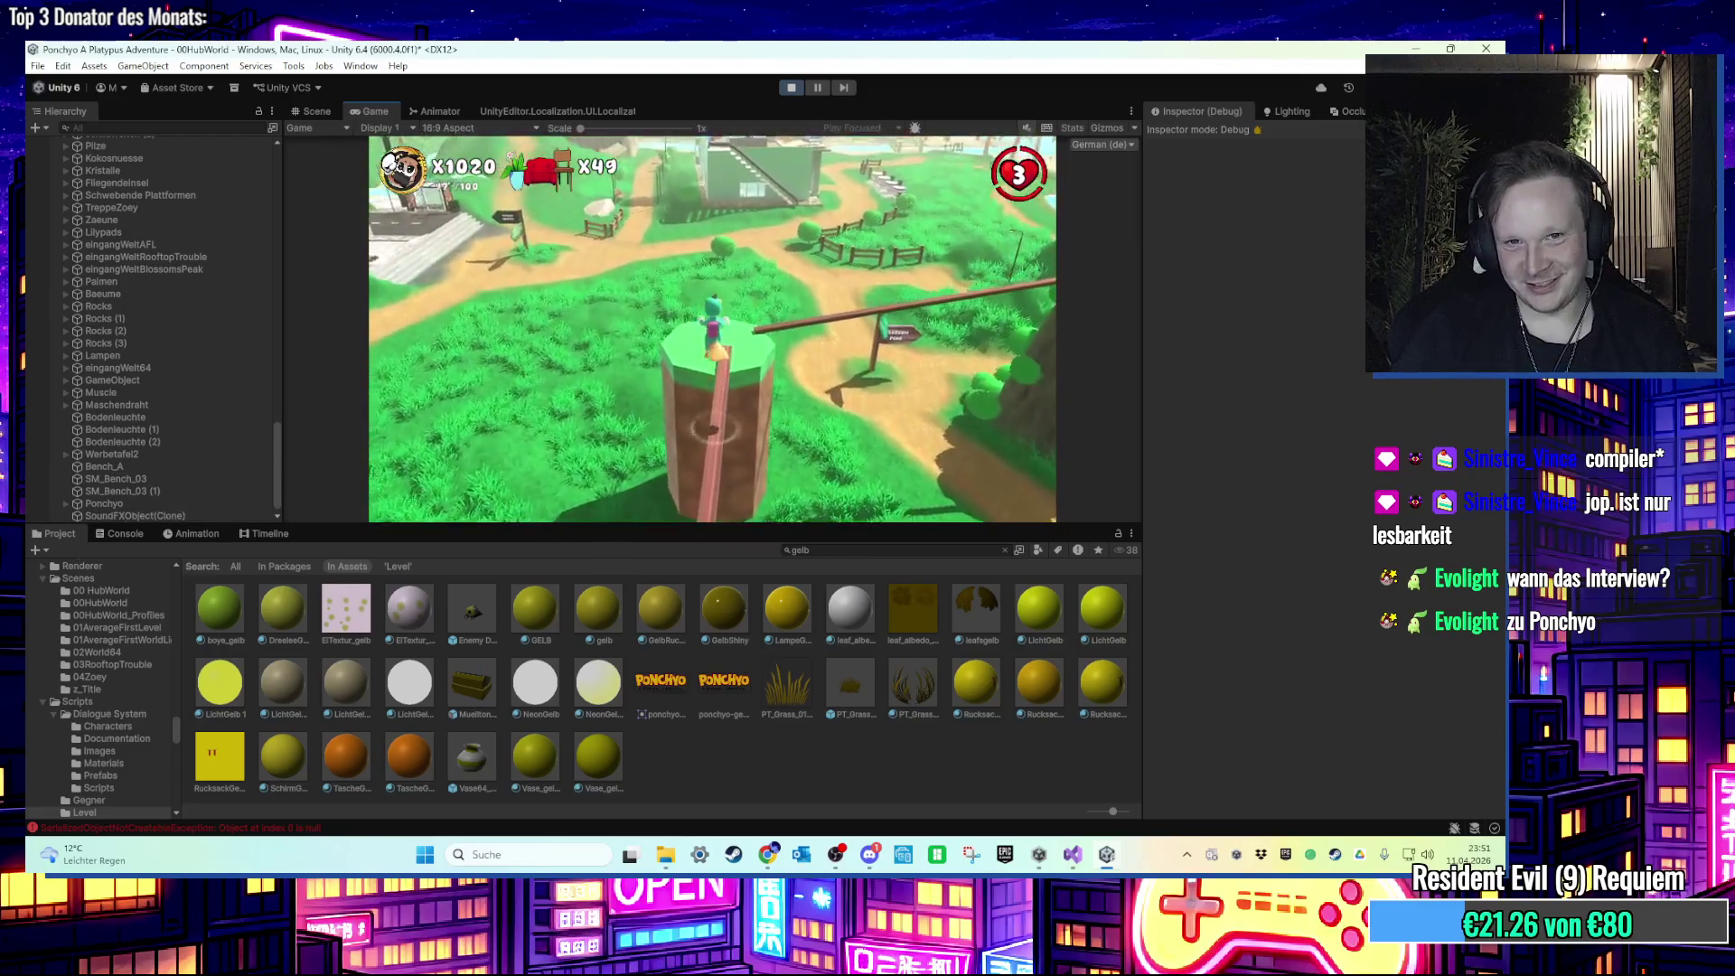
key(w)
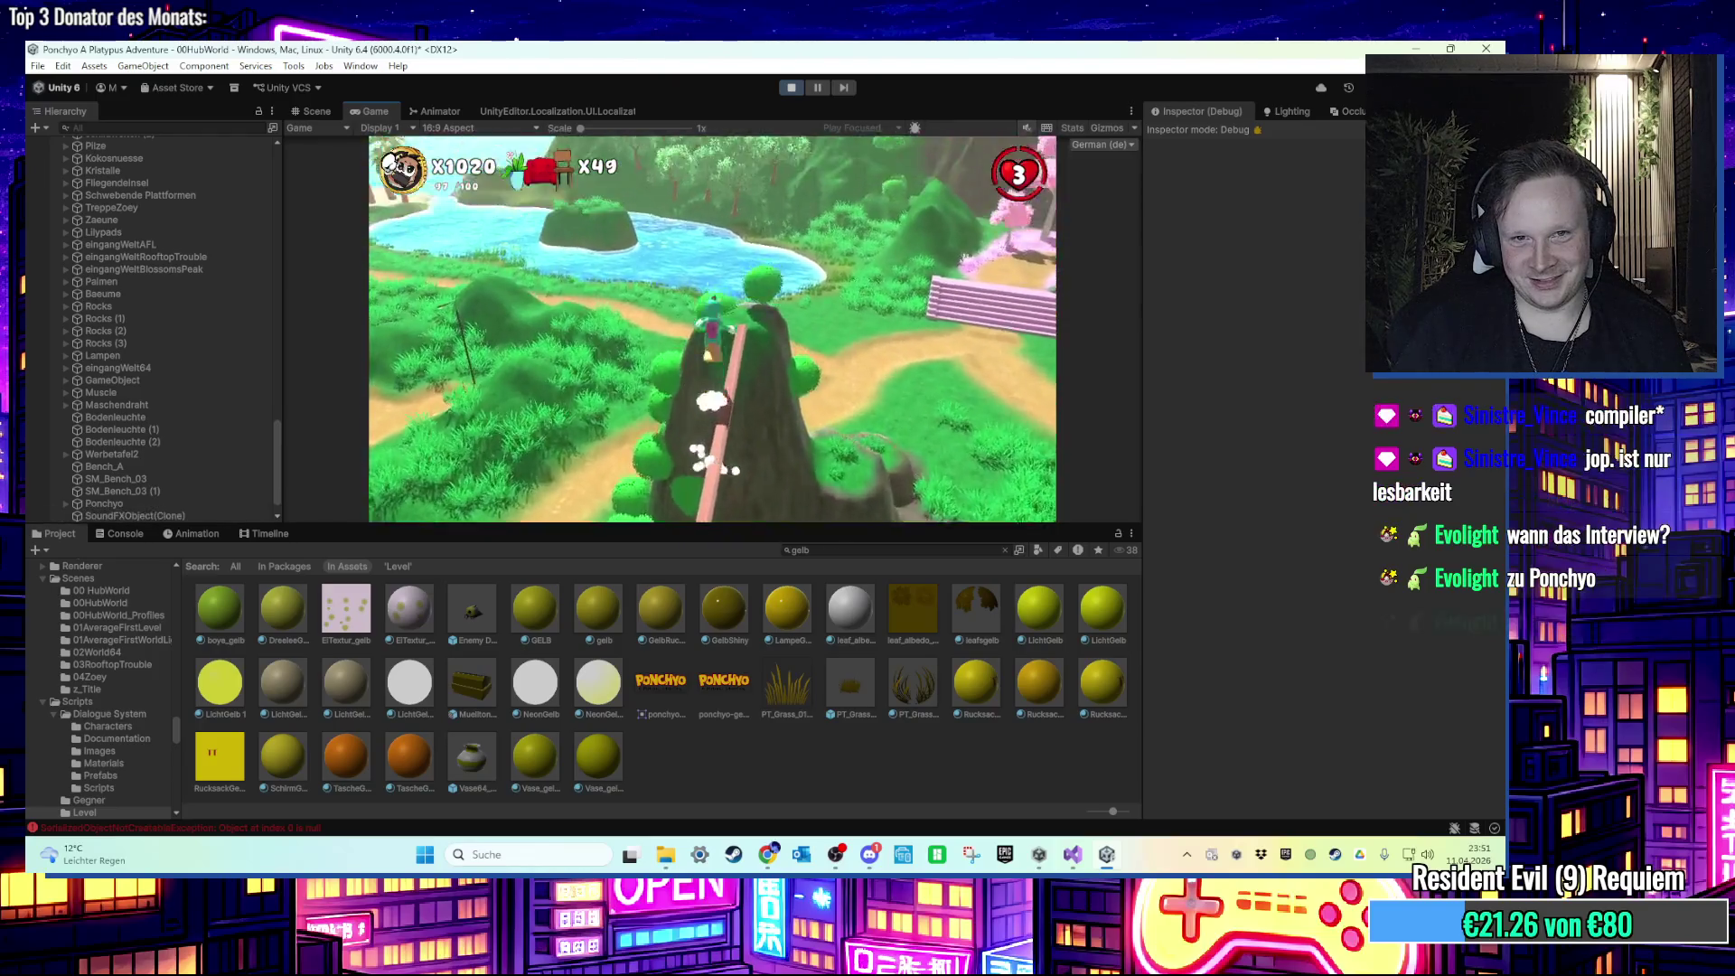
key(w)
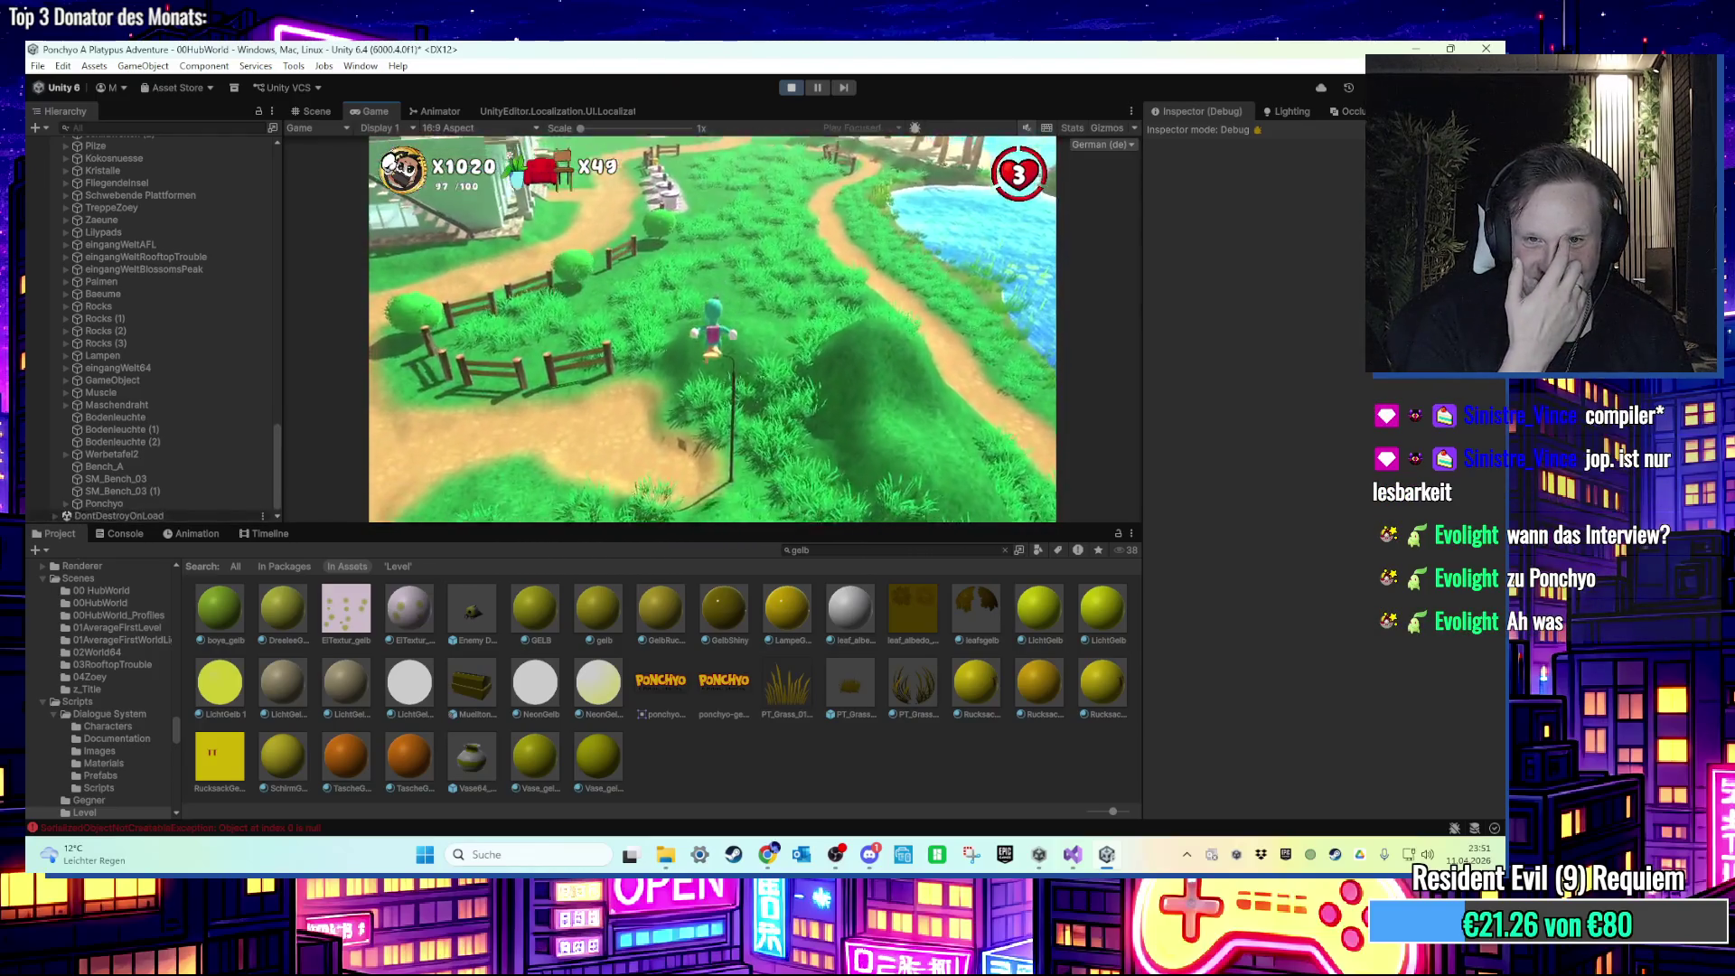
key(w)
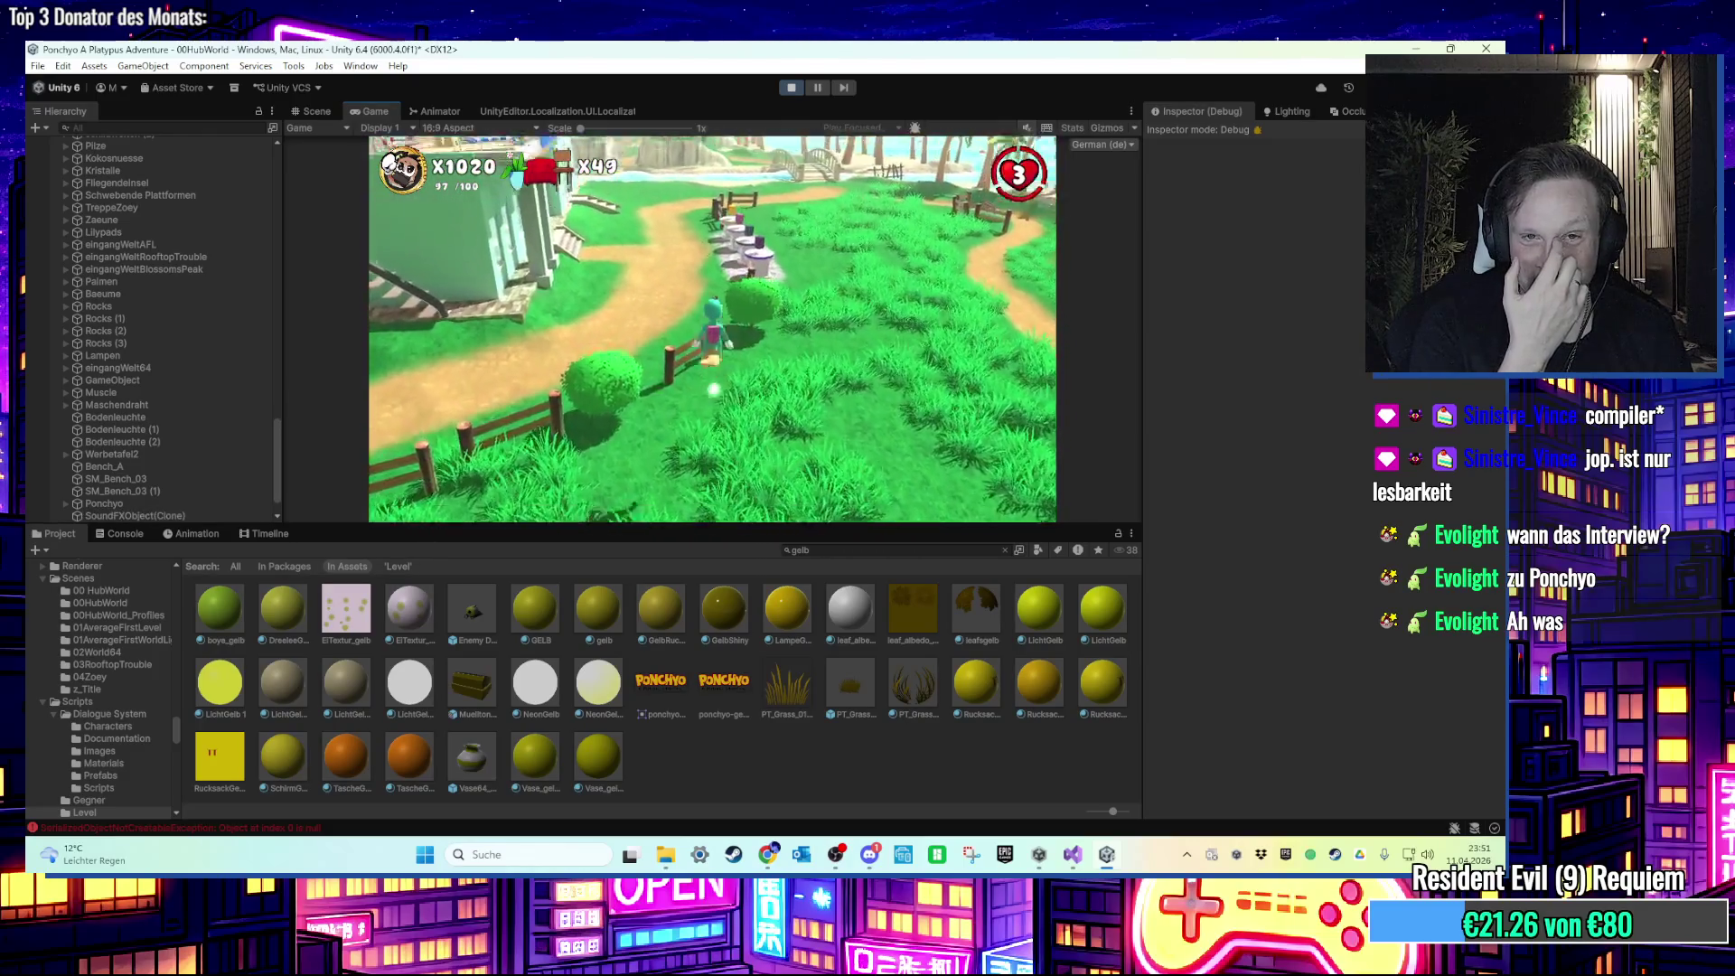
key(w)
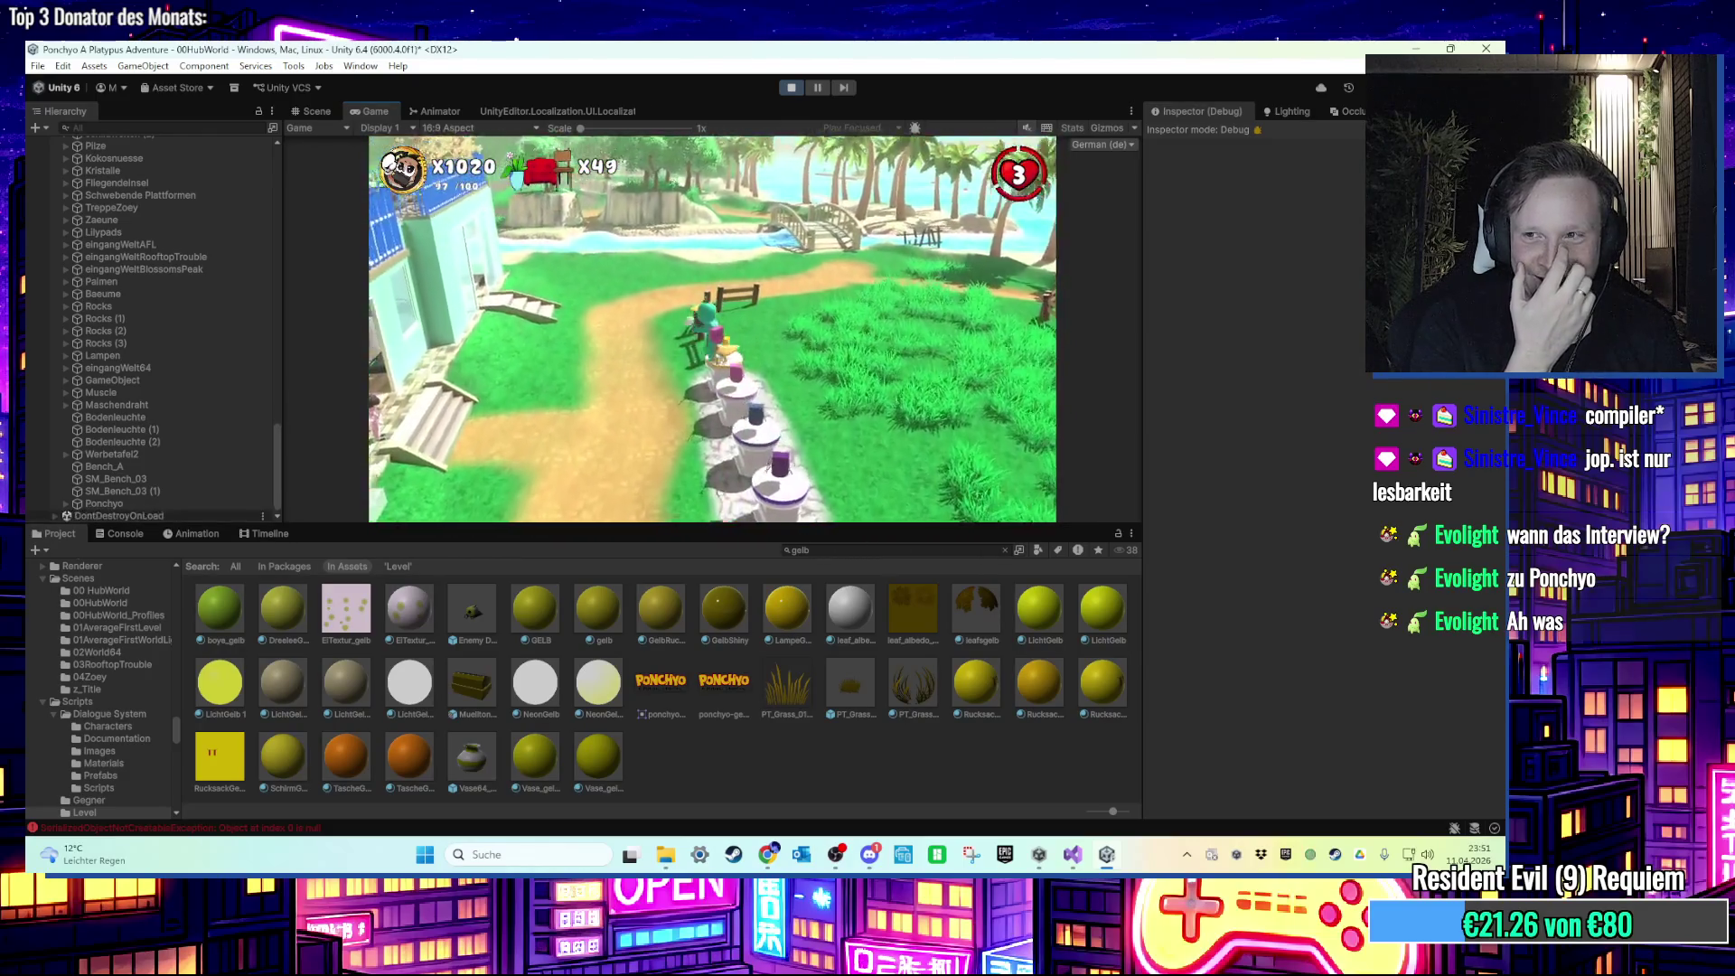
key(w)
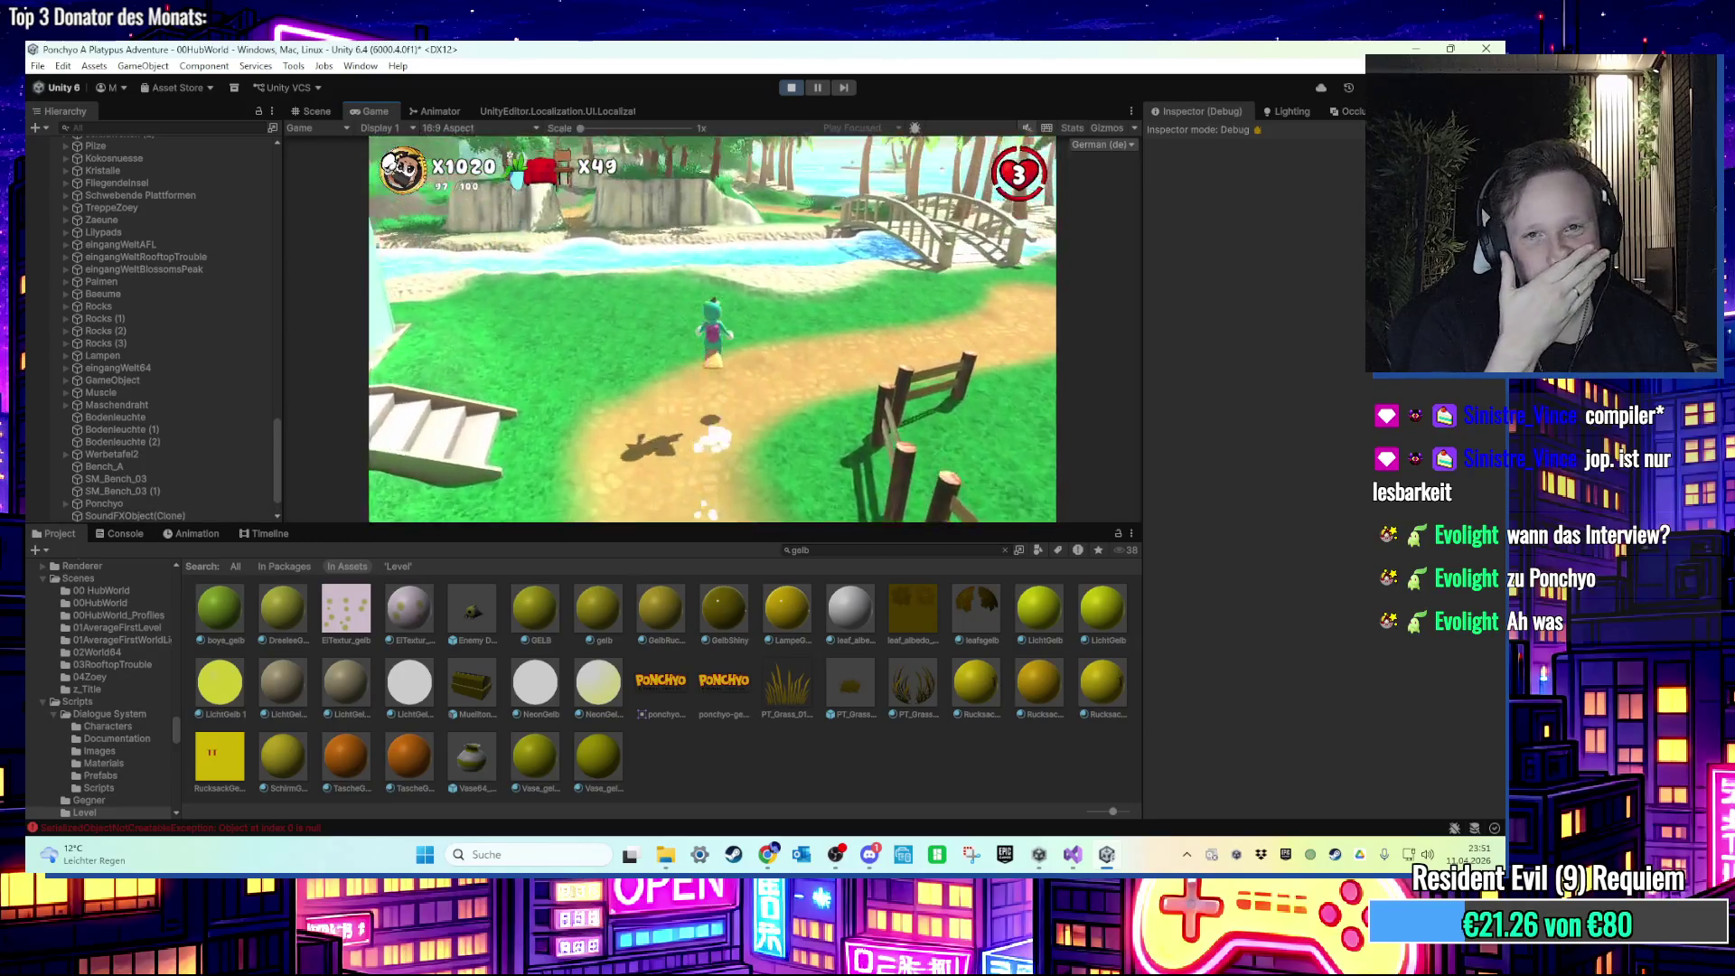
key(w)
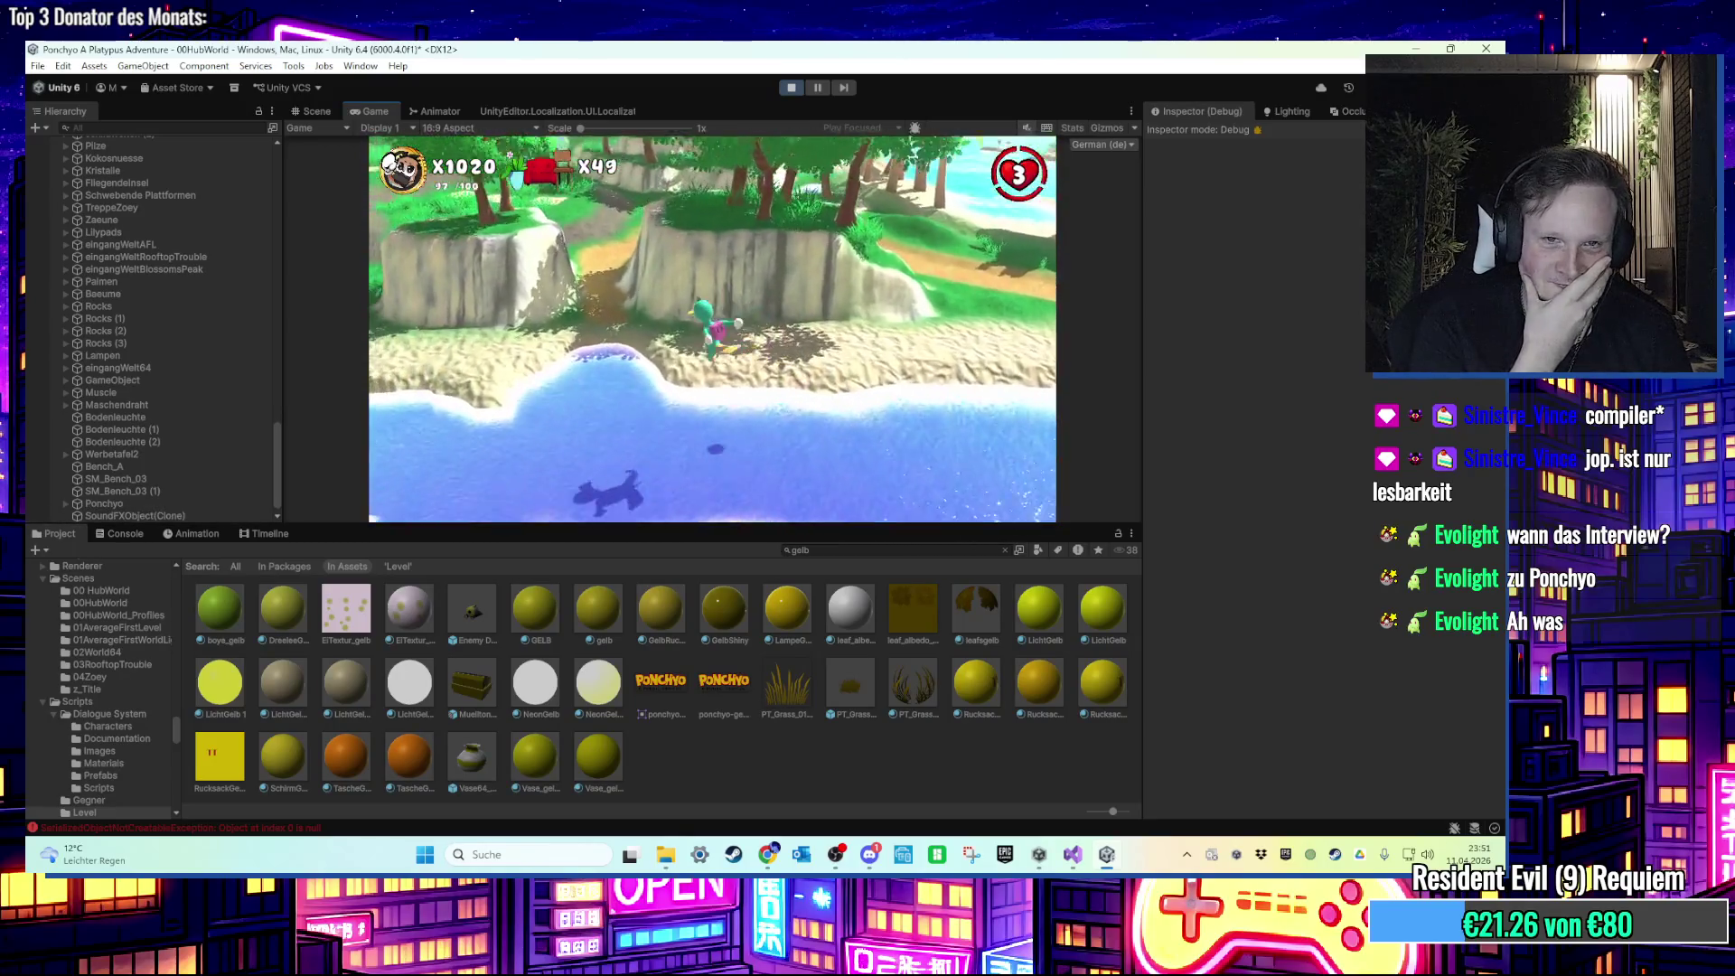
Step: Swim the character upstream toward the bridge and beach, then turn back to the bank
key(w)
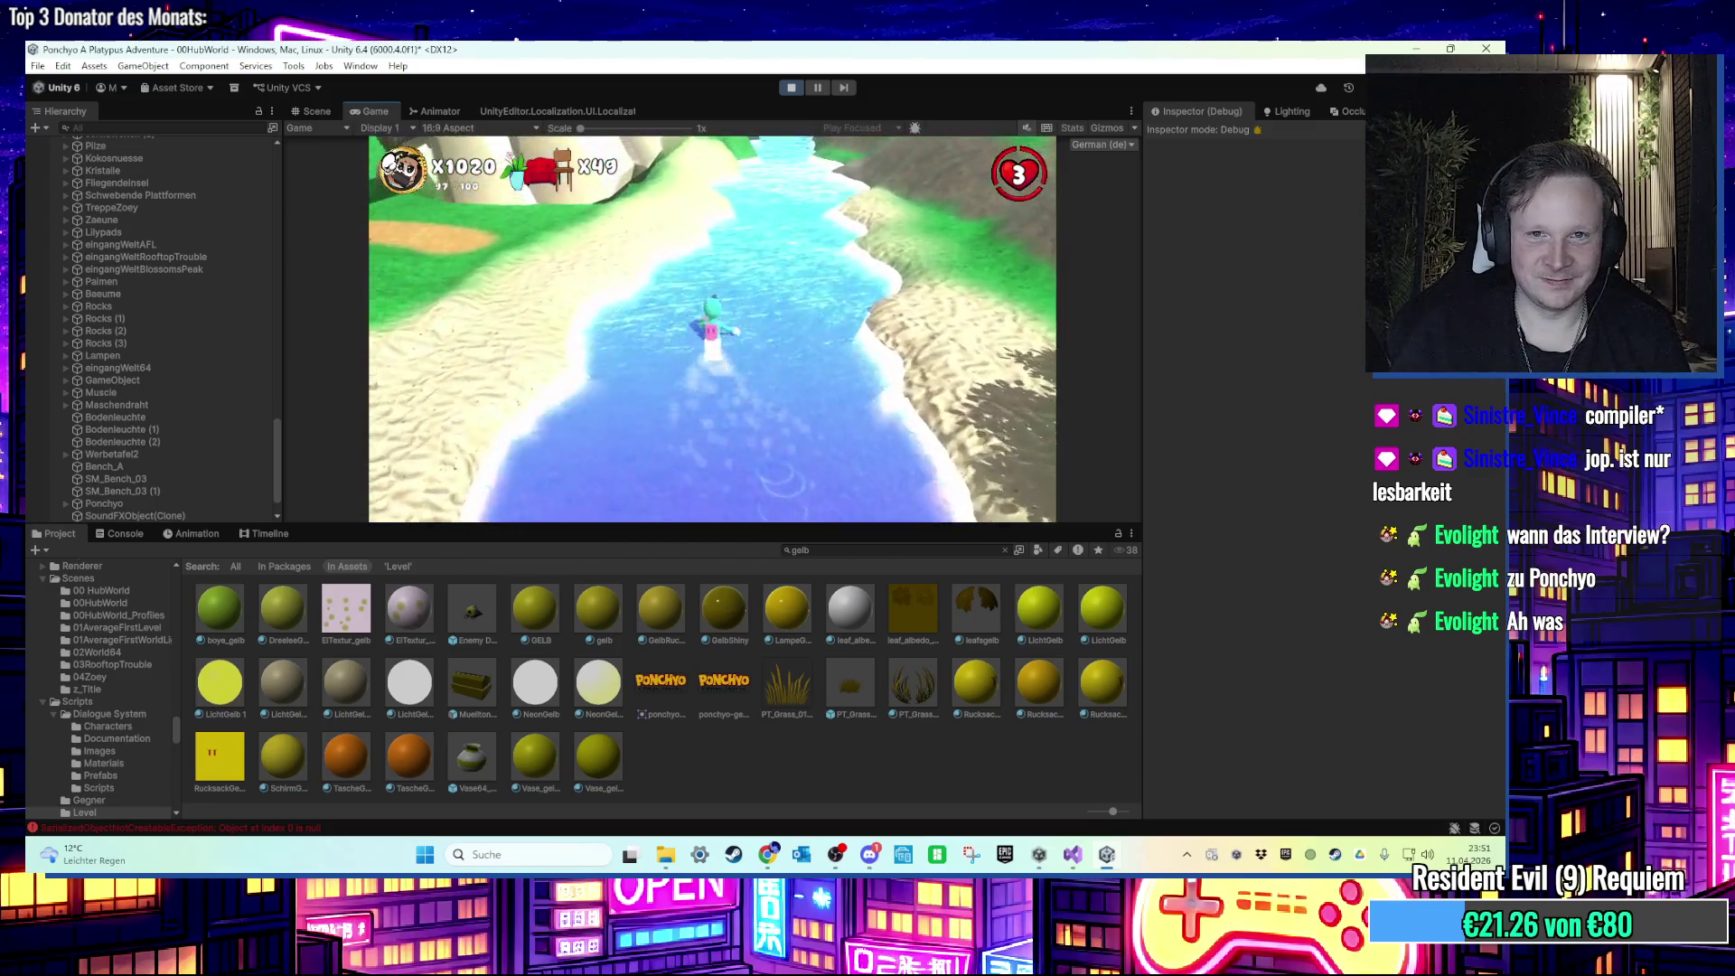
key(w)
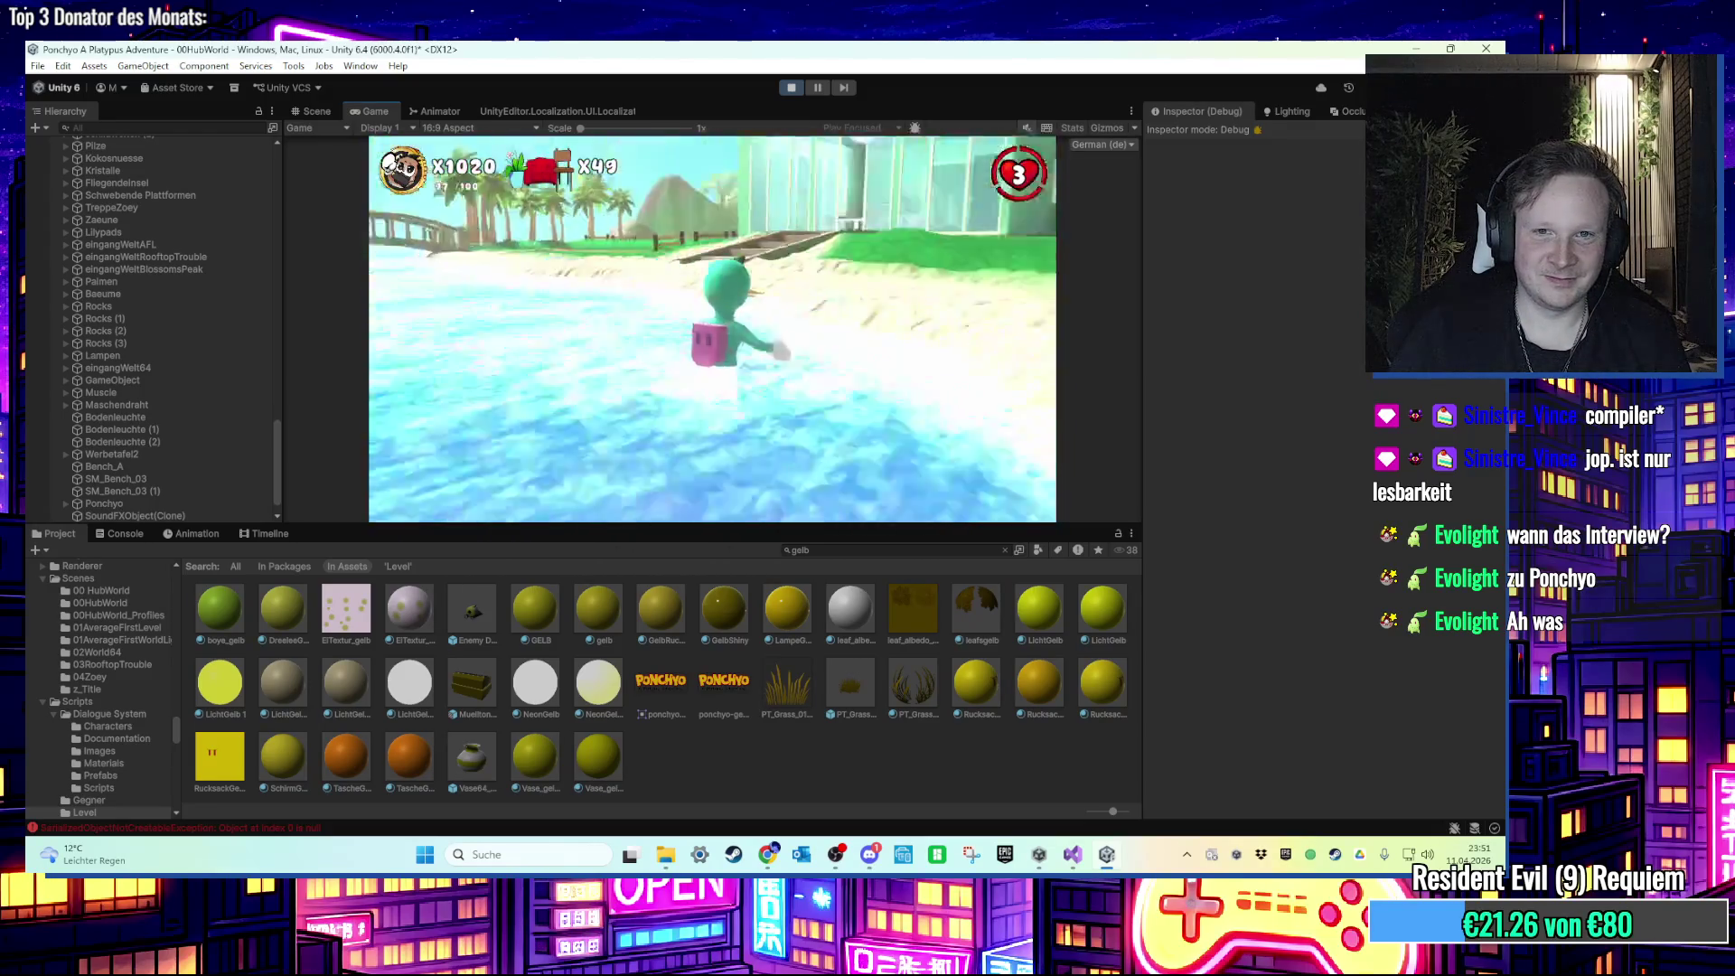
key(w)
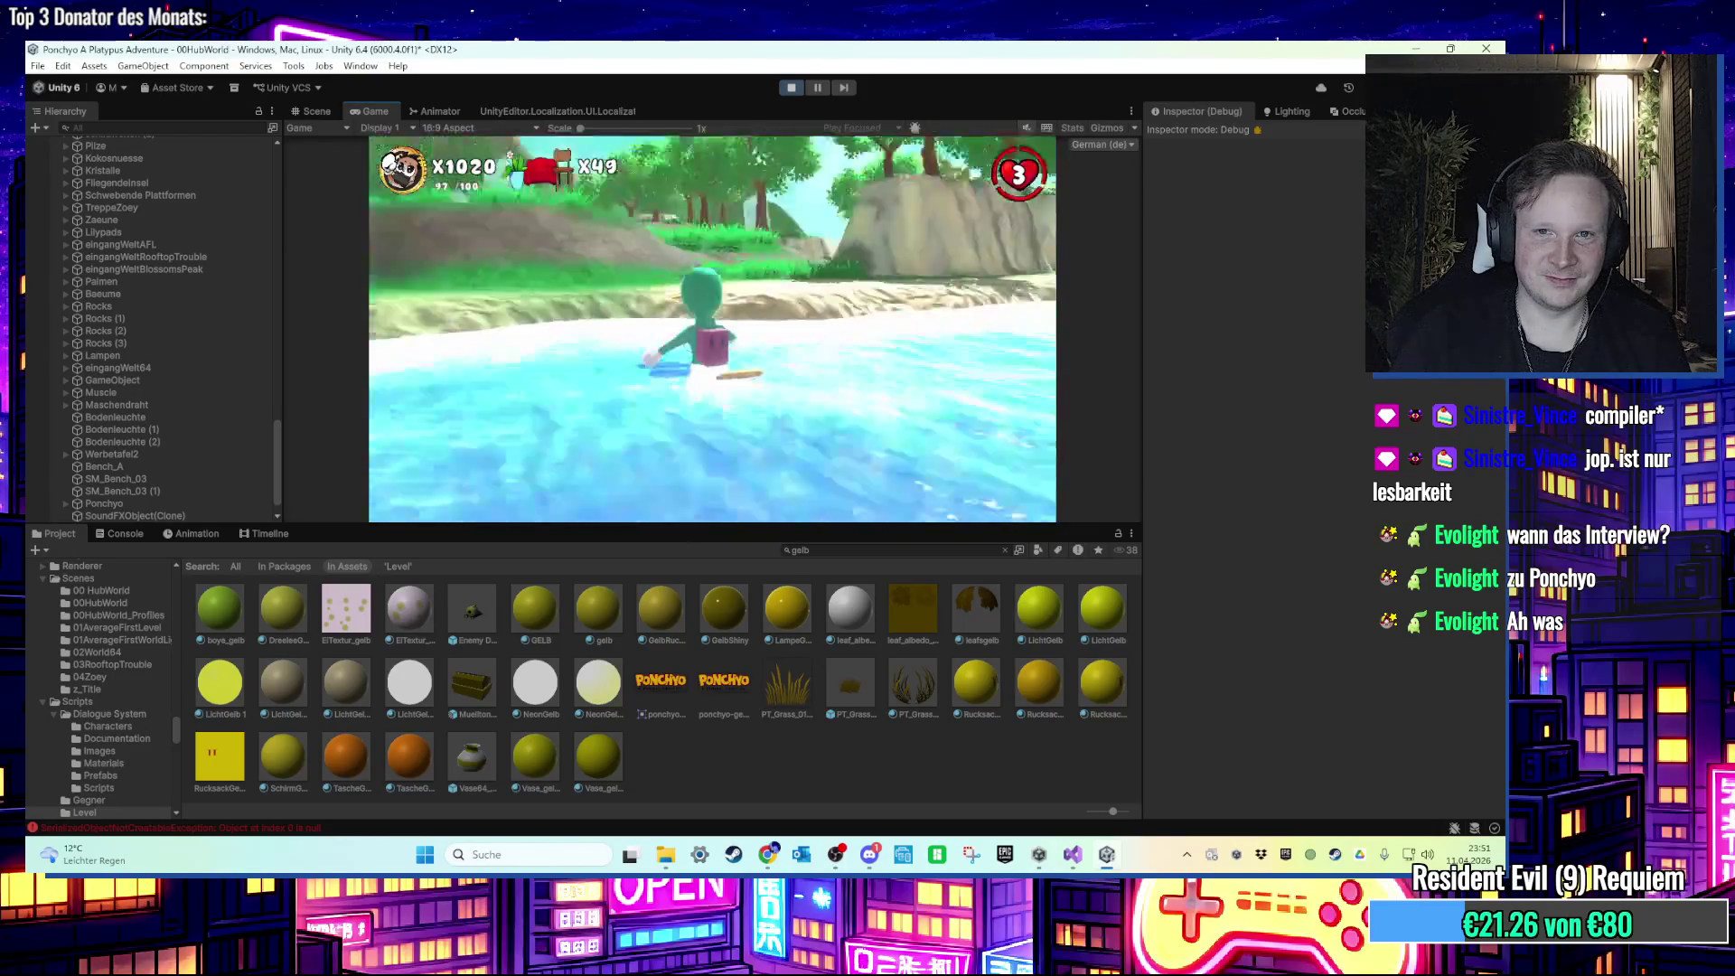
key(w)
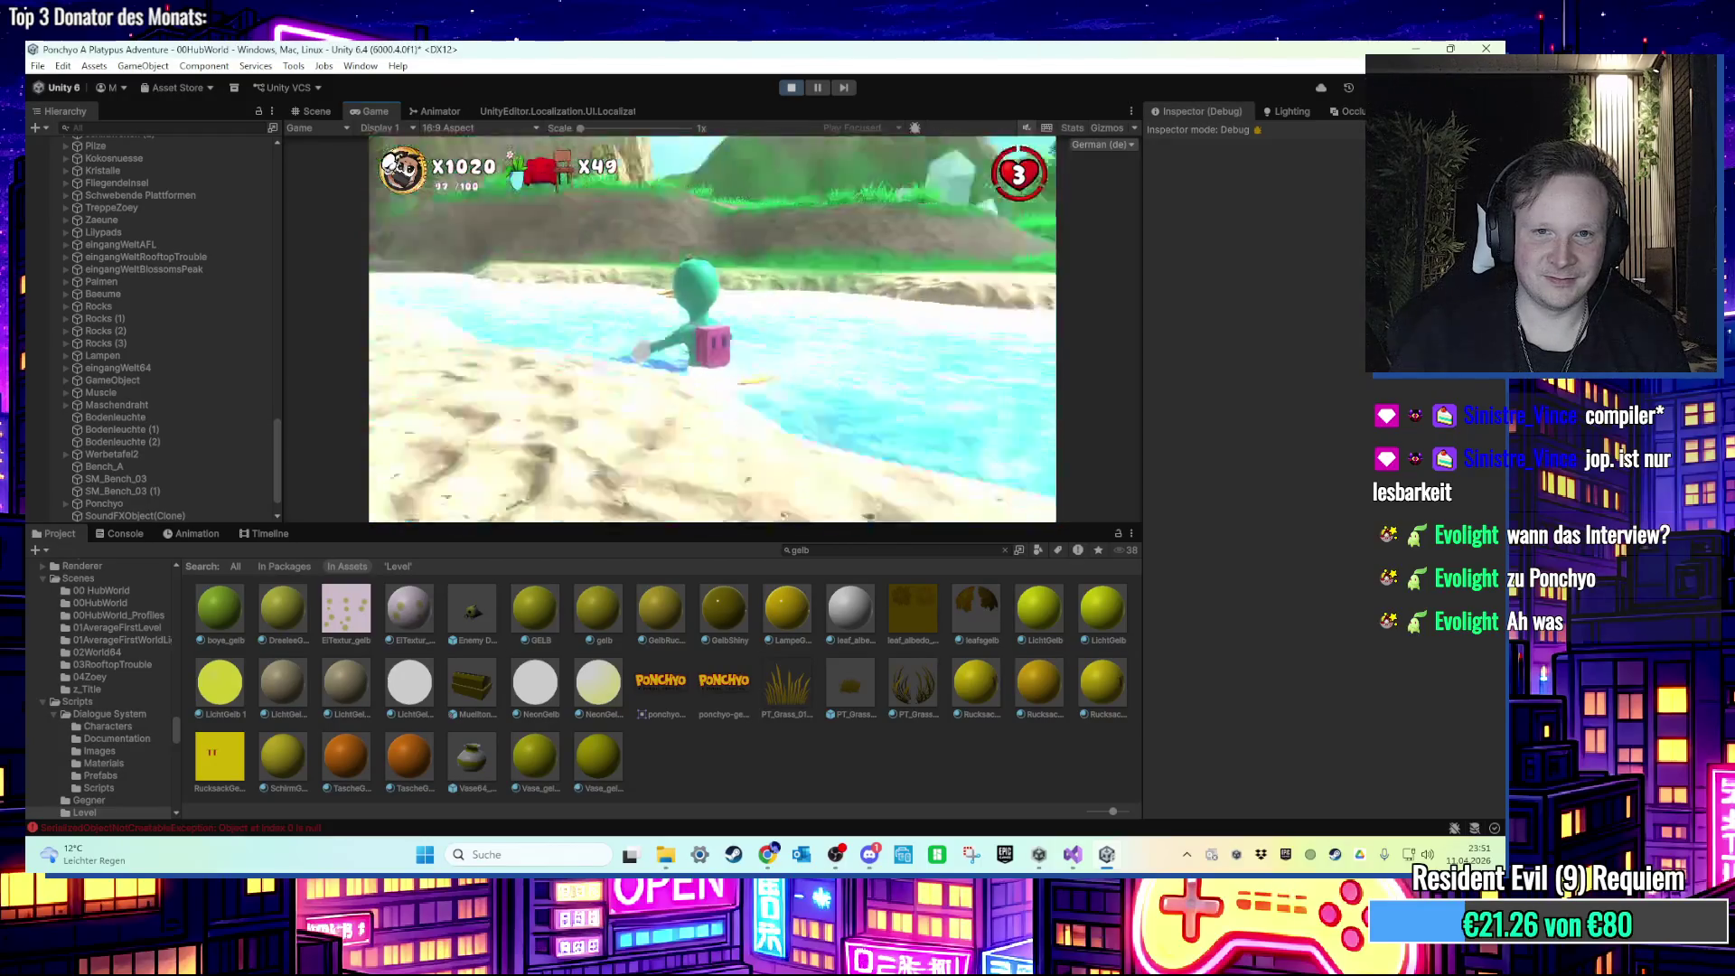
key(w)
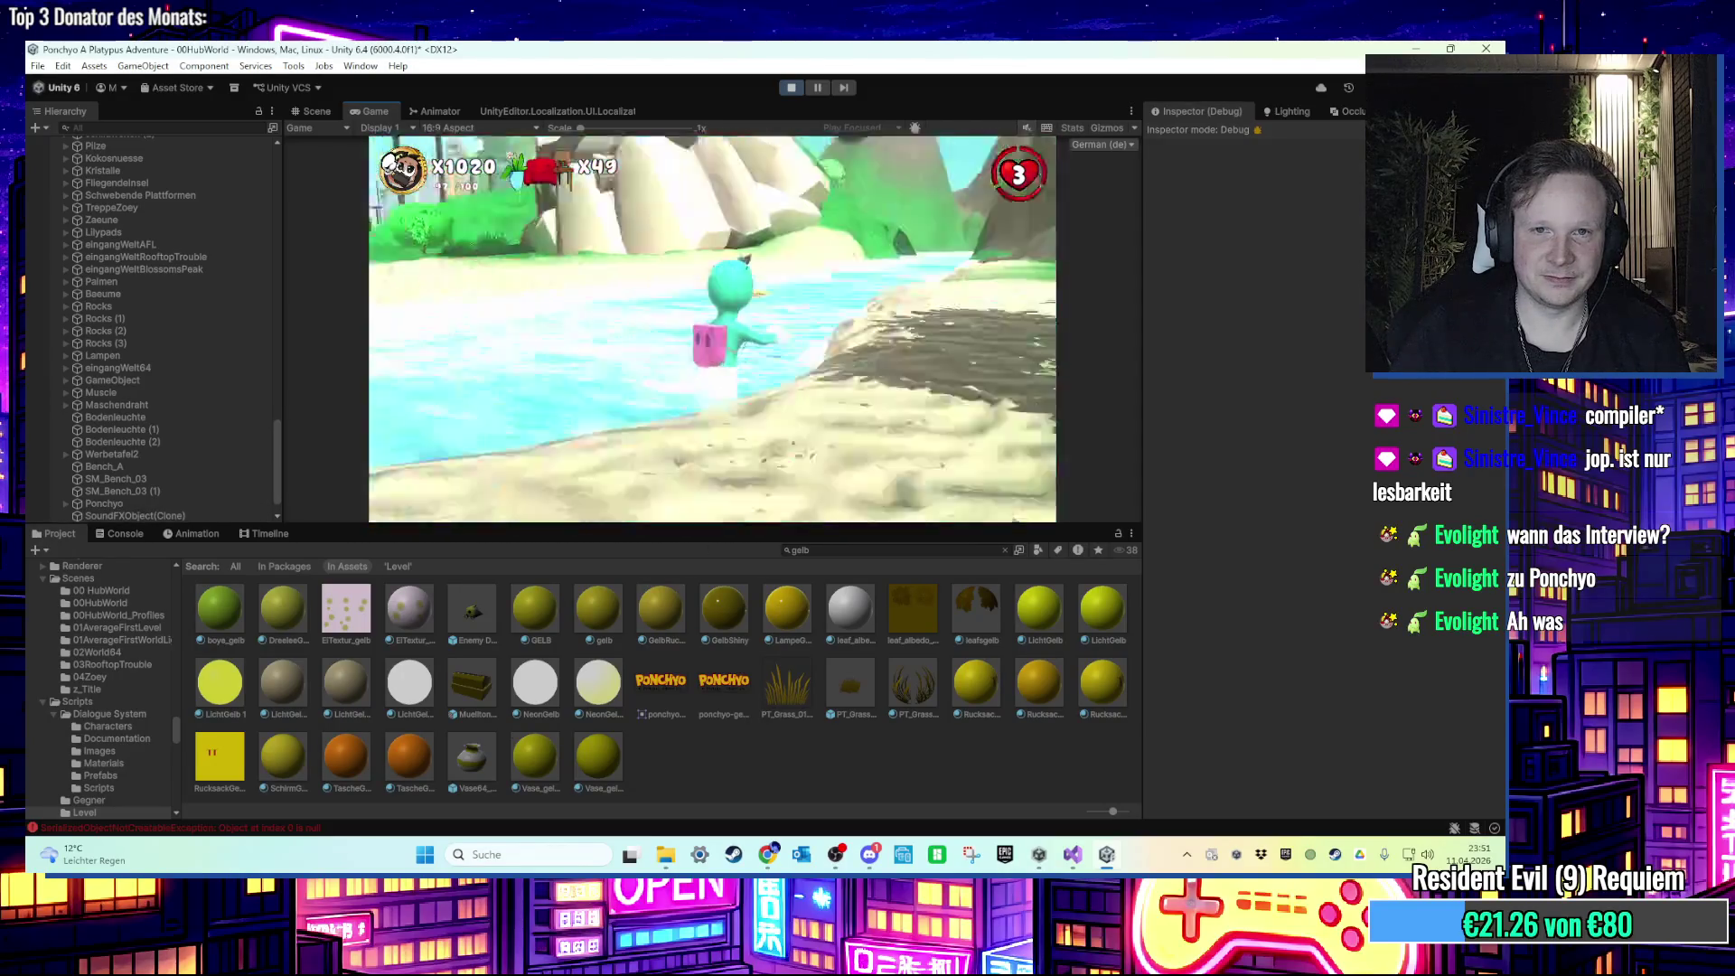
key(w)
key(a)
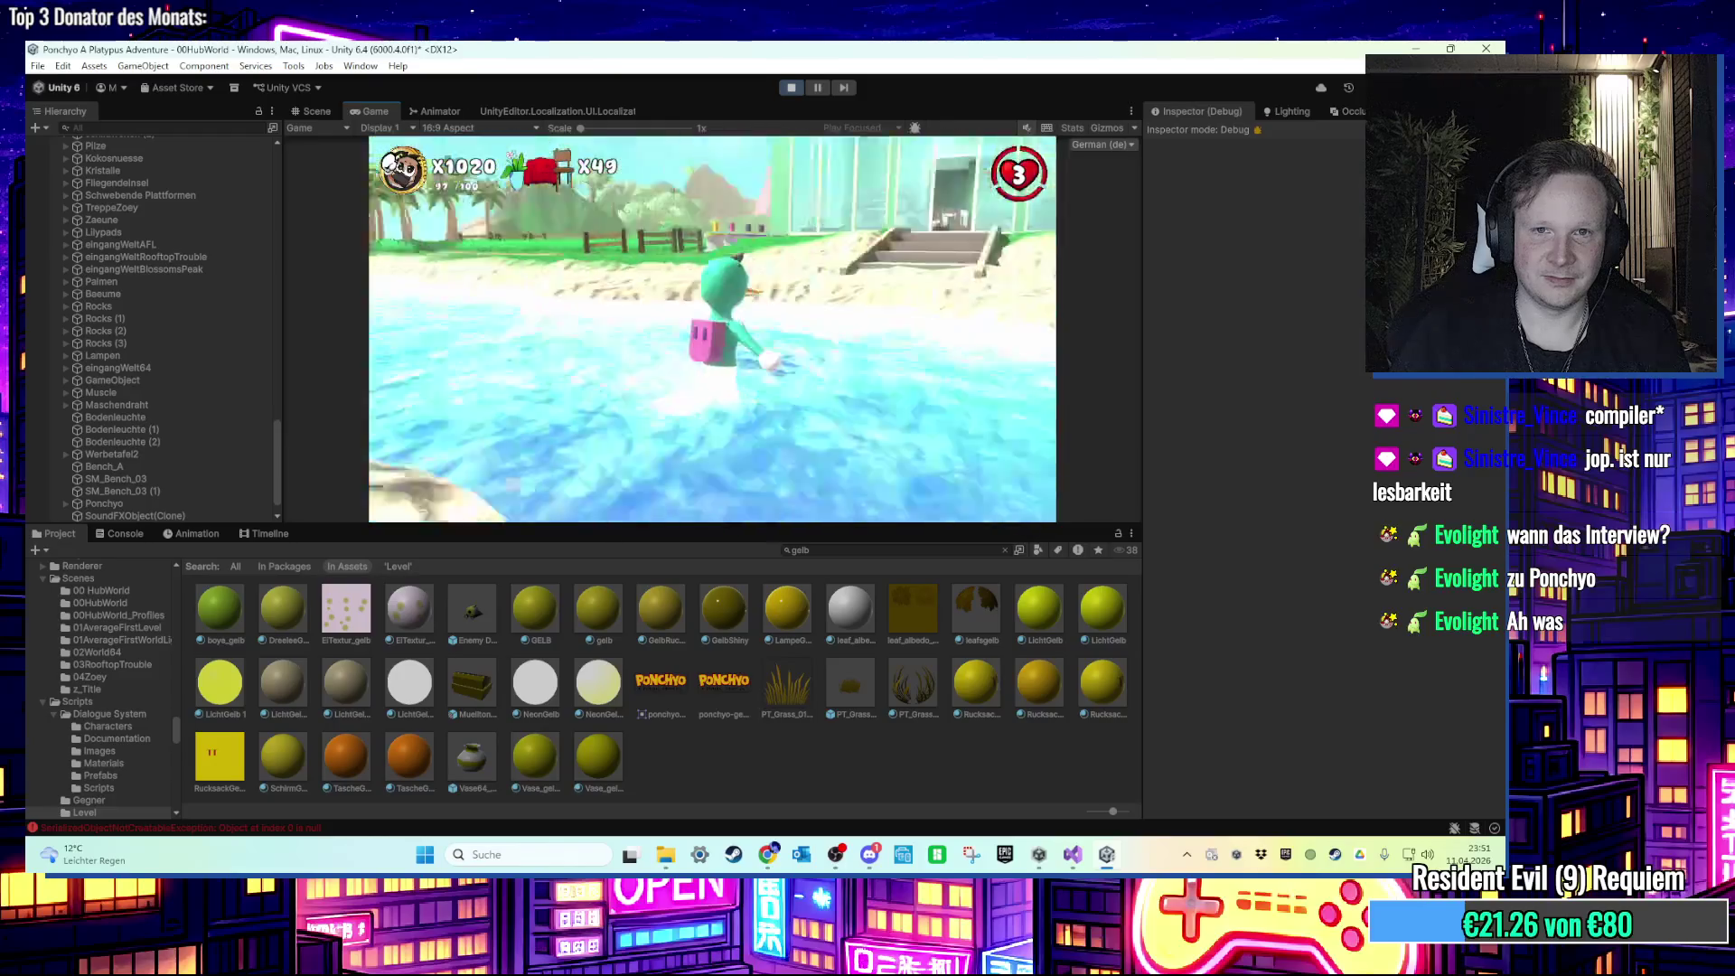
key(d)
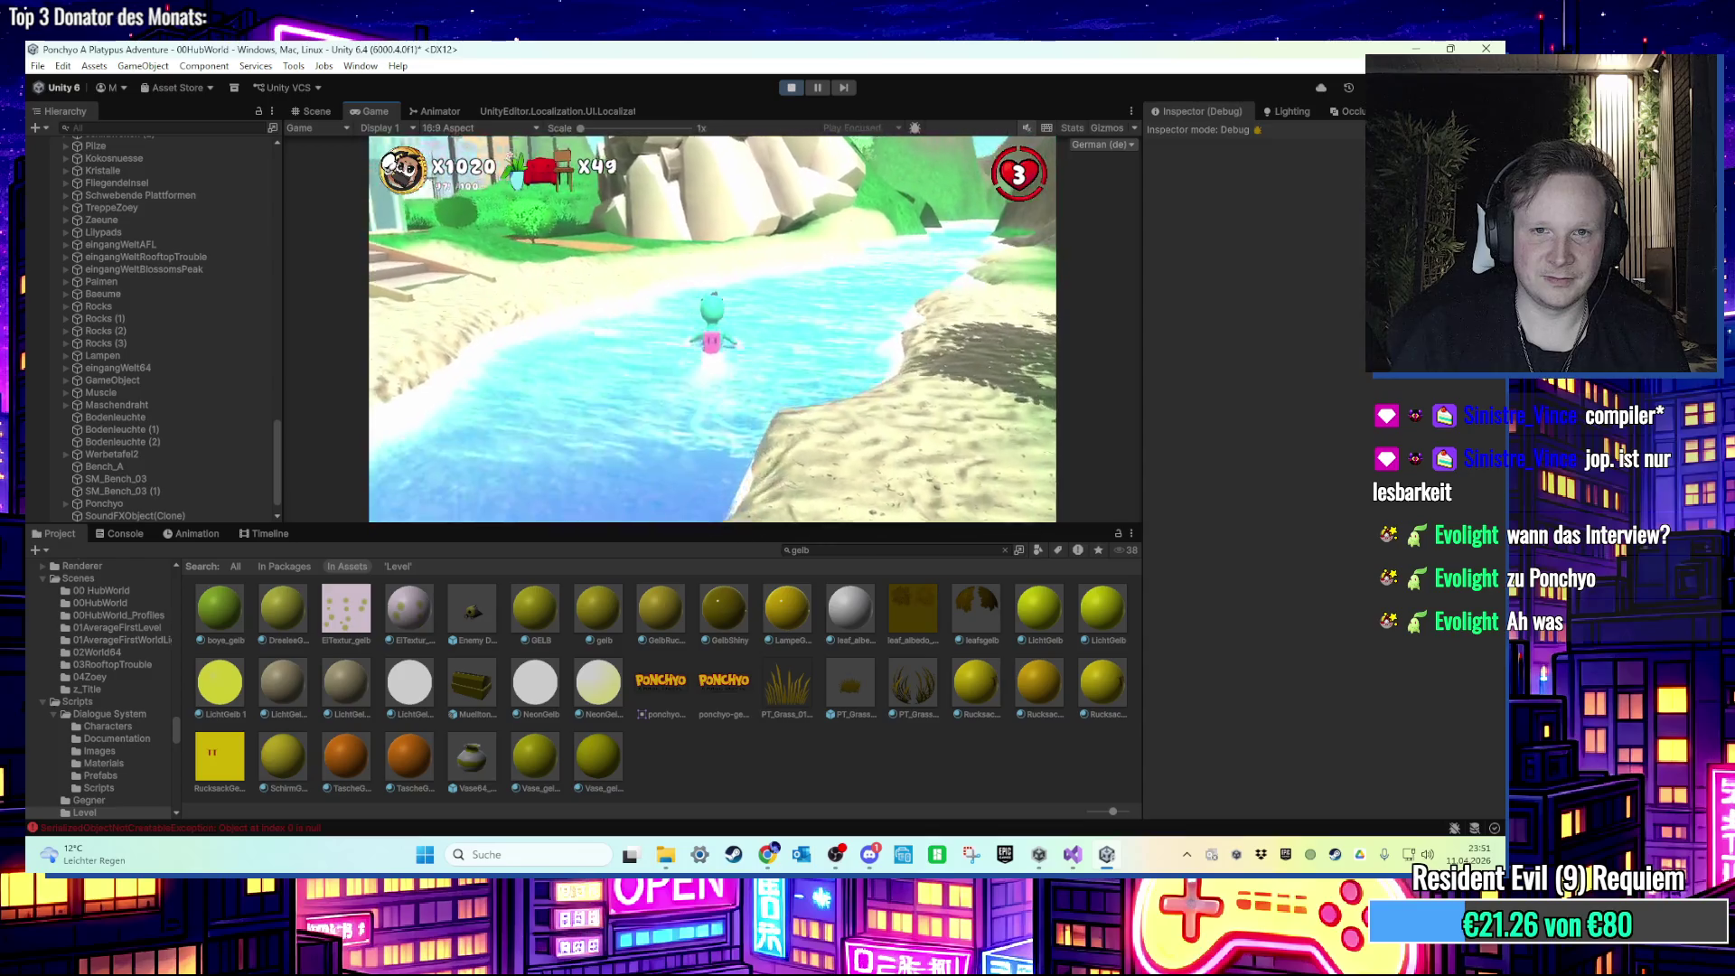
key(s)
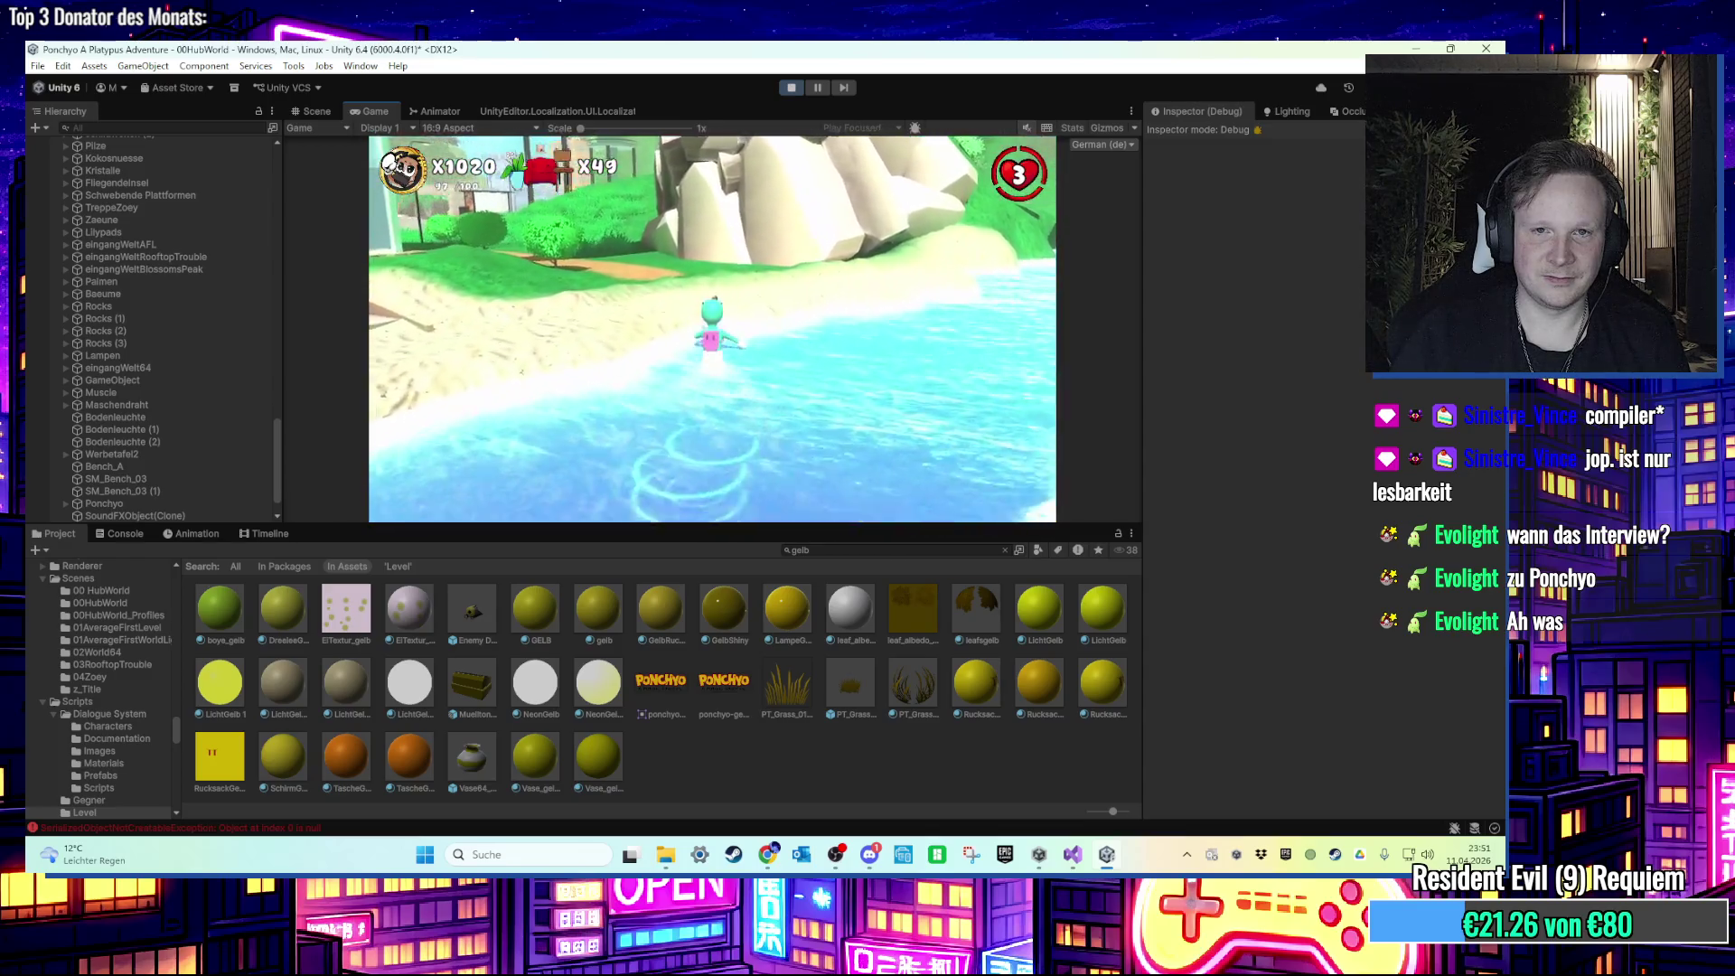
Step: Climb the rooftops, water tower platform and billboard, then leave Play mode
key(w)
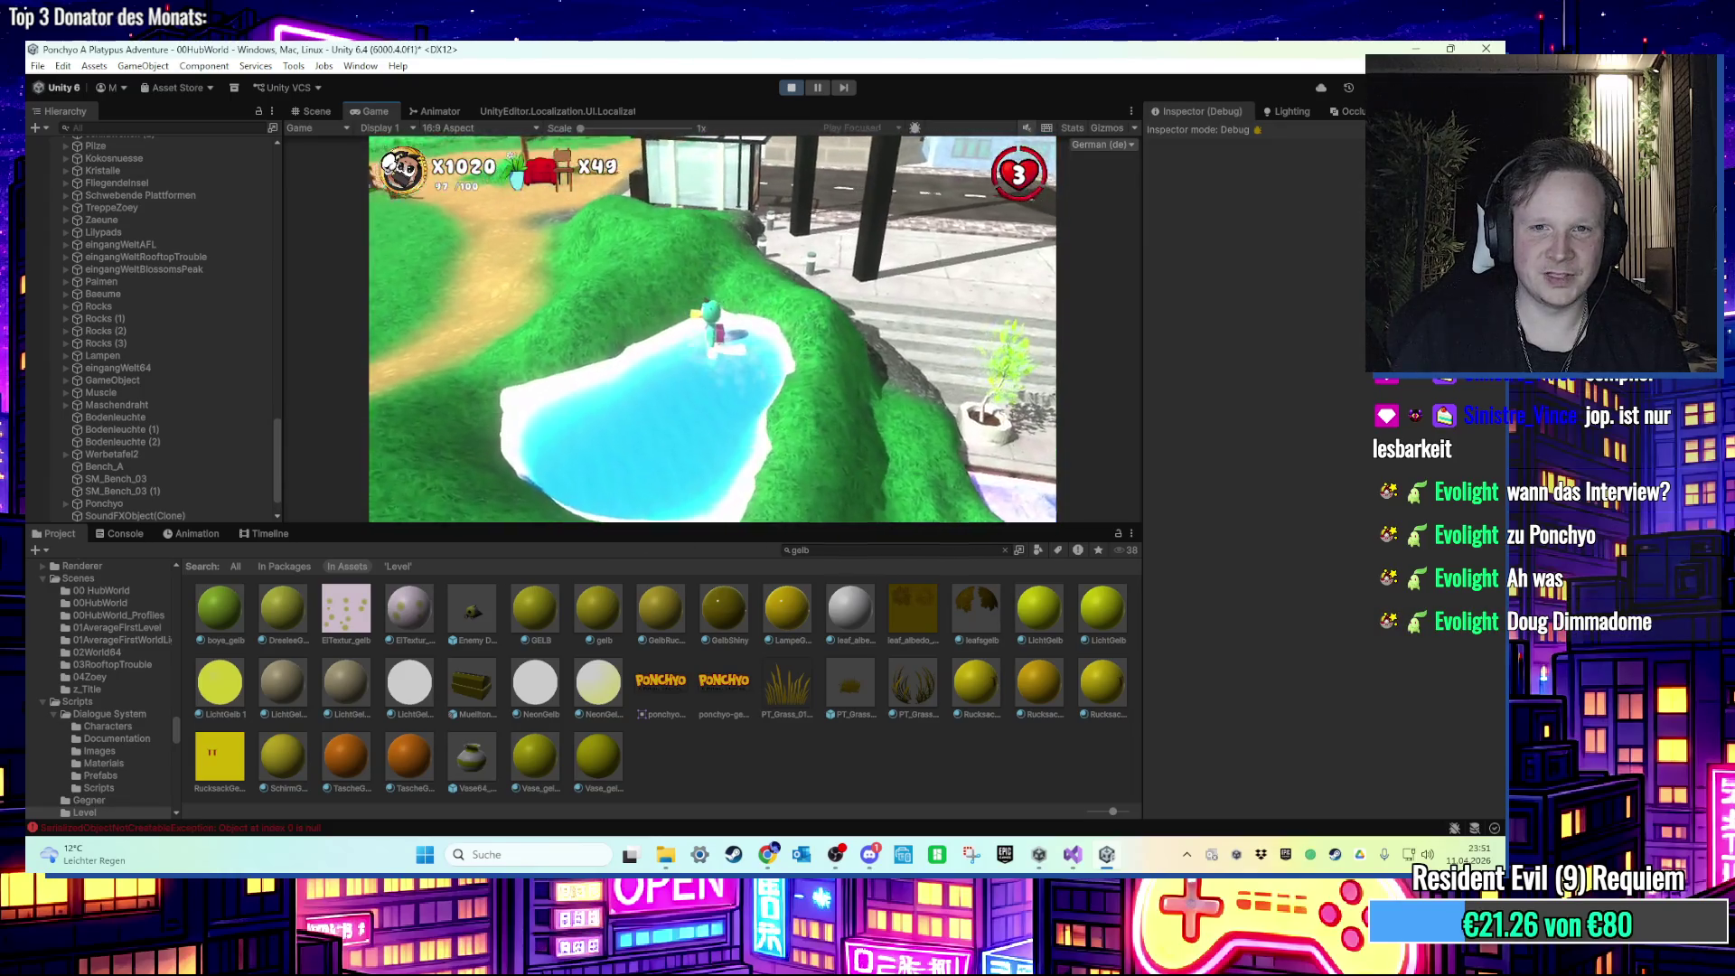
key(space)
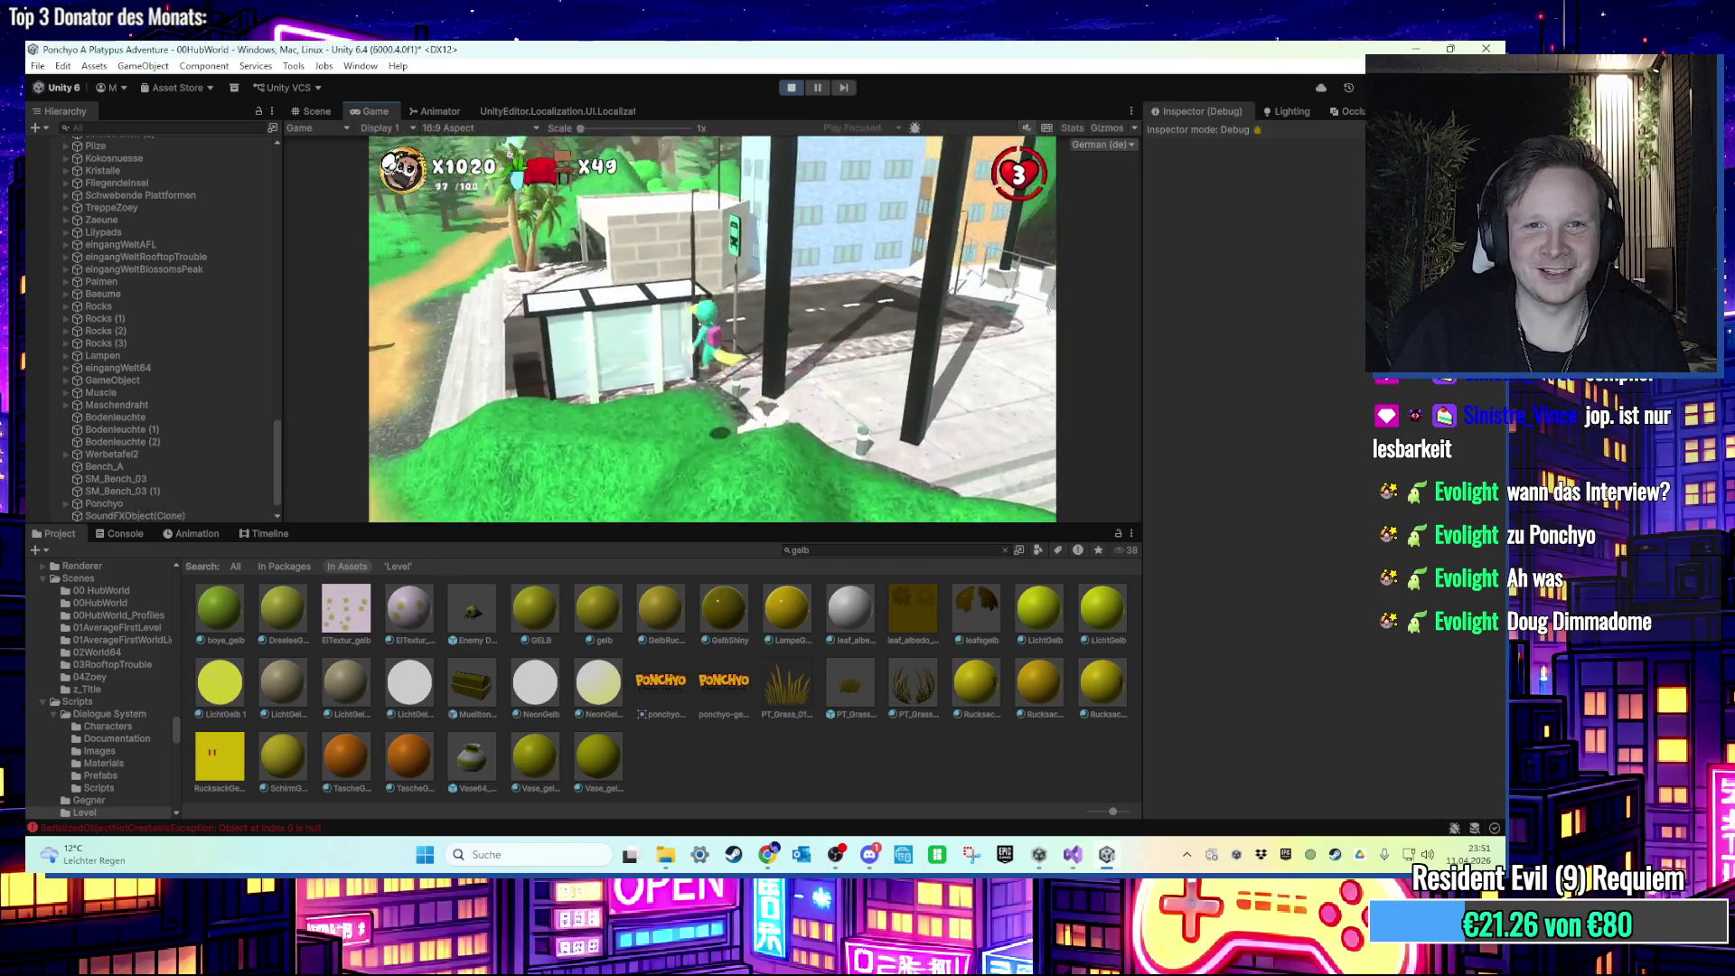
key(w)
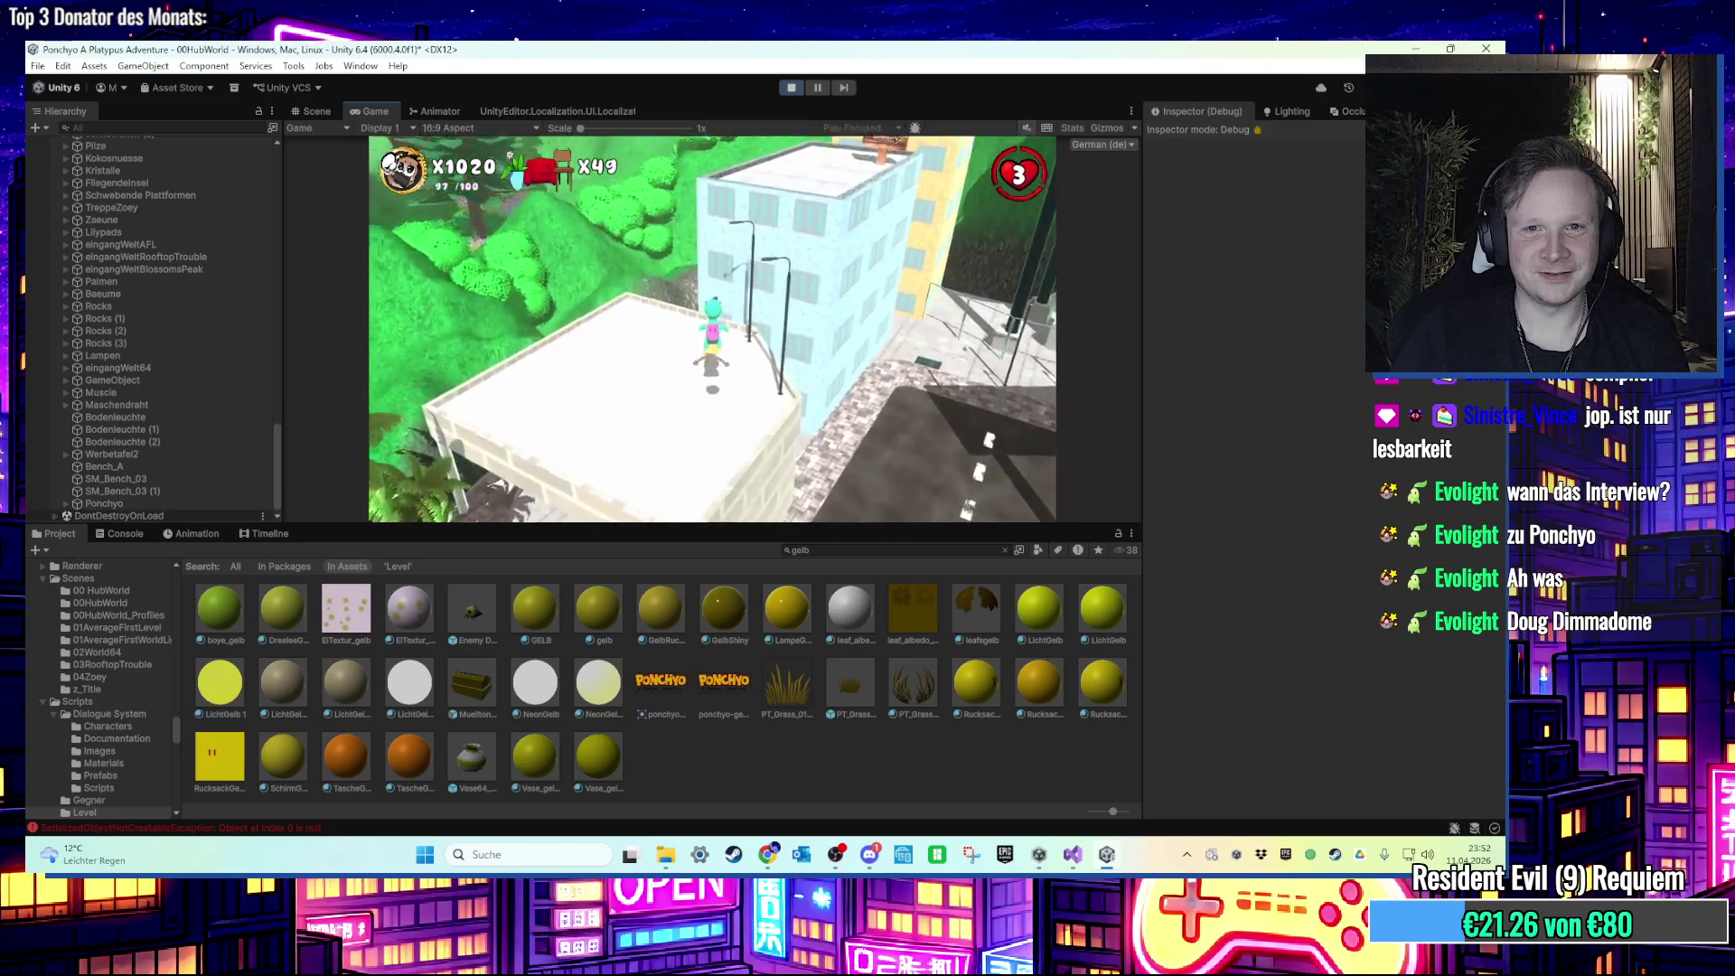
key(a)
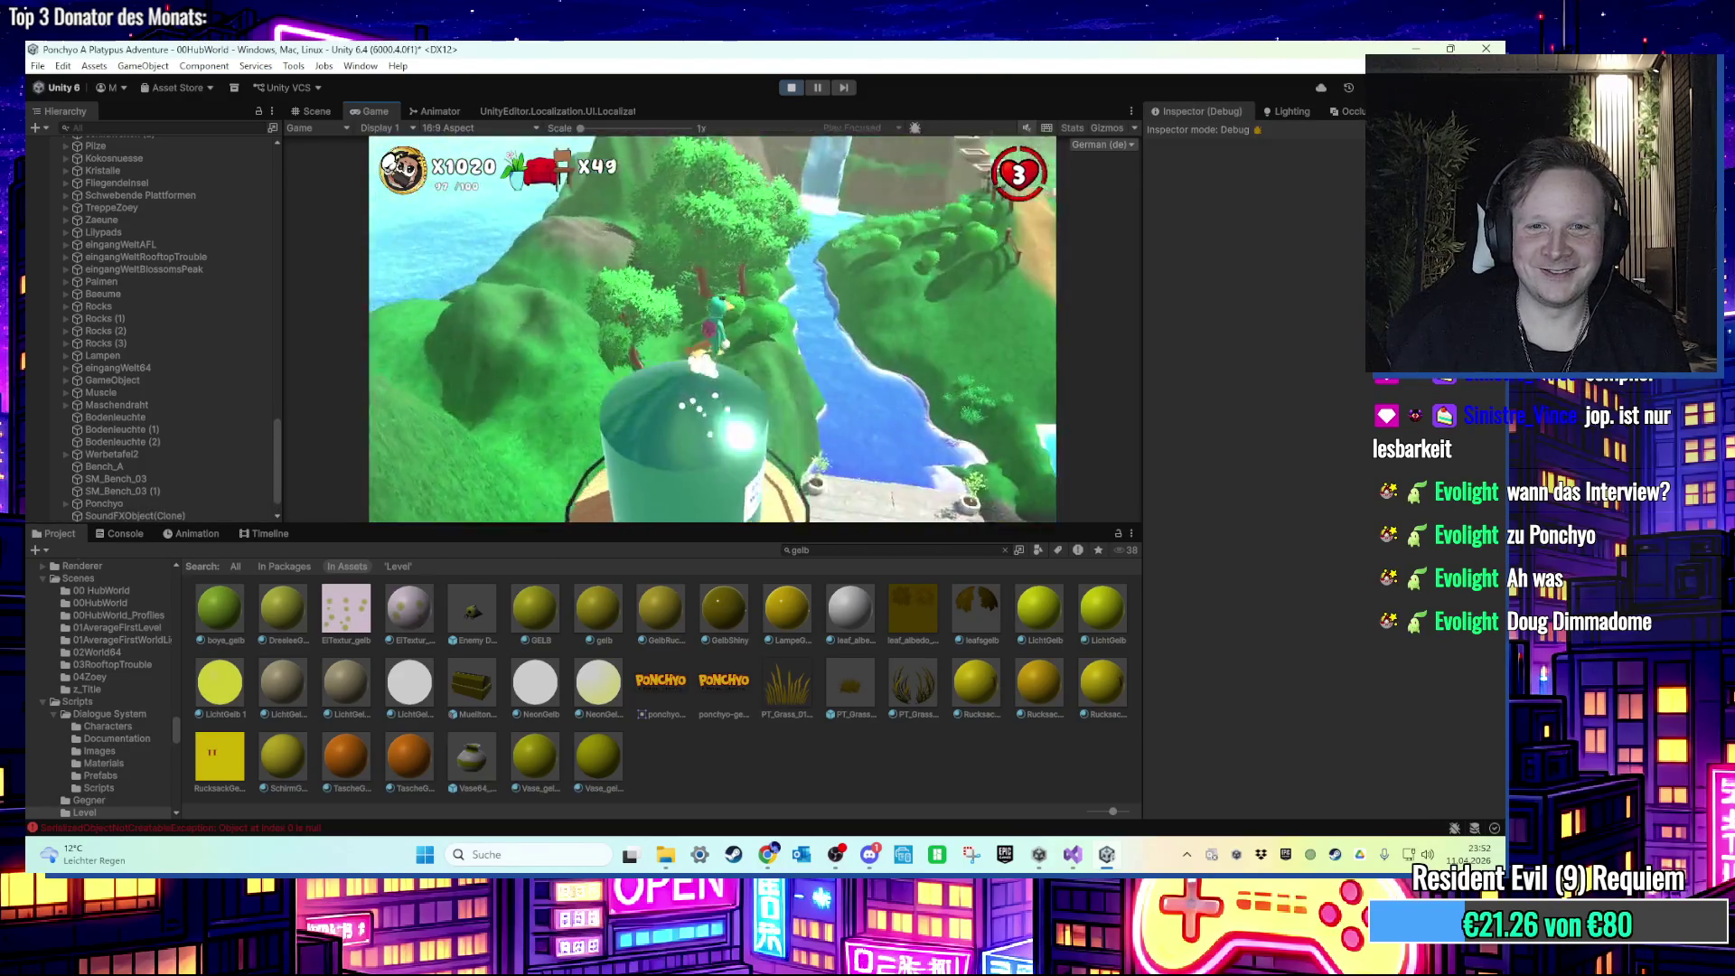
key(w)
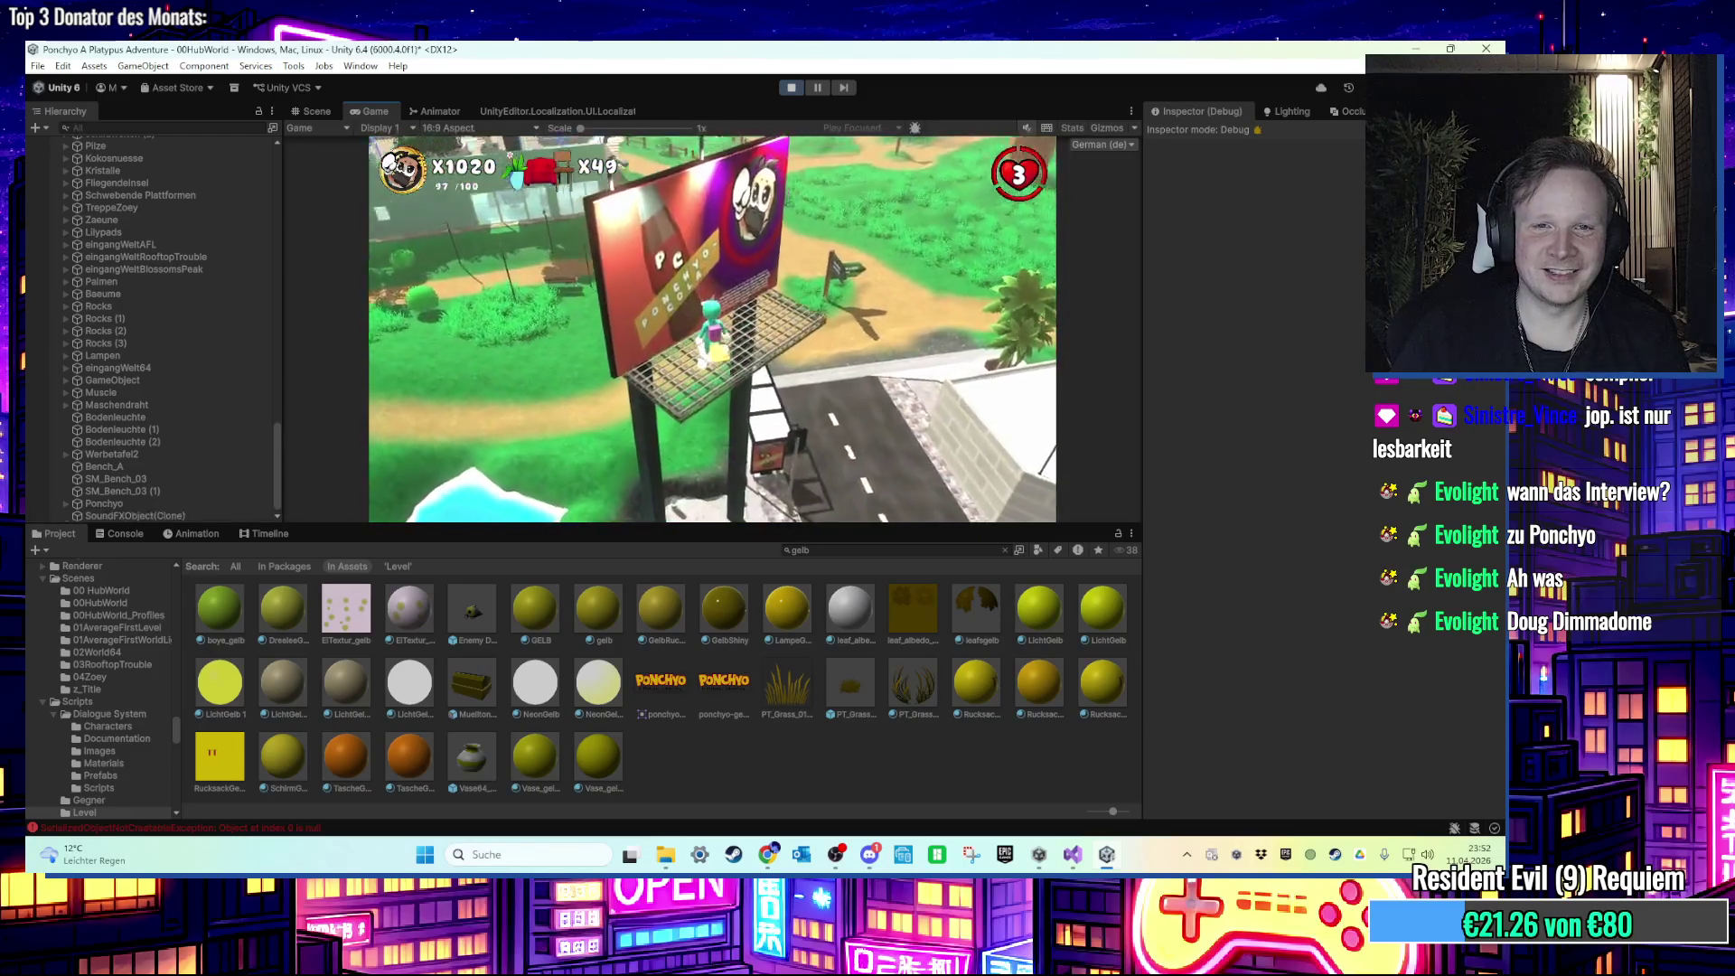
key(w)
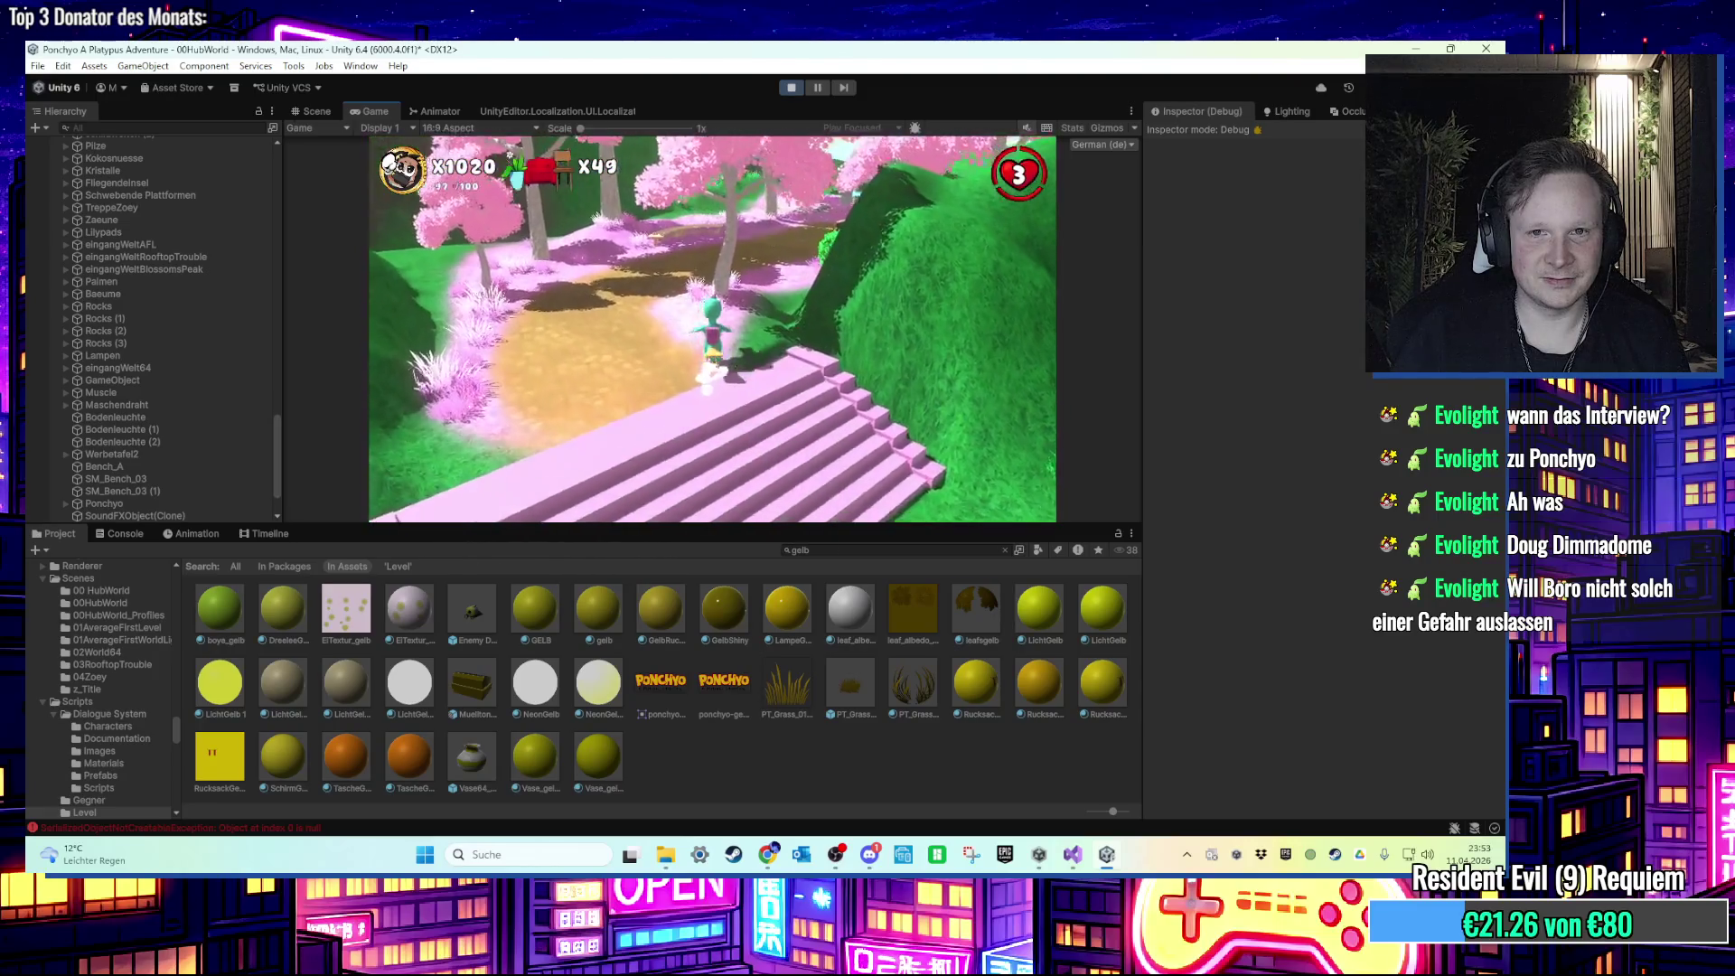
key(super)
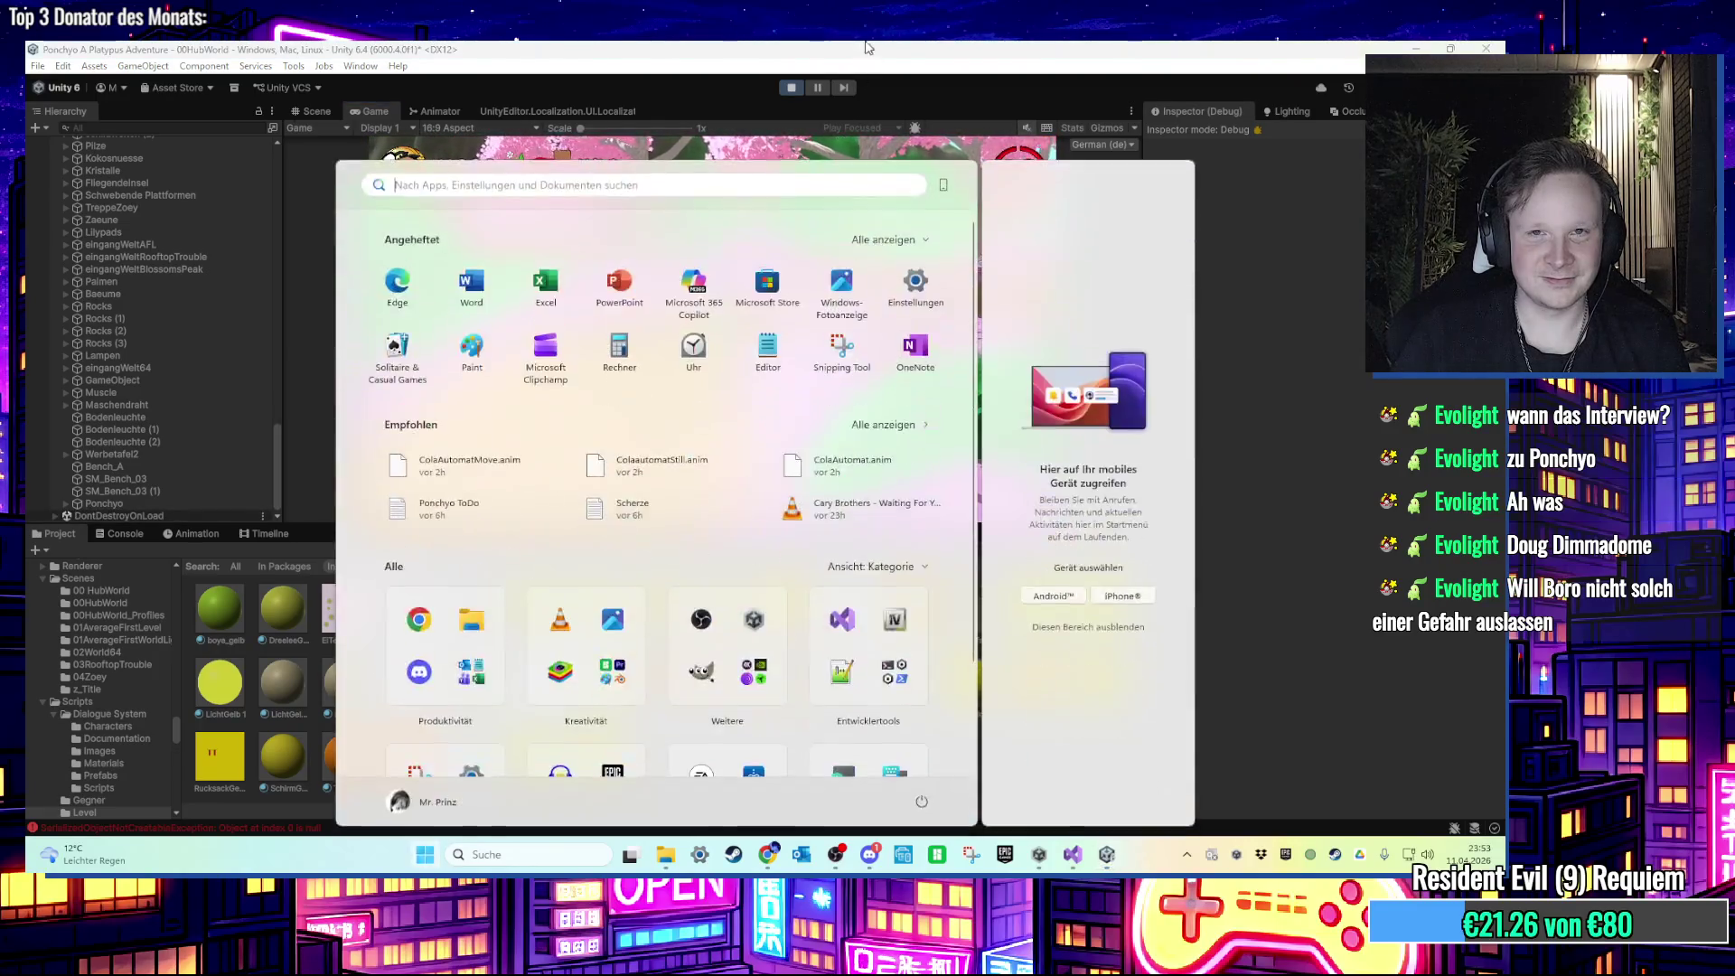
Step: Exit Play mode with Ctrl+P and fly the Scene view toward the green hills
key(super)
key(ctrl+p)
scroll(708, 331, down, 5)
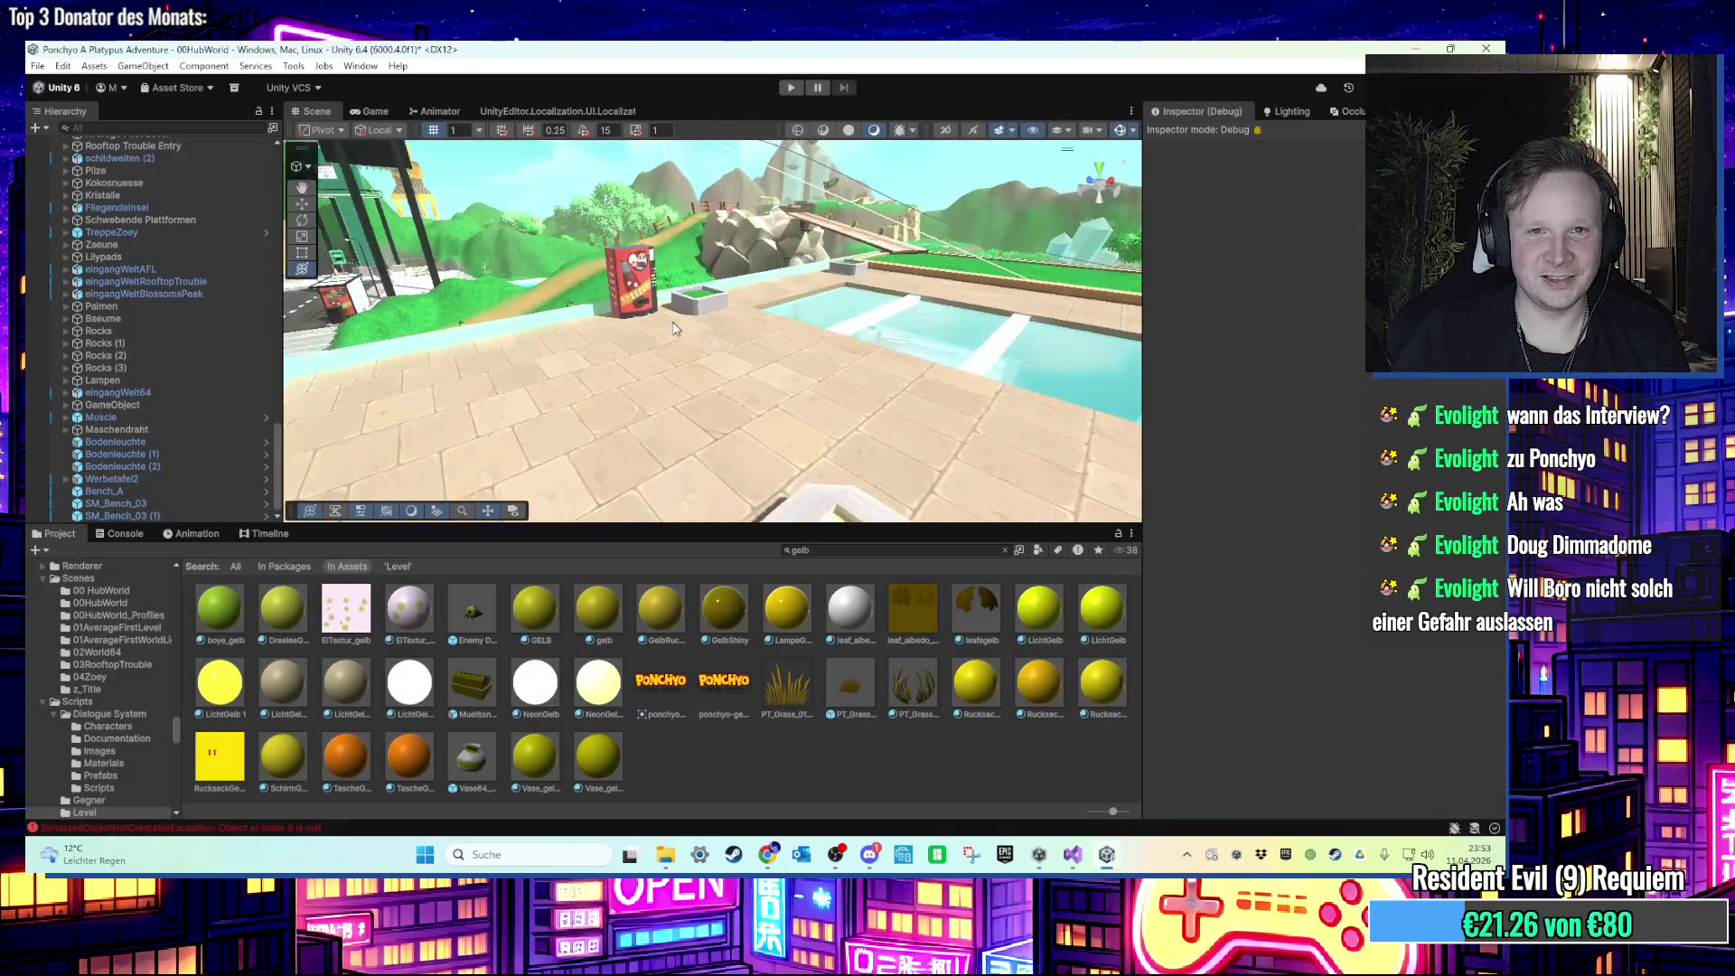
mouse_move(809, 370)
mouse_down()
mouse_move(734, 359)
mouse_move(800, 376)
mouse_move(790, 298)
mouse_move(962, 322)
mouse_move(887, 332)
mouse_move(967, 274)
mouse_move(795, 191)
mouse_move(903, 208)
mouse_up()
Step: Select the Terrain object and switch the Inspector from Debug to Normal mode
click(789, 298)
click(962, 322)
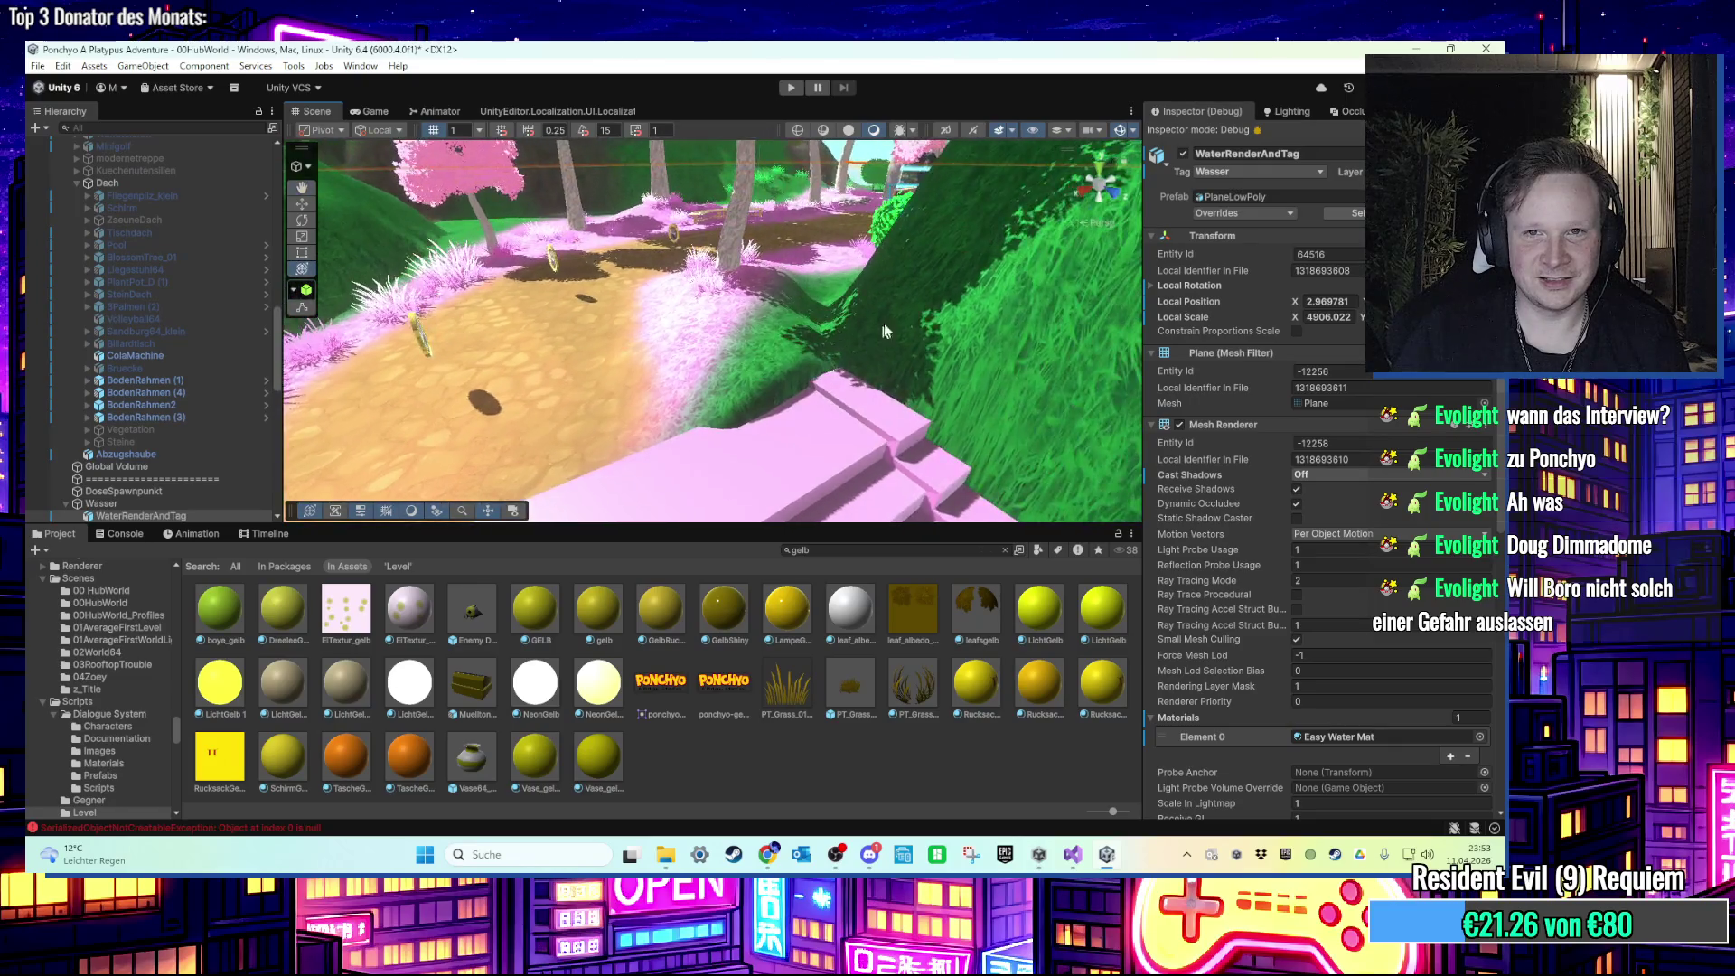
click(966, 274)
click(1272, 112)
click(1201, 111)
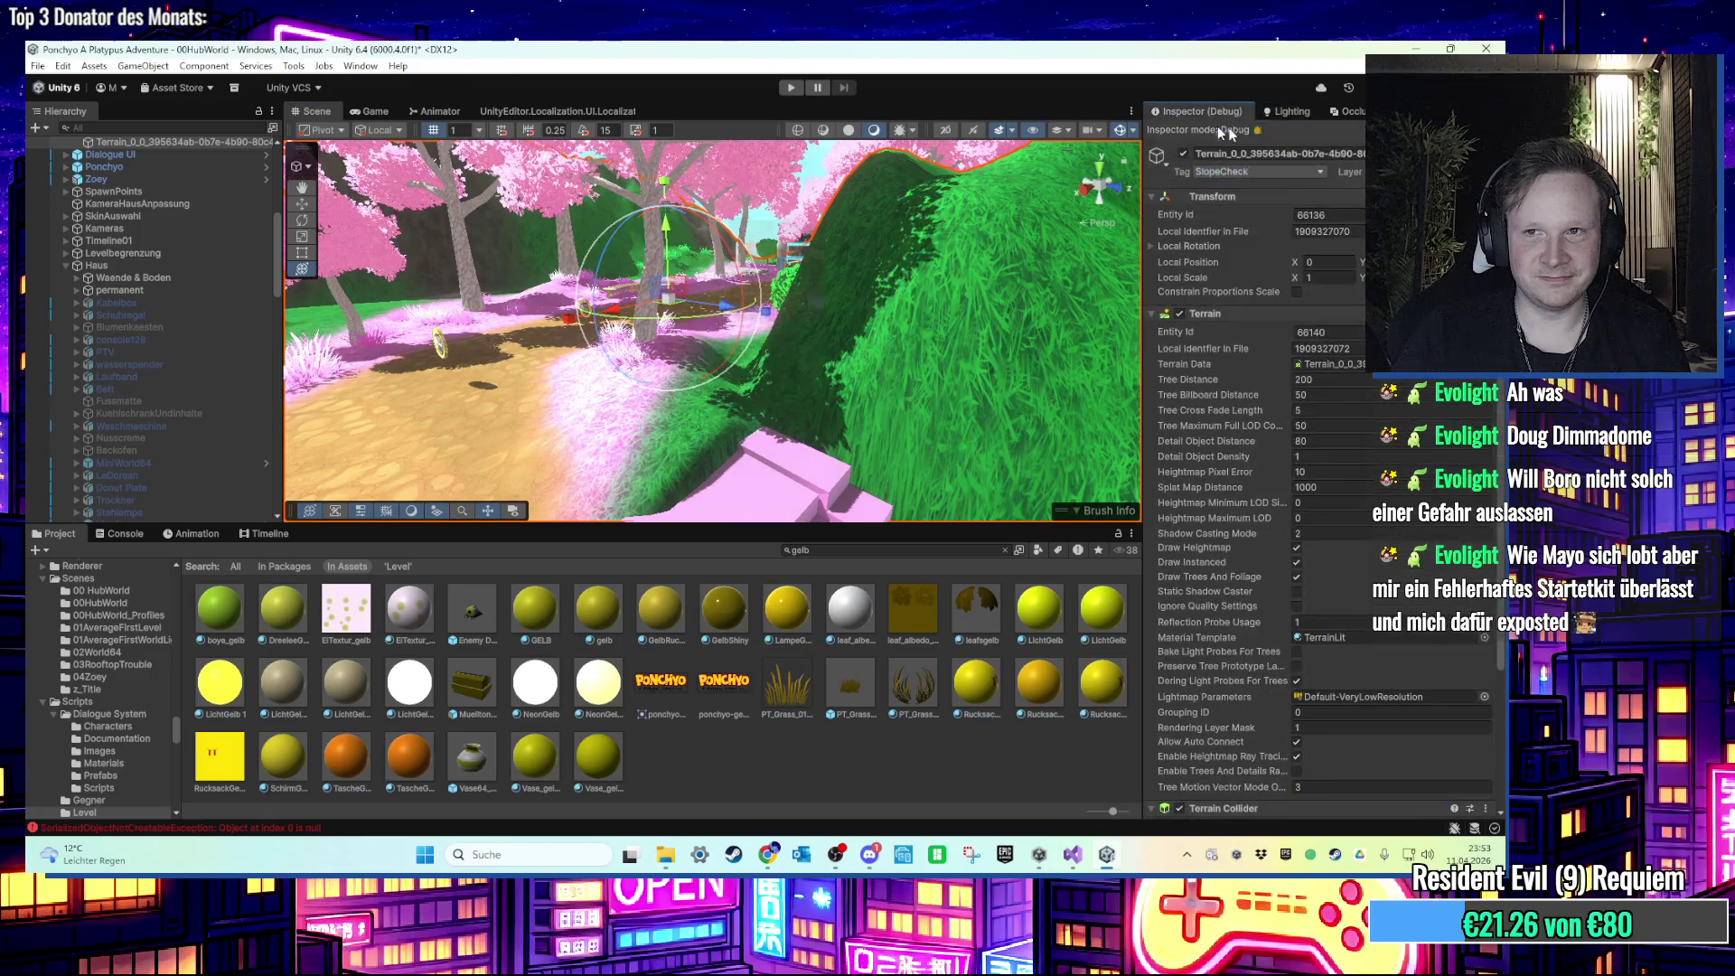
right_click(1265, 115)
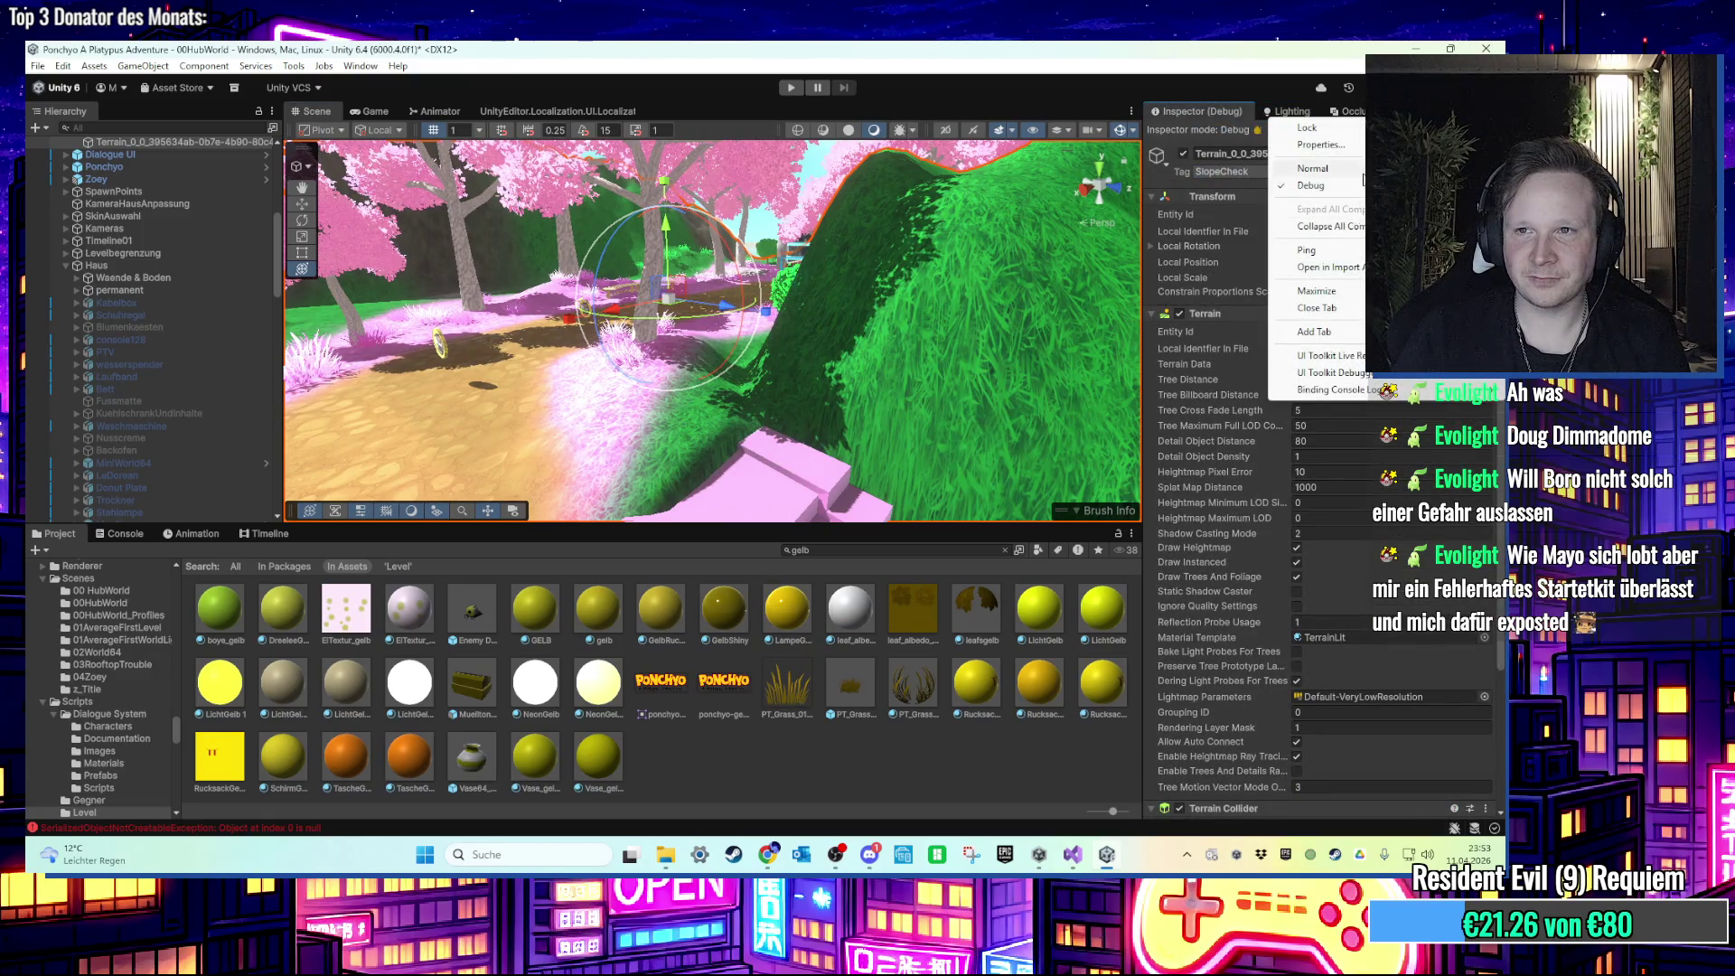
click(1312, 169)
Step: Activate the Terrain sculpt tools, trying Smooth Height and then the Noise brush
click(1302, 269)
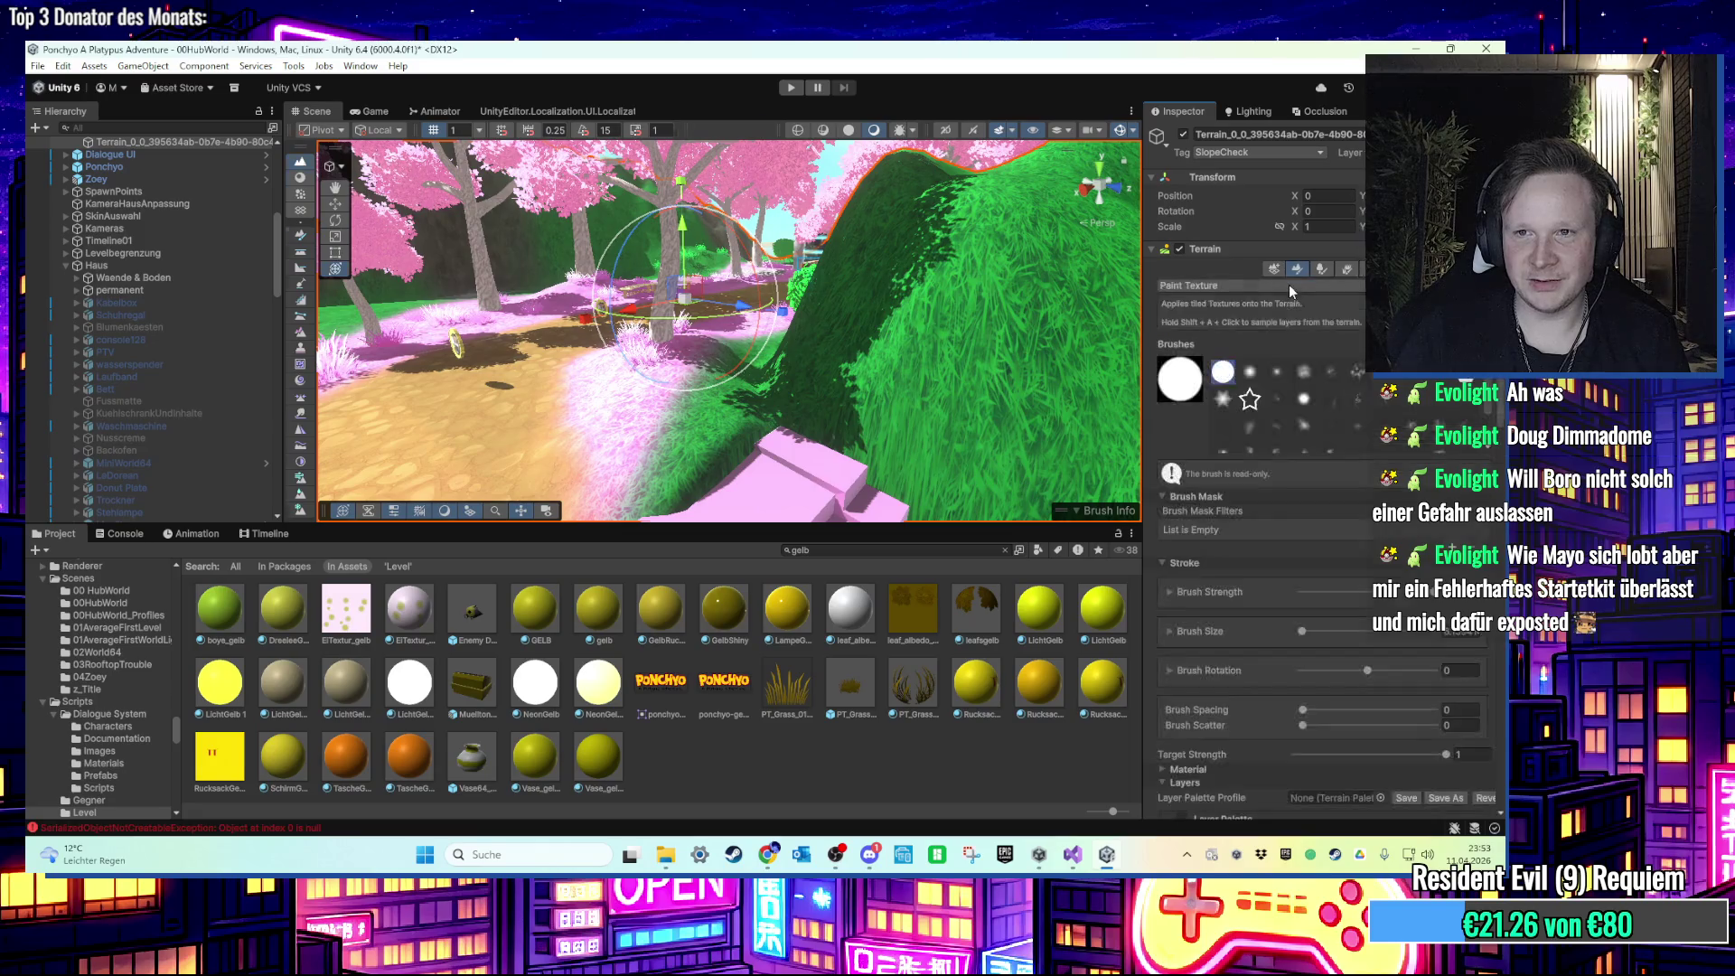
click(1248, 286)
click(1217, 439)
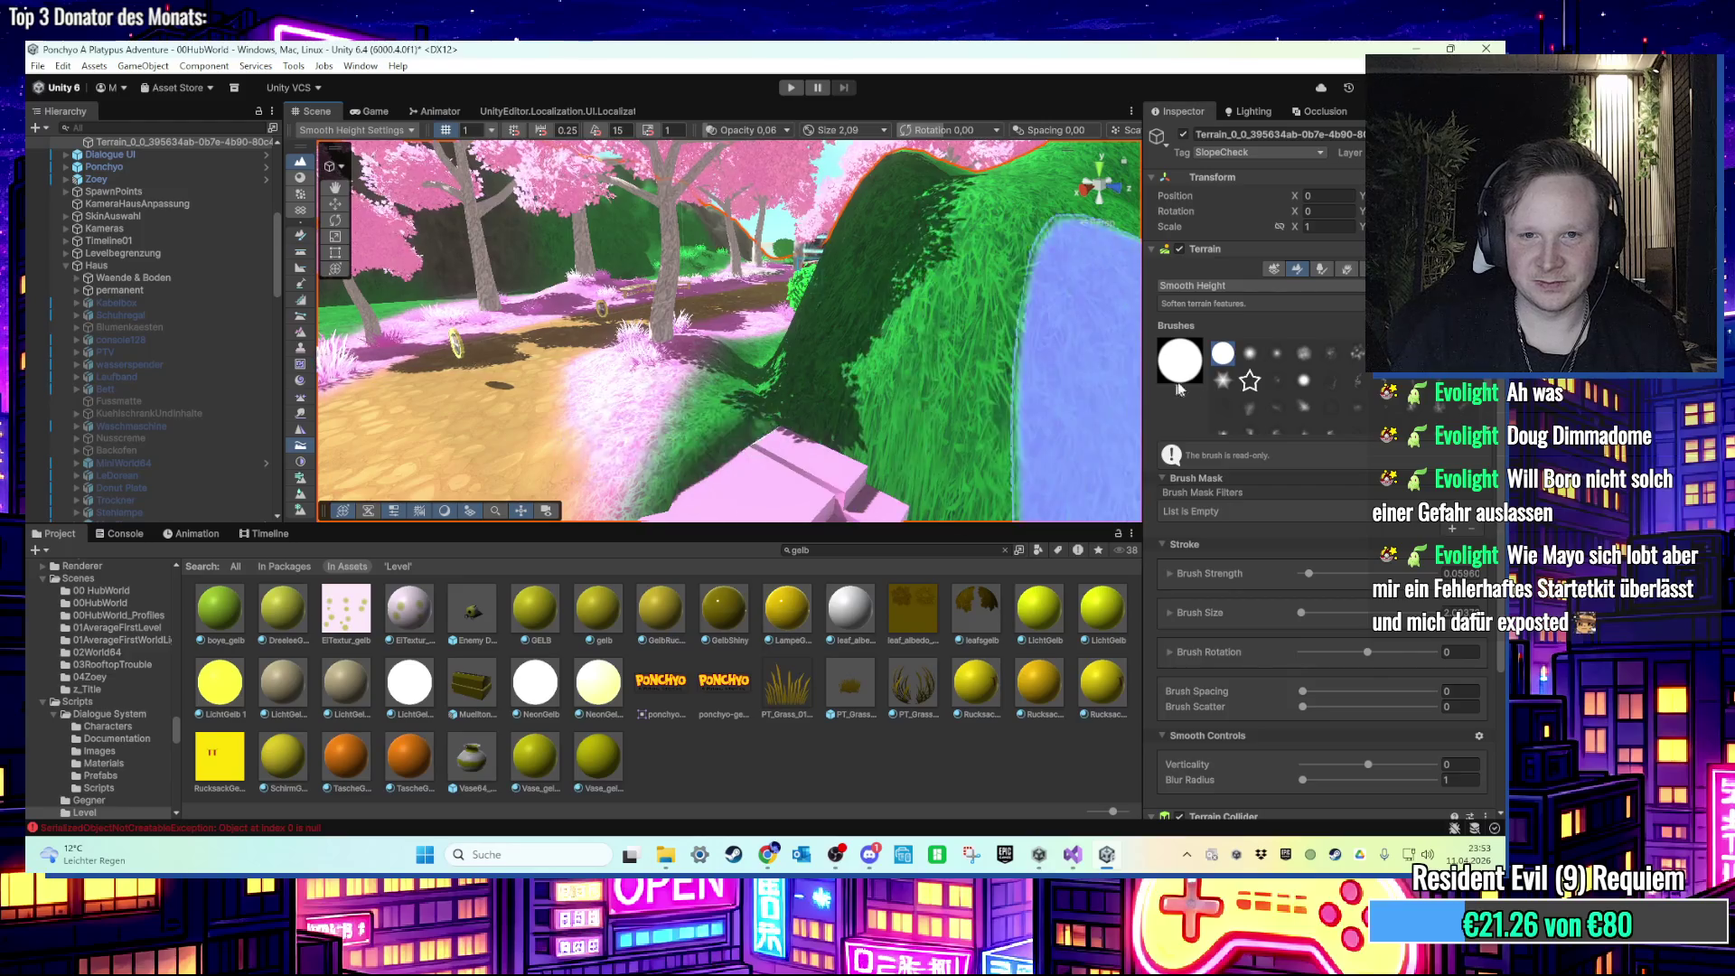
click(1202, 285)
mouse_move(1244, 326)
click(1358, 320)
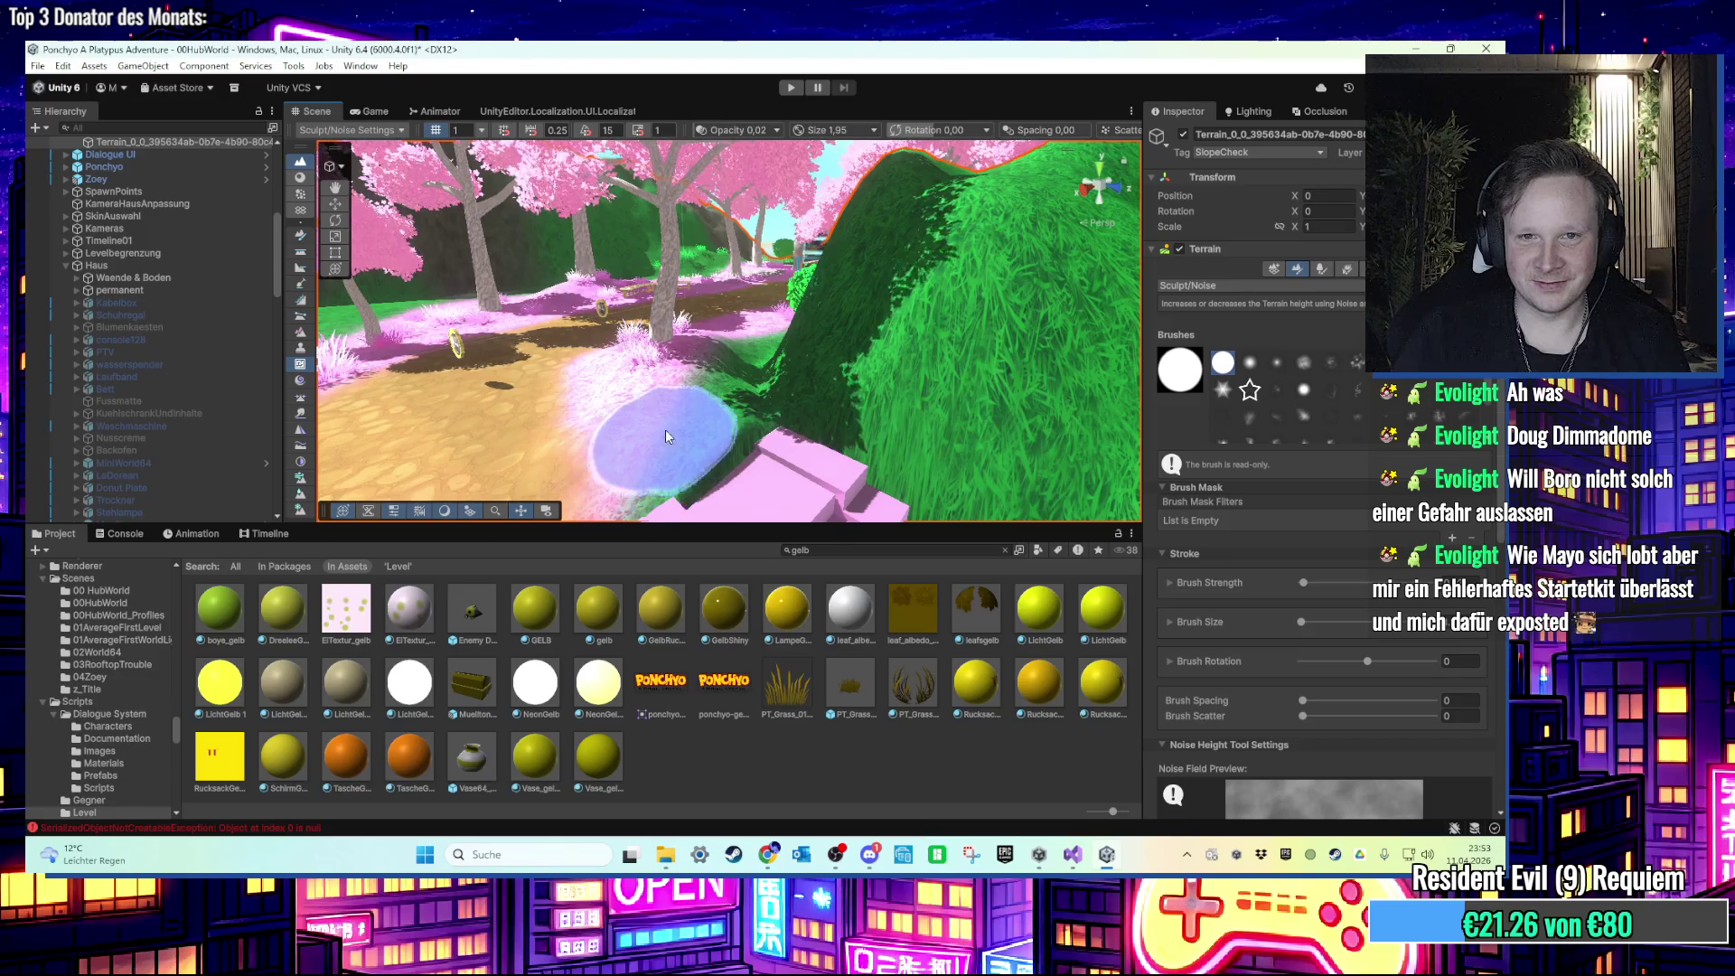
Step: Sculpt noise into the pink slope, undo it with Ctrl+Z, and return to Smooth Height
scroll(708, 421, up, 3)
scroll(710, 427, down, 4)
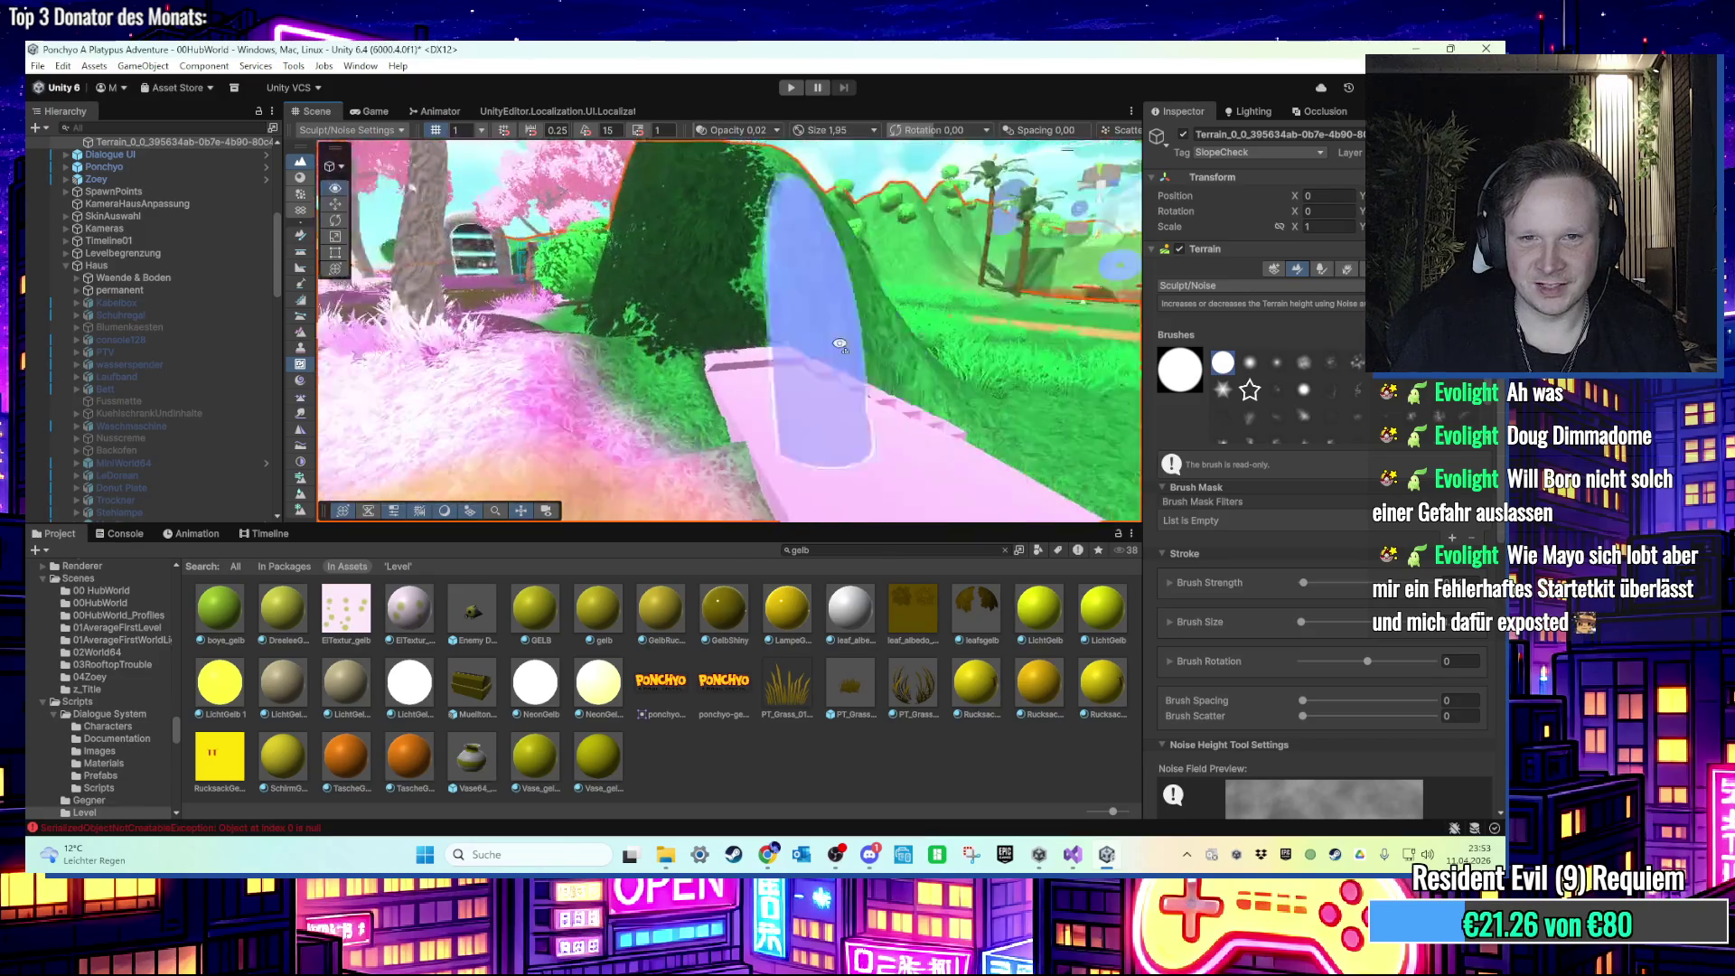
scroll(733, 386, up, 3)
scroll(734, 386, up, 5)
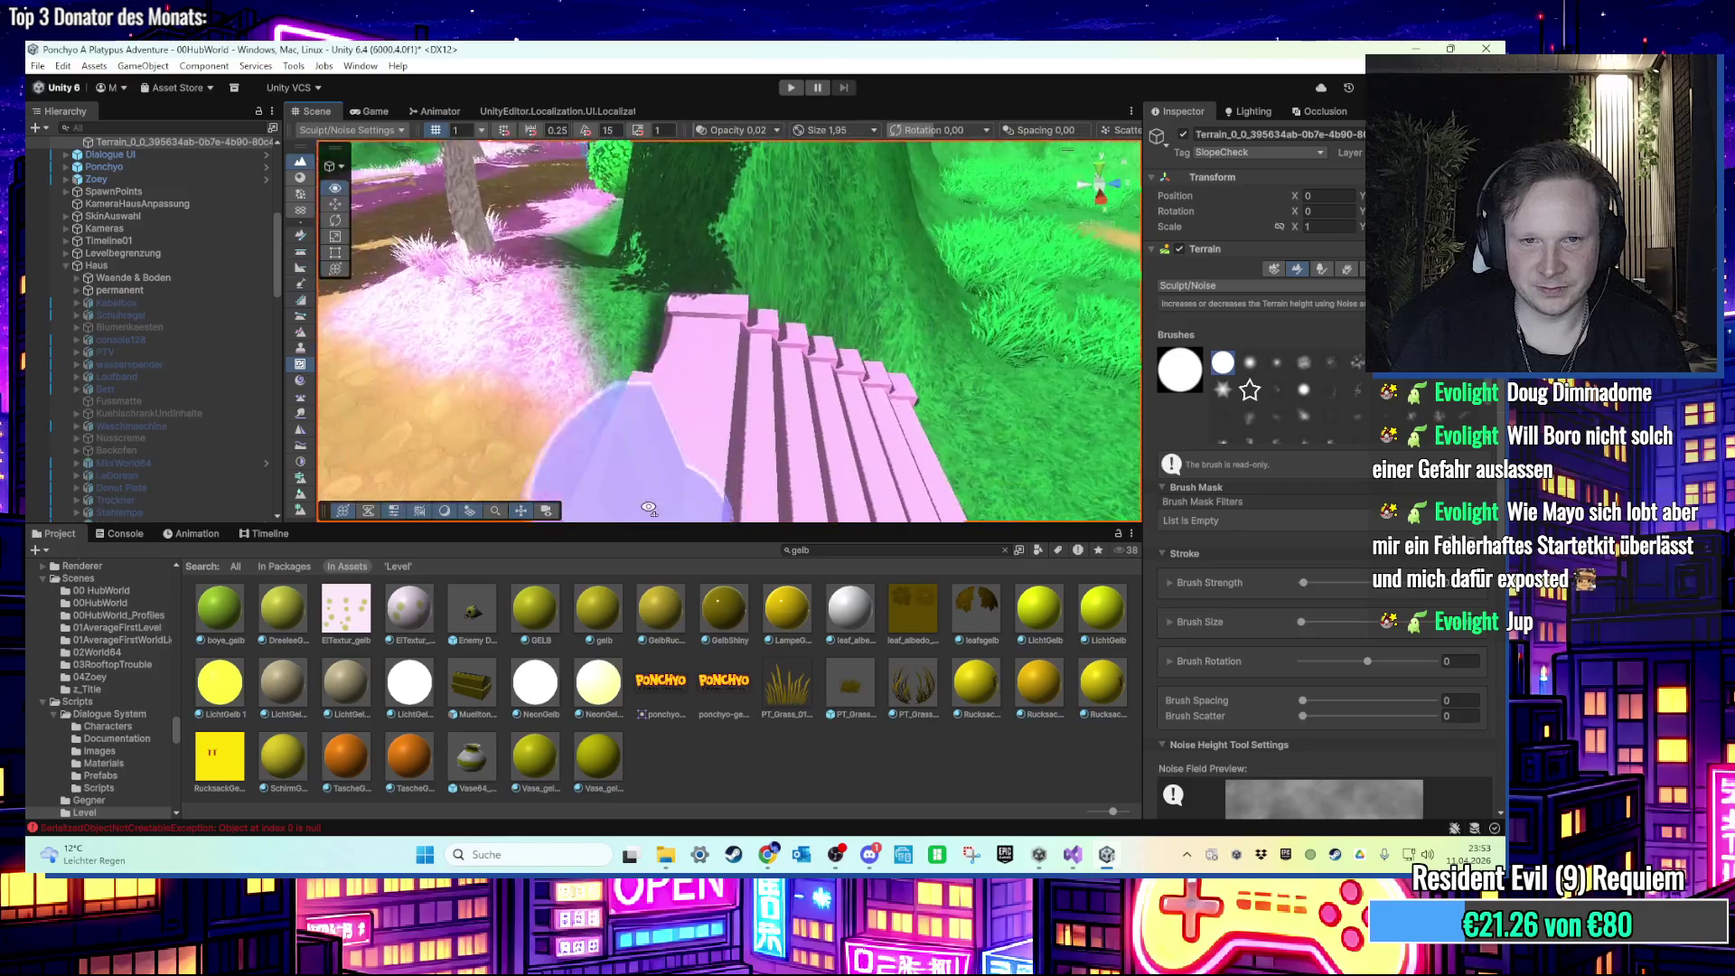
drag(690, 448, 717, 452)
key(ctrl+z)
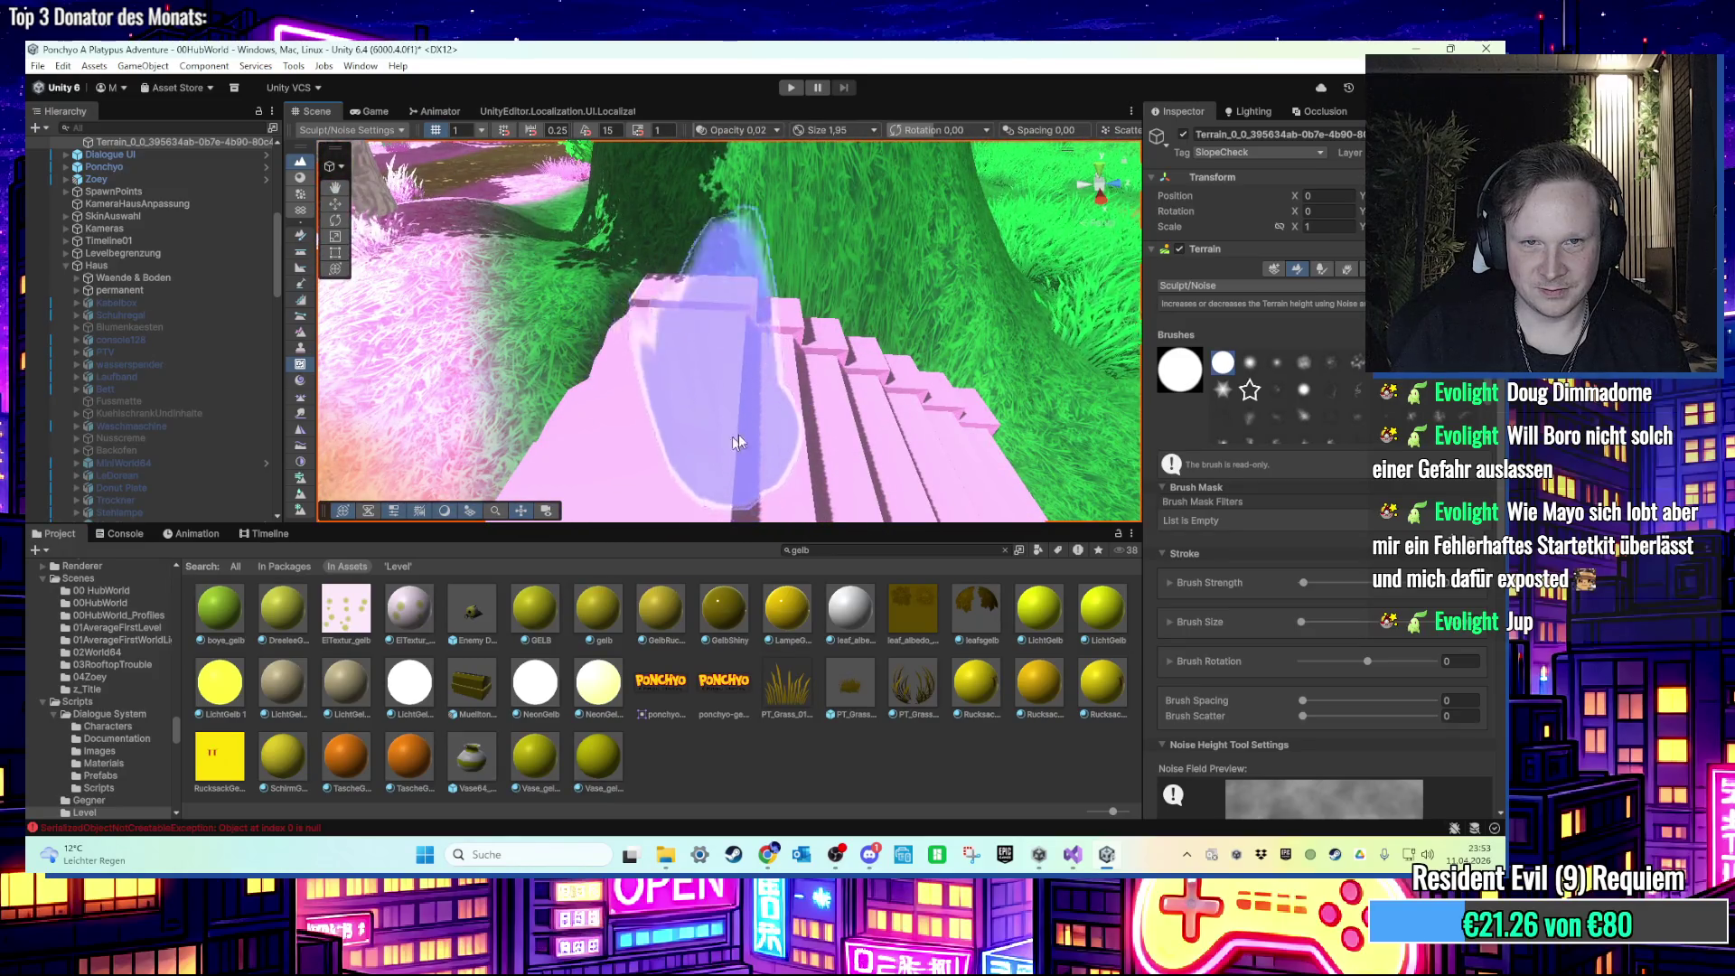
click(1217, 438)
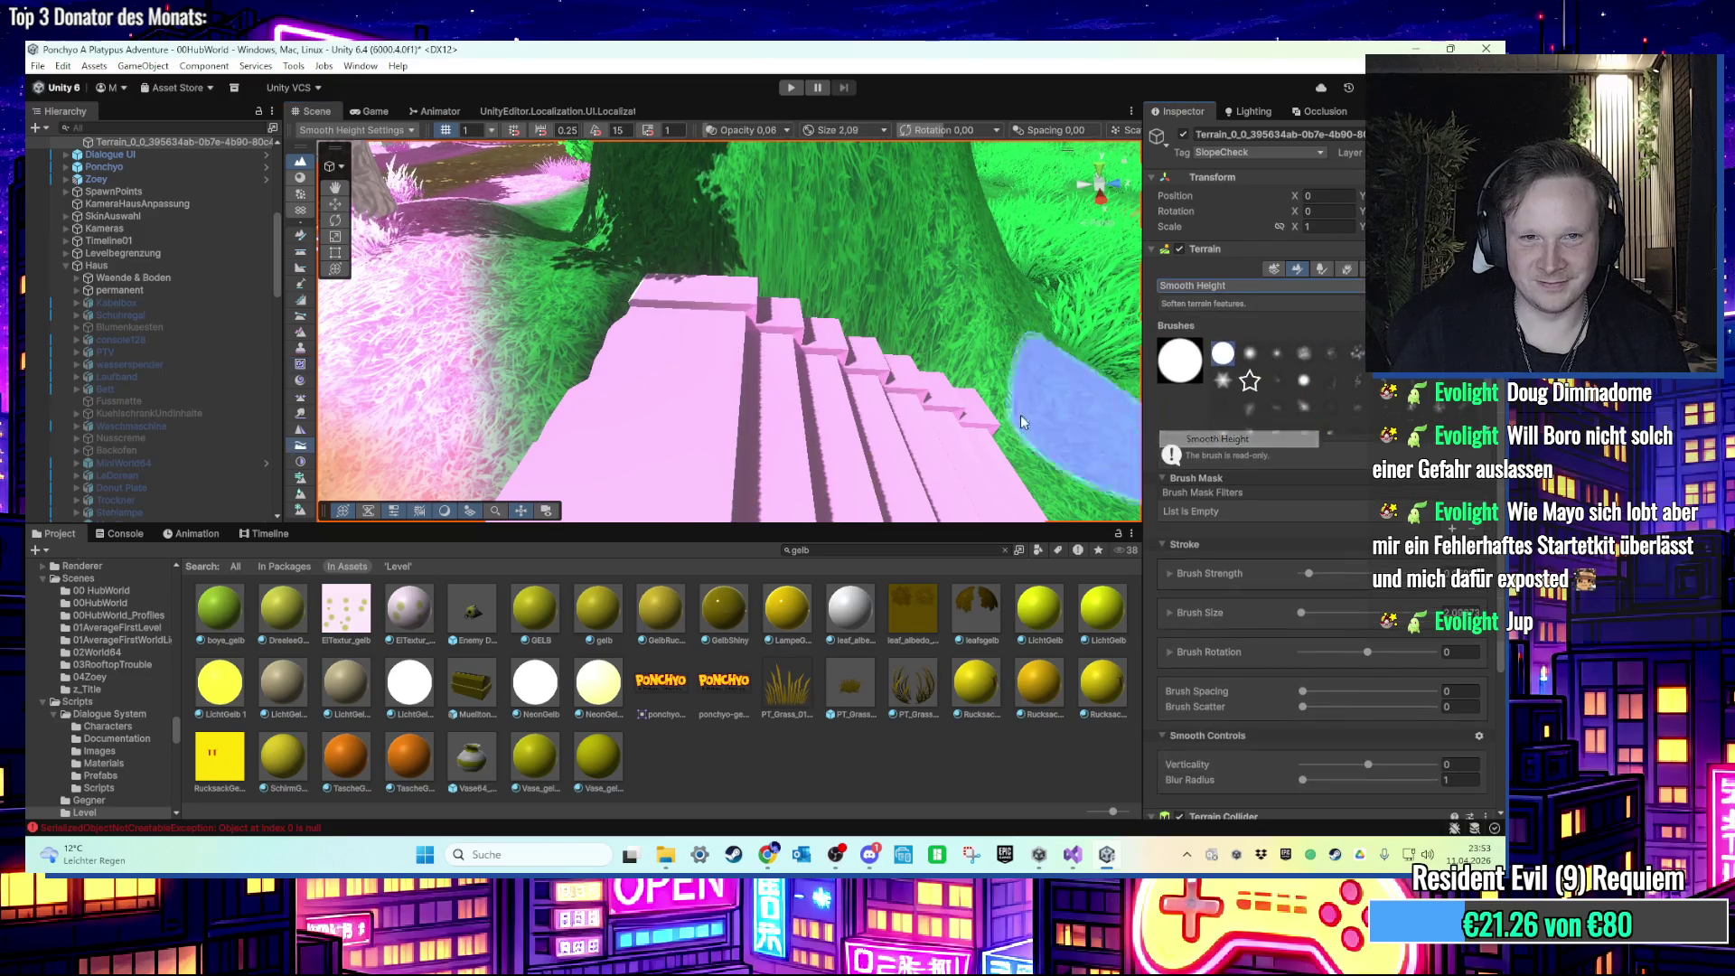
Step: Reframe the view near the pink stairs and choose the Paint Holes terrain tool
mouse_move(587, 332)
mouse_down()
mouse_move(633, 307)
mouse_move(852, 310)
mouse_move(700, 268)
mouse_move(723, 285)
mouse_move(709, 372)
mouse_move(678, 376)
mouse_move(766, 324)
mouse_move(821, 248)
mouse_move(433, 267)
mouse_up()
click(336, 206)
mouse_move(336, 206)
mouse_down()
mouse_move(633, 325)
mouse_move(620, 341)
mouse_move(733, 347)
mouse_move(701, 275)
mouse_move(1116, 274)
mouse_up()
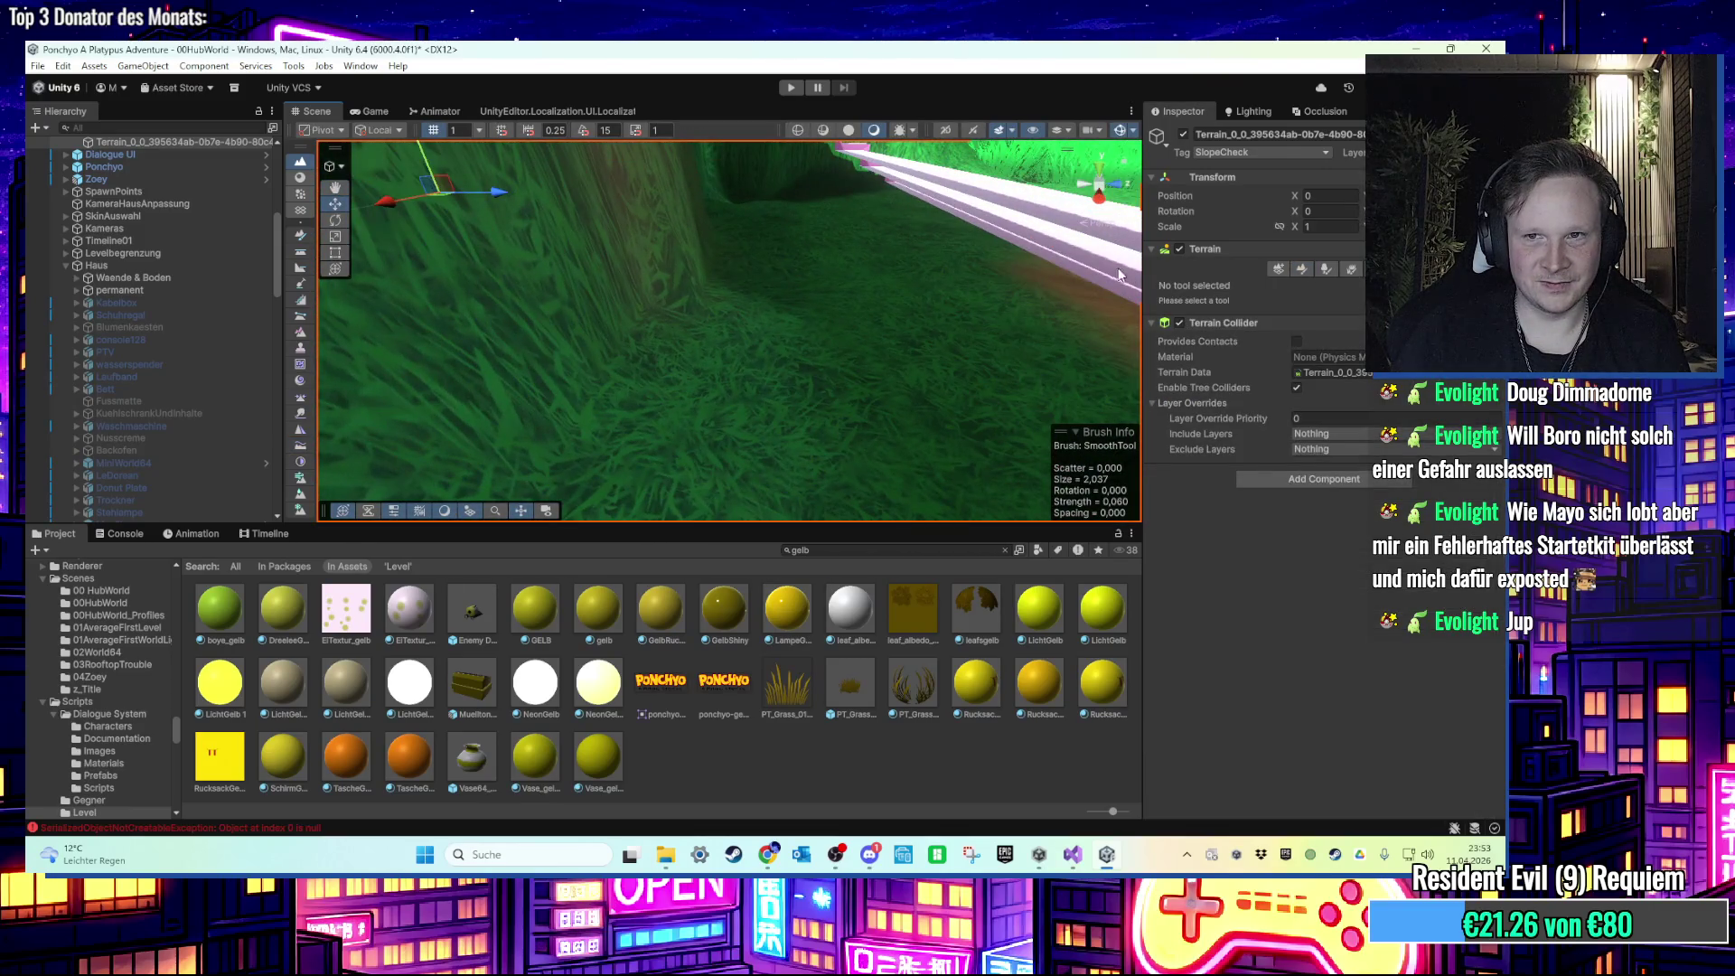
click(1301, 271)
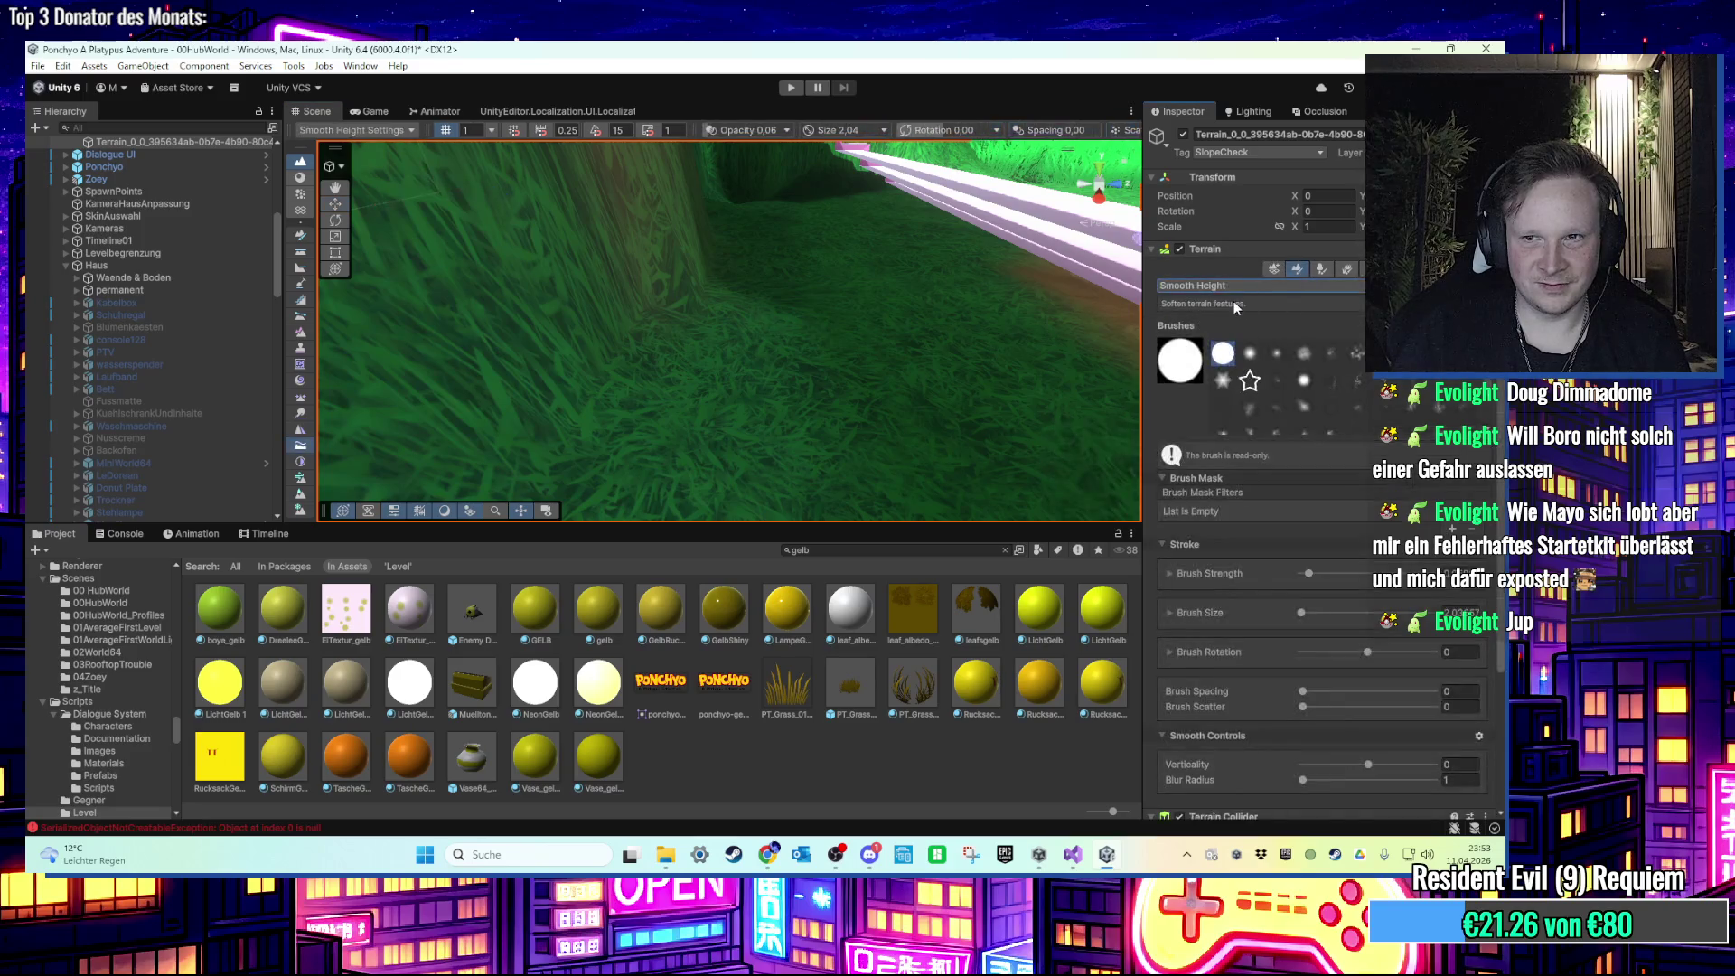
click(1210, 405)
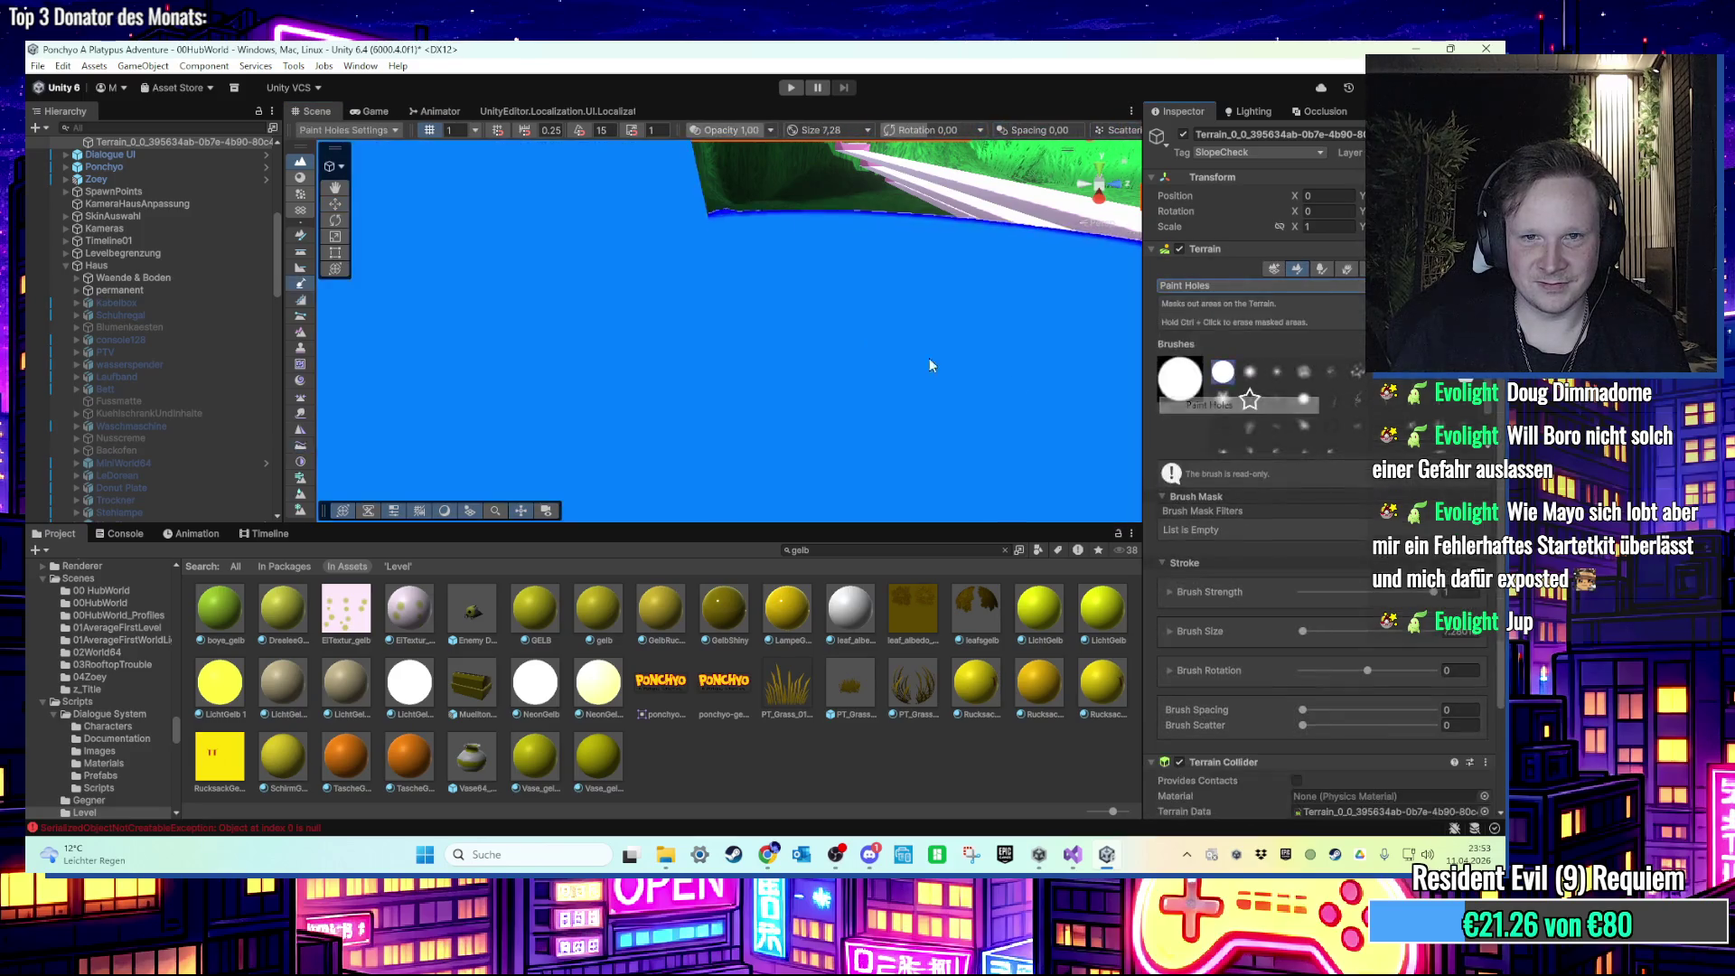
Step: Orbit, pan and zoom the Scene view around the bench and dirt path
scroll(703, 273, down, 10)
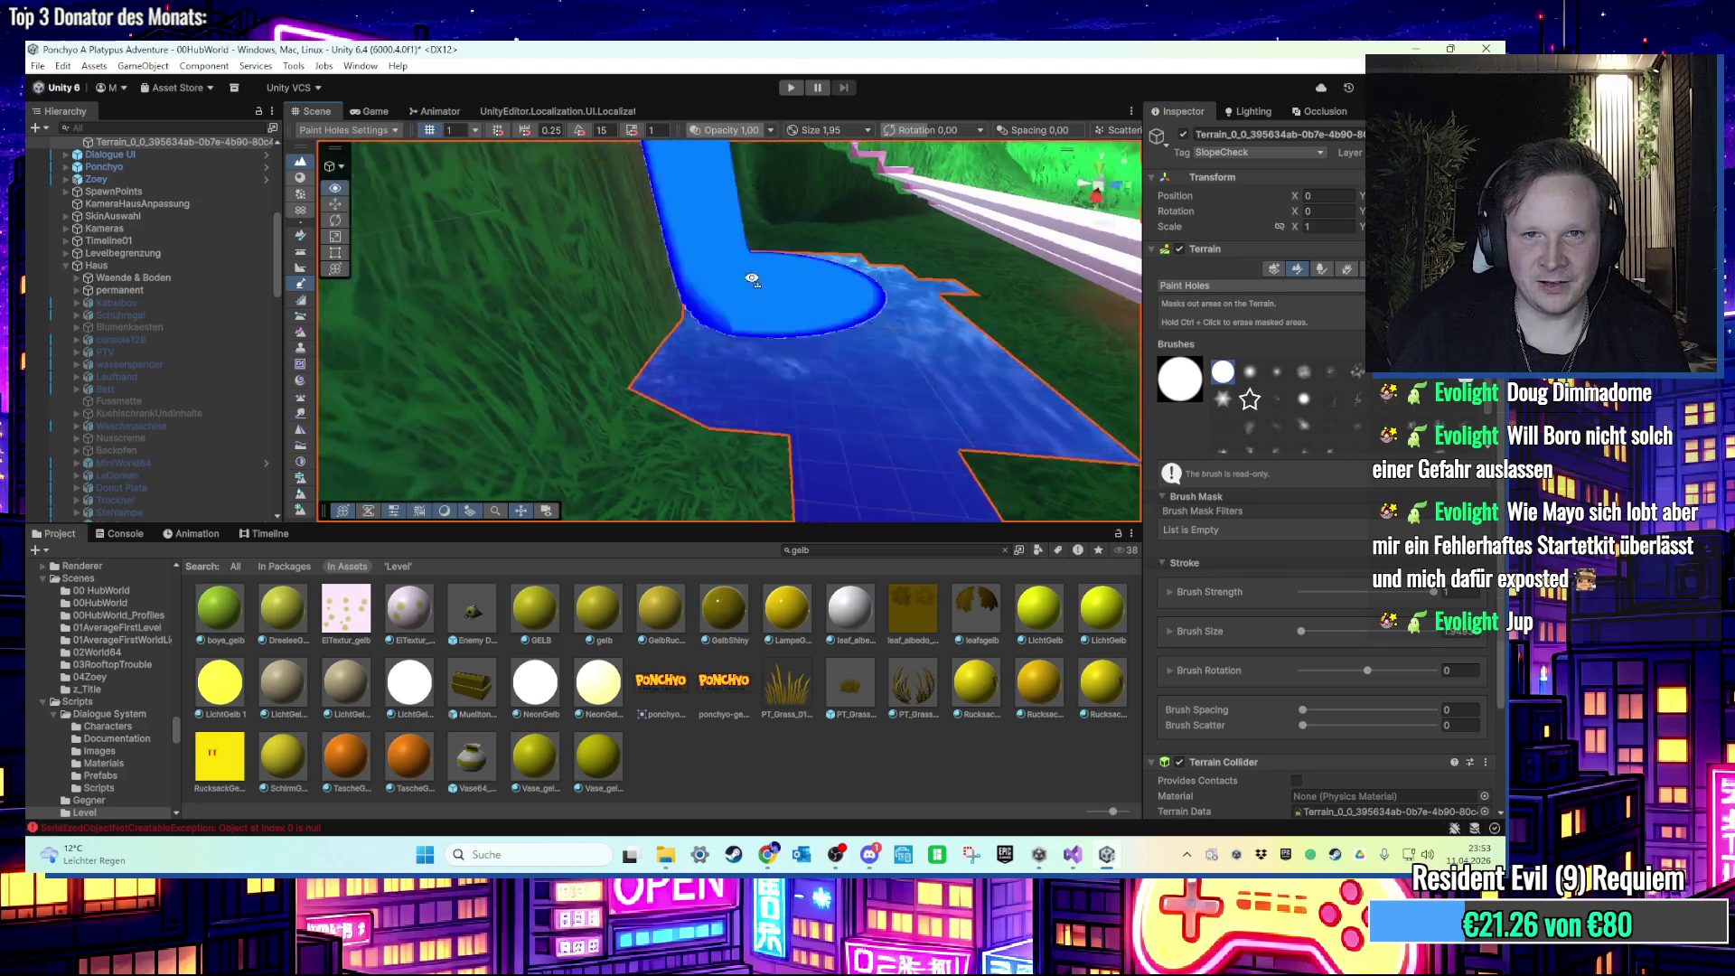
mouse_move(711, 253)
mouse_down()
mouse_move(721, 373)
mouse_move(686, 426)
mouse_move(712, 385)
mouse_up()
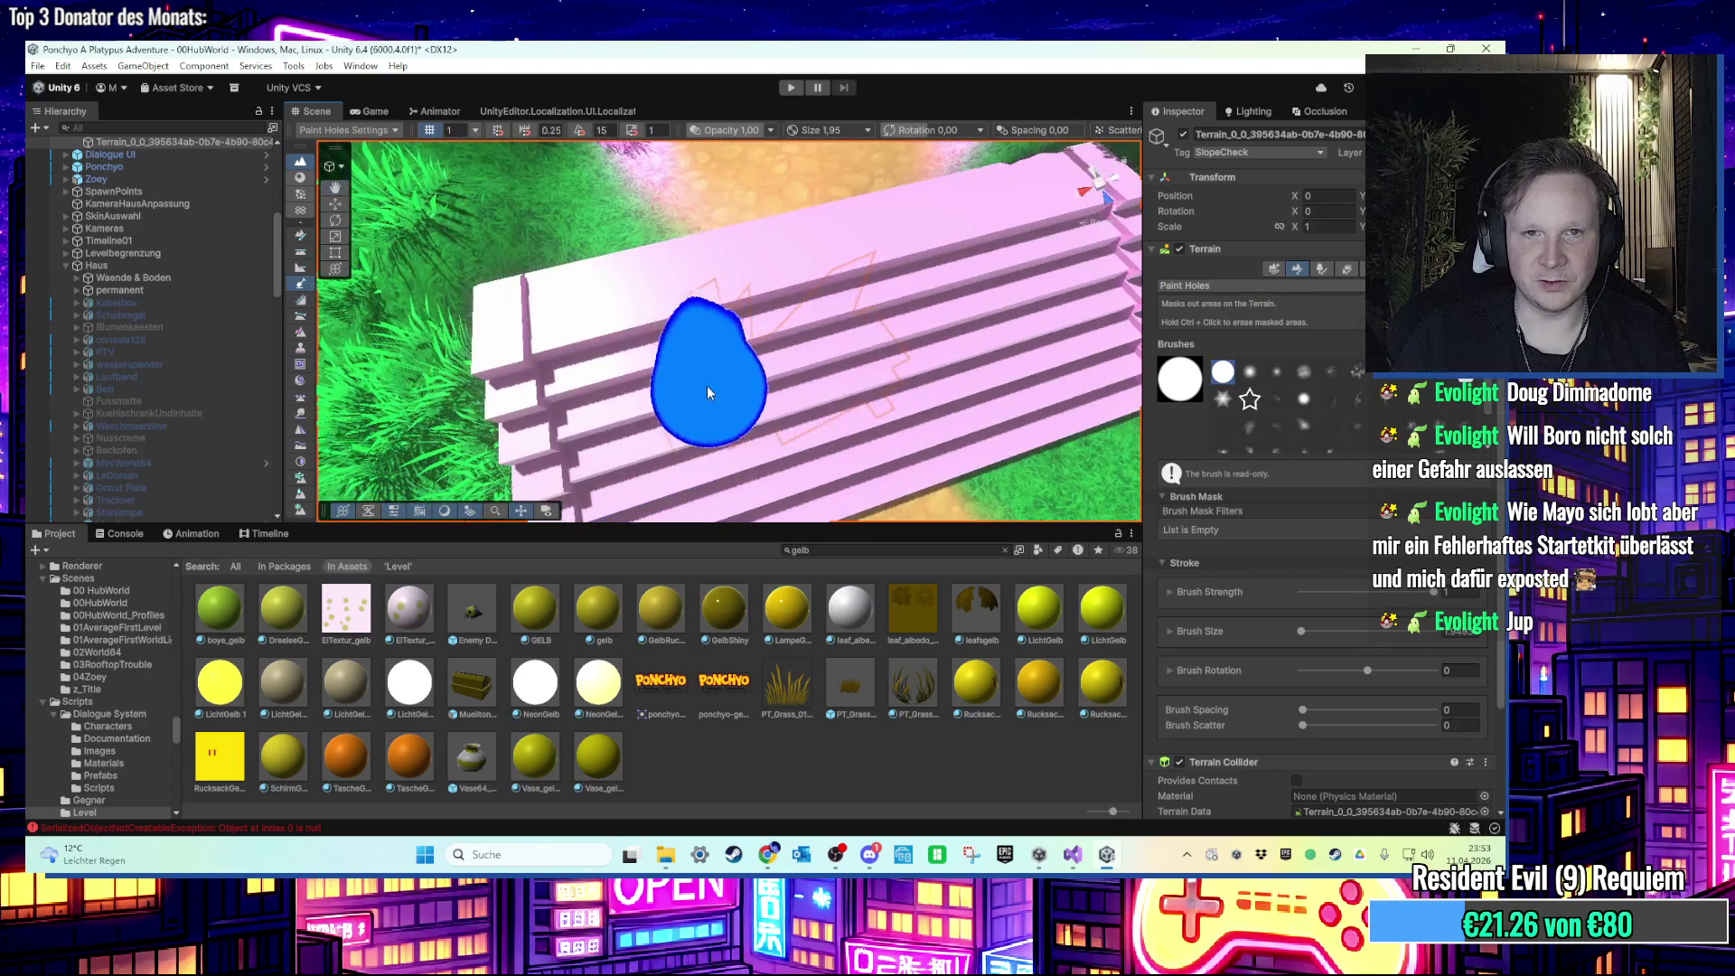
mouse_move(943, 343)
mouse_down()
mouse_move(701, 391)
mouse_move(930, 360)
mouse_move(1039, 310)
mouse_move(696, 419)
mouse_move(777, 457)
mouse_move(794, 437)
mouse_up()
scroll(778, 449, up, 3)
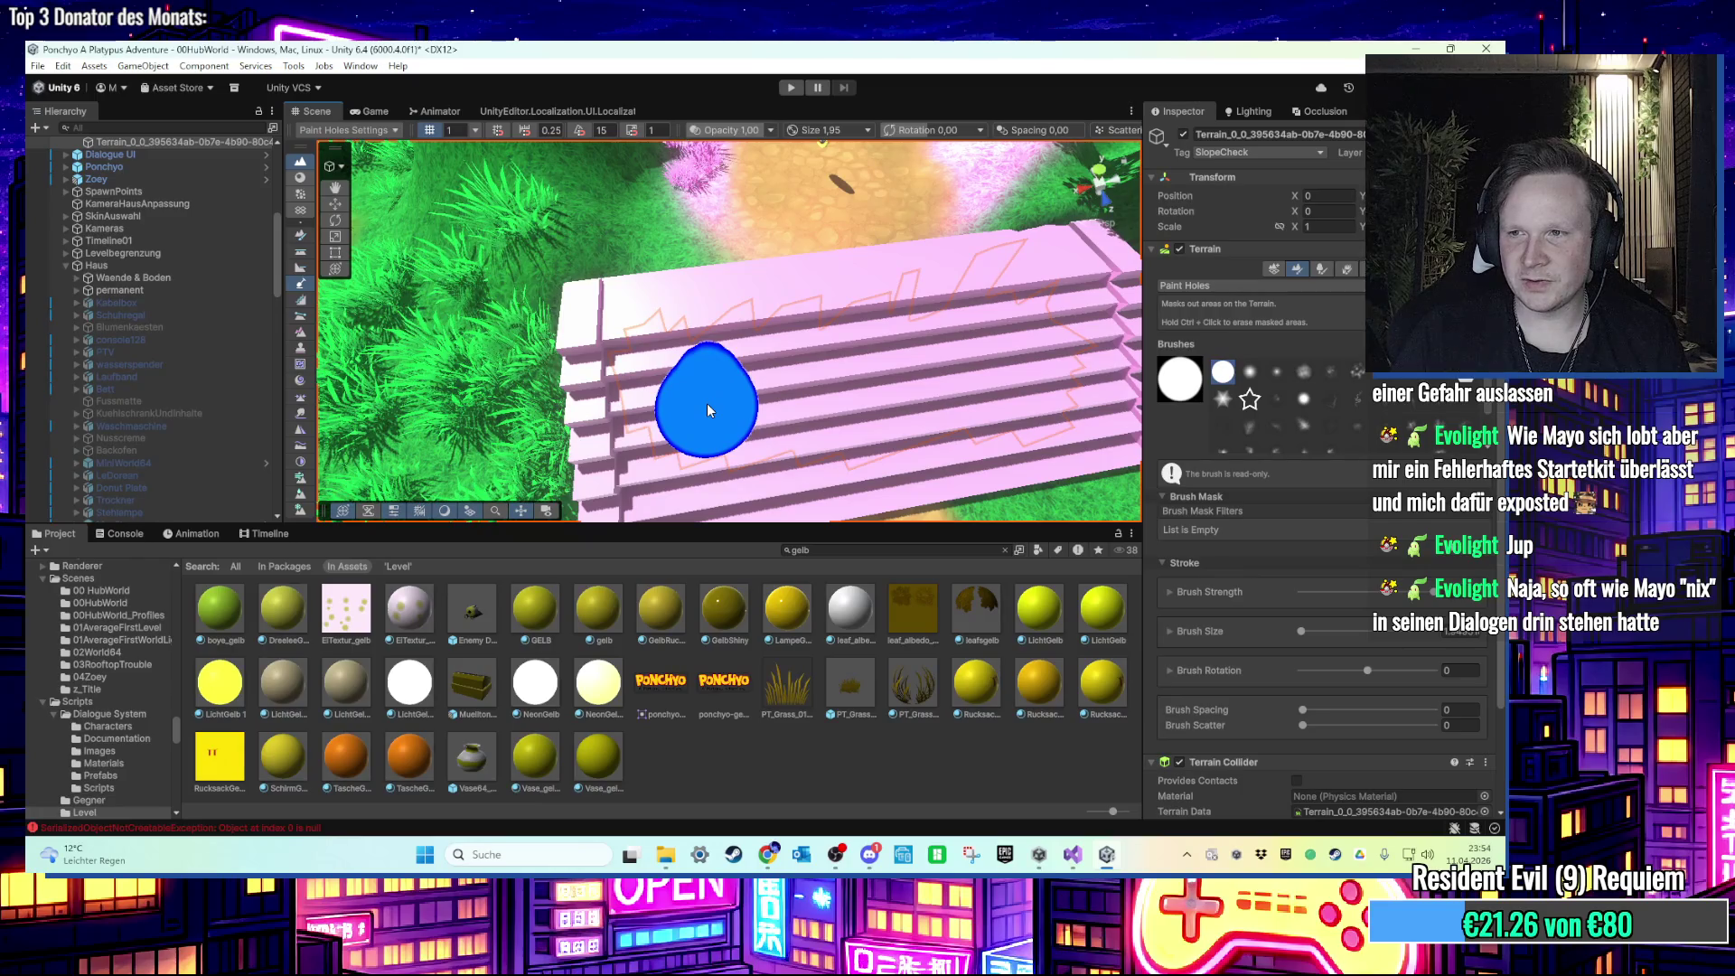
mouse_move(706, 403)
mouse_down()
mouse_move(709, 367)
mouse_move(911, 302)
mouse_move(891, 291)
mouse_up()
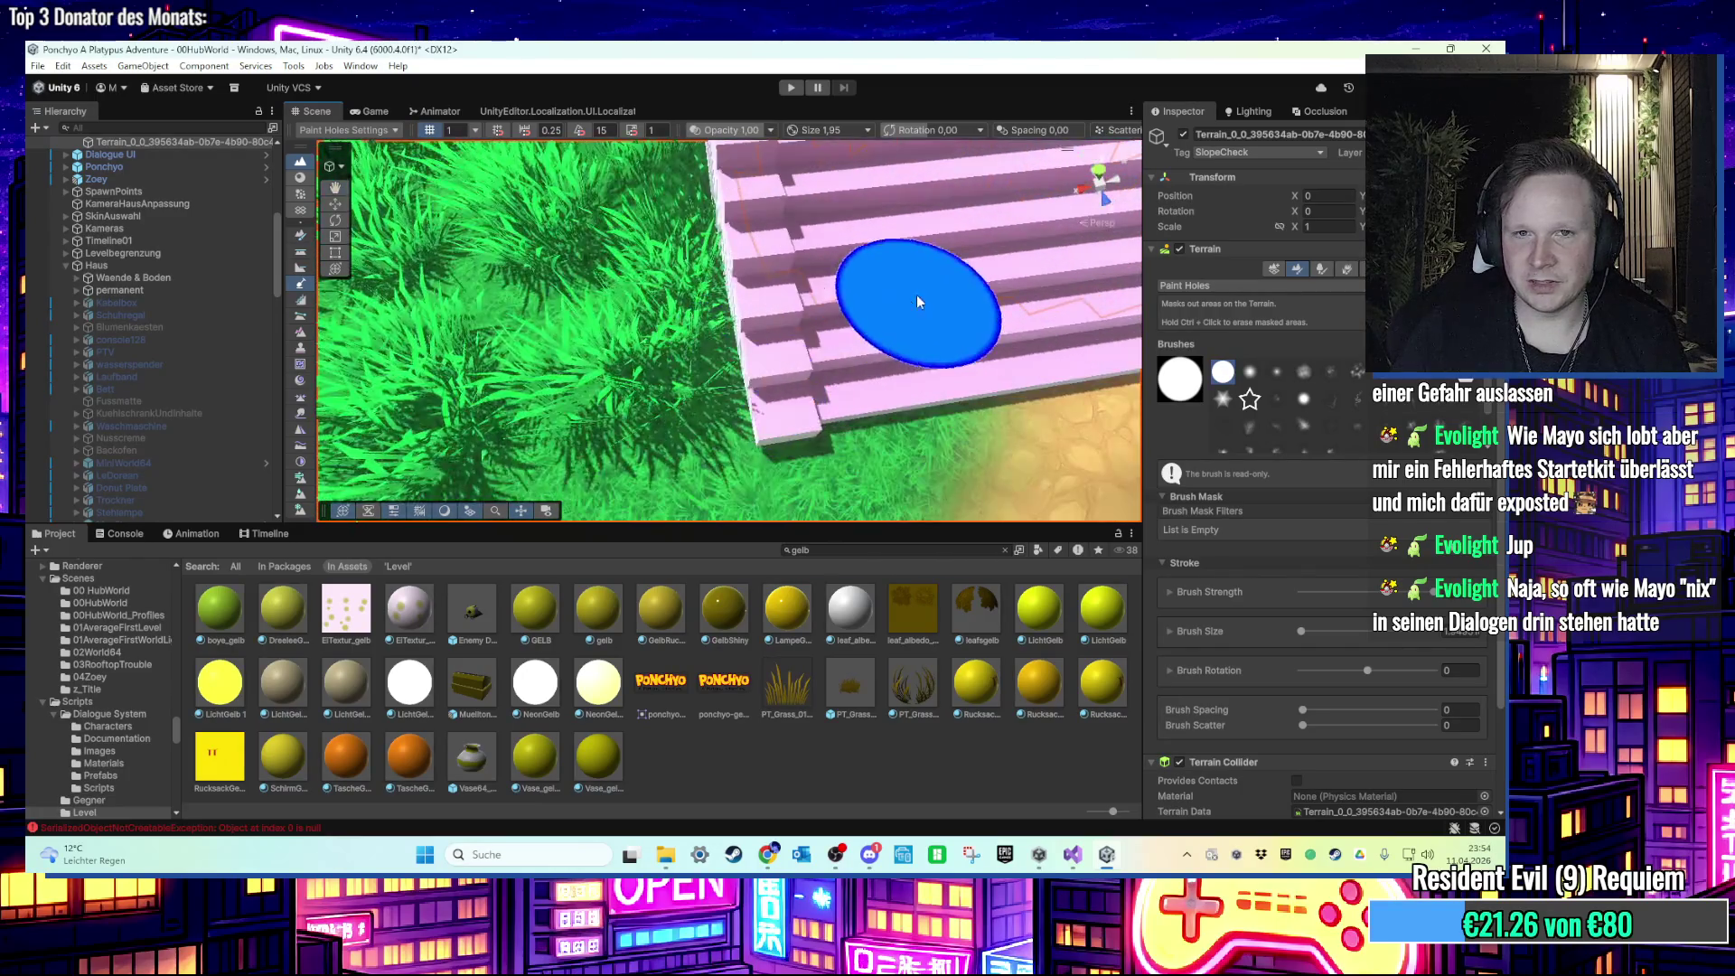
scroll(781, 322, up, 2)
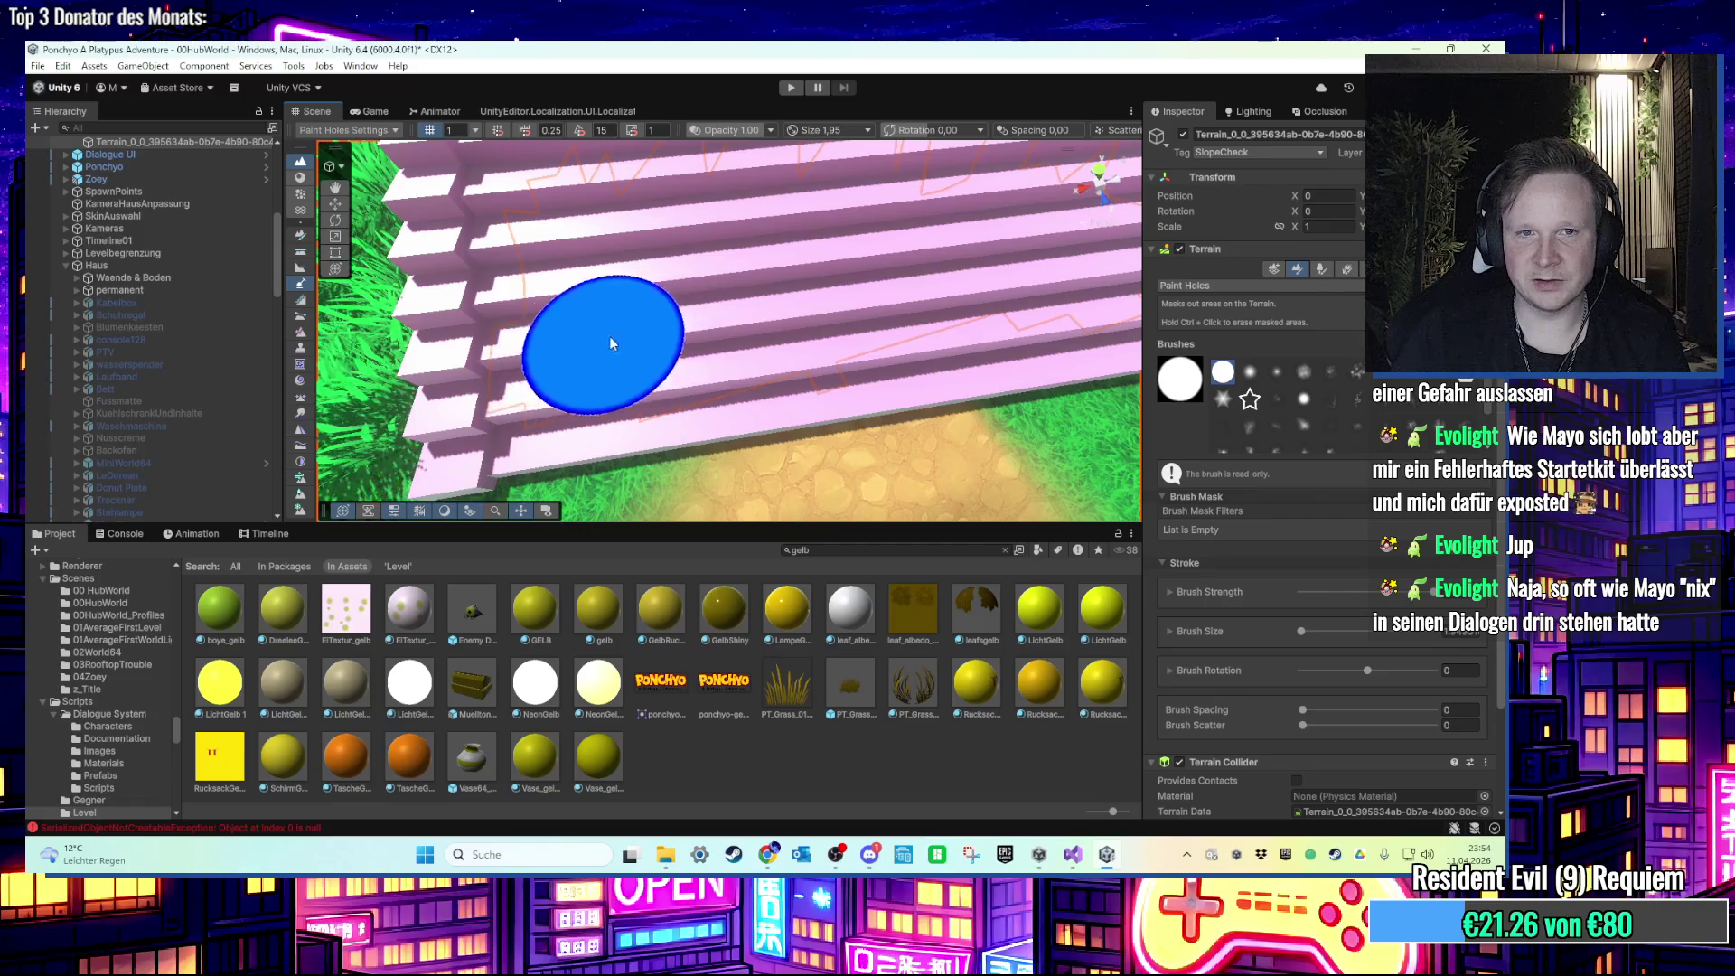
drag(605, 343, 673, 343)
drag(846, 370, 885, 359)
scroll(863, 389, up, 2)
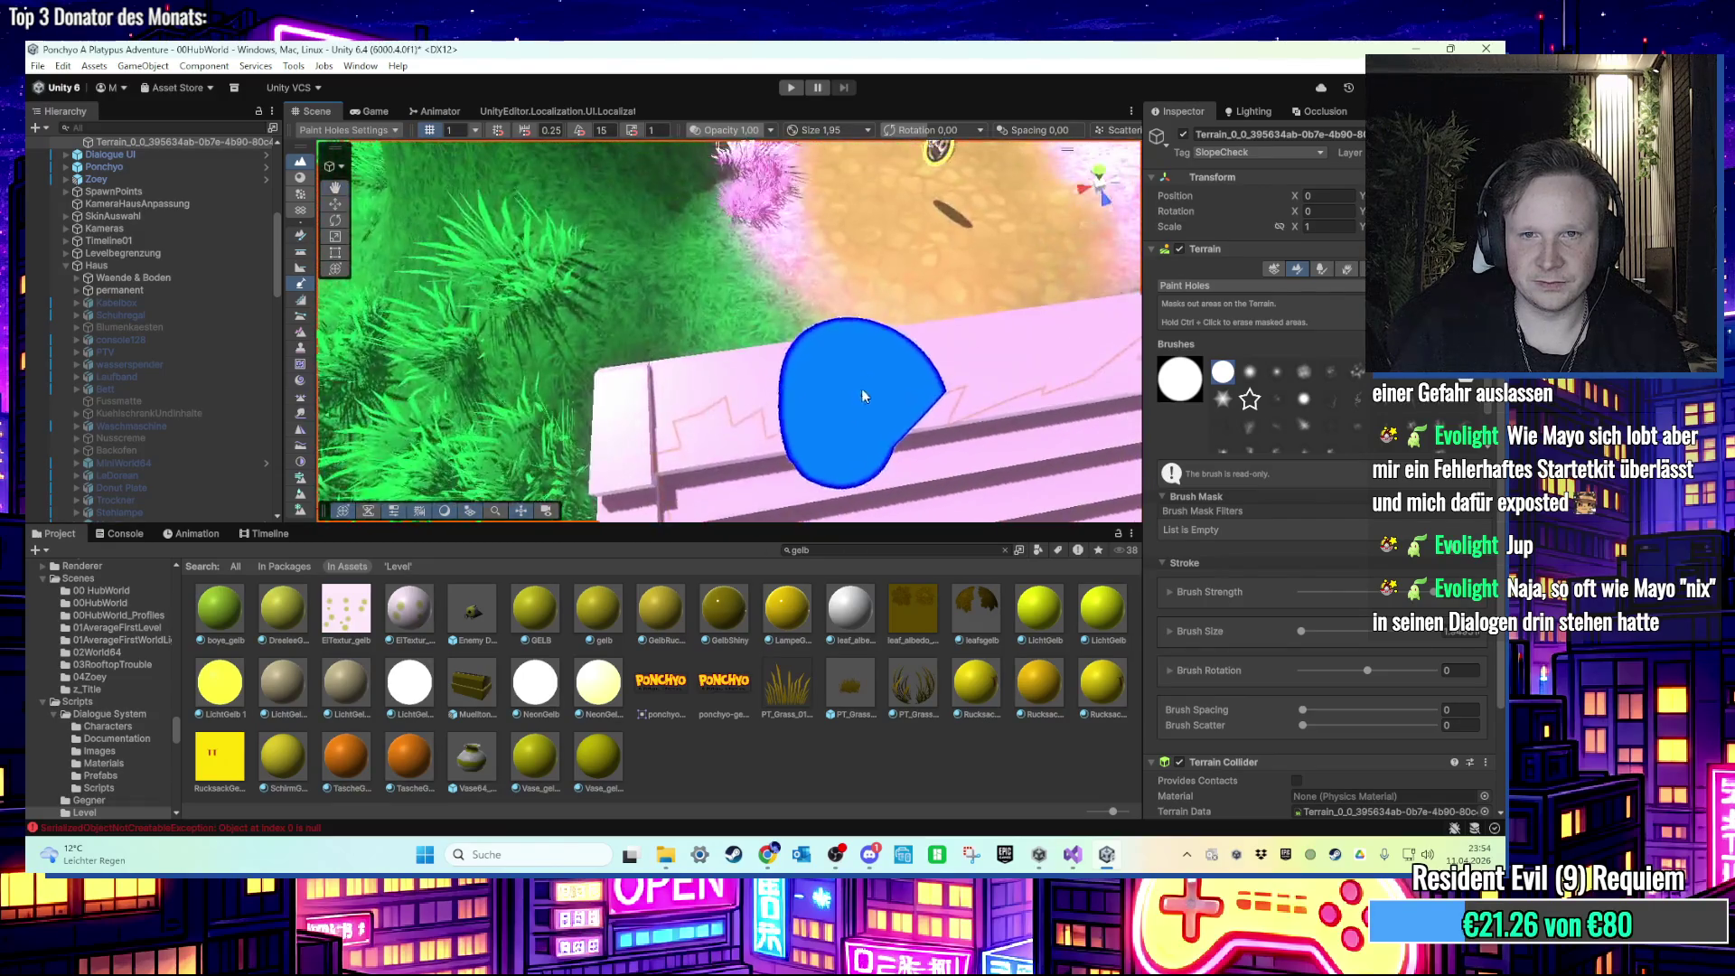
mouse_move(942, 475)
mouse_down()
mouse_move(998, 464)
mouse_move(809, 426)
mouse_up()
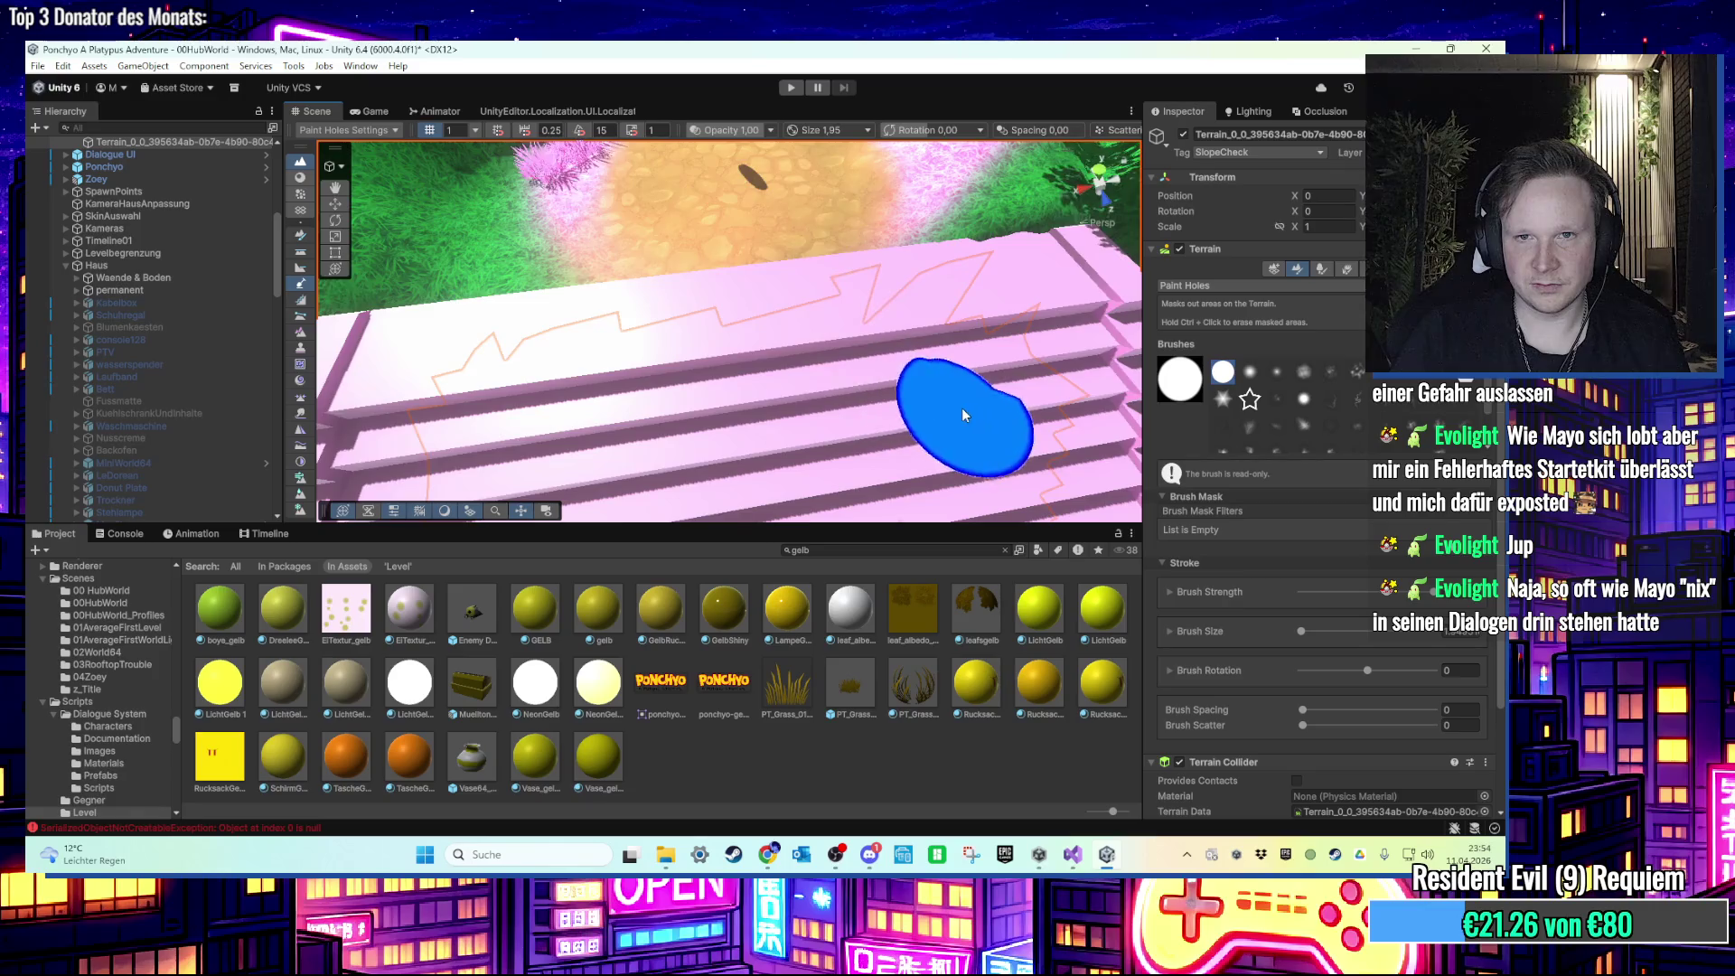
scroll(958, 407, down, 3)
Step: Switch to the Move tool, reselect the hub world terrain, and show its terrain tool list
click(335, 203)
mouse_move(633, 316)
mouse_down()
mouse_move(1052, 371)
mouse_move(831, 361)
mouse_move(696, 387)
mouse_move(782, 367)
mouse_move(825, 399)
mouse_move(810, 391)
mouse_move(895, 341)
mouse_up()
click(729, 372)
click(764, 345)
click(894, 345)
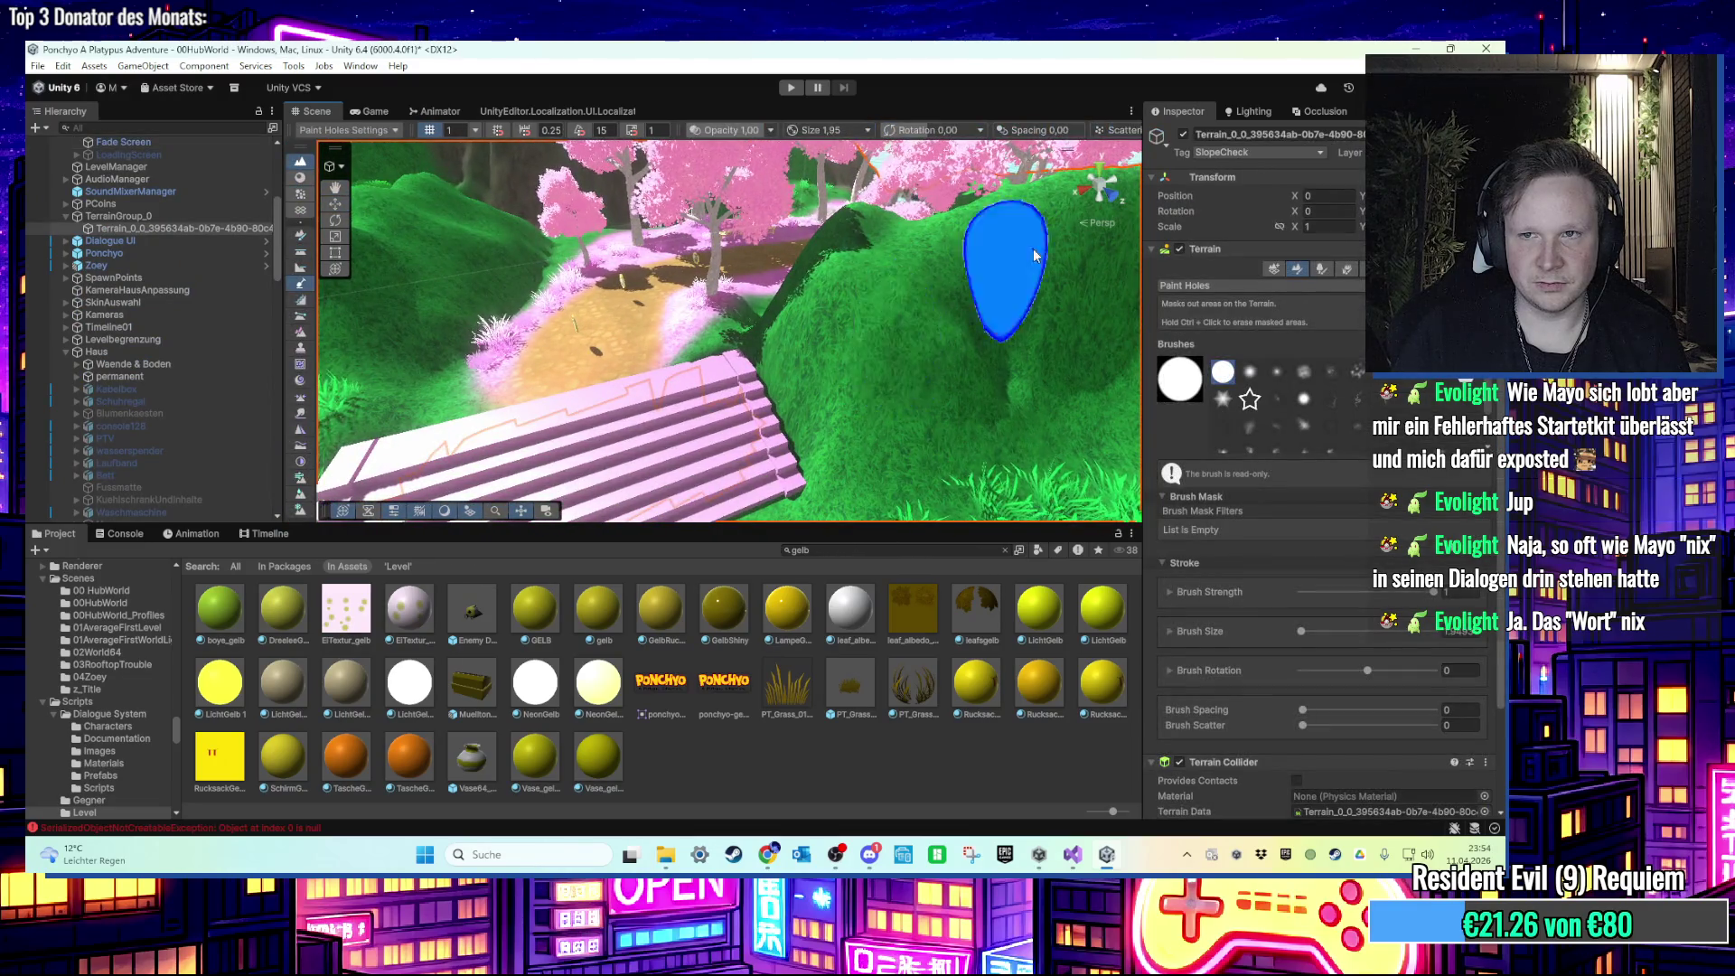
click(1306, 285)
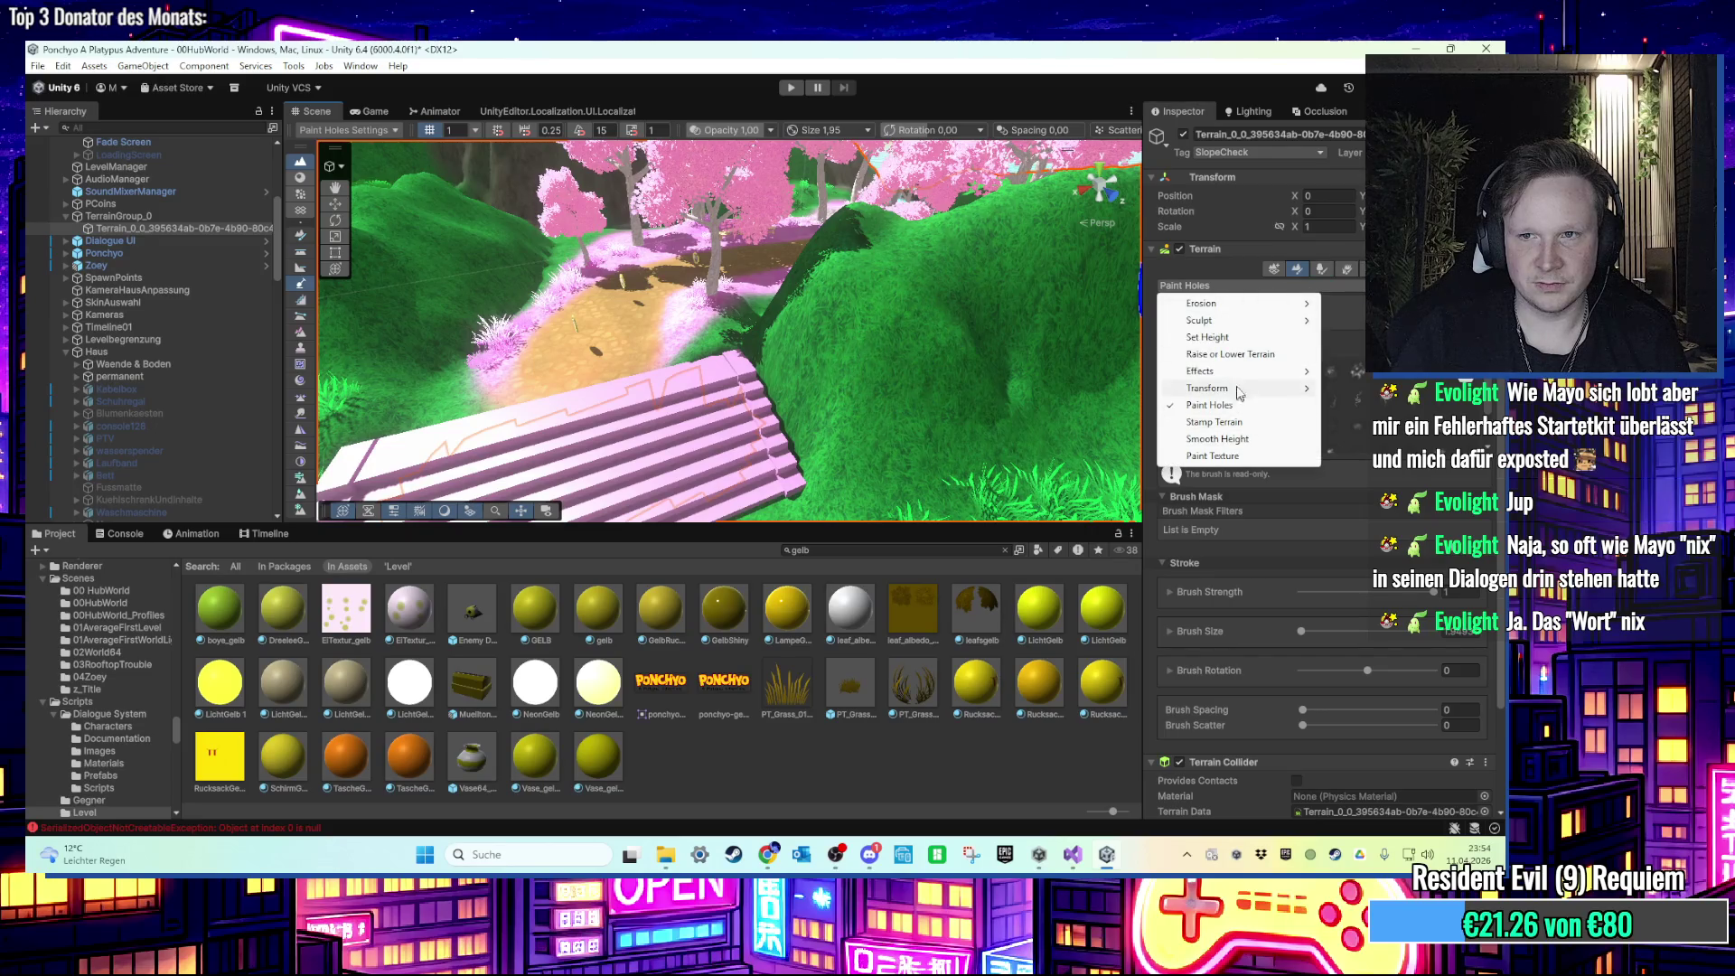
Step: Switch the terrain tool to Set Height with height 5 and reframe the view by the bench
click(1235, 340)
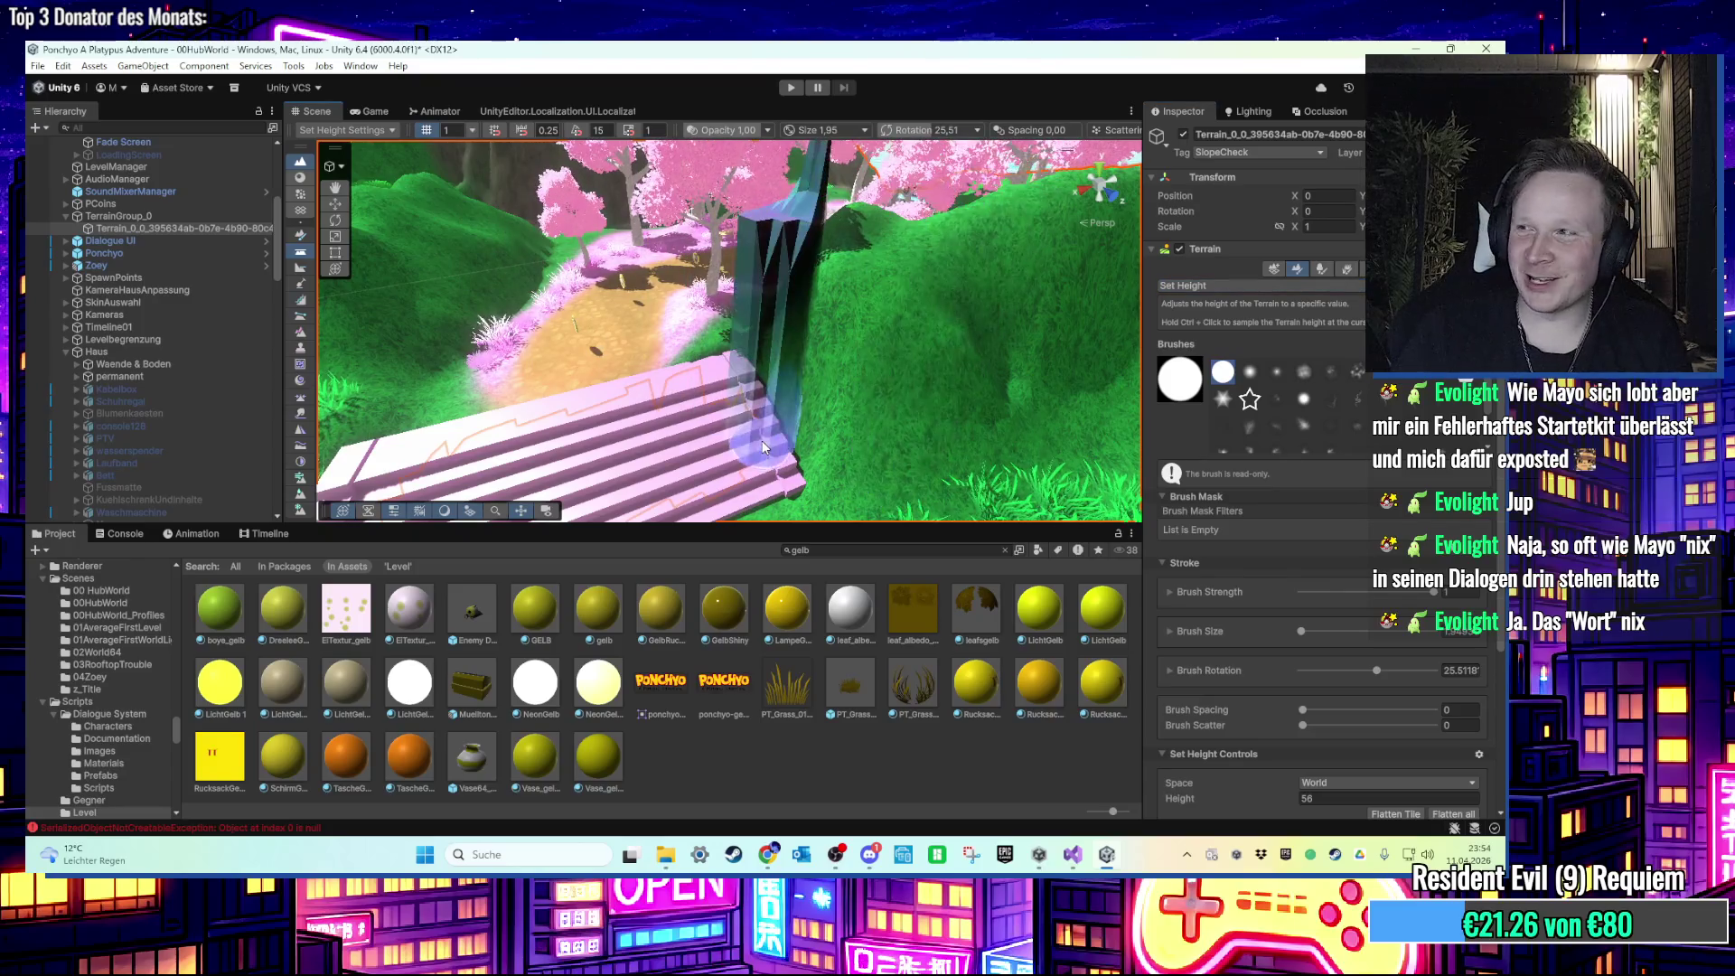
scroll(1200, 573, down, 3)
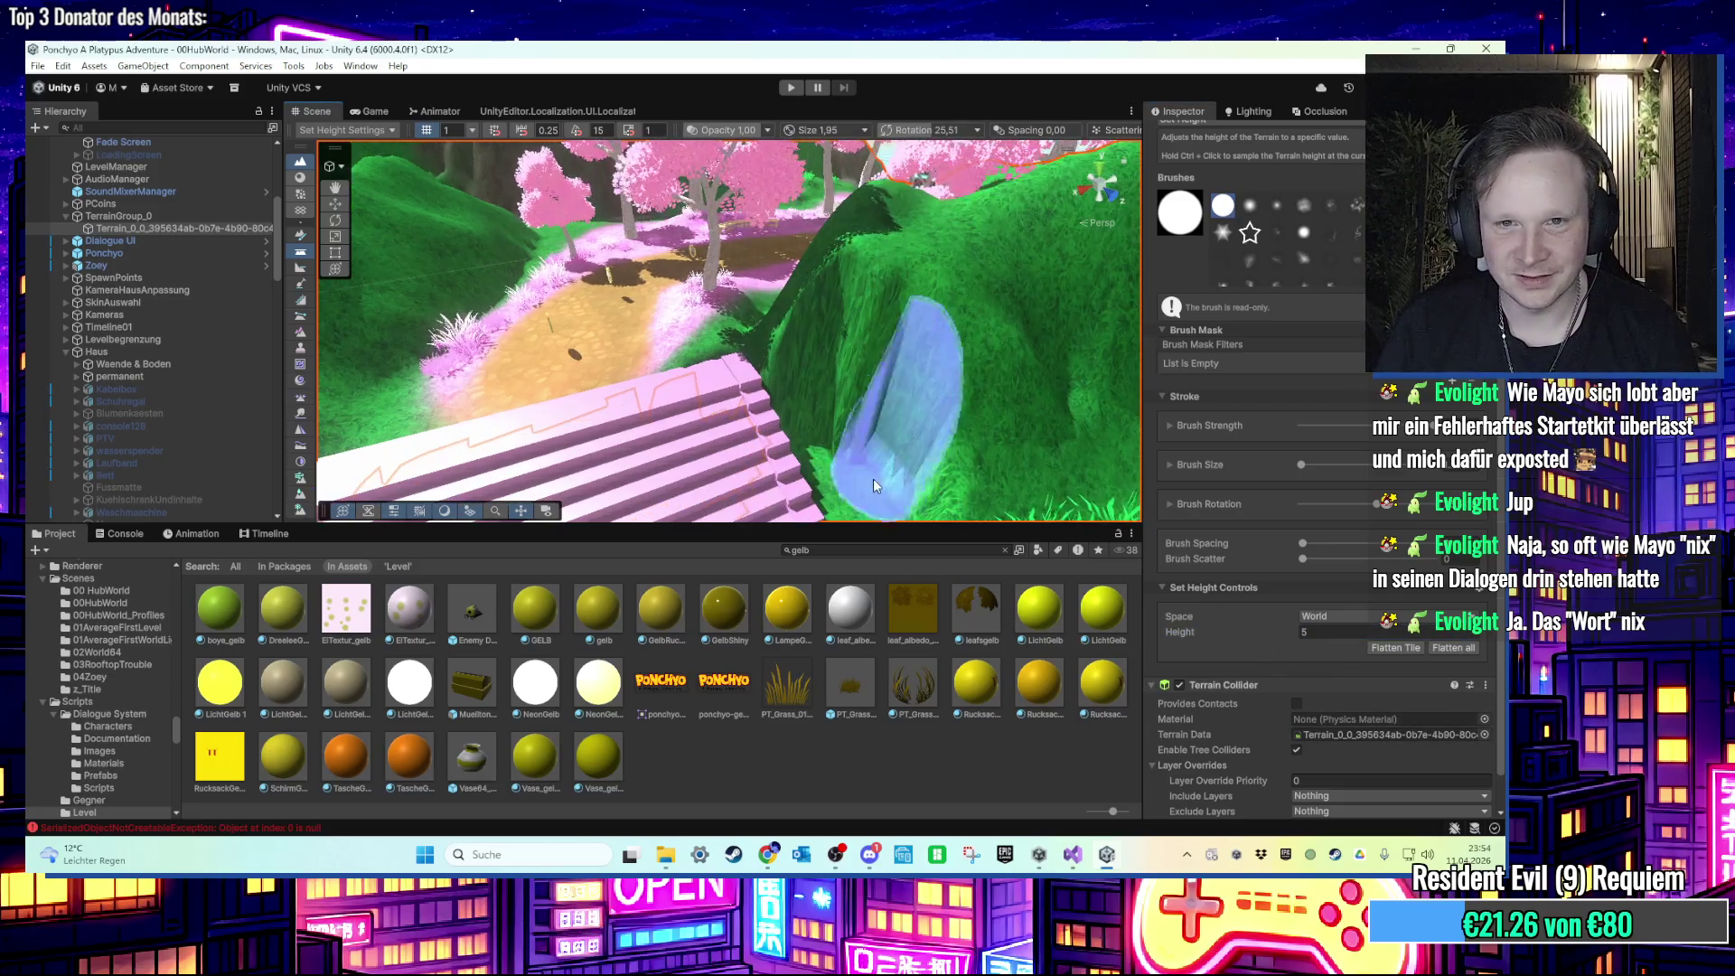
right_click(837, 489)
click(821, 389)
drag(847, 420, 724, 403)
mouse_move(666, 341)
mouse_down()
mouse_move(636, 391)
mouse_move(892, 333)
mouse_move(1085, 375)
mouse_up()
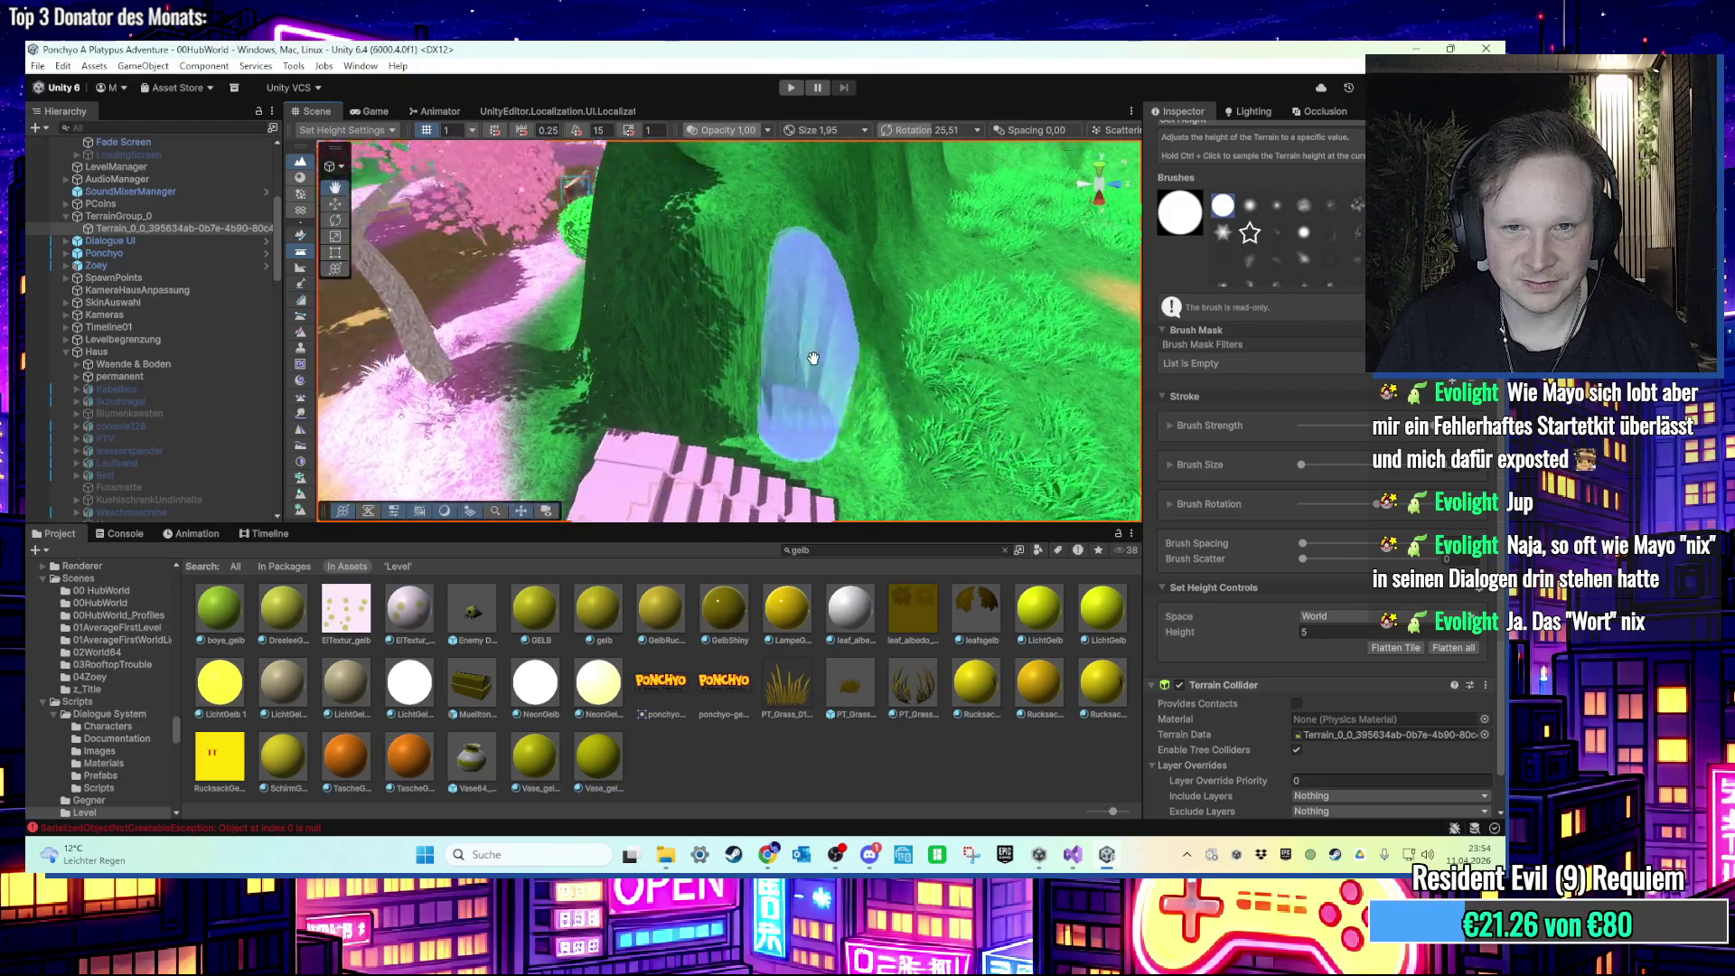
scroll(1265, 284, up, 2)
Step: Use Smooth Height near the pink stairs, then switch to the Paint Trees tool
click(1241, 159)
click(1244, 316)
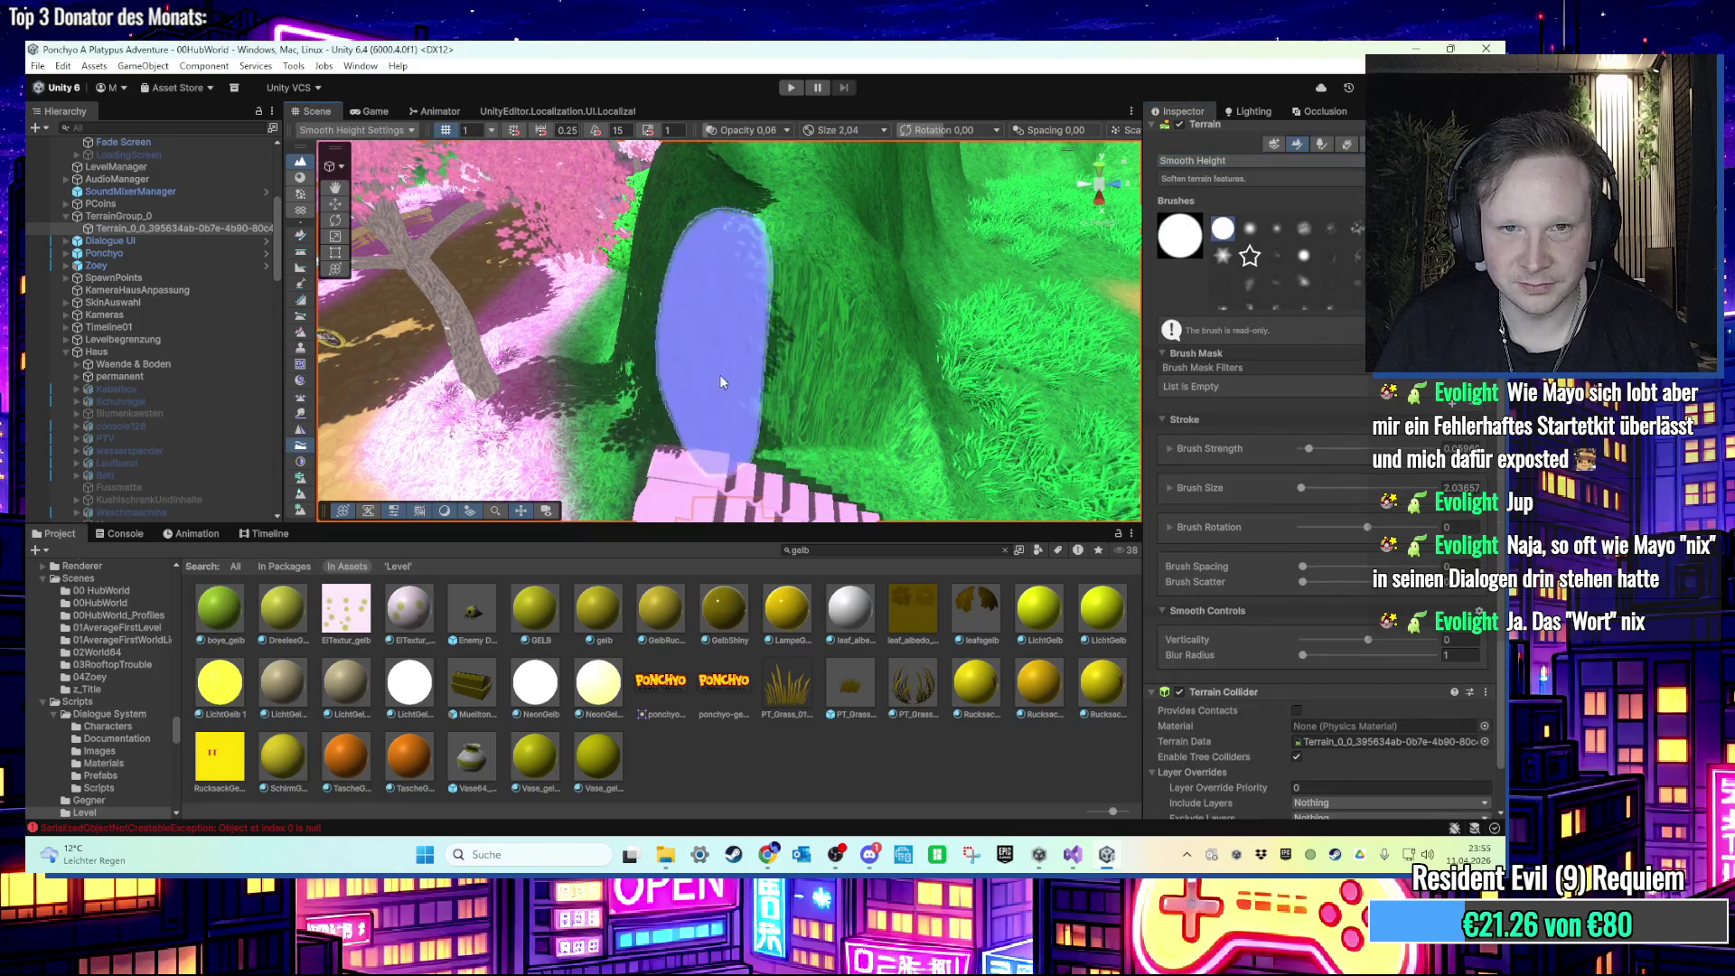
drag(812, 318, 795, 352)
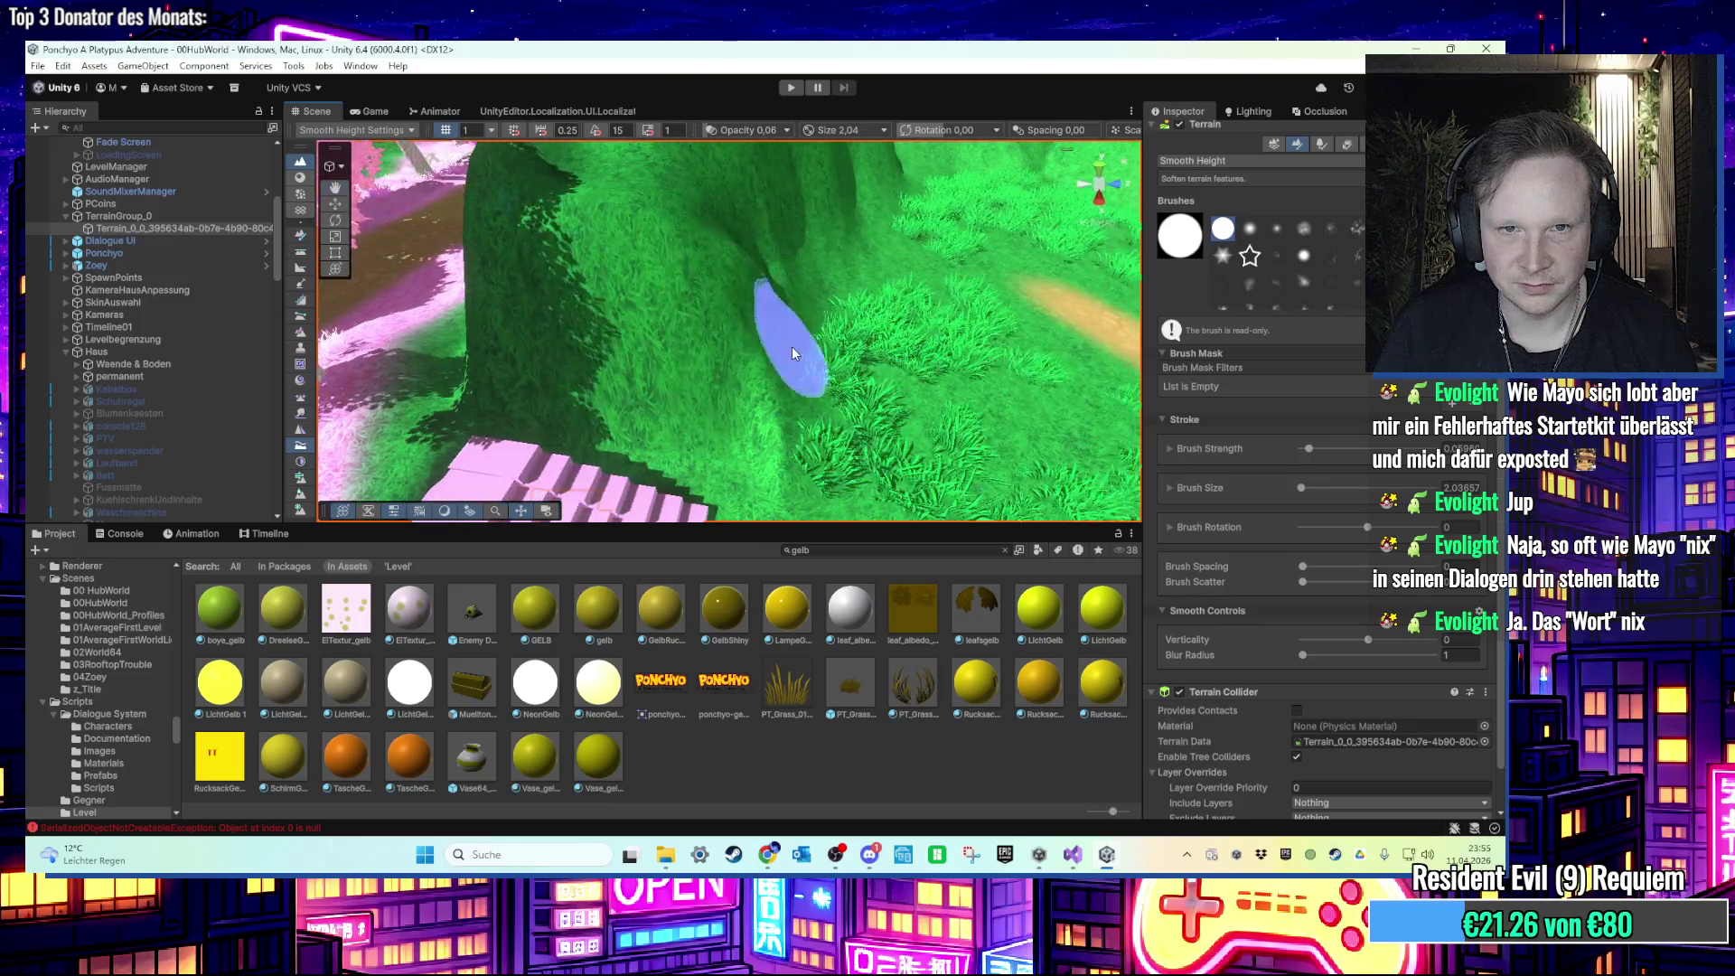
scroll(582, 377, down, 6)
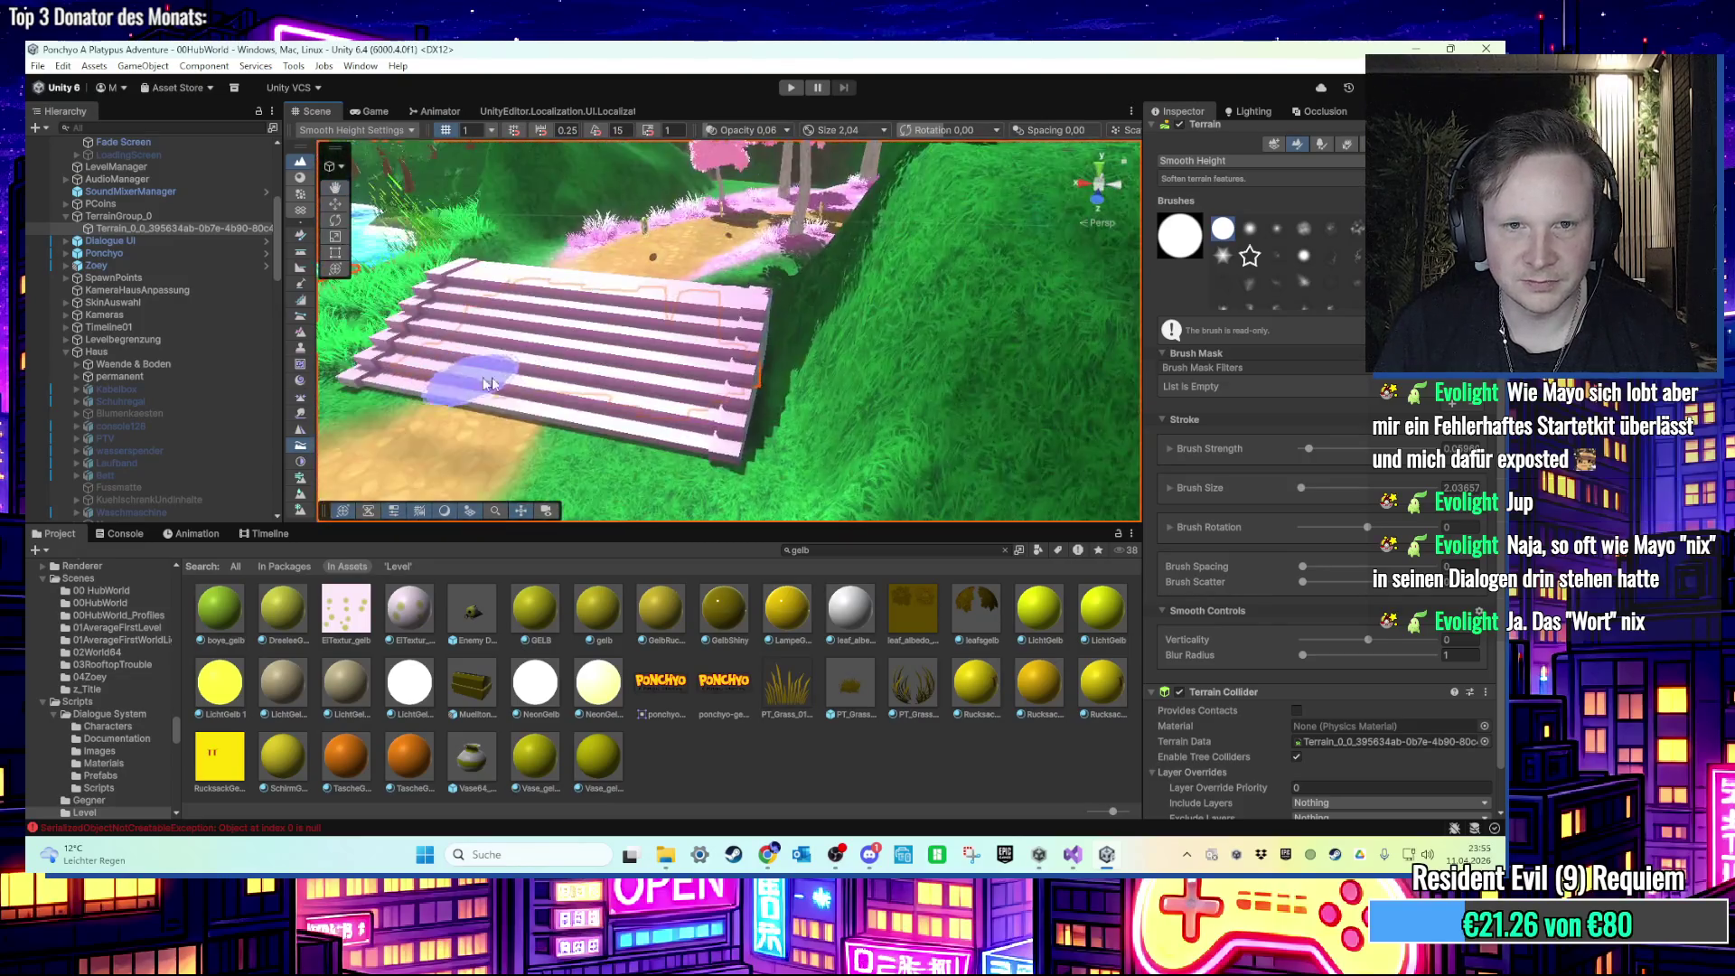
mouse_move(582, 378)
mouse_down()
mouse_move(556, 375)
mouse_move(573, 386)
mouse_move(587, 370)
mouse_move(614, 397)
mouse_move(1308, 365)
mouse_up()
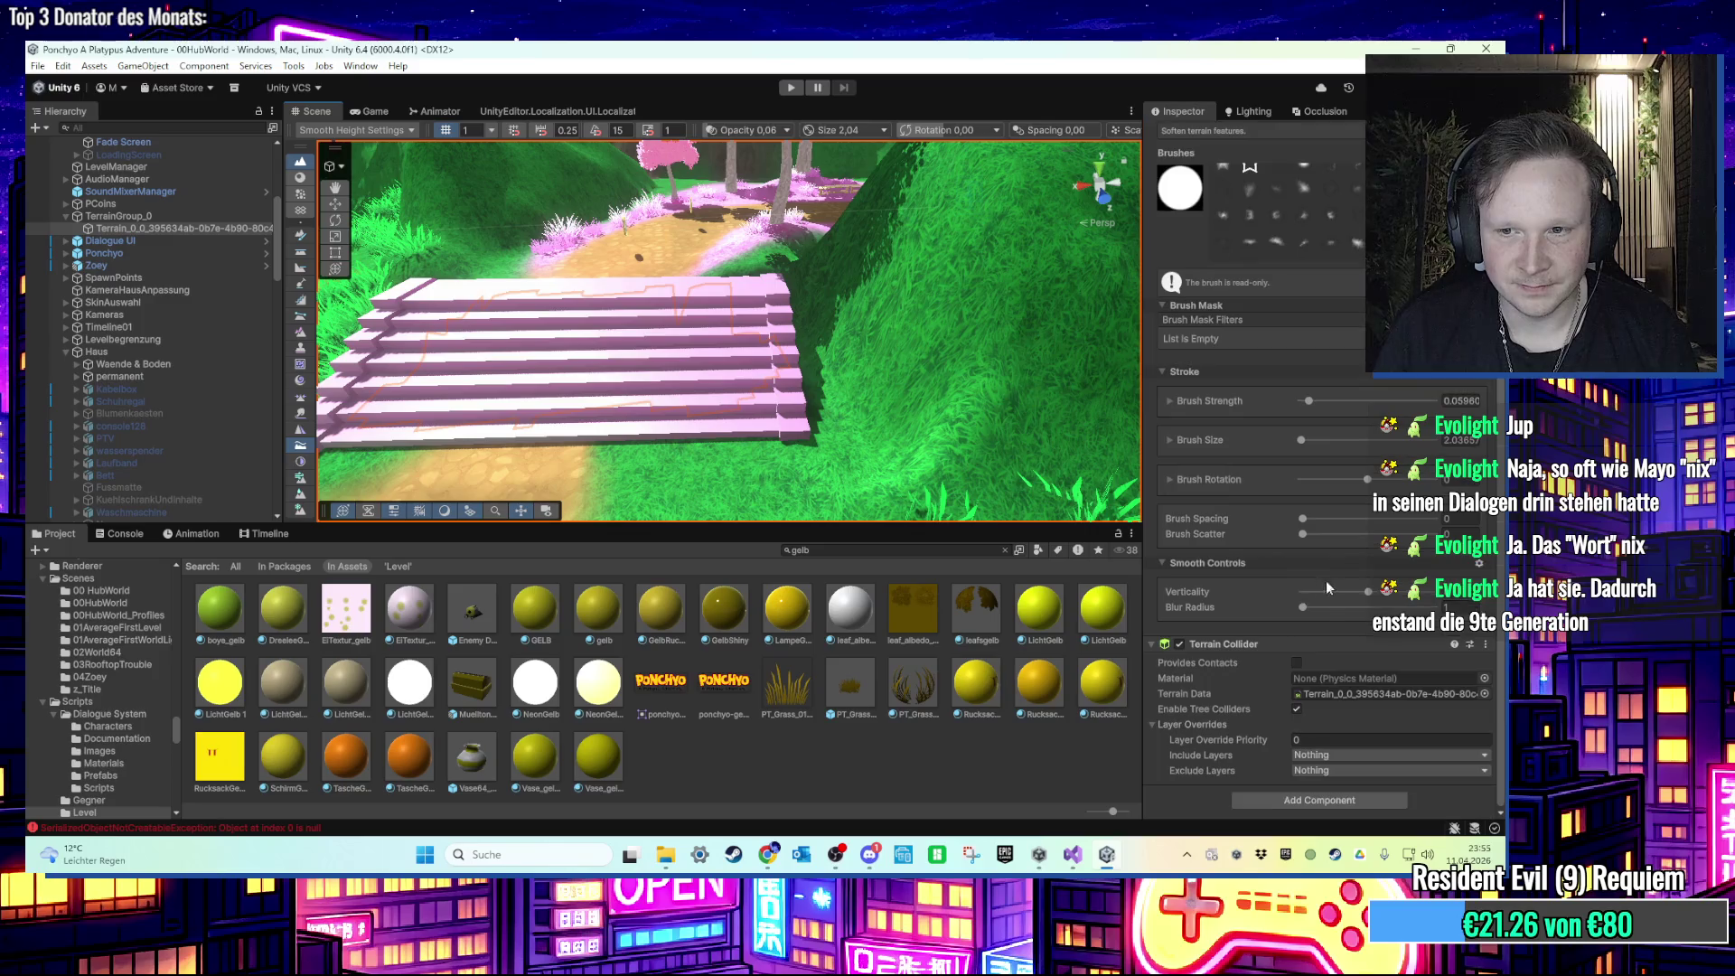
scroll(1301, 431, up, 3)
click(1317, 268)
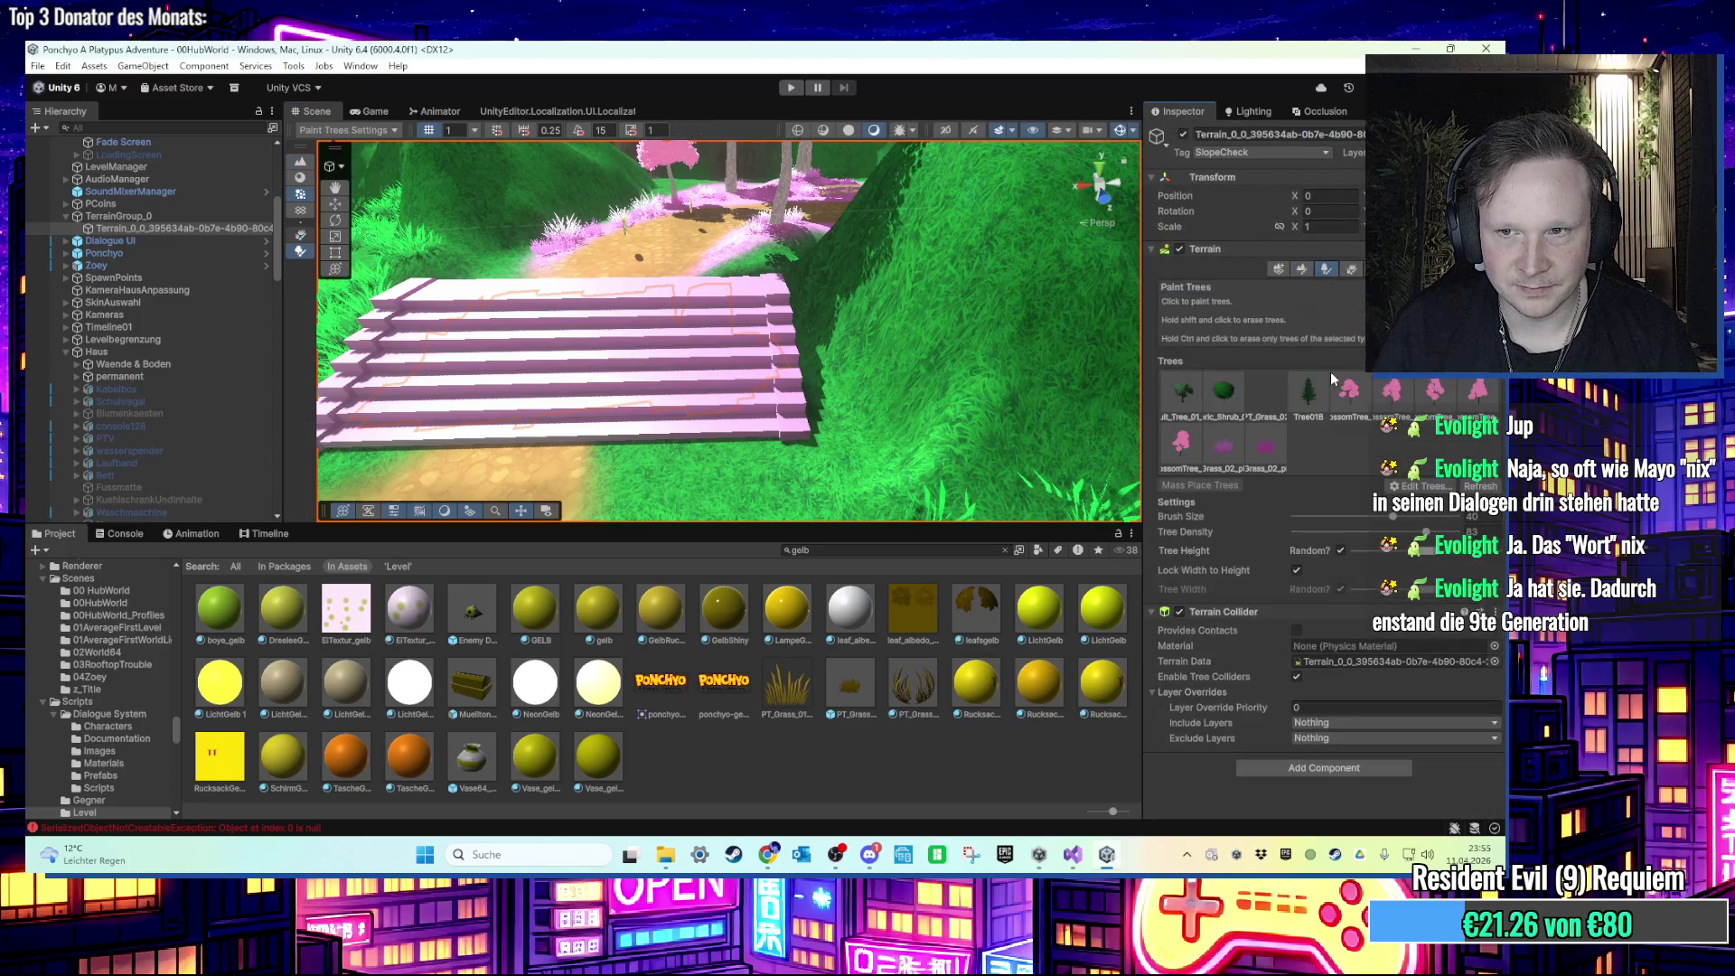
Step: Paint the Pebbles_C texture layer over the grass beside the stairs
click(1302, 271)
click(1297, 284)
click(1283, 345)
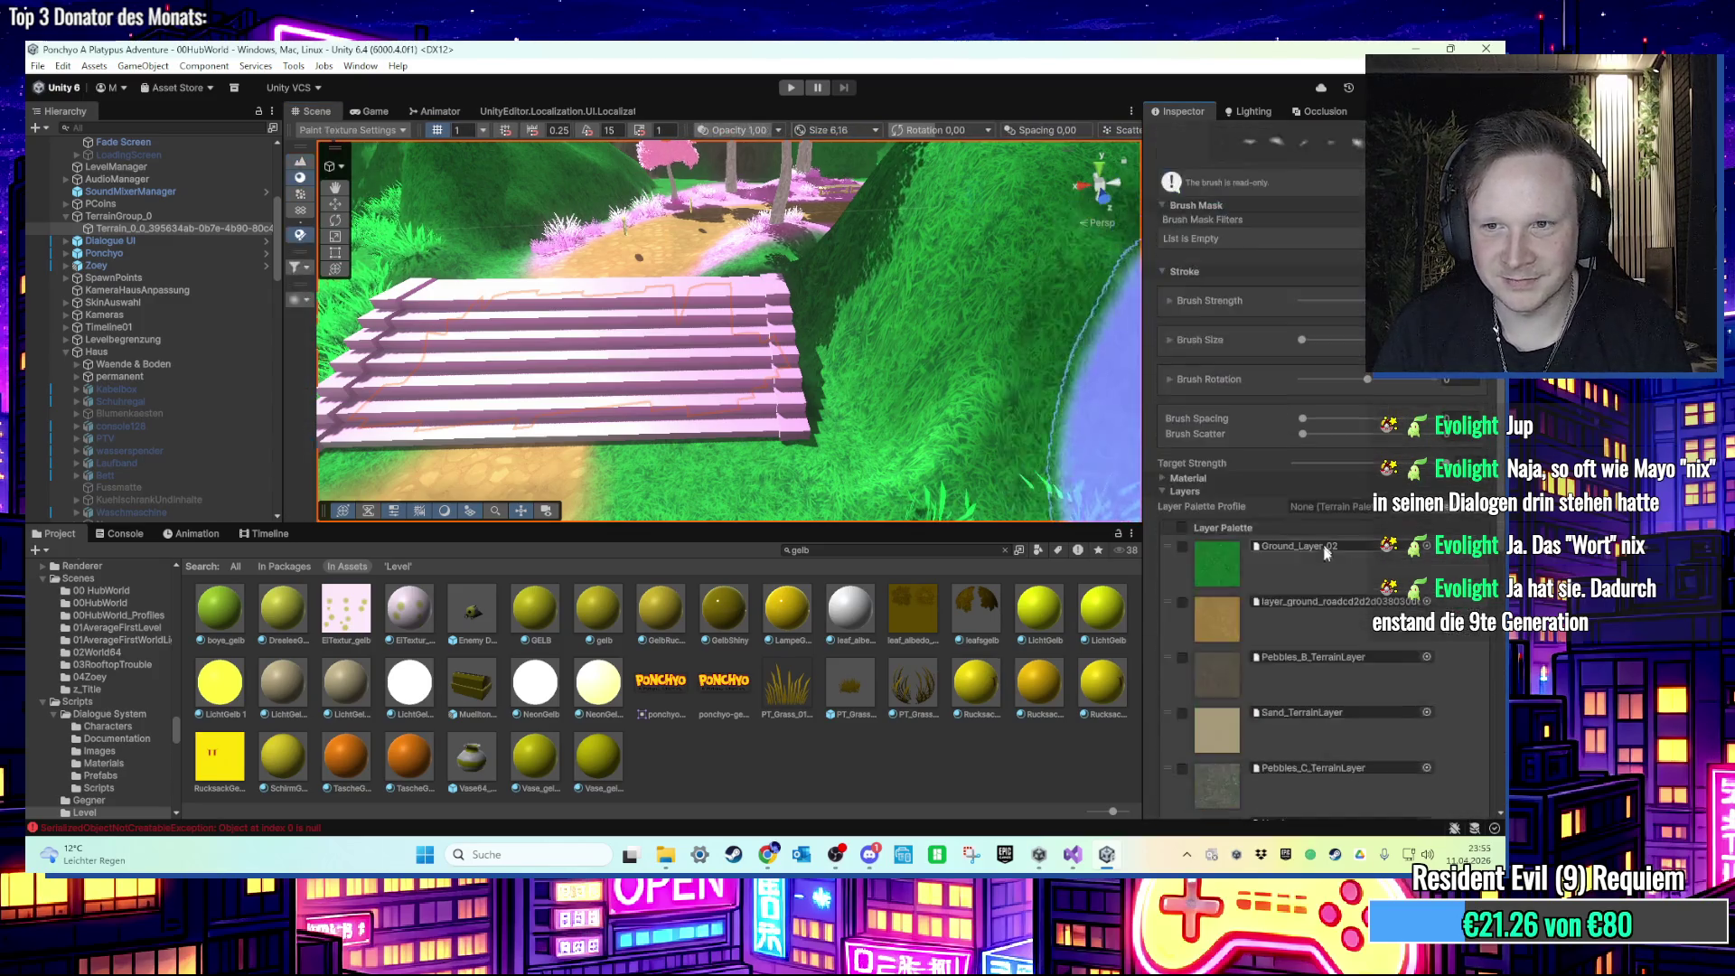
scroll(1324, 548, down, 6)
click(1312, 533)
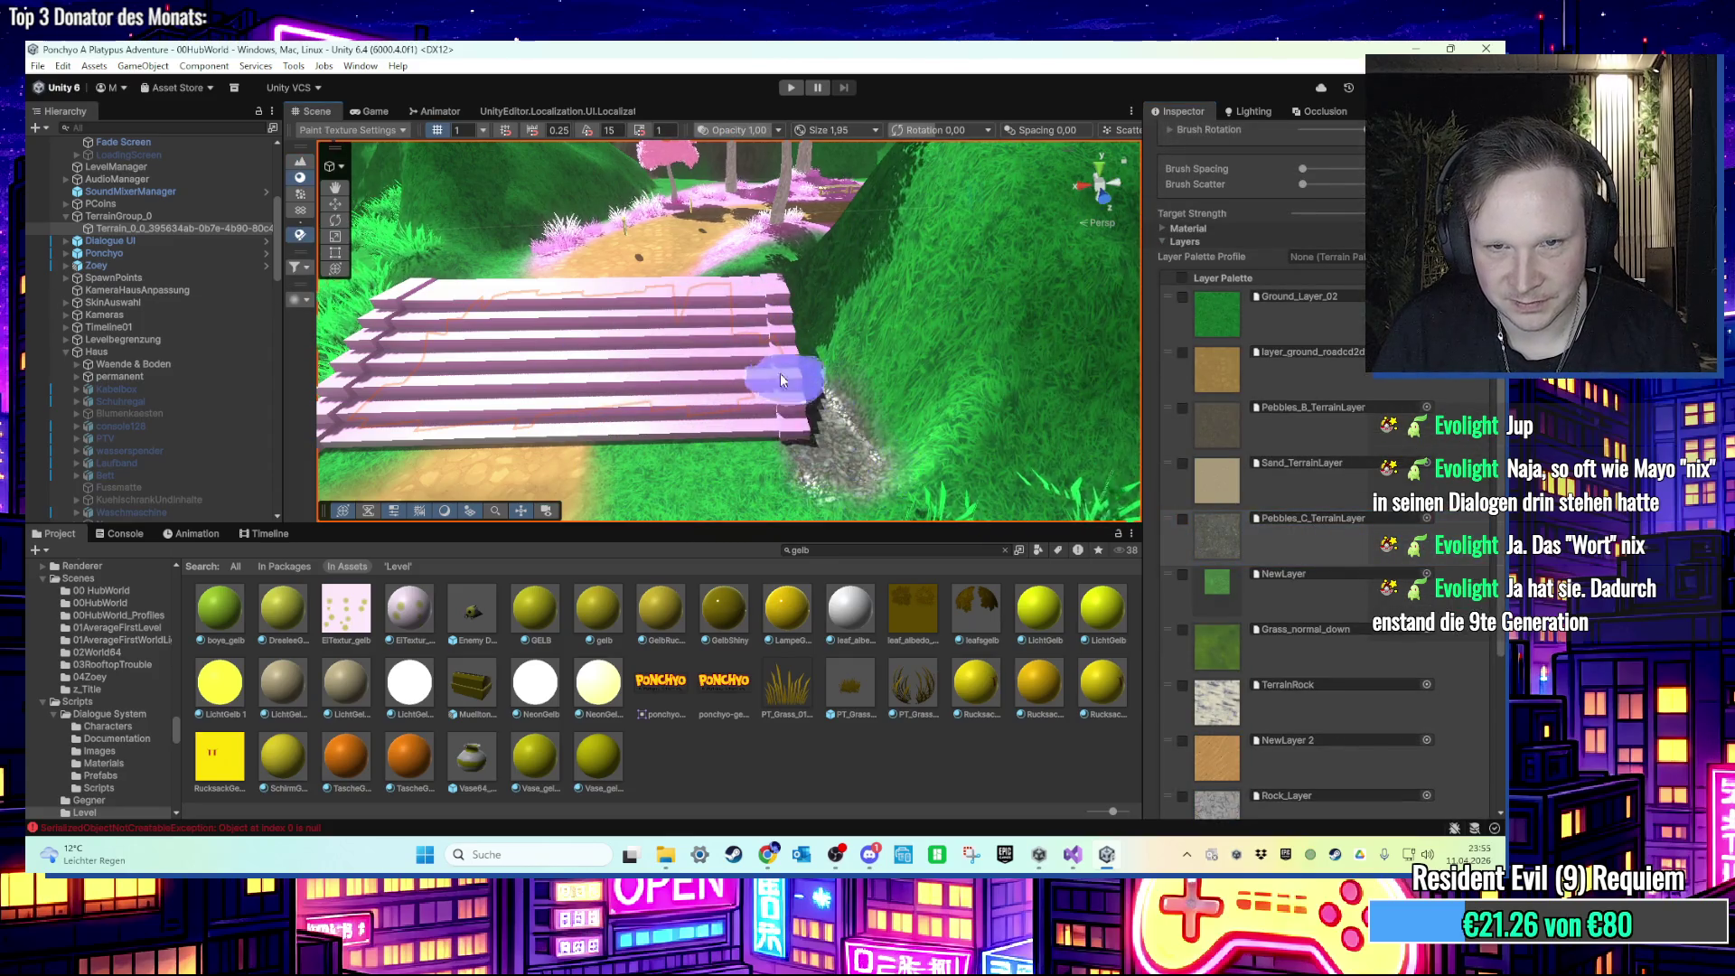
scroll(784, 384, down, 6)
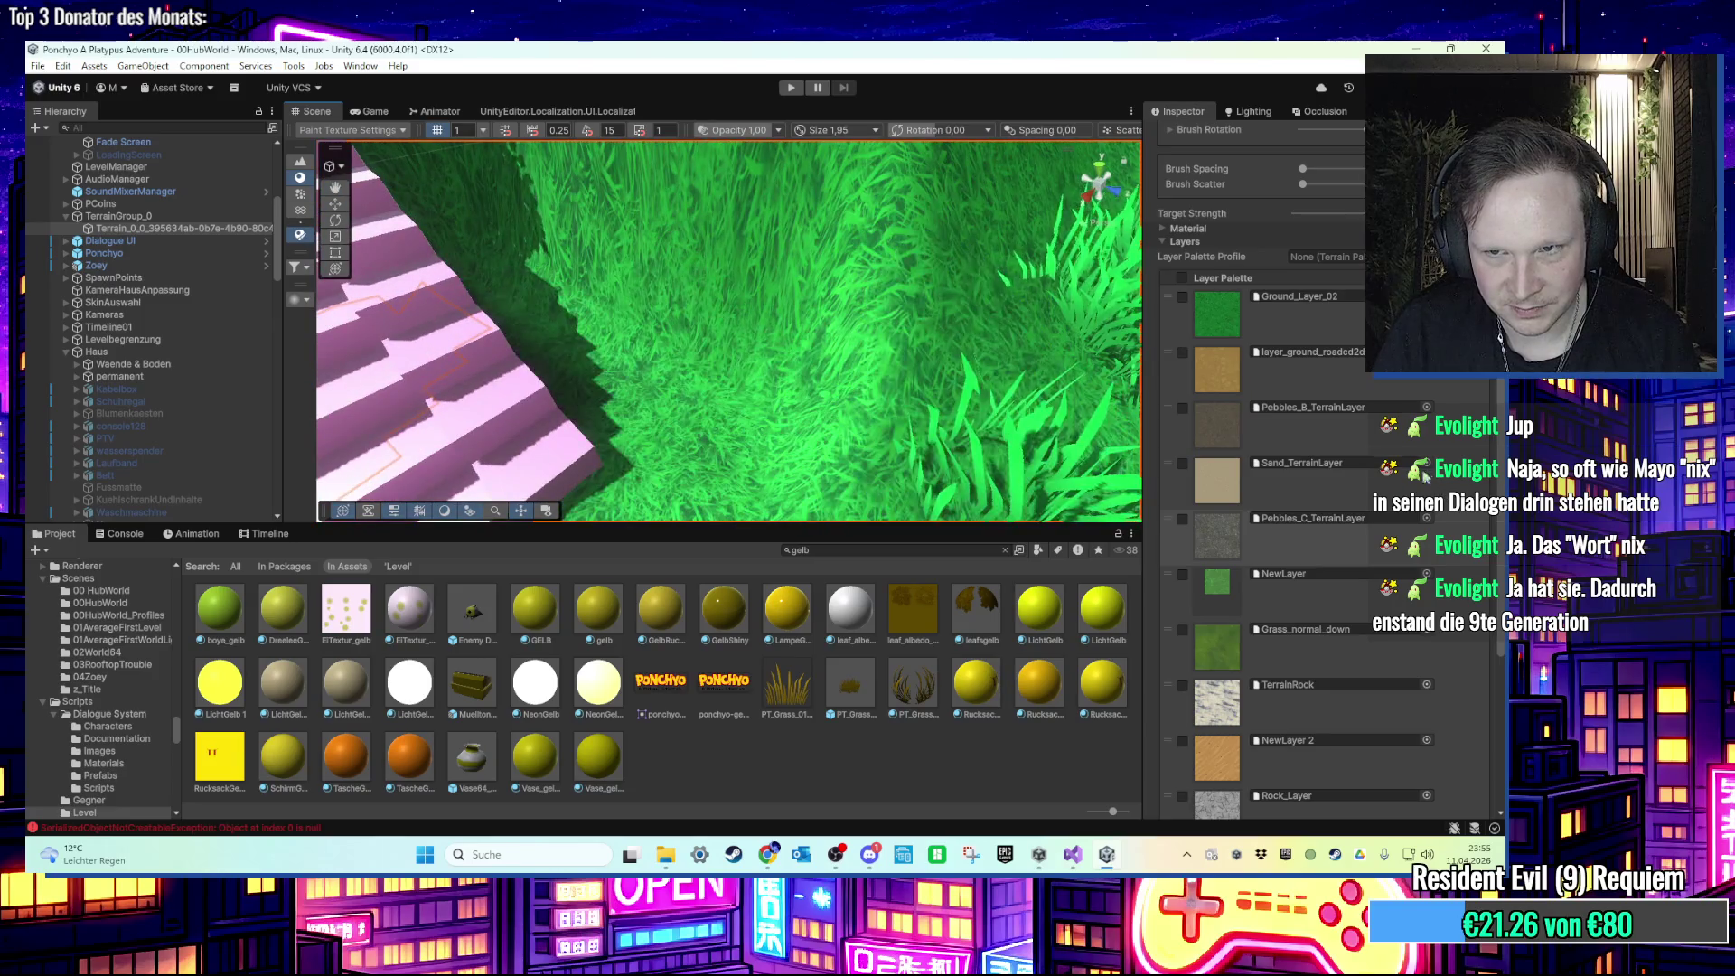
scroll(669, 407, up, 5)
mouse_move(668, 407)
mouse_down()
mouse_move(554, 324)
mouse_move(641, 384)
mouse_up()
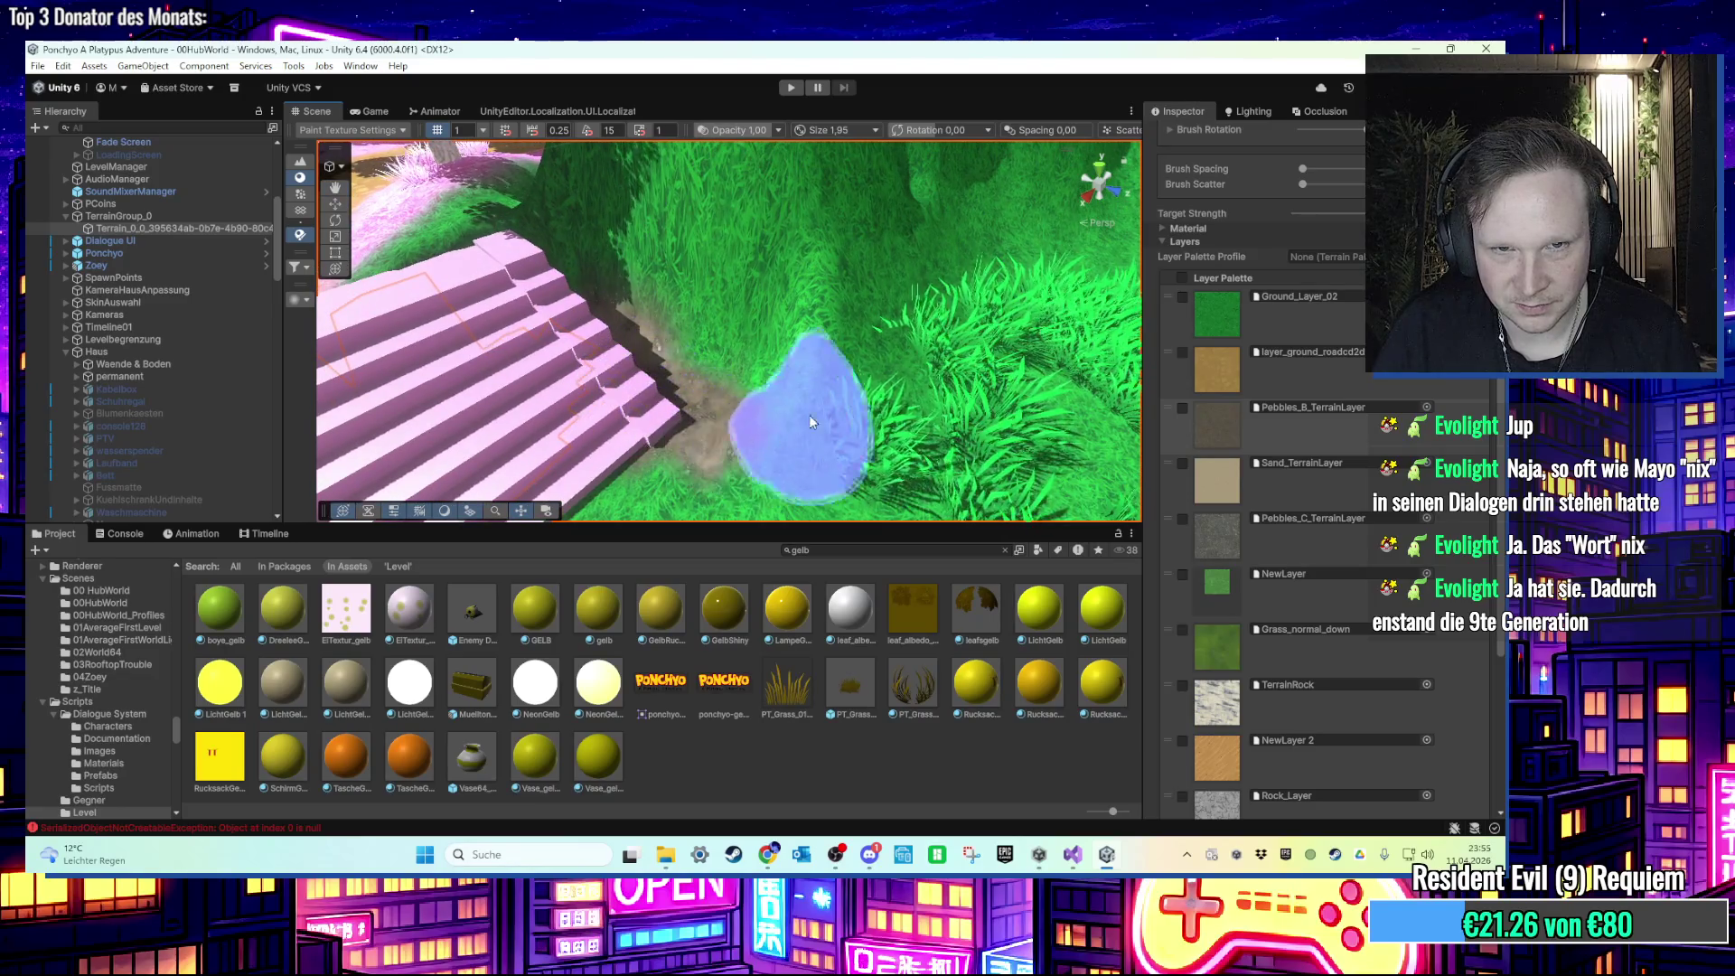
Step: Paint the road layer along the dirt path and the TerrainRock layer beside it
click(1202, 388)
drag(794, 395, 539, 333)
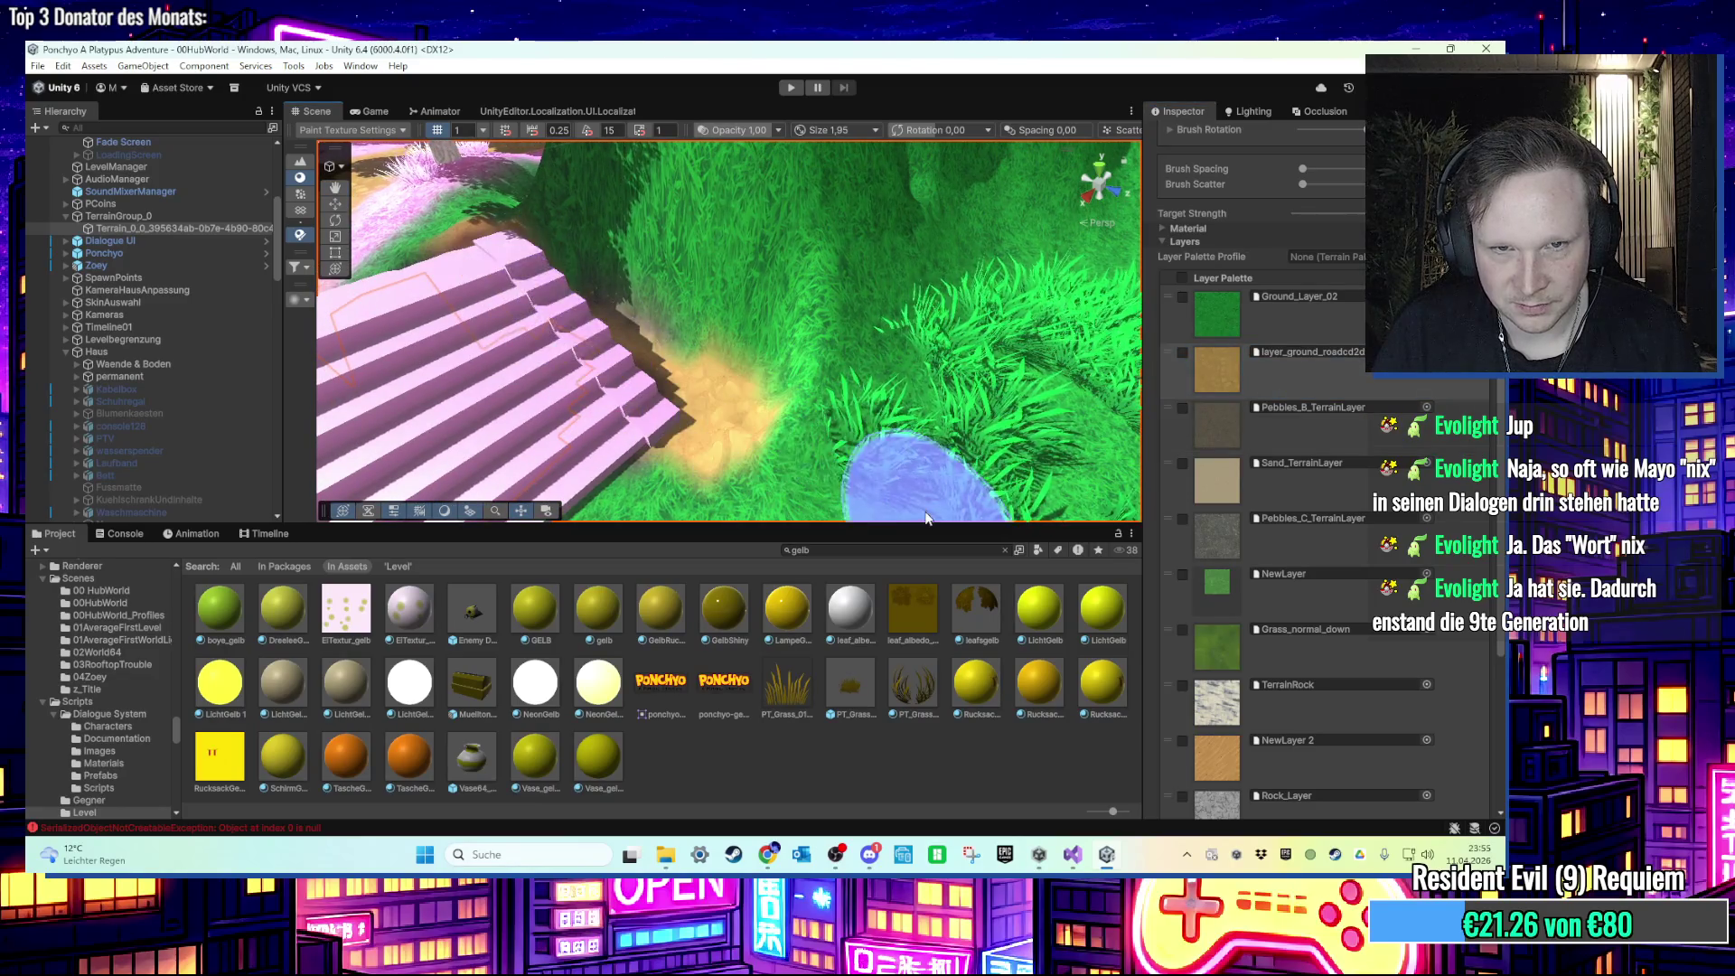
scroll(1292, 583, down, 3)
click(1303, 594)
mouse_move(730, 489)
mouse_down()
mouse_move(545, 346)
mouse_move(815, 437)
mouse_move(749, 412)
mouse_up()
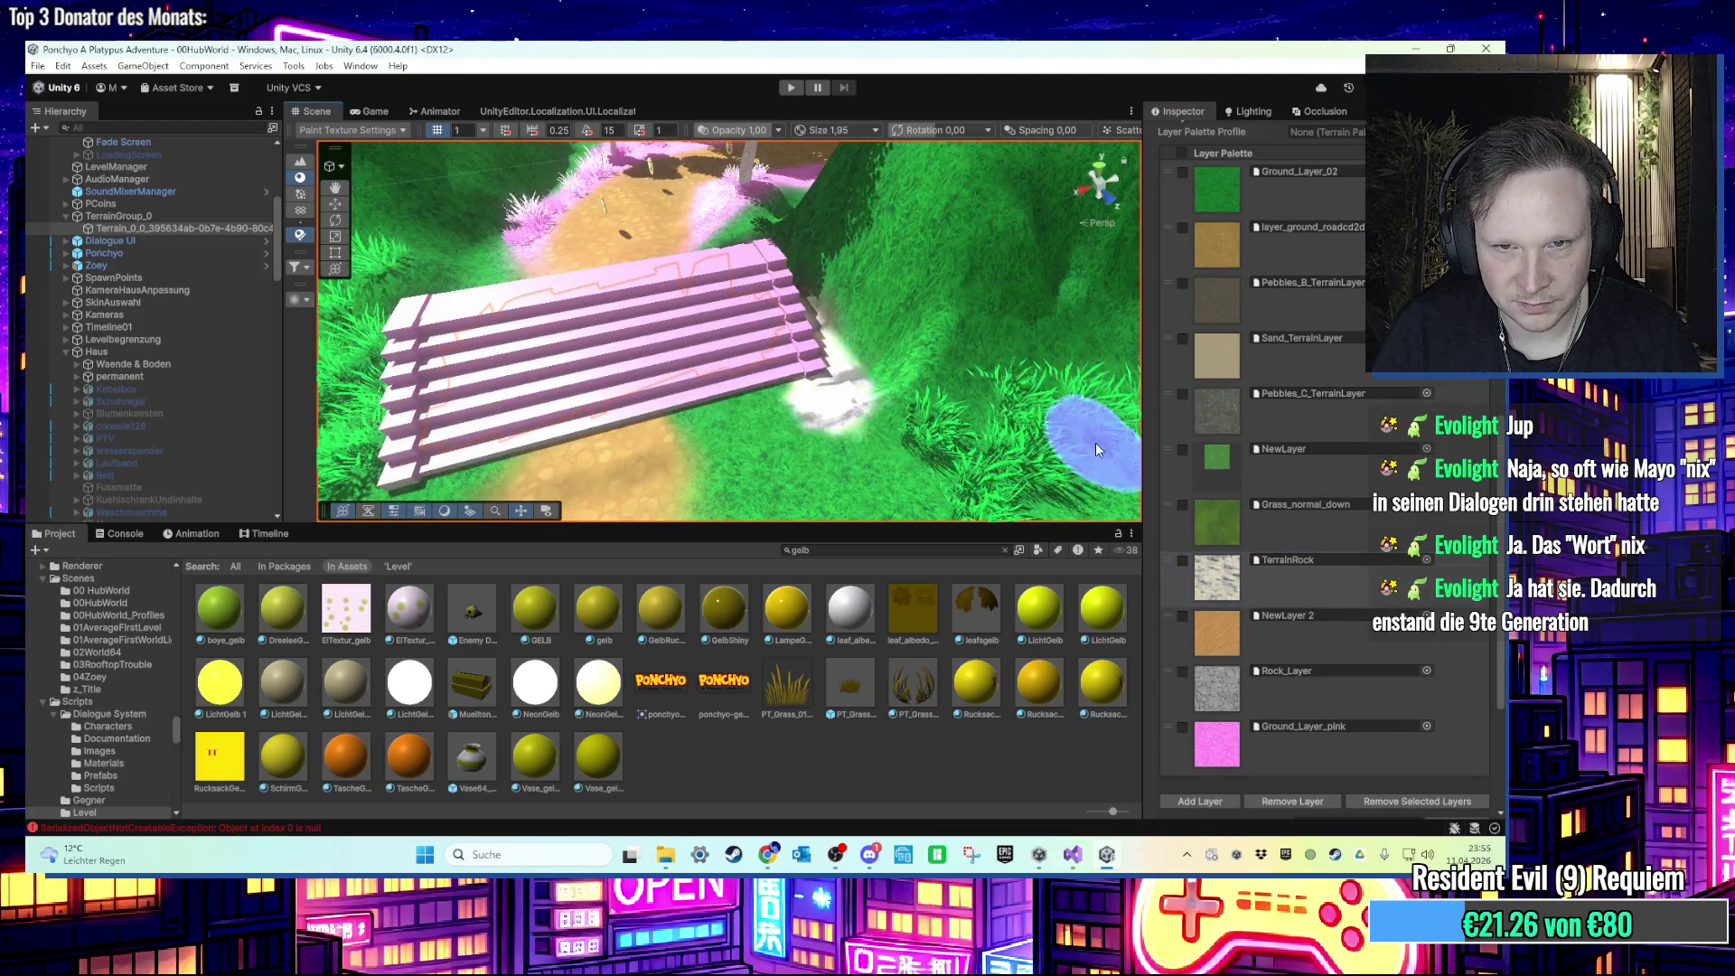
scroll(911, 399, up, 6)
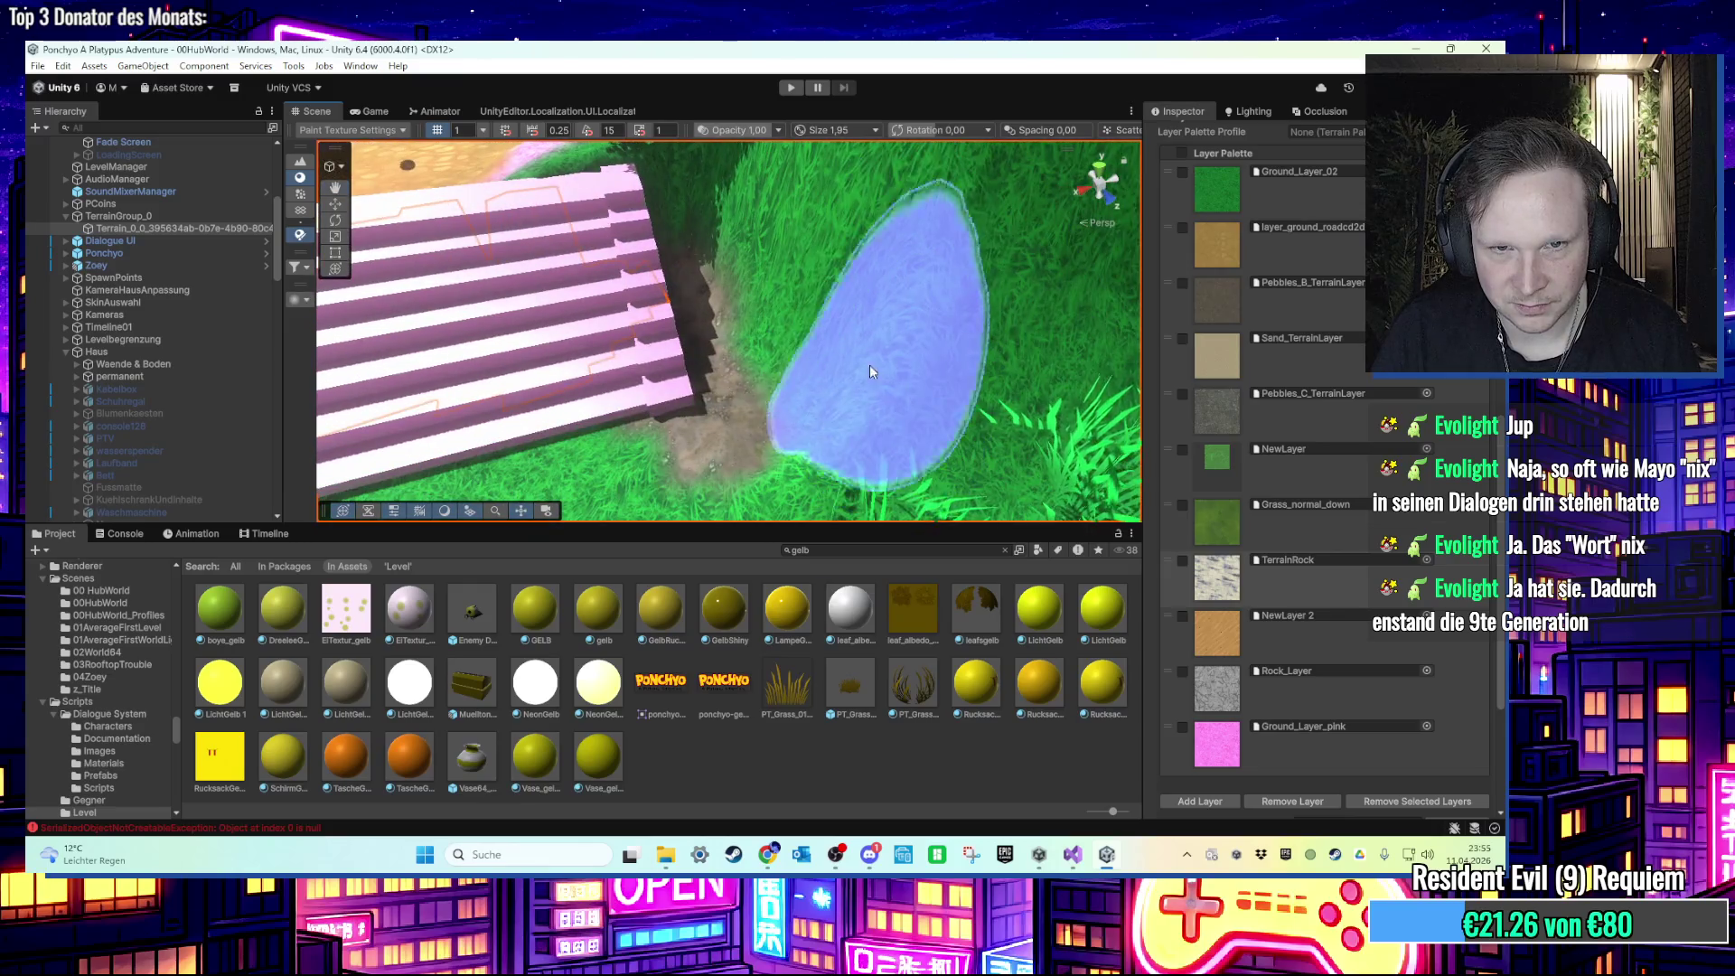
mouse_move(869, 365)
mouse_down()
mouse_move(847, 381)
mouse_move(853, 279)
mouse_move(967, 269)
mouse_move(906, 328)
mouse_move(723, 412)
mouse_move(898, 410)
mouse_move(774, 418)
mouse_move(819, 402)
mouse_up()
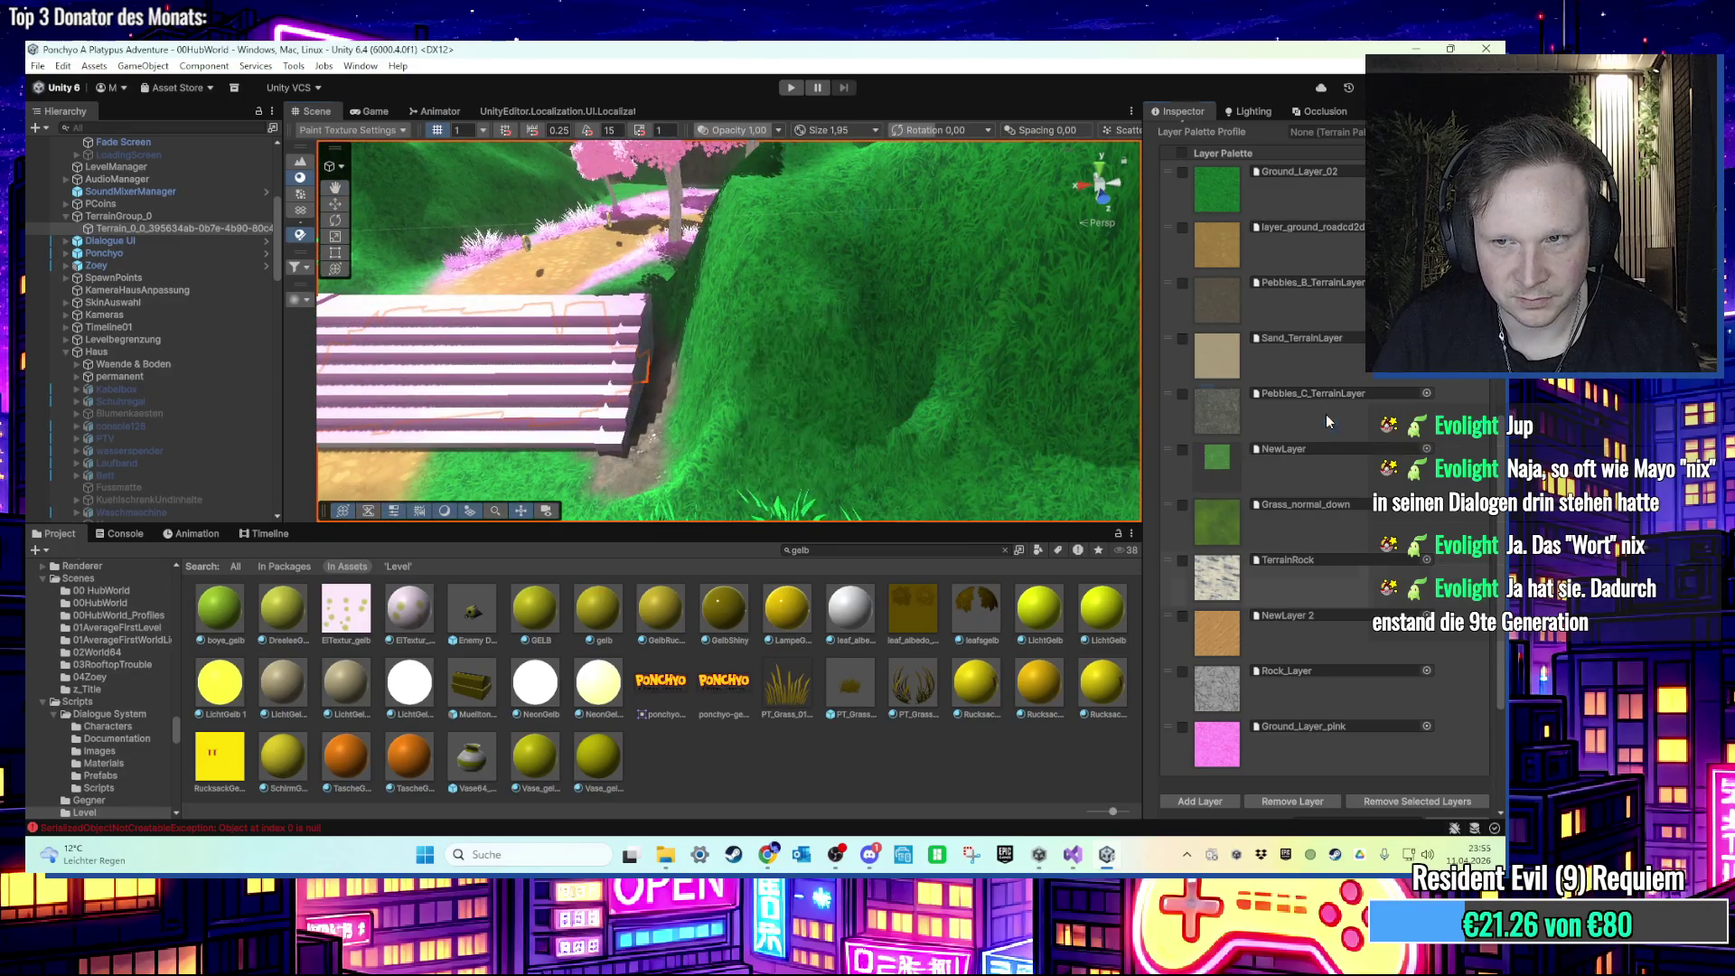
Step: Reselect Pebbles_C and inspect its layer settings and mask texture in the project
click(1325, 414)
mouse_move(611, 451)
mouse_down()
mouse_move(623, 366)
mouse_move(658, 368)
mouse_move(637, 461)
mouse_move(723, 413)
mouse_move(973, 432)
mouse_move(1277, 416)
mouse_up()
double_click(1320, 398)
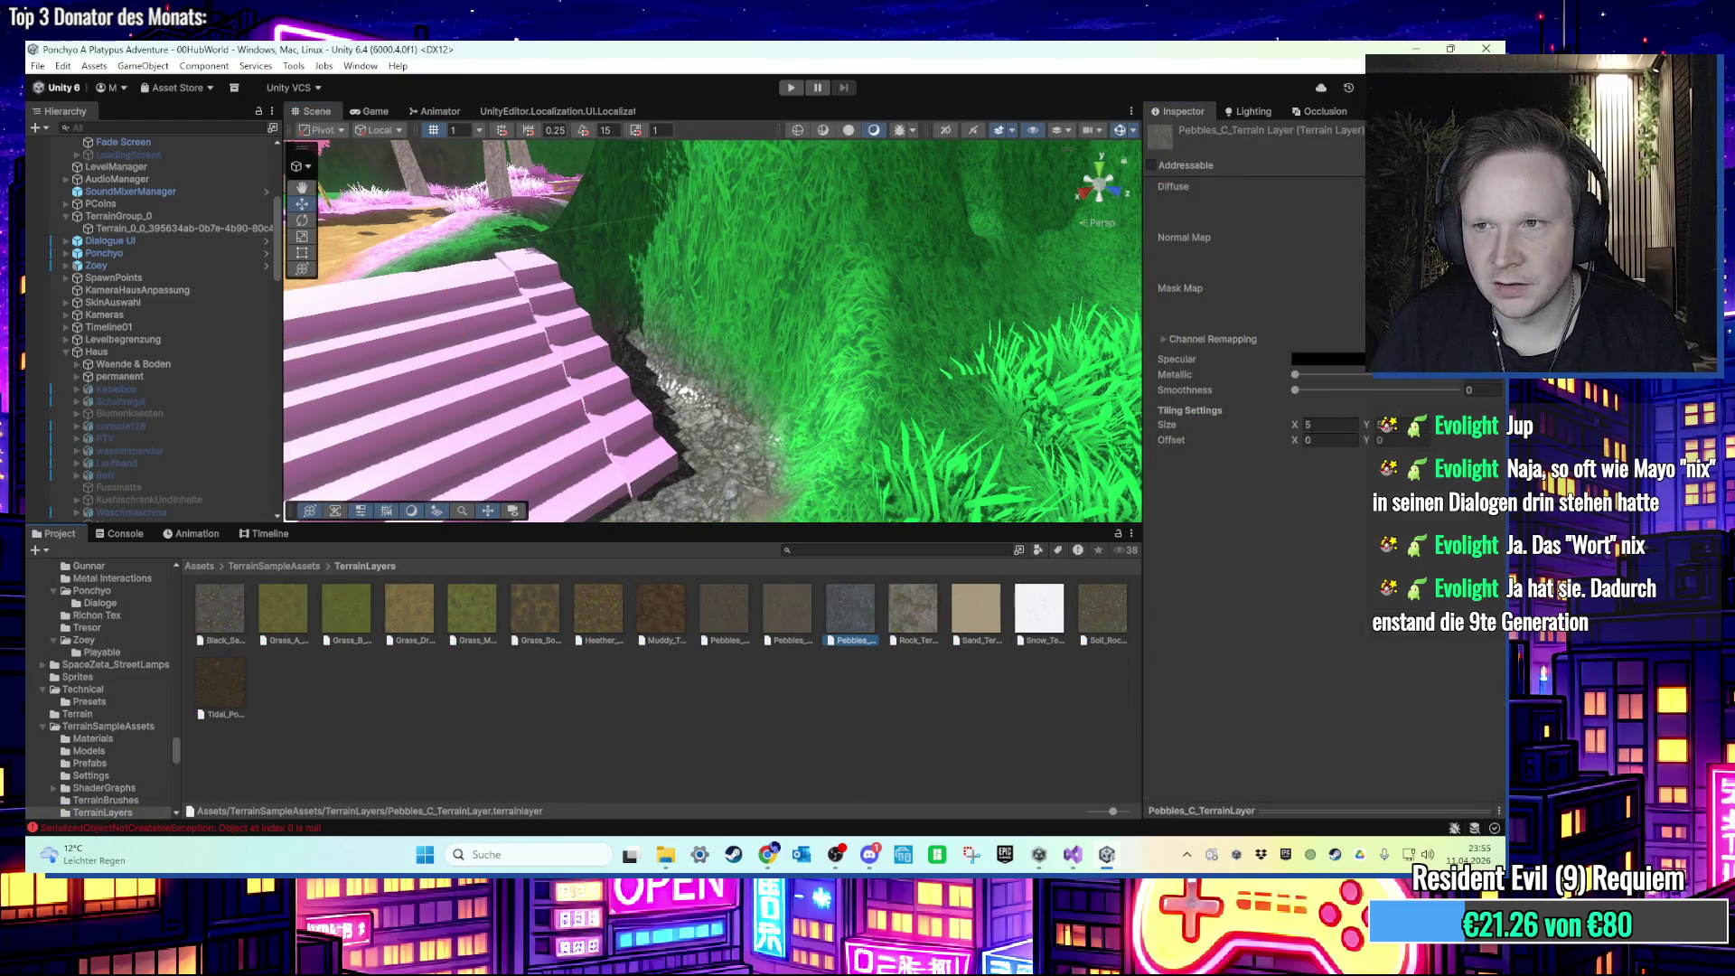
click(1463, 289)
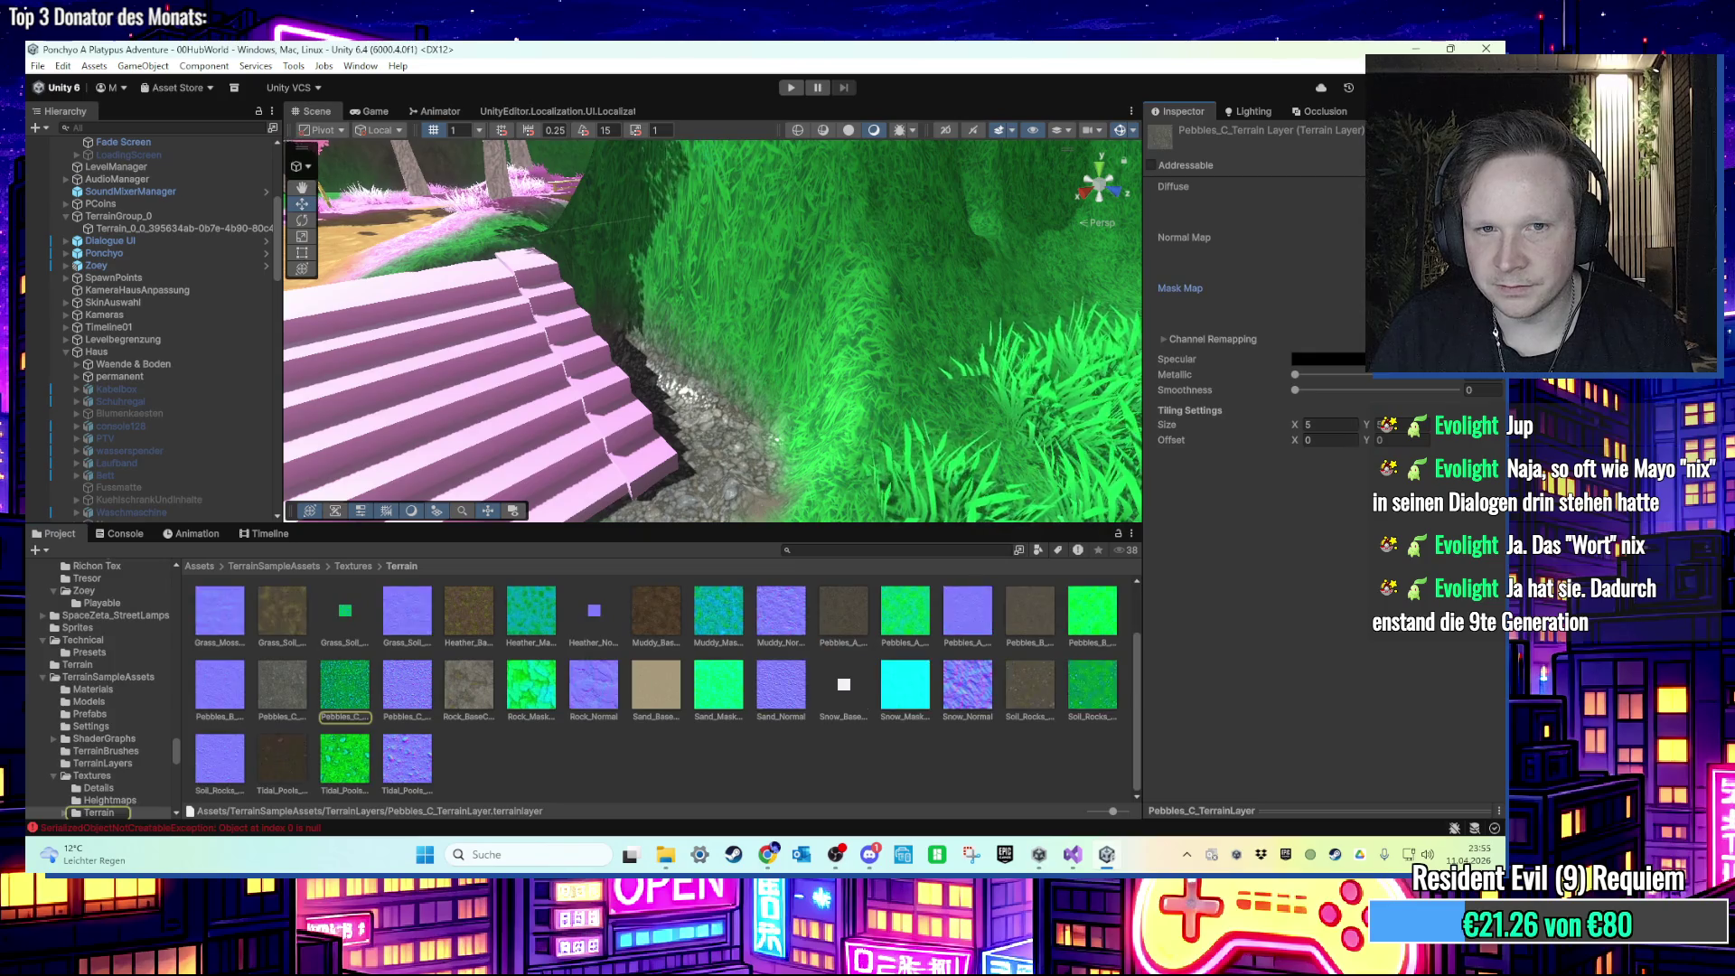
mouse_move(749, 398)
mouse_down()
mouse_move(794, 408)
mouse_move(766, 404)
mouse_move(810, 328)
mouse_move(731, 425)
mouse_up()
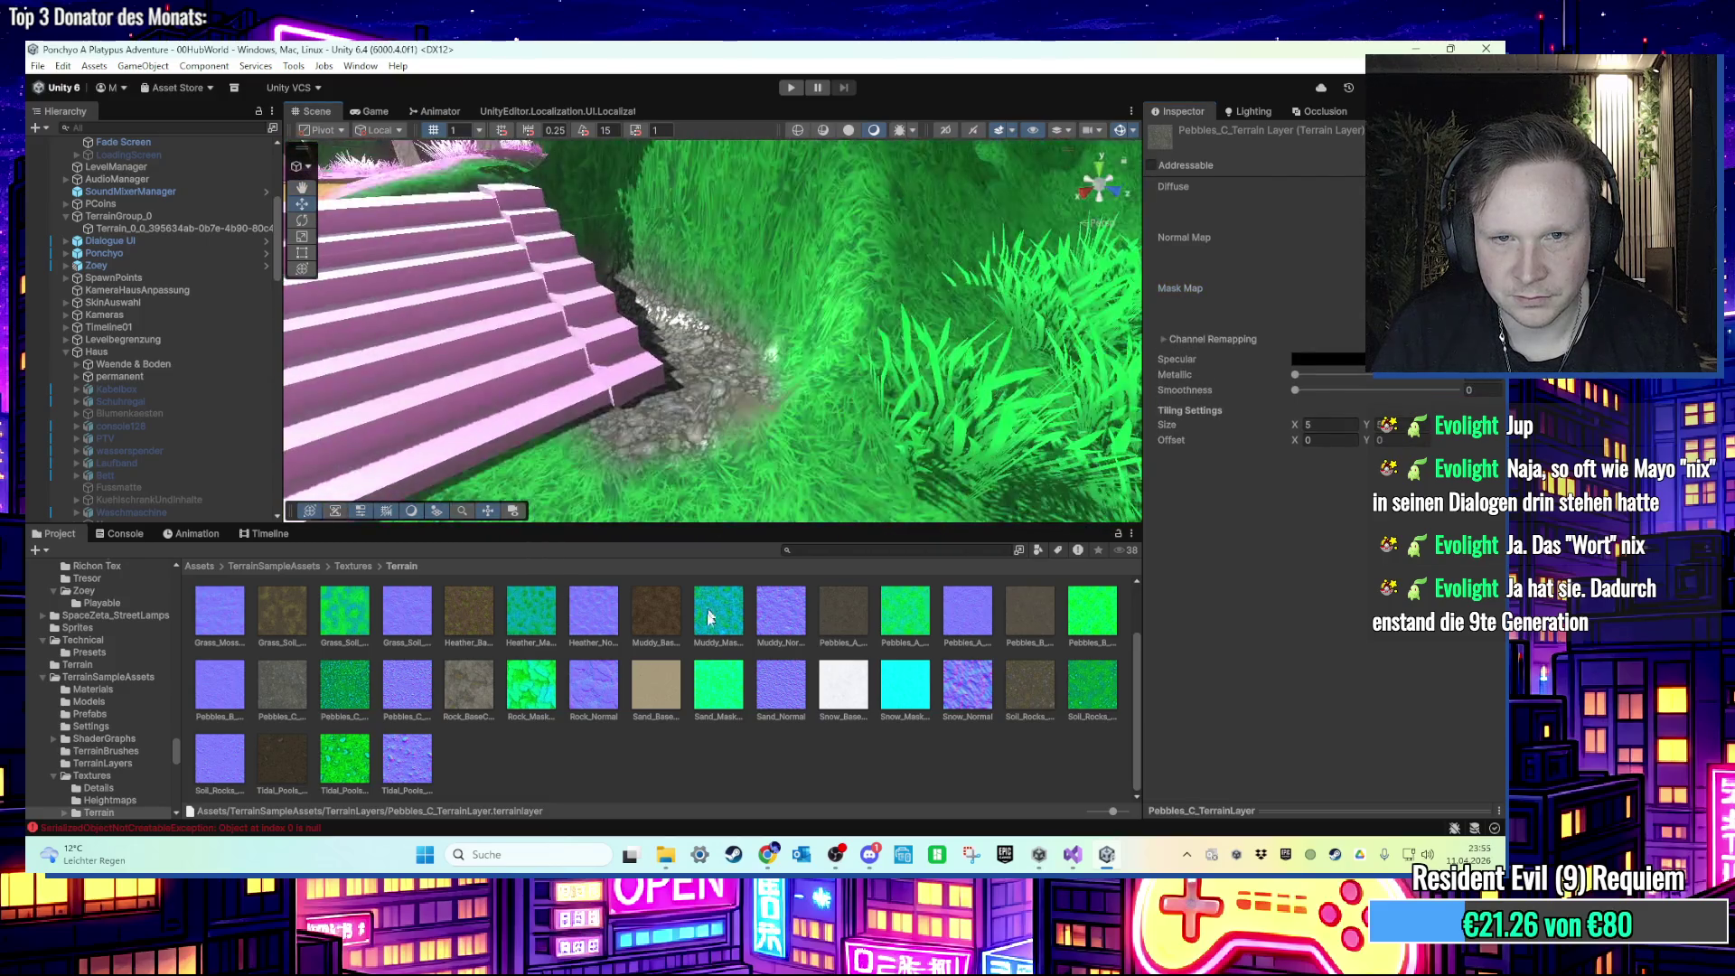
Step: Reselect the terrain and switch to Smooth Height with the stairs centred in view
click(762, 401)
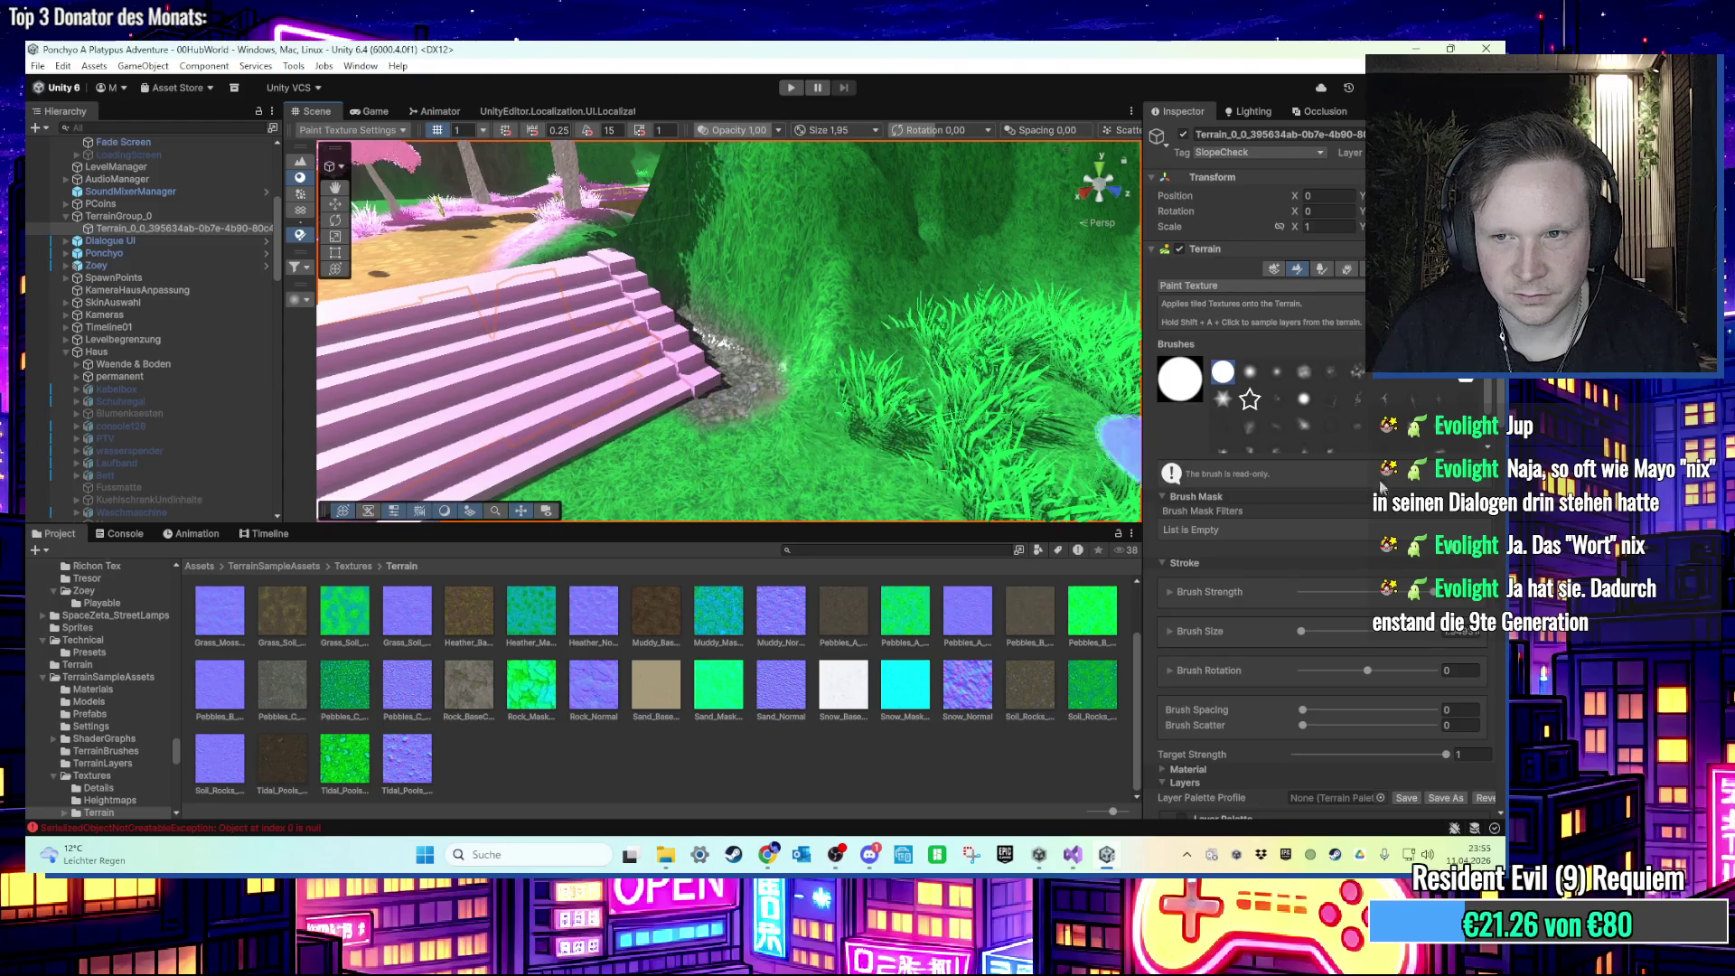
click(1265, 285)
click(1260, 421)
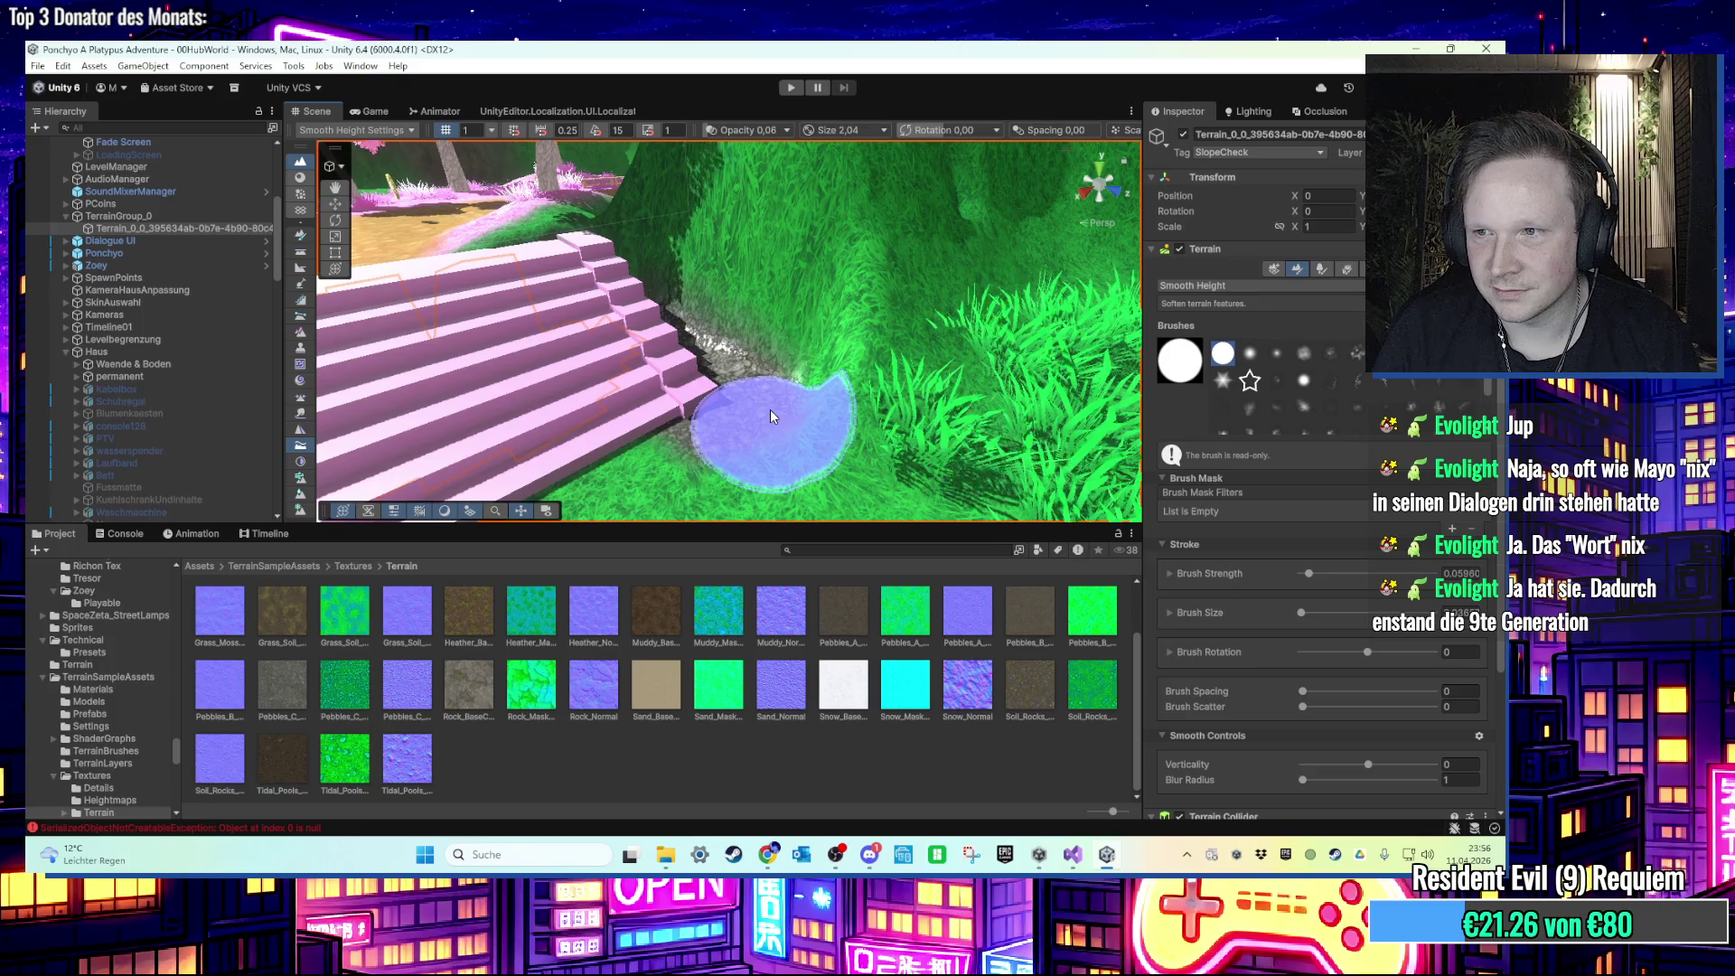
mouse_move(770, 409)
mouse_down()
mouse_move(627, 399)
mouse_move(645, 394)
mouse_up()
scroll(669, 384, down, 5)
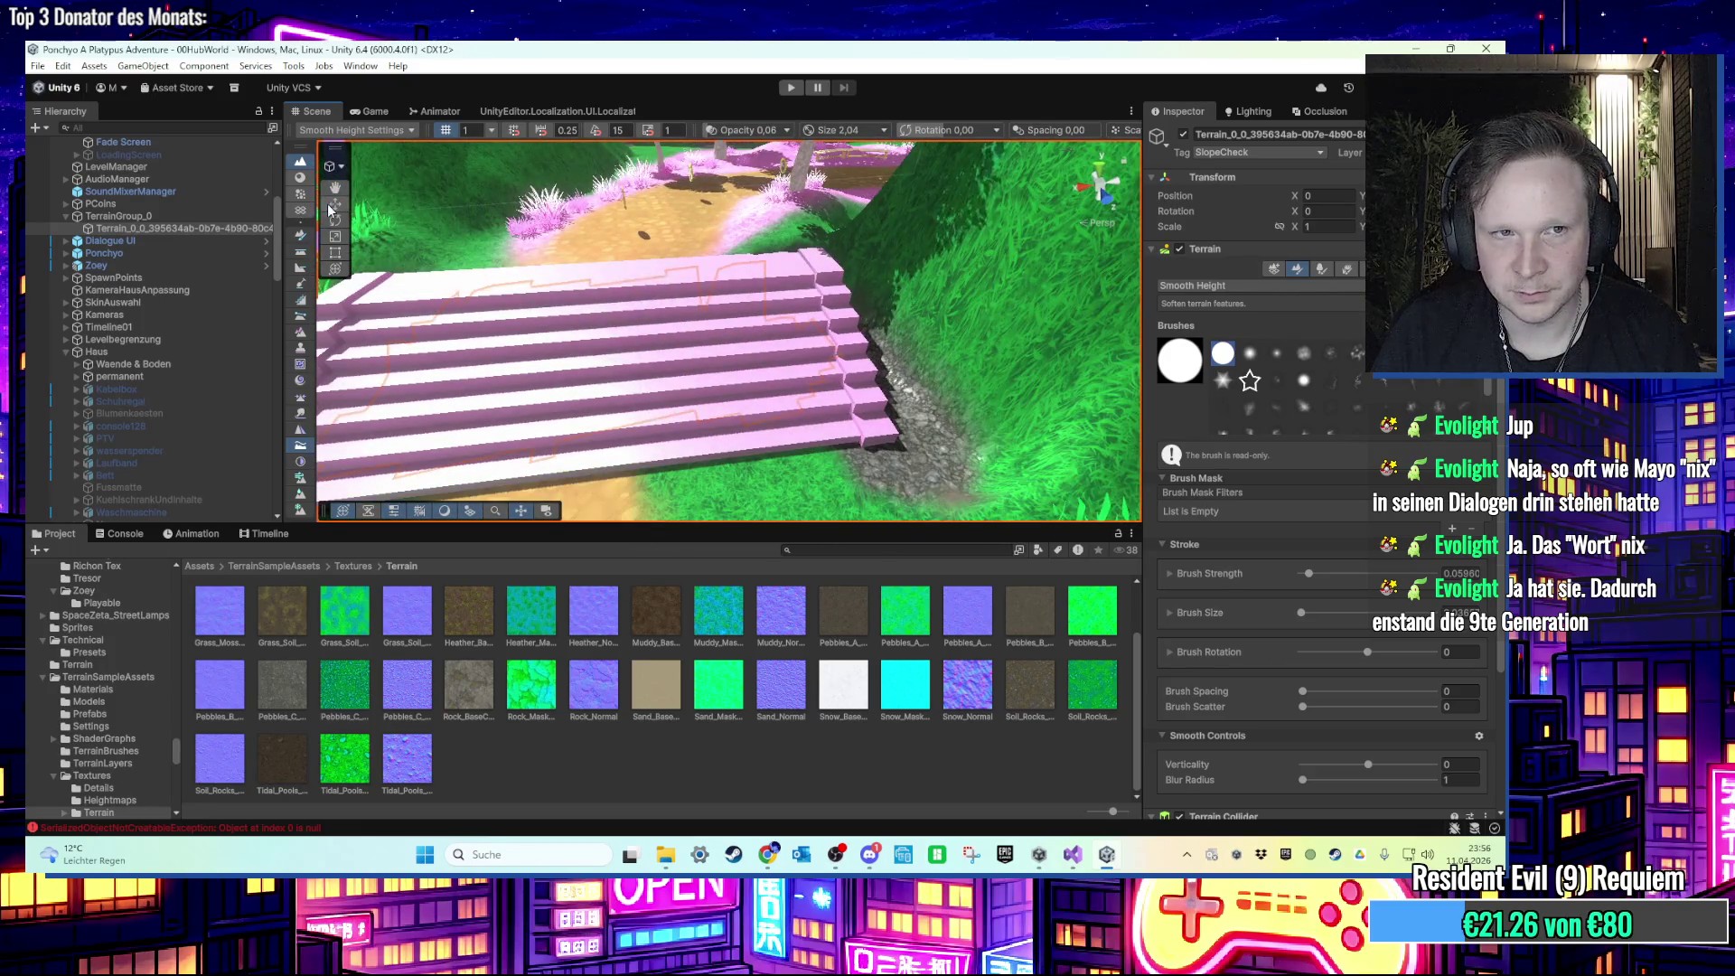
Step: Put away the terrain tools and select the StreetLamp2_Tall (Black) (1) street lamp
click(327, 203)
drag(794, 392, 666, 310)
scroll(667, 309, up, 5)
scroll(643, 272, down, 5)
click(725, 372)
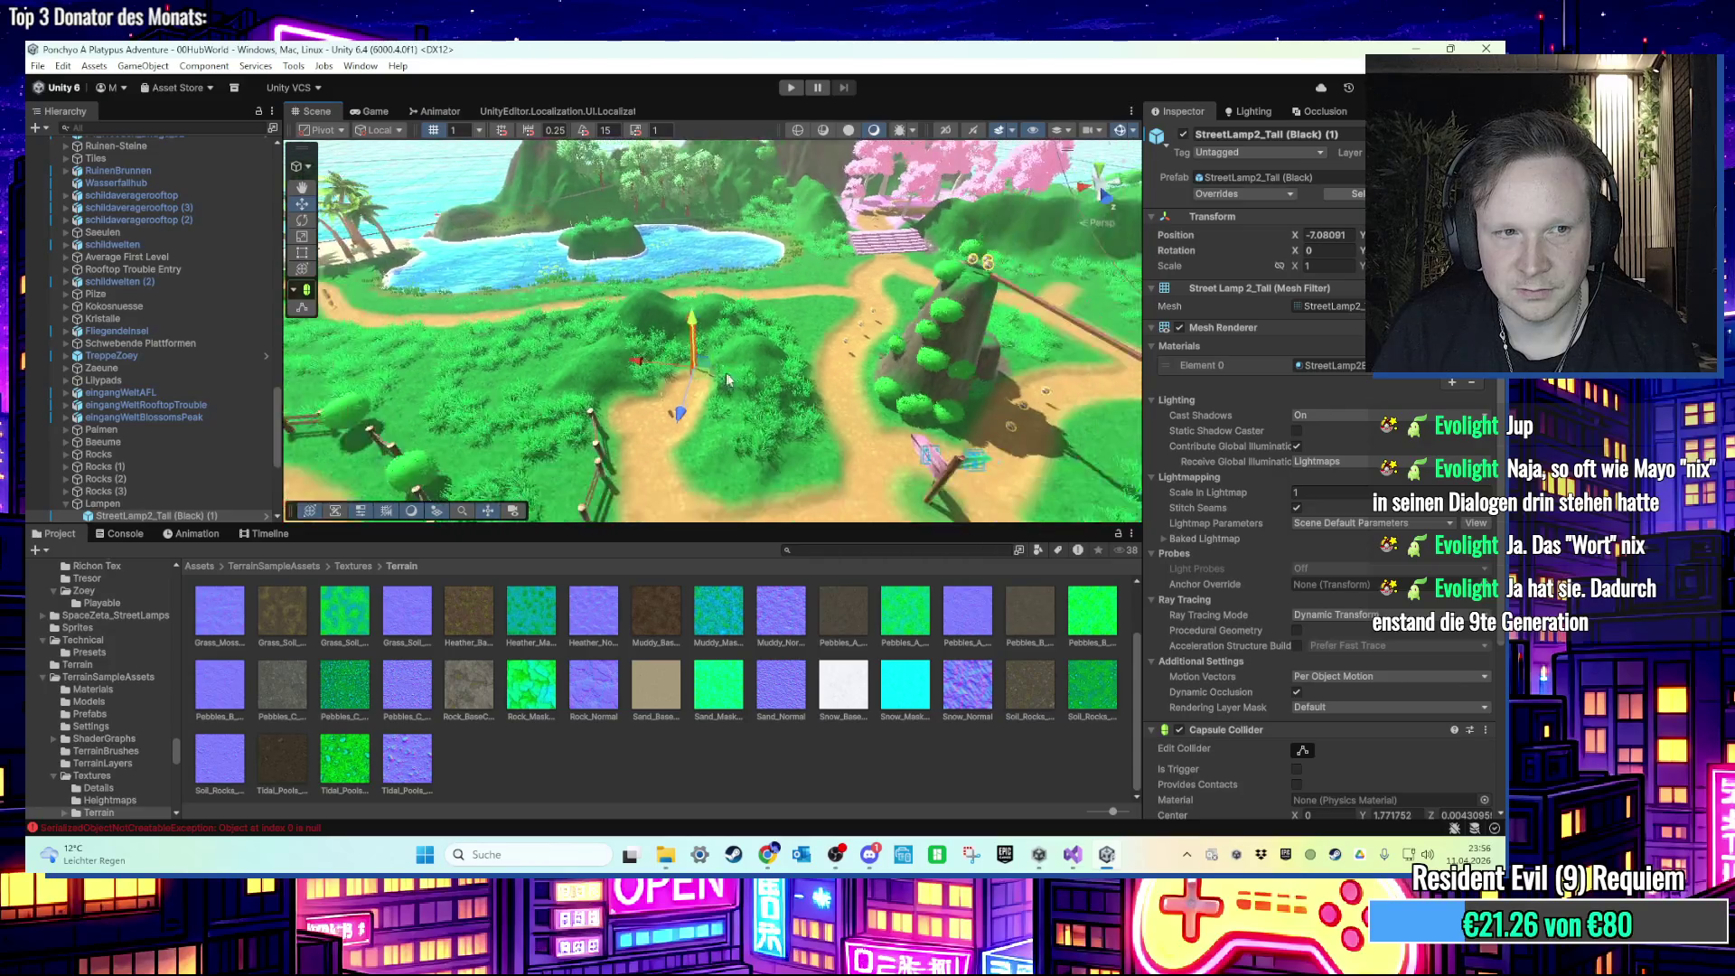
Step: Duplicate the tall black street lamp and rotate the copy into place
scroll(714, 388, down, 3)
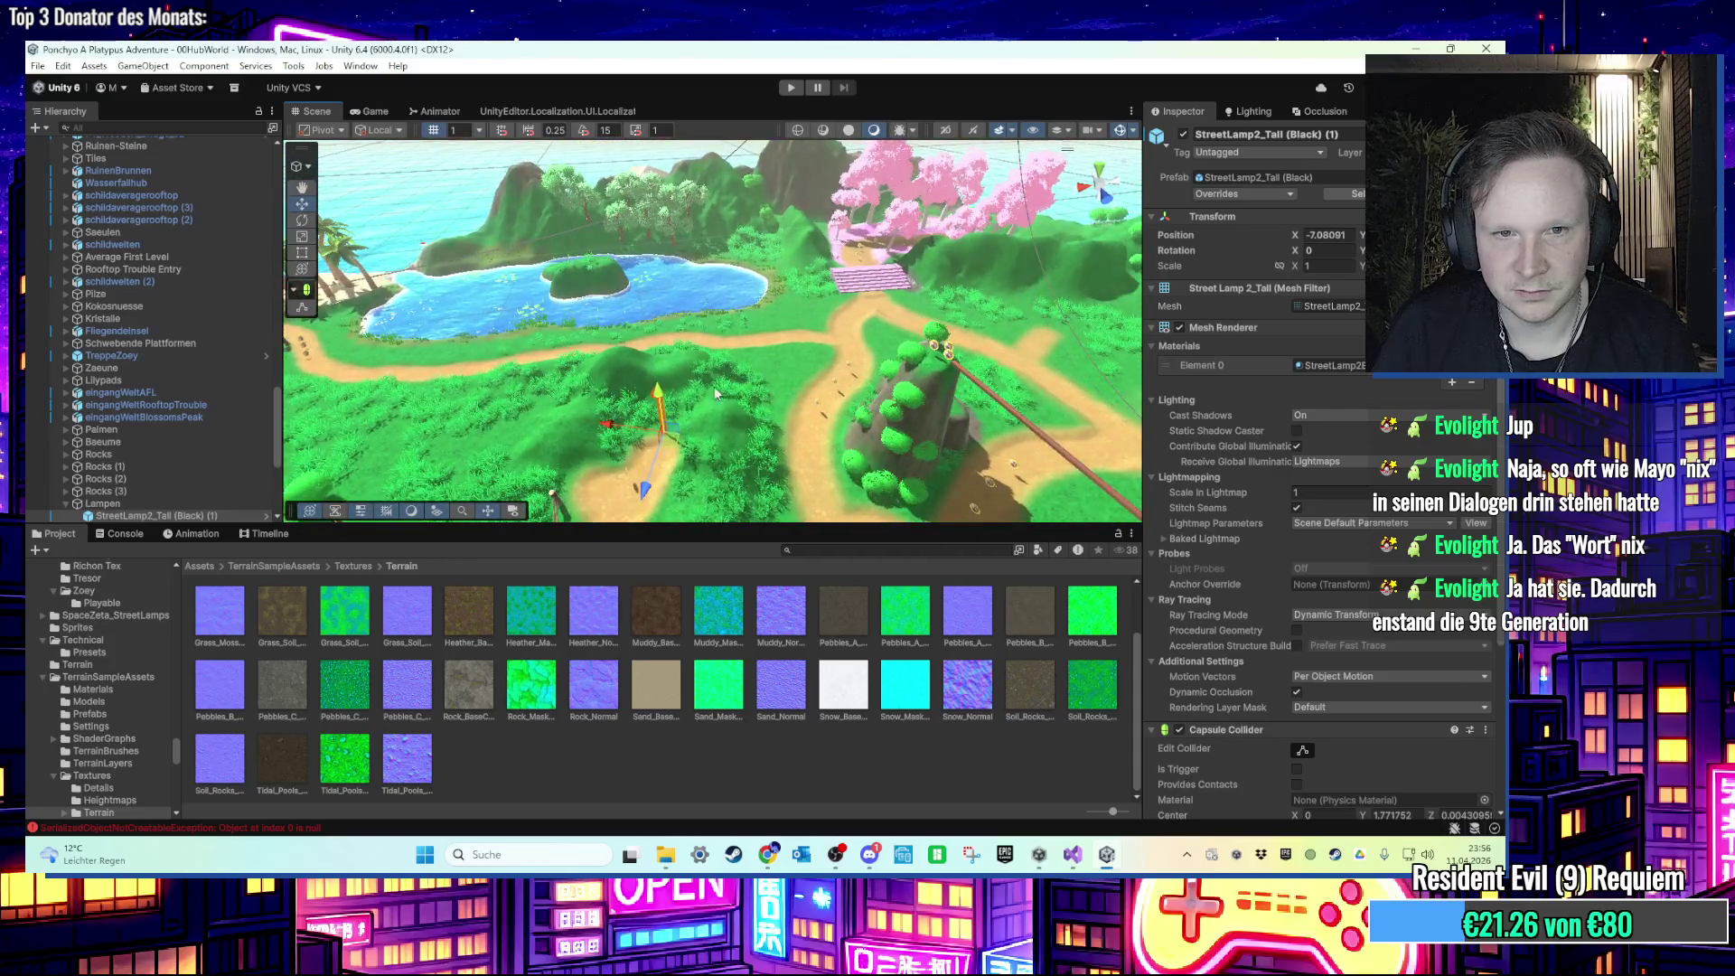
key(ctrl+d)
drag(902, 293, 909, 274)
key(f)
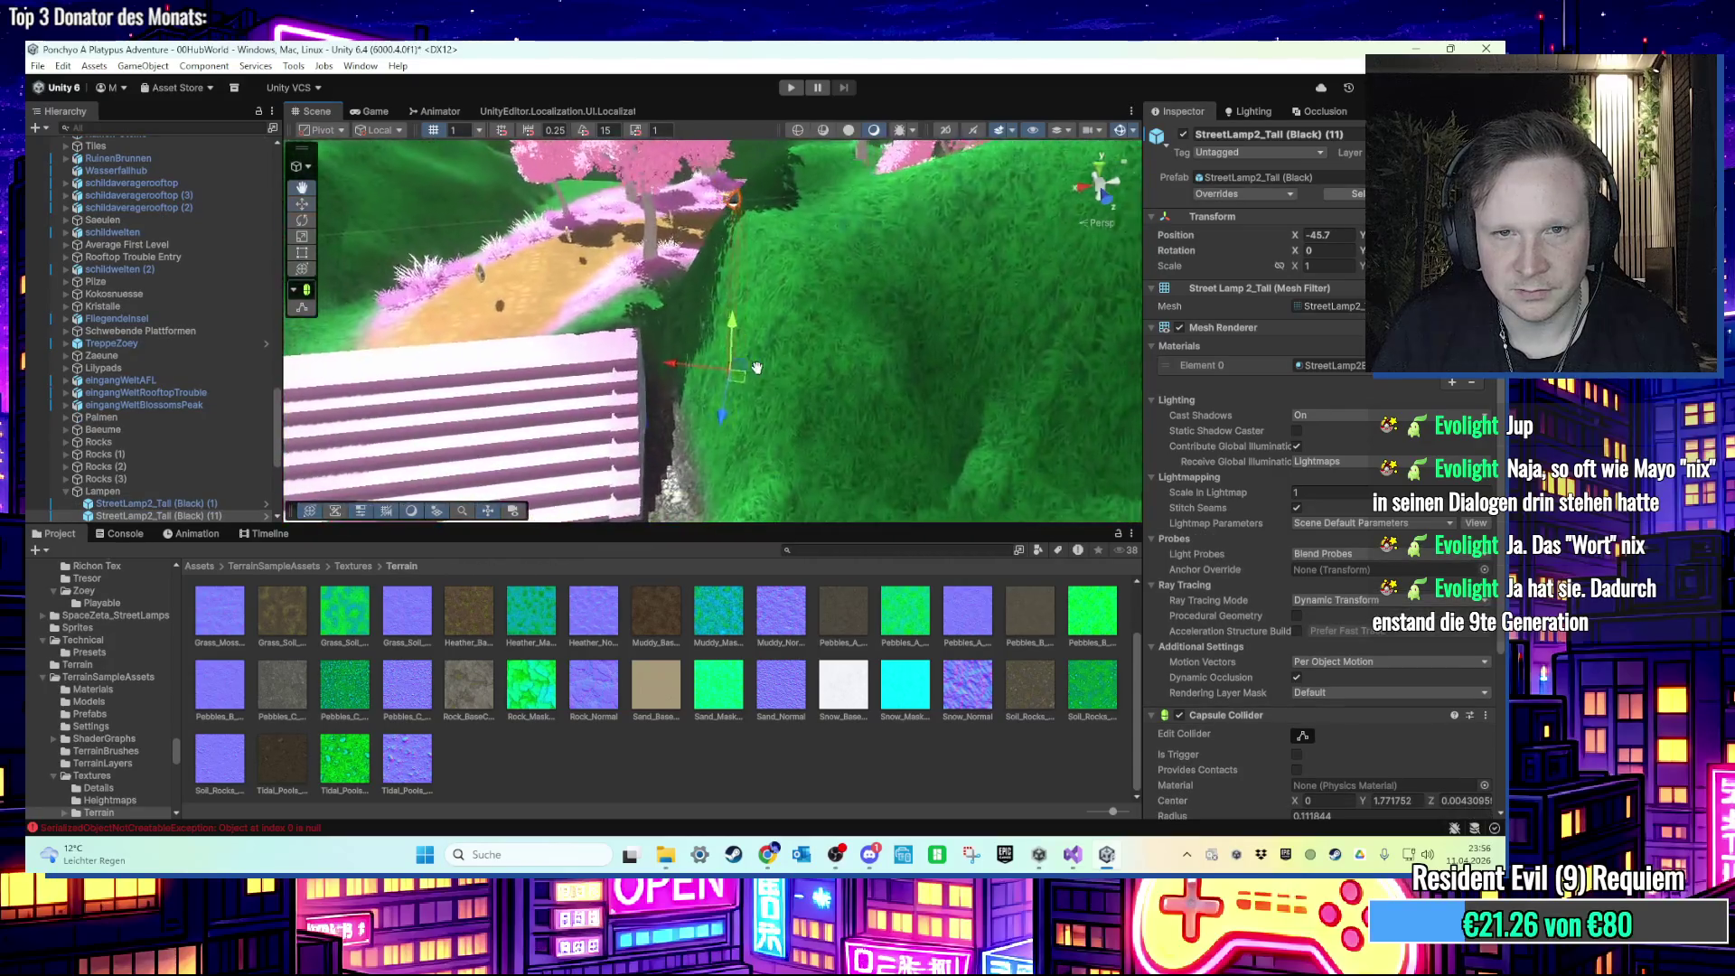
drag(683, 444, 679, 446)
key(f)
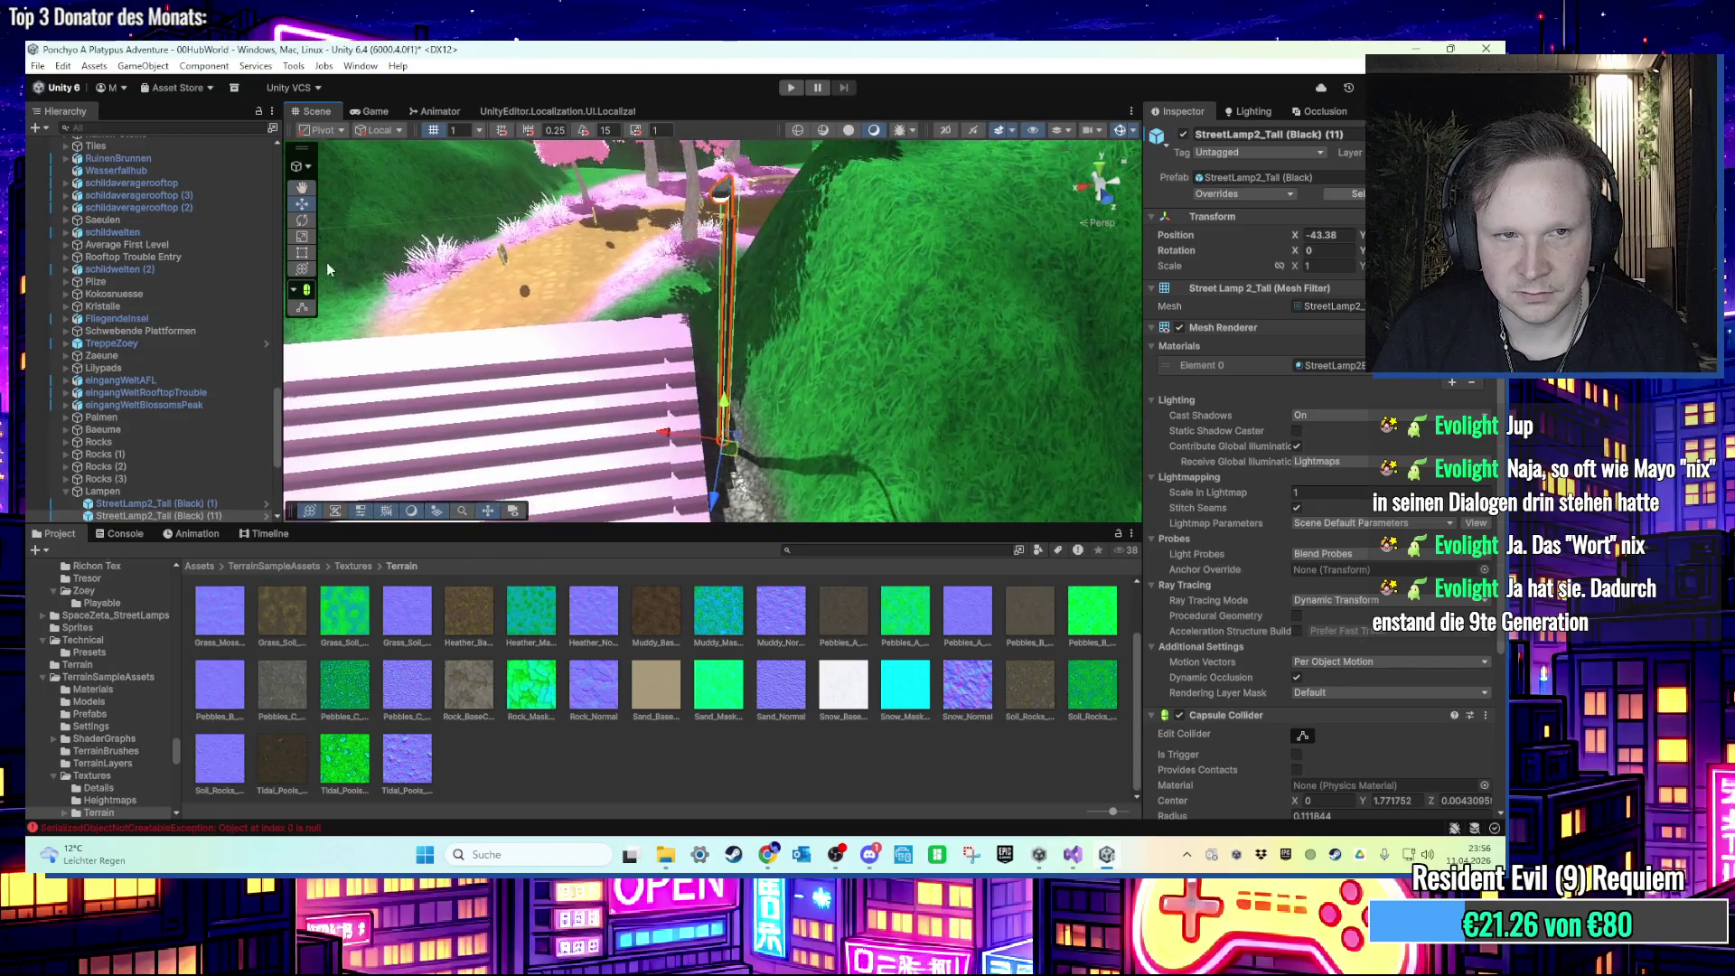
click(304, 269)
drag(679, 464, 782, 448)
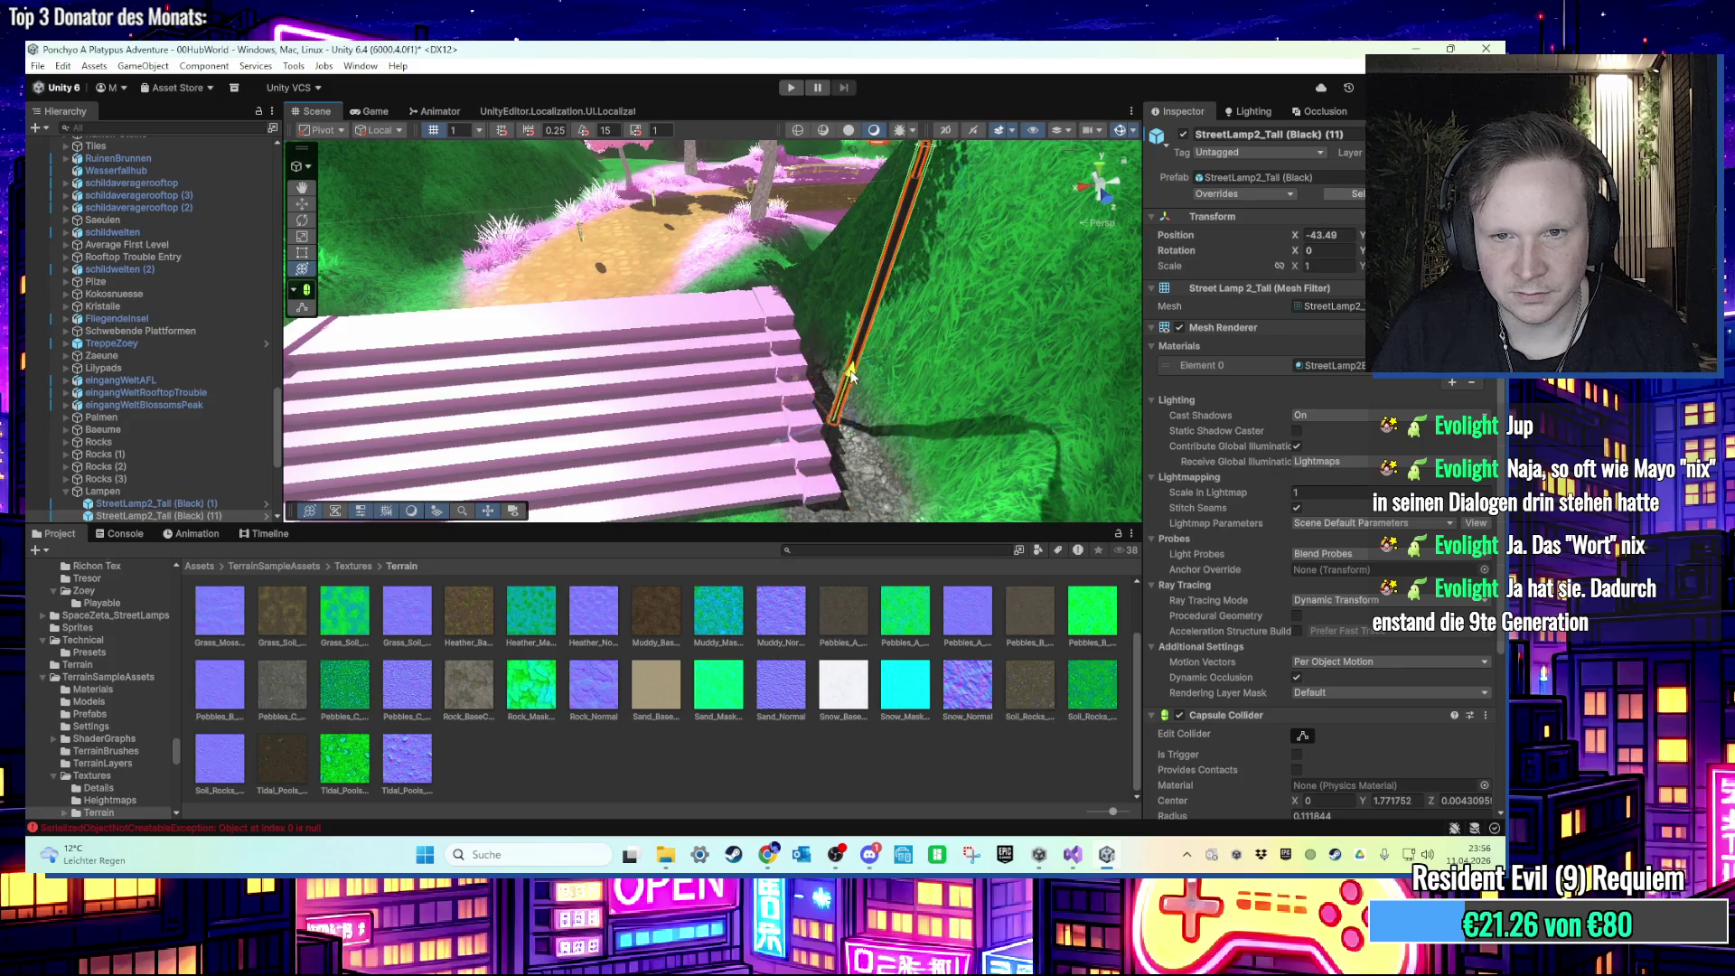
Step: Reposition the lamp copy beside the pink stairs along the path
mouse_move(847, 375)
mouse_down()
mouse_move(835, 488)
mouse_move(834, 233)
mouse_up()
mouse_move(745, 364)
mouse_down()
mouse_move(775, 328)
mouse_move(734, 369)
mouse_move(757, 360)
mouse_move(763, 455)
mouse_move(801, 382)
mouse_move(771, 491)
mouse_up()
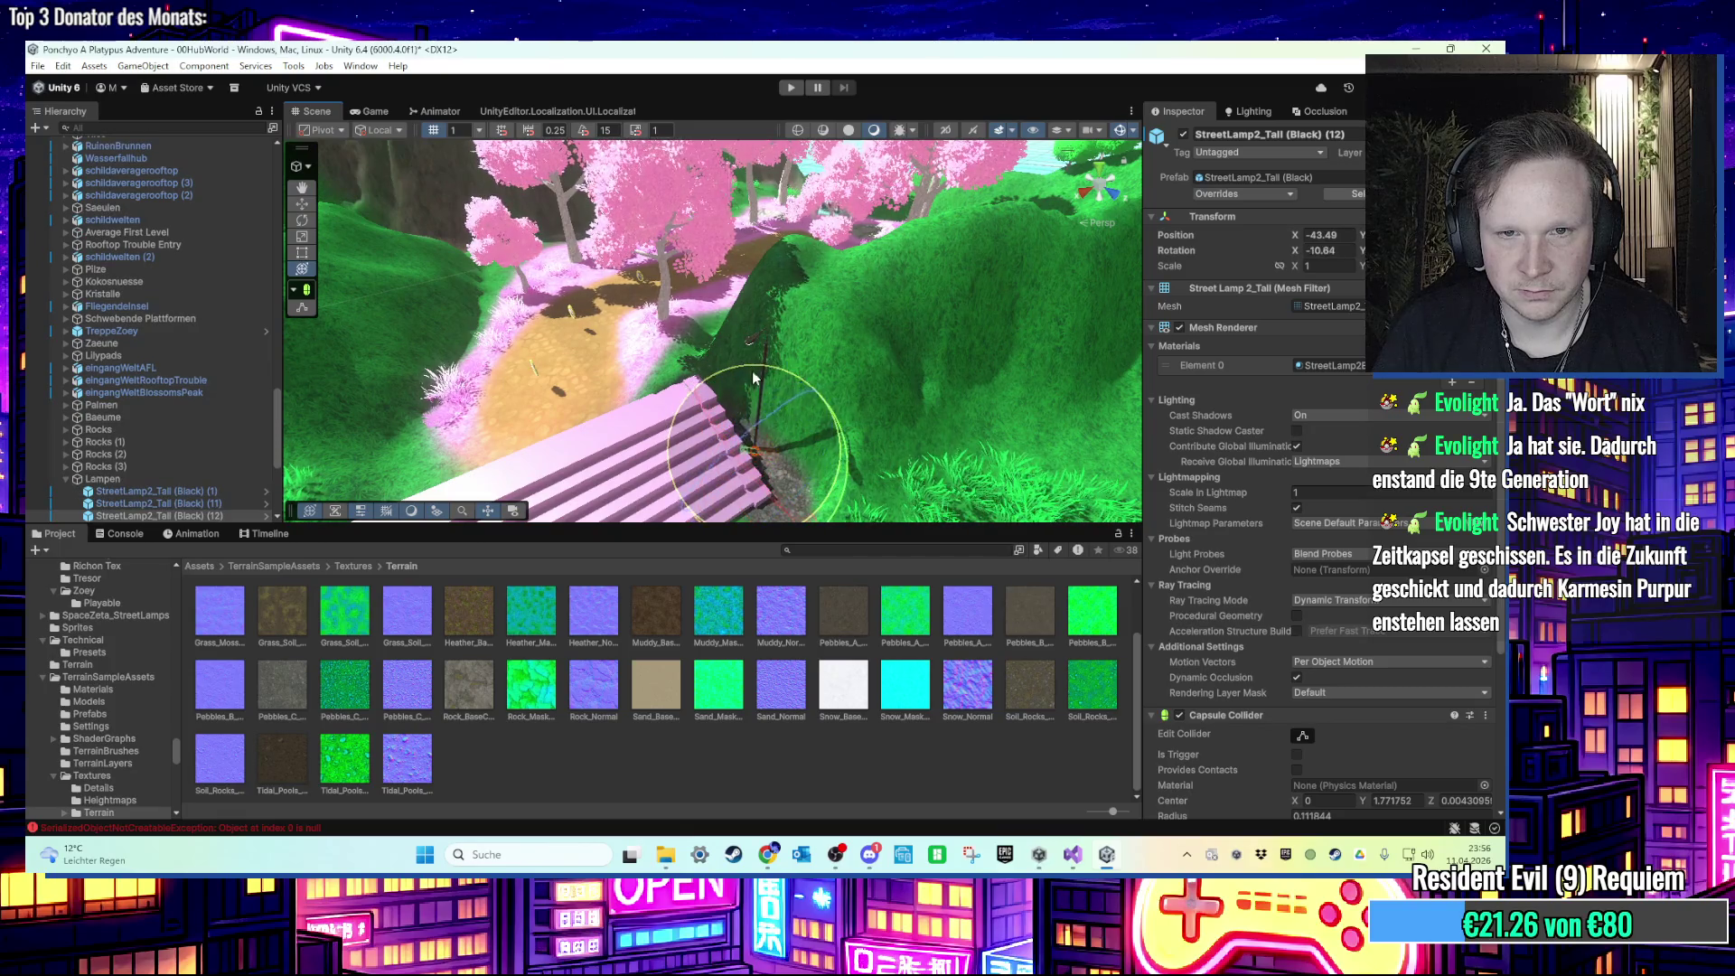
drag(733, 368, 700, 461)
mouse_move(720, 336)
mouse_down()
mouse_move(734, 346)
mouse_move(692, 402)
mouse_move(710, 342)
mouse_up()
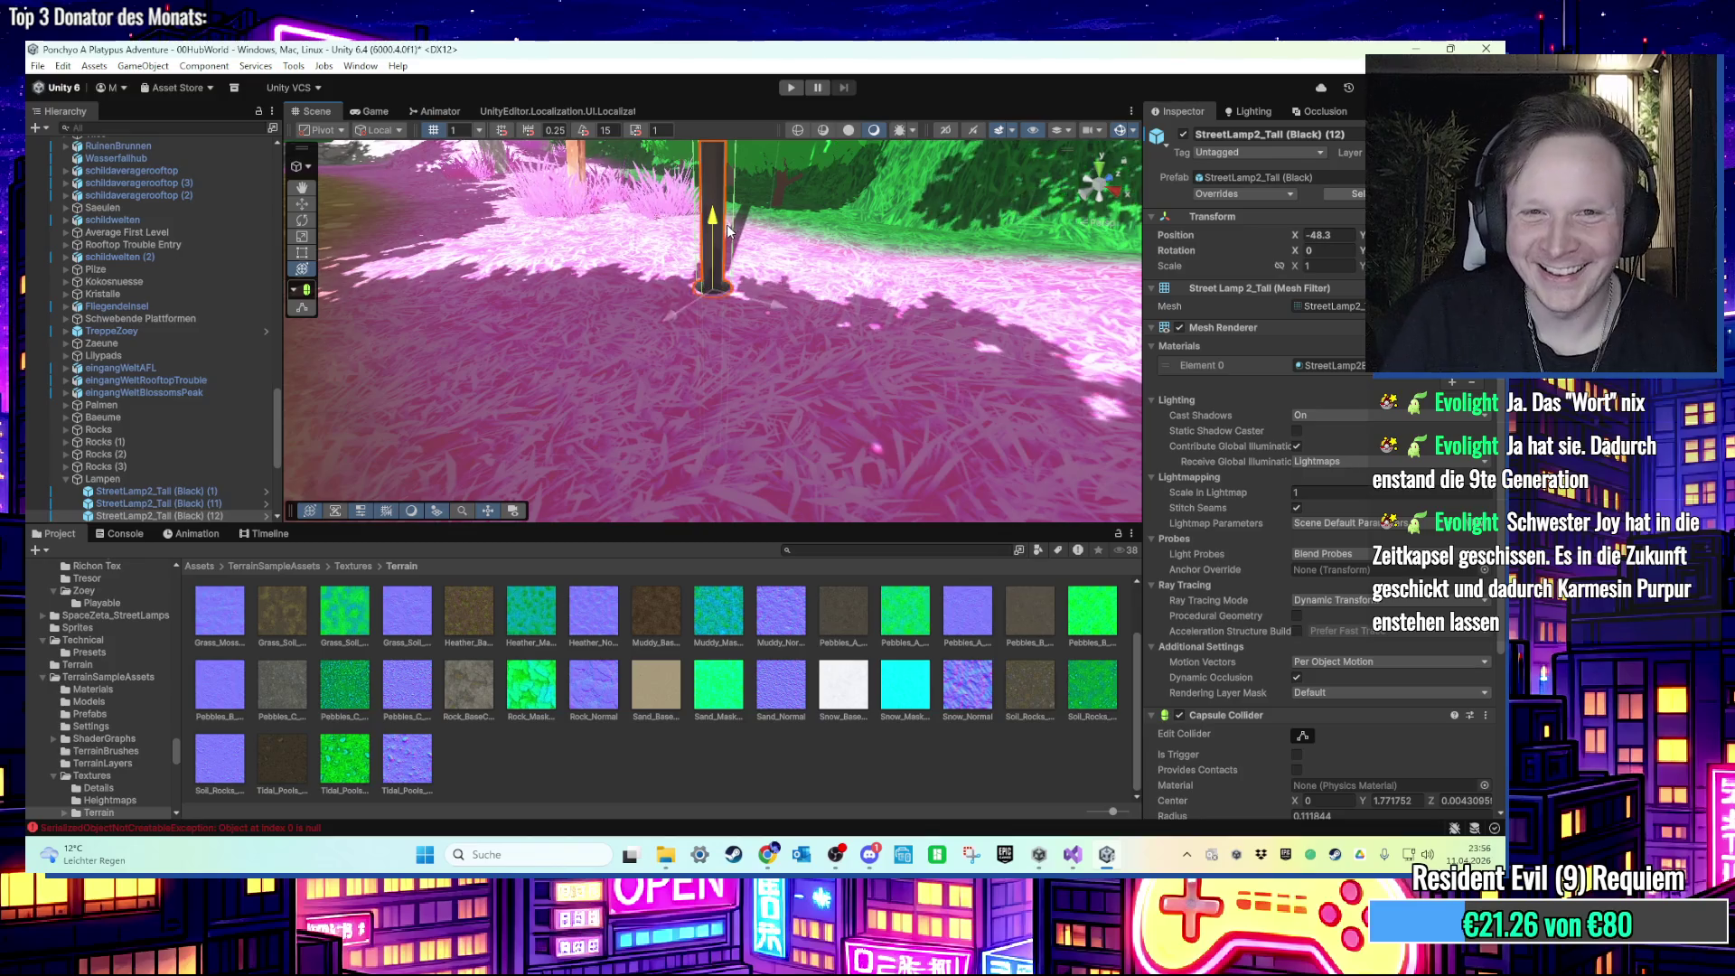
mouse_move(727, 222)
mouse_down()
mouse_move(795, 394)
mouse_move(735, 368)
mouse_up()
mouse_move(633, 376)
mouse_down()
mouse_move(560, 343)
mouse_move(632, 407)
mouse_move(806, 495)
mouse_move(630, 495)
mouse_up()
mouse_move(776, 417)
mouse_down()
mouse_move(833, 407)
mouse_move(835, 440)
mouse_move(692, 409)
mouse_move(661, 361)
mouse_up()
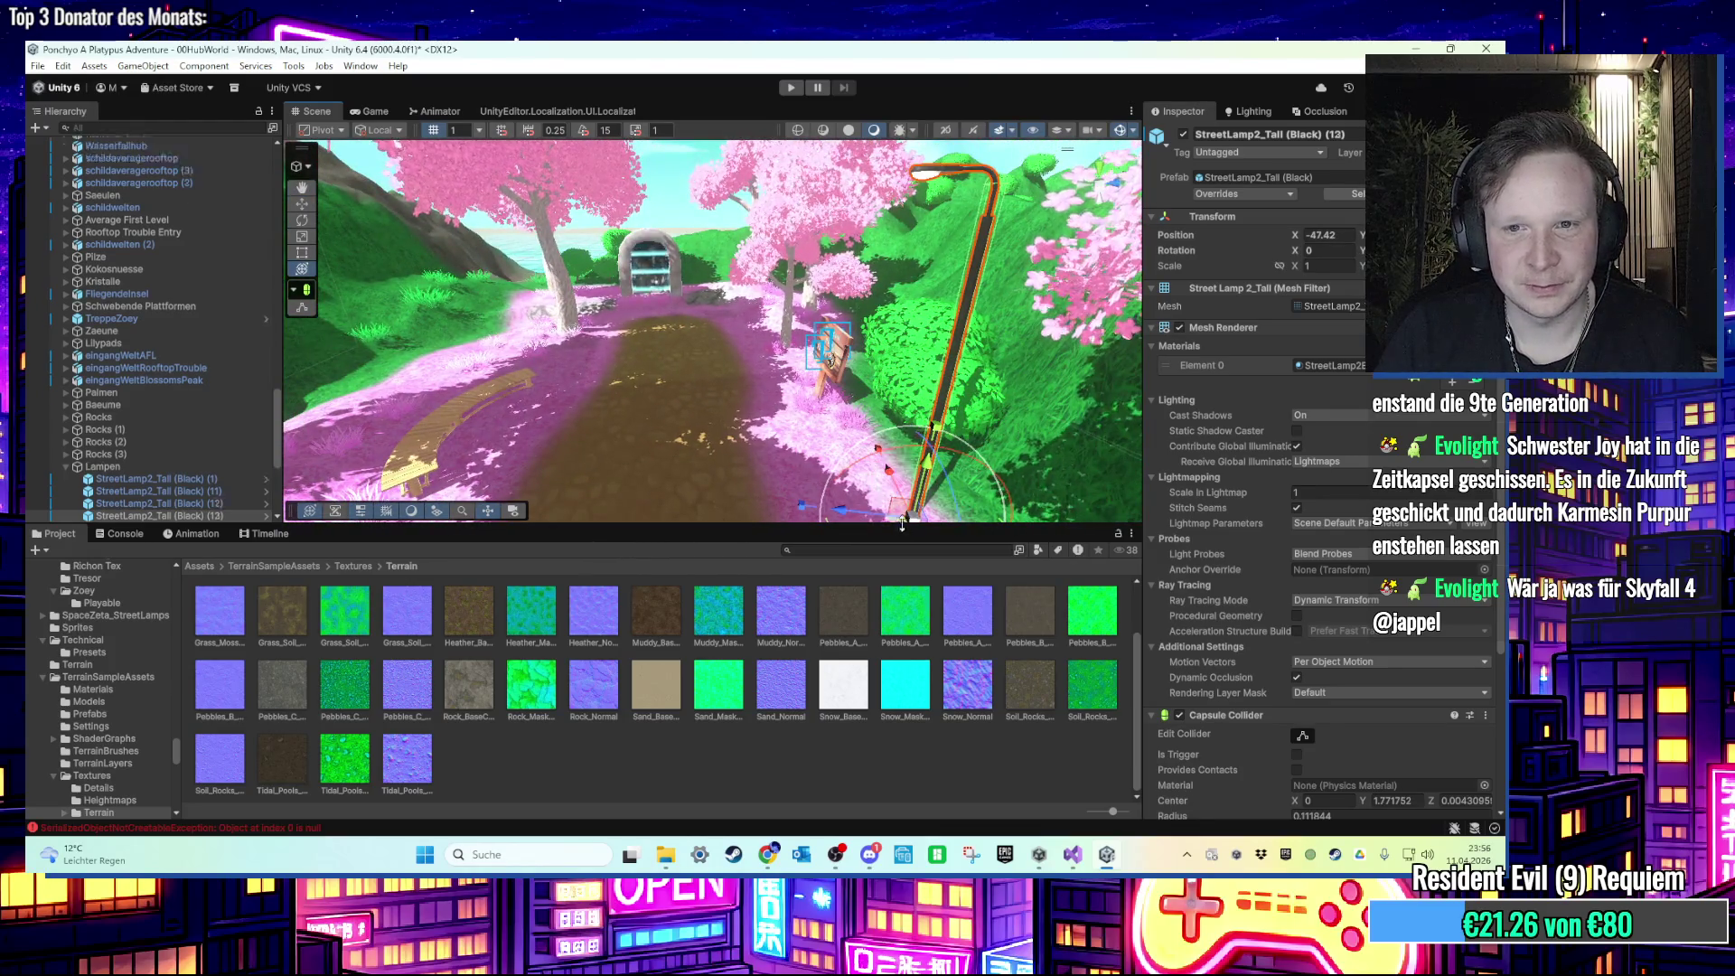
Step: Duplicate the lamp again as (13), slide it left along the path, and start Play mode
key(ctrl+d)
drag(913, 496, 545, 354)
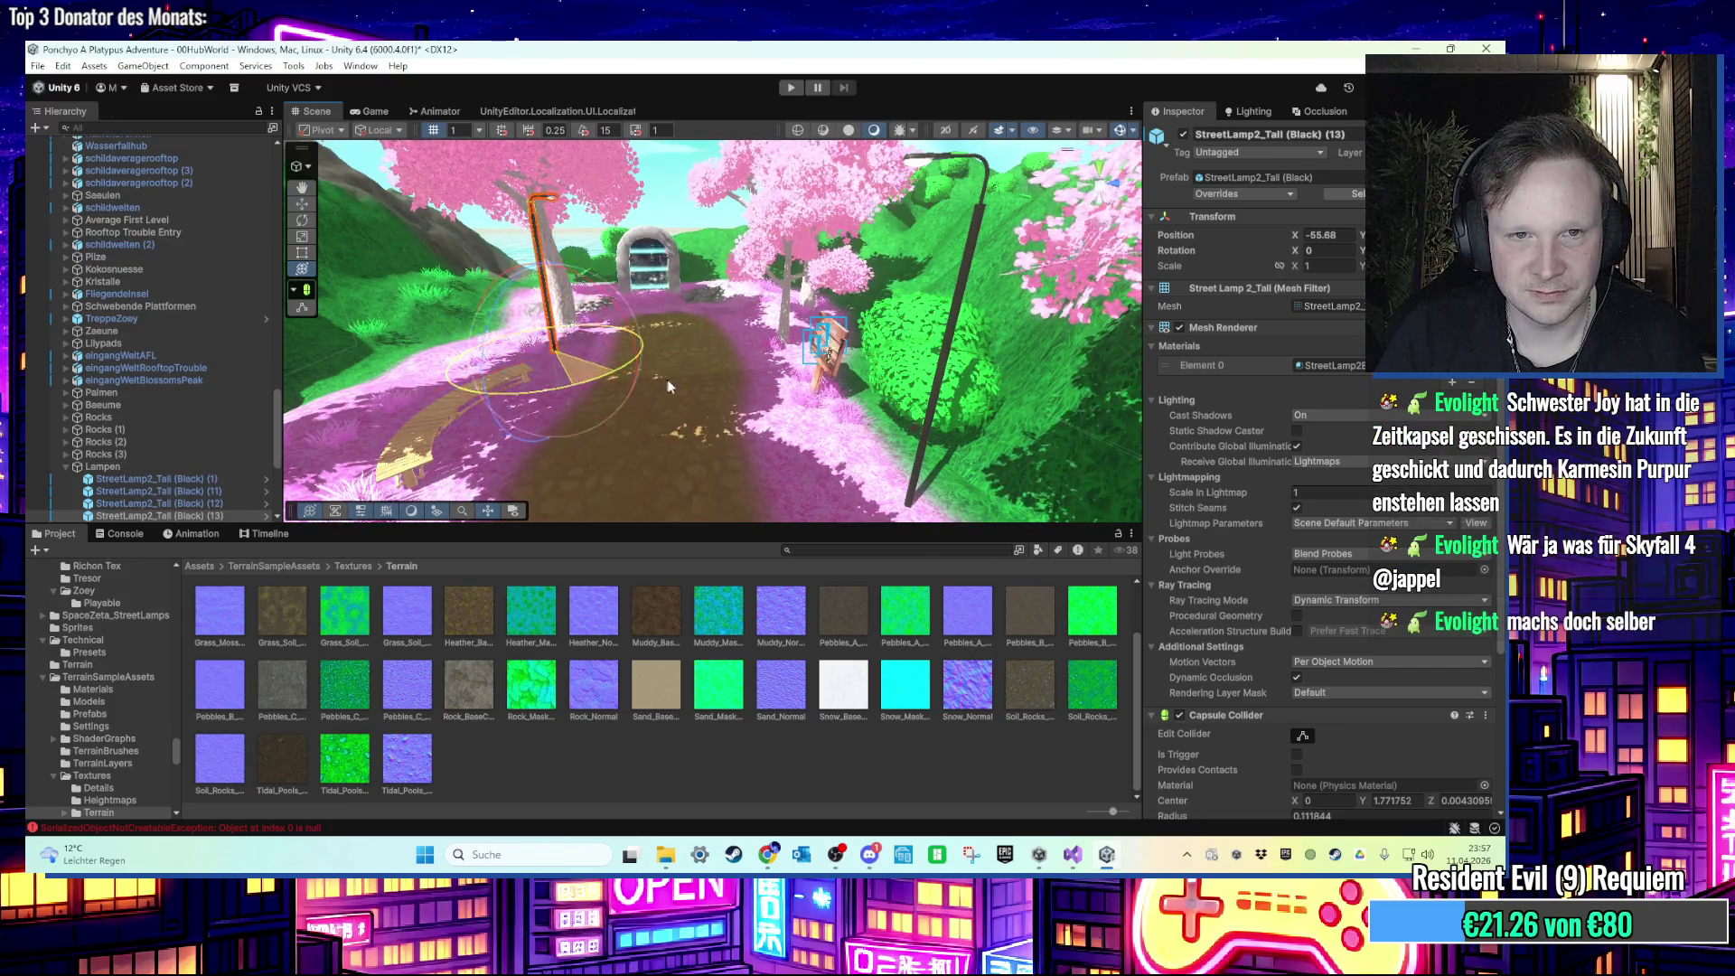
key(f)
mouse_move(664, 365)
mouse_down()
mouse_move(569, 336)
mouse_move(650, 411)
mouse_move(684, 303)
mouse_move(737, 388)
mouse_move(670, 360)
mouse_move(692, 272)
mouse_move(654, 401)
mouse_move(652, 294)
mouse_move(681, 349)
mouse_move(754, 366)
mouse_move(784, 147)
mouse_up()
click(791, 87)
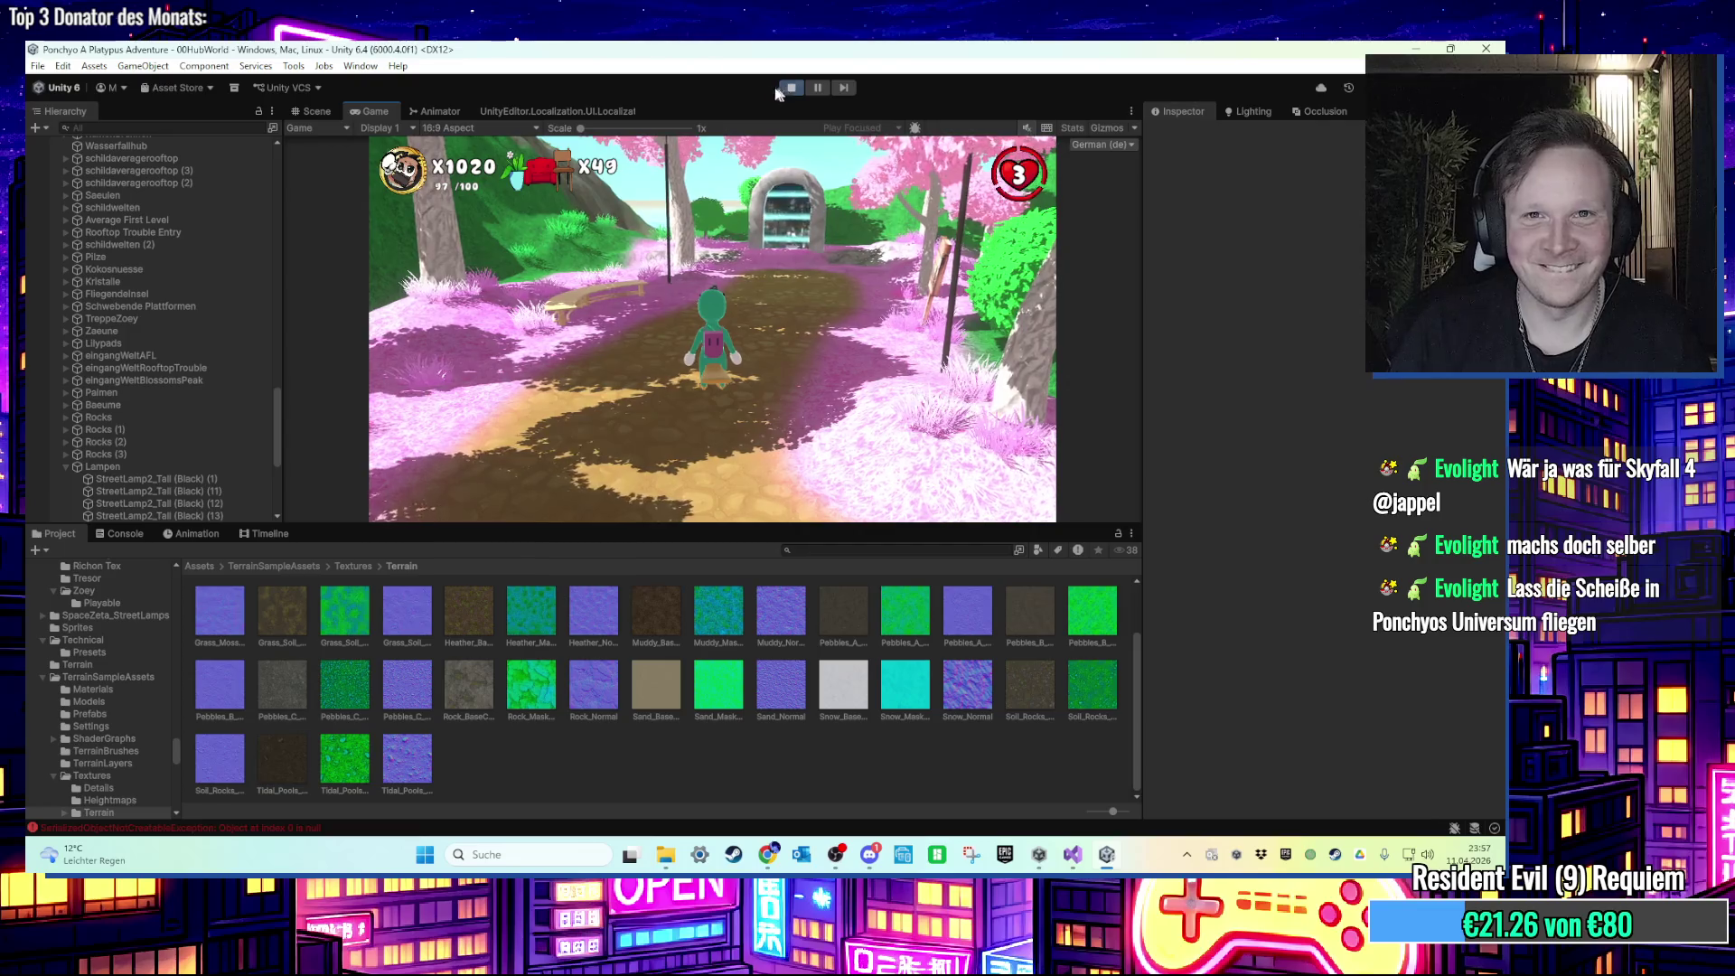
click(785, 90)
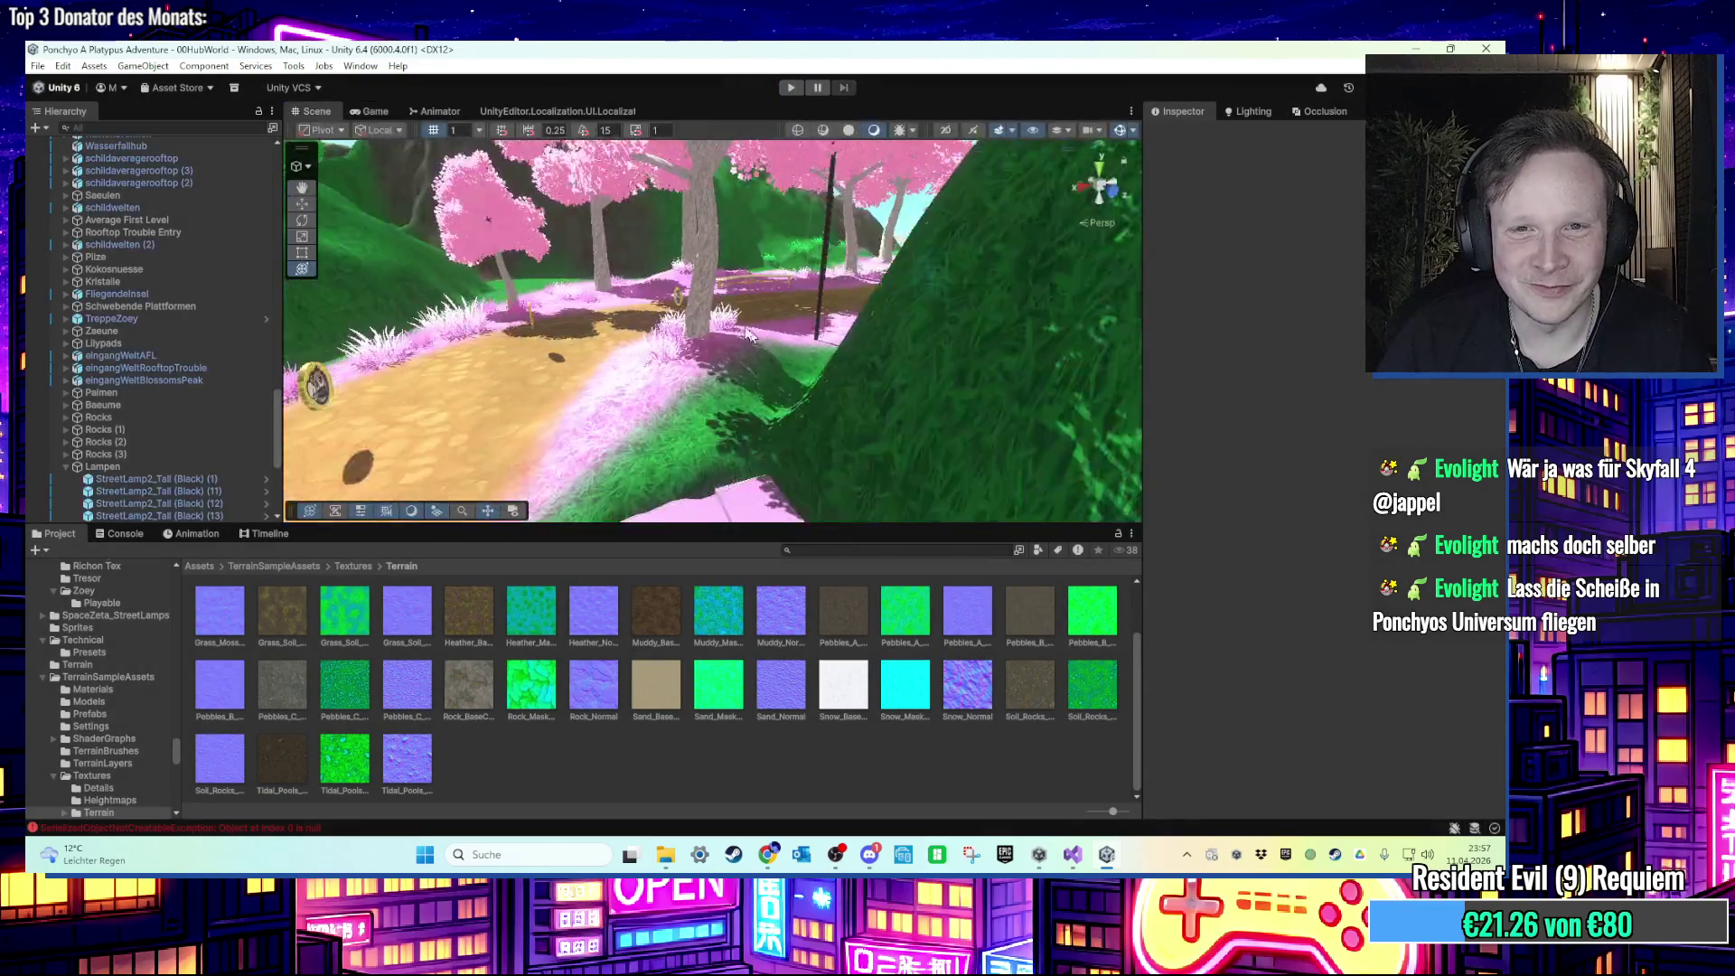
Step: Select the terrain, choose Smooth Height, and raise Brush Strength to 0.35
click(903, 344)
scroll(898, 365, down, 5)
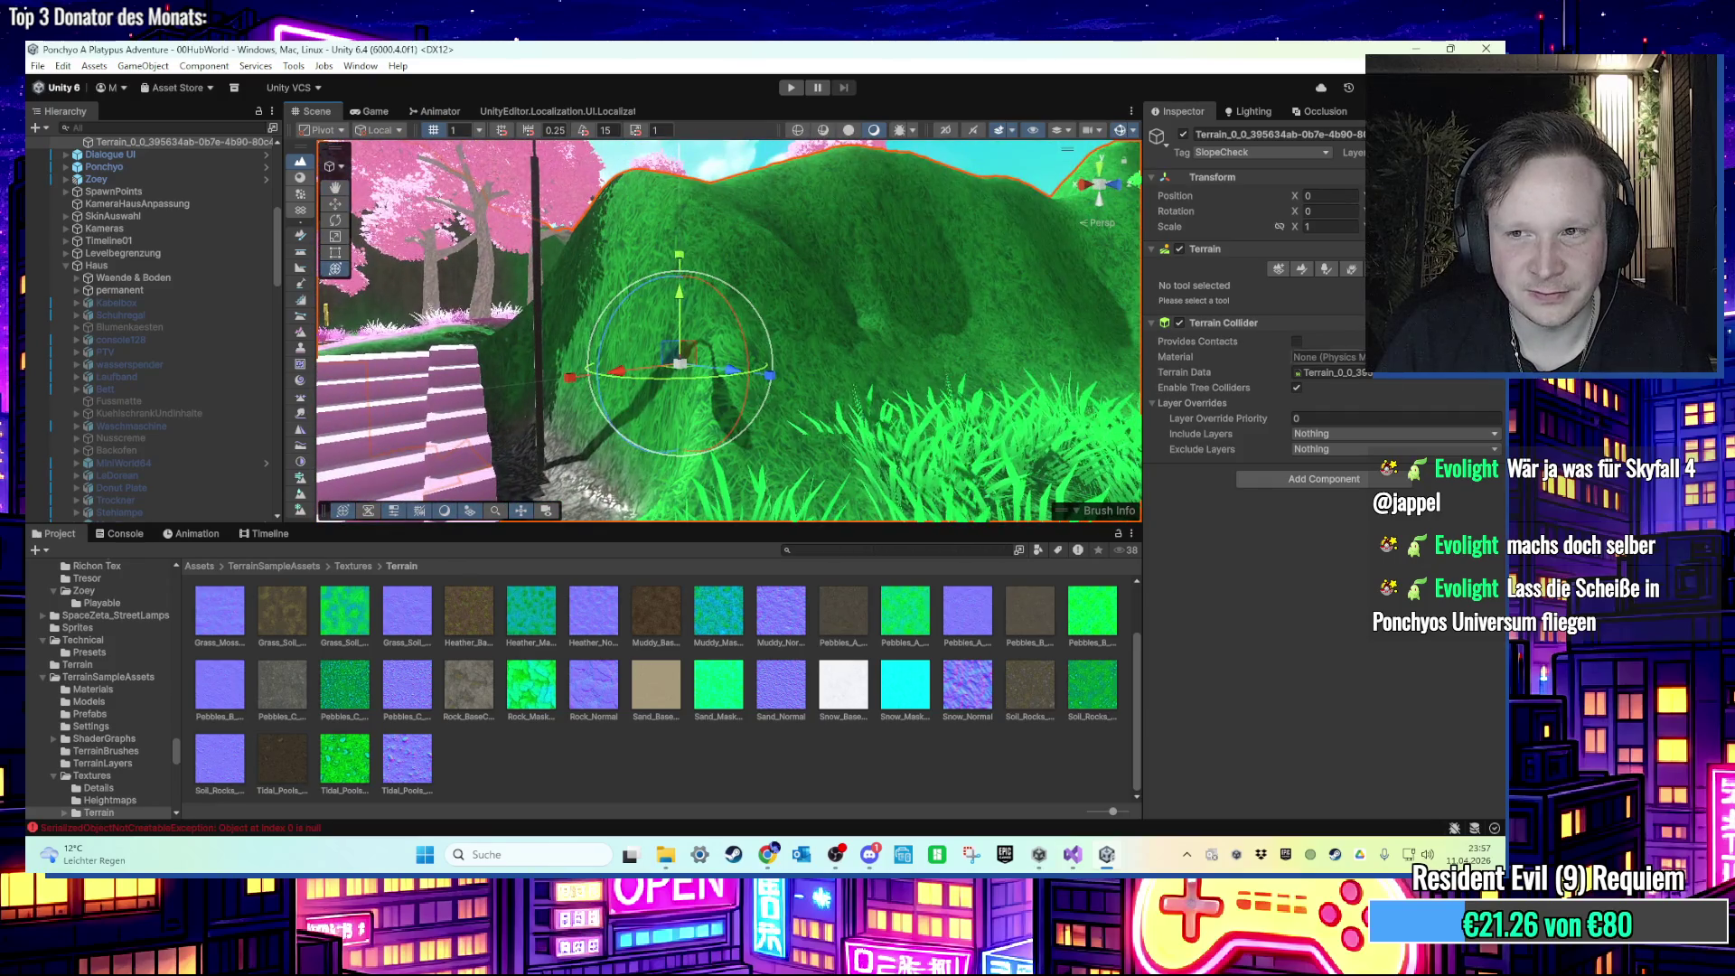
click(1306, 269)
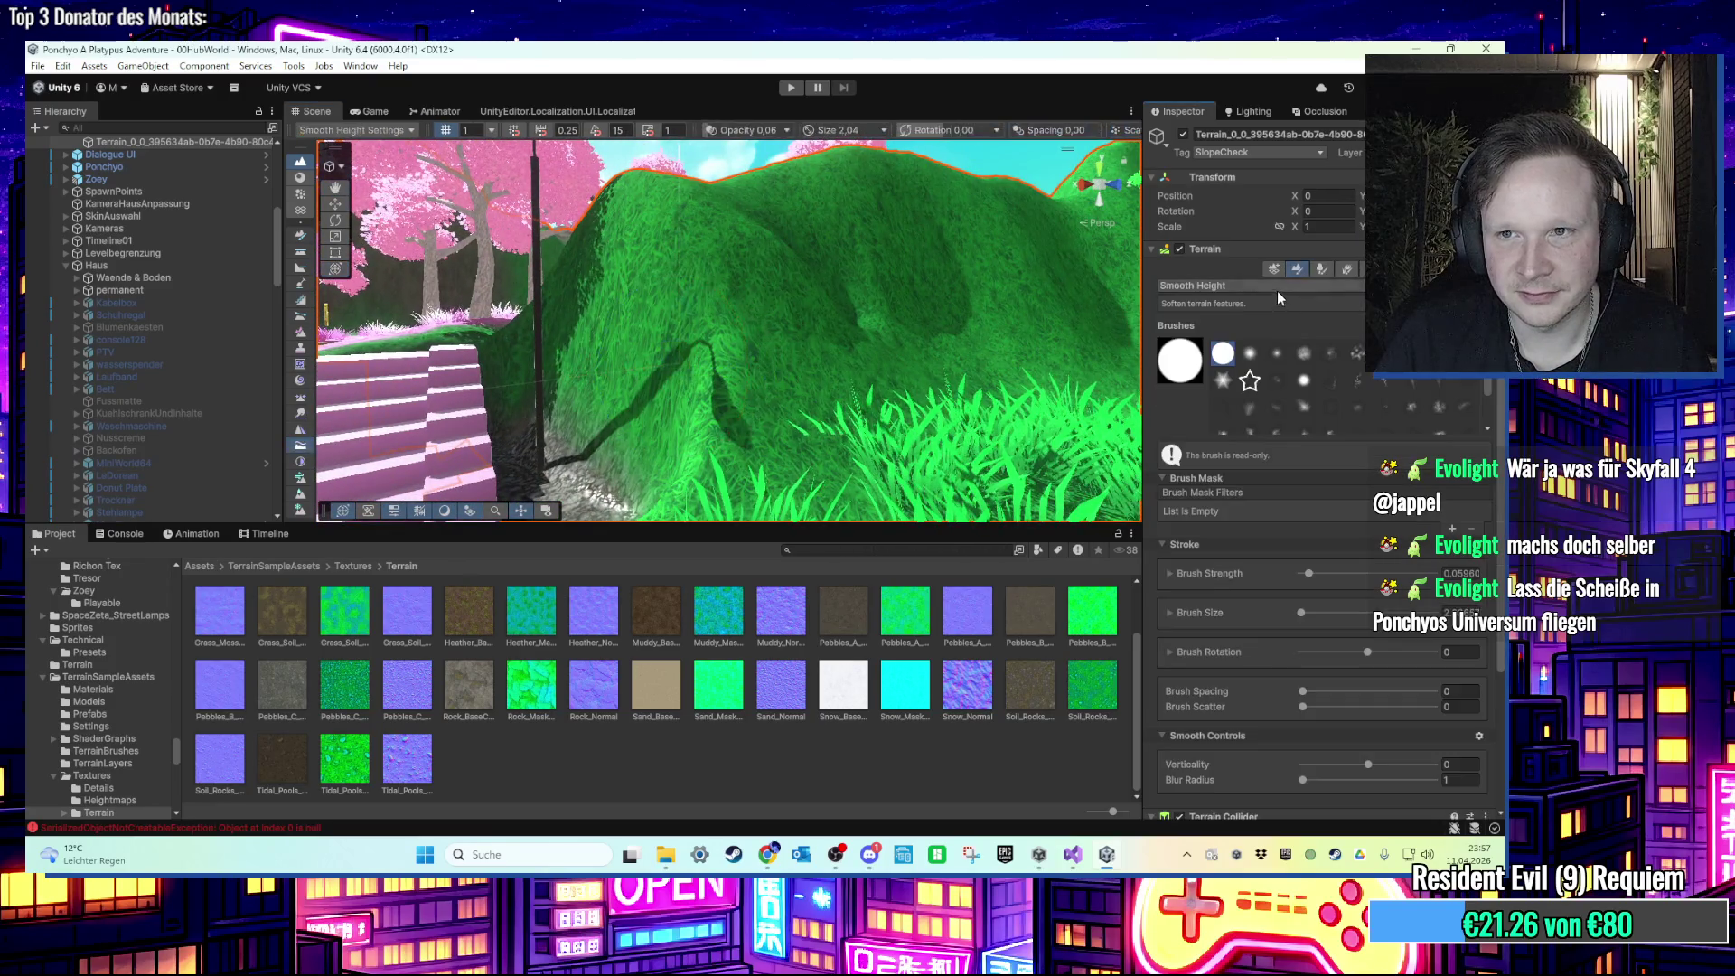
scroll(564, 484, down, 5)
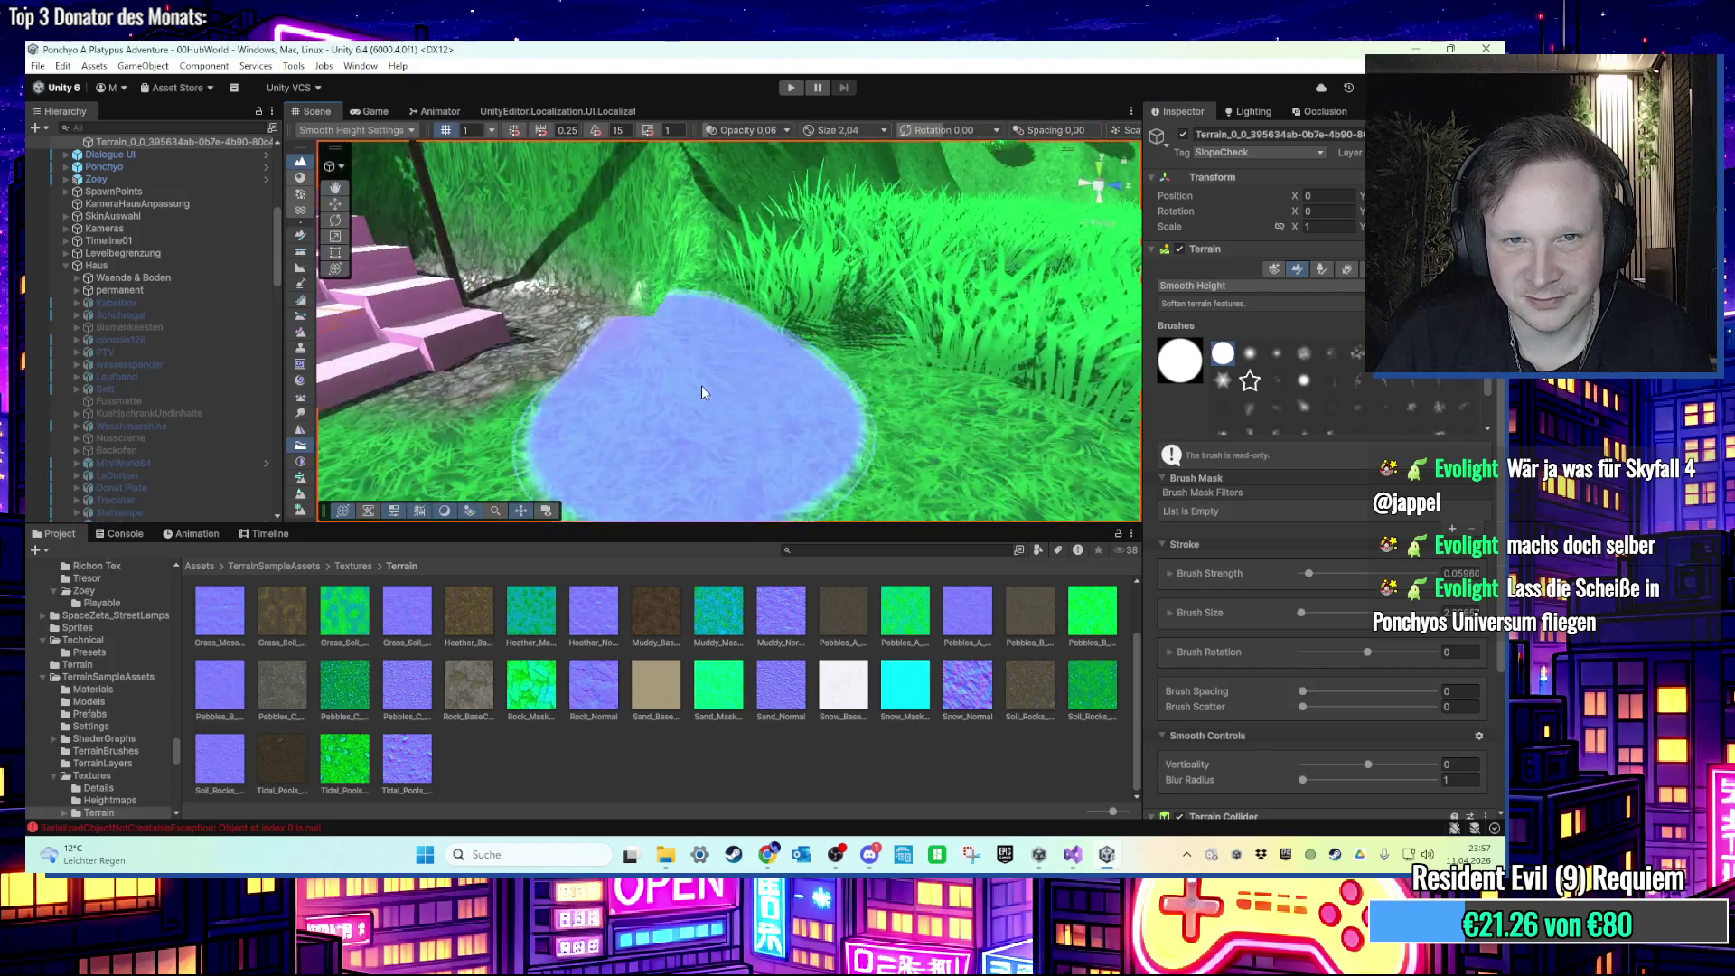
mouse_move(734, 276)
mouse_down()
mouse_move(706, 198)
mouse_move(730, 269)
mouse_move(733, 409)
mouse_move(1065, 288)
mouse_move(987, 253)
mouse_move(941, 336)
mouse_move(933, 321)
mouse_move(994, 289)
mouse_move(587, 271)
mouse_move(745, 423)
mouse_move(704, 430)
mouse_up()
click(1347, 573)
Step: Switch to Paint Texture and pick the Ground_Layer_pink layer
click(1293, 287)
click(1283, 449)
scroll(1333, 695, down, 10)
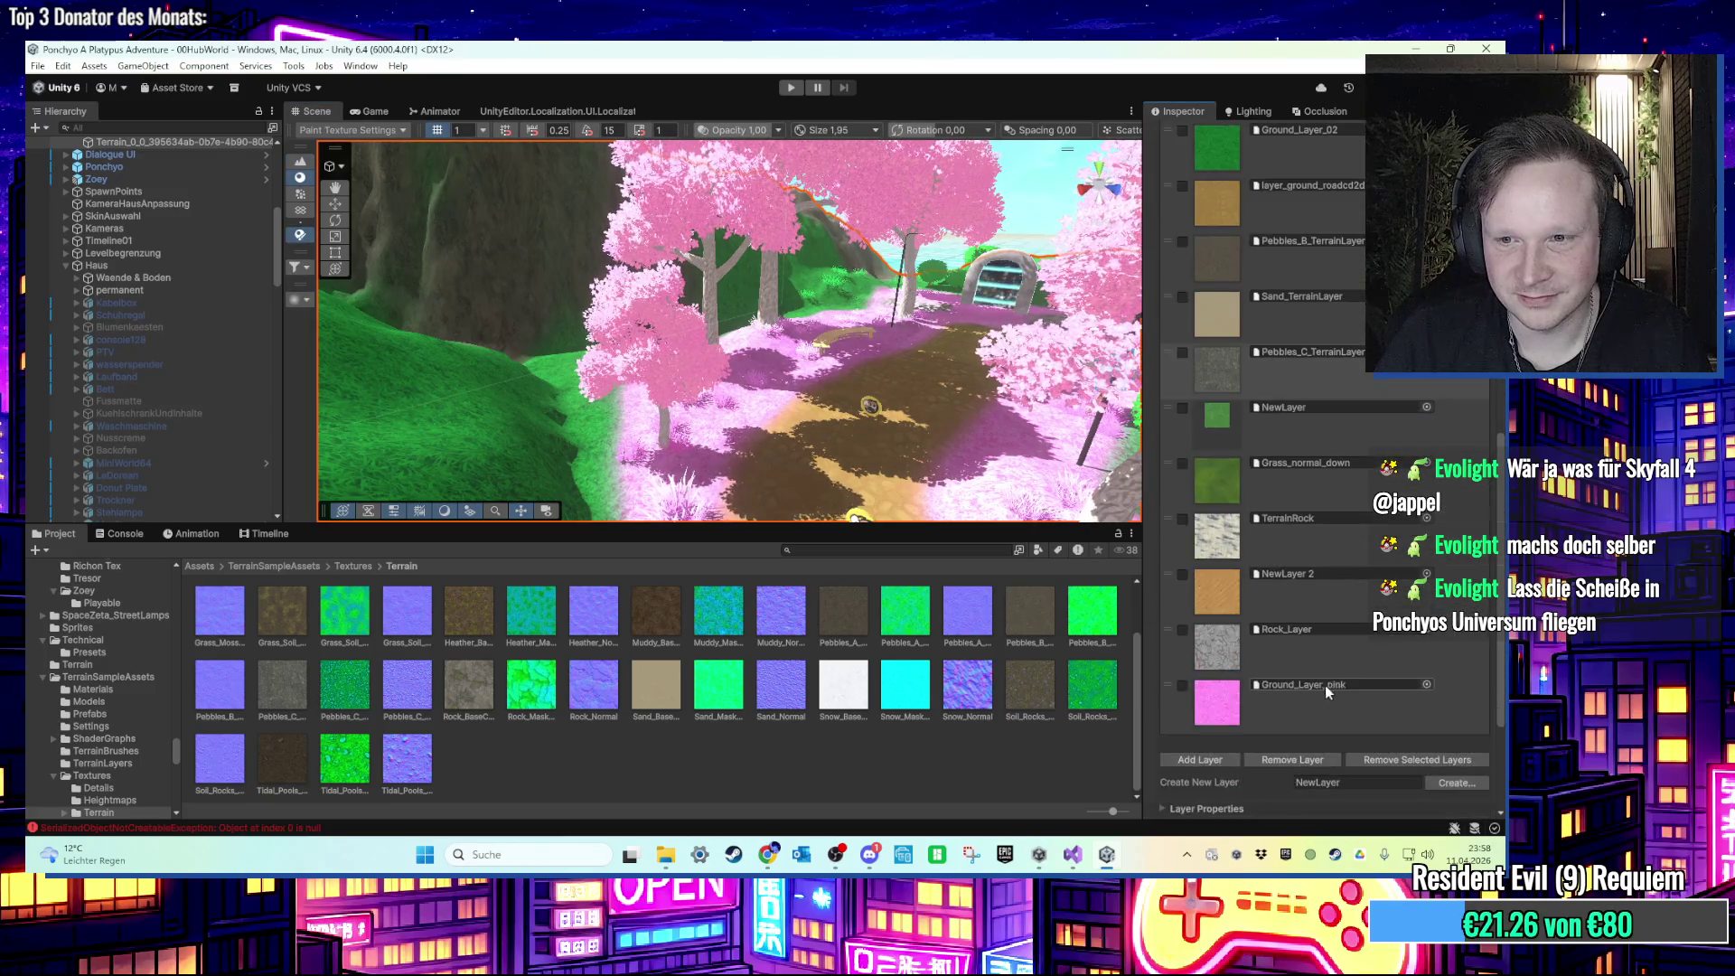
click(1327, 684)
mouse_move(903, 505)
mouse_down()
mouse_move(608, 384)
mouse_move(528, 484)
mouse_move(645, 466)
mouse_up()
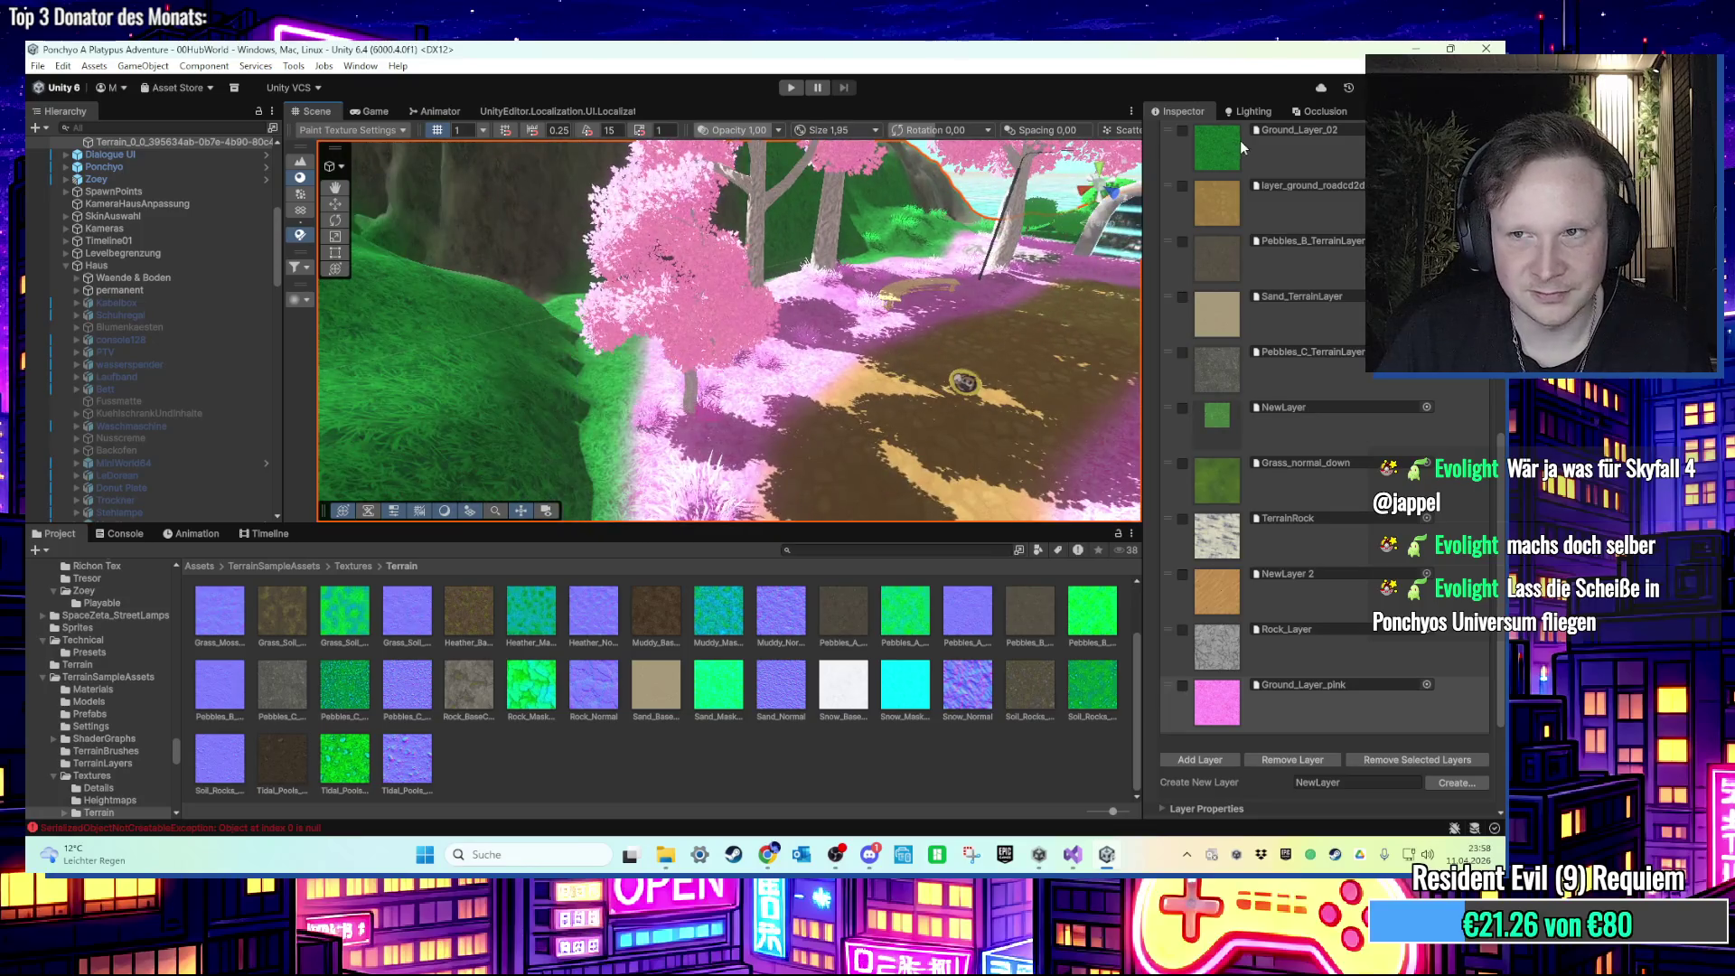
scroll(1239, 139, up, 8)
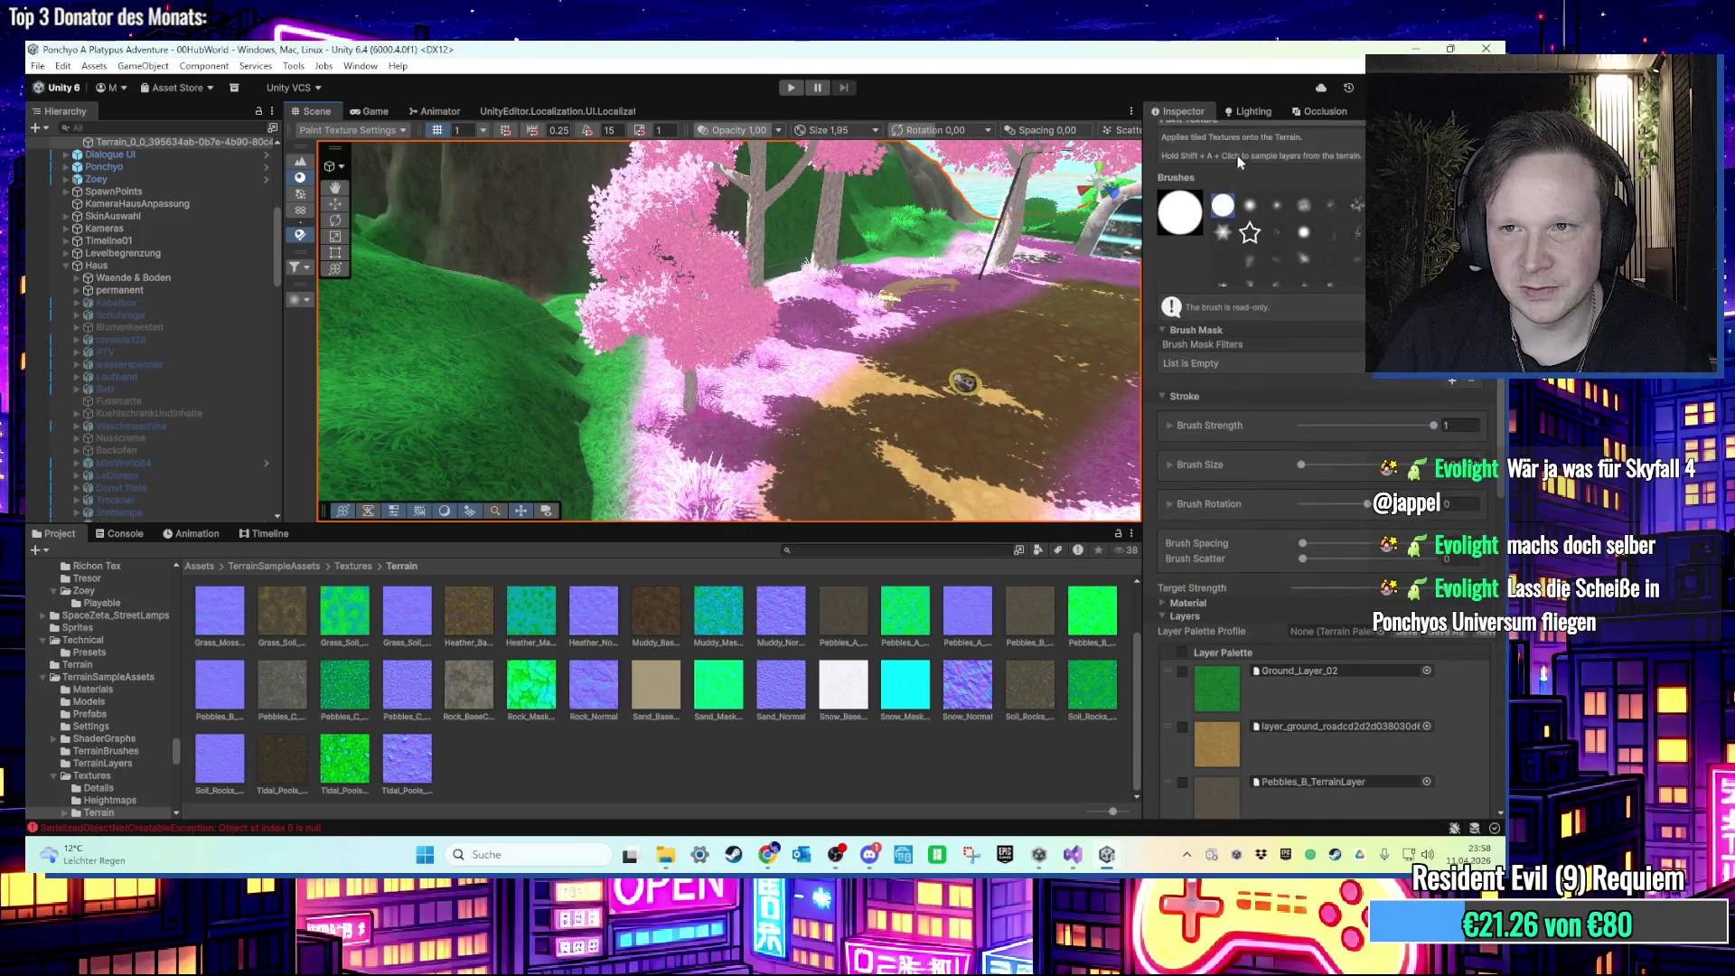
scroll(1237, 180, up, 5)
Step: Return to Smooth Height, enlarge the brush to 2.44, and soften the ground by the mound
click(1256, 244)
click(1201, 312)
mouse_move(587, 357)
mouse_down()
mouse_move(652, 332)
mouse_move(642, 263)
mouse_move(627, 454)
mouse_move(625, 384)
mouse_move(583, 379)
mouse_move(741, 355)
mouse_move(718, 366)
mouse_up()
key(bracketright)
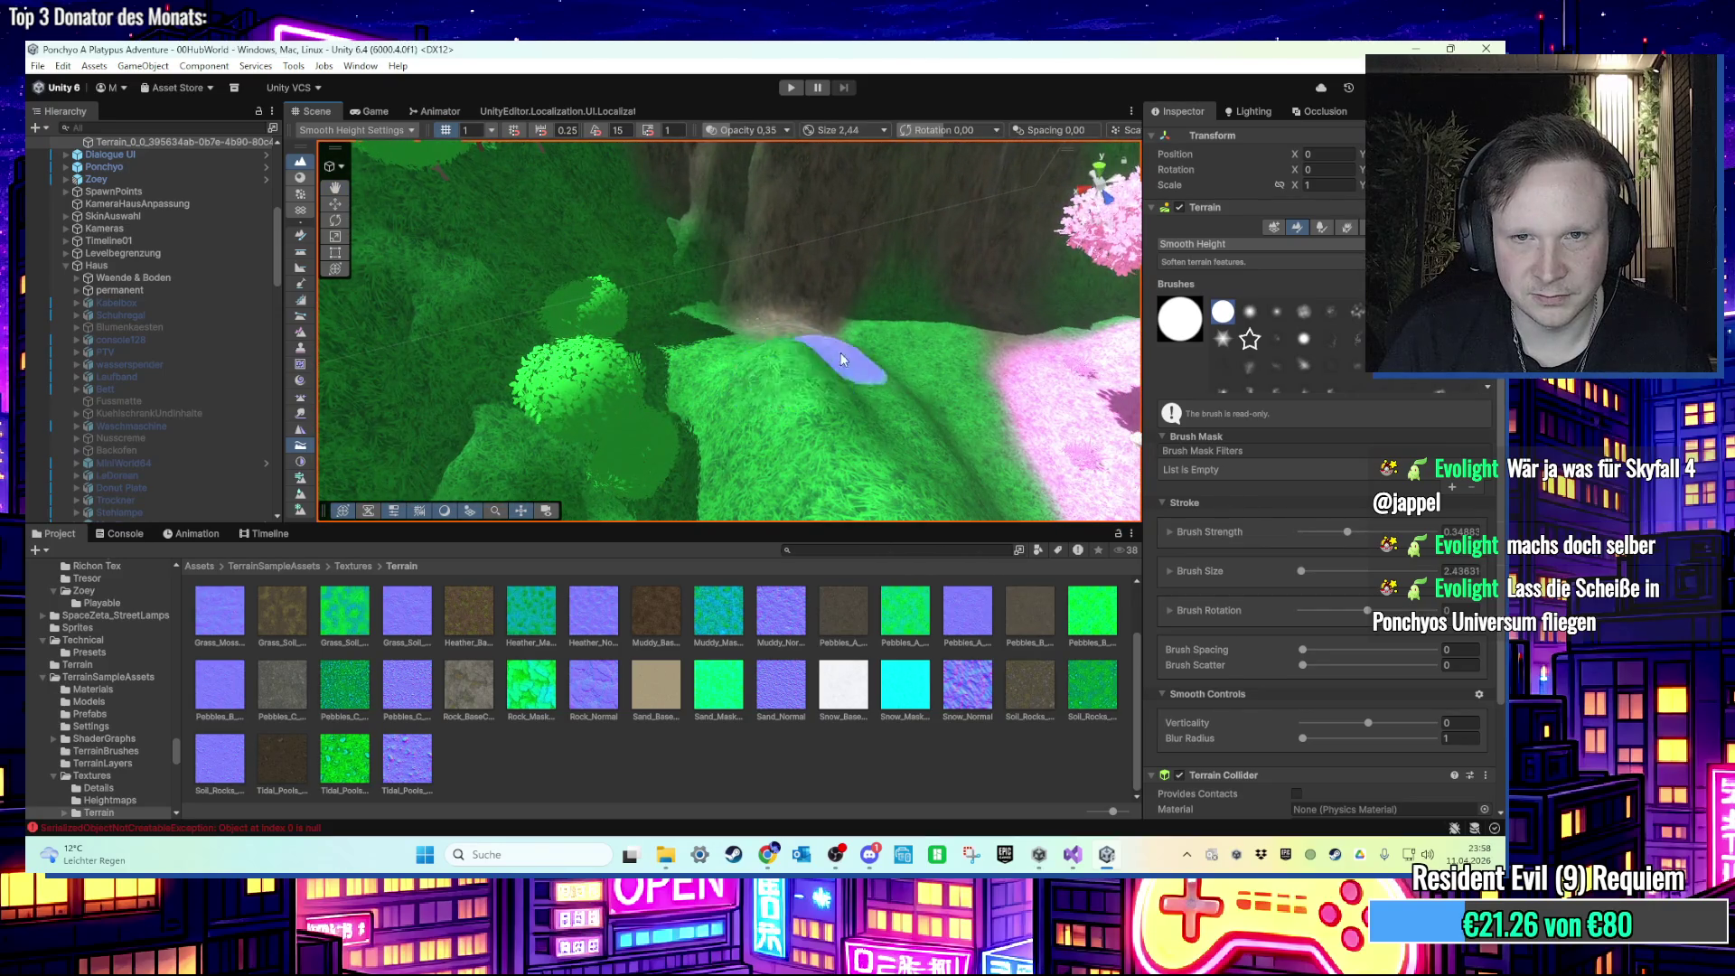
mouse_move(840, 358)
mouse_down()
mouse_move(794, 398)
mouse_move(793, 263)
mouse_move(789, 310)
mouse_move(621, 383)
mouse_move(707, 439)
mouse_move(691, 332)
mouse_move(649, 334)
mouse_up()
mouse_move(782, 318)
mouse_down()
mouse_move(756, 375)
mouse_move(696, 341)
mouse_move(682, 368)
mouse_move(817, 387)
mouse_move(767, 340)
mouse_move(678, 343)
mouse_move(917, 271)
mouse_move(777, 425)
mouse_move(743, 261)
mouse_move(676, 396)
mouse_up()
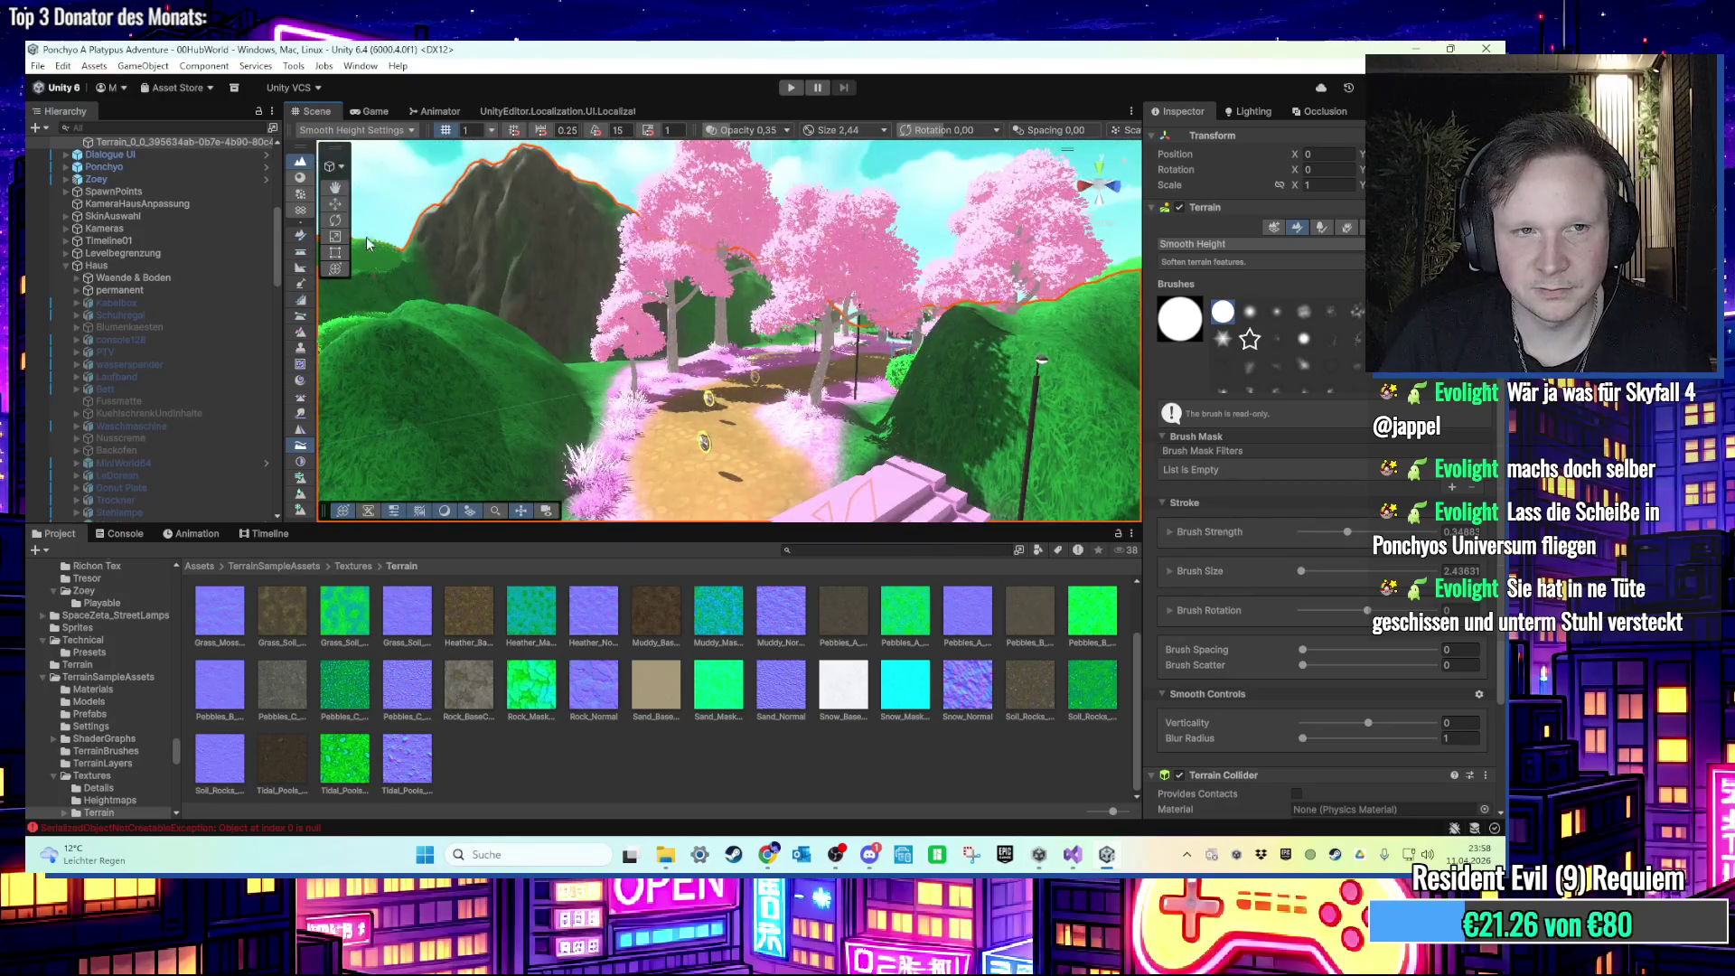
click(502, 239)
mouse_move(772, 273)
mouse_down()
mouse_move(816, 393)
mouse_move(667, 370)
mouse_move(712, 331)
mouse_move(827, 334)
mouse_up()
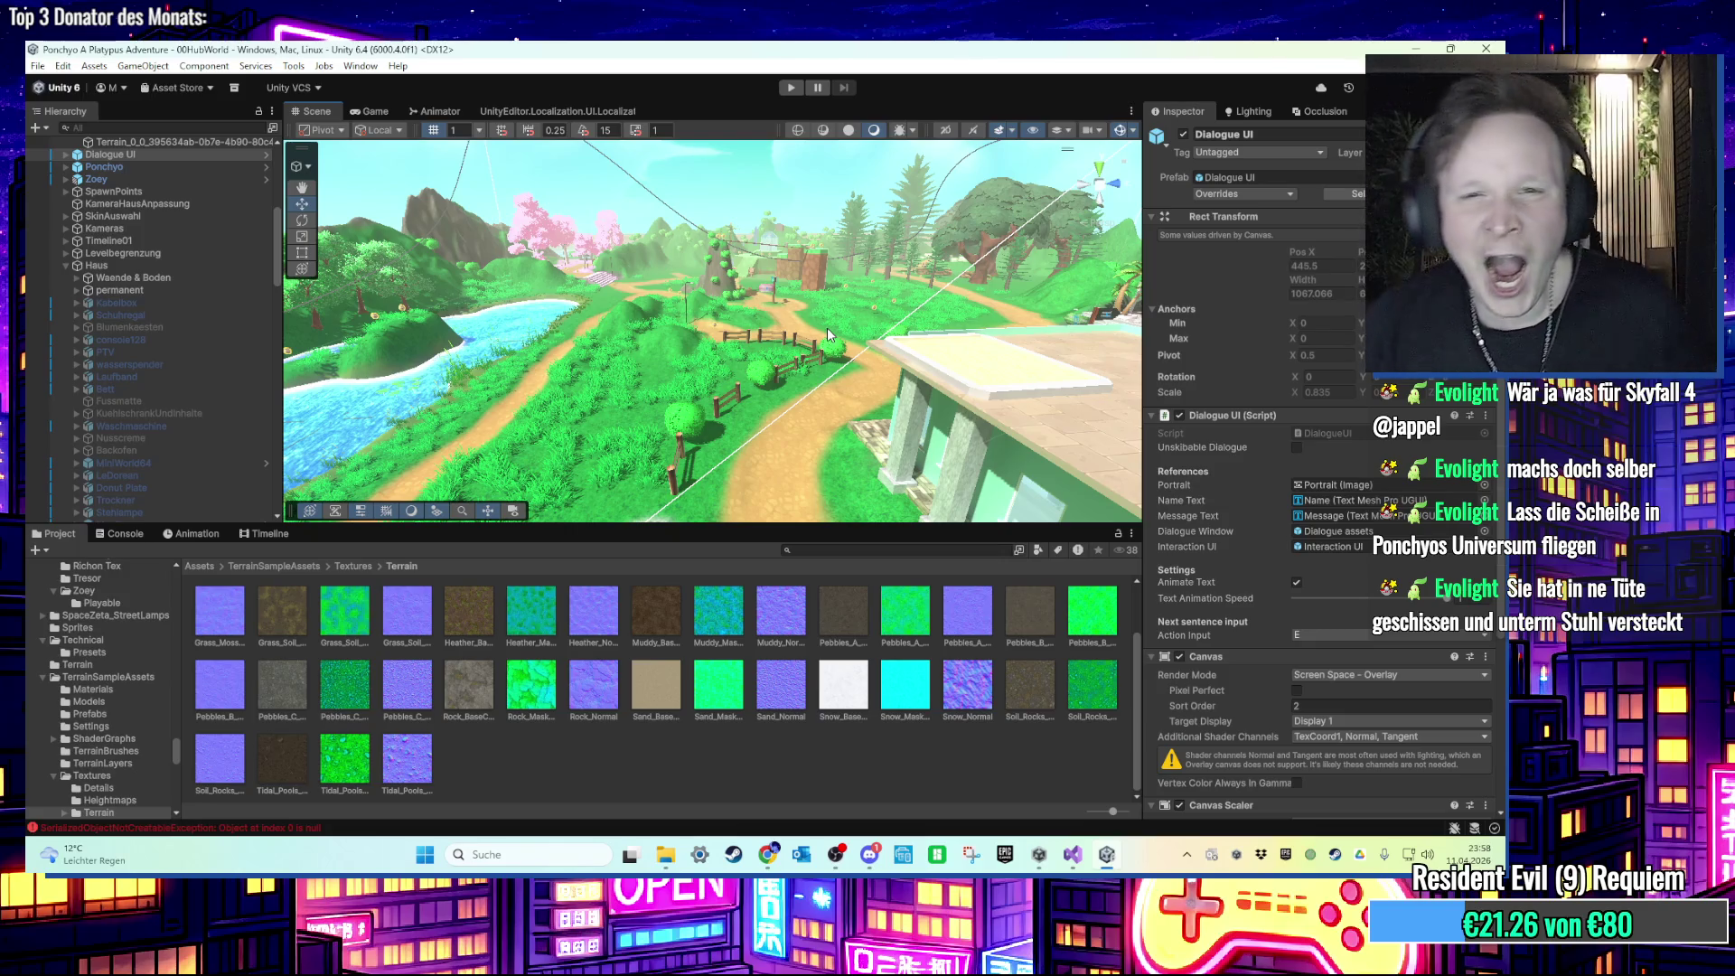
Step: Fly to the courtyard, select the ColaMachine, and toggle its active checkbox
scroll(704, 307, up, 3)
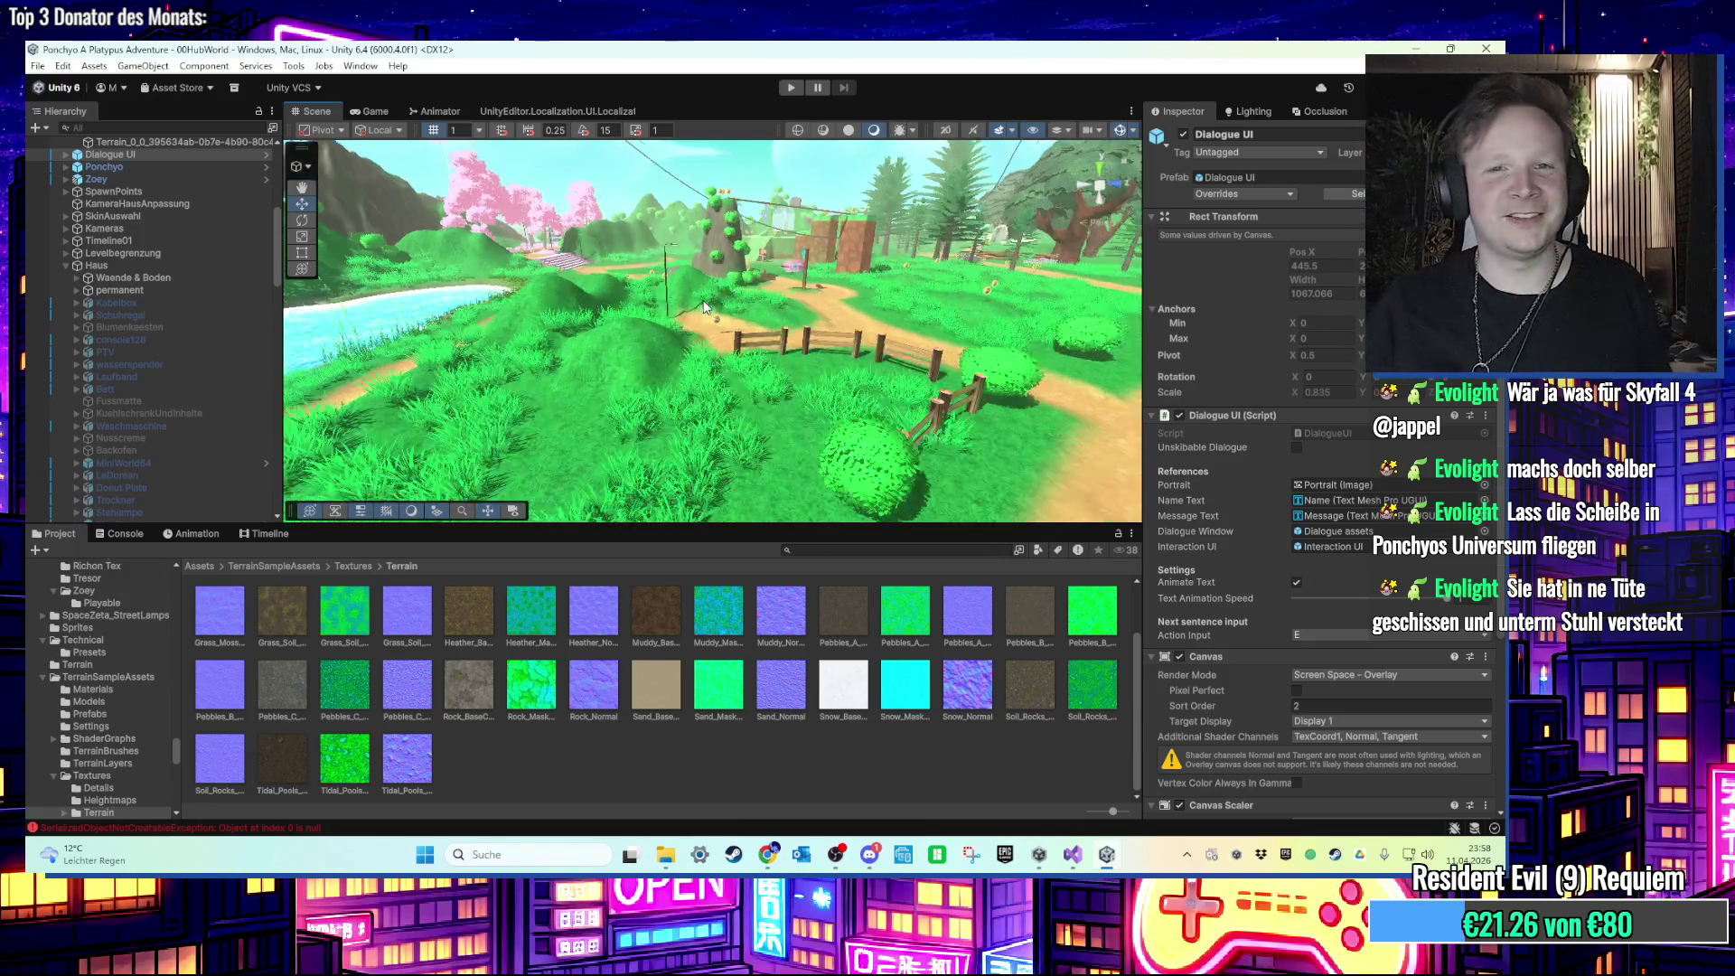
scroll(696, 312, up, 5)
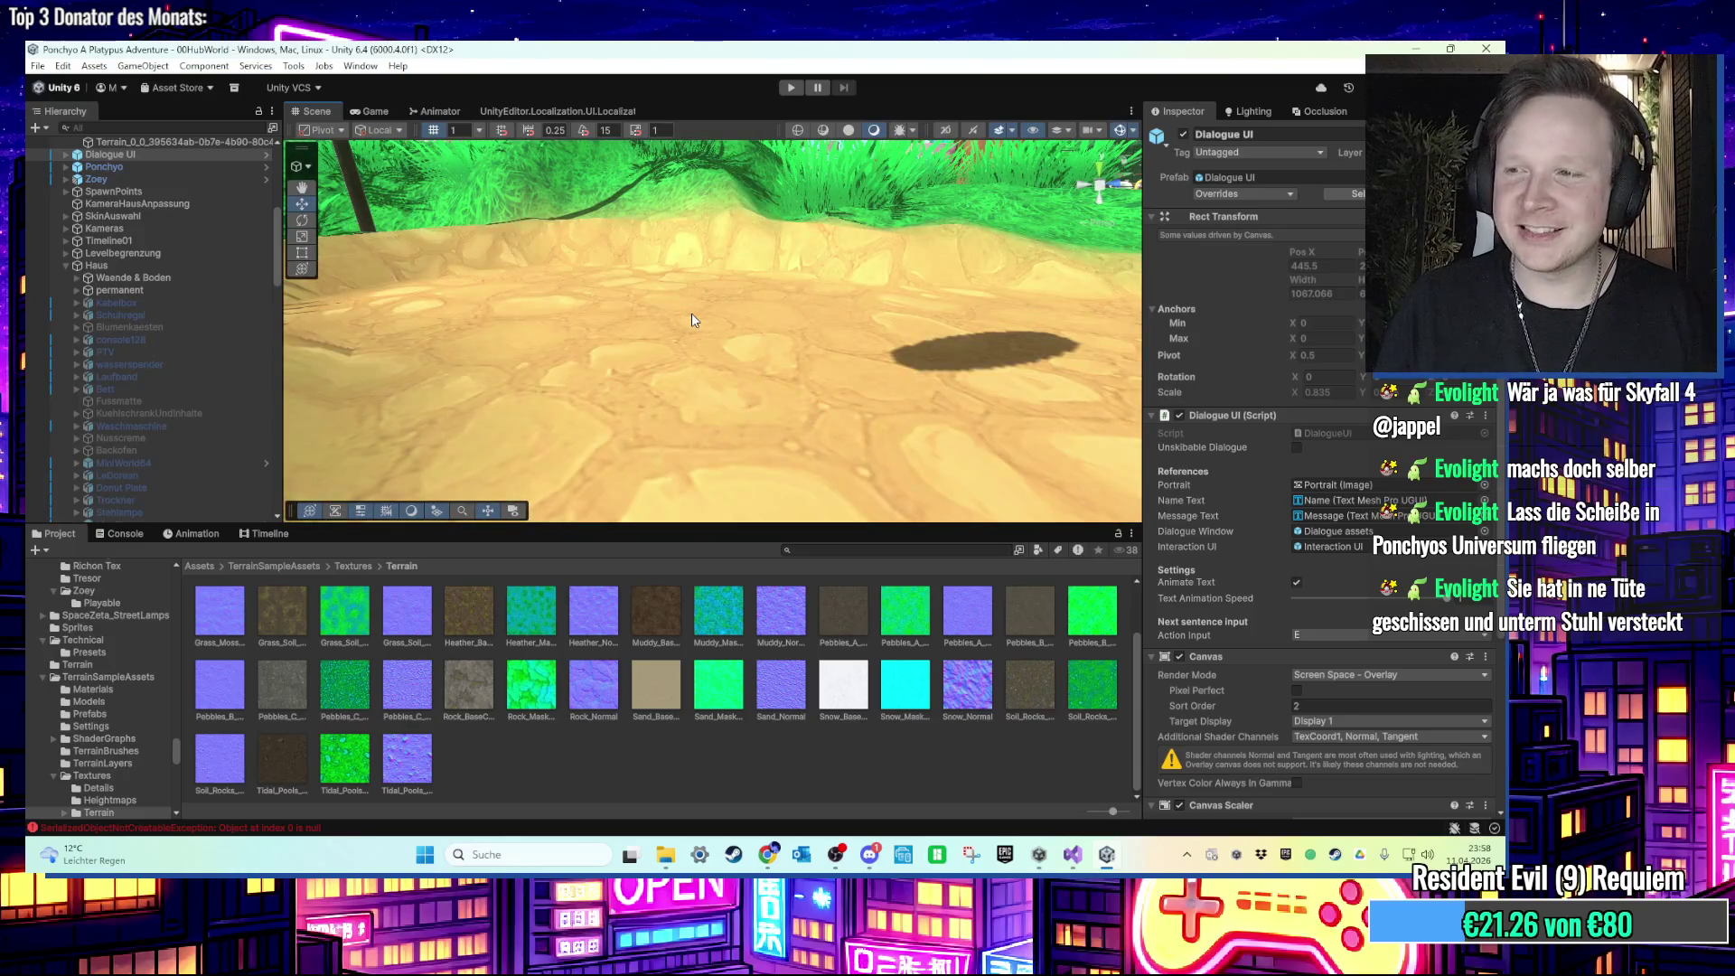
scroll(691, 319, down, 5)
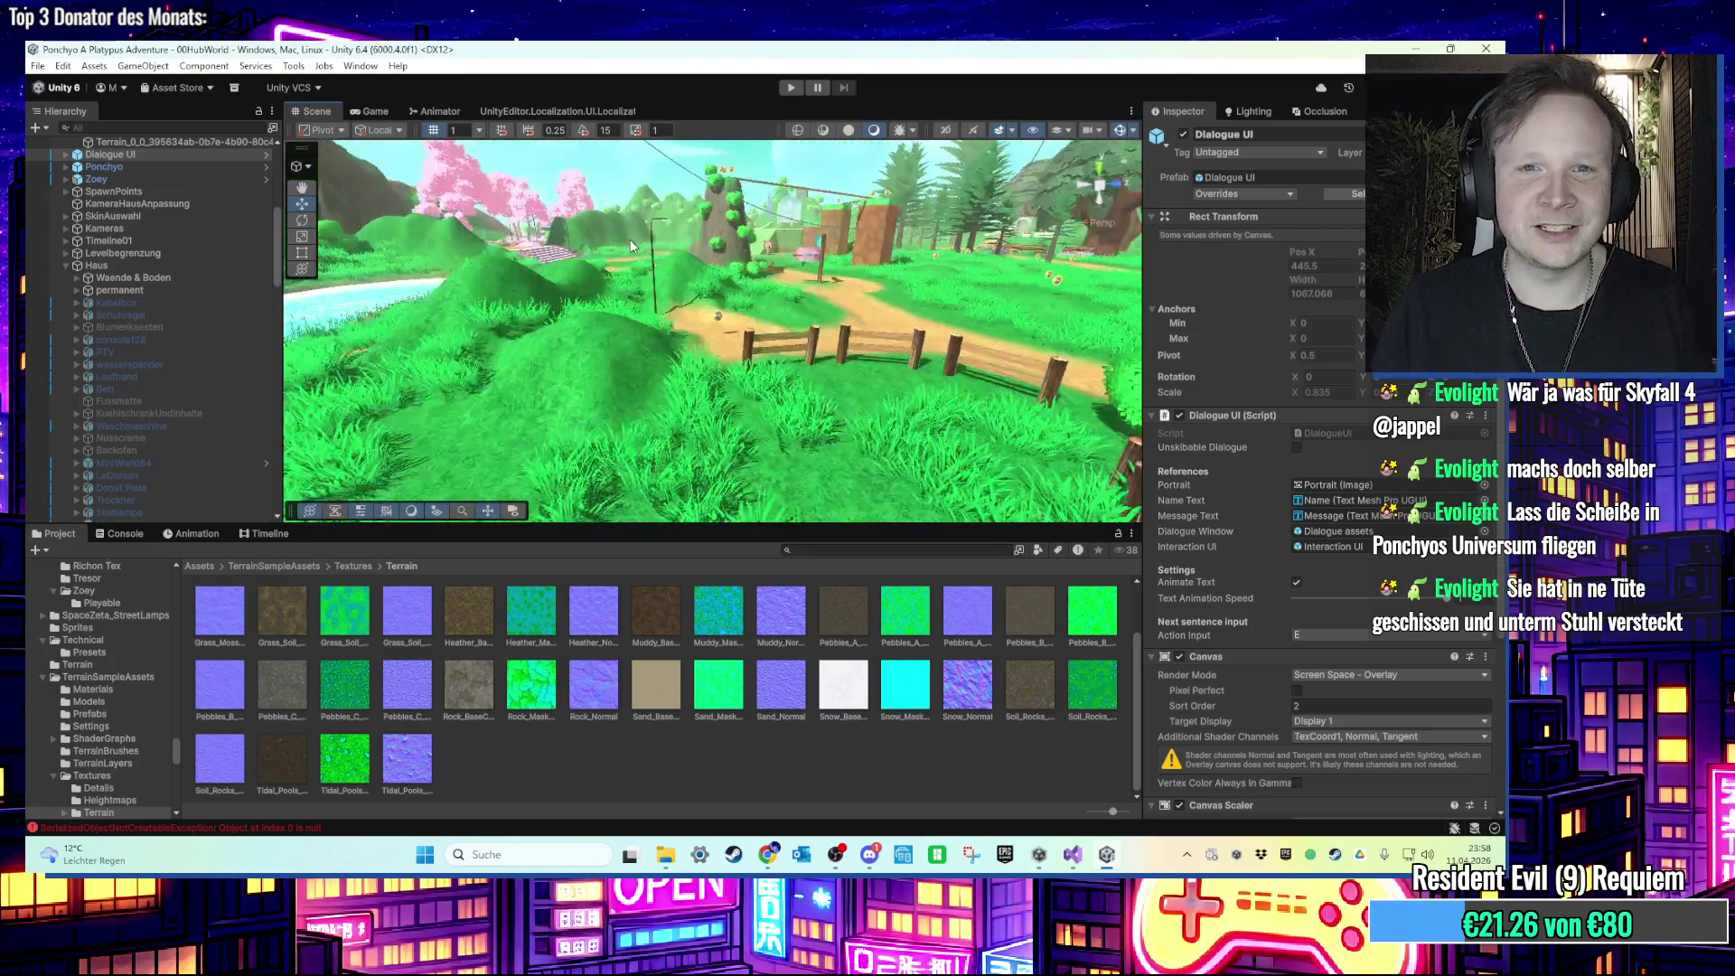
mouse_move(637, 264)
mouse_down()
mouse_move(657, 329)
mouse_move(625, 383)
mouse_move(730, 373)
mouse_move(806, 404)
mouse_move(848, 364)
mouse_move(907, 361)
mouse_move(815, 368)
mouse_up()
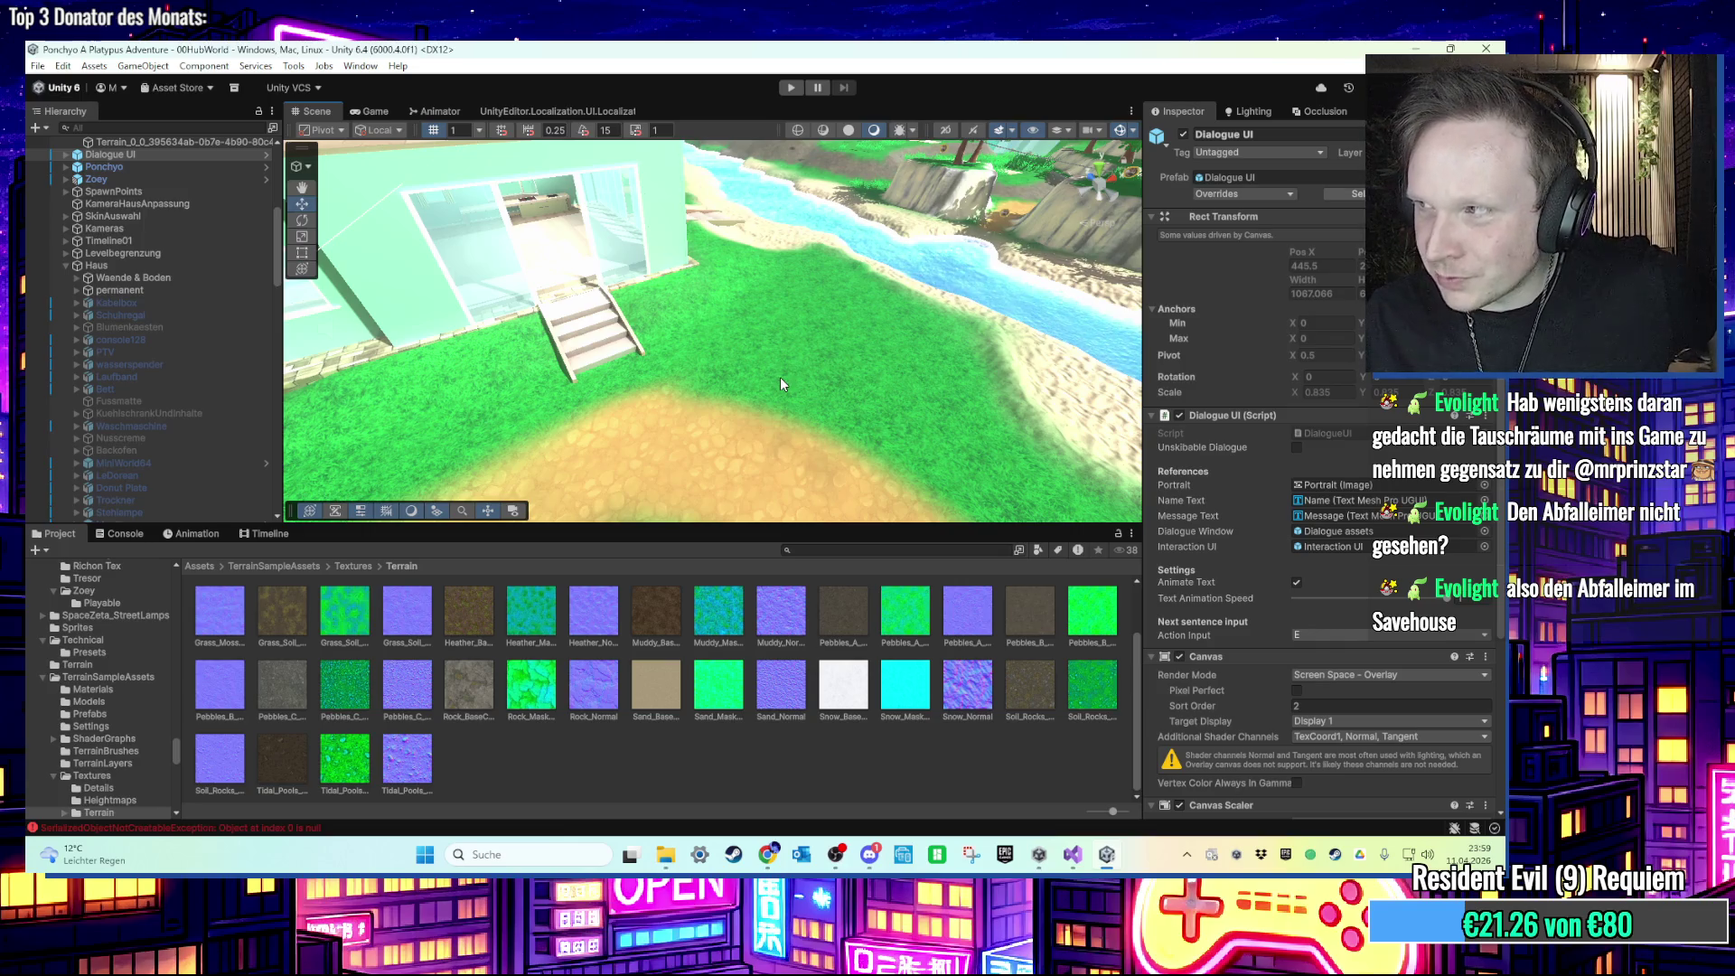
scroll(659, 317, down, 5)
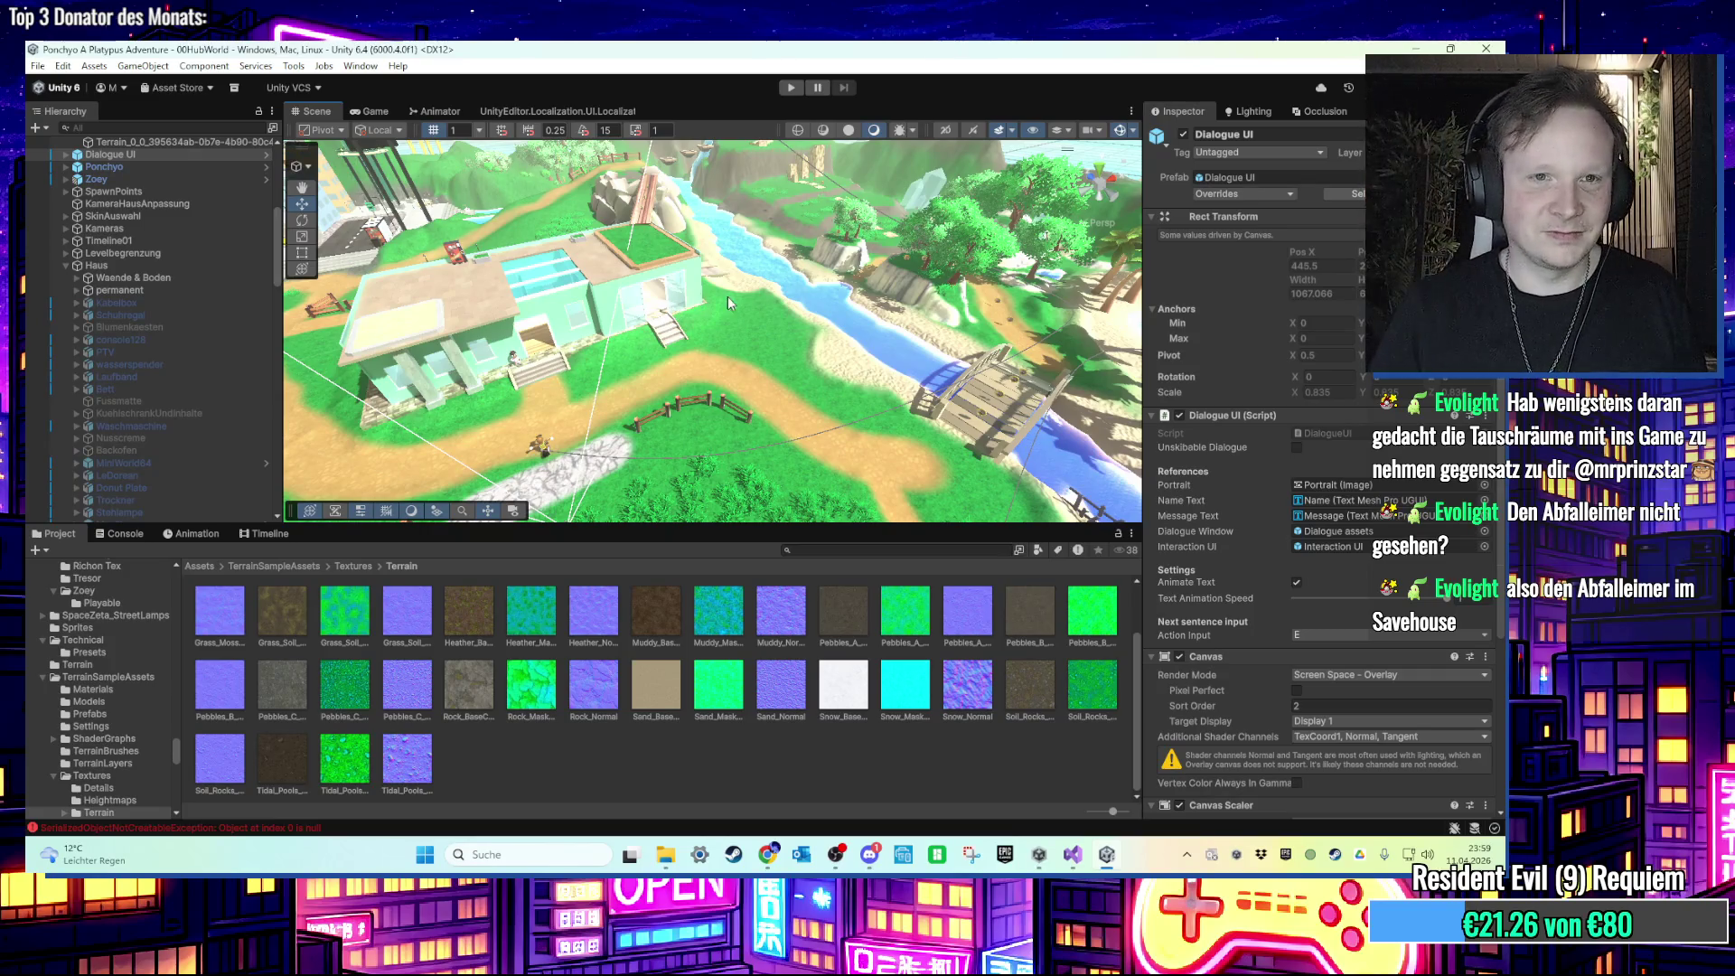
scroll(713, 298, up, 10)
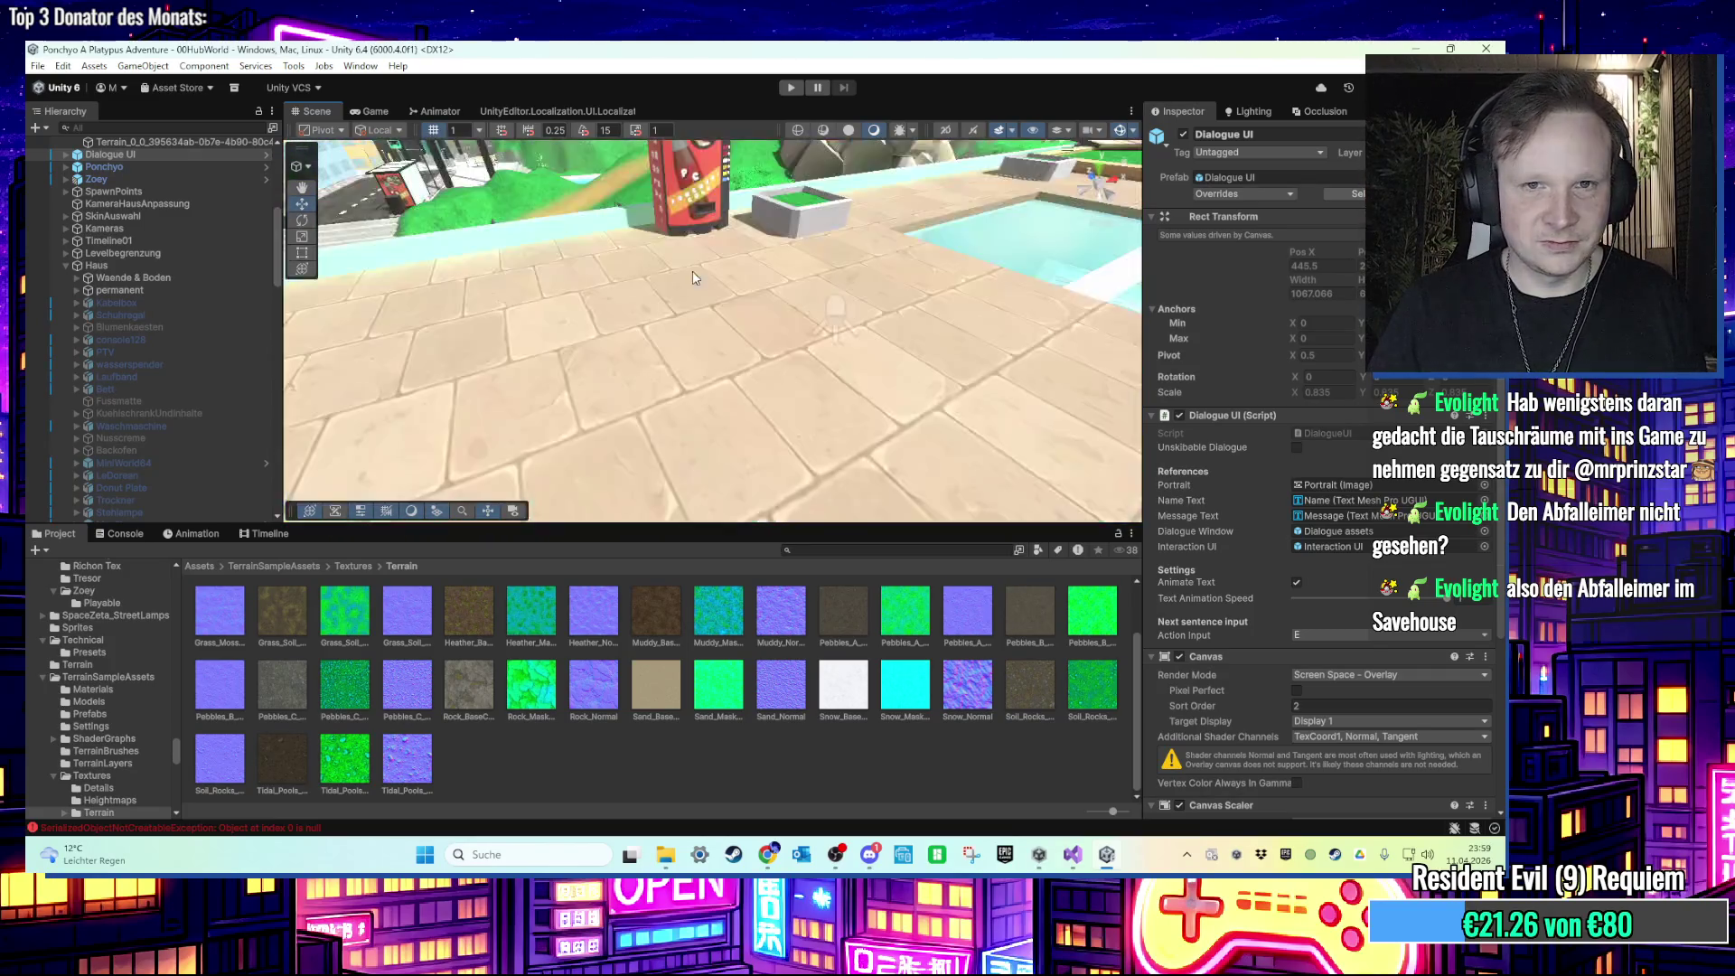
scroll(690, 311, down, 3)
click(581, 307)
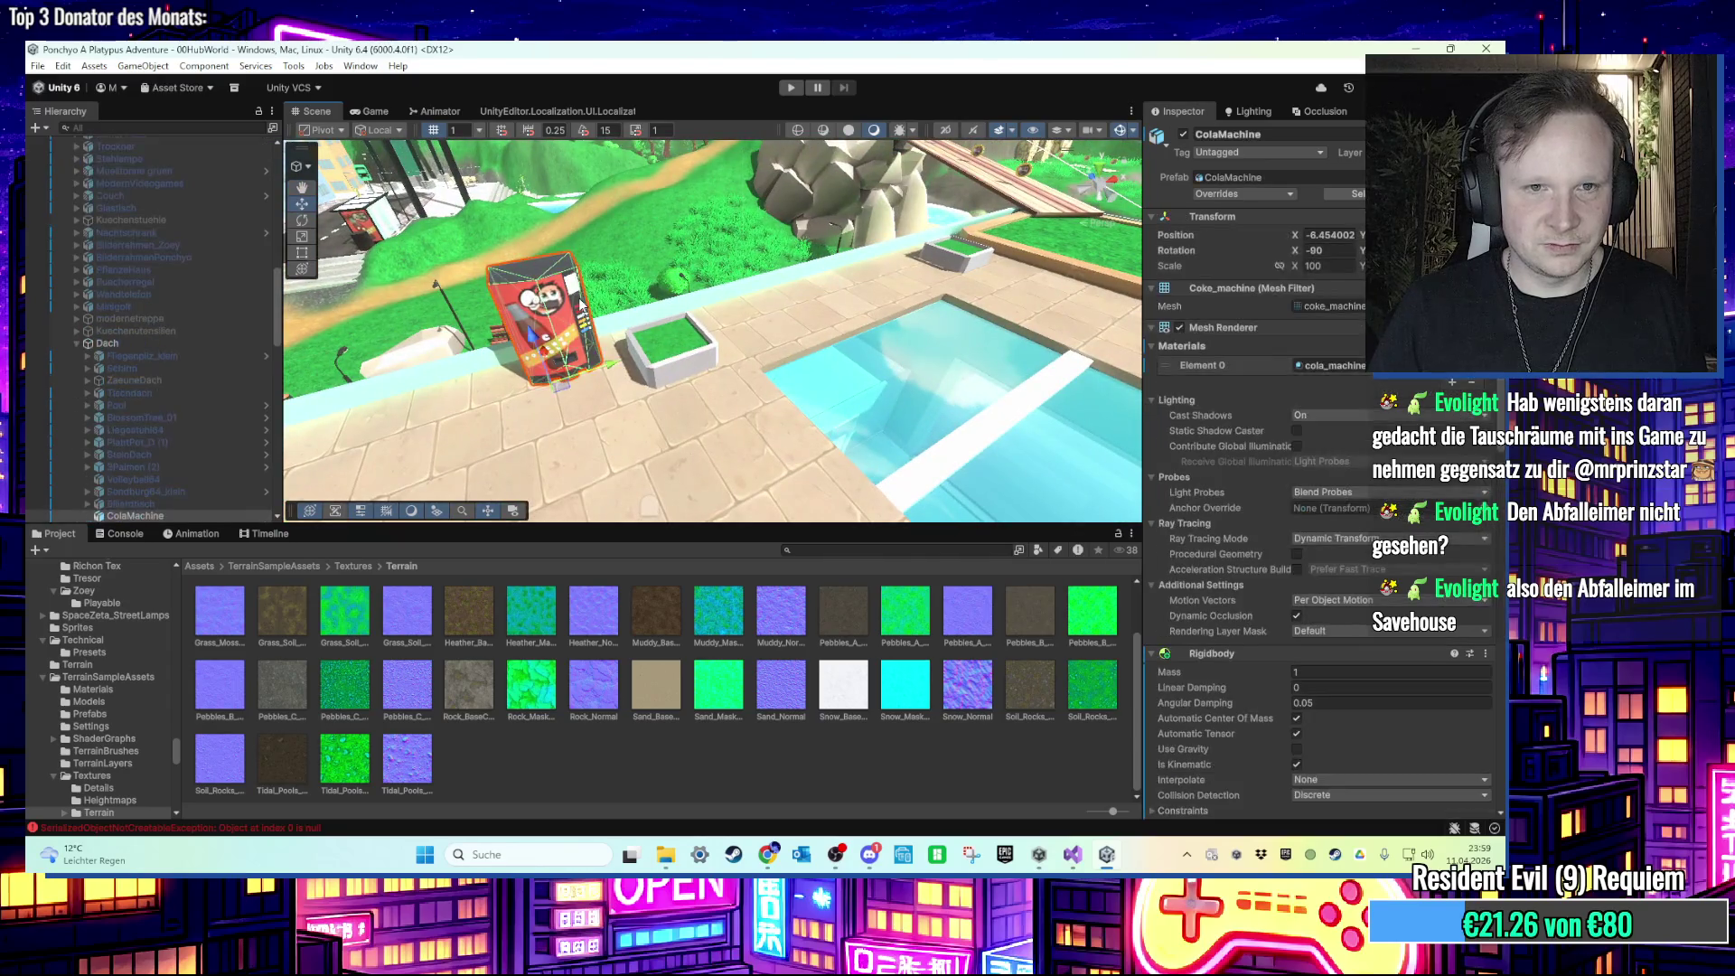
click(1184, 136)
Step: Expand ColaMachine, select its DoseSpawnpunkt child, and start Play mode
scroll(727, 318, down, 3)
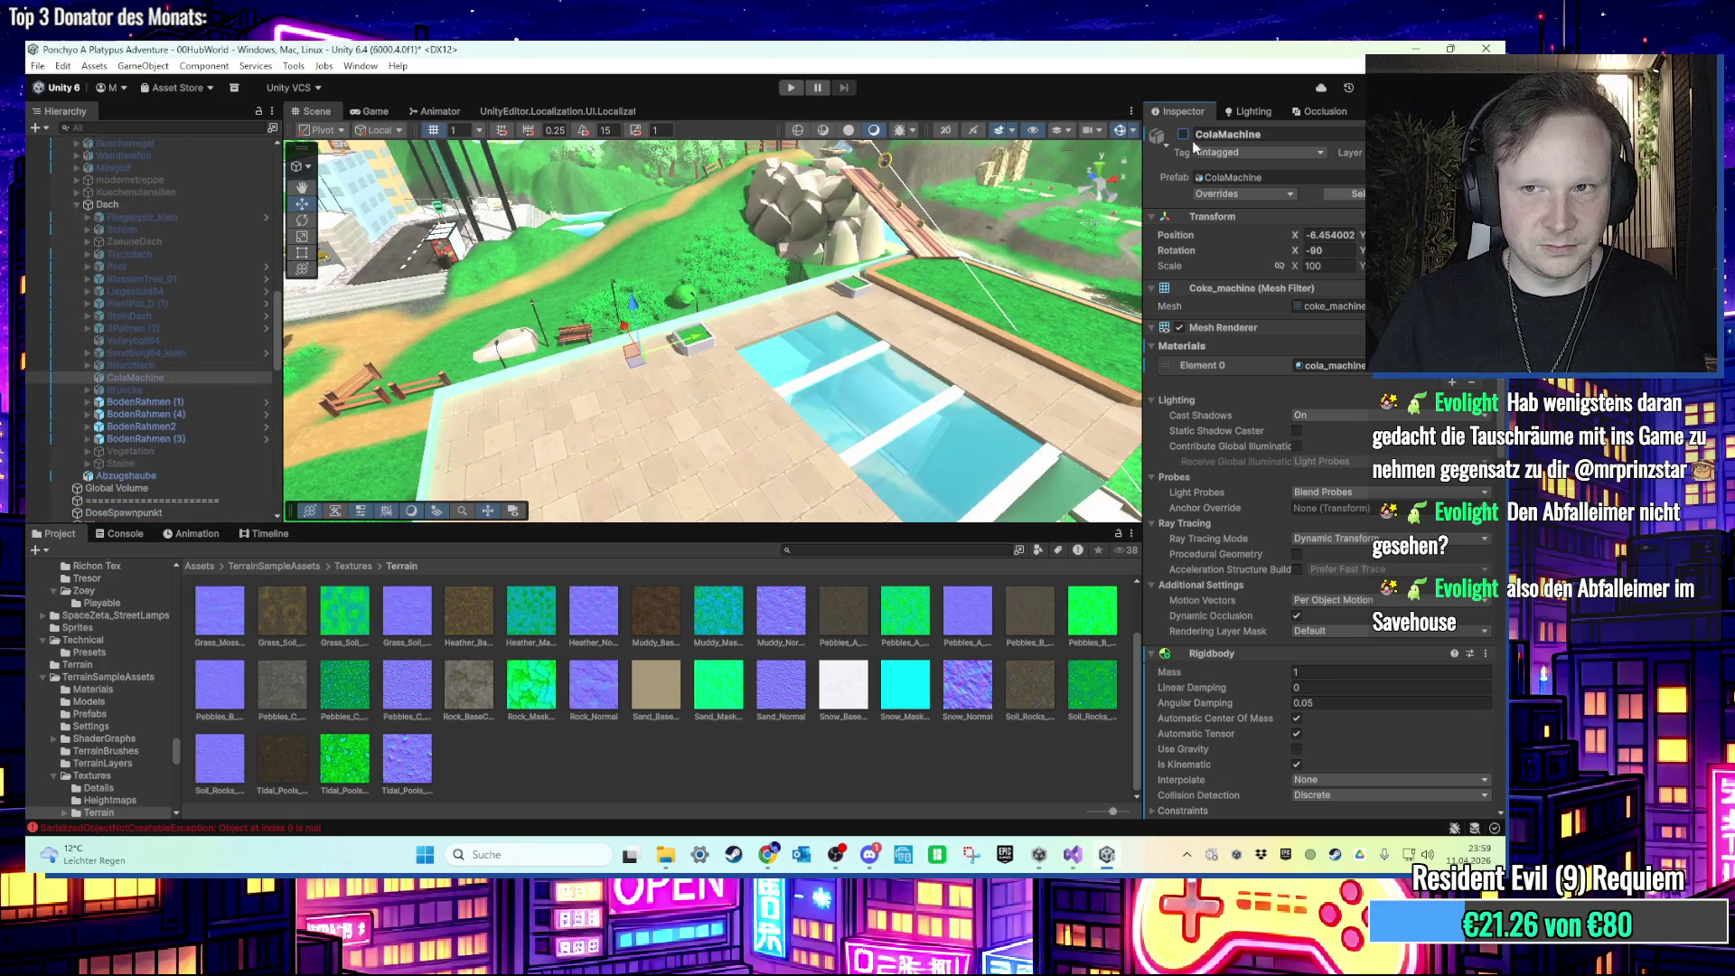
click(87, 376)
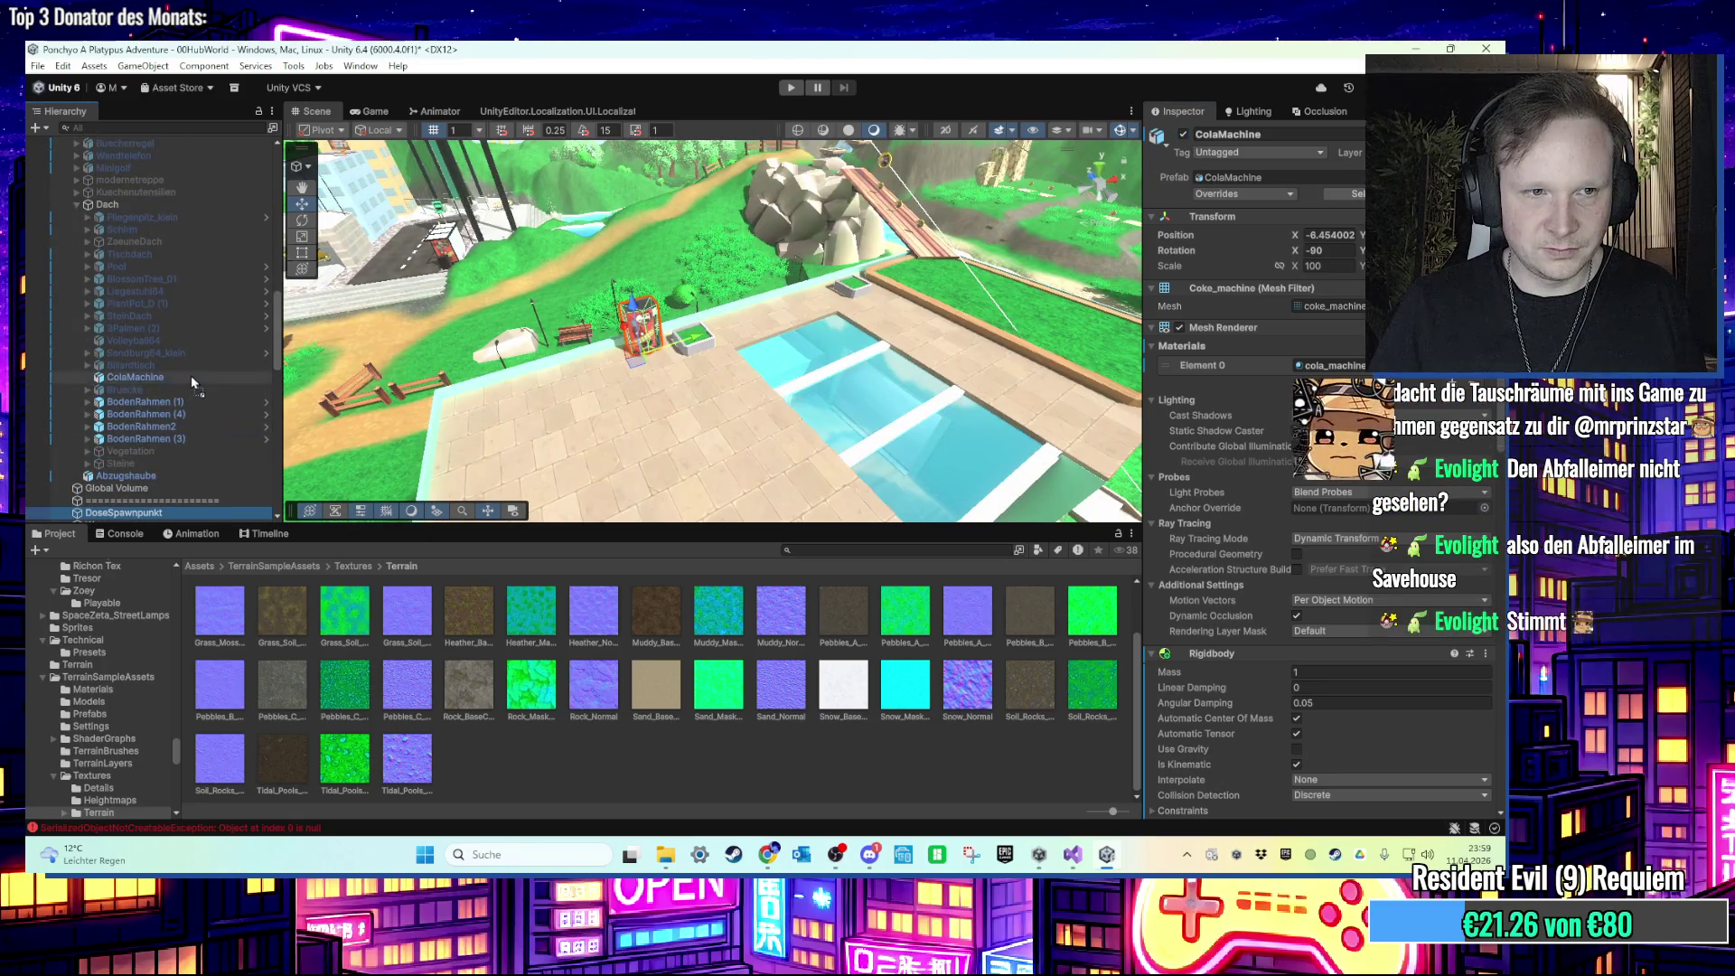
click(171, 389)
click(790, 88)
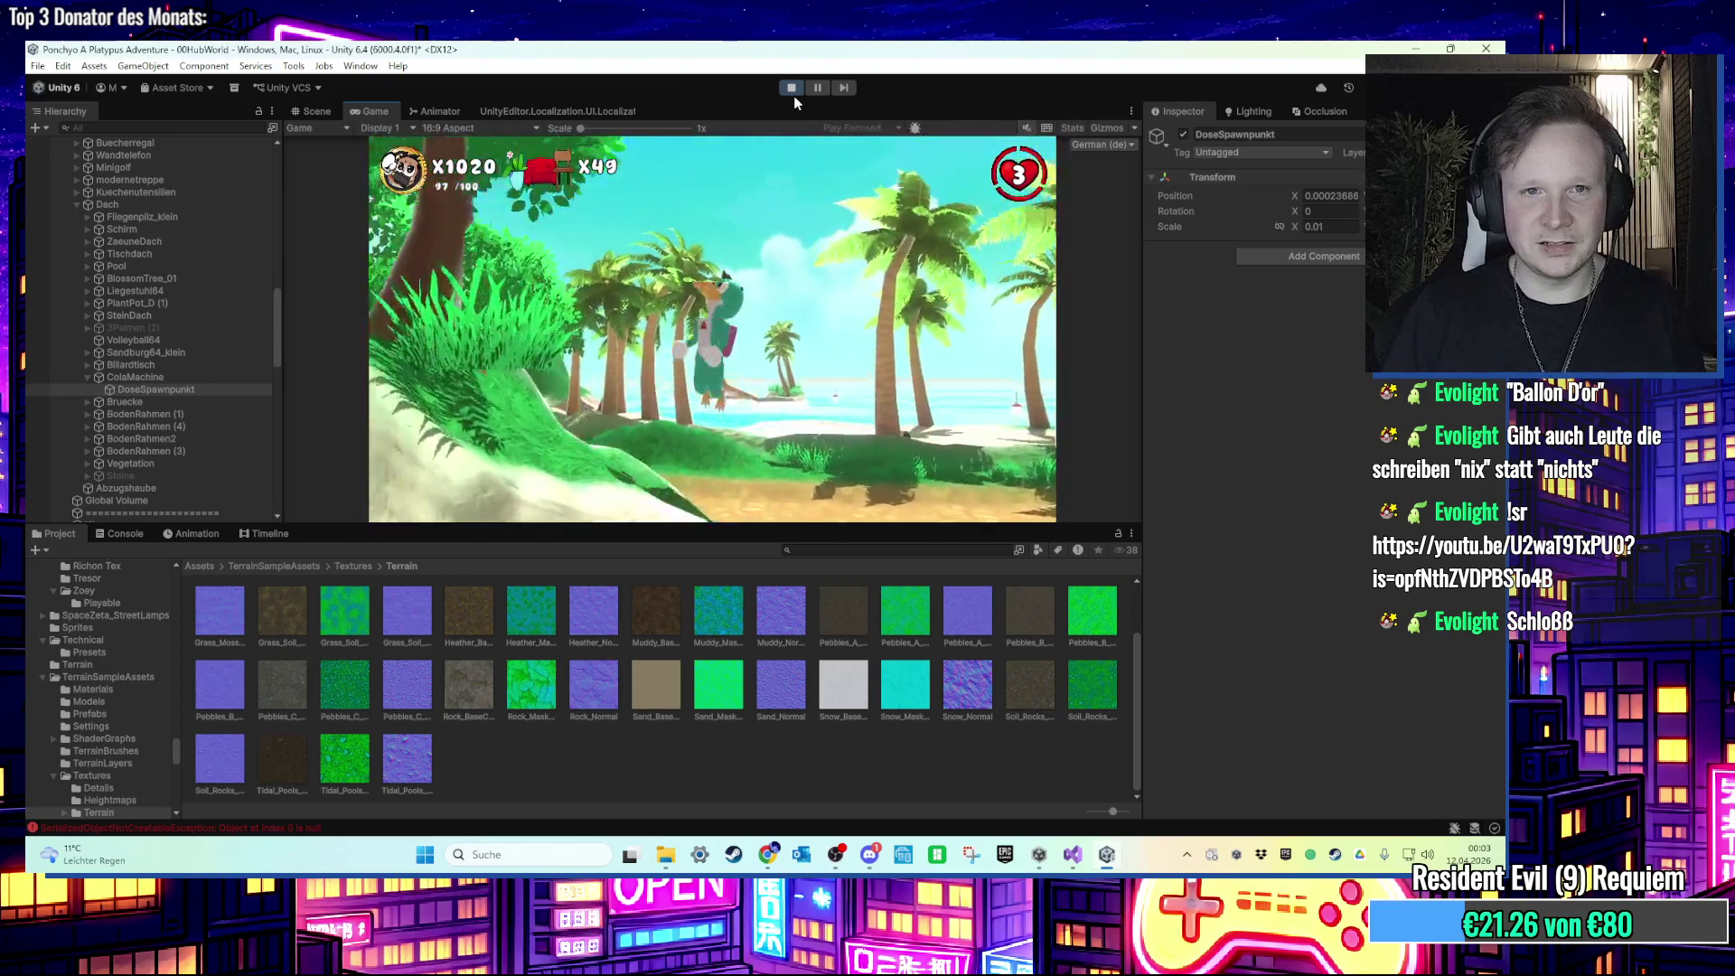
Step: Stop Play mode and select the terrain beside the rock in the Scene view
click(794, 93)
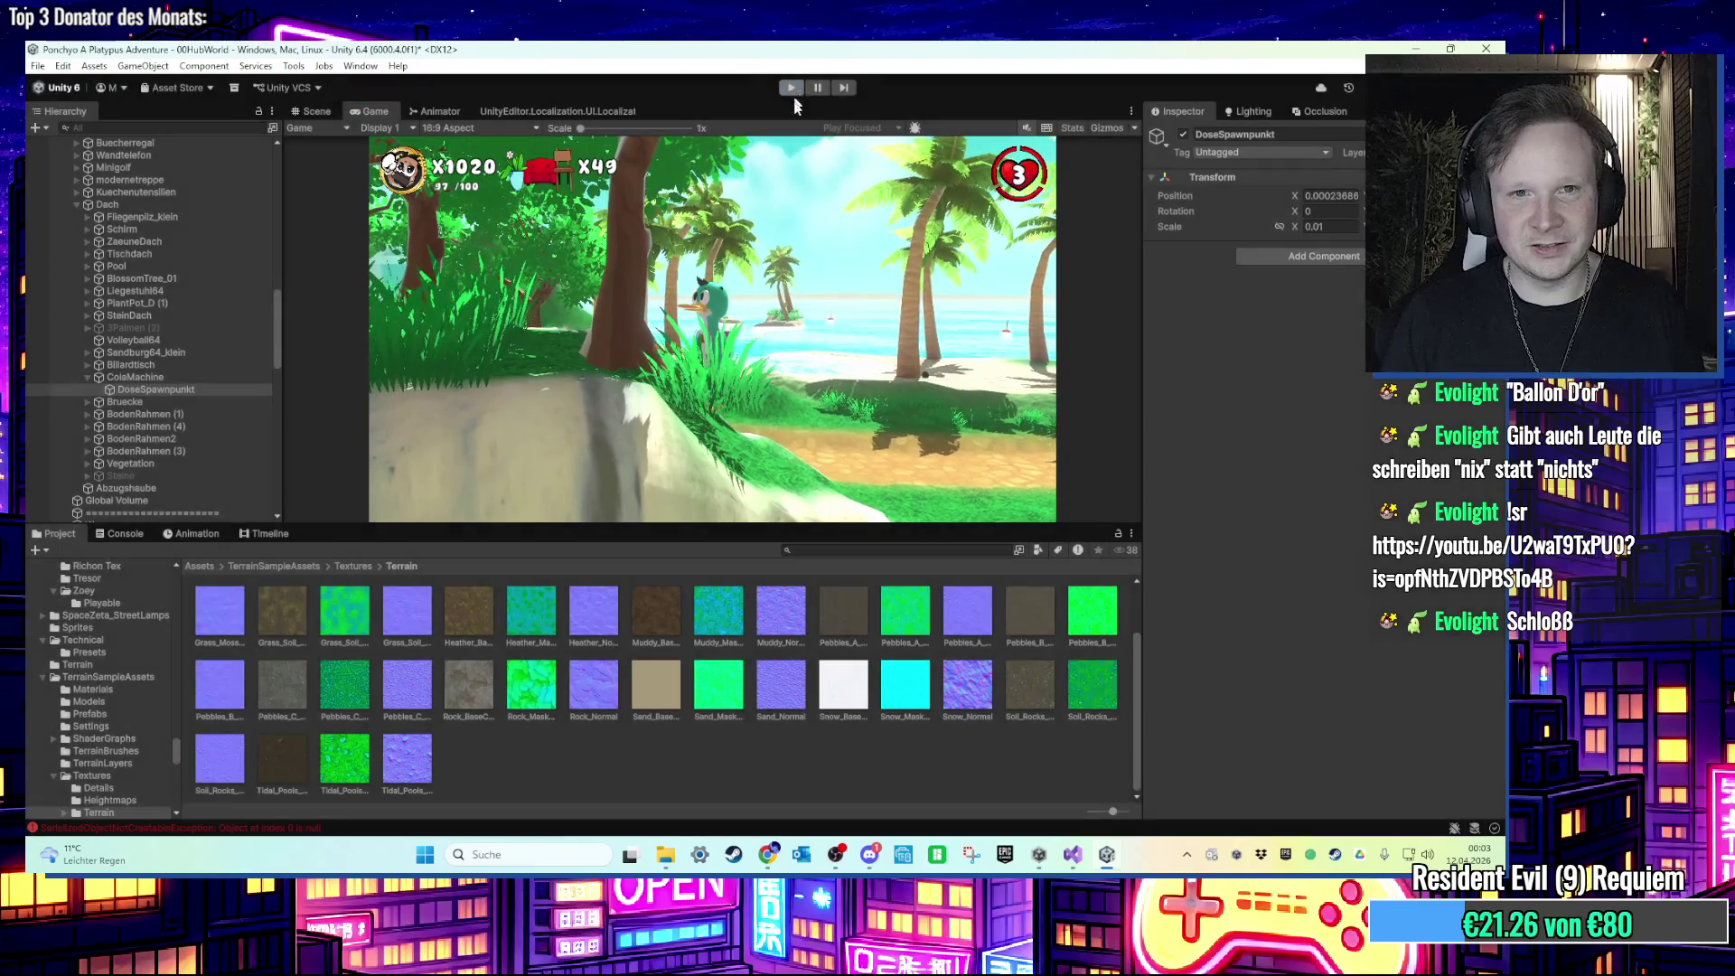
mouse_move(813, 271)
mouse_down()
mouse_move(880, 329)
mouse_move(779, 305)
mouse_move(664, 393)
mouse_up()
click(664, 393)
scroll(685, 391, up, 3)
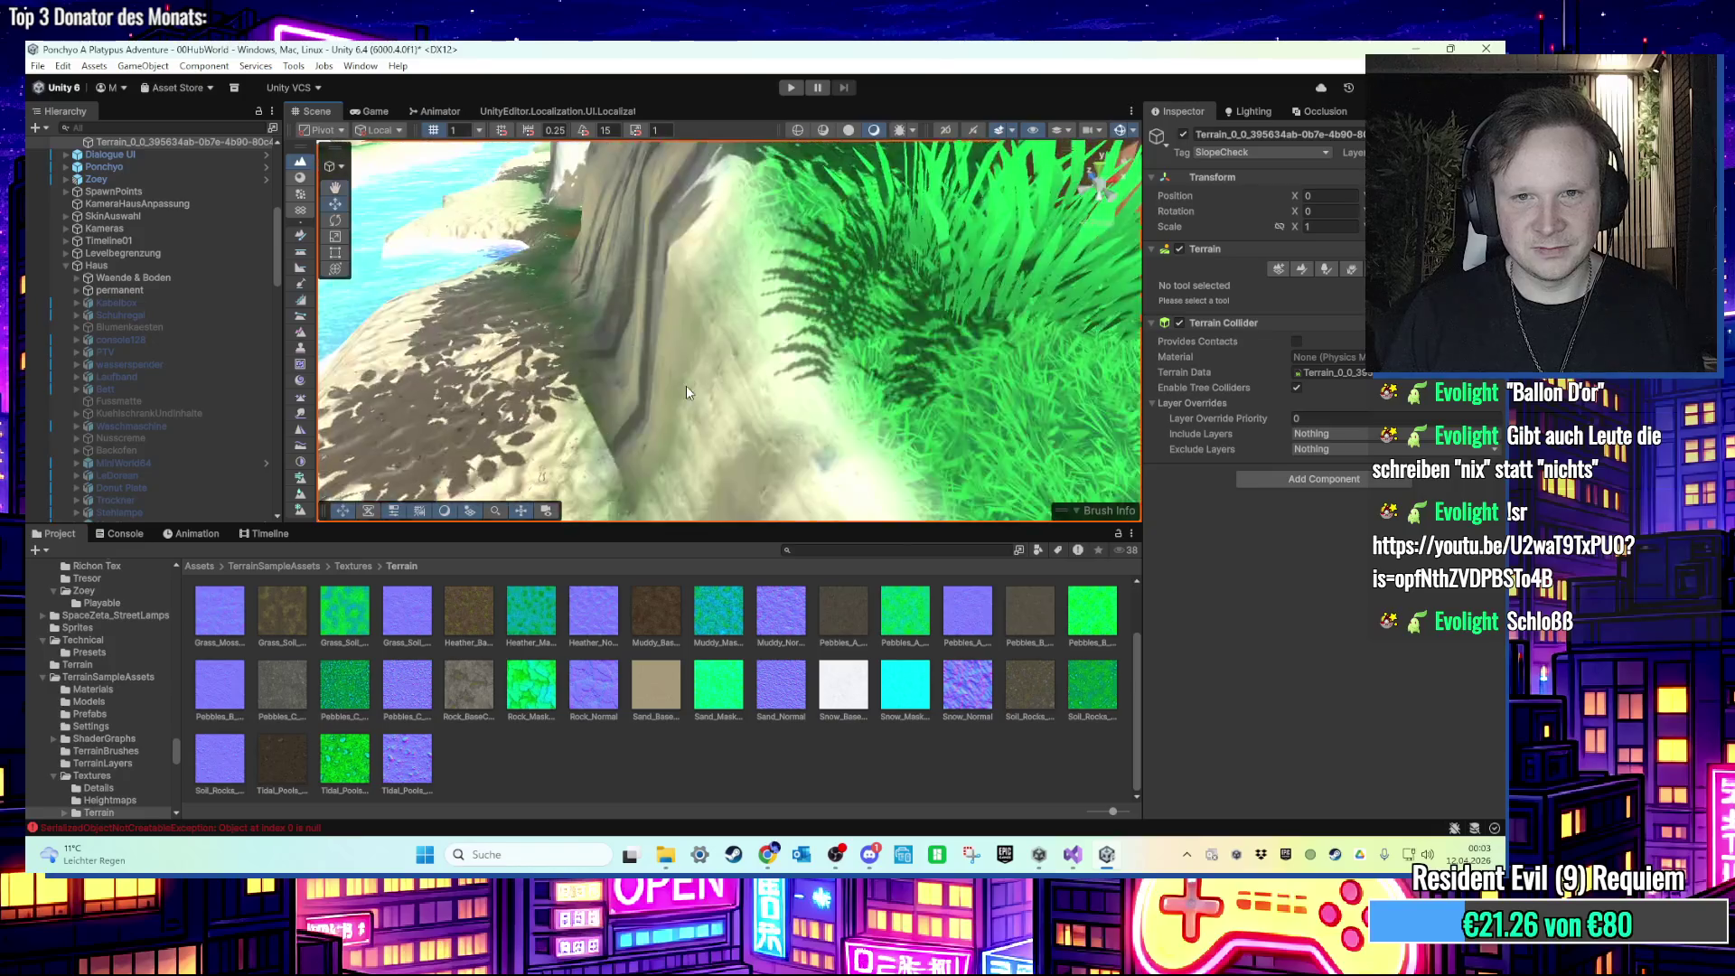
scroll(685, 385, down, 5)
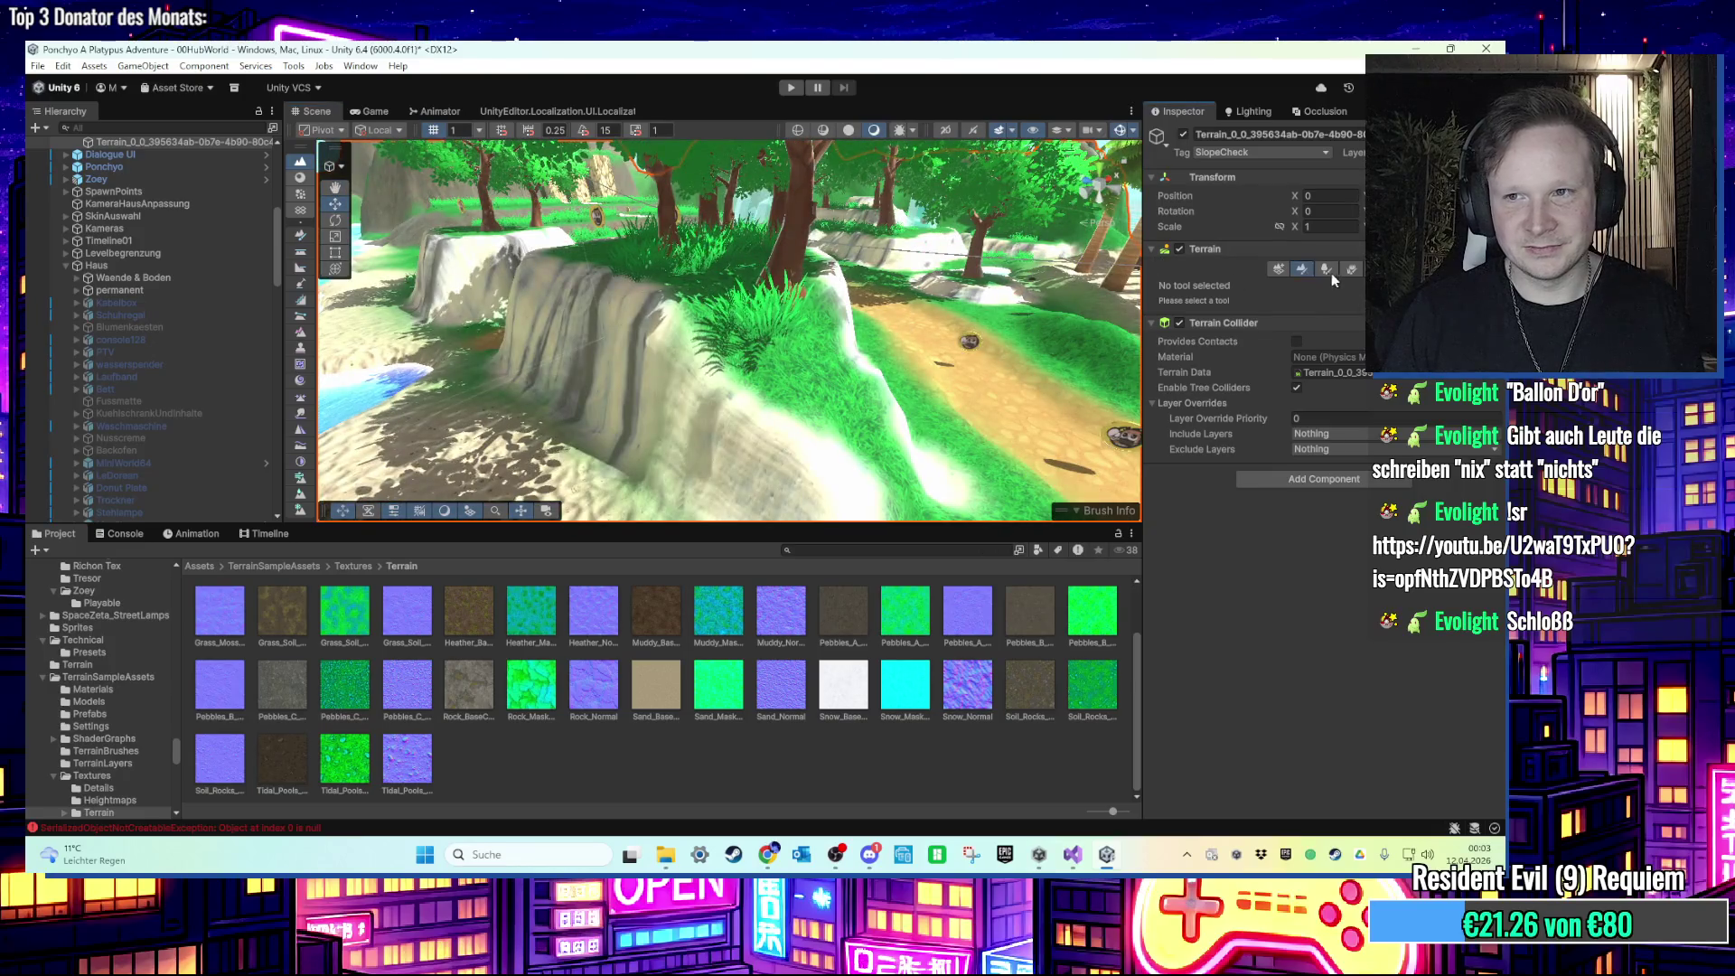
click(1327, 269)
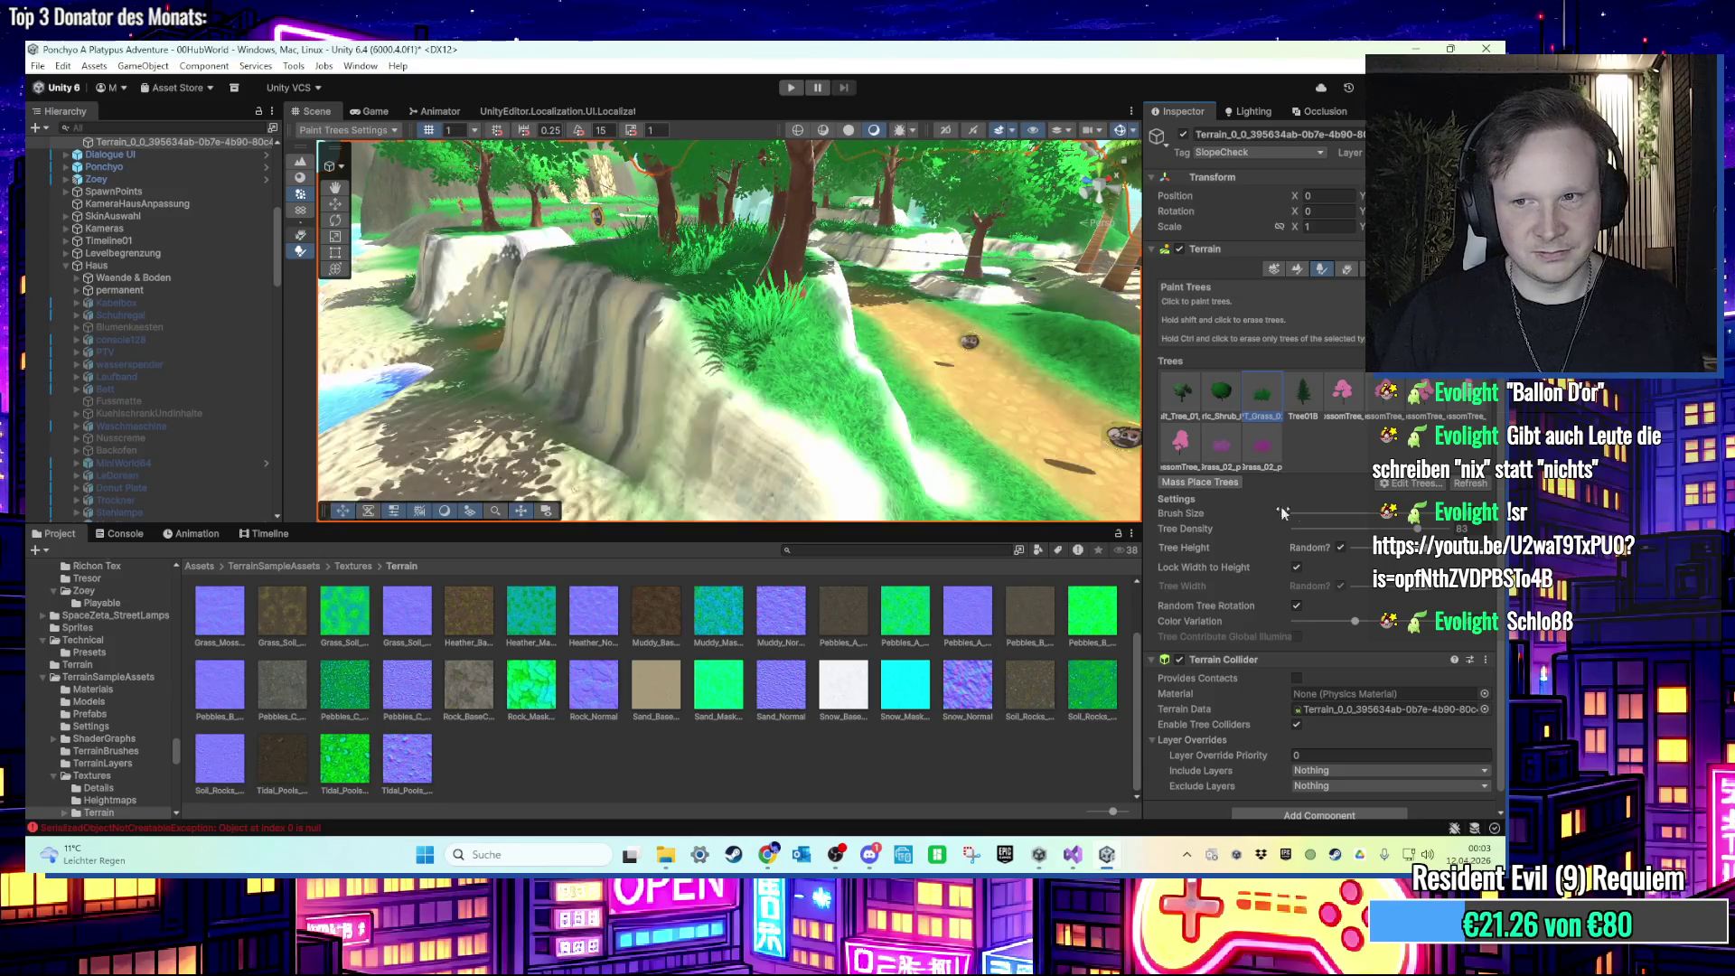
scroll(817, 363, down, 3)
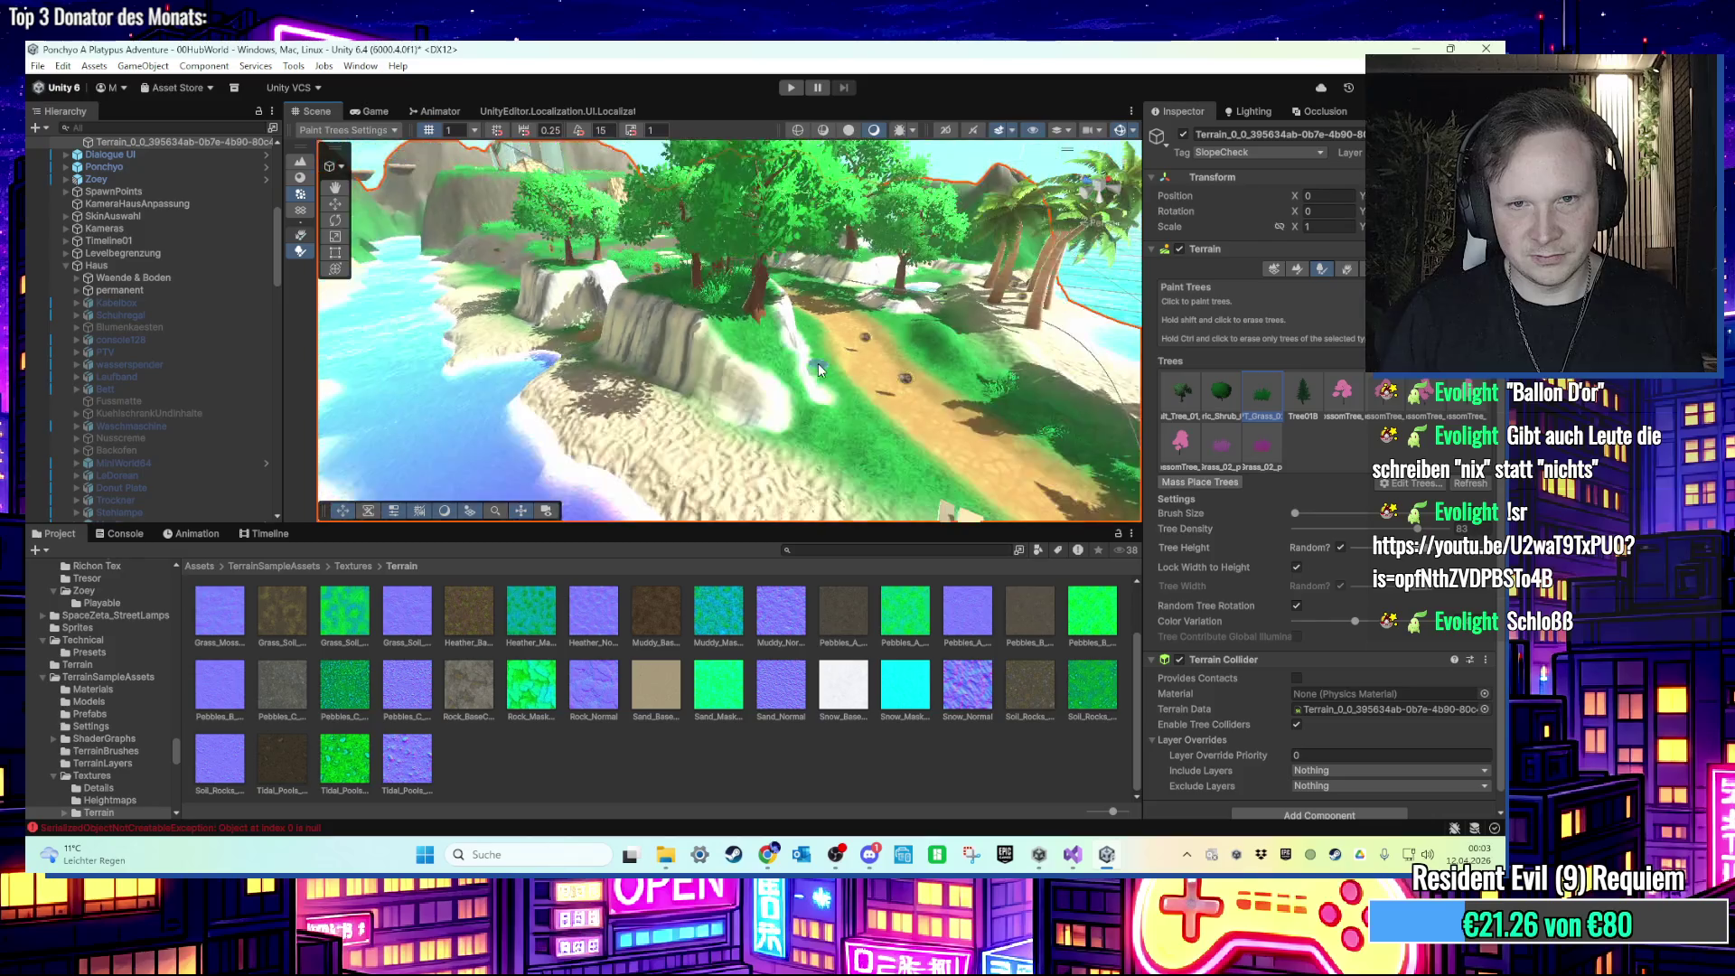
key(w)
key(w)
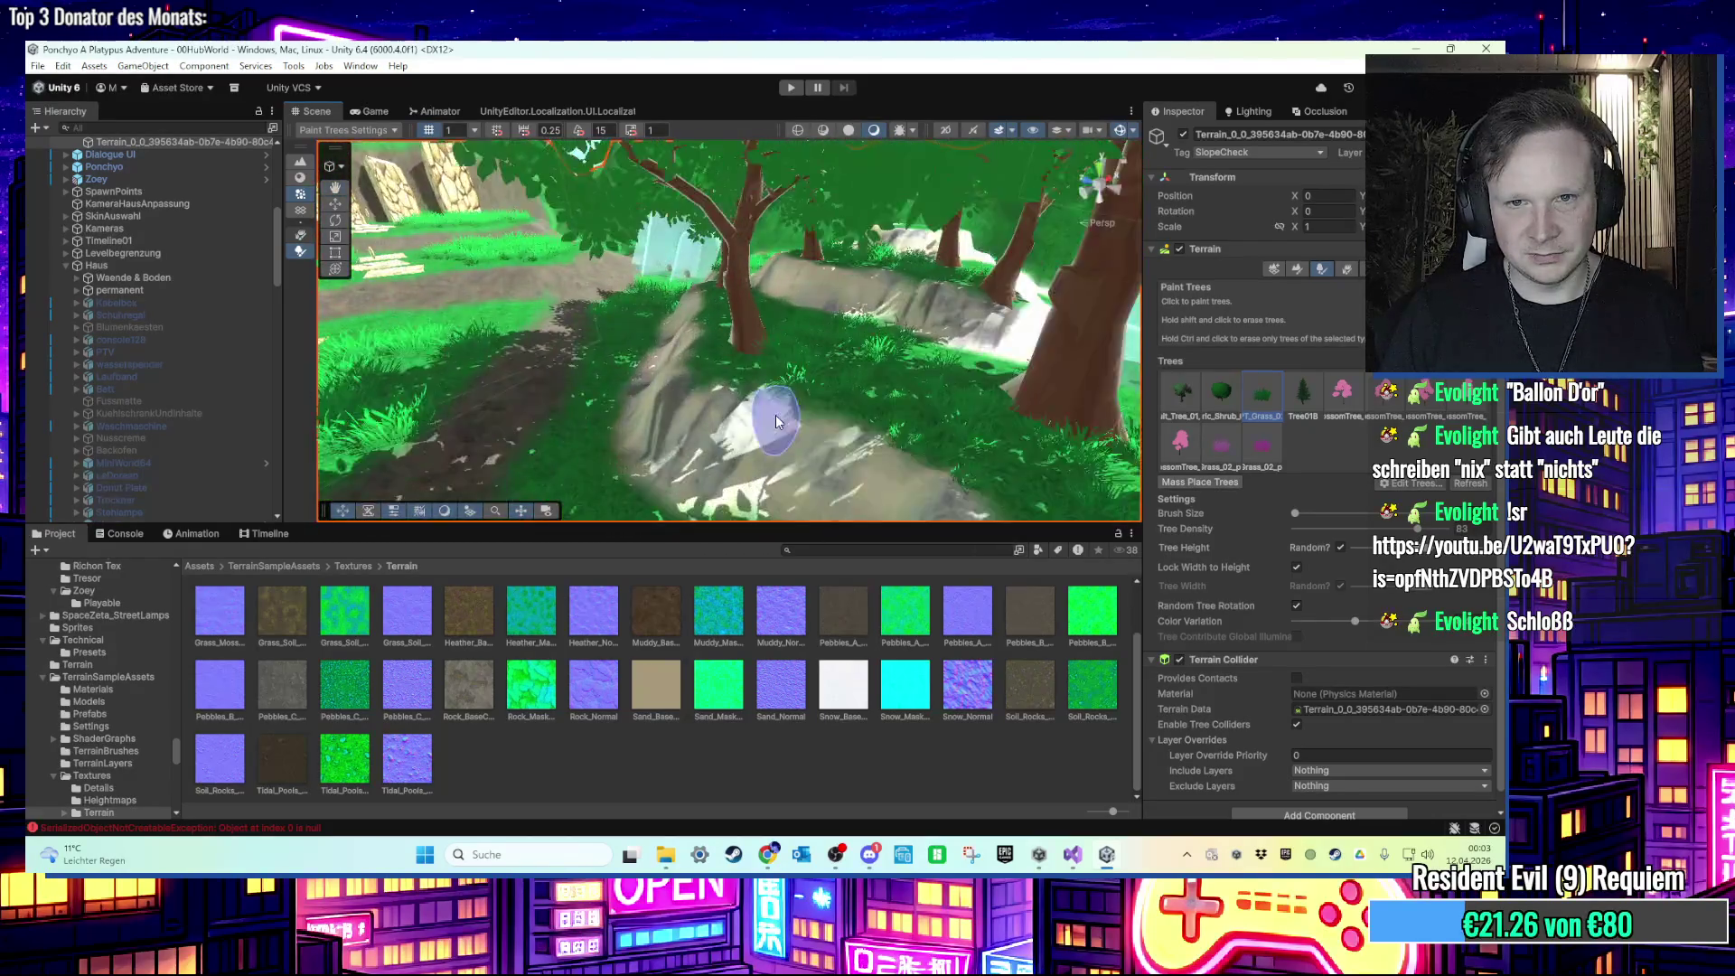
key(w)
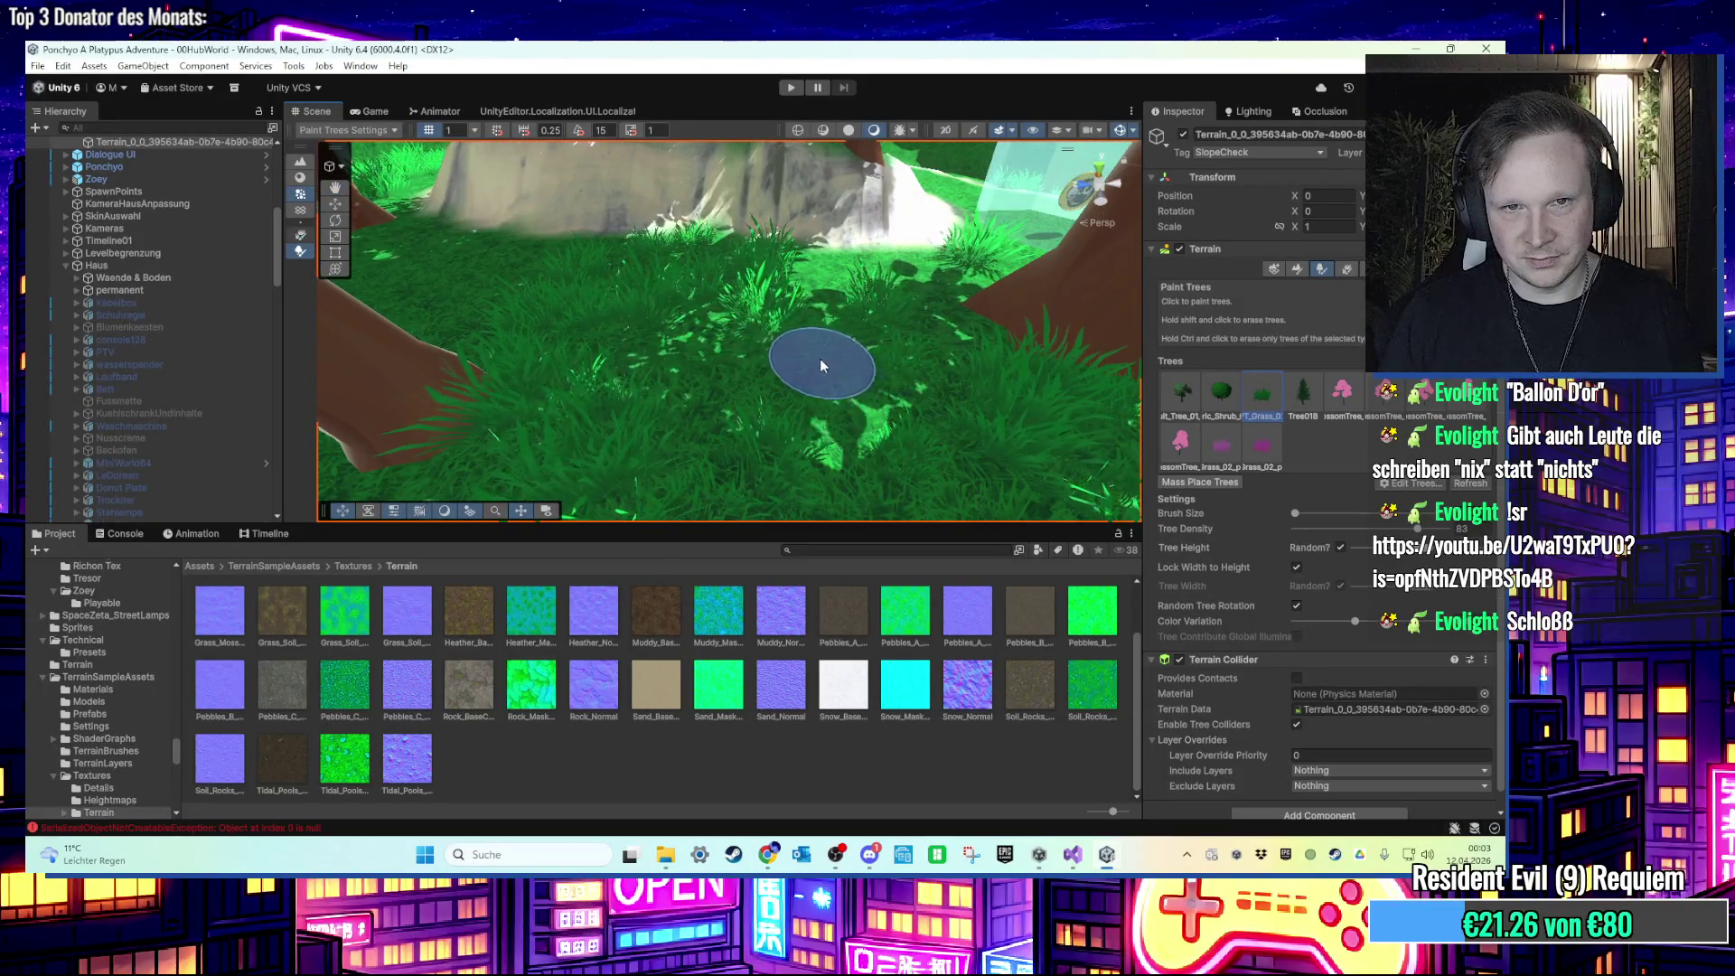
key(w)
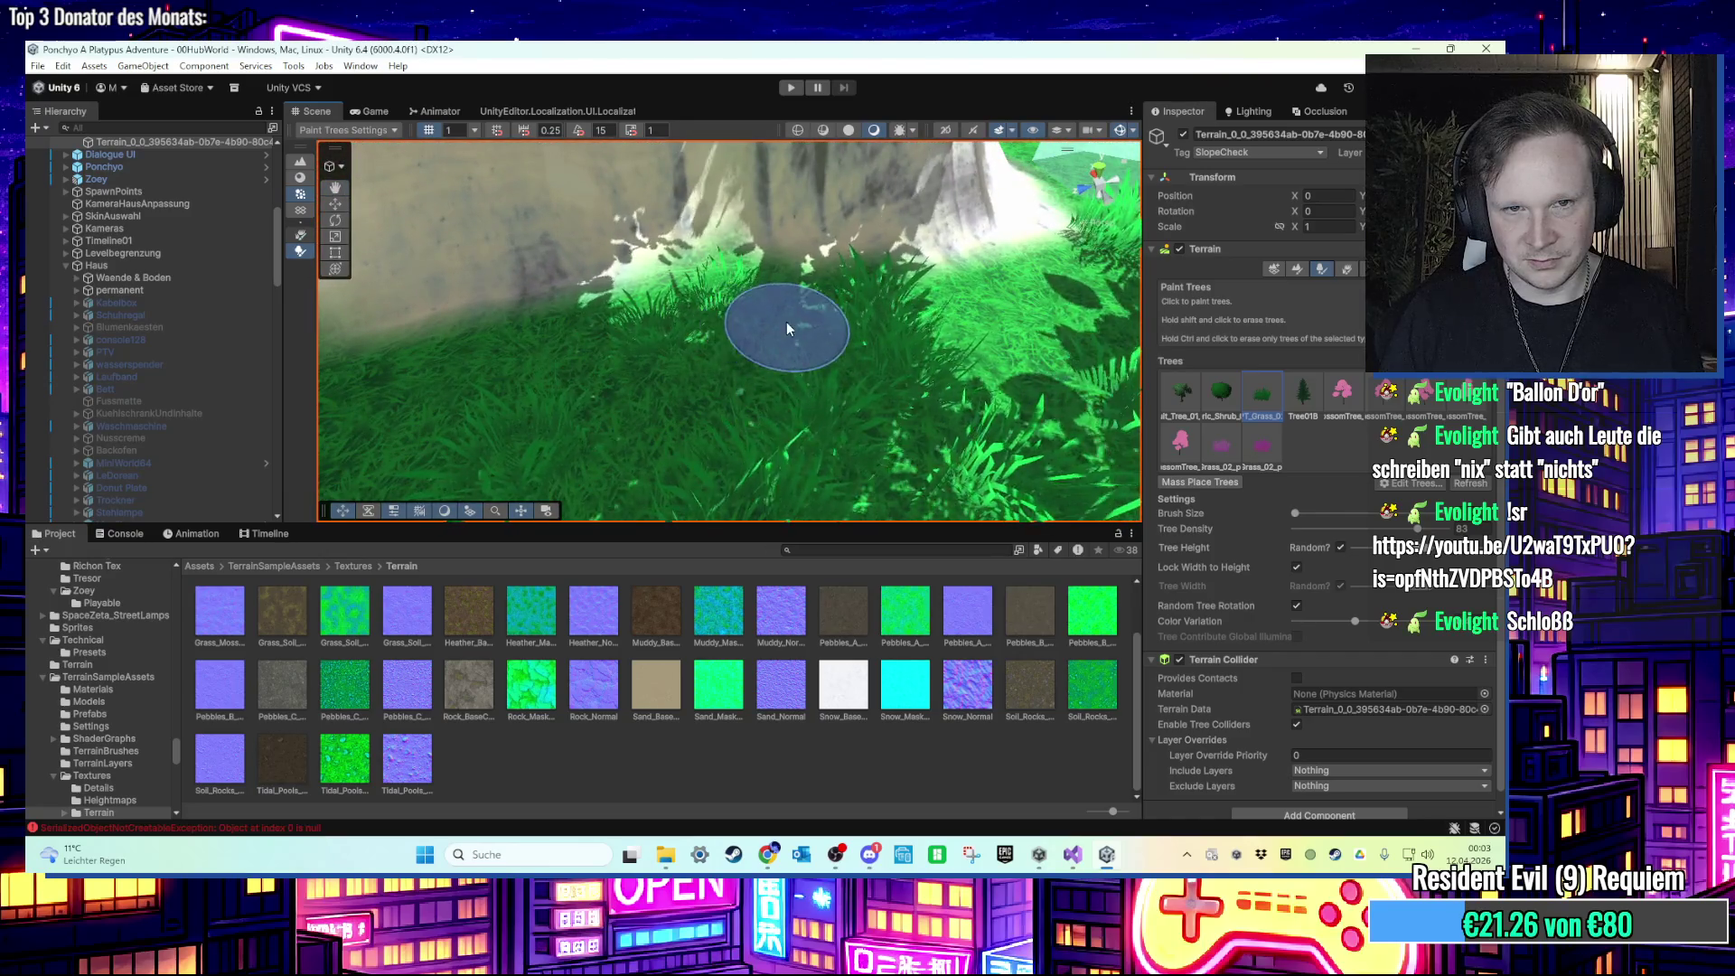
key(w)
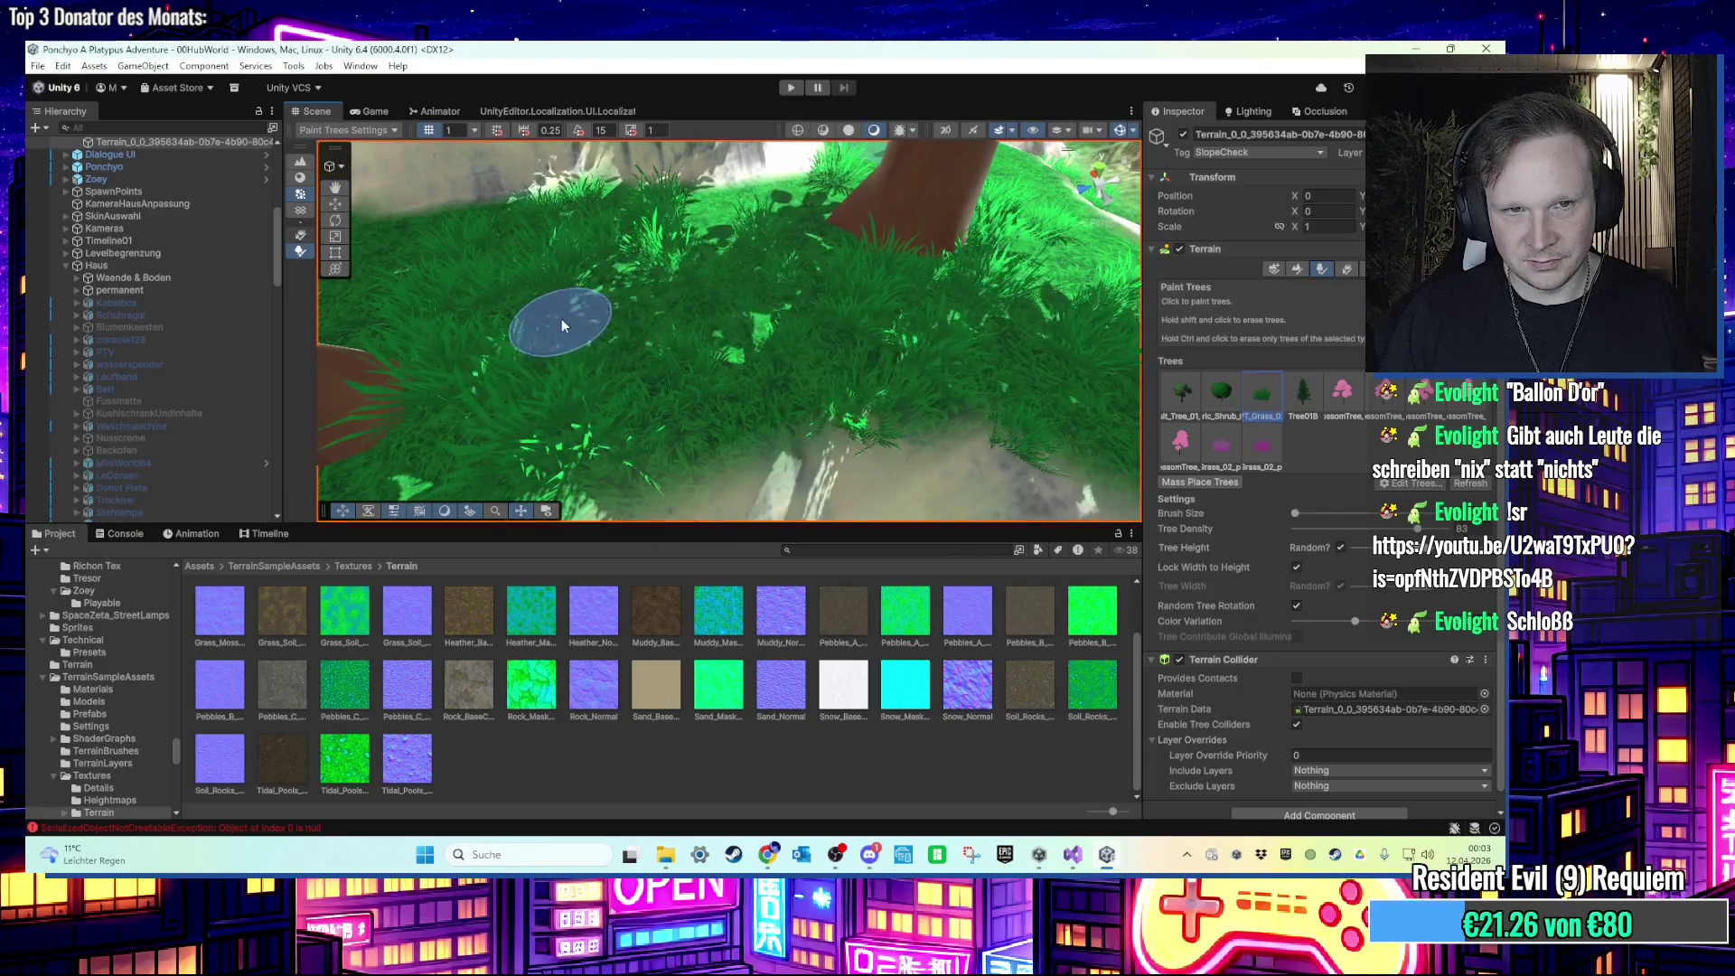
key(w)
mouse_move(902, 414)
mouse_down()
mouse_move(906, 434)
mouse_move(860, 389)
mouse_move(835, 418)
mouse_move(824, 407)
mouse_up()
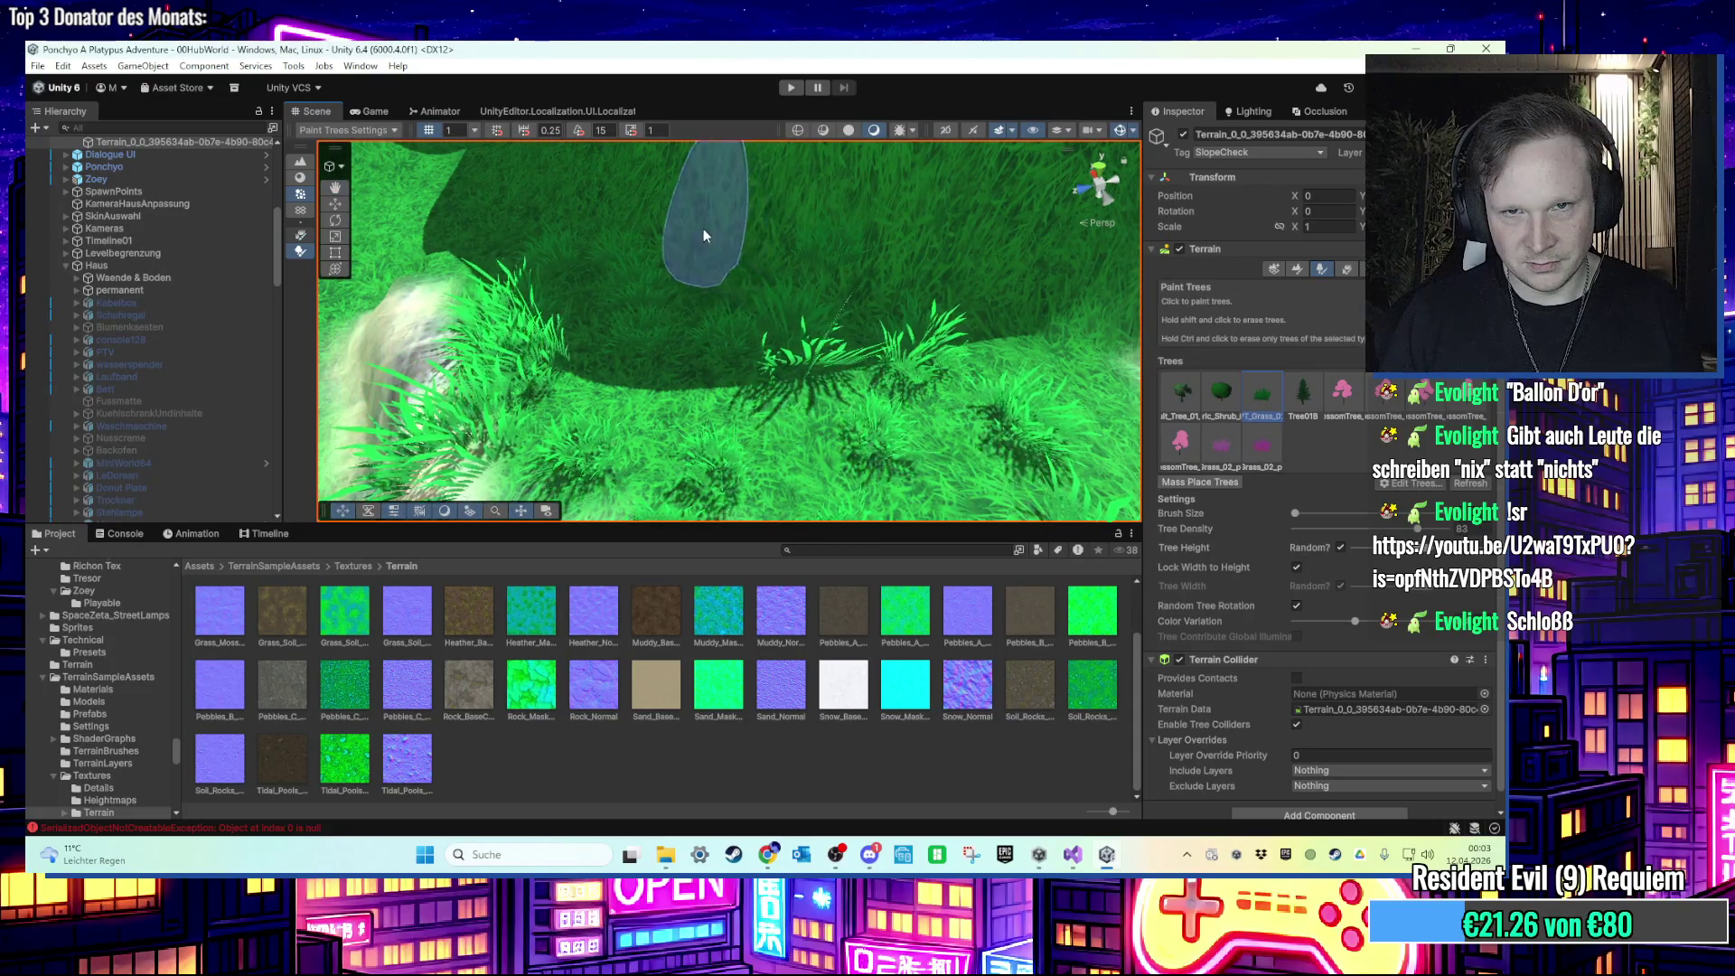
scroll(886, 262, down, 5)
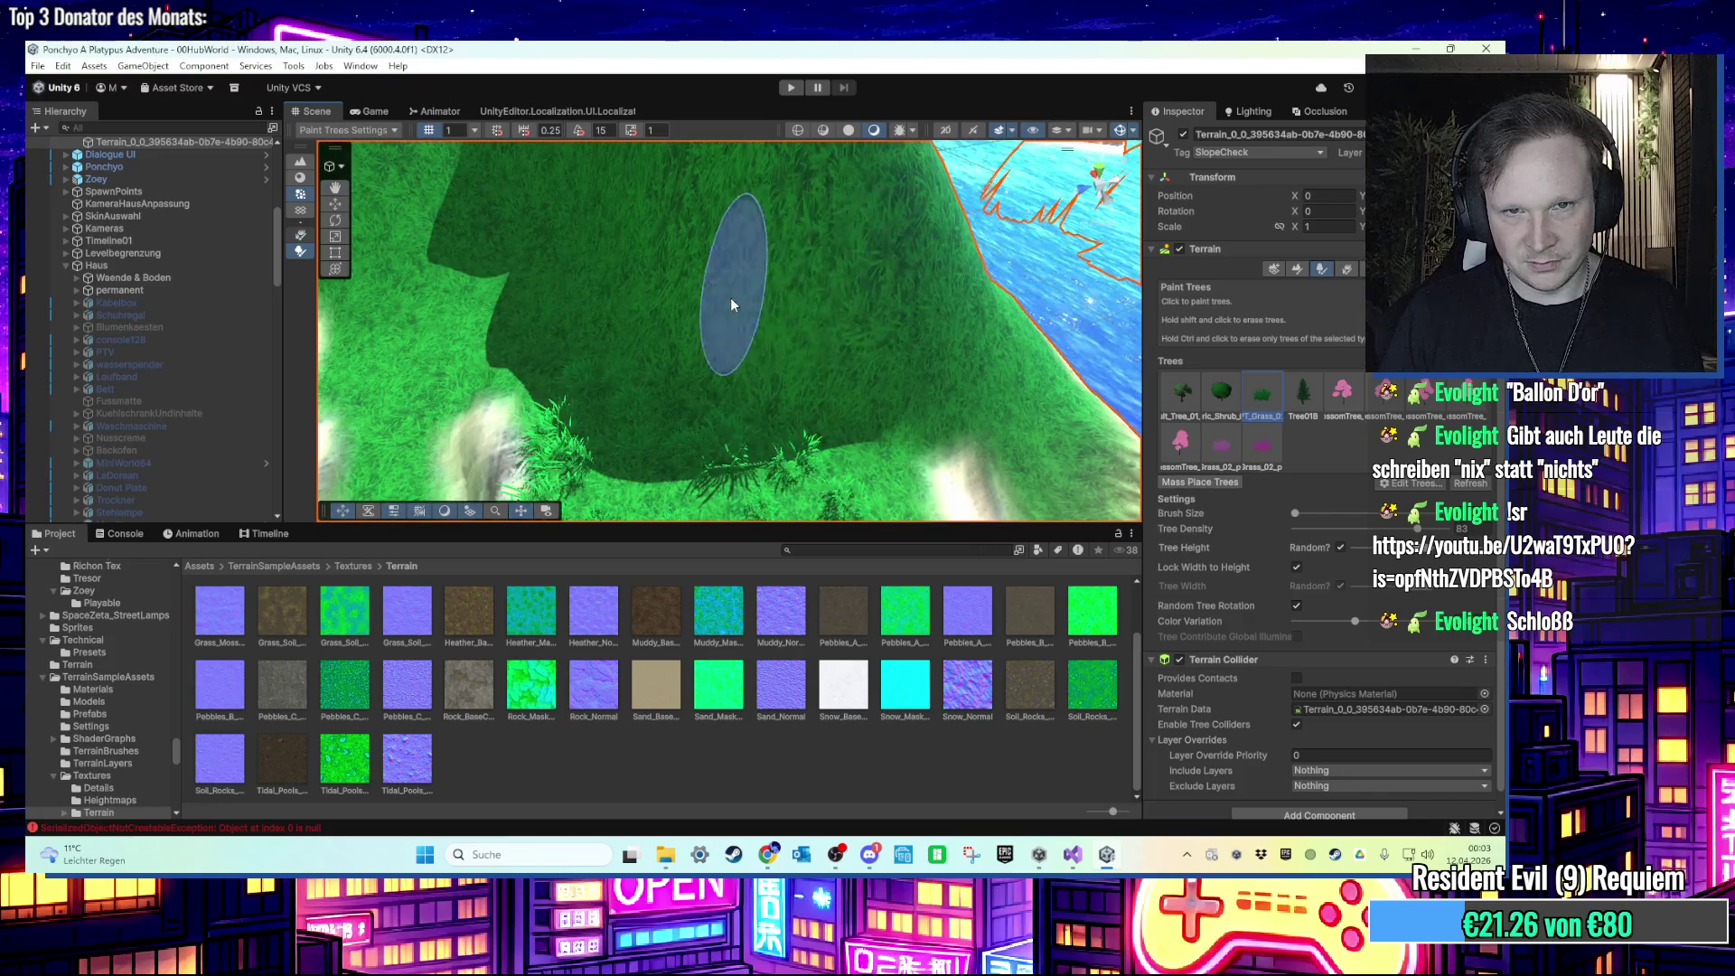
scroll(730, 297, up, 5)
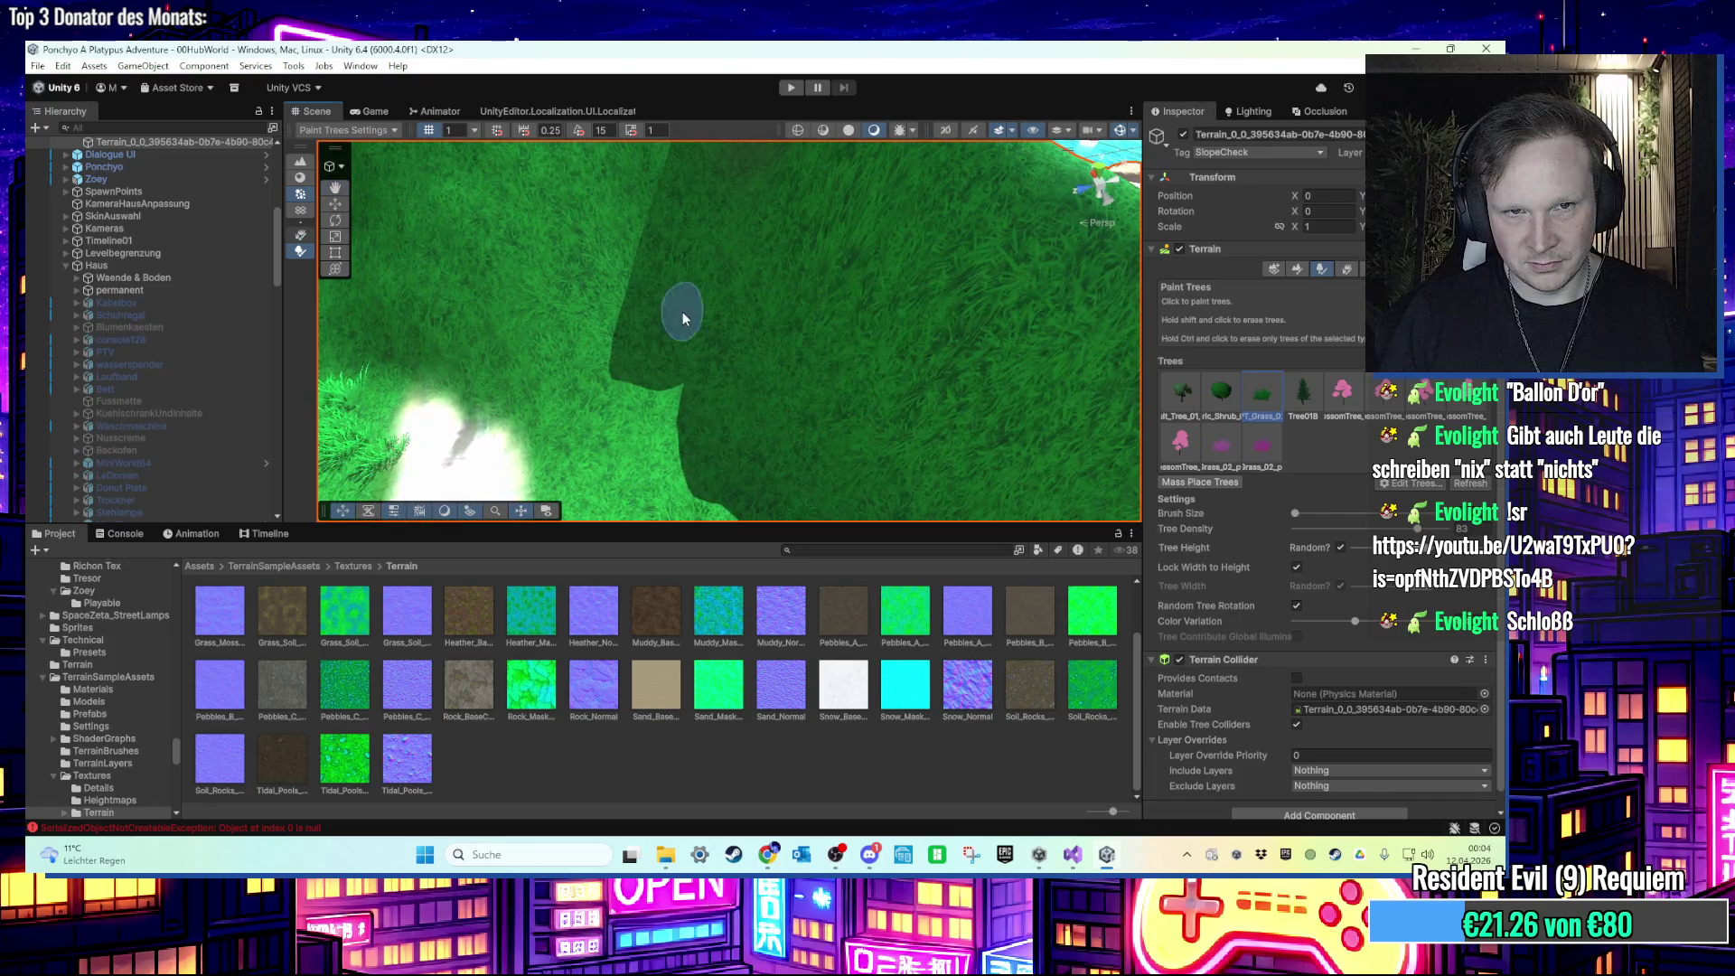
scroll(681, 311, down, 5)
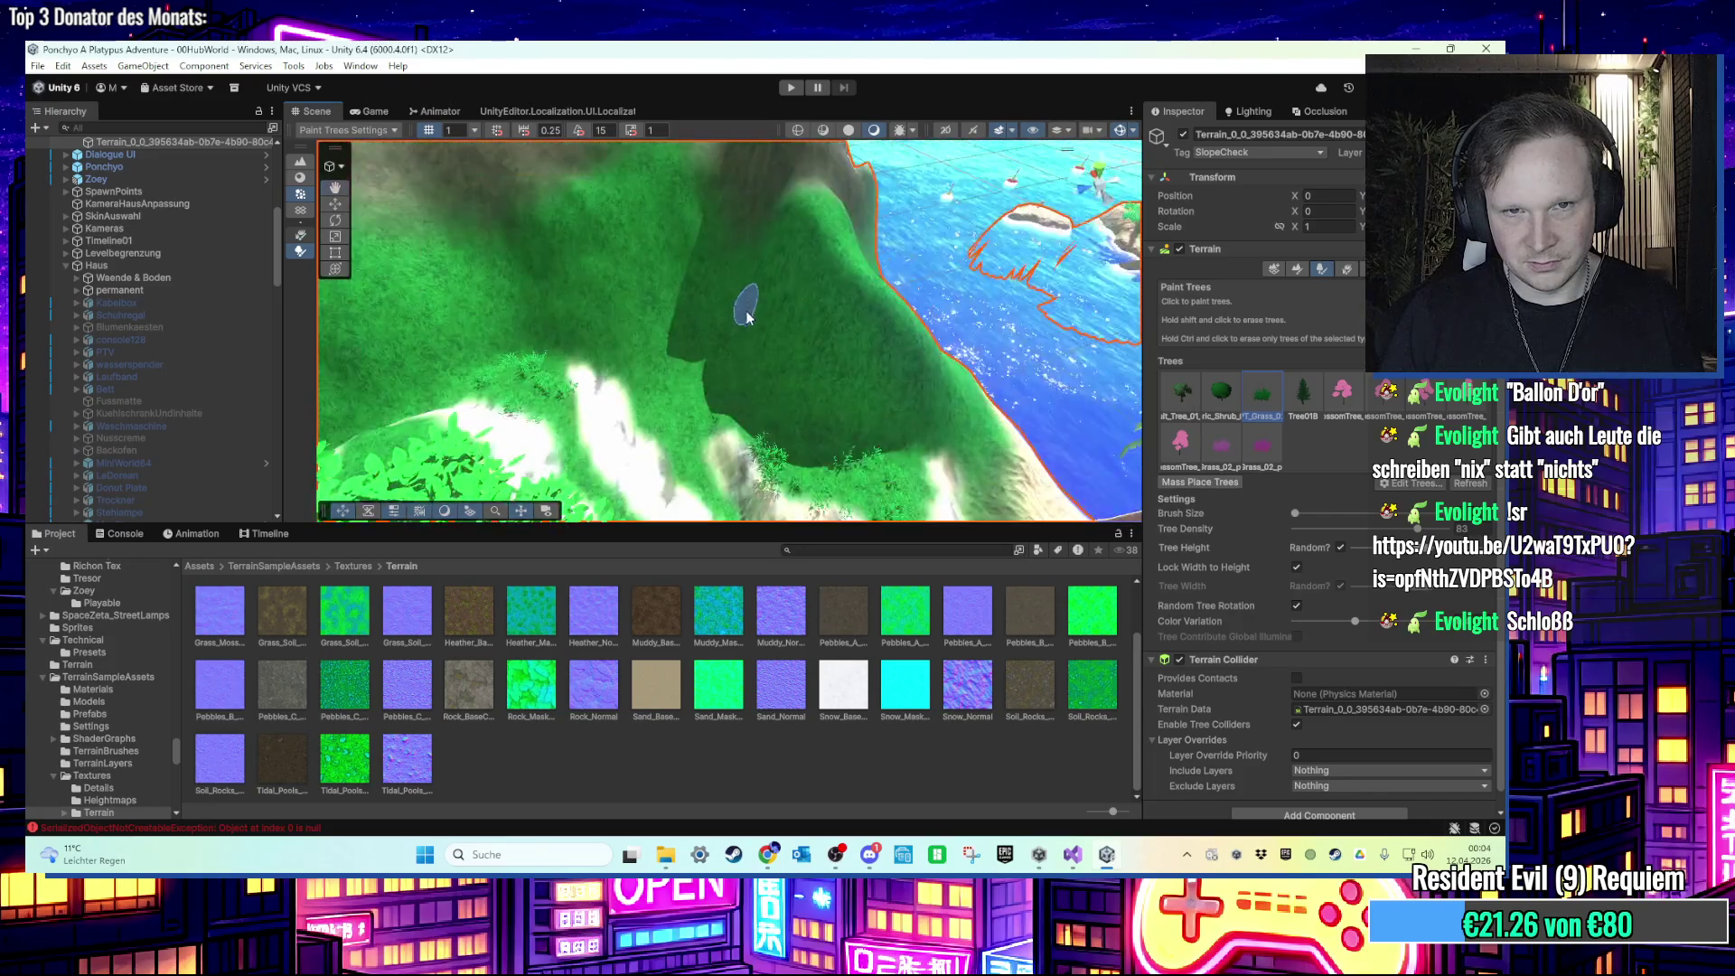
click(1220, 391)
Step: Lower Tree Density from 83 to 18 and brush round shrubs across the hillside
click(834, 354)
scroll(837, 390, up, 3)
scroll(840, 317, down, 5)
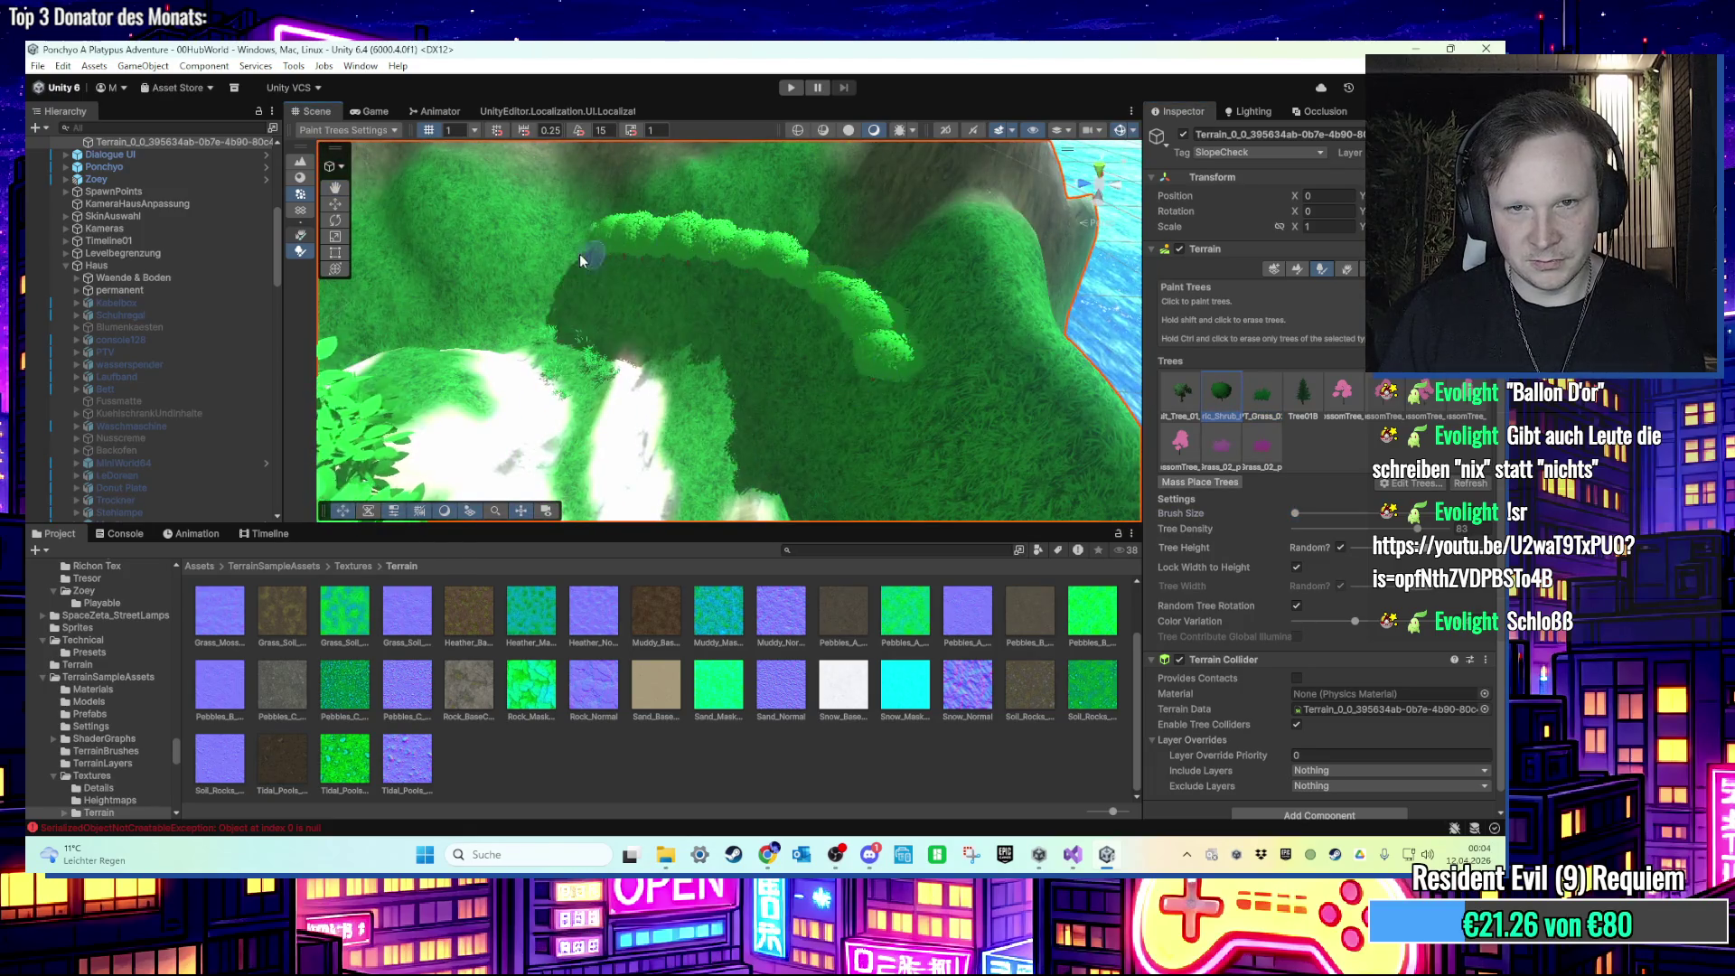
drag(1415, 530, 1304, 530)
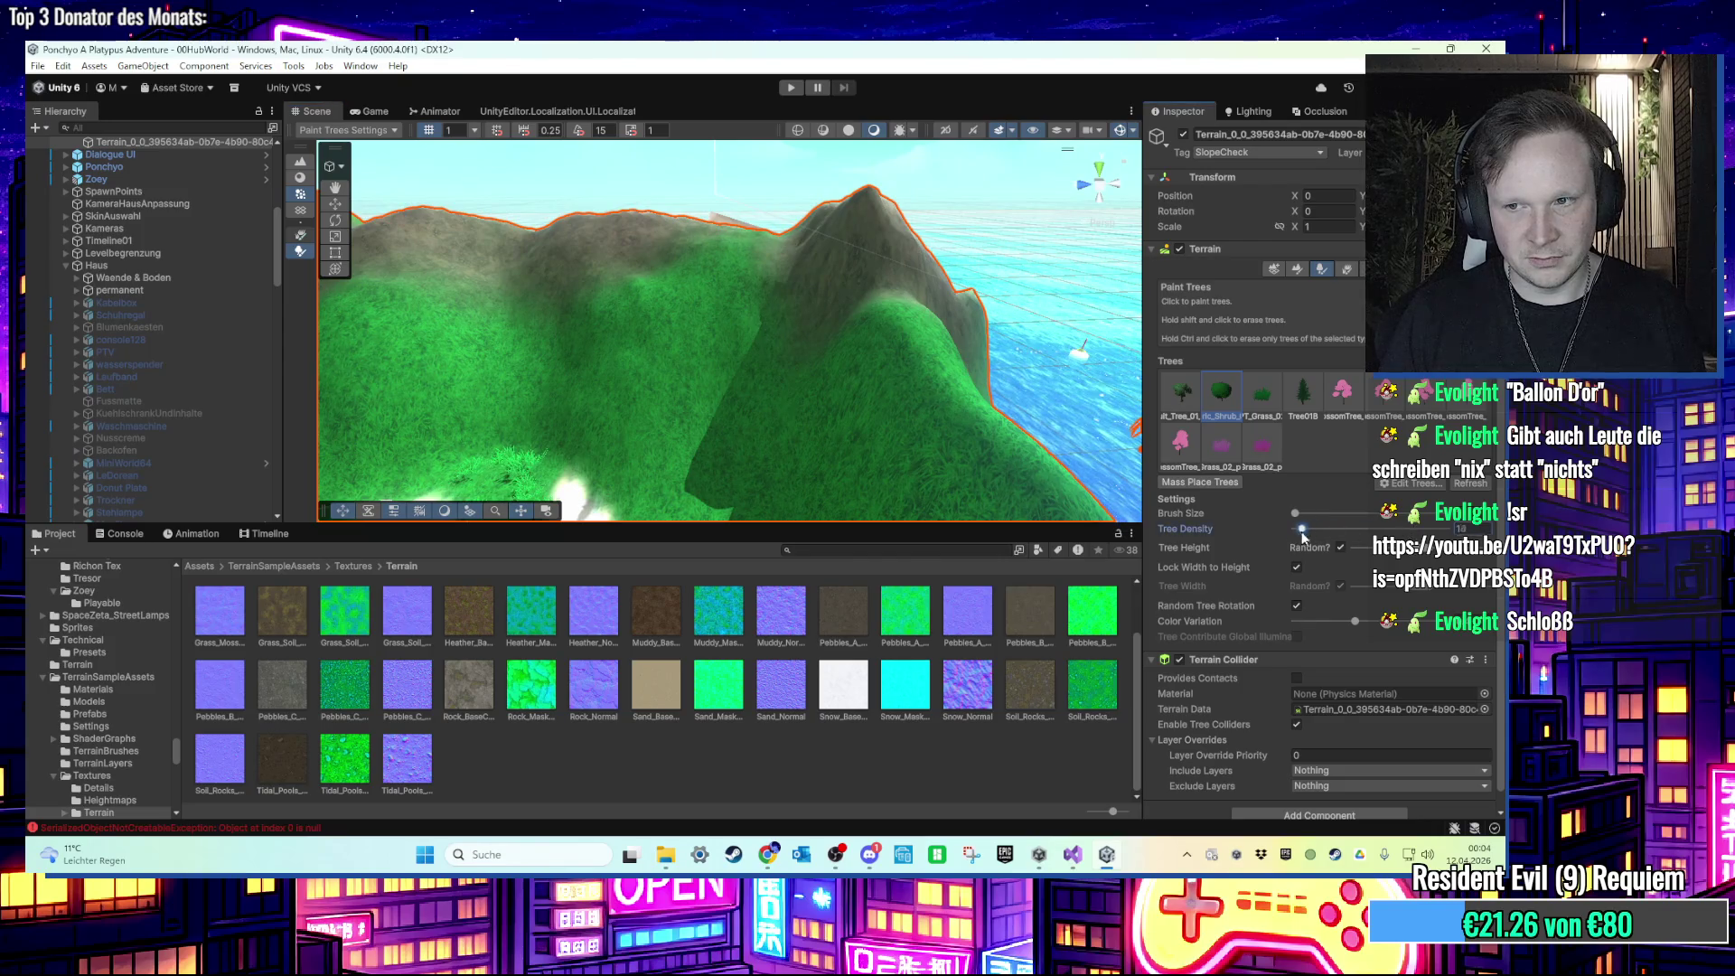
drag(740, 397, 581, 337)
scroll(822, 443, up, 5)
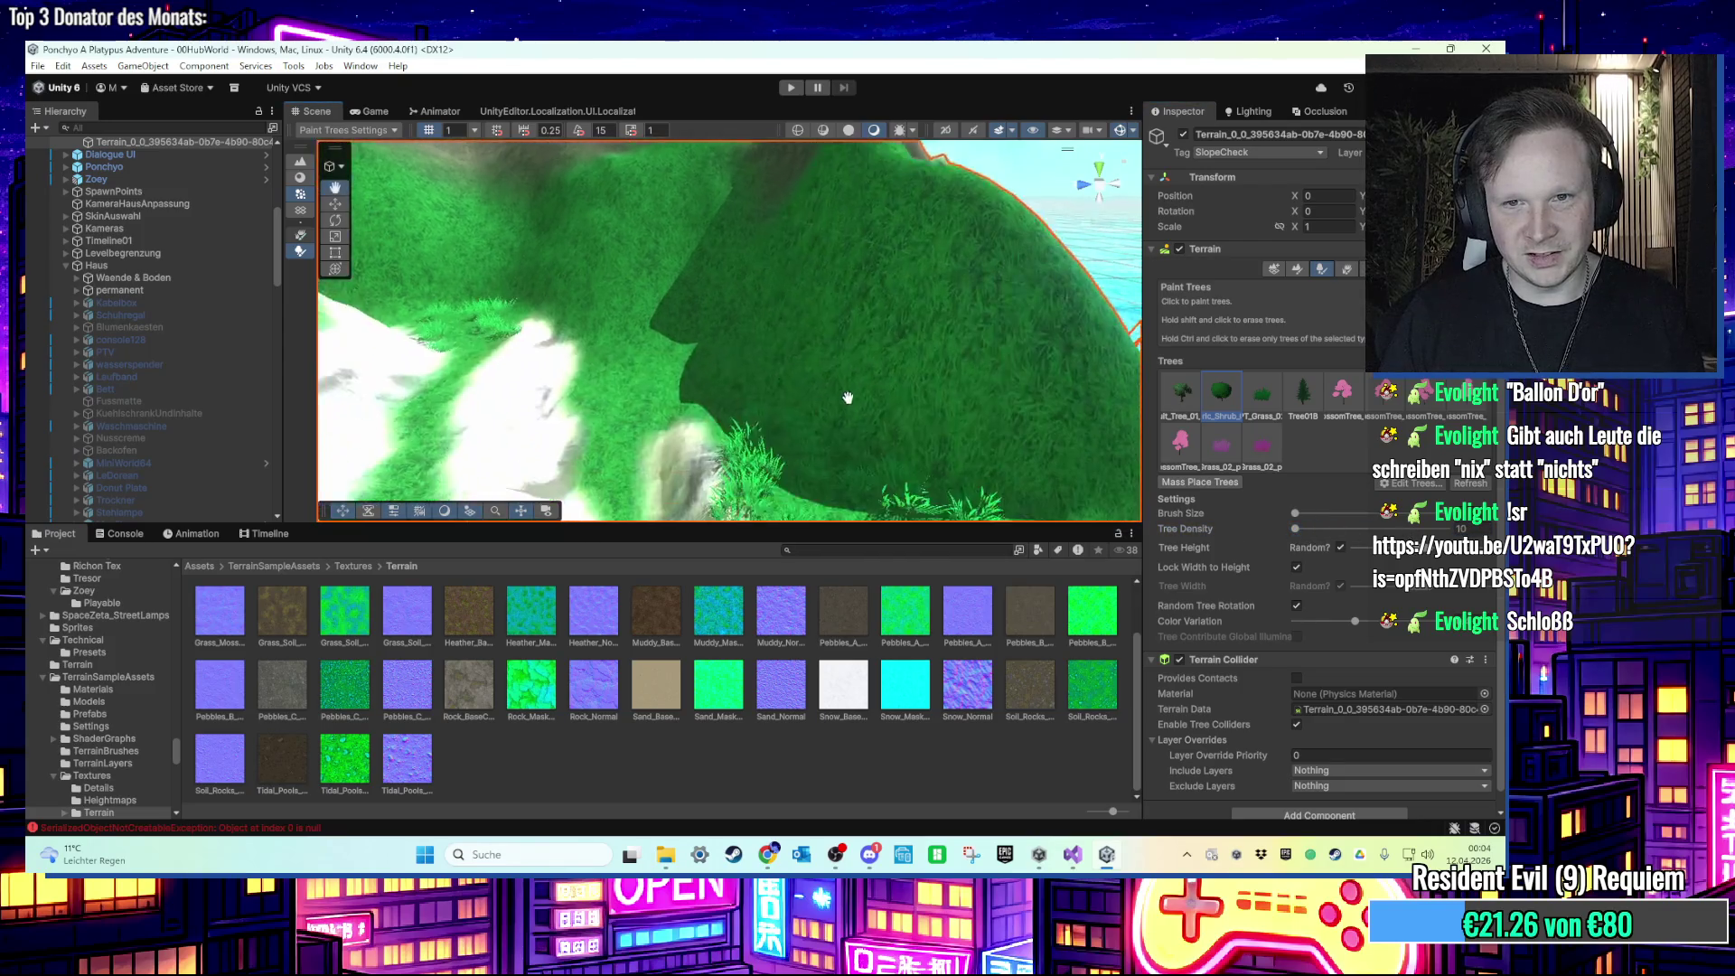
scroll(793, 309, down, 5)
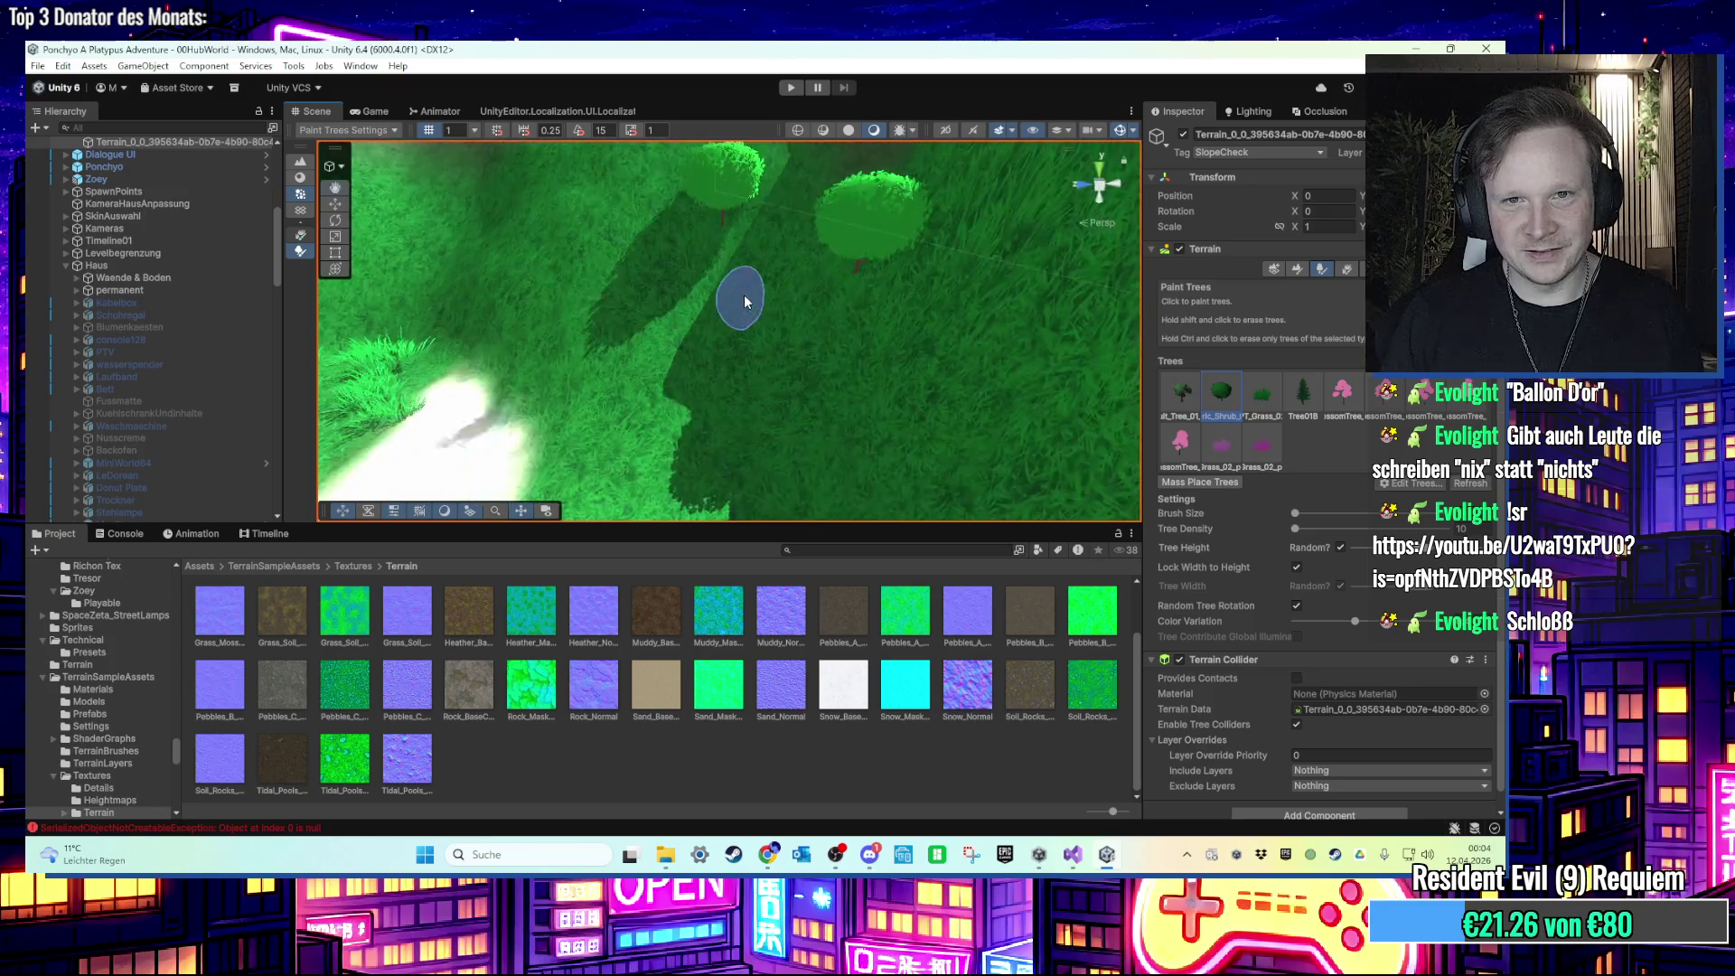
Step: Orbit around the shrubby slope and out to a wide view of rocks and sky
mouse_move(748, 275)
mouse_down()
mouse_move(701, 328)
mouse_move(768, 366)
mouse_up()
mouse_move(771, 441)
mouse_down()
mouse_move(677, 388)
mouse_move(659, 280)
mouse_move(696, 239)
mouse_move(697, 271)
mouse_move(854, 377)
mouse_move(726, 443)
mouse_up()
right_click(699, 220)
click(633, 222)
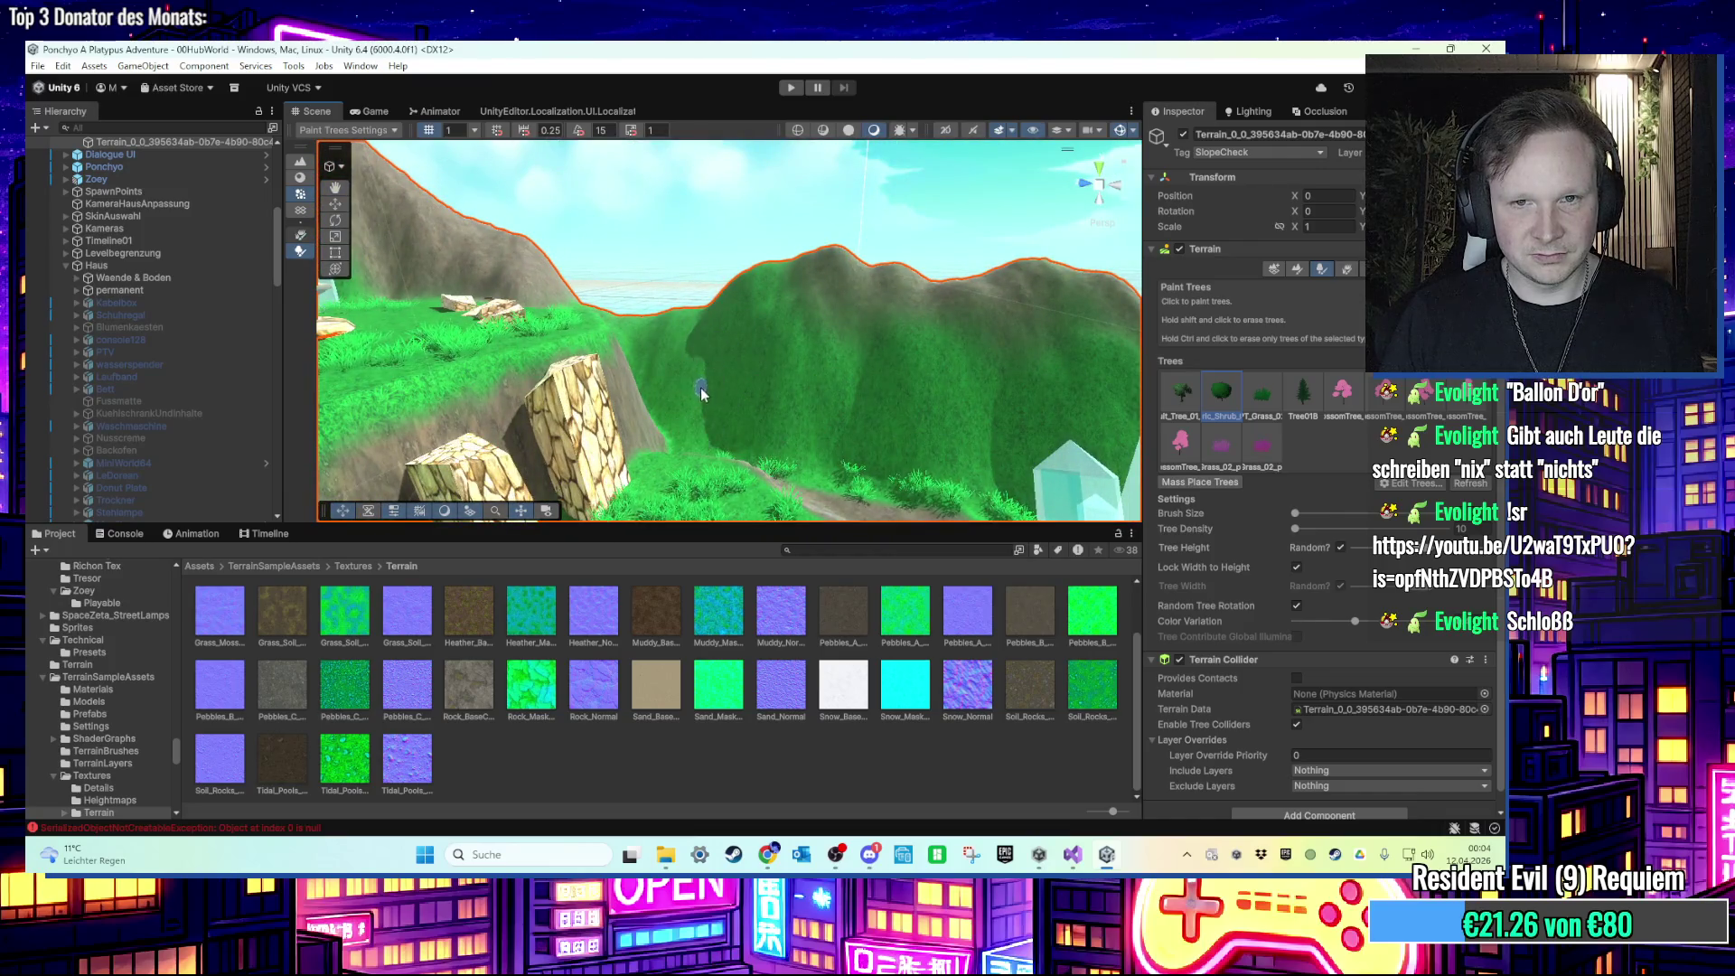
scroll(701, 398, up, 5)
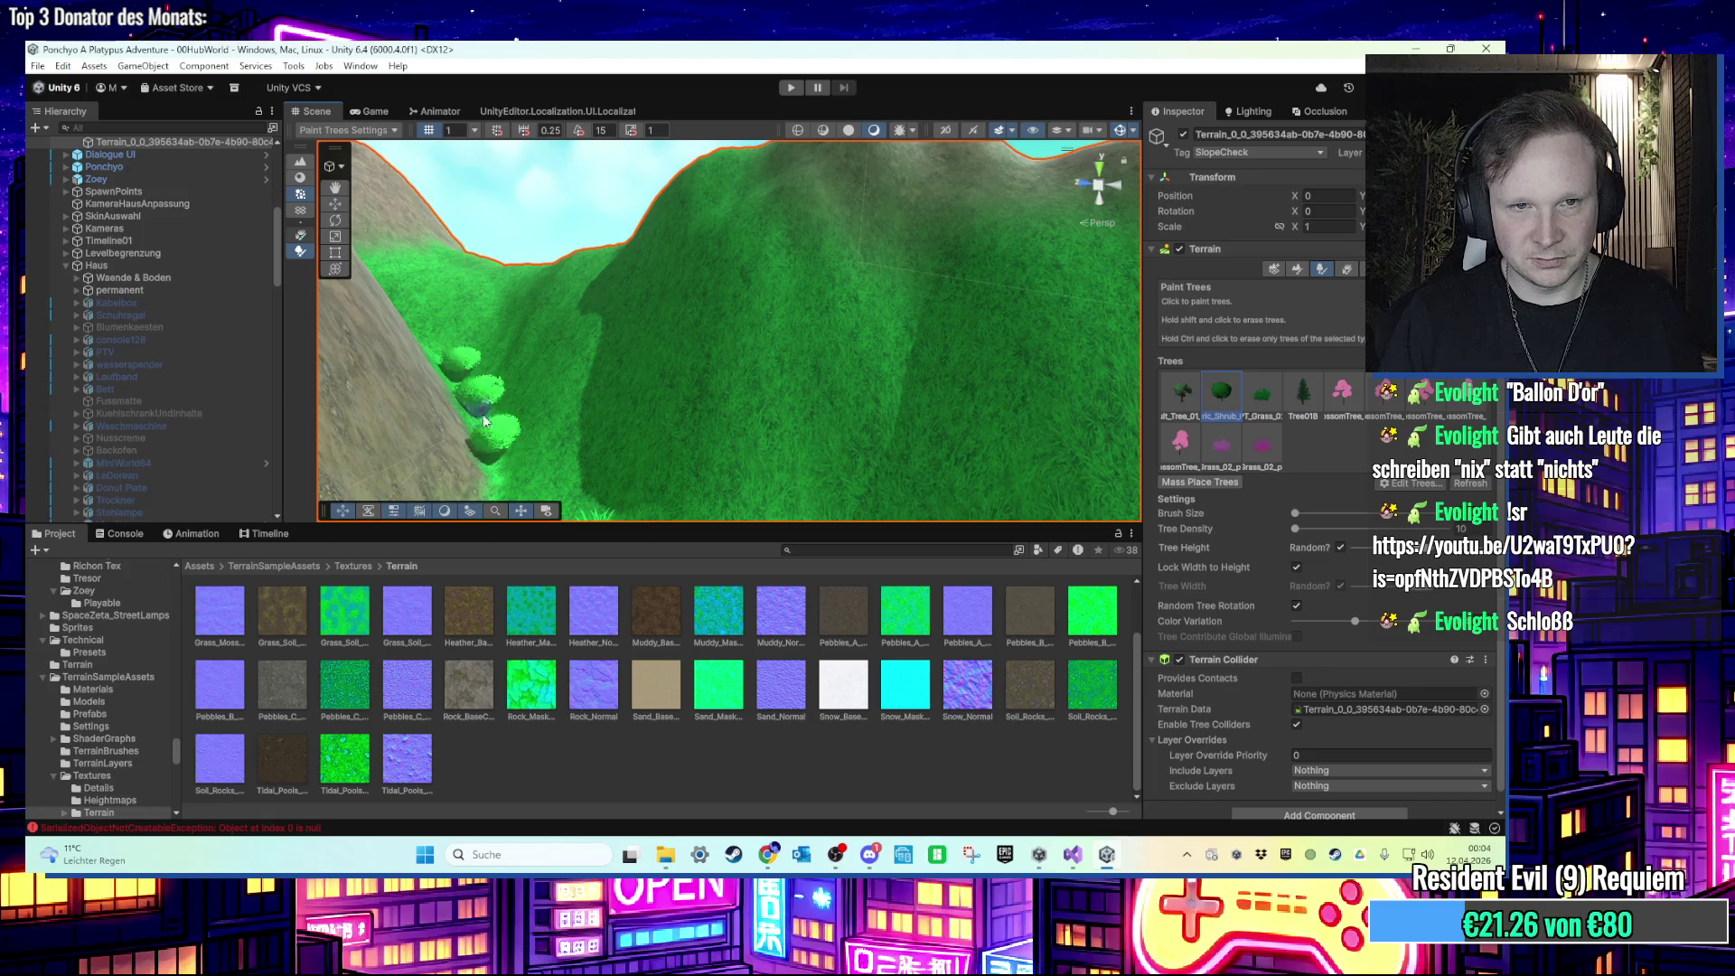
mouse_move(532, 414)
mouse_down()
mouse_move(824, 452)
mouse_move(861, 400)
mouse_move(629, 405)
mouse_move(632, 386)
mouse_move(774, 390)
mouse_move(744, 412)
mouse_move(768, 398)
mouse_move(694, 321)
mouse_move(826, 408)
mouse_move(706, 409)
mouse_move(535, 454)
mouse_move(651, 426)
mouse_move(617, 446)
mouse_move(696, 467)
mouse_up()
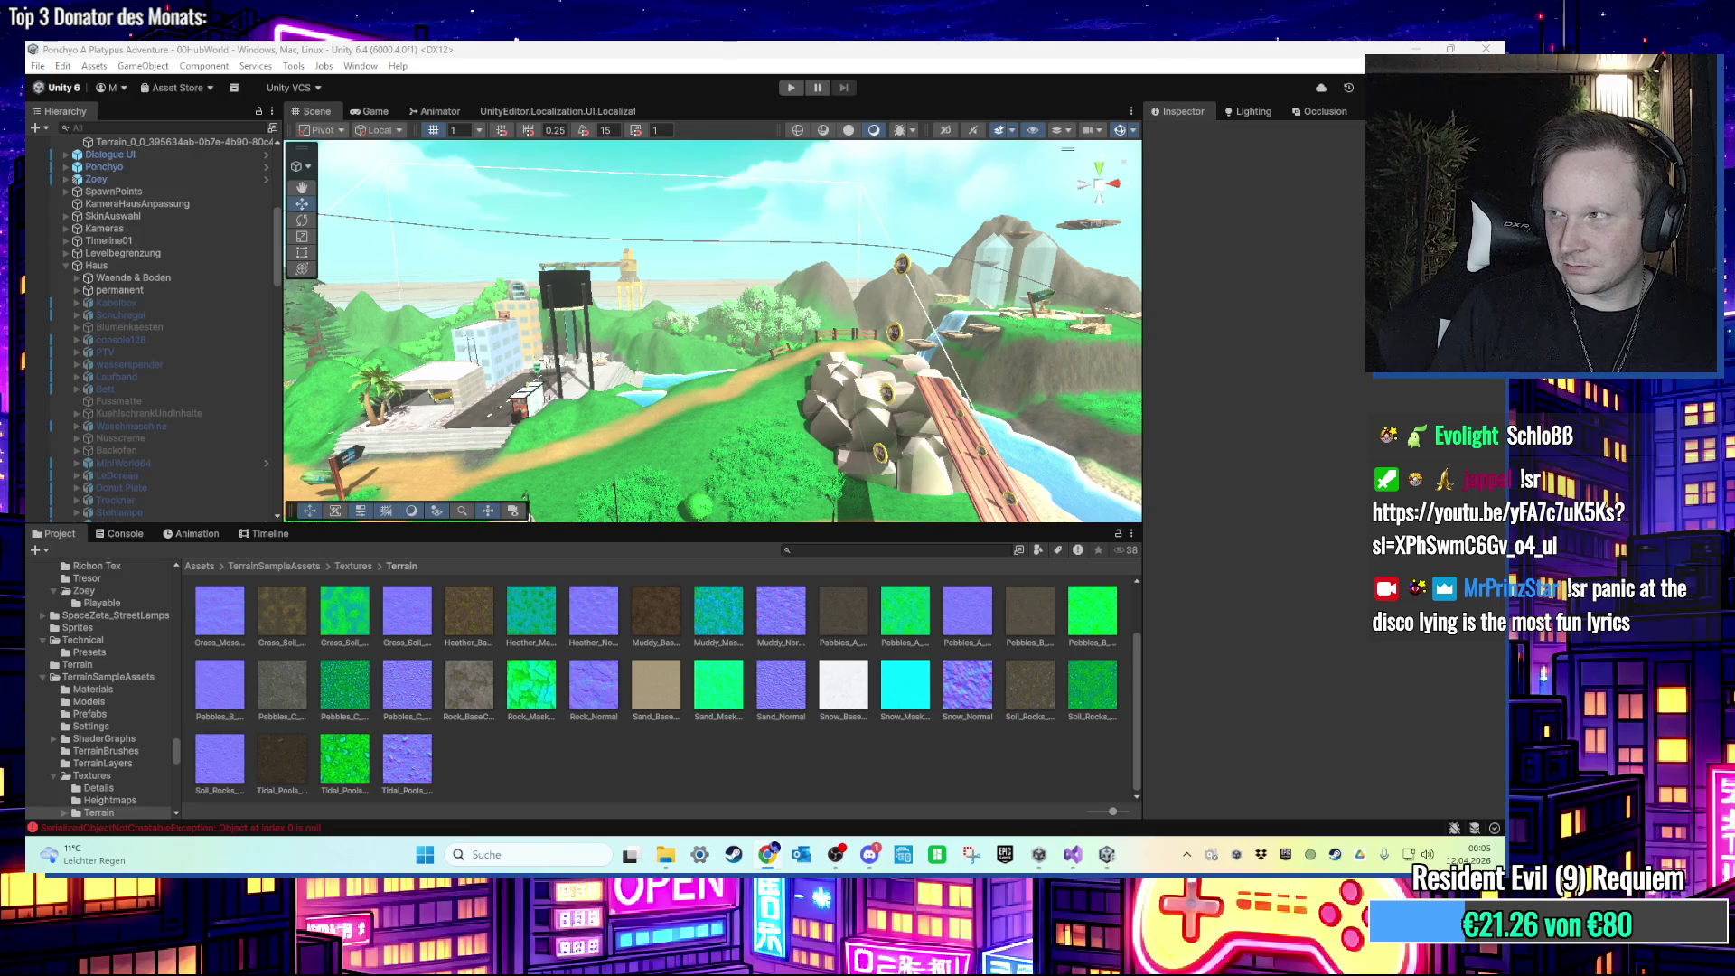
Step: Fly to the house rooftop and uncheck the ColaMachine's active checkbox in the Inspector
drag(883, 415, 673, 362)
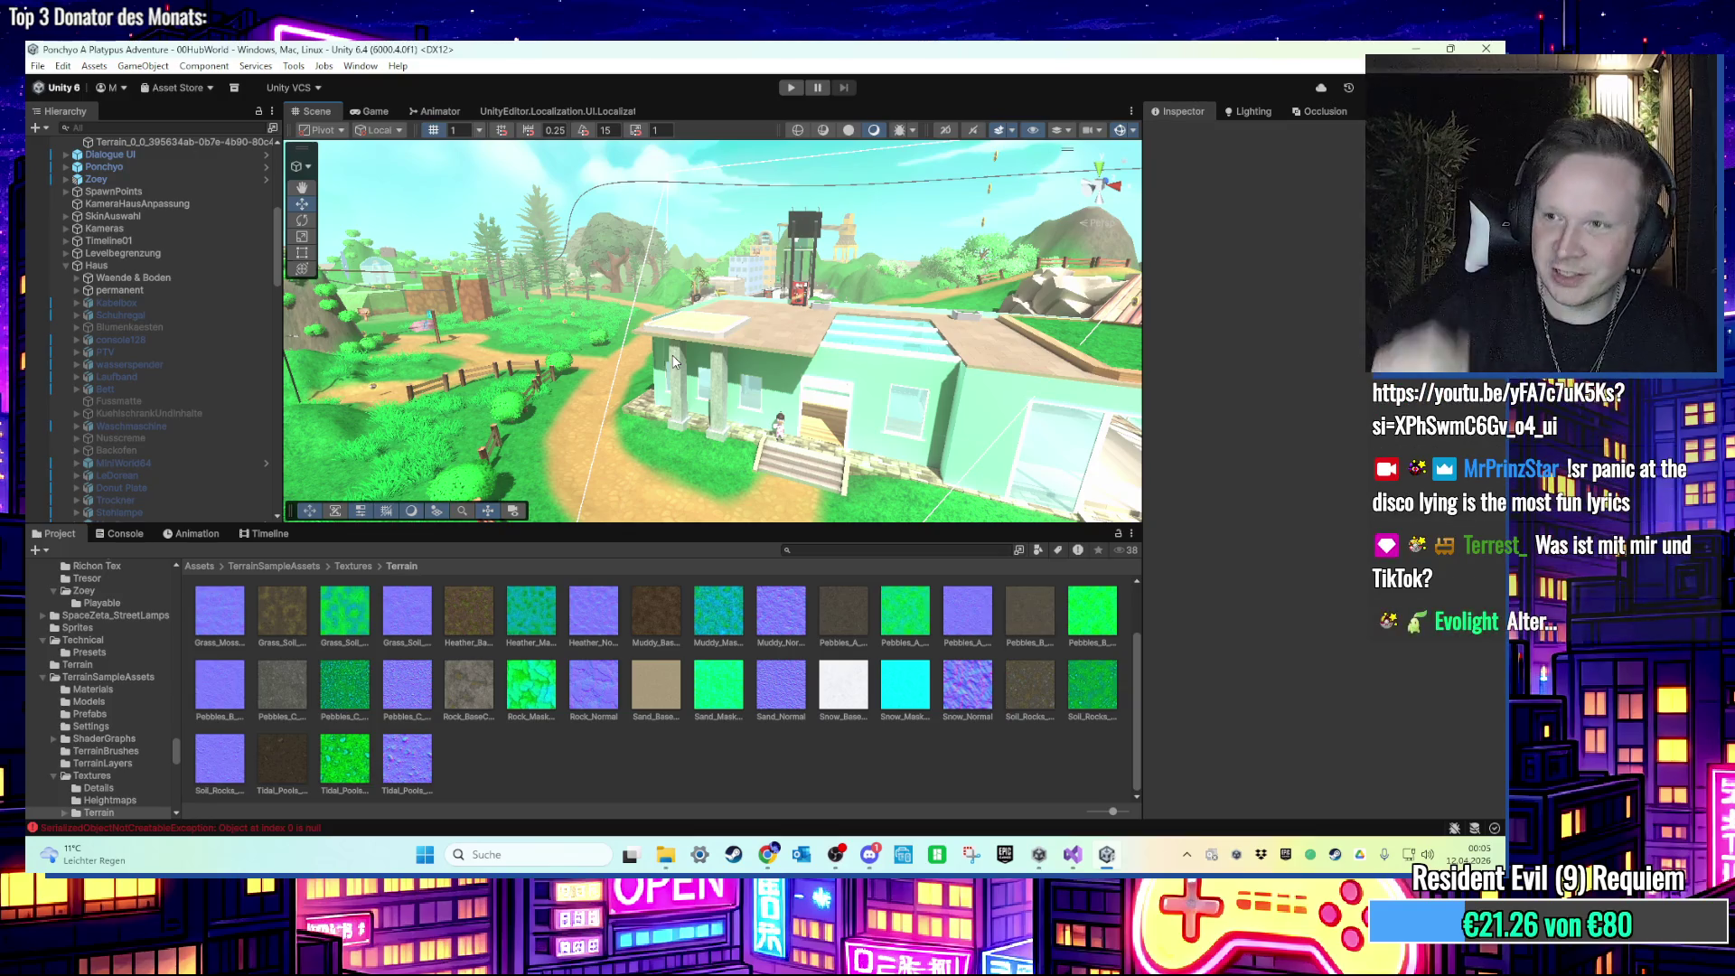
mouse_move(673, 361)
mouse_down()
mouse_move(826, 327)
mouse_move(754, 357)
mouse_up()
scroll(796, 346, up, 2)
click(731, 355)
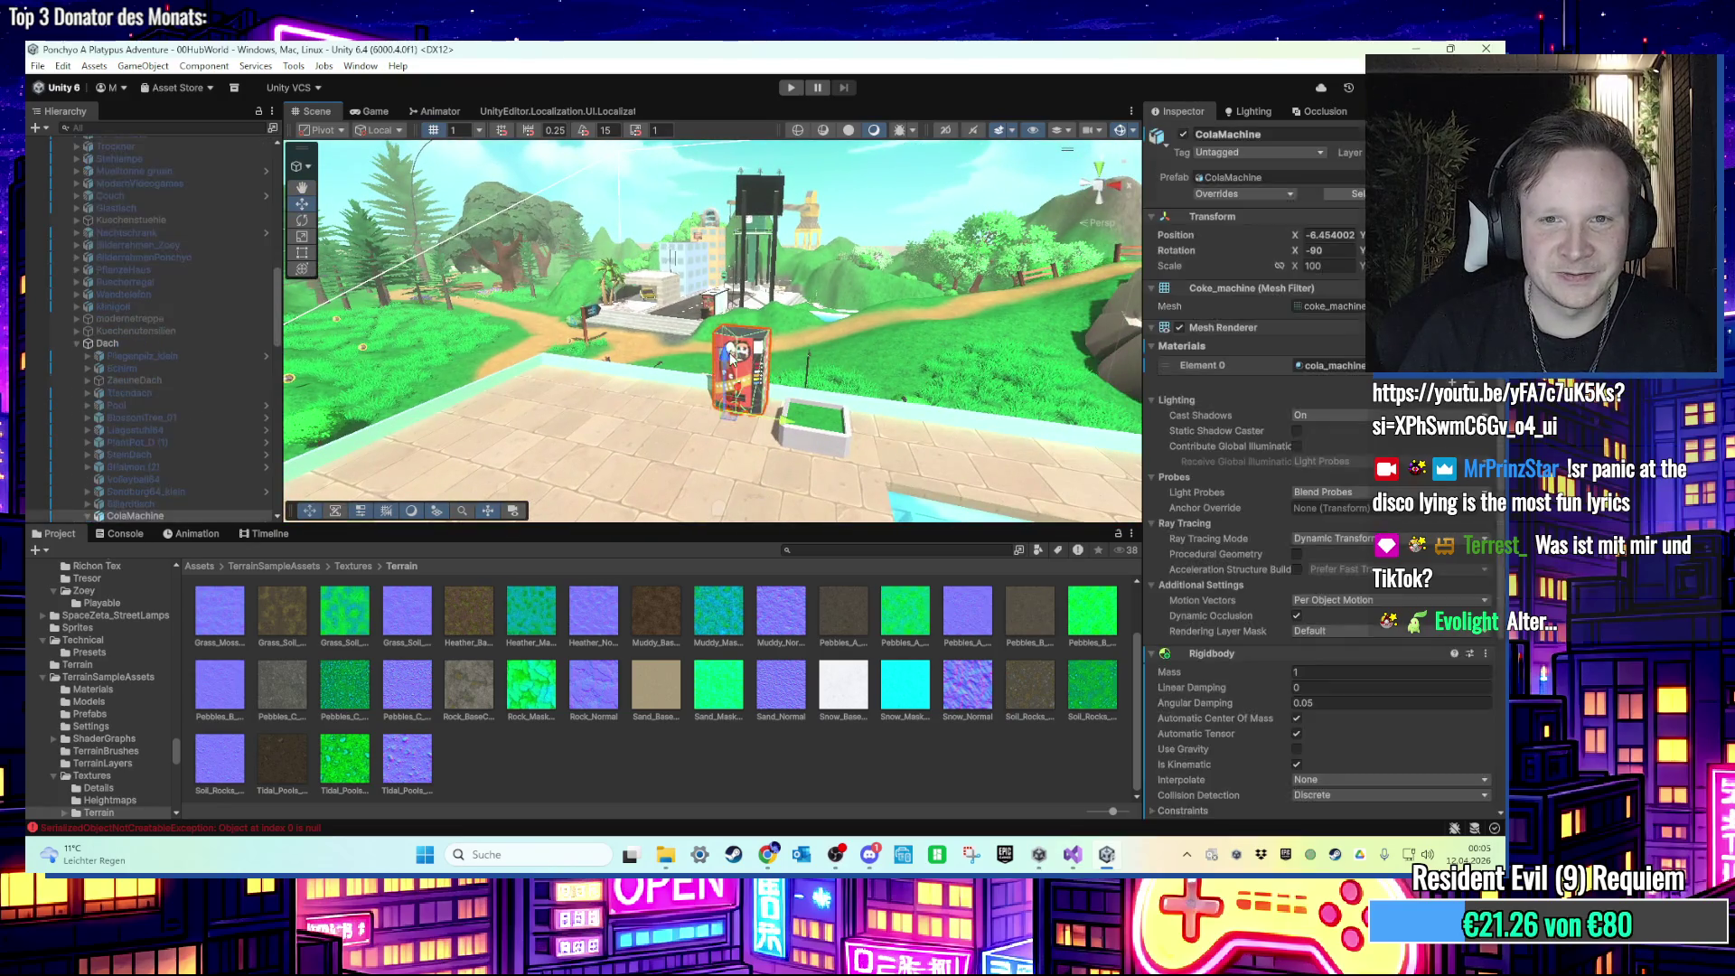
scroll(181, 443, down, 2)
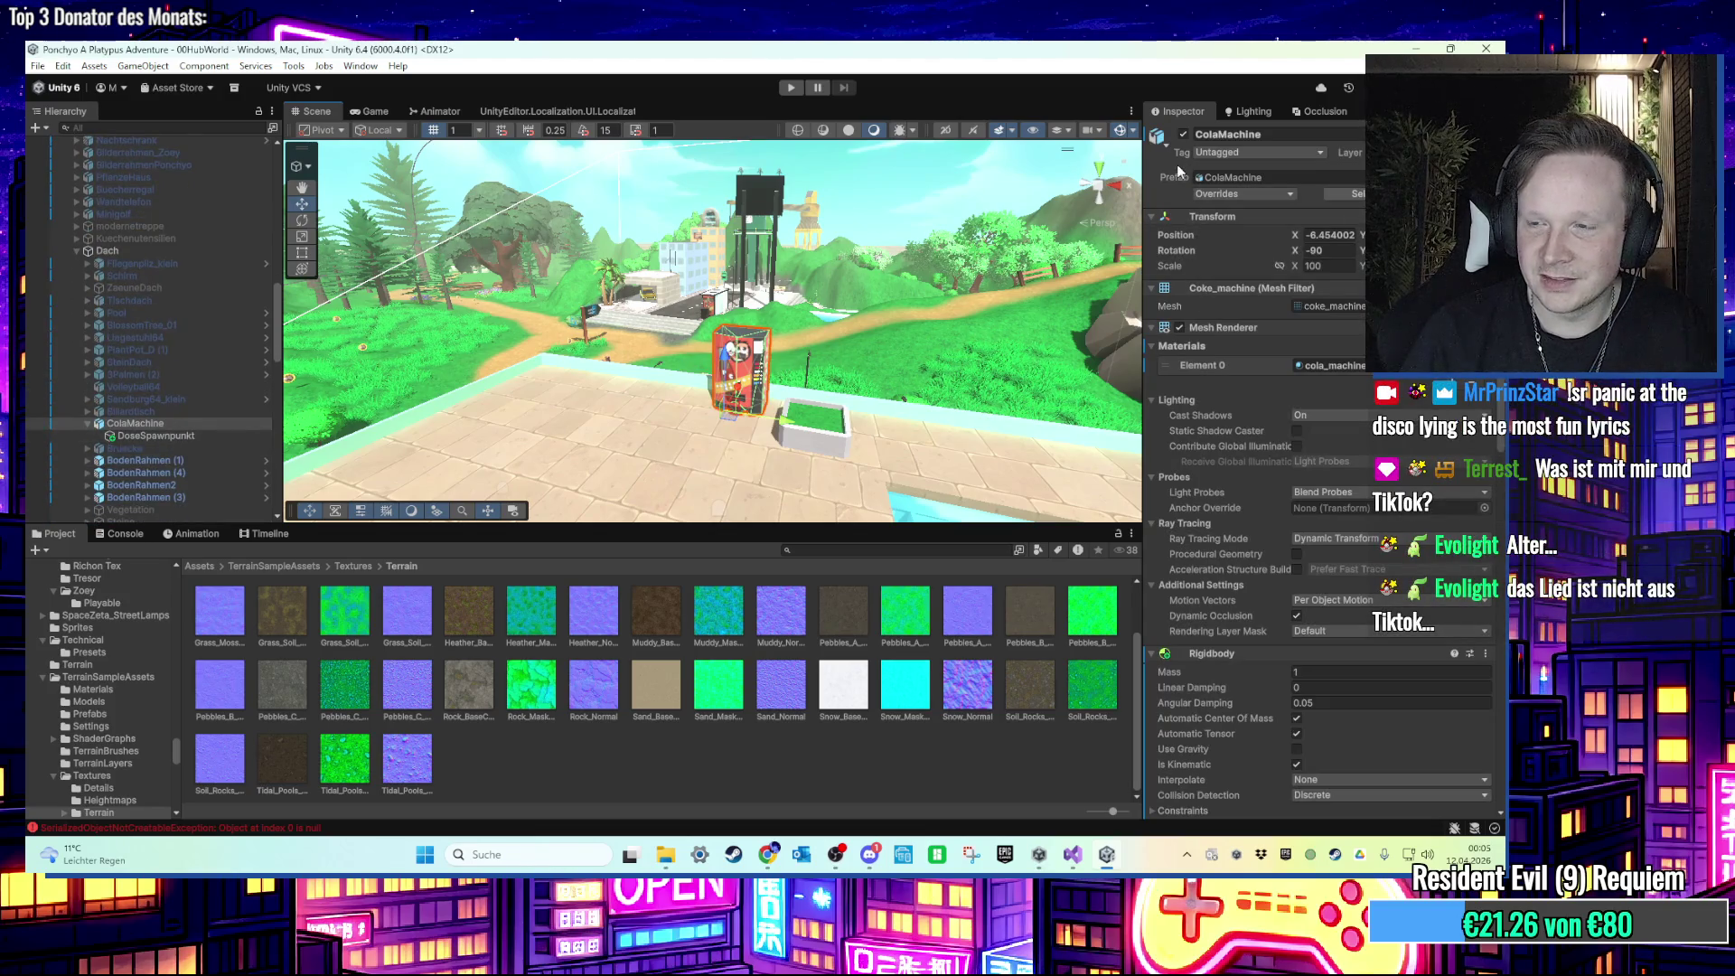
click(1183, 134)
drag(958, 226, 828, 264)
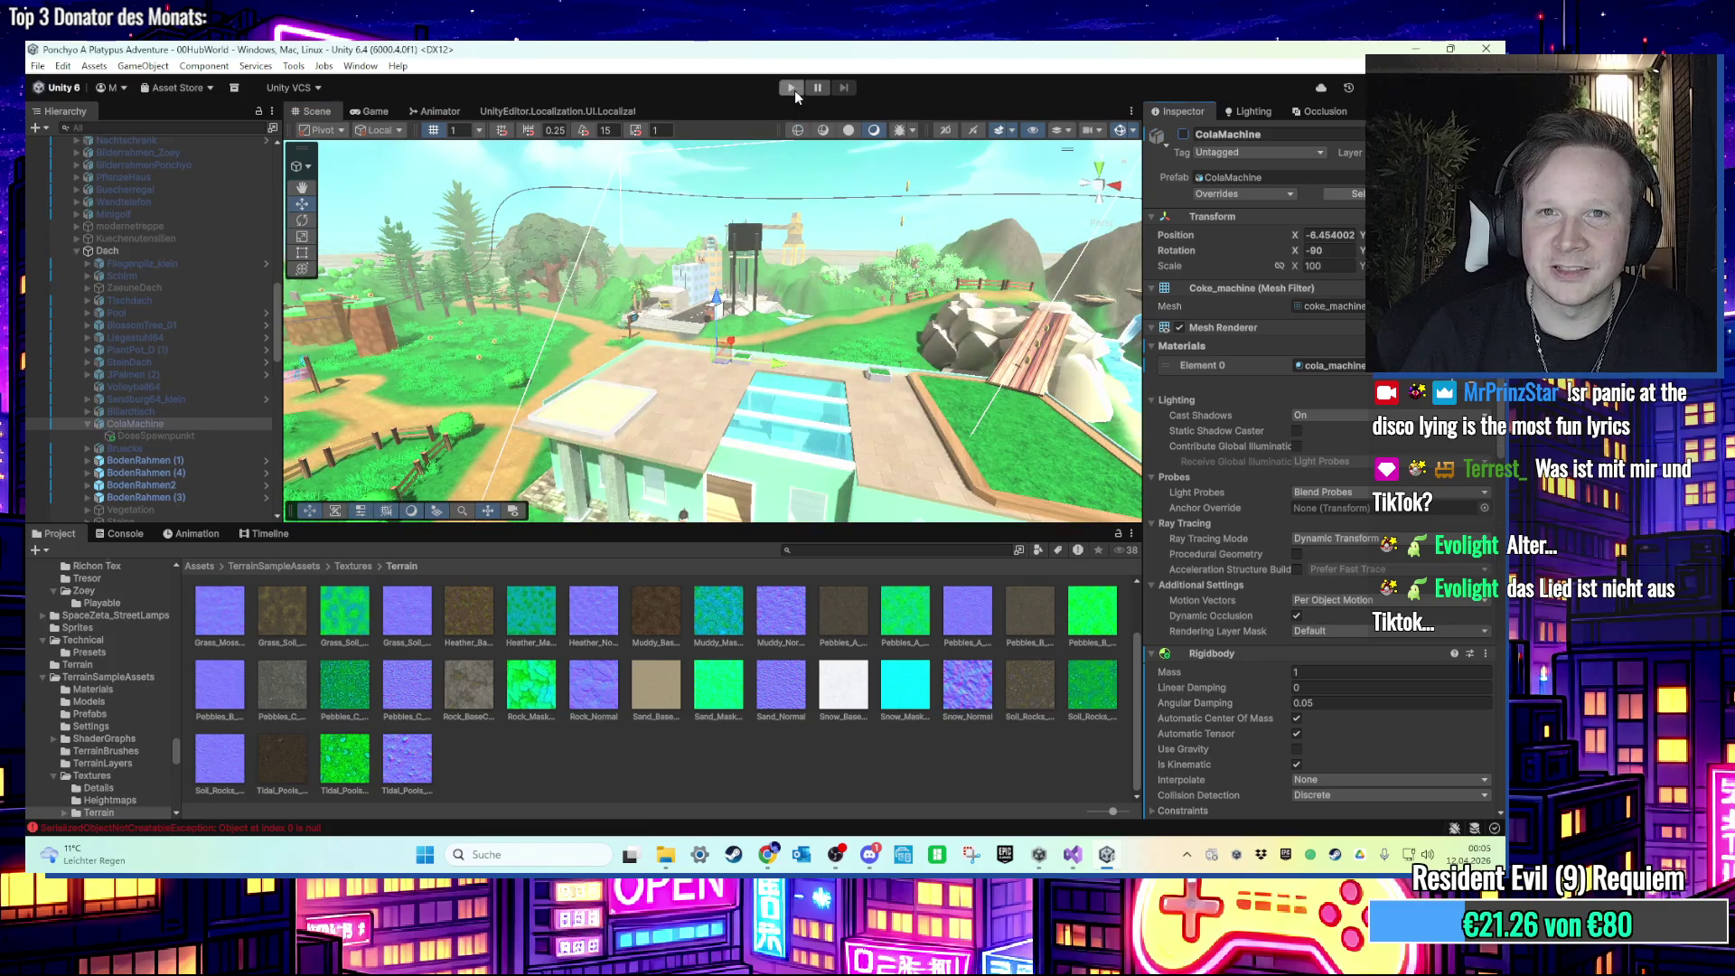
Step: Play-test the game, then stop Play mode with Ctrl+P
click(792, 89)
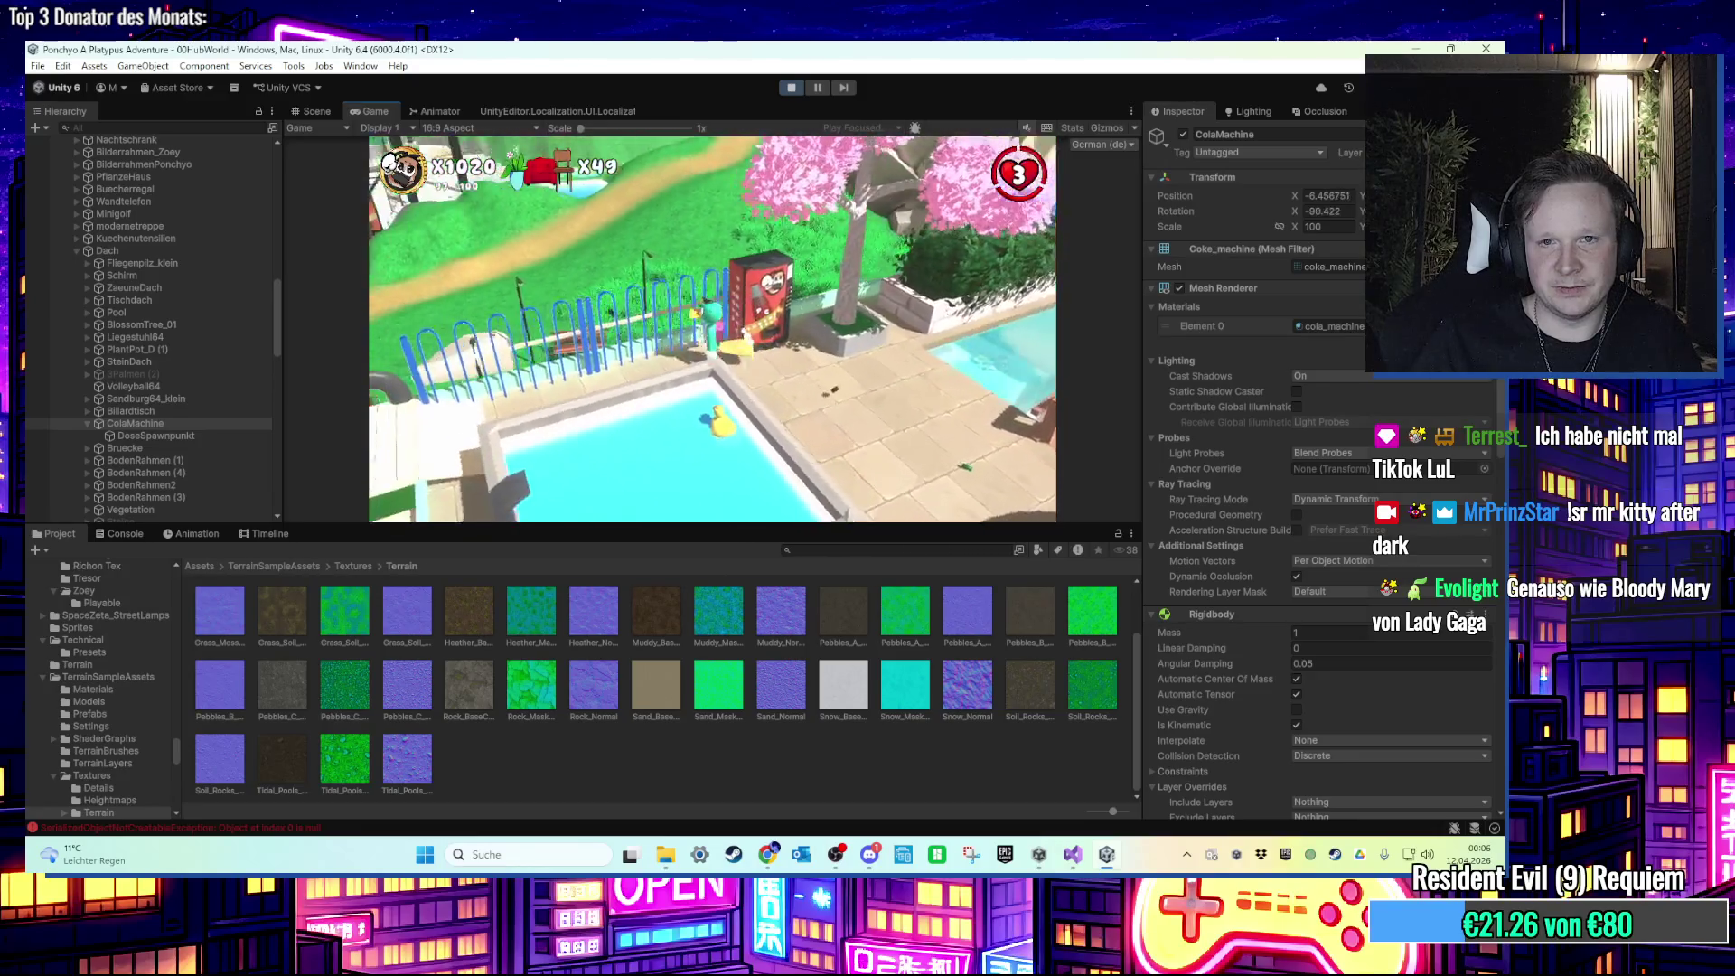
key(super)
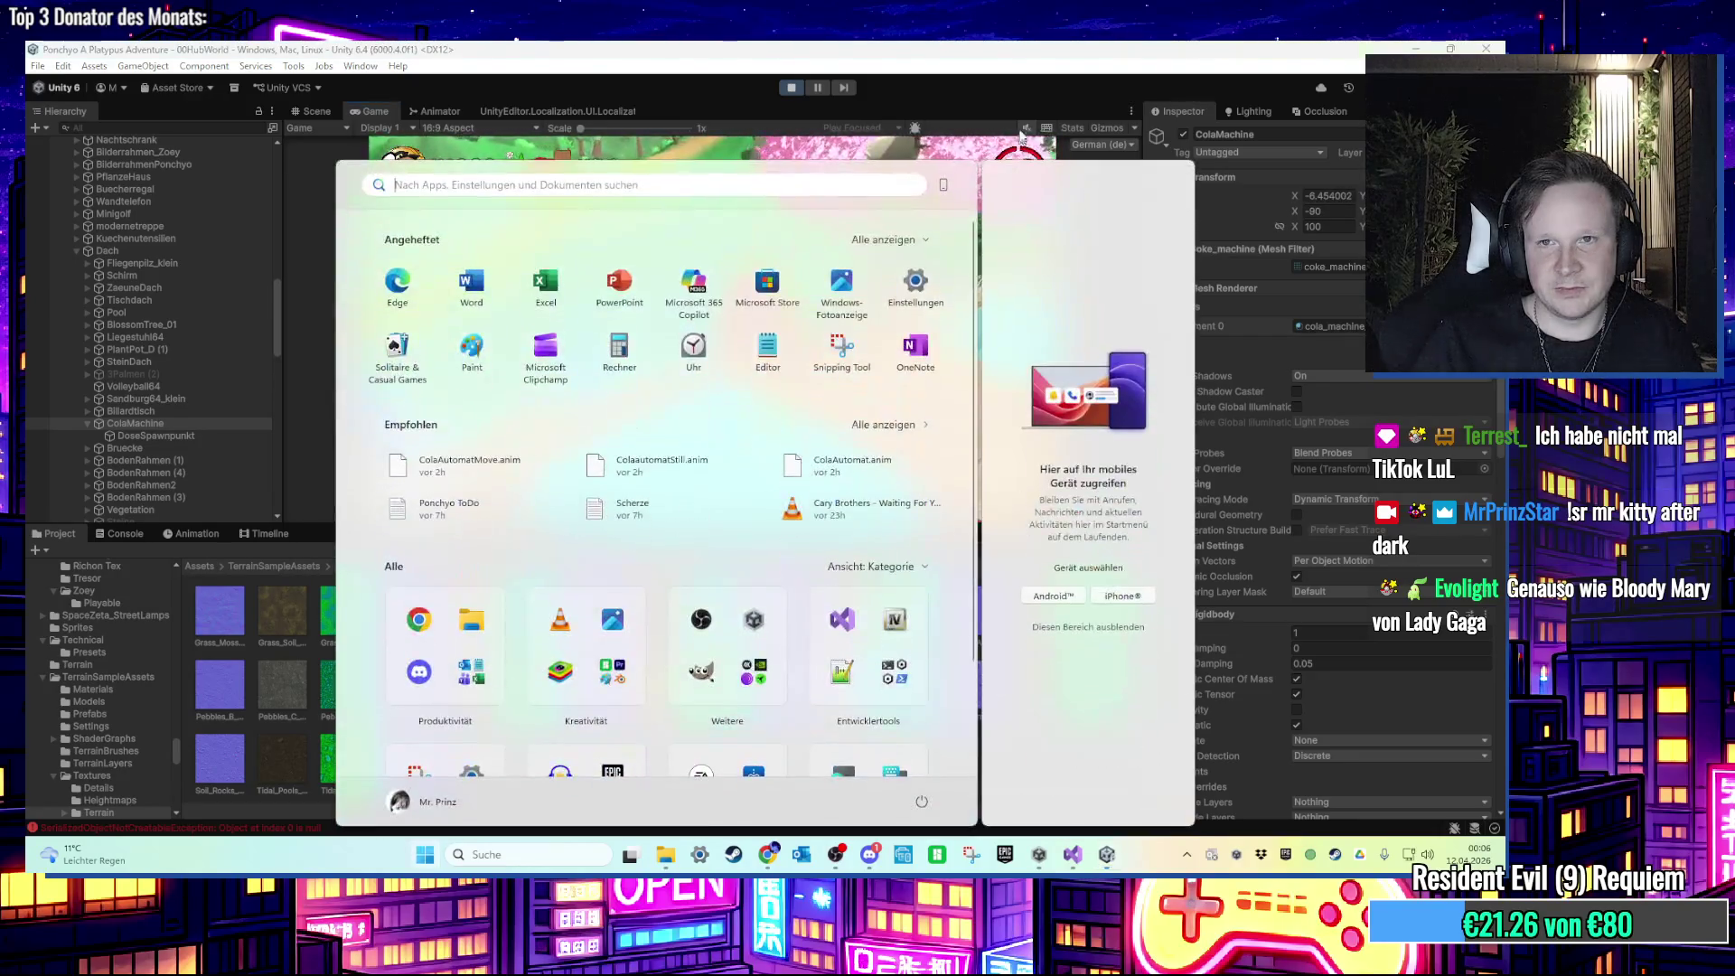
key(super)
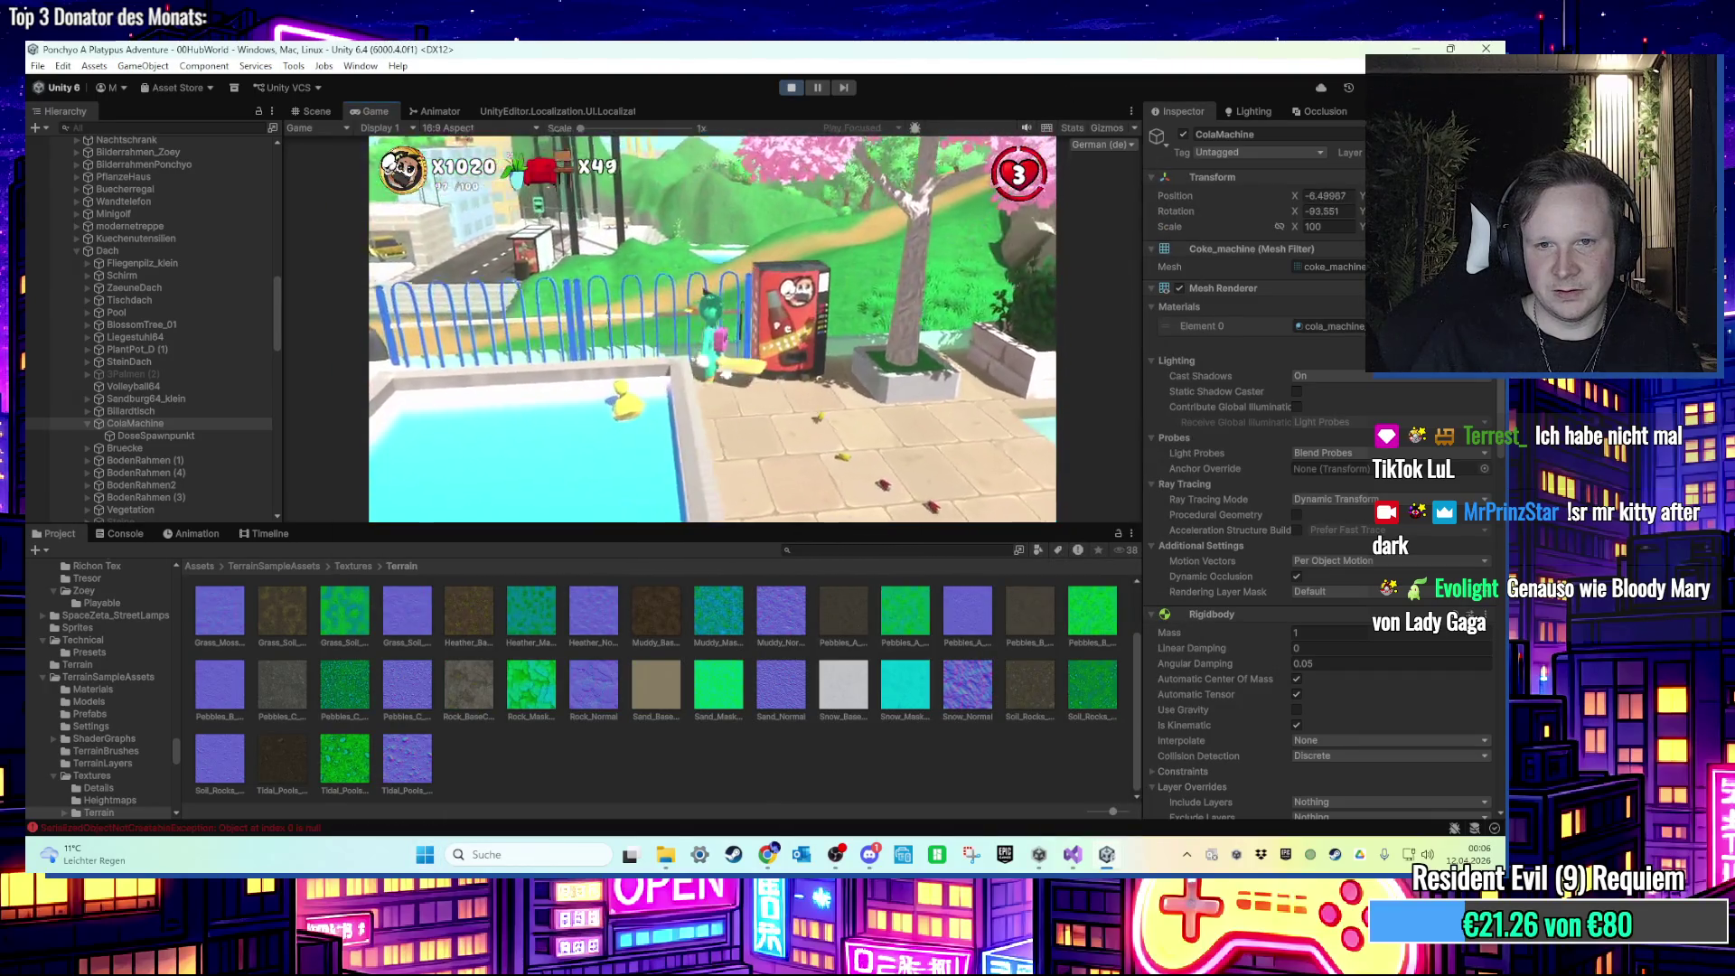
key(super)
key(super)
key(ctrl+p)
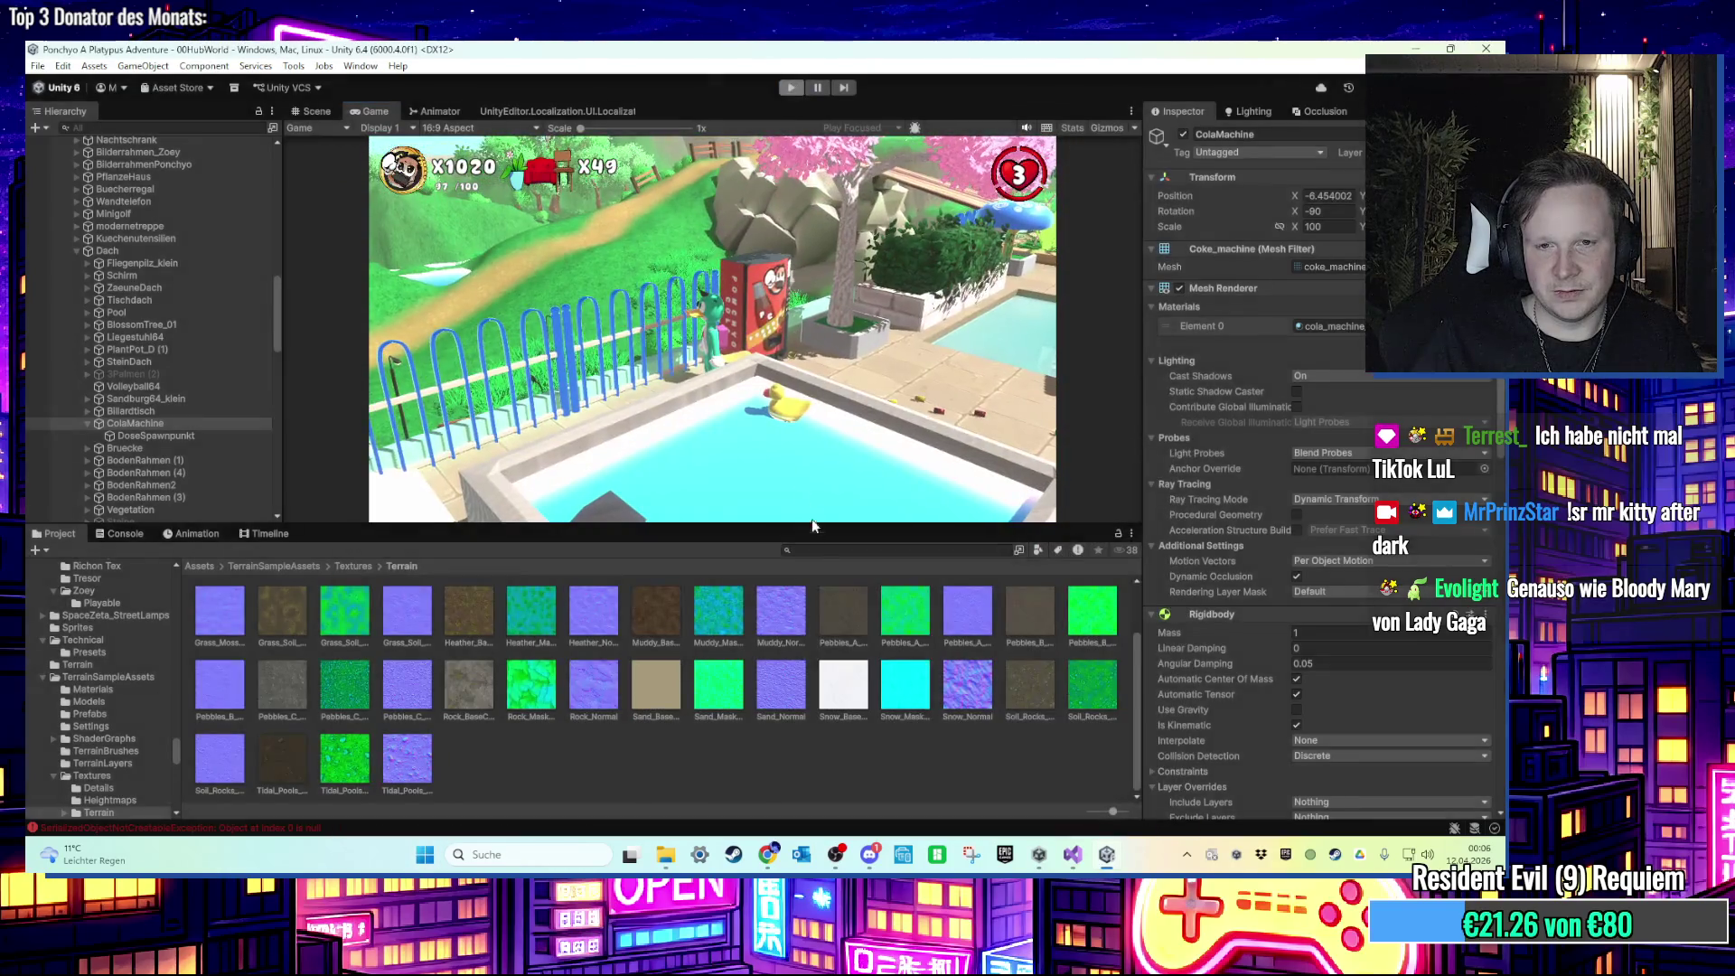
Step: Reveal Assets/Sounds/Metal Interactions in File Explorer via Show in Explorer
click(204, 569)
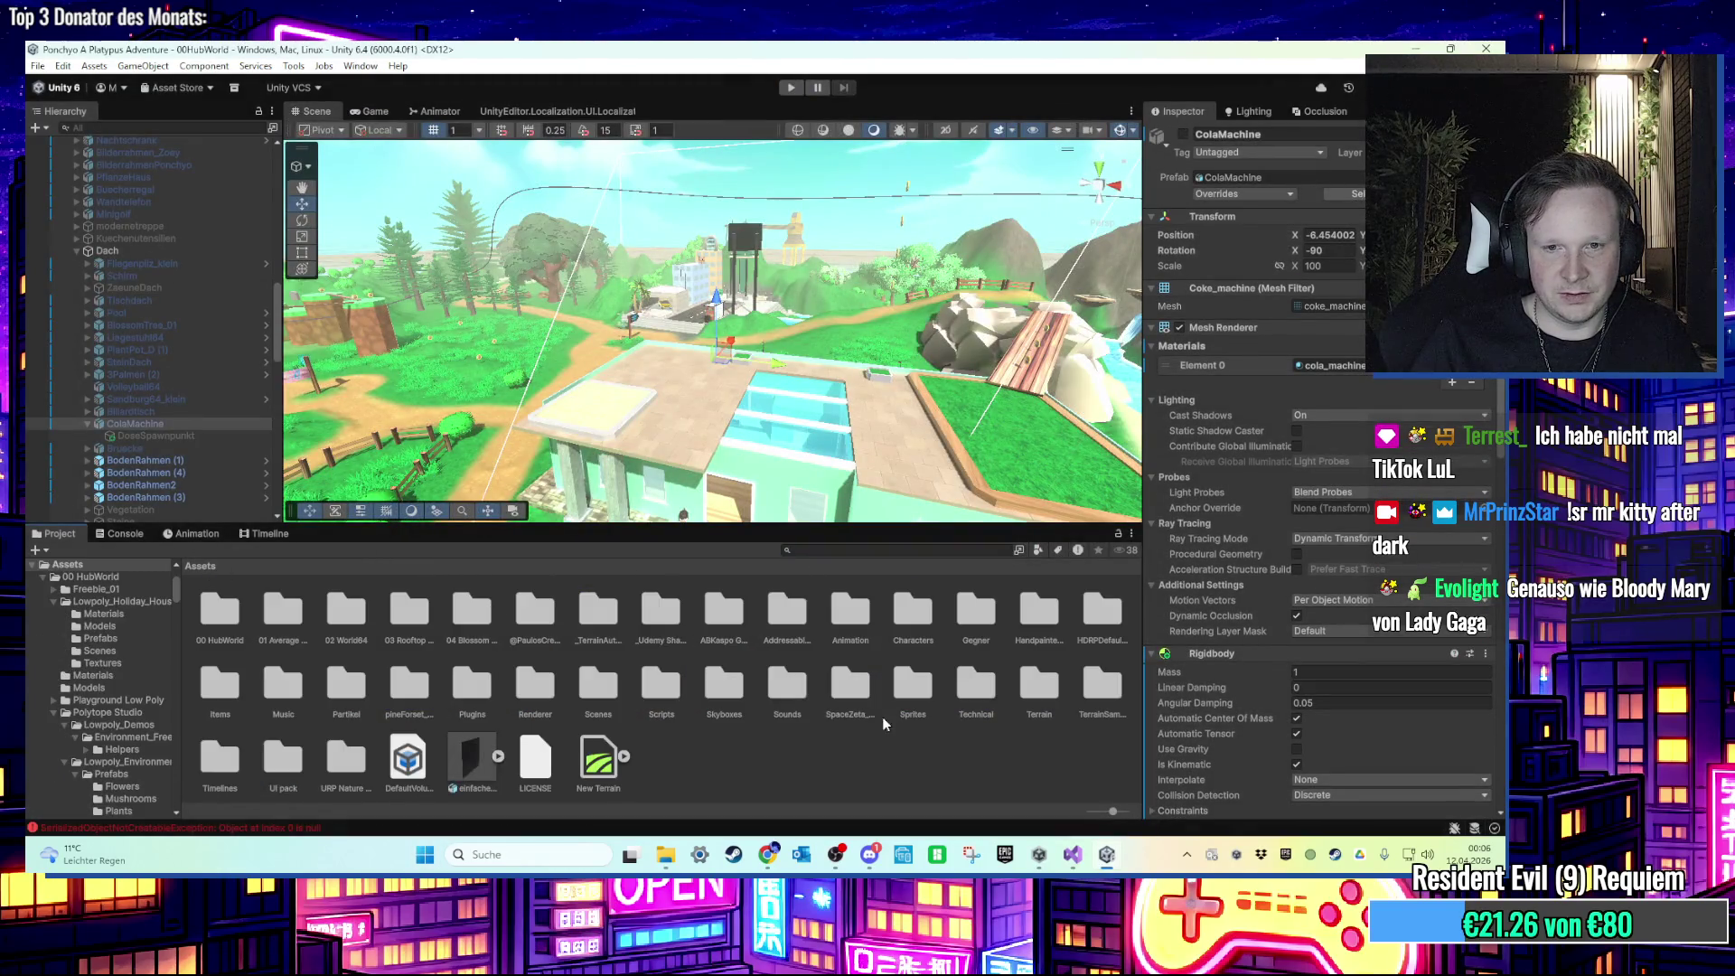
double_click(786, 691)
double_click(536, 624)
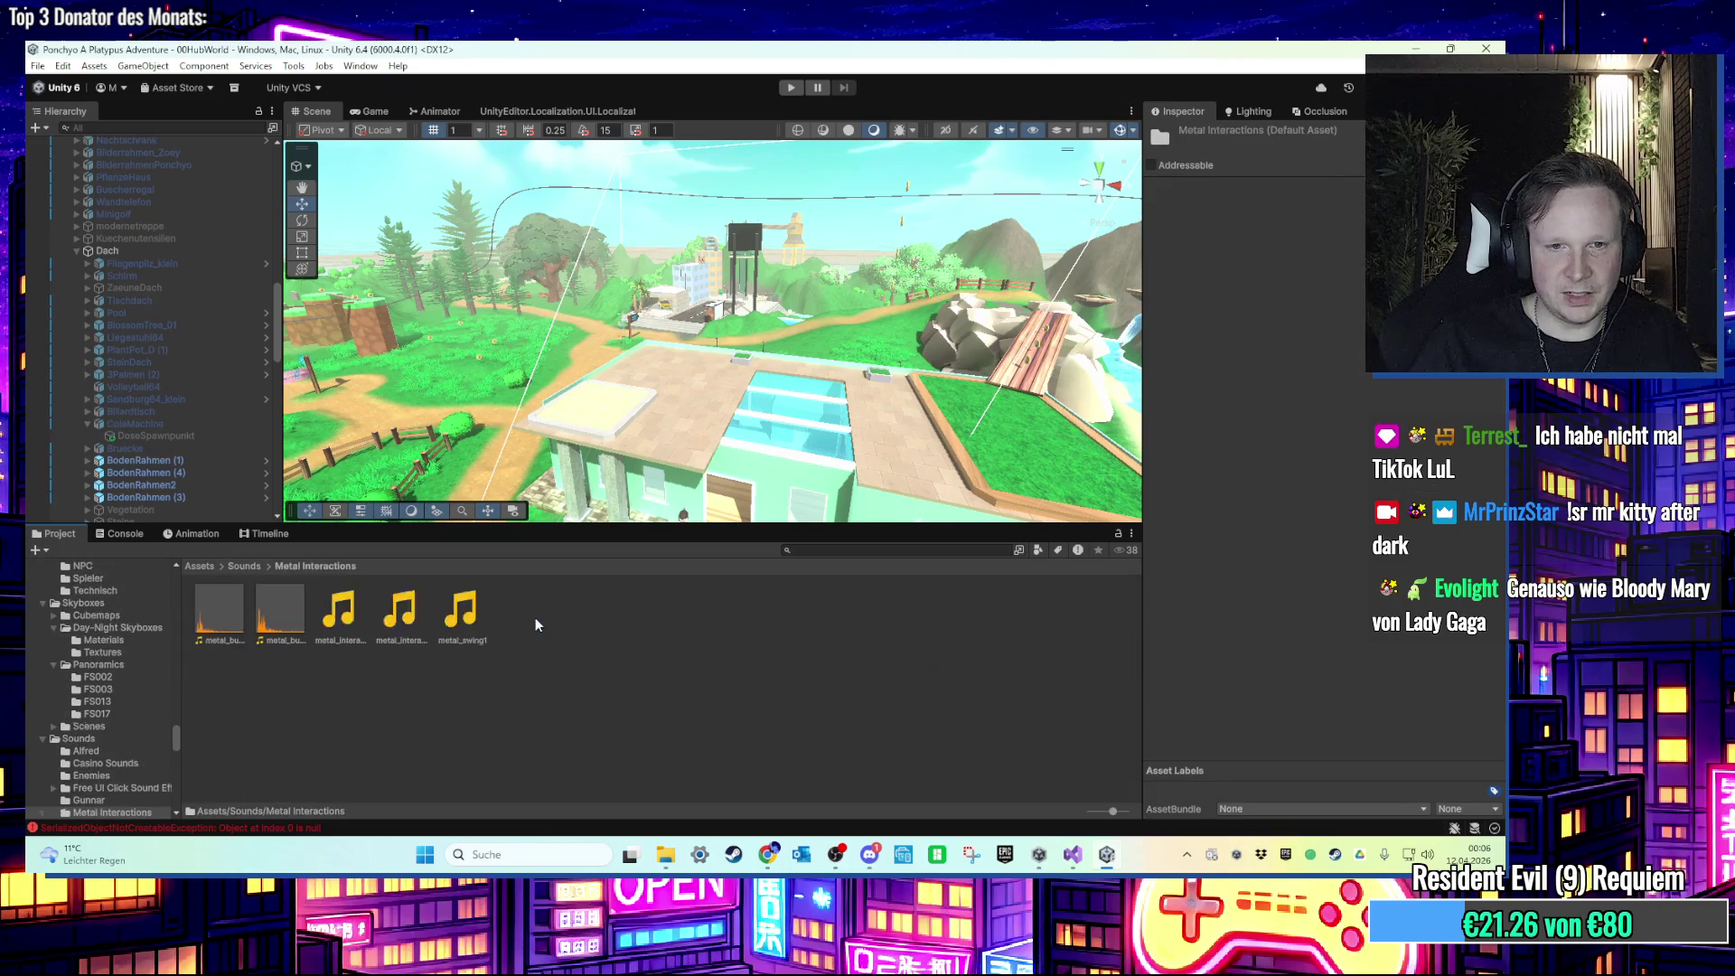
right_click(495, 687)
click(554, 243)
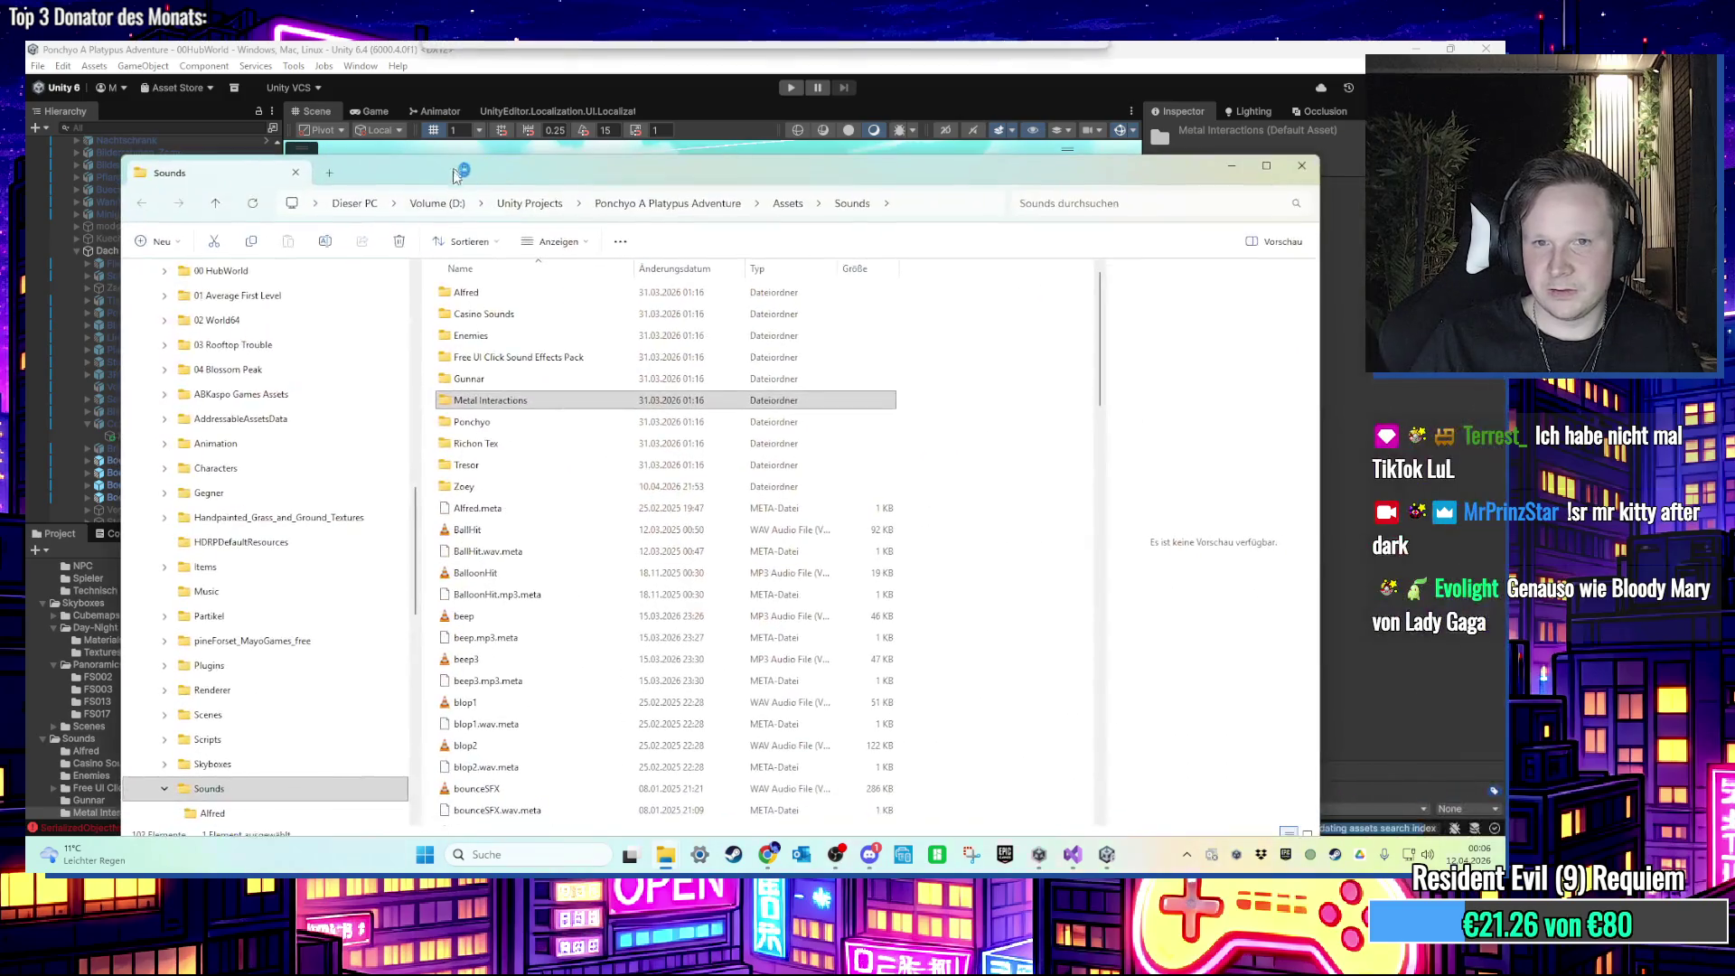
double_click(496, 400)
Step: Audition metal_button_press2, metal_interaction1, metal_interaction2 and metal_swing1 in VLC at 125% volume, then return to Unity
click(518, 298)
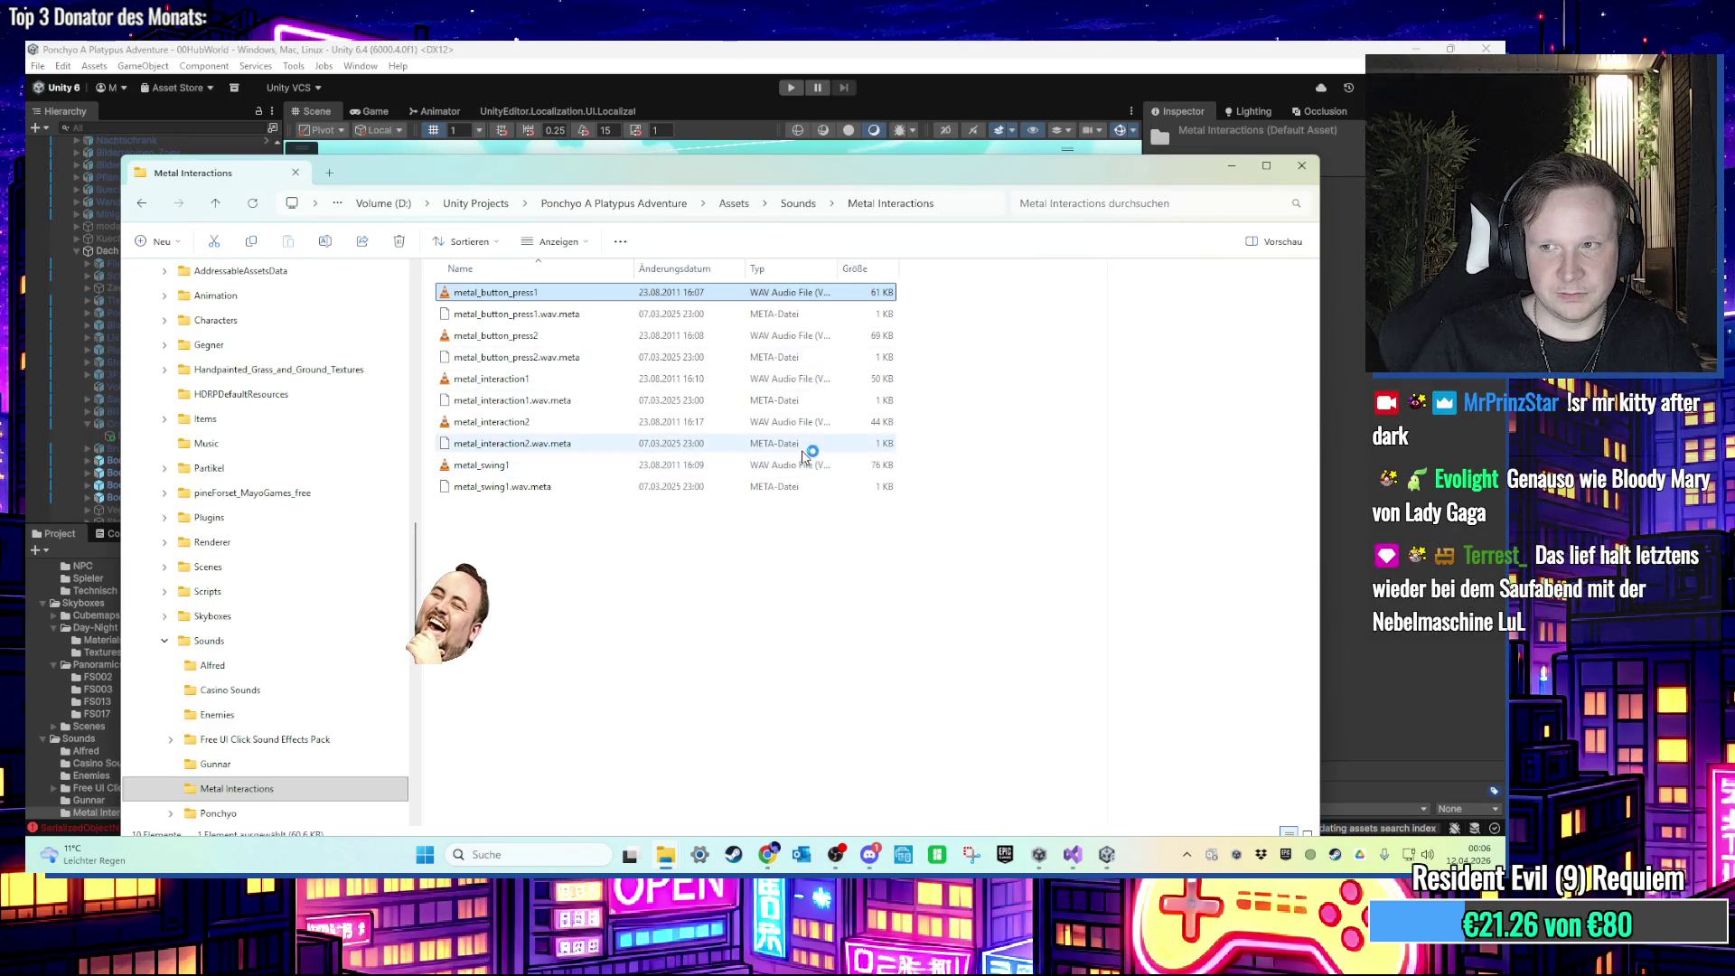
click(720, 564)
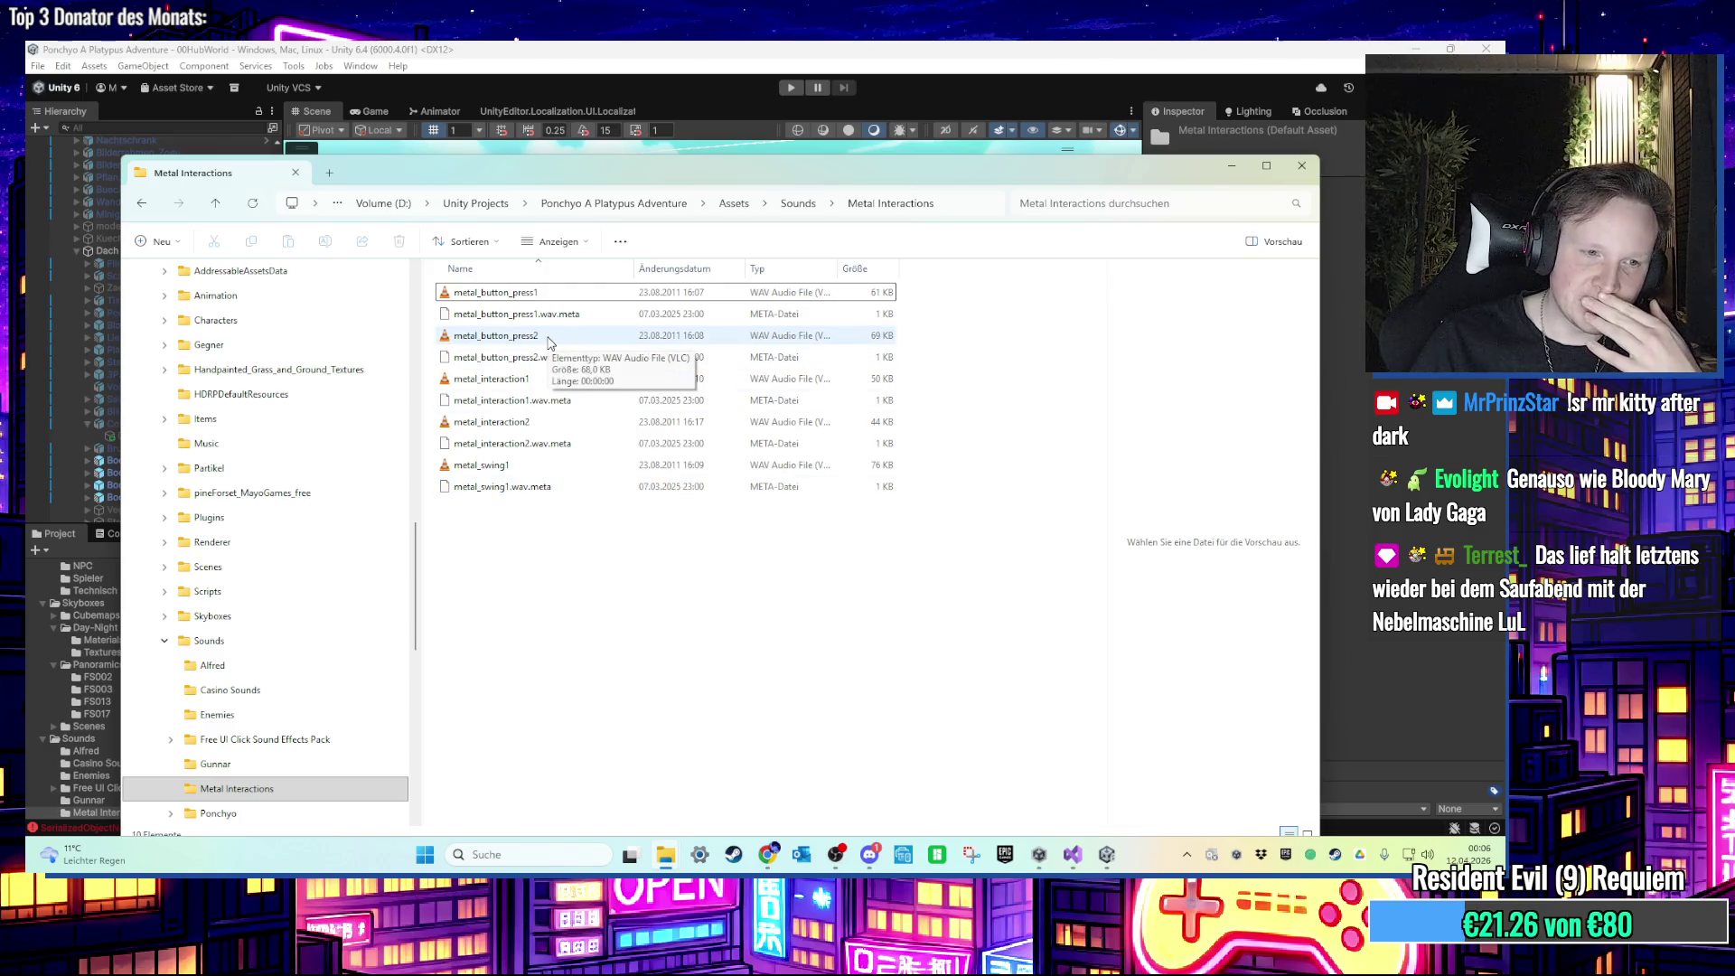
double_click(548, 342)
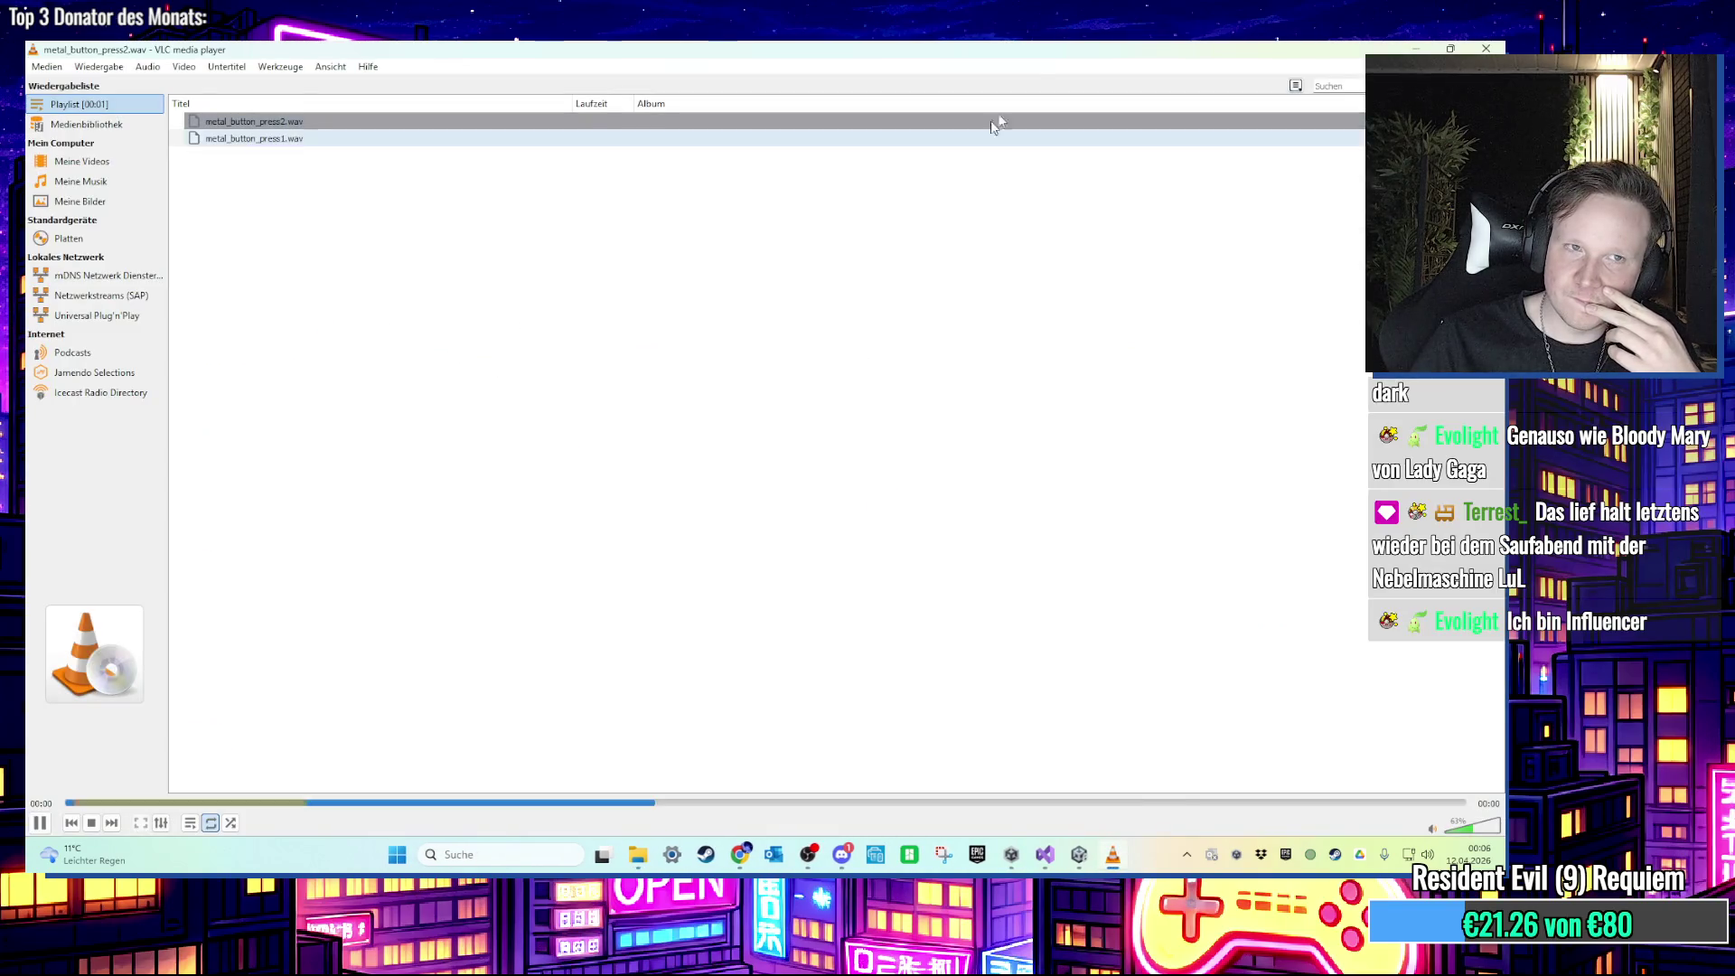
double_click(534, 380)
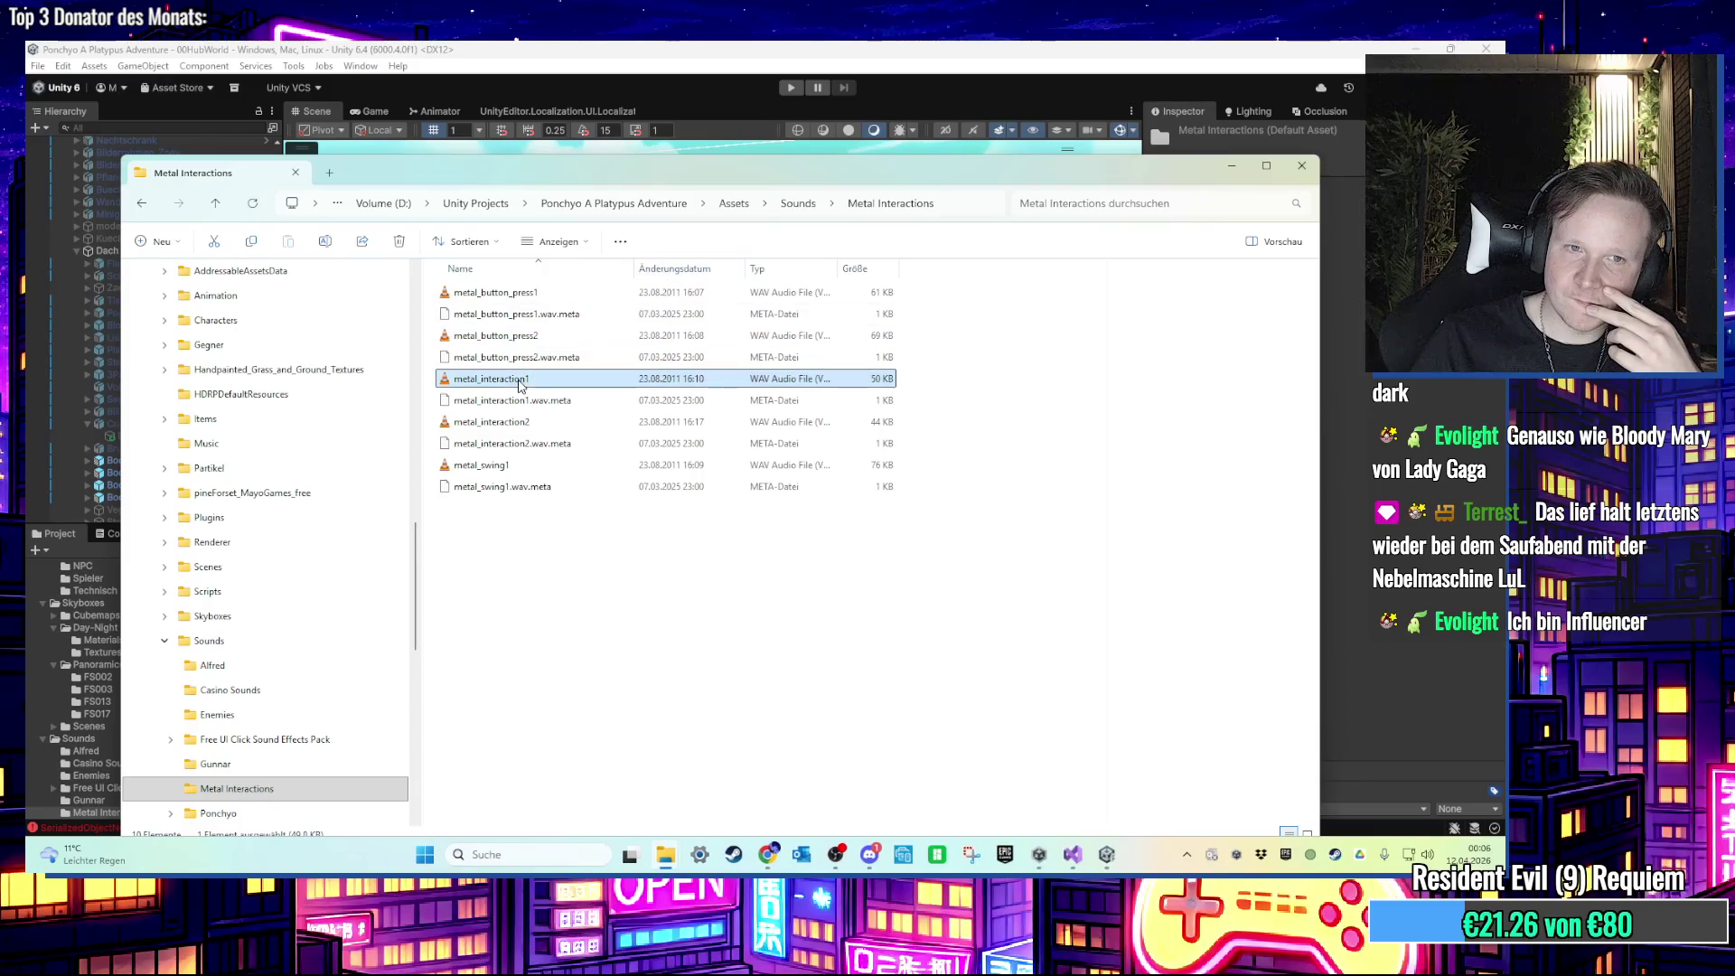
double_click(703, 423)
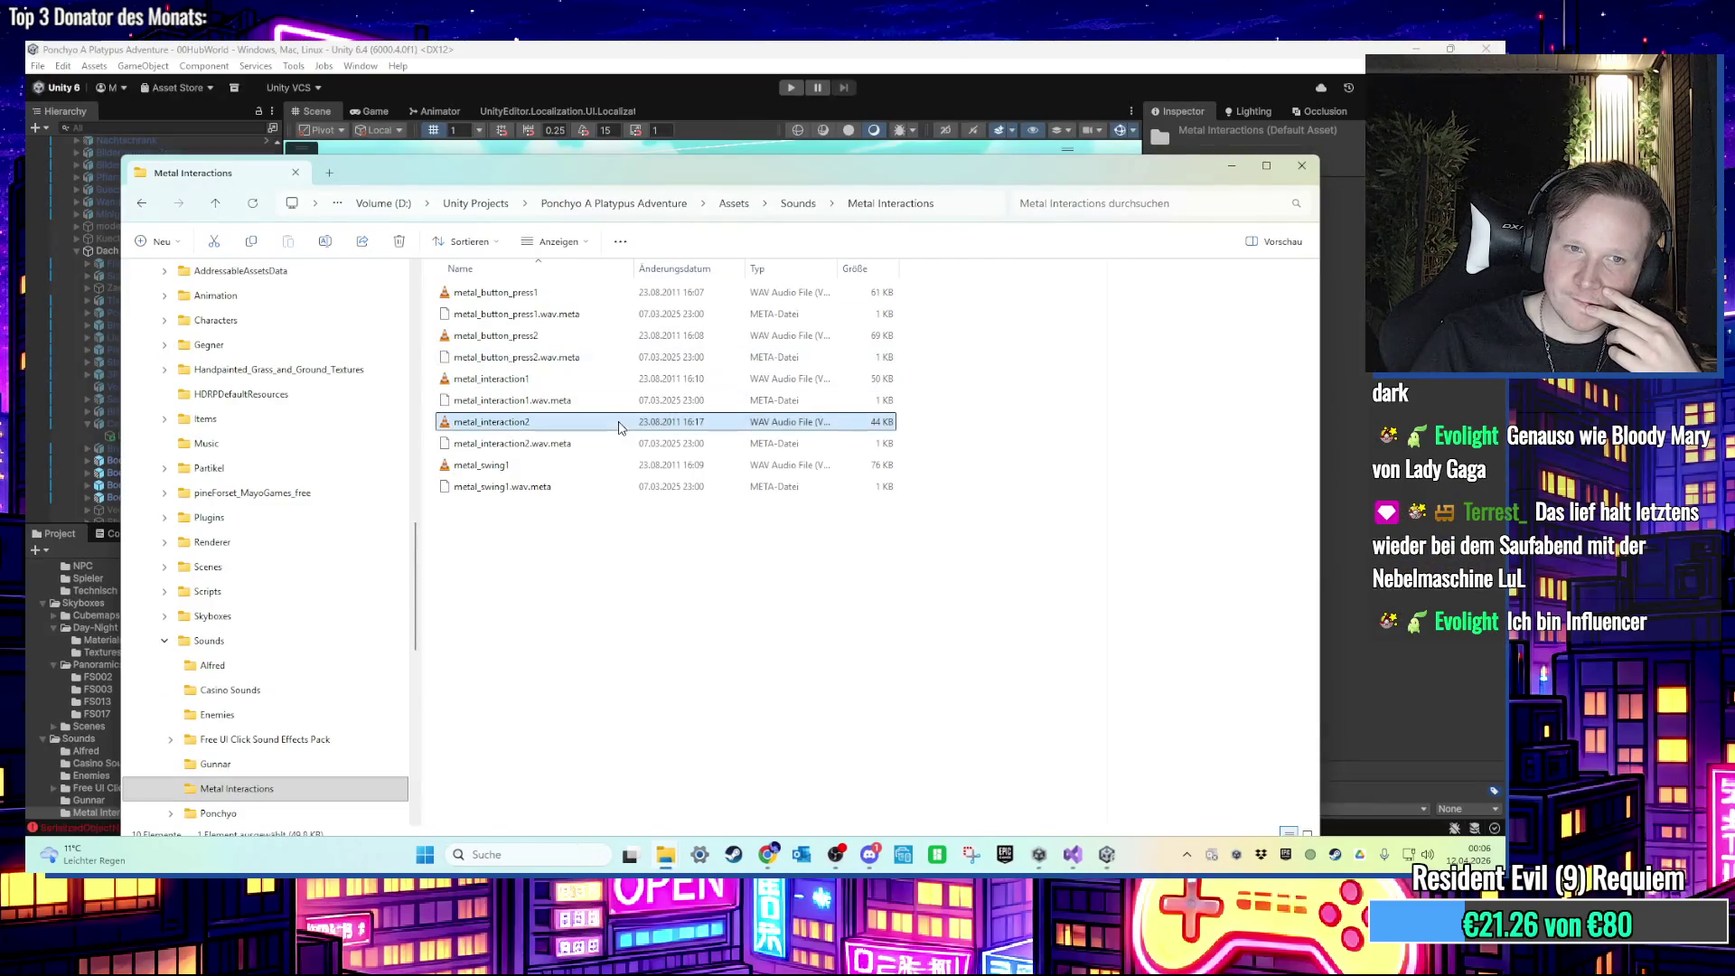
double_click(591, 472)
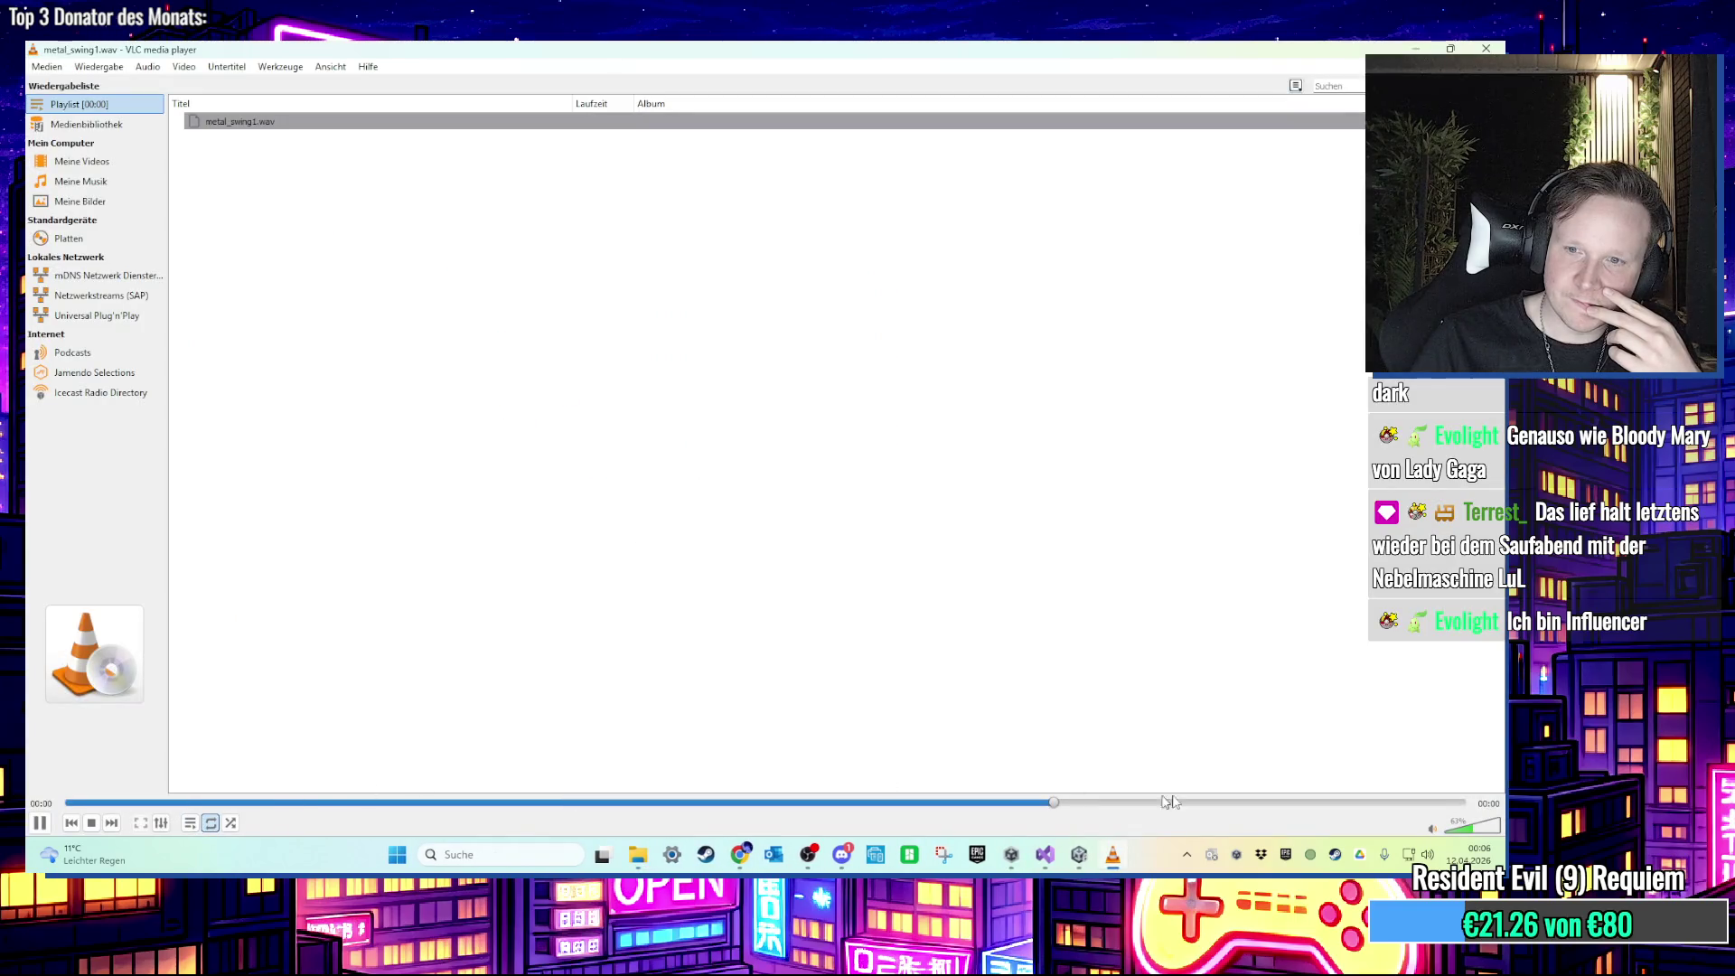
drag(1468, 827, 1501, 826)
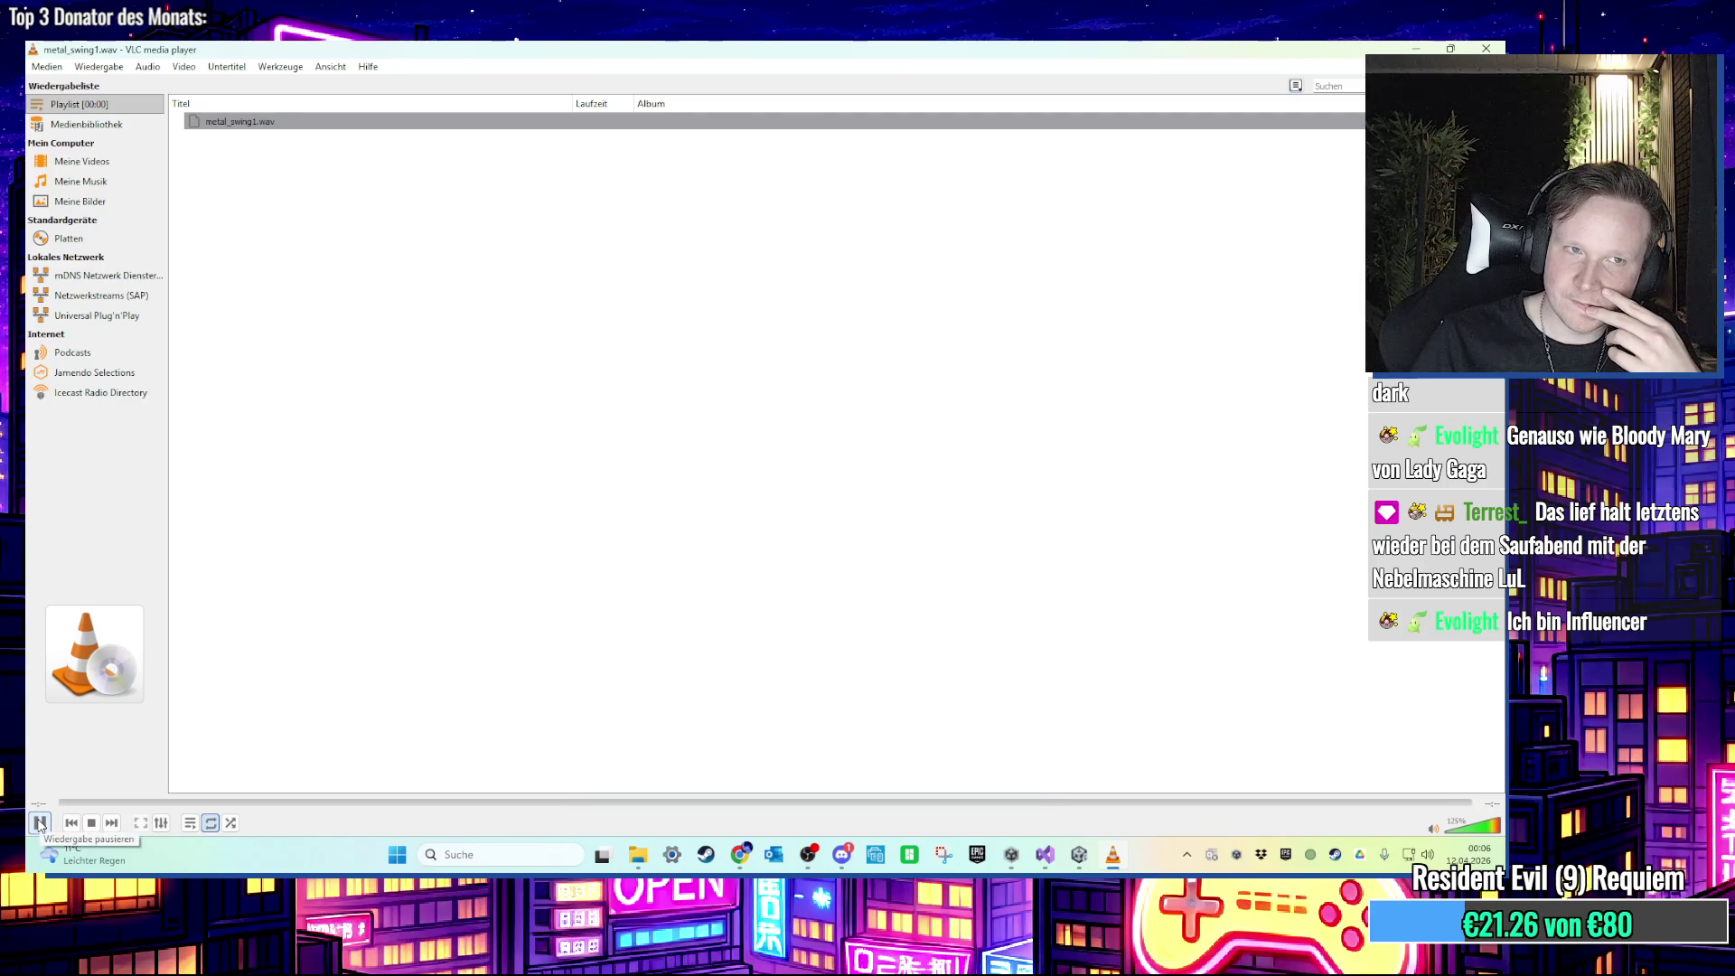
click(1485, 48)
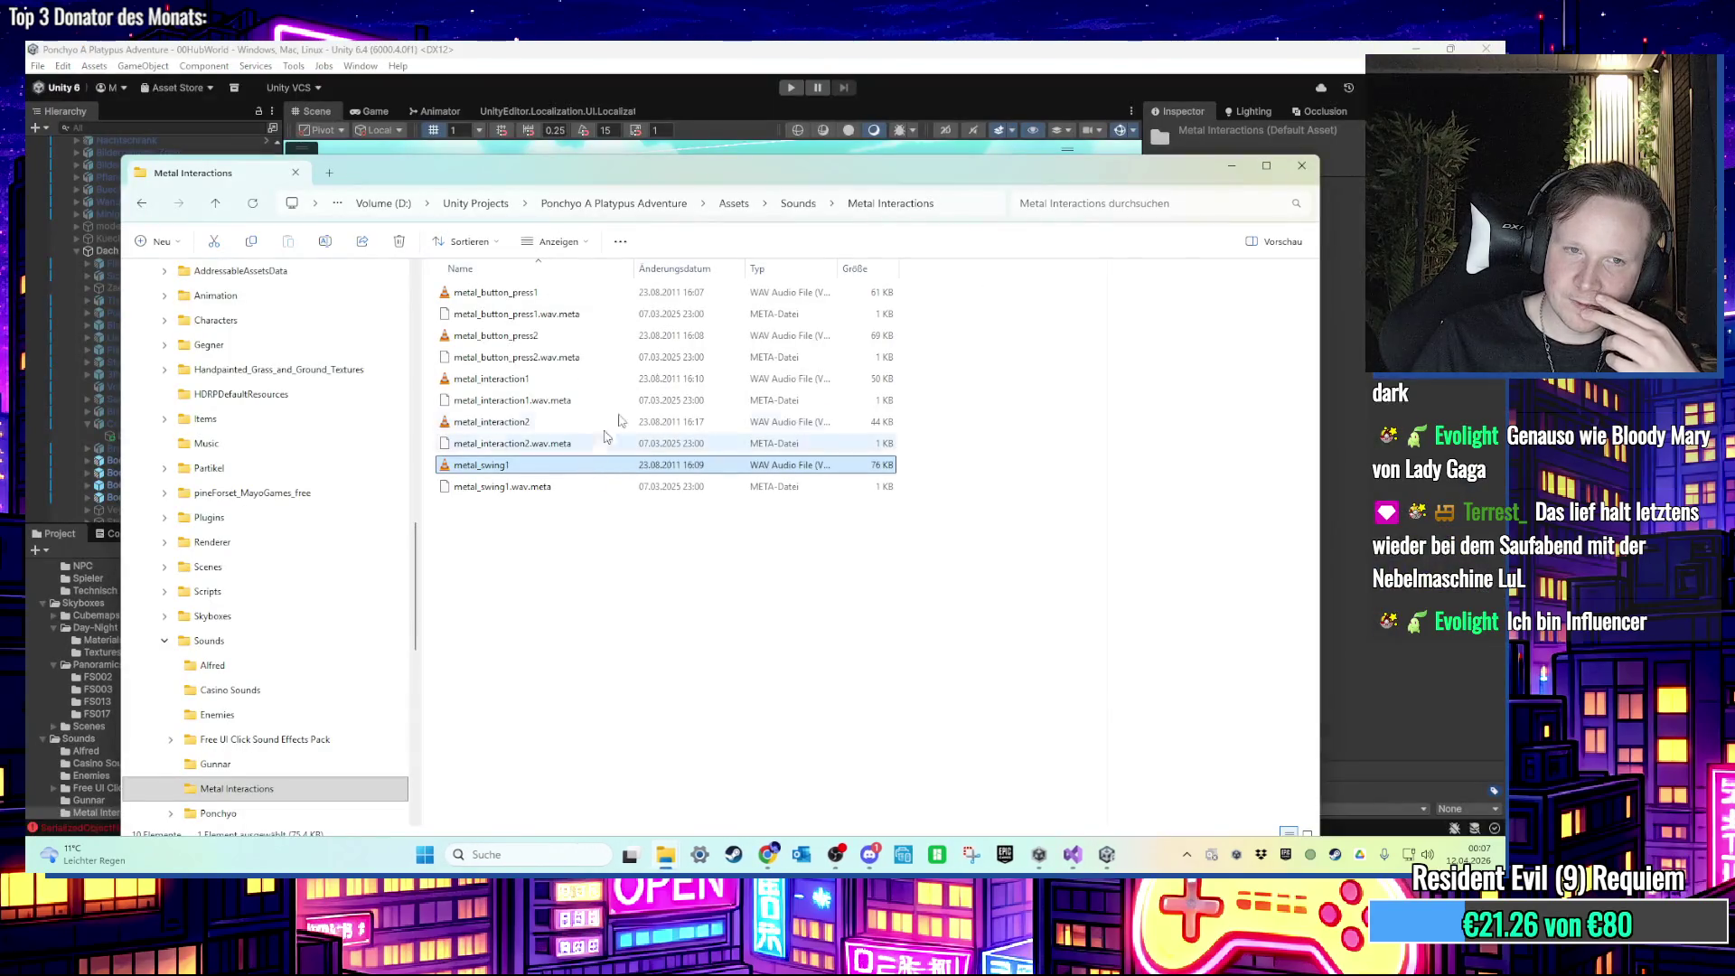
click(1001, 50)
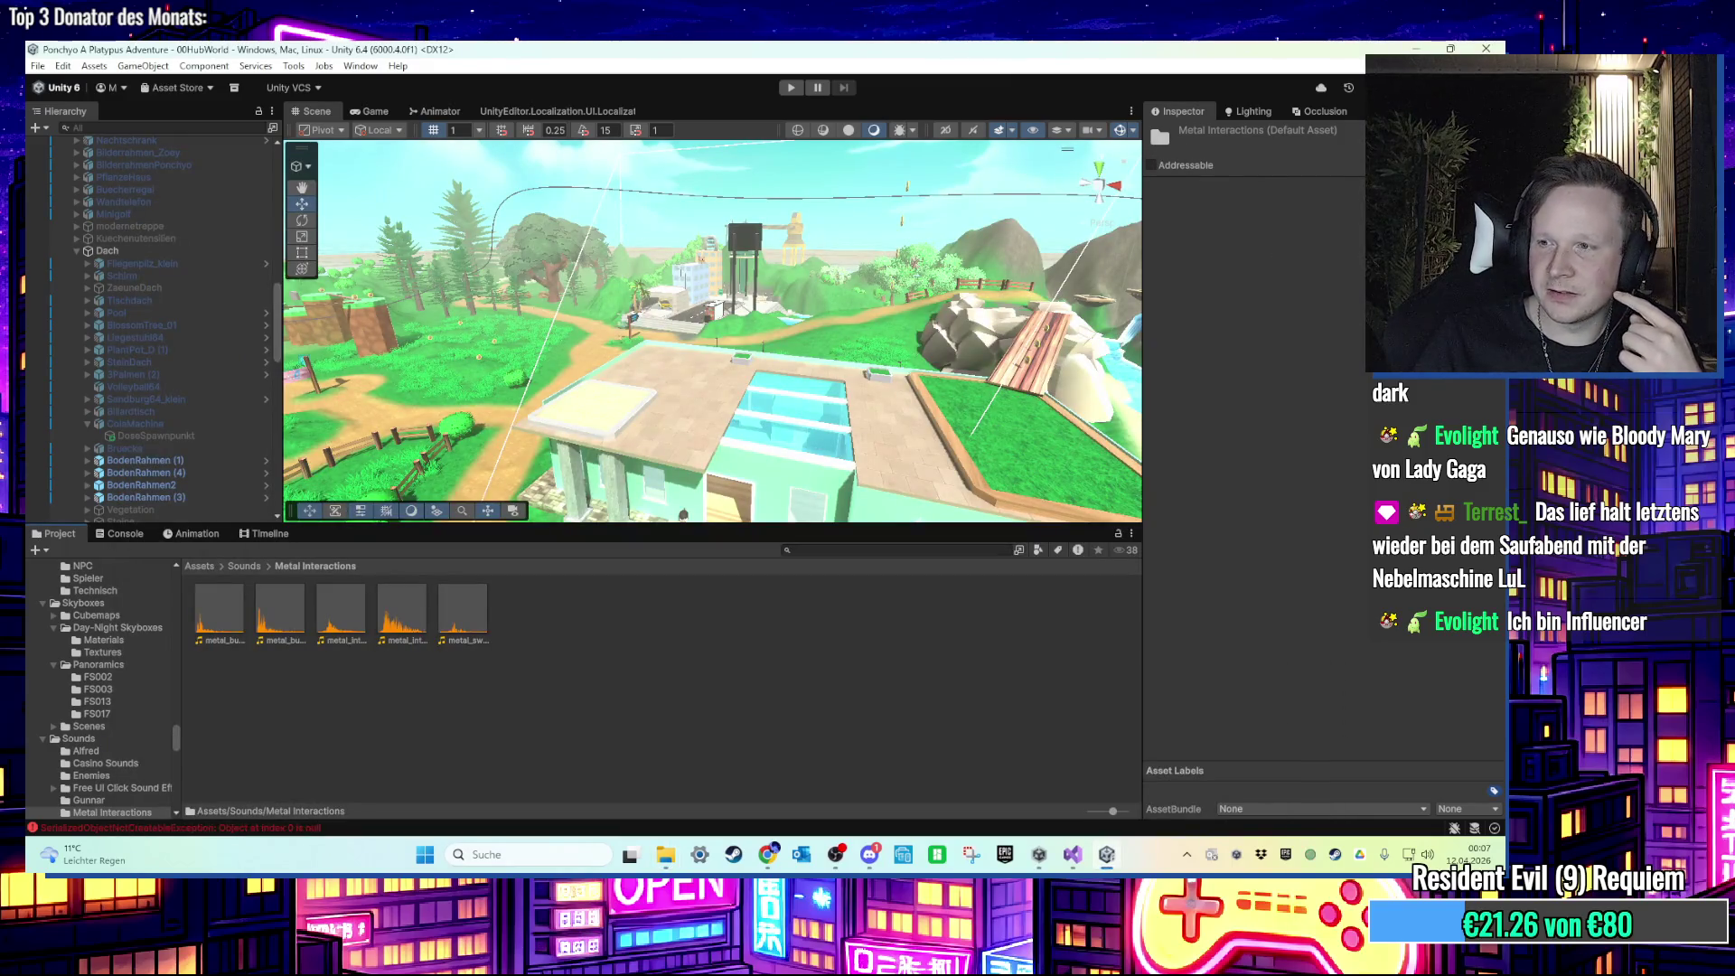
Step: Read the MissingReferenceException in the Console, clear the errors, and show the Metal Interactions clips again
scroll(894, 416, up, 5)
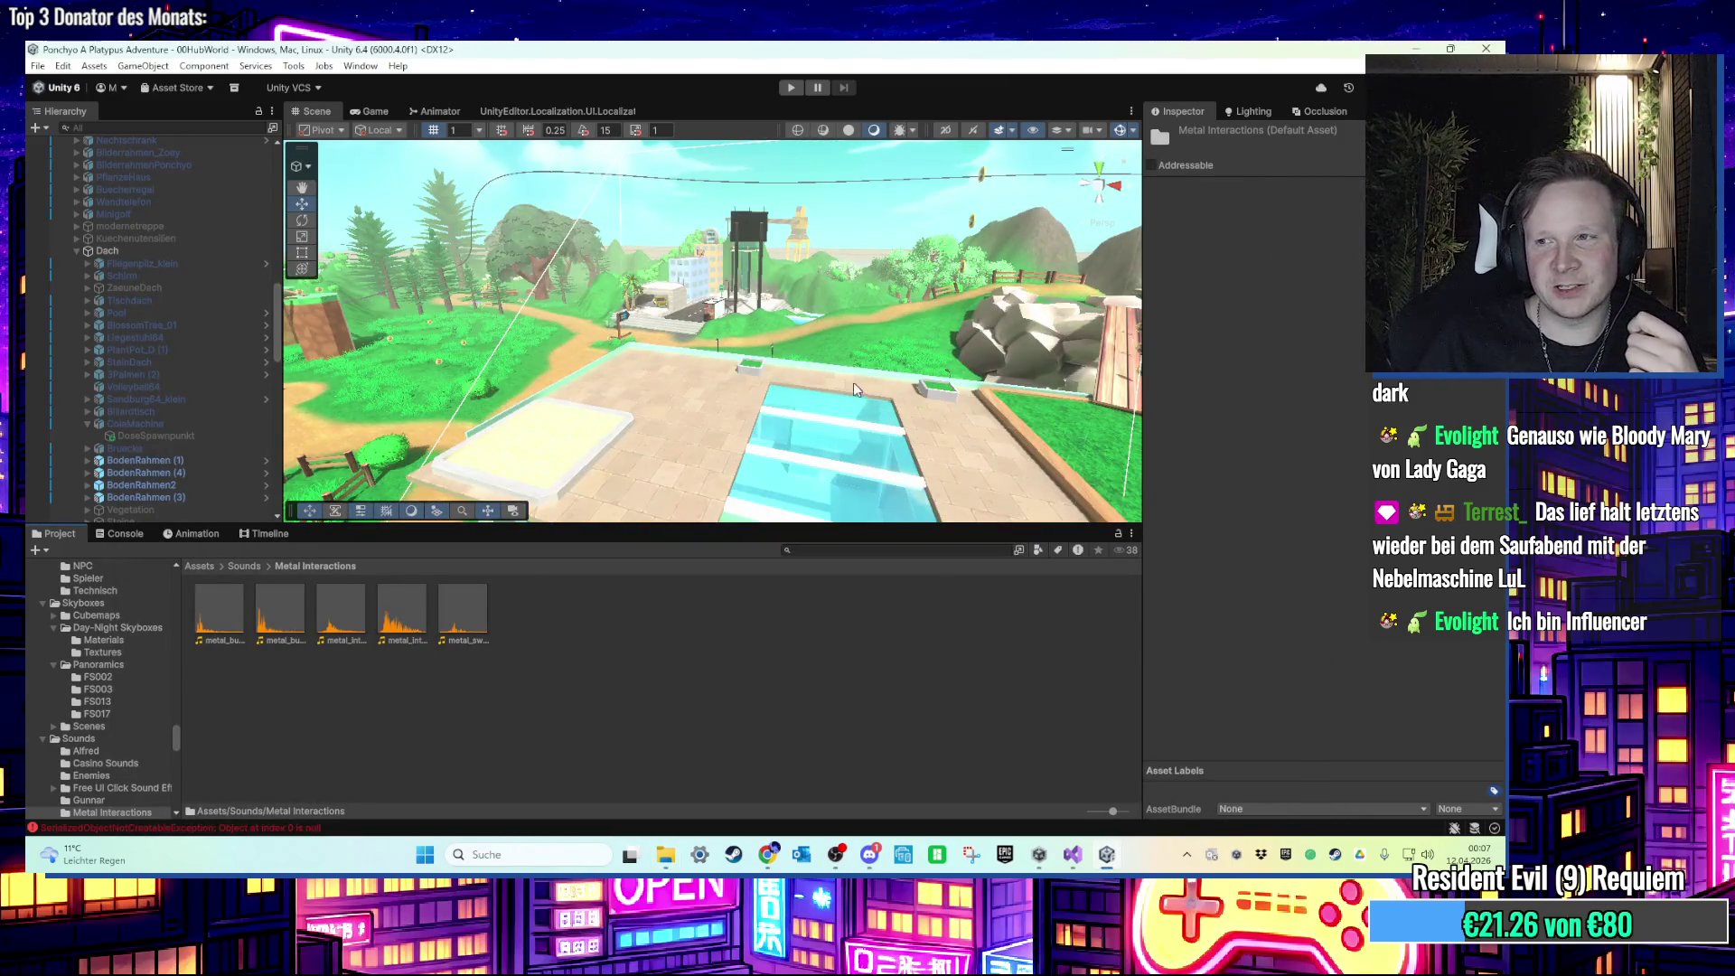
scroll(867, 366, up, 10)
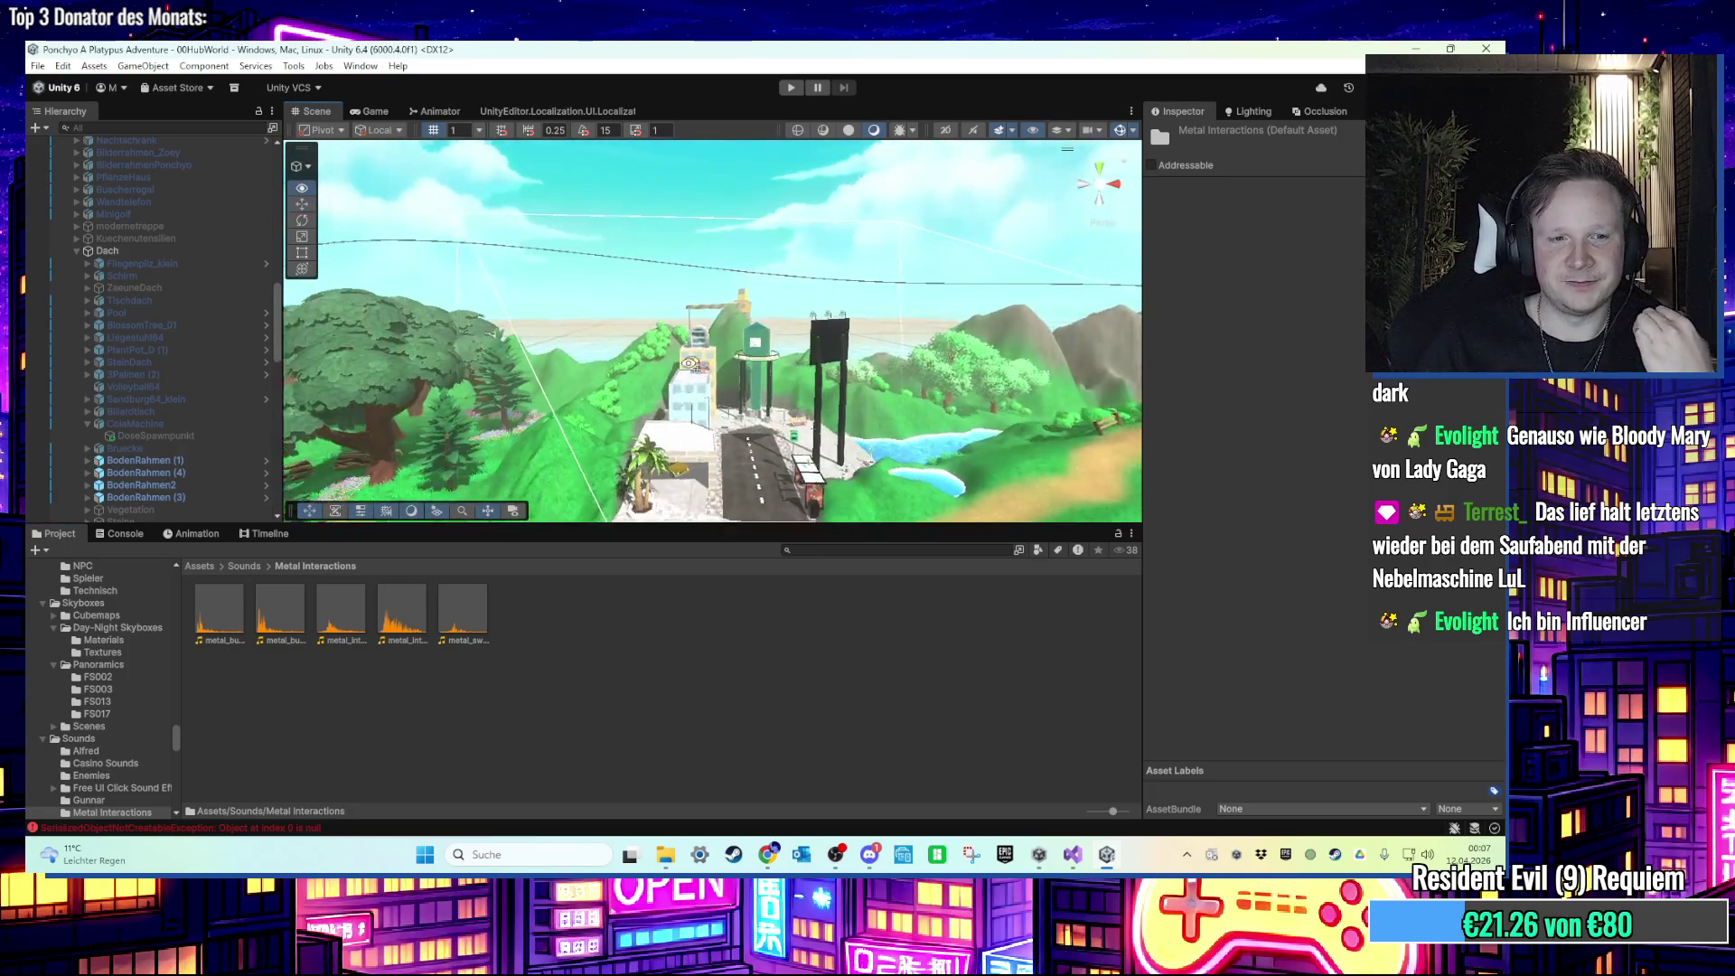
click(102, 538)
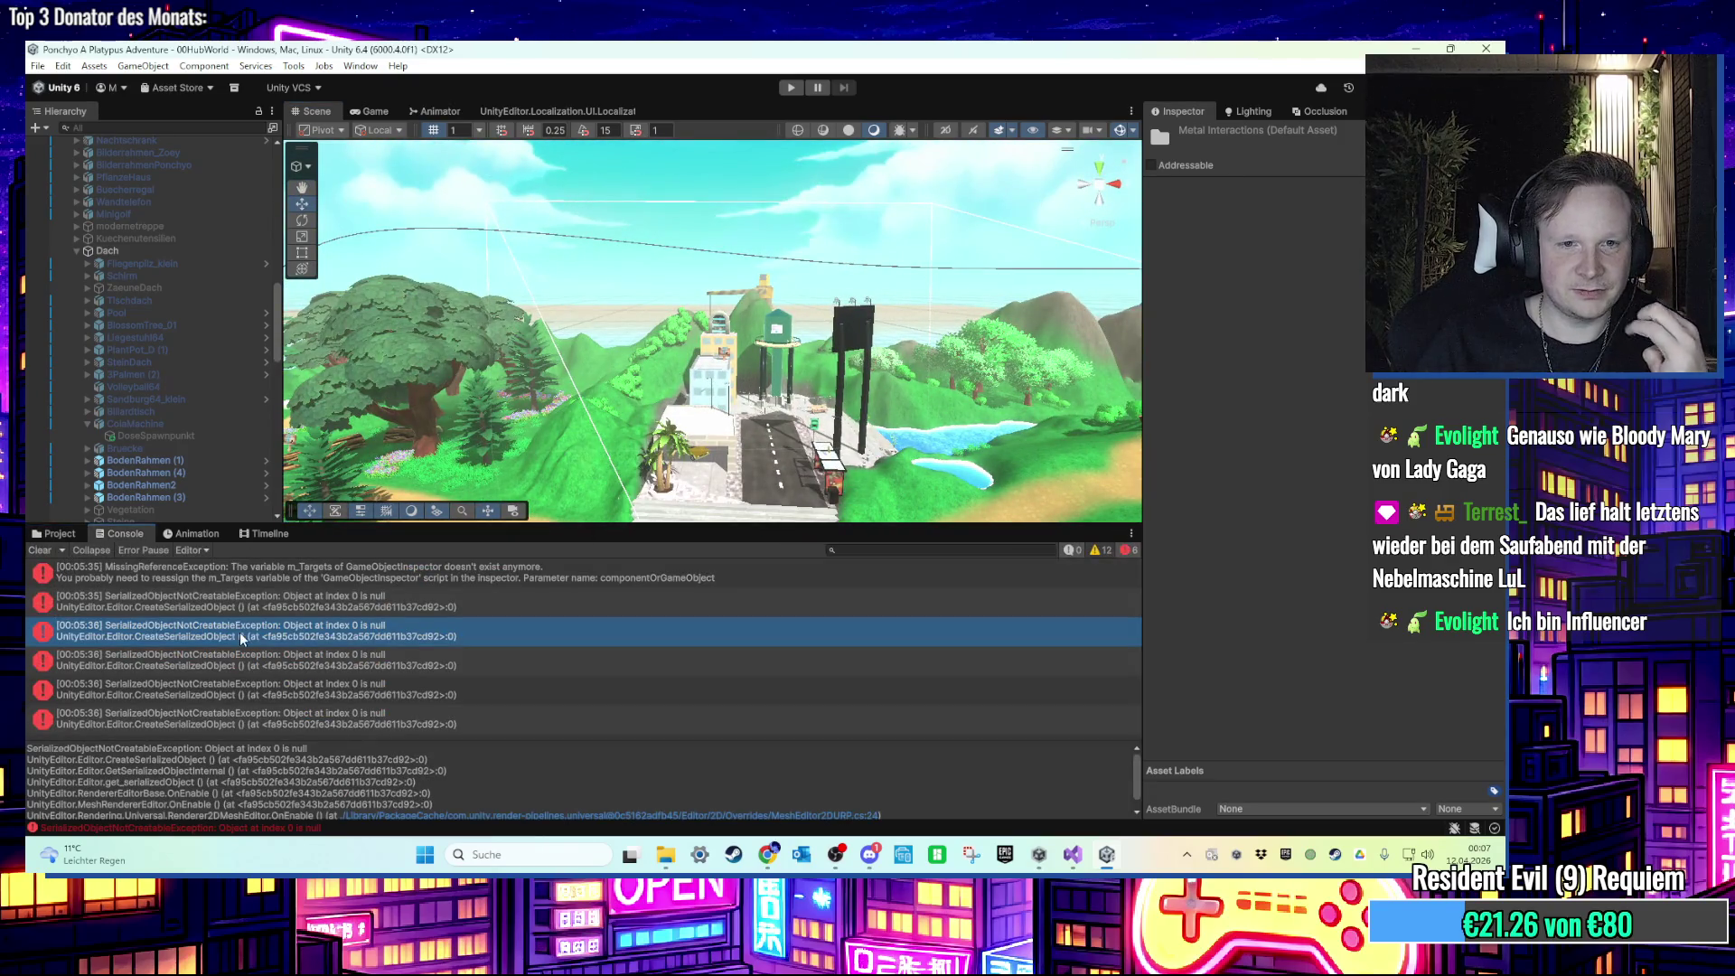
click(403, 577)
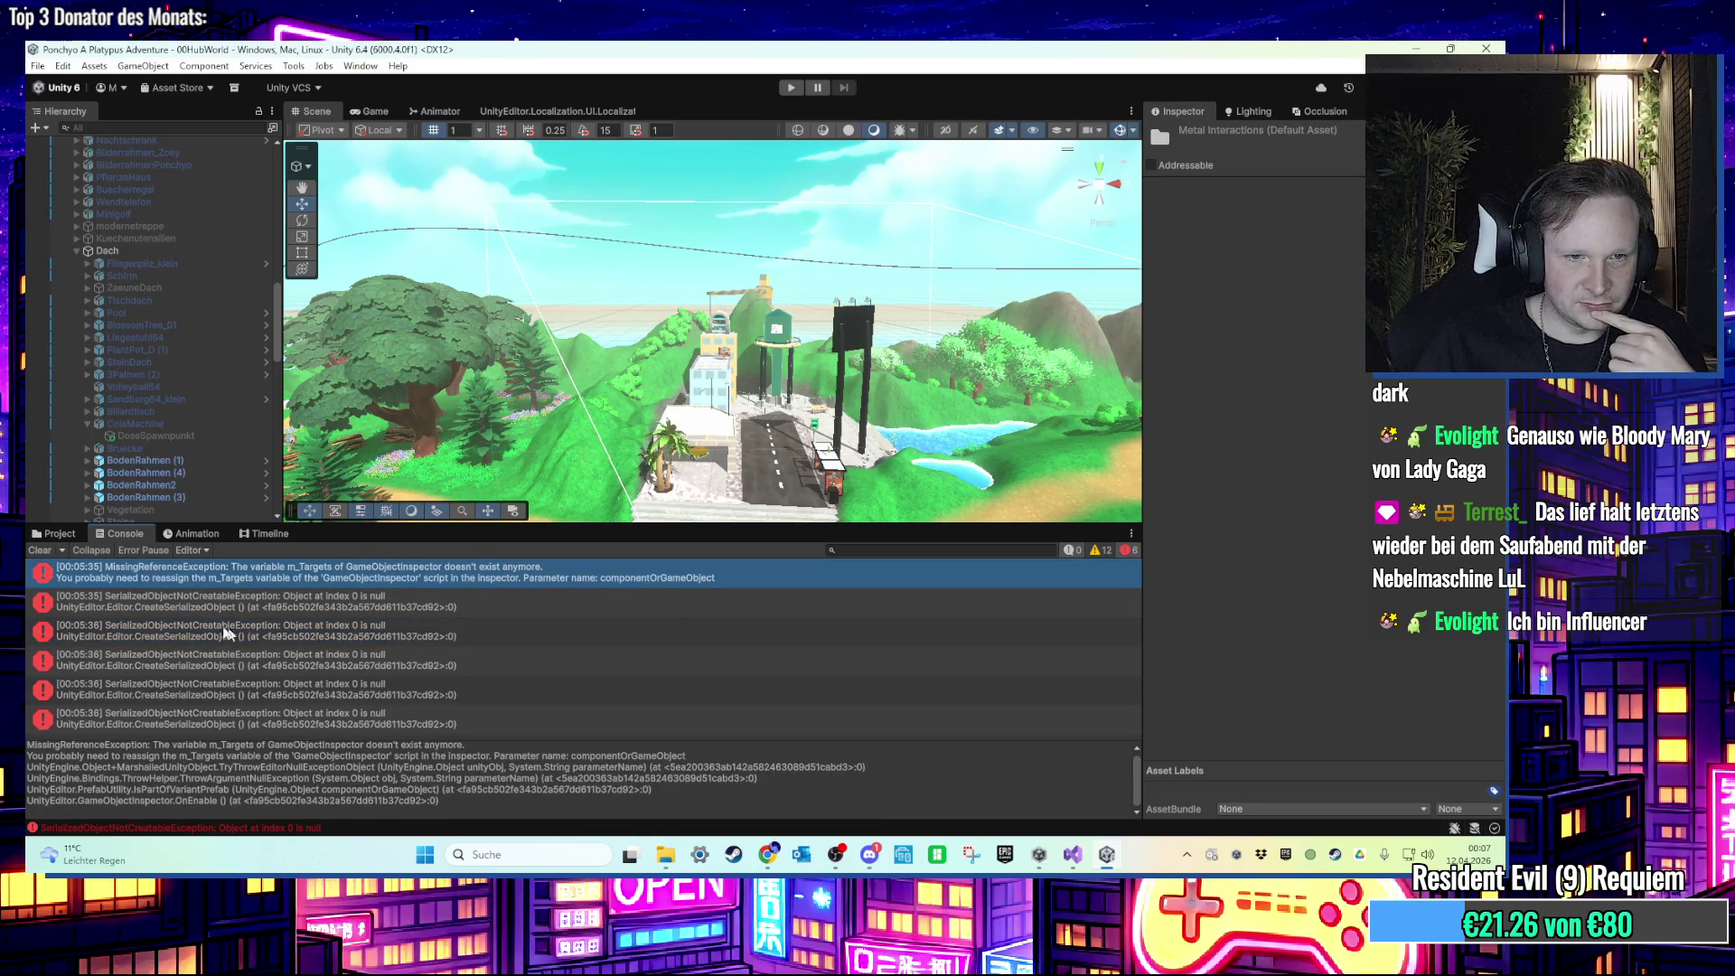
click(40, 550)
click(54, 533)
drag(696, 434, 605, 413)
scroll(604, 413, up, 10)
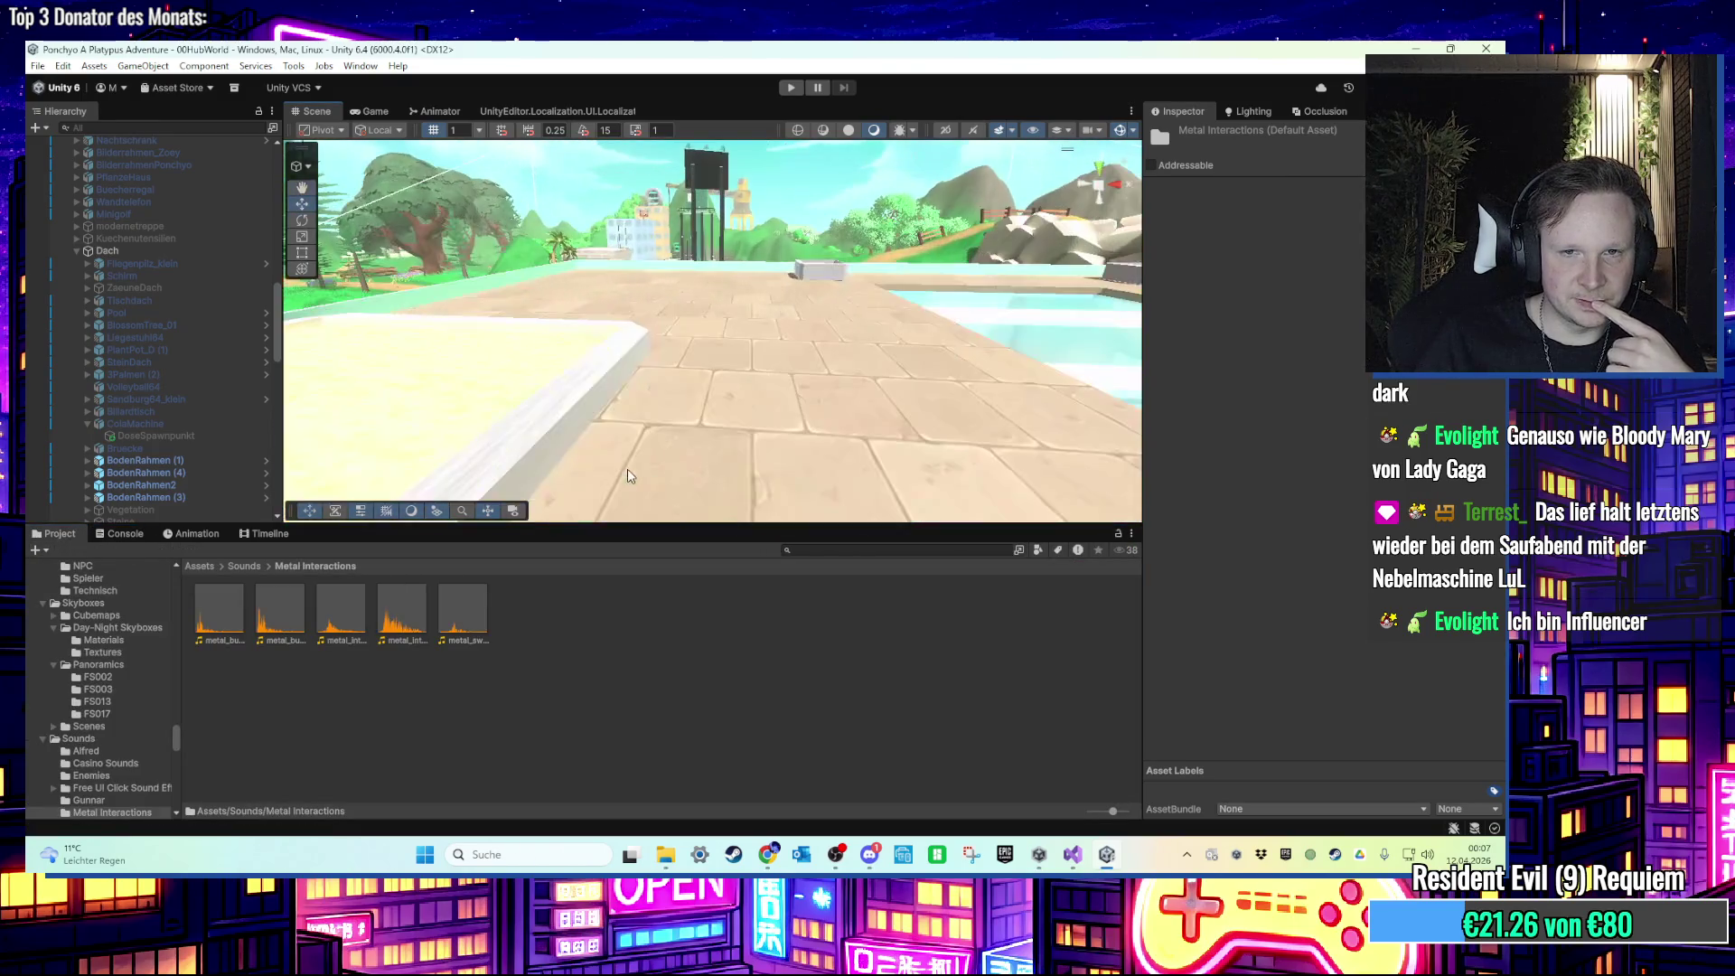
Step: Bring the browser with Pixabay's can sound effect results to the front
click(770, 856)
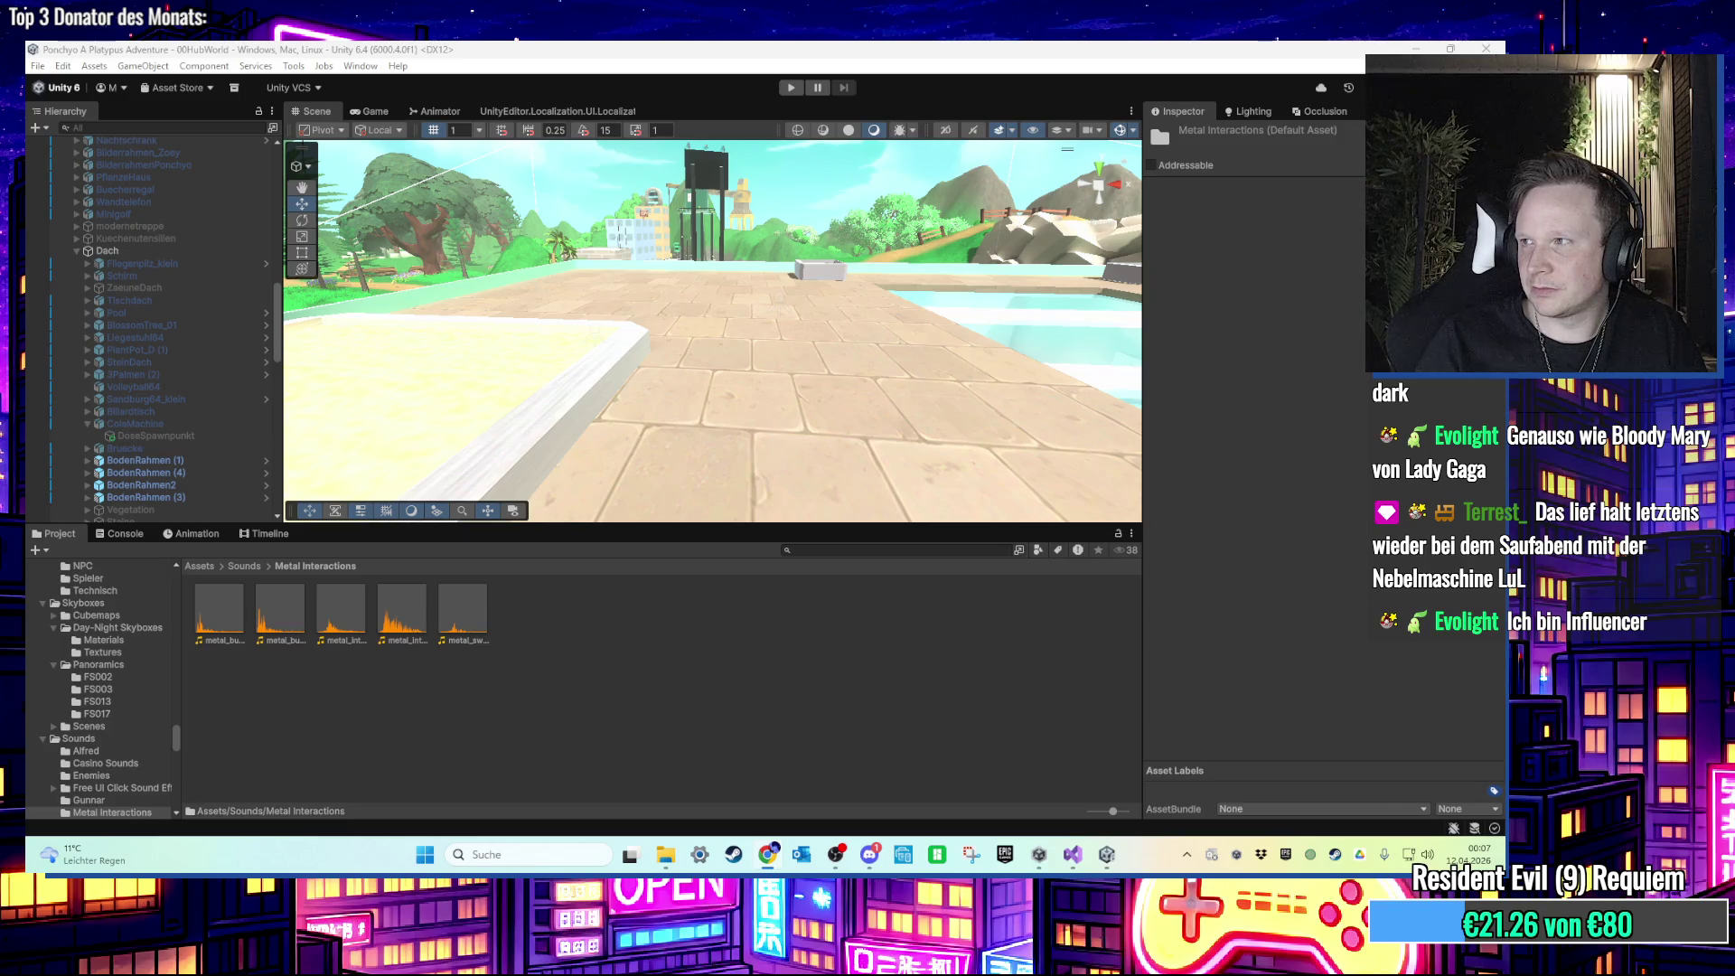
key(alt+Tab)
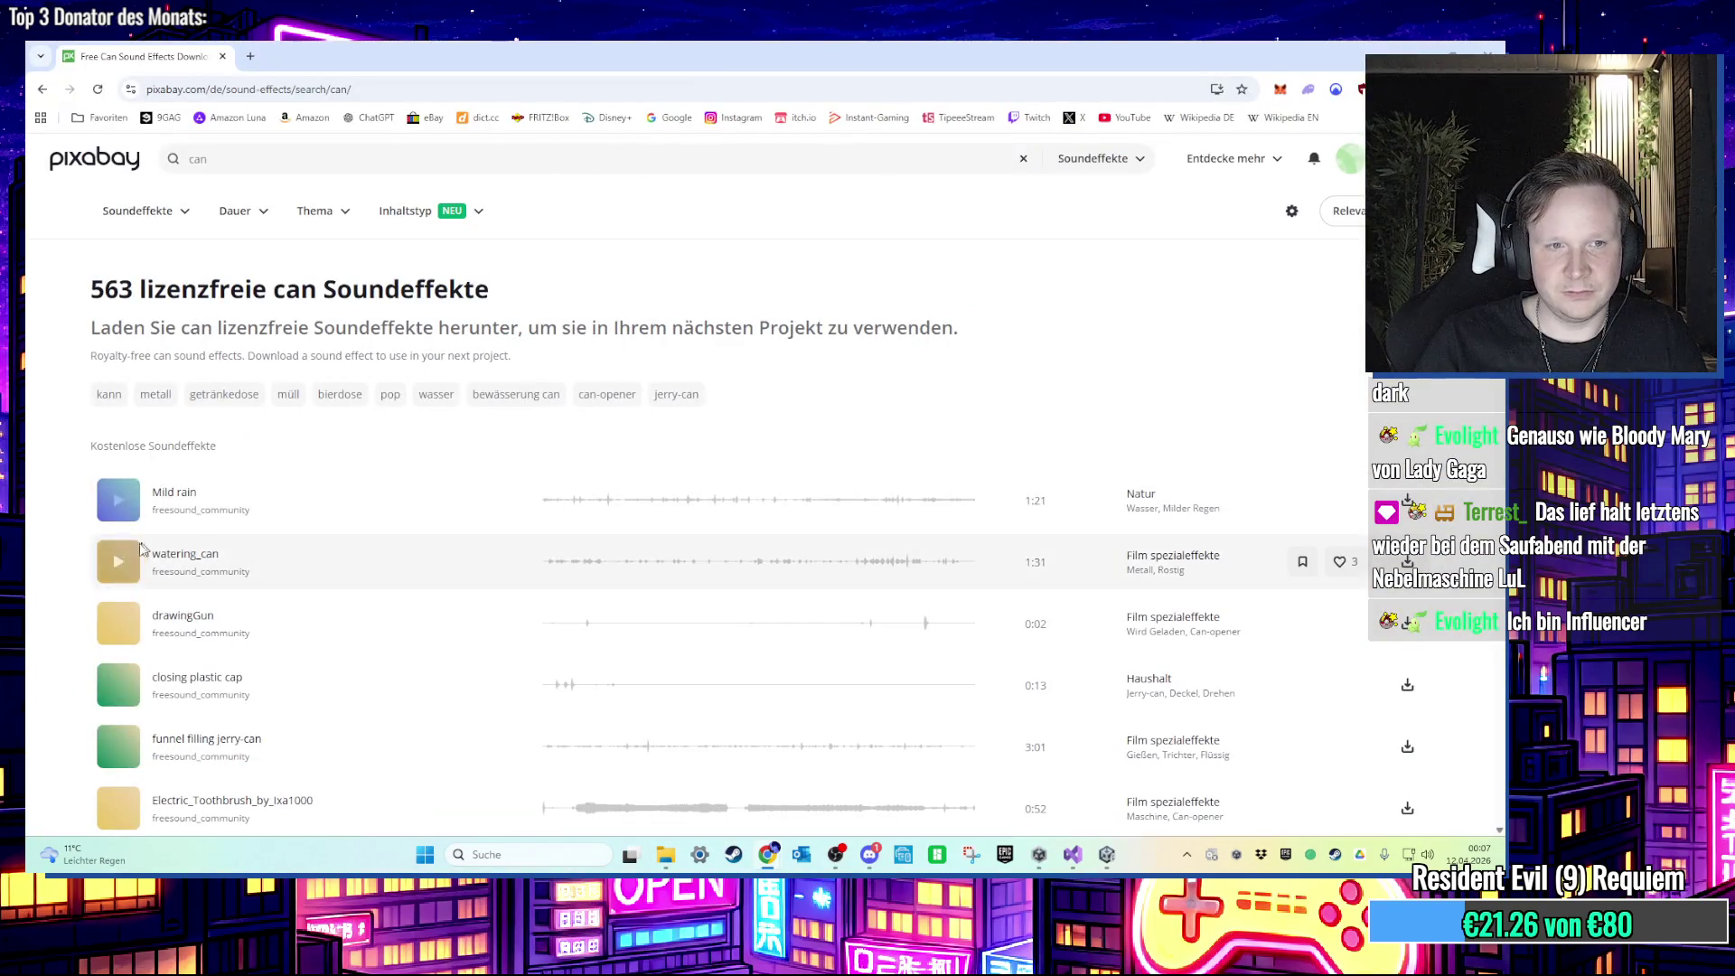
Step: Audition the can, Soda can open, Opening A Fizzy Can and Falling Can 1 sounds
scroll(135, 547, down, 4)
click(119, 545)
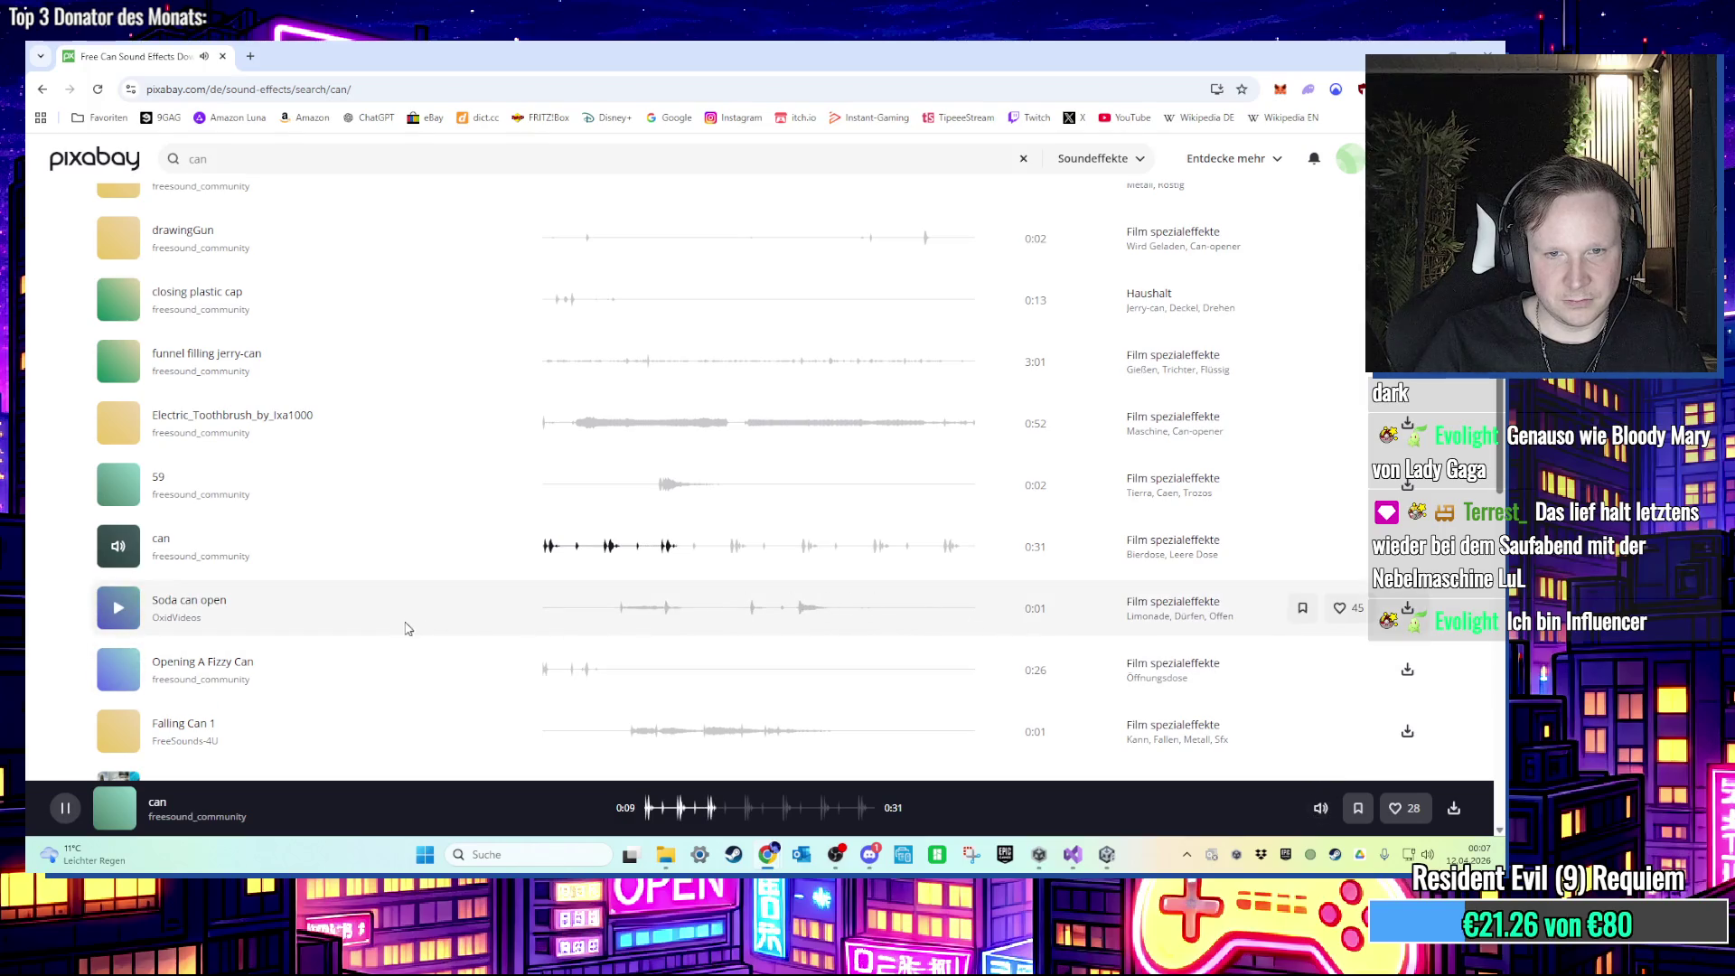
click(118, 619)
click(112, 671)
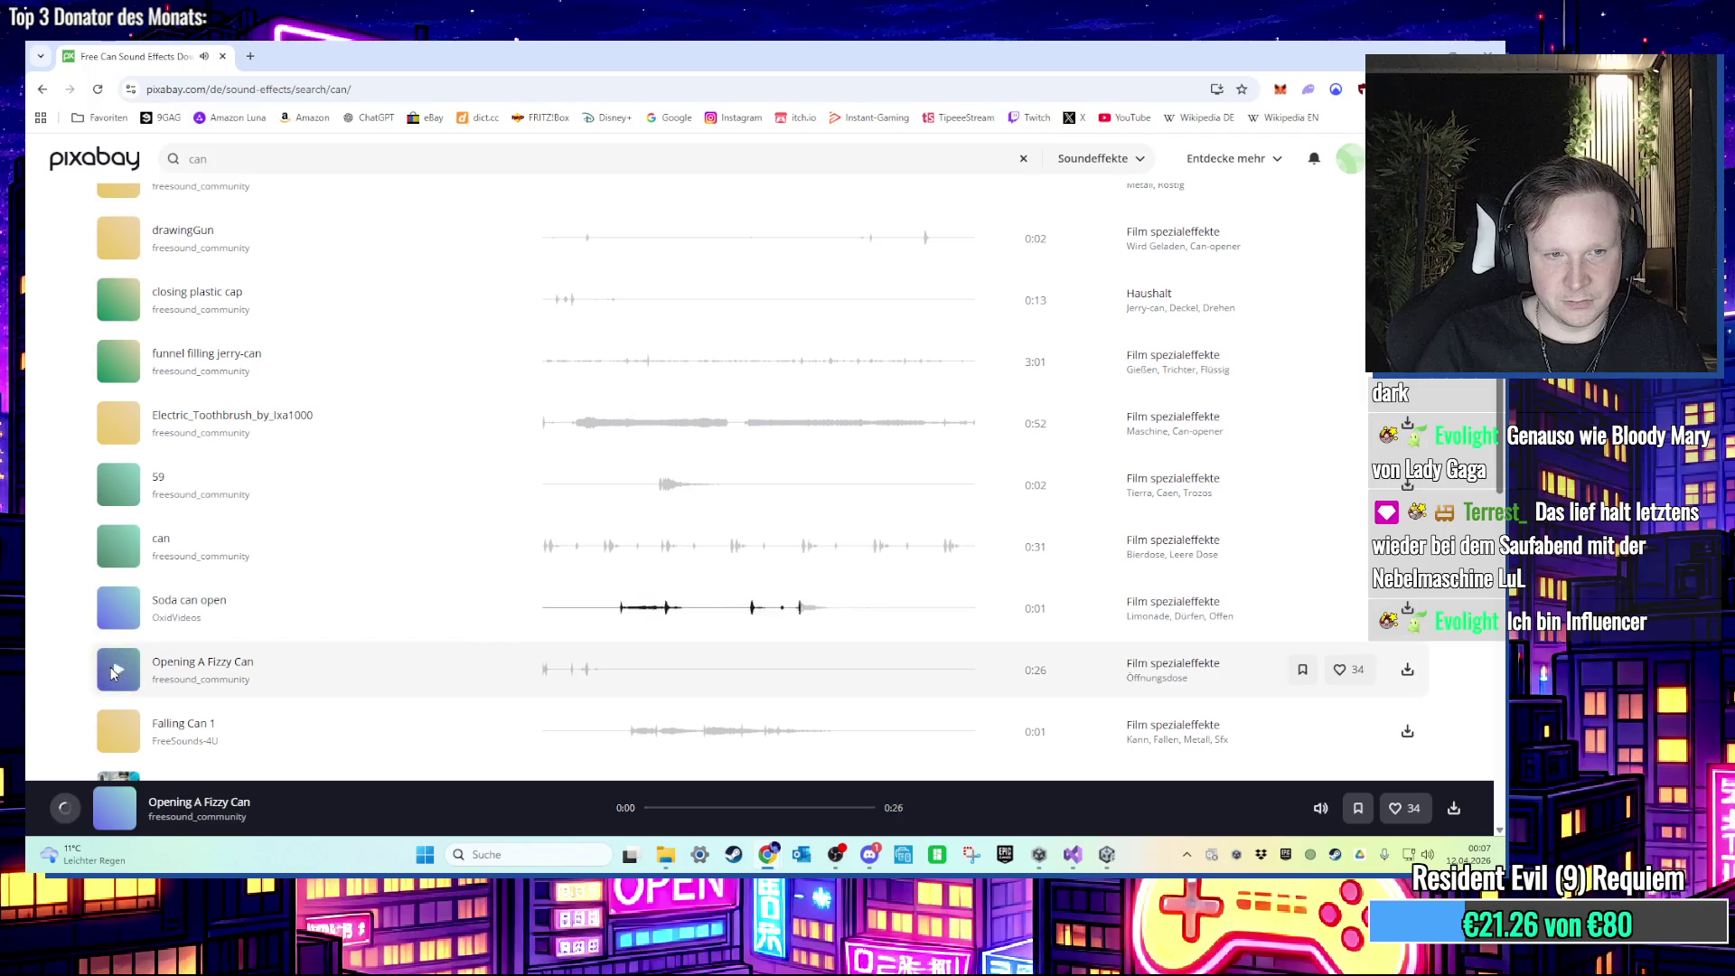
scroll(115, 674, down, 1)
click(119, 673)
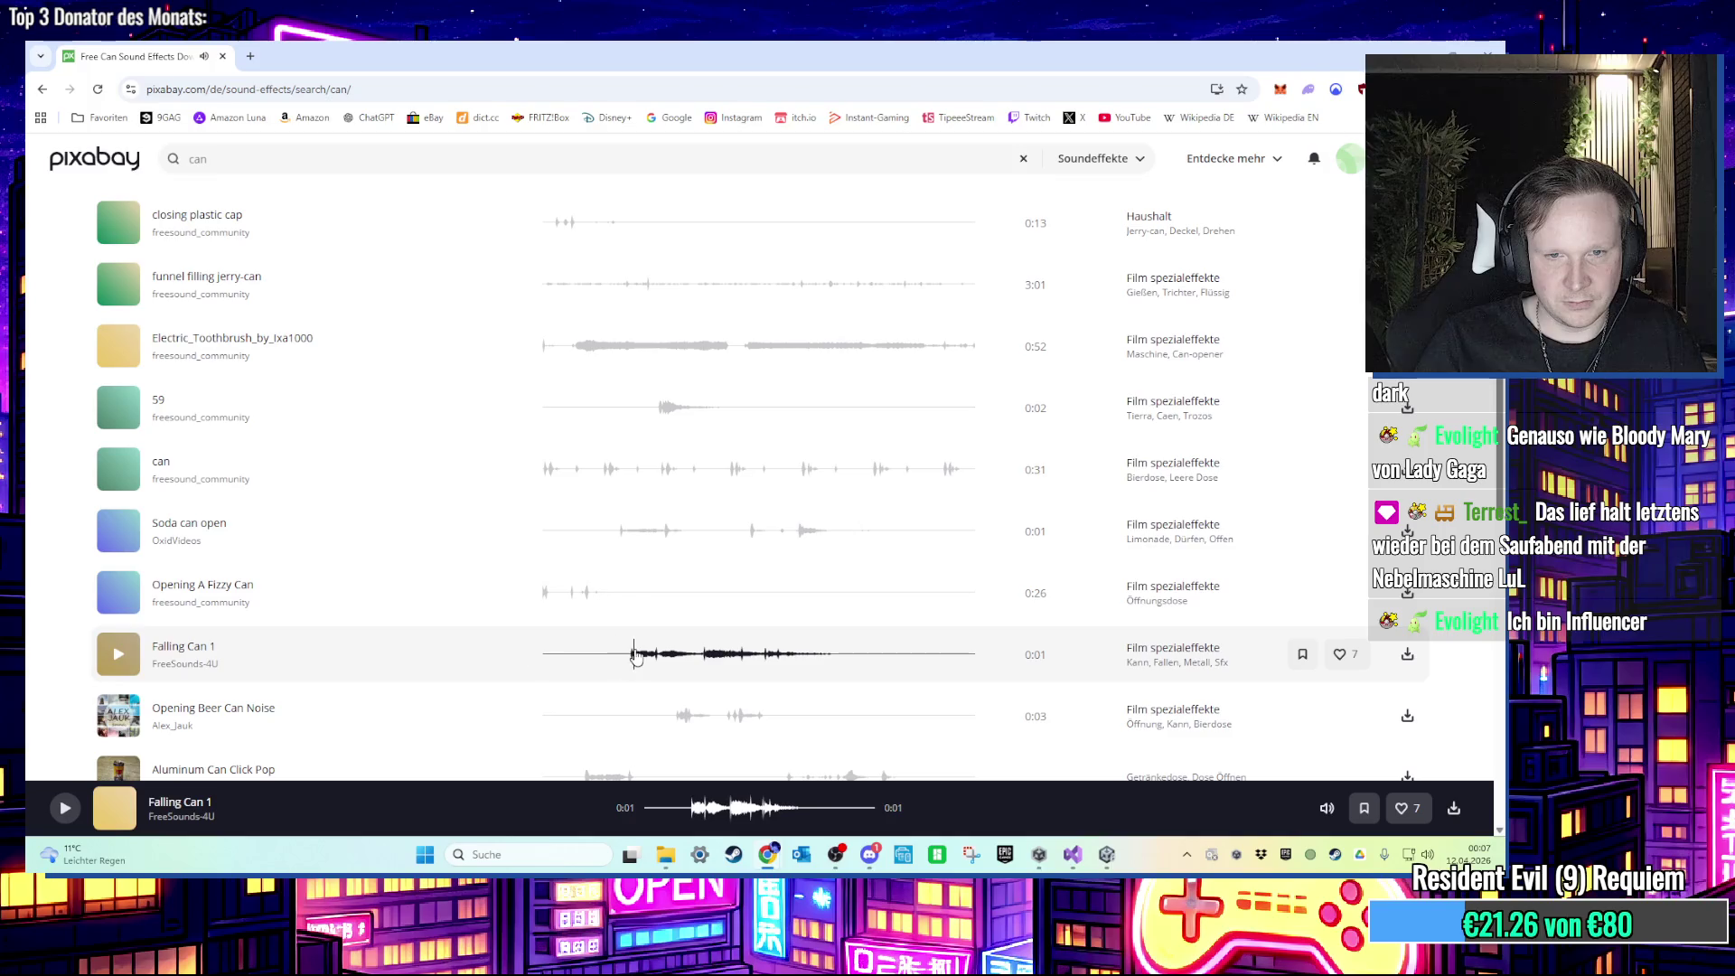
click(118, 659)
Step: Audition can-drop-14, Crushed Can, trash can and spray can rattle, then go to page 2
scroll(348, 605, down, 5)
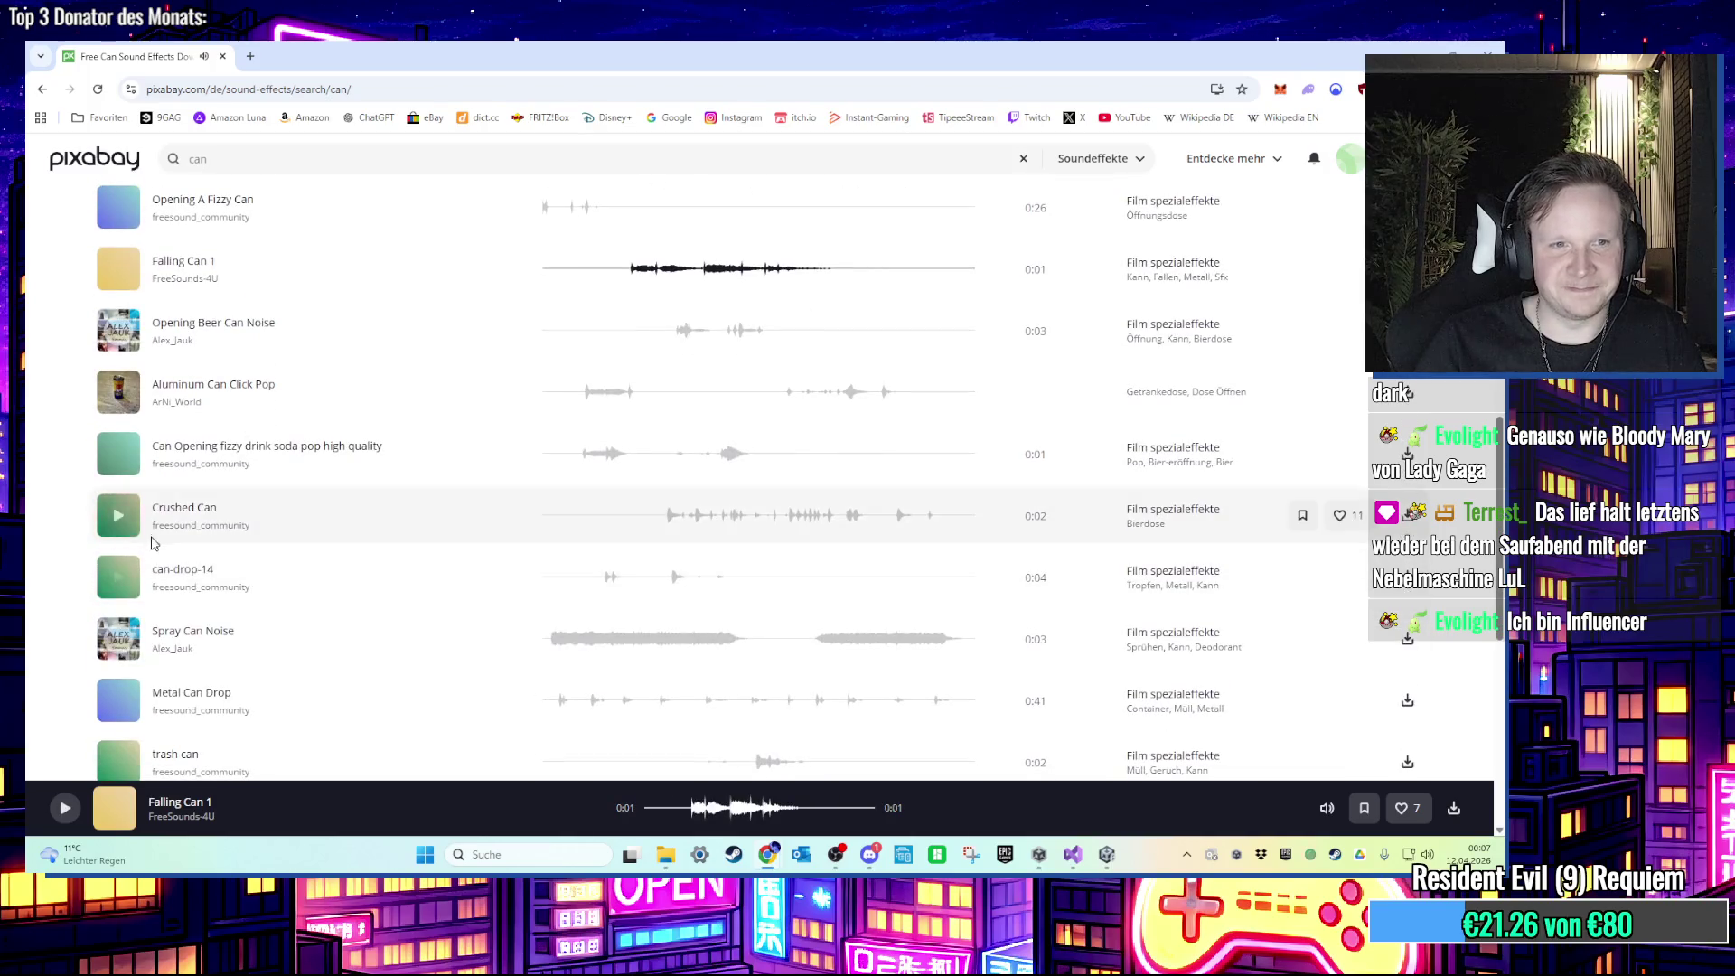
click(126, 588)
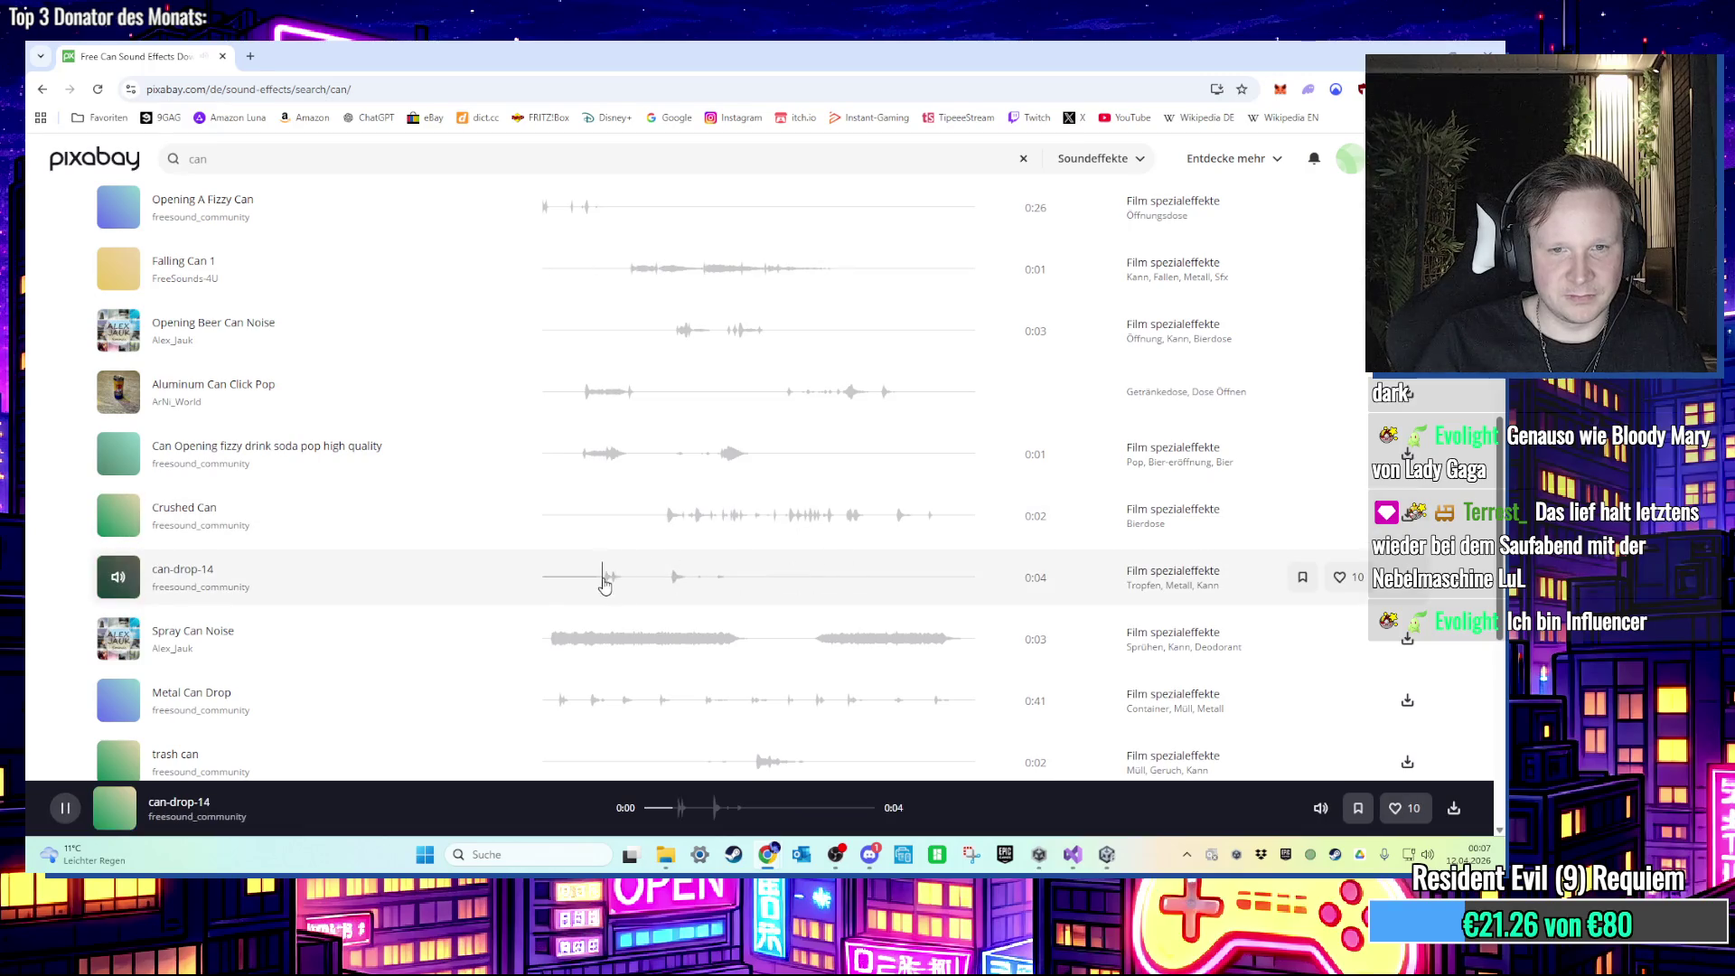
click(120, 511)
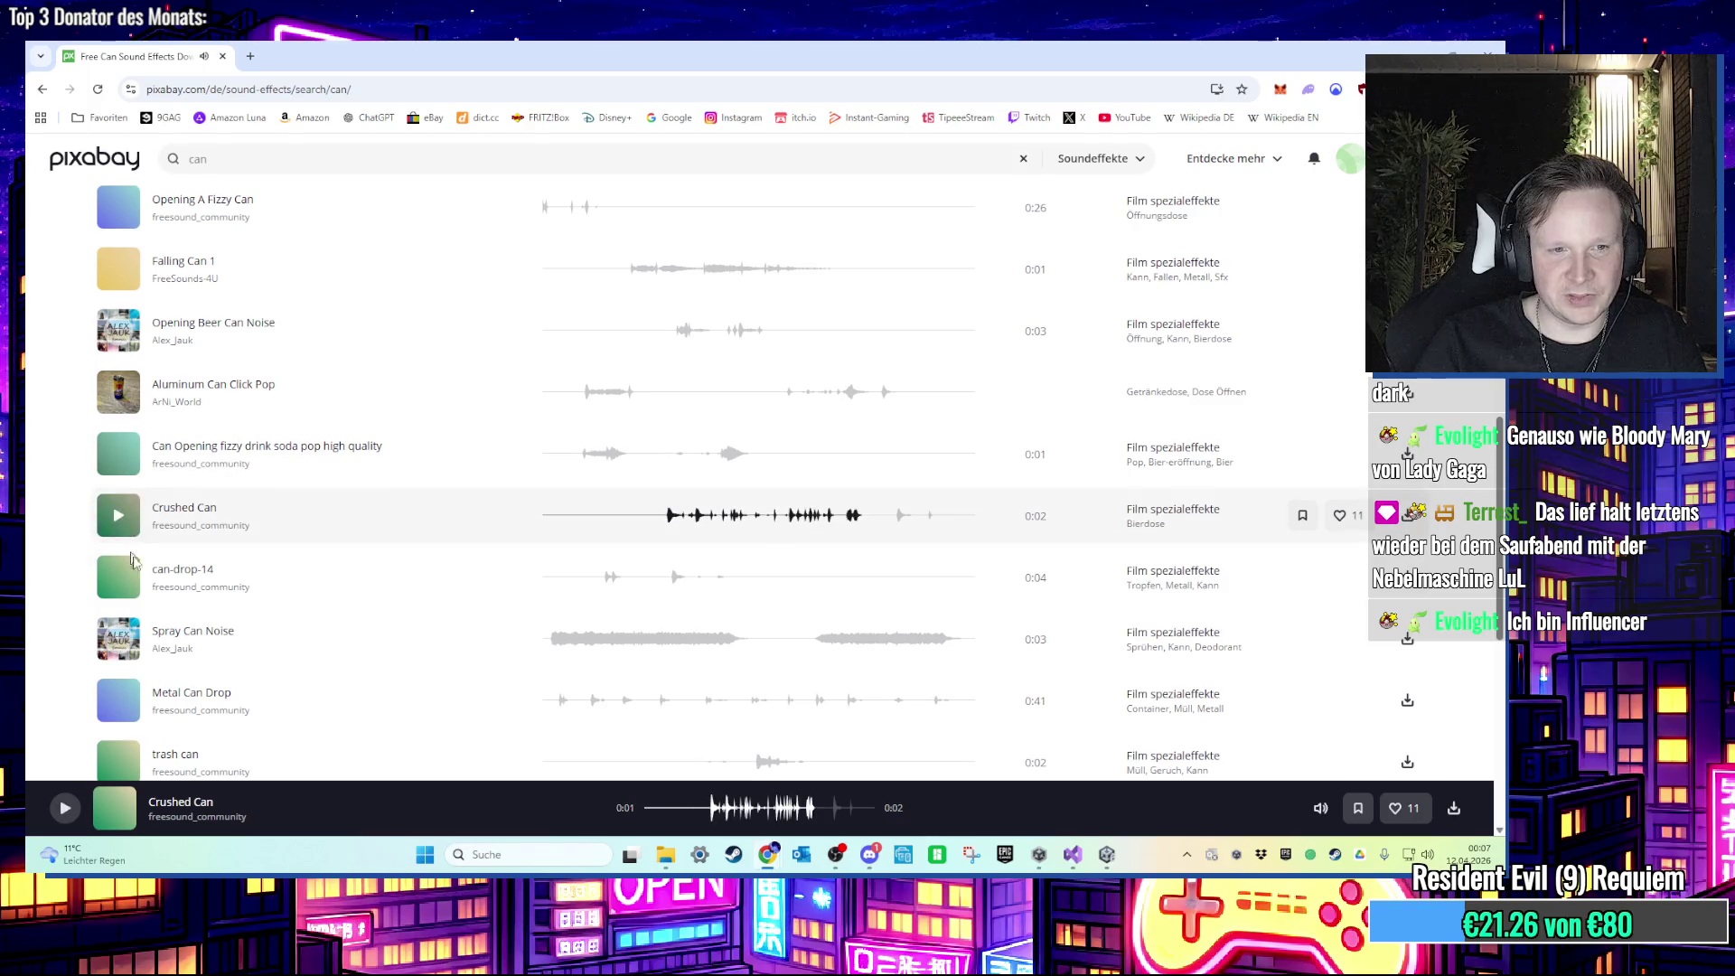
scroll(131, 588, down, 2)
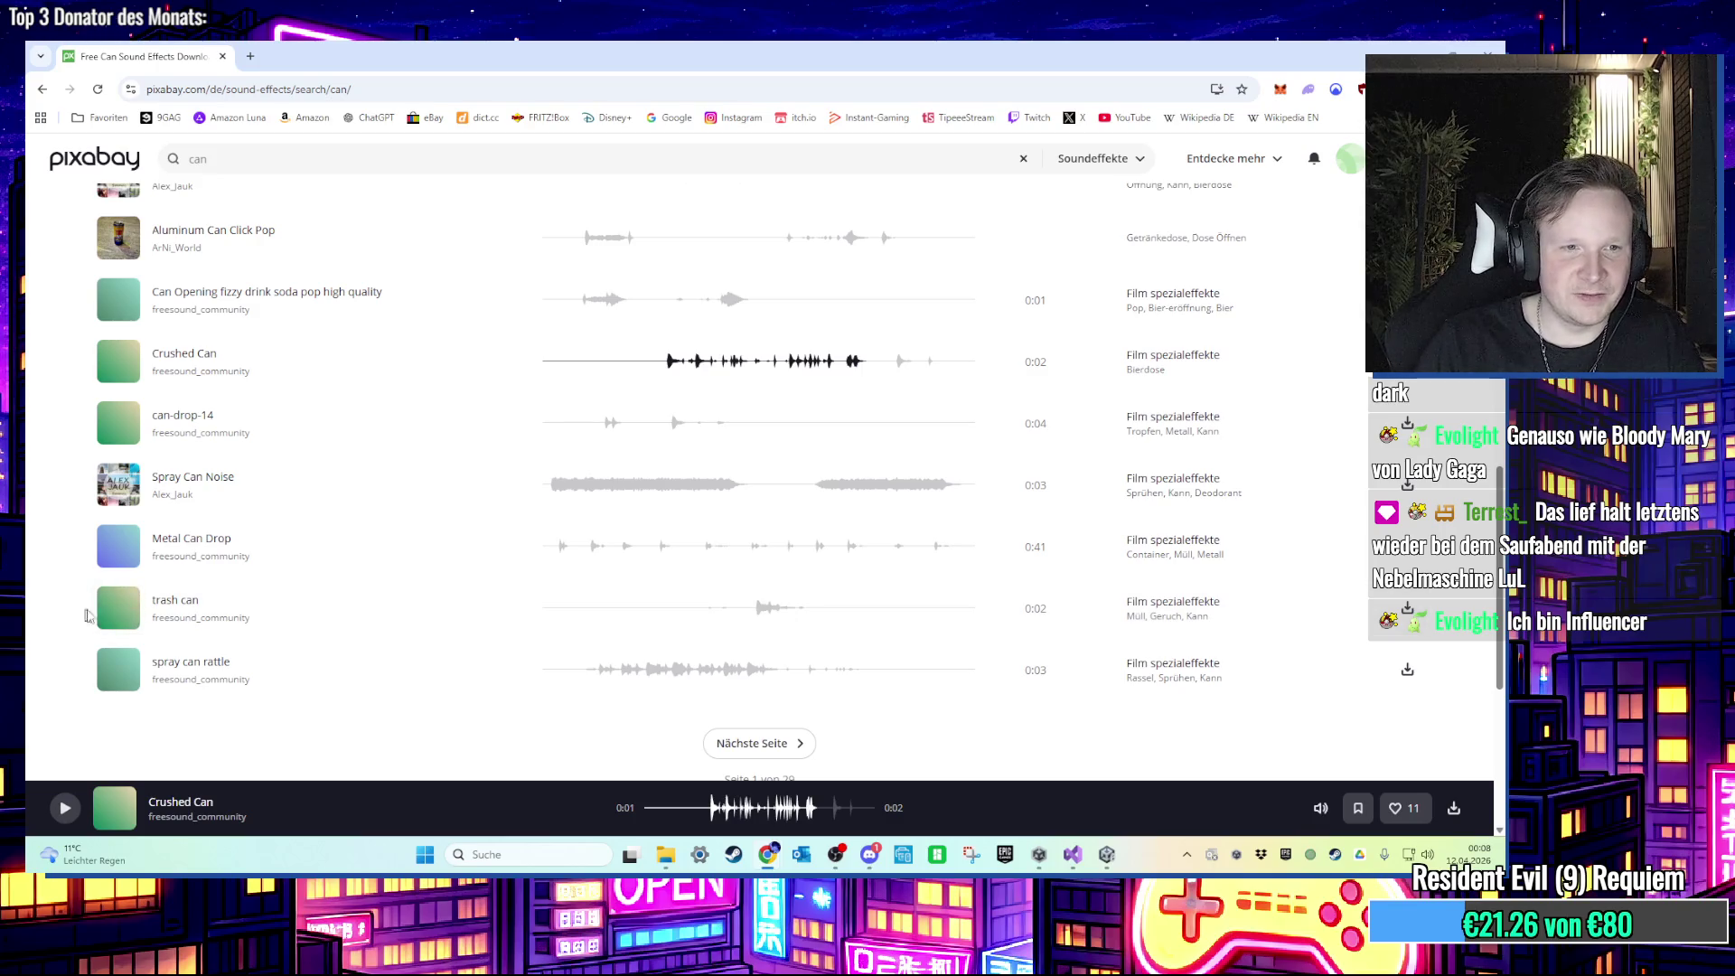
click(115, 618)
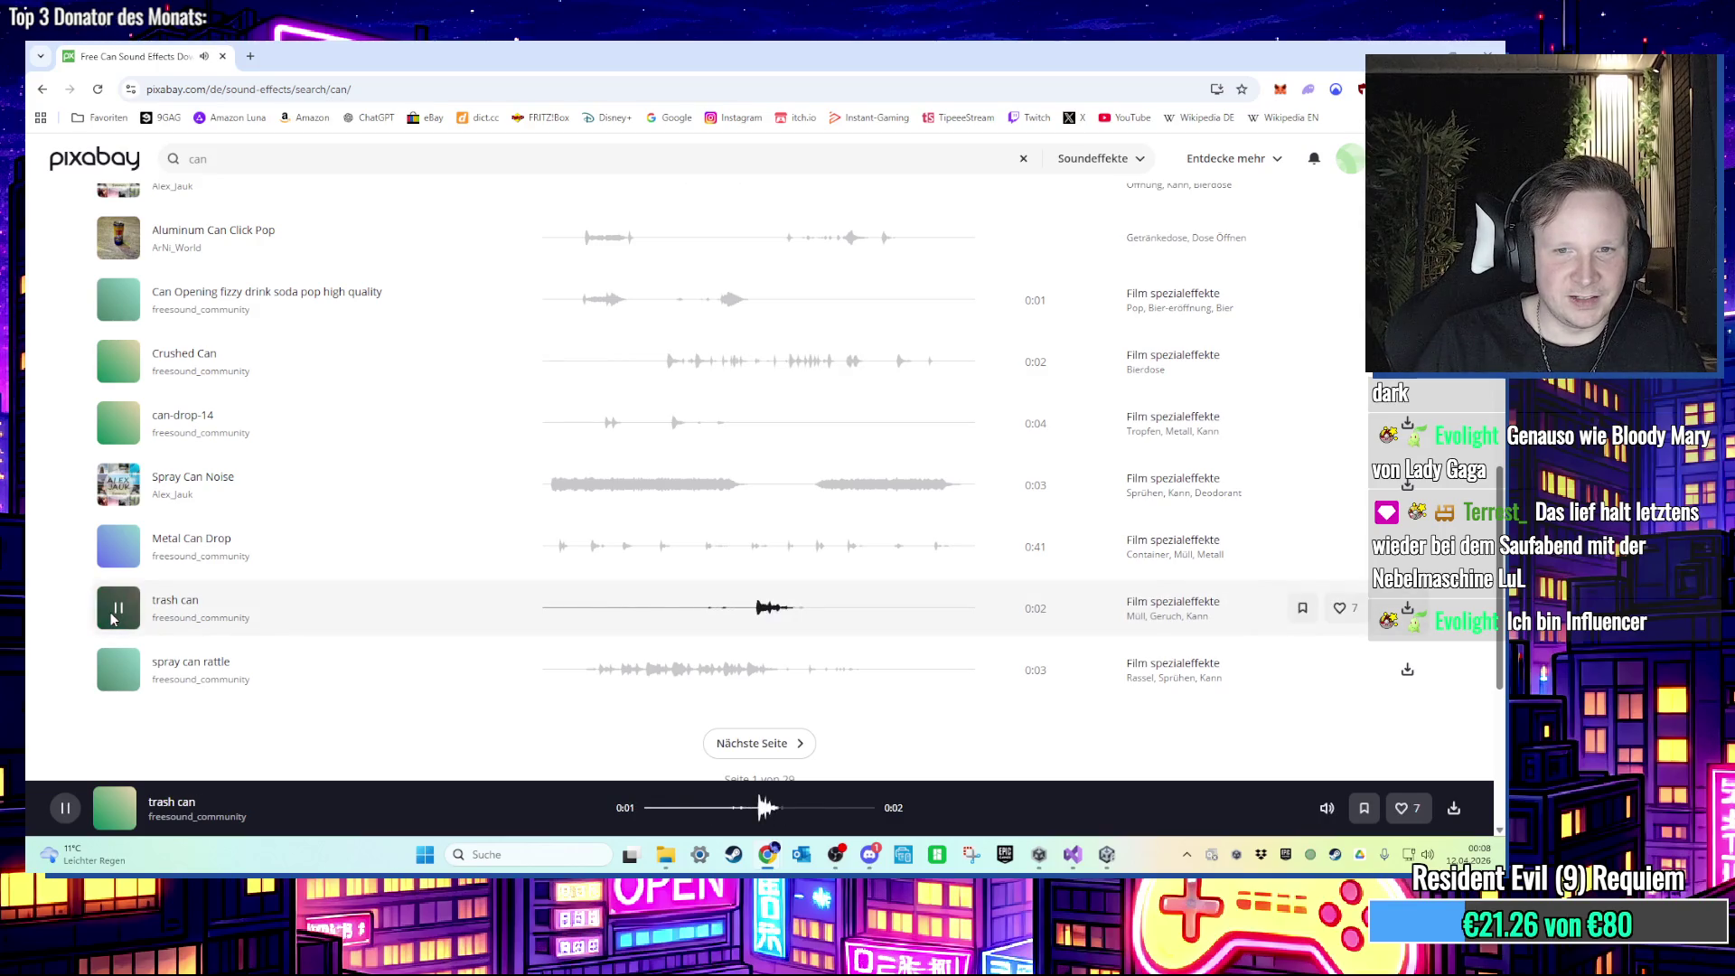
click(109, 670)
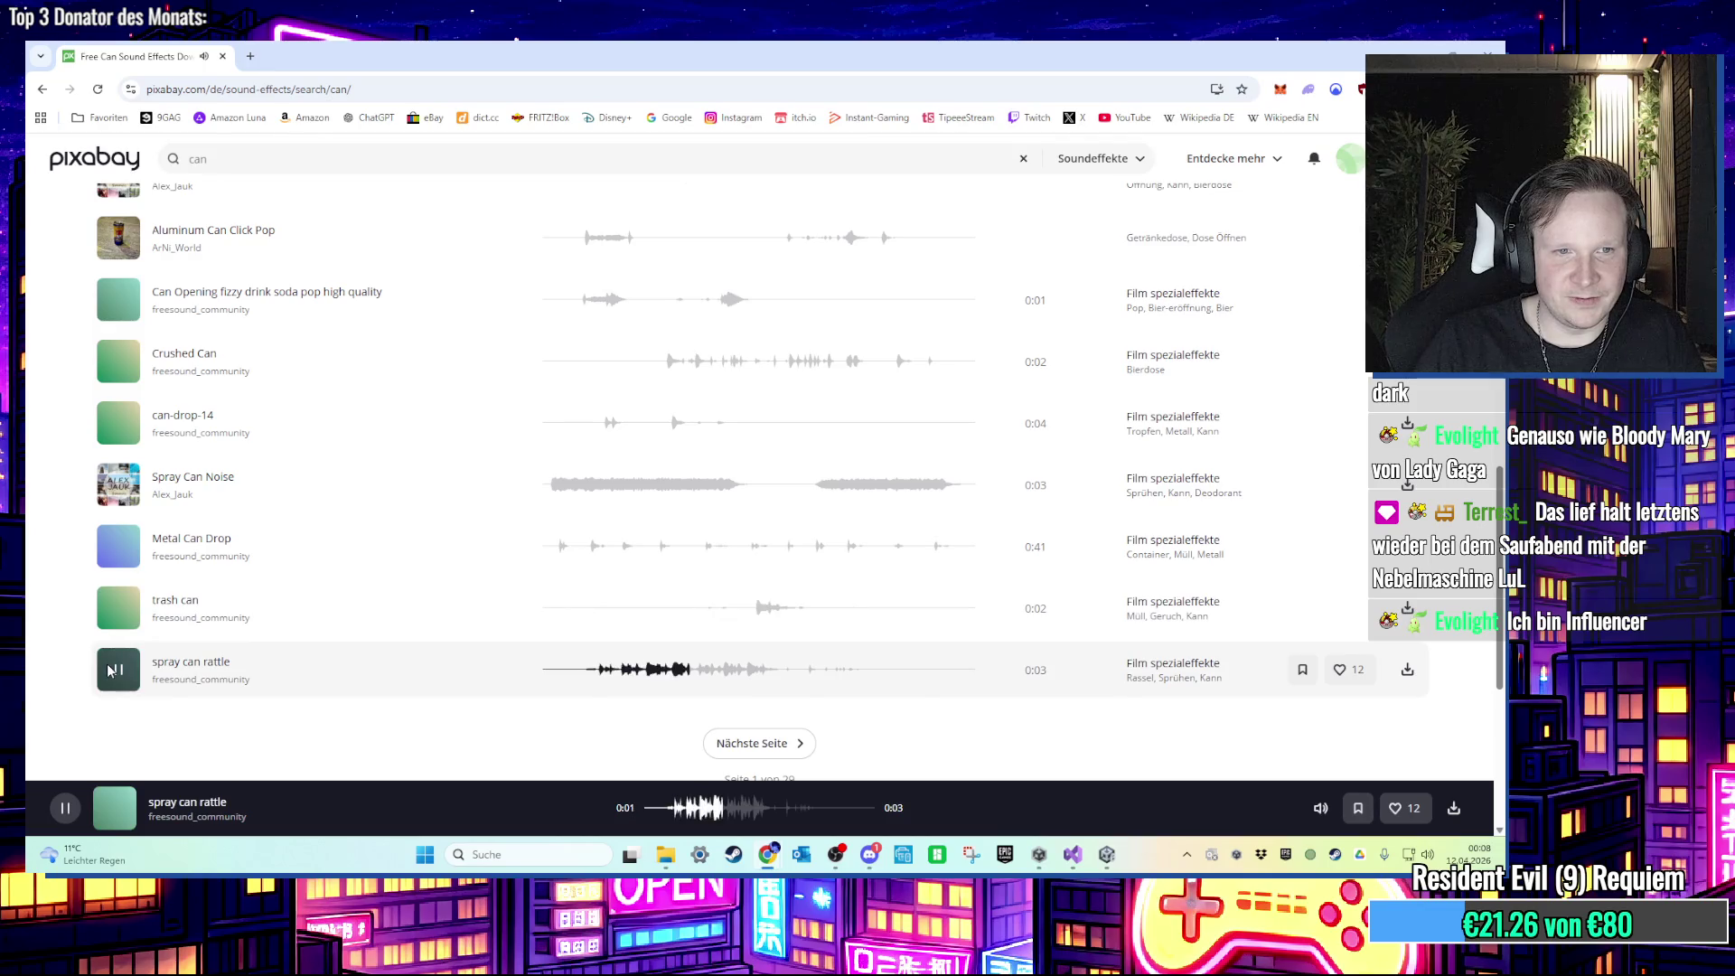
click(751, 743)
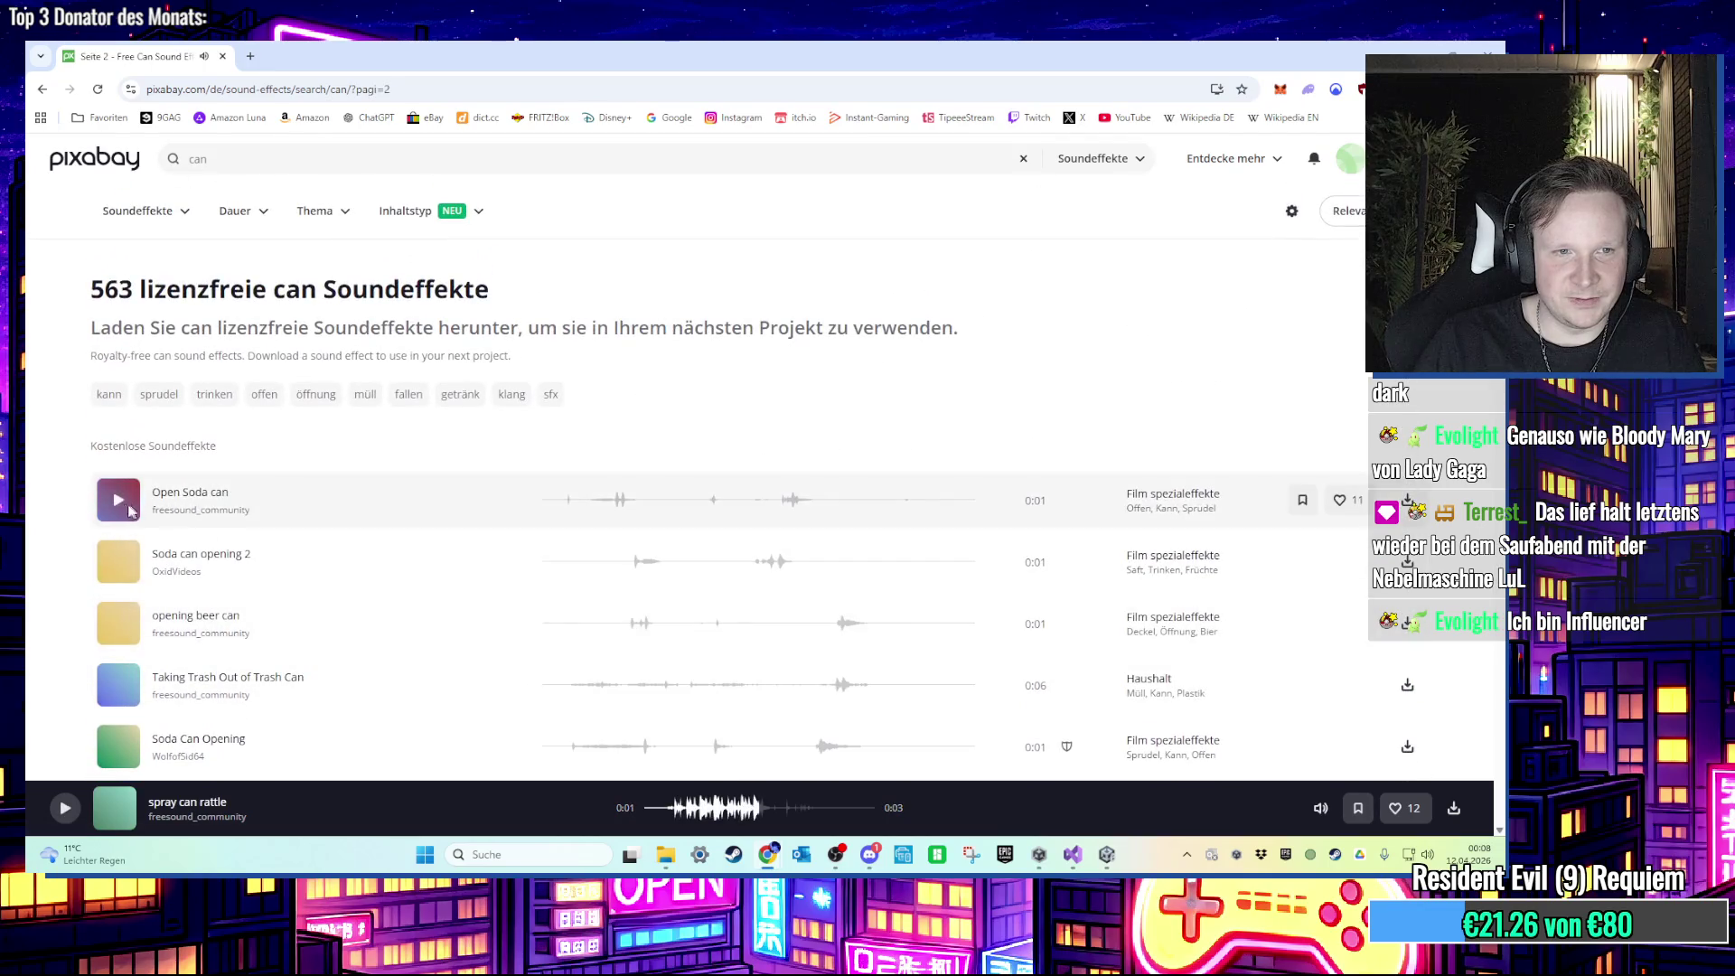
Step: Audition page-2 sounds like Open Soda can and Garbage can lid, then download Empty can falling
click(120, 509)
click(120, 570)
click(122, 633)
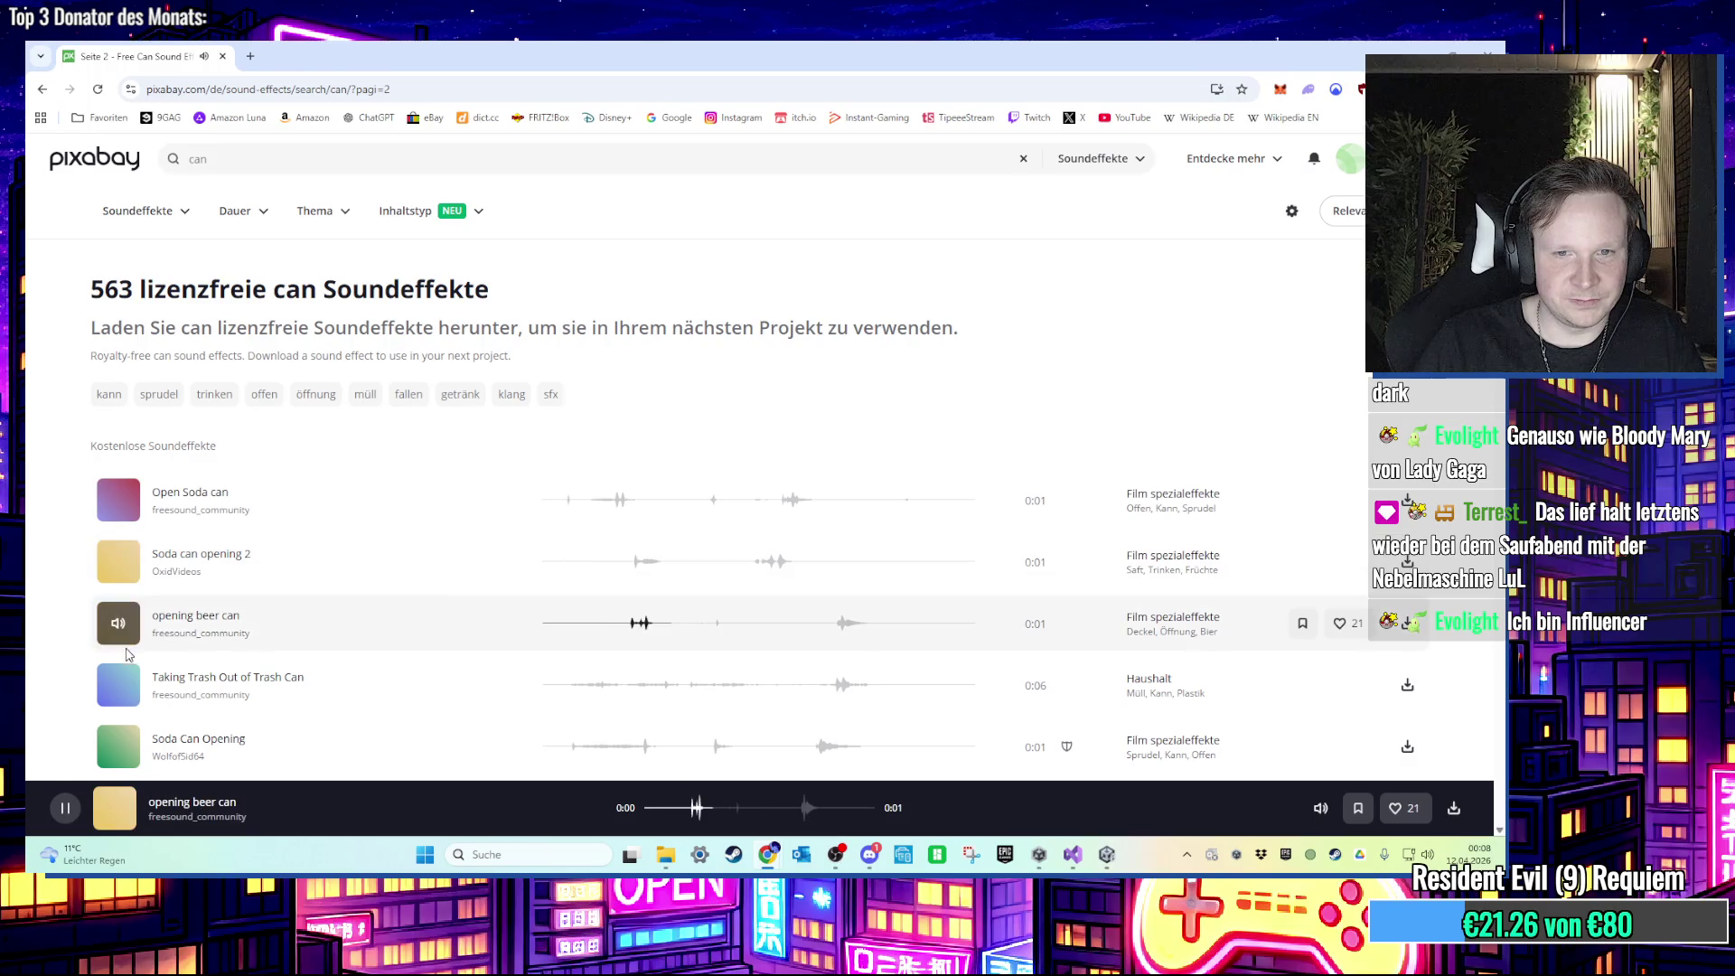
click(120, 685)
click(120, 747)
scroll(121, 723, down, 2)
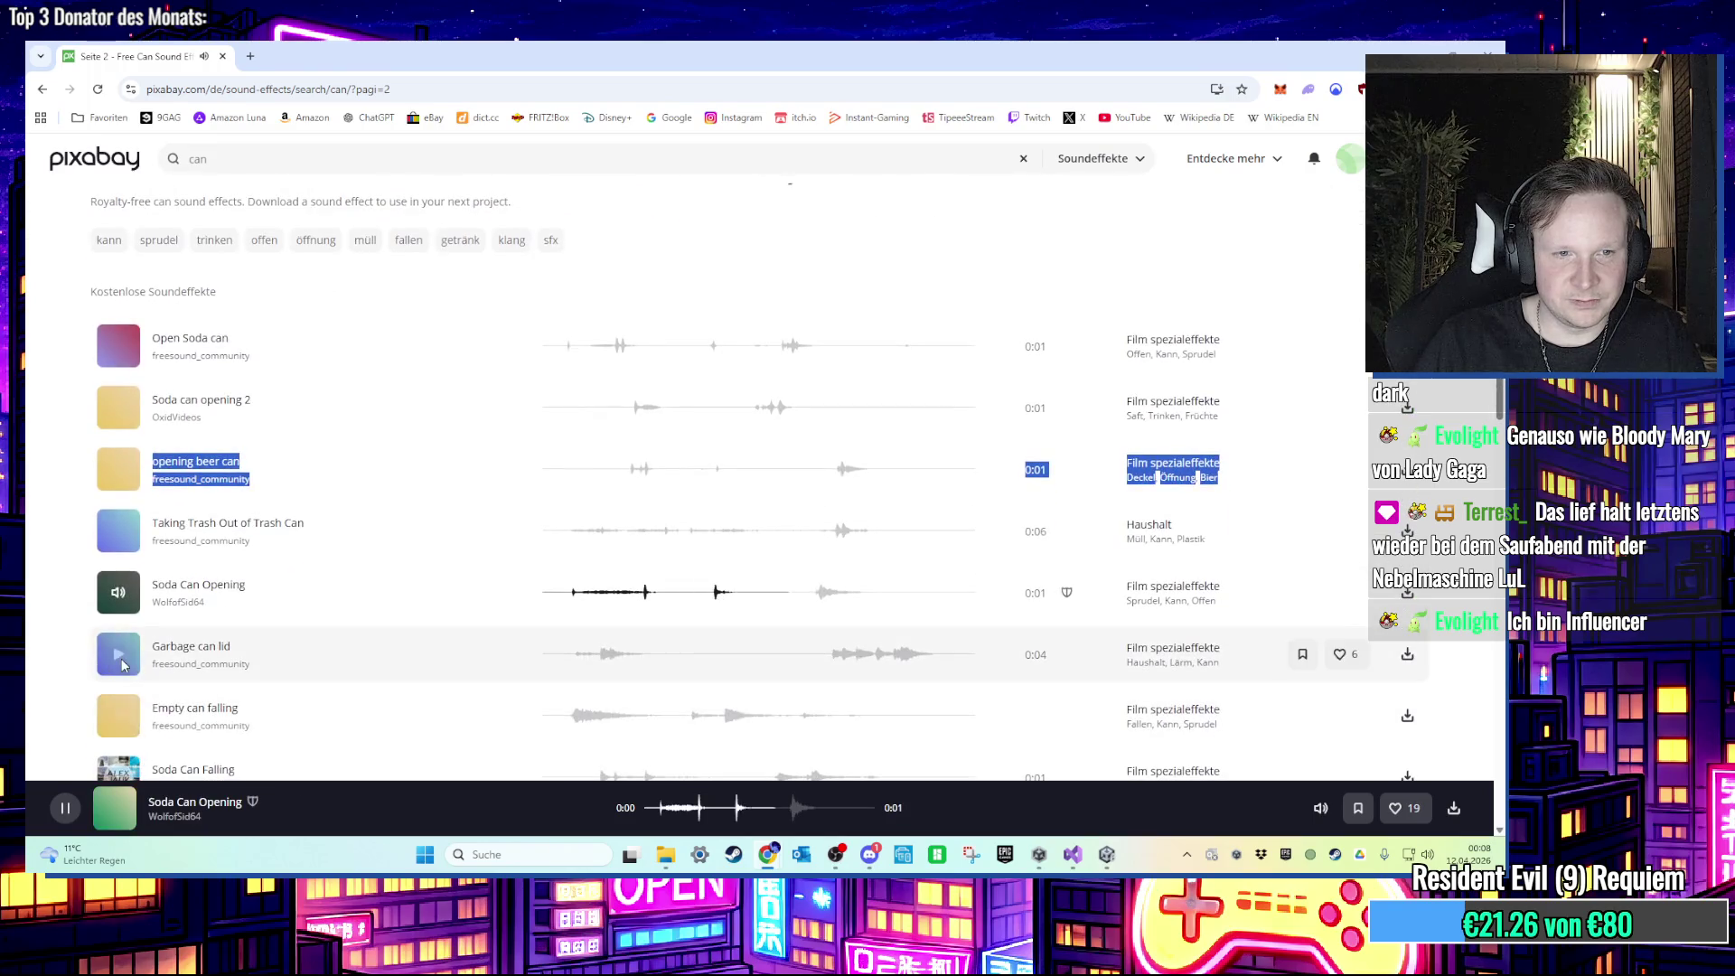
click(122, 661)
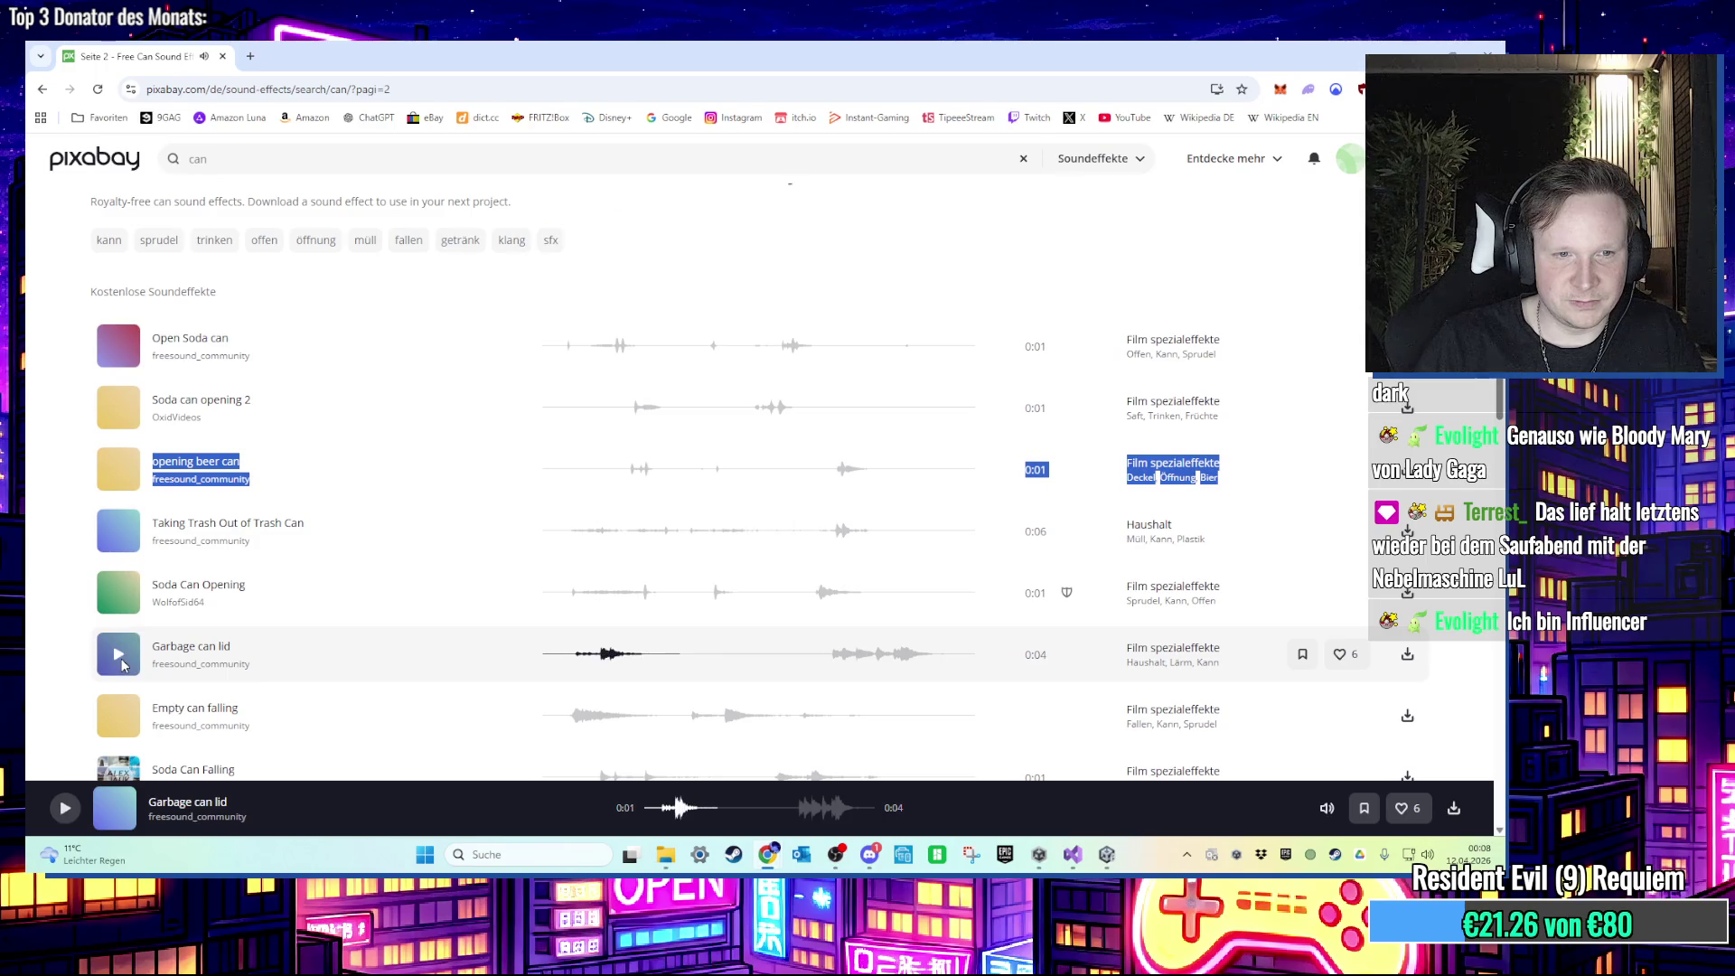
click(114, 717)
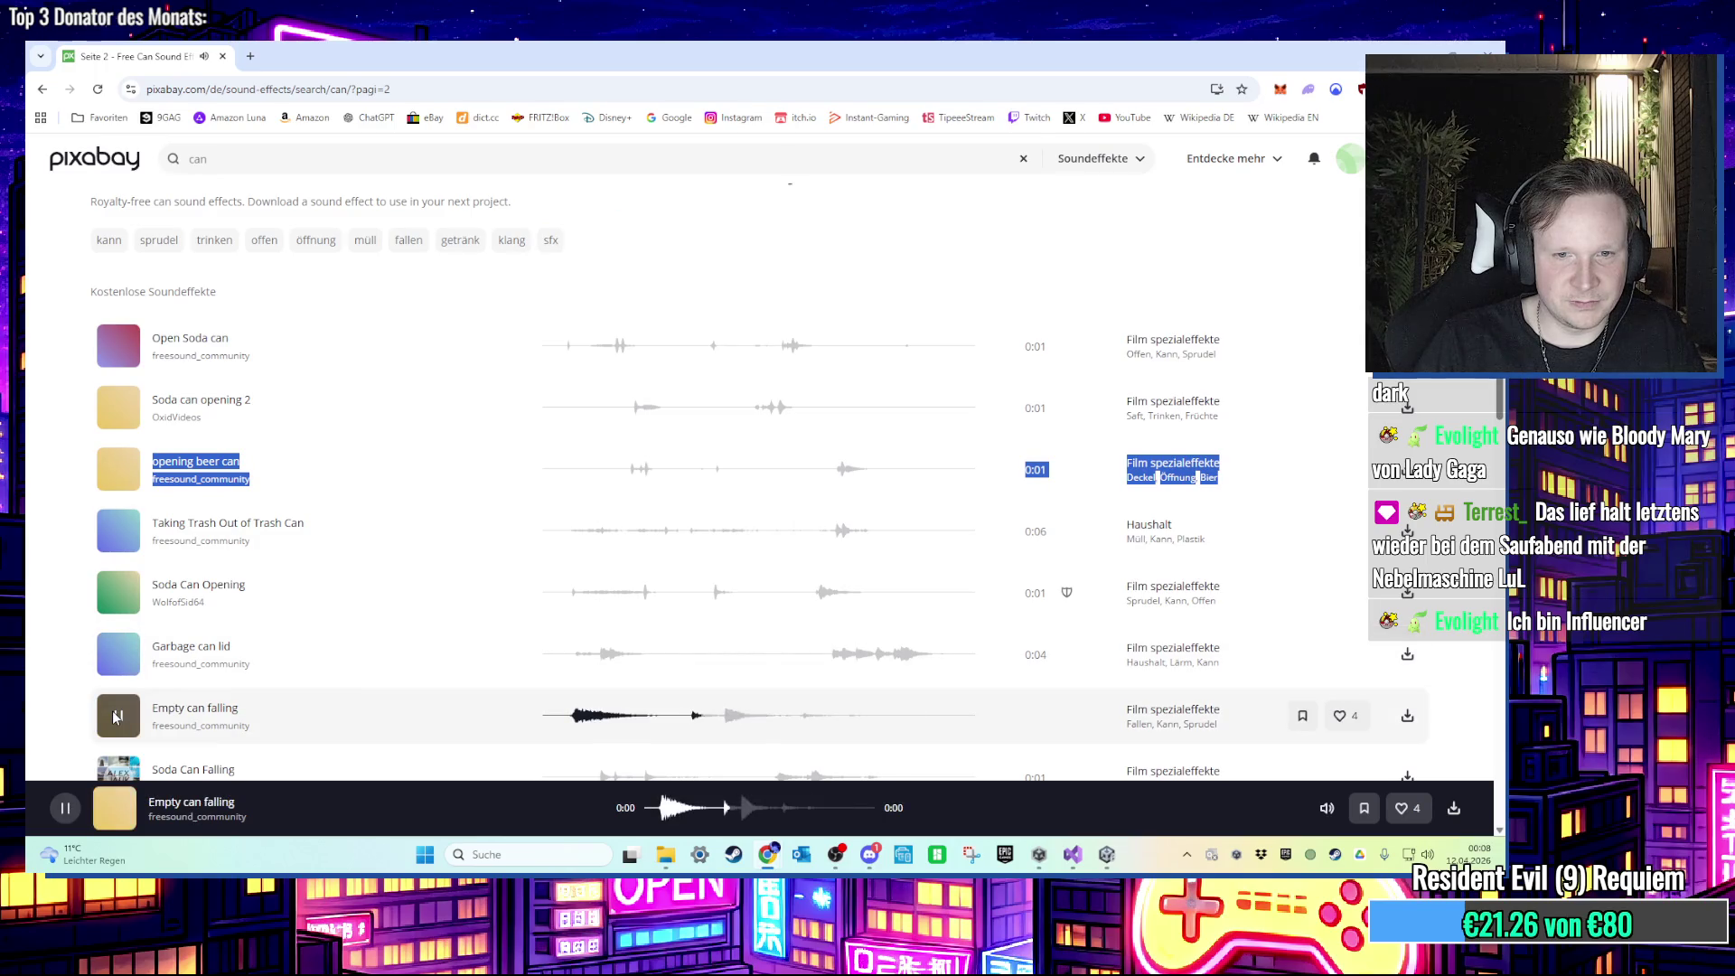
scroll(582, 630, down, 1)
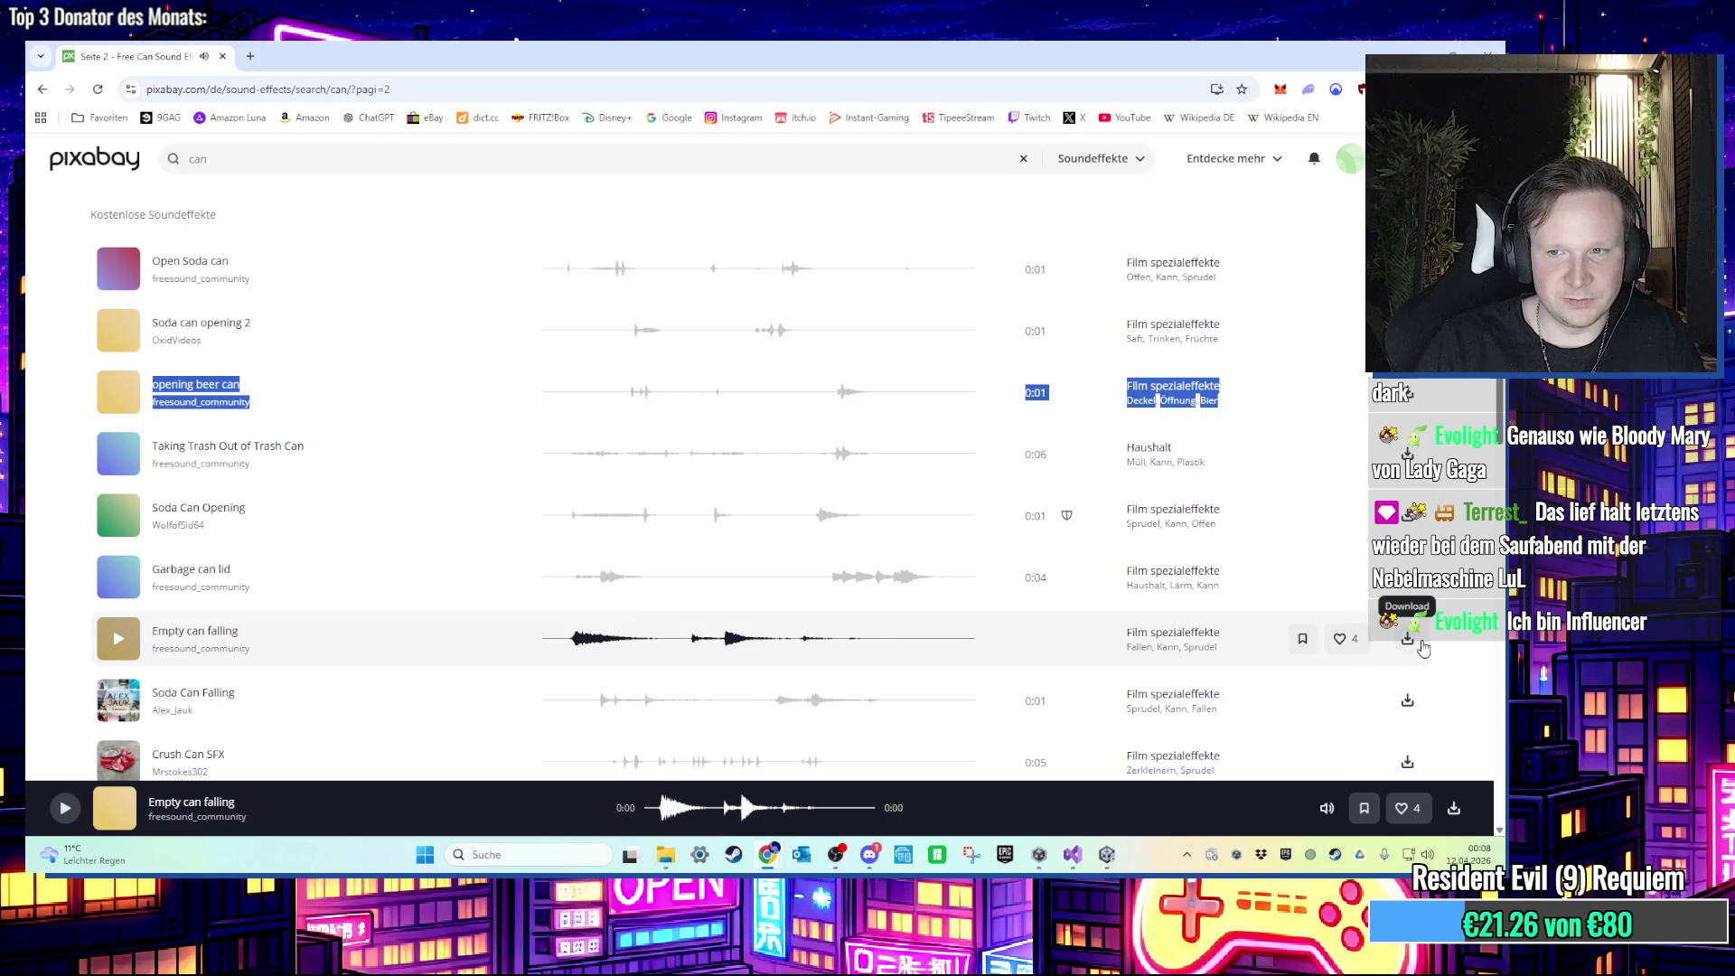
click(201, 649)
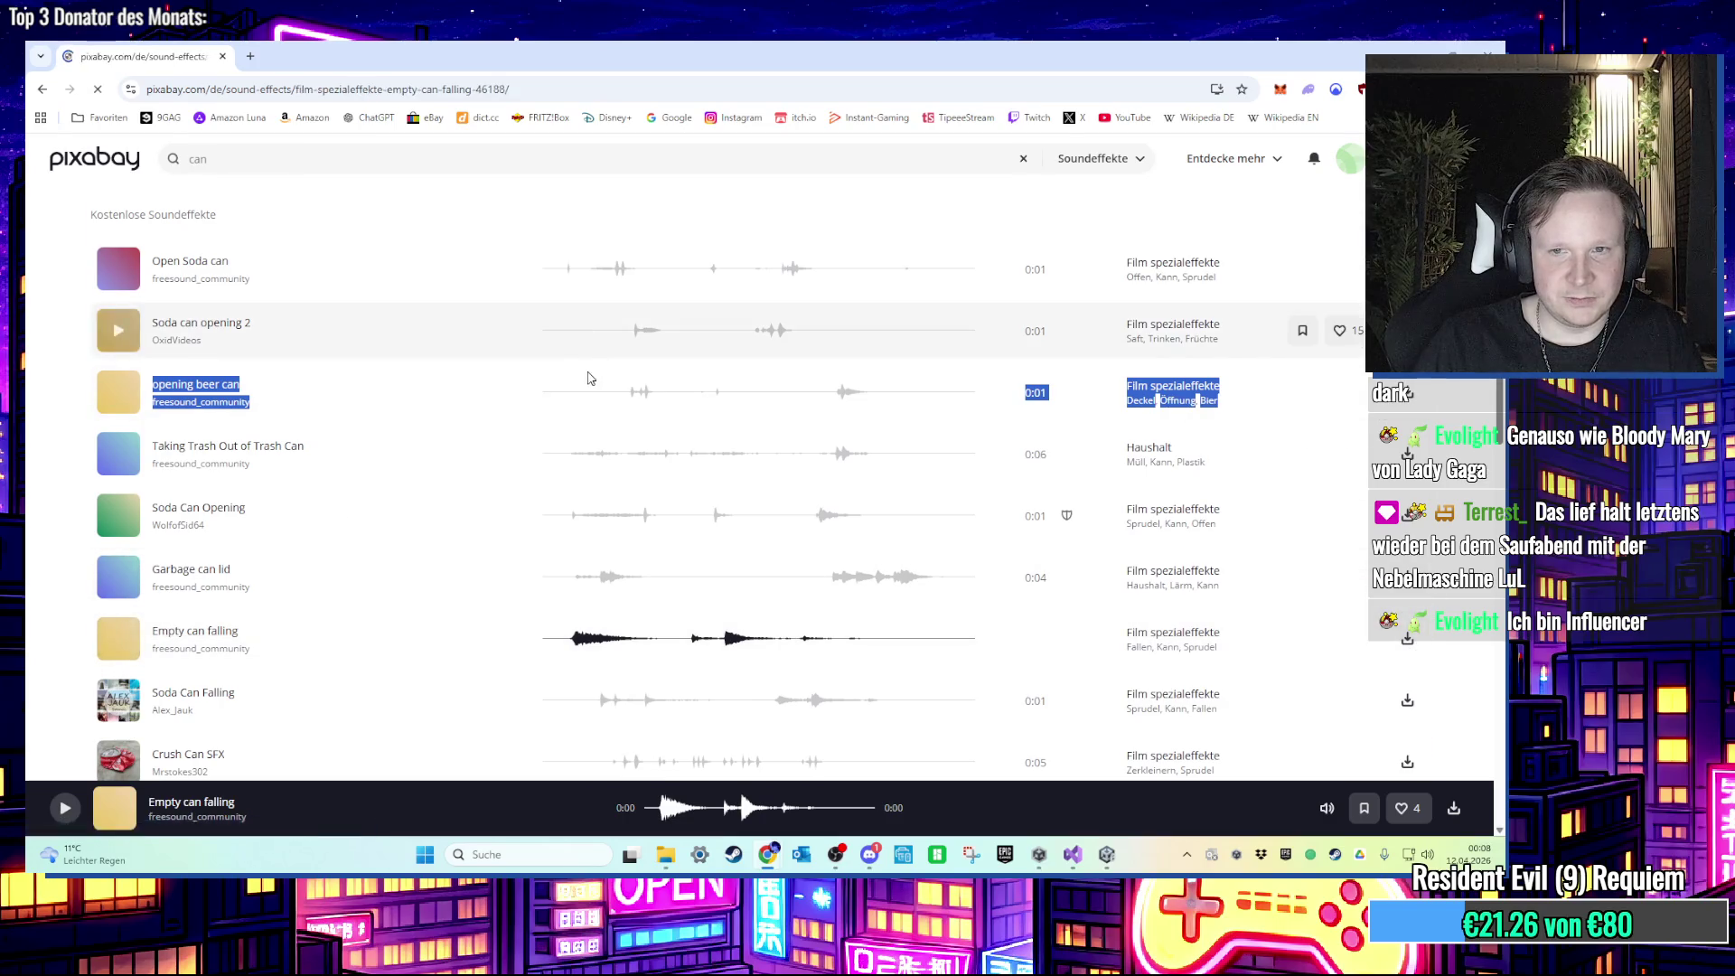
Step: Download Empty can falling for free and save it to the Desktop as emptycan.mp3
click(1171, 280)
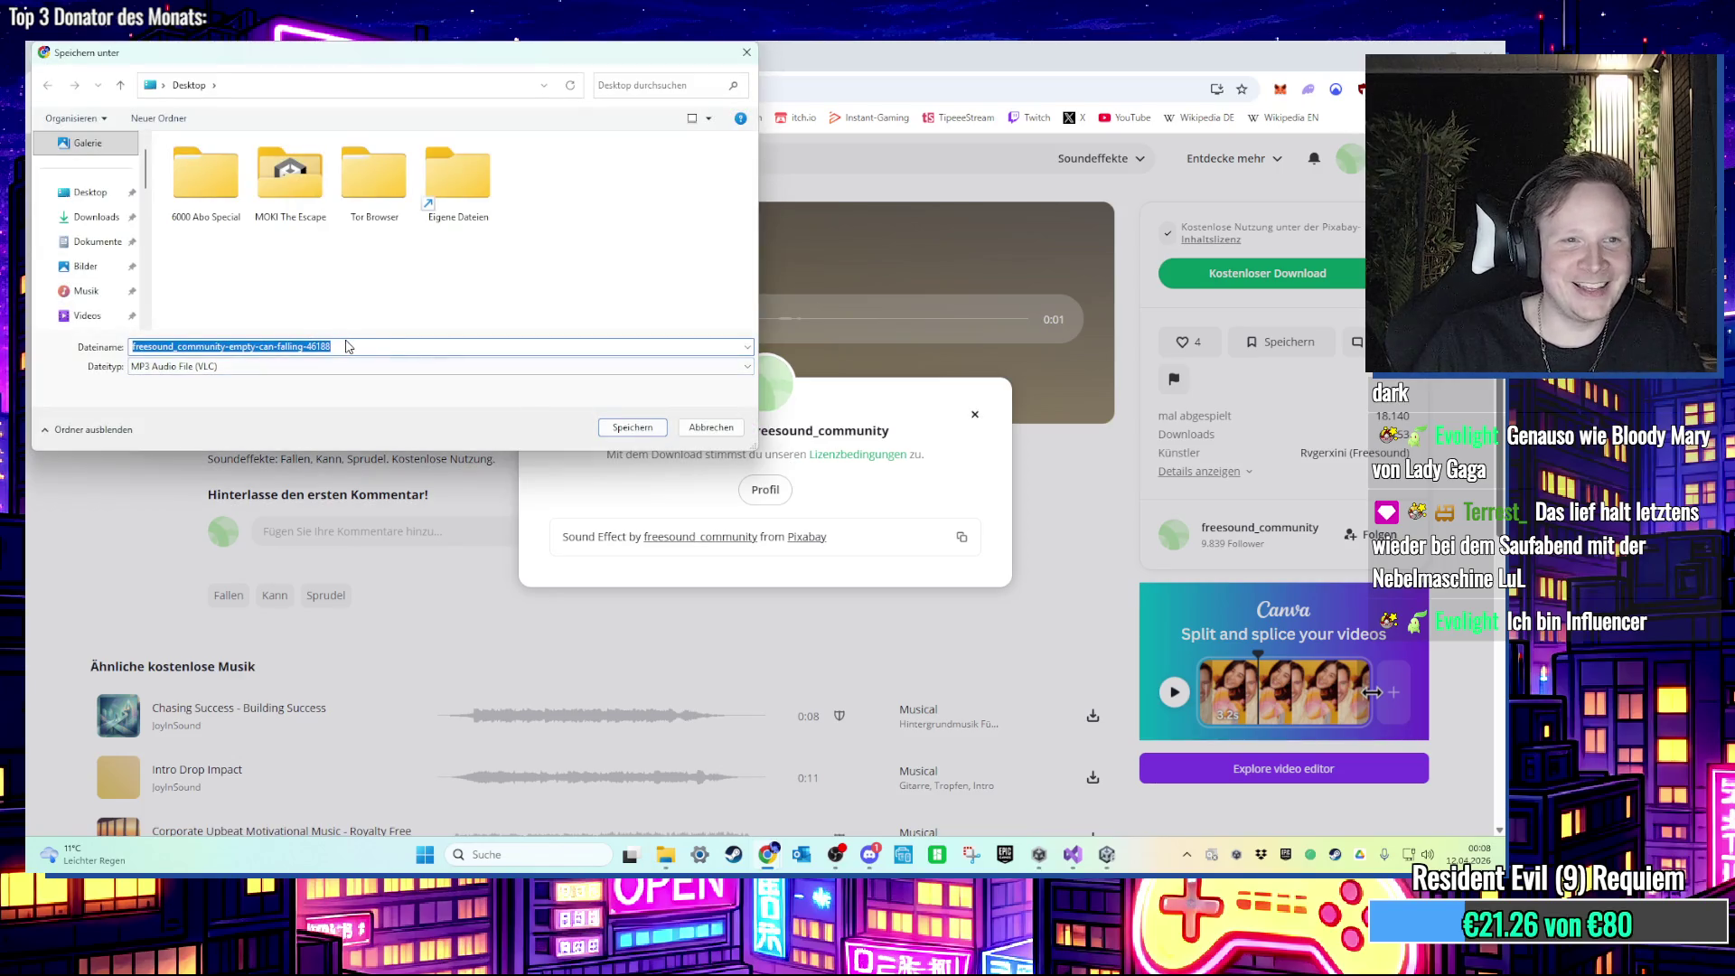
text(empot)
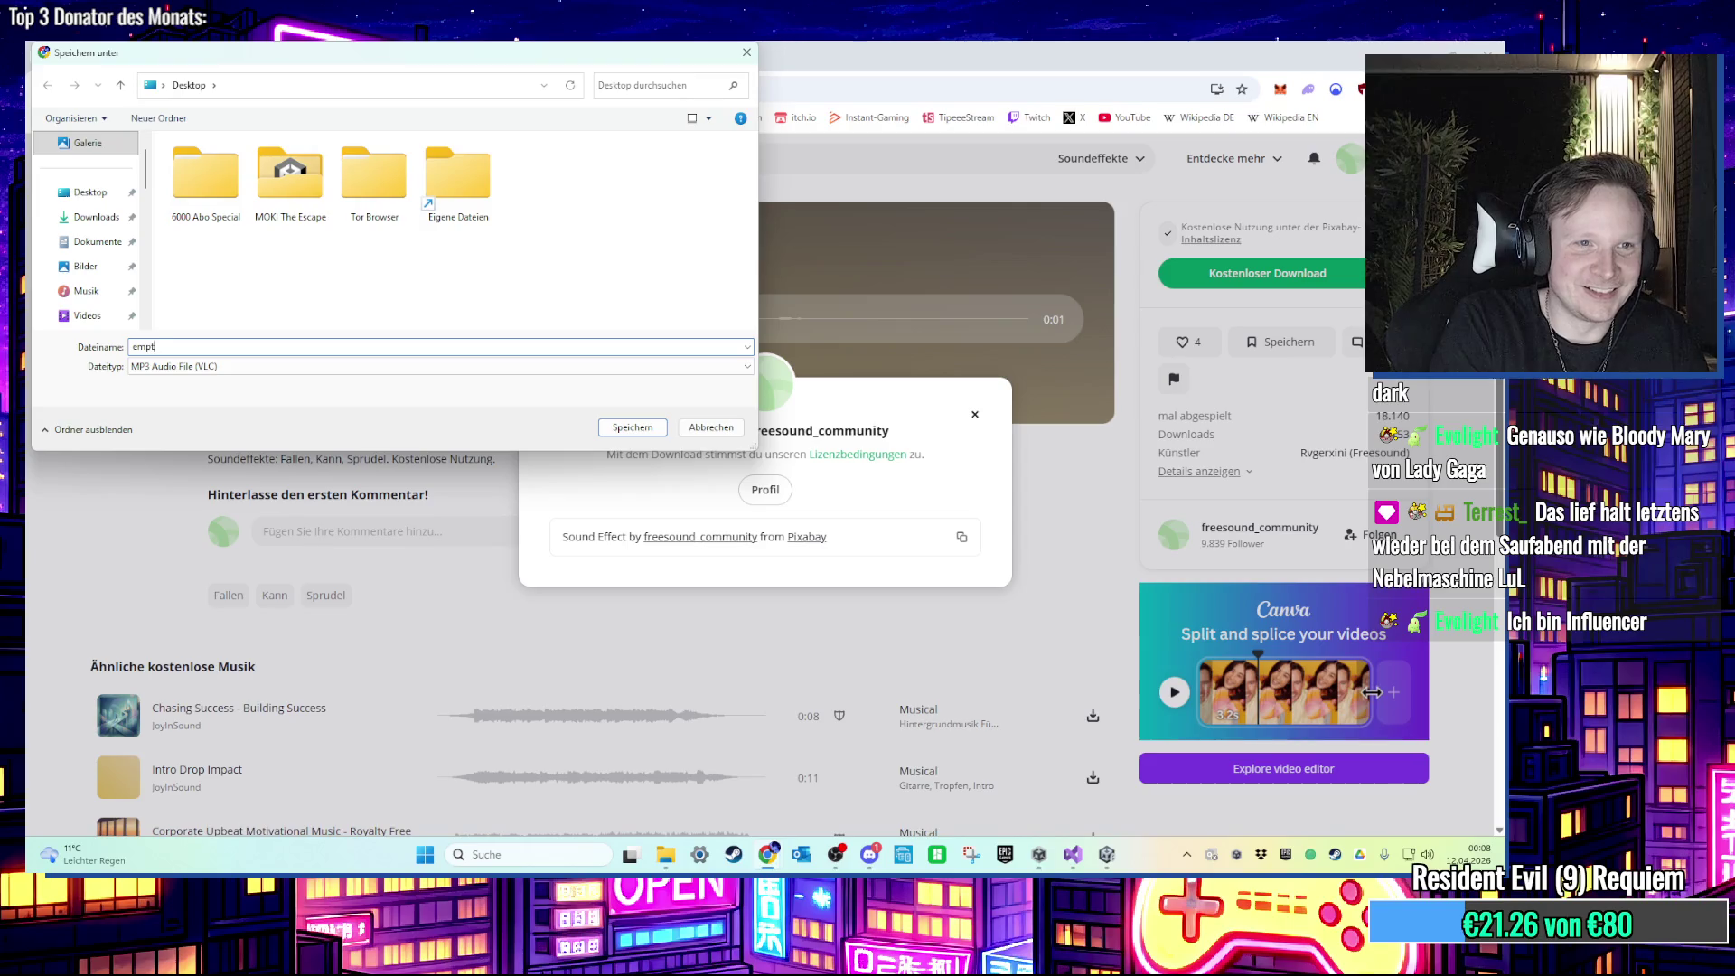
key(Return)
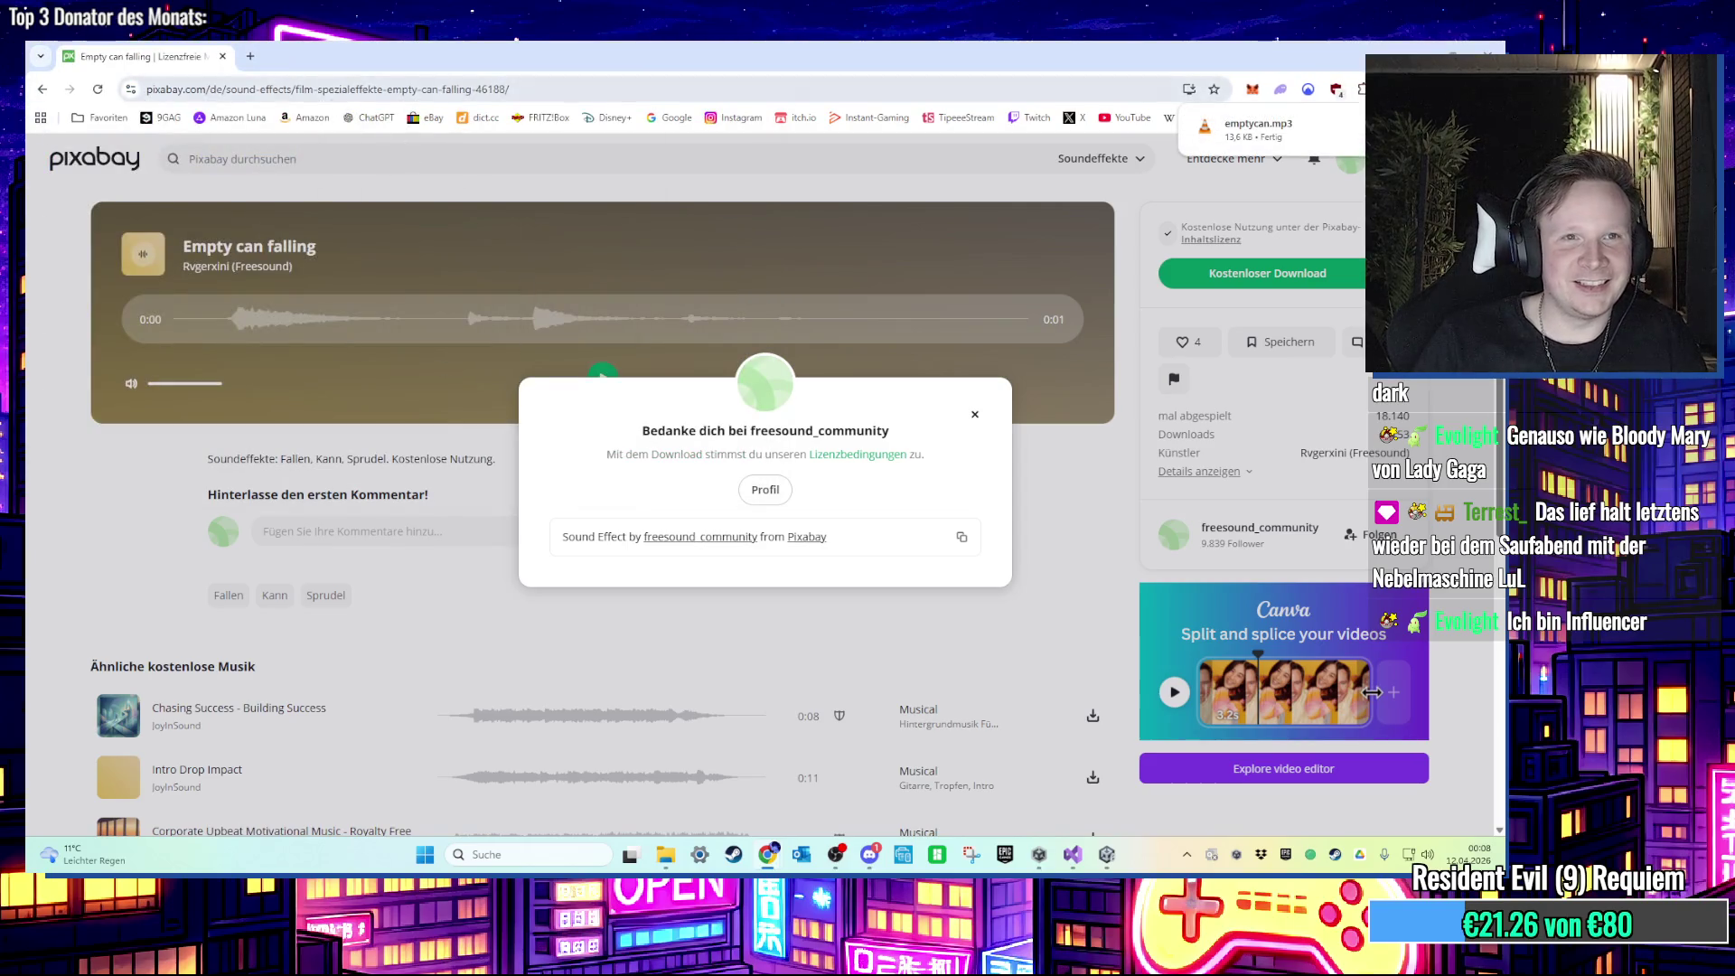
click(1166, 90)
click(1416, 47)
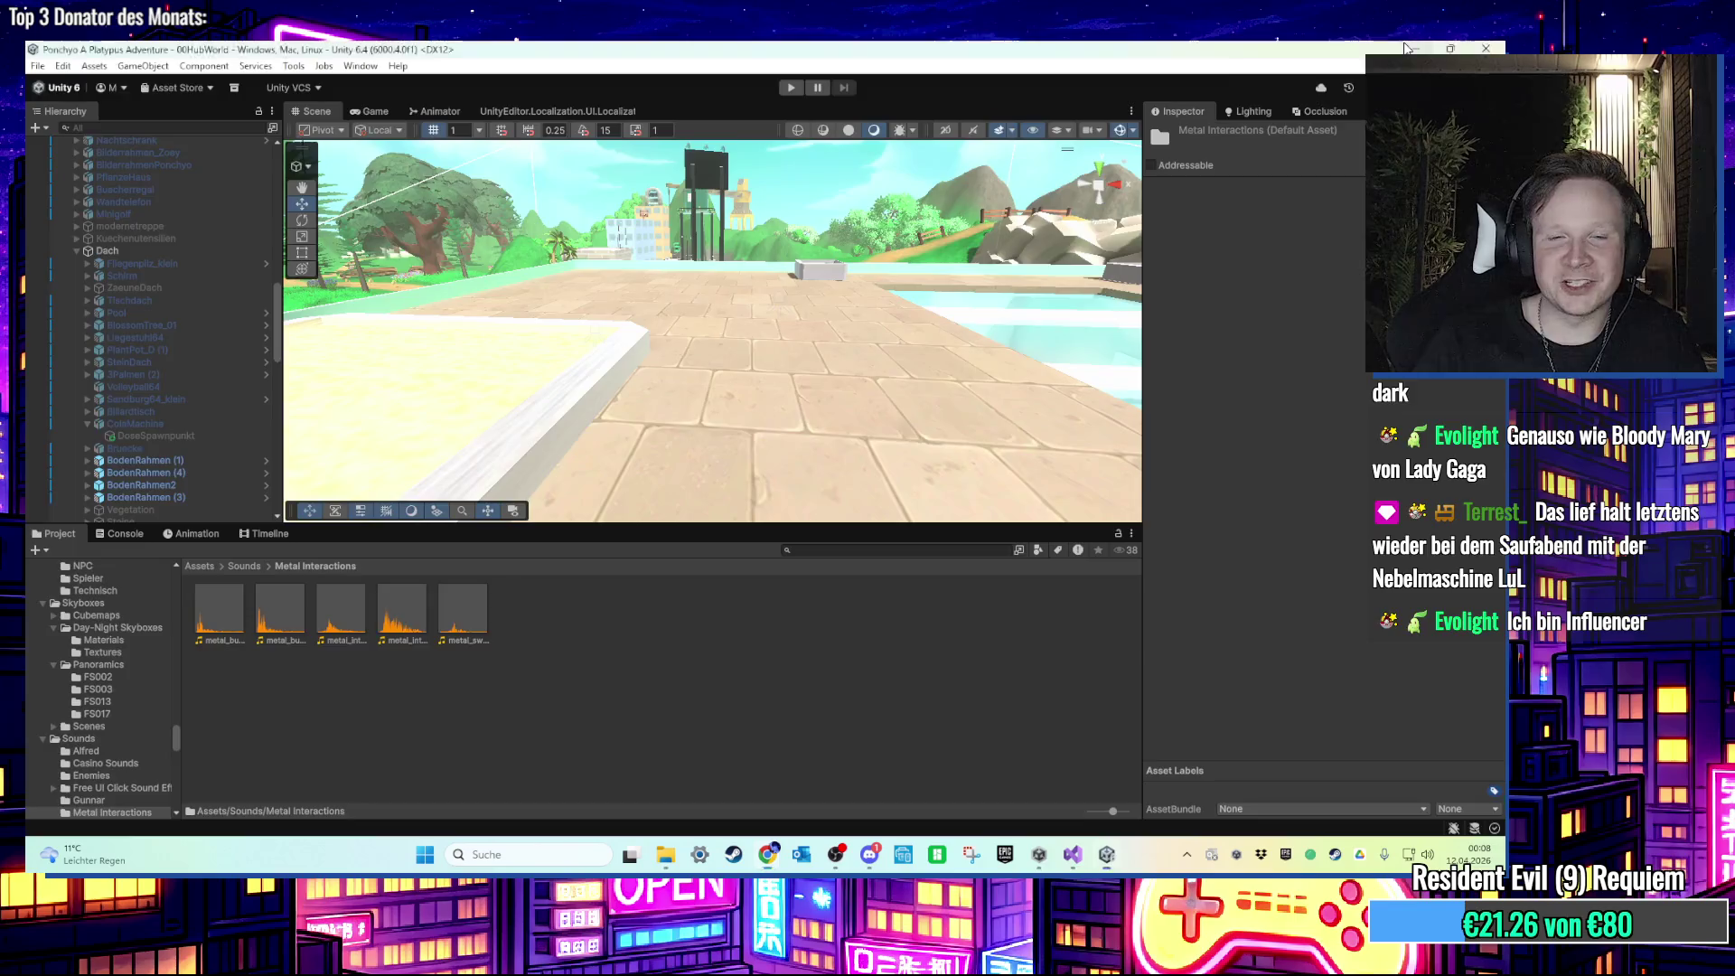
Step: Minimize the Unity editor and open the Eigene Dateien folder from the desktop
click(1417, 47)
double_click(159, 65)
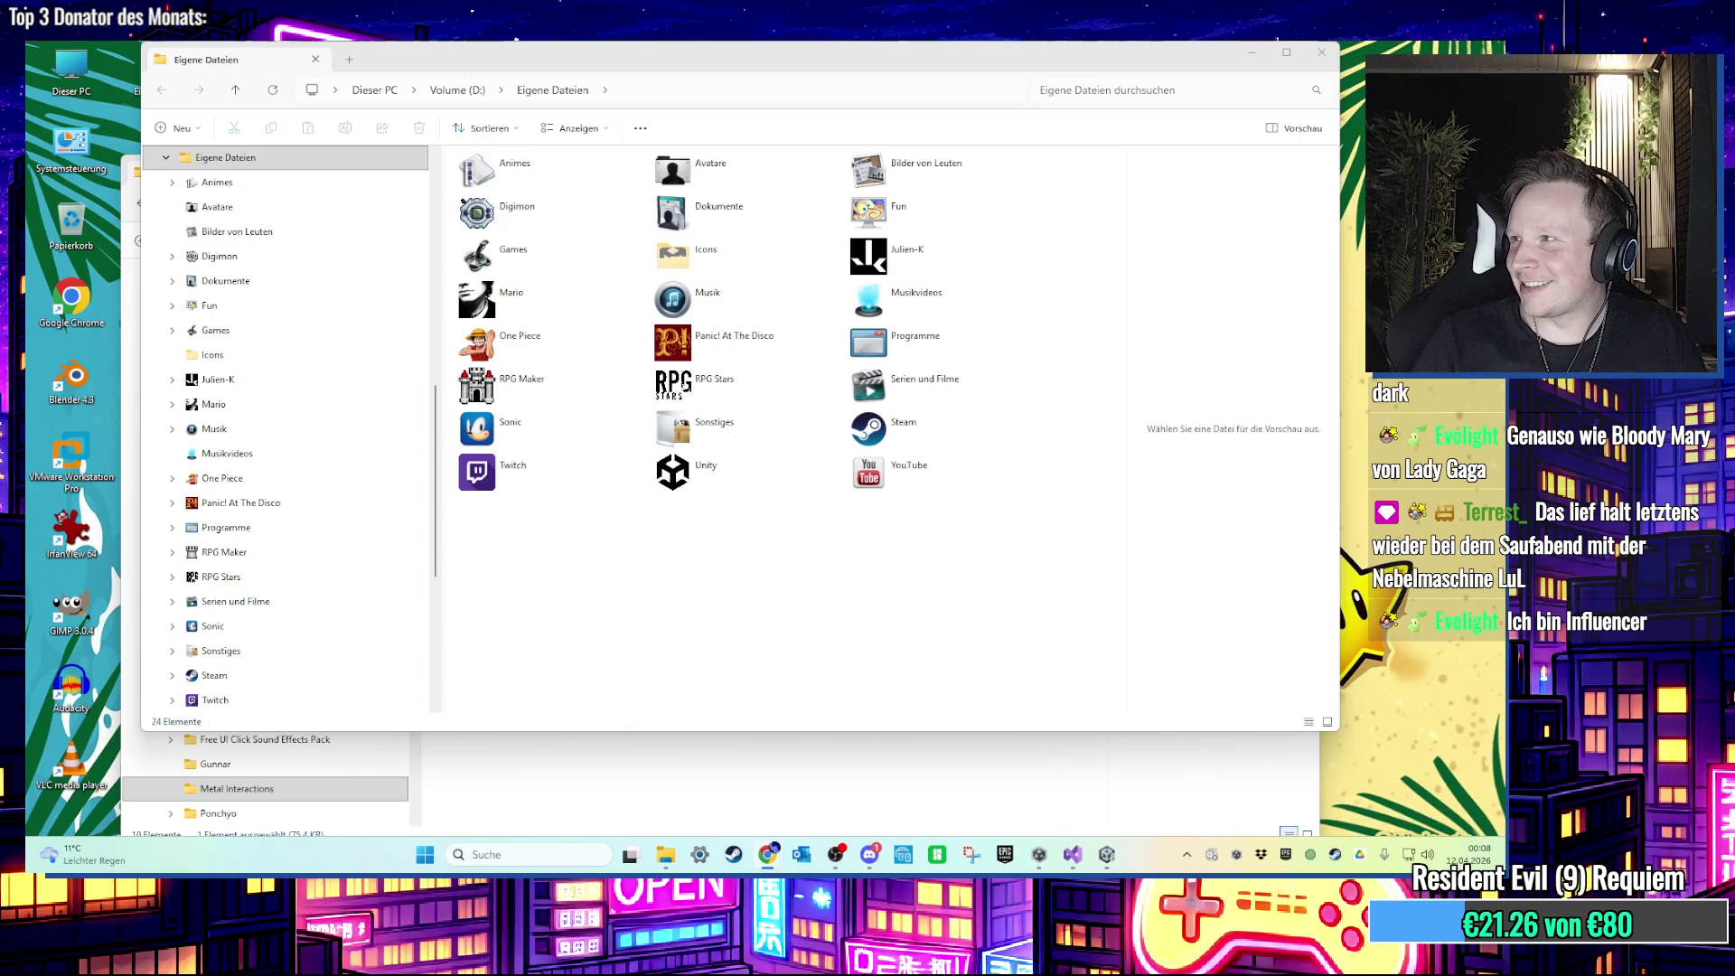
Step: Move the Moobot window aside and open Credits-Ponchyo from Unity > Ponchyo A Platypus Adventure
click(767, 854)
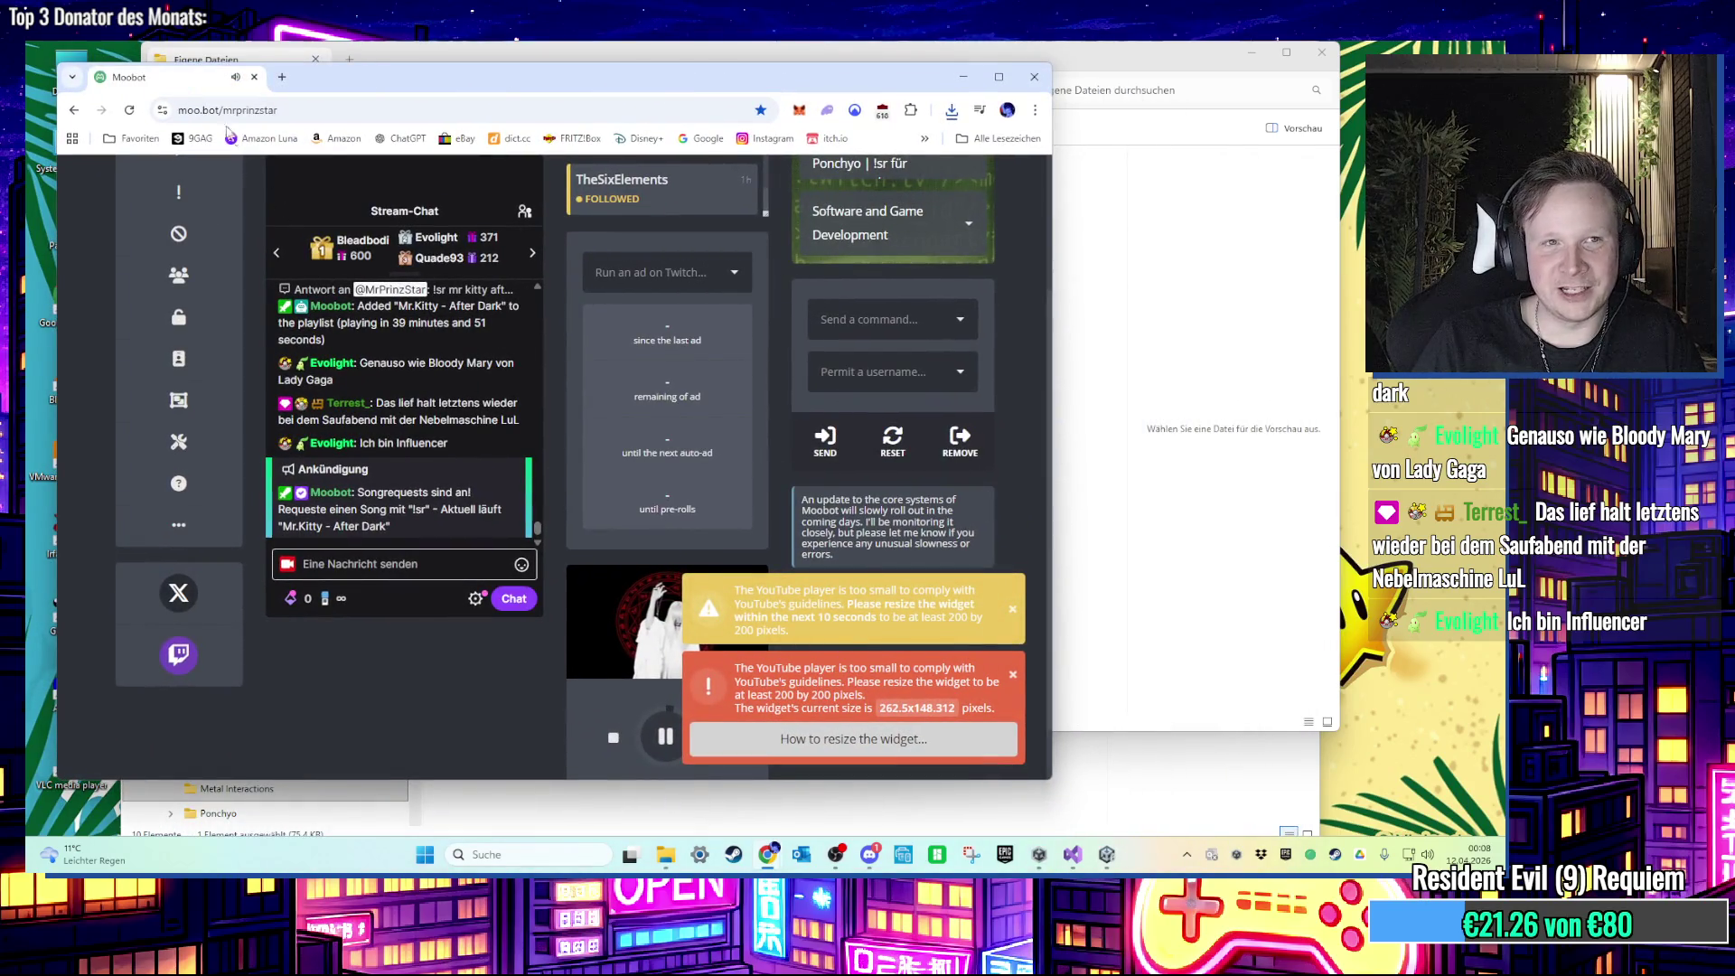
mouse_move(208, 90)
mouse_down()
mouse_move(779, 132)
mouse_move(1734, 135)
mouse_up()
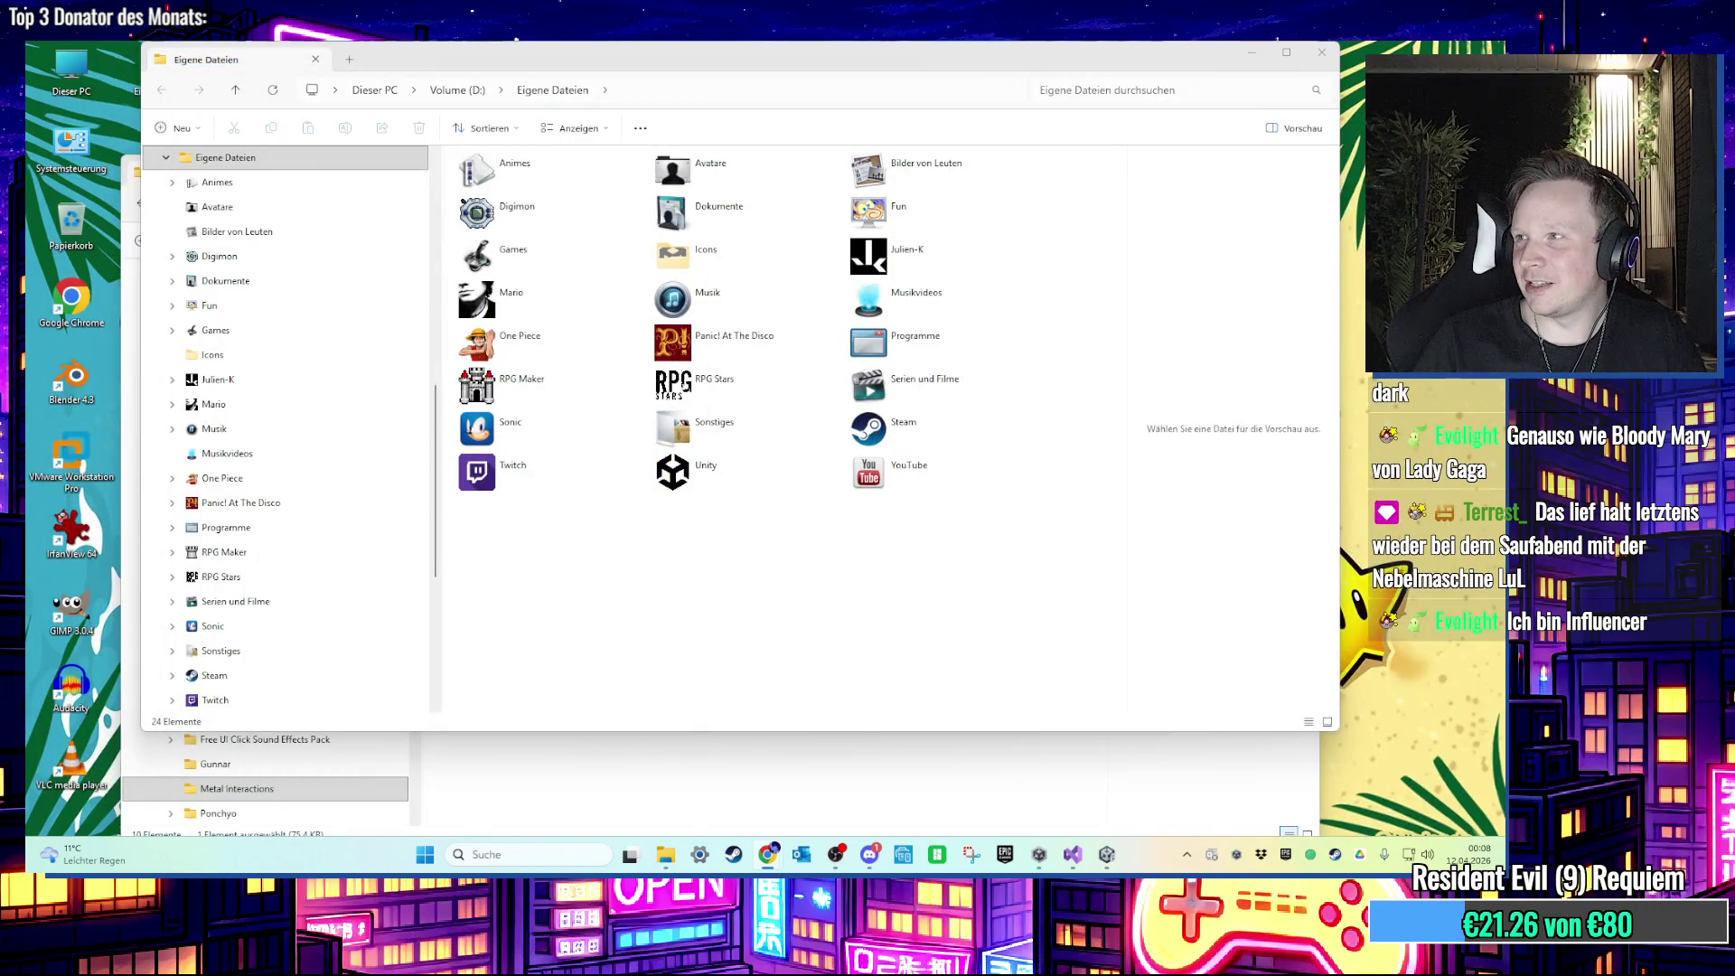
double_click(655, 468)
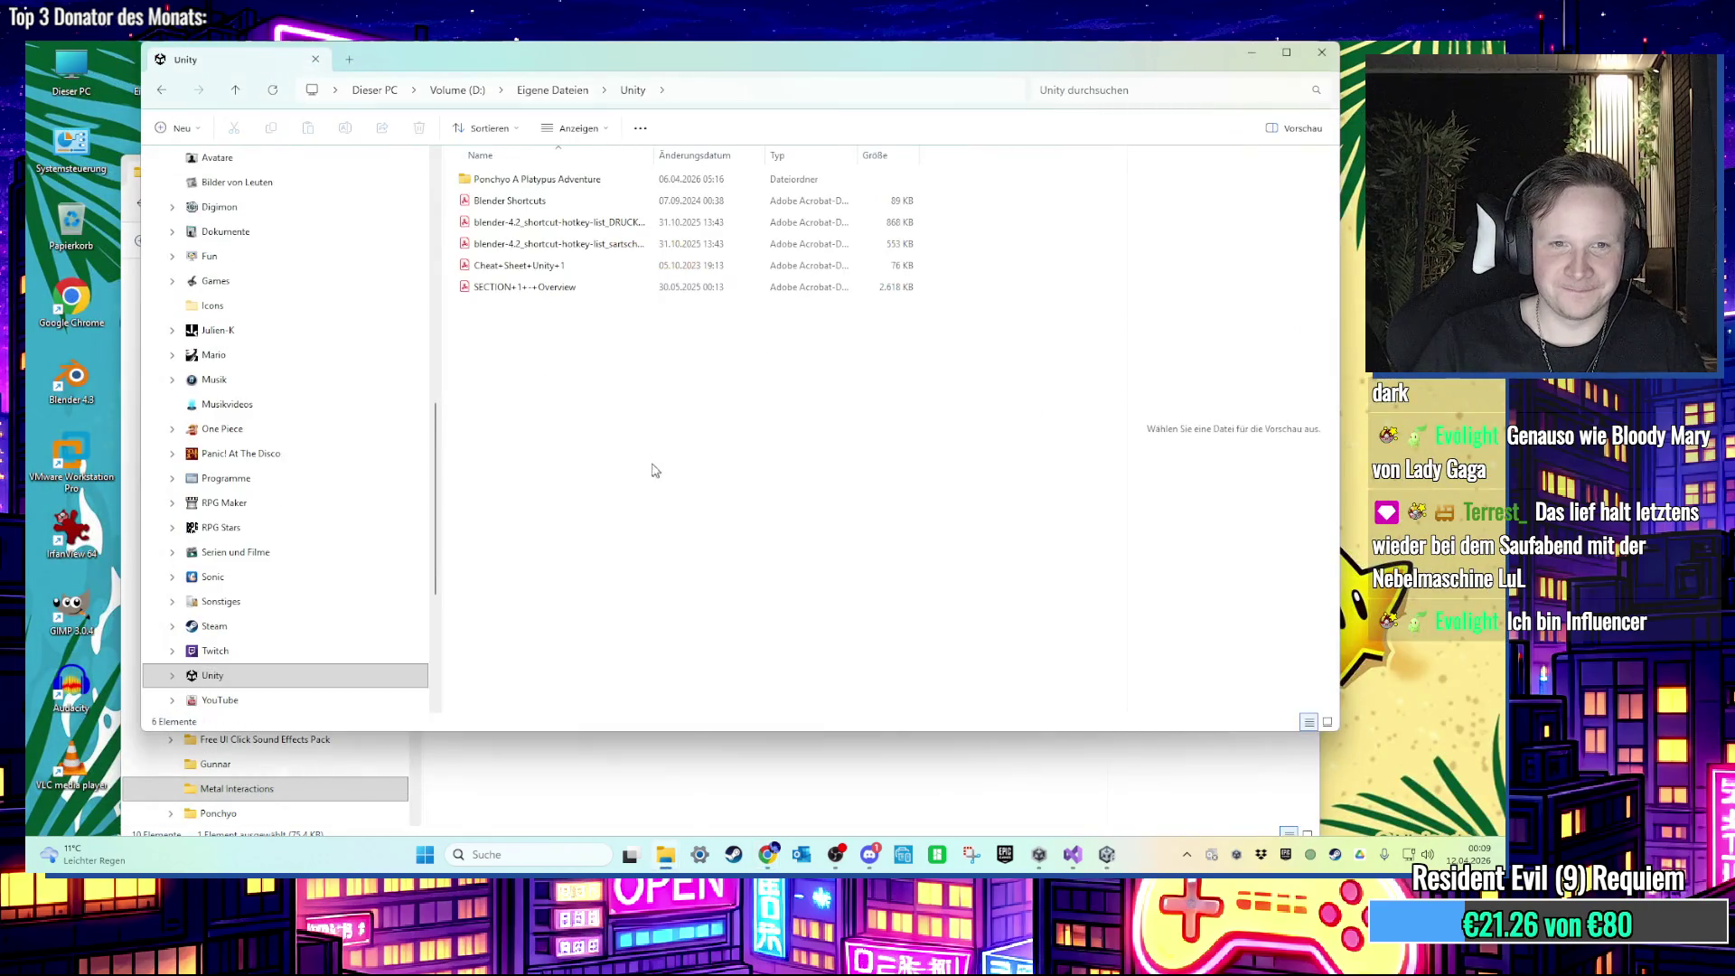
double_click(560, 179)
scroll(564, 625, down, 2)
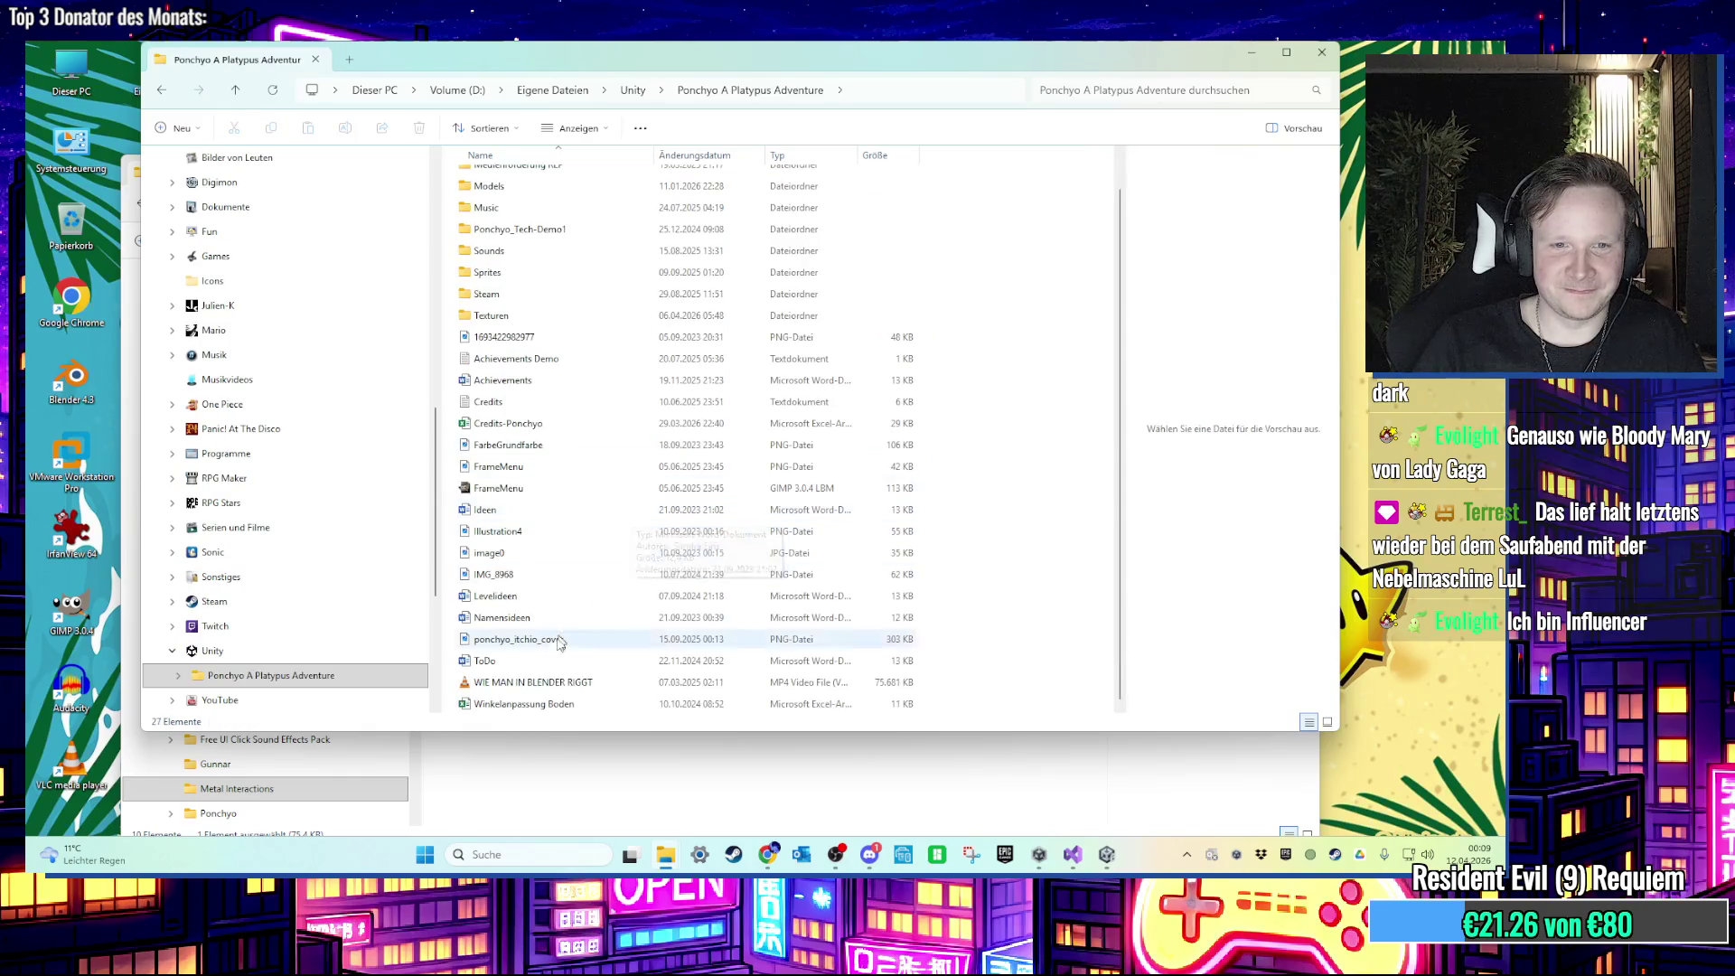
double_click(533, 423)
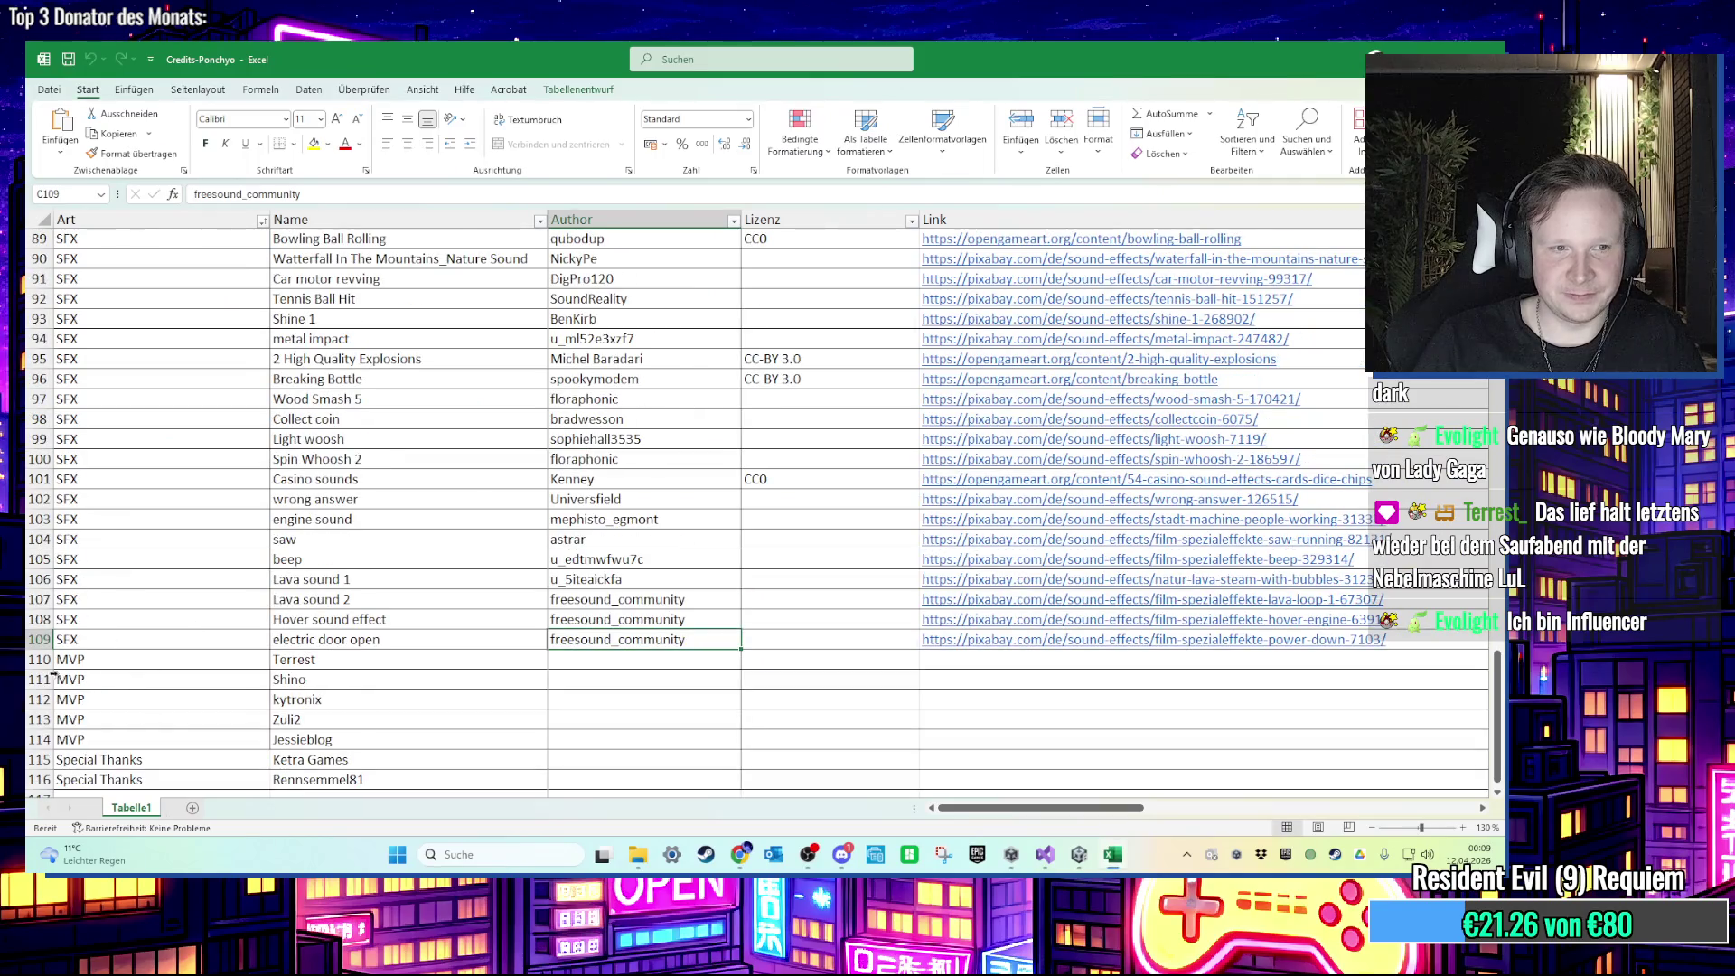
Step: Insert a blank row 110 above the MVP entries in the credits sheet
click(42, 662)
right_click(41, 662)
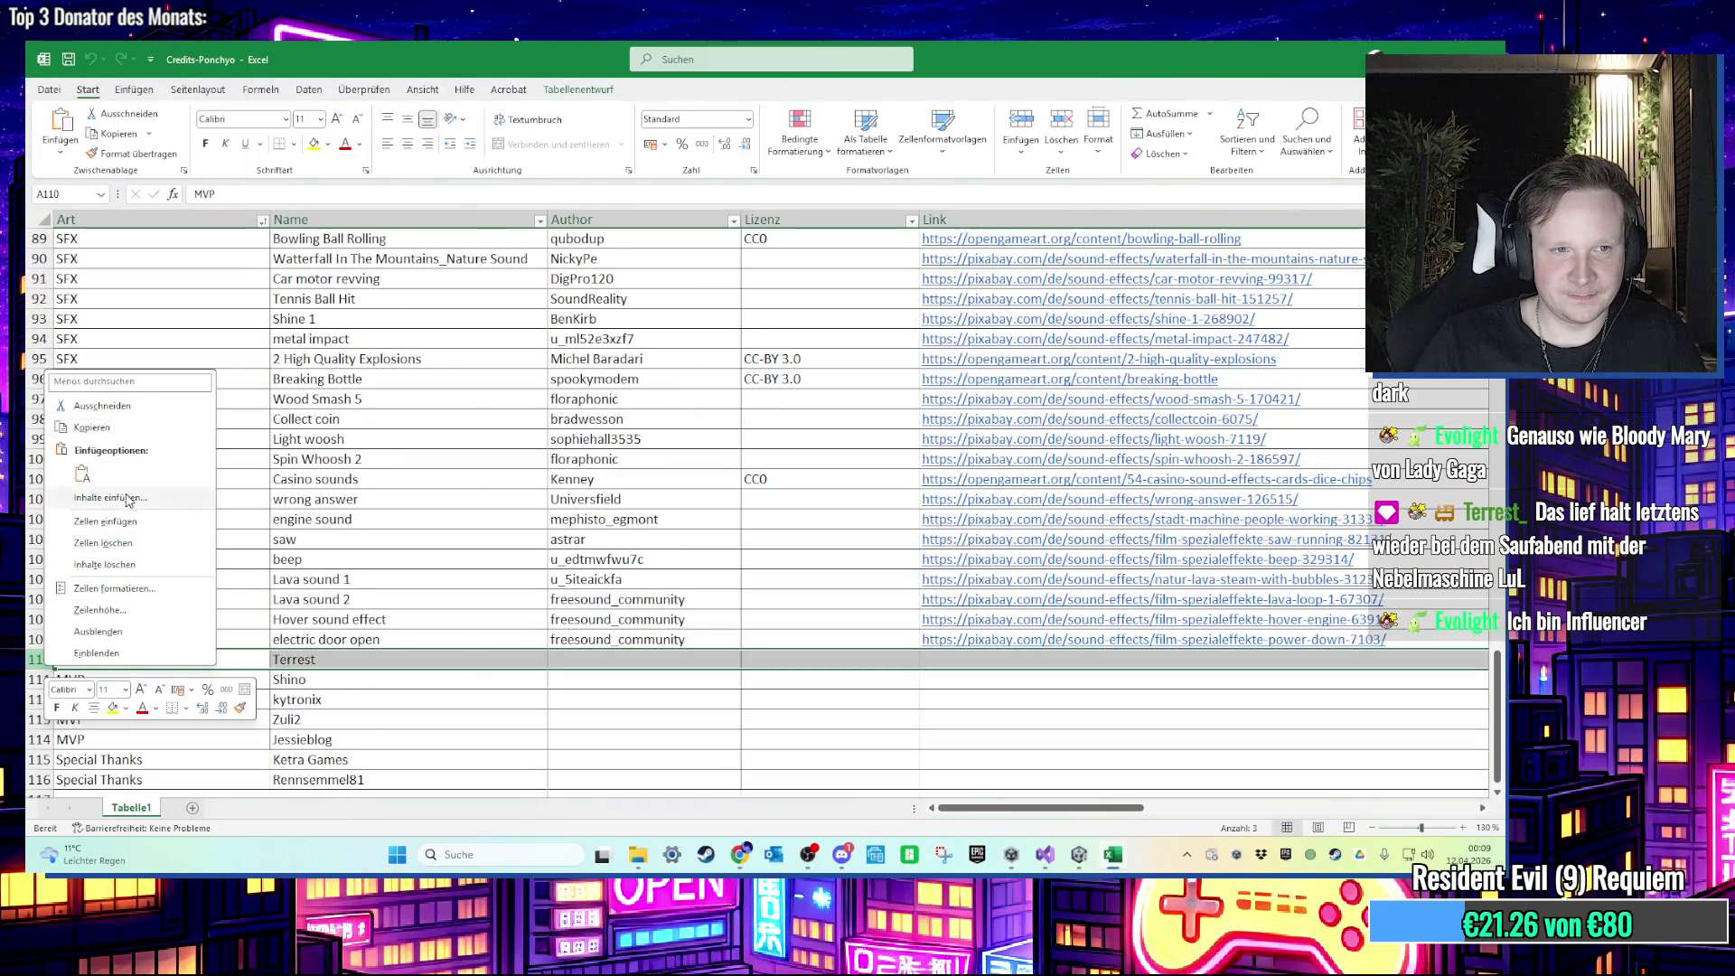
click(127, 500)
click(409, 637)
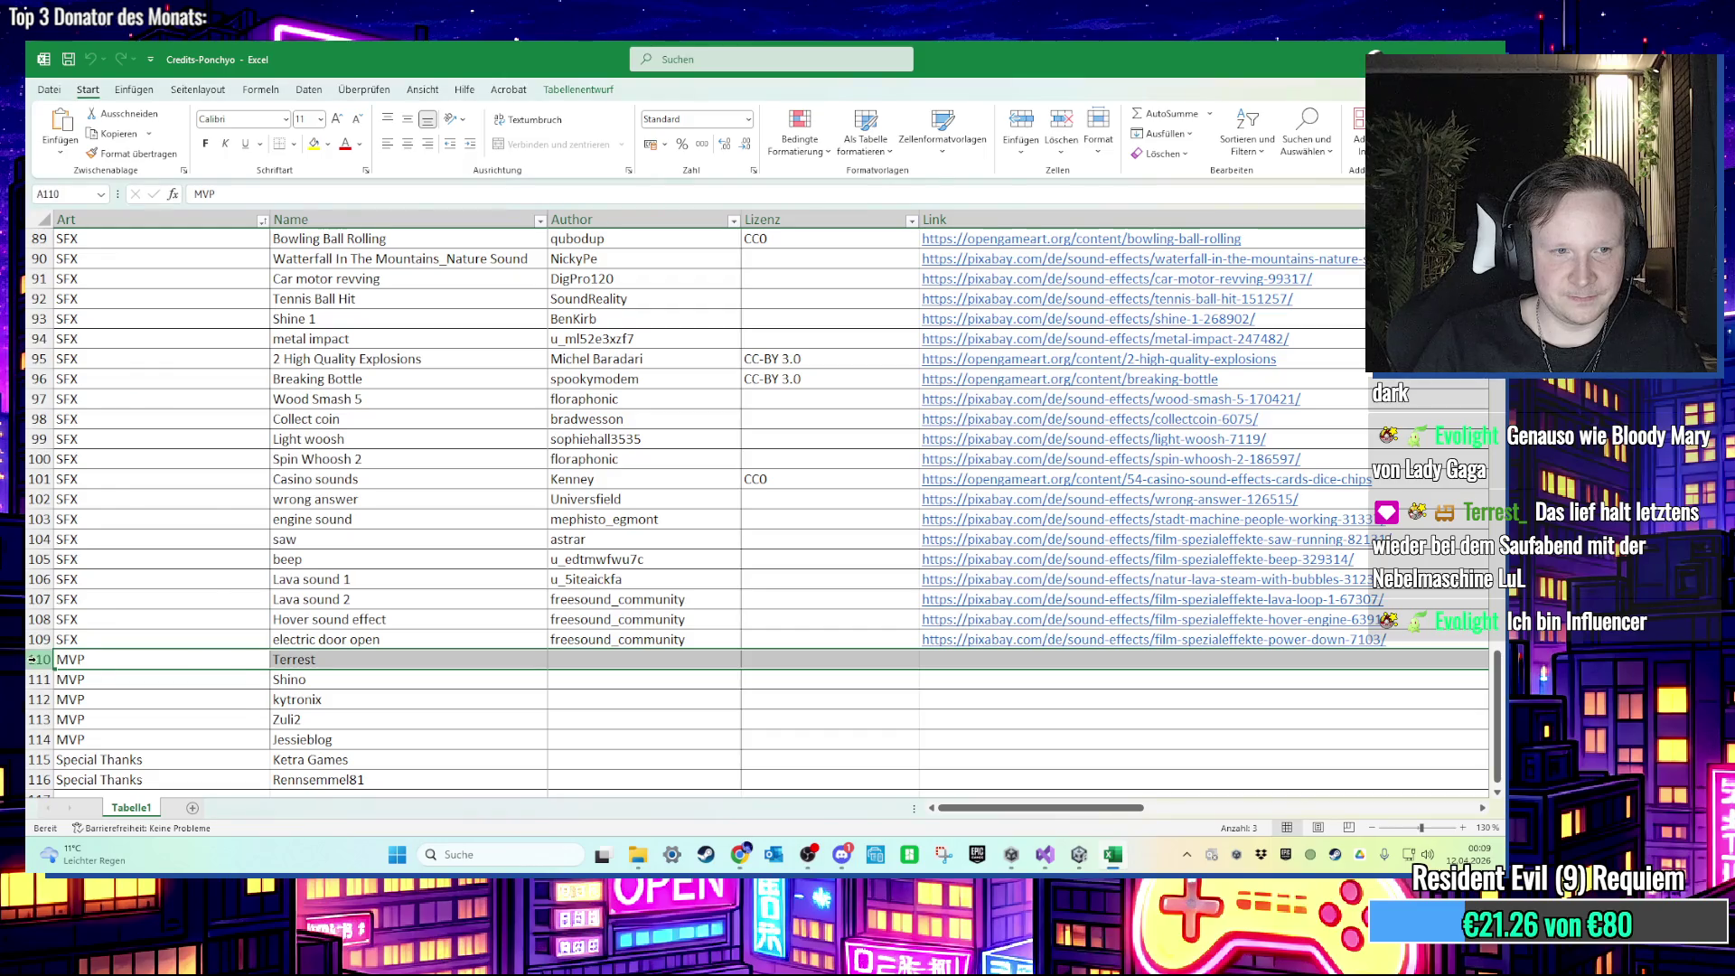
right_click(32, 659)
click(117, 520)
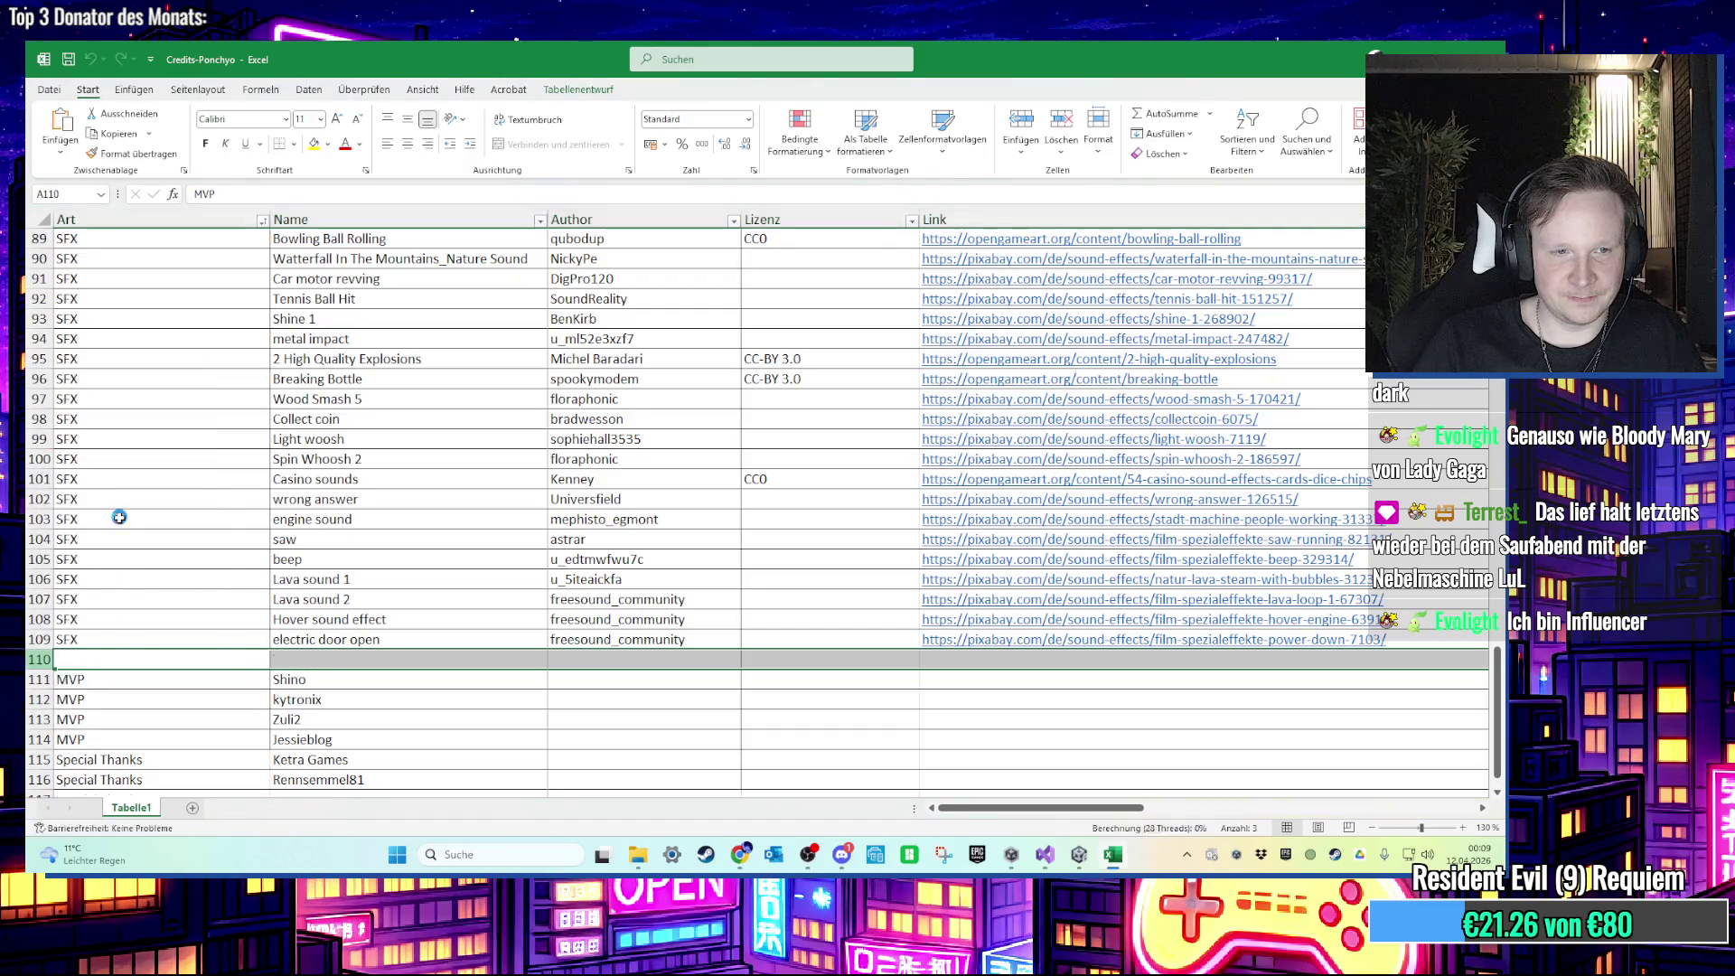
Step: Fill row 110 with SFX, 'can falling' and the pasted Pixabay link
click(138, 667)
text(SFX)
key(Tab)
text(can)
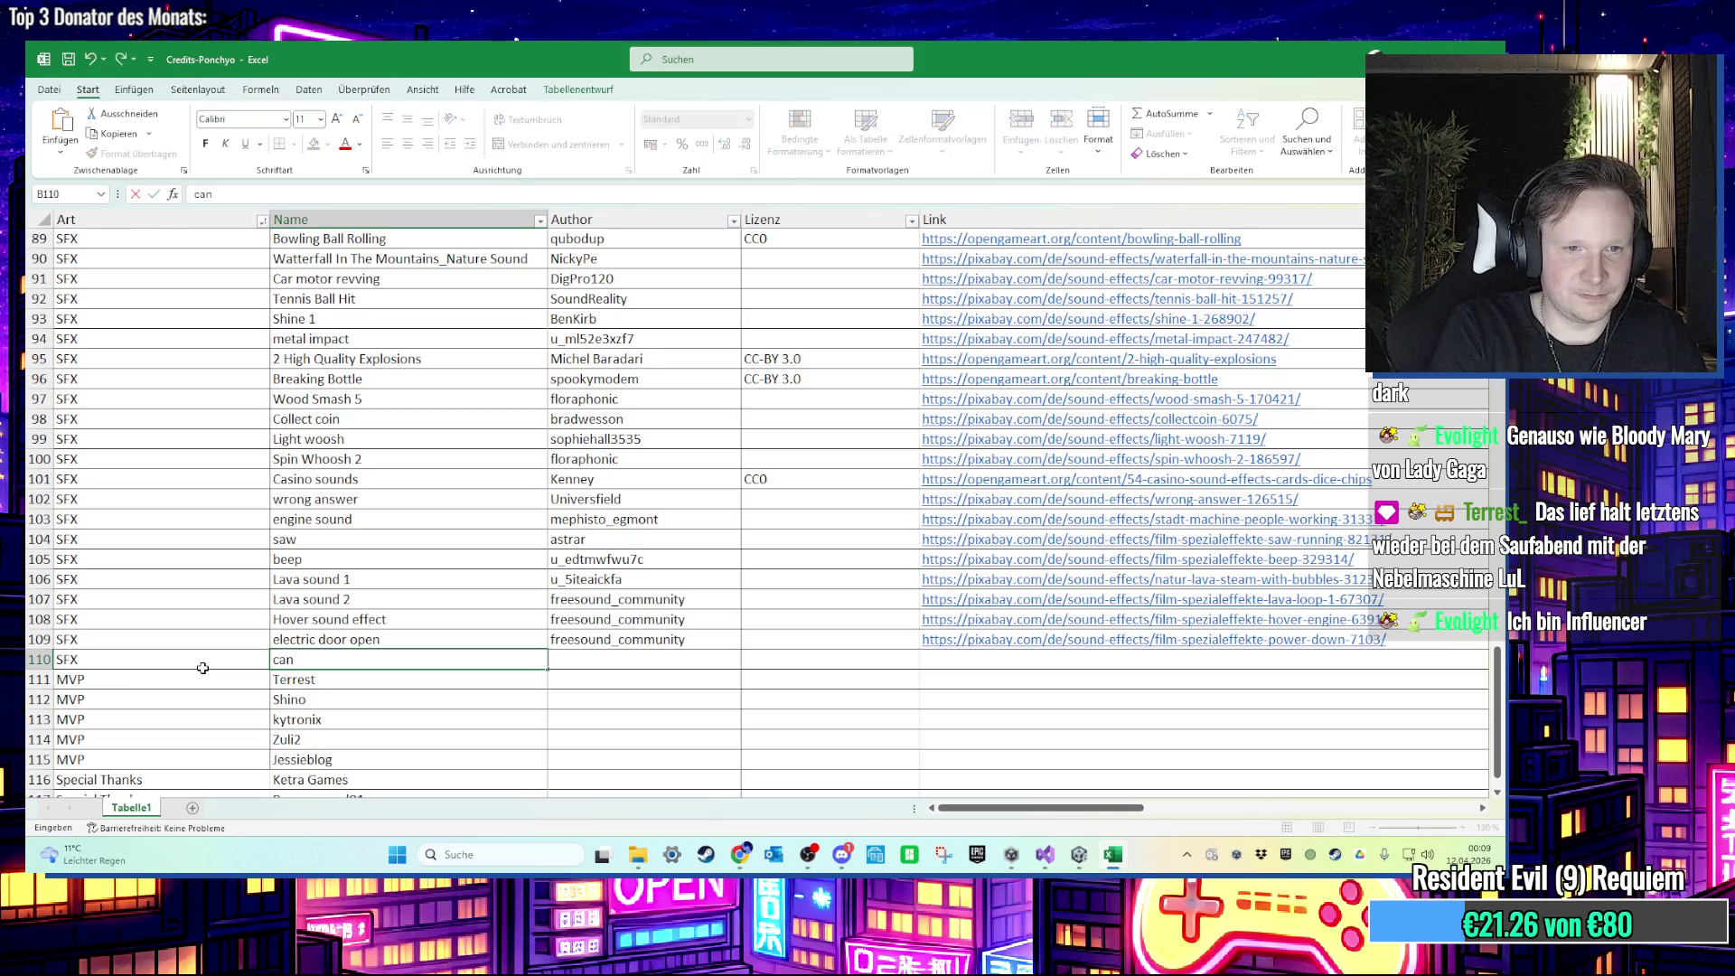
key(Tab)
key(Tab)
key(Tab)
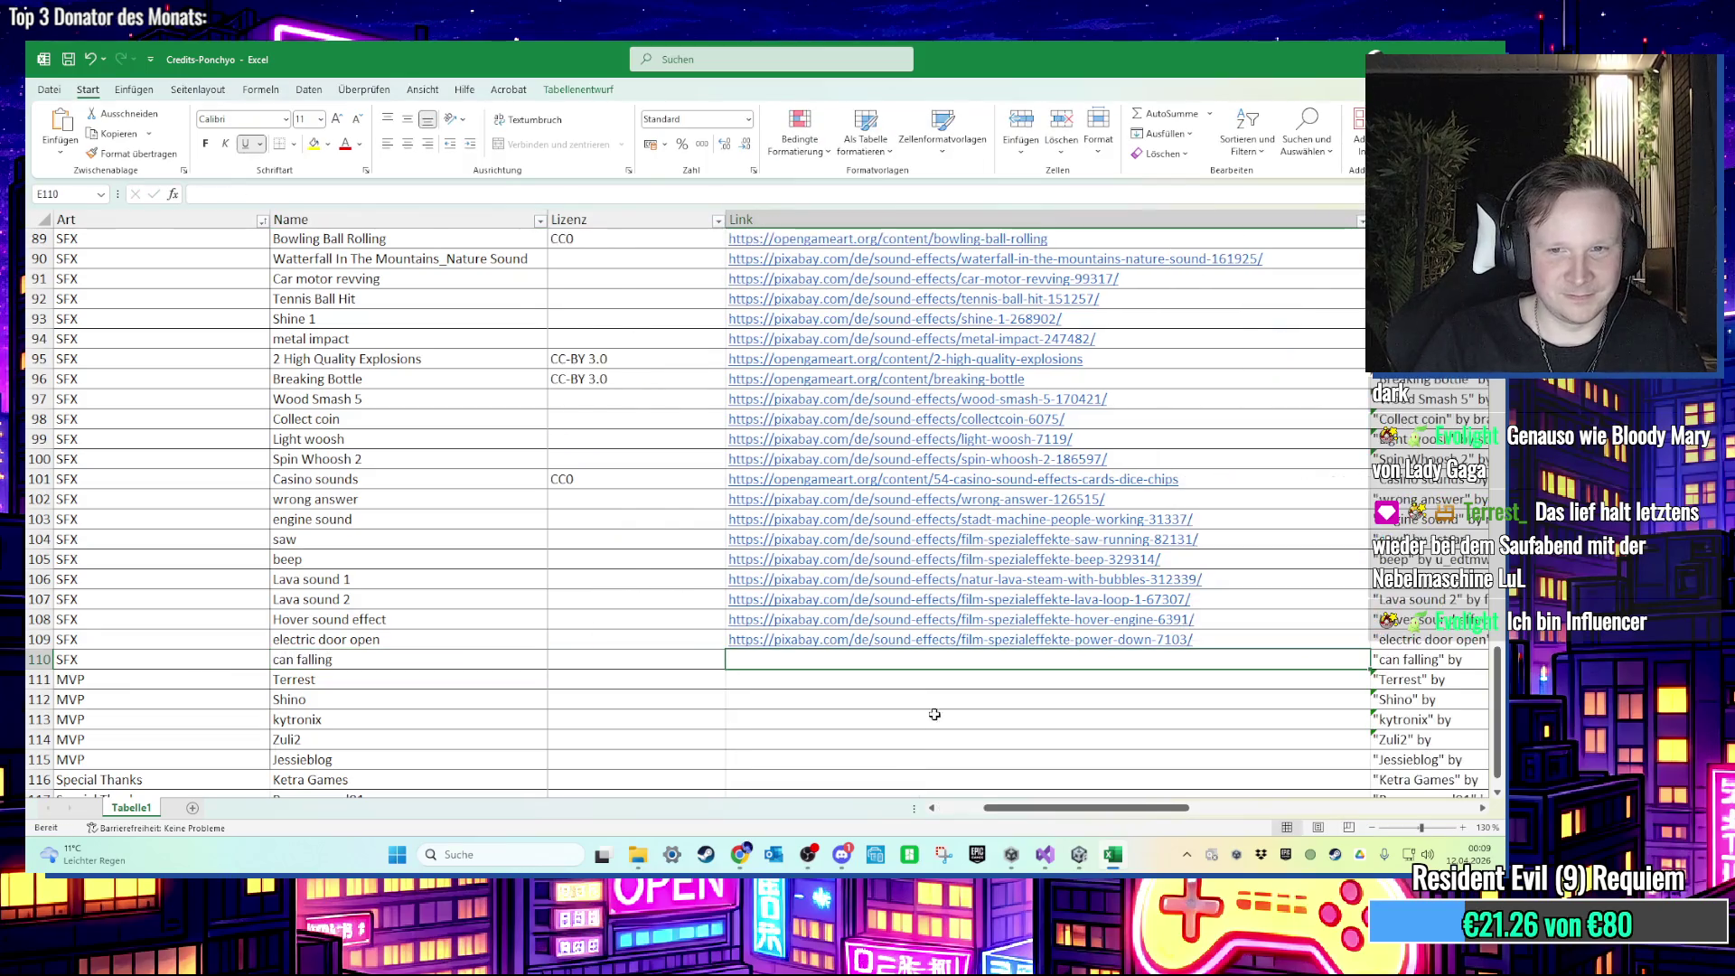
text(https://pixabay.com/de/sound-effects/film-spezialeffekte-empty-can-falling-46188/)
click(468, 666)
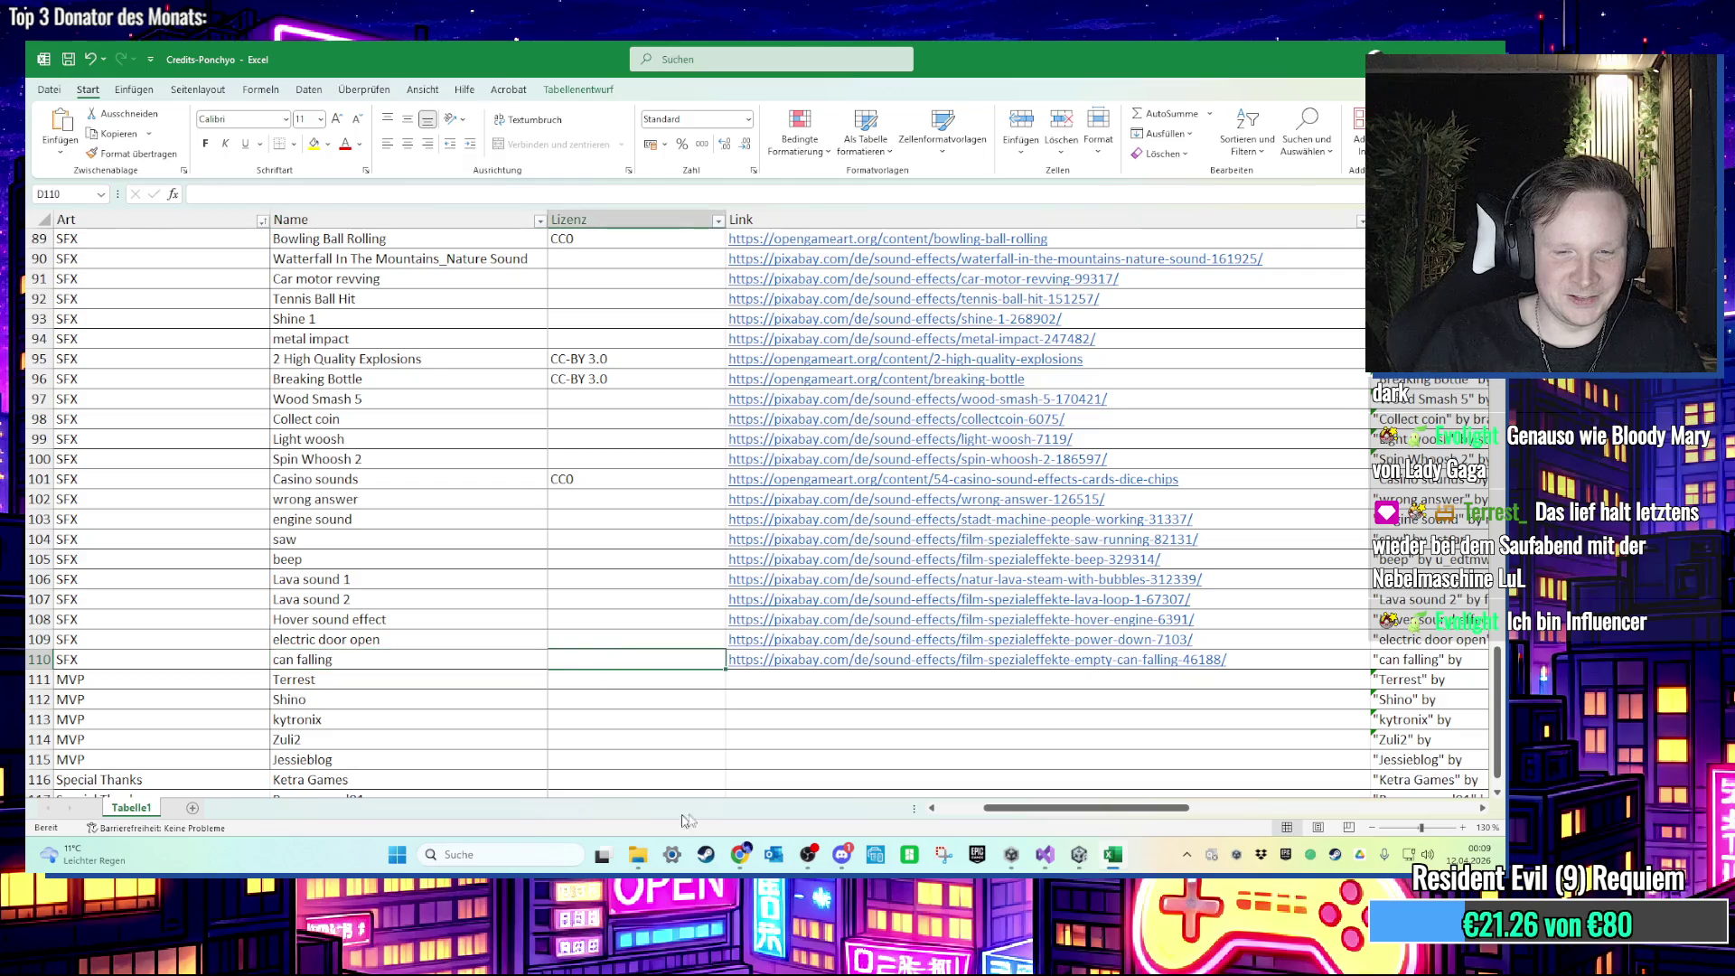
mouse_move(740, 853)
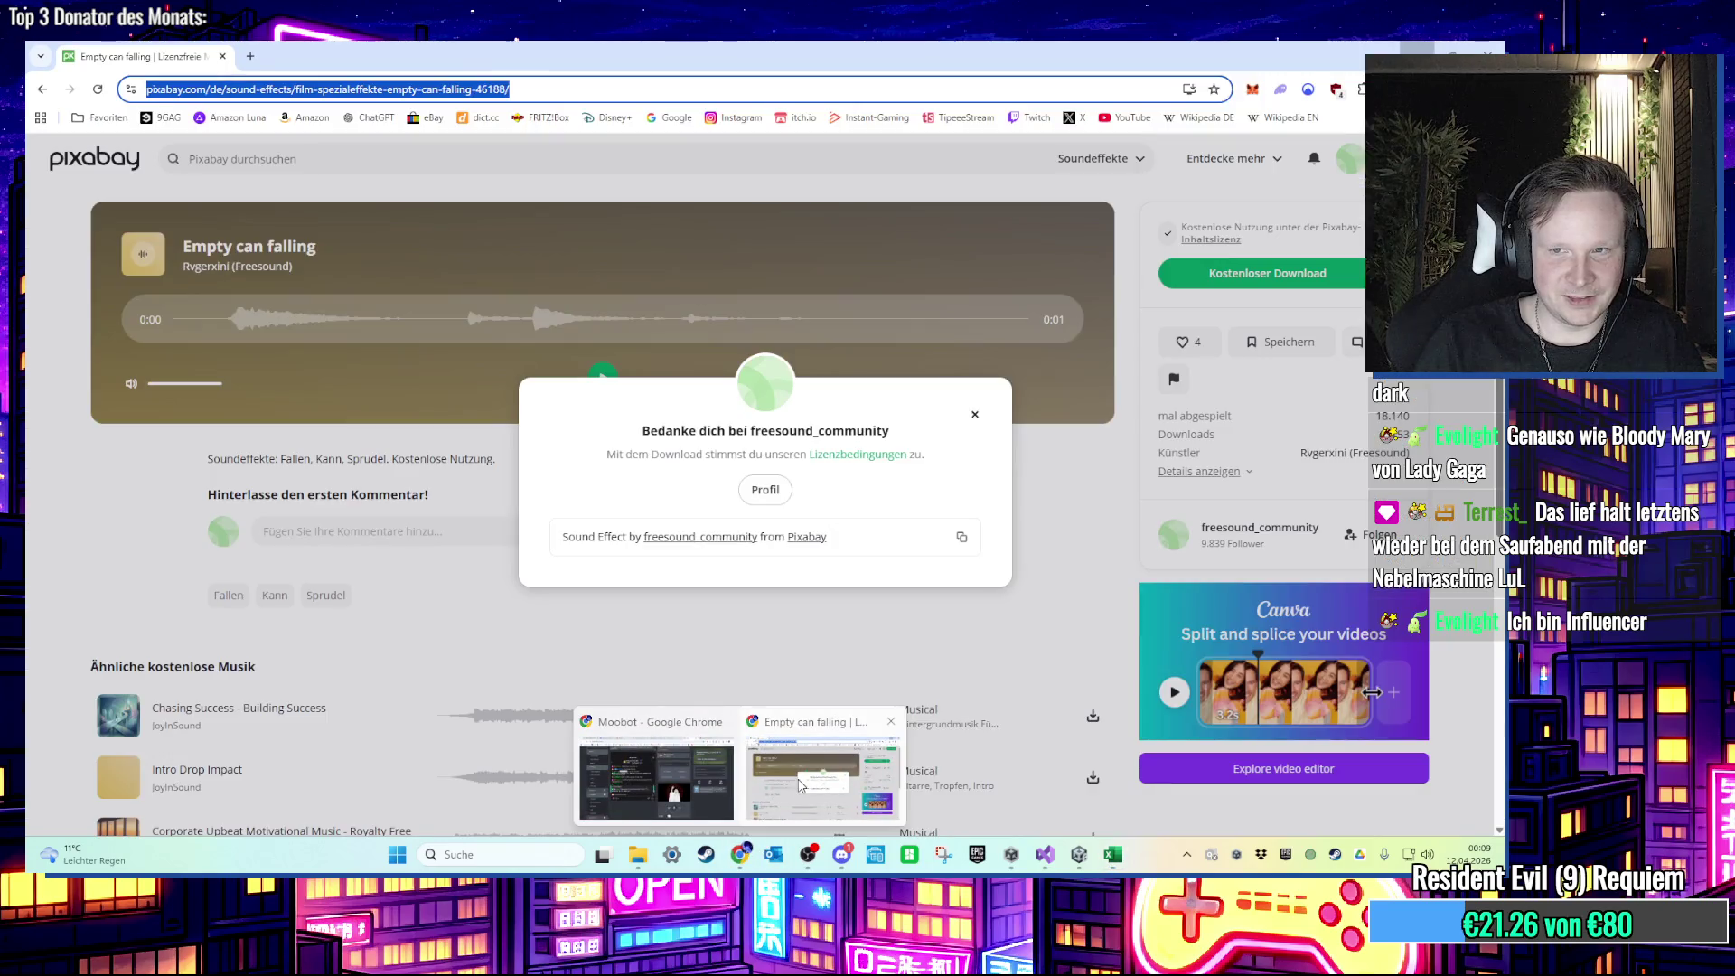
Step: Close Pixabay's download thank-you popup and copy the sound artist's name
click(798, 784)
click(1143, 477)
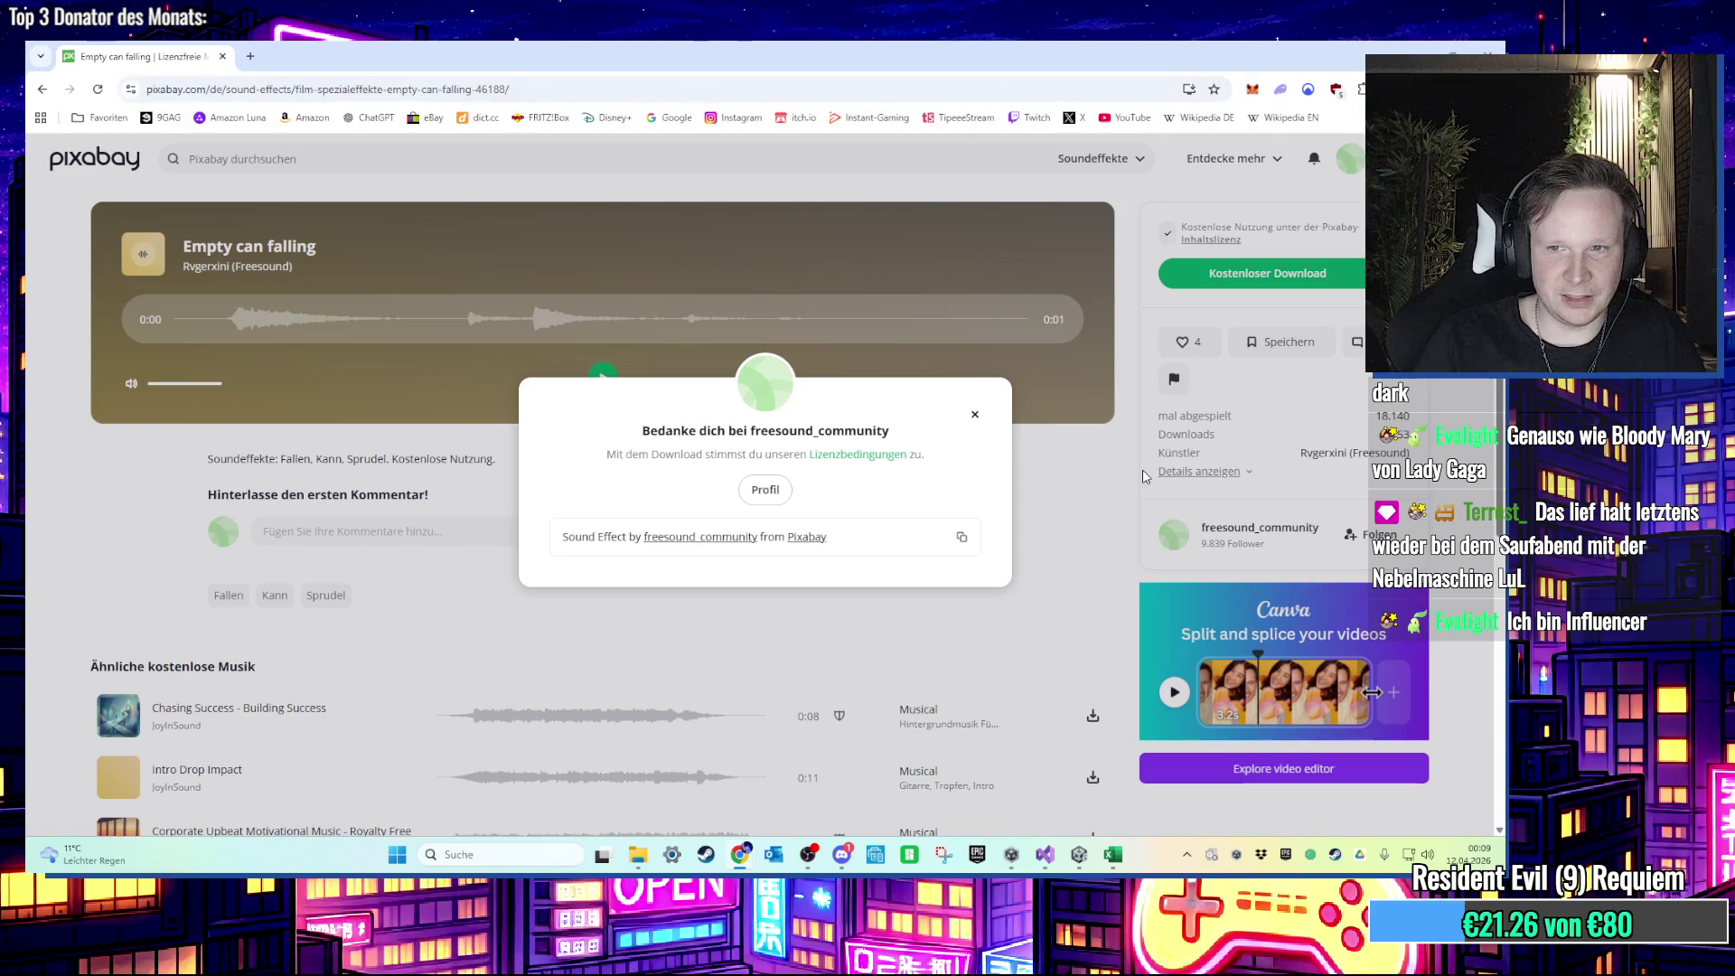
click(974, 414)
mouse_move(1305, 456)
mouse_down()
mouse_move(1349, 463)
mouse_move(1303, 459)
mouse_up()
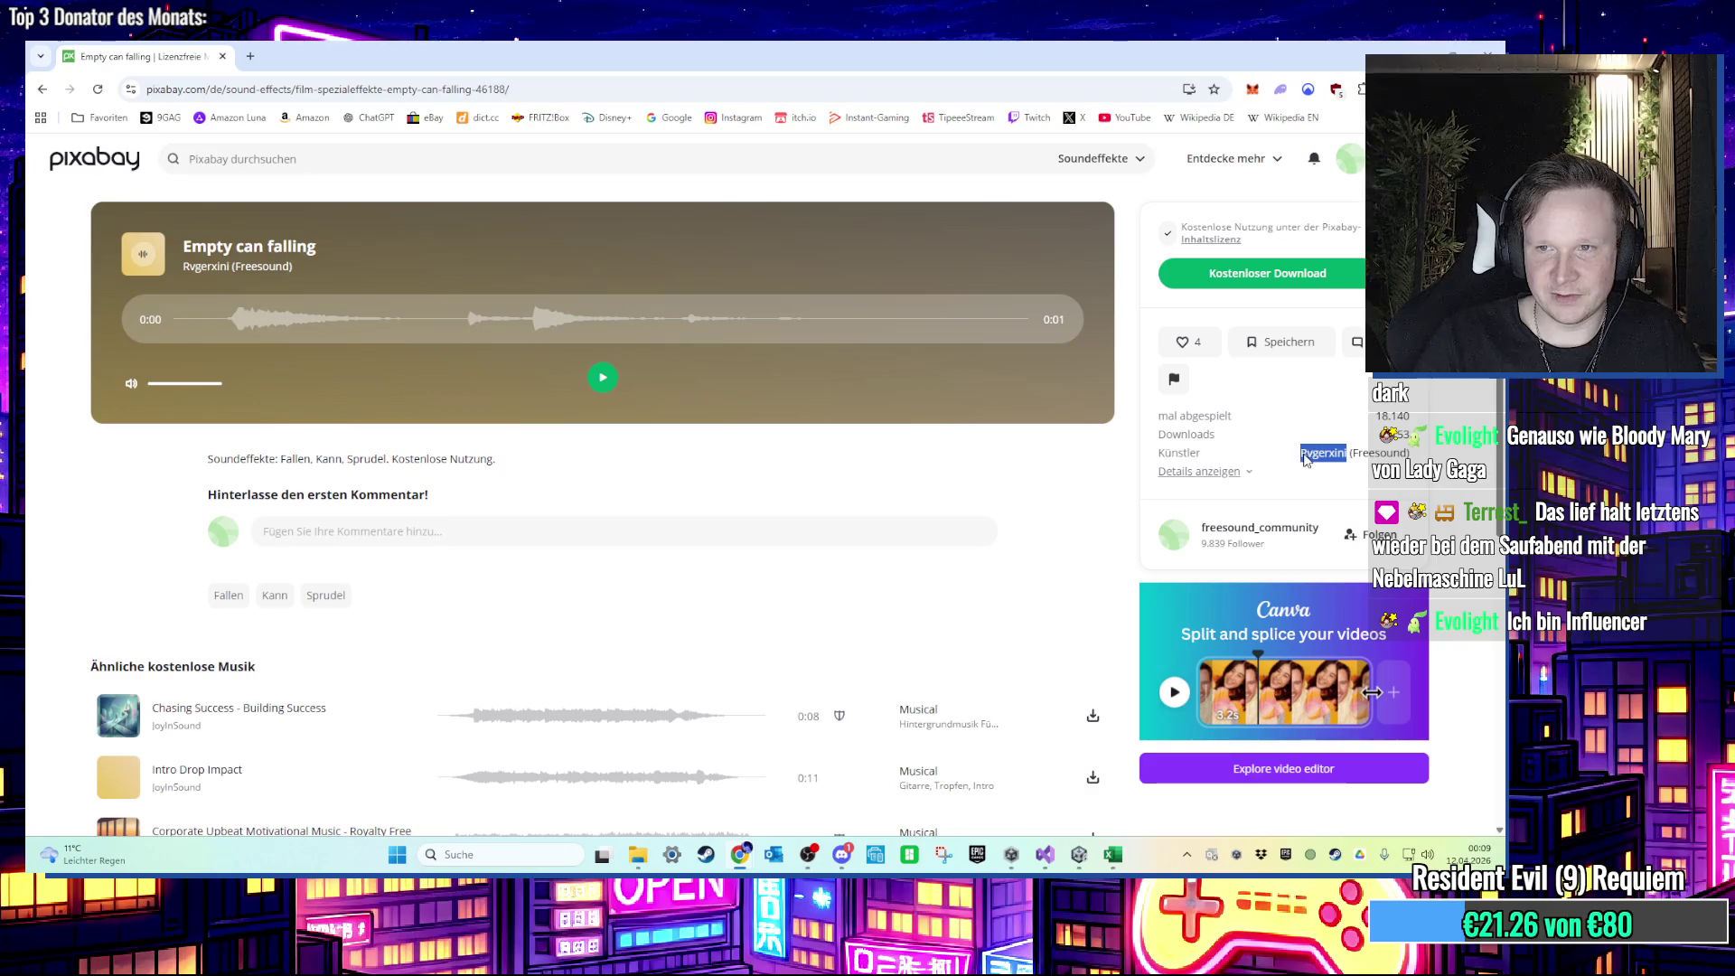
key(ctrl+c)
Step: Paste the artist's name into row 110's artist cell in Excel
key(alt+Tab)
double_click(666, 659)
key(ctrl+v)
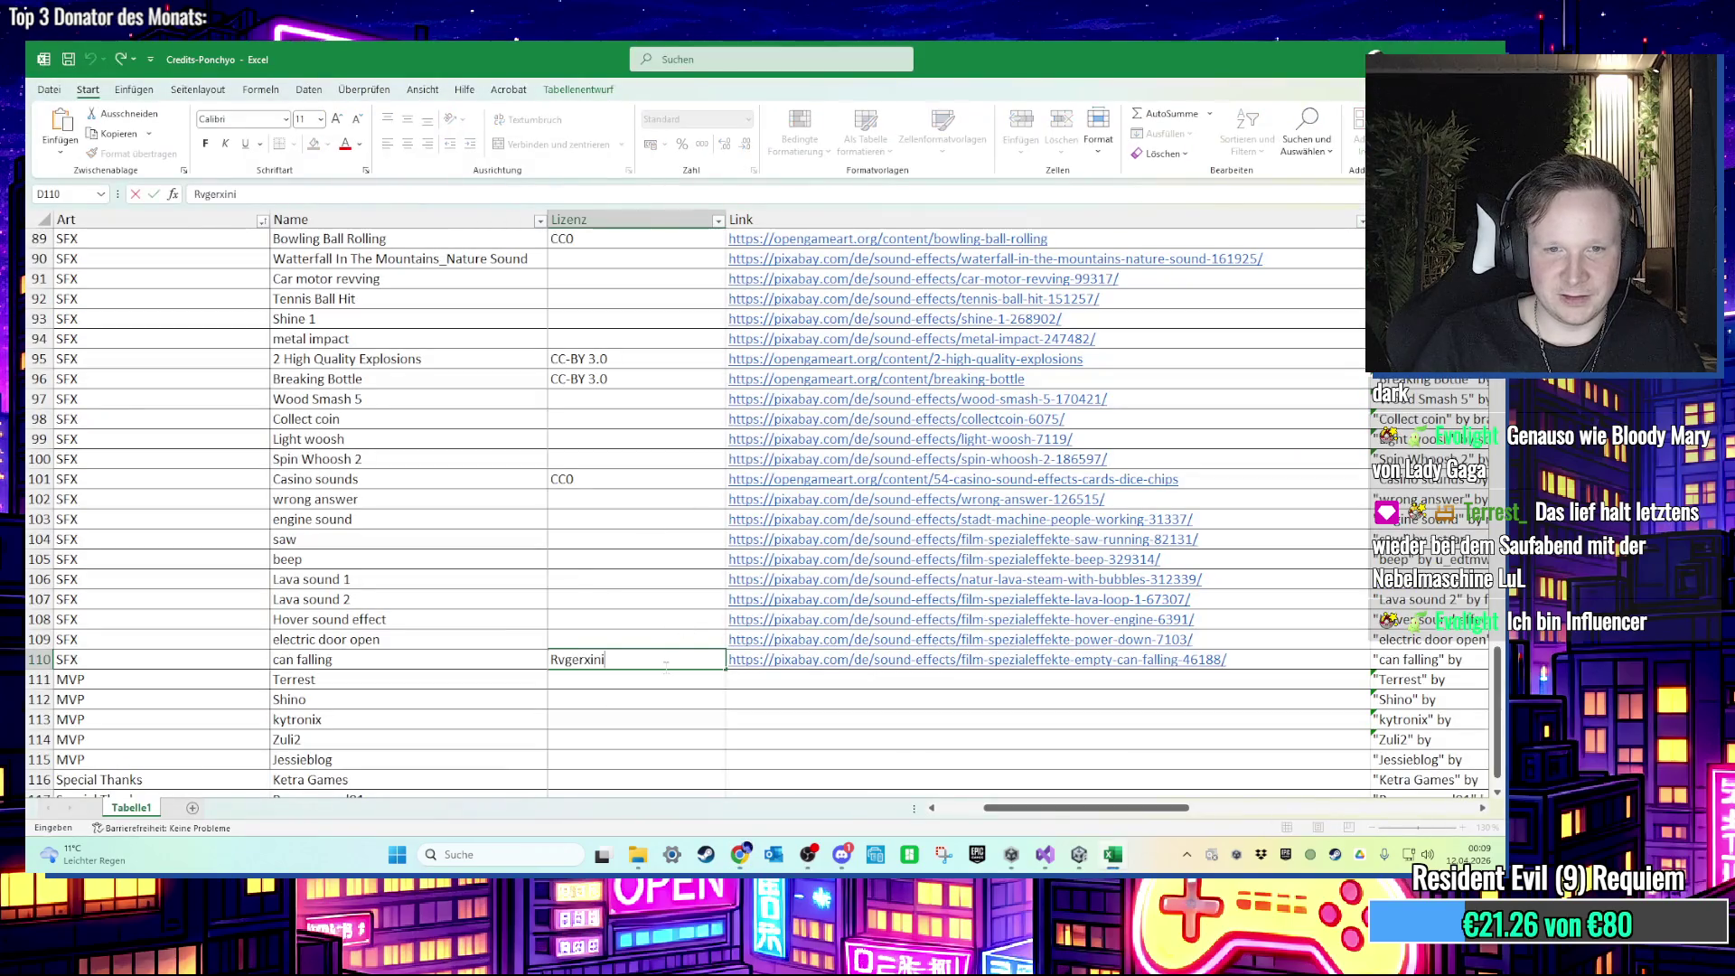
Step: Confirm the artist entry, close the credits workbook, minimize the folder windows and return to Unity
click(589, 694)
click(1482, 47)
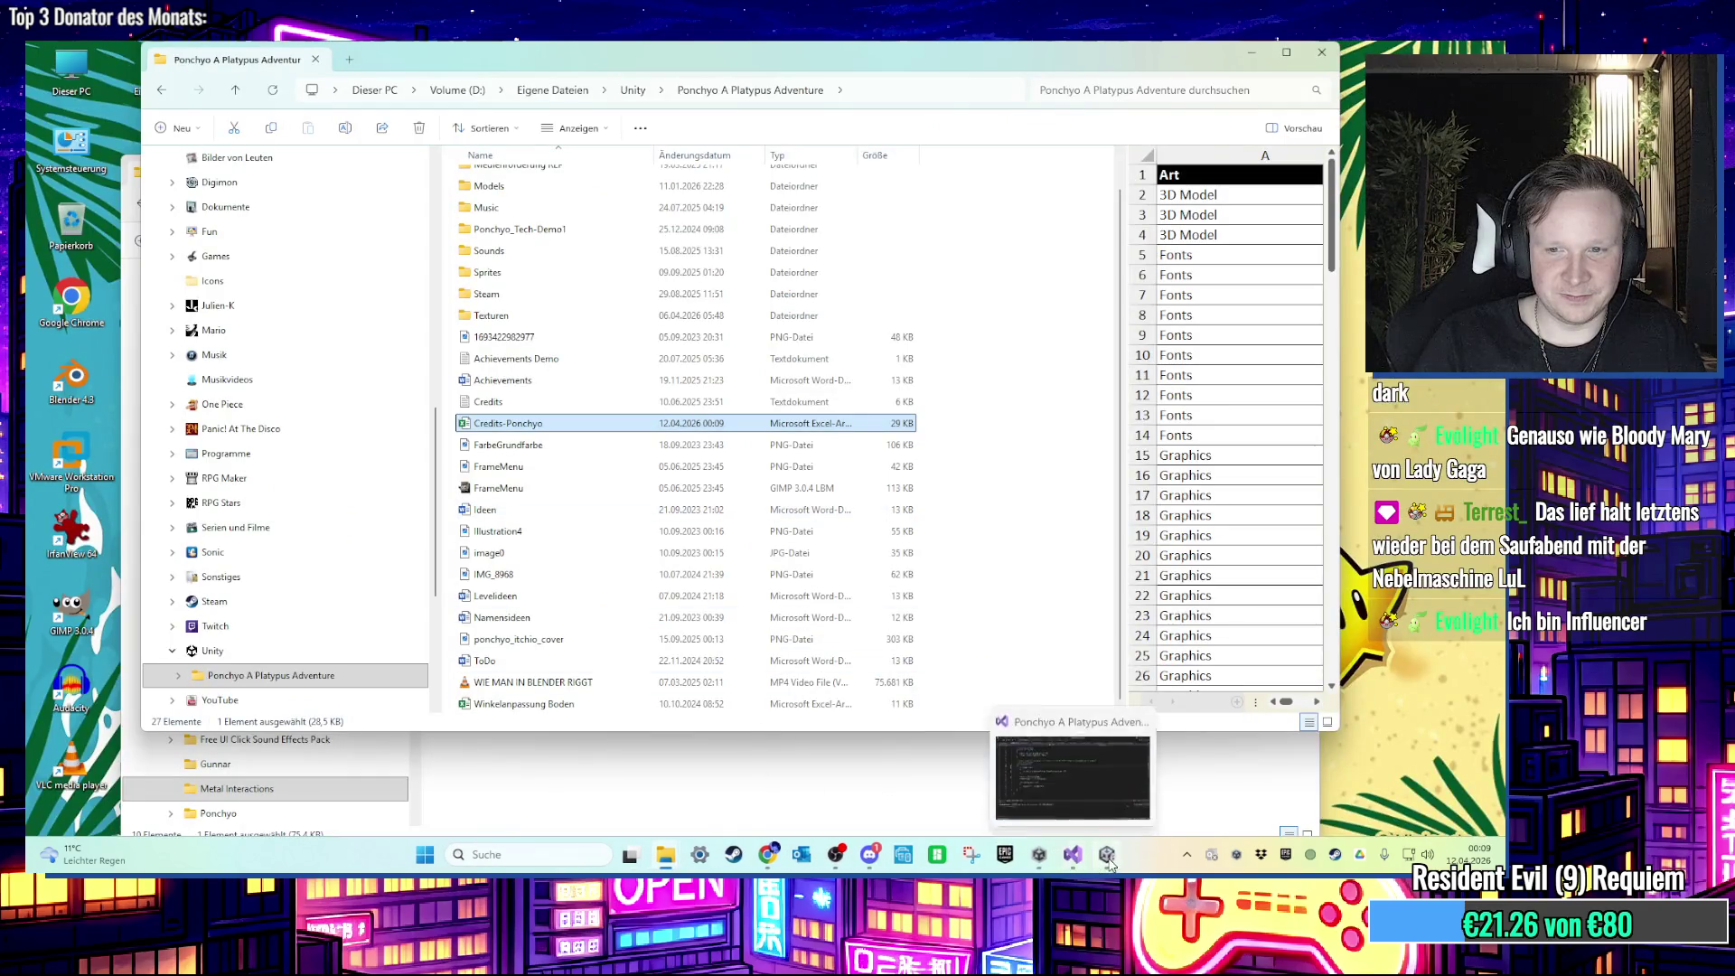
mouse_move(1109, 863)
click(873, 798)
click(1251, 51)
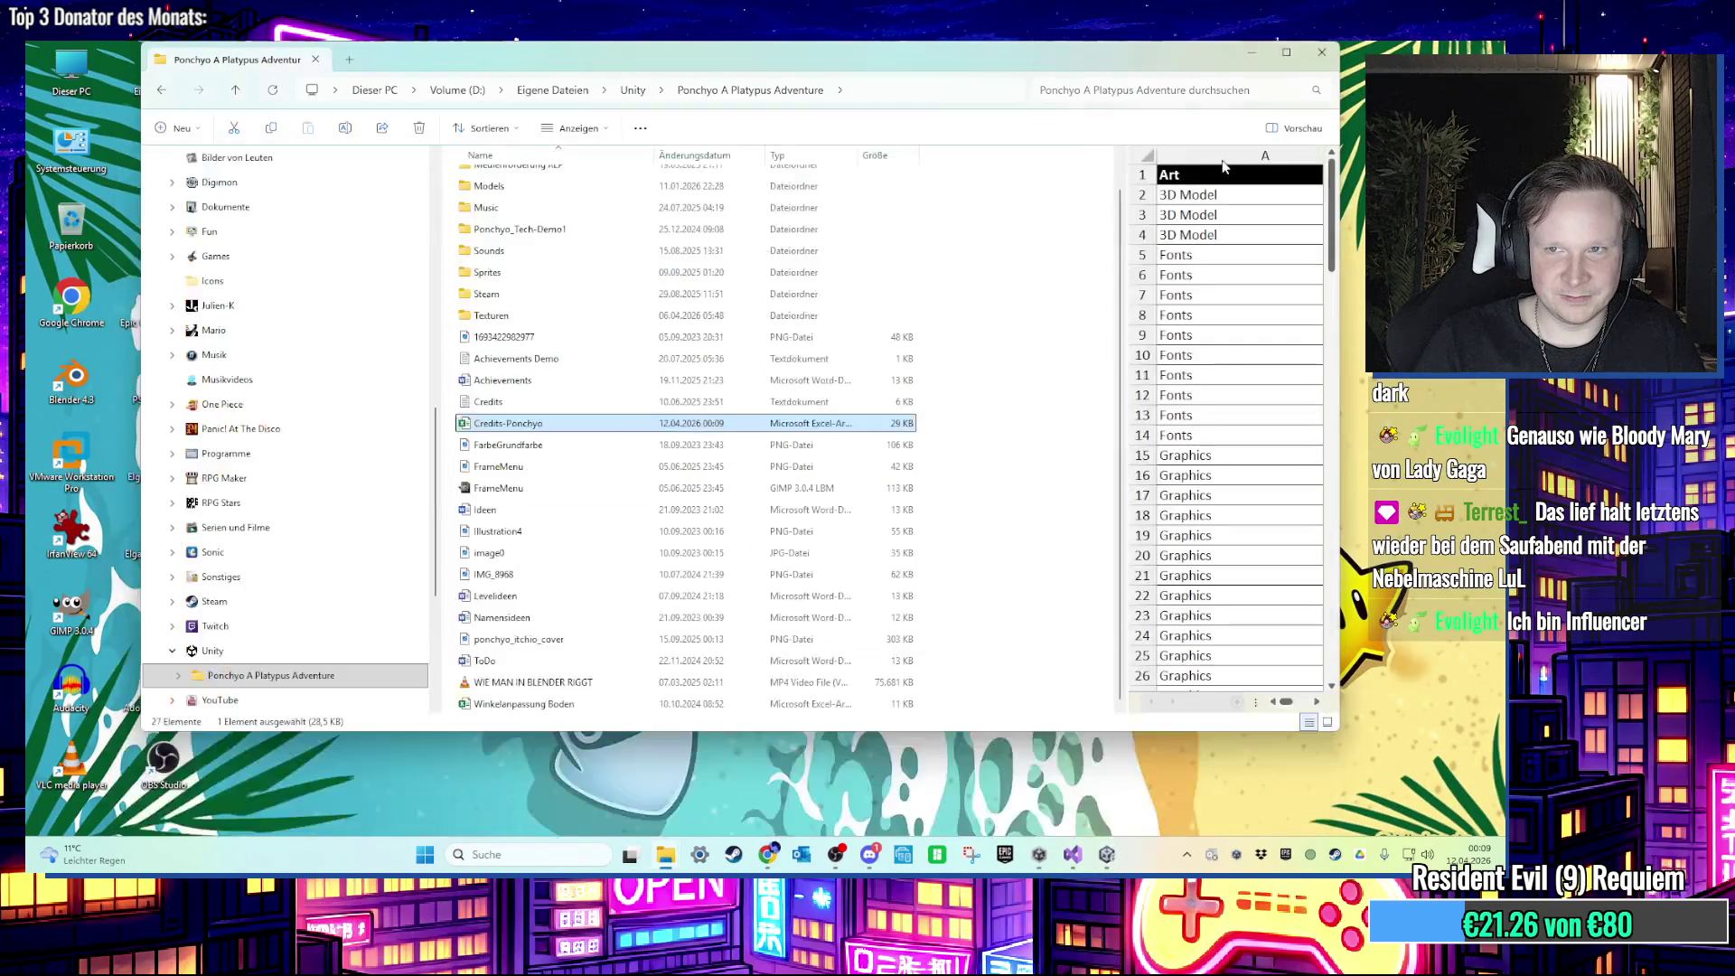
click(1251, 51)
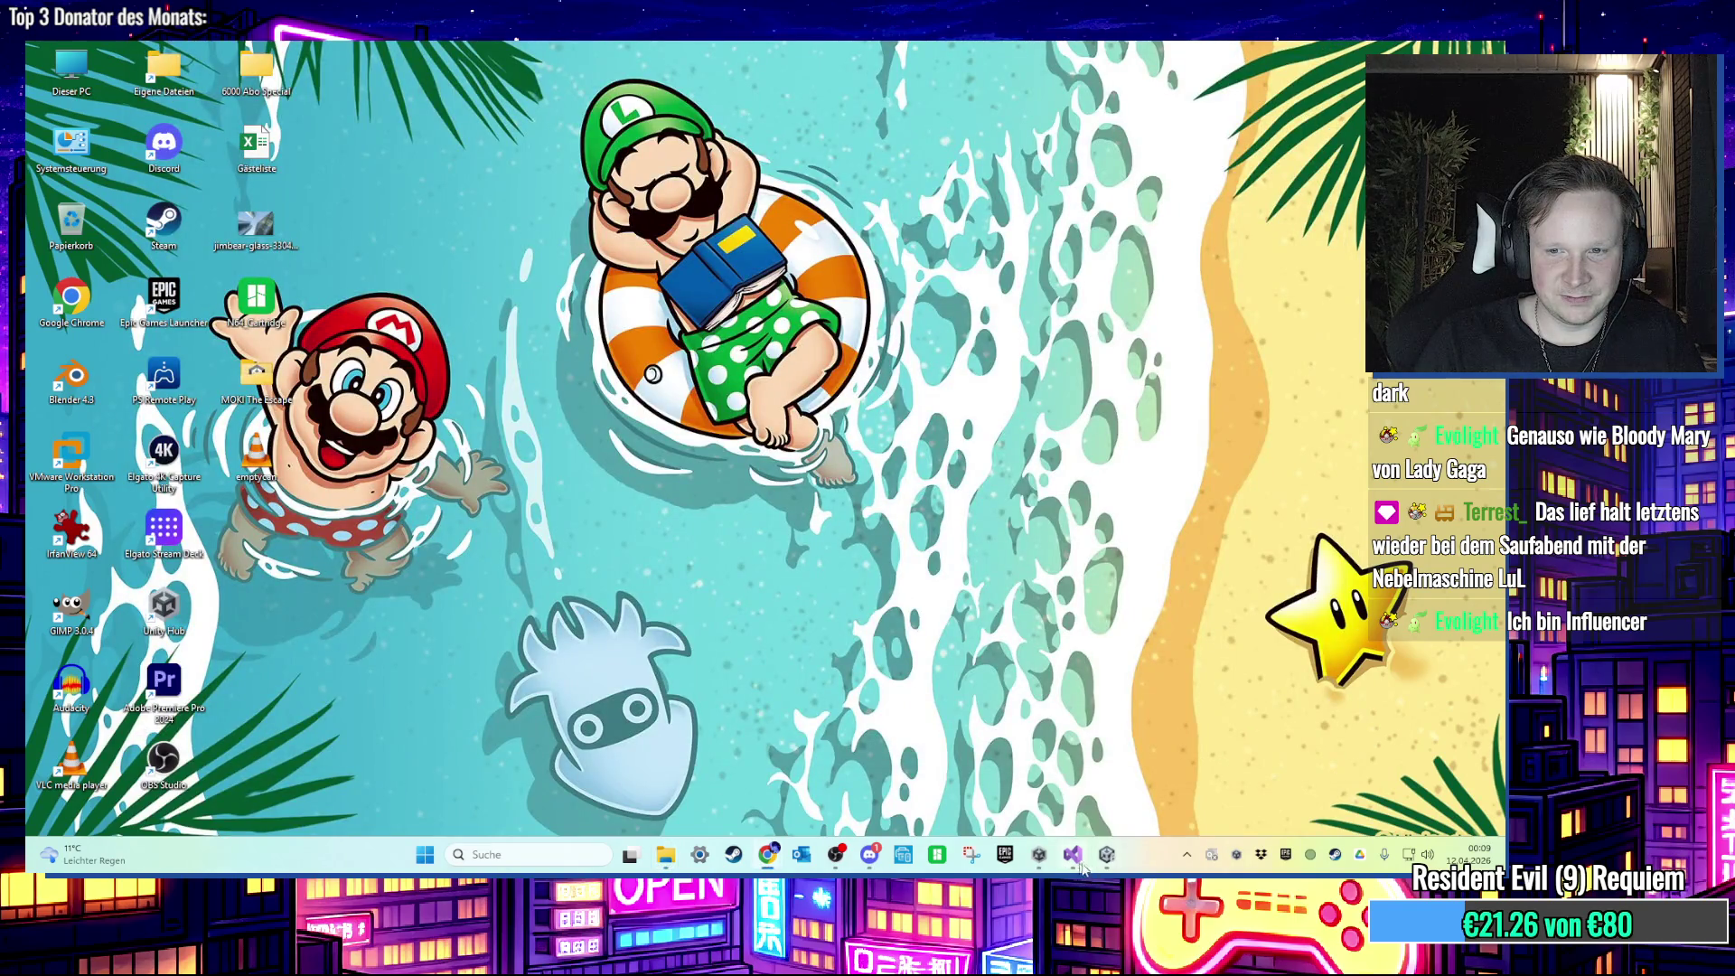
click(1104, 860)
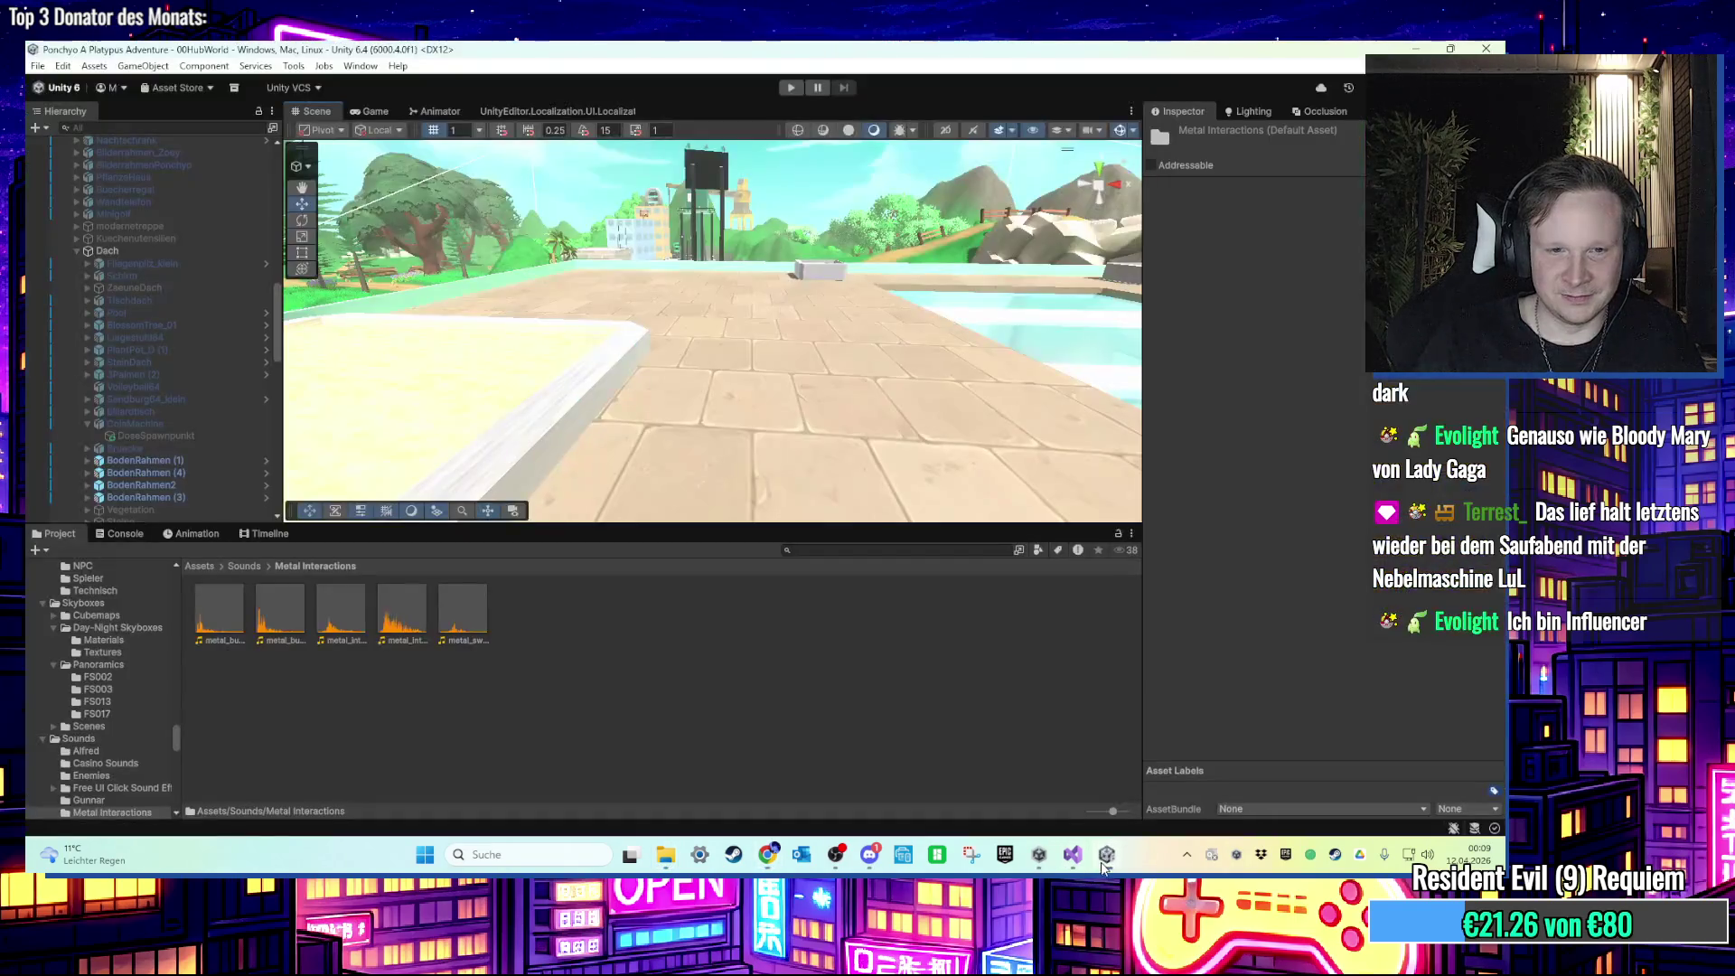
Step: Import emptycan.mp3 from the desktop into the Assets > Sounds folder
click(246, 565)
click(1119, 865)
mouse_move(239, 456)
mouse_down()
mouse_move(870, 626)
mouse_move(1093, 795)
mouse_move(1113, 854)
mouse_move(949, 750)
mouse_move(966, 682)
mouse_move(538, 655)
mouse_up()
Step: Find ColaMachine with a 'cola' Hierarchy search and inspect its DoseSpawnpunkt spawn point
drag(657, 503, 359, 426)
scroll(213, 434, up, 3)
click(135, 127)
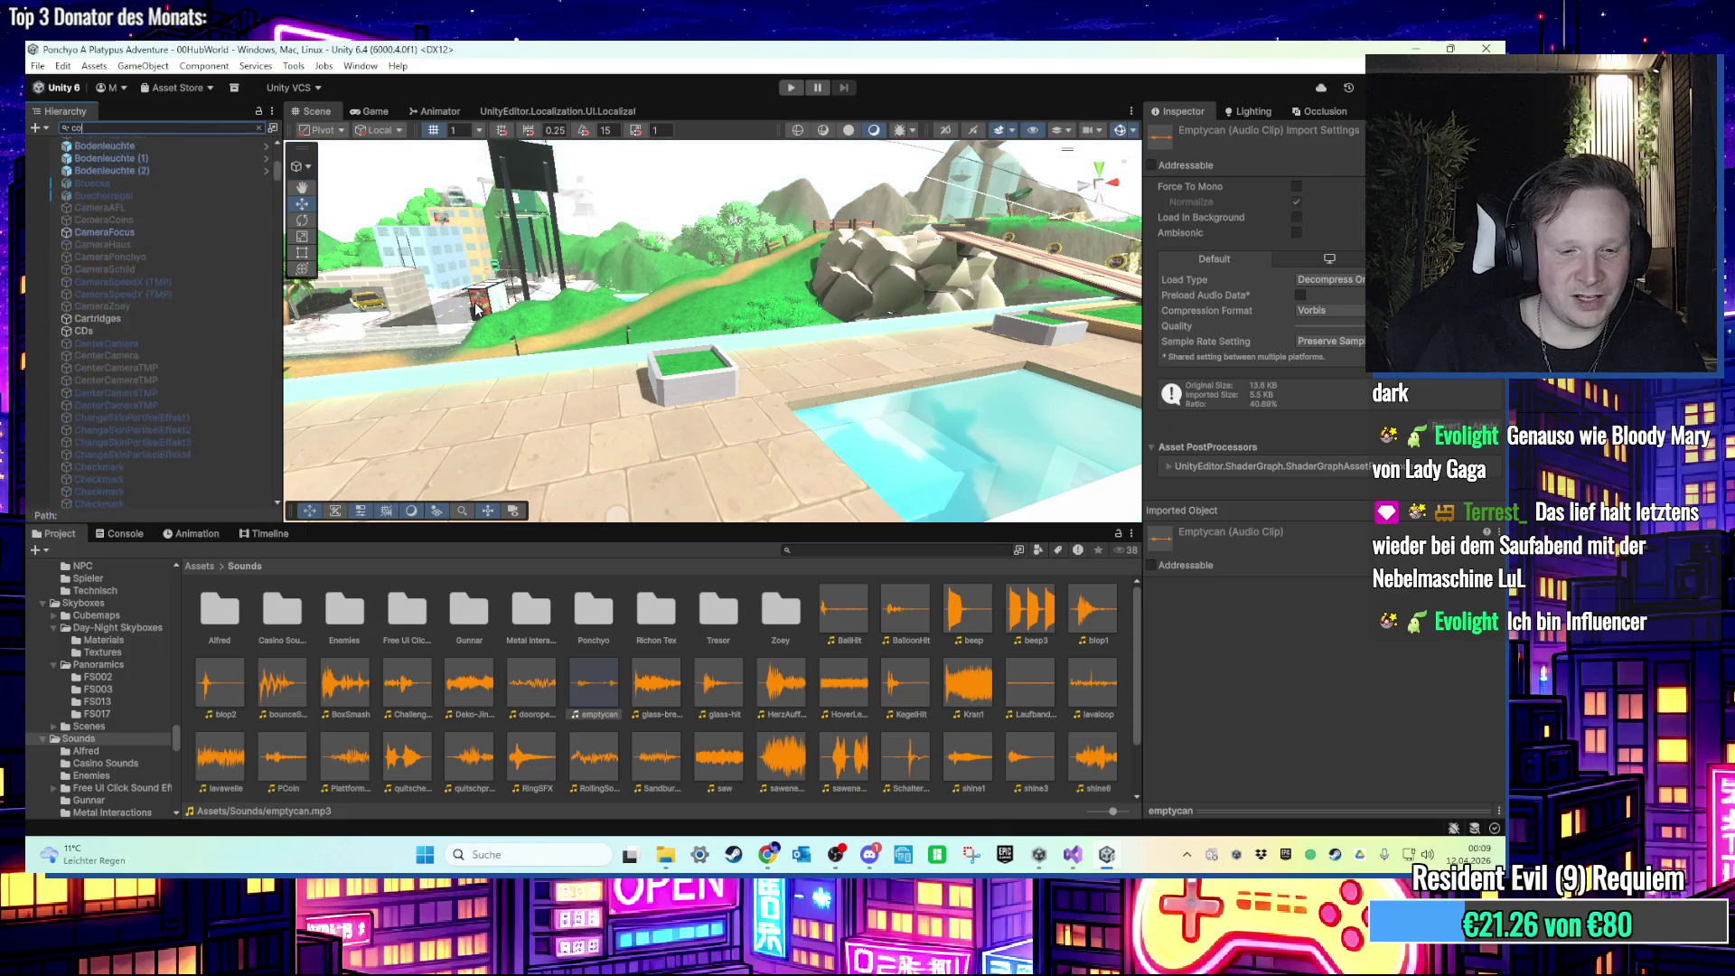
text(cola)
click(163, 155)
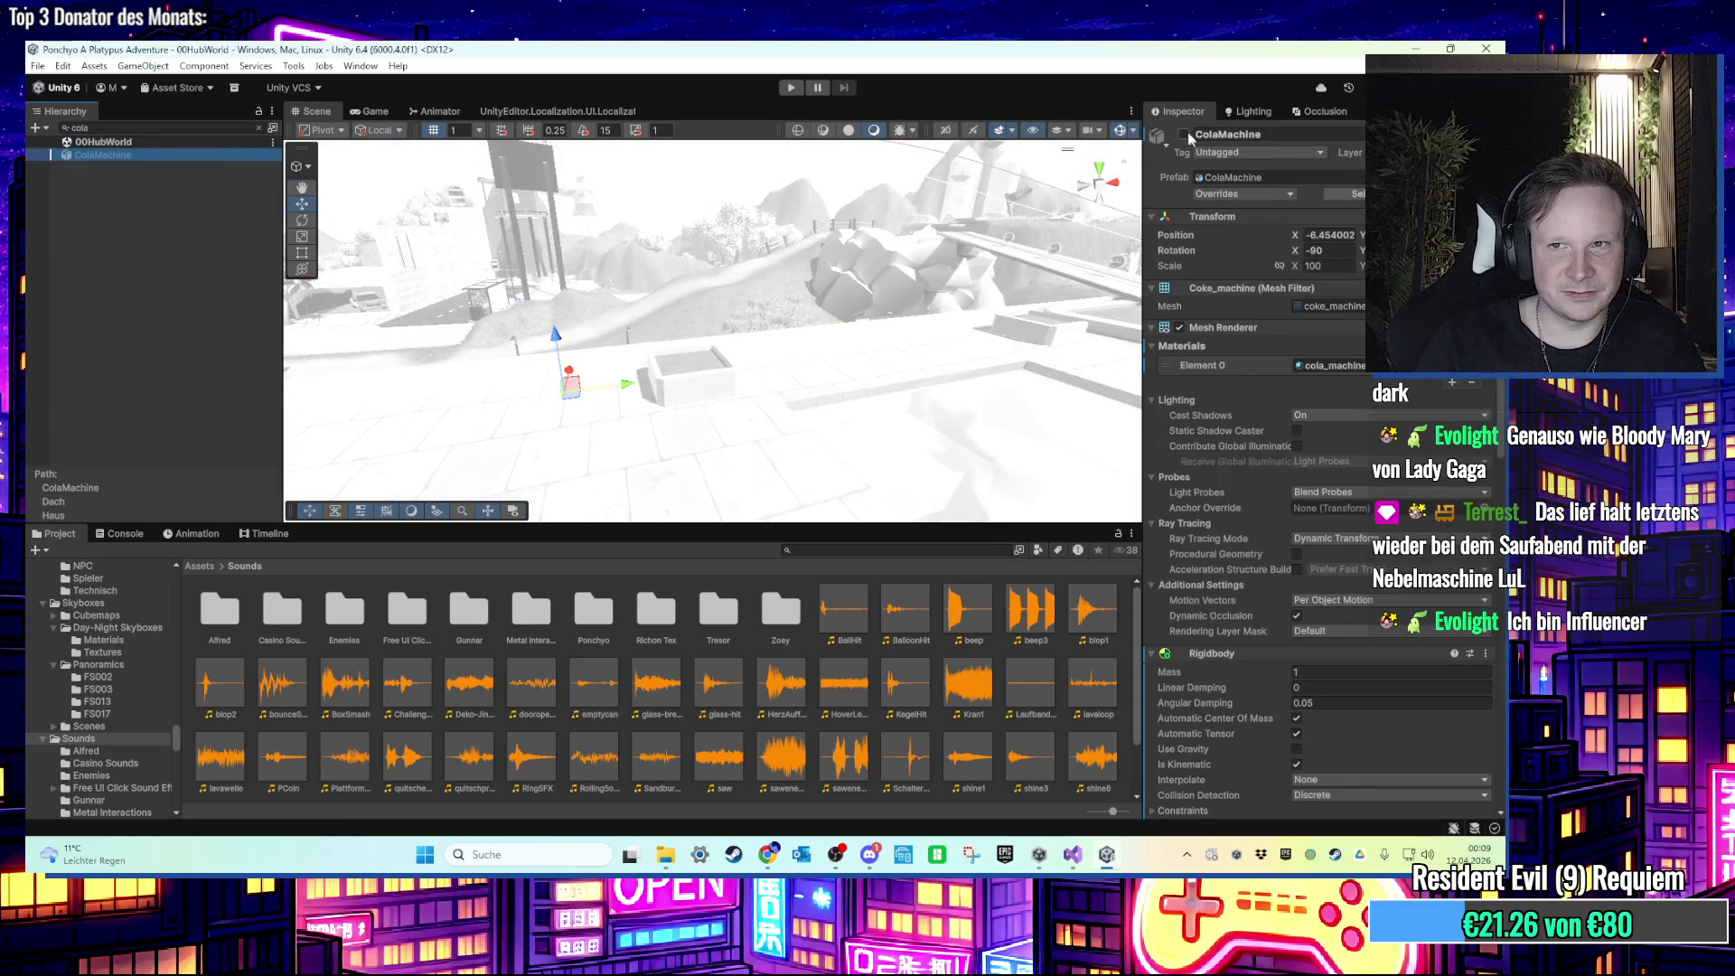
click(258, 128)
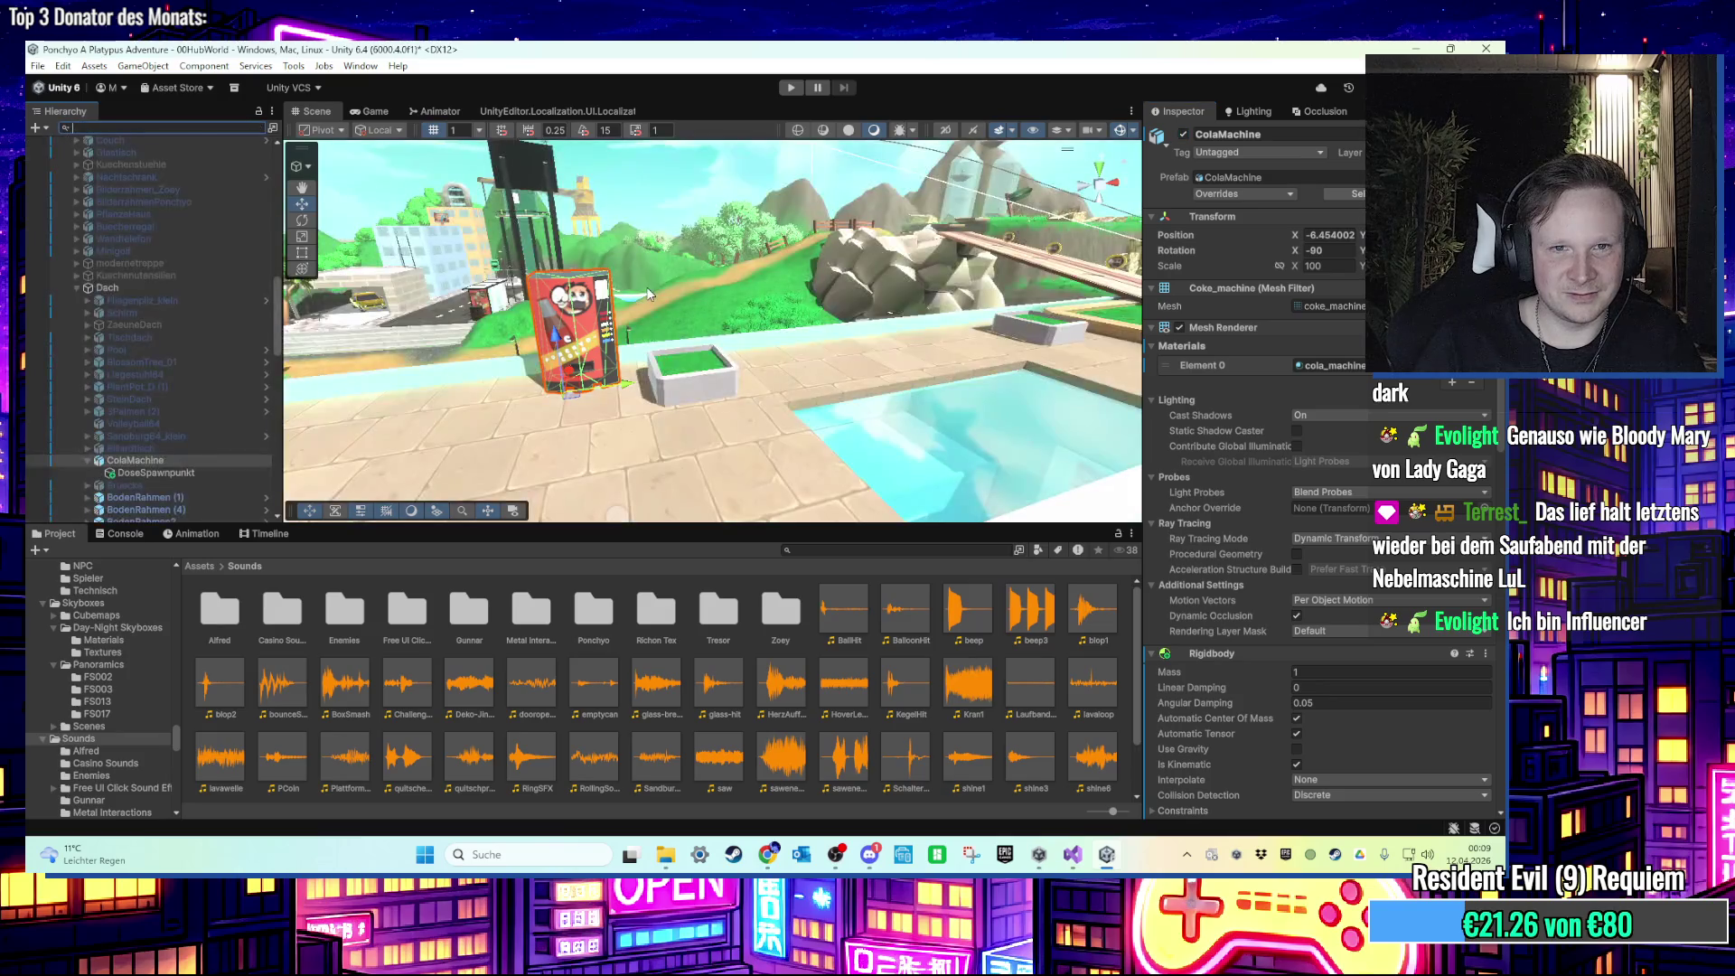
click(200, 471)
drag(583, 330, 551, 307)
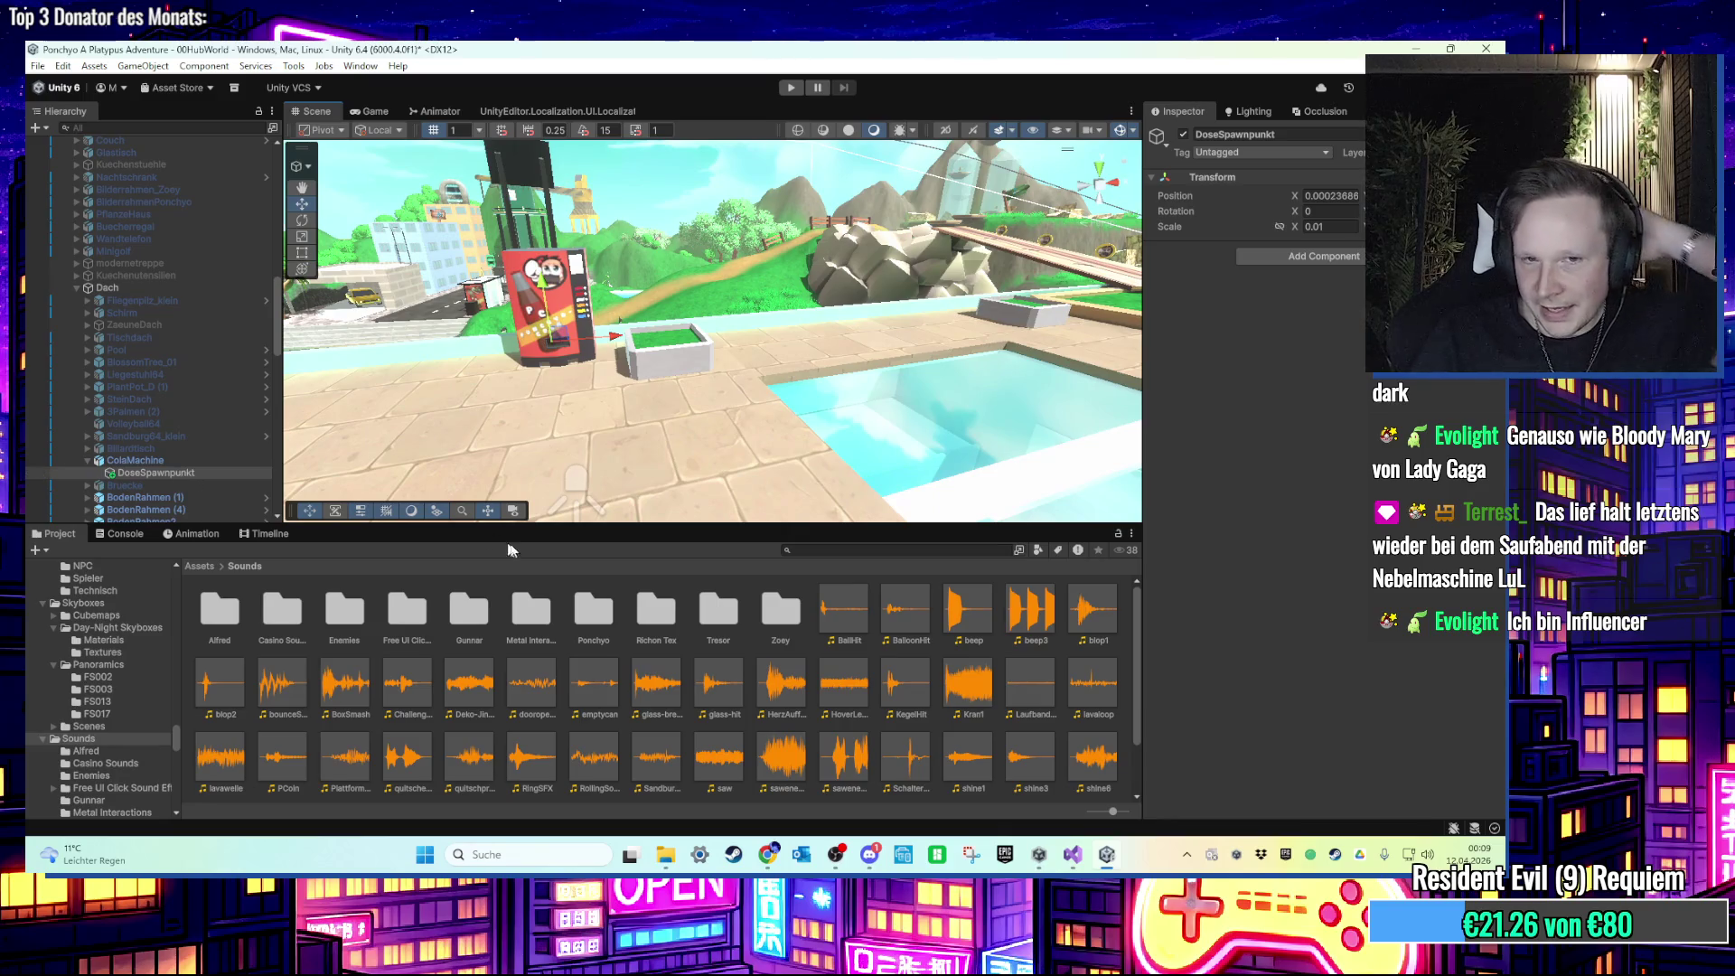
Step: Locate the Dose_parent prefab from ColaMachine's Dose field and open it in Prefab Mode
click(206, 566)
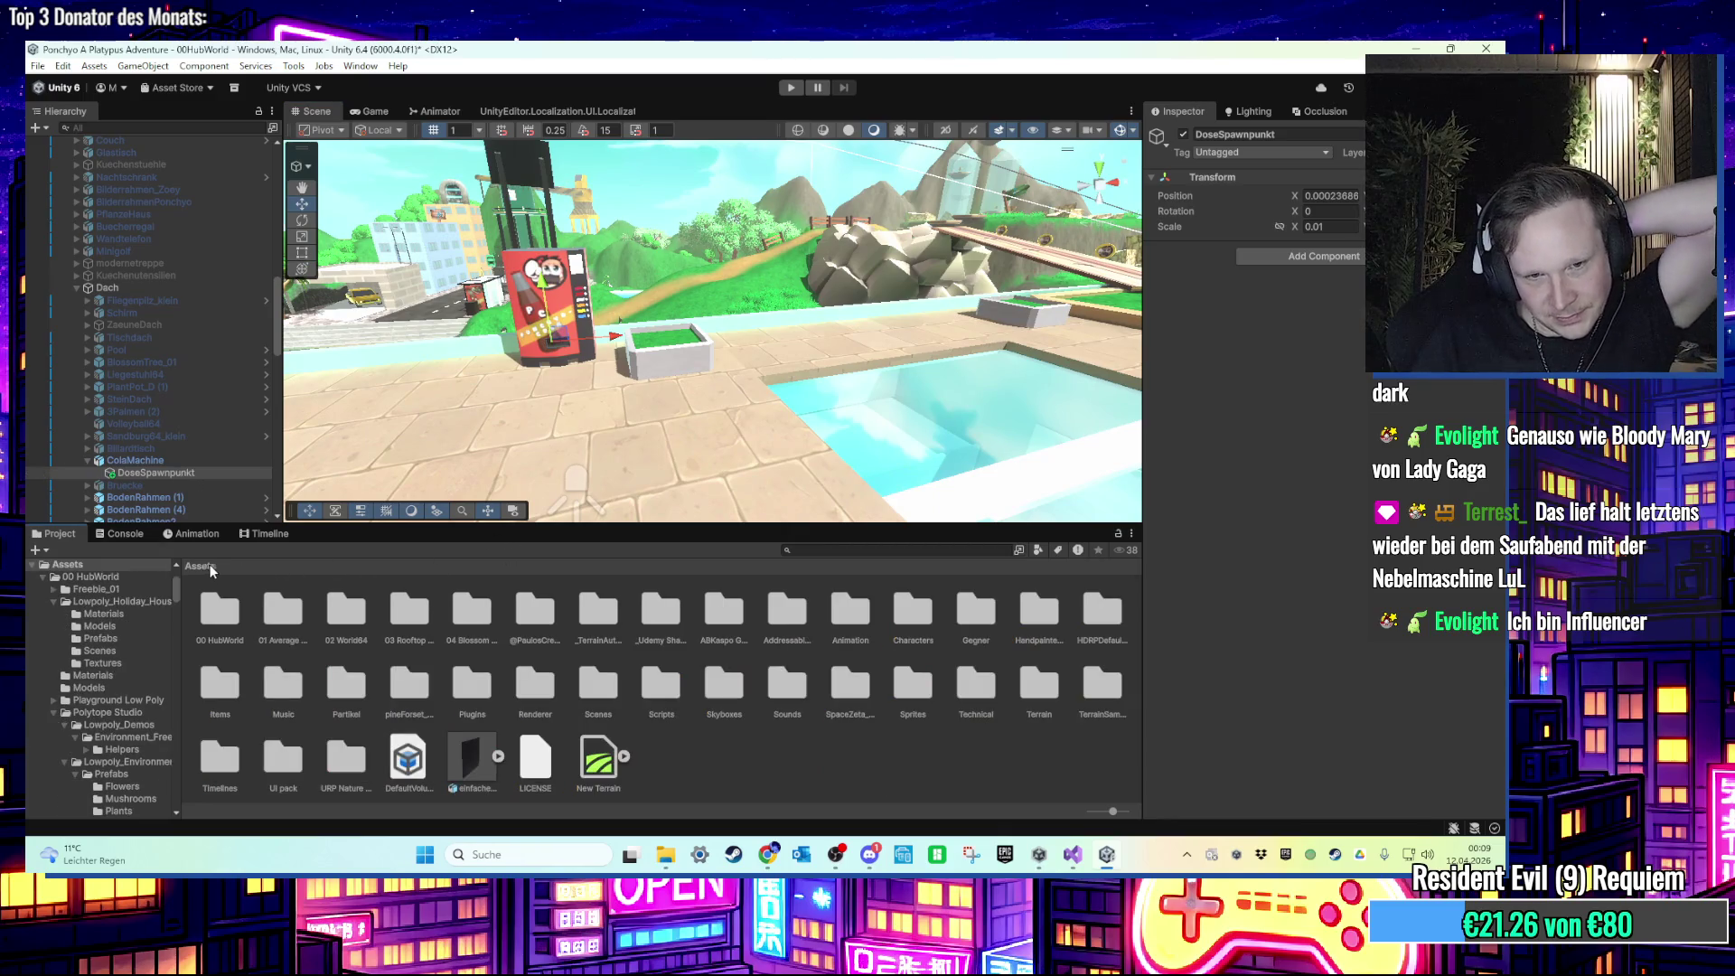
click(835, 548)
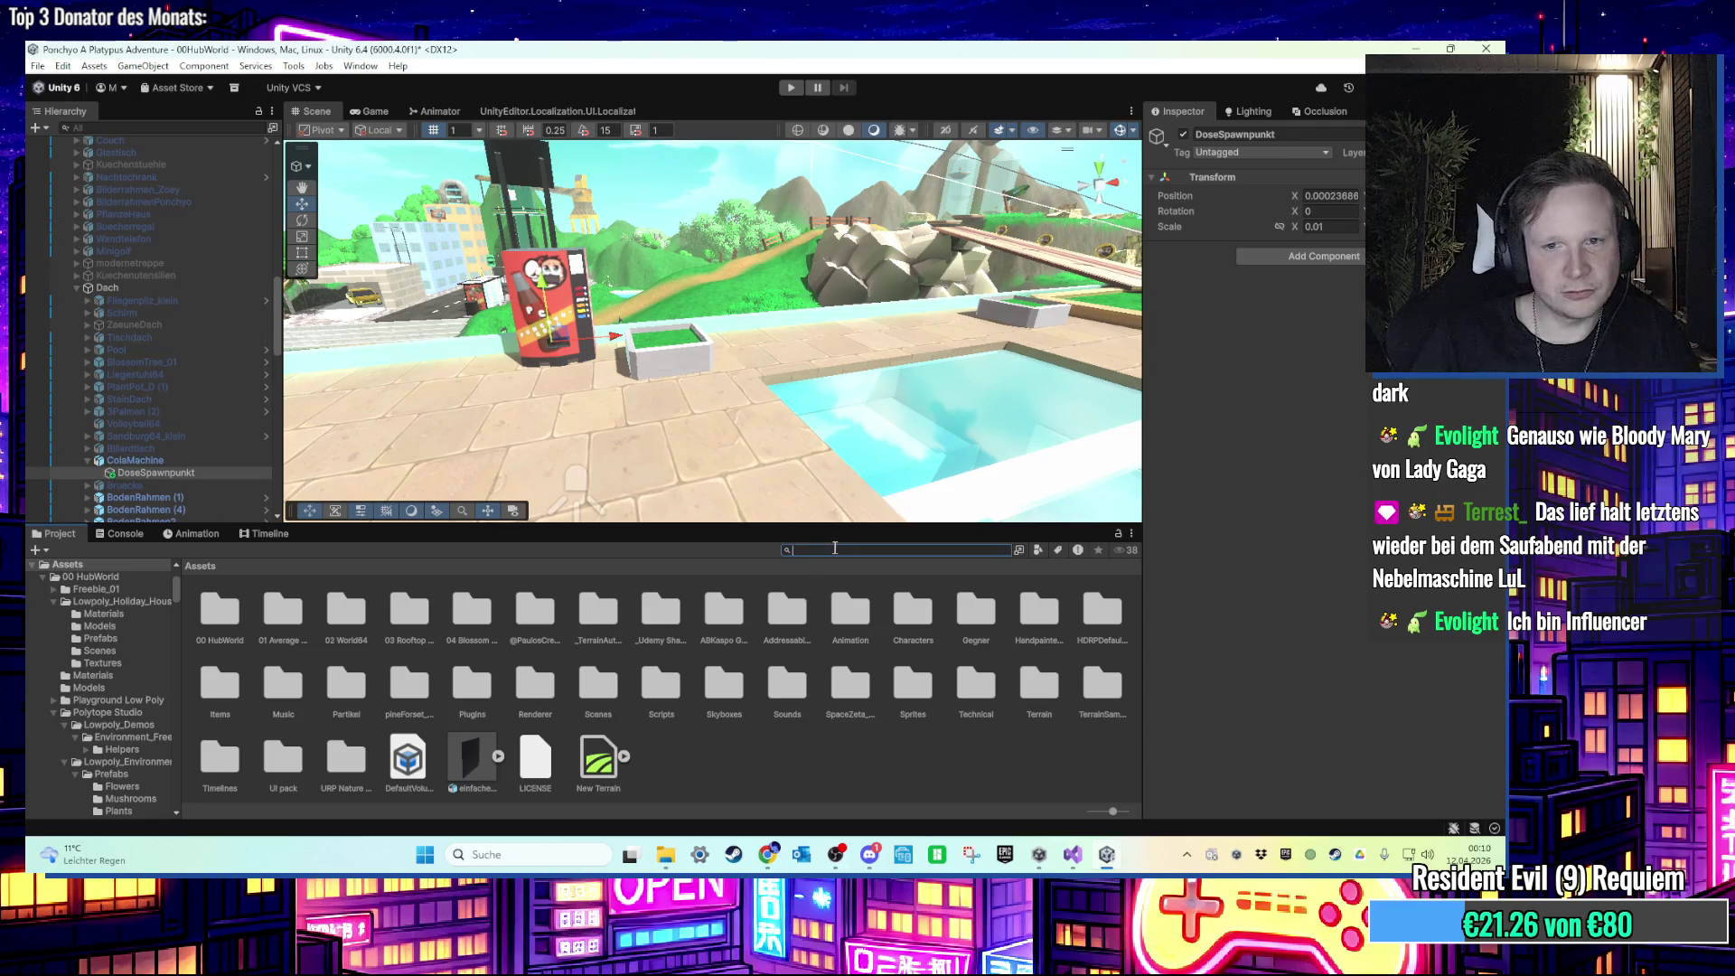
click(221, 461)
scroll(1352, 480, down, 10)
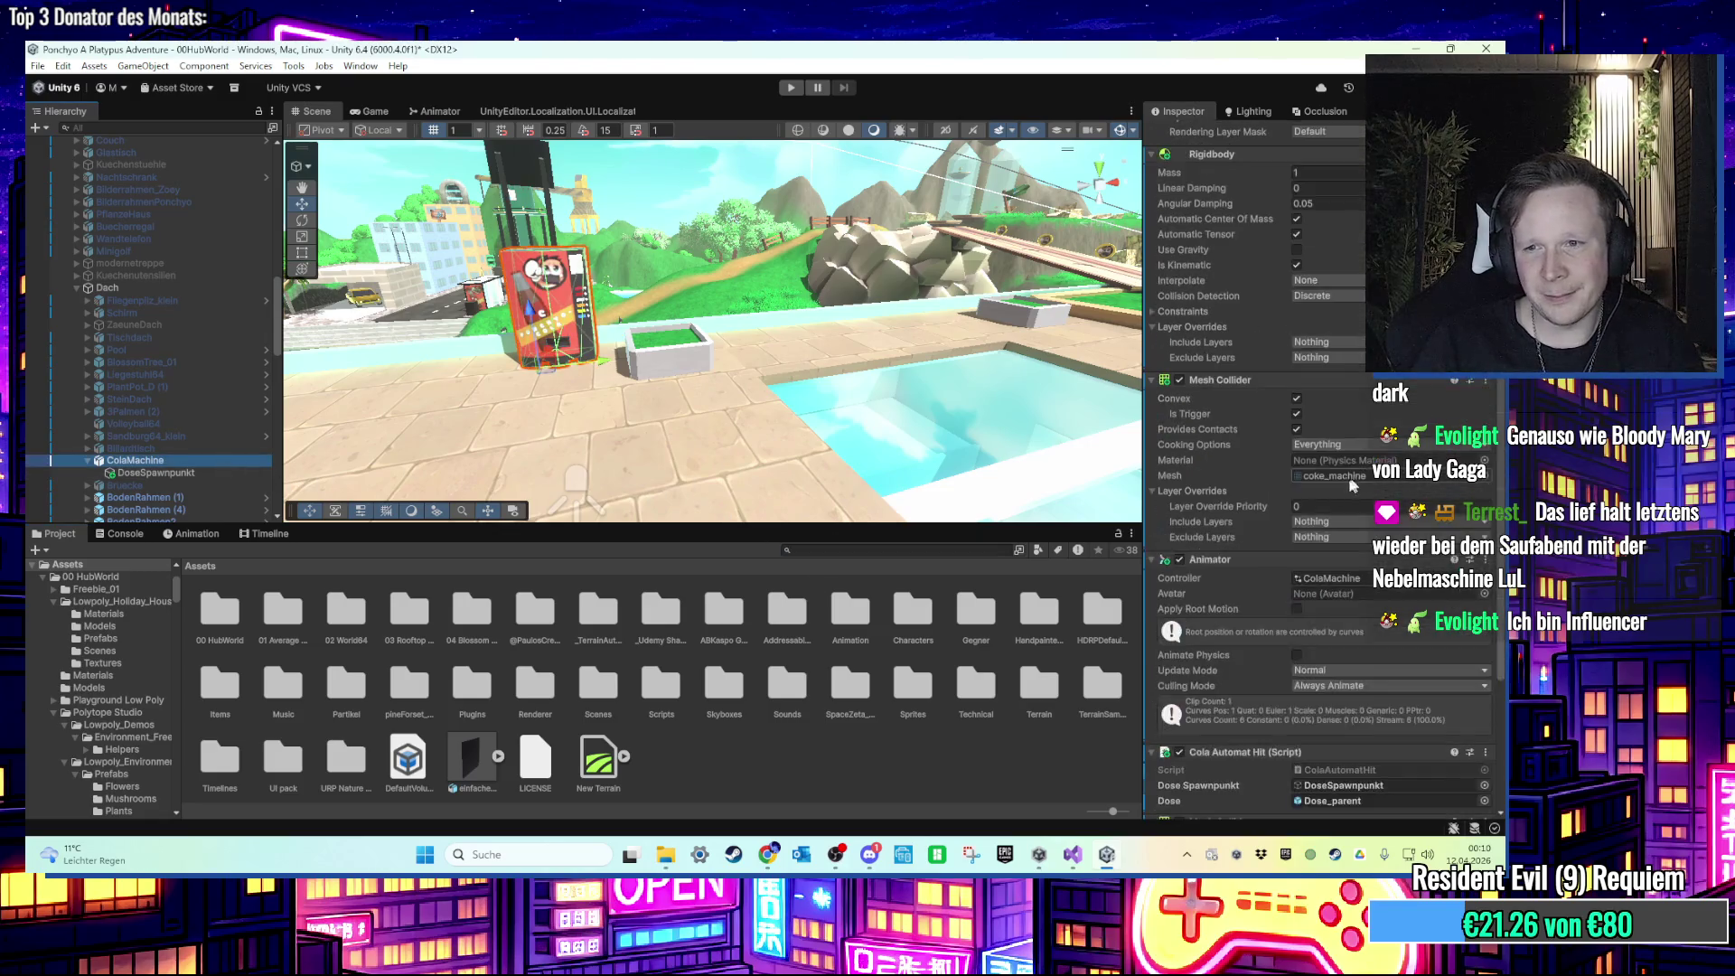
click(1370, 676)
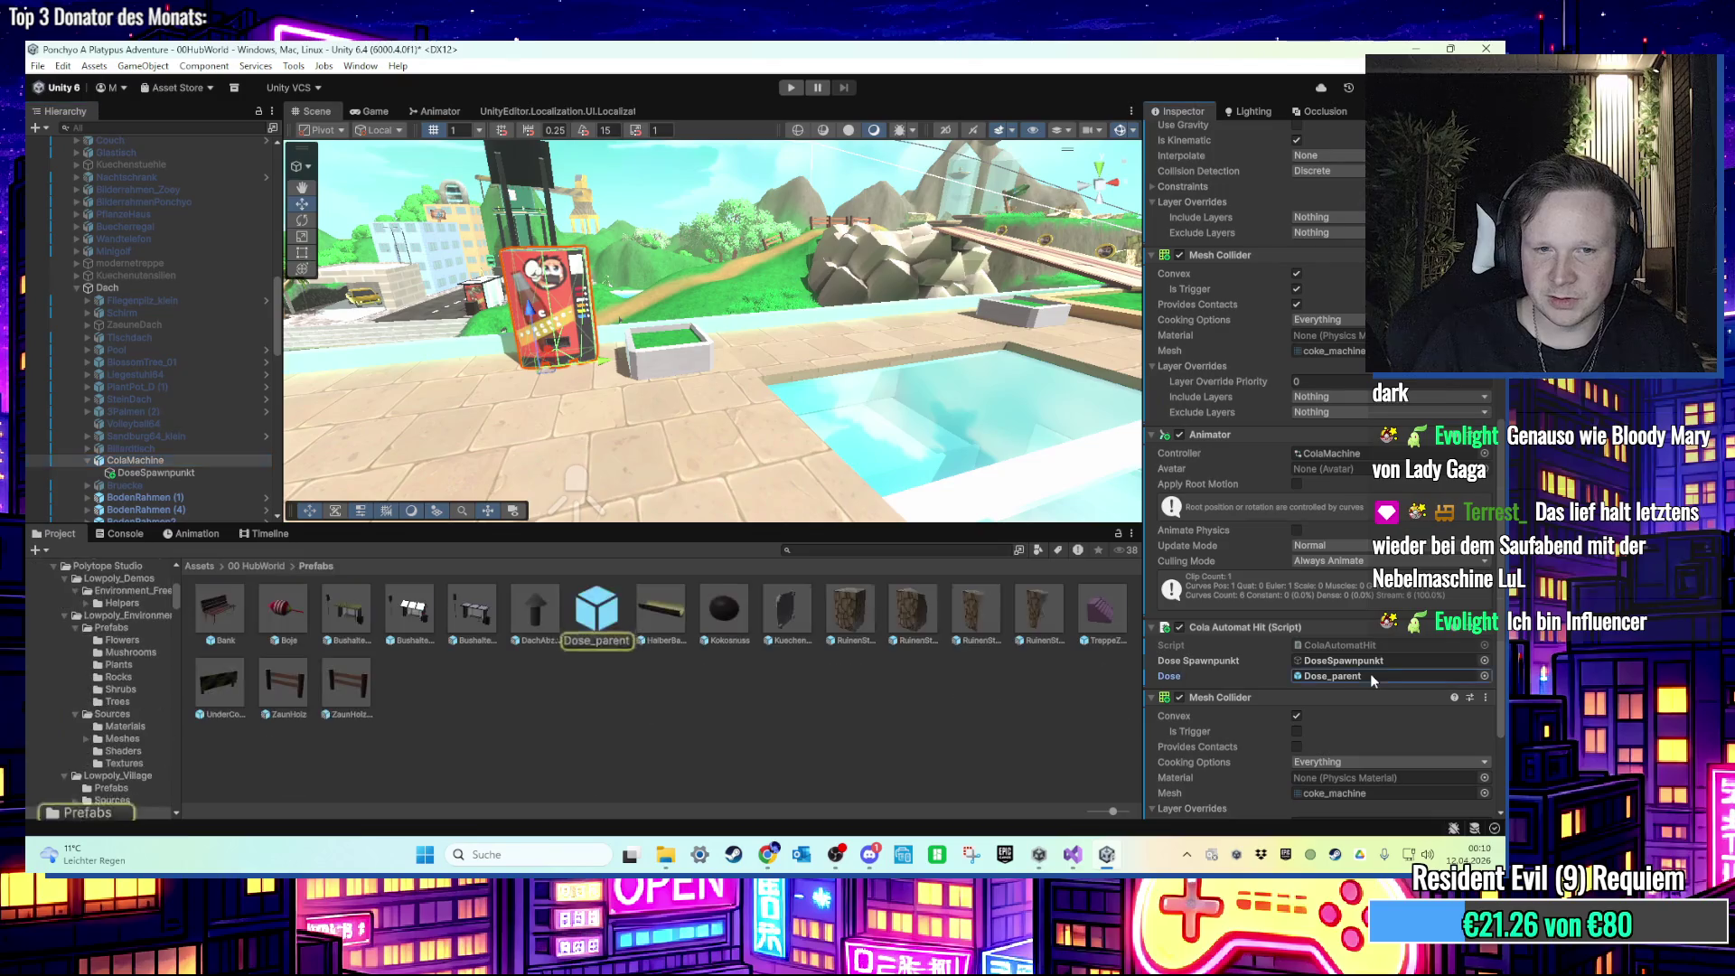
click(580, 640)
double_click(580, 639)
Step: Inspect the components of the Dose can and the Dose_parent root
click(157, 172)
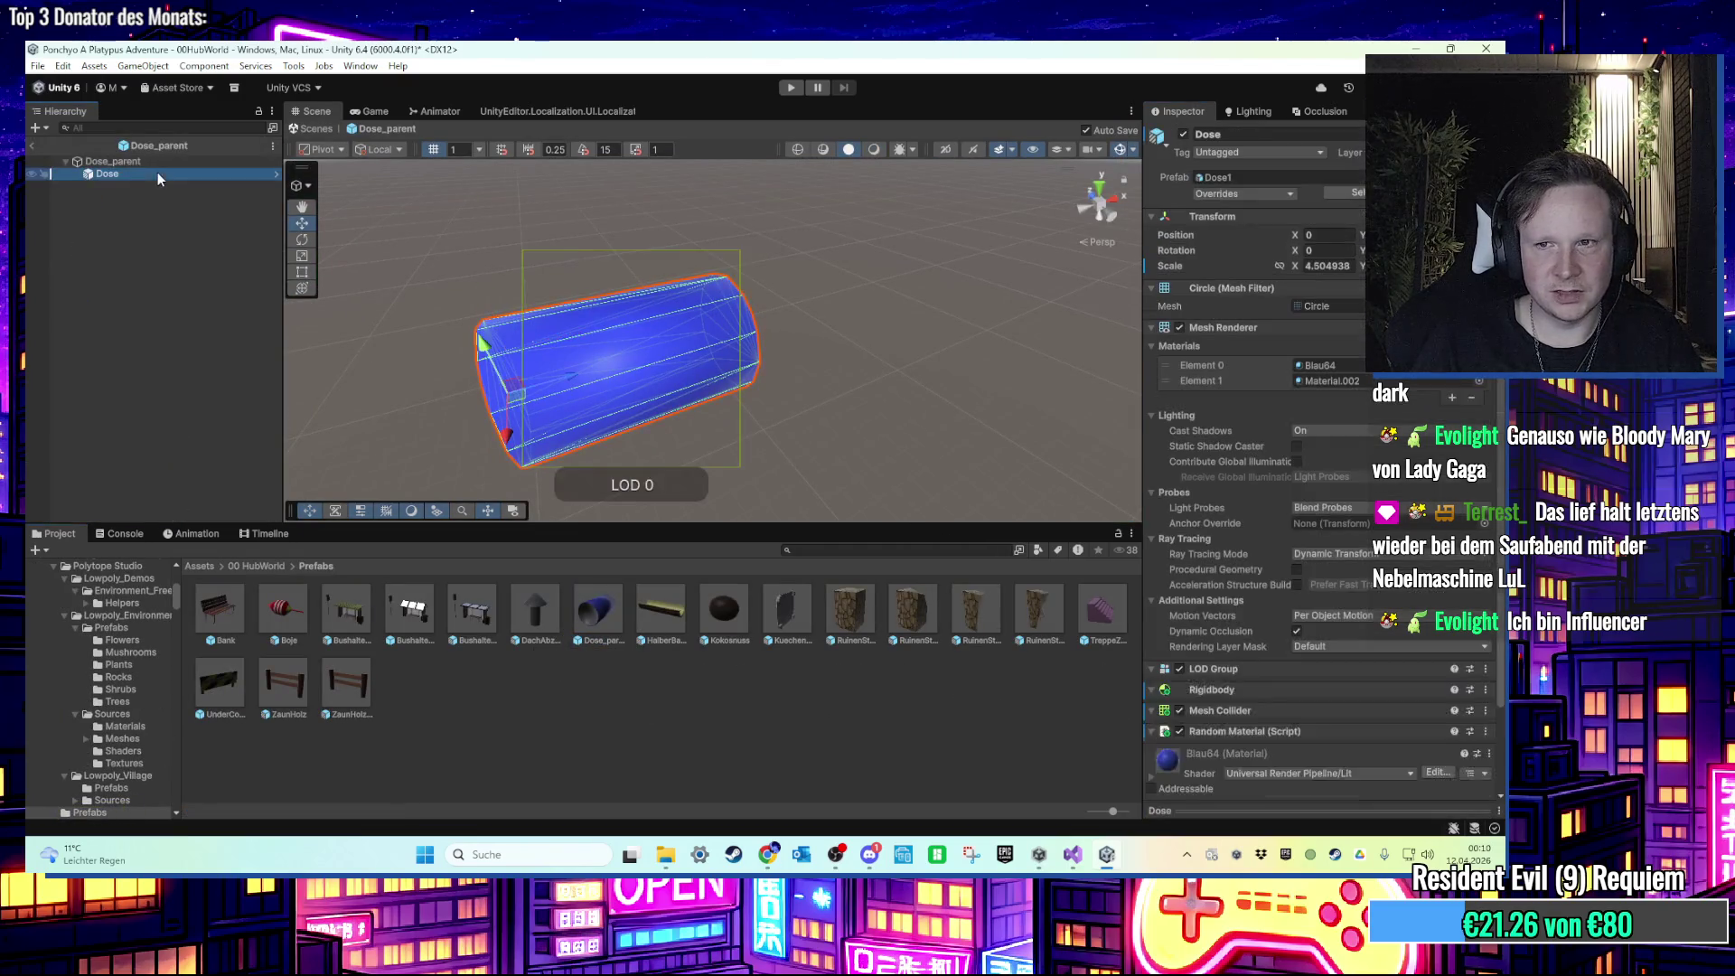
scroll(1210, 438, down, 10)
scroll(1263, 455, down, 6)
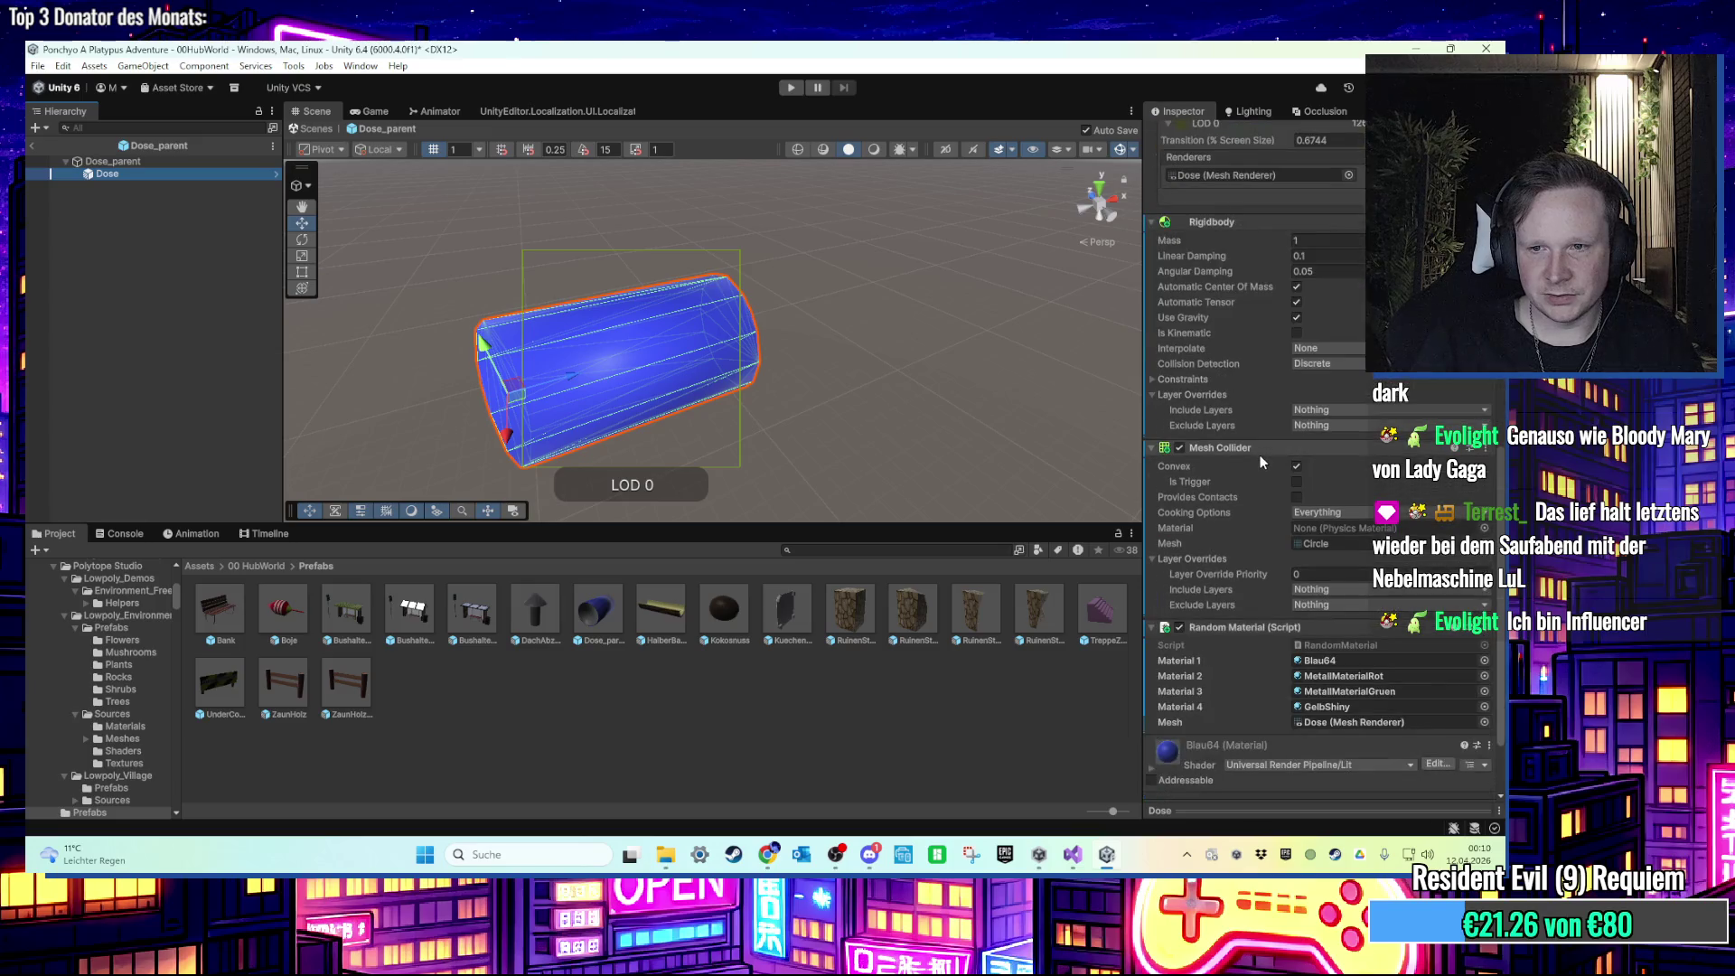
key(Up)
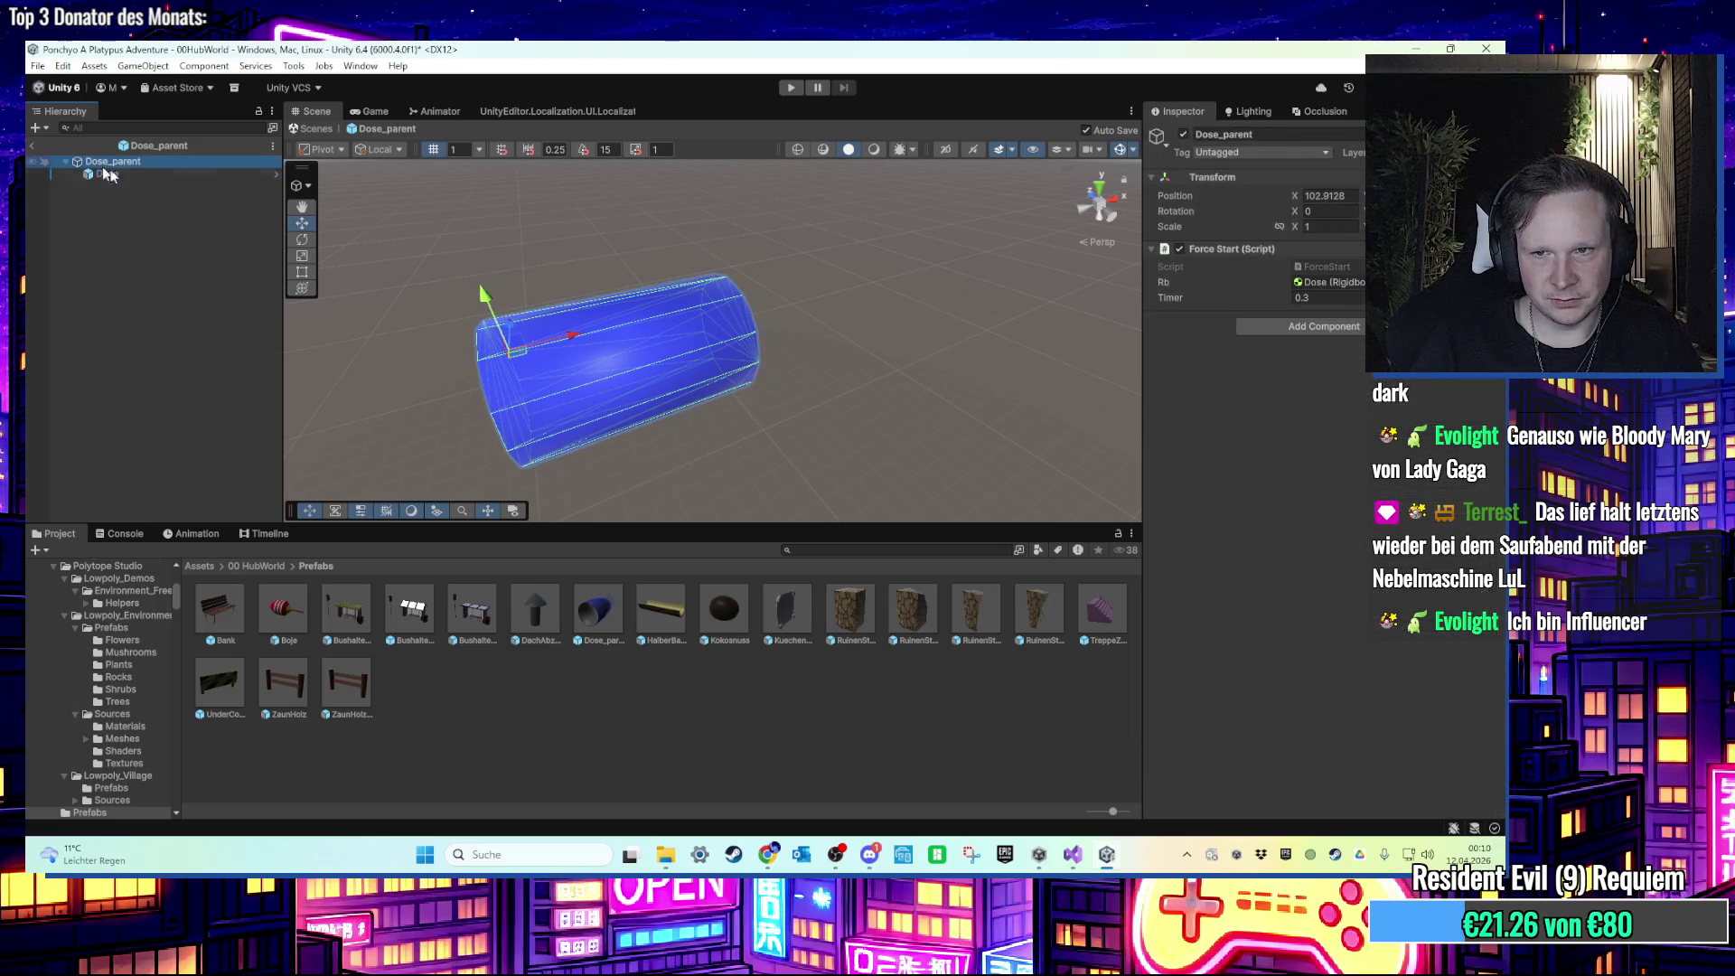
click(149, 177)
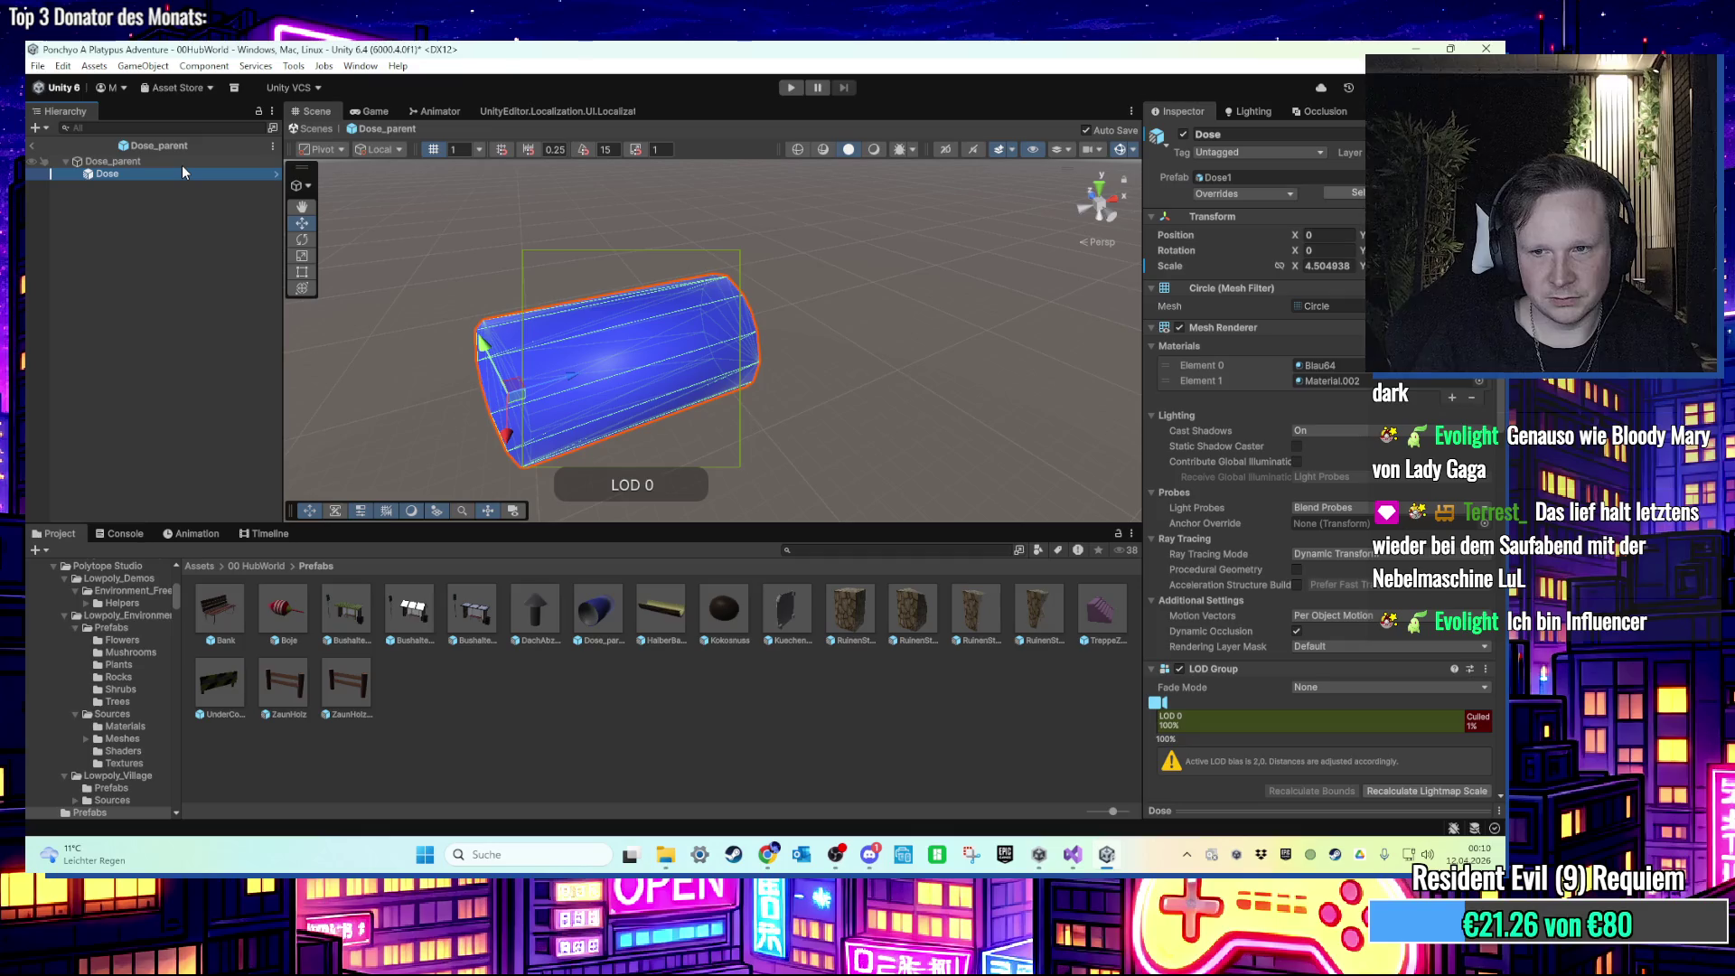
scroll(1311, 618, down, 10)
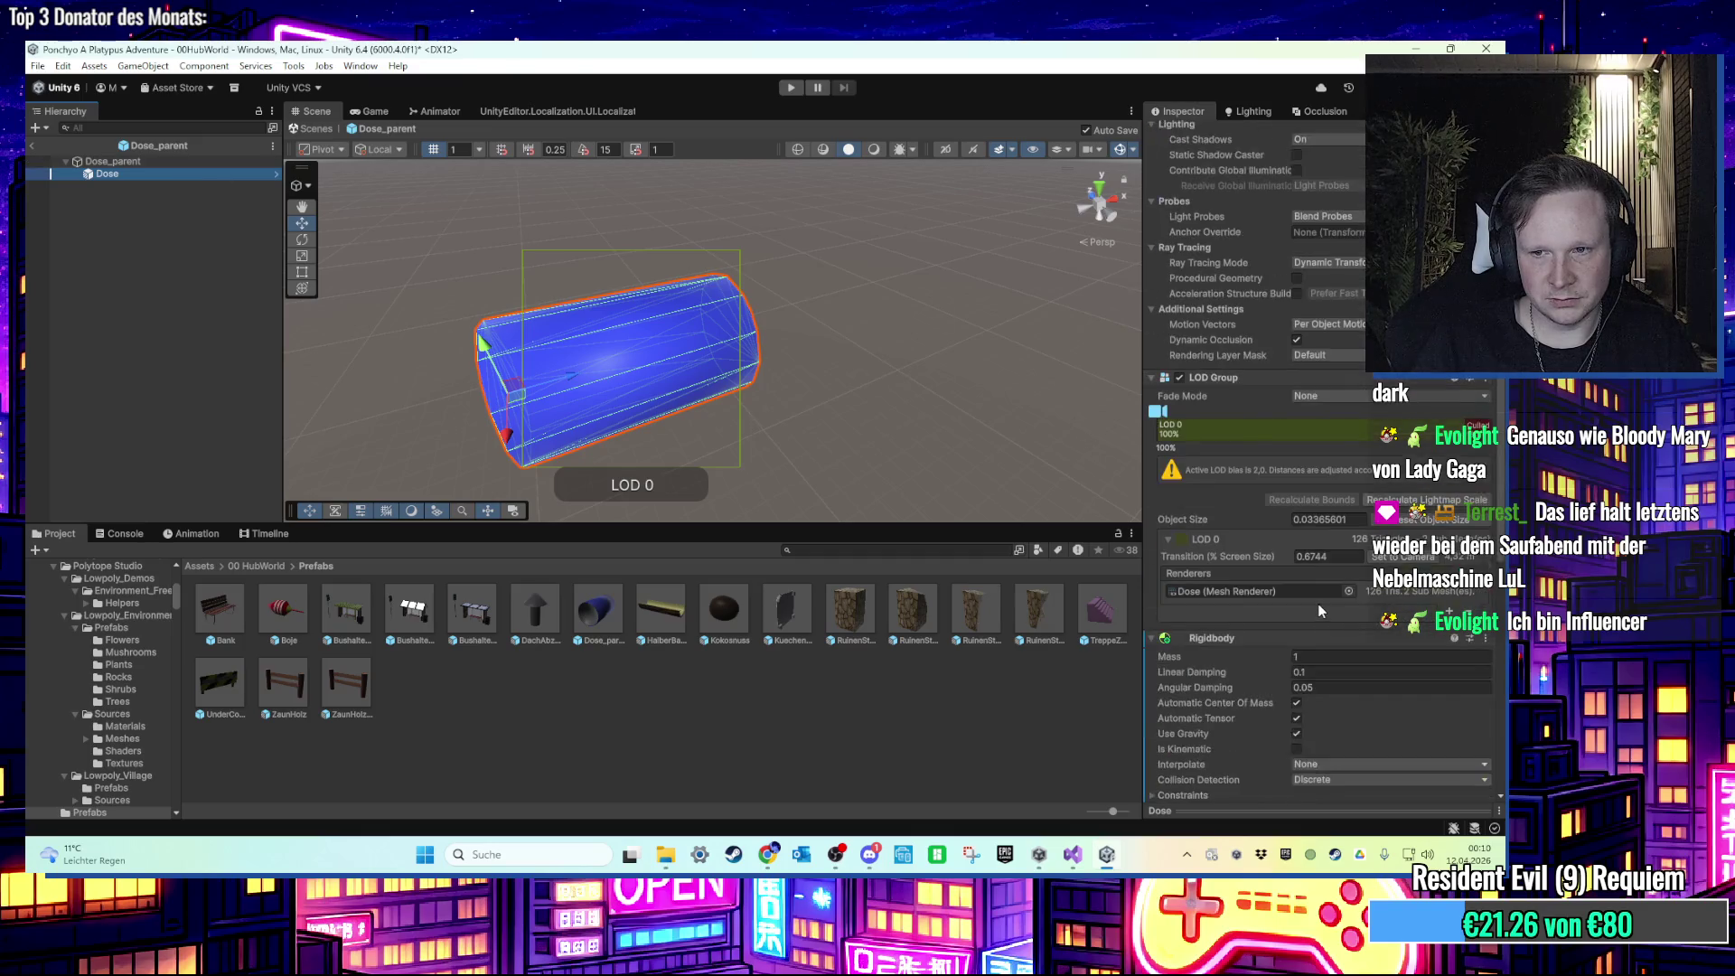
scroll(1325, 601, down, 5)
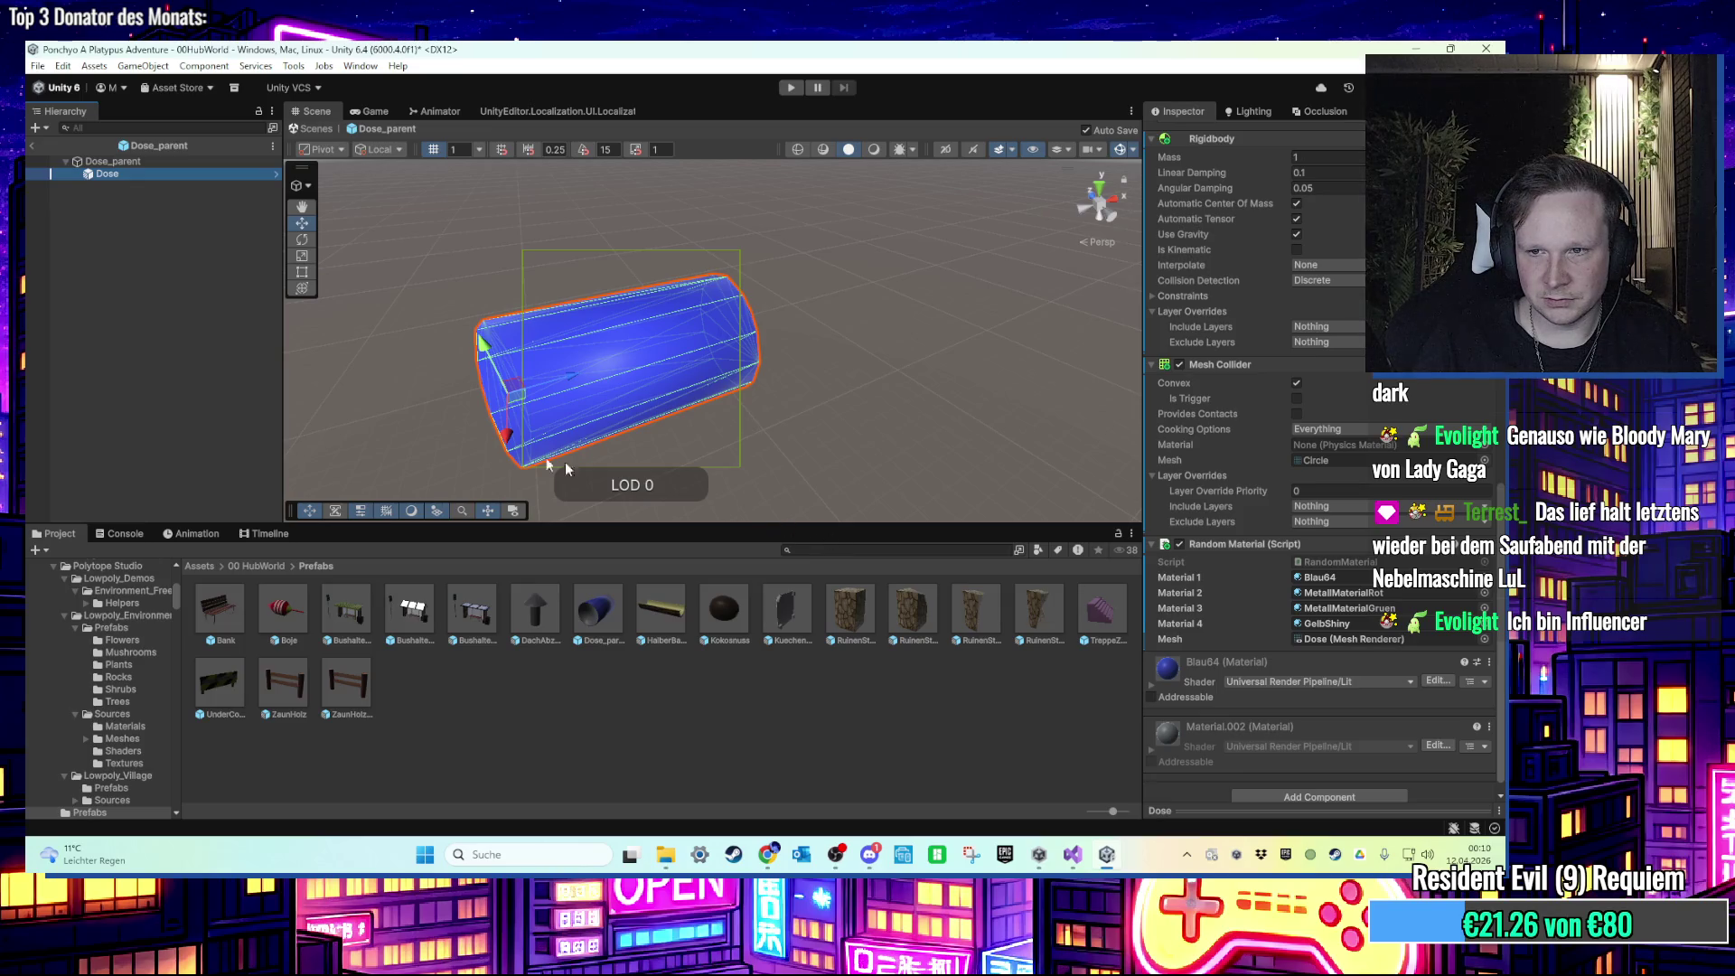
Step: Open Dose_parent's Force Start script (ForceStart.cs) in Visual Studio via Edit Script
click(153, 162)
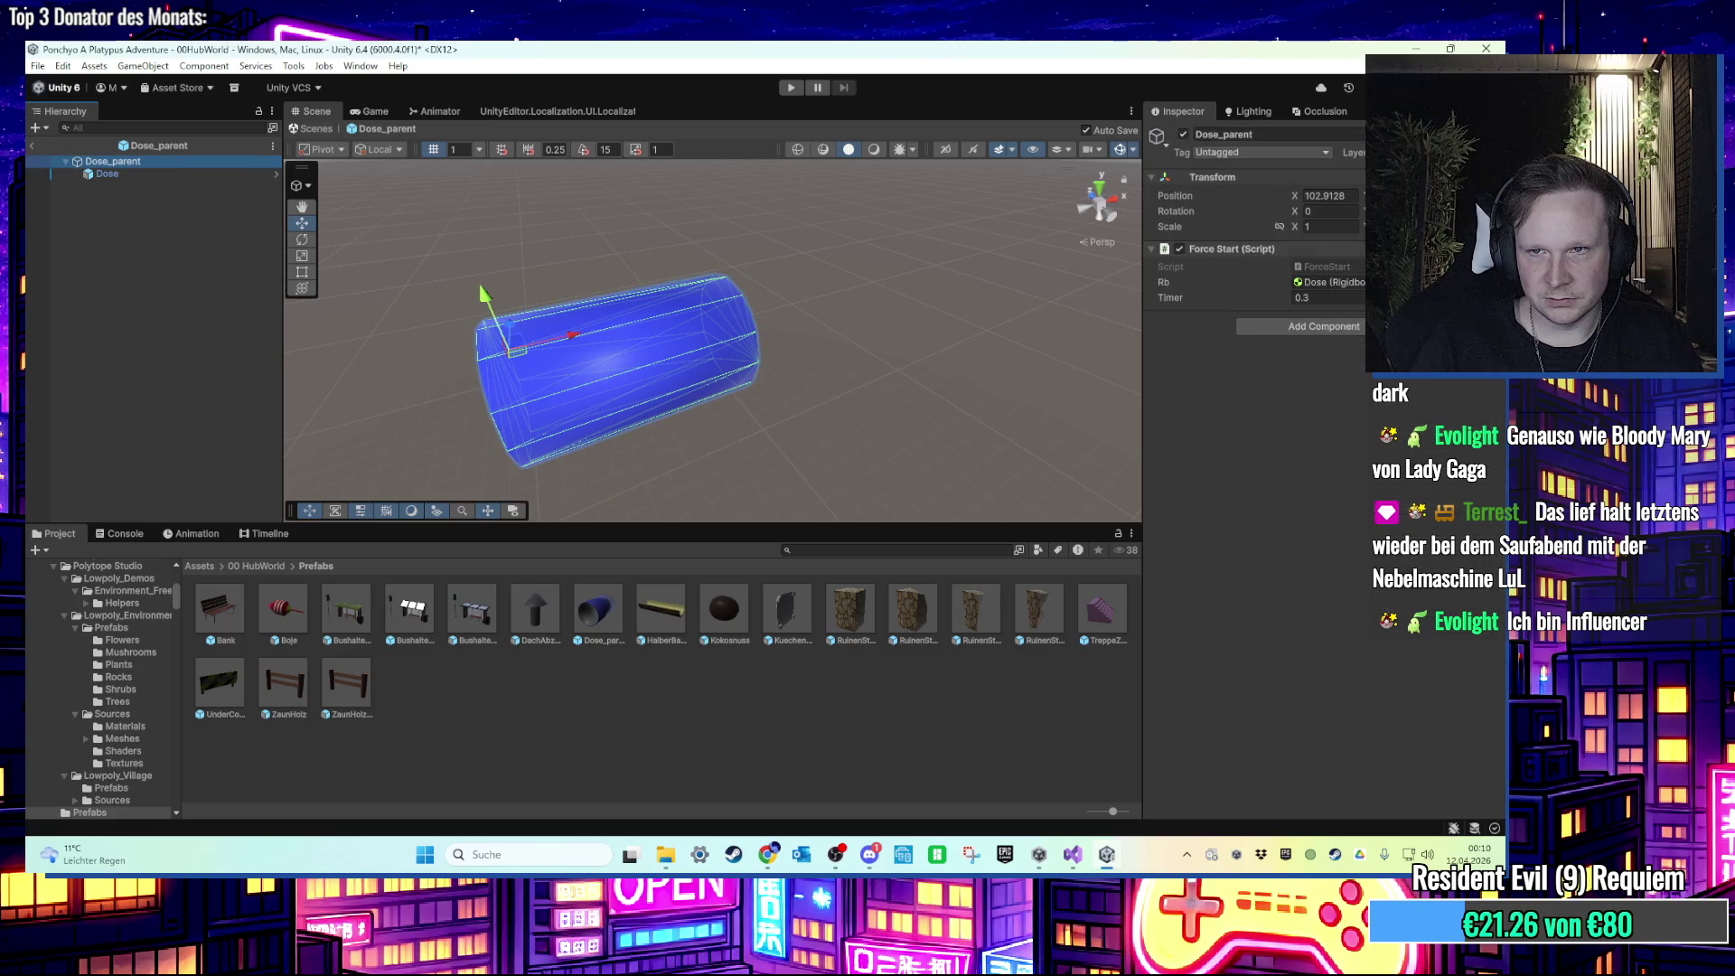
right_click(1323, 253)
click(1369, 488)
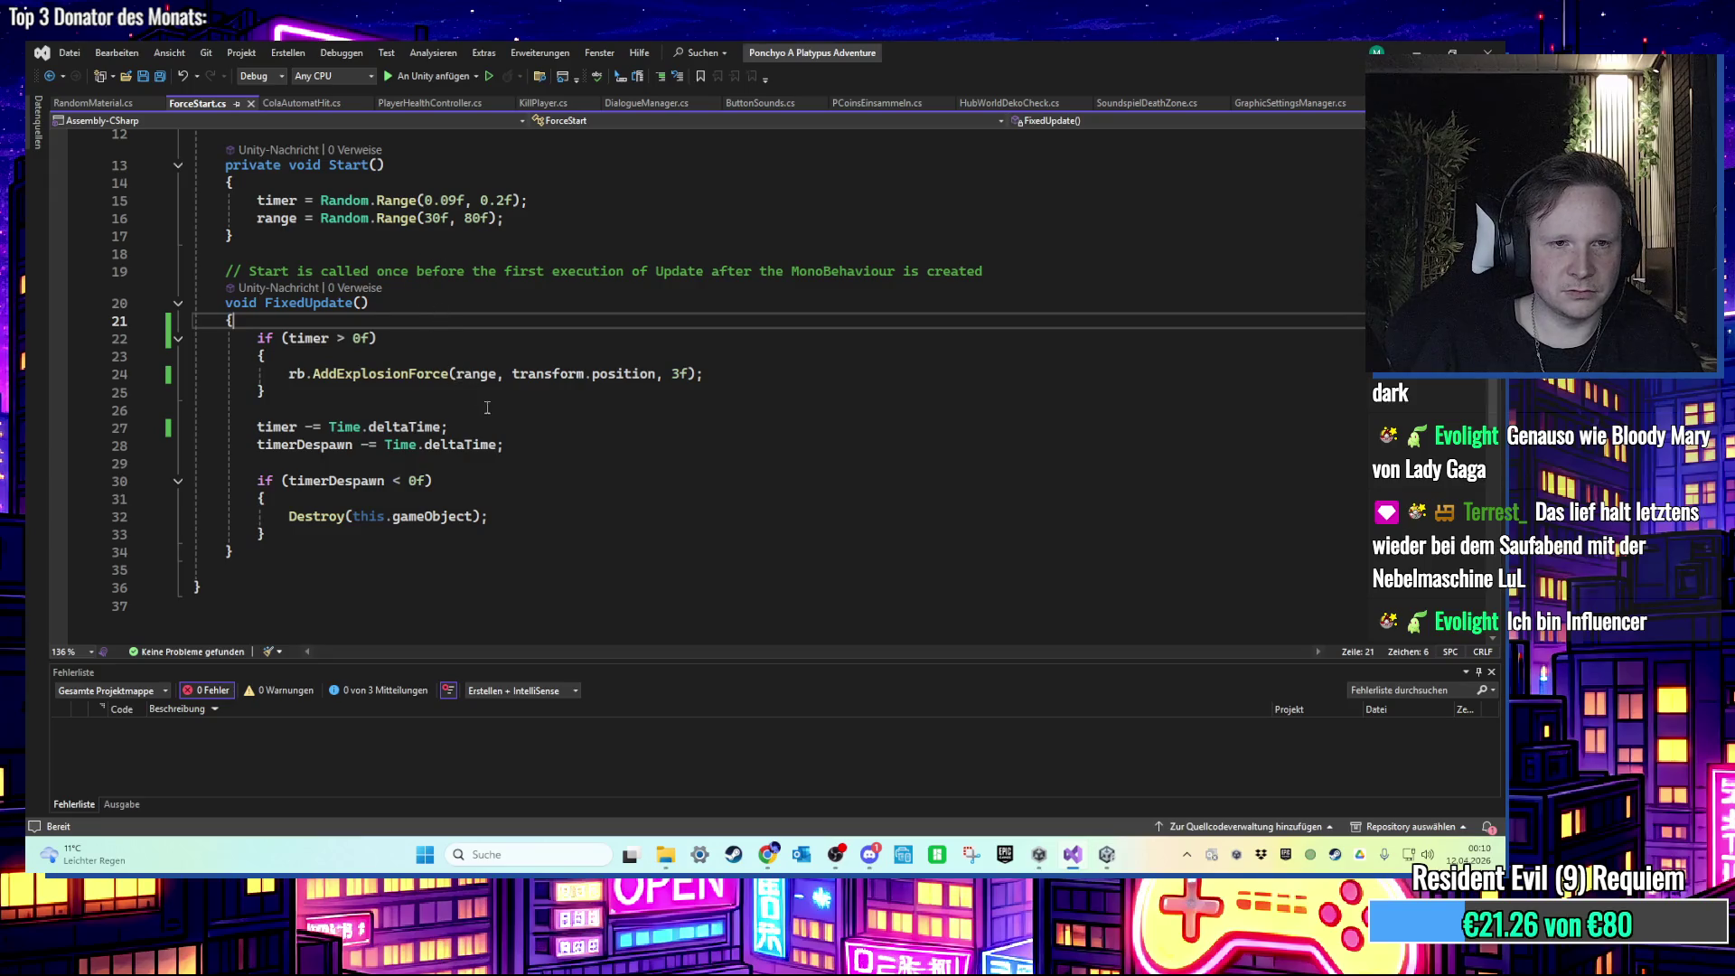
Step: Add 'public AudioClip canSFX;' below the timerDespawn field in ForceStart.cs and save
scroll(488, 408, up, 3)
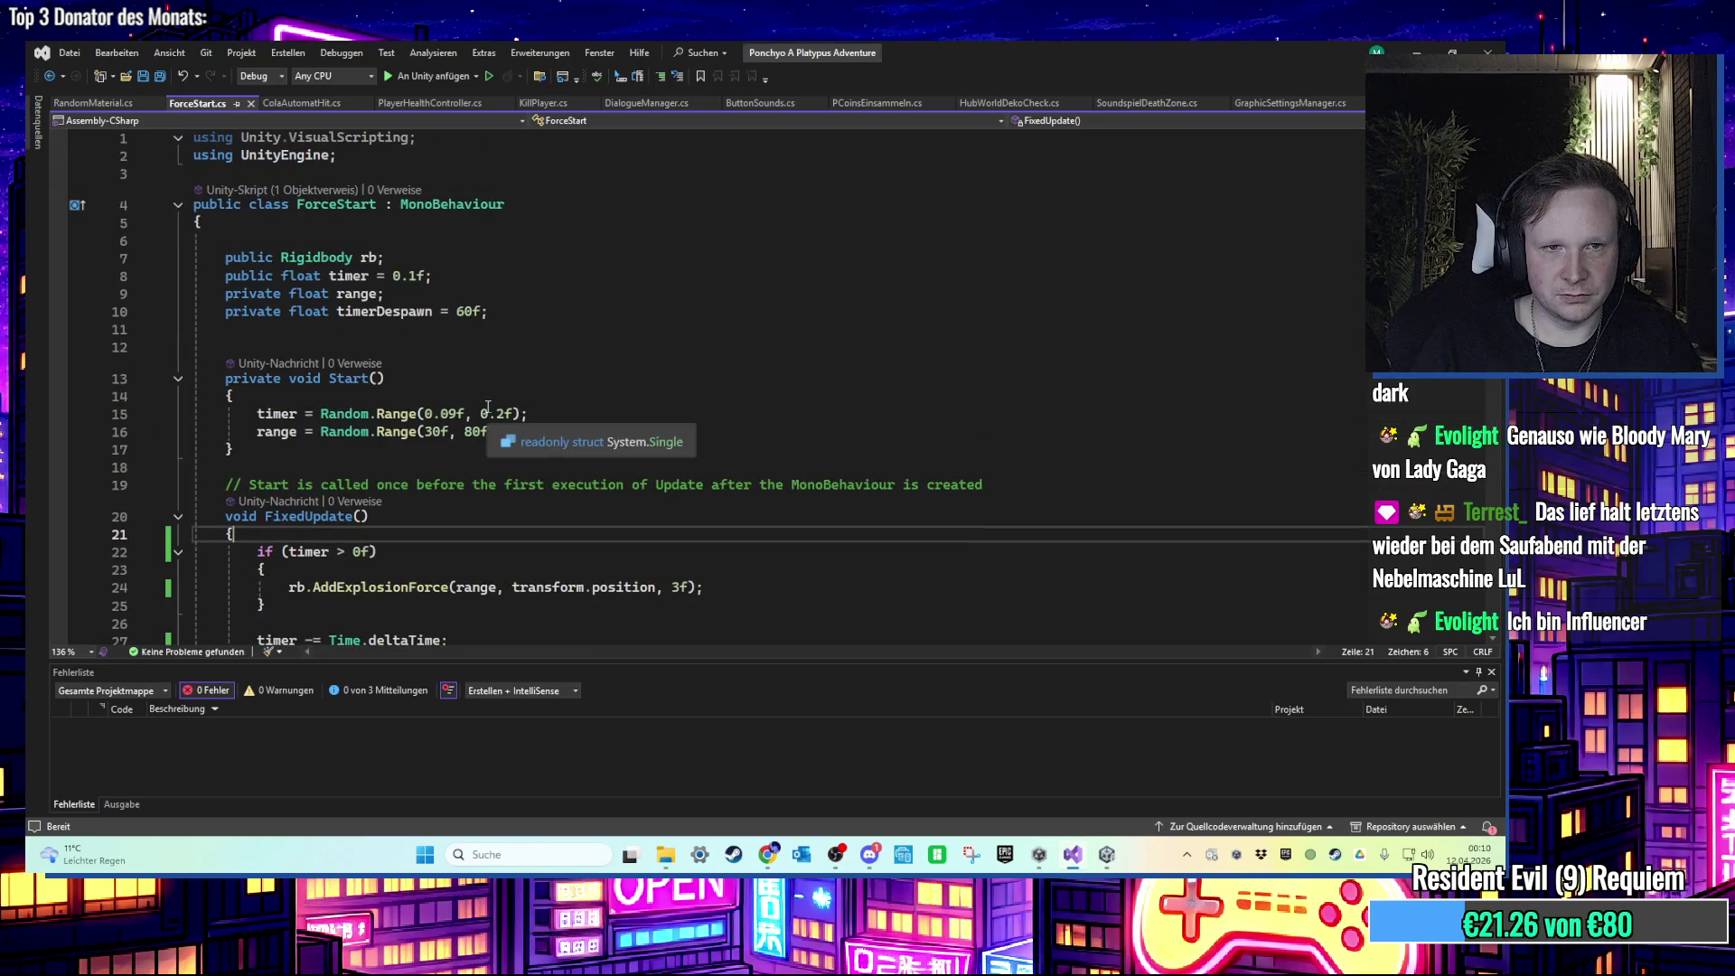
scroll(488, 412, down, 2)
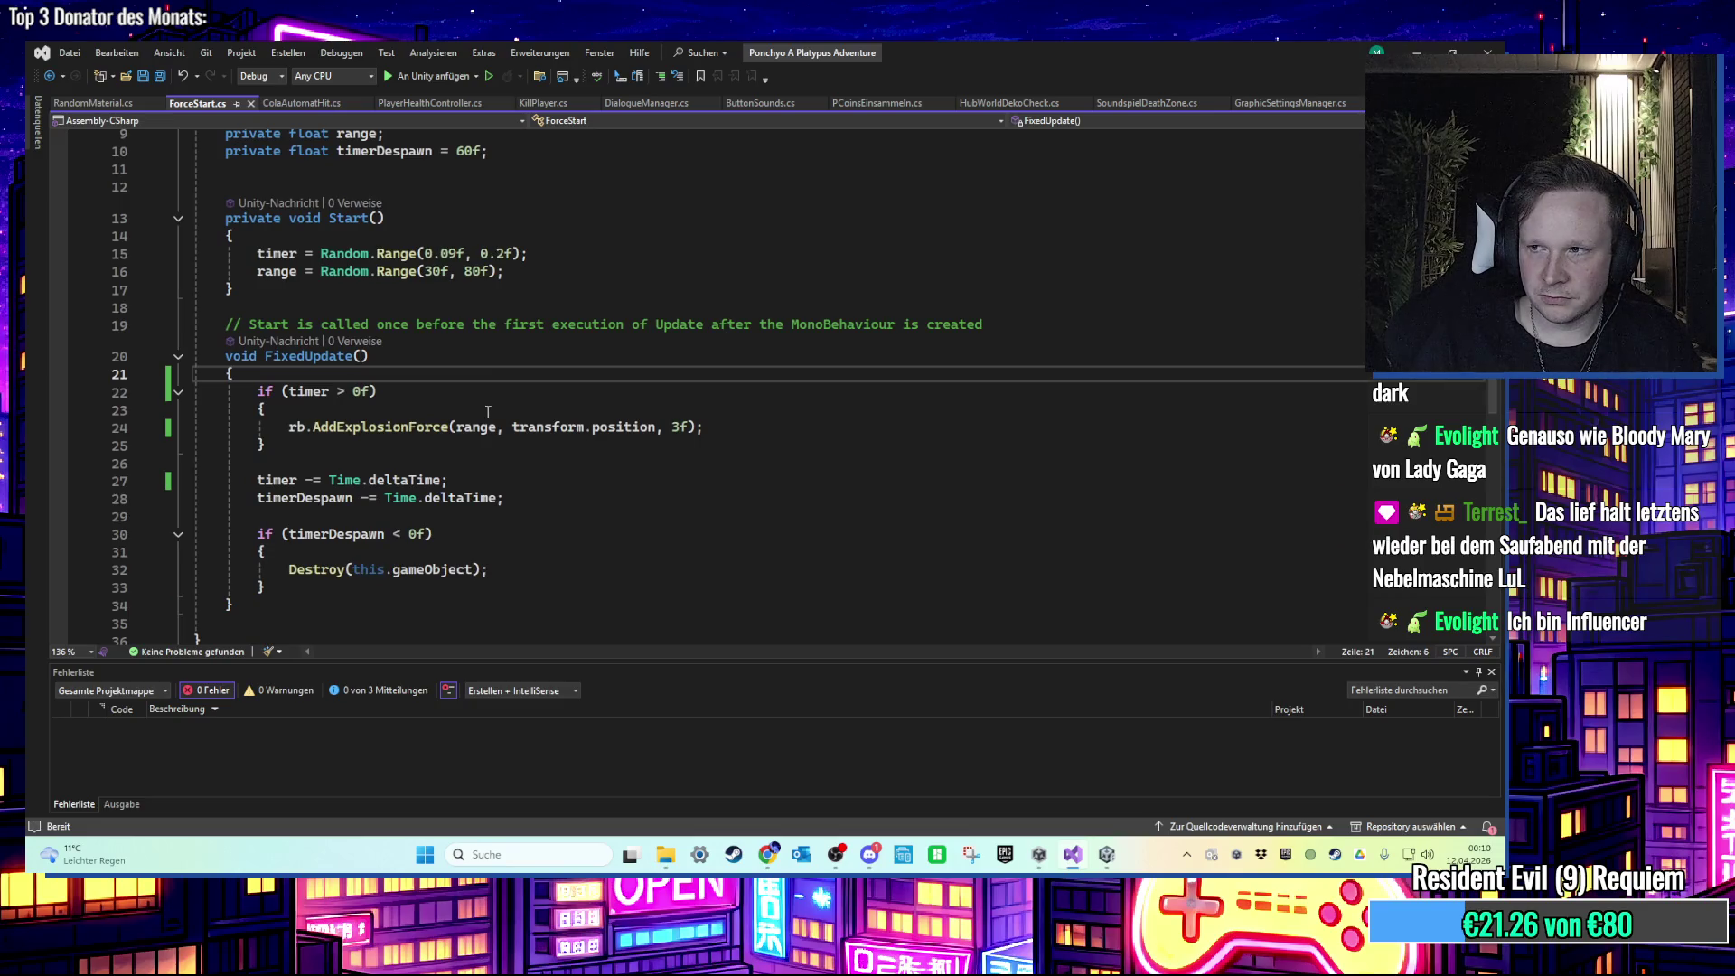
scroll(488, 411, up, 3)
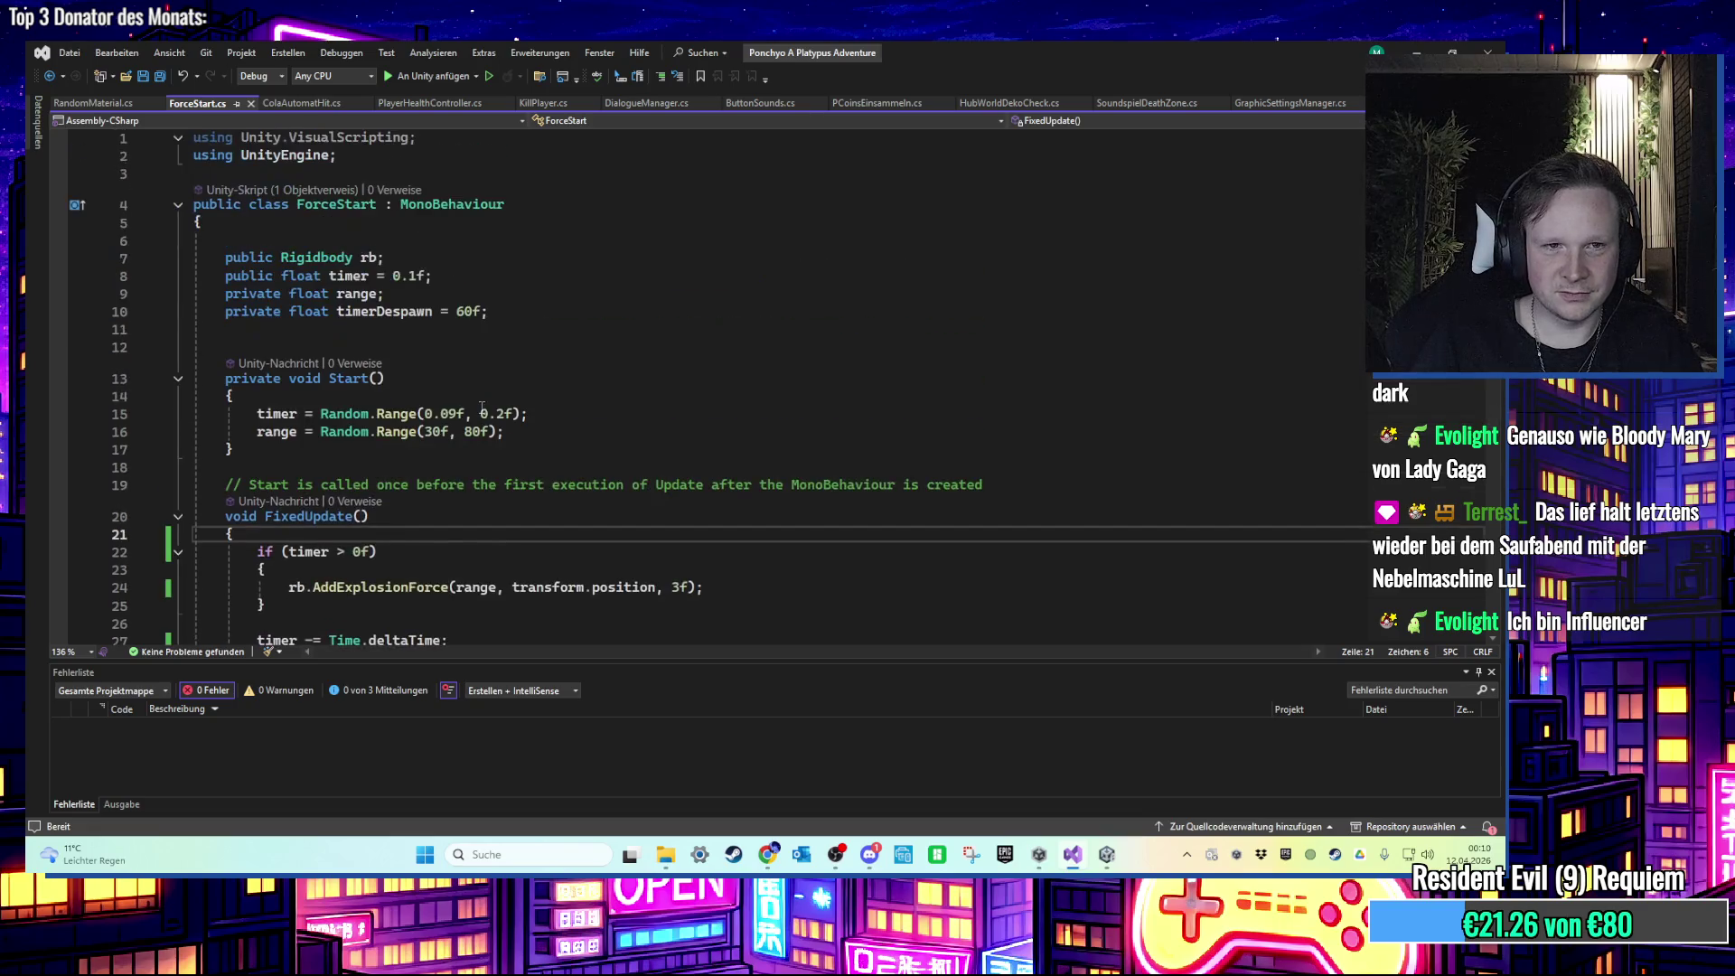
click(532, 361)
key(Return)
text(public Aud)
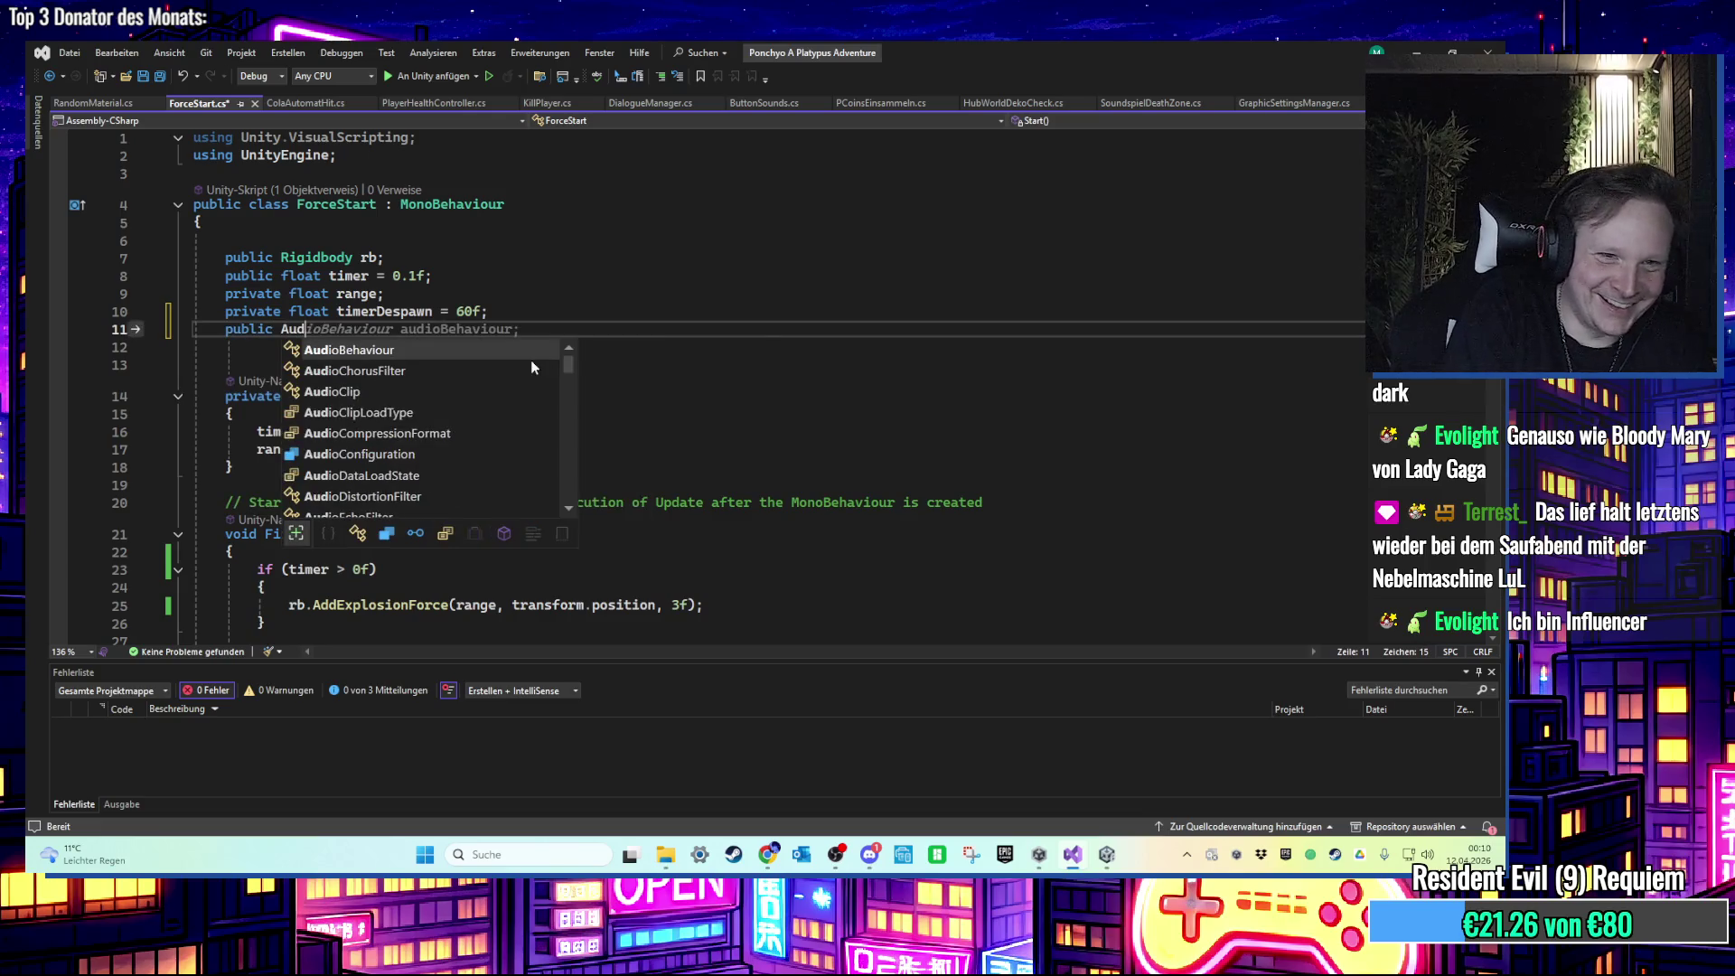
text(ioClip )
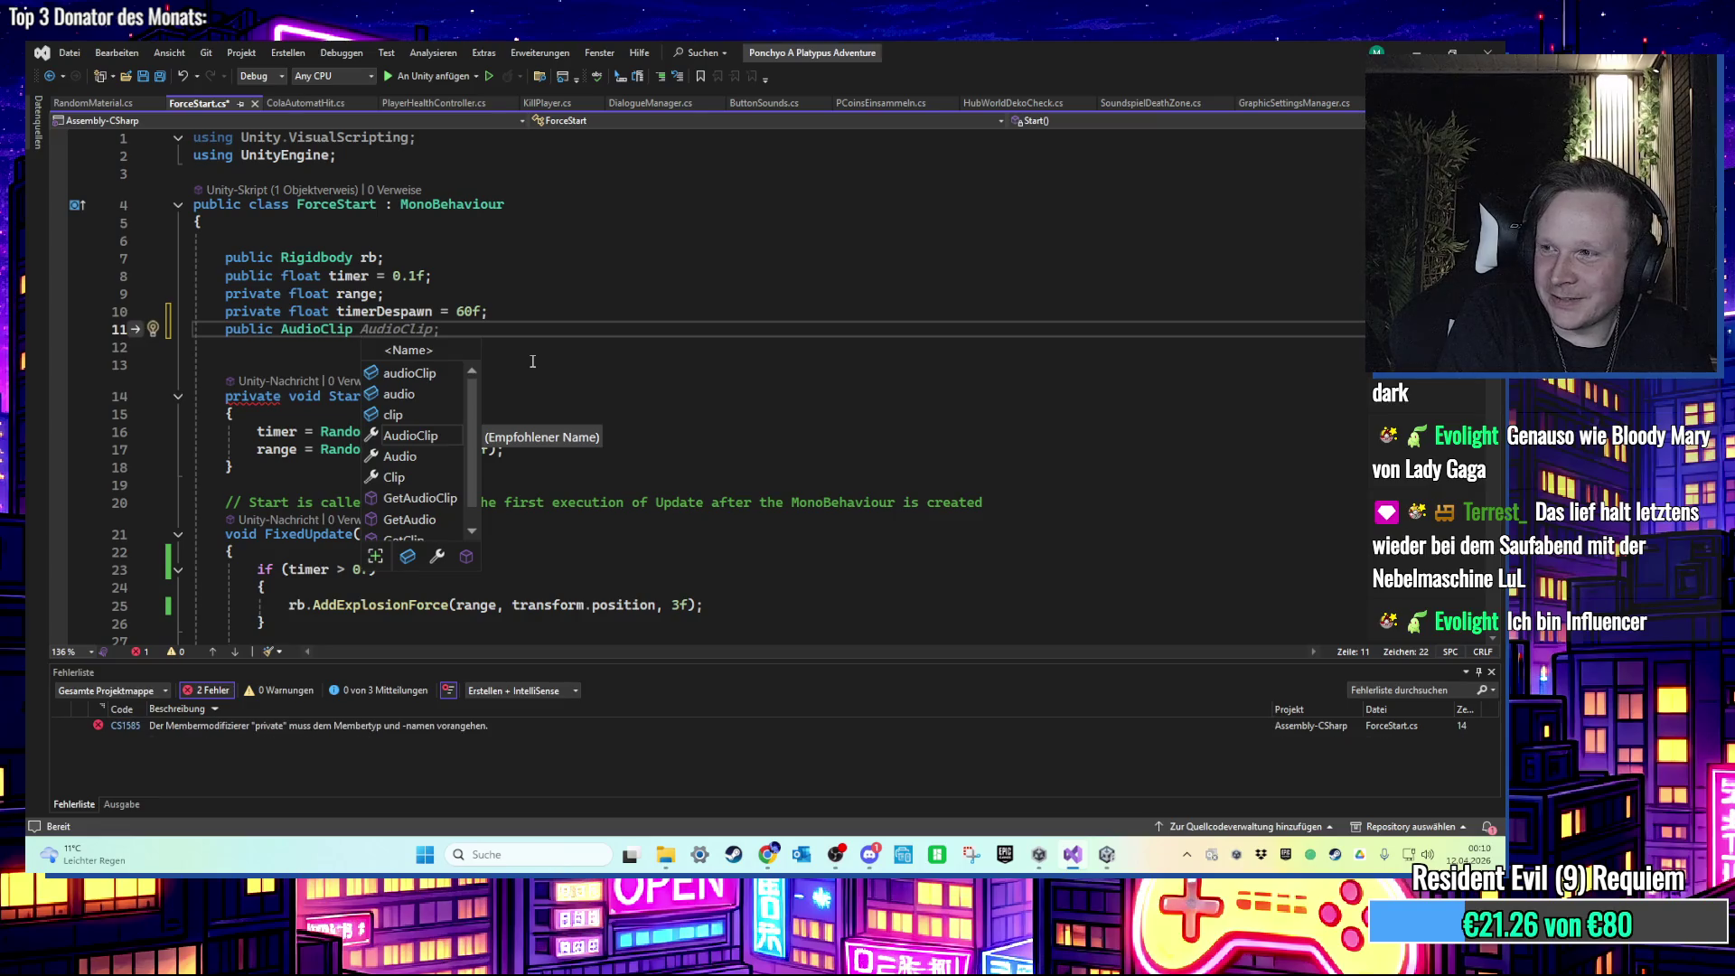
text(can)
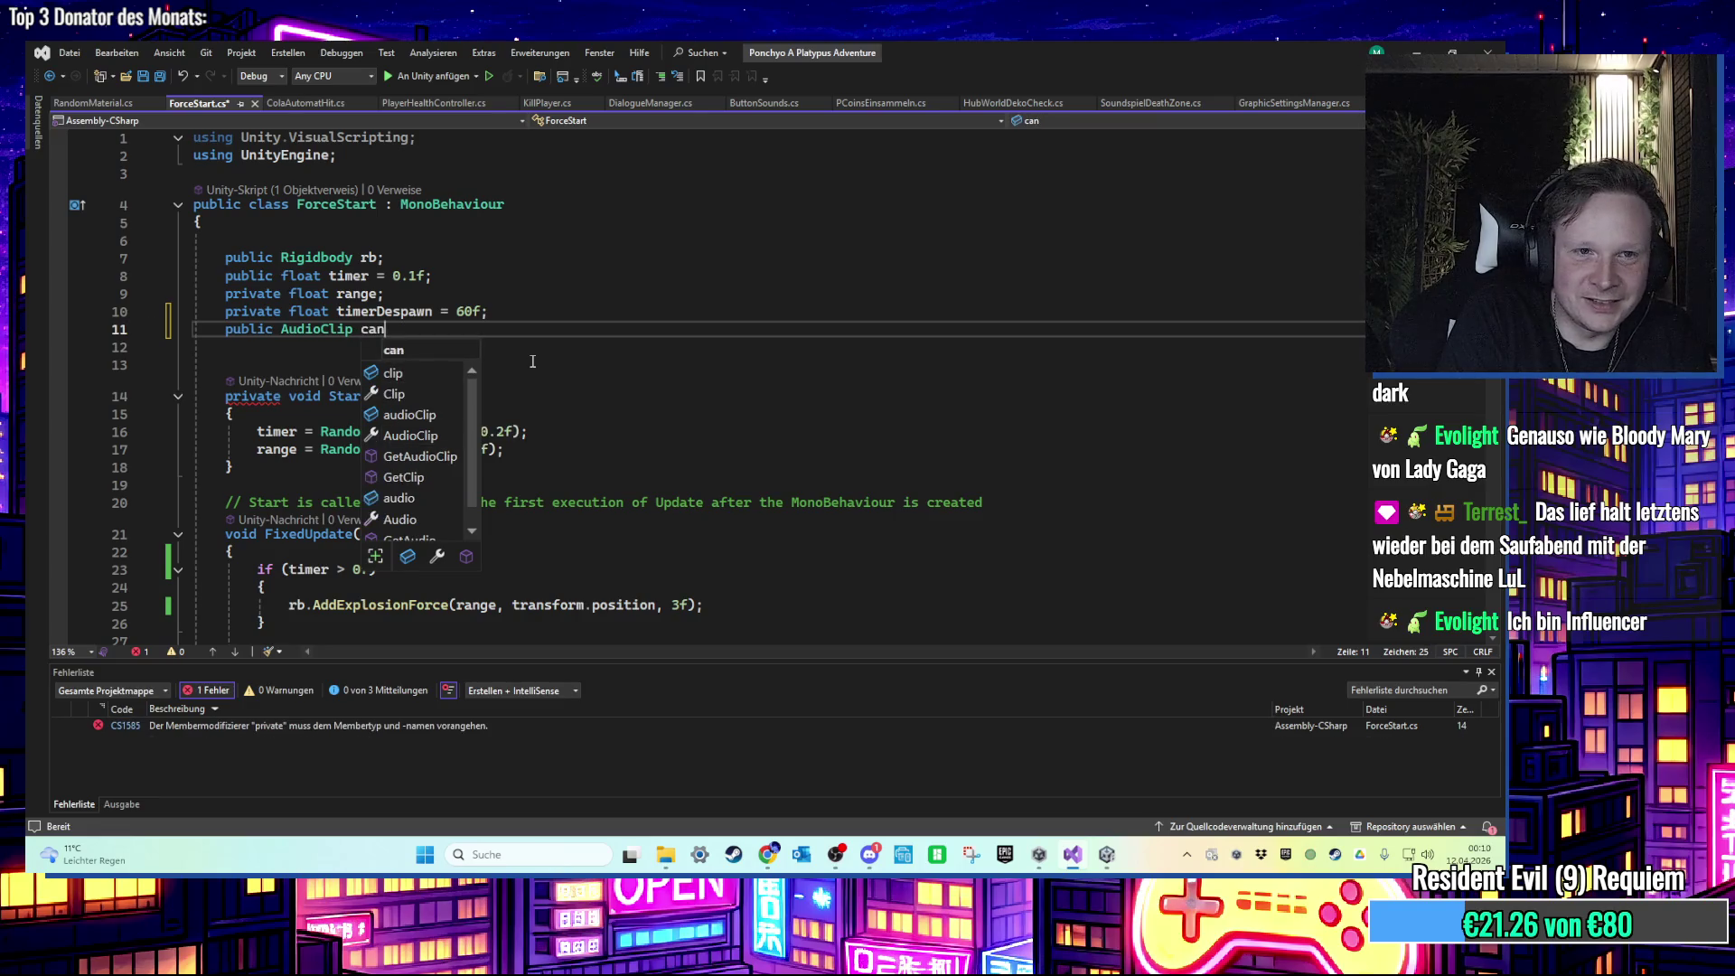
text(SFX;)
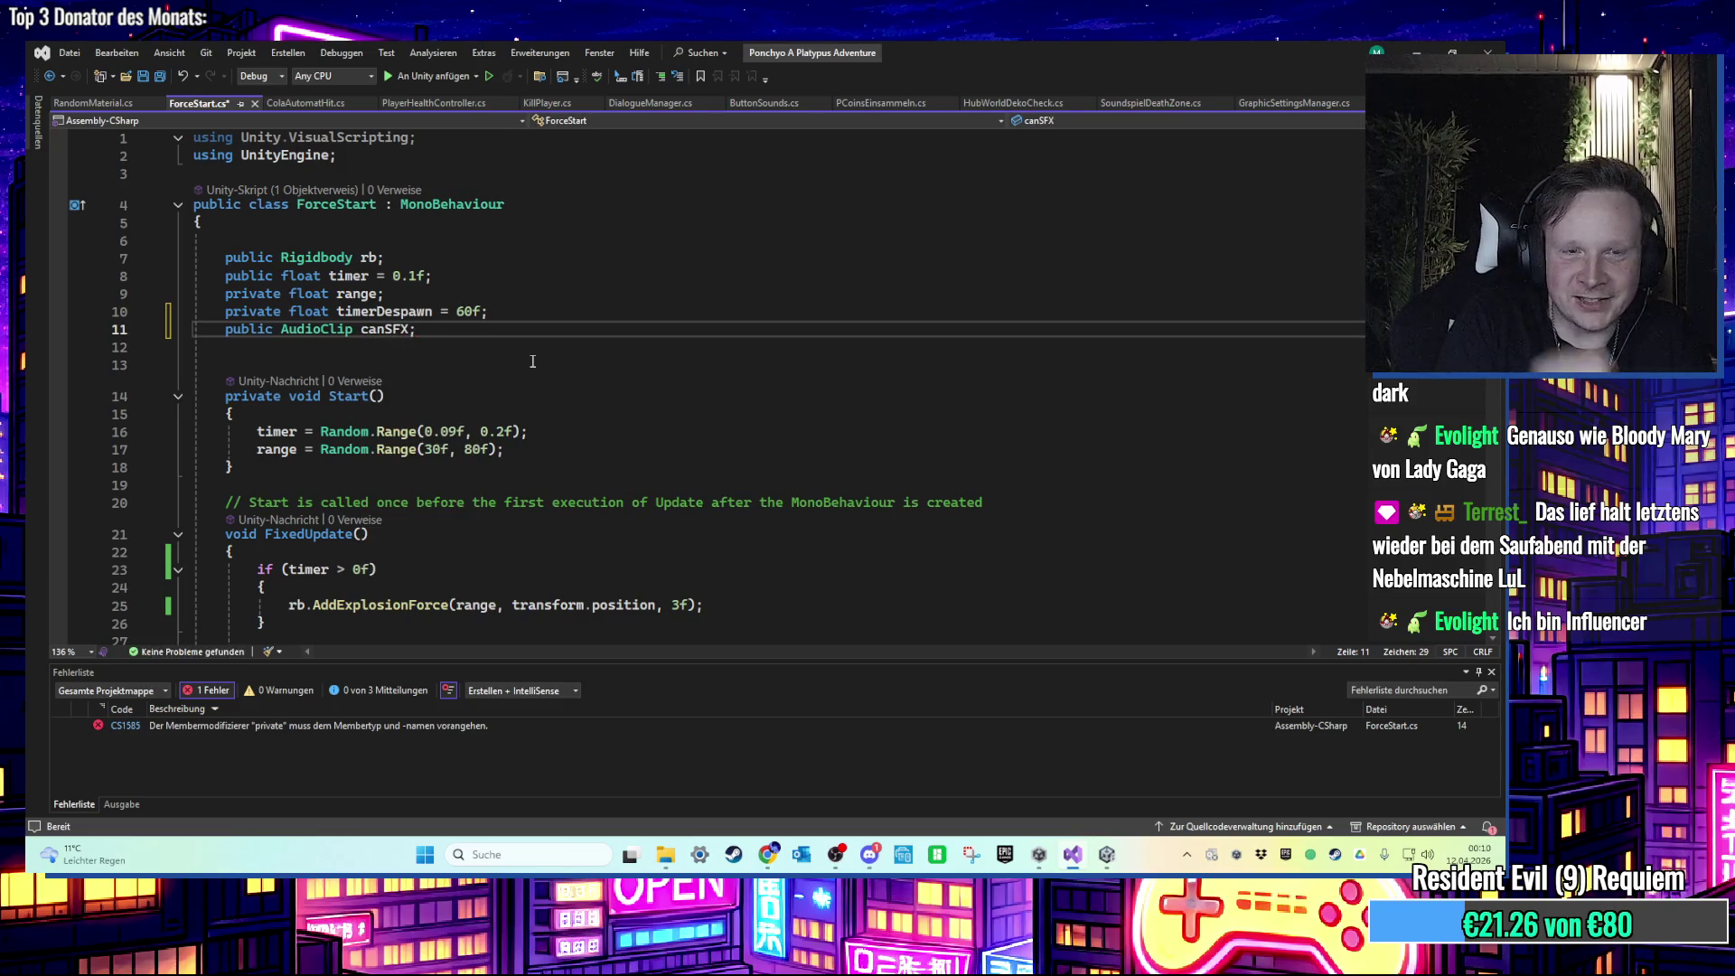
key(ctrl+s)
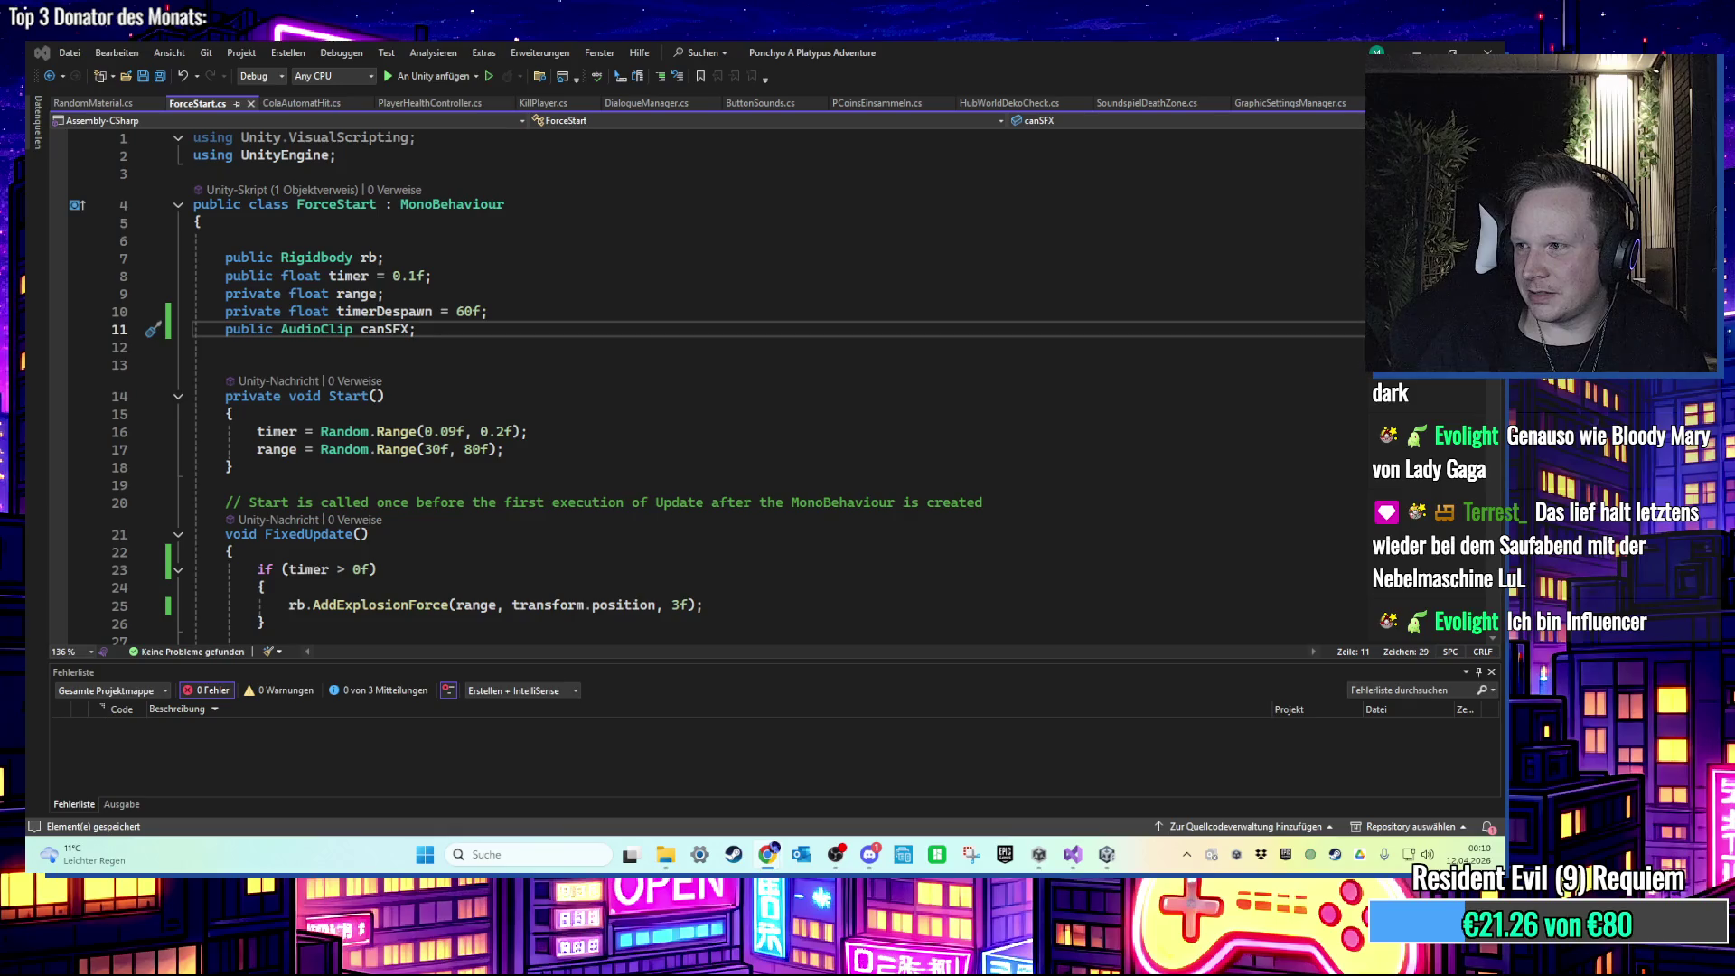
Step: Begin a SoundFXManager.instance.PlaySoundFXClip(canSFX) call on a new line at the end of Start()
click(533, 473)
scroll(531, 465, down, 3)
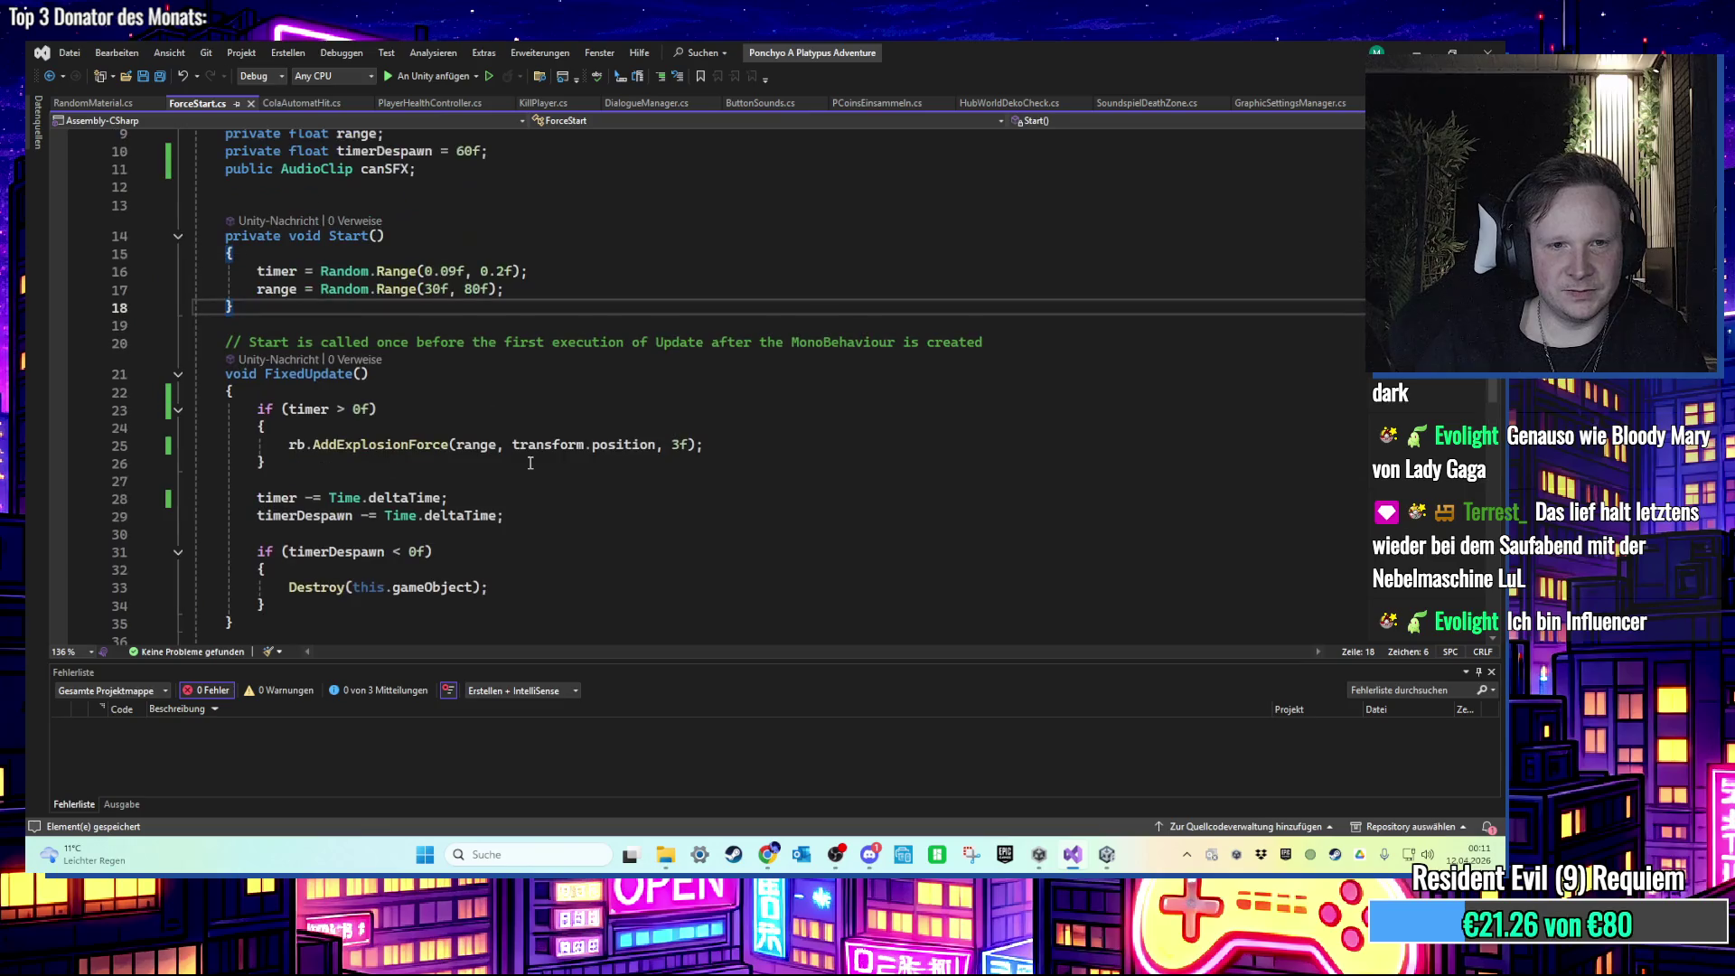
scroll(531, 466, up, 1)
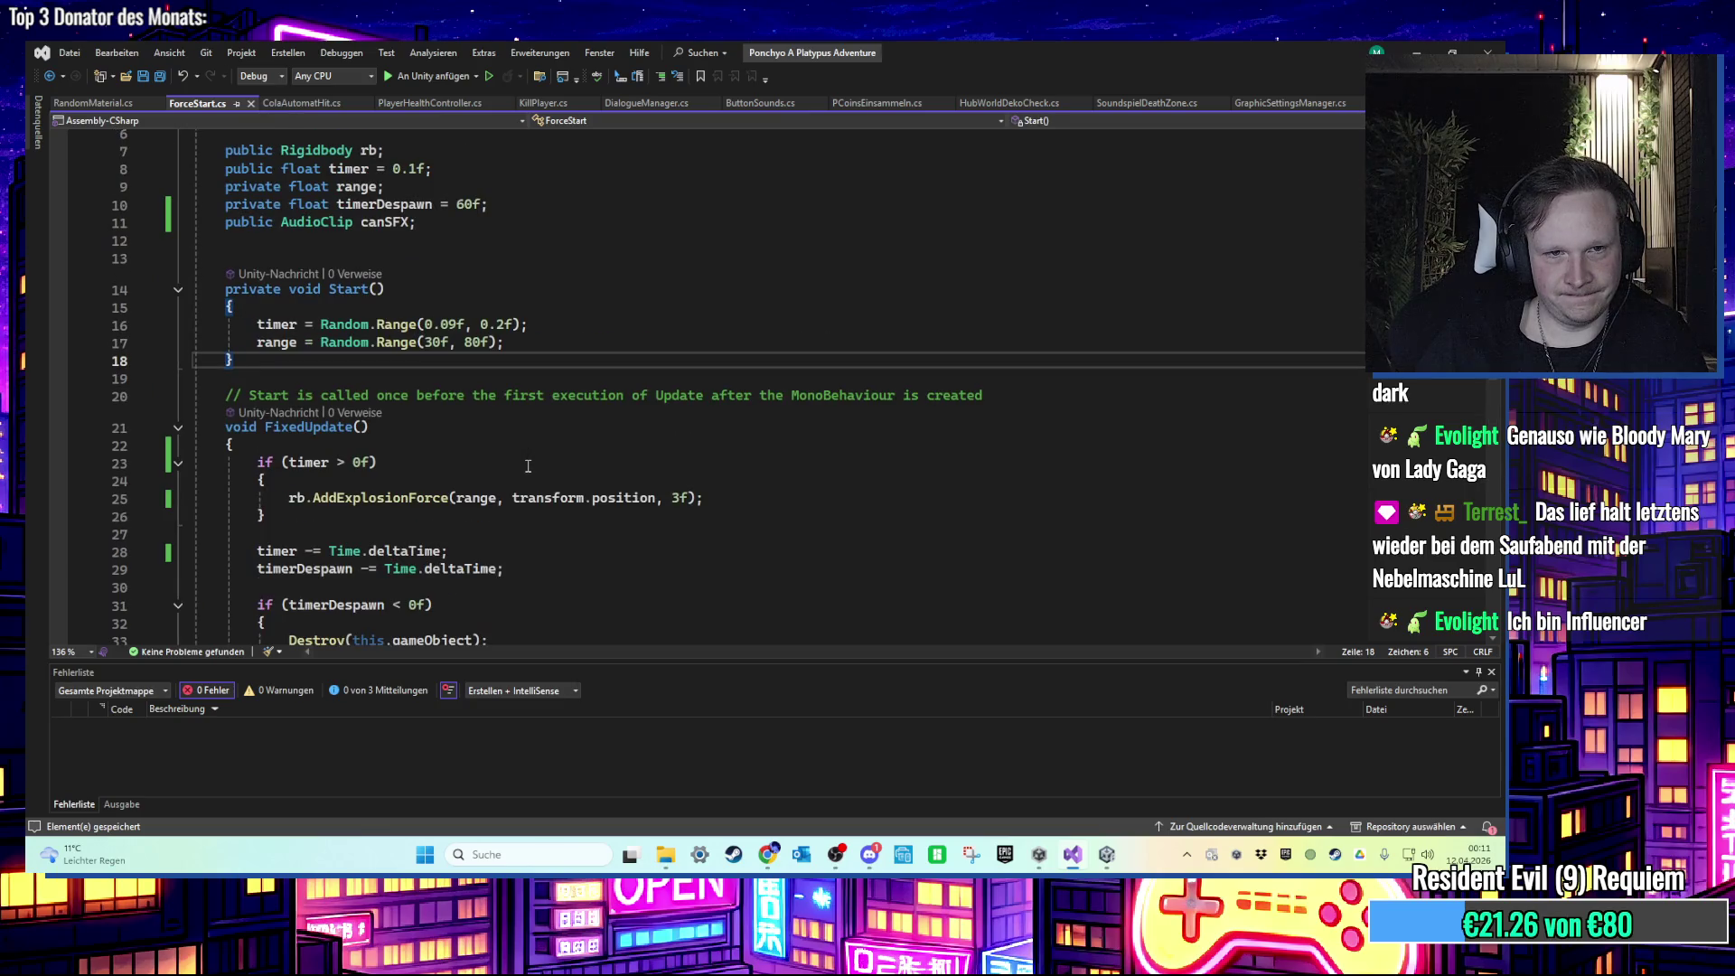
scroll(524, 466, up, 1)
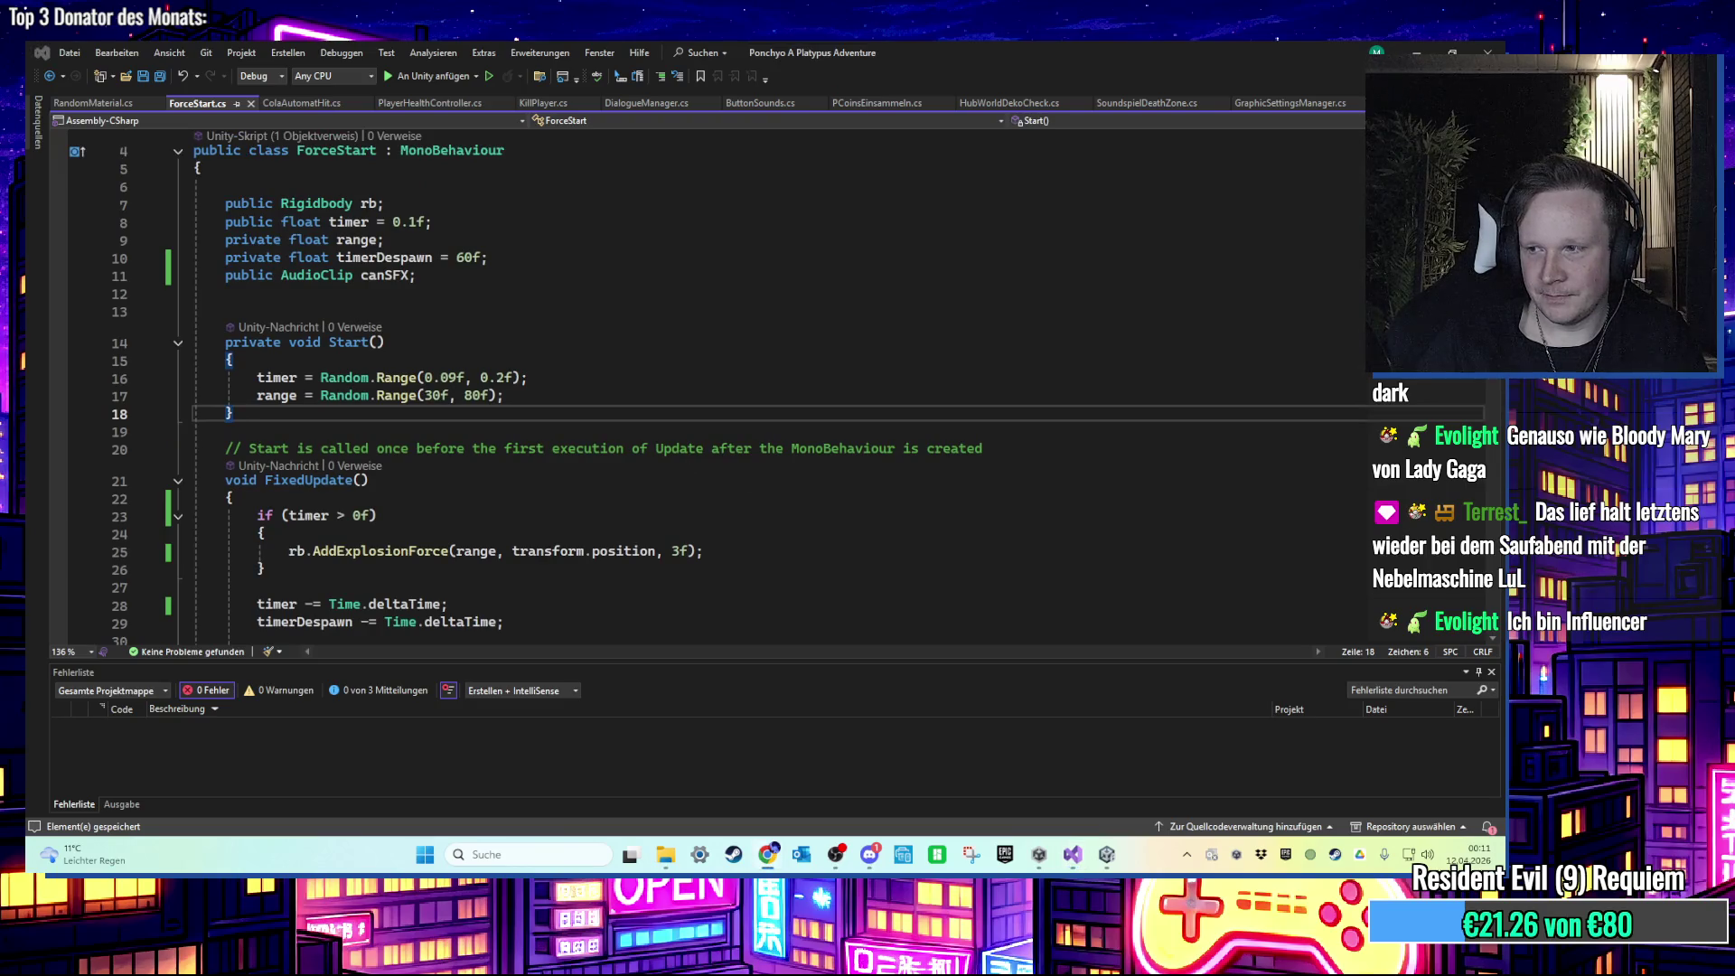
scroll(533, 551, up, 1)
scroll(488, 501, down, 1)
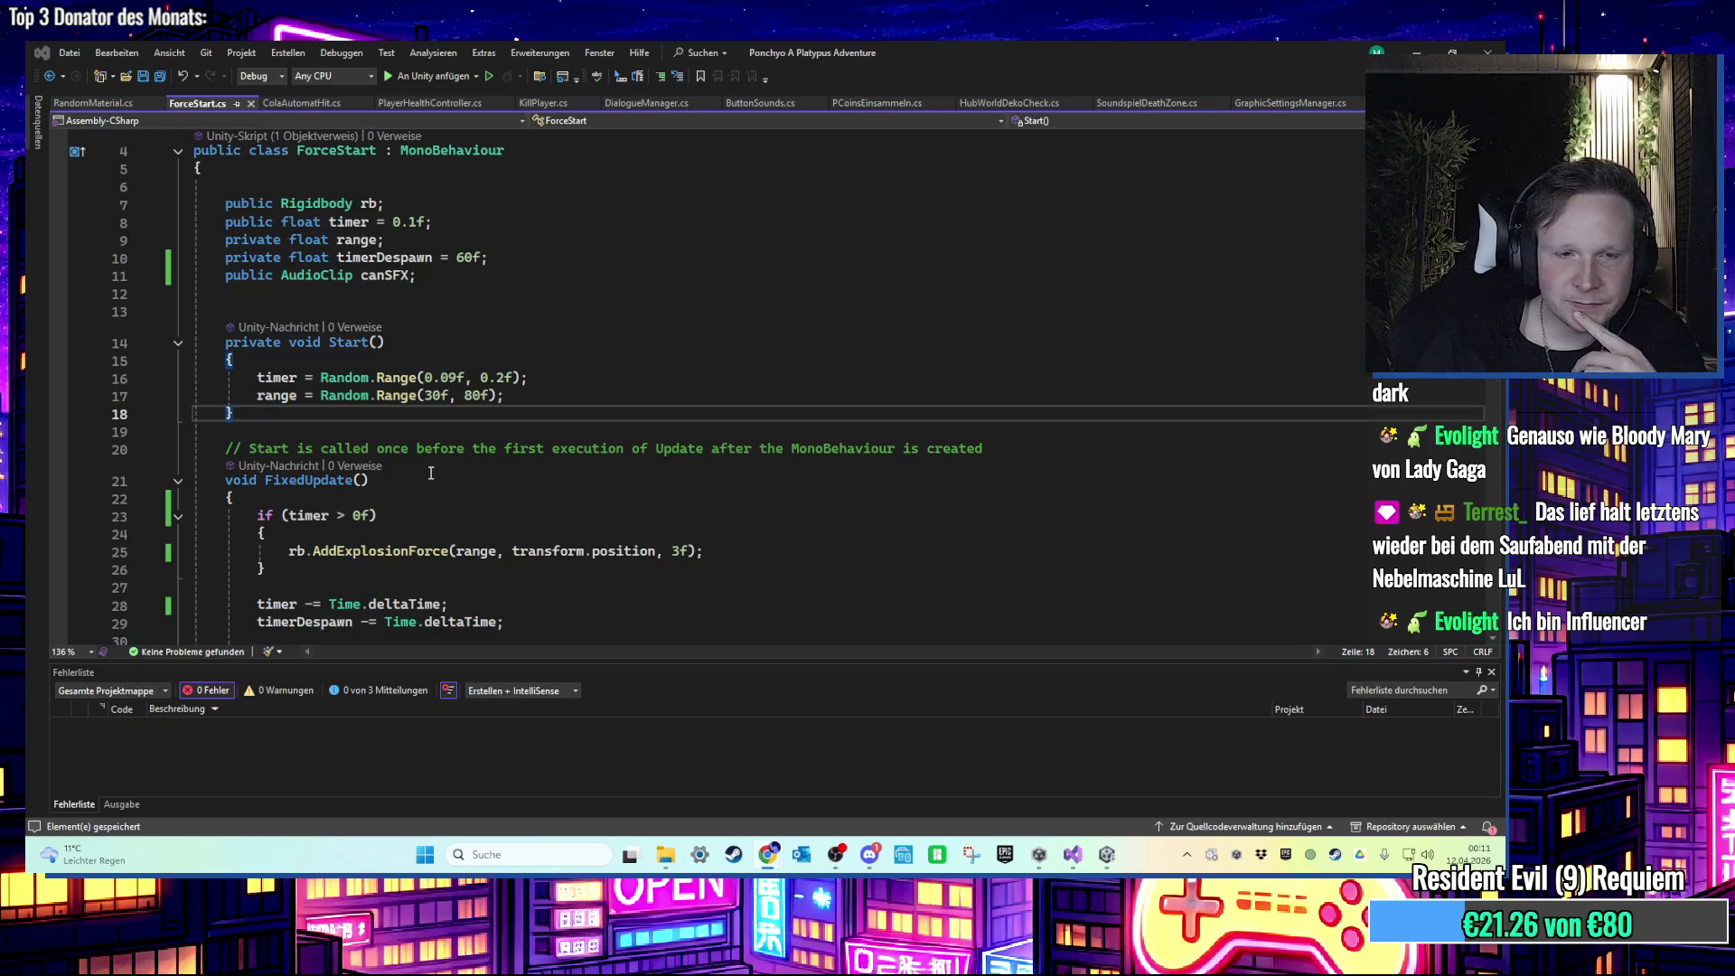
scroll(412, 462, down, 1)
scroll(436, 463, up, 1)
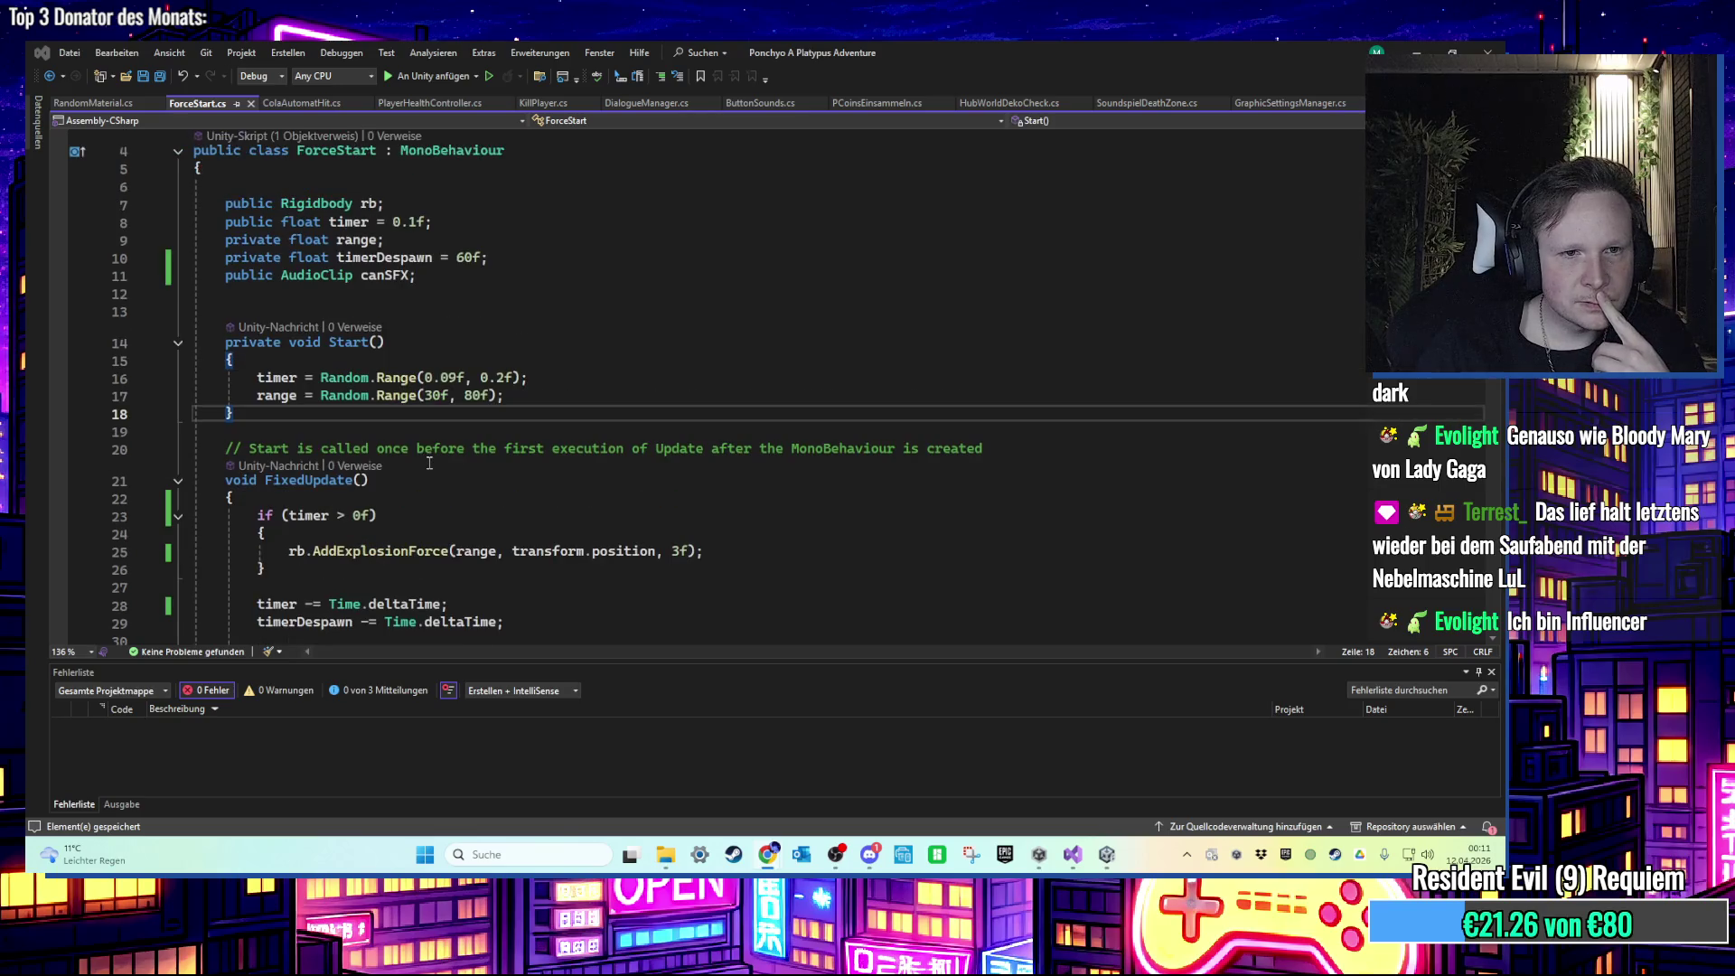
scroll(430, 461, up, 1)
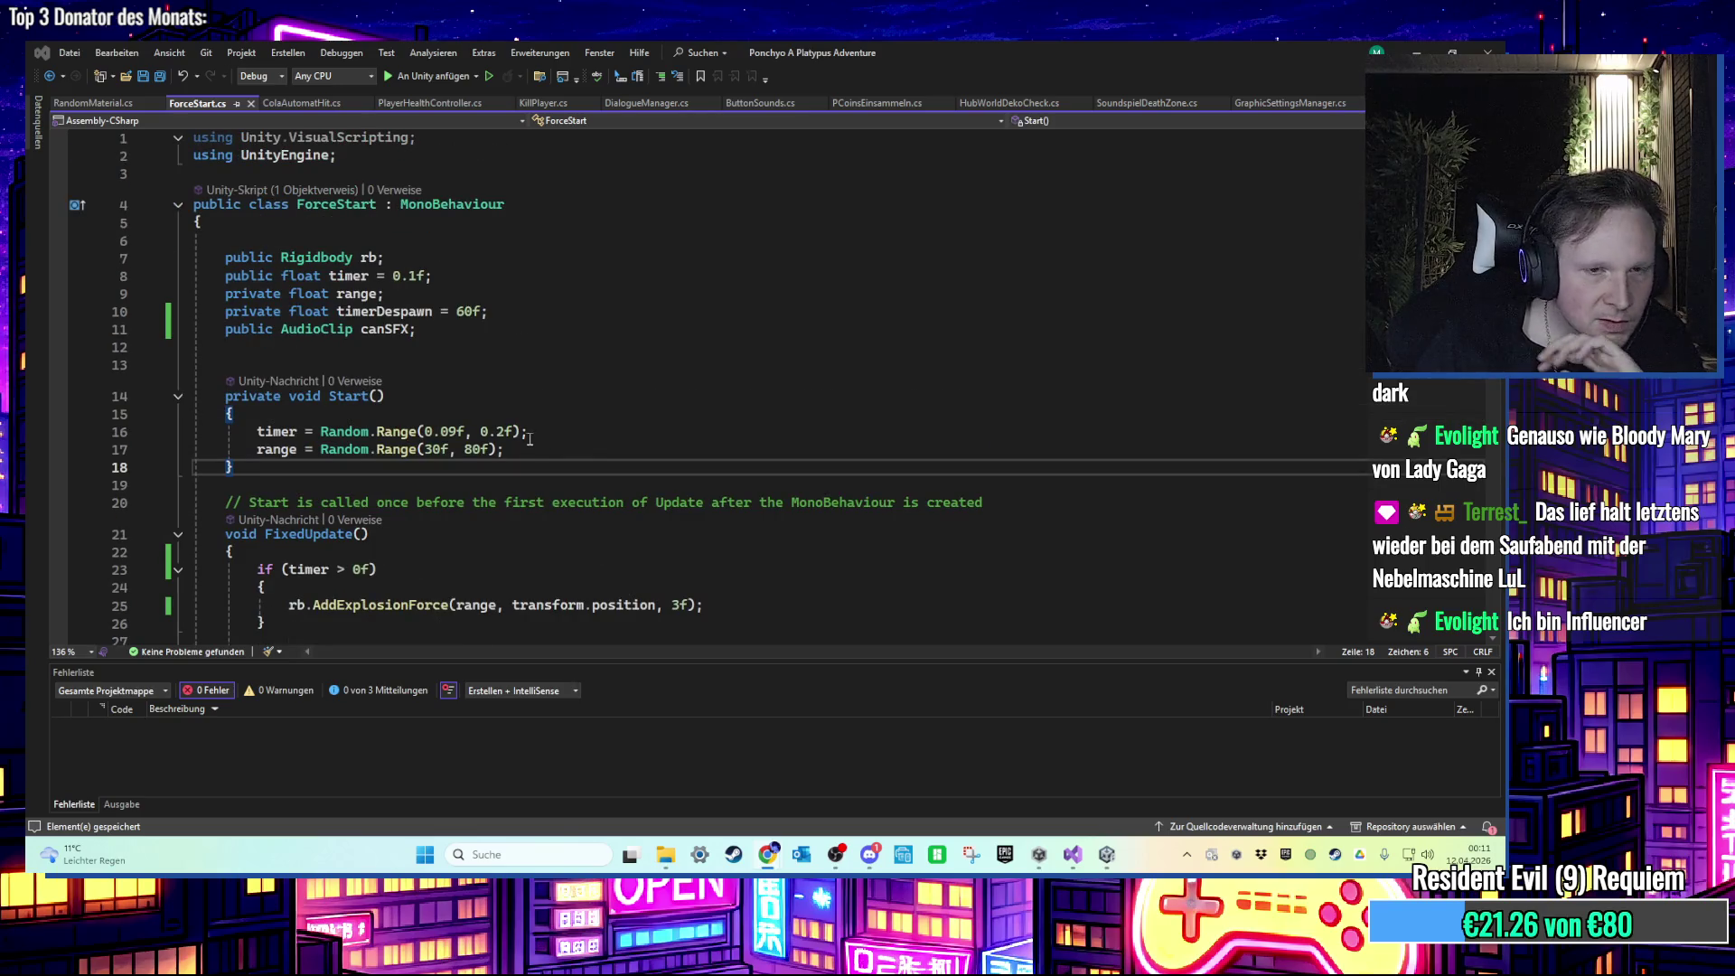
click(539, 456)
key(Return)
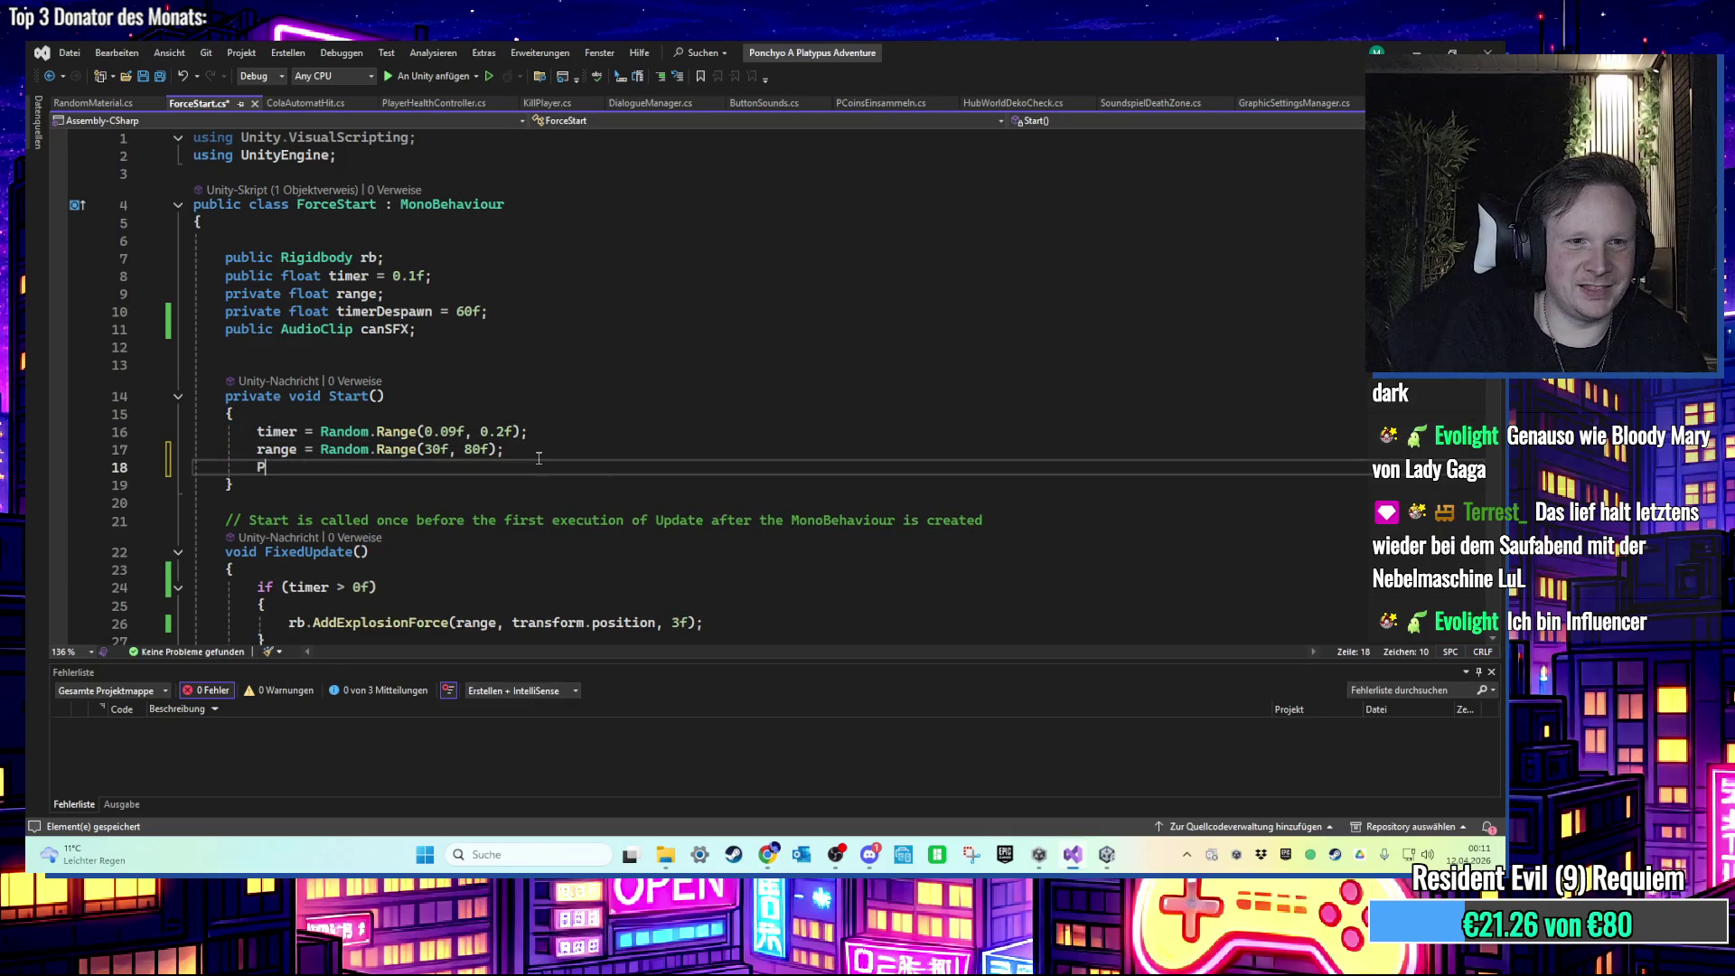
text(Sou)
key(Tab)
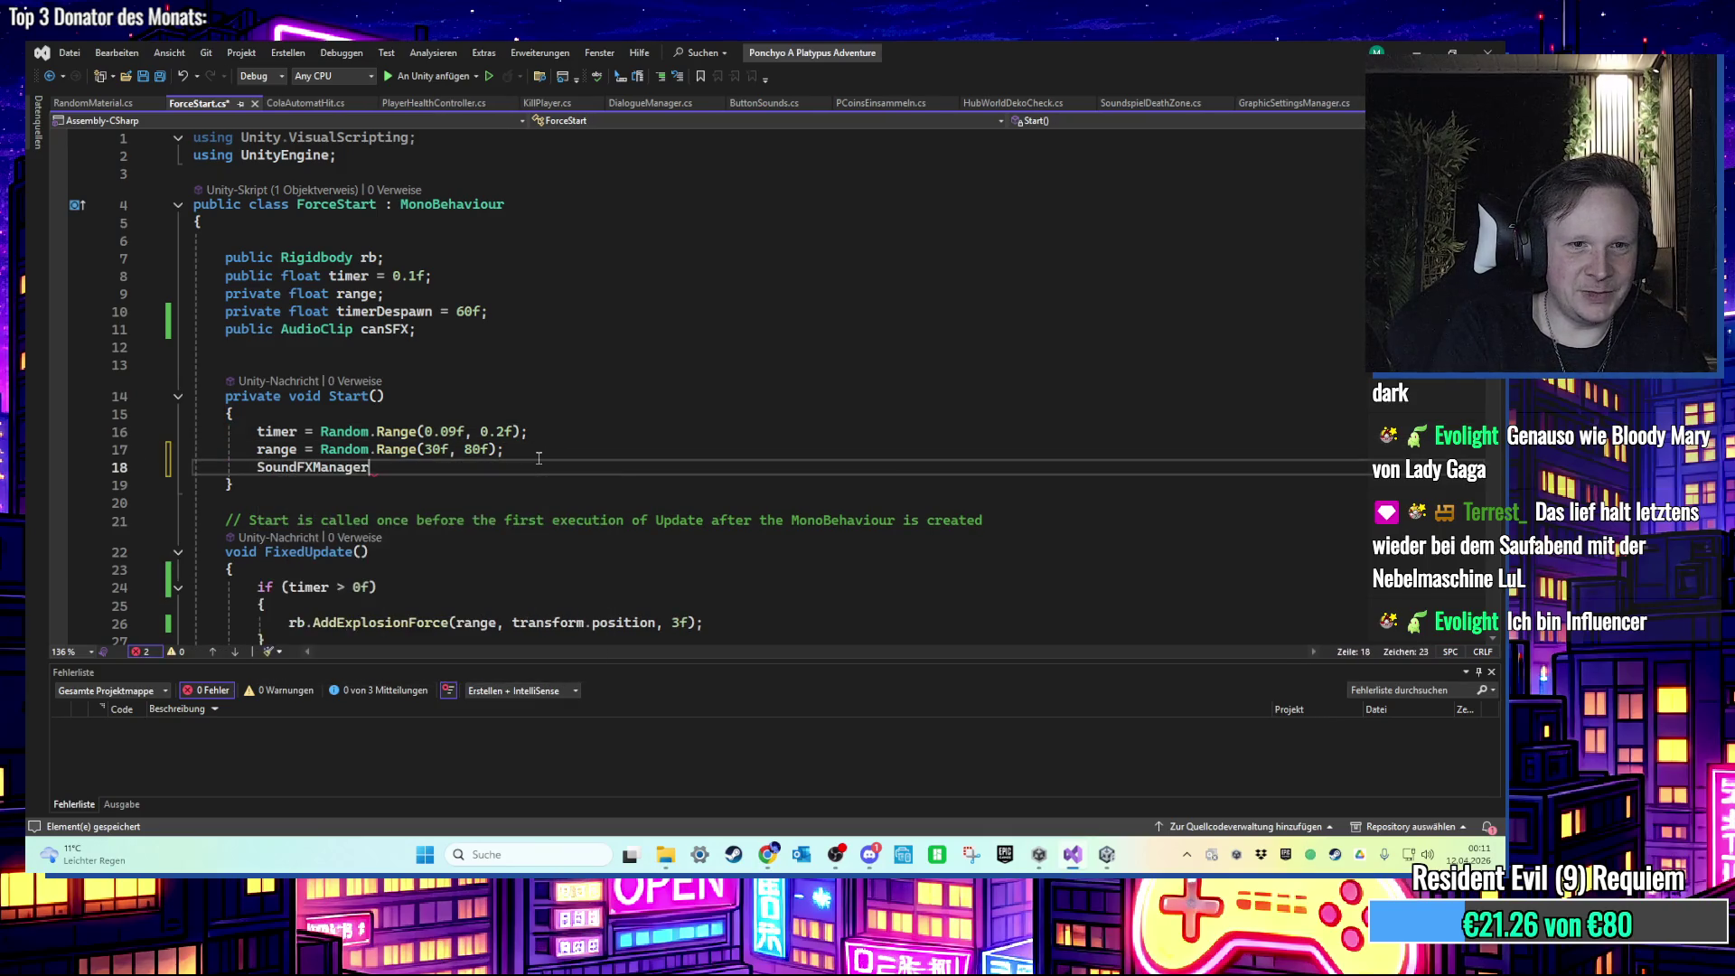
text(.ins)
text(.P)
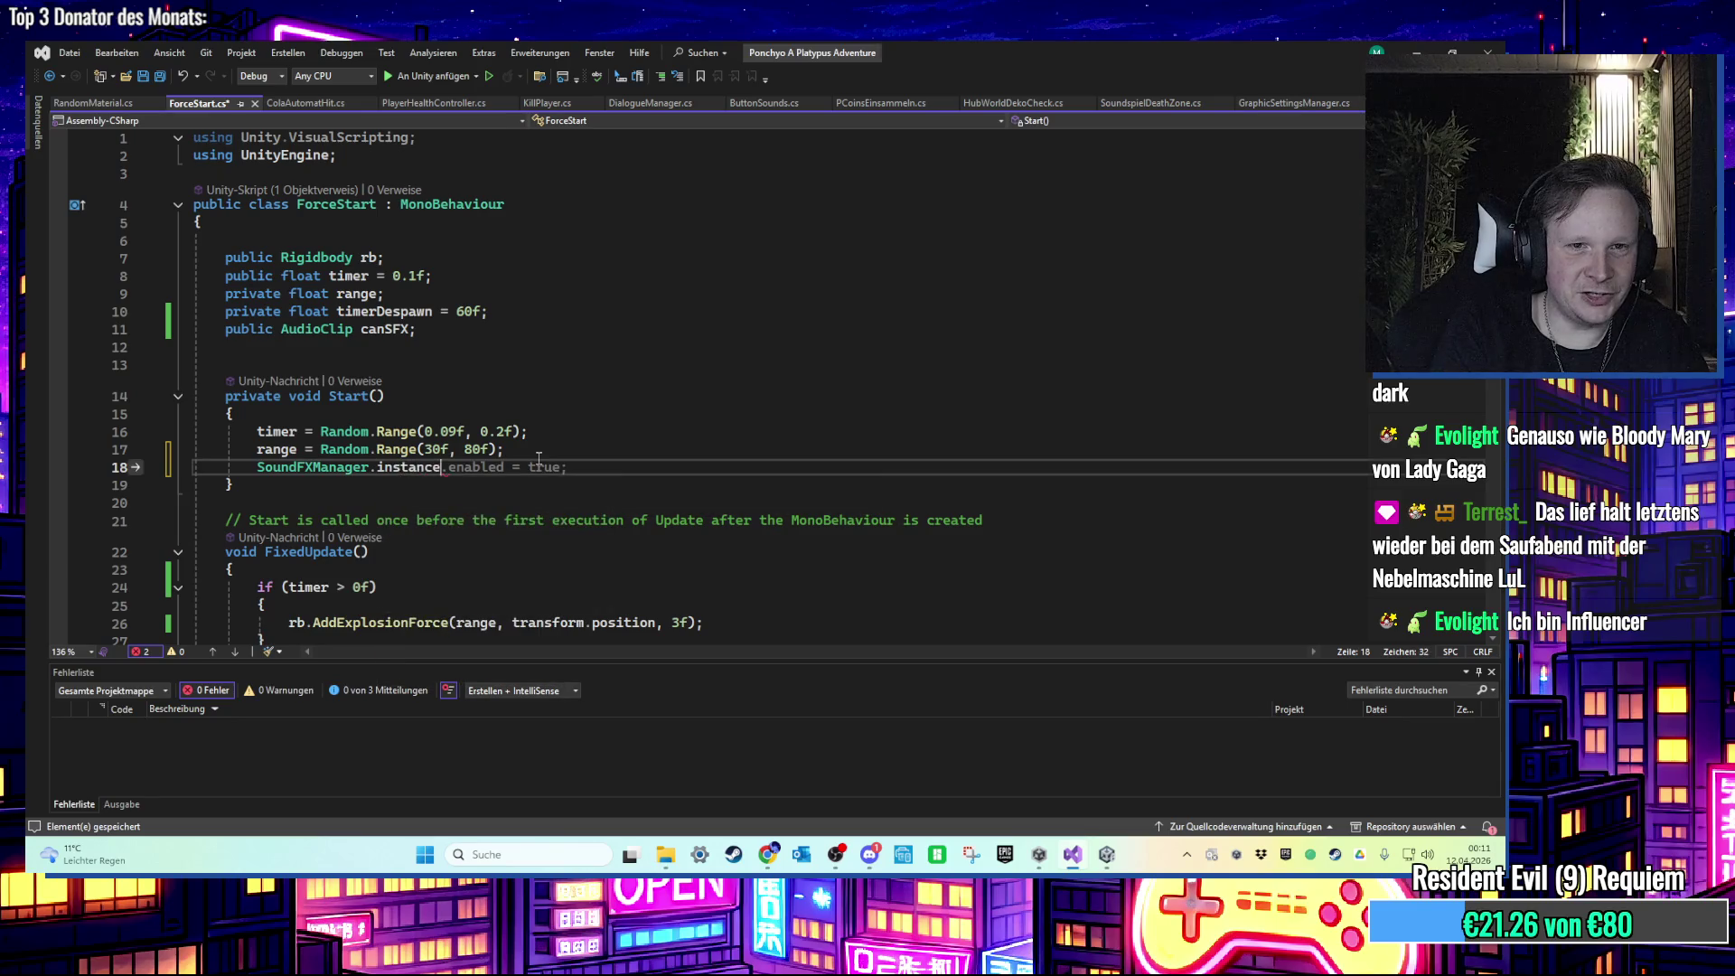
text(lay)
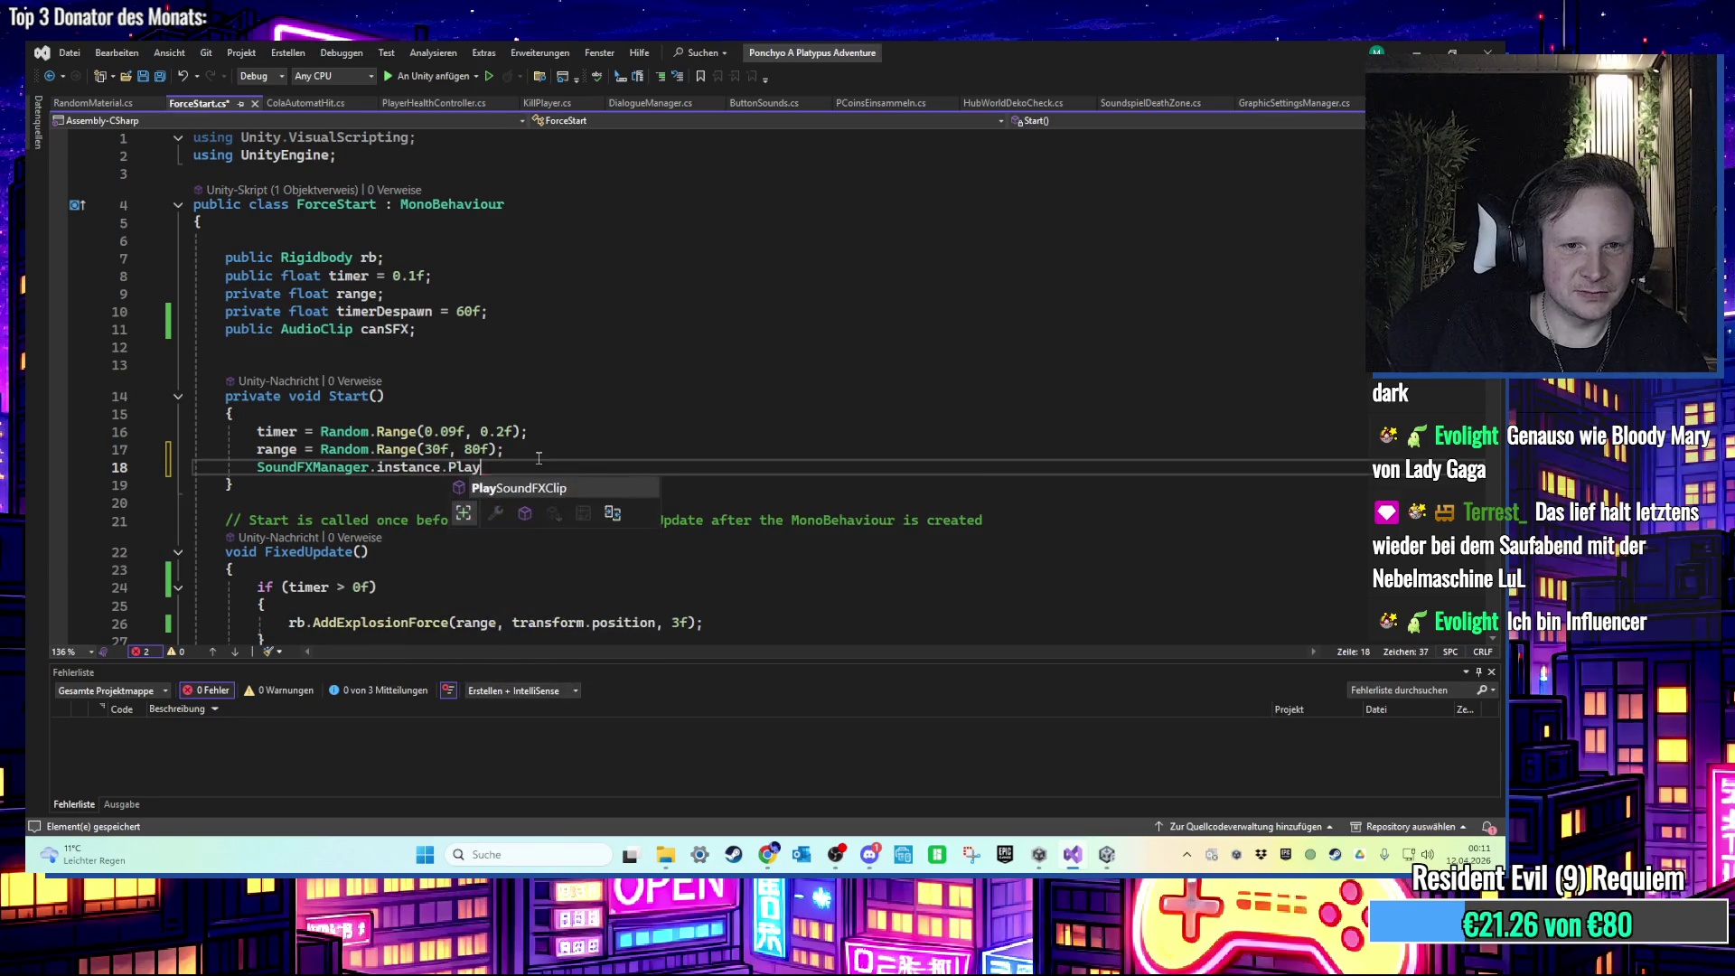
text((canSFX)
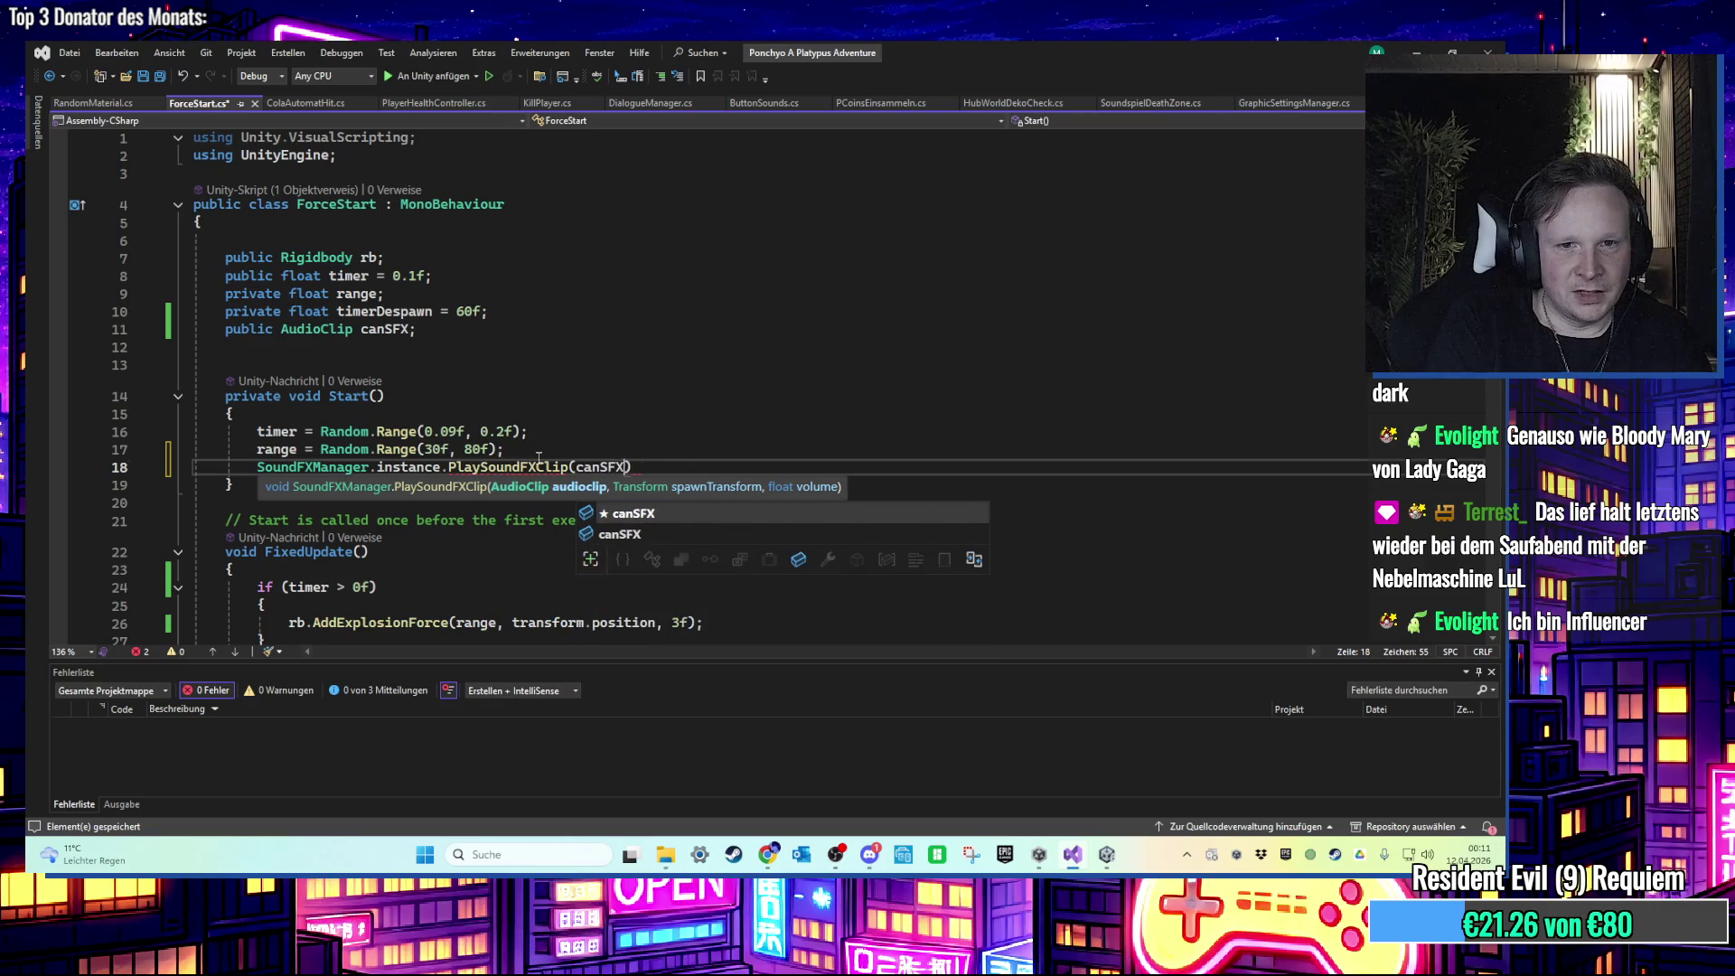
key(Tab)
text())
Step: Complete the call with transform and 1f arguments, save, and return to Unity
key(BackSpace)
text(, transform,)
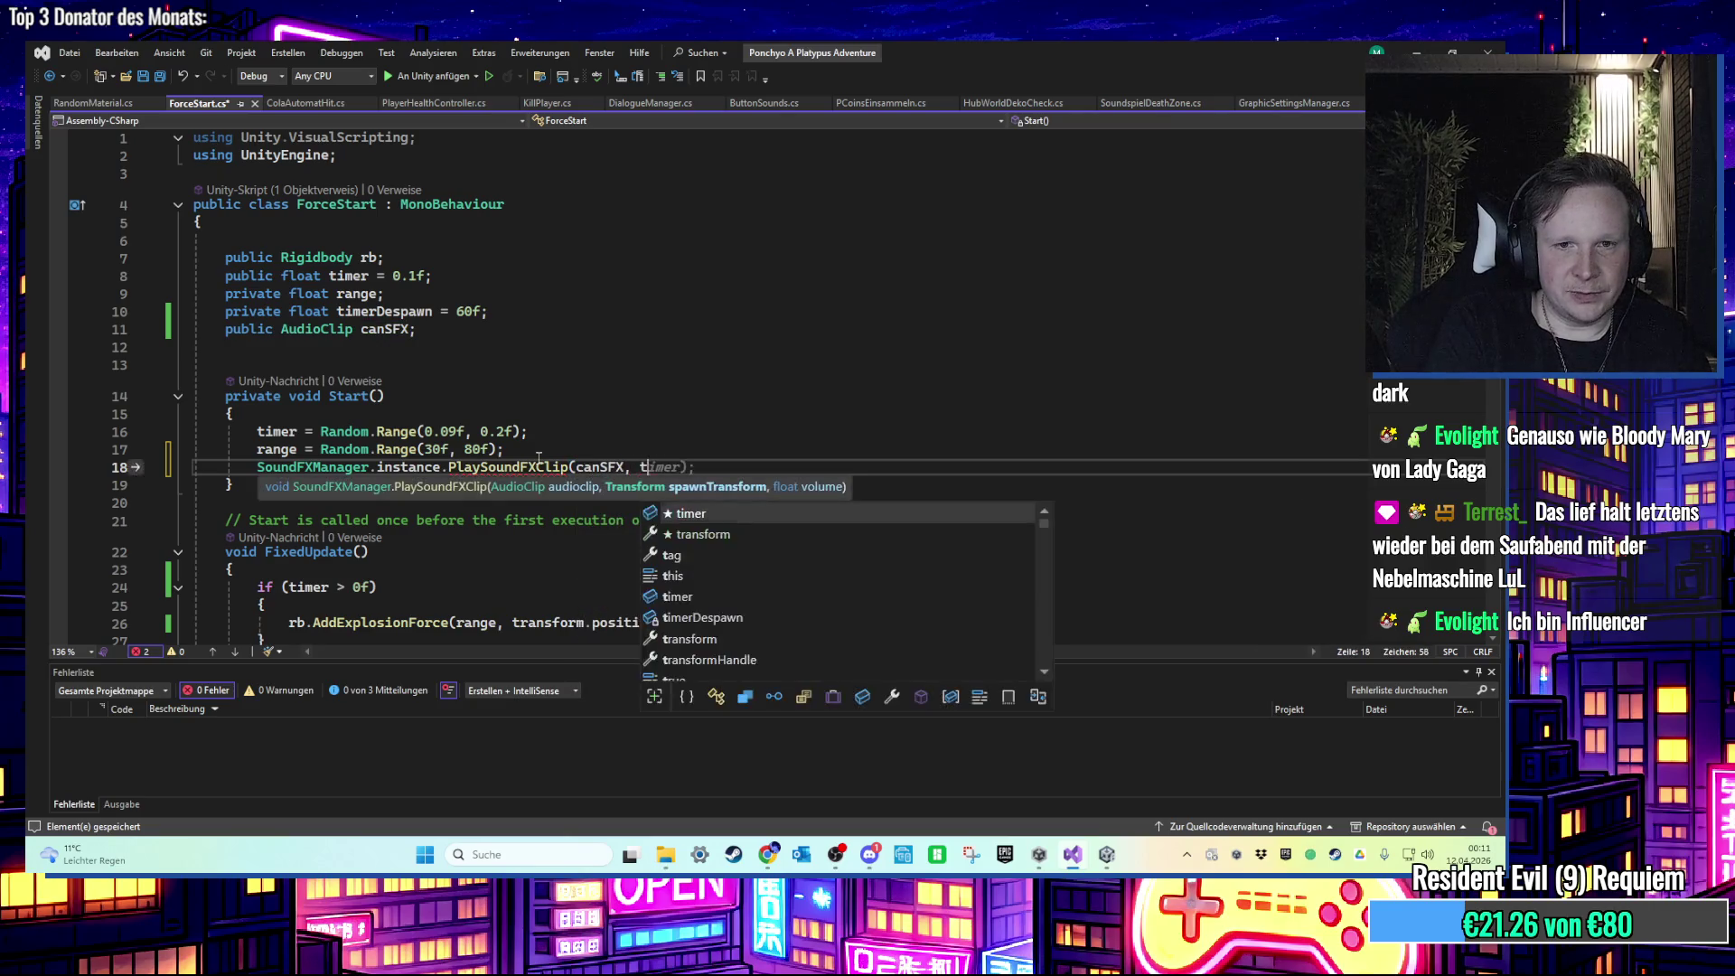
text( 1f)
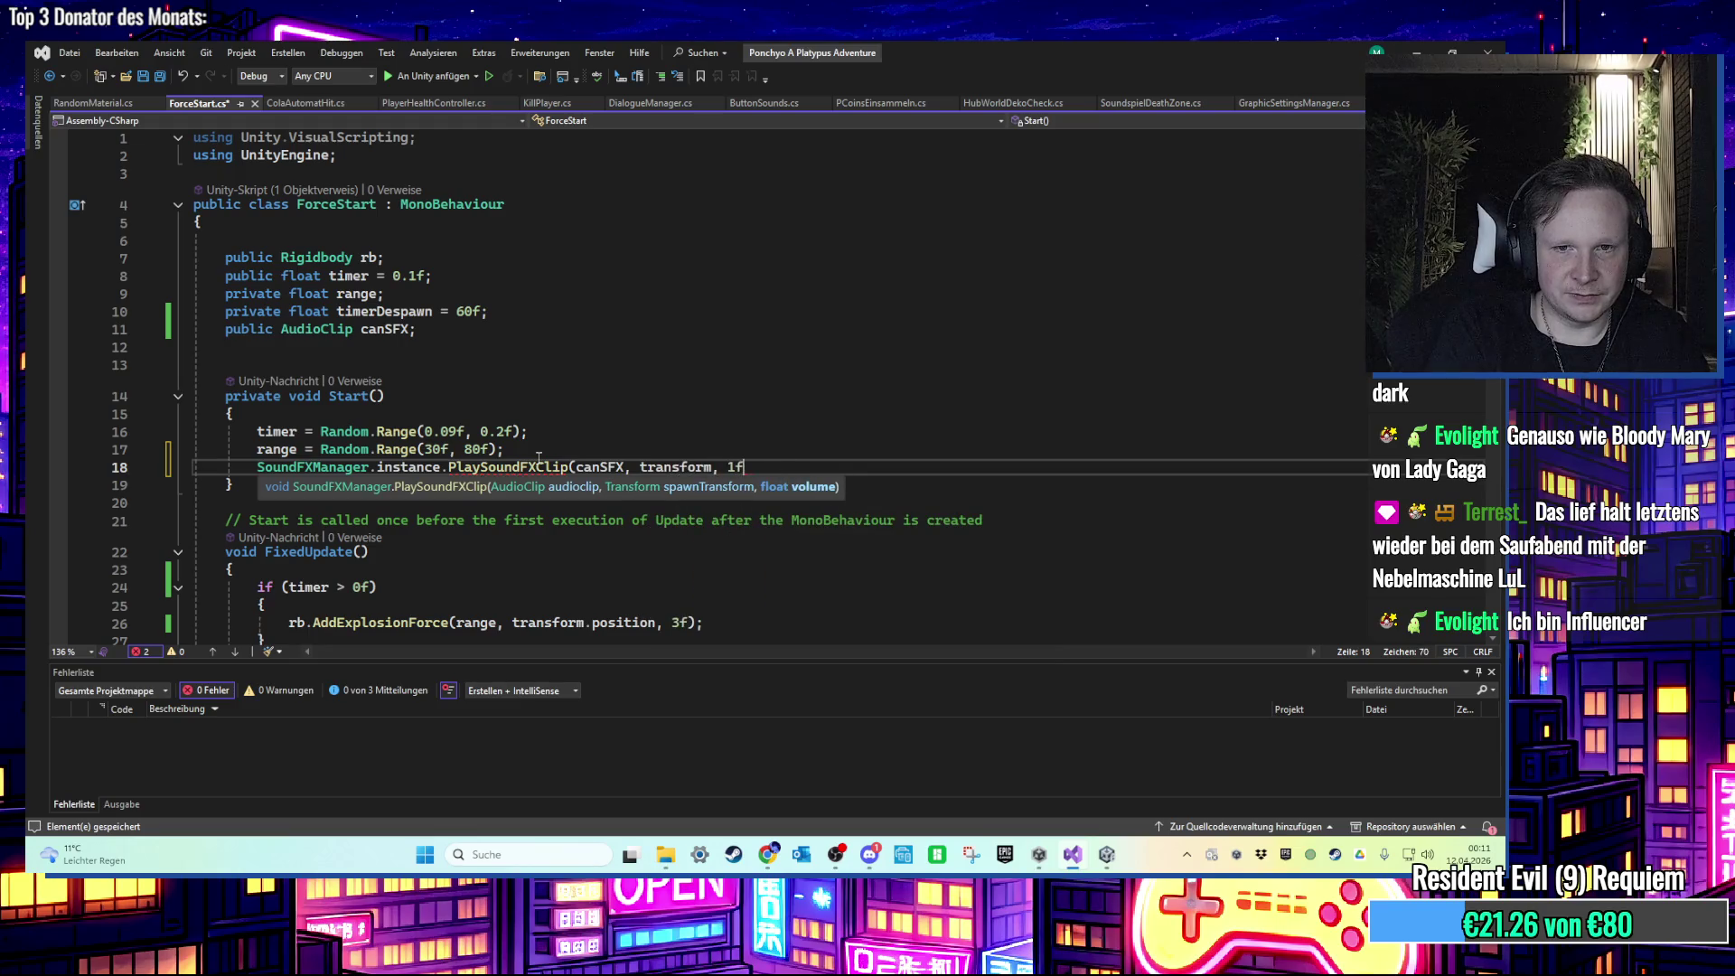
text();)
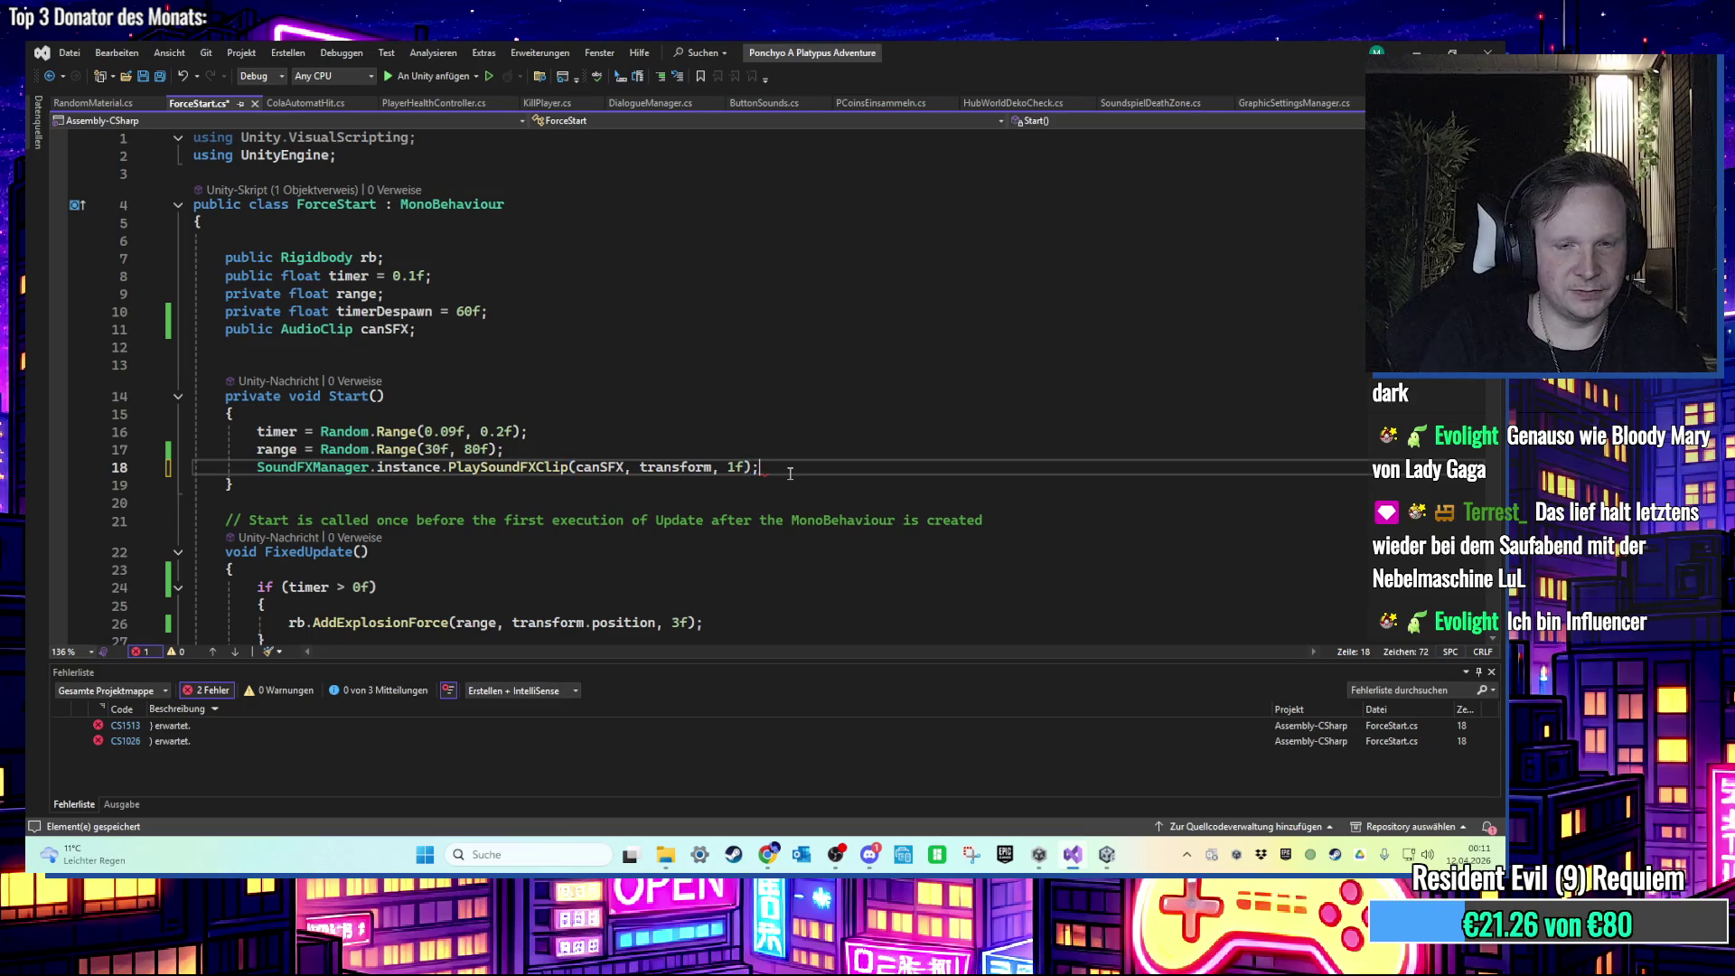
key(ctrl+s)
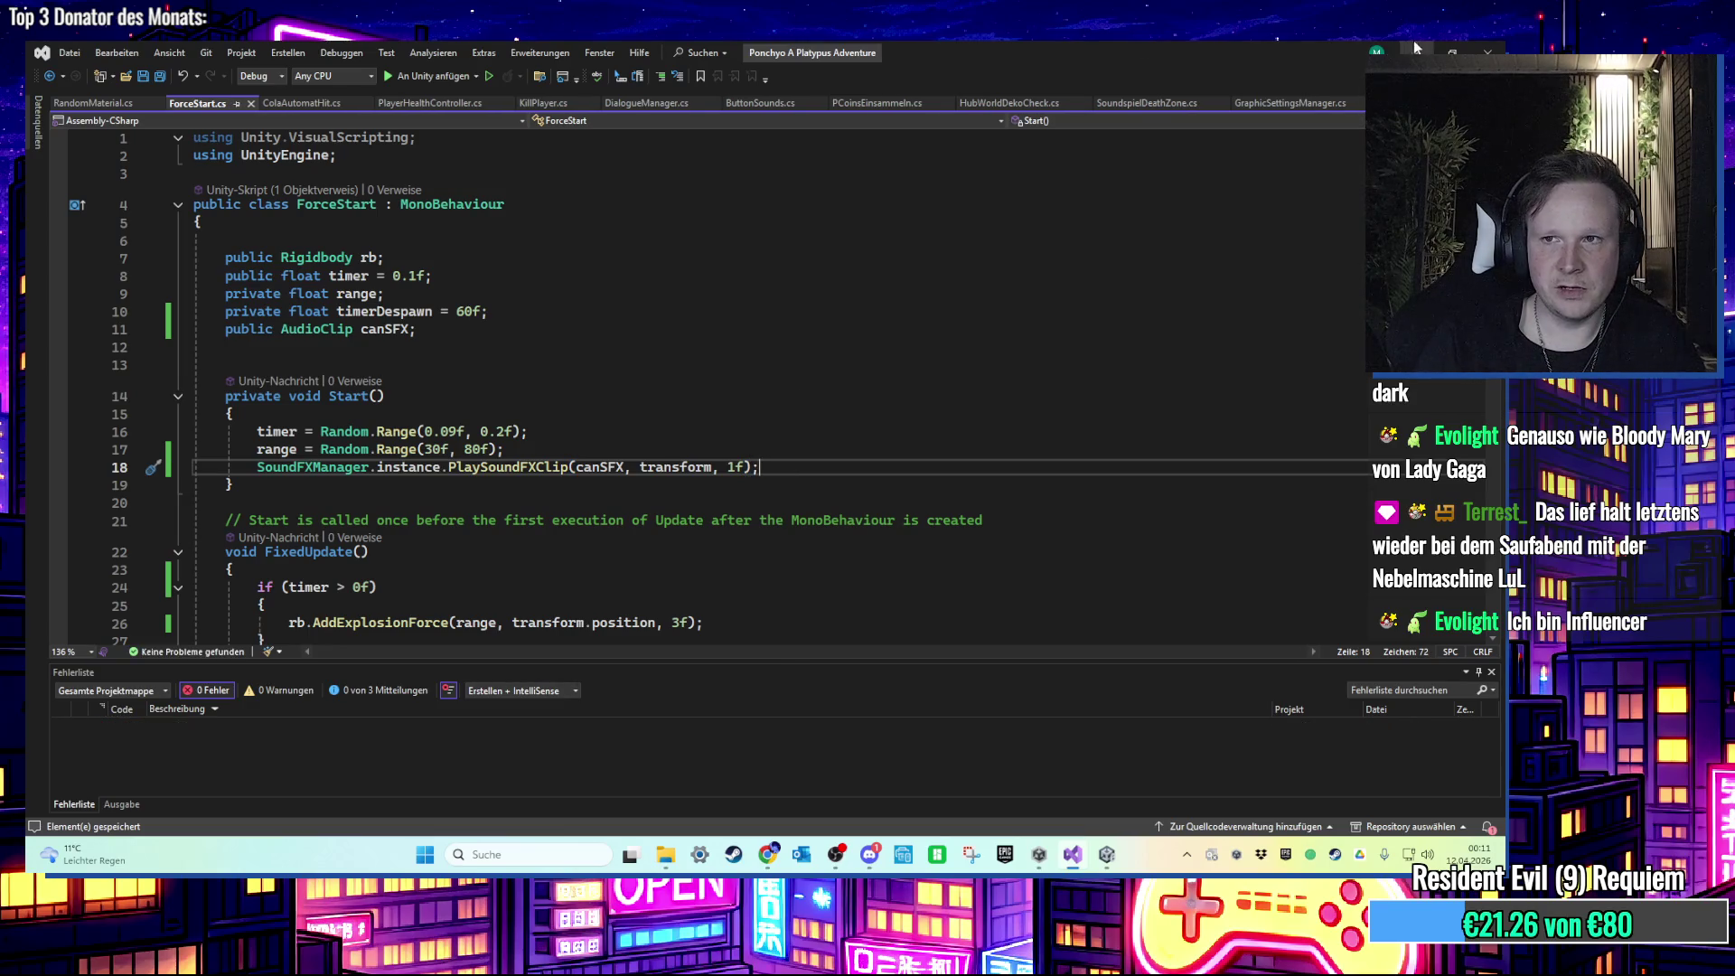
key(alt+Tab)
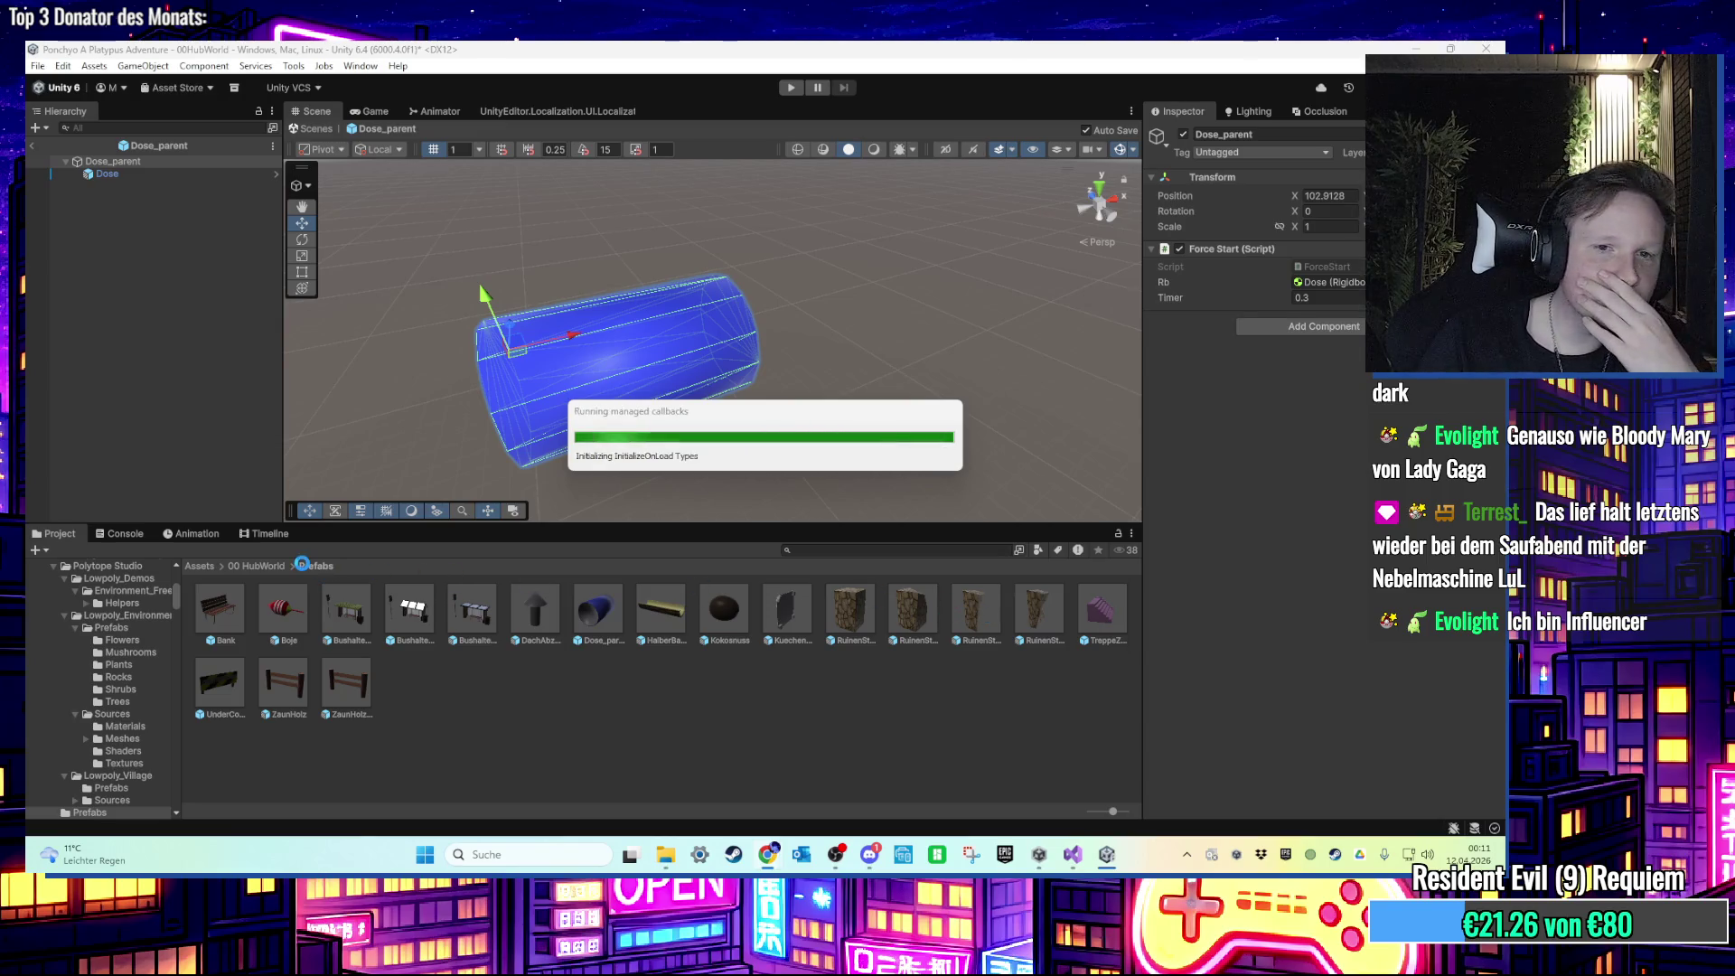
Step: Assign the emptycan clip from Assets > Sounds to Force Start's Can SFX slot
click(199, 564)
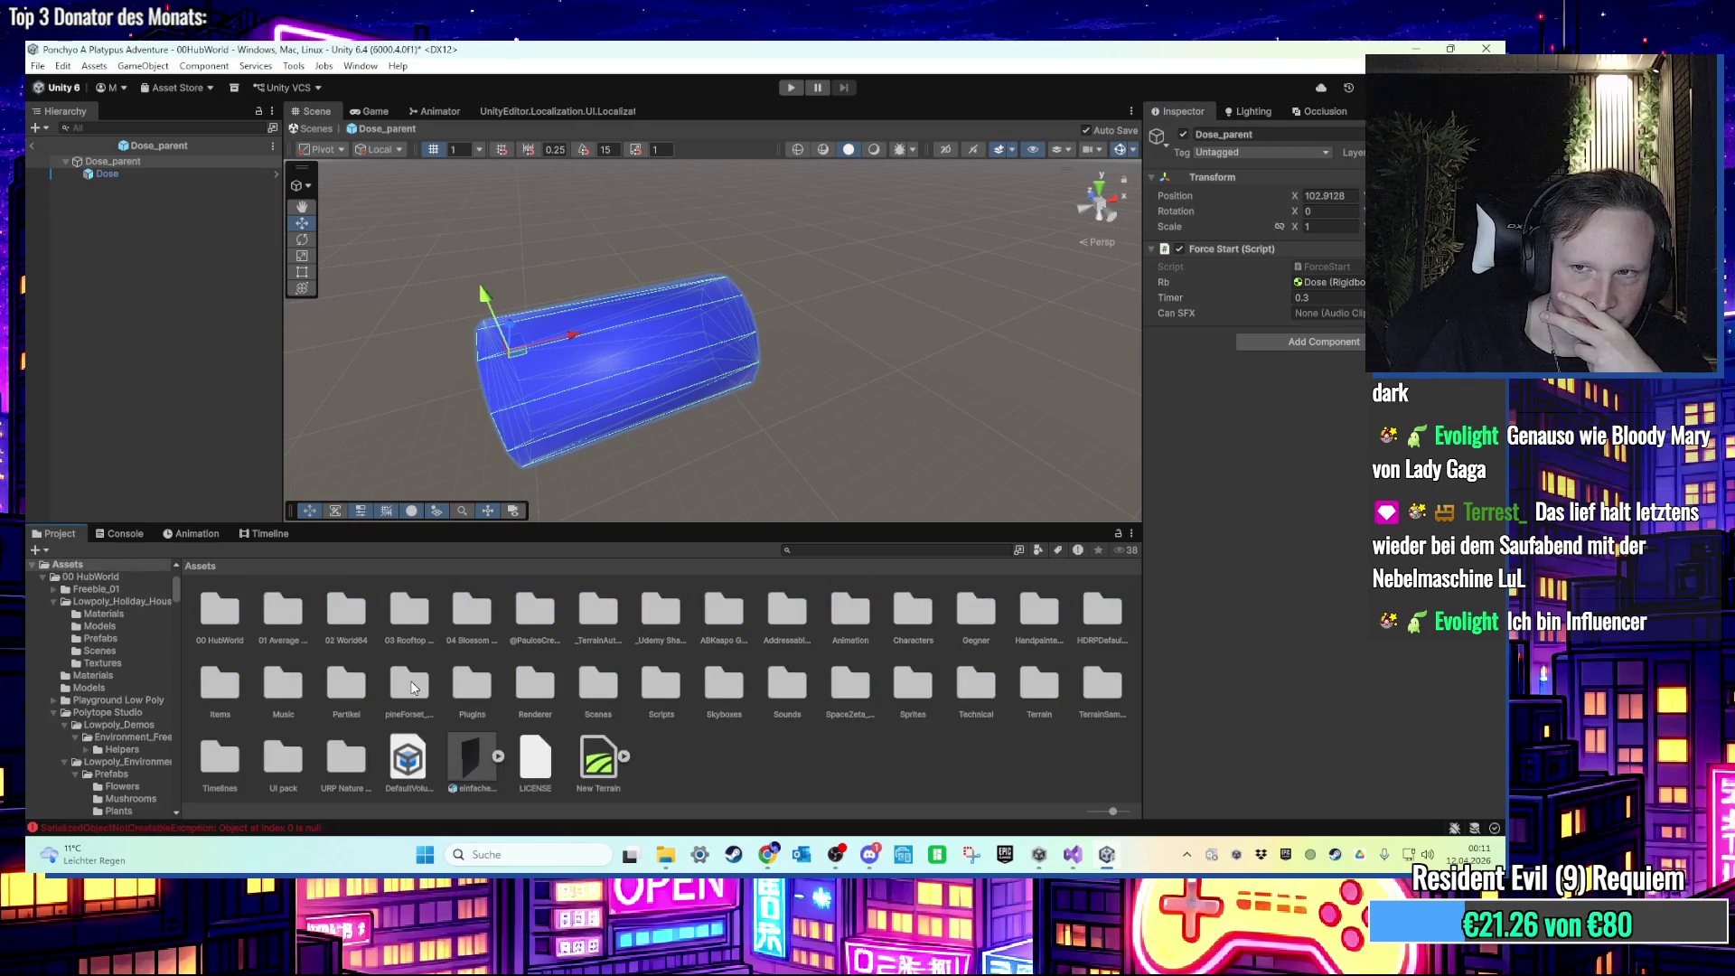
double_click(778, 709)
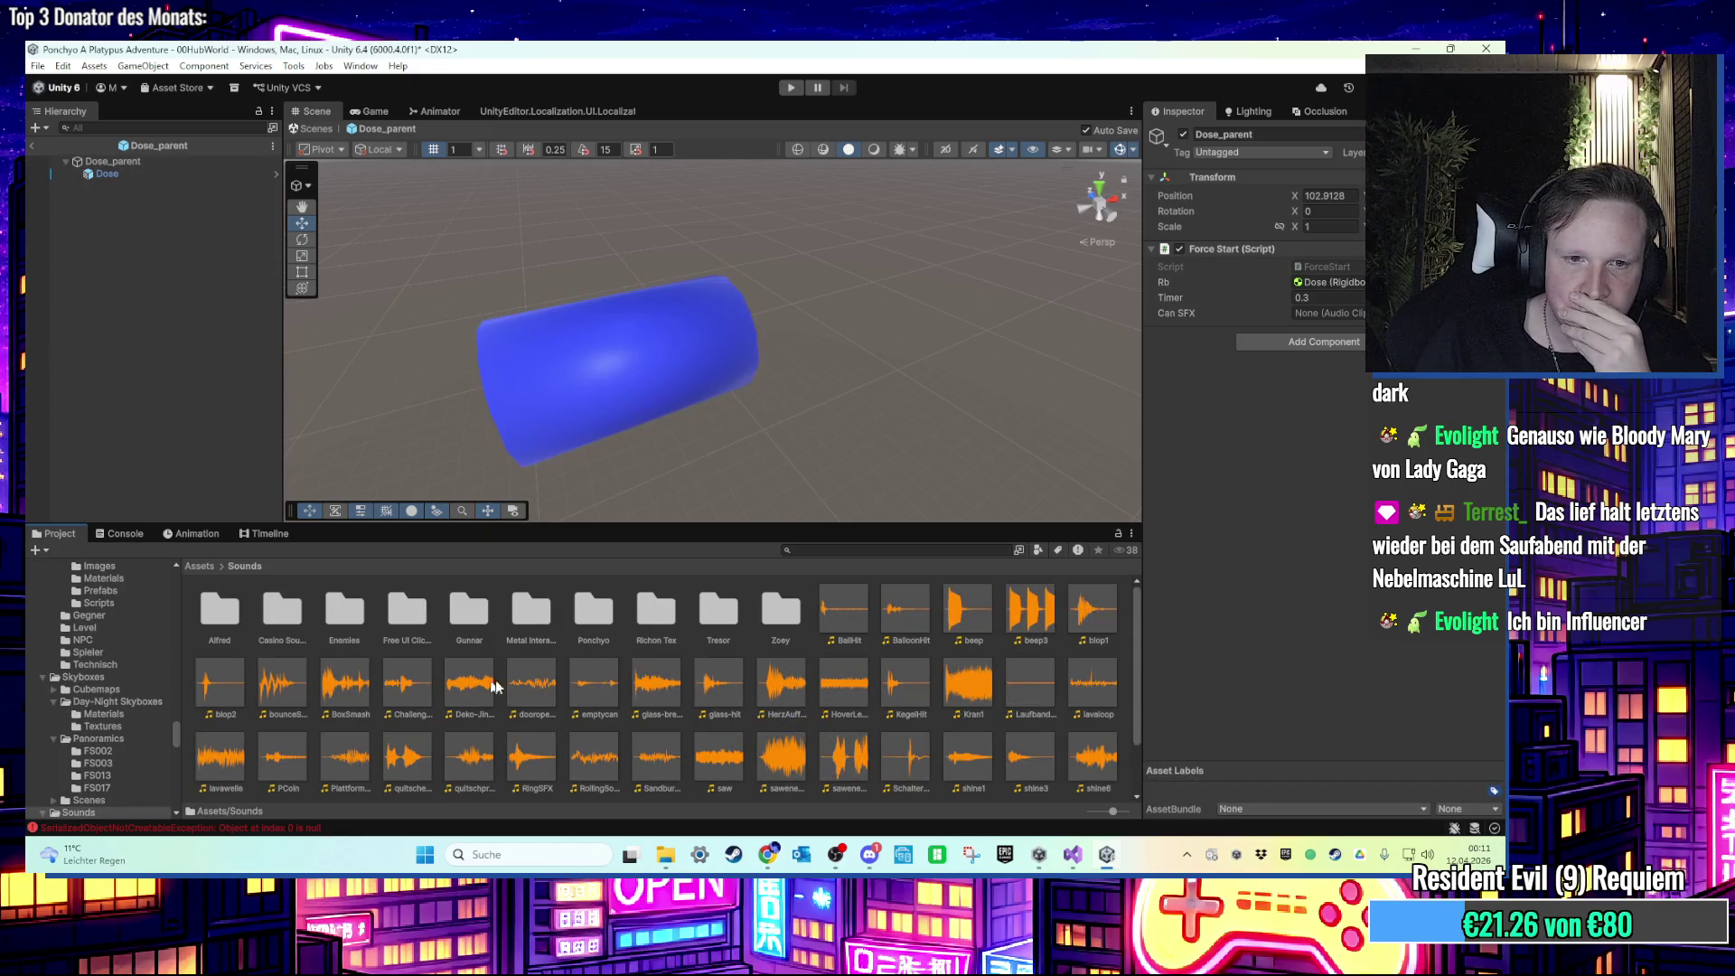
mouse_move(618, 694)
mouse_down()
mouse_move(994, 452)
mouse_move(1328, 312)
mouse_up()
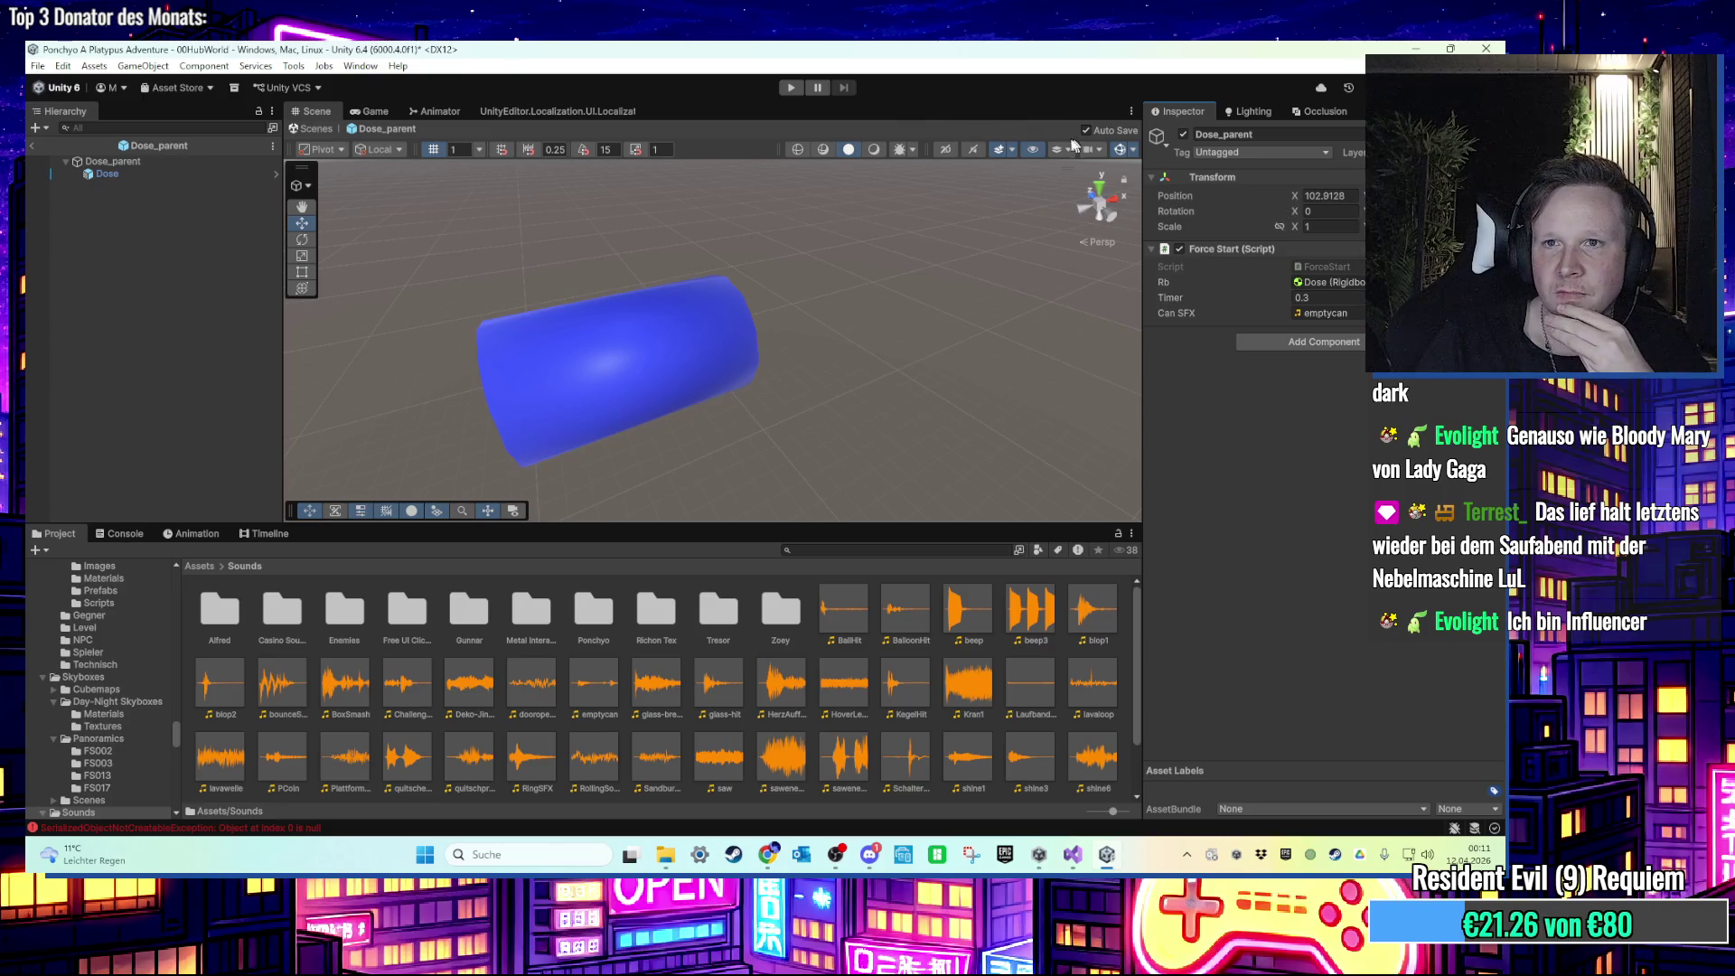
Step: Check the Game view, then return to the Scene view
click(373, 111)
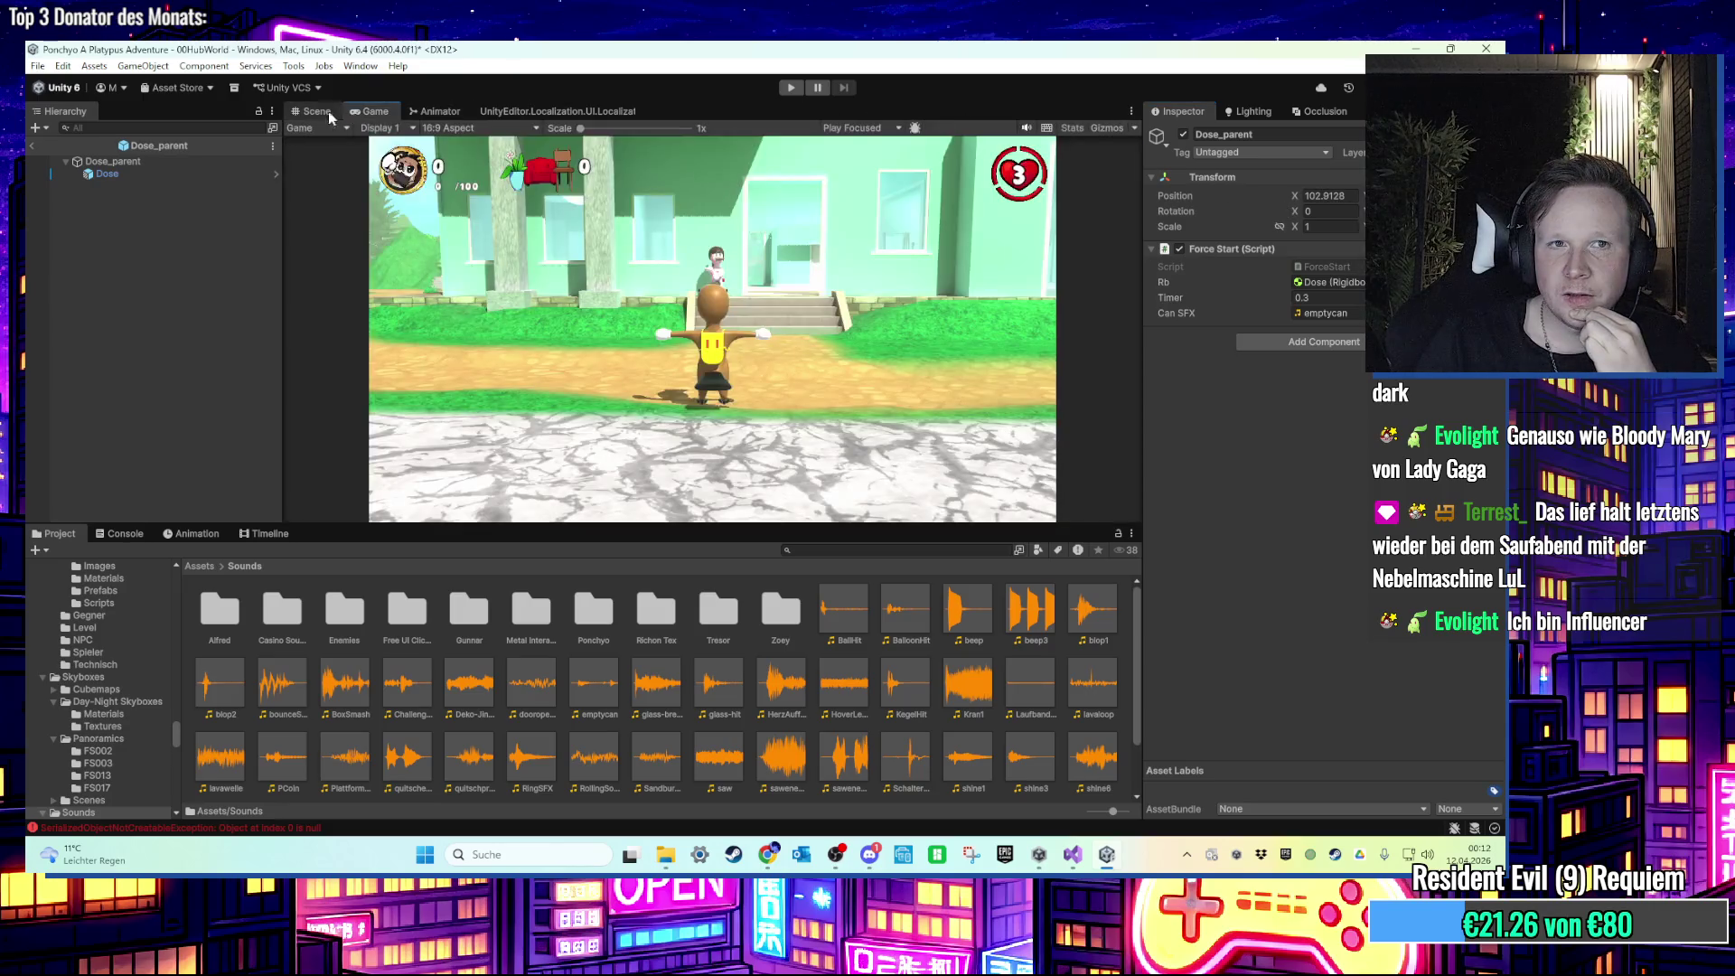
click(311, 111)
click(359, 66)
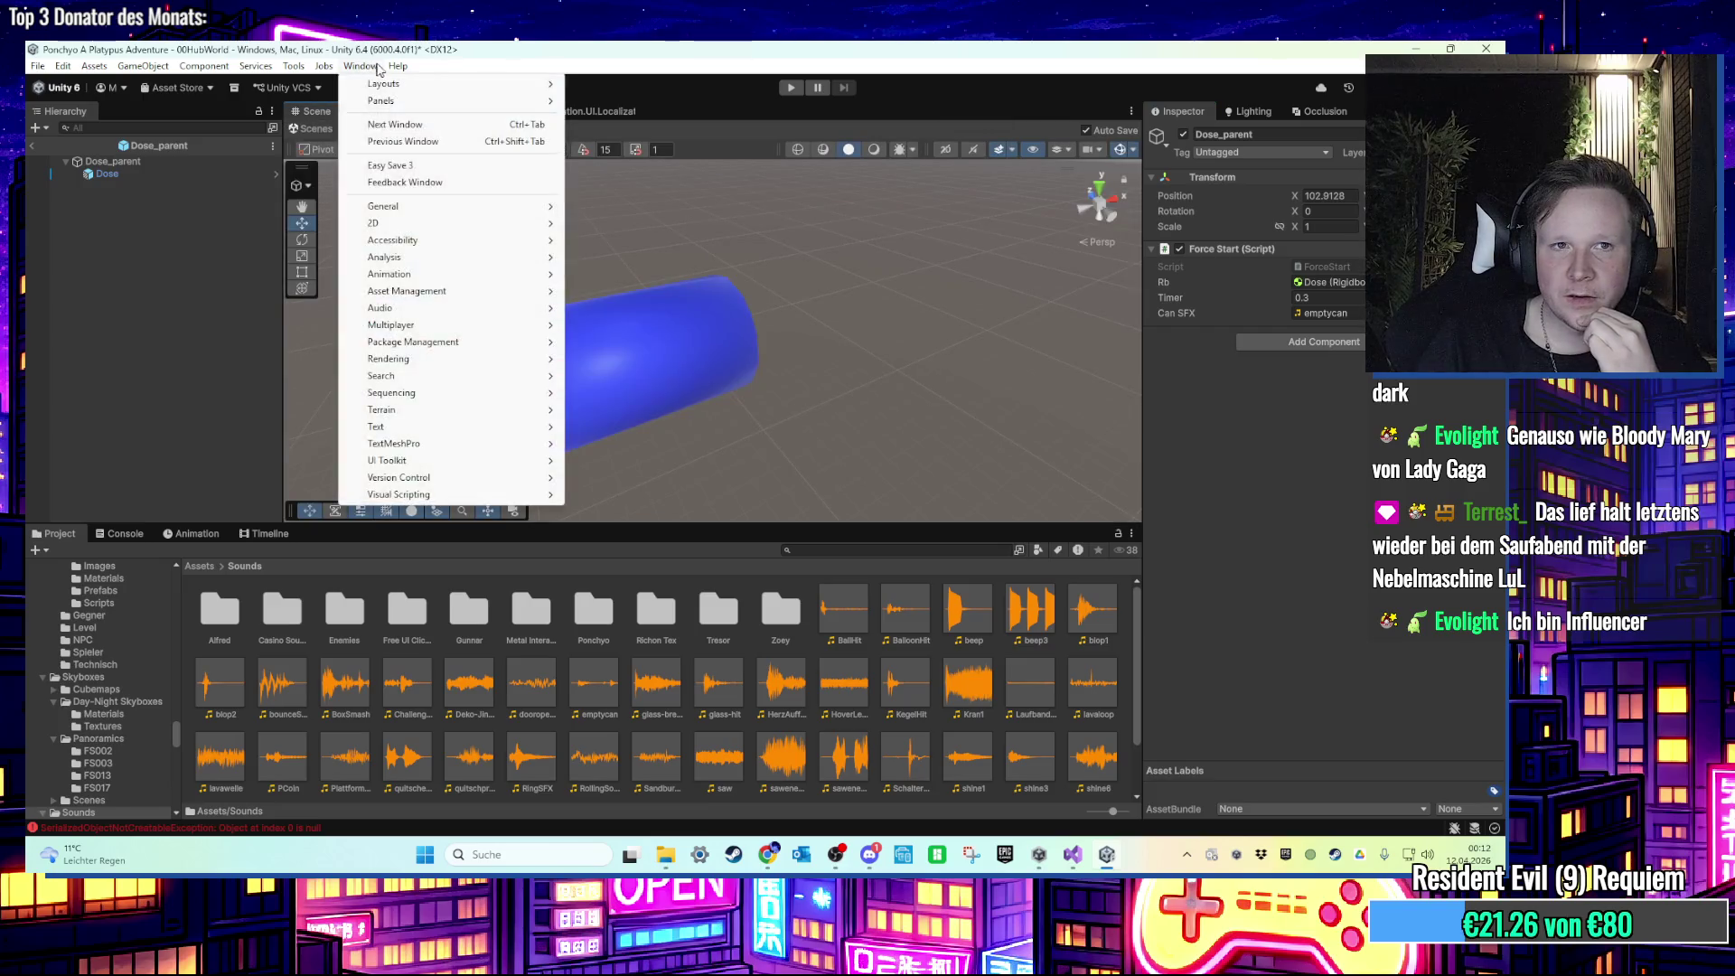
Step: In Package Manager's Updates list, select Easy Save and read its release notes
mouse_move(416, 342)
click(615, 339)
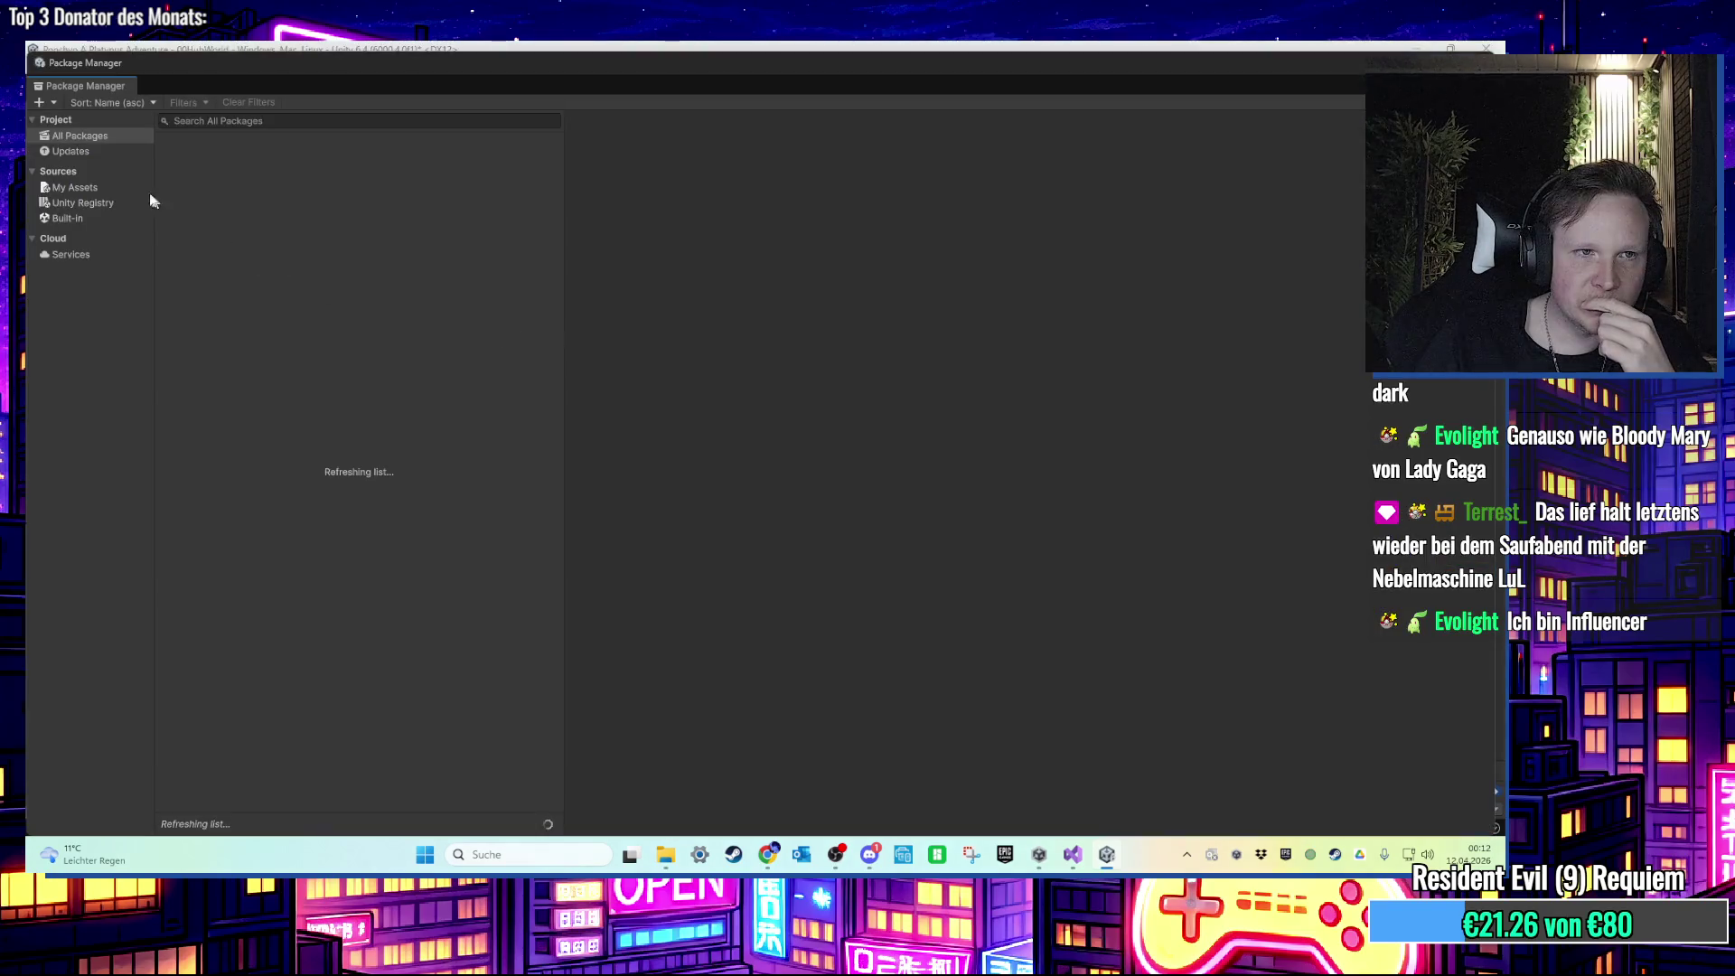
click(90, 153)
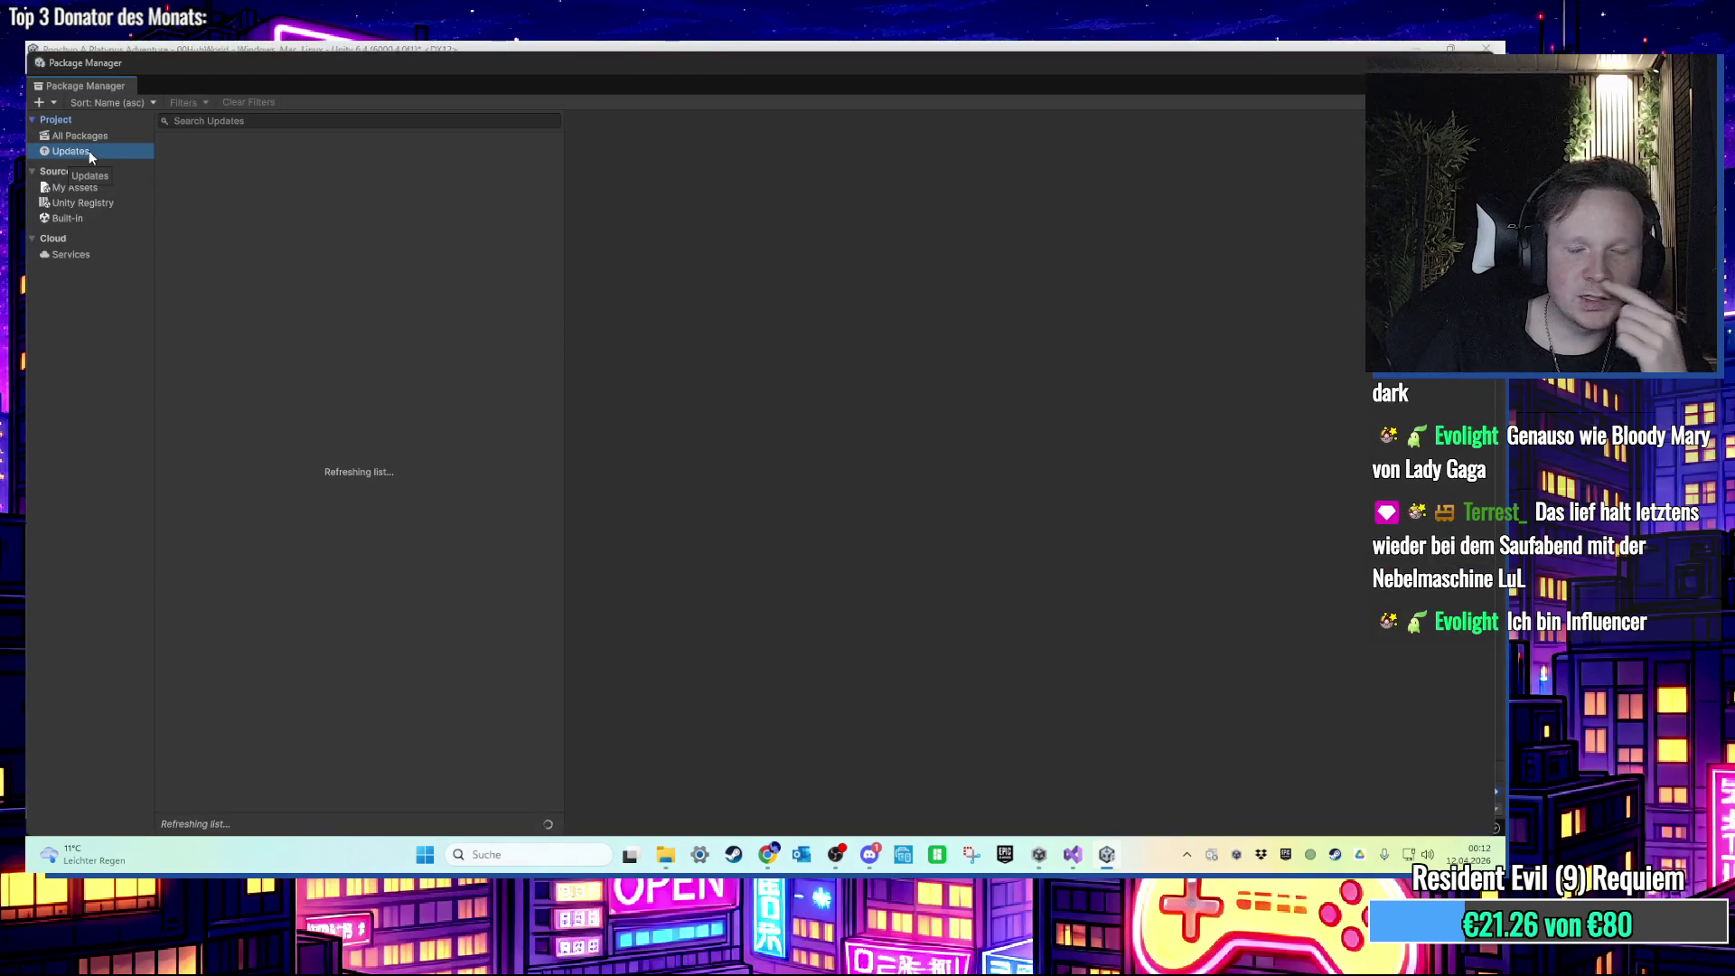
click(264, 160)
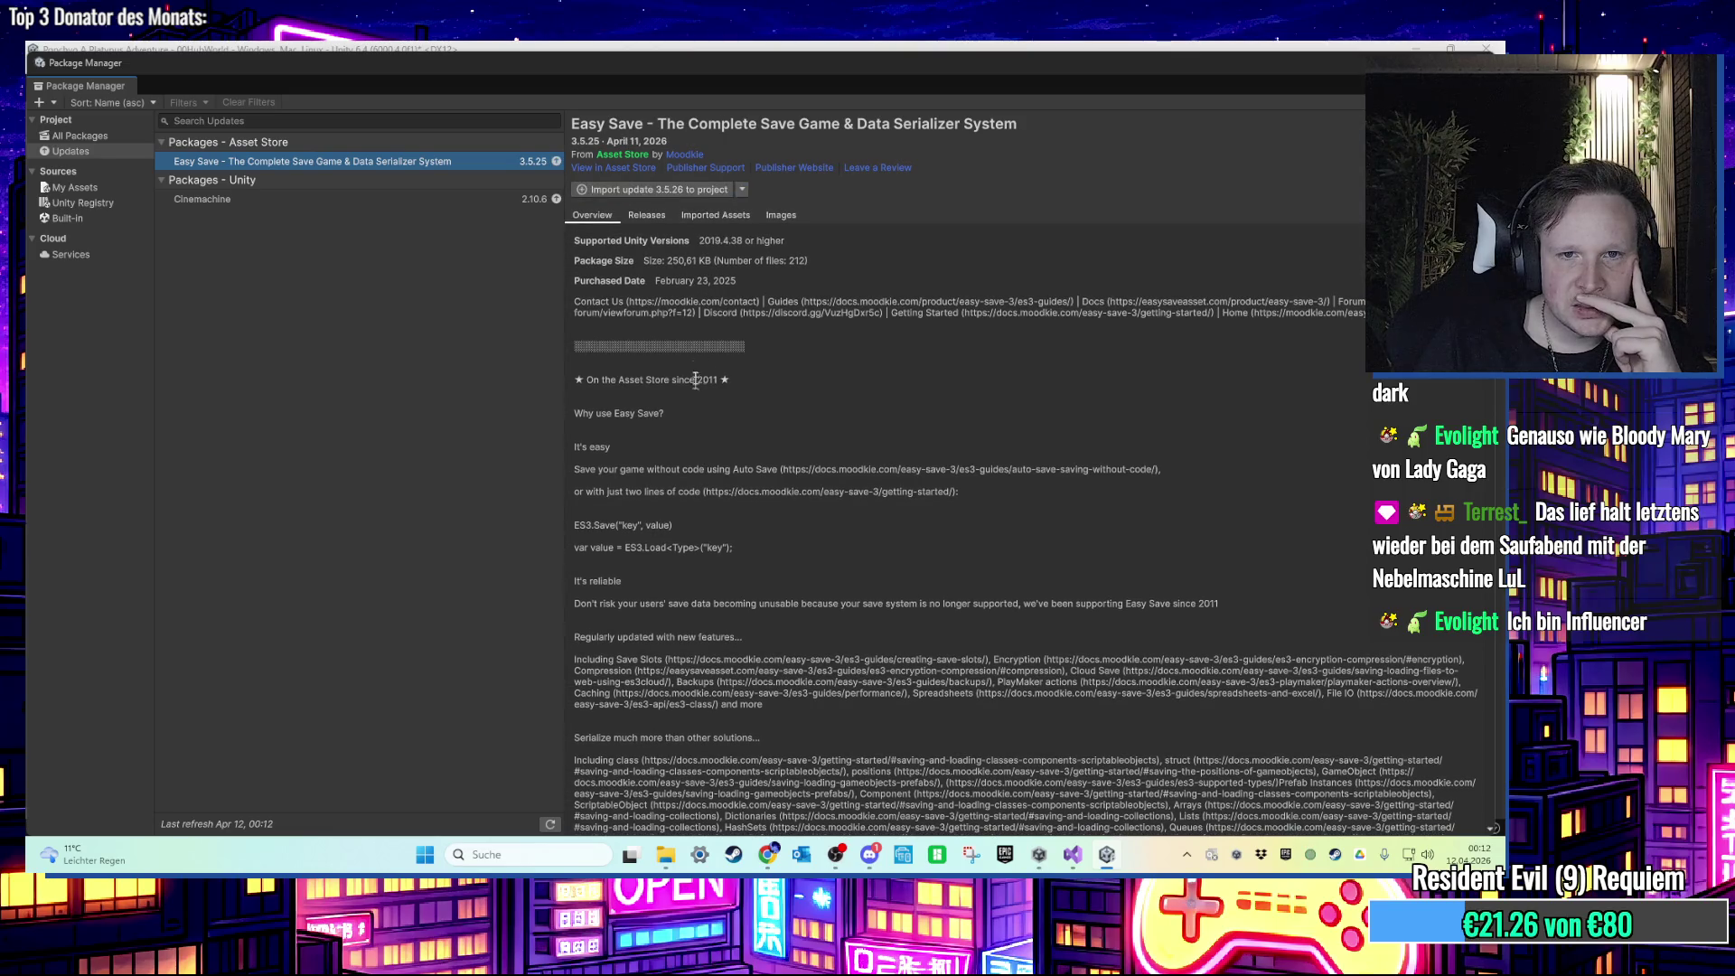
click(648, 217)
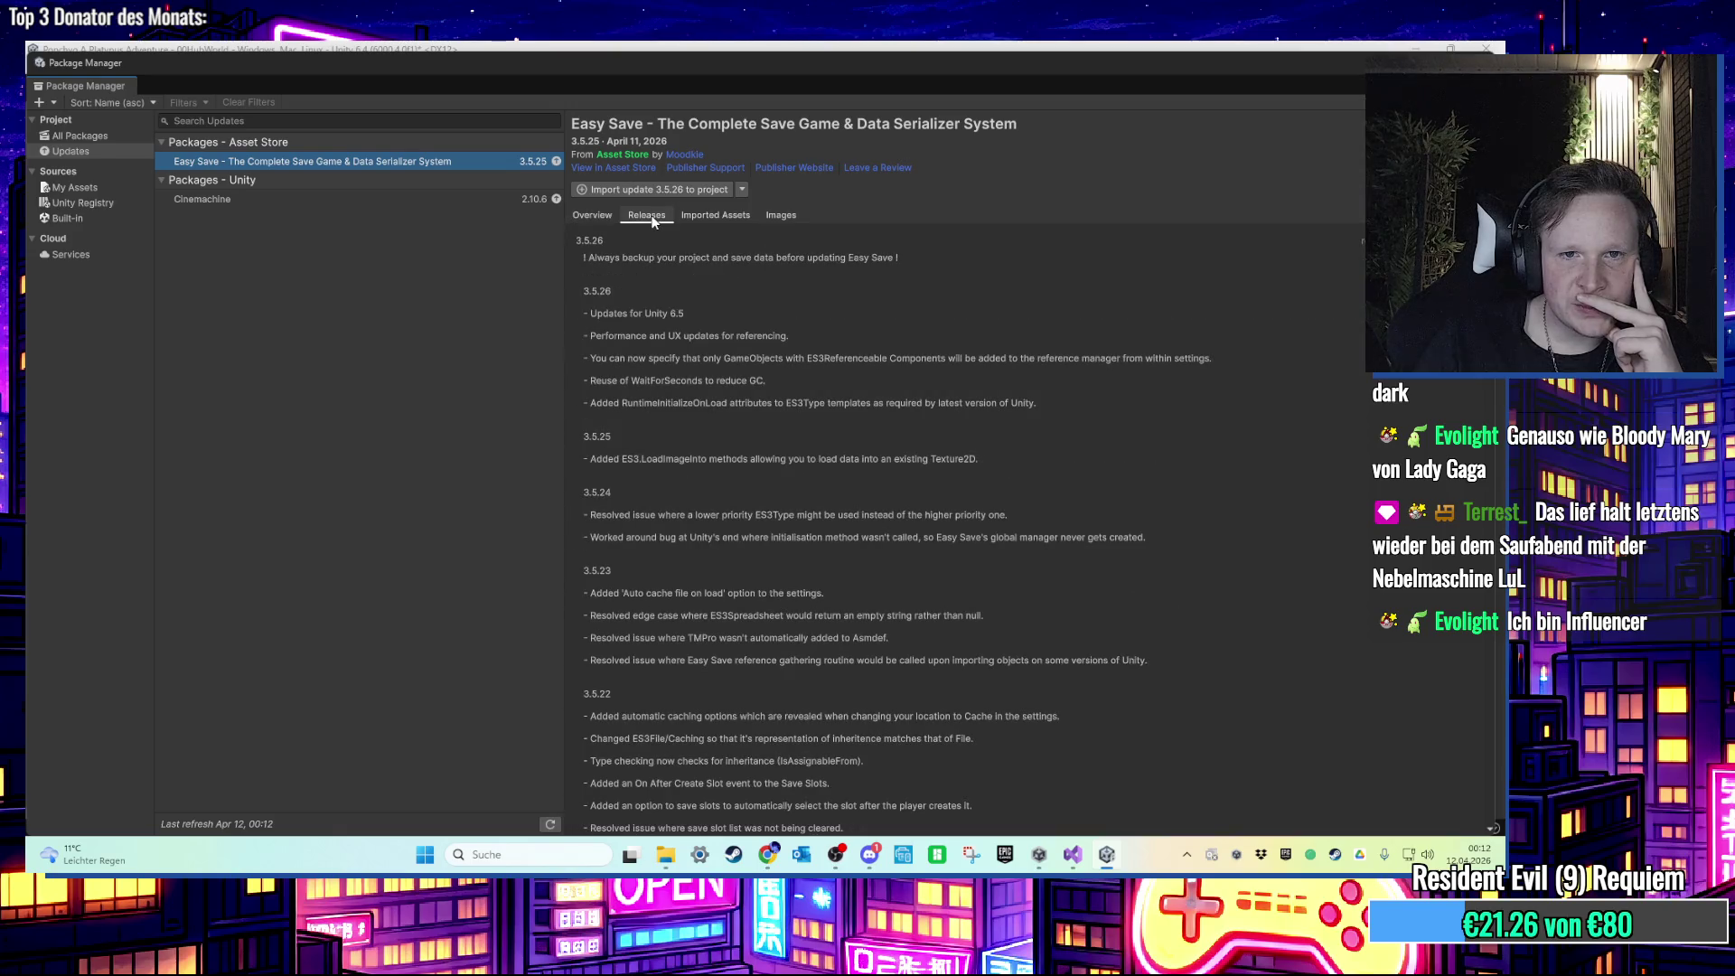
drag(694, 324, 602, 314)
click(762, 395)
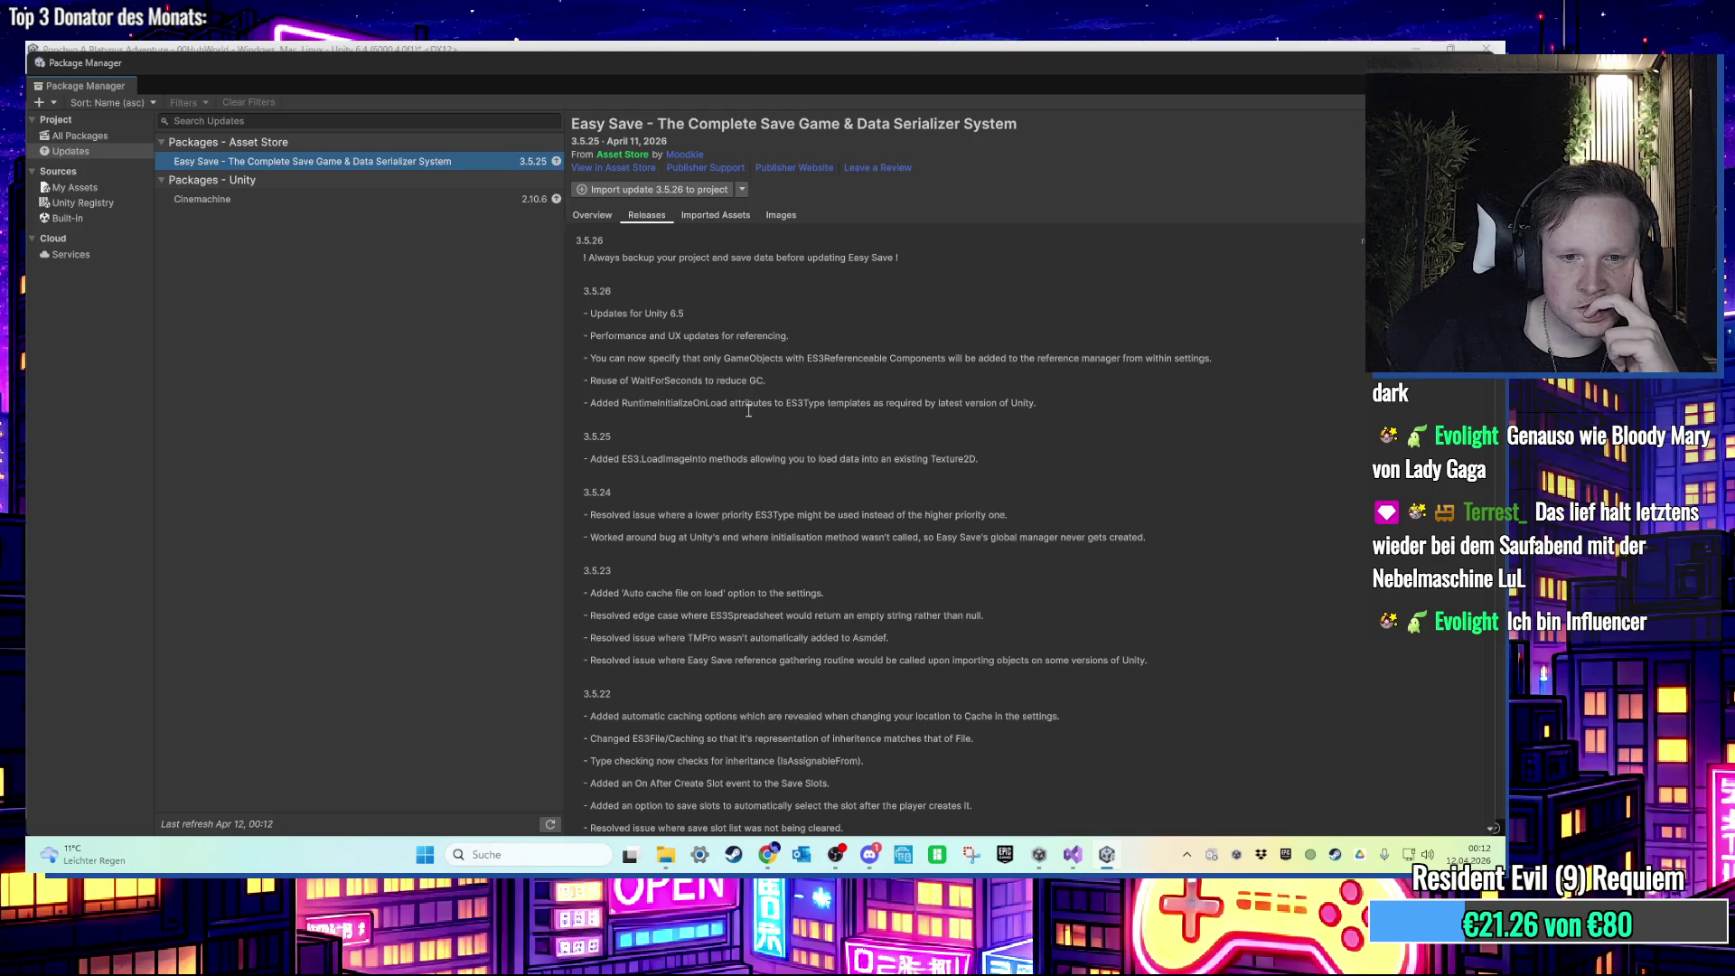
Step: Import the Easy Save 3.5.26 update with all its files
click(658, 192)
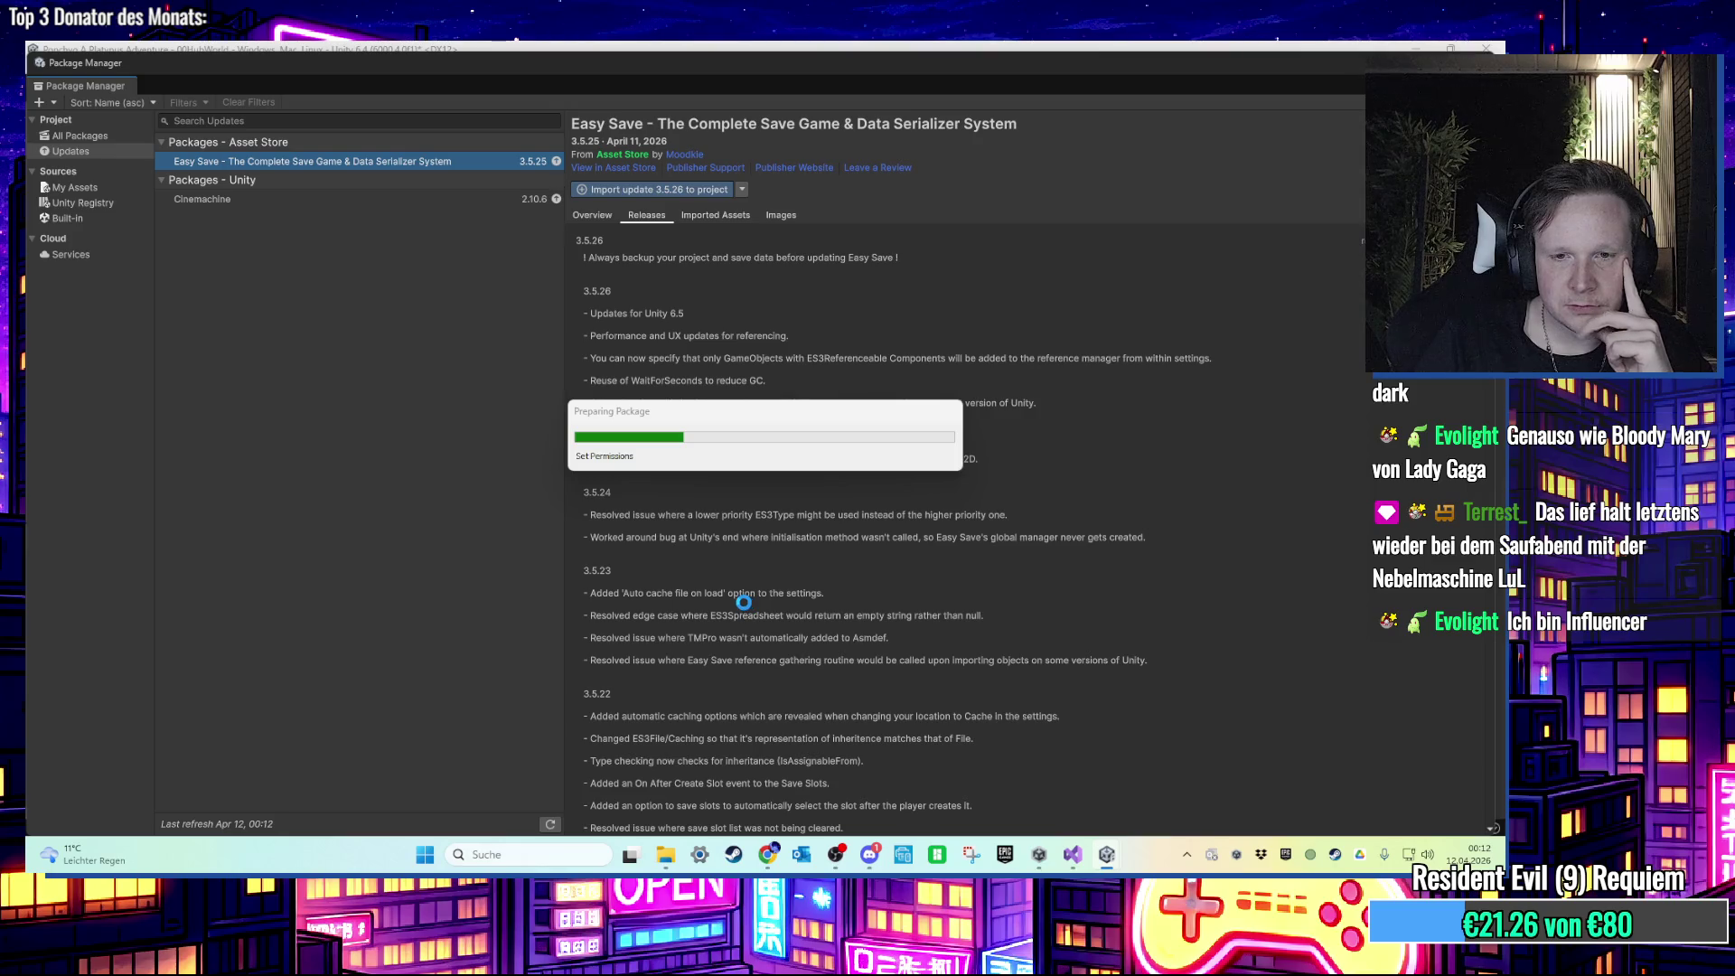
mouse_move(1122, 439)
mouse_down()
mouse_move(1089, 604)
mouse_move(1109, 697)
mouse_up()
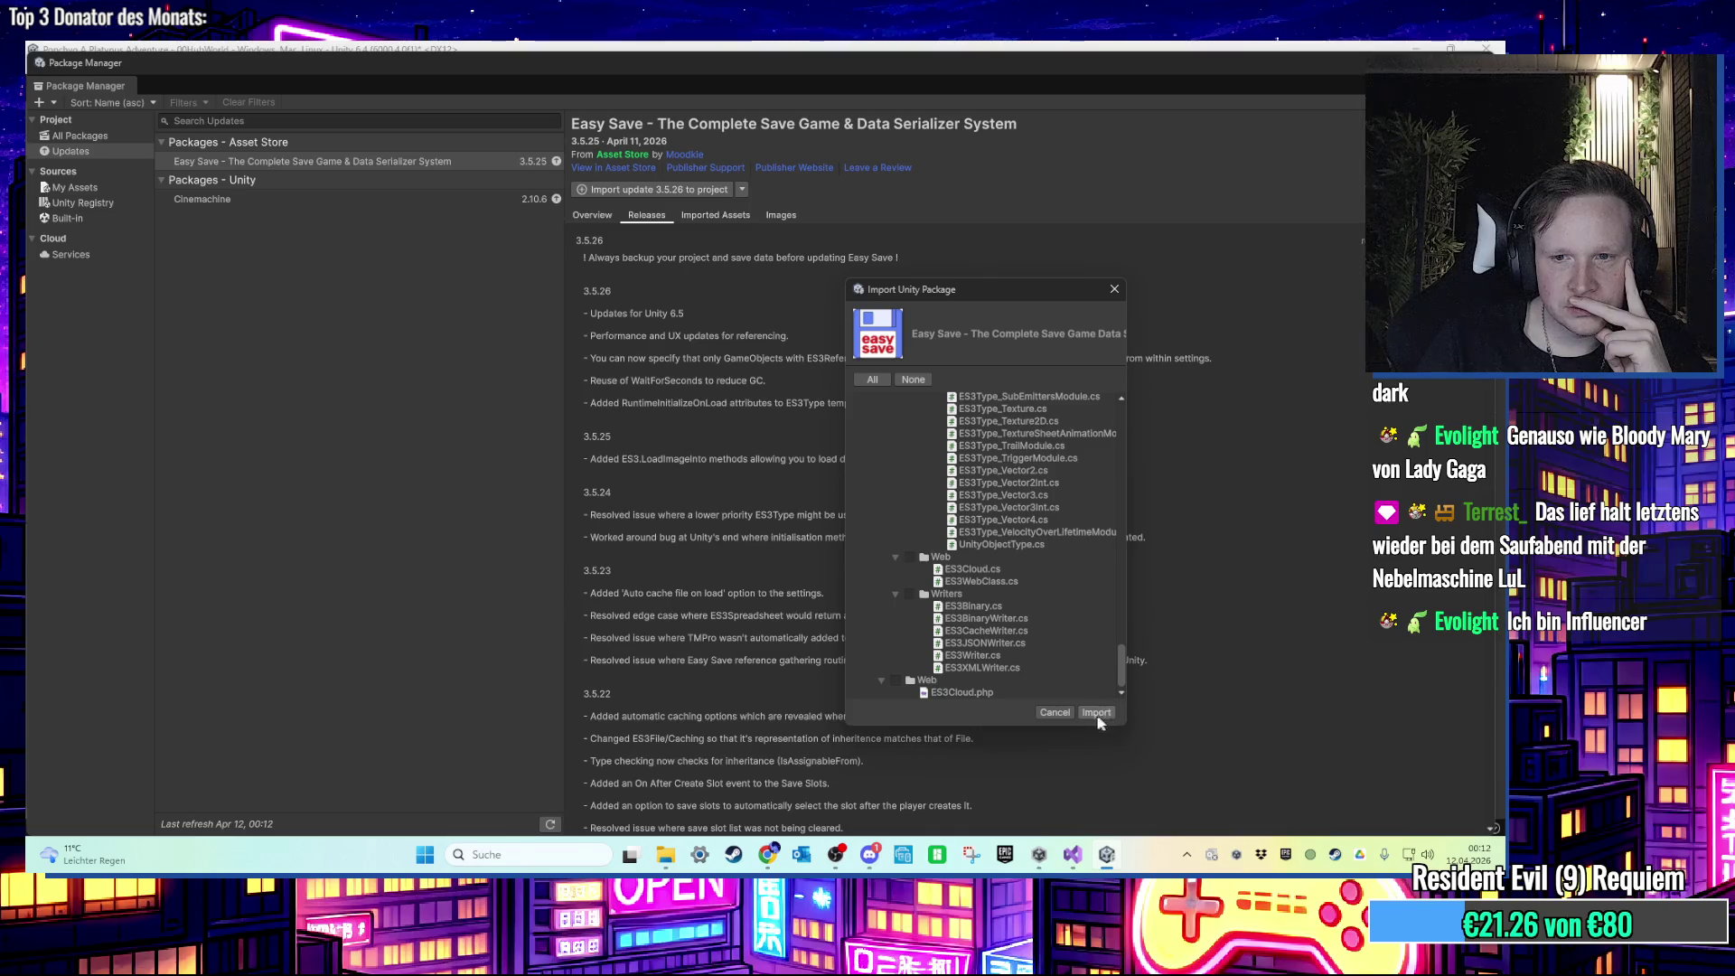
click(1096, 712)
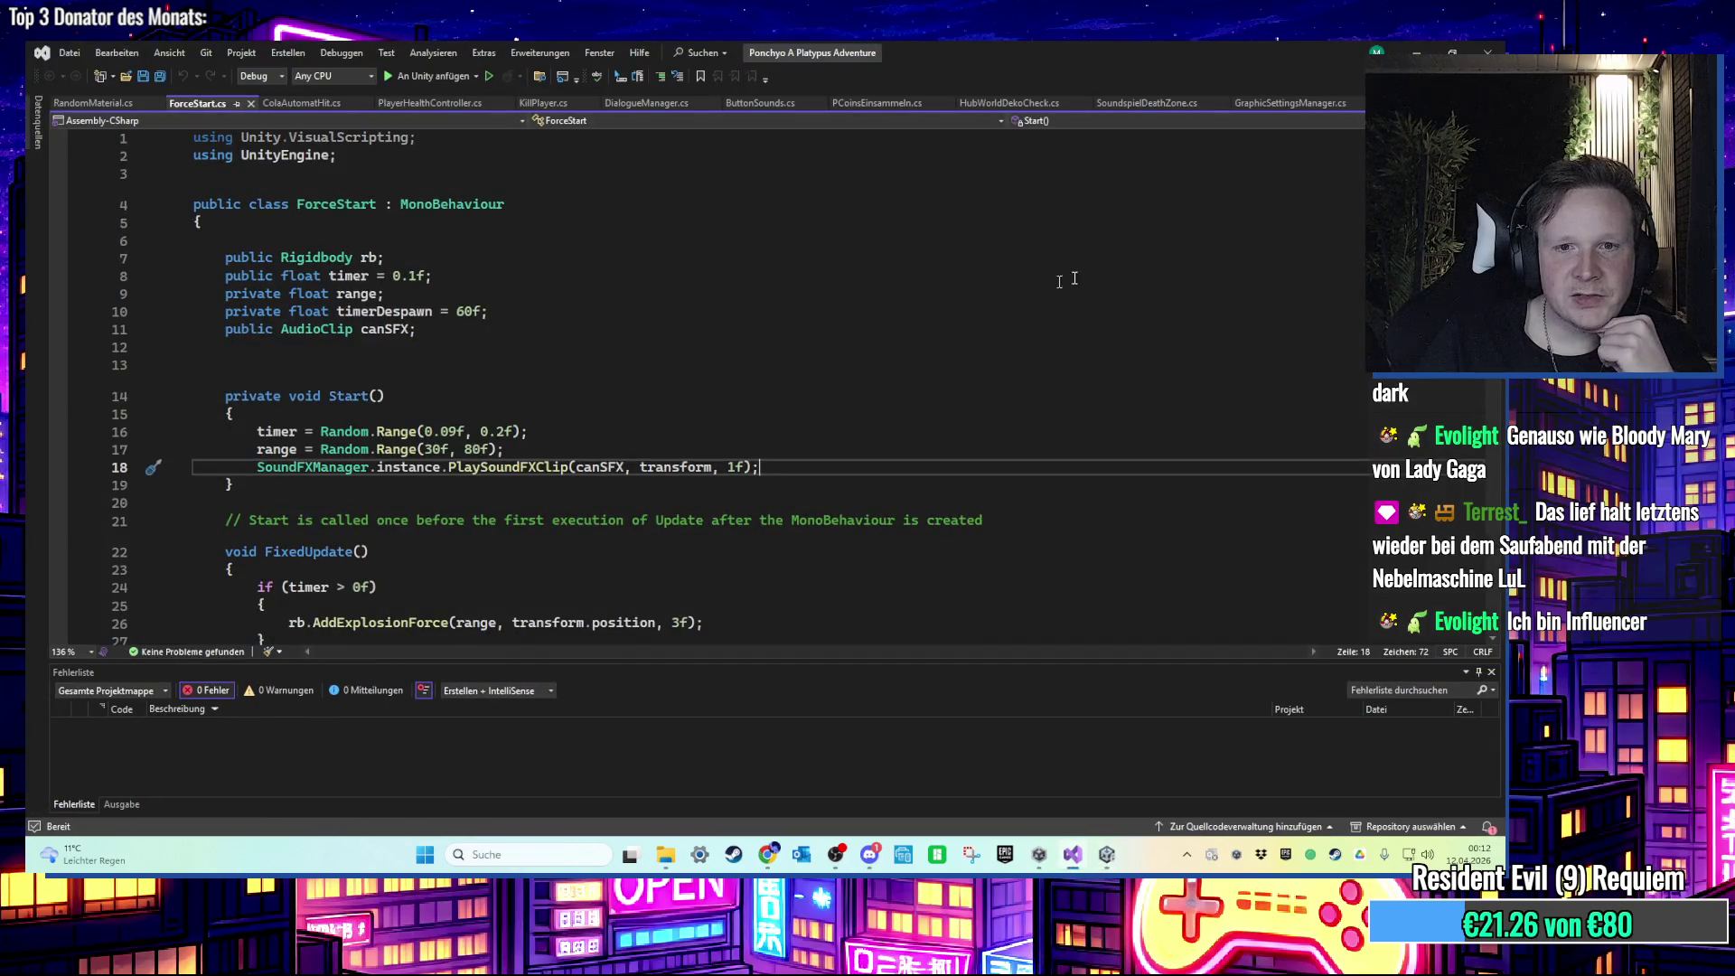
Step: Re-import Easy Save 3.5.26 from All packages, dismiss 'Nothing to import', and close Package Manager
key(alt+Tab)
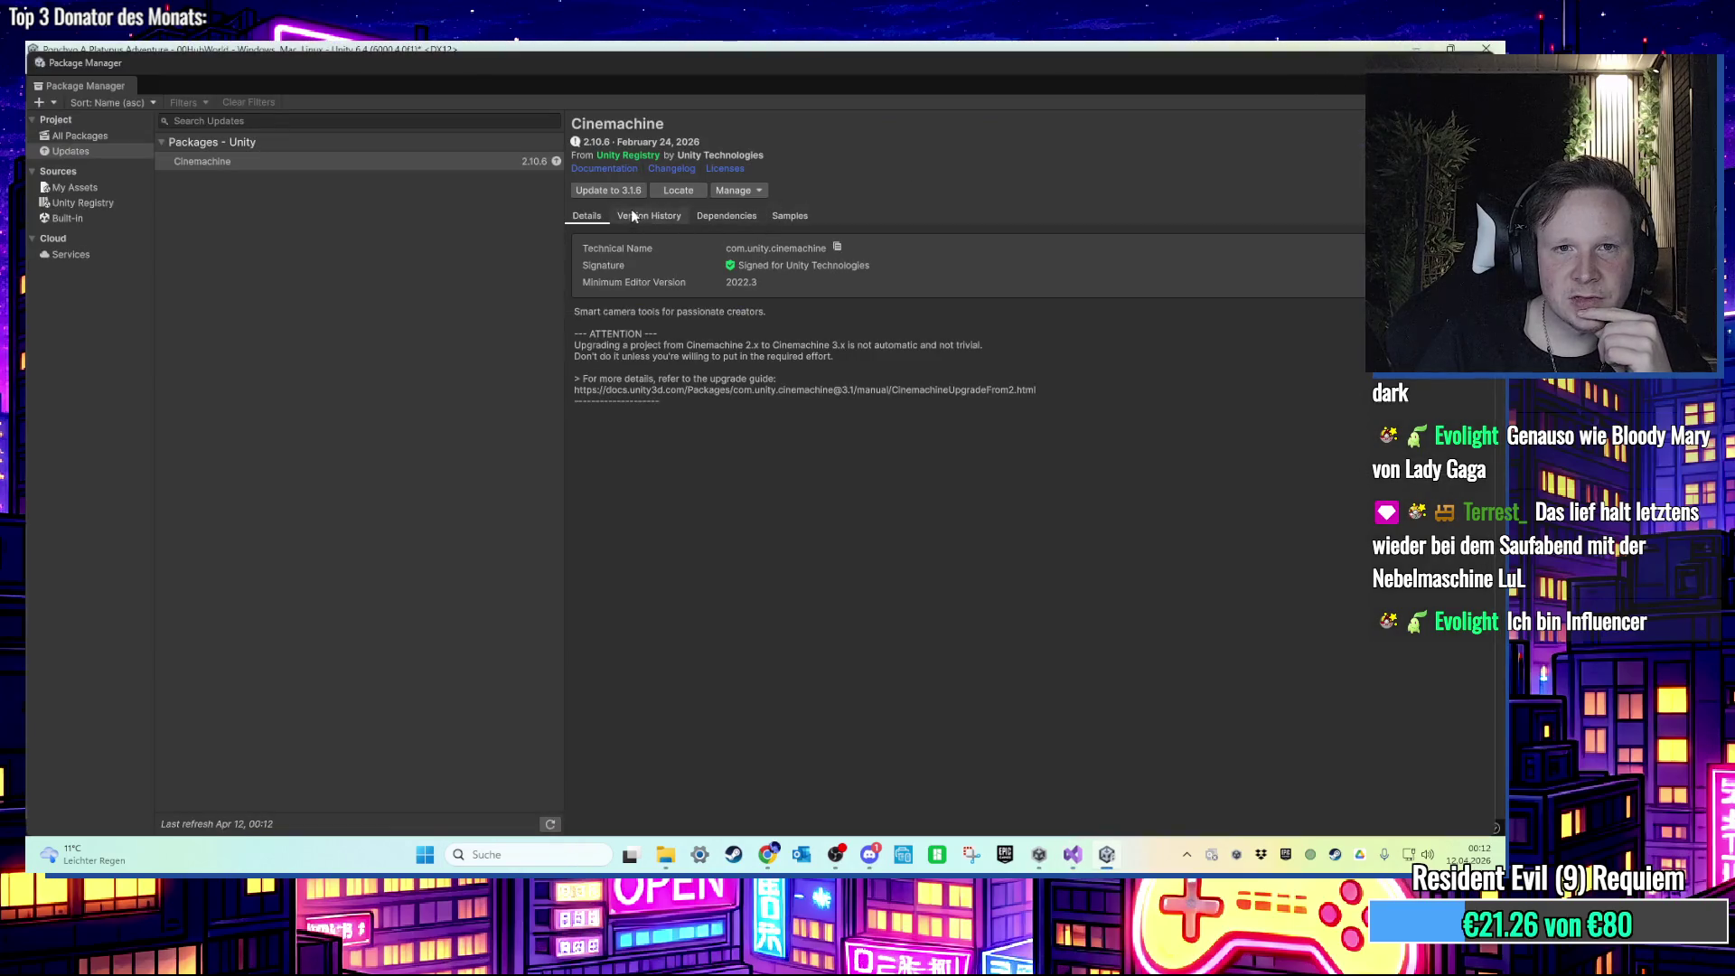
click(84, 152)
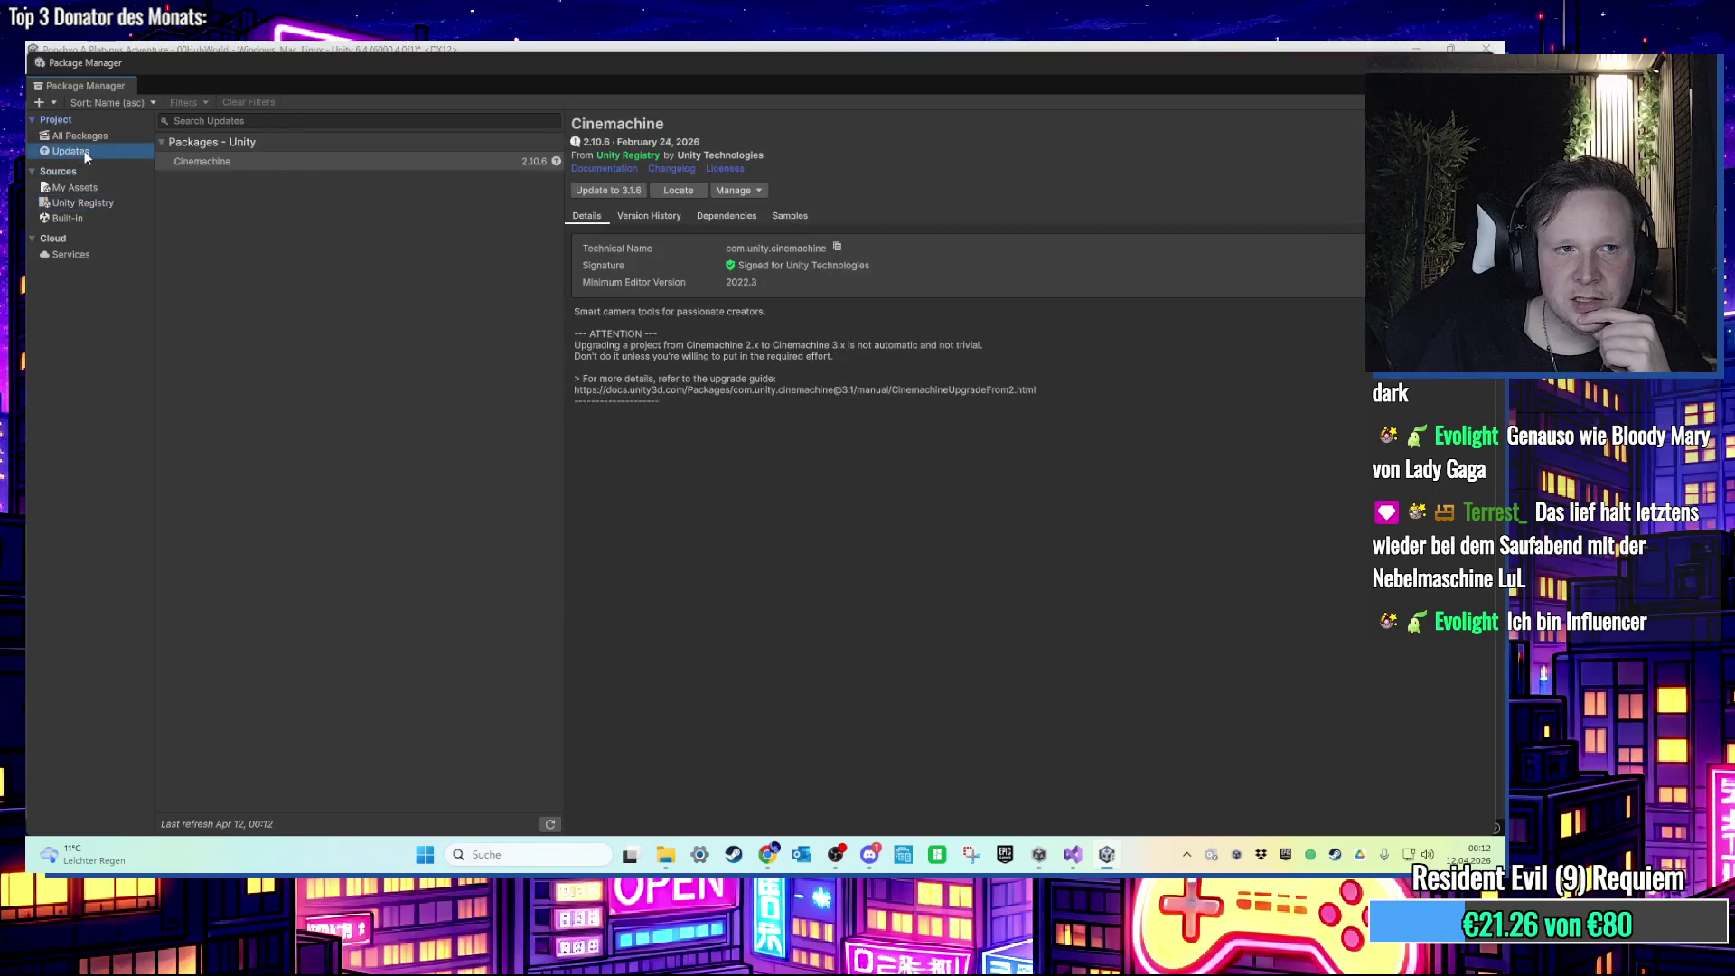
click(79, 136)
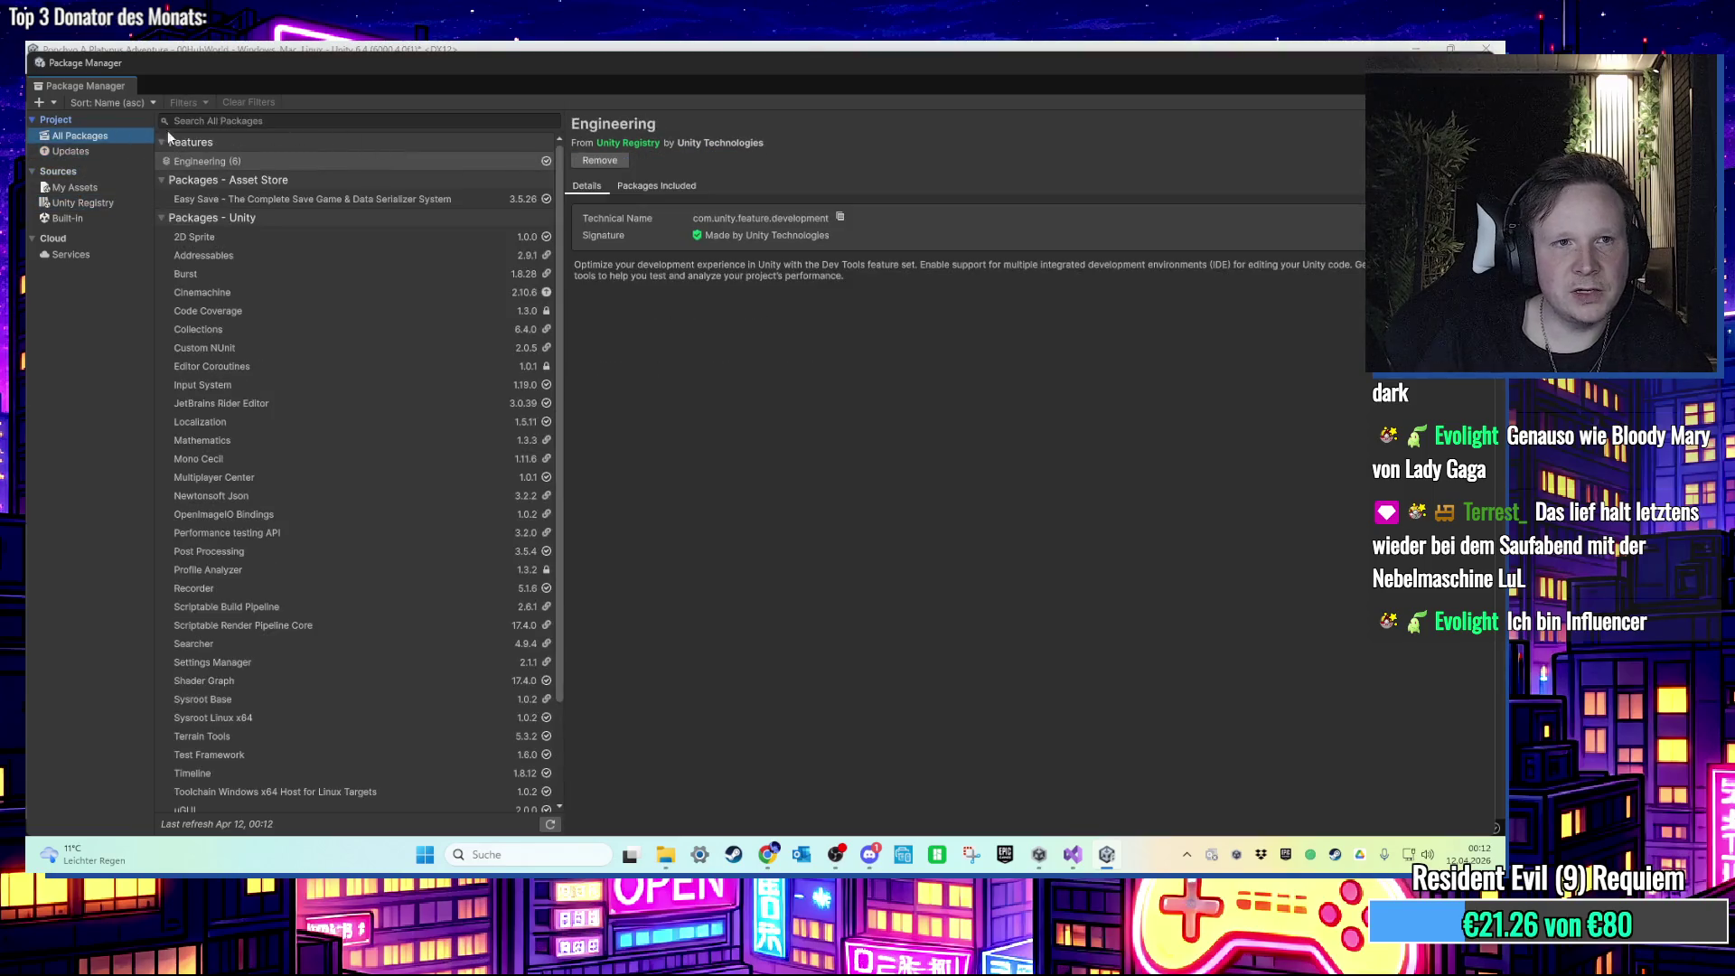
click(297, 195)
click(629, 191)
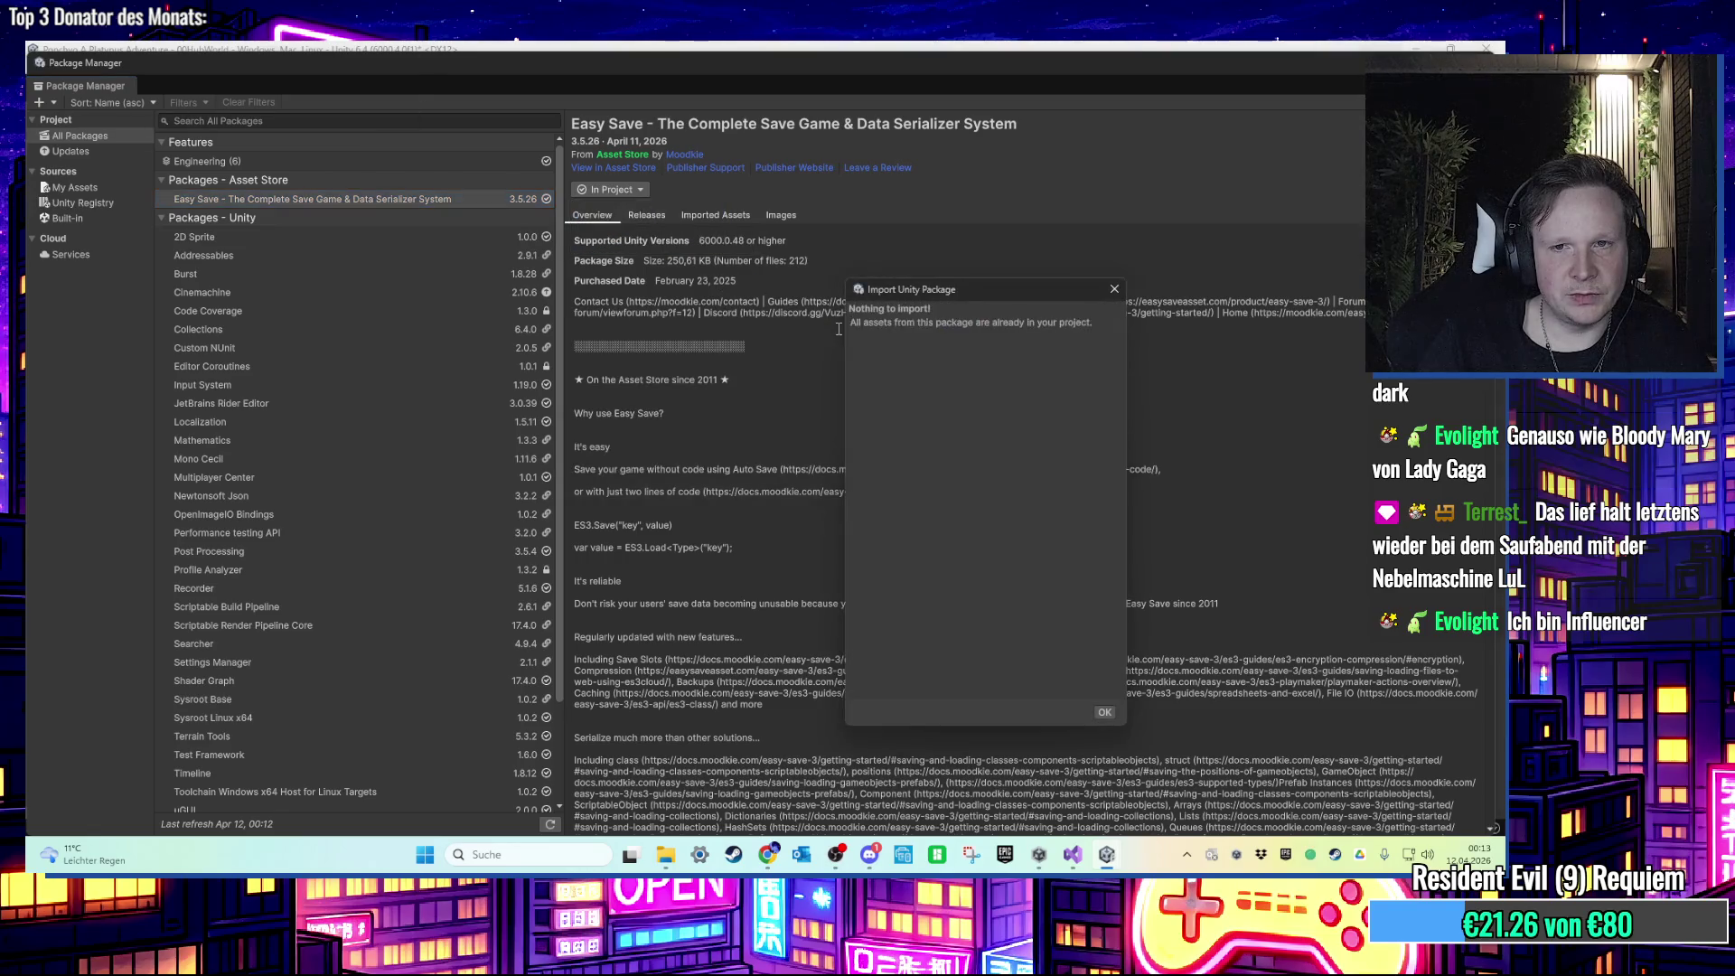
drag(775, 294, 771, 294)
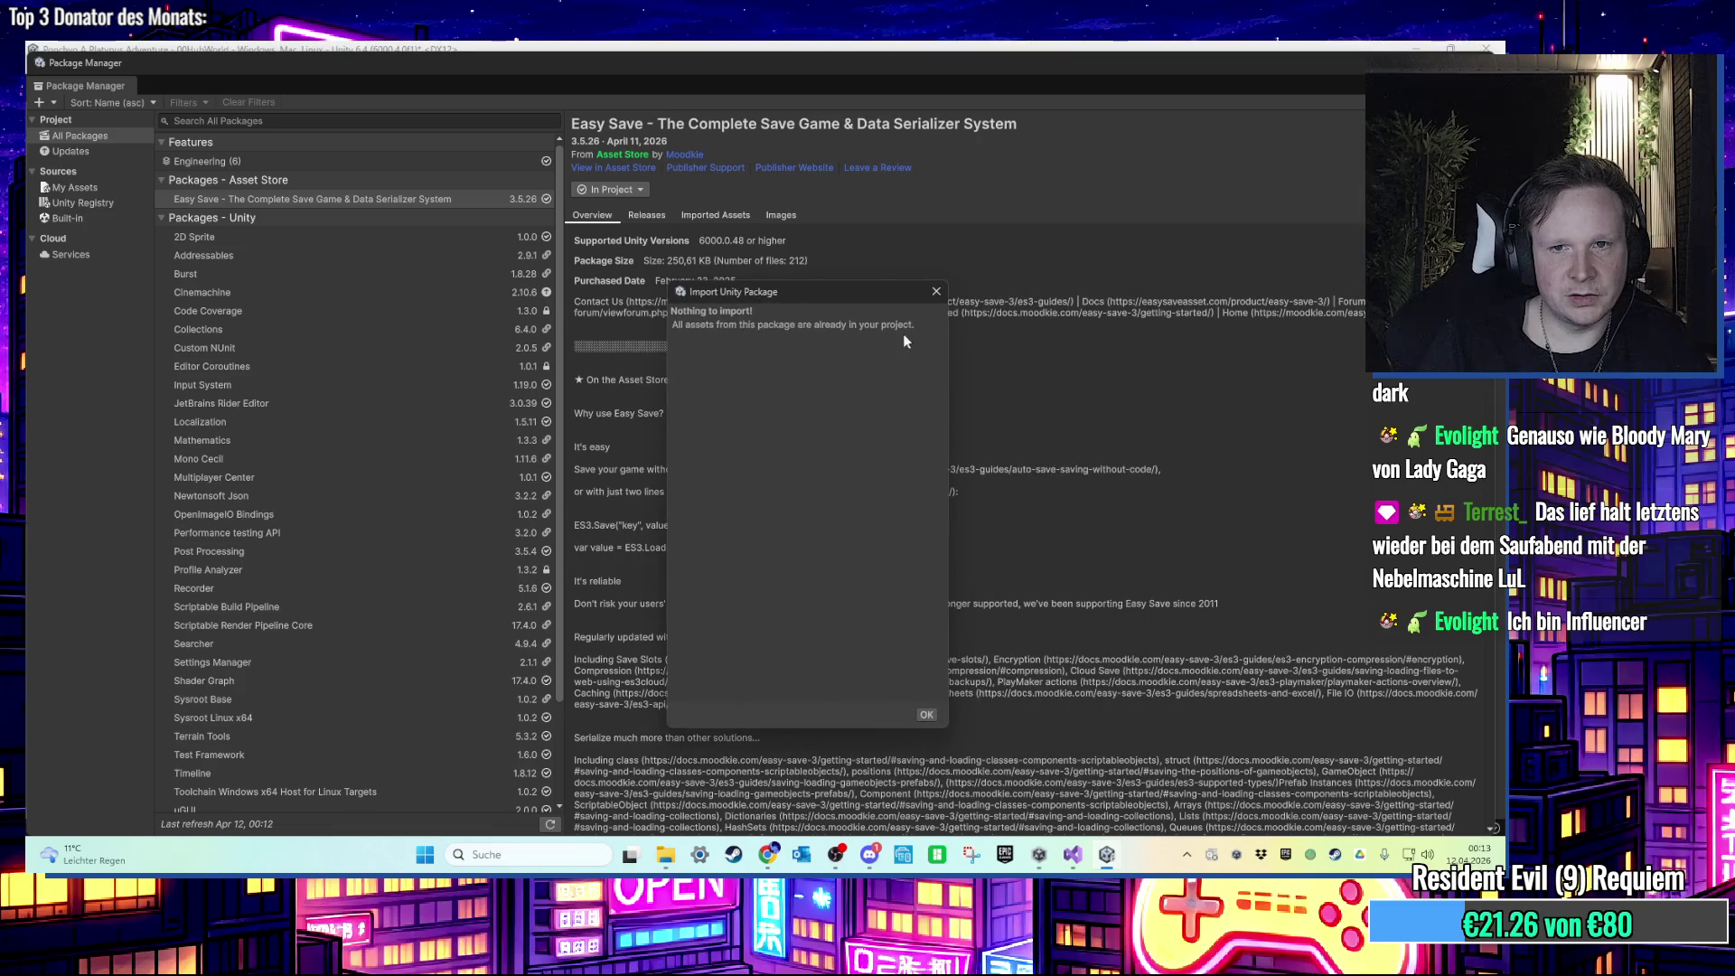
click(936, 291)
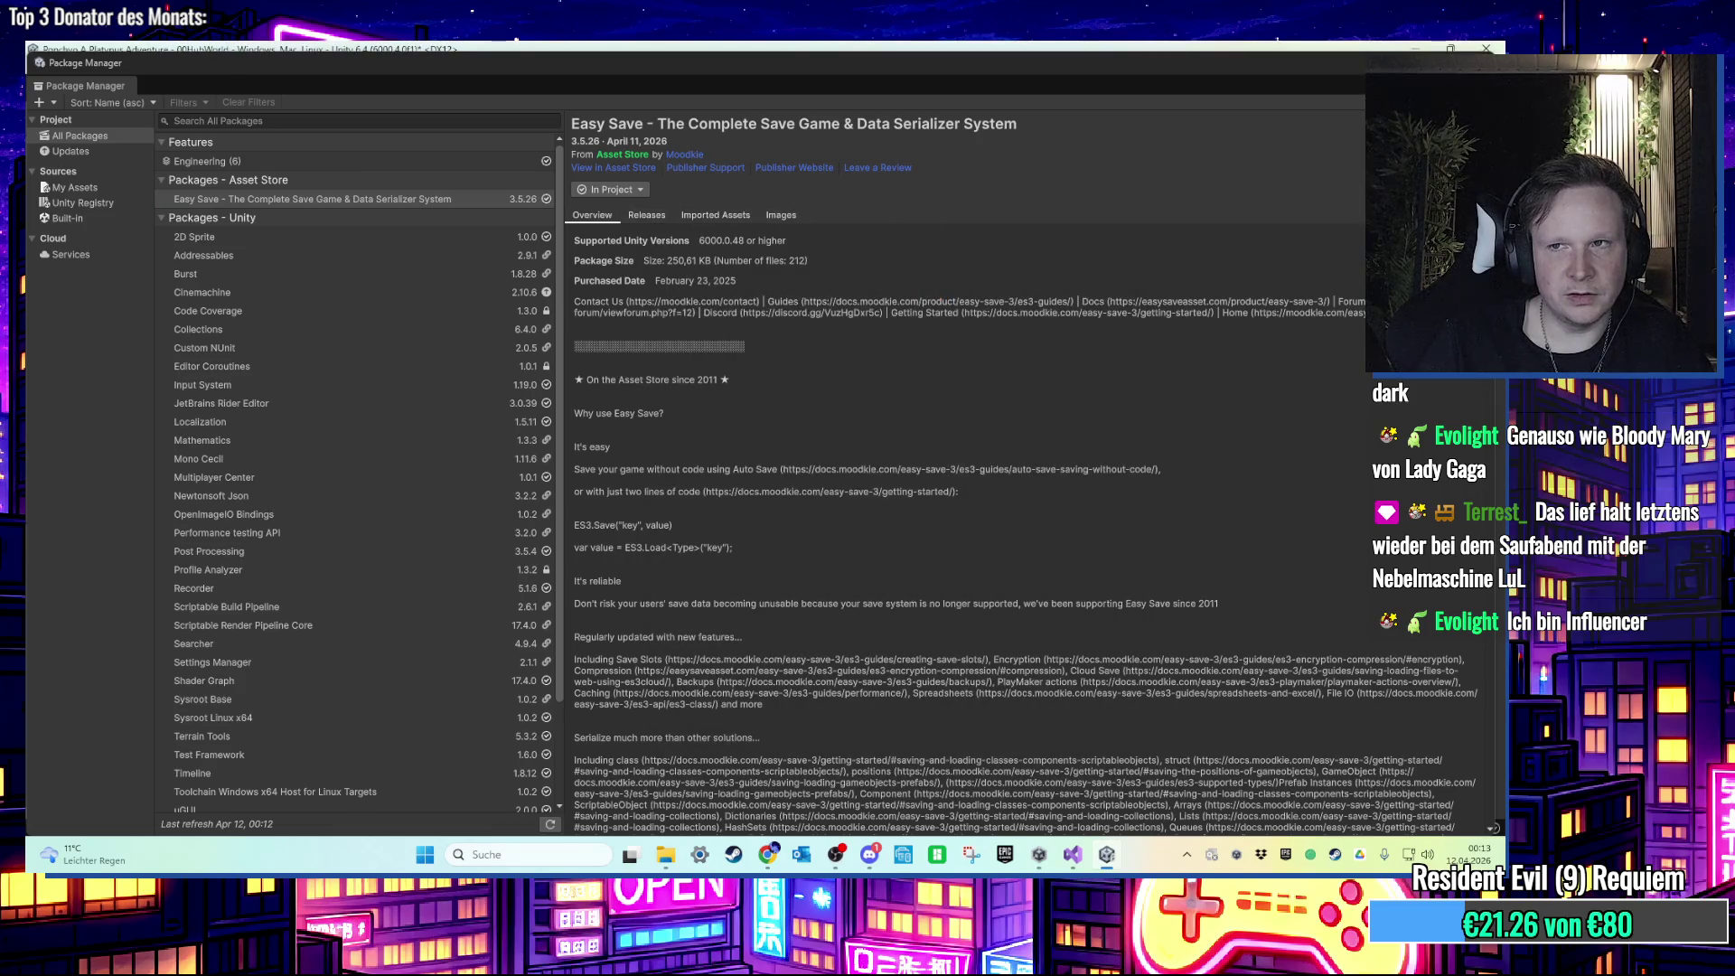
click(1482, 63)
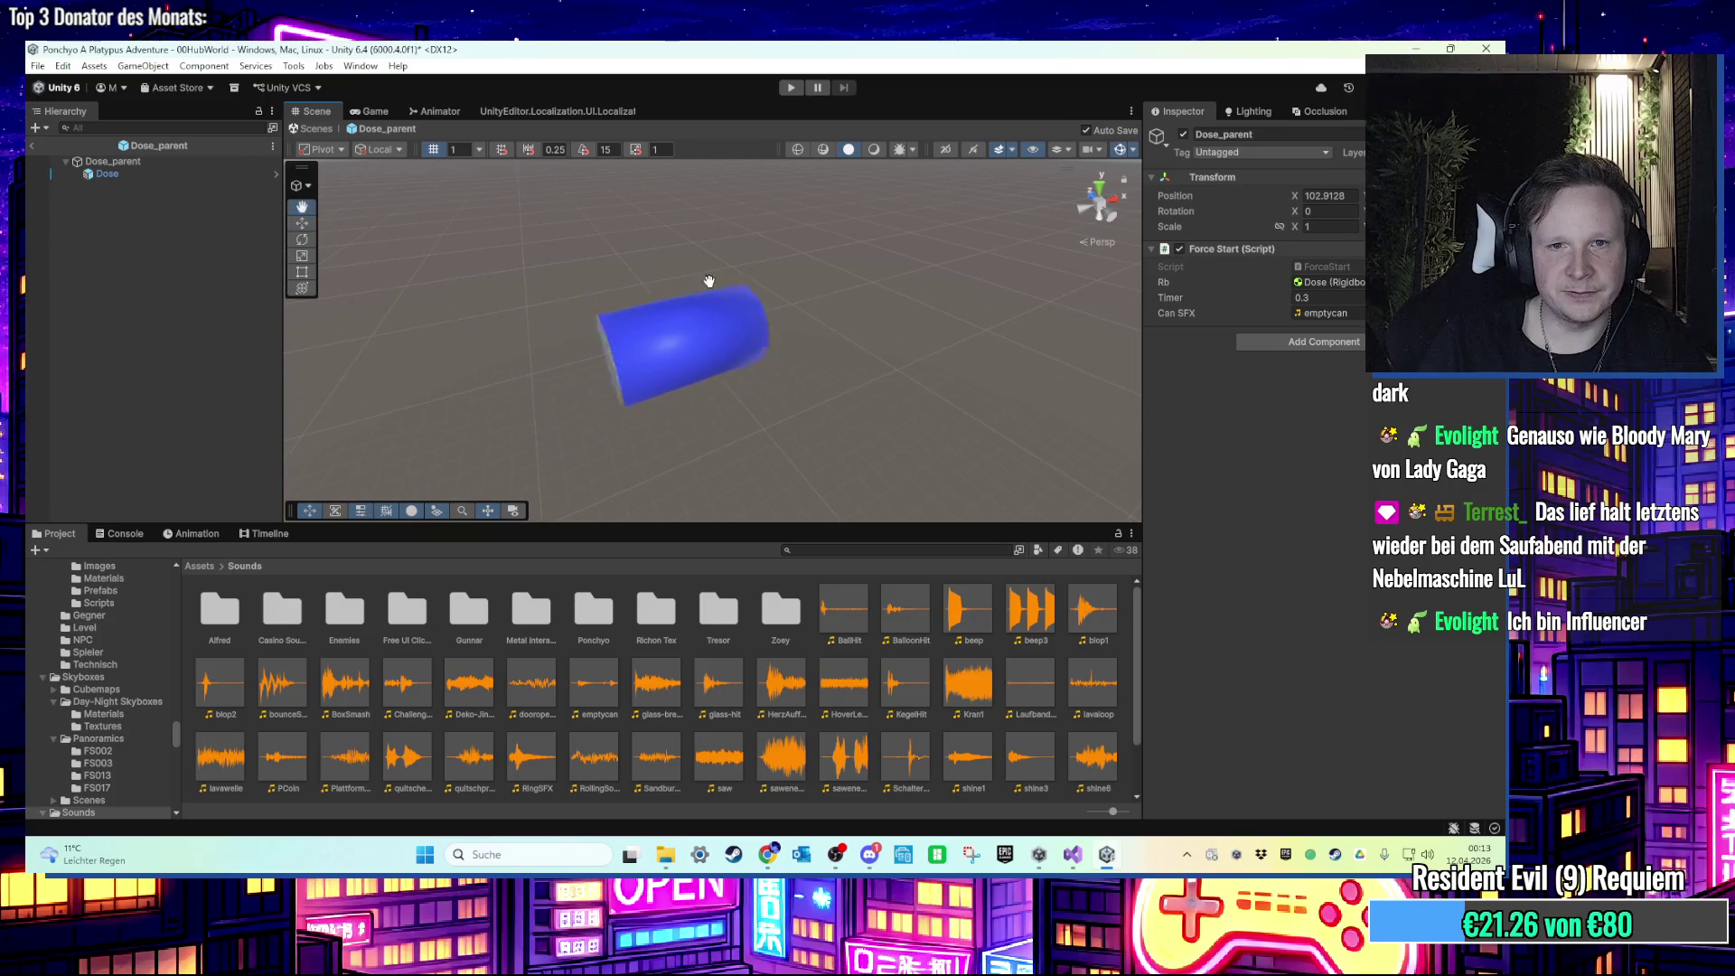
Step: Switch to the Move tool and bring up the ColaAutomatHit script in Visual Studio
scroll(651, 297, up, 4)
key(w)
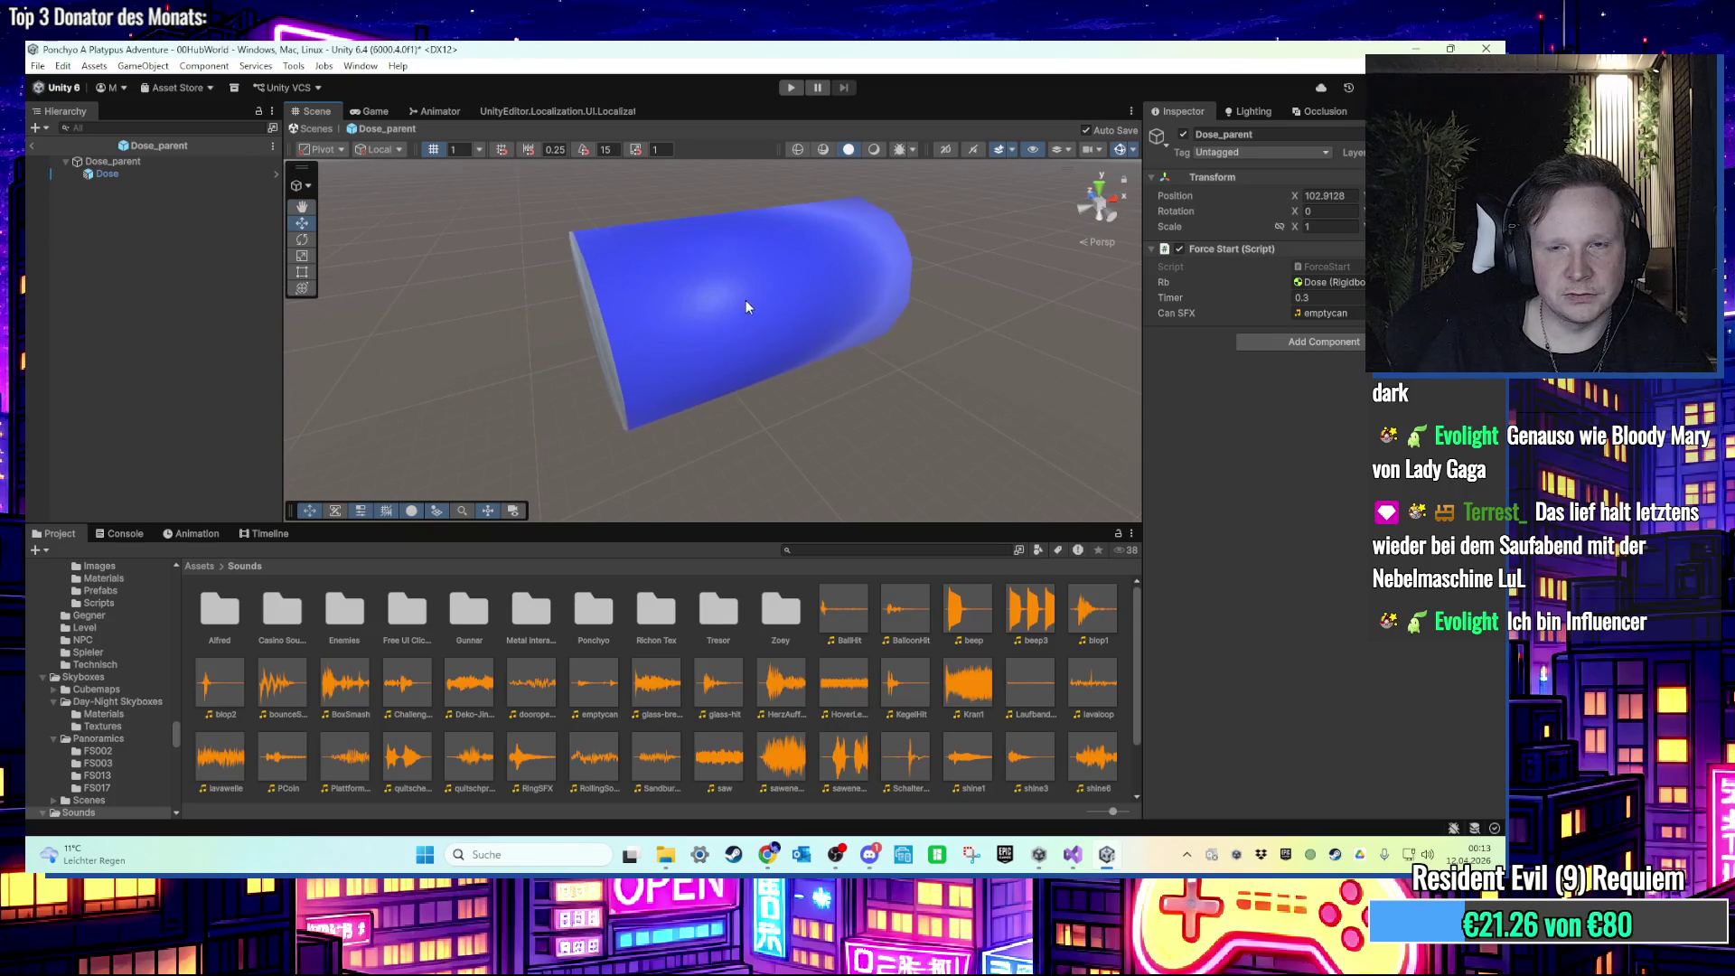
scroll(745, 307, down, 3)
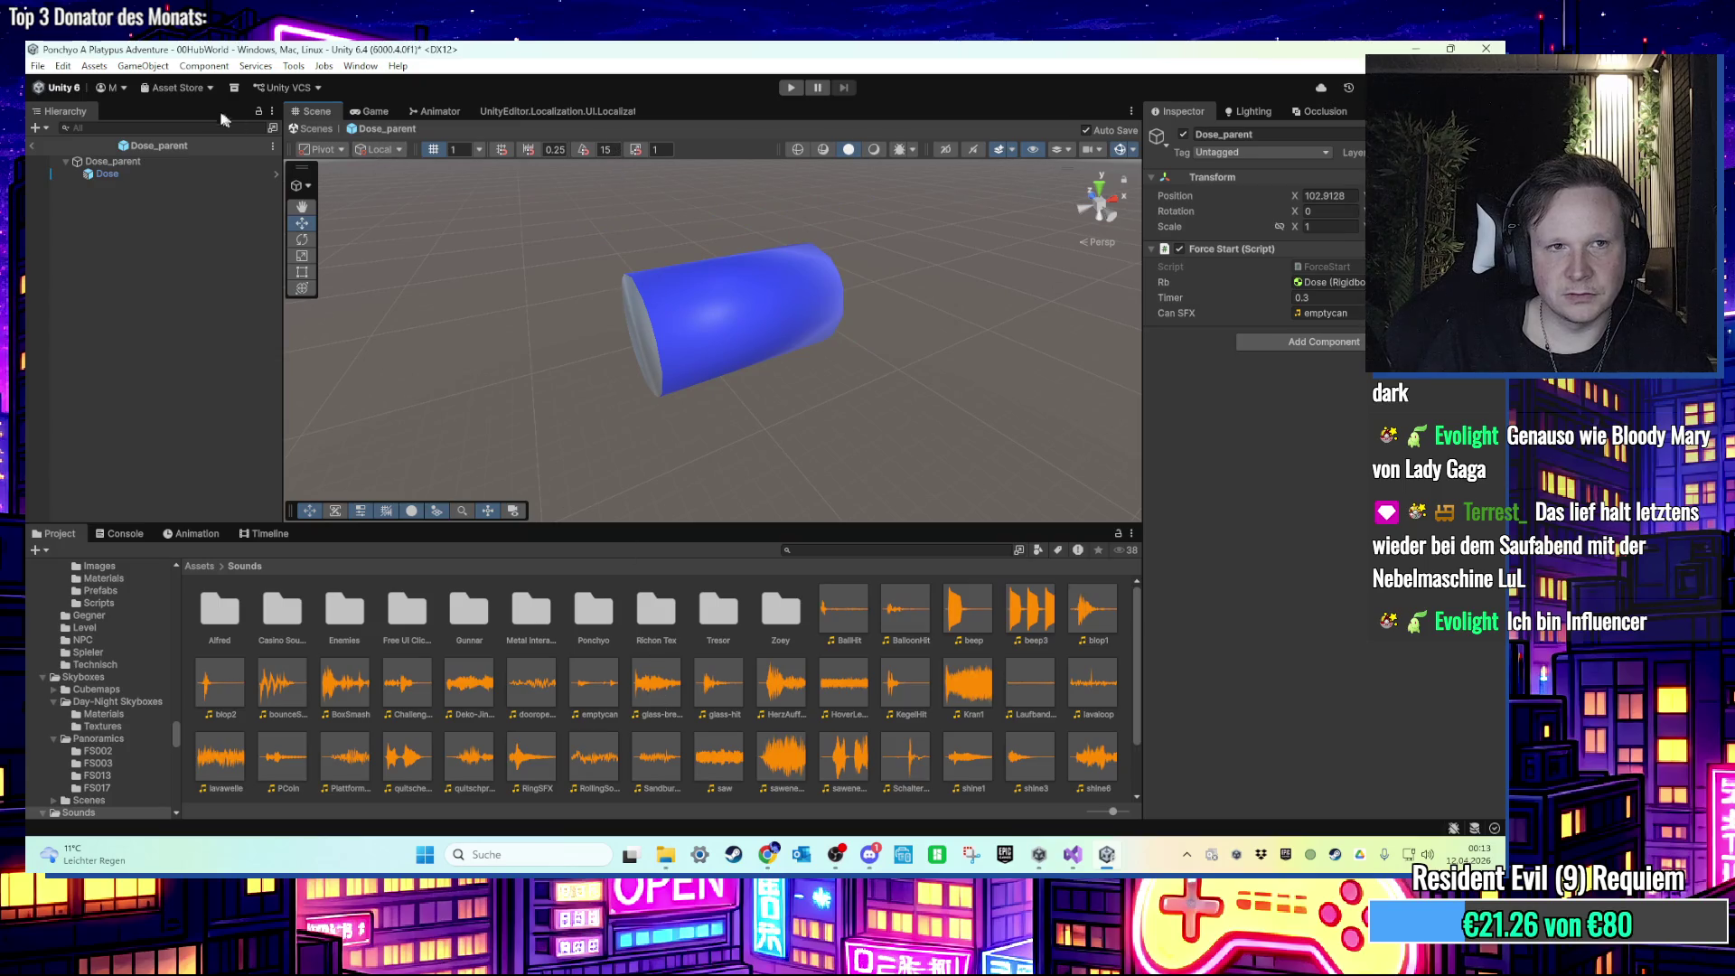
click(256, 66)
key(alt+Tab)
Step: Declare the hitSFX AudioClip field, save, and start Play mode in Unity
text(hit)
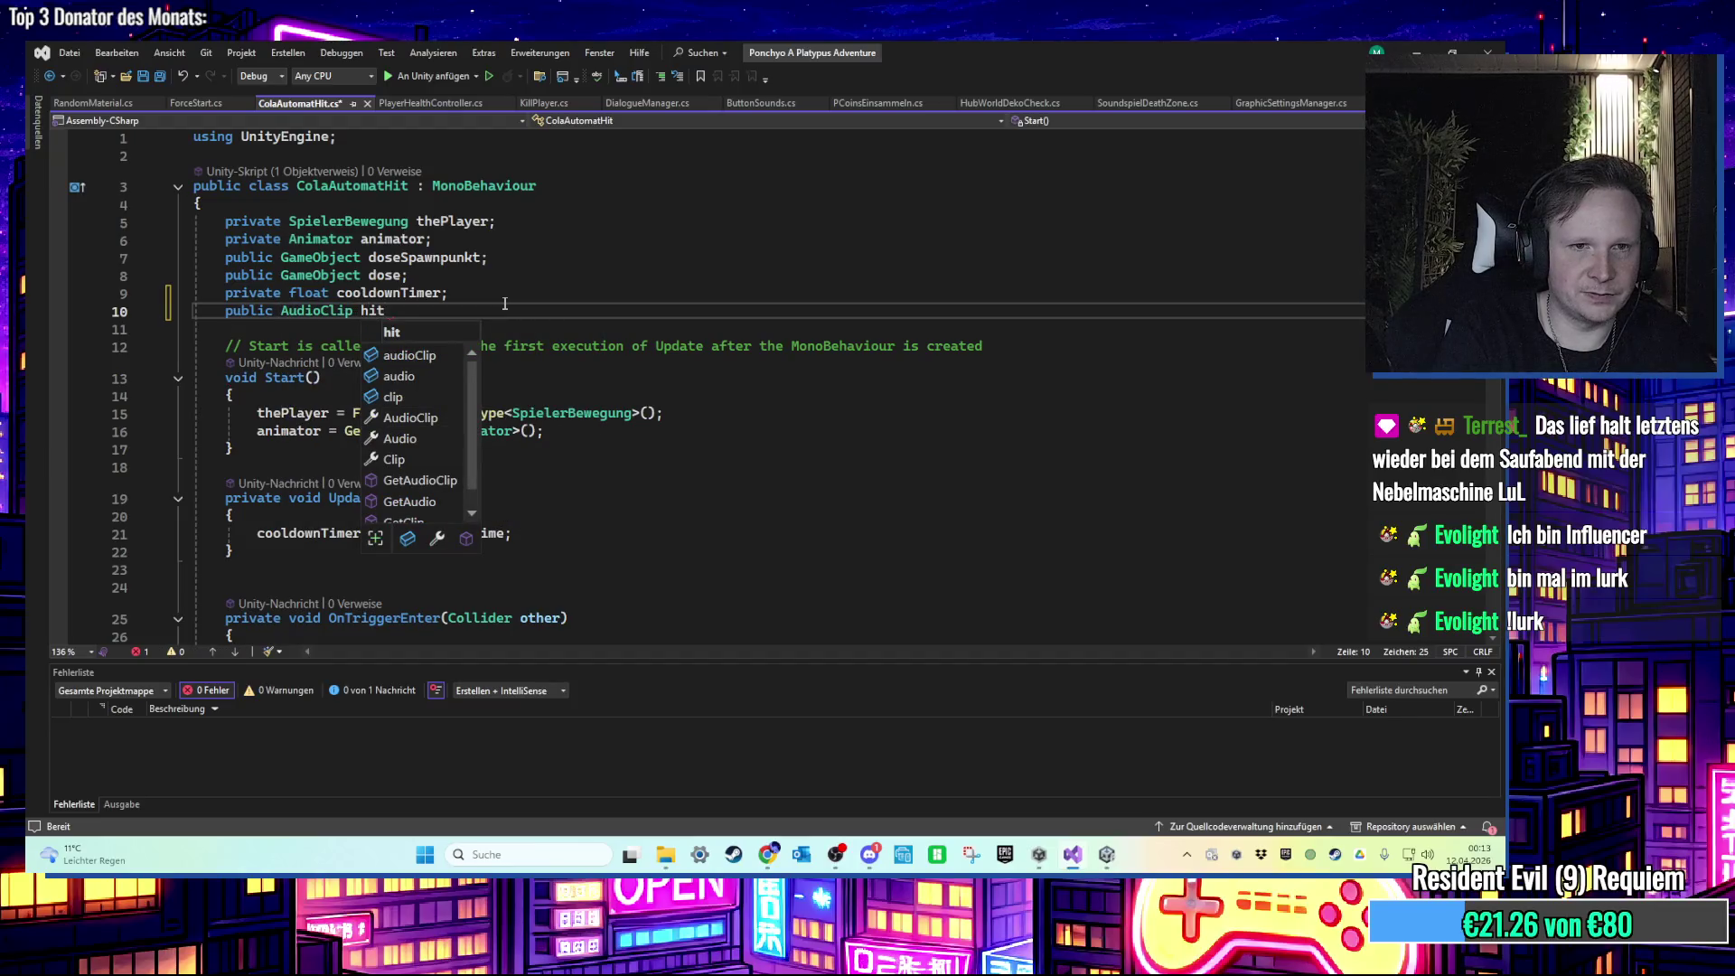
text(SFX;)
scroll(563, 473, down, 4)
key(ctrl+s)
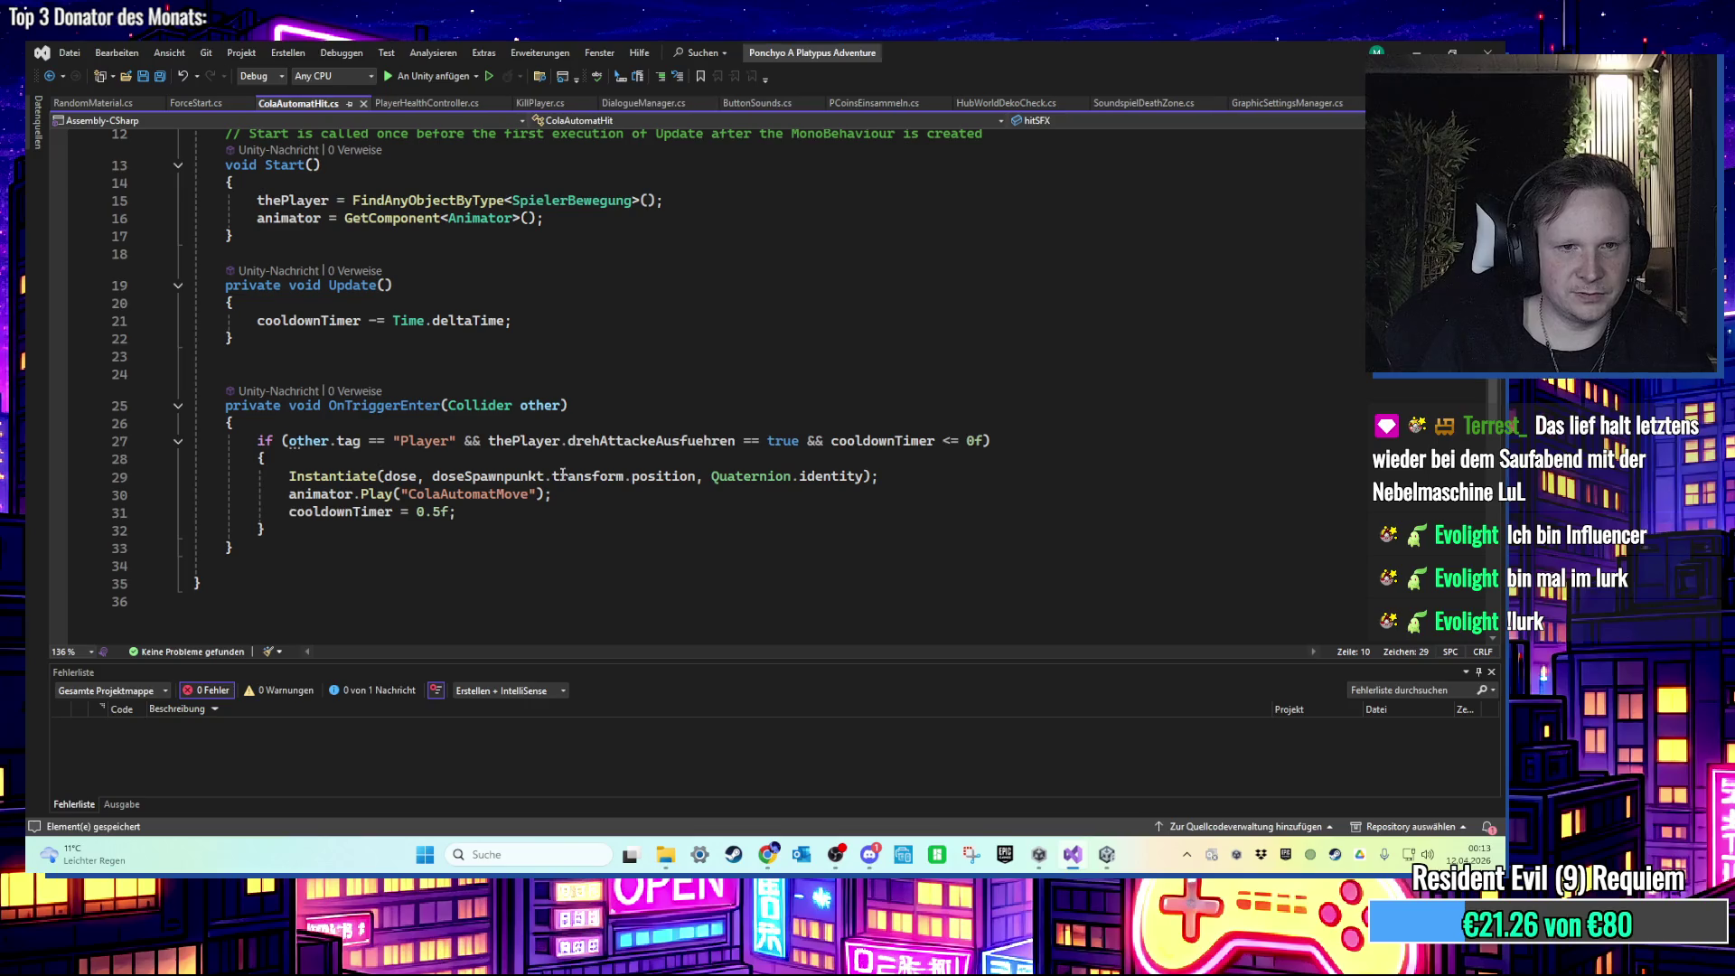
key(alt+Tab)
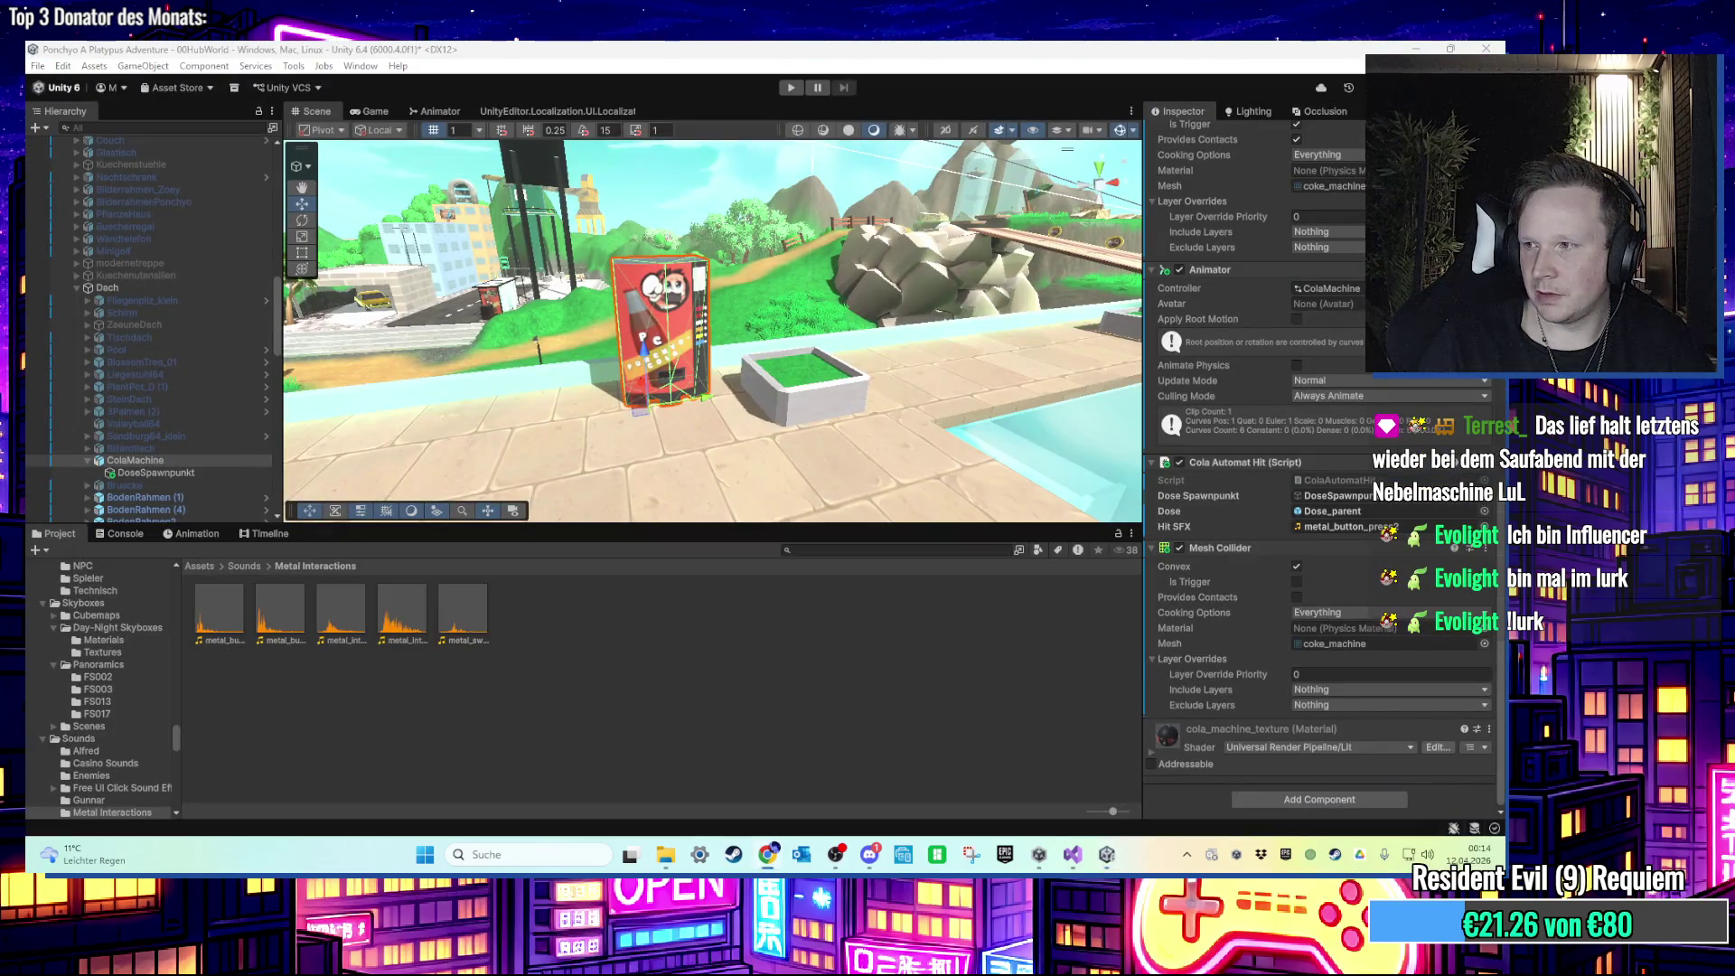
key(ctrl+p)
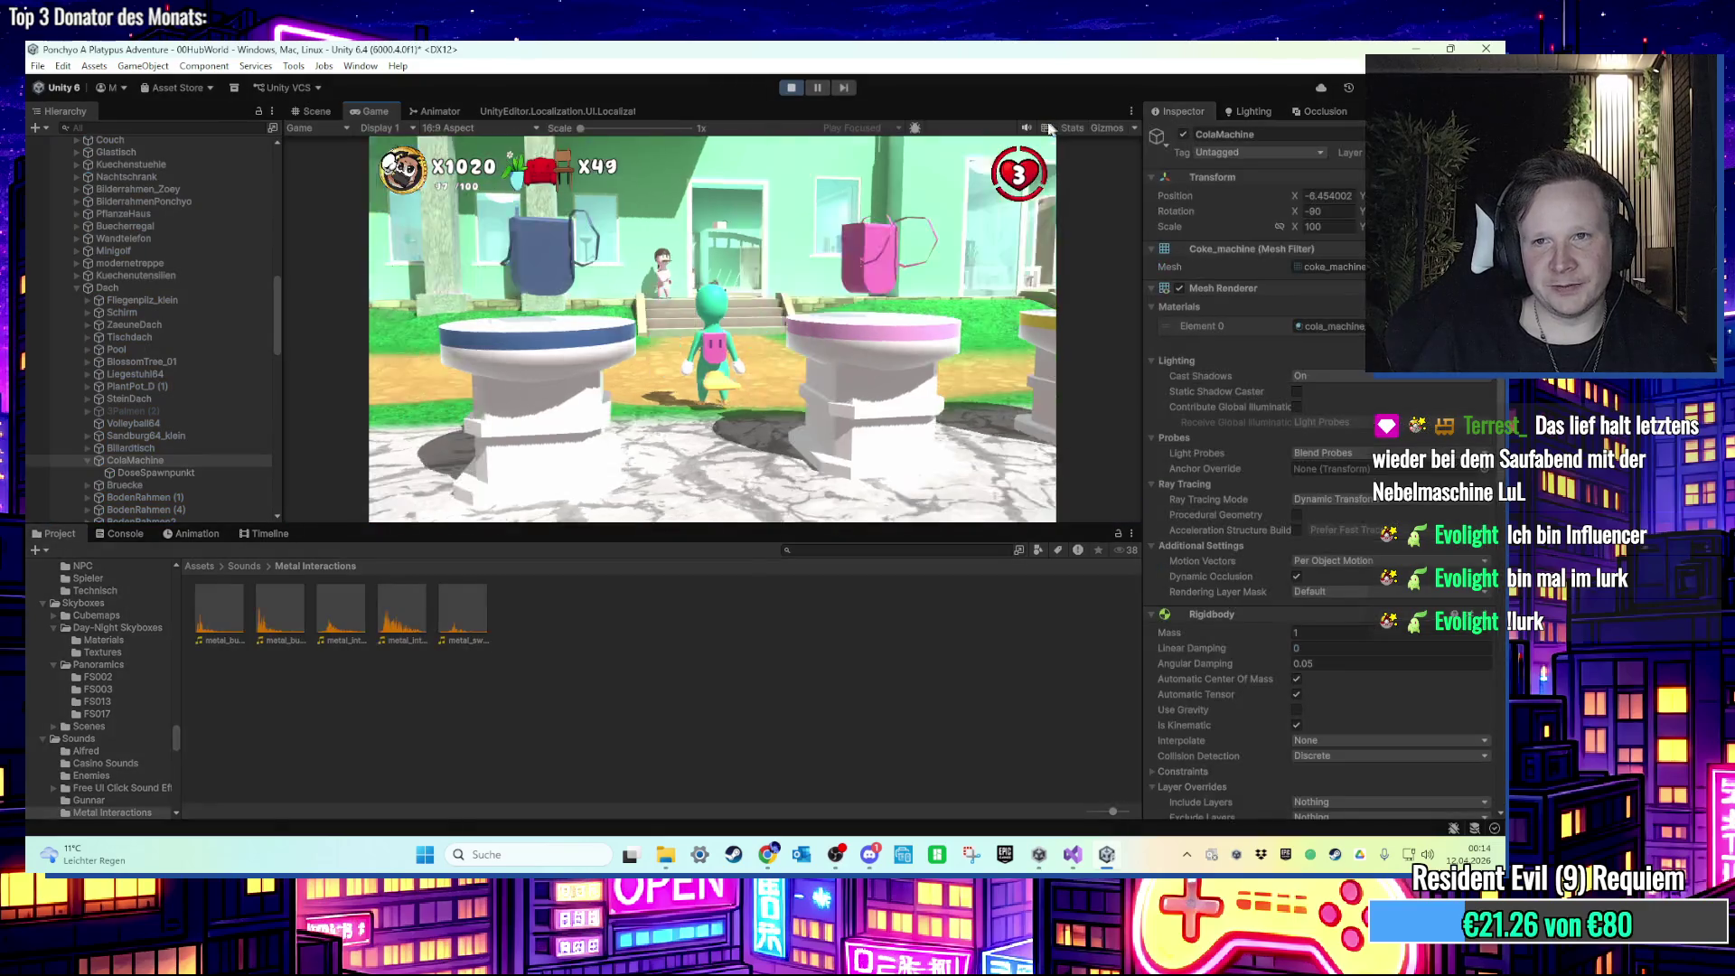
Step: Walk the platypus past the pool stairs to the rooftop cola machine with its spawned cans
key(w)
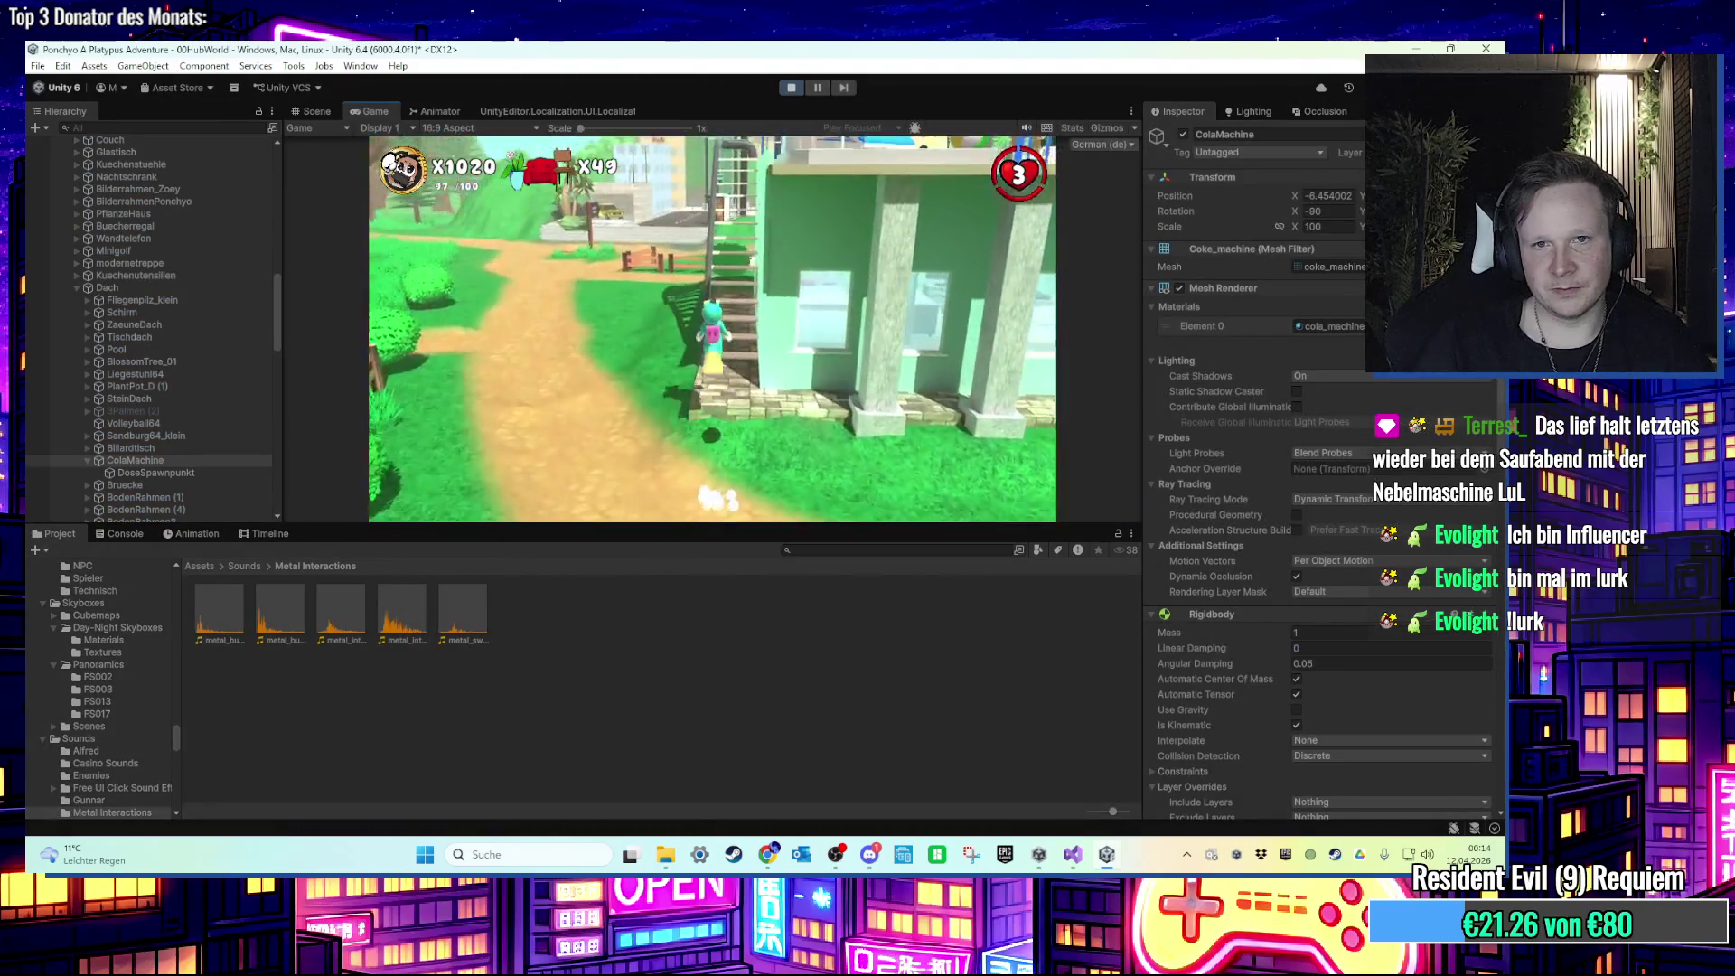
key(w)
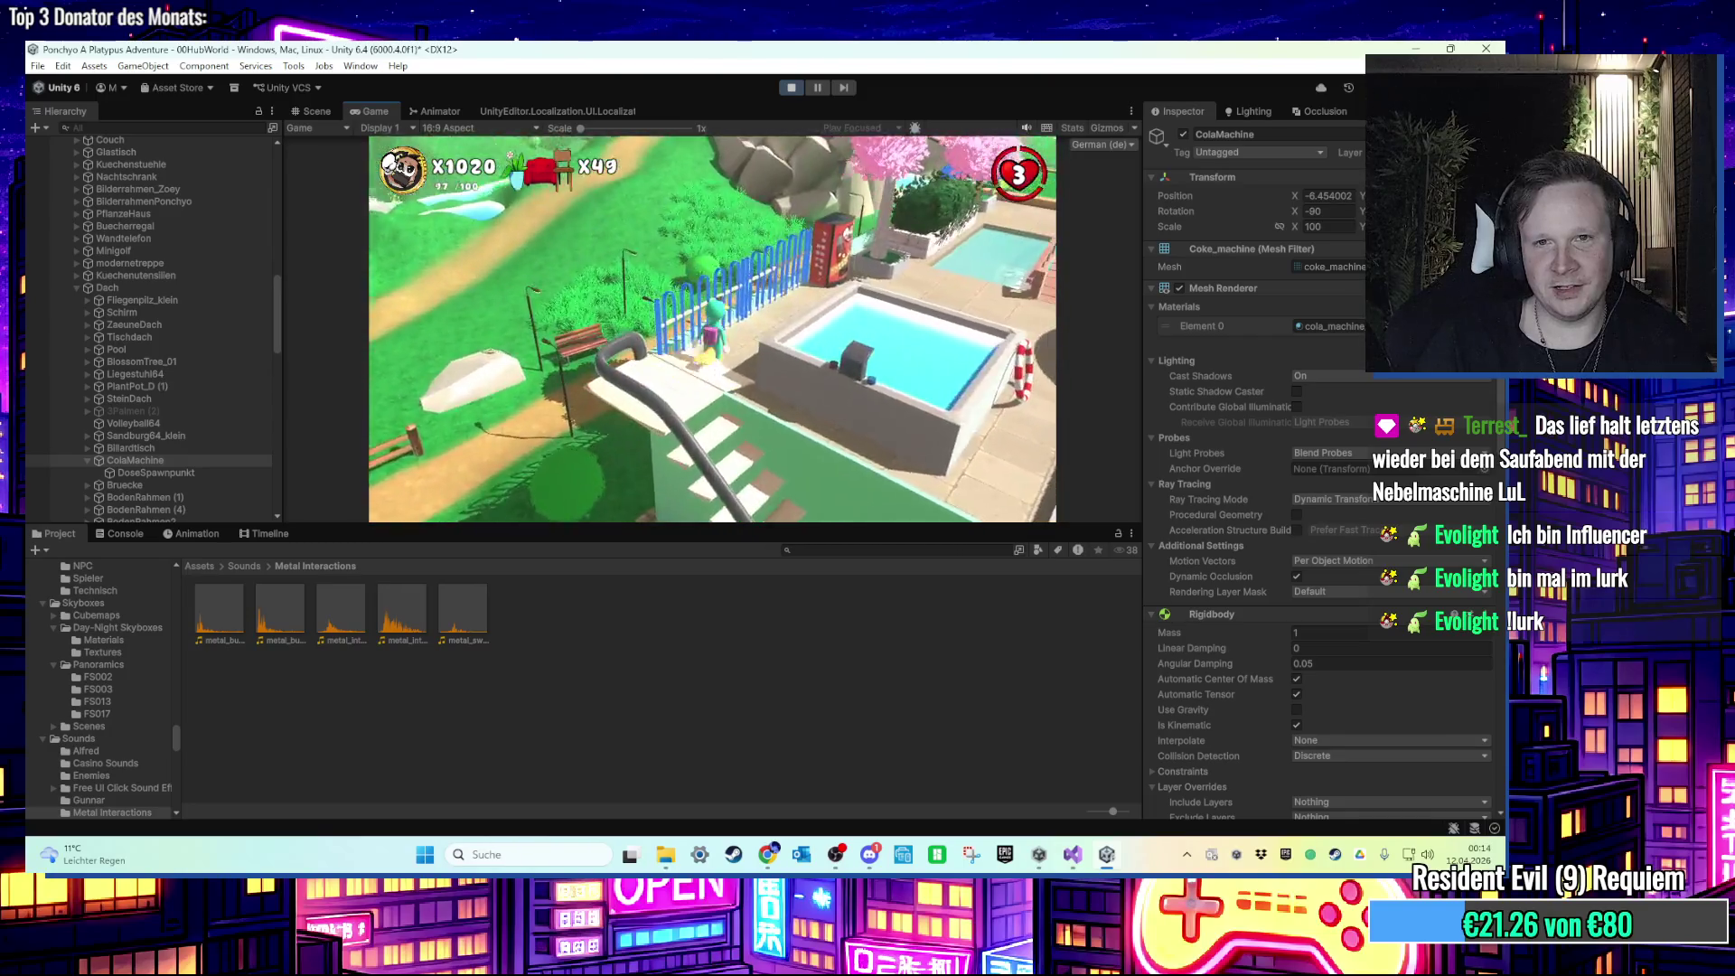
key(w)
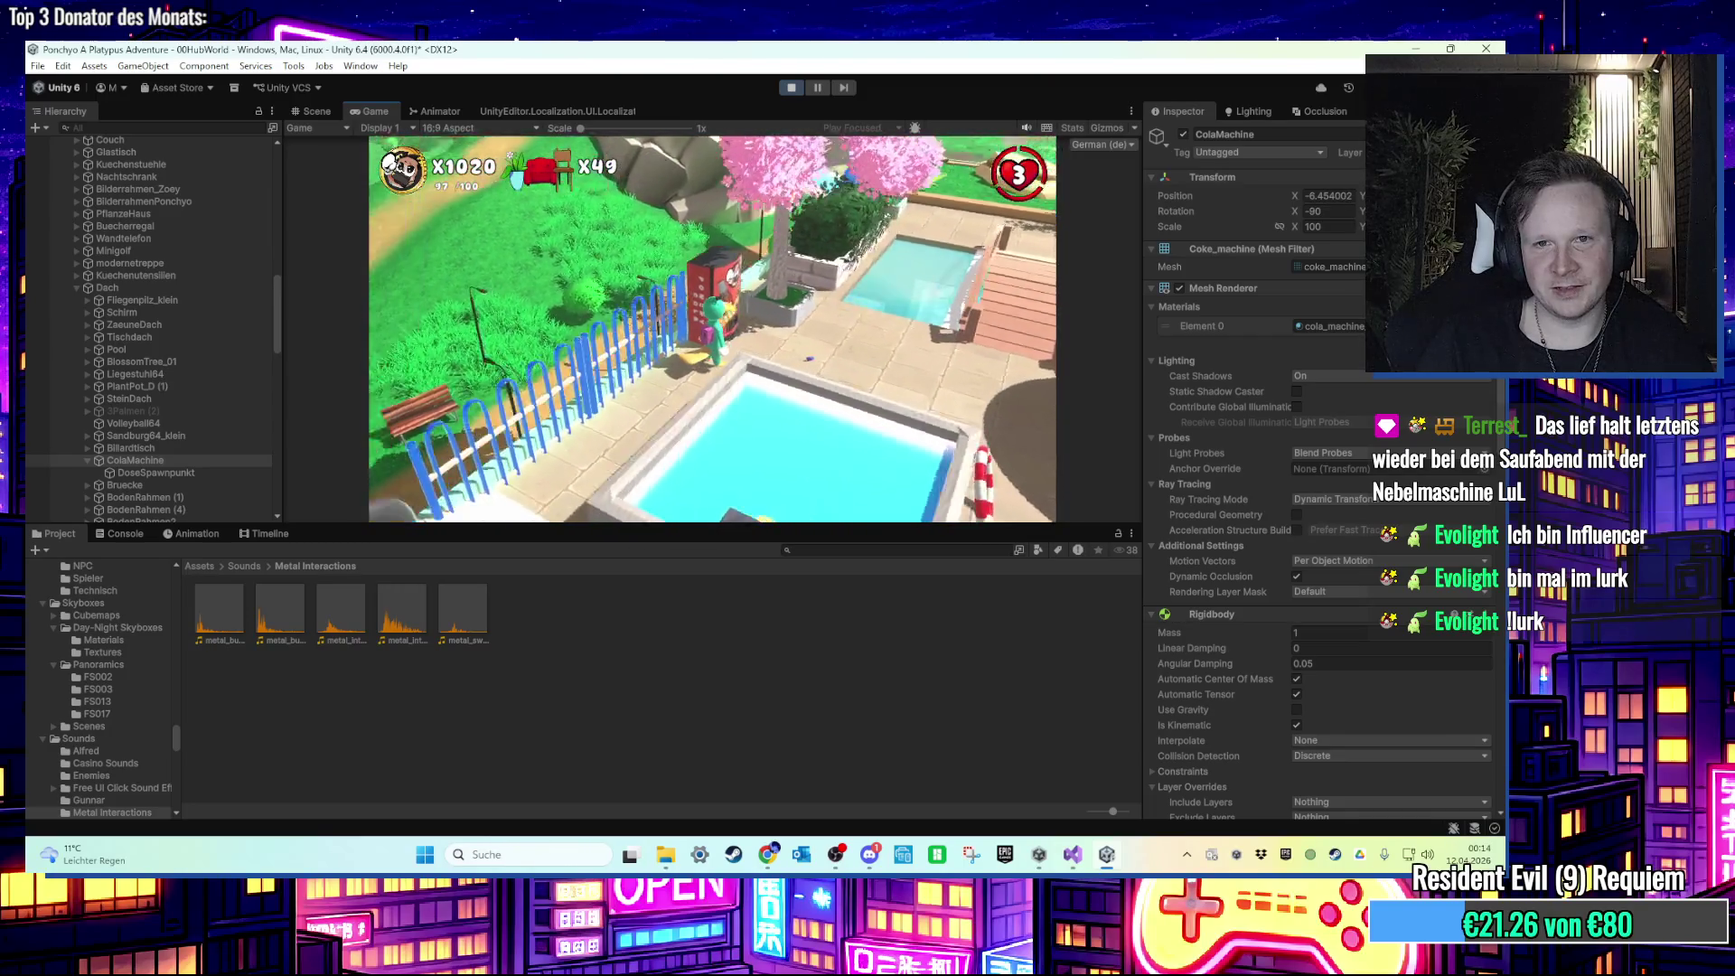
key(s)
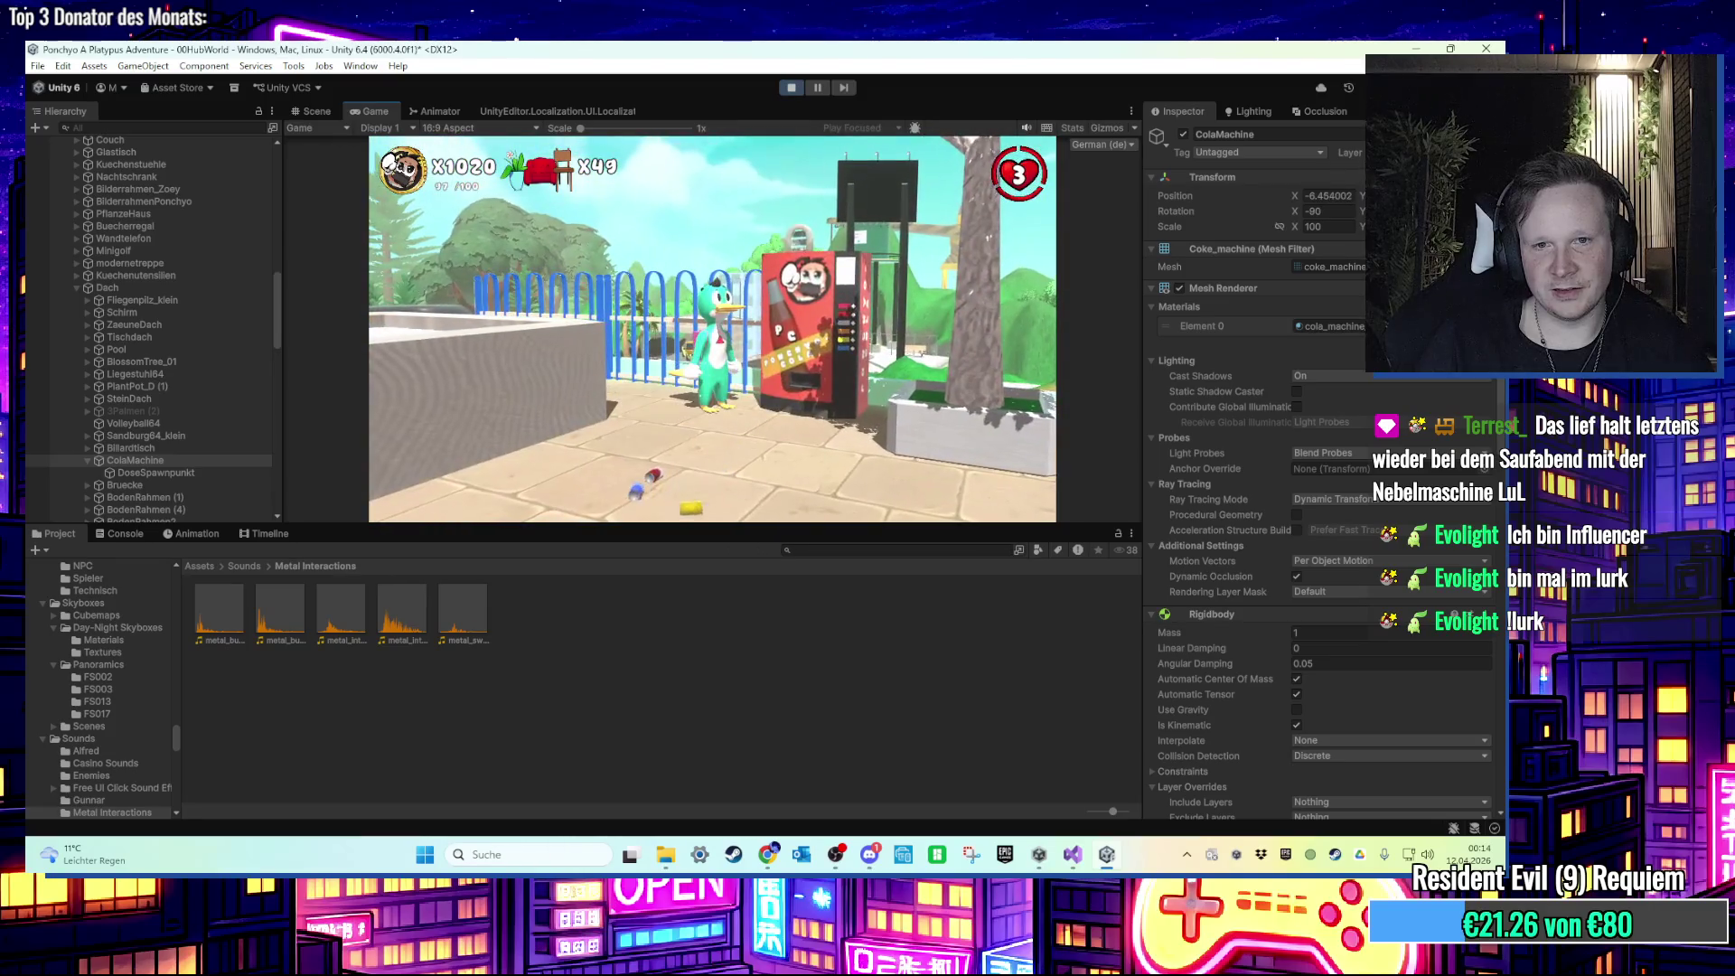
key(w)
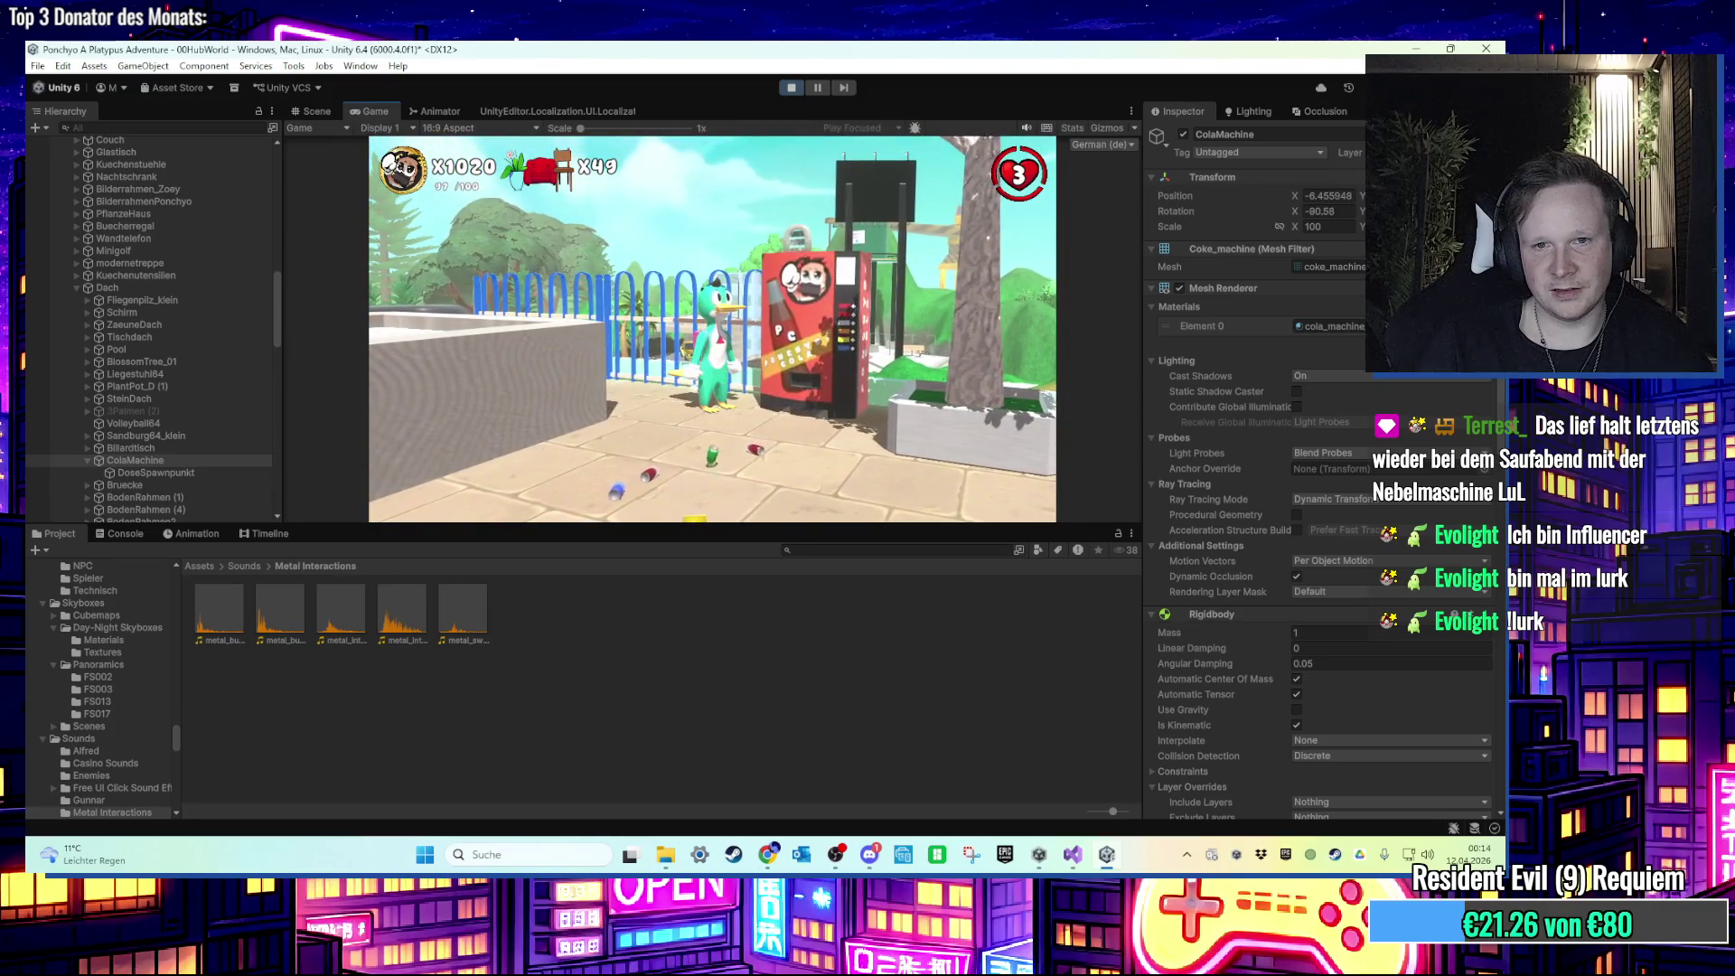
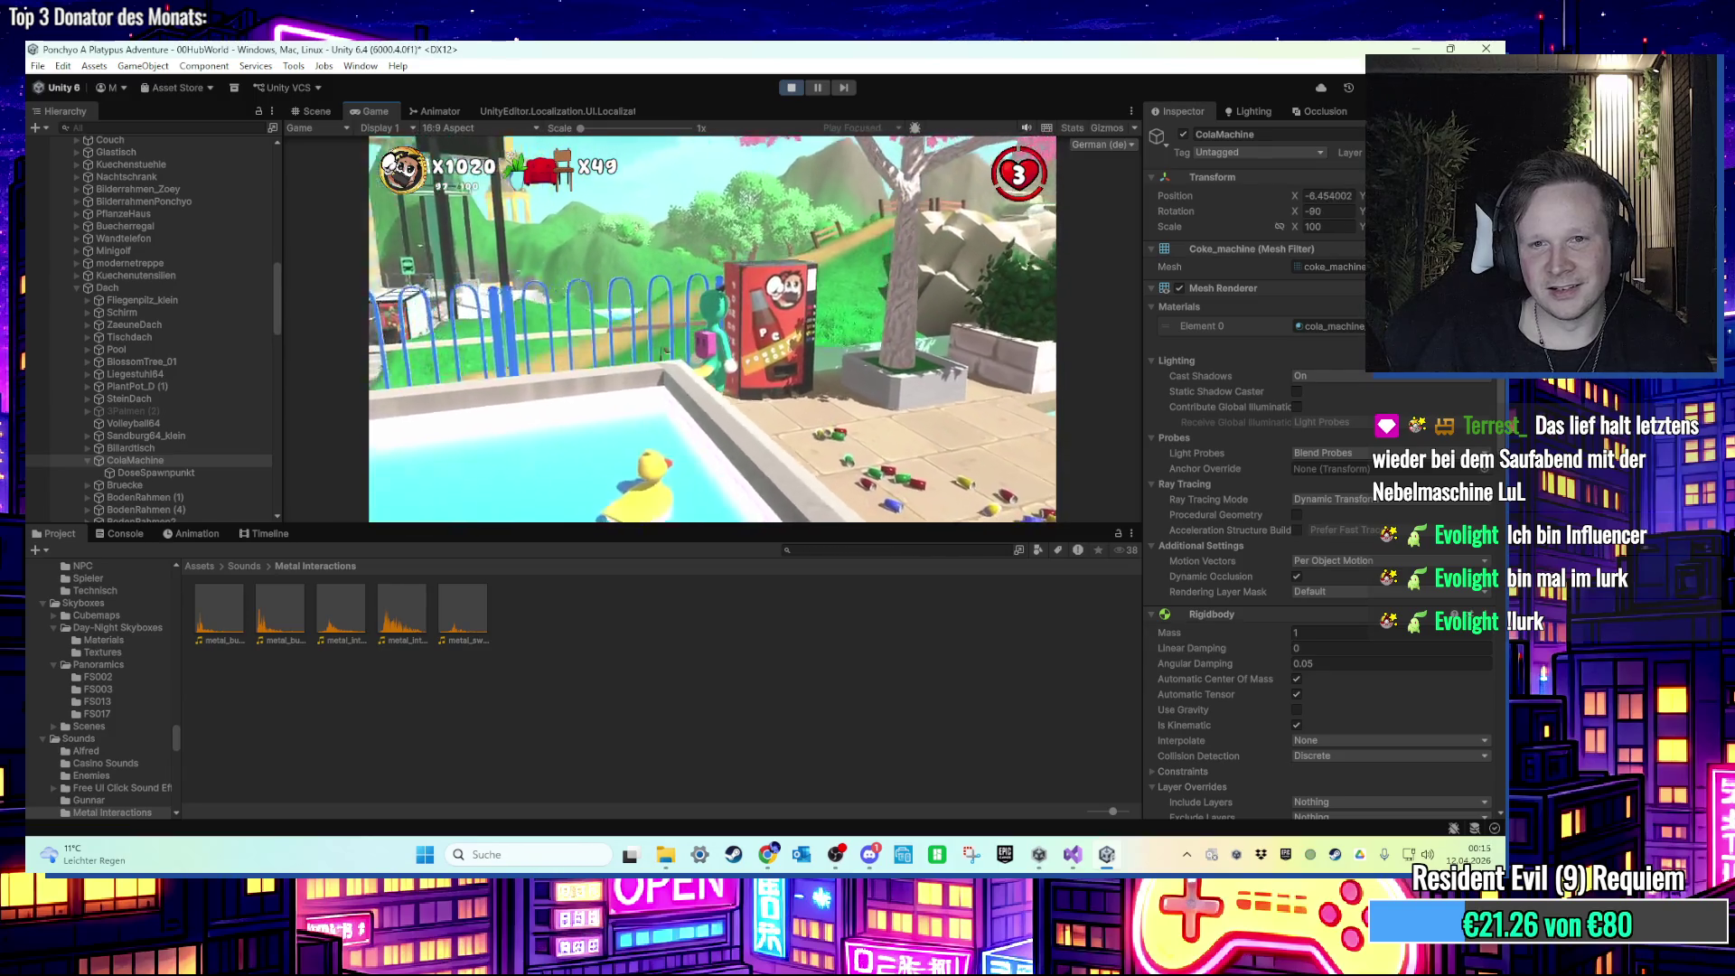
Step: Walk the platypus past the cola vending machine, stop the play test, and return to the code editor
key(w)
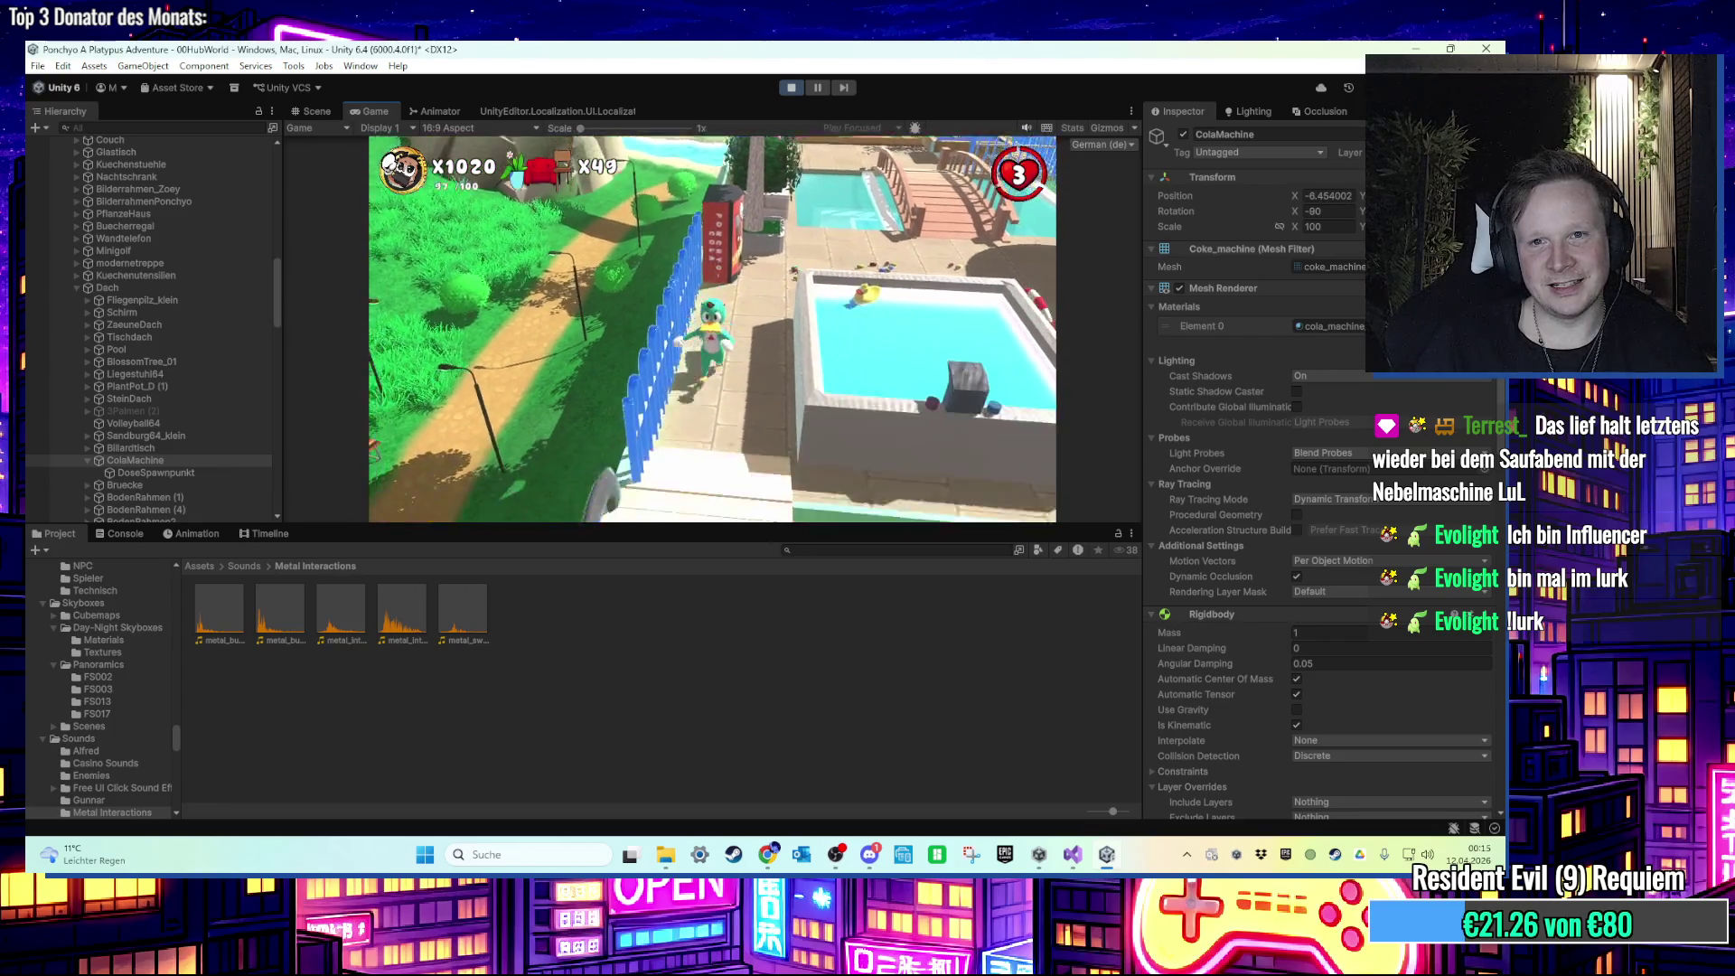
key(super)
click(1000, 508)
click(1105, 853)
click(1072, 854)
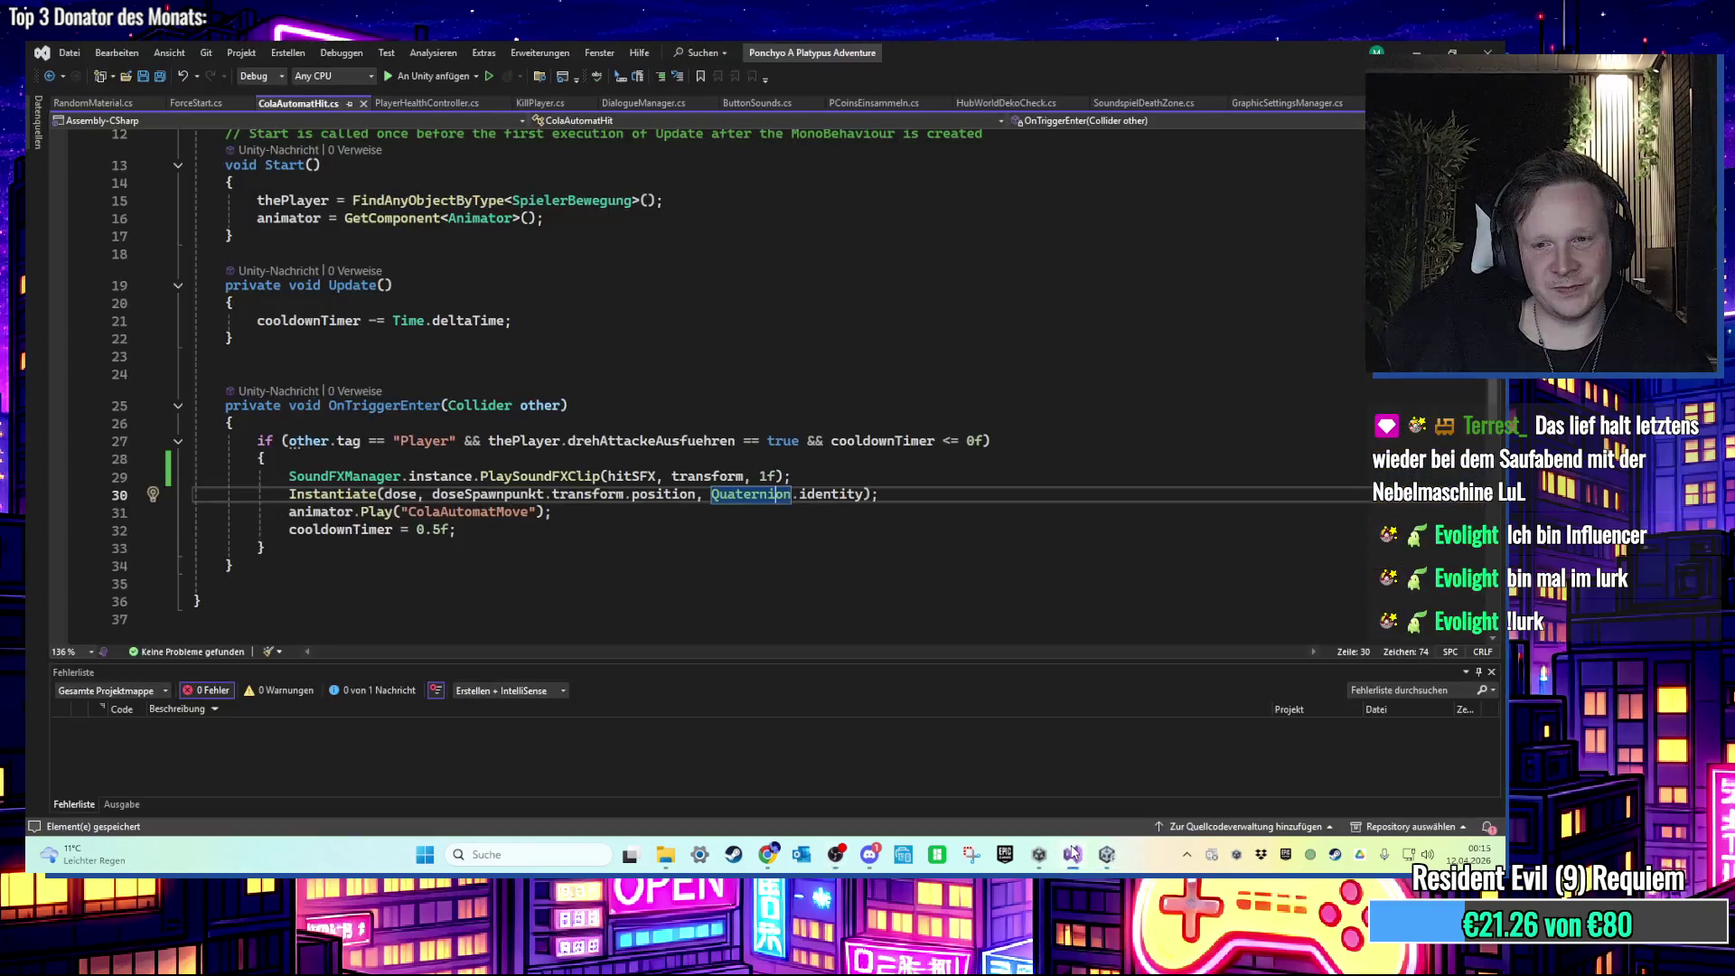
Step: Open ForceStart.cs and look over its sound-playing statement on line 18
click(195, 103)
scroll(274, 369, down, 3)
scroll(273, 368, up, 1)
drag(257, 360, 896, 365)
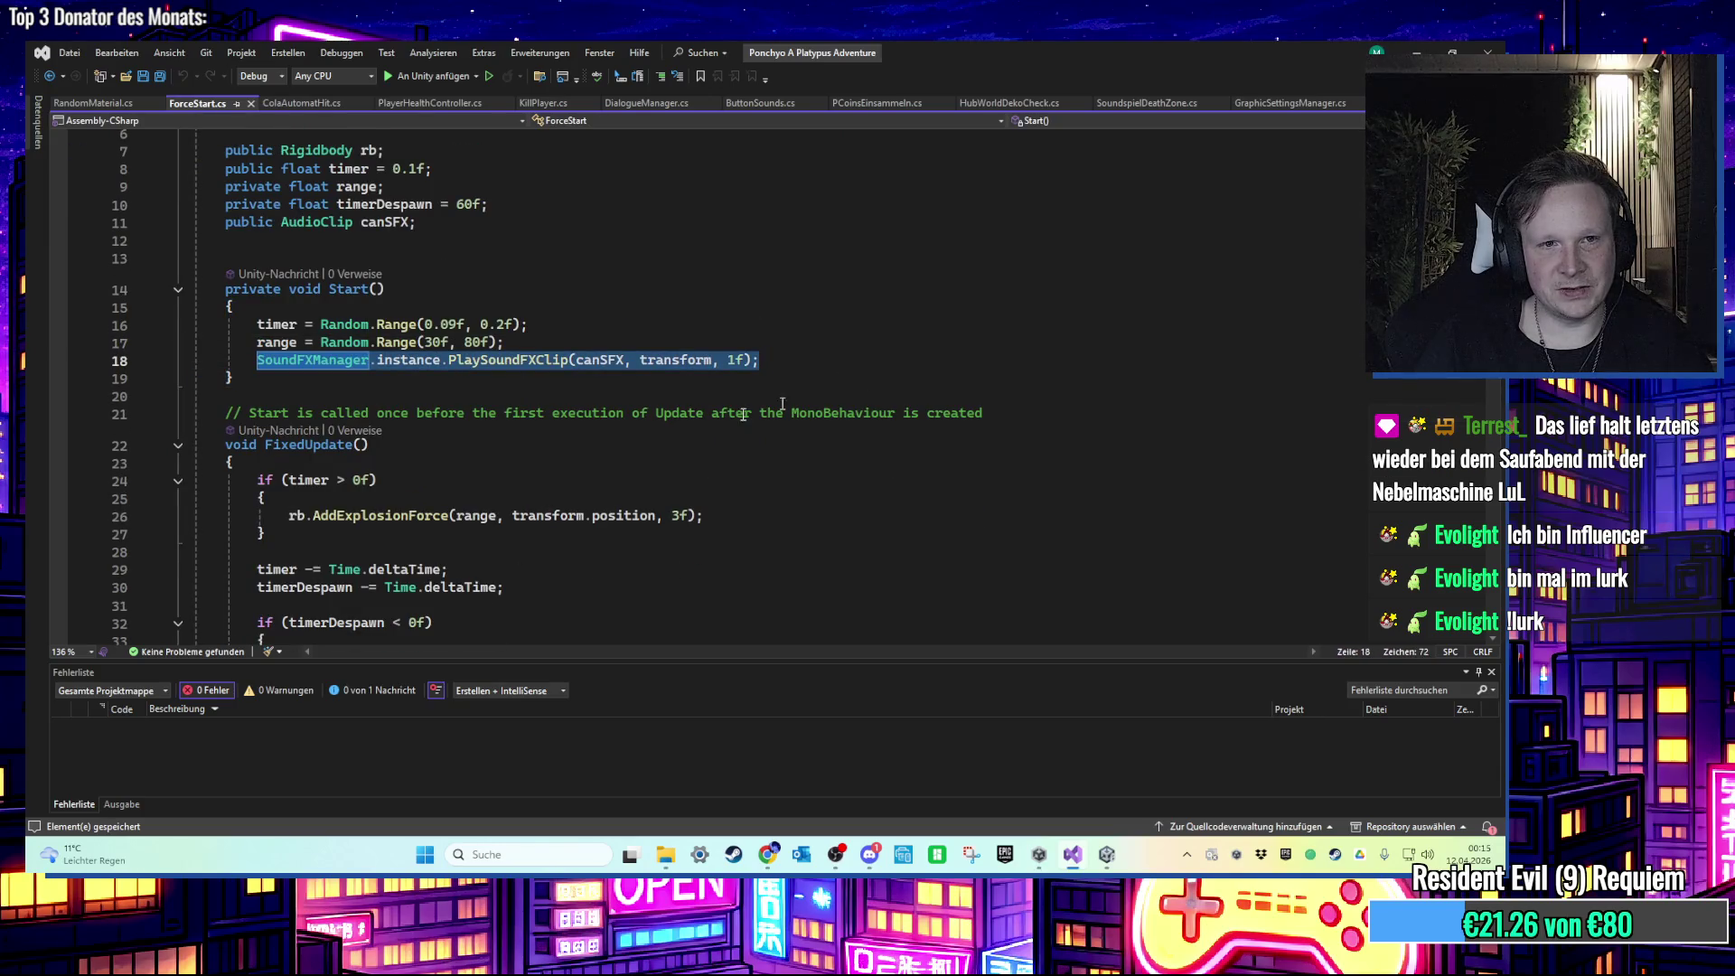
scroll(431, 487, down, 1)
scroll(433, 486, up, 1)
scroll(432, 479, down, 1)
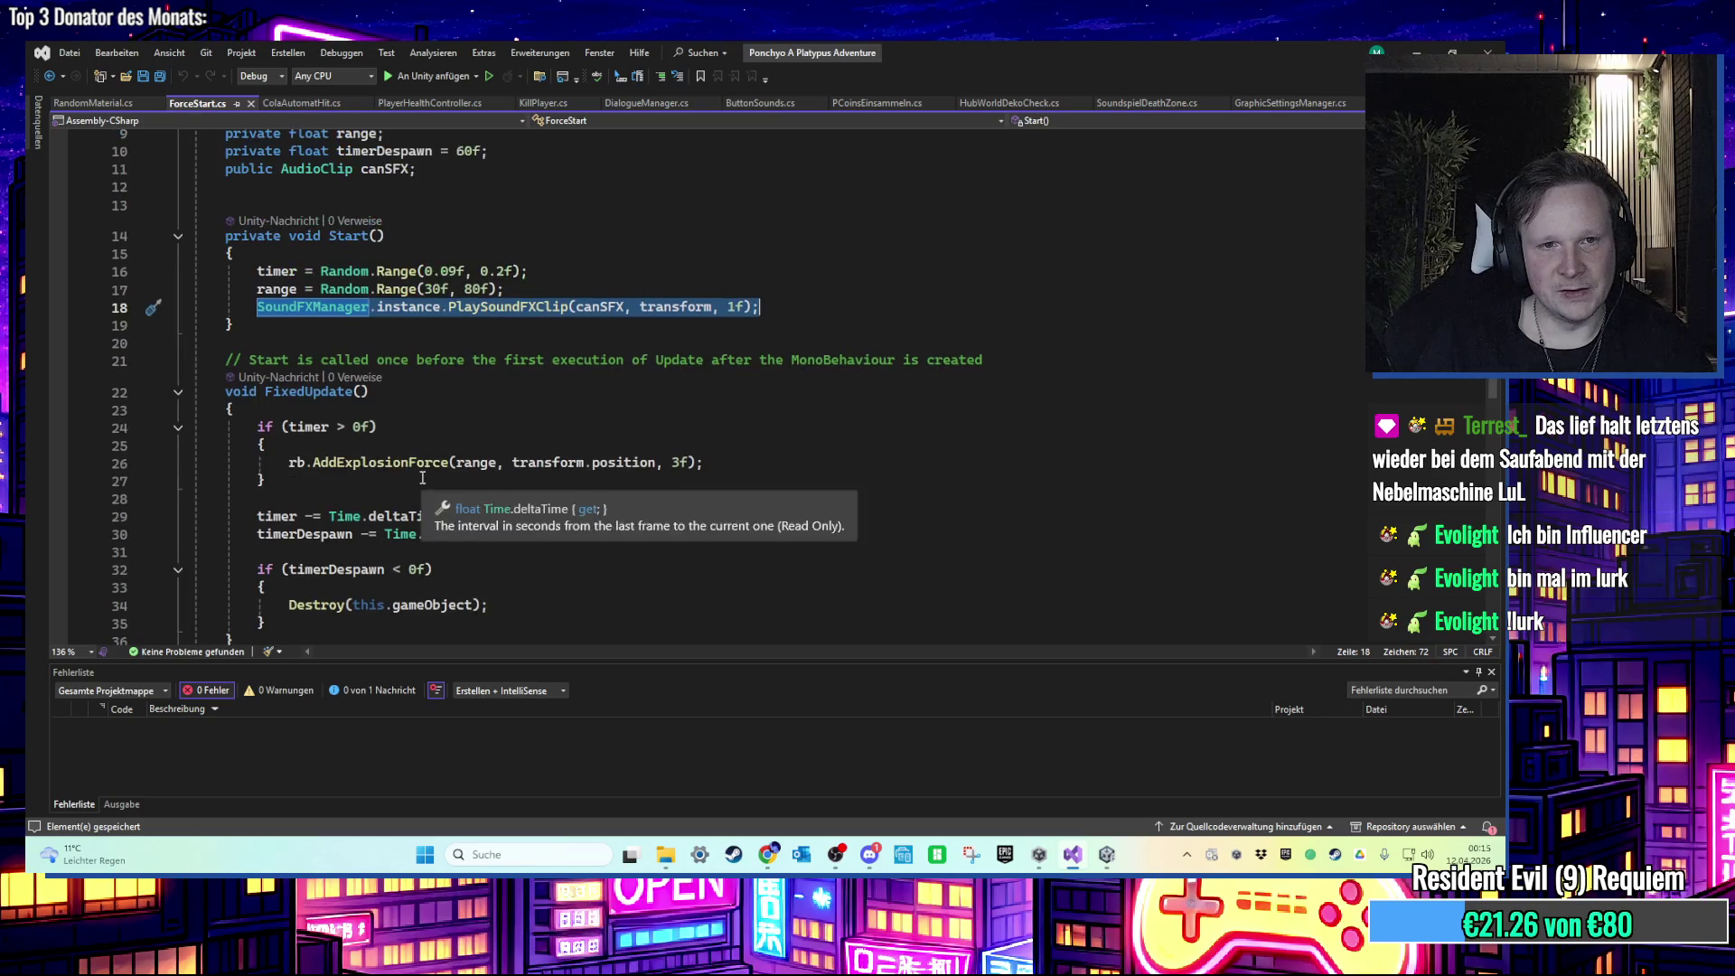
Step: Add an empty if (timer < 0.05f) block at the start of FixedUpdate
click(390, 411)
key(Return)
key(Return)
key(Up)
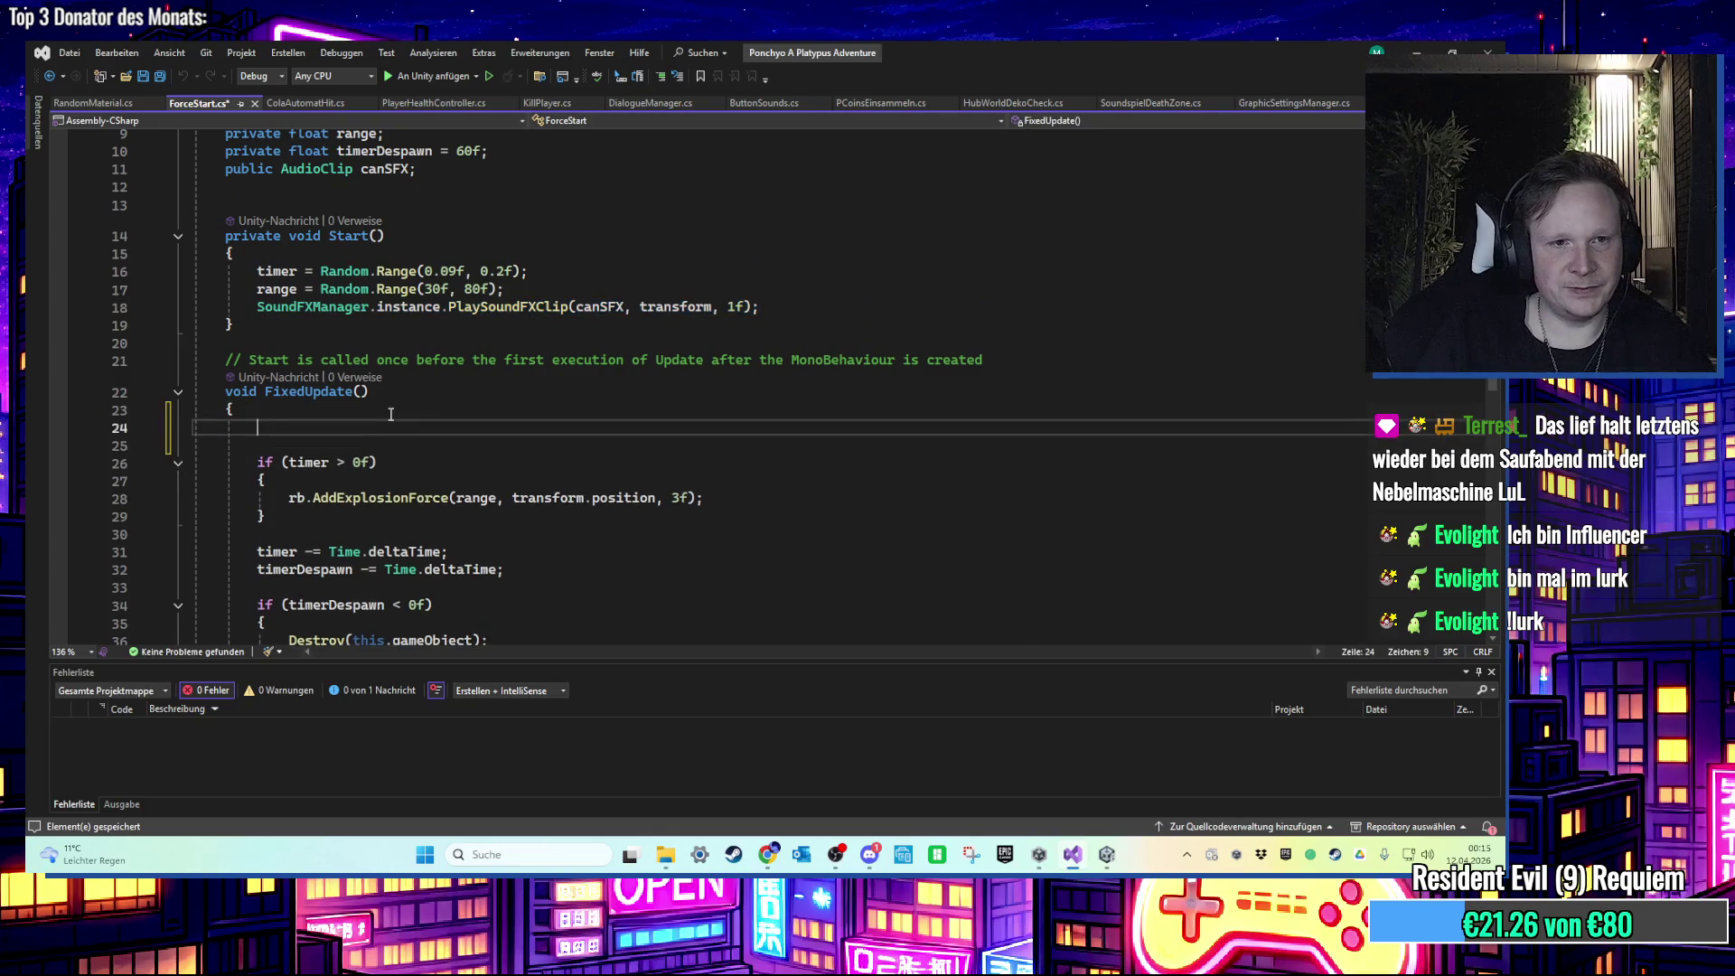
text(if (rb != null)
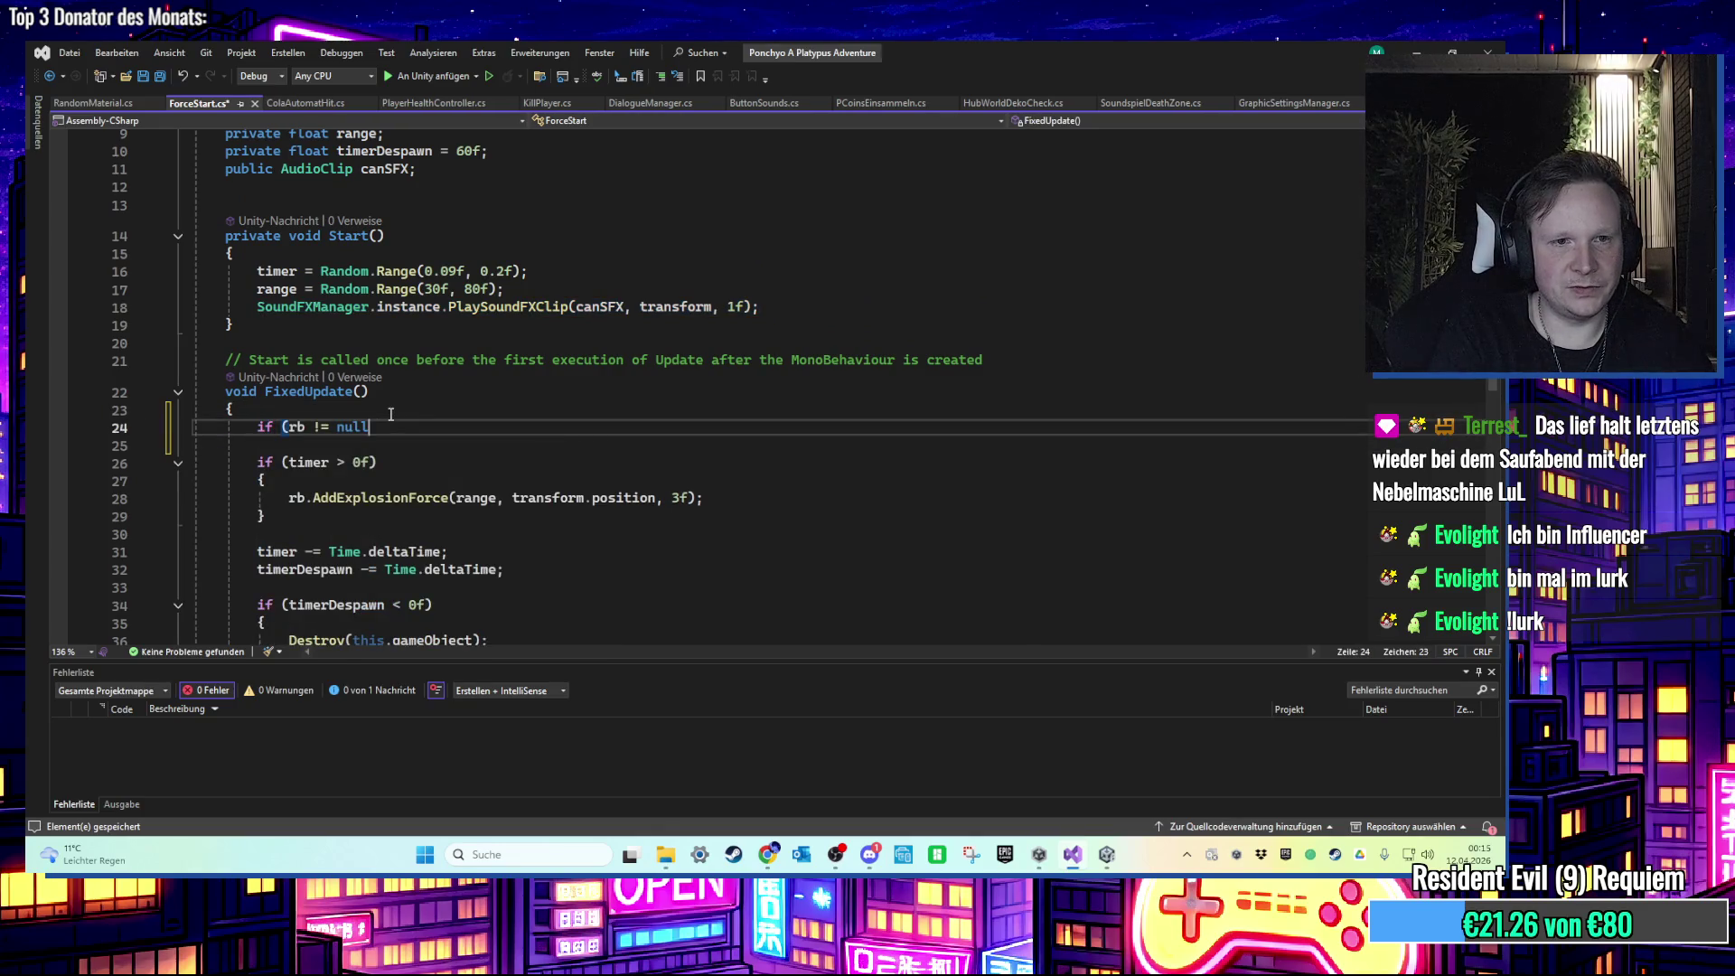
key(BackSpace)
key(BackSpace)
key(BackSpace)
text(timer )
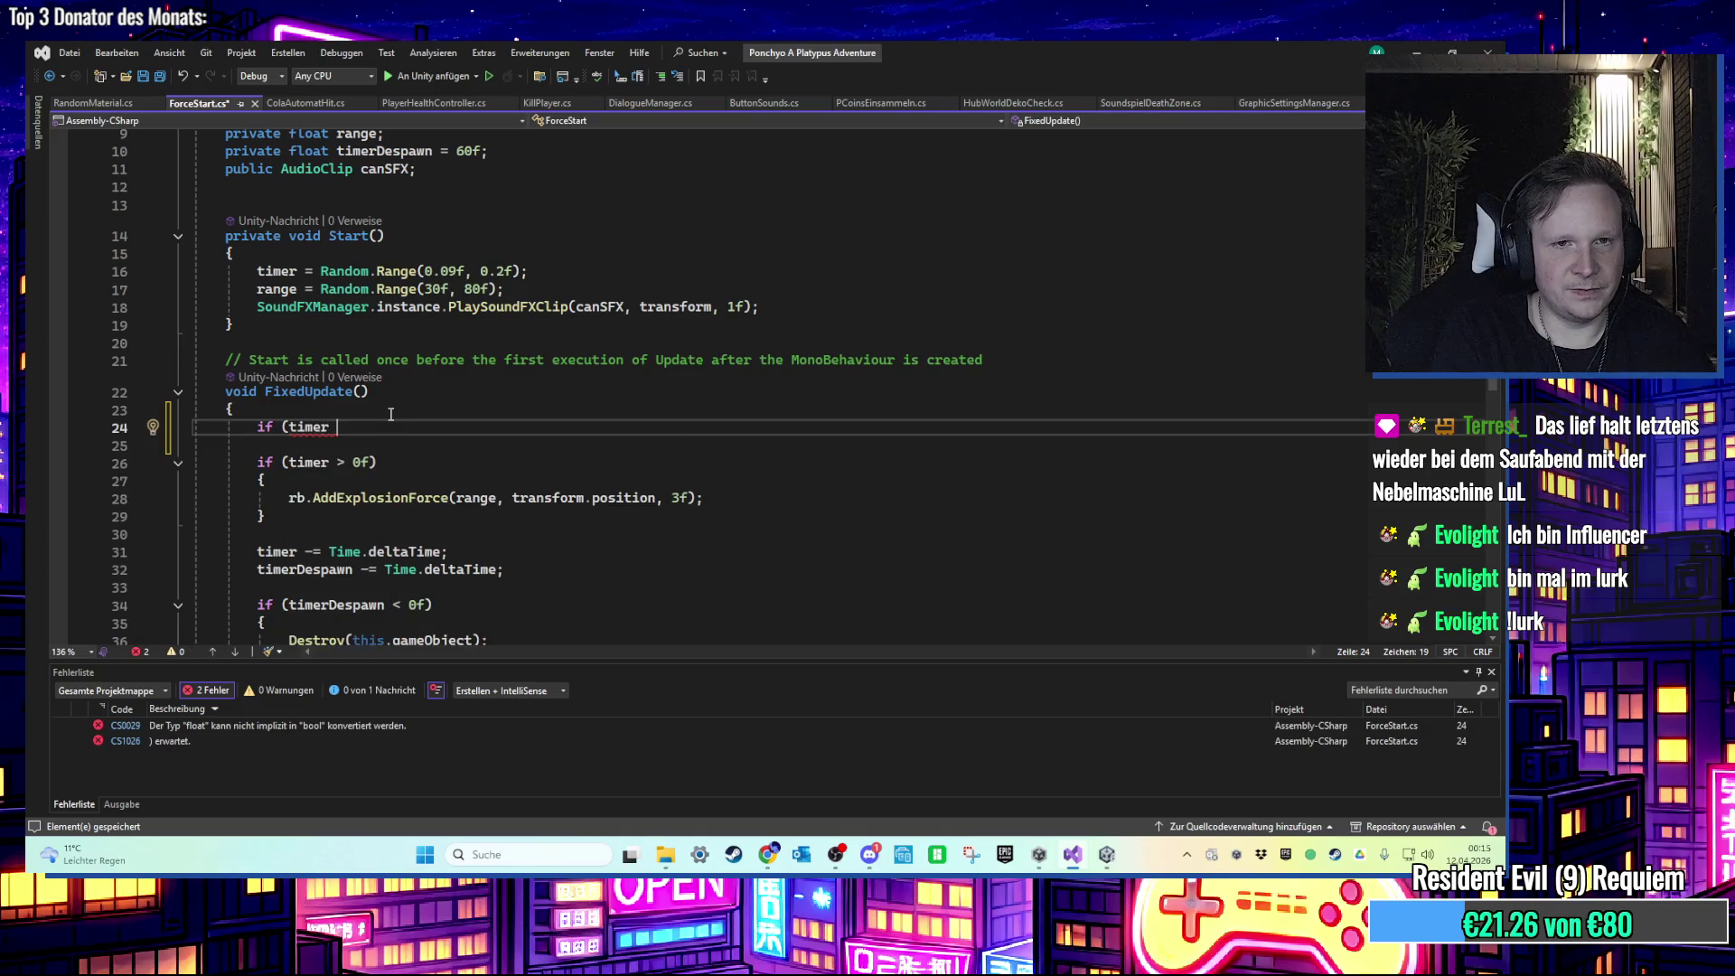
text(< 0)
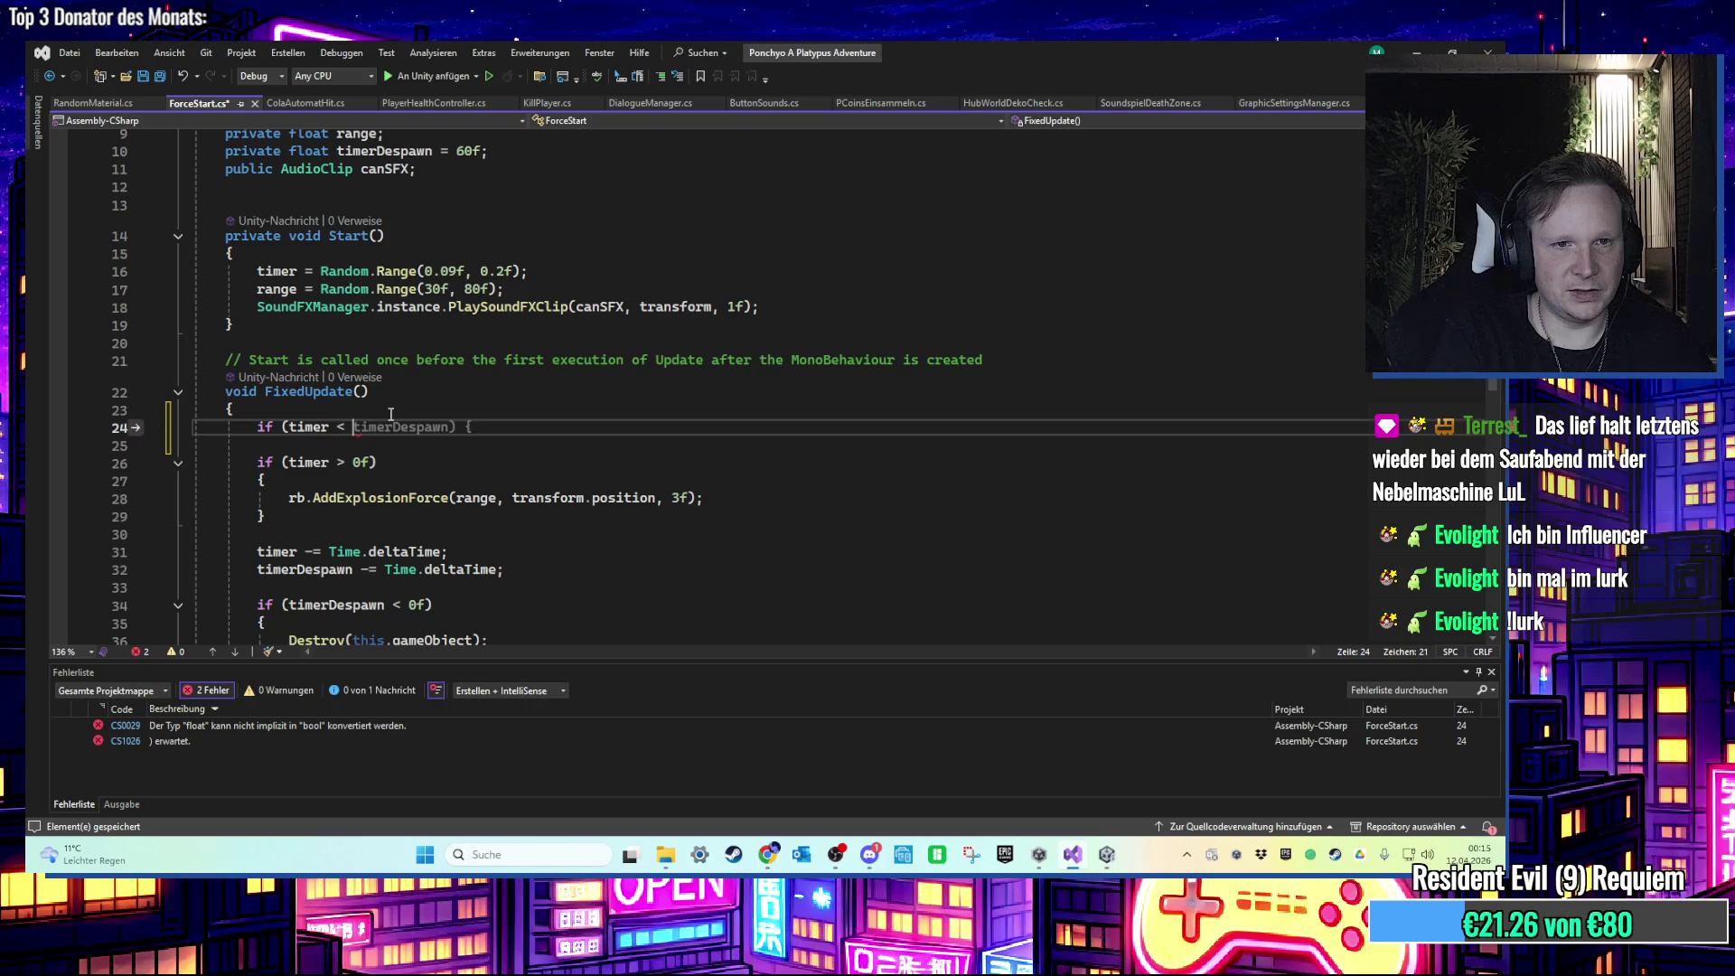
text(.)
text(05f)
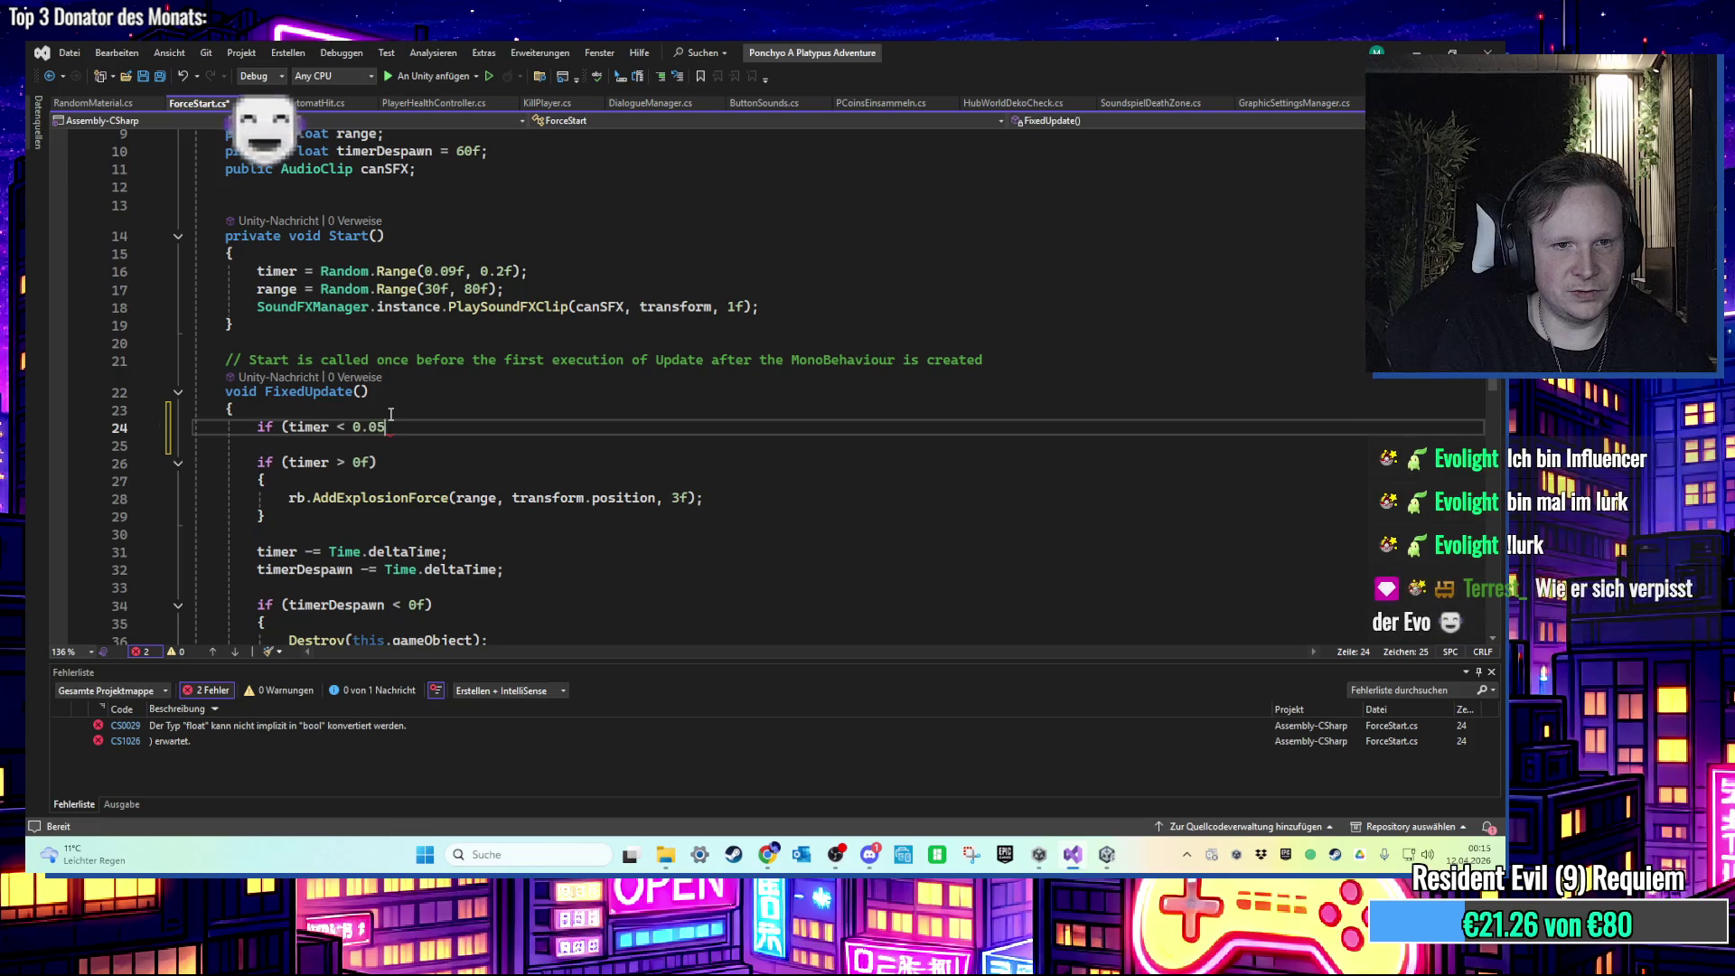
key(Return)
text({)
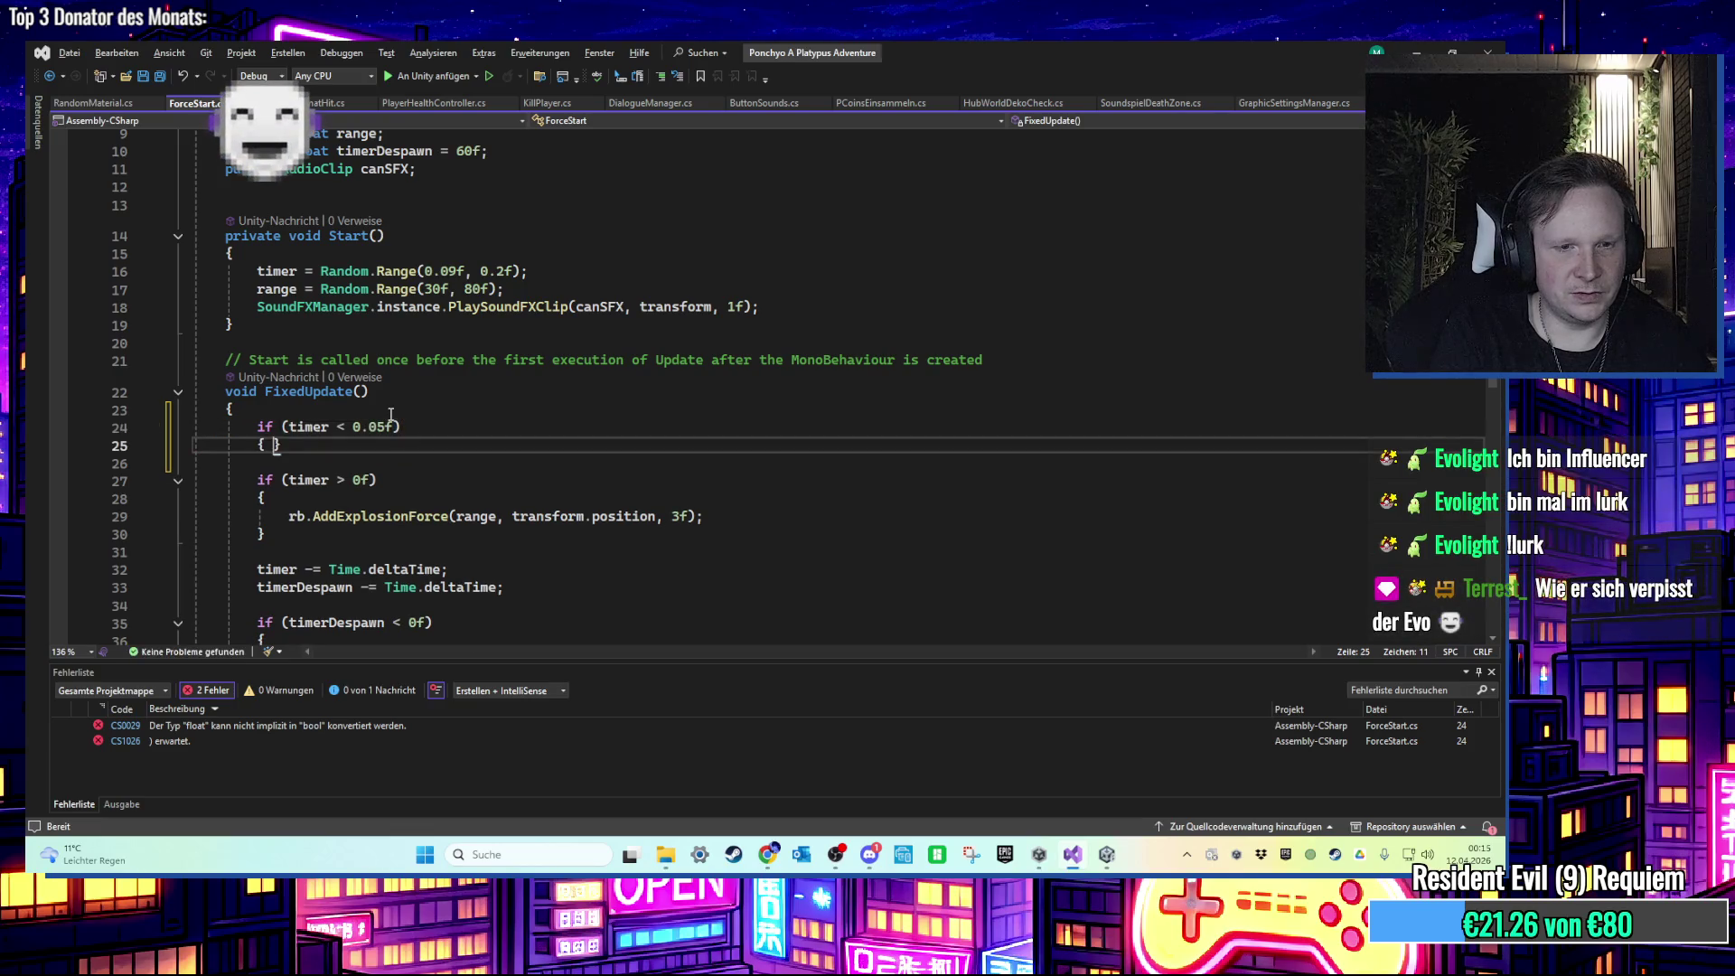
key(Return)
Step: Delete the trial timer < 0.05f block again
scroll(783, 415, up, 1)
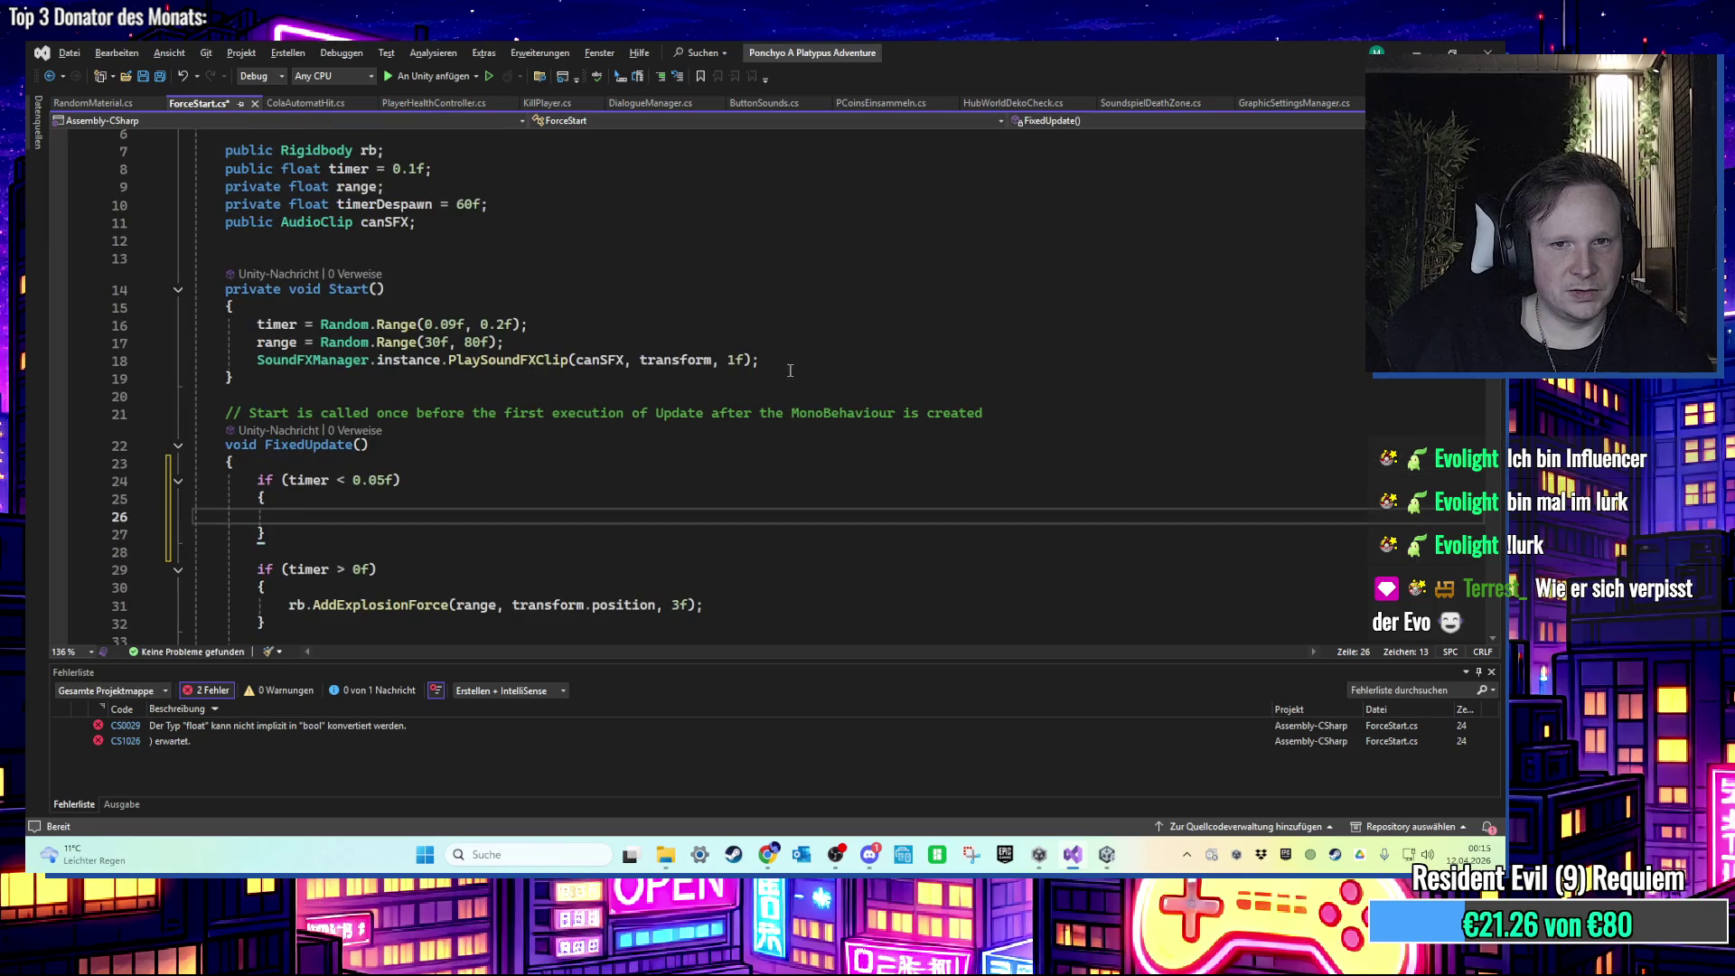
drag(331, 539, 237, 463)
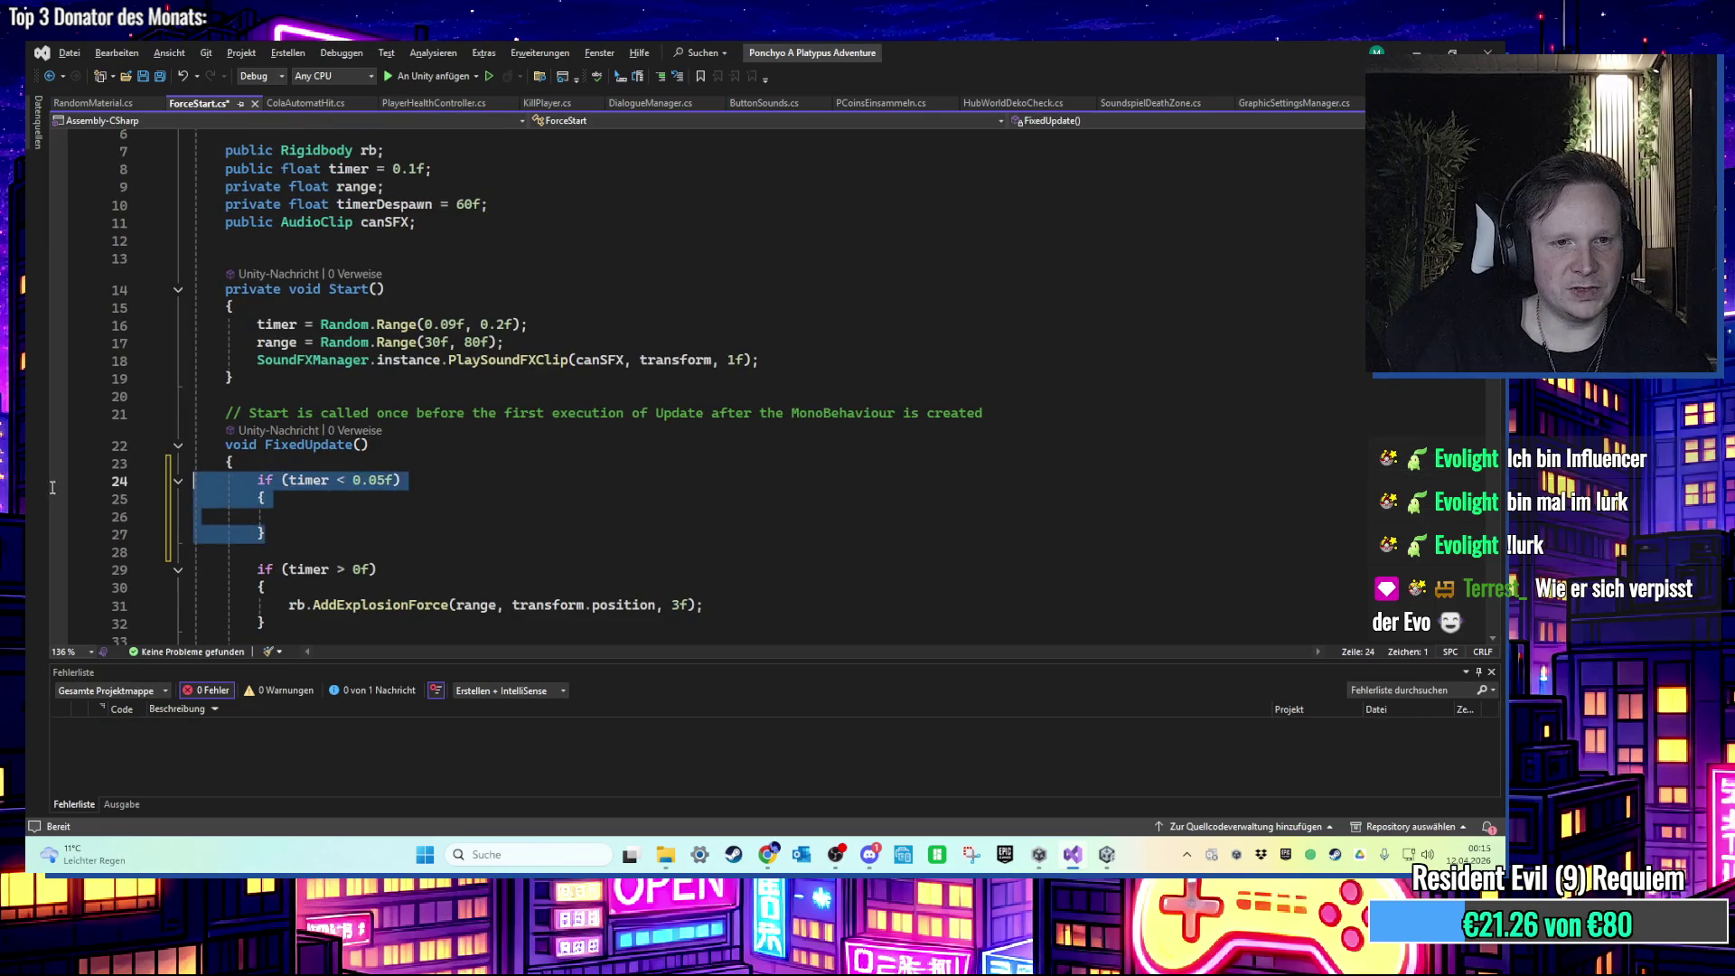
key(Delete)
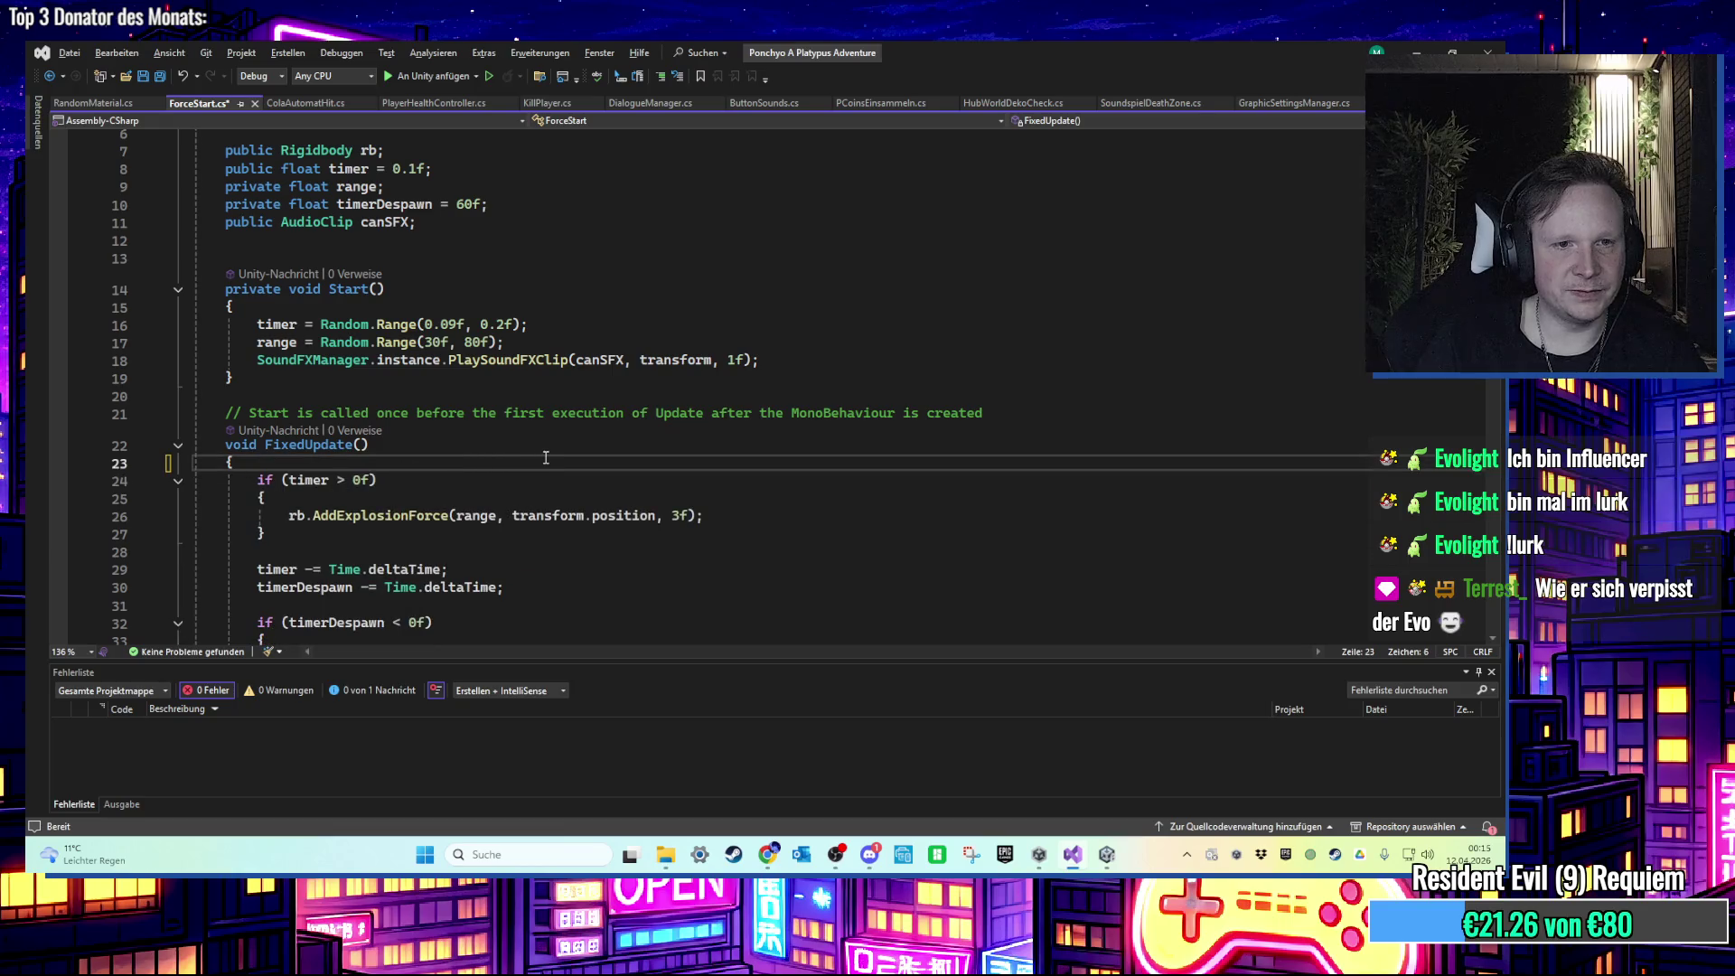
scroll(546, 460, down, 2)
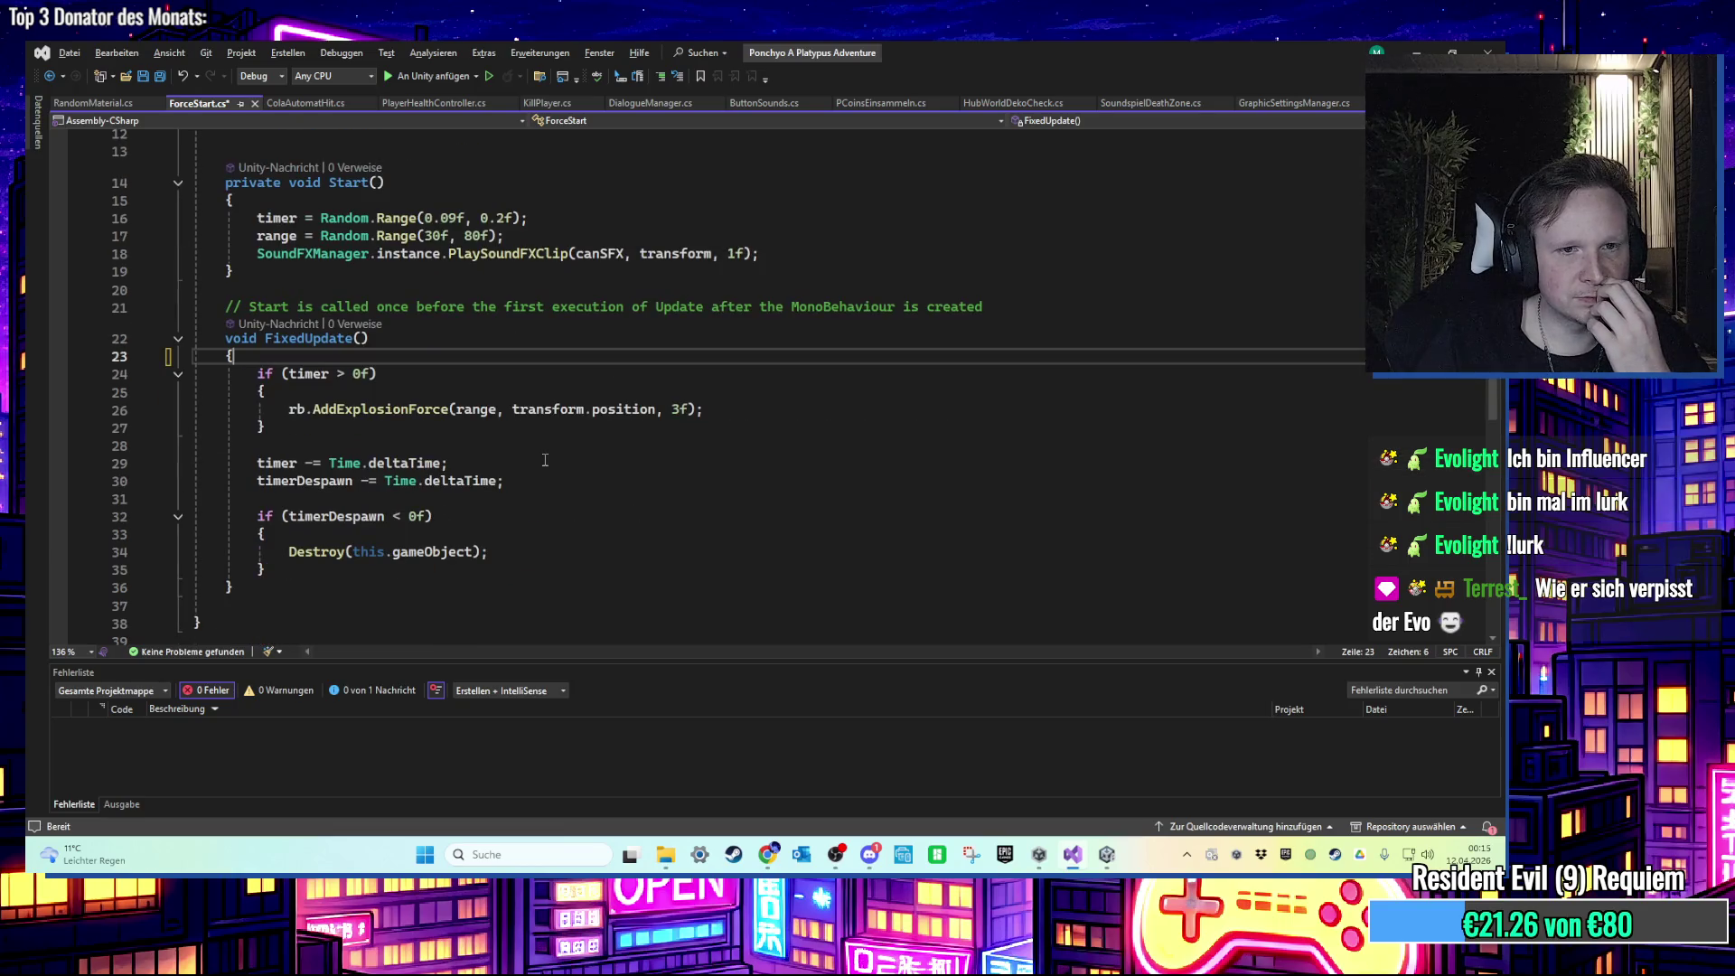
scroll(545, 459, up, 3)
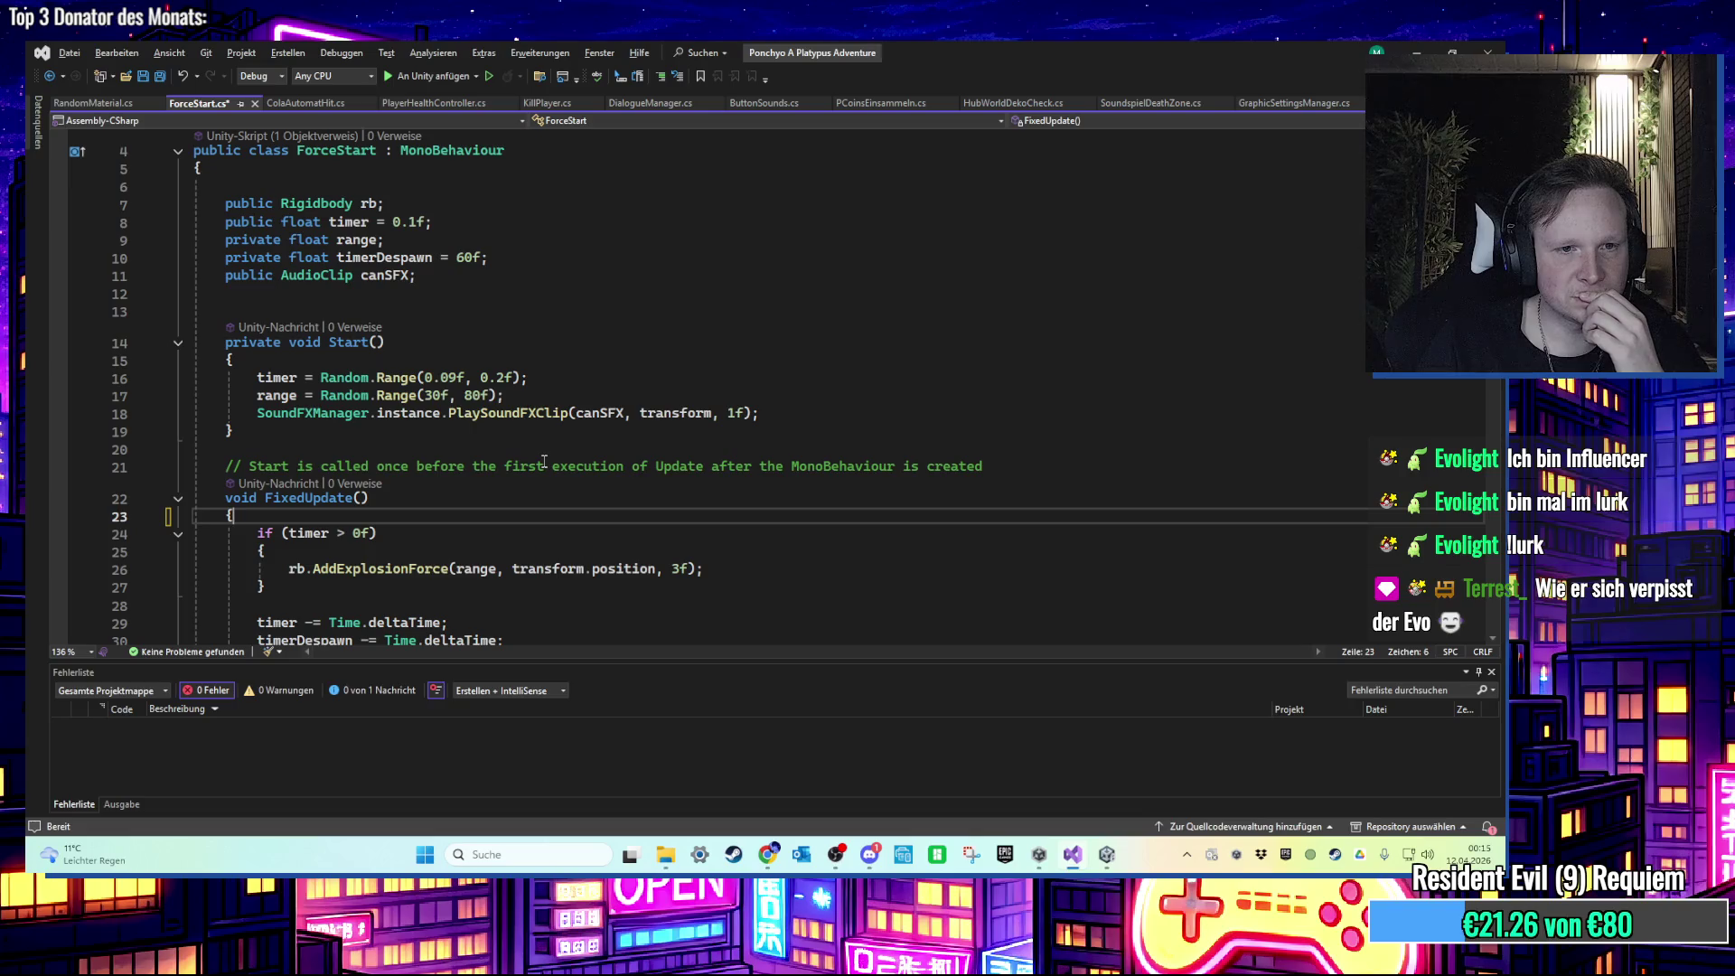
scroll(543, 461, down, 1)
scroll(544, 461, up, 1)
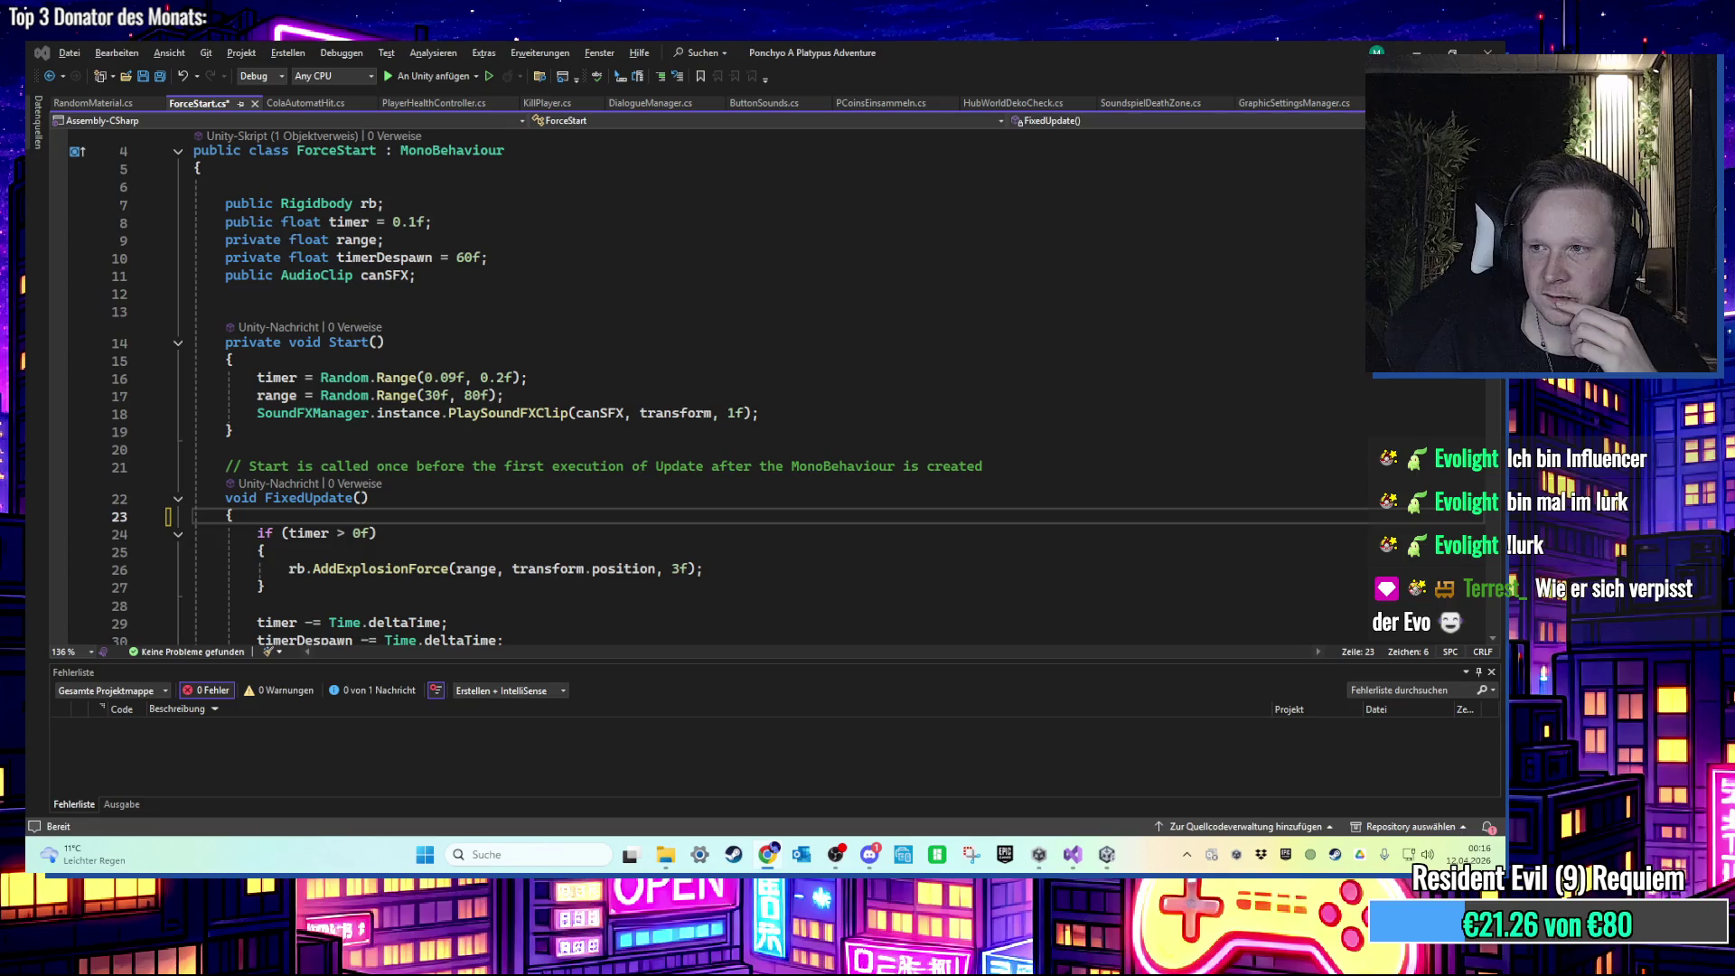
key(alt+Tab)
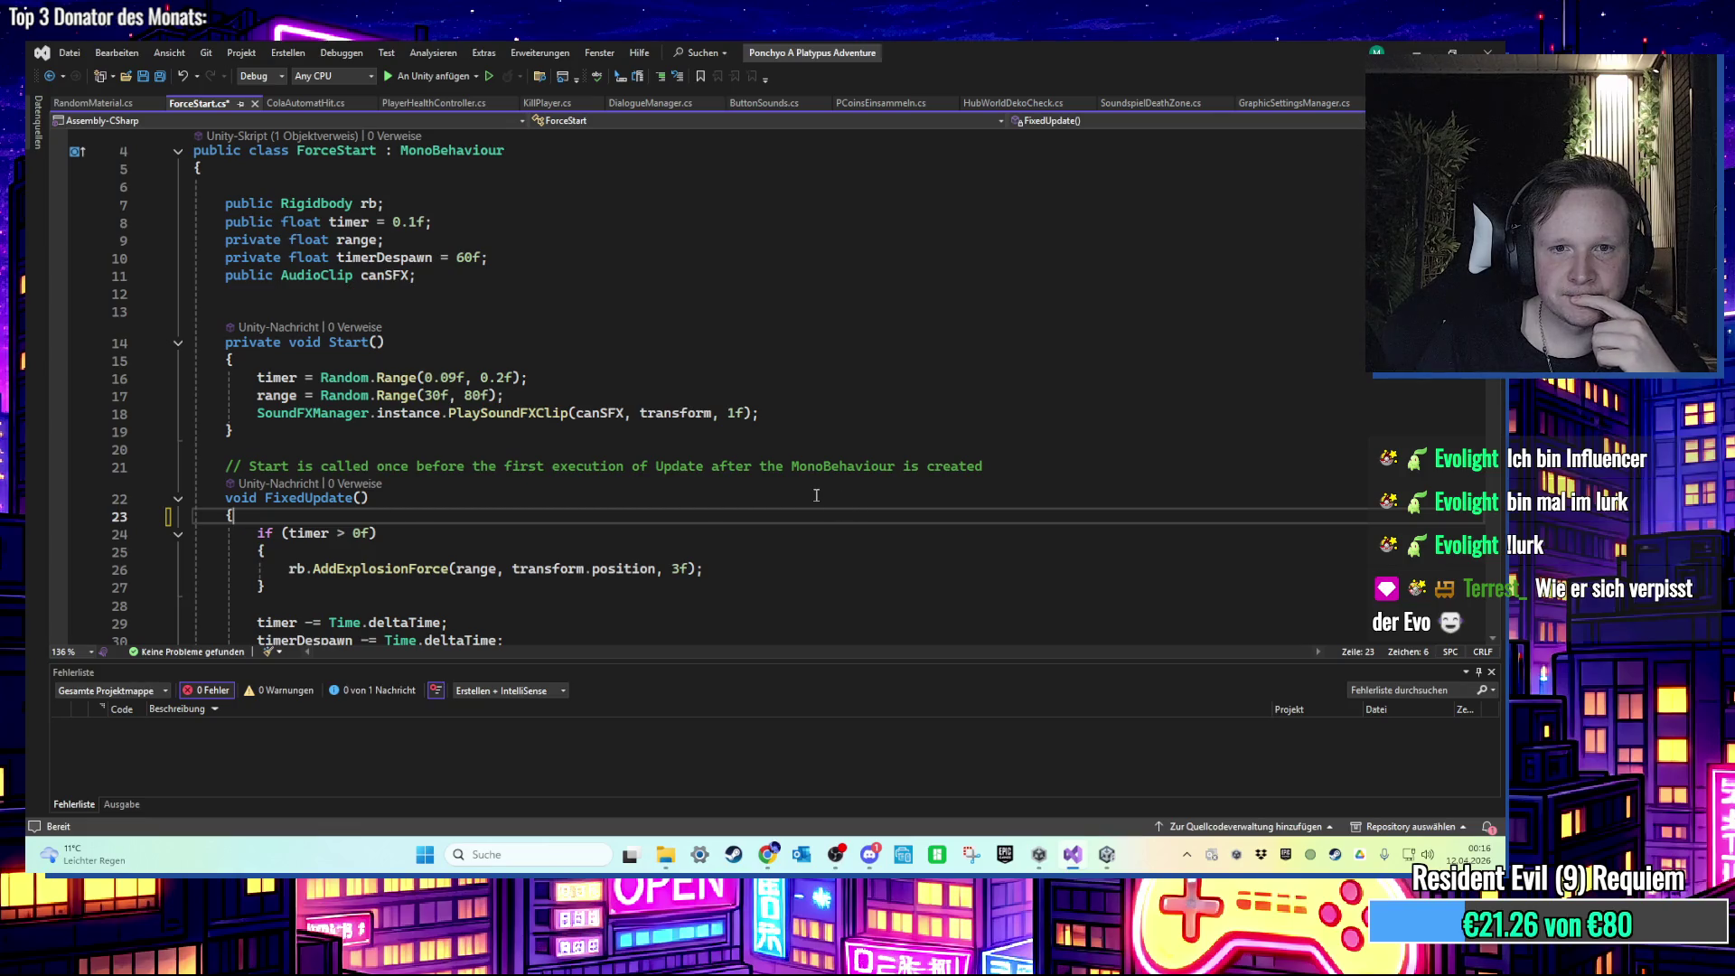
click(311, 104)
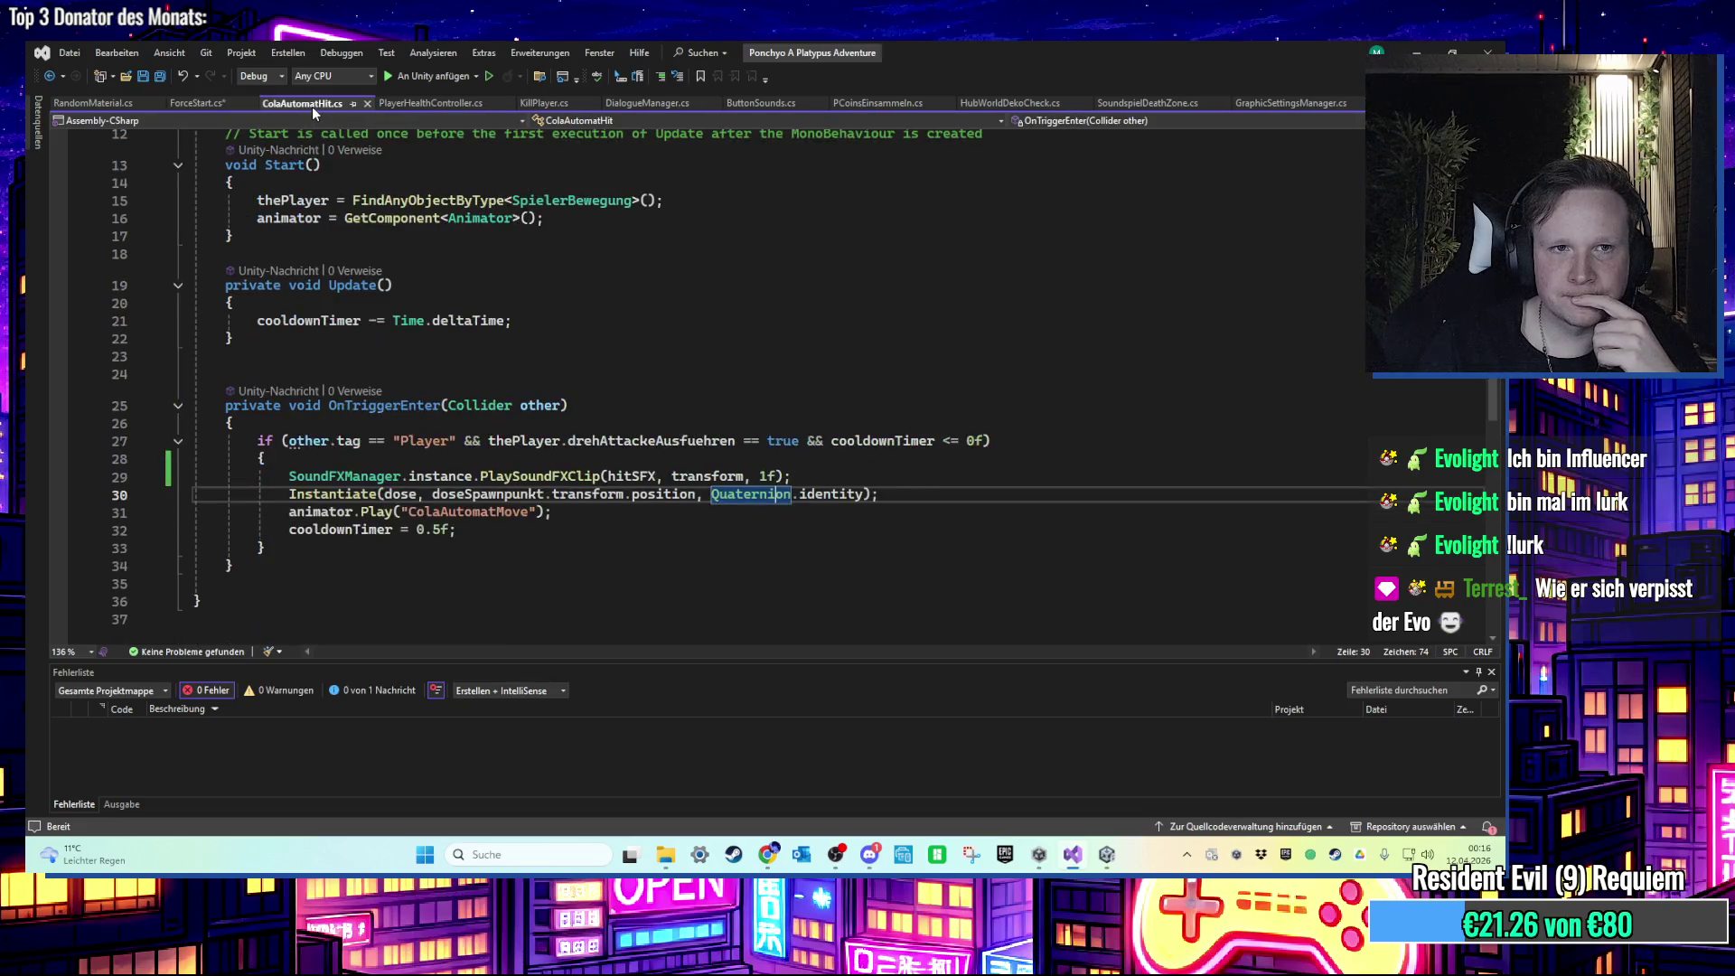
click(110, 104)
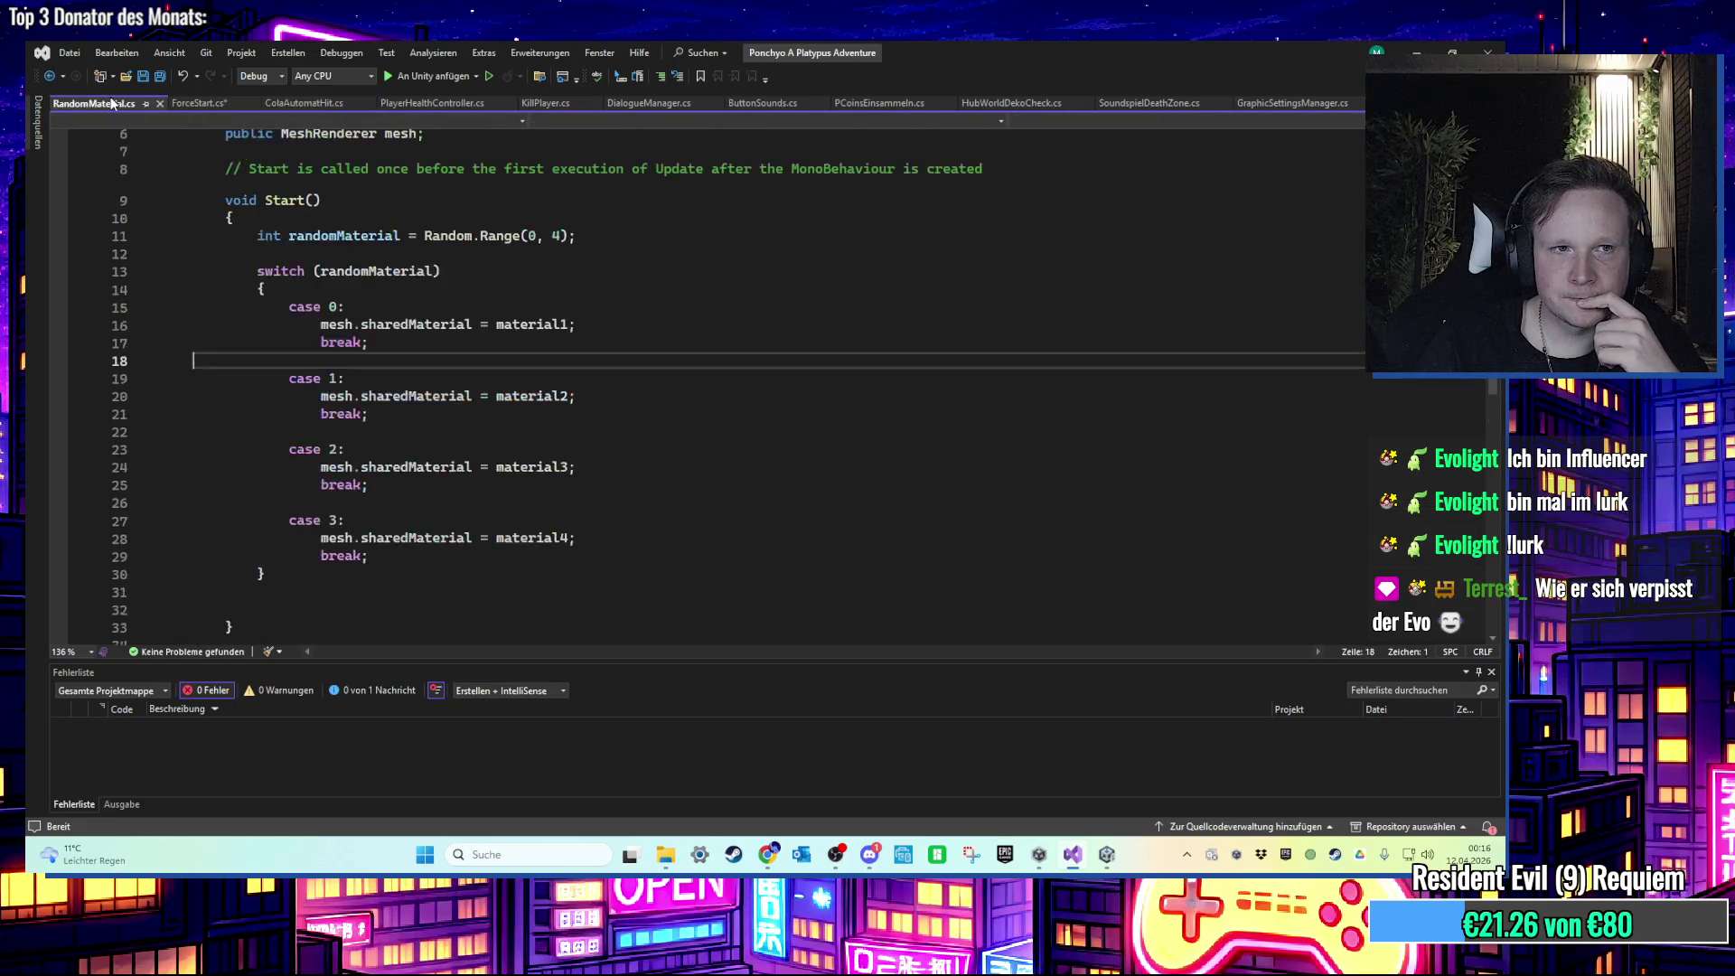
scroll(267, 221, down, 2)
scroll(267, 221, up, 2)
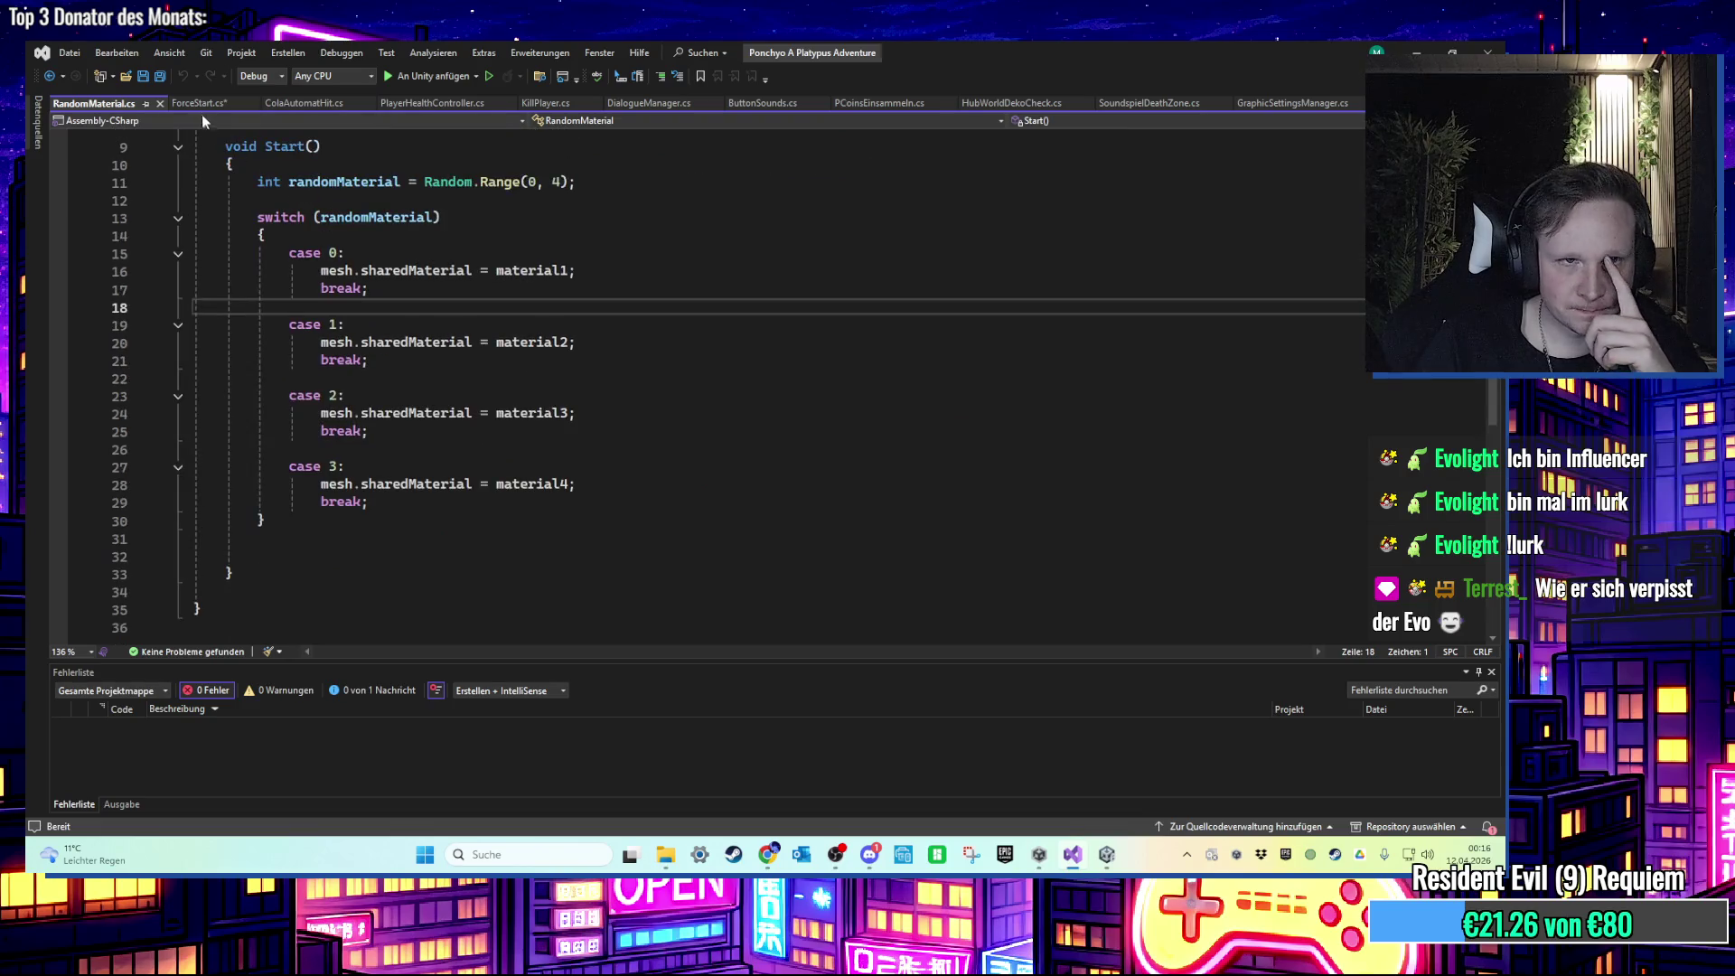
click(199, 103)
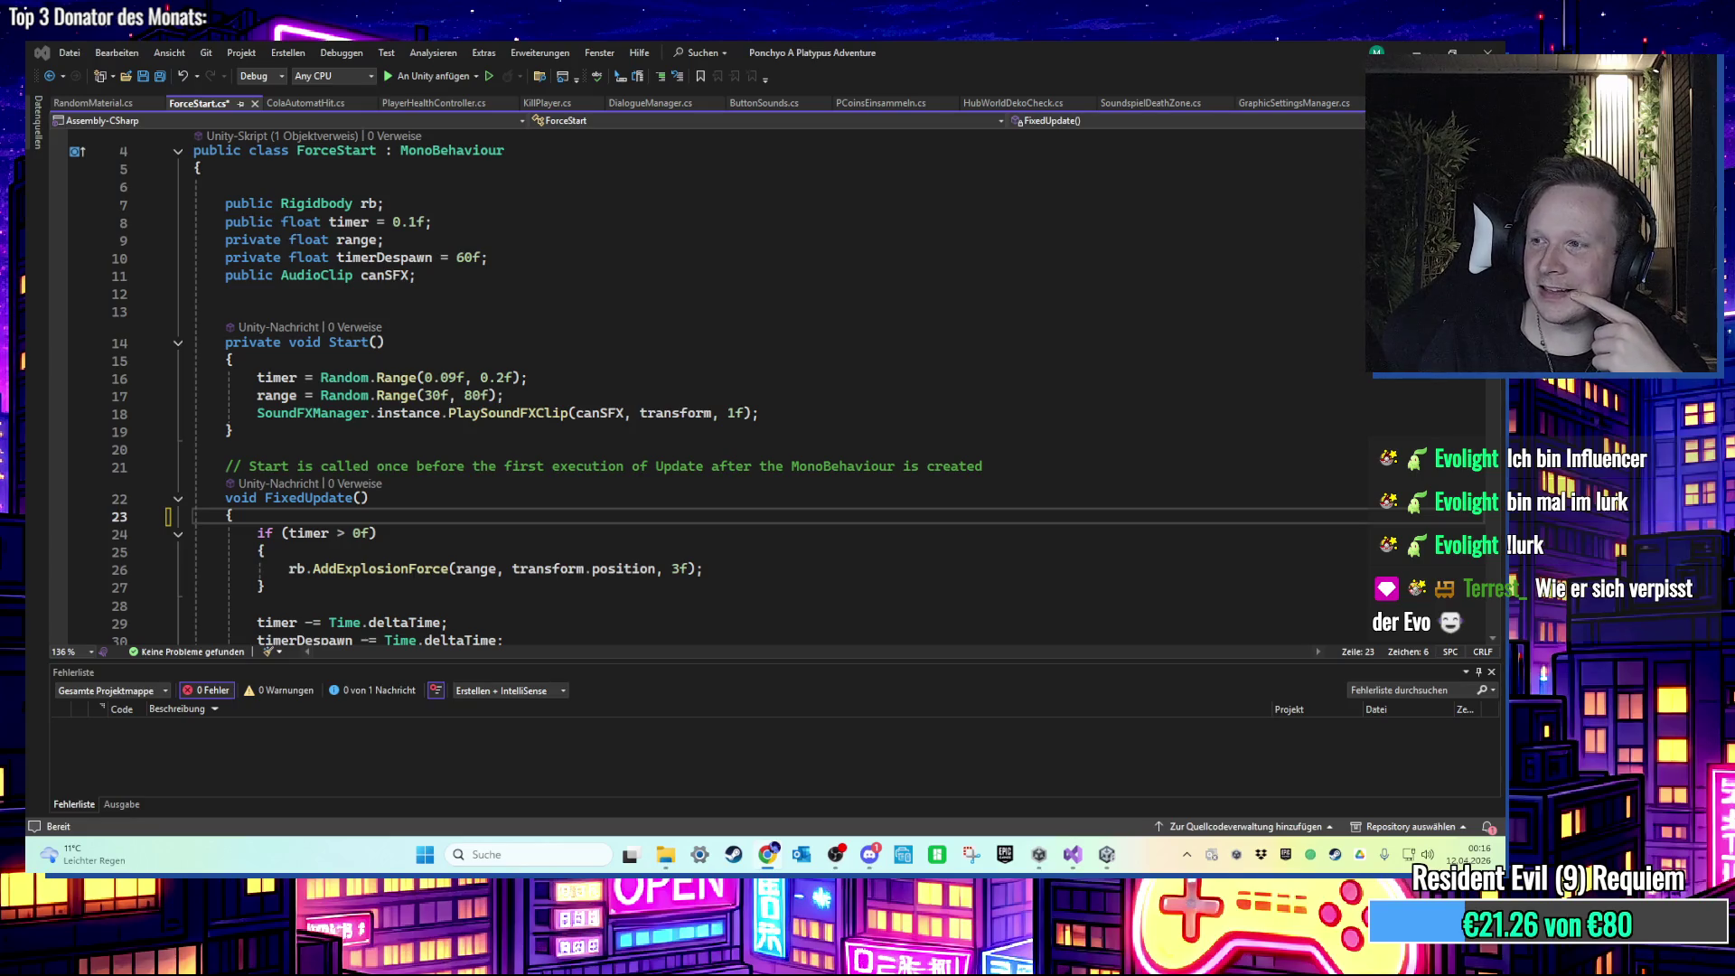
key(alt+Tab)
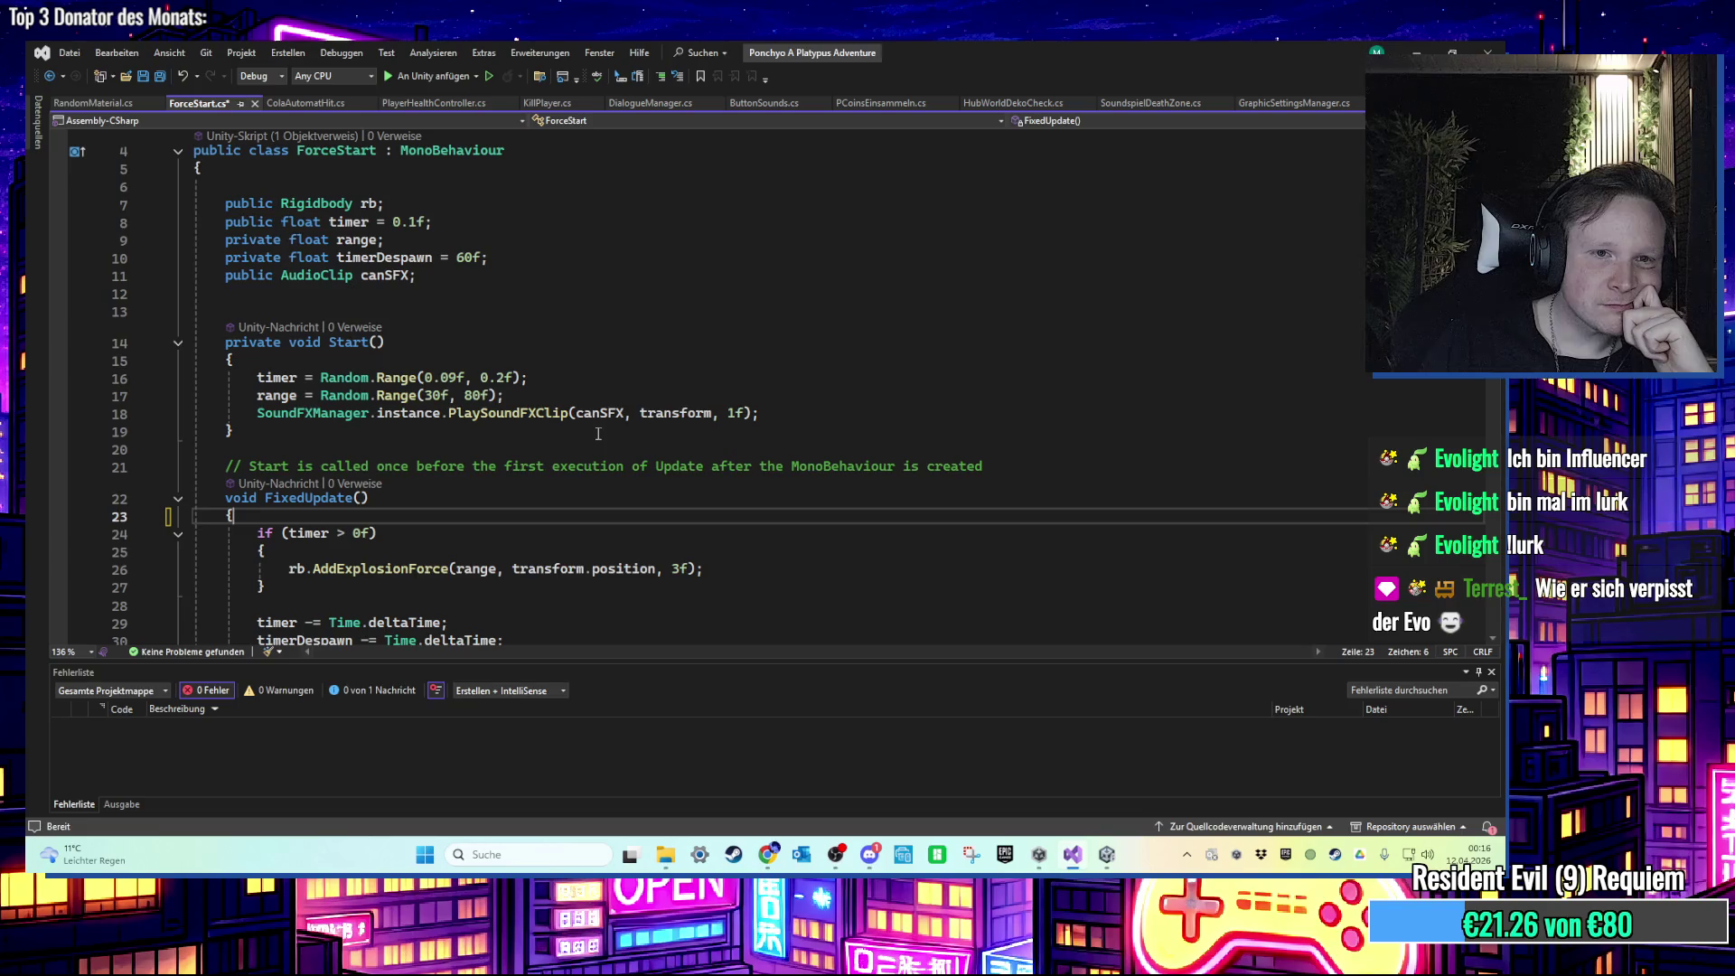
click(460, 276)
Step: Declare a private float timerSound field below canSFX and save ForceStart.cs
key(Return)
key(ctrl+space)
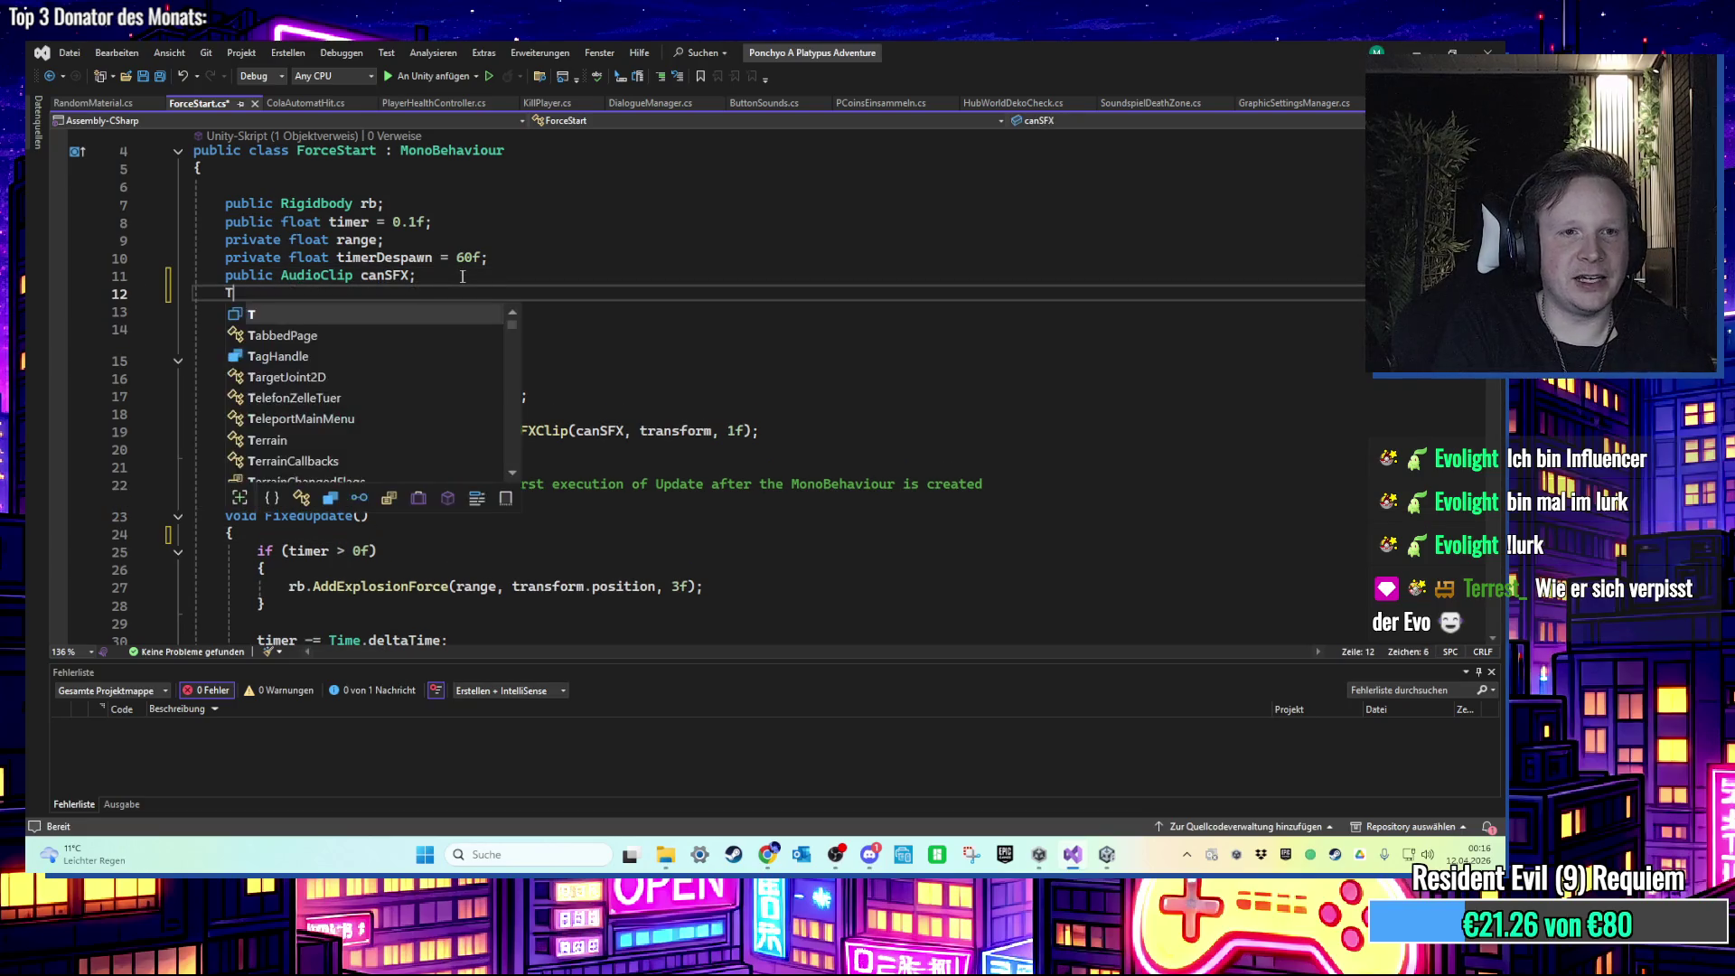
text(private floa)
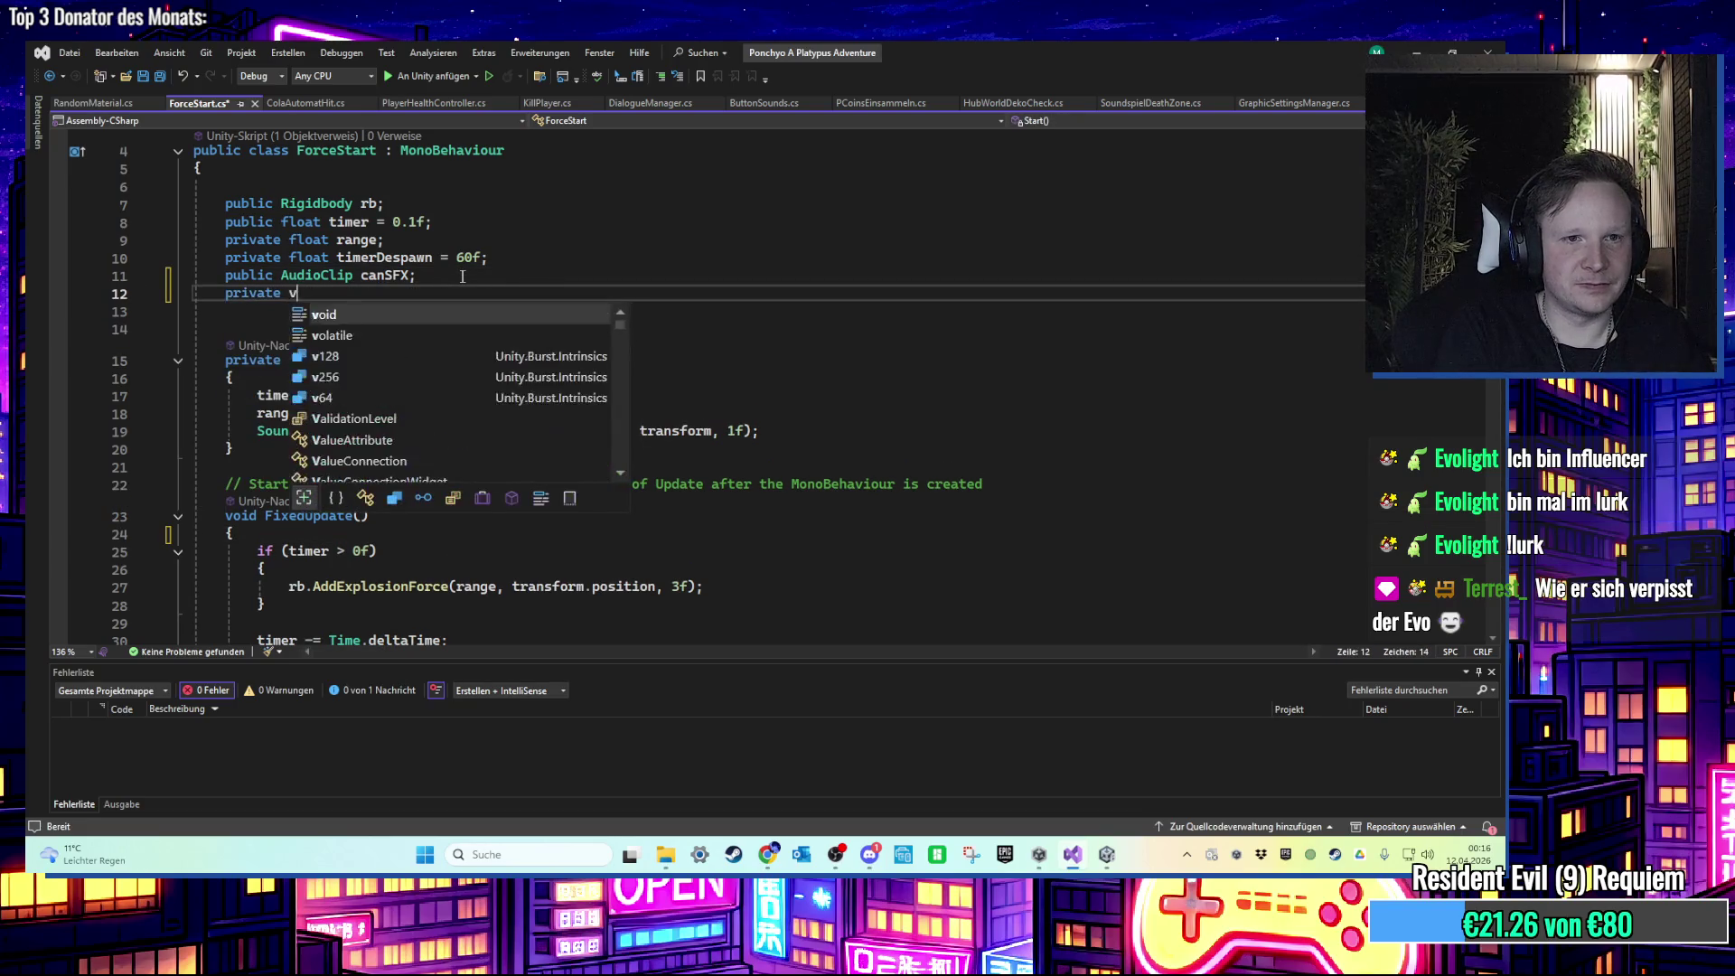
text(t timerSound;)
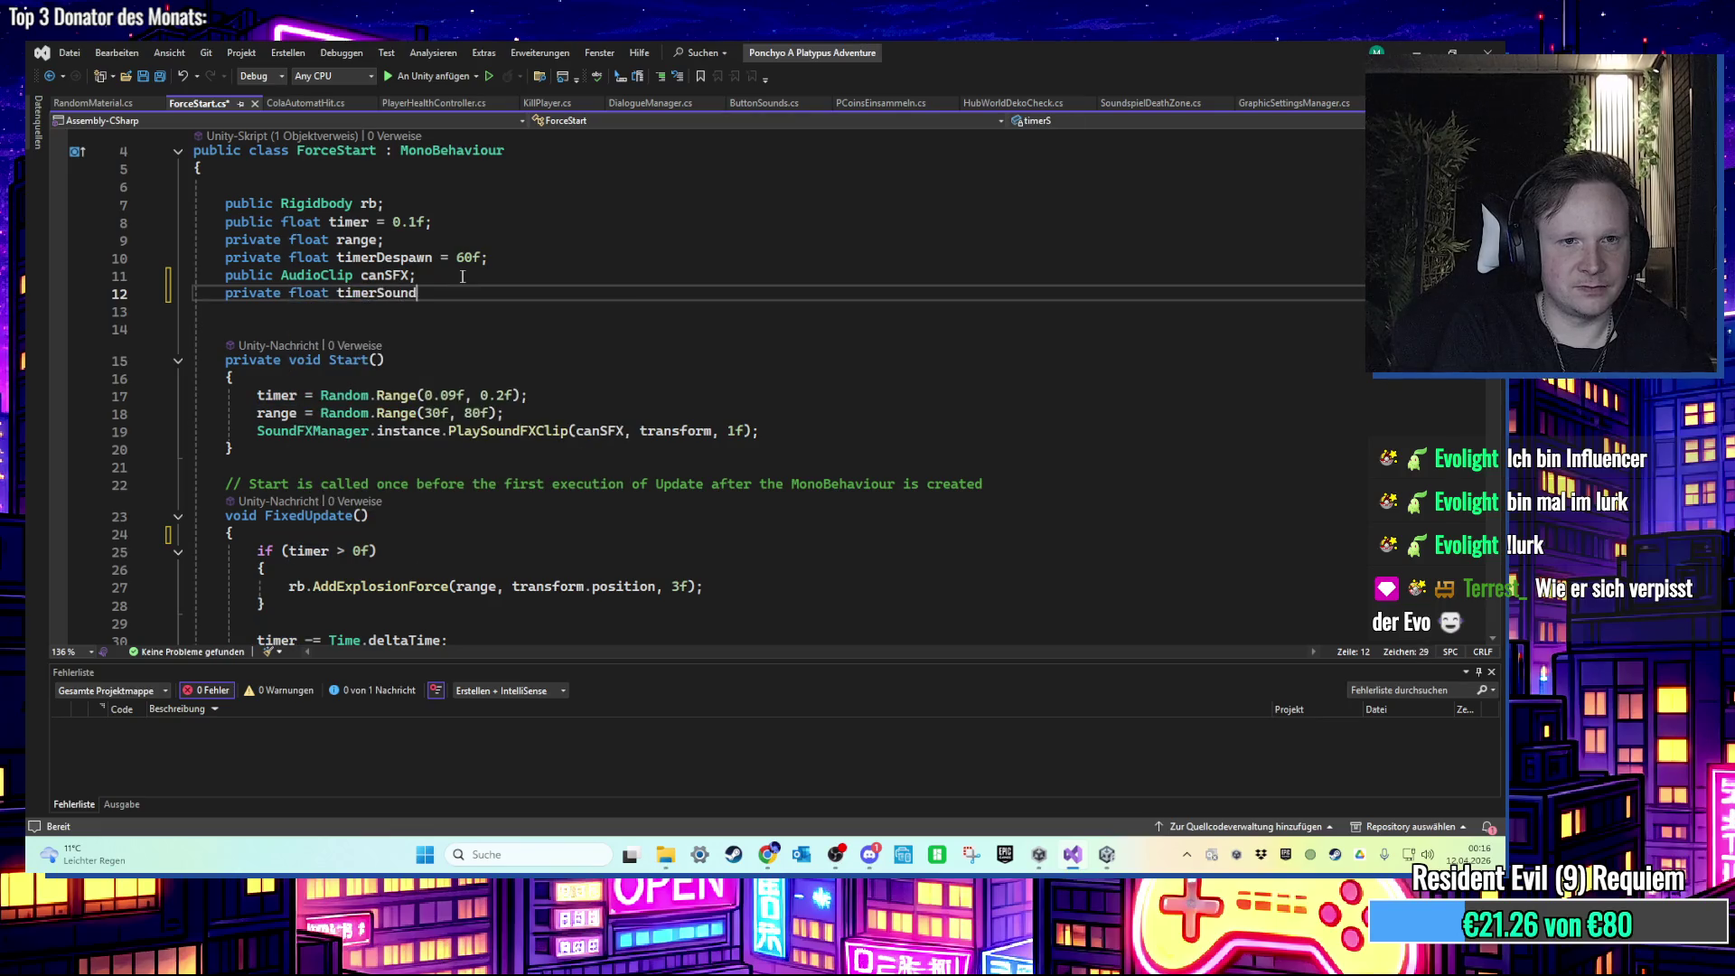
key(BackSpace)
text(= 0.1)
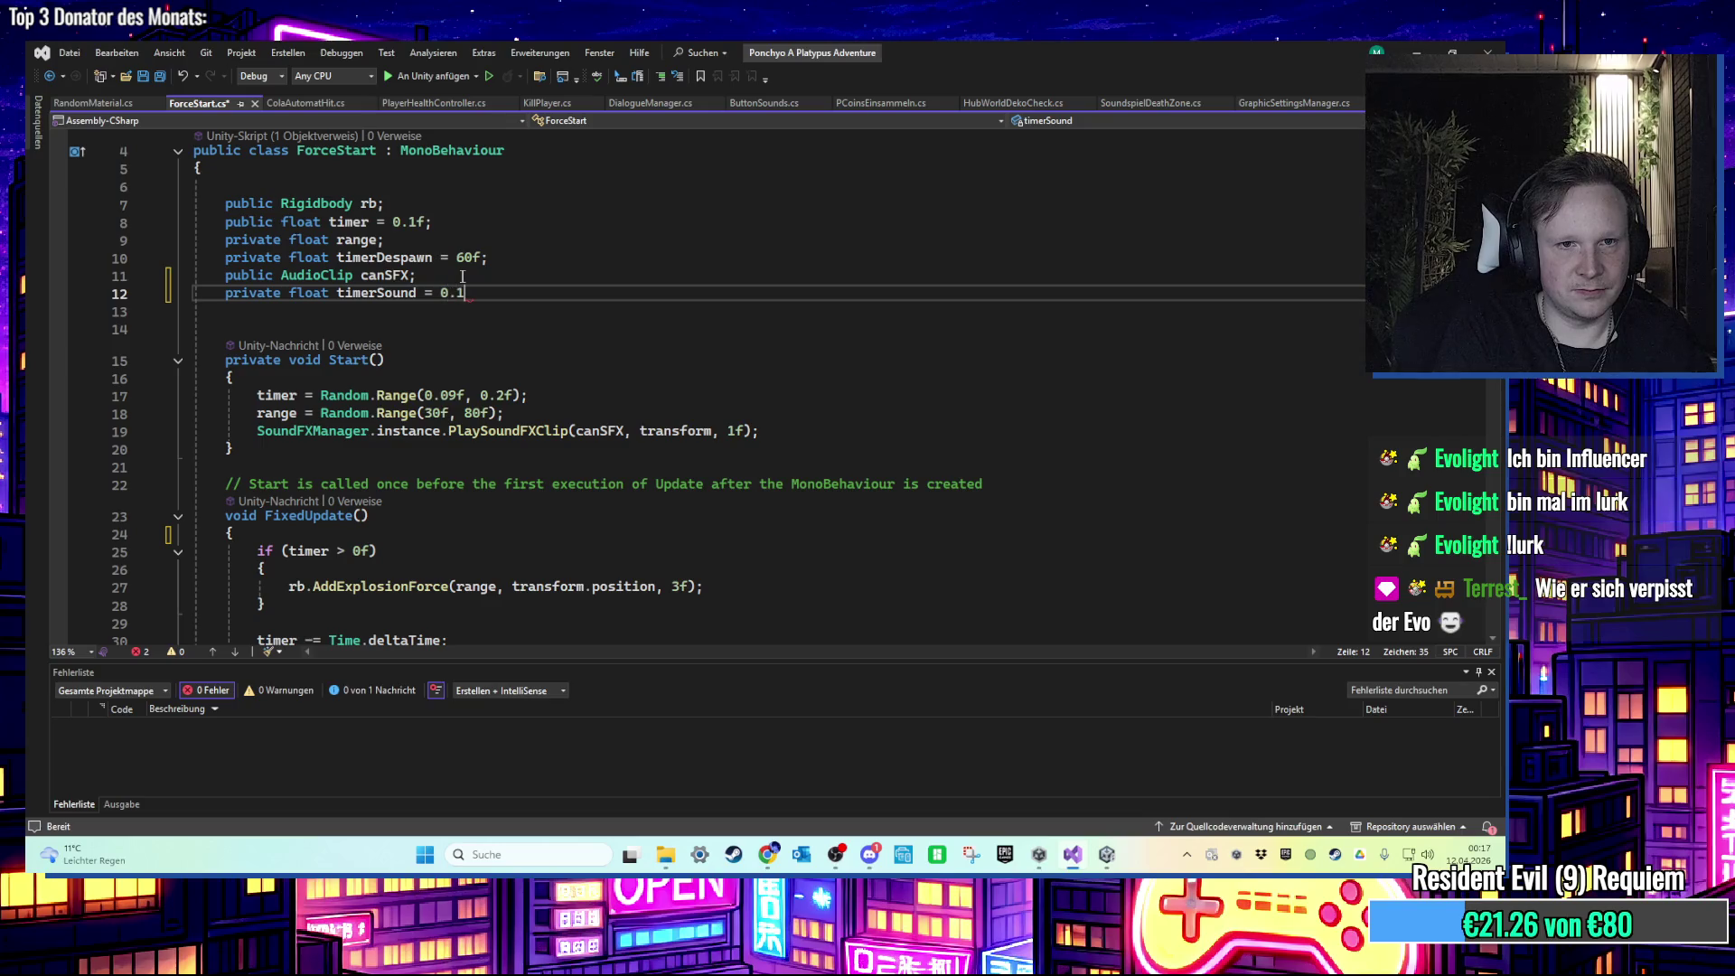
key(BackSpace)
text(.2f;)
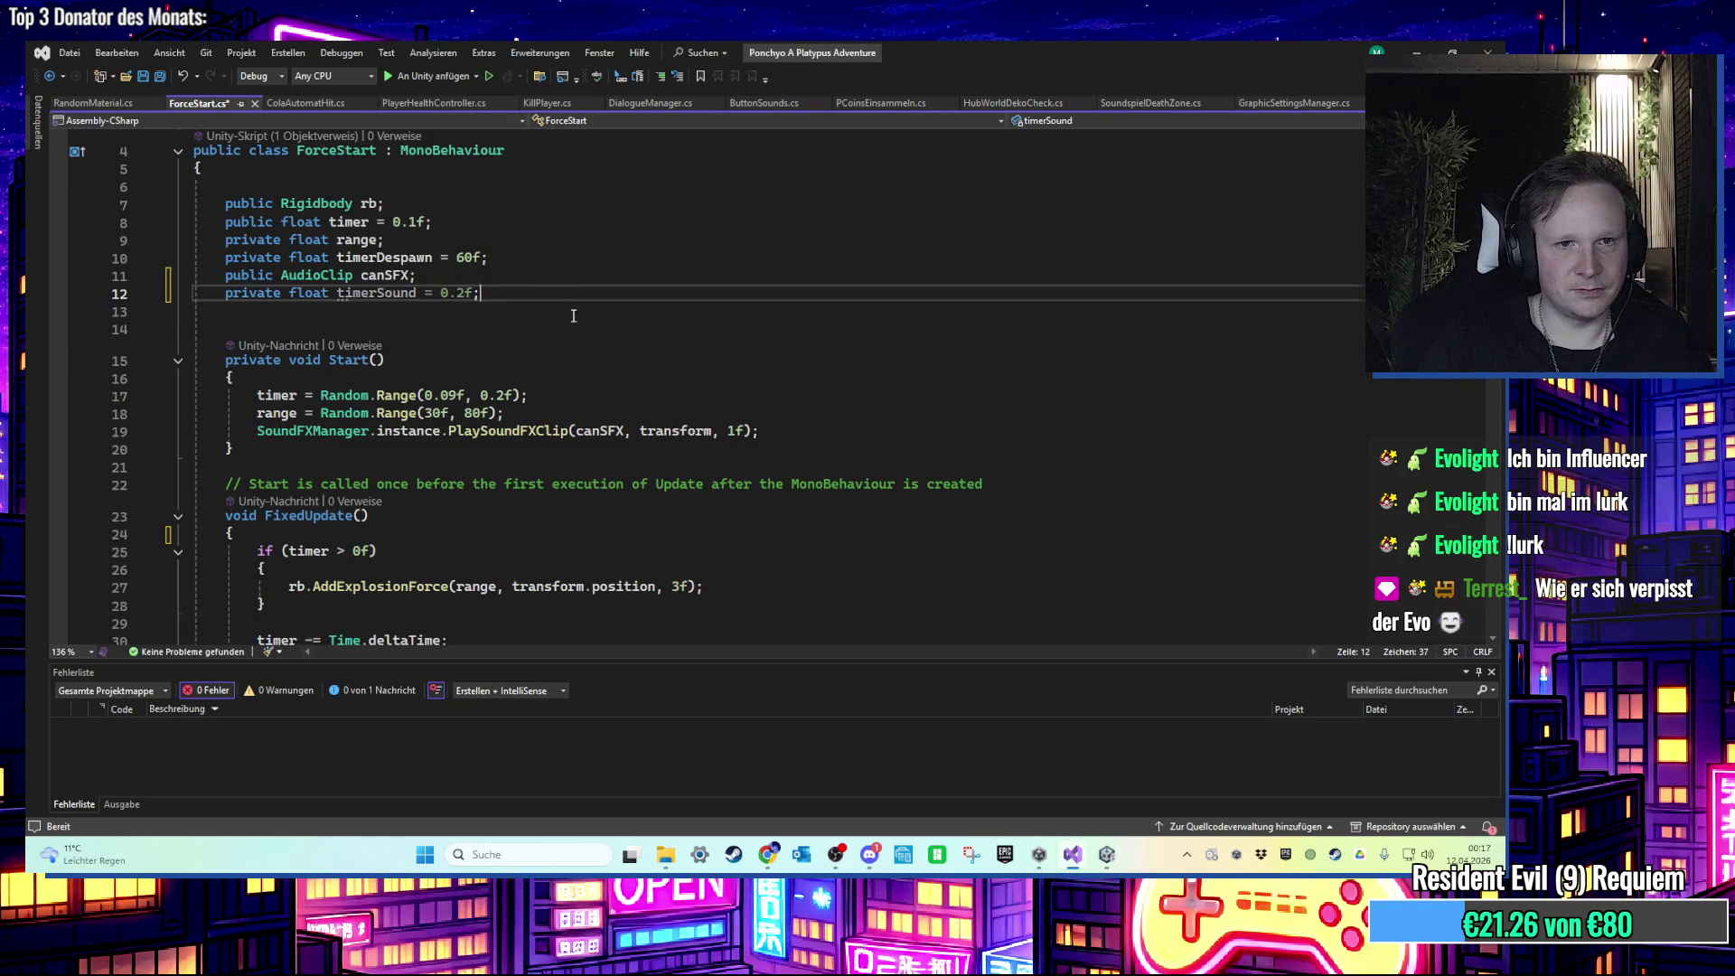
scroll(573, 315, down, 5)
key(ctrl+s)
Step: Begin a new if statement after the despawn block in FixedUpdate
click(463, 485)
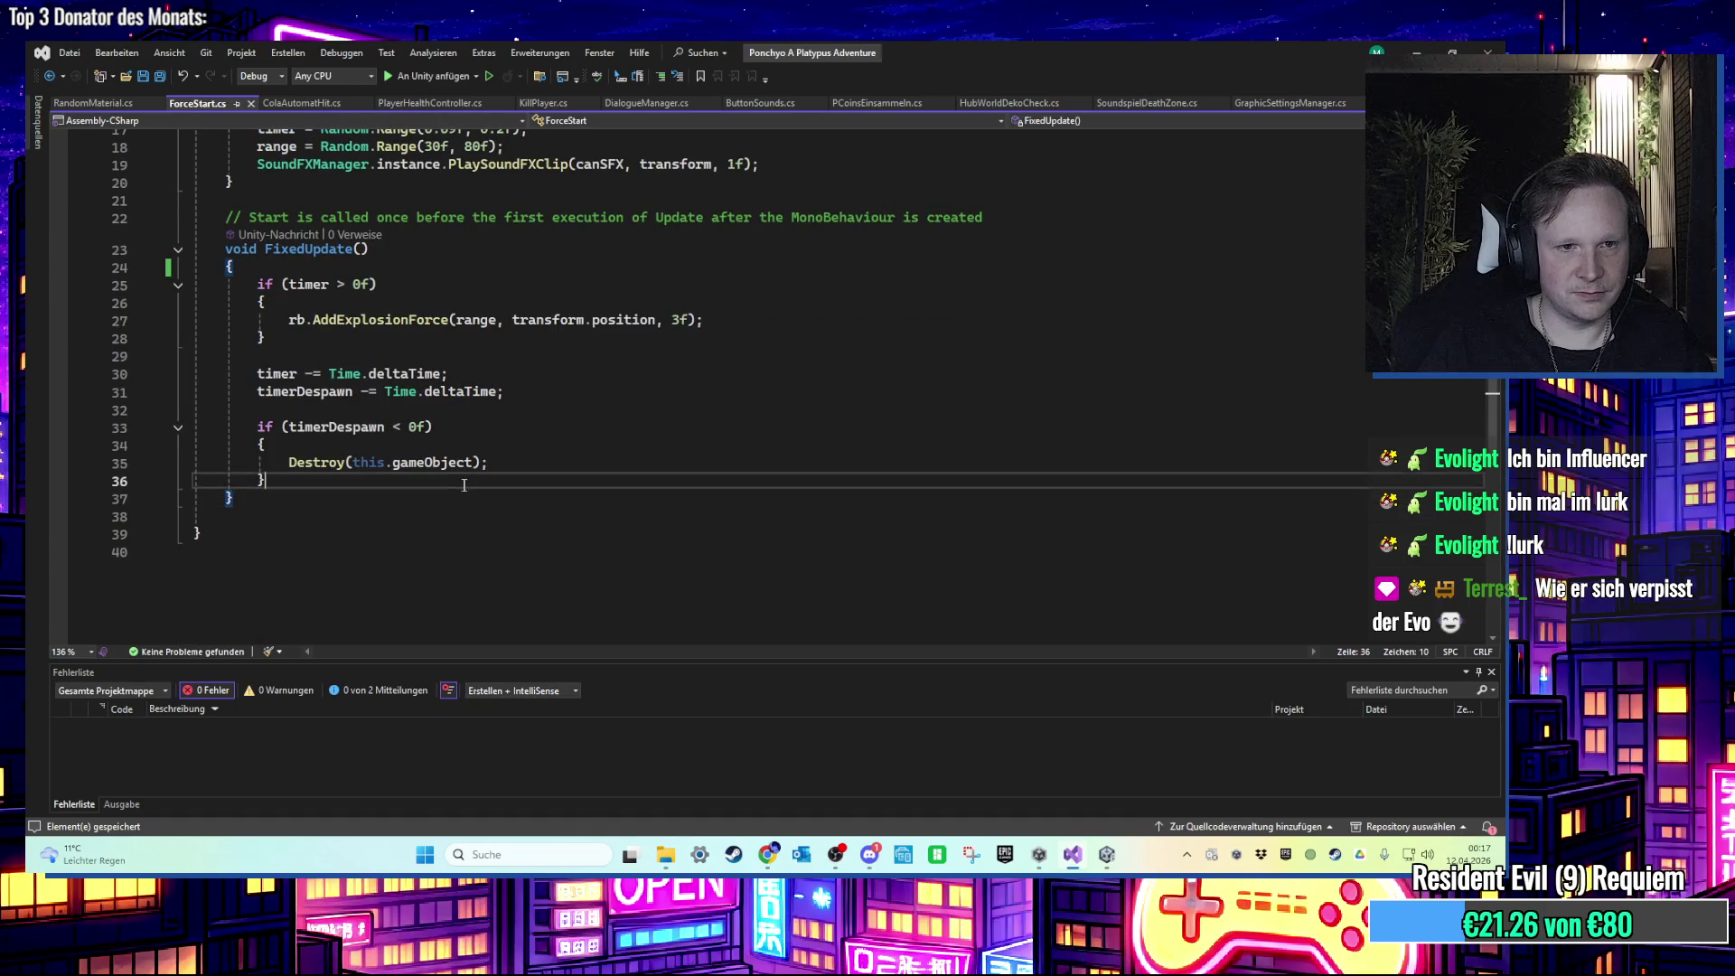
scroll(464, 485, up, 2)
key(Return)
key(Return)
text(if)
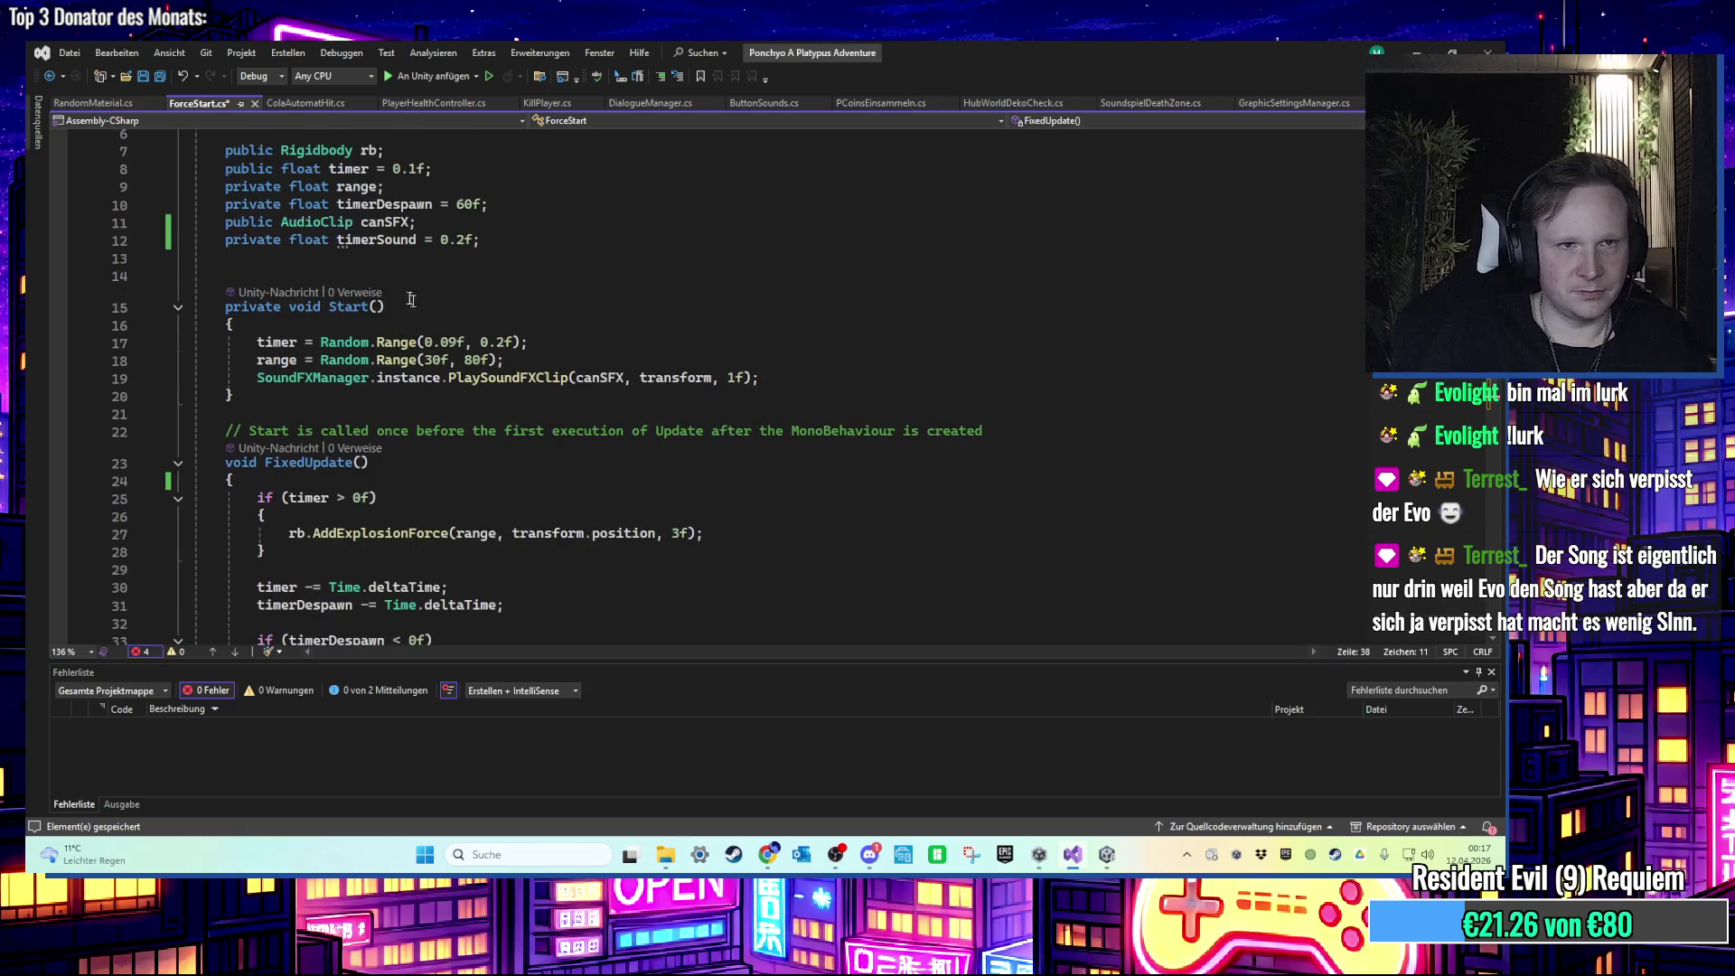
scroll(398, 379, up, 2)
Step: Add a private bool soundAbgespielt field below timerSound
click(324, 257)
text(private)
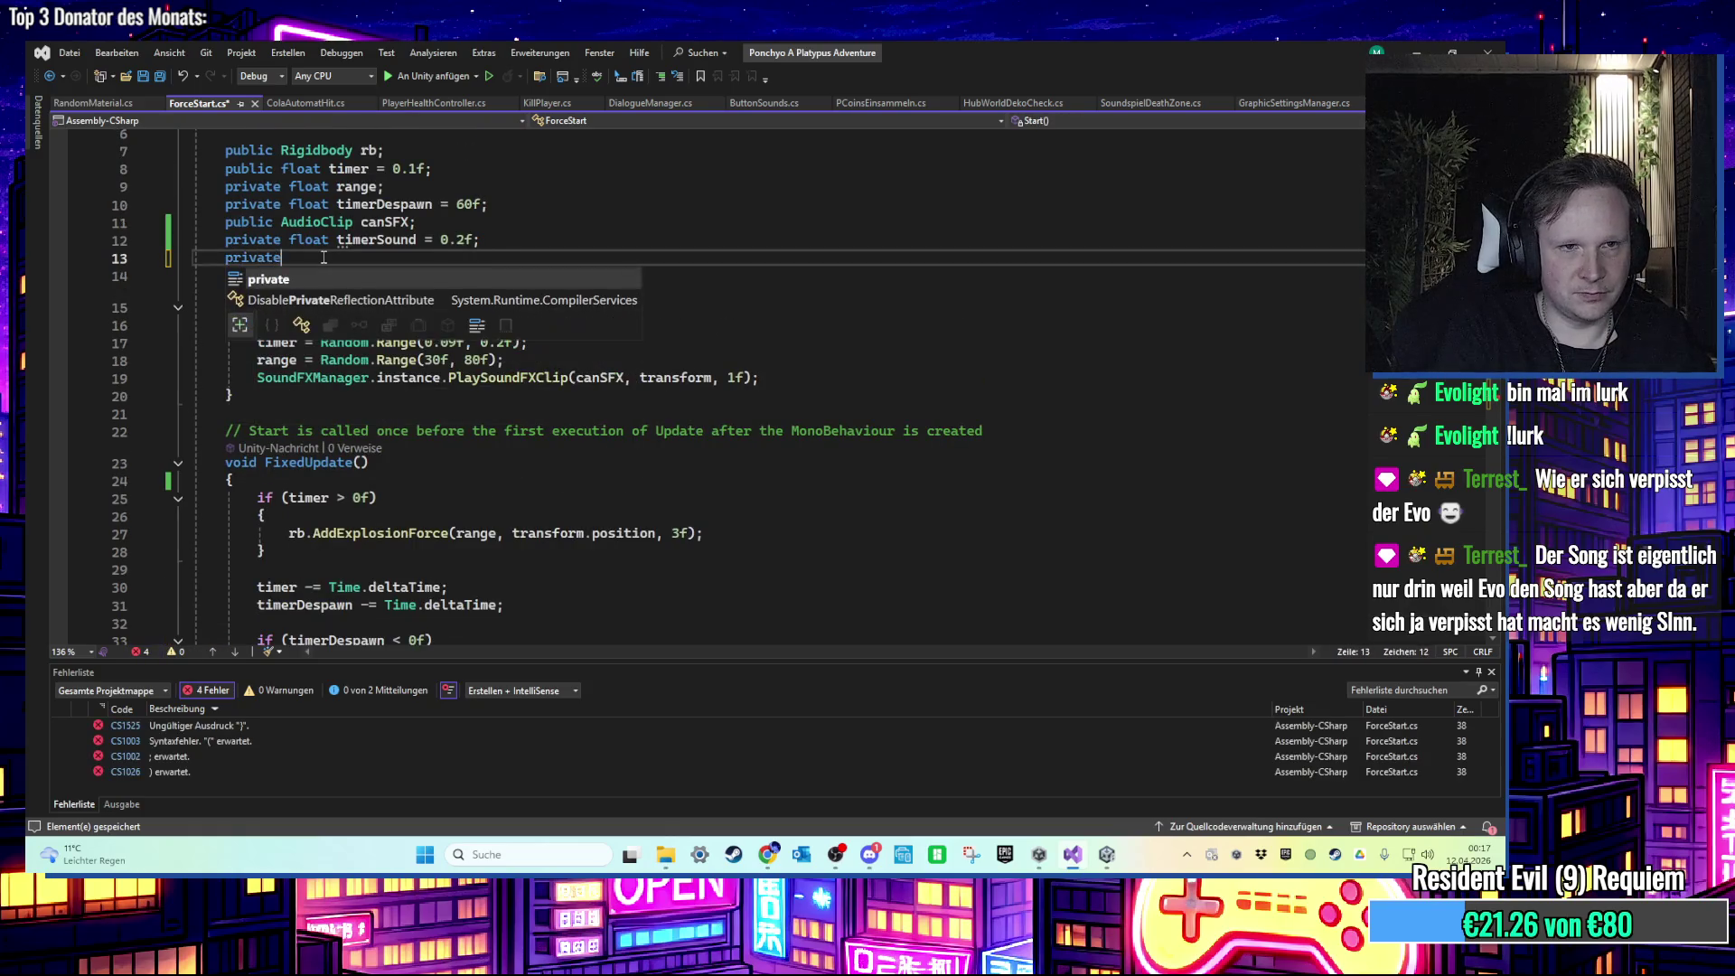
text( bool soundAB)
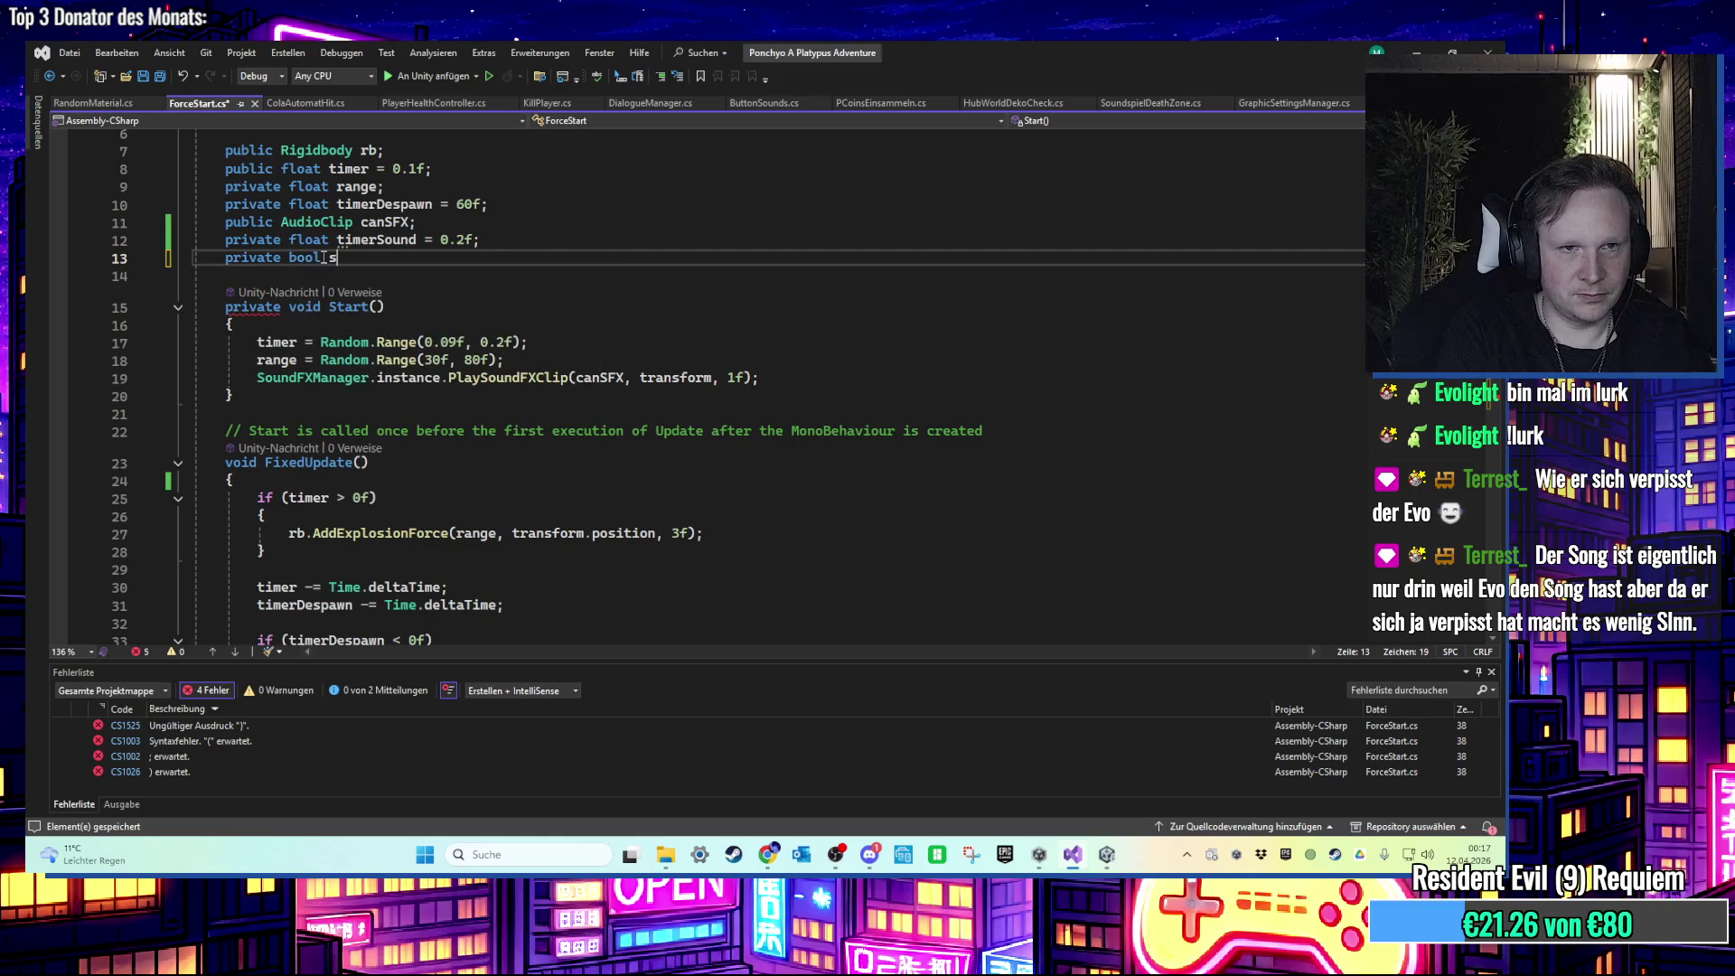
key(BackSpace)
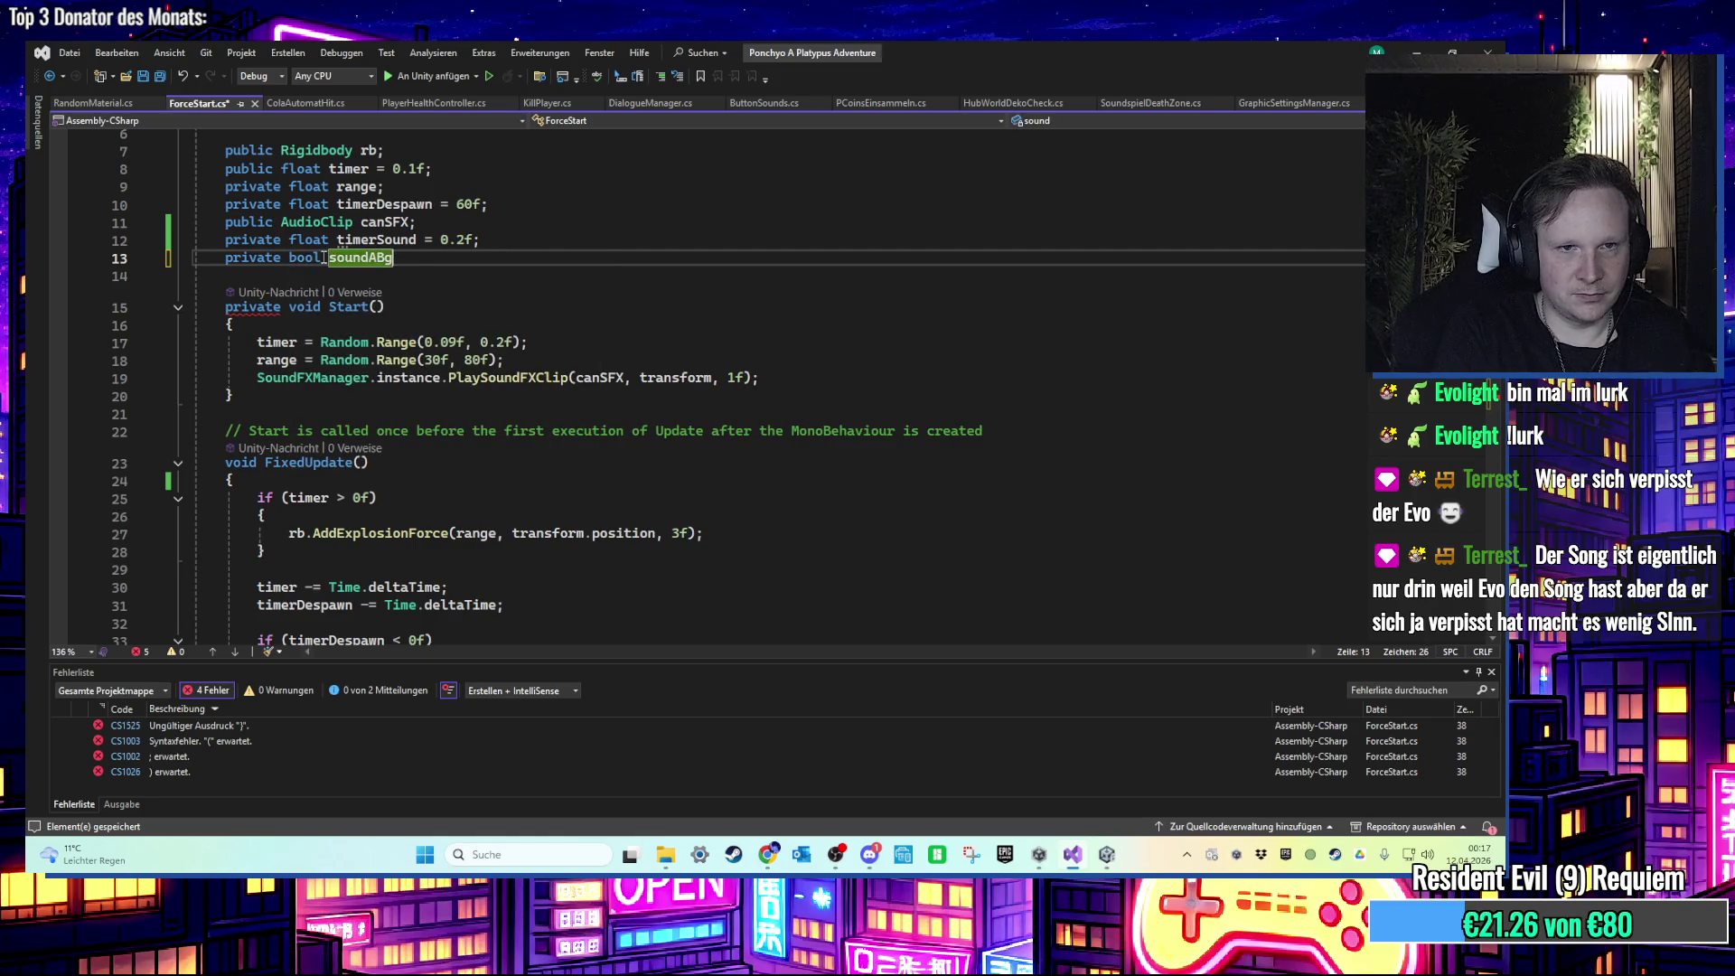
text(be)
key(BackSpace)
text(gespielt;)
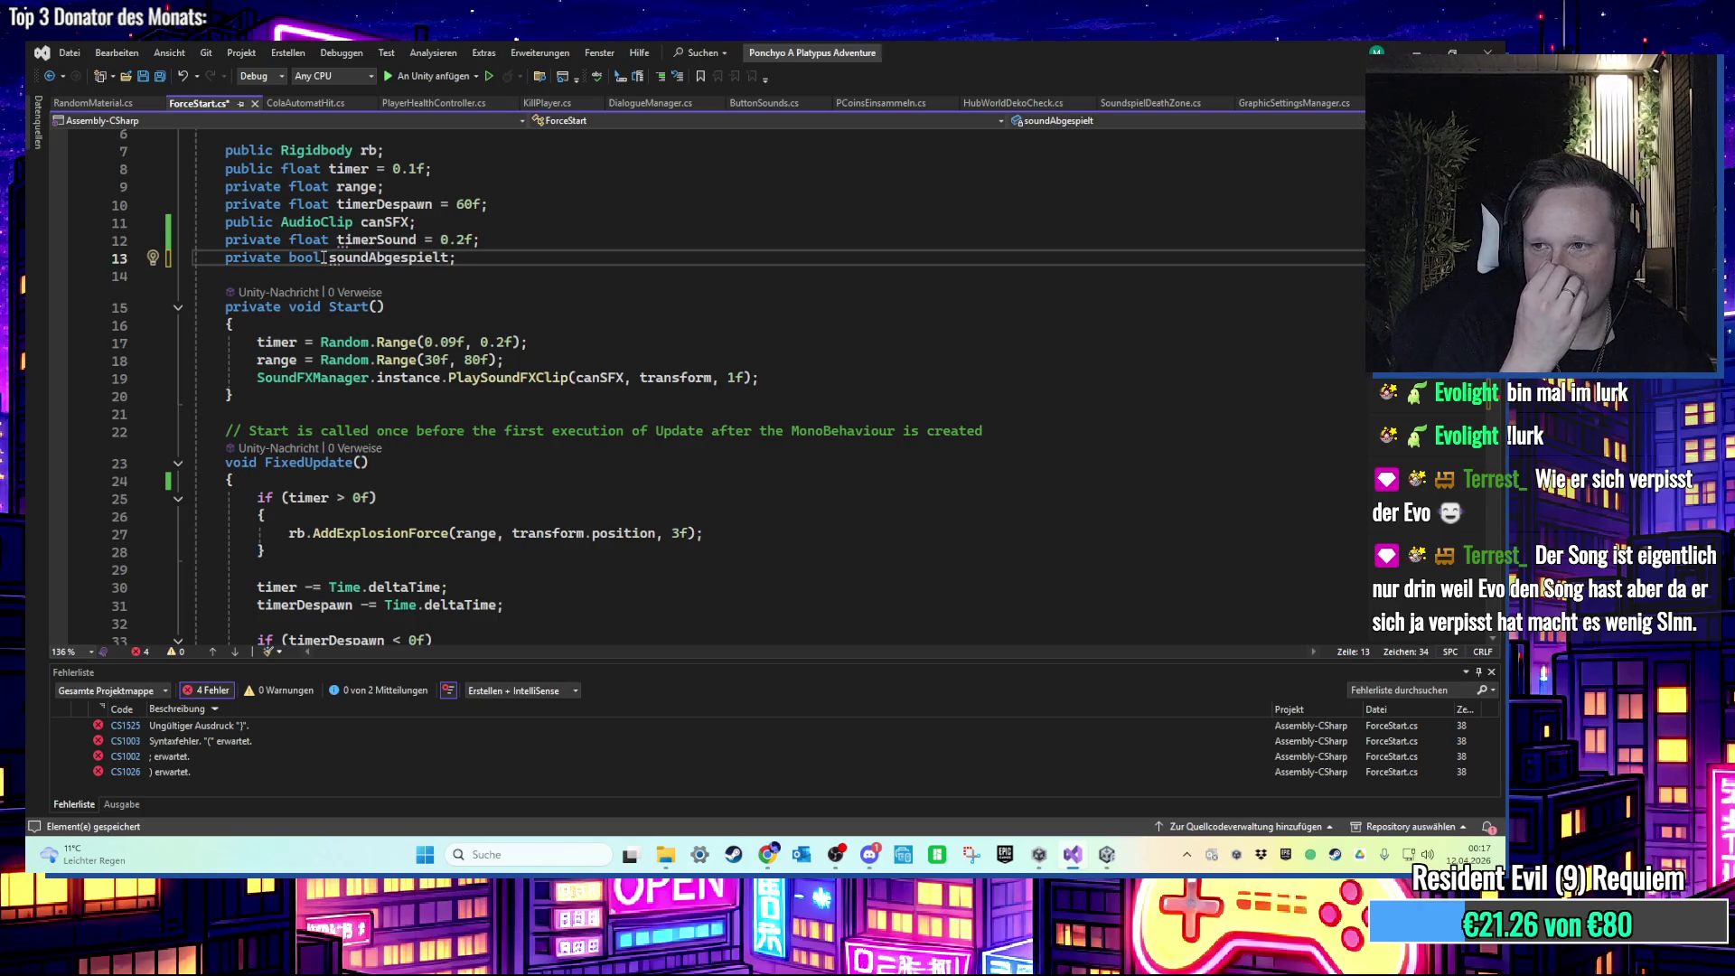
Step: Complete the condition as if (timerSound < 0f) with an opening brace
click(567, 413)
scroll(428, 468, down, 4)
click(352, 521)
scroll(381, 514, up, 1)
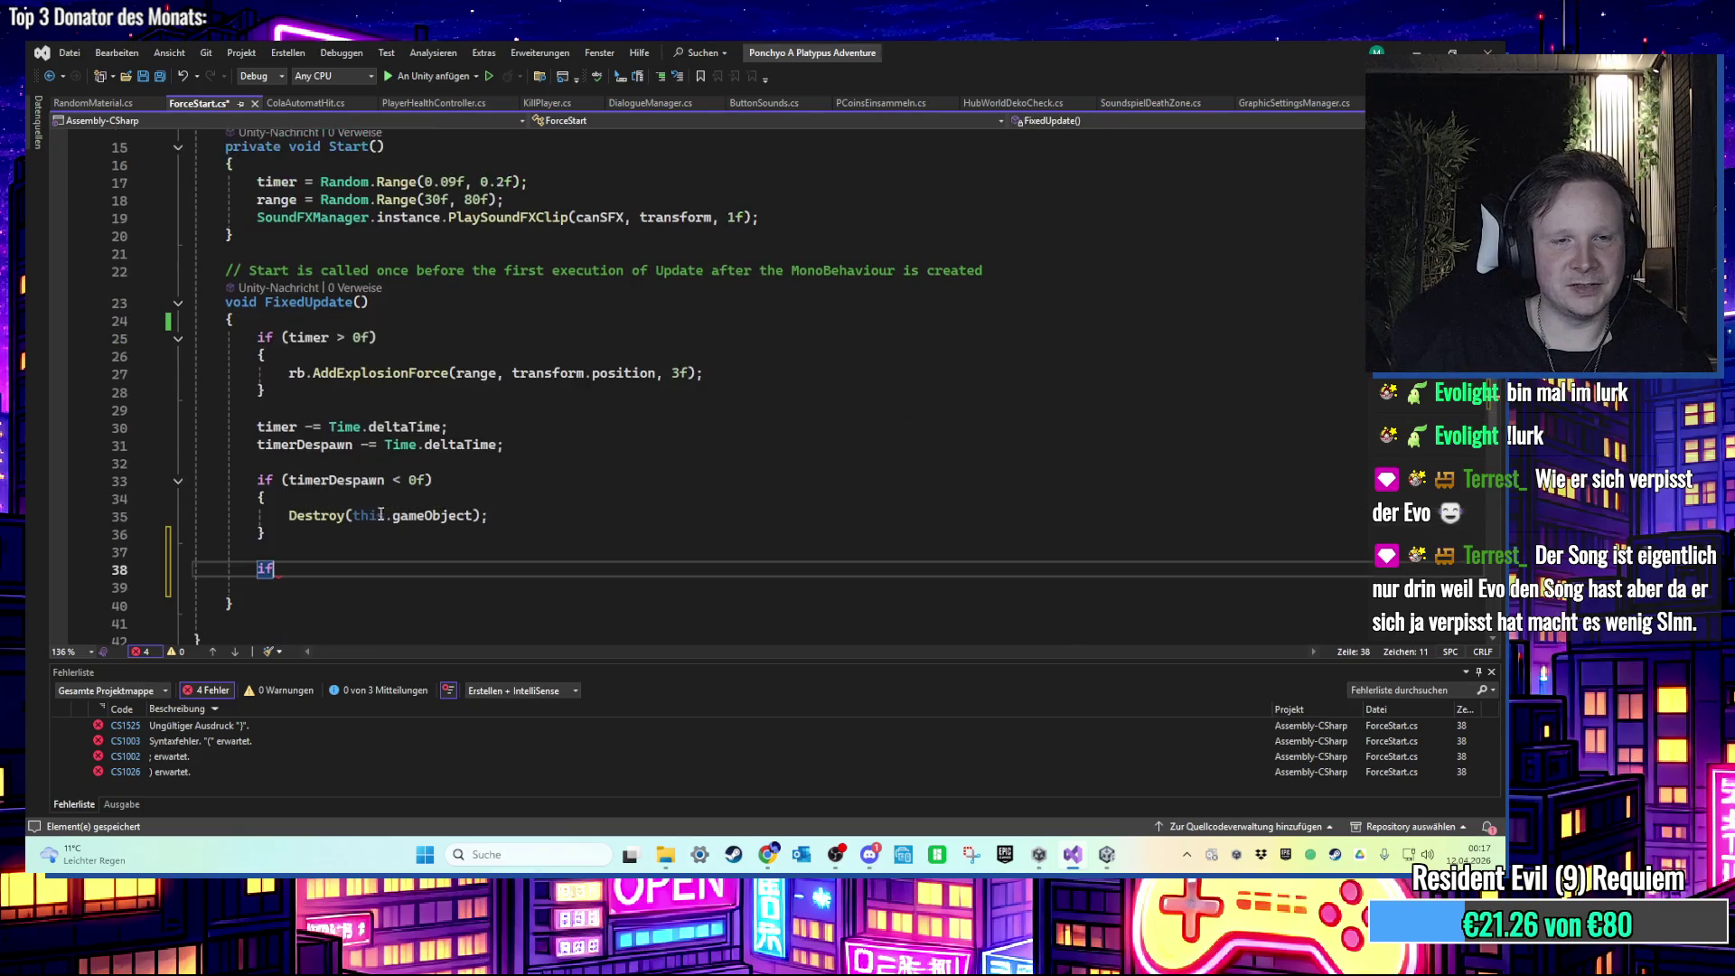
text(()
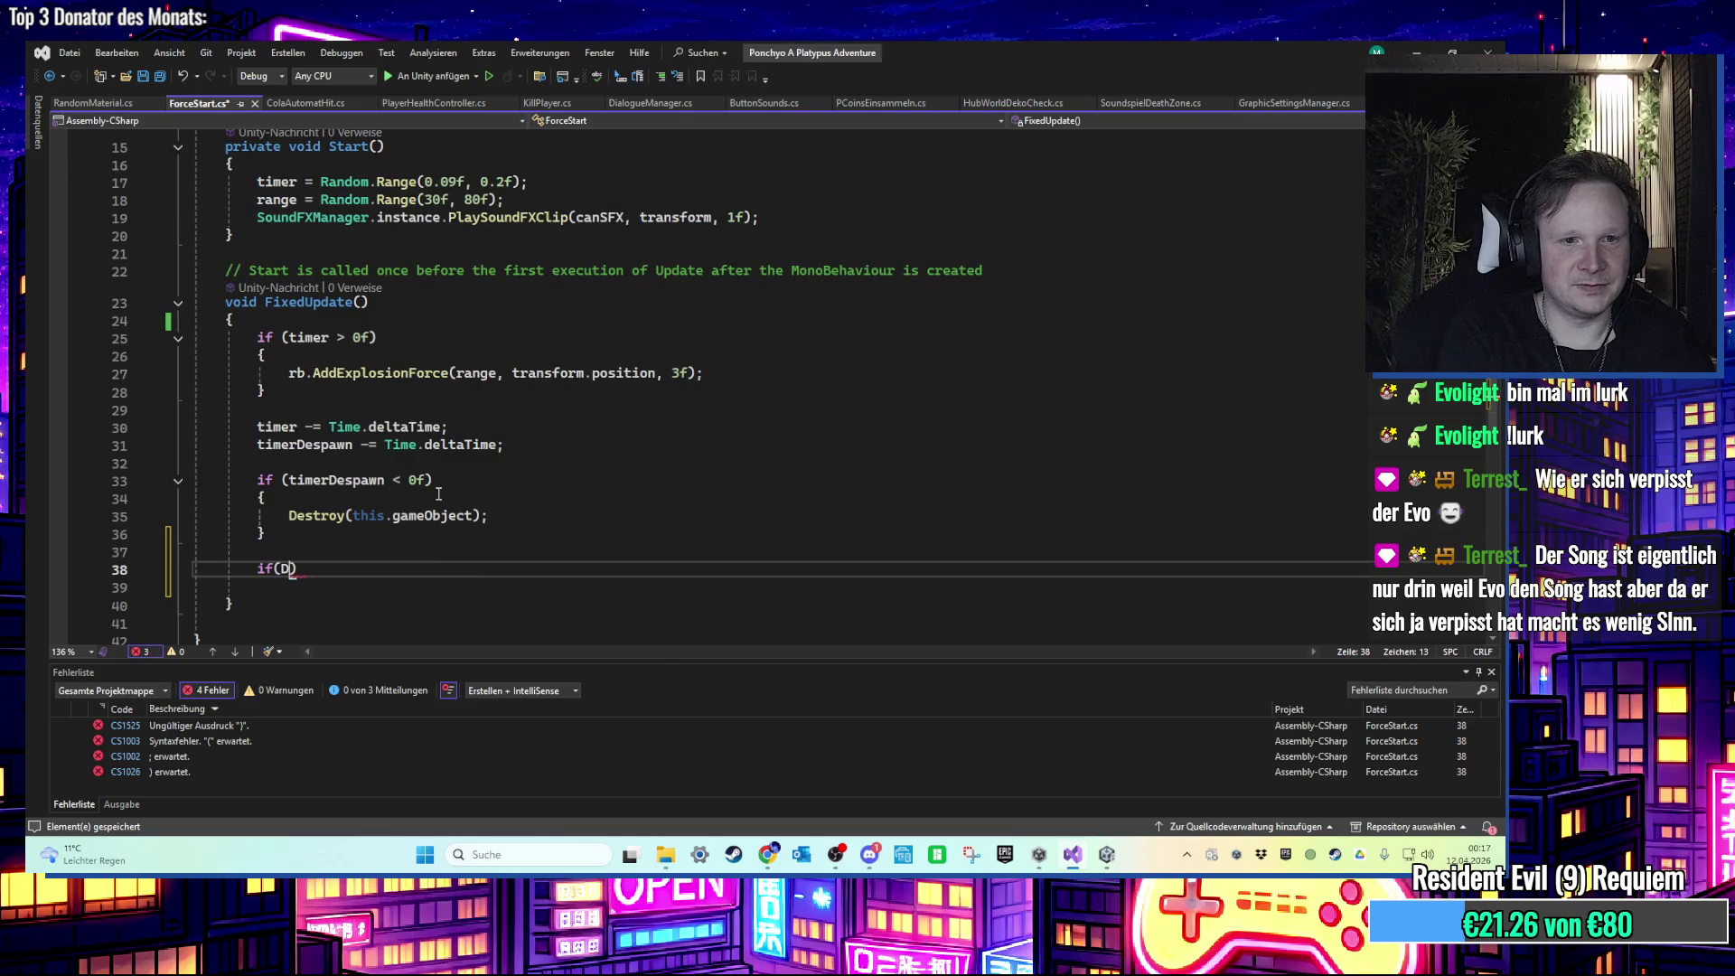
scroll(439, 493, up, 1)
scroll(641, 325, up, 2)
scroll(635, 329, down, 2)
text(tim)
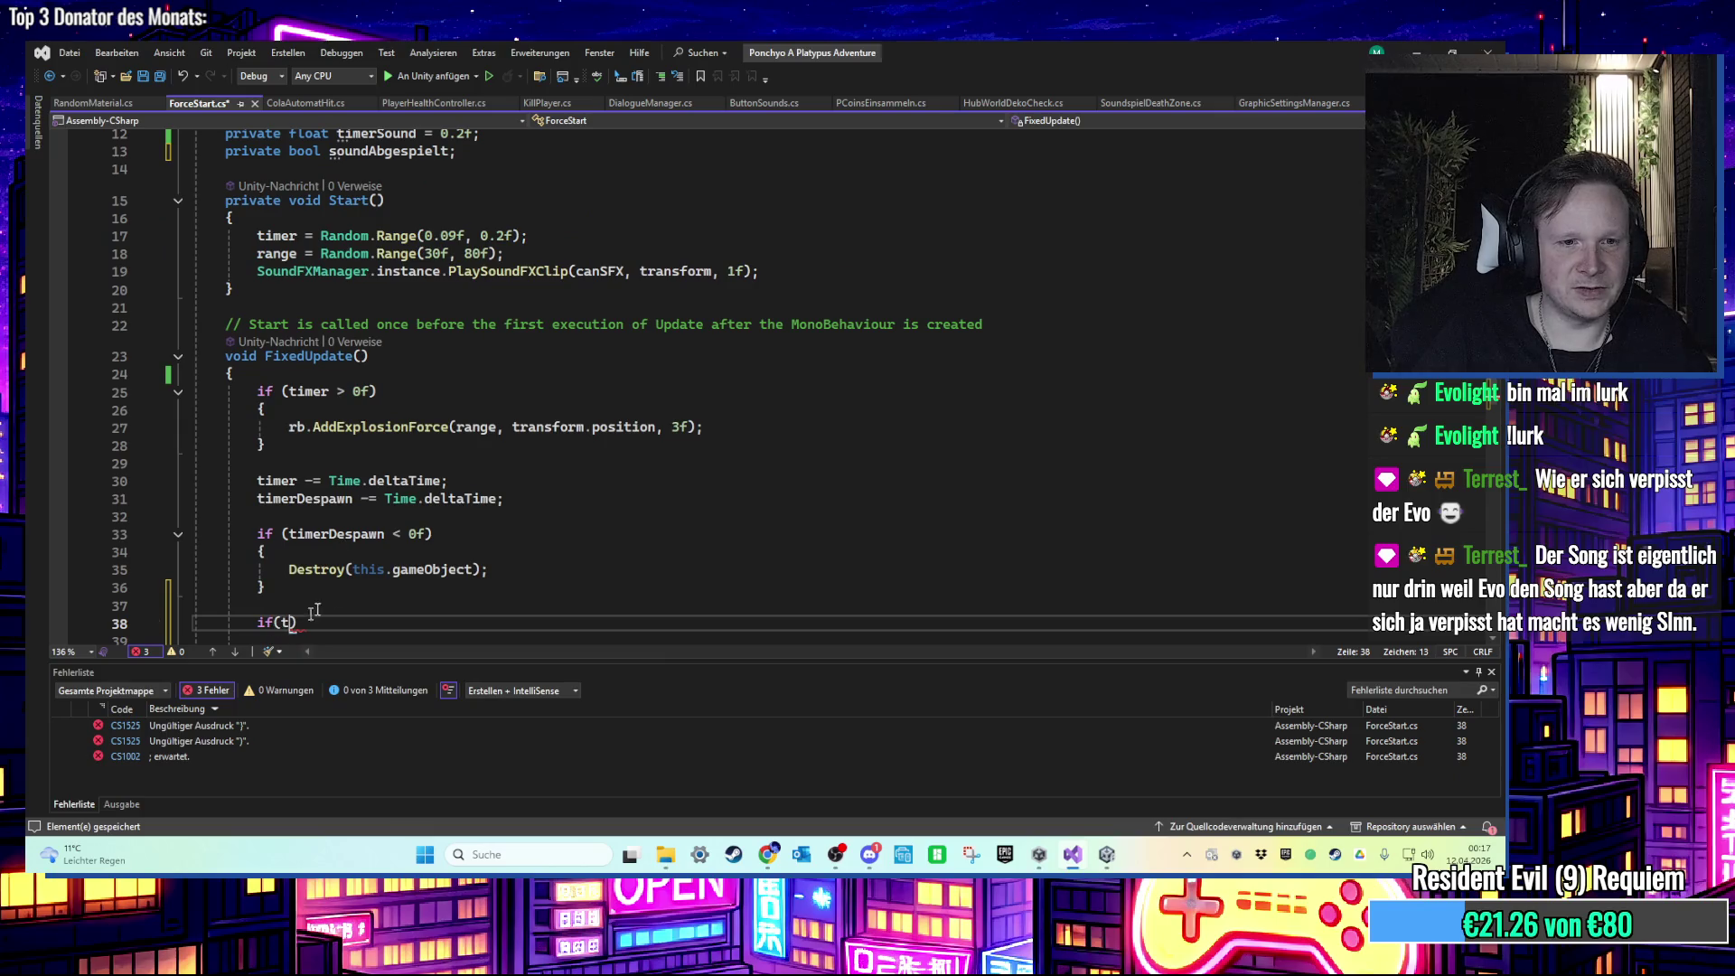
text(er)
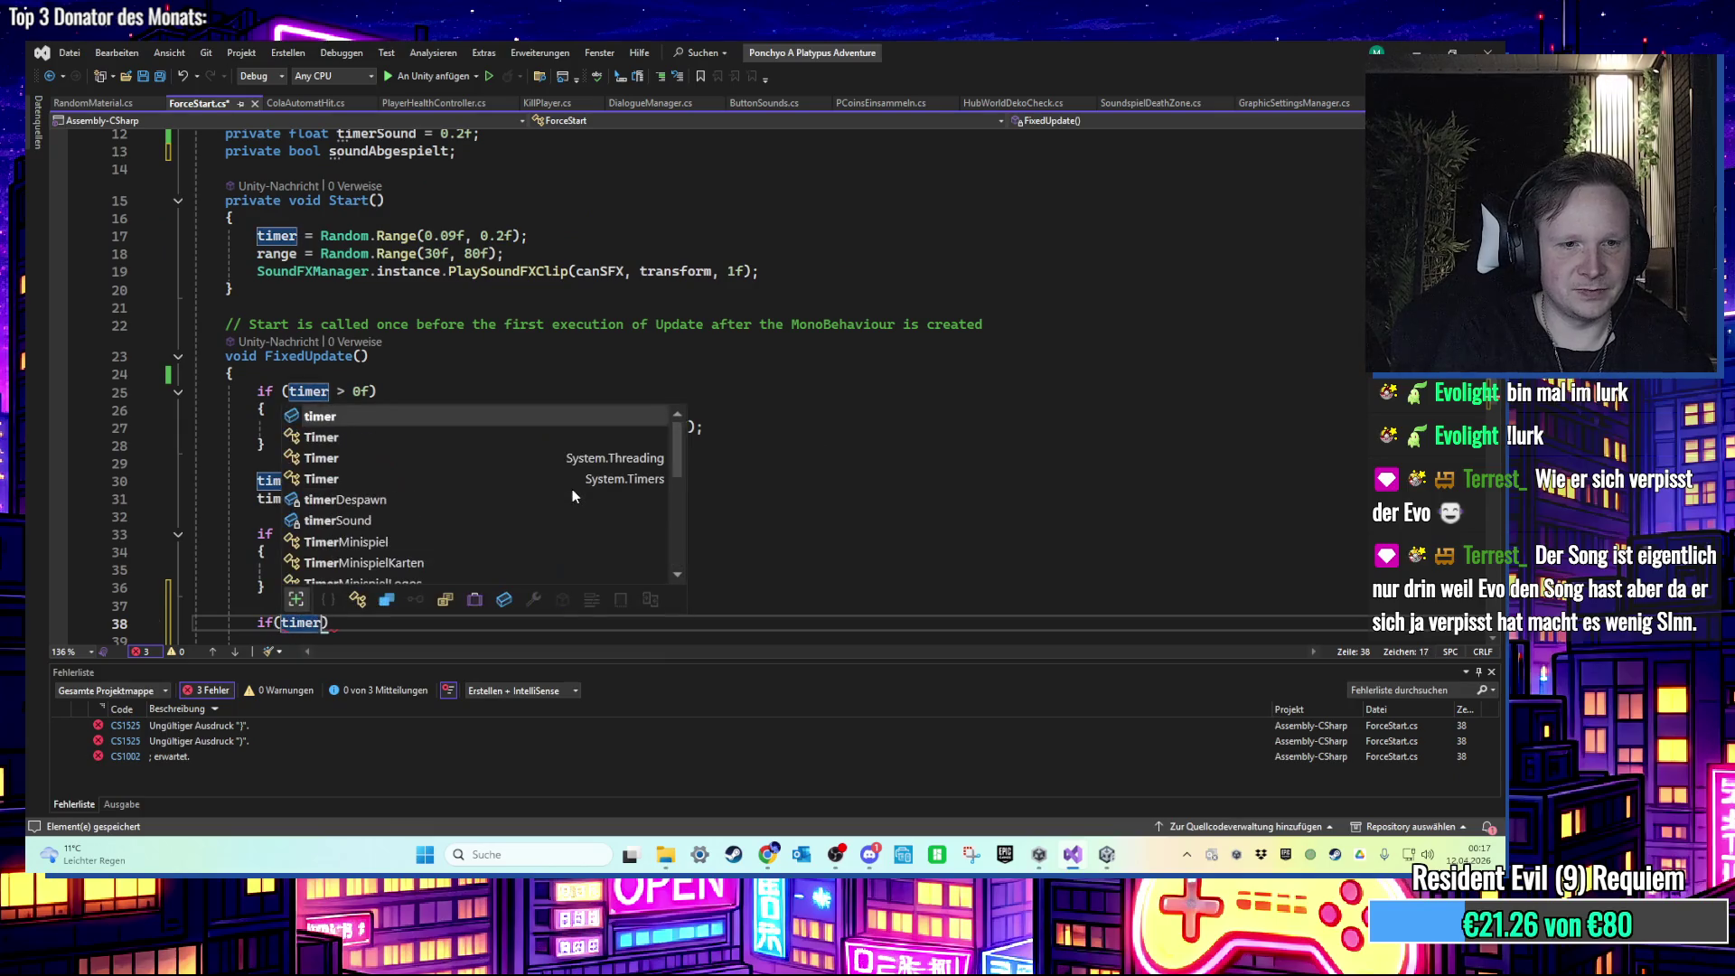
text(Sound <)
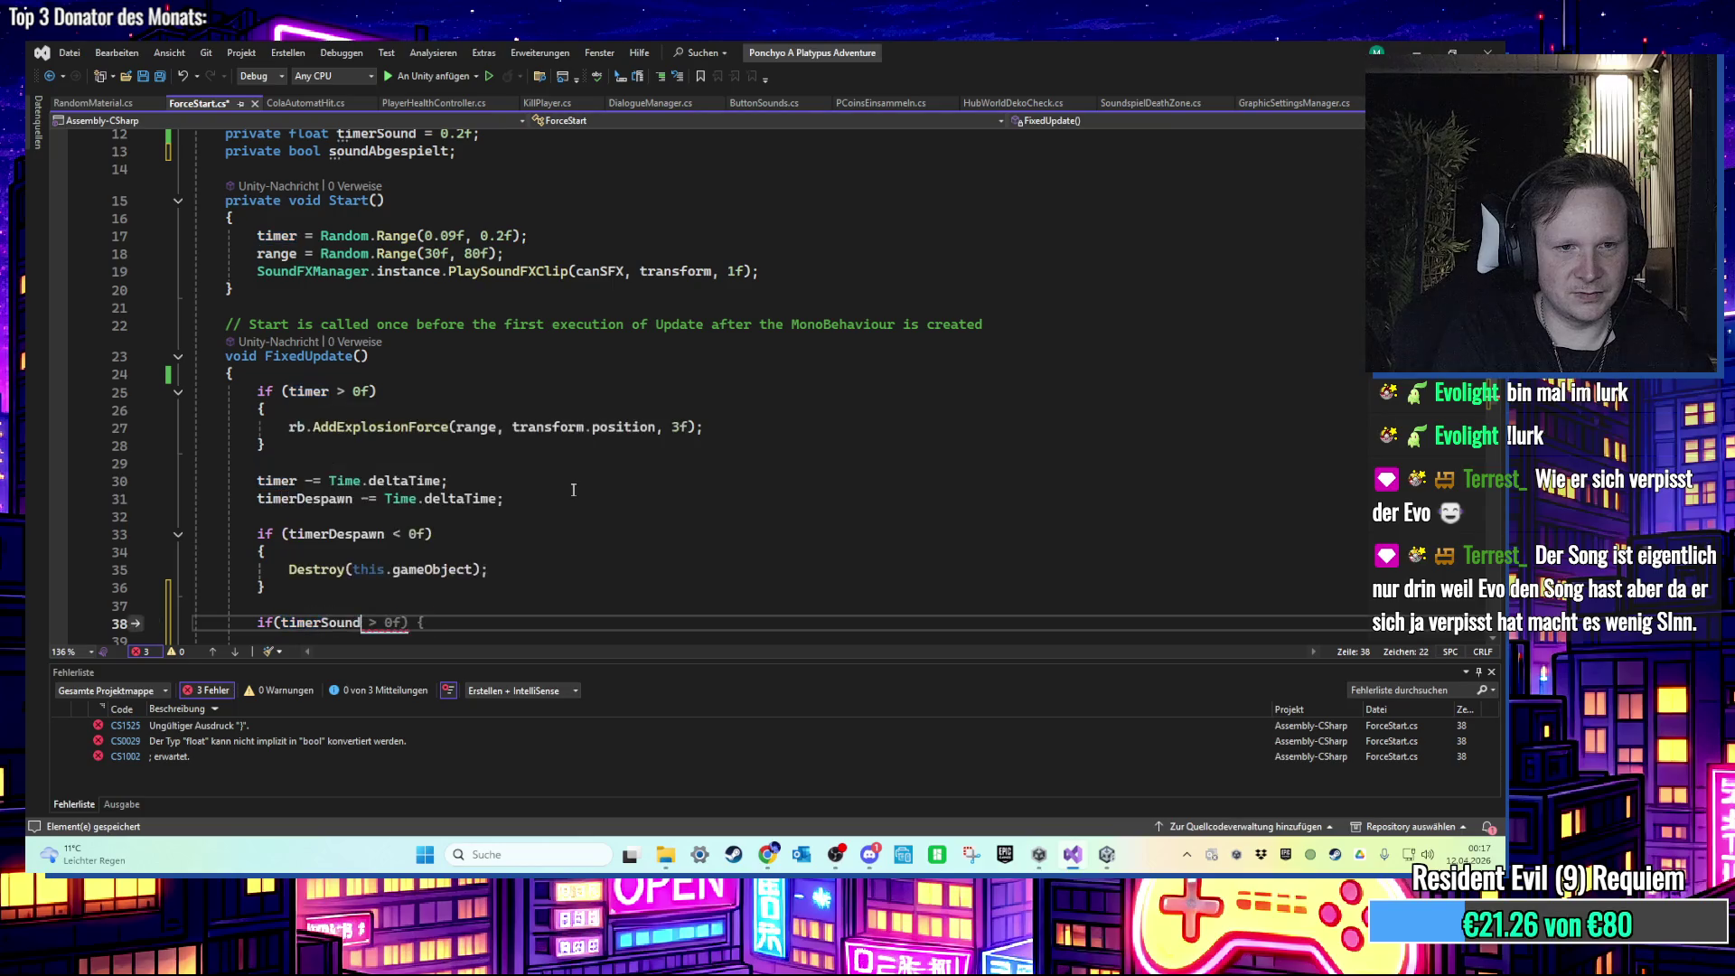
text( 0f))
key(Return)
text({)
key(Return)
Step: Move the PlaySoundFXClip line from Start into the new if block
scroll(583, 492, down, 1)
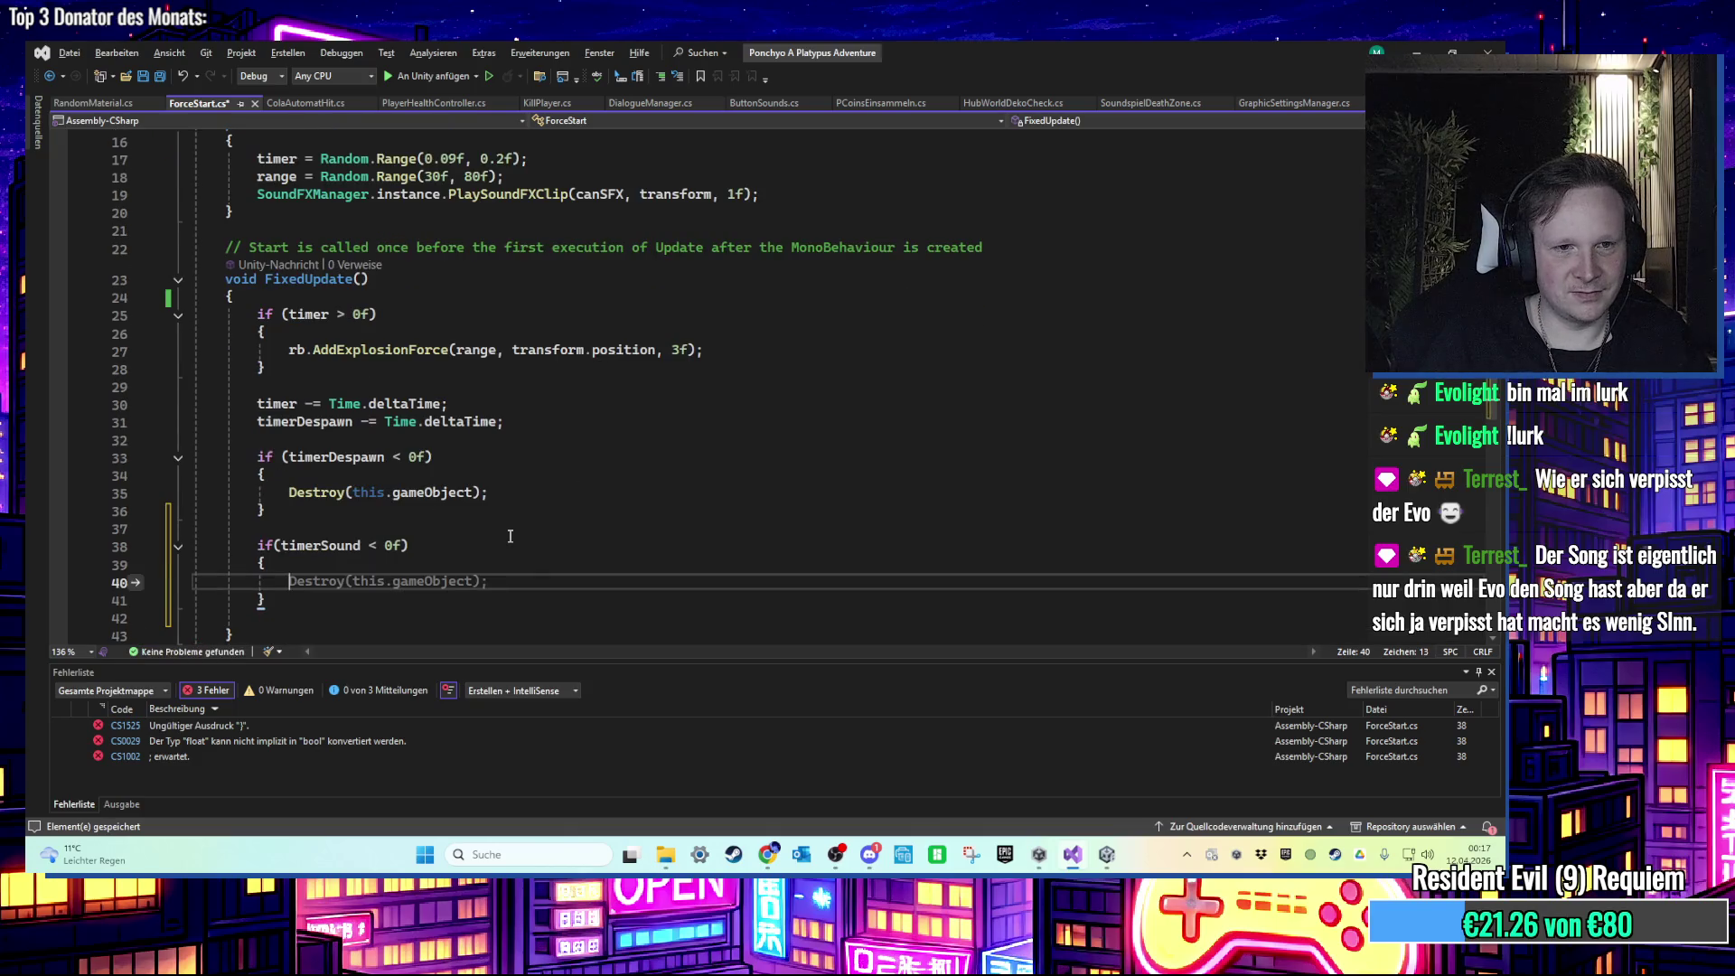
scroll(514, 534, up, 3)
drag(456, 234, 388, 234)
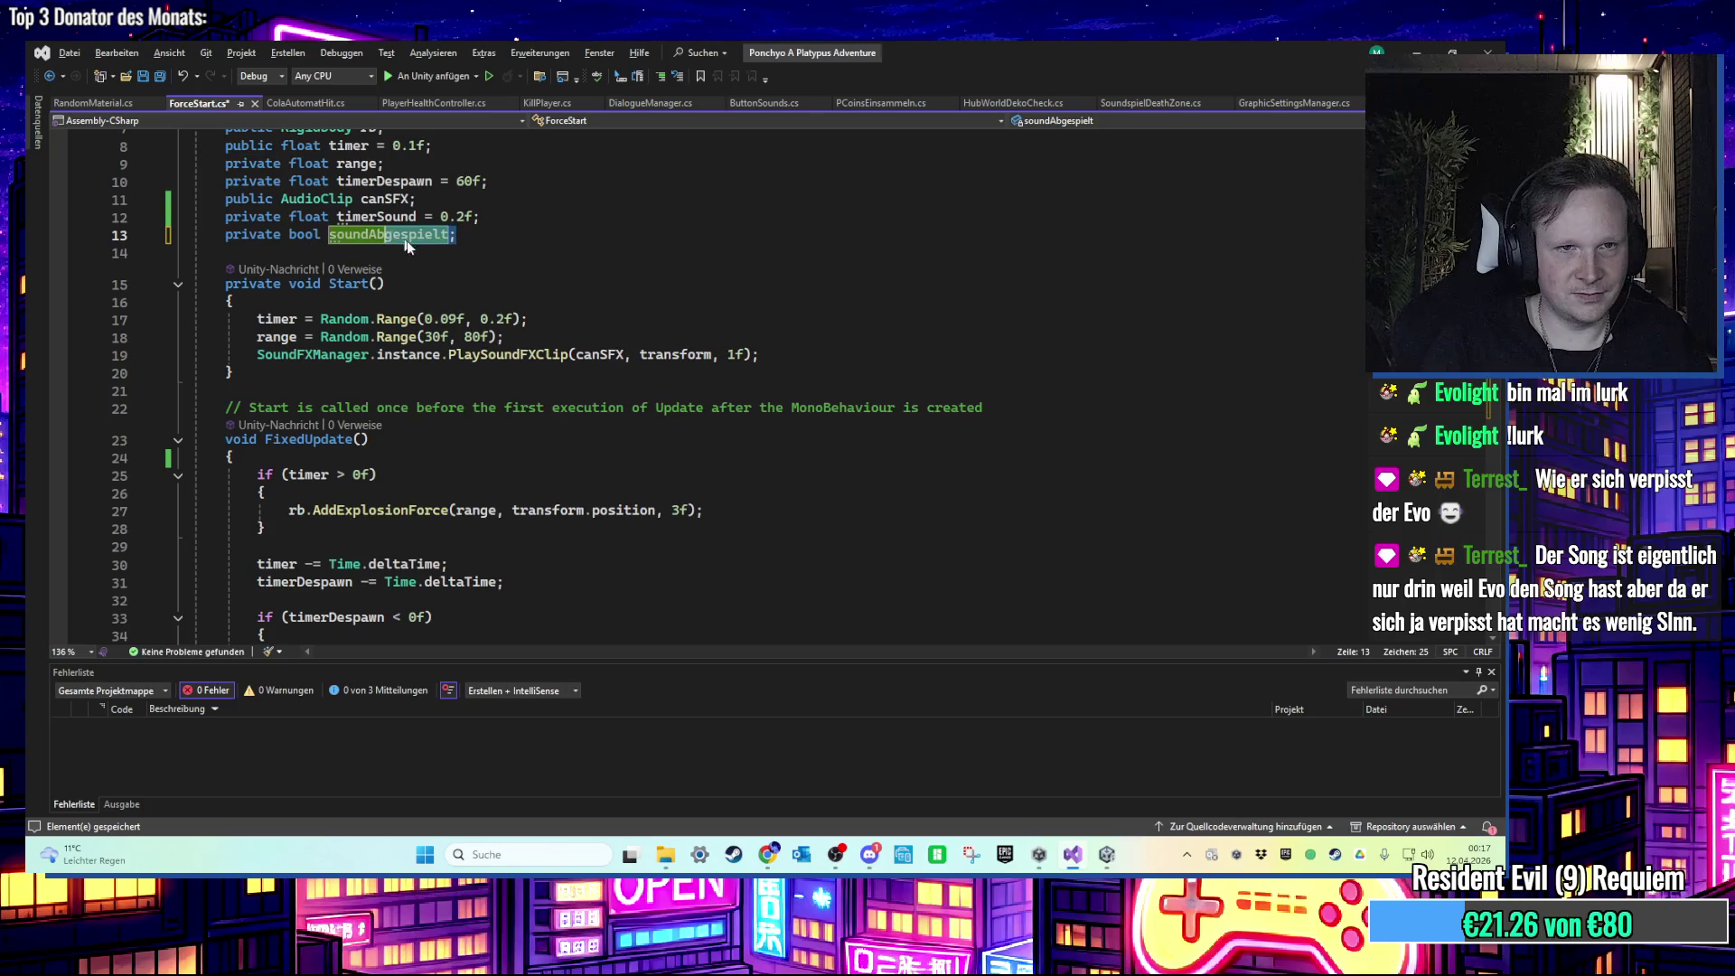
scroll(425, 268, down, 1)
drag(759, 301, 225, 301)
key(ctrl+x)
scroll(422, 462, down, 6)
click(359, 368)
key(ctrl+v)
Step: Extend the condition with && soundAbgespielt == false and set soundAbgespielt = true after the call
click(404, 331)
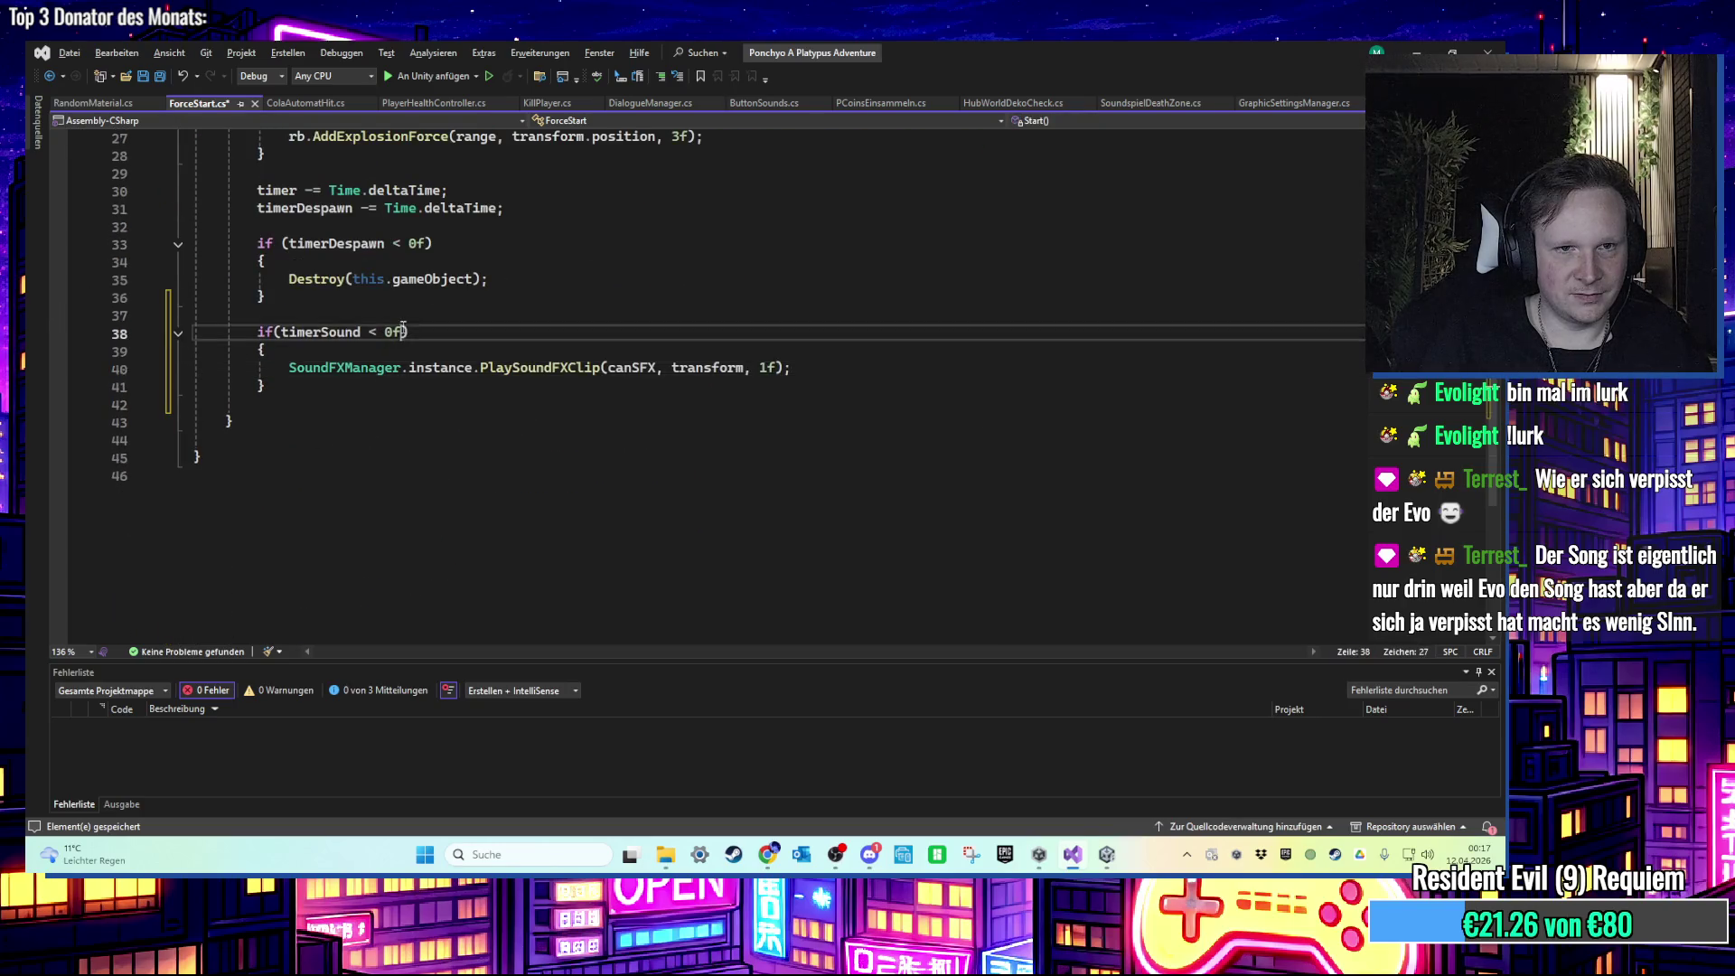
text(&& soundAbgespielt =)
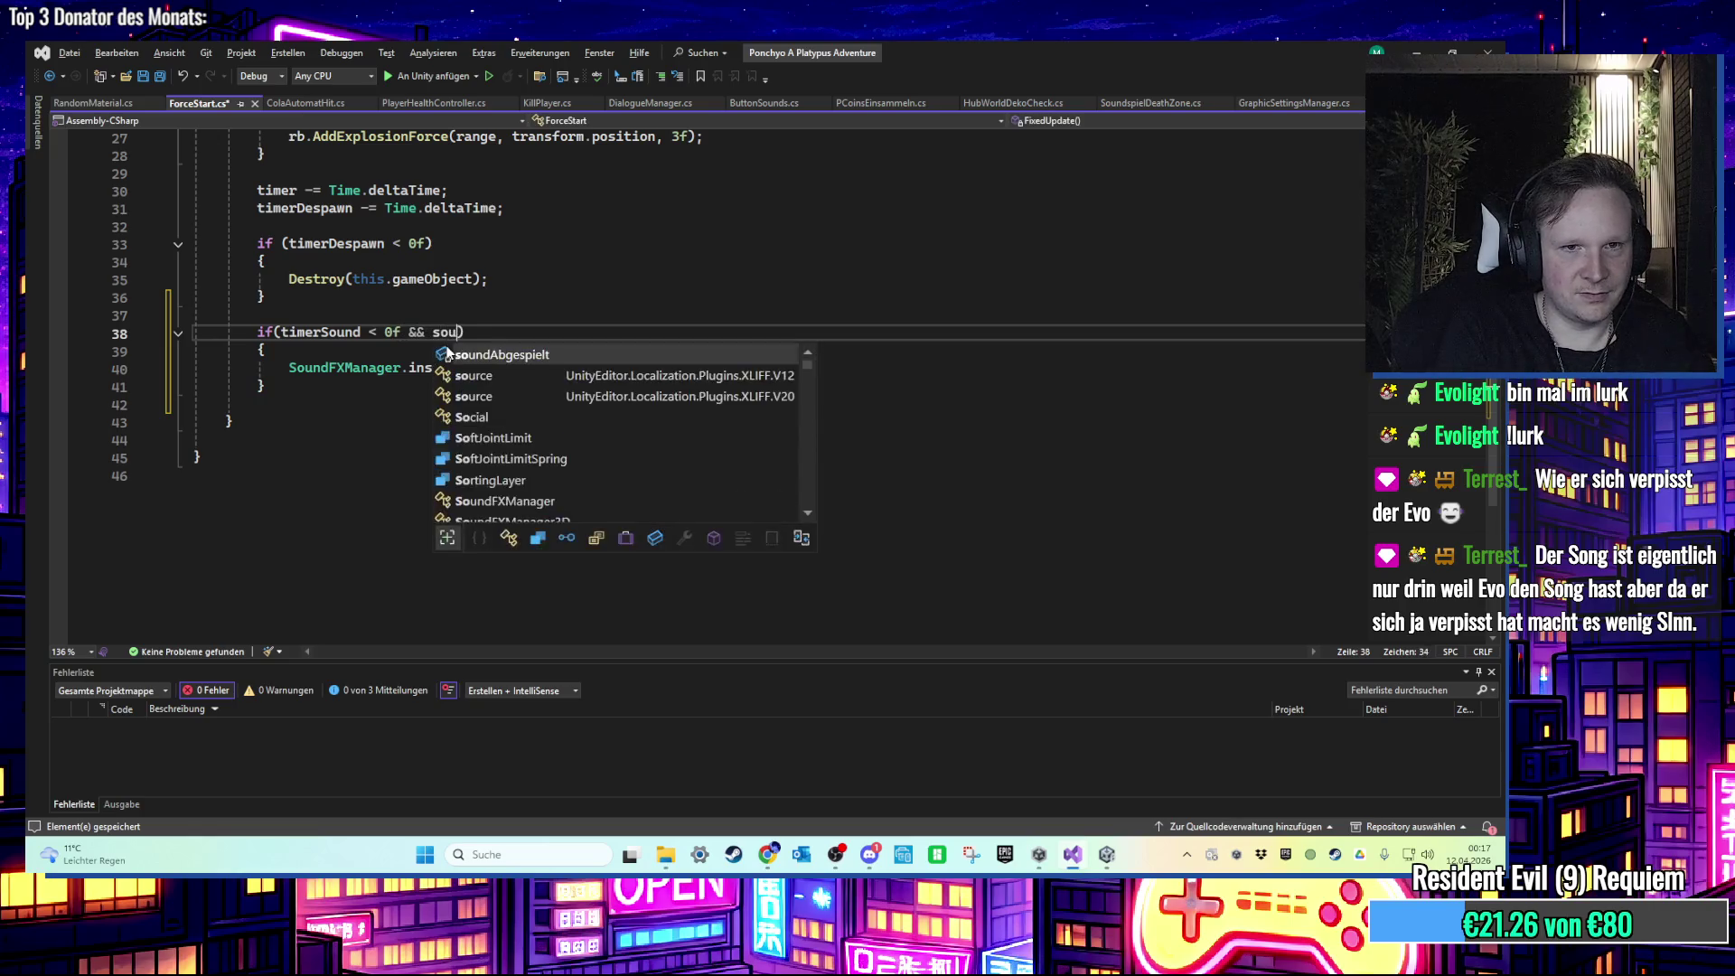
text(= fa)
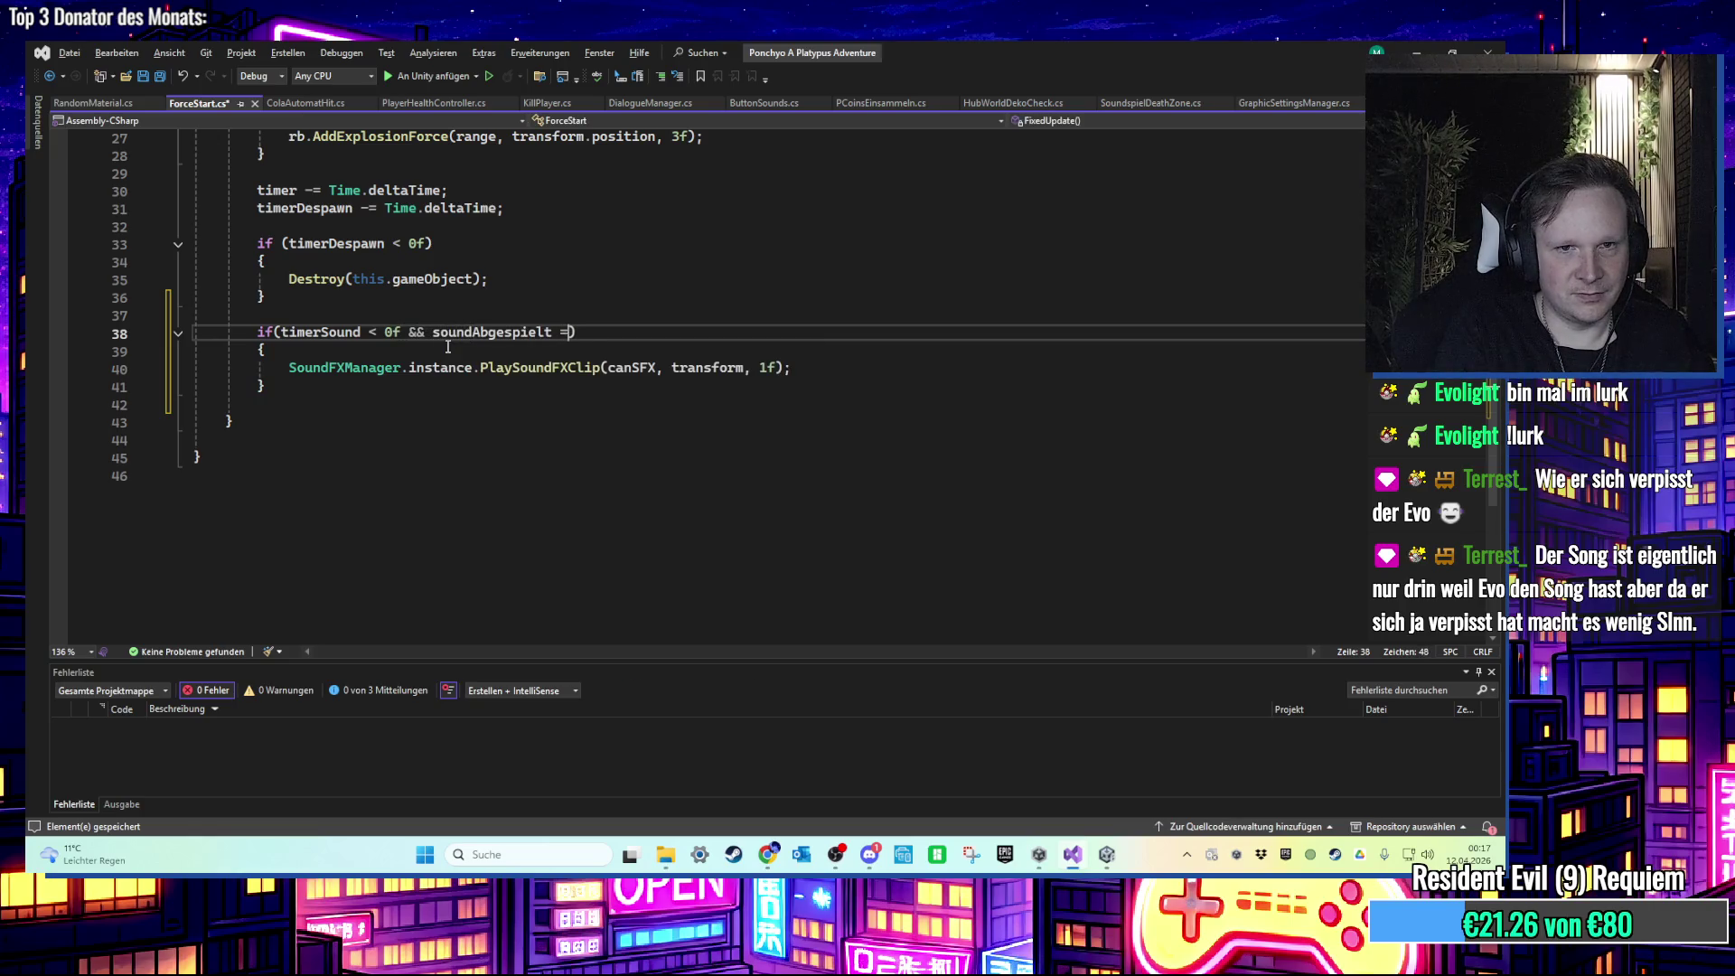
key(Tab)
click(430, 350)
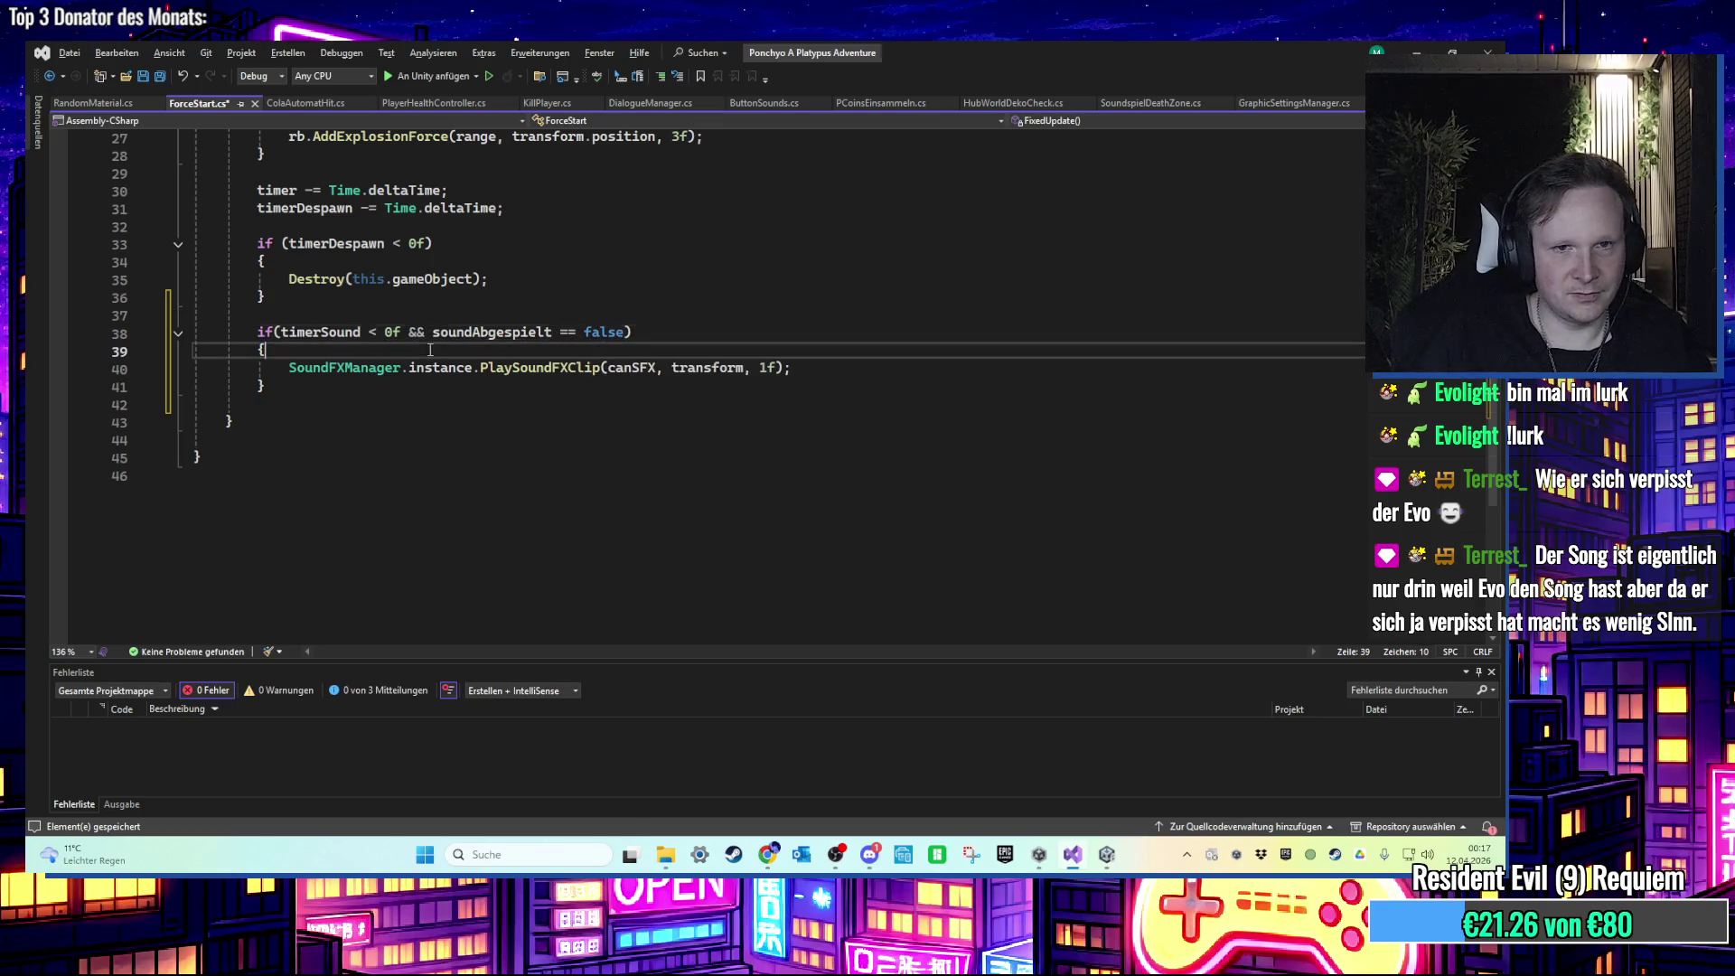
click(839, 375)
key(Return)
text(sou)
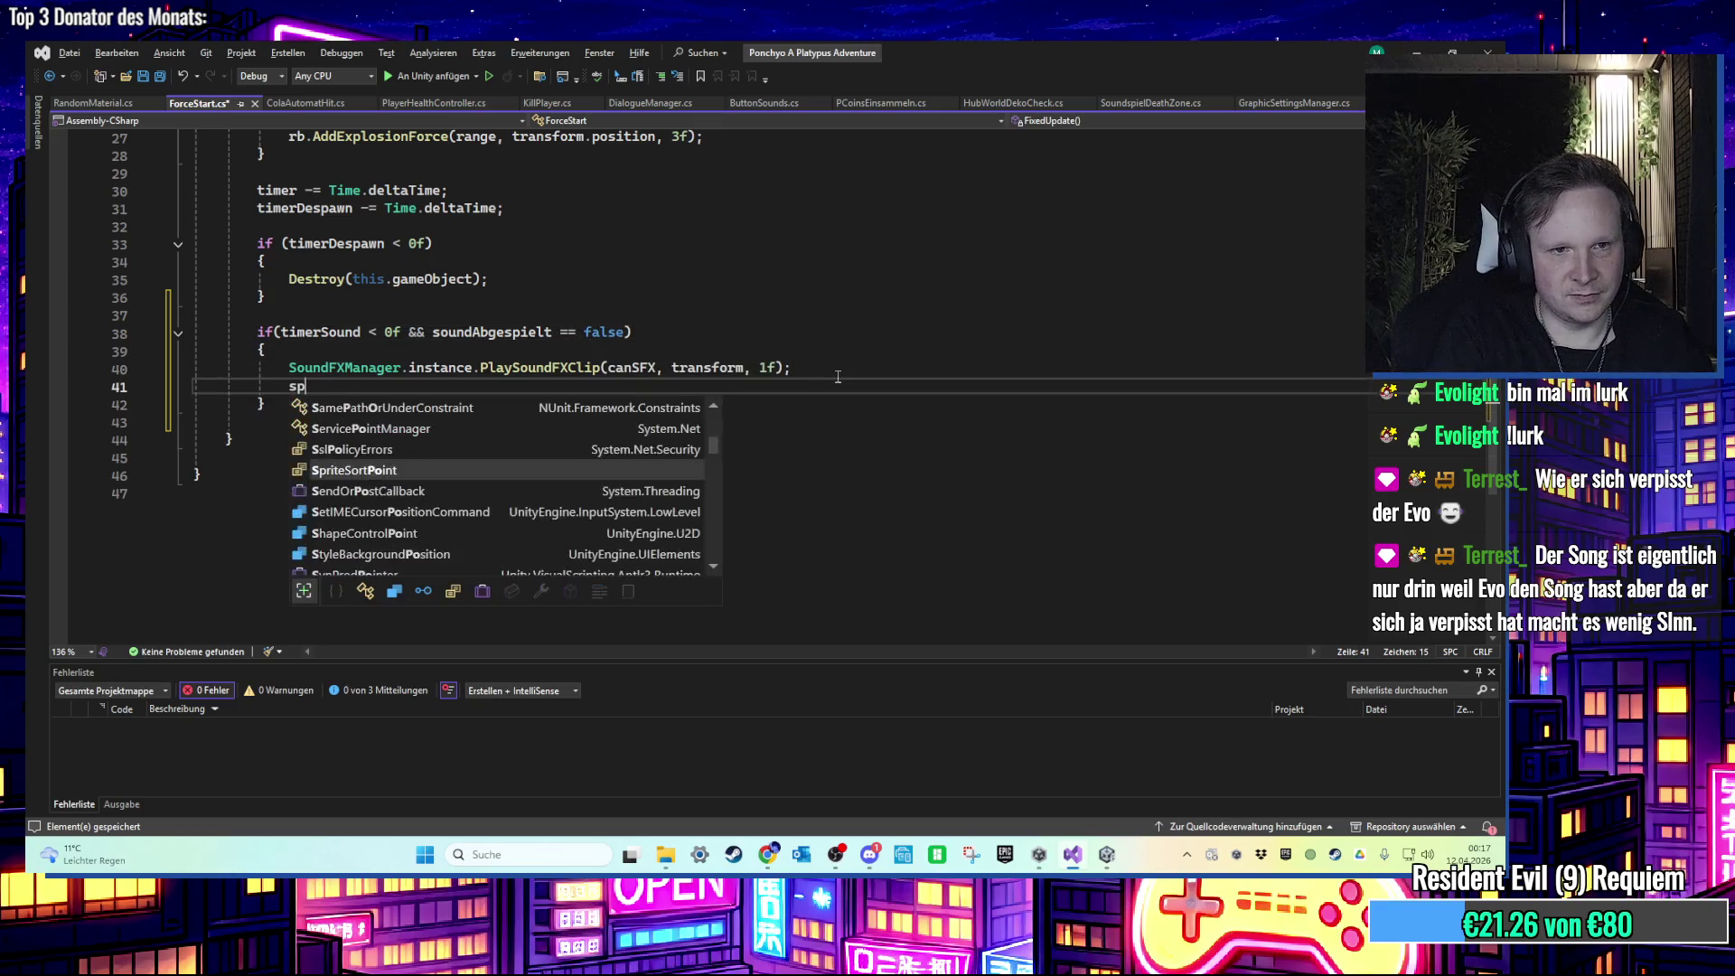
key(Tab)
text(= true;)
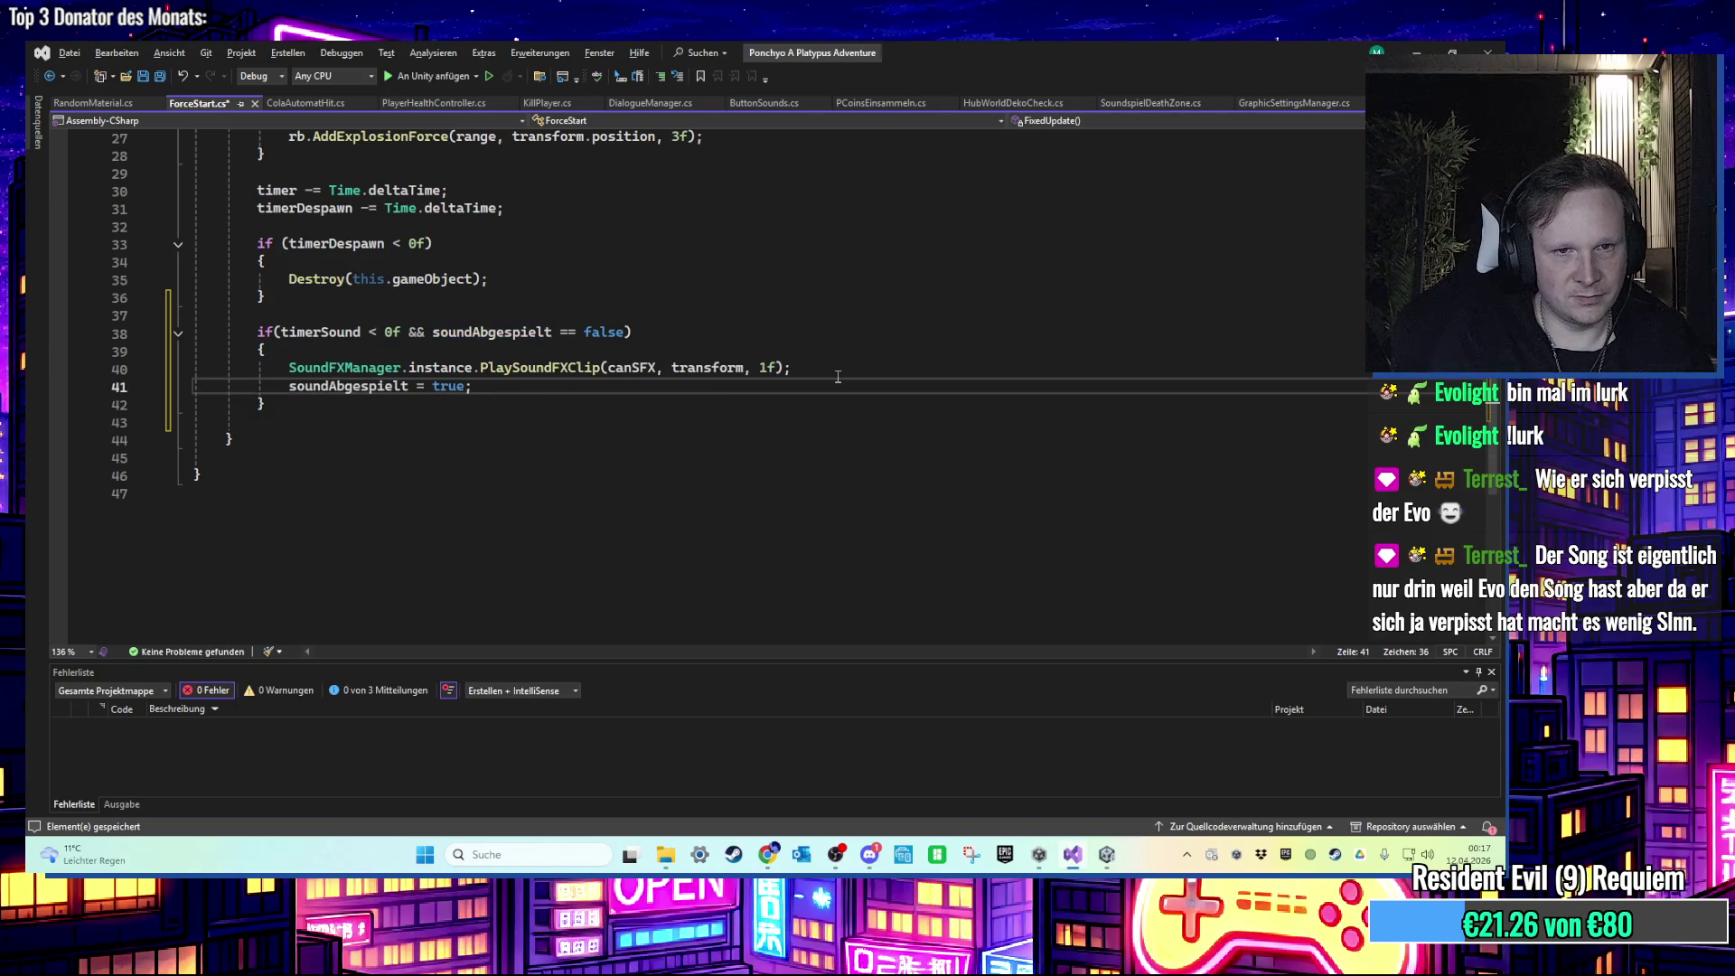
click(1073, 854)
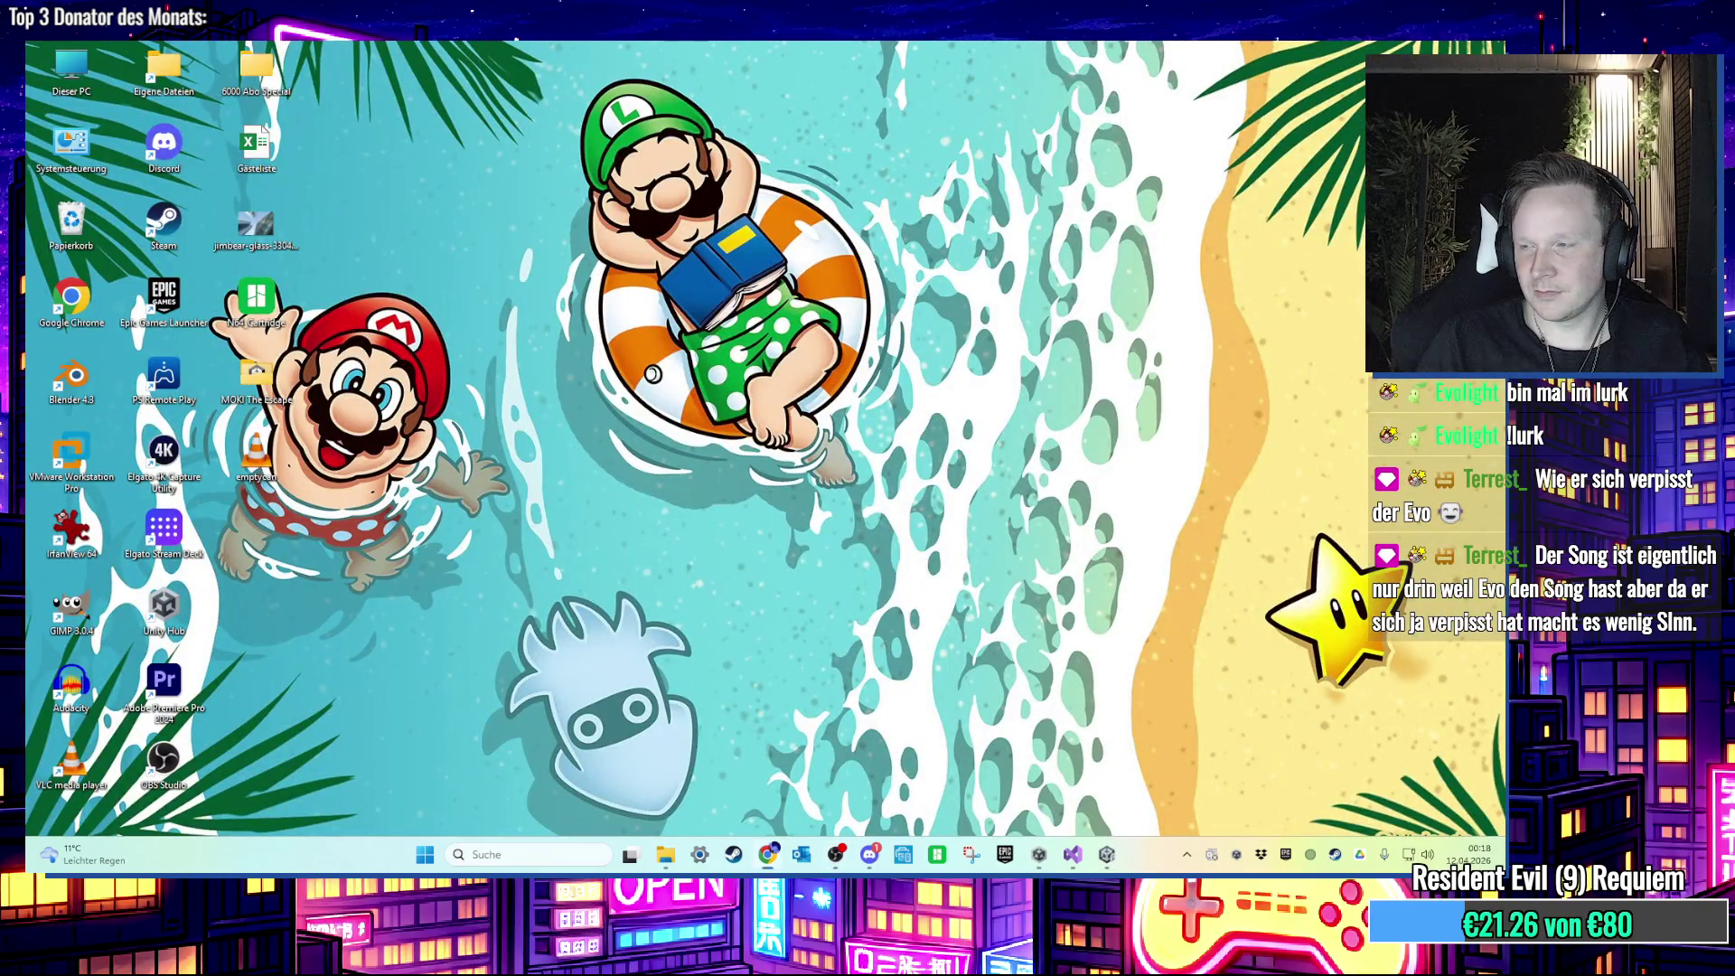
Step: Play-test the platypus up the stairs to the rooftop cola machine, then return to ForceStart.cs
click(1106, 854)
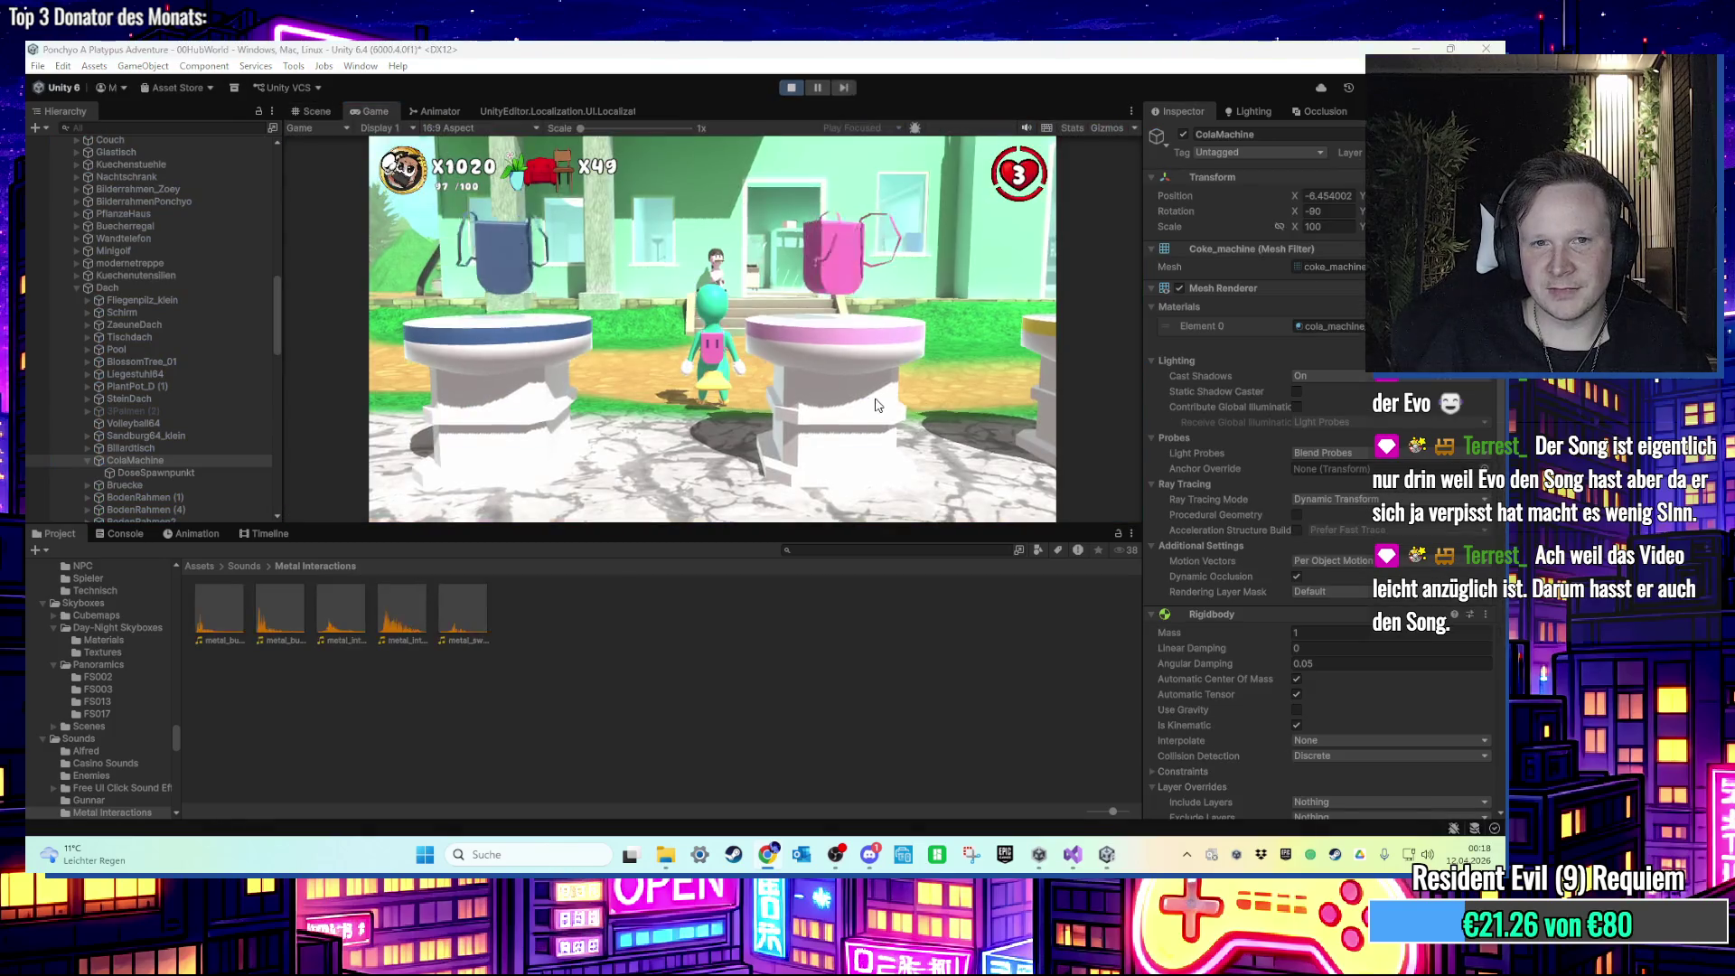
key(w)
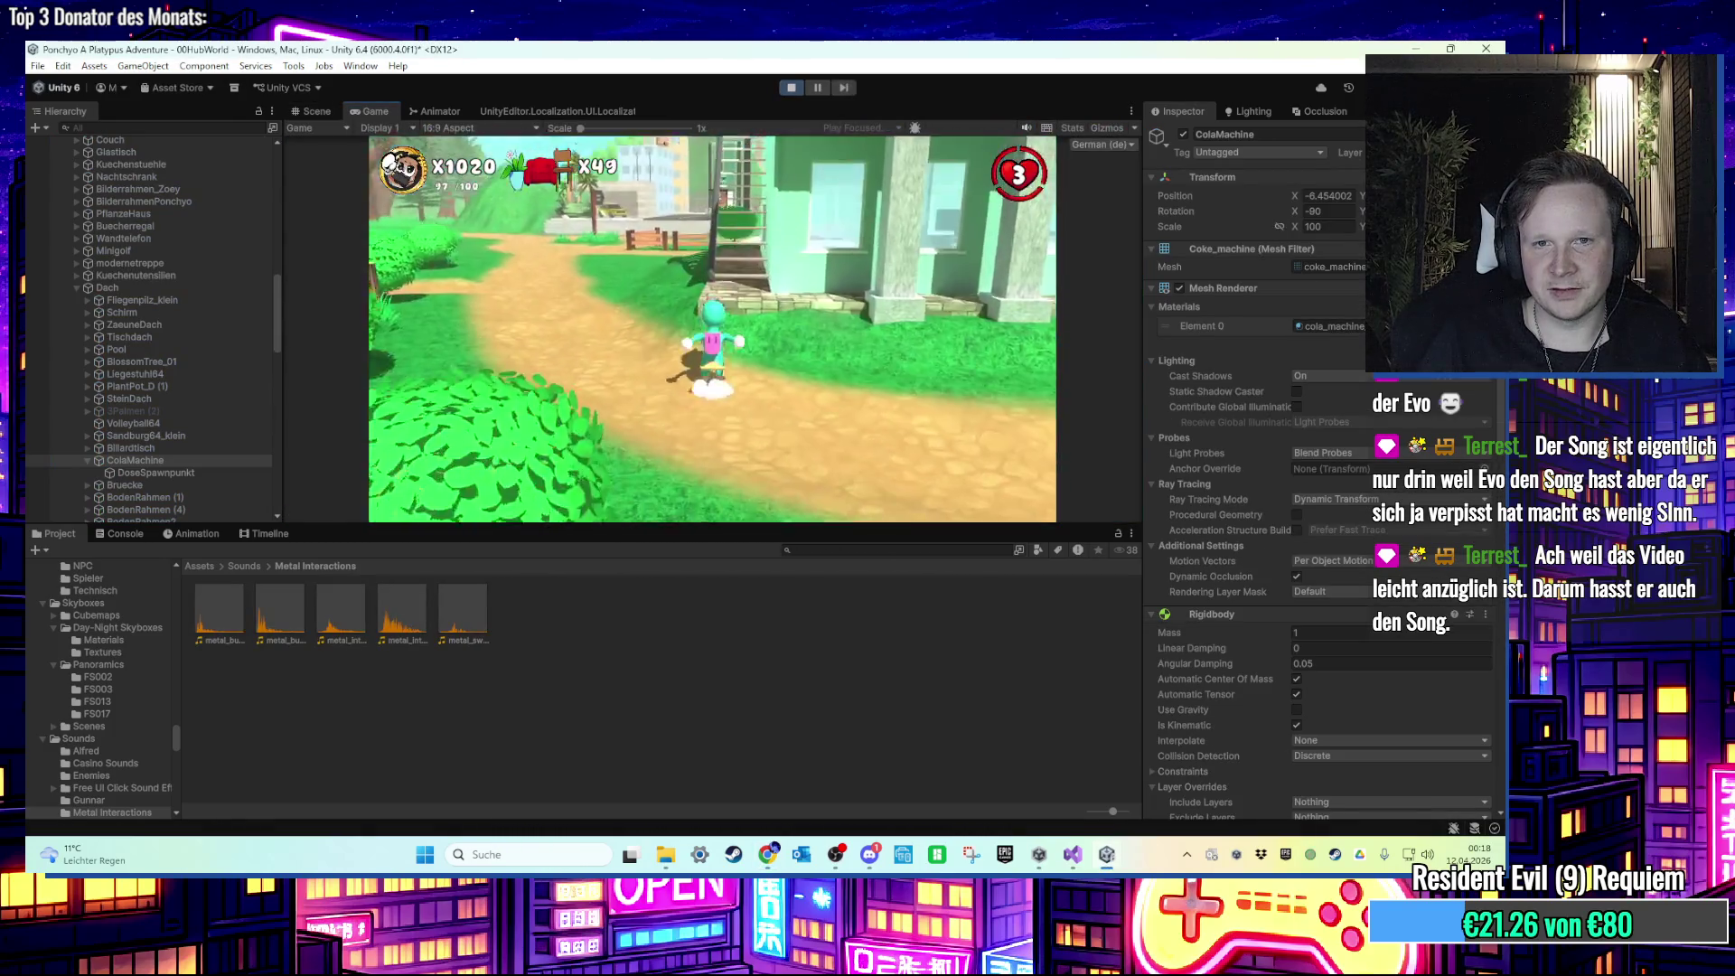
key(w)
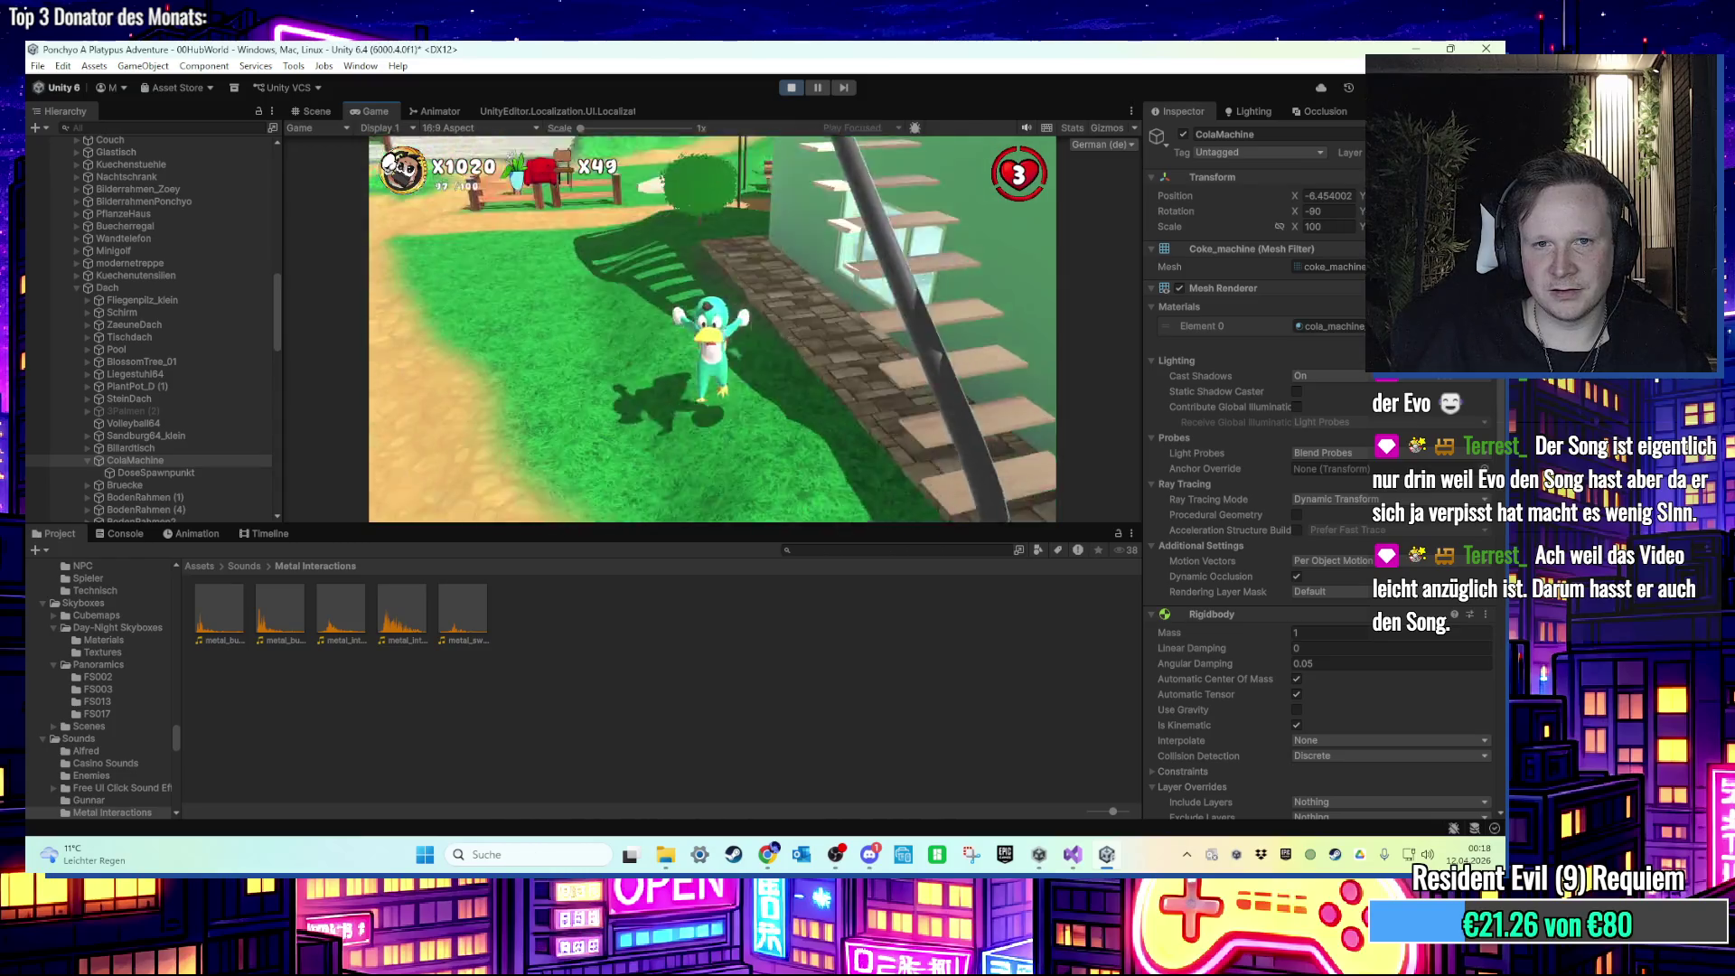
key(w)
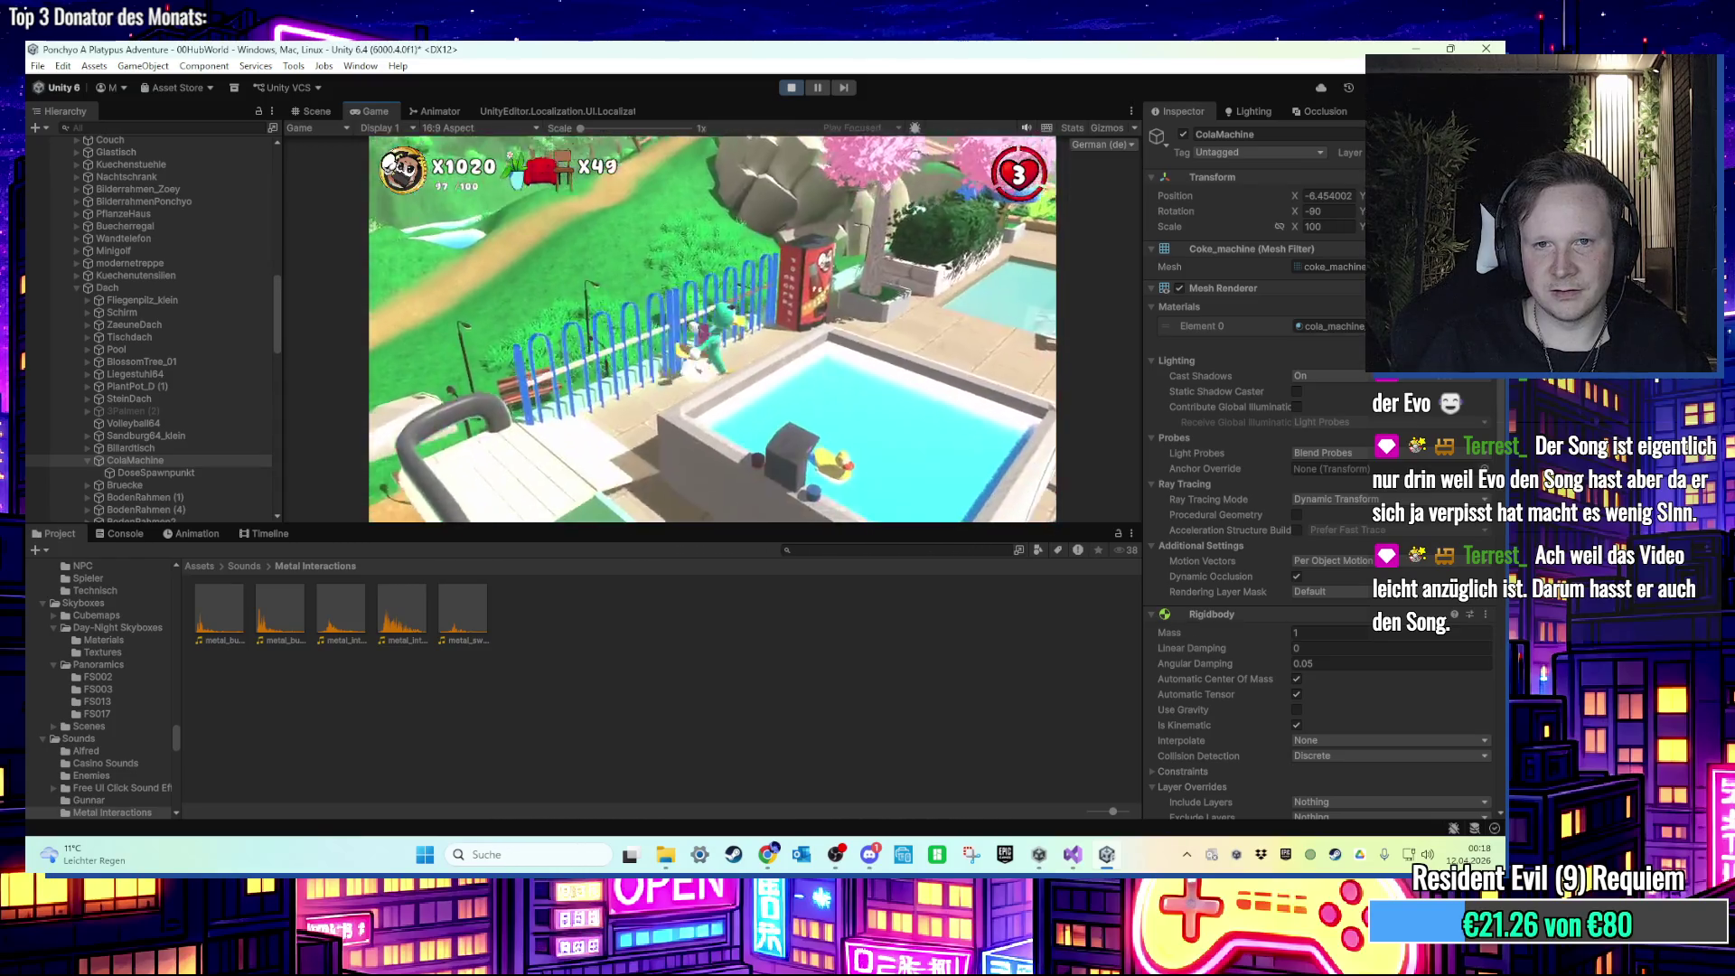
key(w)
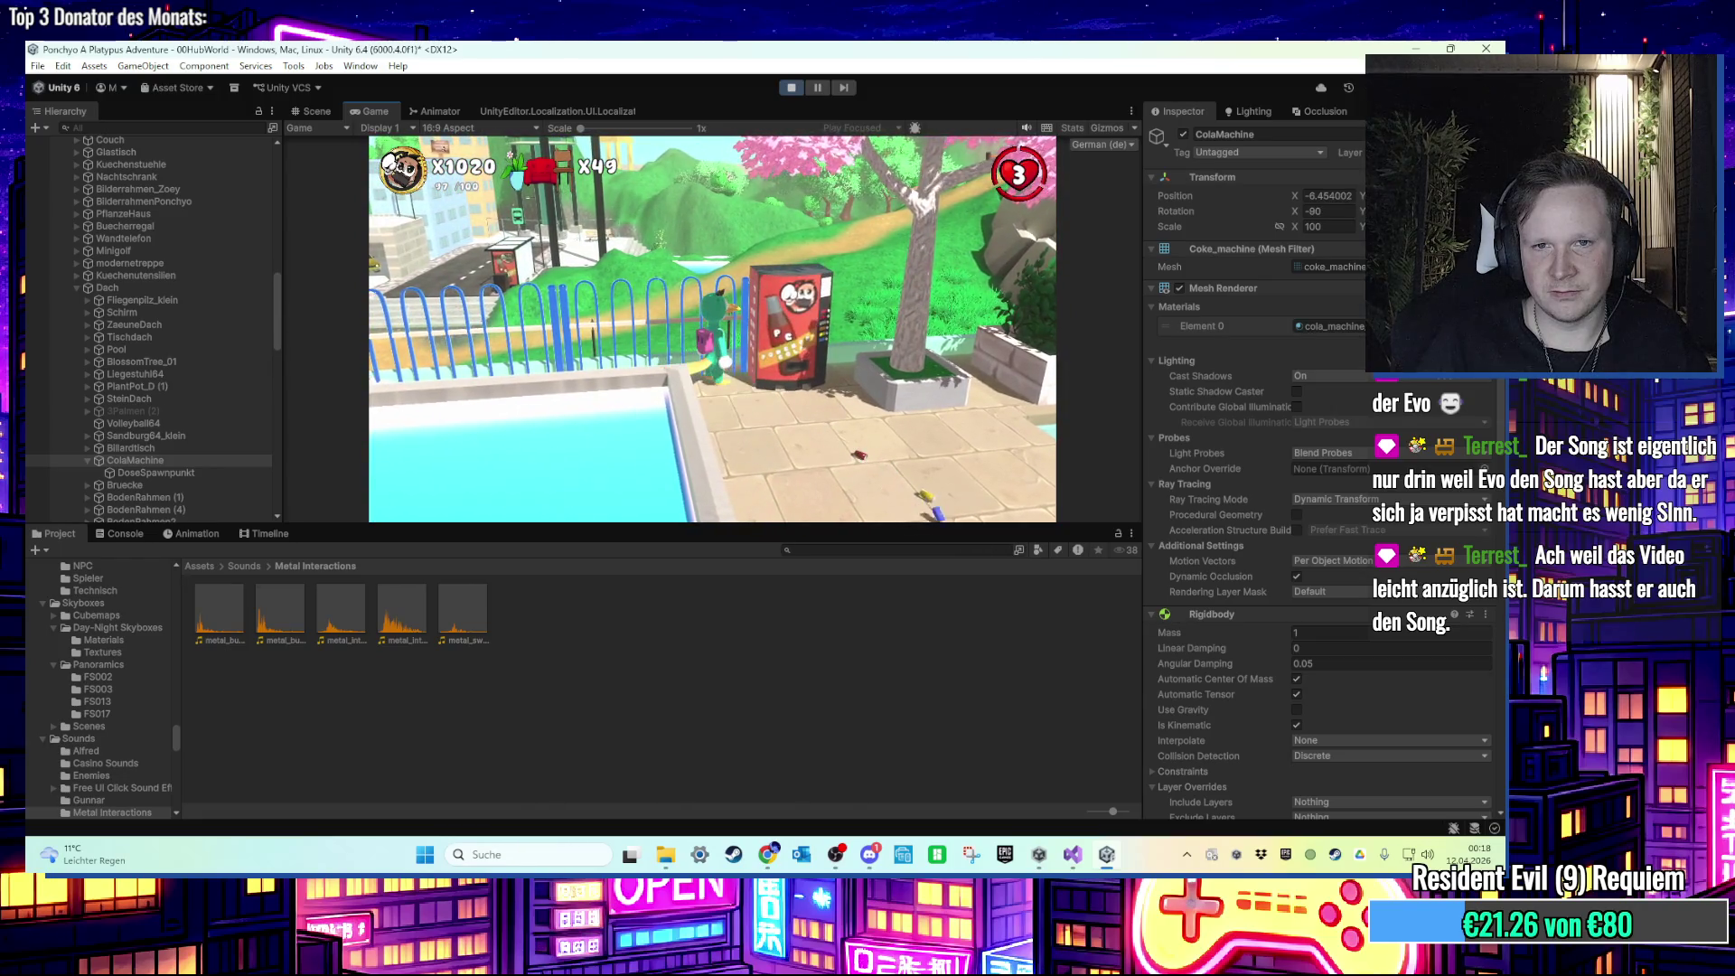
key(super)
key(Escape)
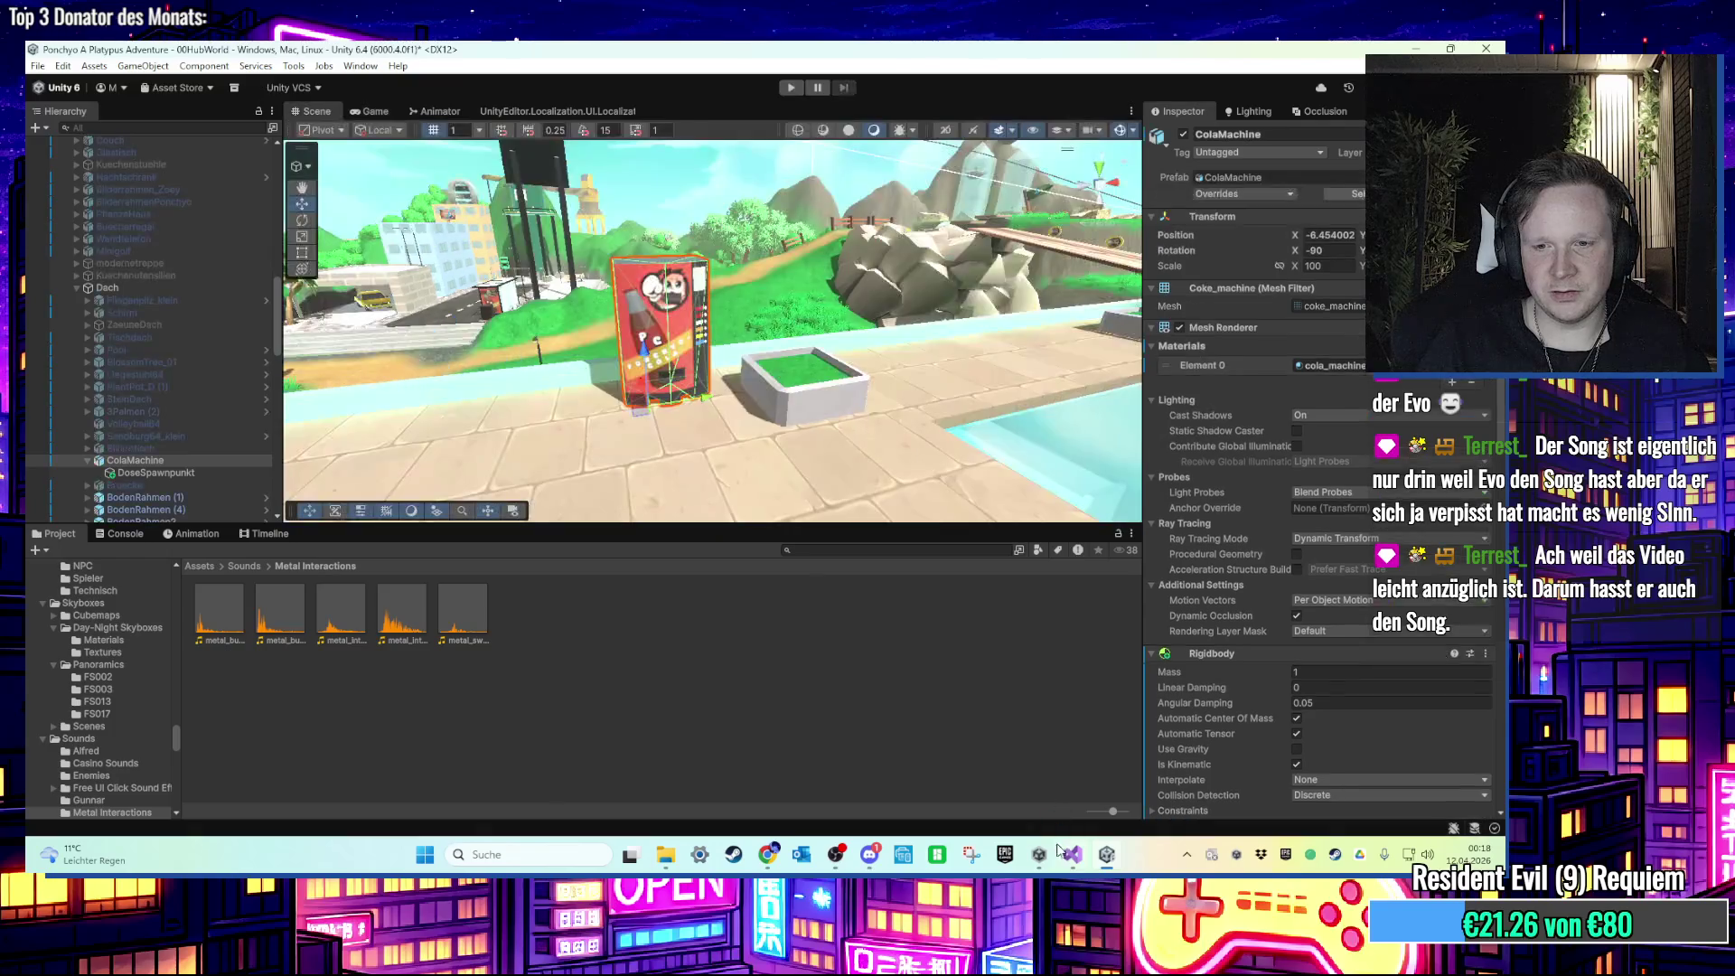
key(alt+Tab)
click(443, 457)
Step: Add timerSound -= Time.deltaTime; under the timerDespawn countdown in FixedUpdate
key(Return)
key(Return)
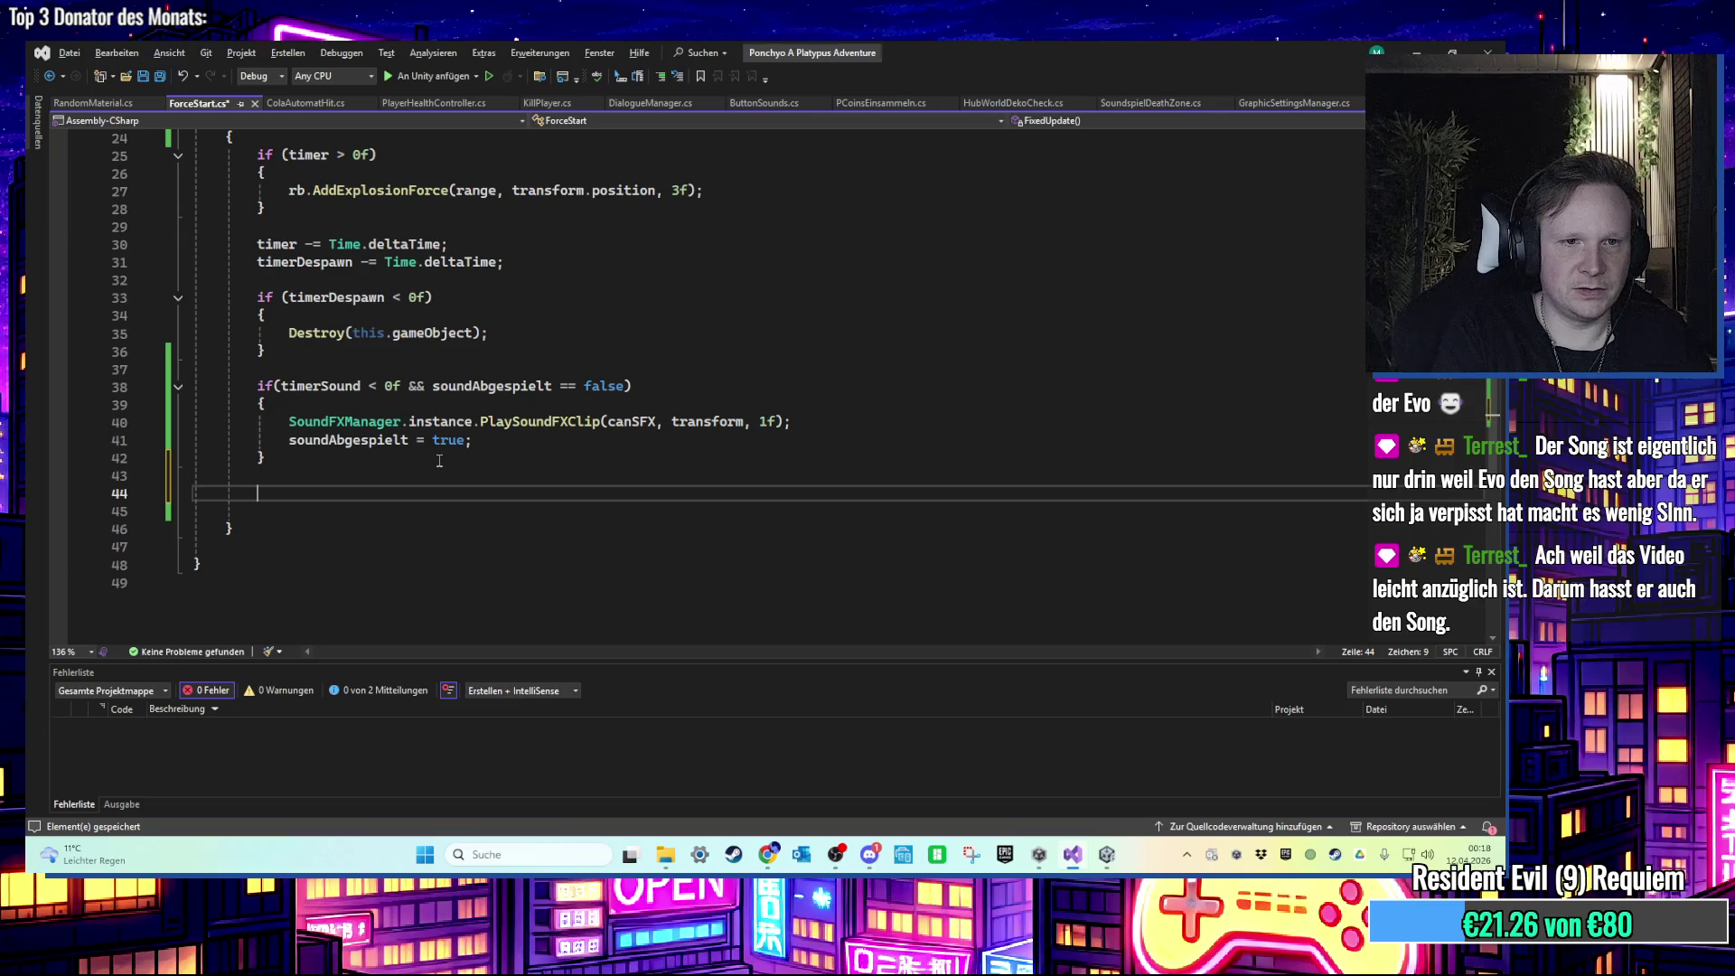
click(544, 266)
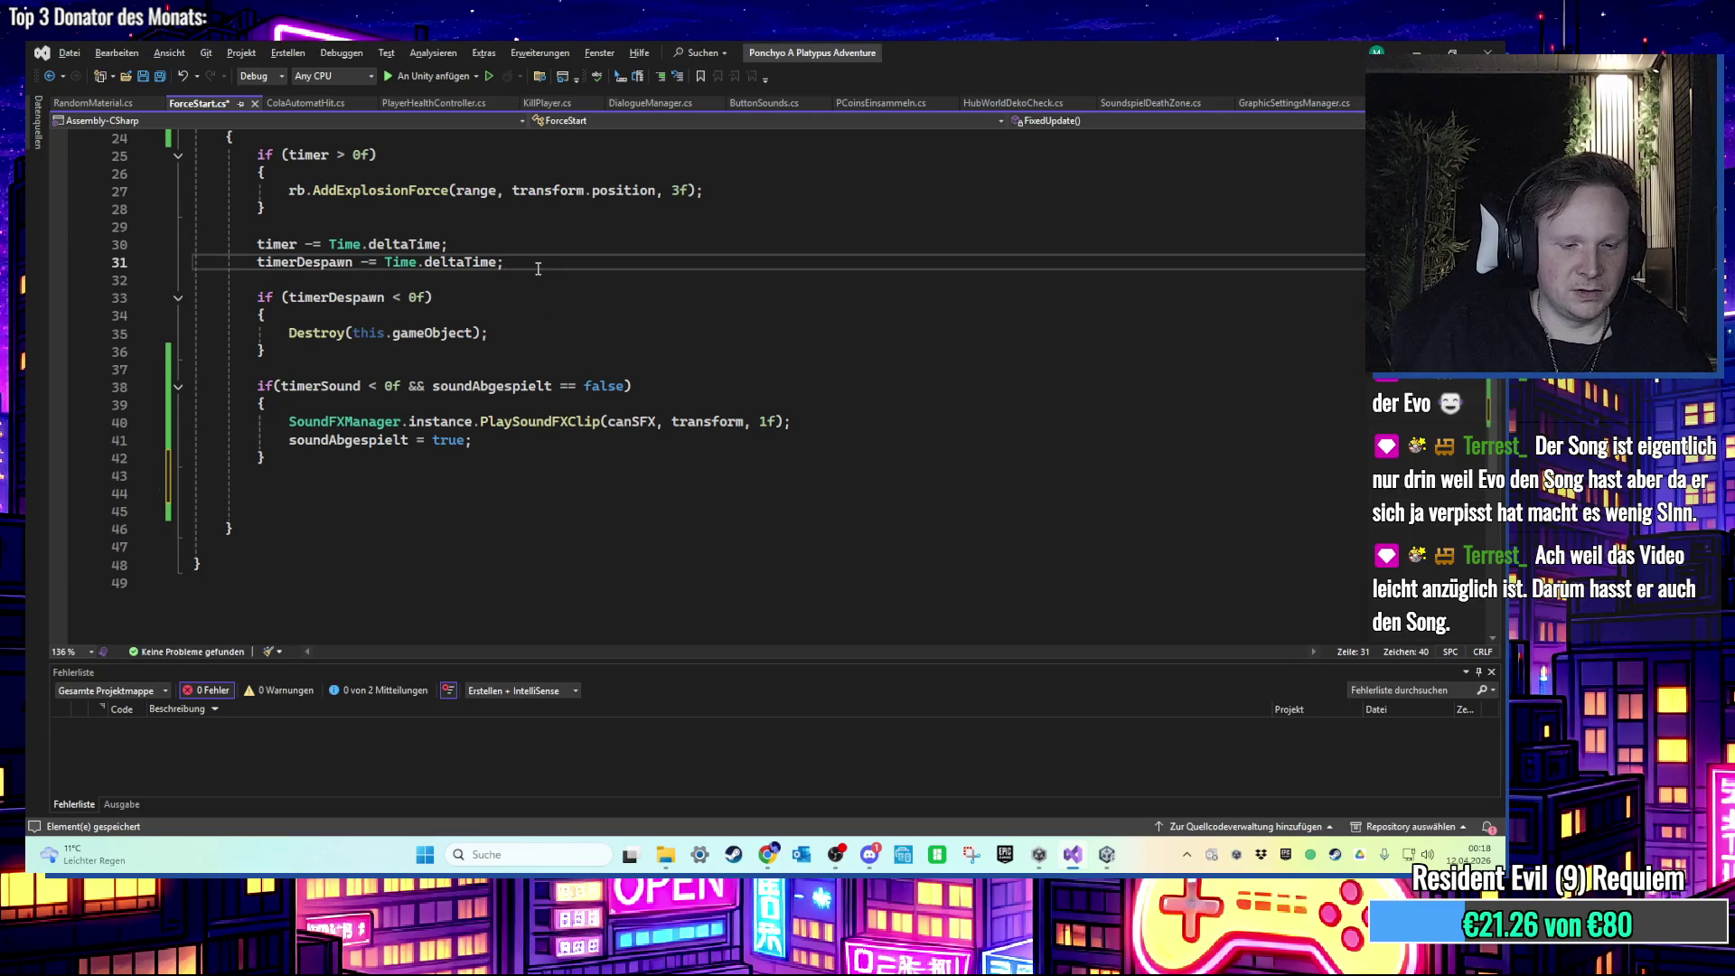
key(Return)
text(timerSOUN)
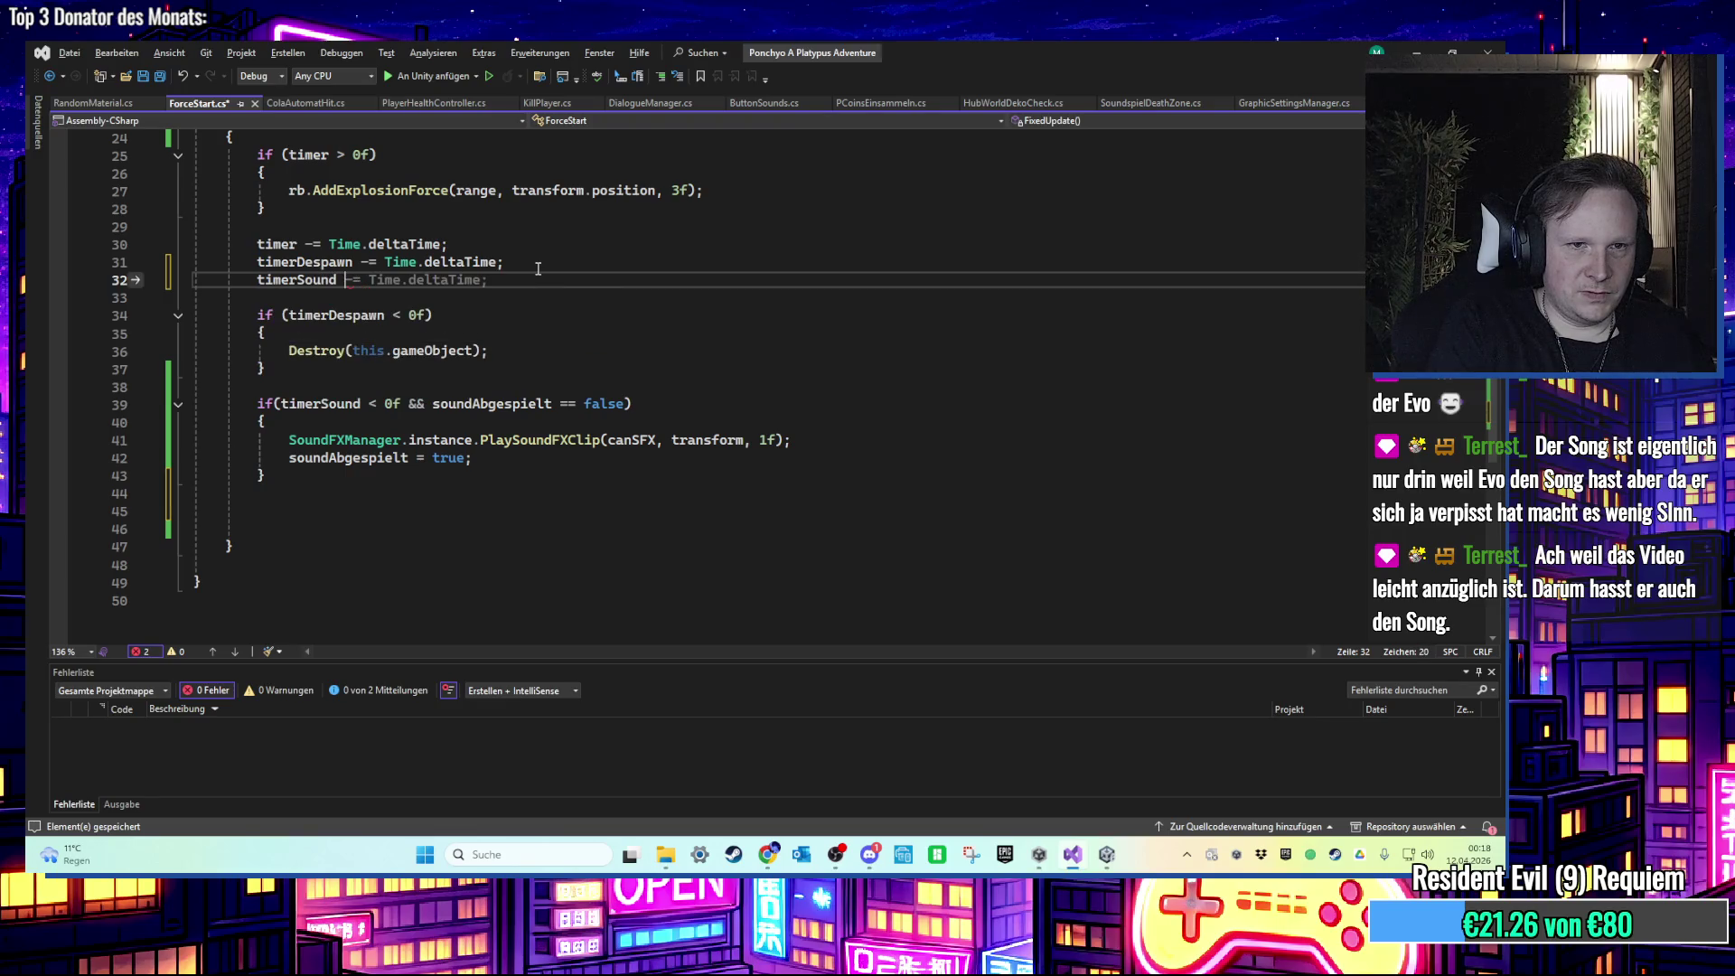
key(Tab)
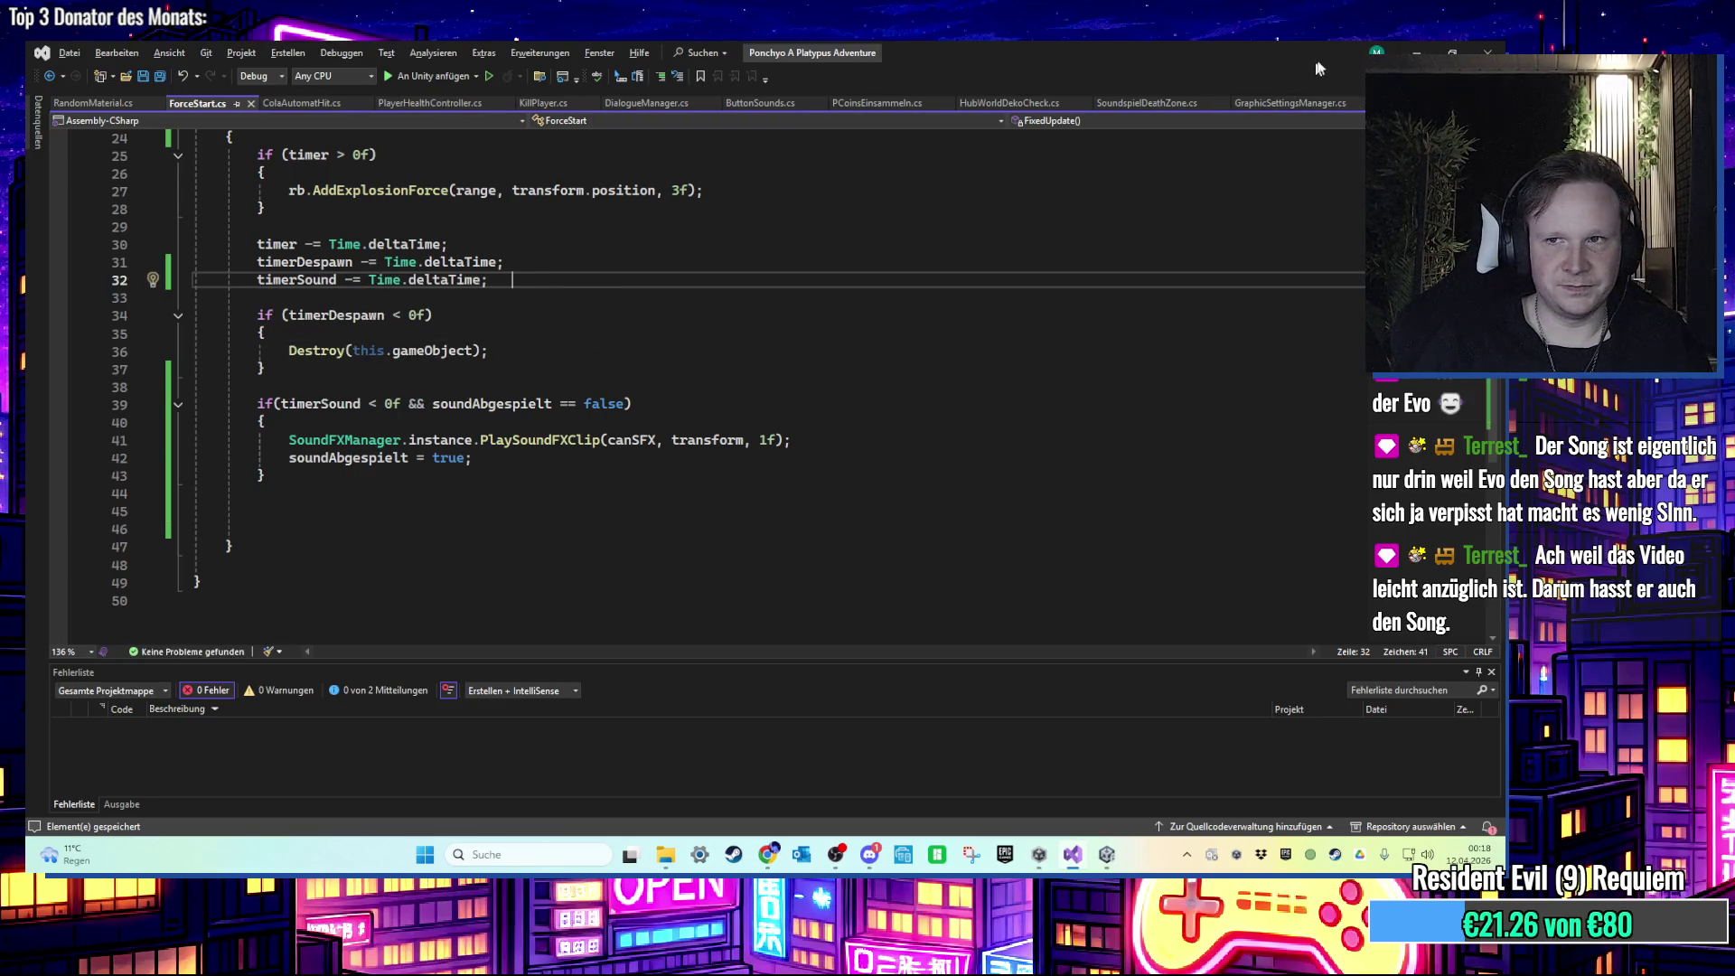
click(1414, 50)
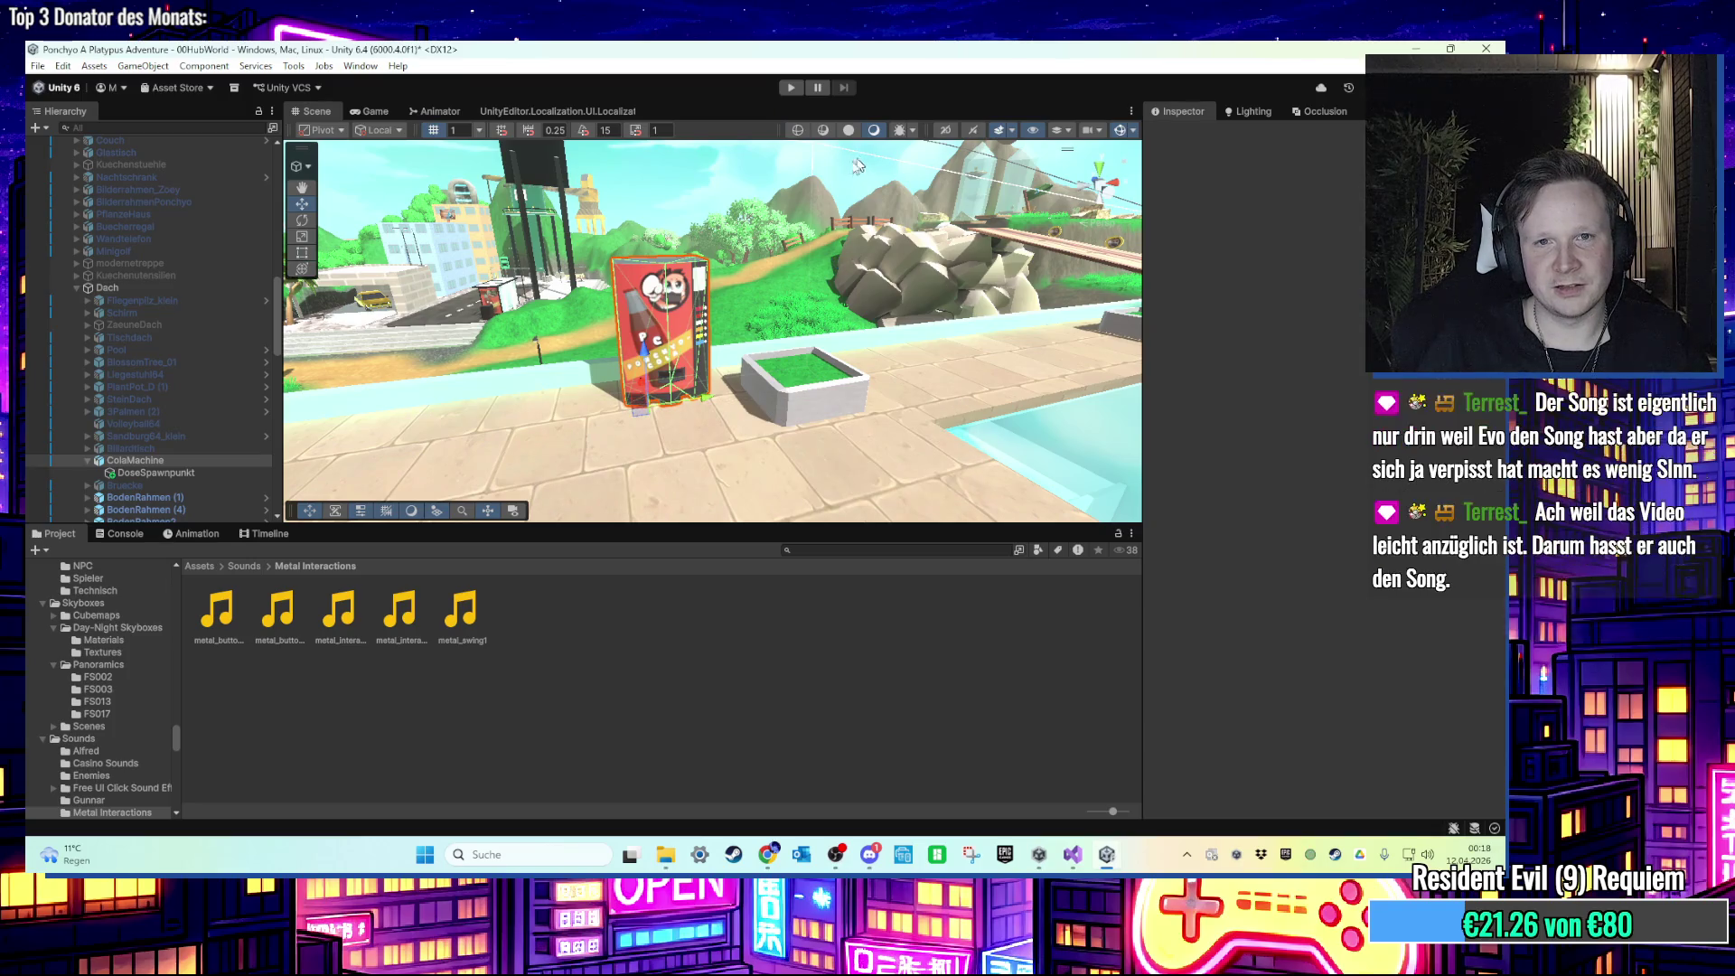
Step: Start Play mode, run the character along the dirt path, and shove the cola vending machine
key(ctrl+p)
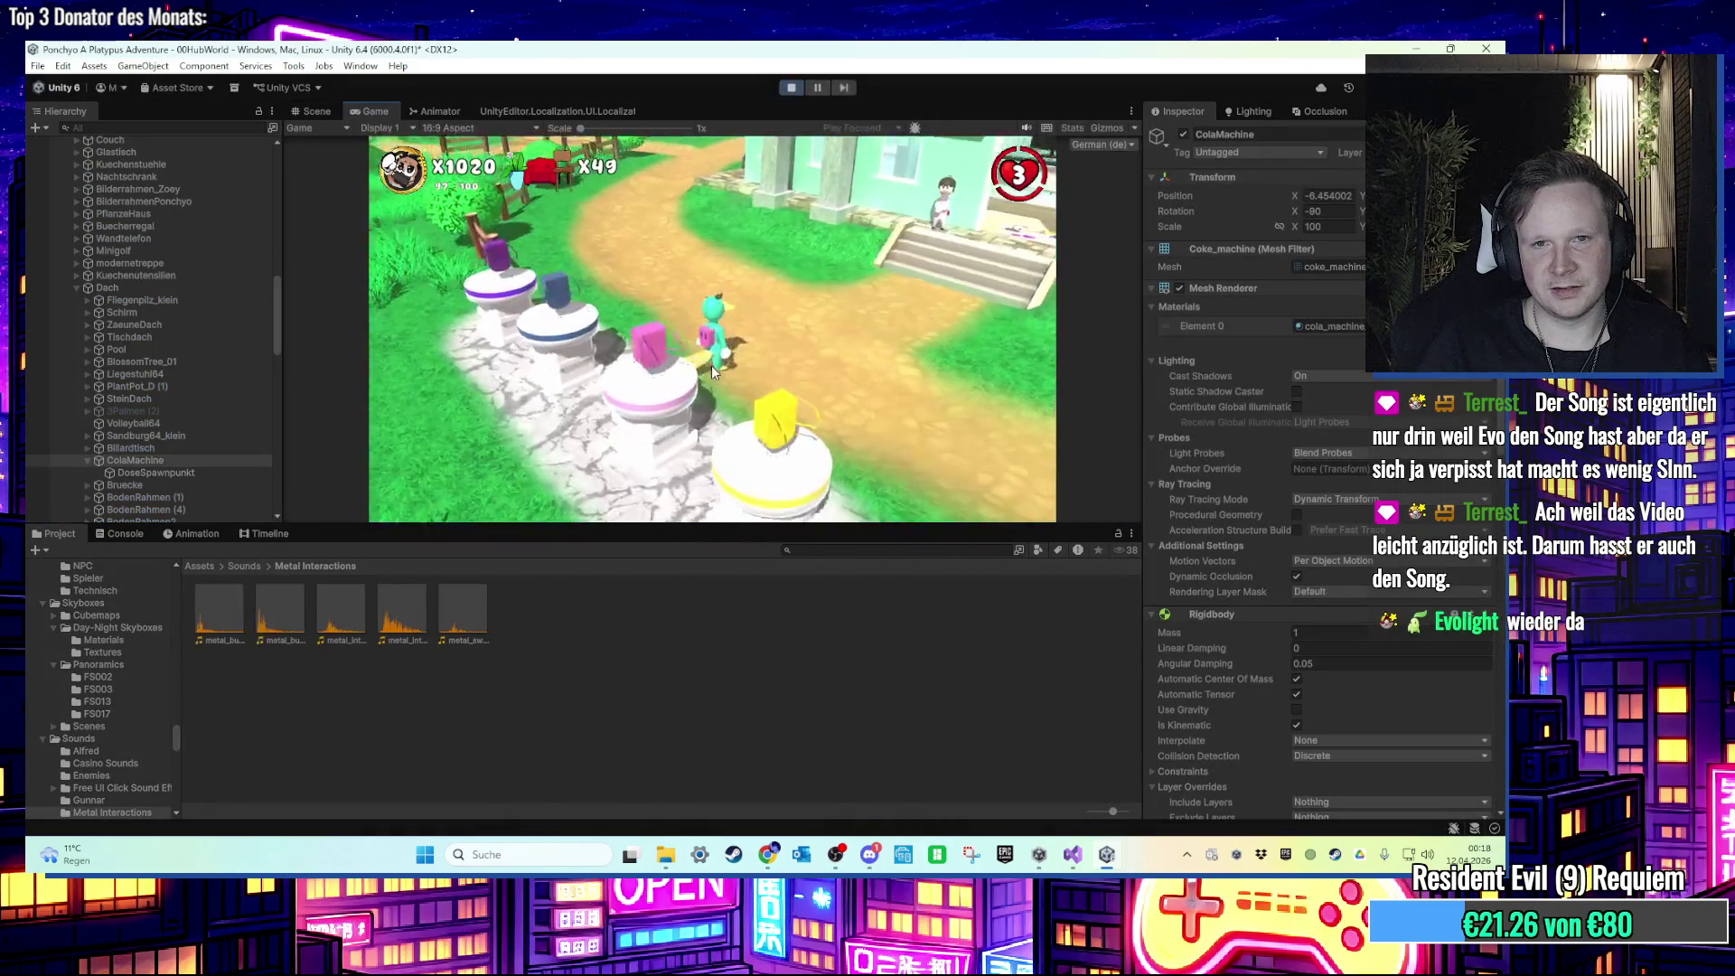
key(super)
key(Escape)
key(w)
key(w)
key(w)
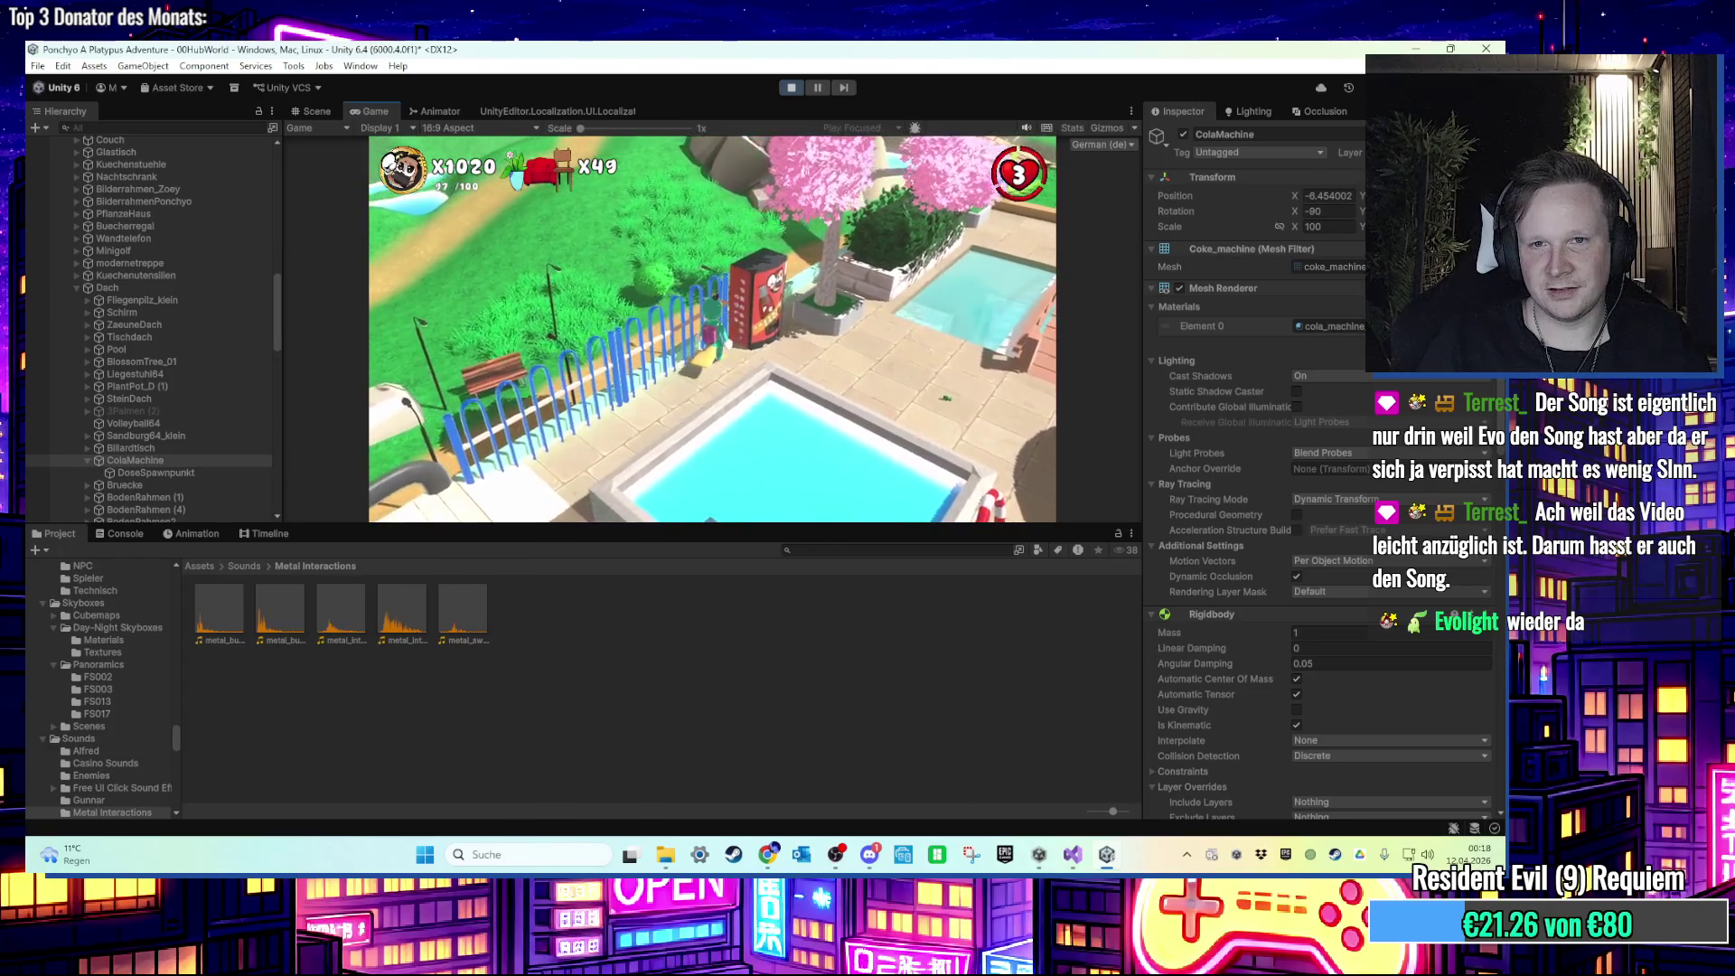
key(w)
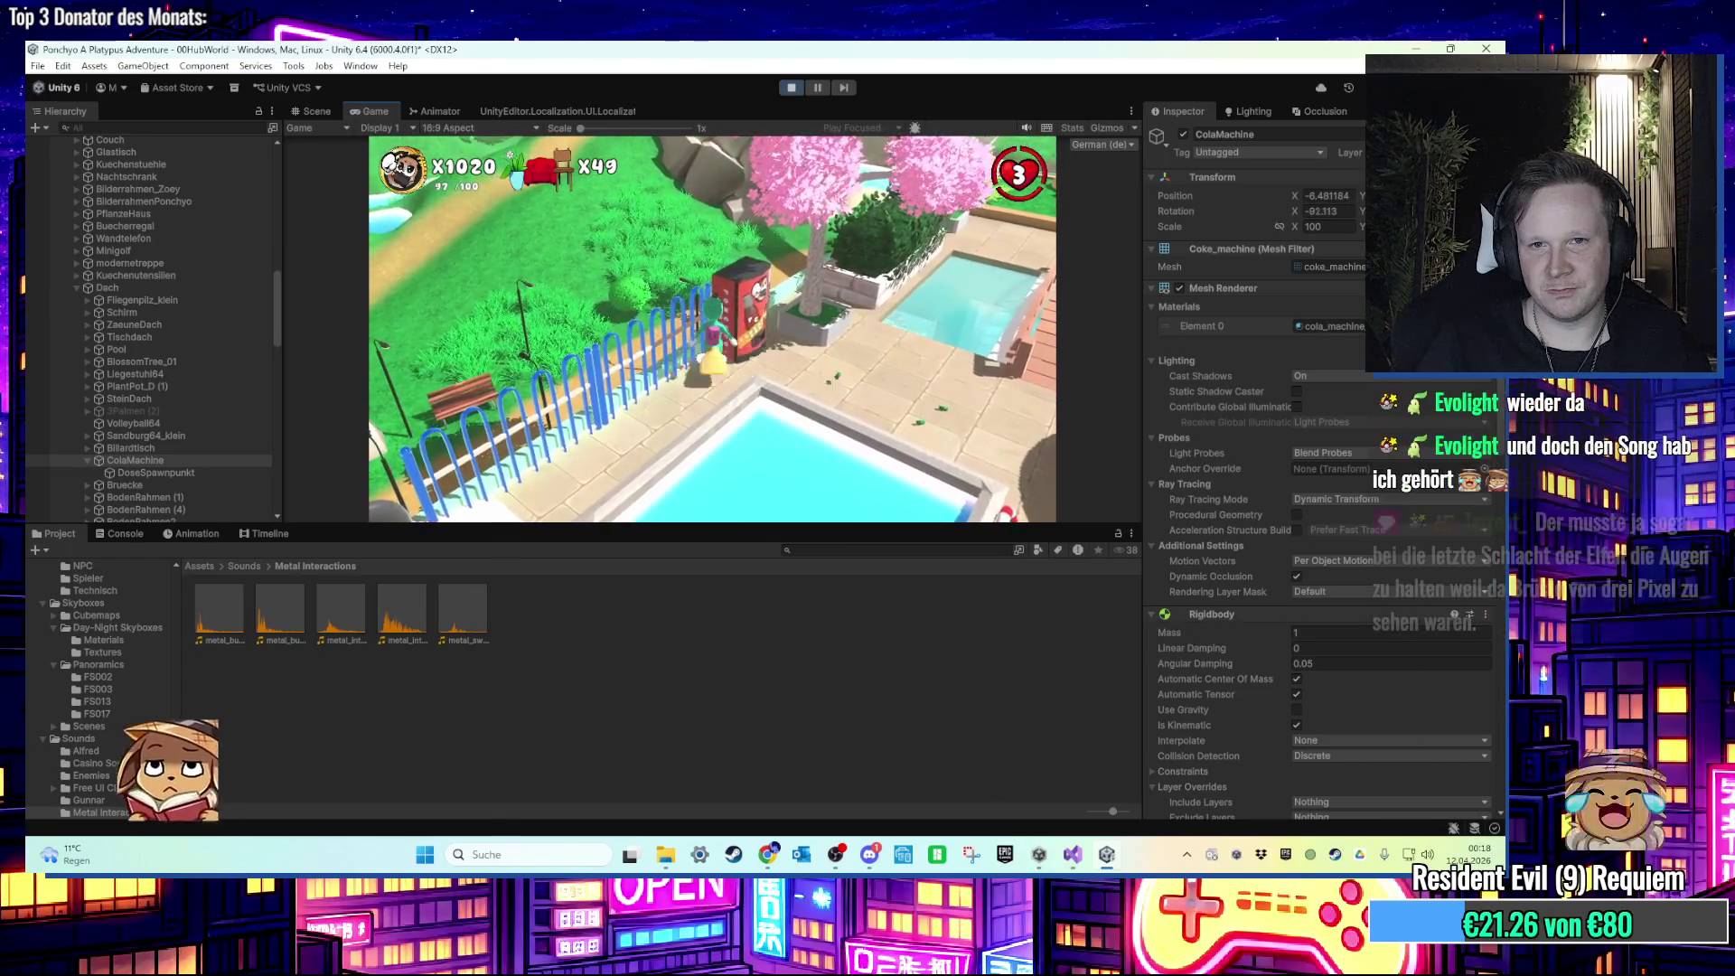
key(w)
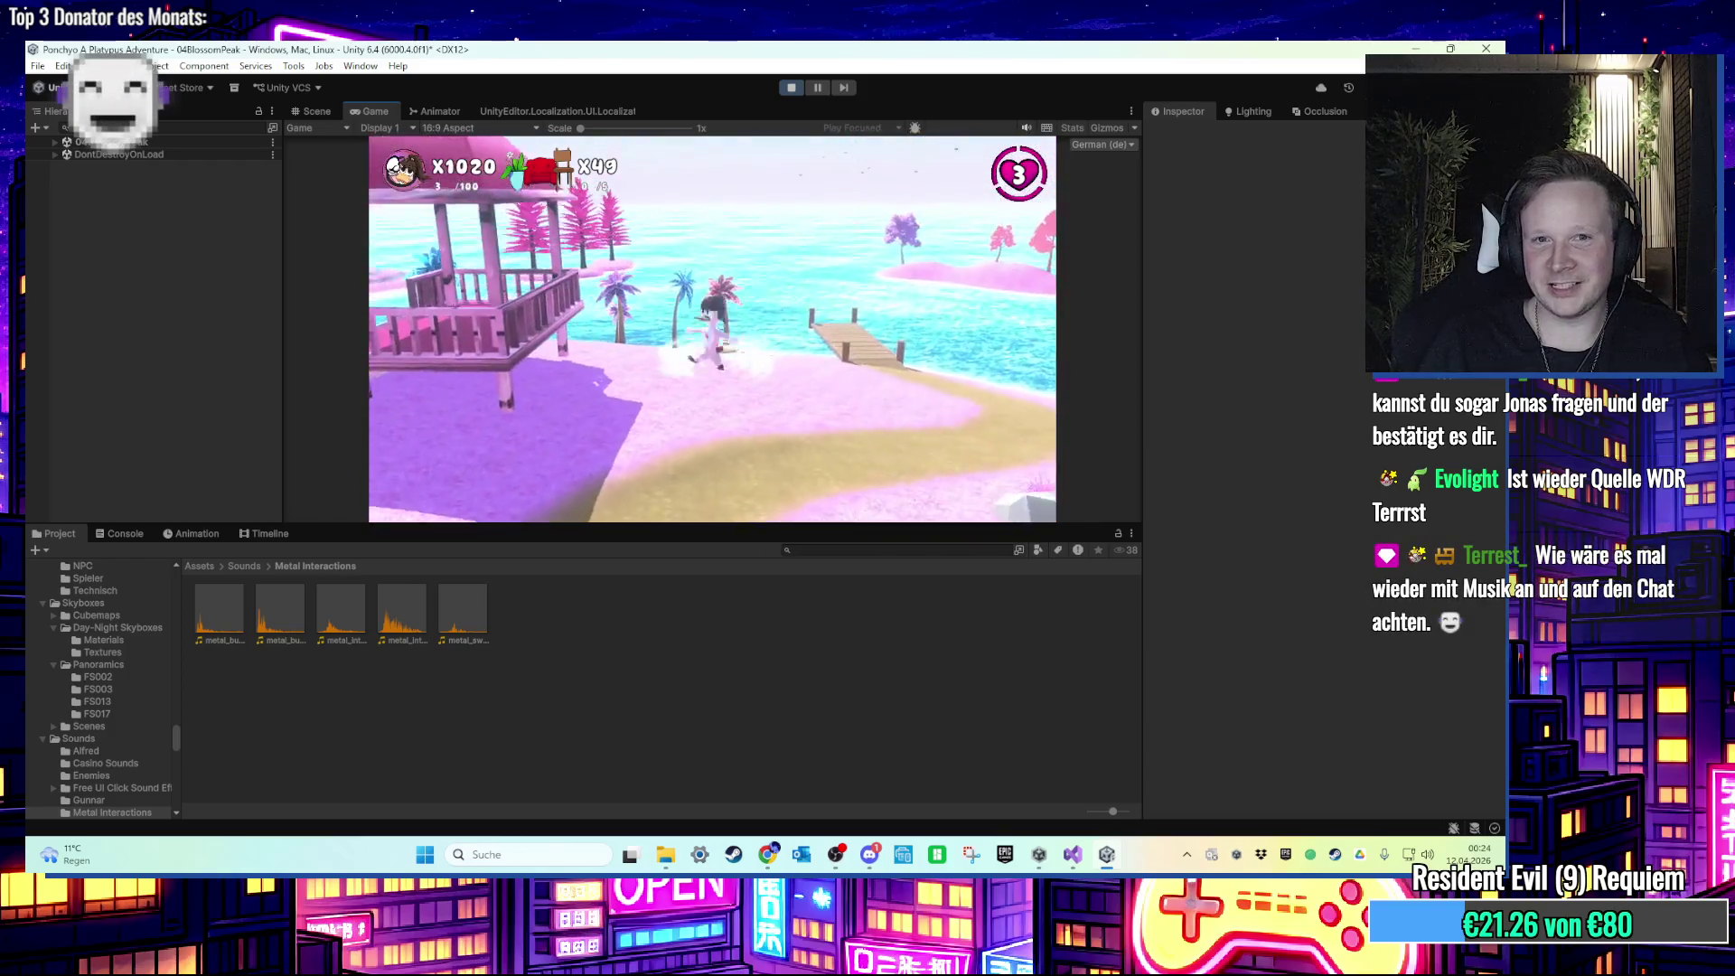
Step: Keep playing from the hub world into the 04BlossomPeak level
key(super)
Step: Stop Play mode and deactivate the cola vending machine
key(Escape)
key(ctrl+p)
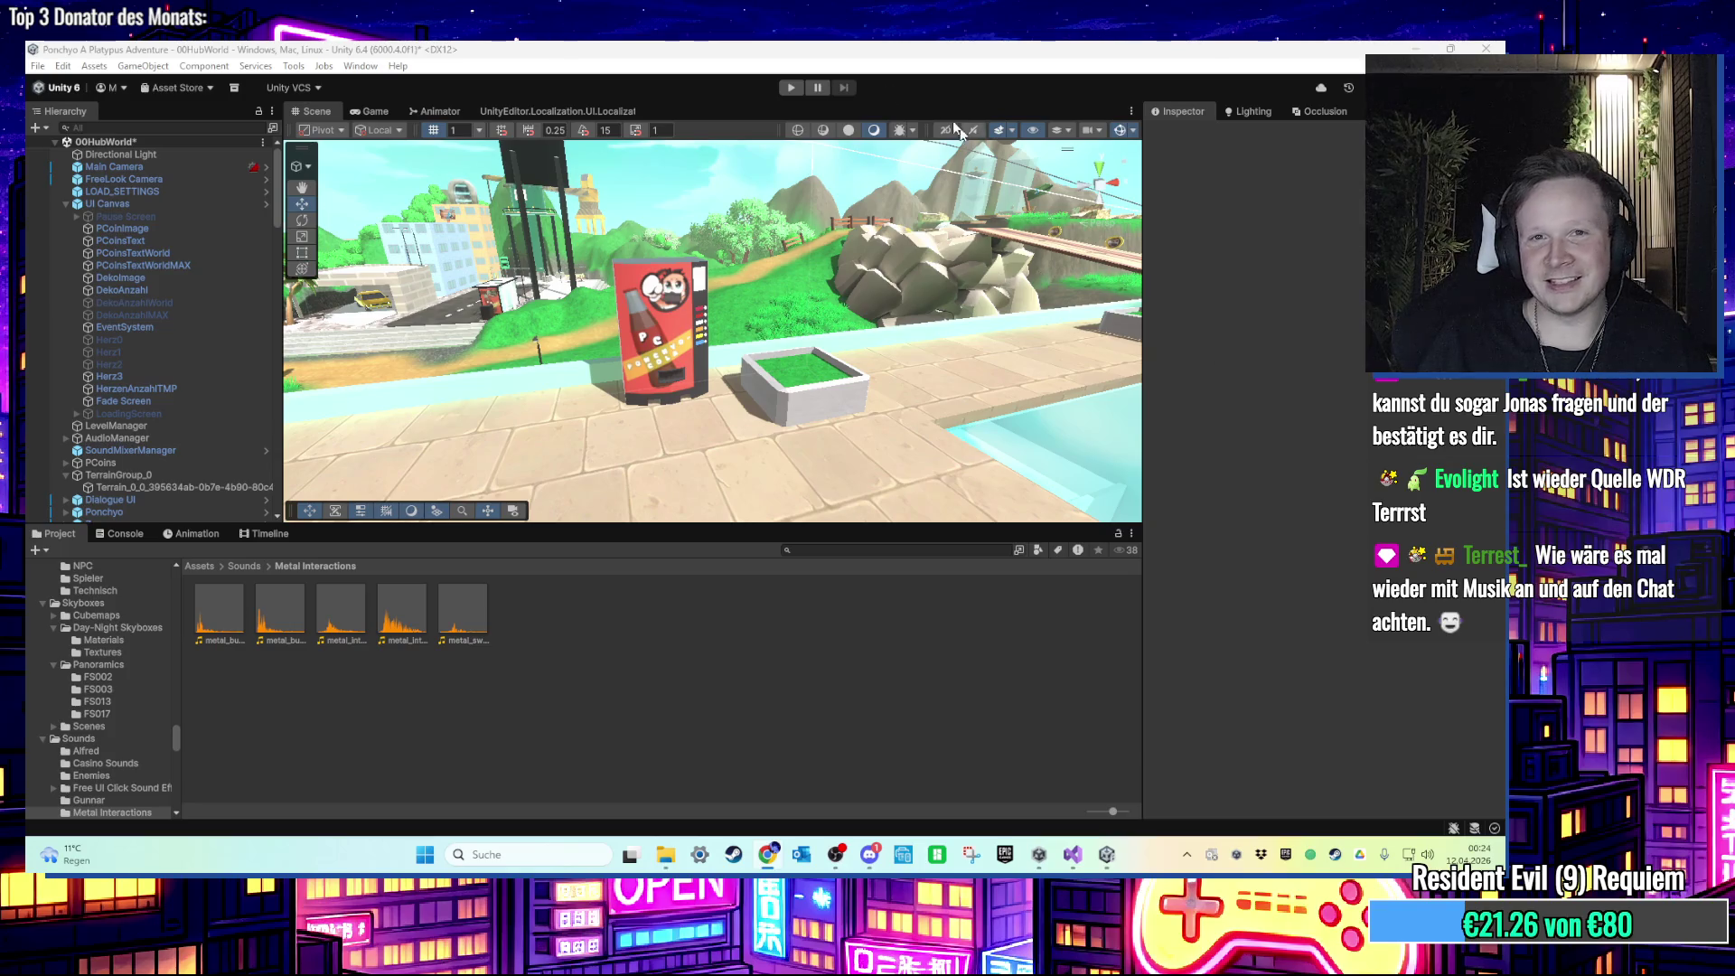
drag(633, 317, 639, 316)
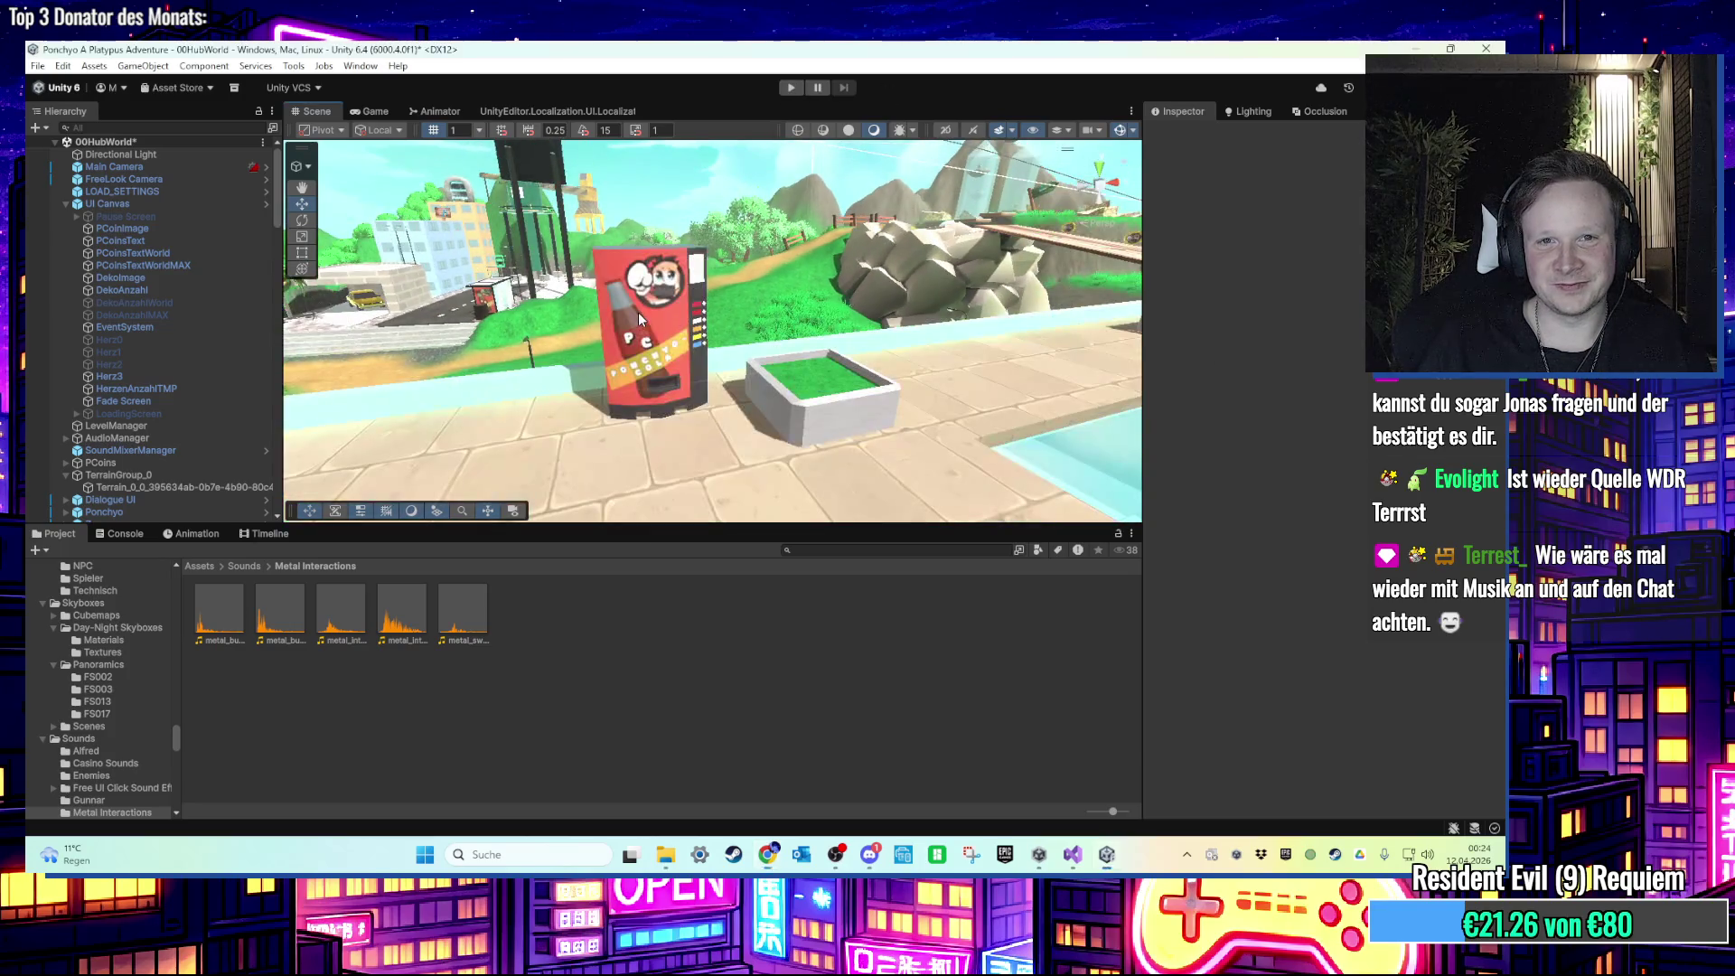
click(638, 312)
click(1183, 134)
Step: Frame the BodenRahmen (1) planter and look down onto its grass
scroll(171, 397, down, 3)
click(88, 379)
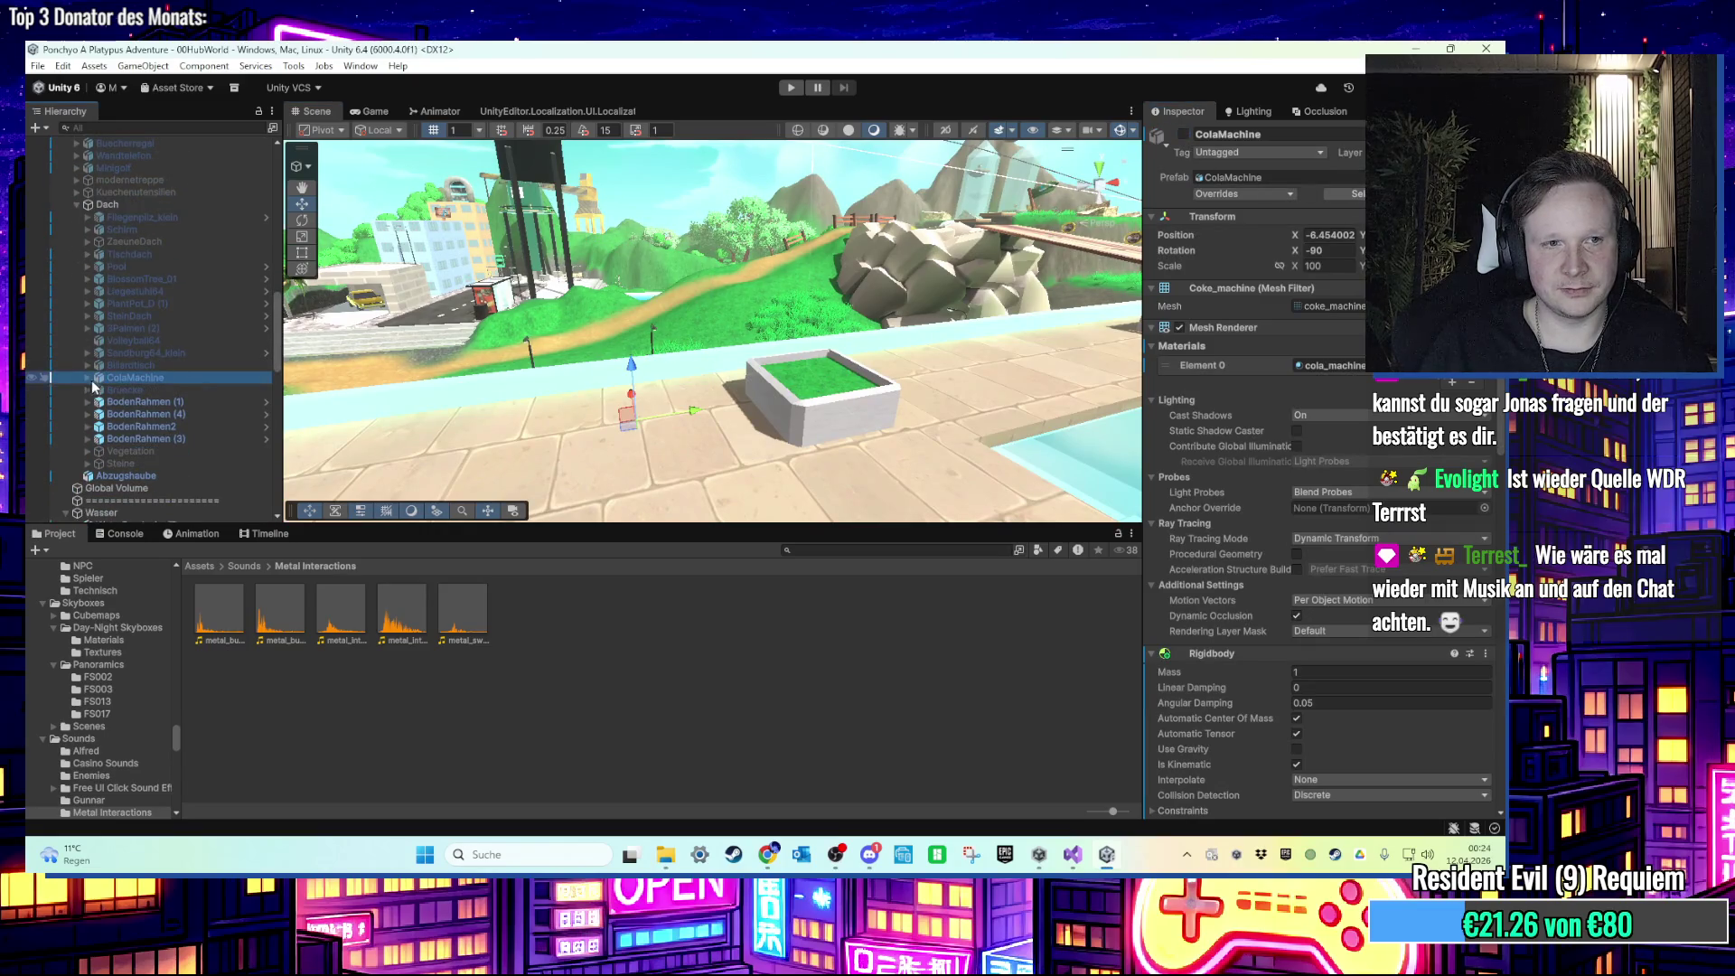
double_click(139, 403)
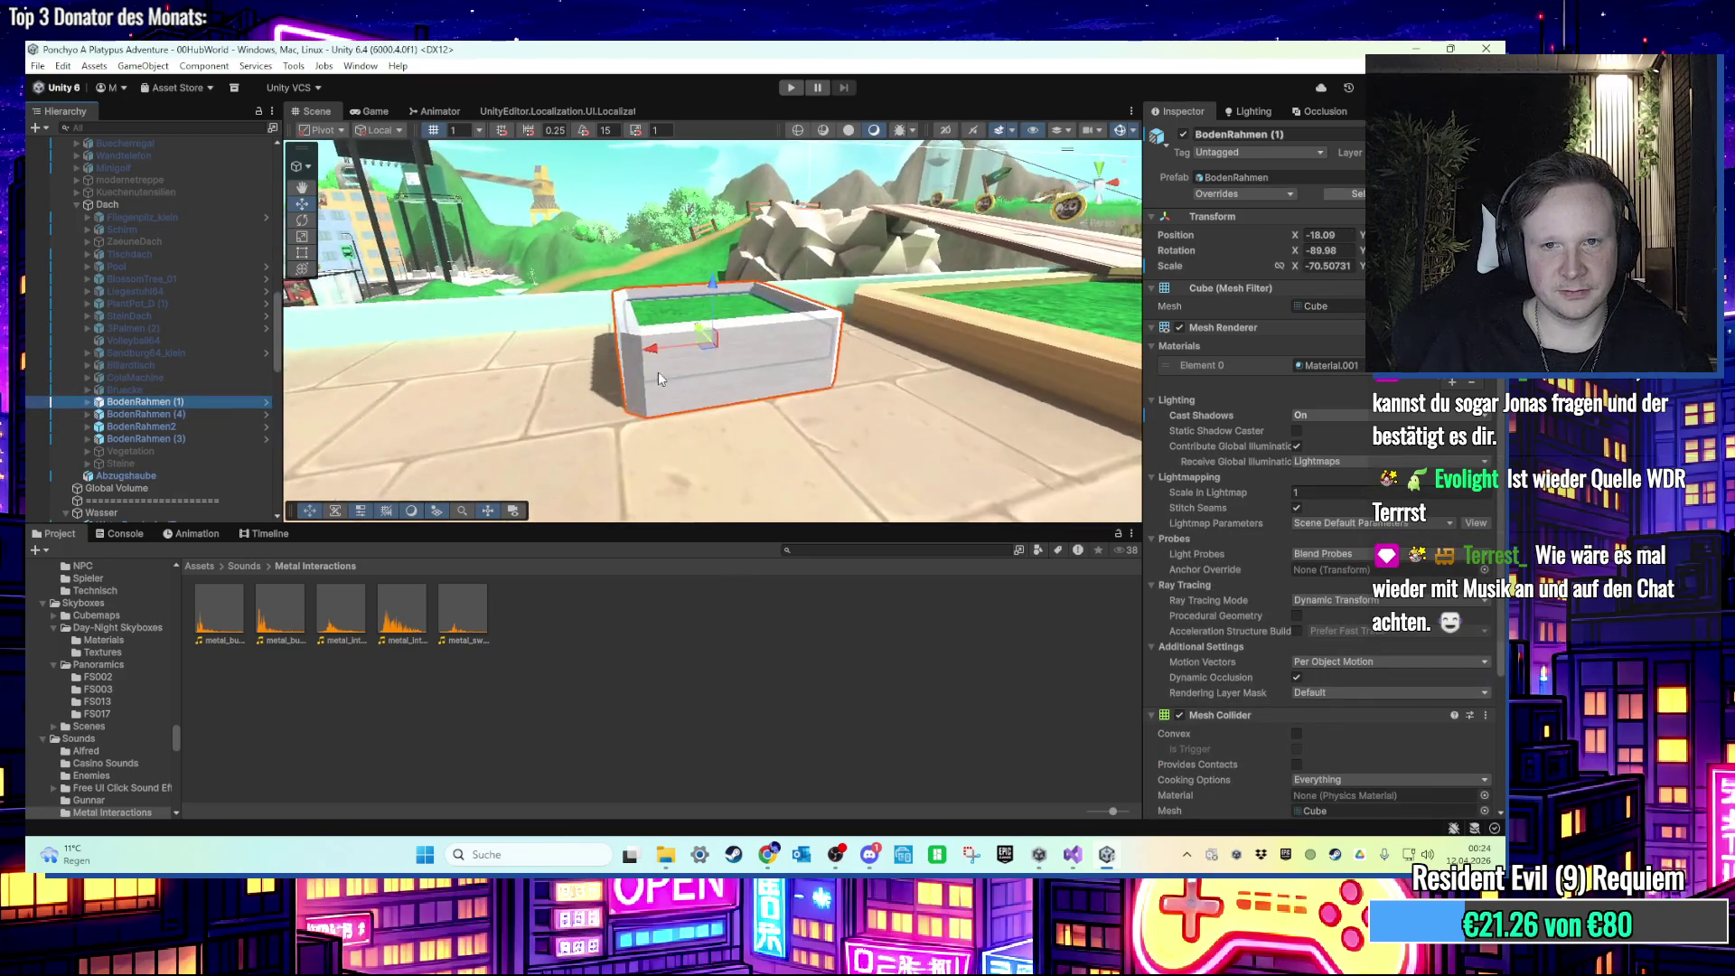
scroll(657, 382, down, 5)
mouse_move(622, 406)
mouse_down()
mouse_move(585, 337)
mouse_move(604, 336)
mouse_move(624, 199)
mouse_up()
drag(621, 212, 611, 266)
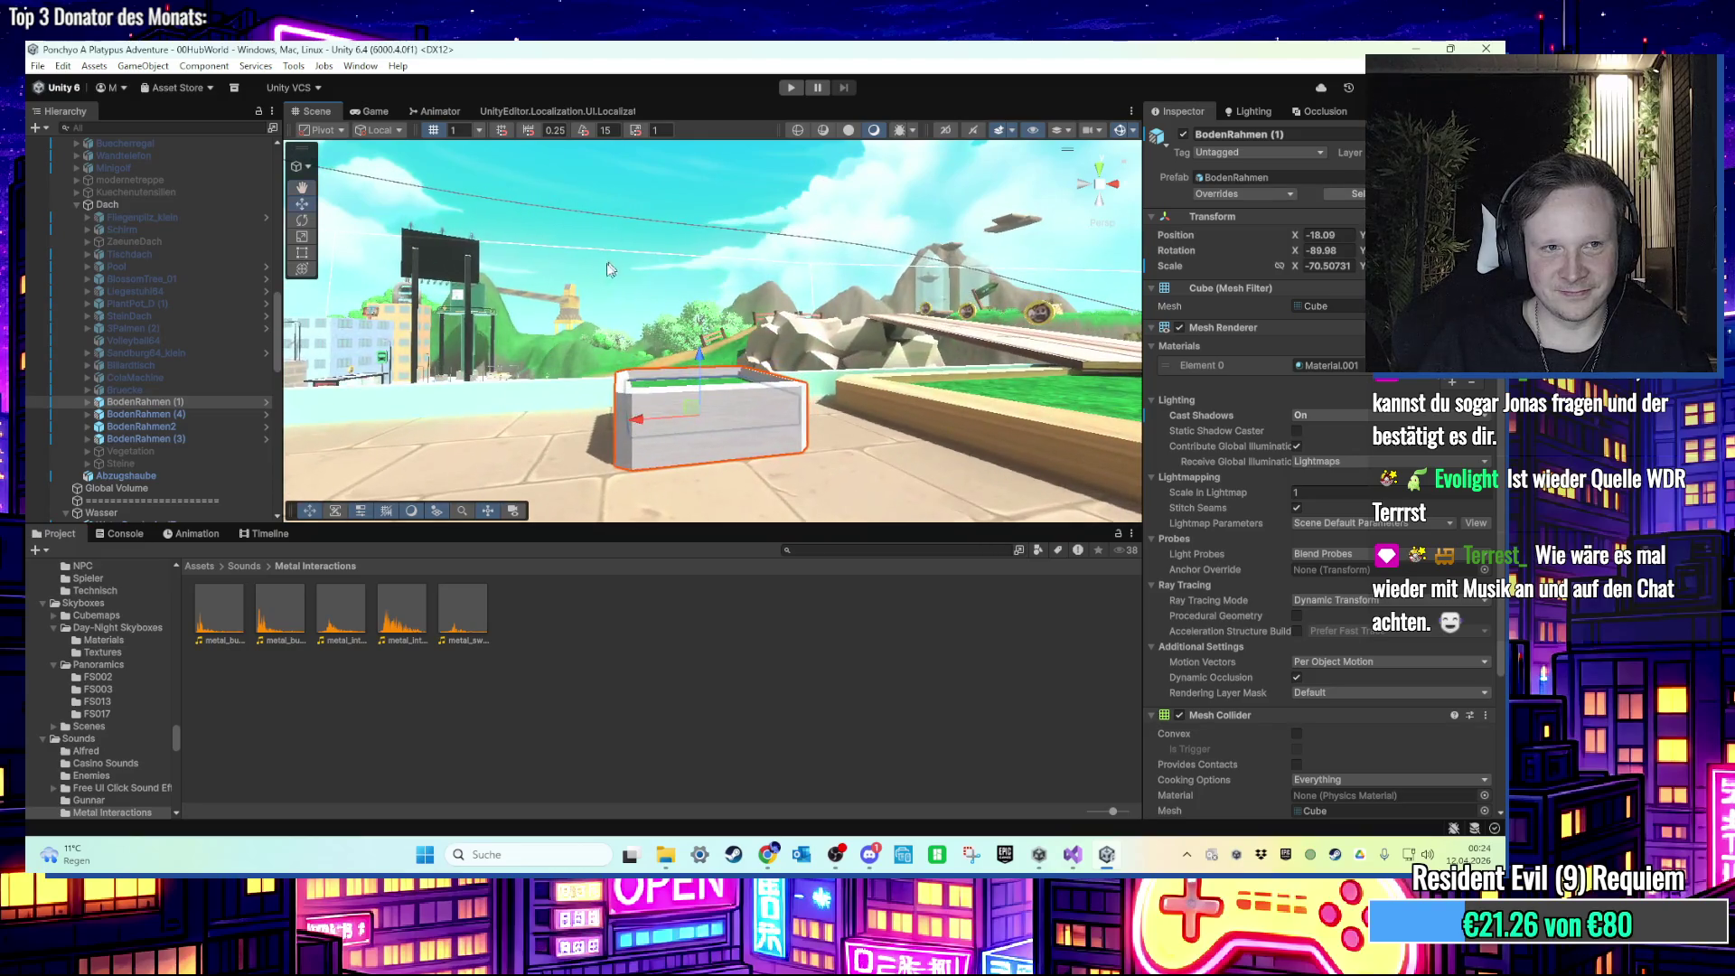
scroll(192, 345, up, 15)
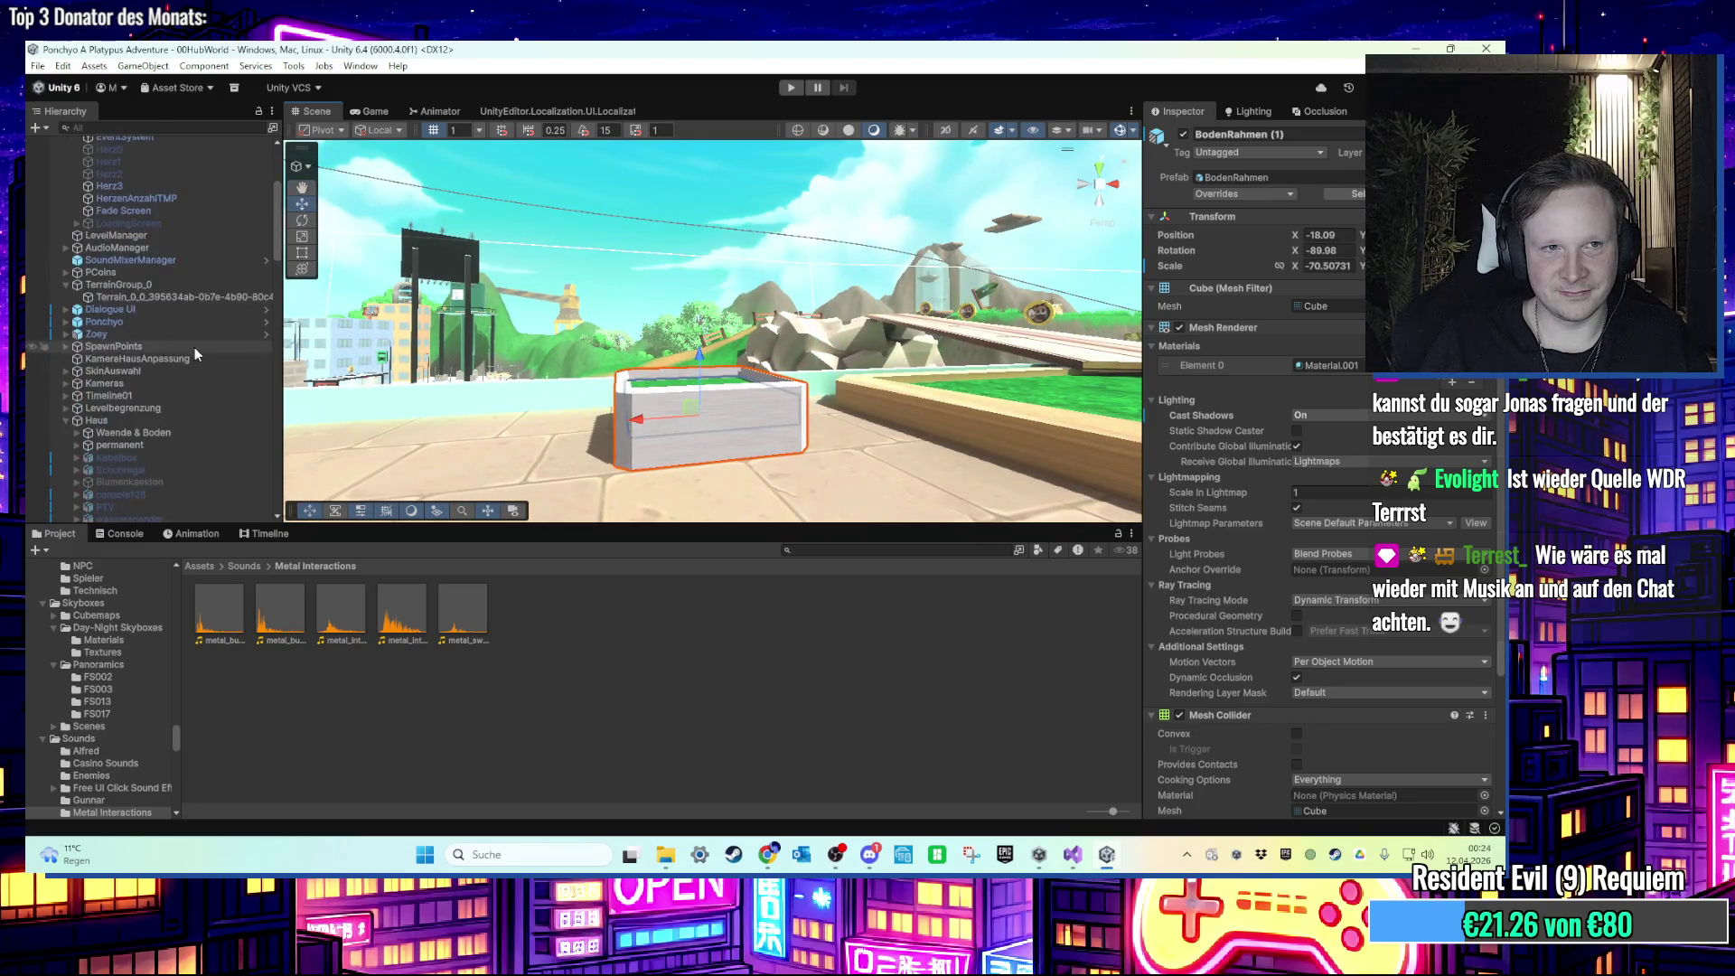
scroll(192, 352, down, 10)
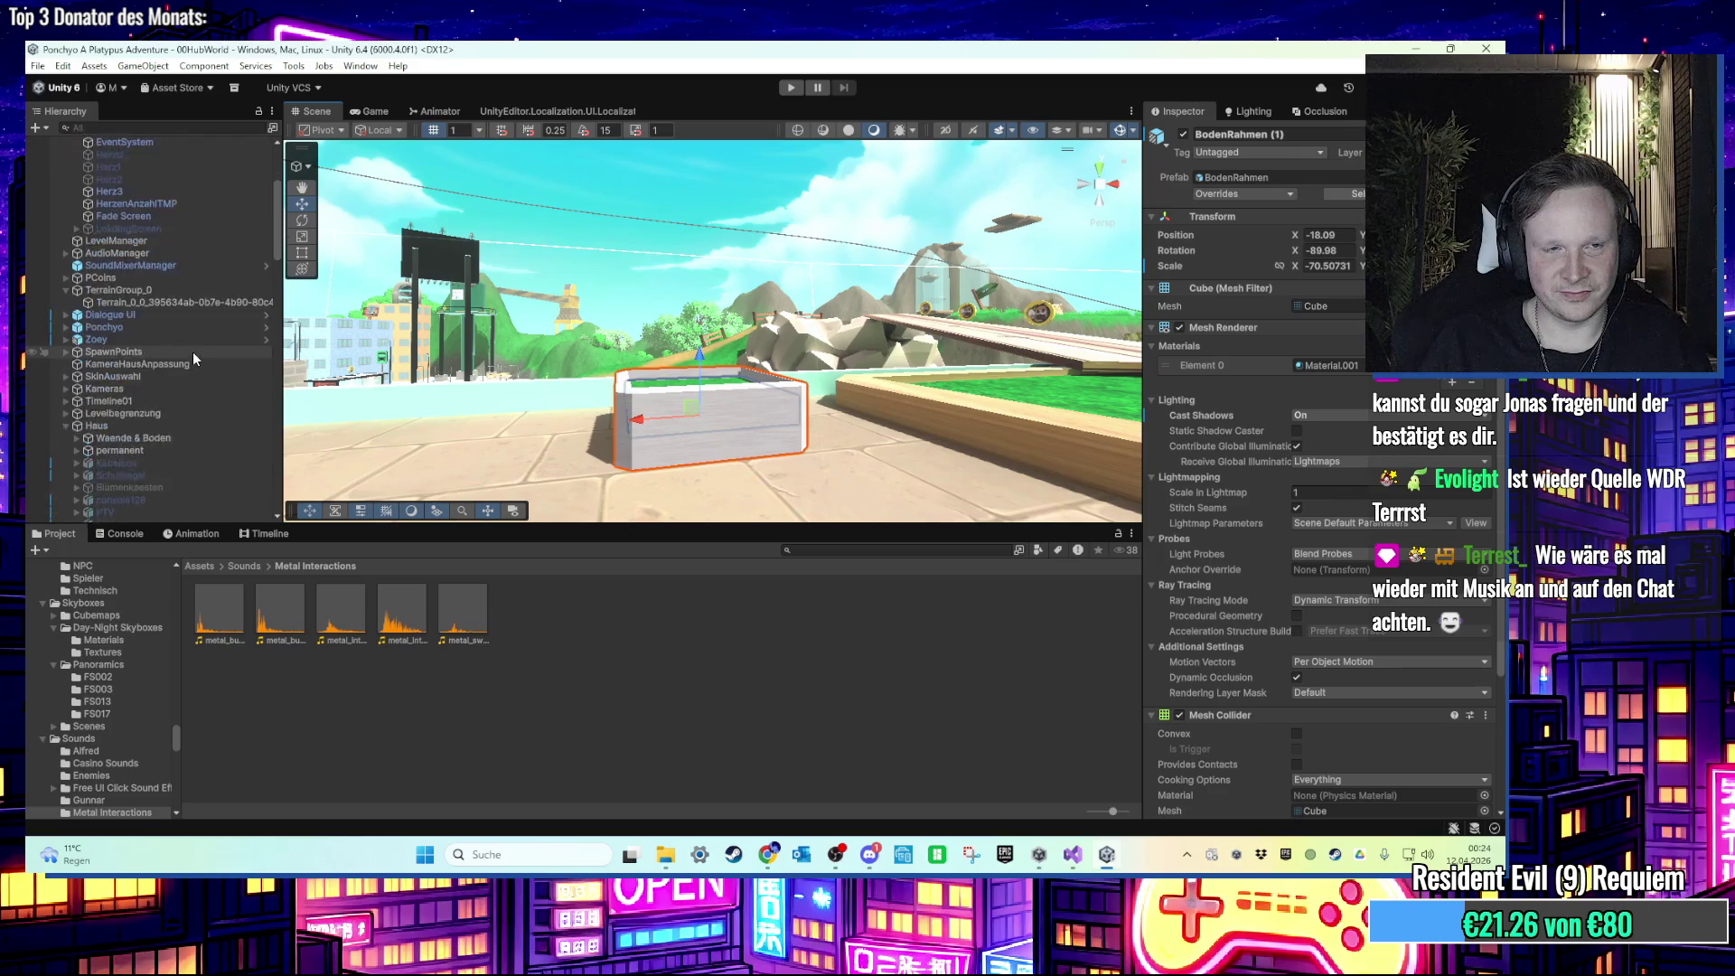
scroll(192, 353, down, 8)
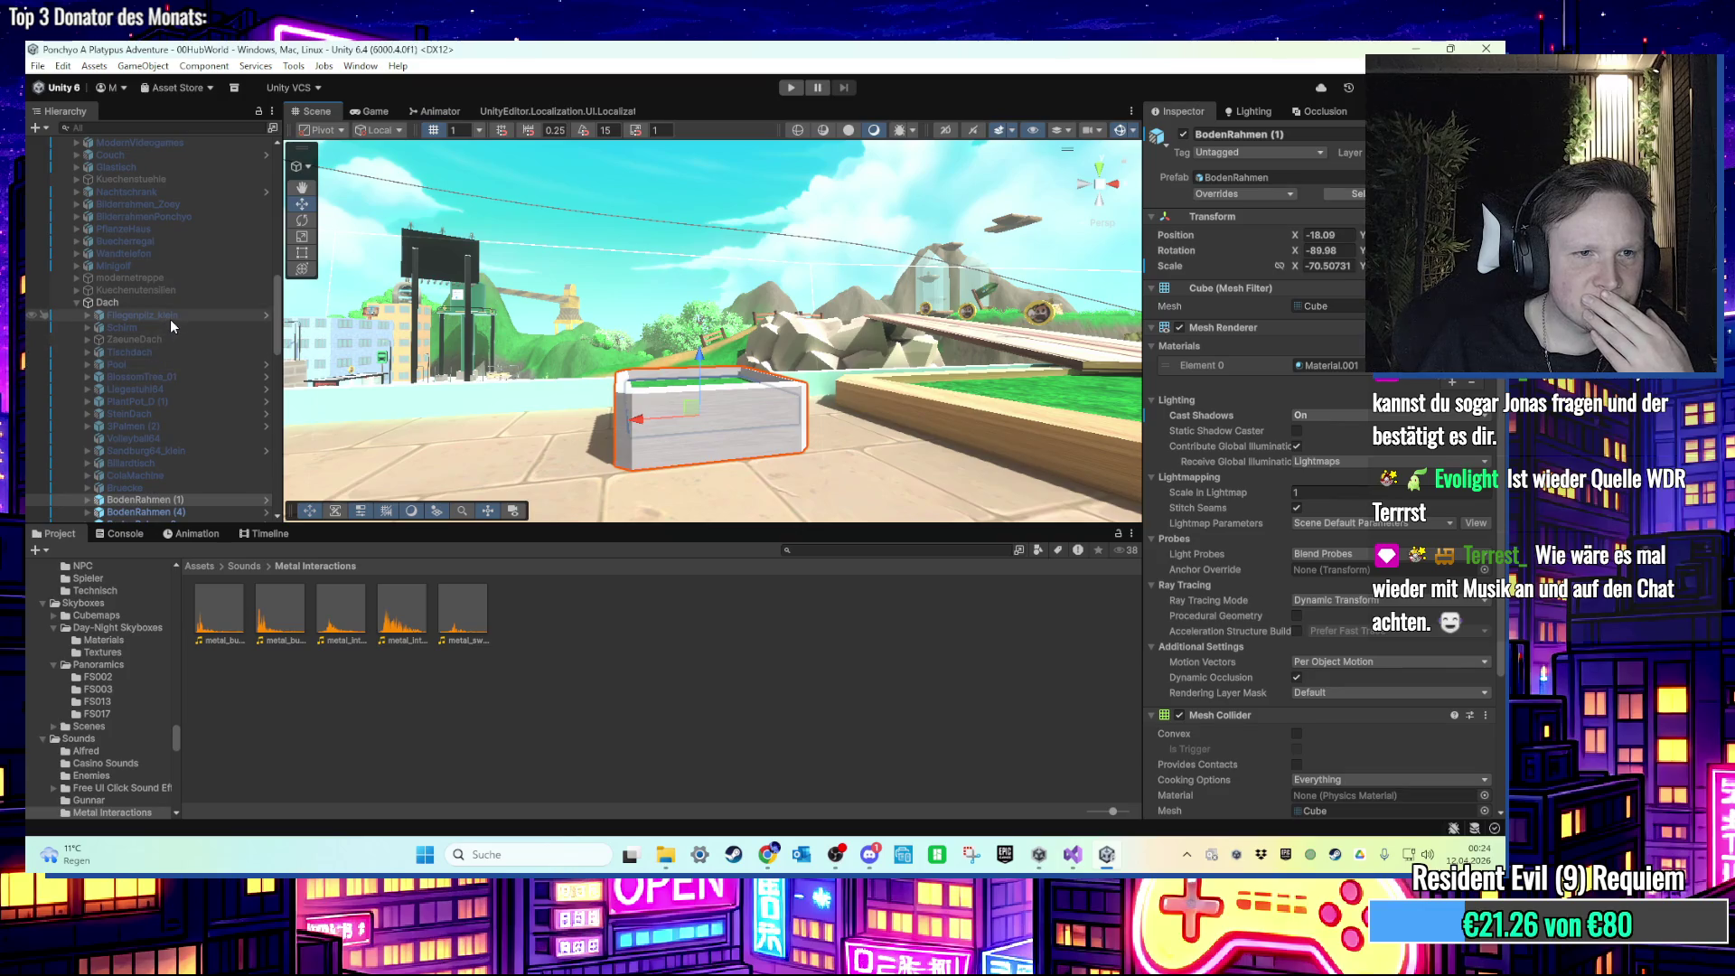
Step: Re-enable the Fliegenpilz_klein mushroom so it shows in the scene
click(170, 318)
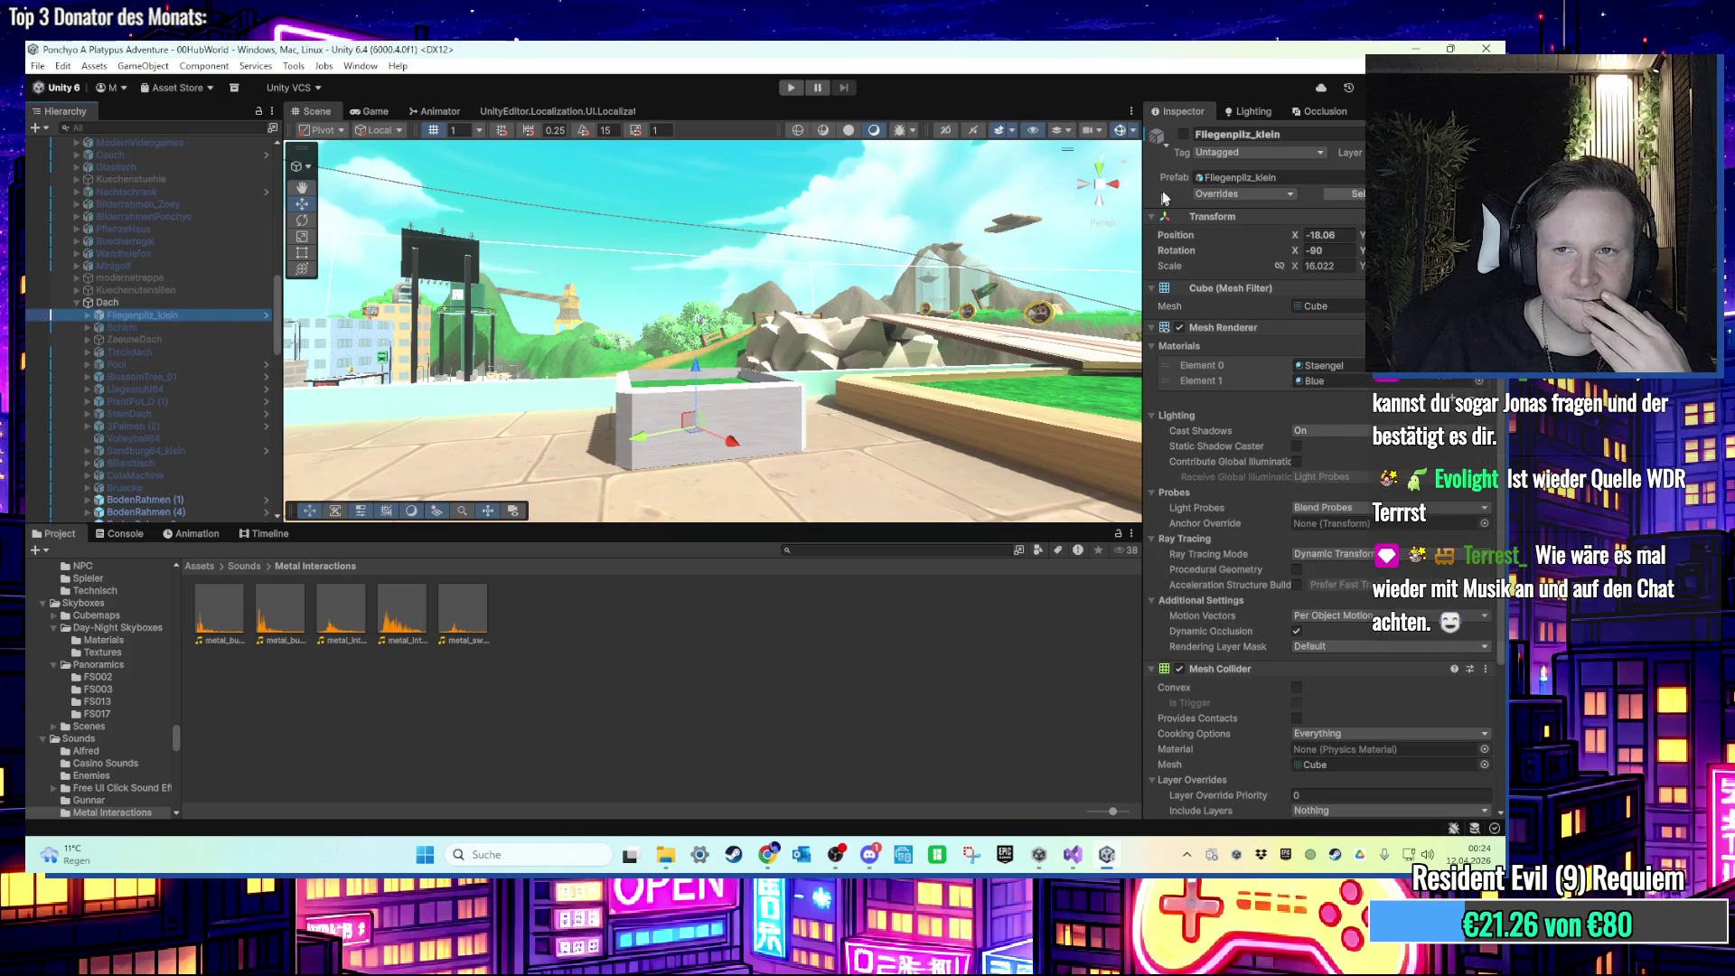
click(1184, 135)
scroll(154, 354, down, 2)
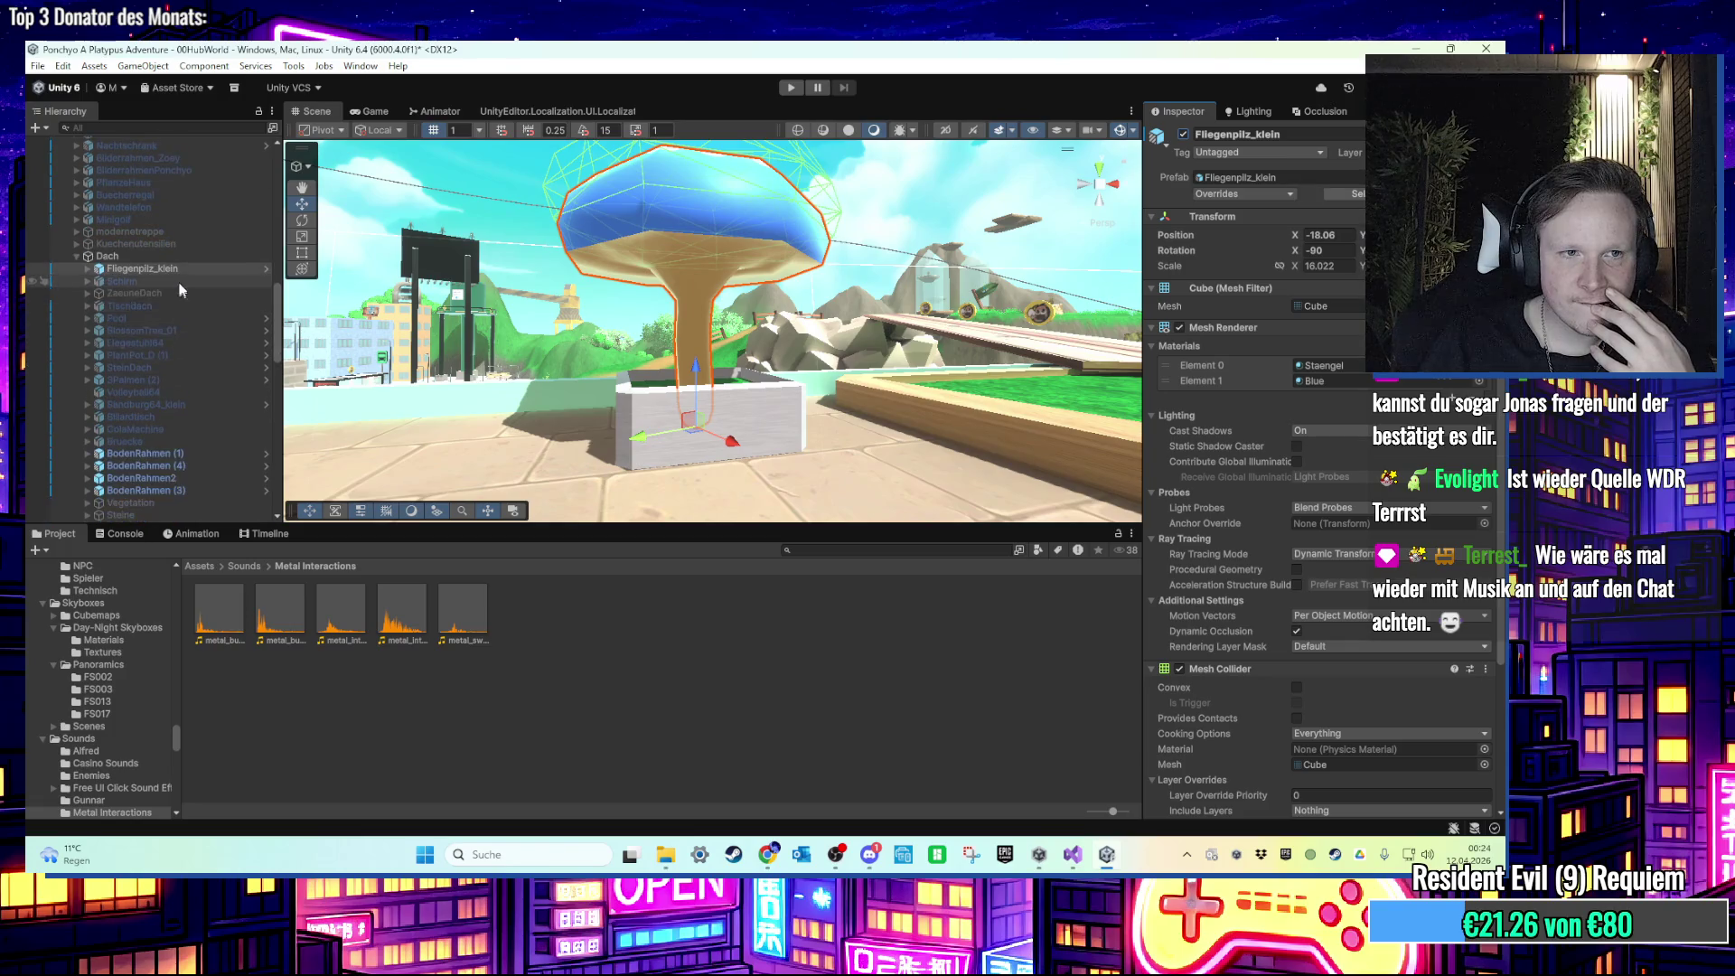
Step: Parent Fliegenpilz_klein under BodenRahmen (1) and rename that planter TopfPilz
click(640, 427)
drag(163, 266, 188, 452)
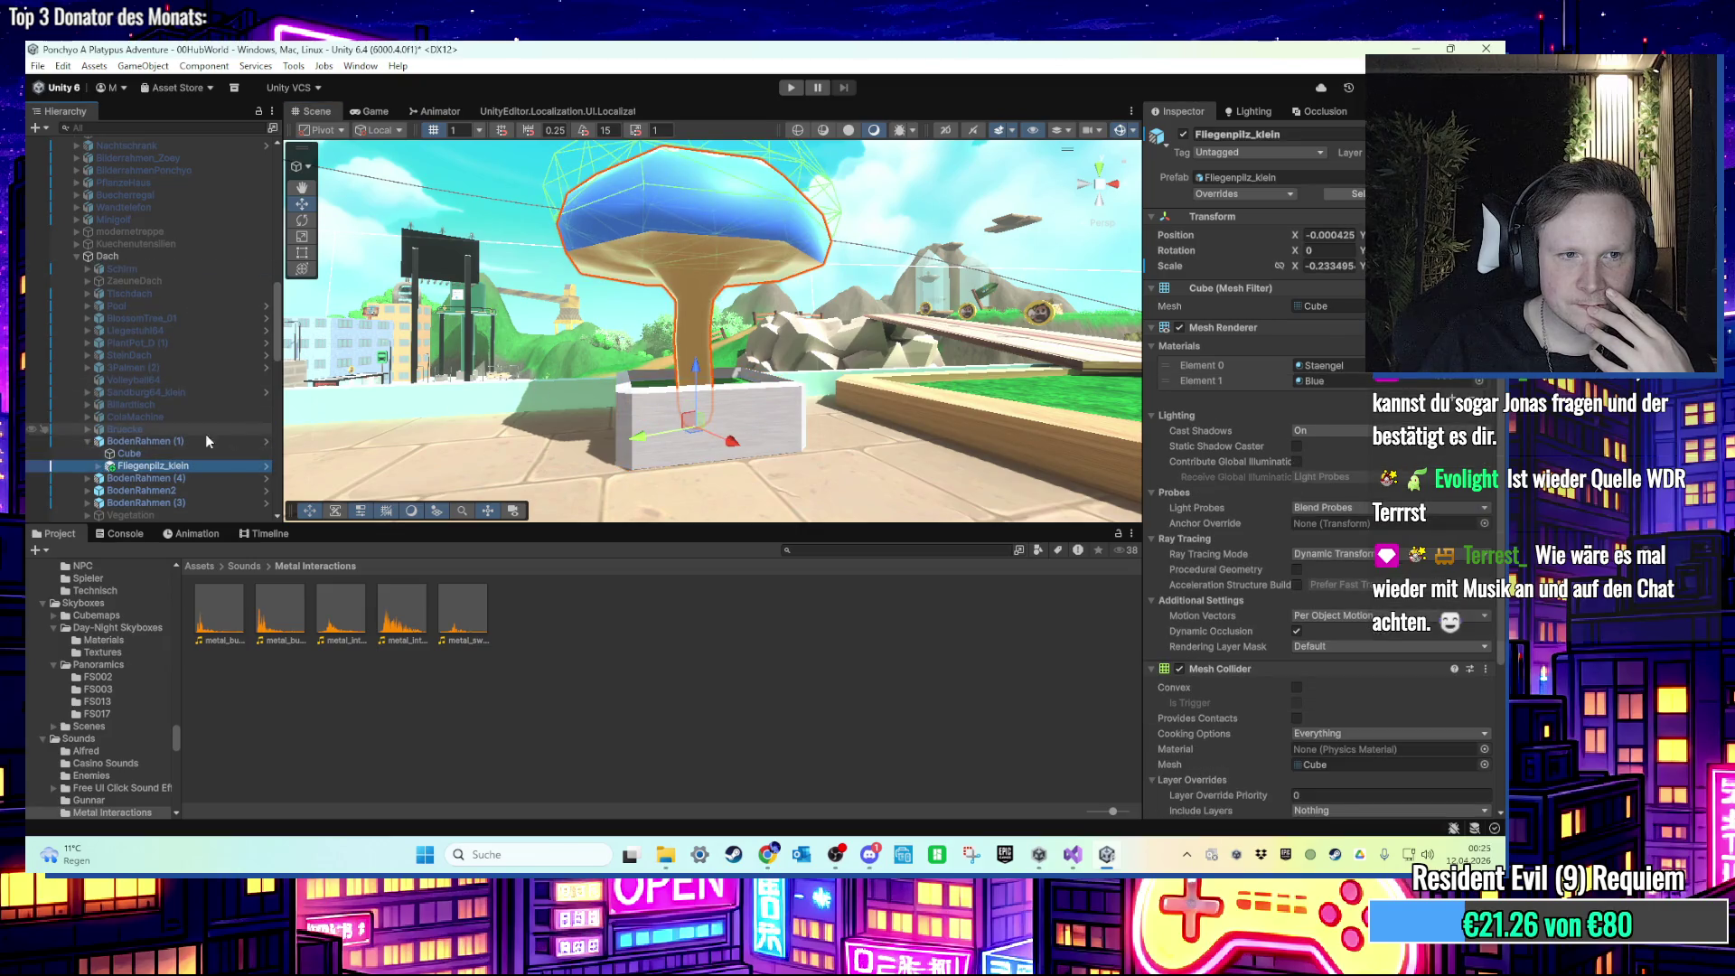
right_click(182, 441)
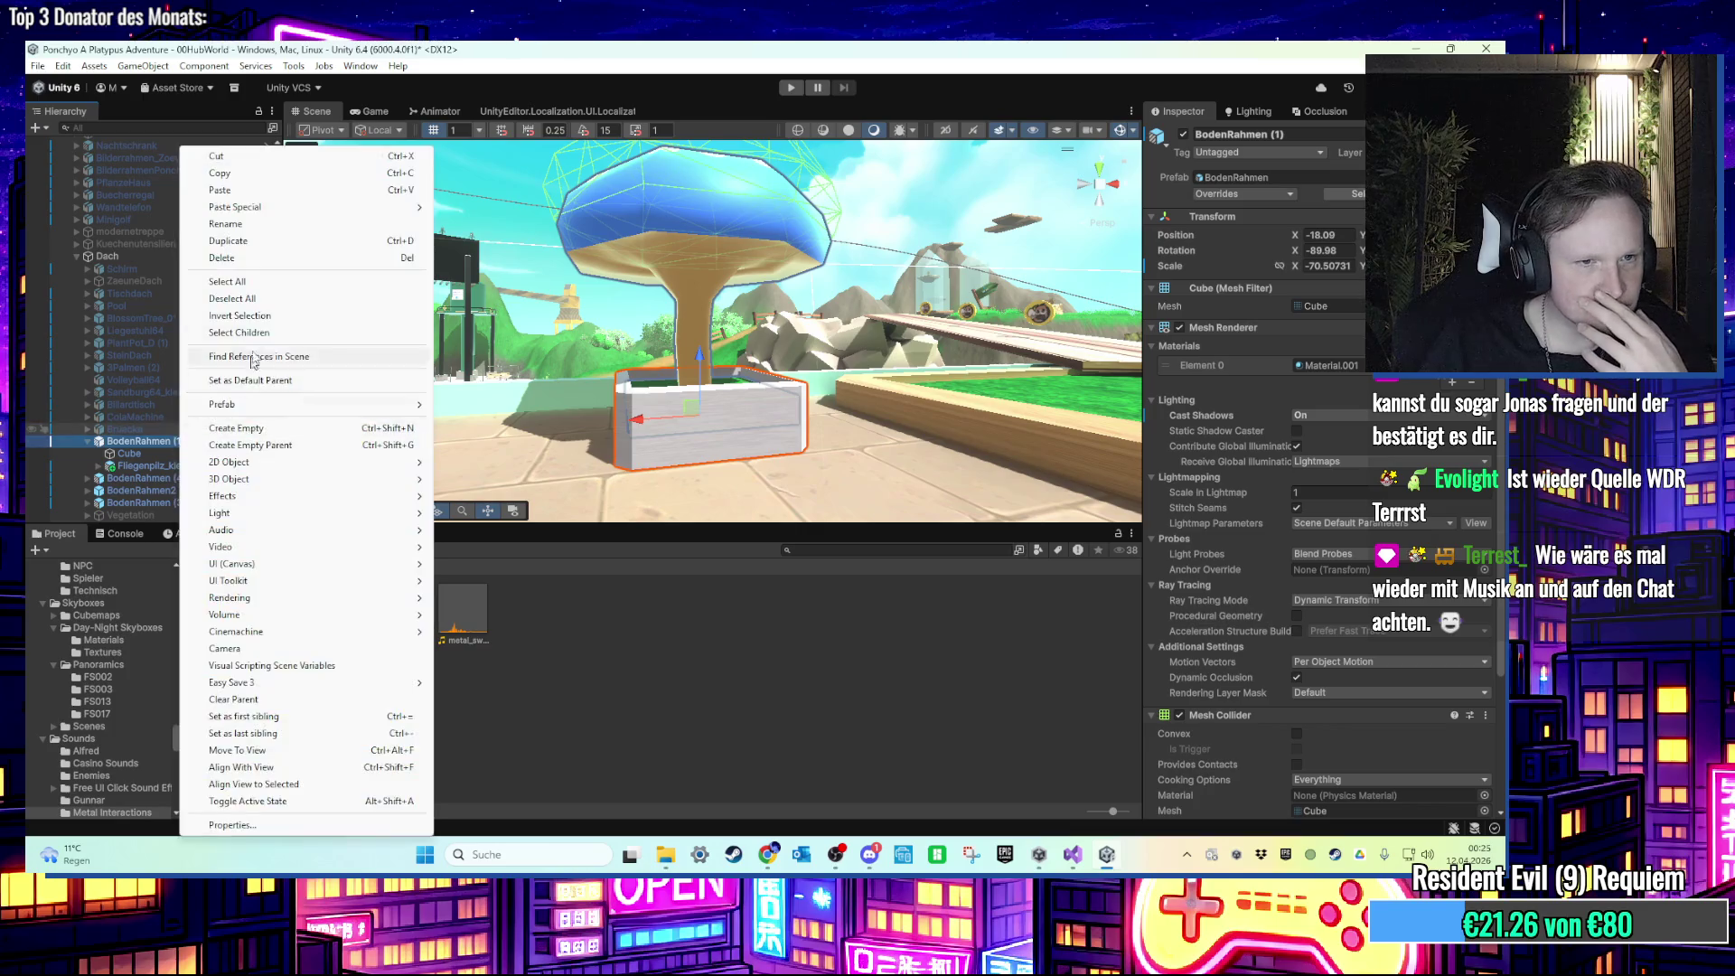
click(242, 226)
text(Topf)
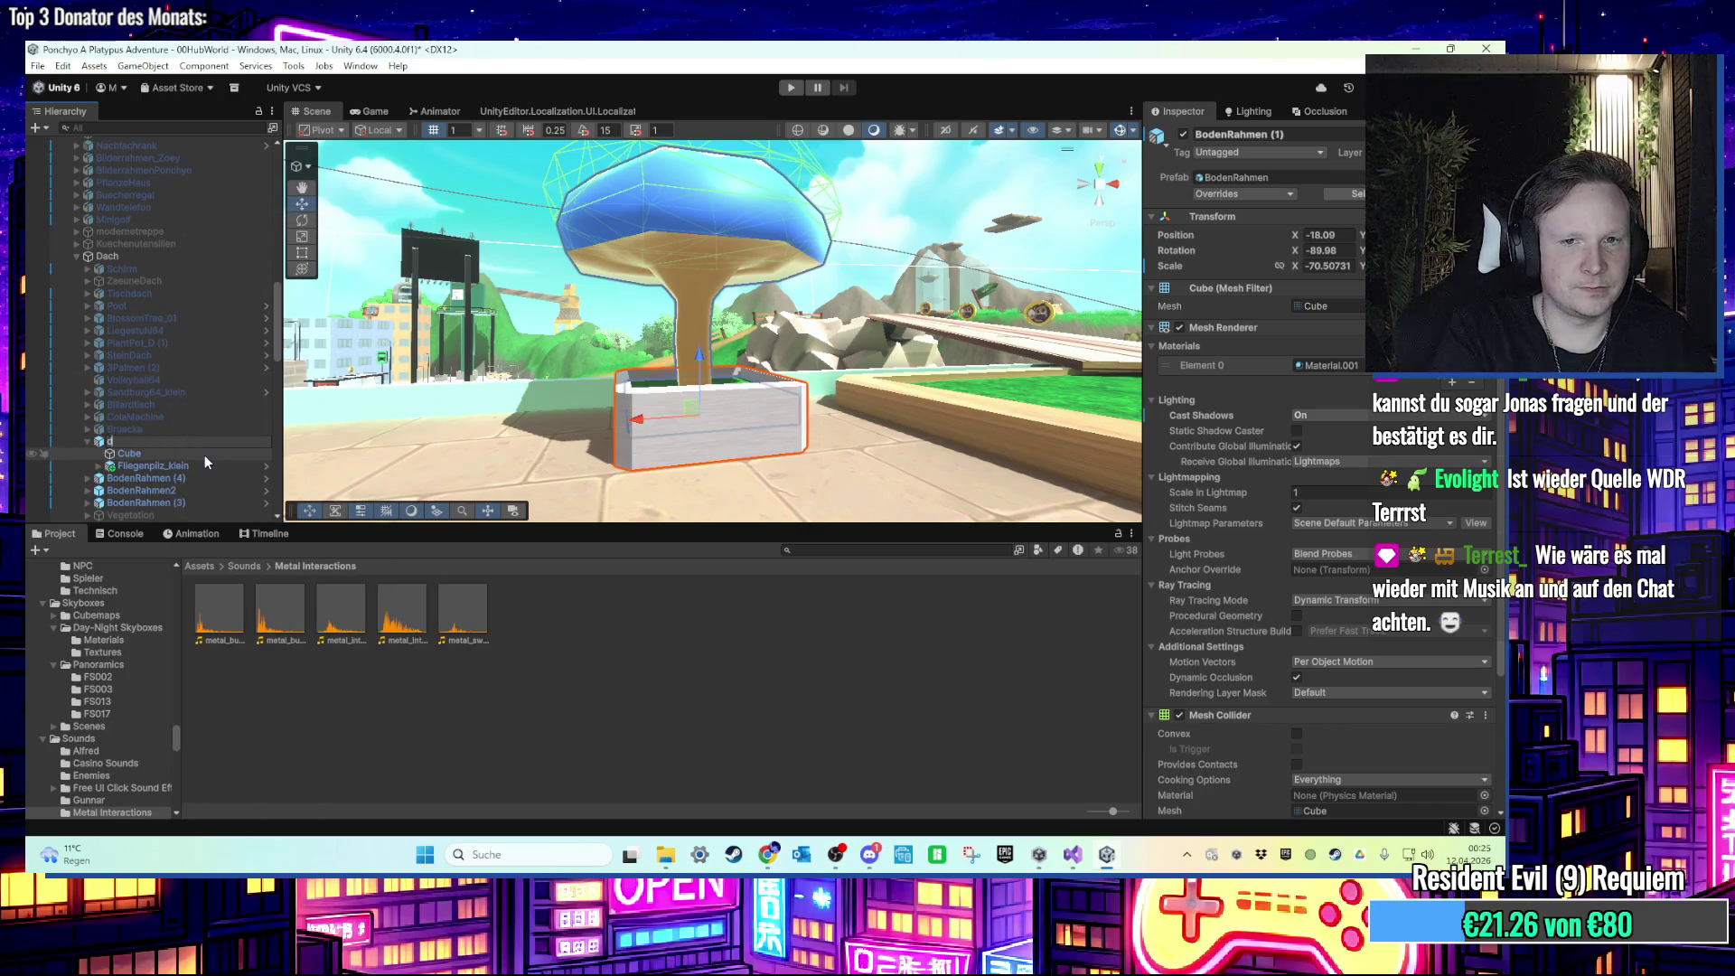
text(Pilz)
key(Return)
Step: Collapse the UI Canvas children and inspect the LevelManager object
scroll(117, 414, up, 10)
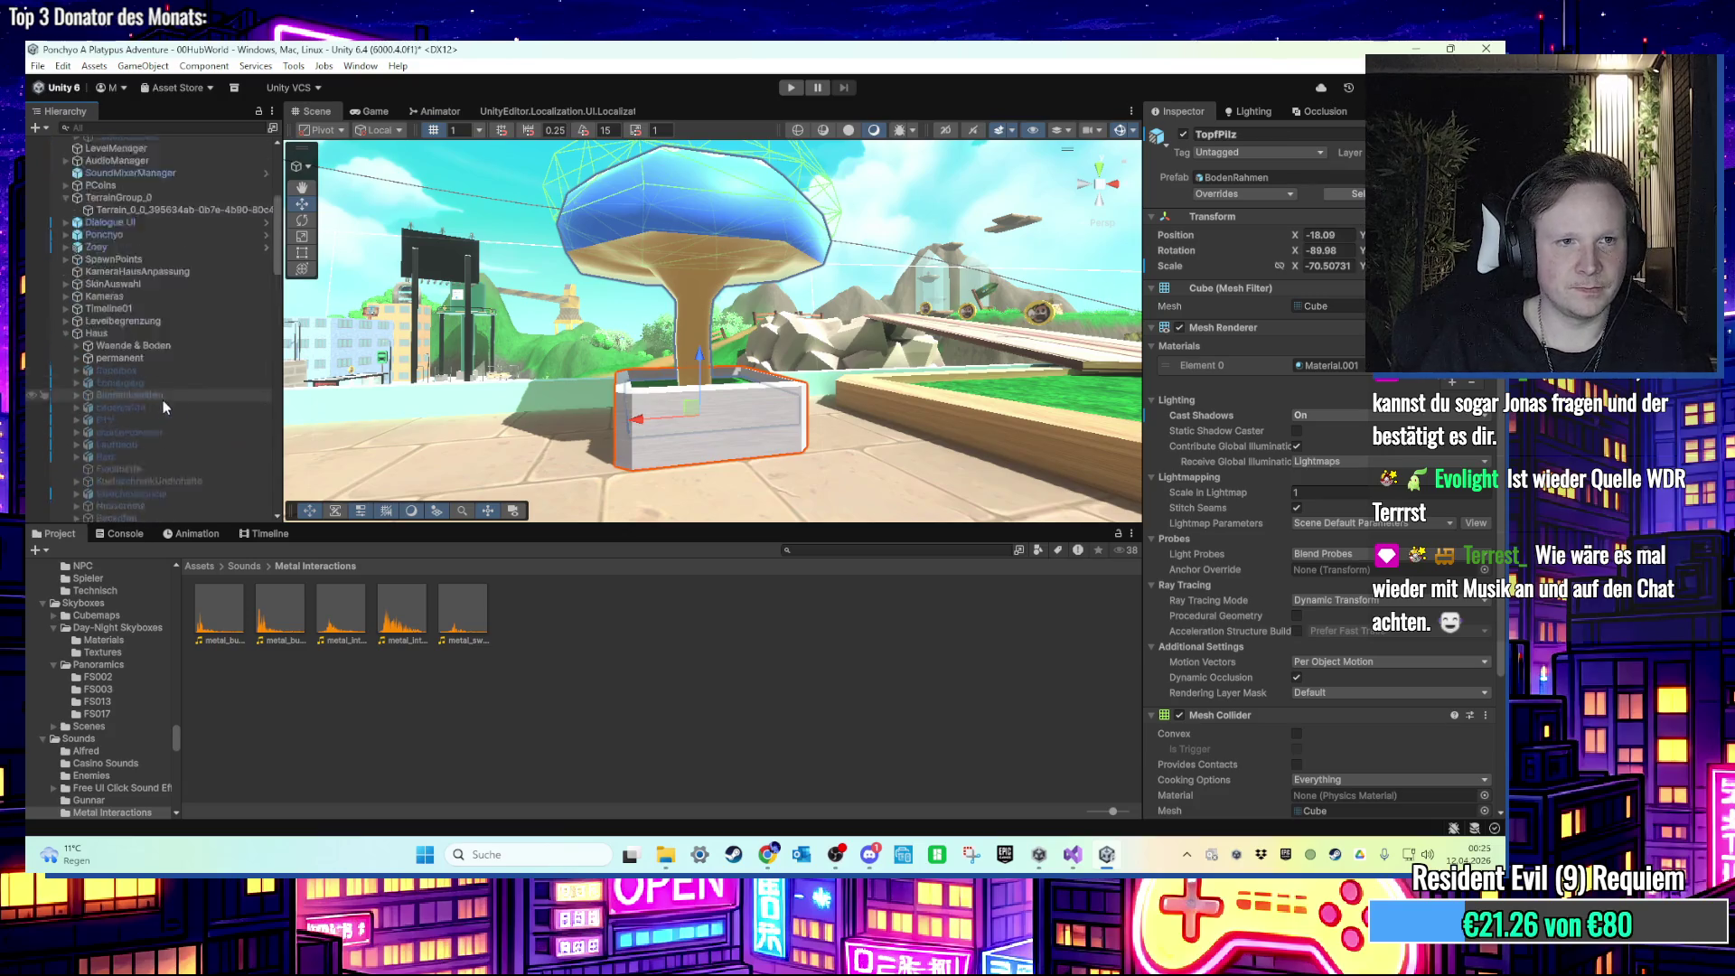
scroll(497, 349, down, 3)
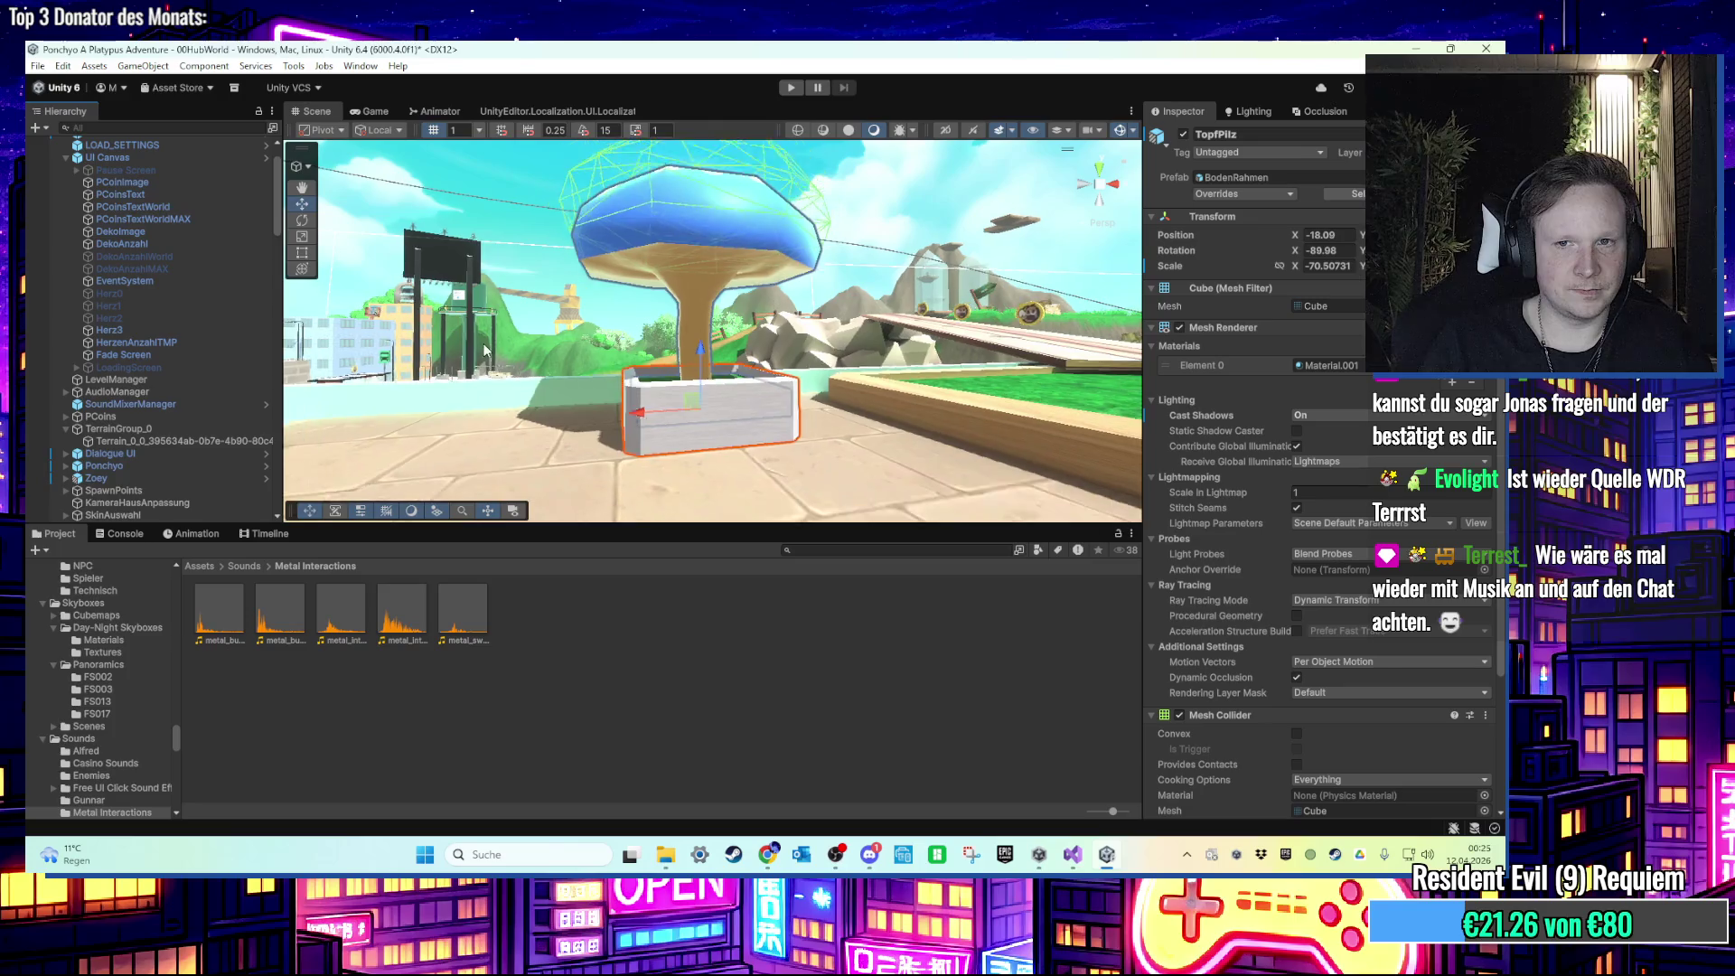
scroll(503, 351, up, 3)
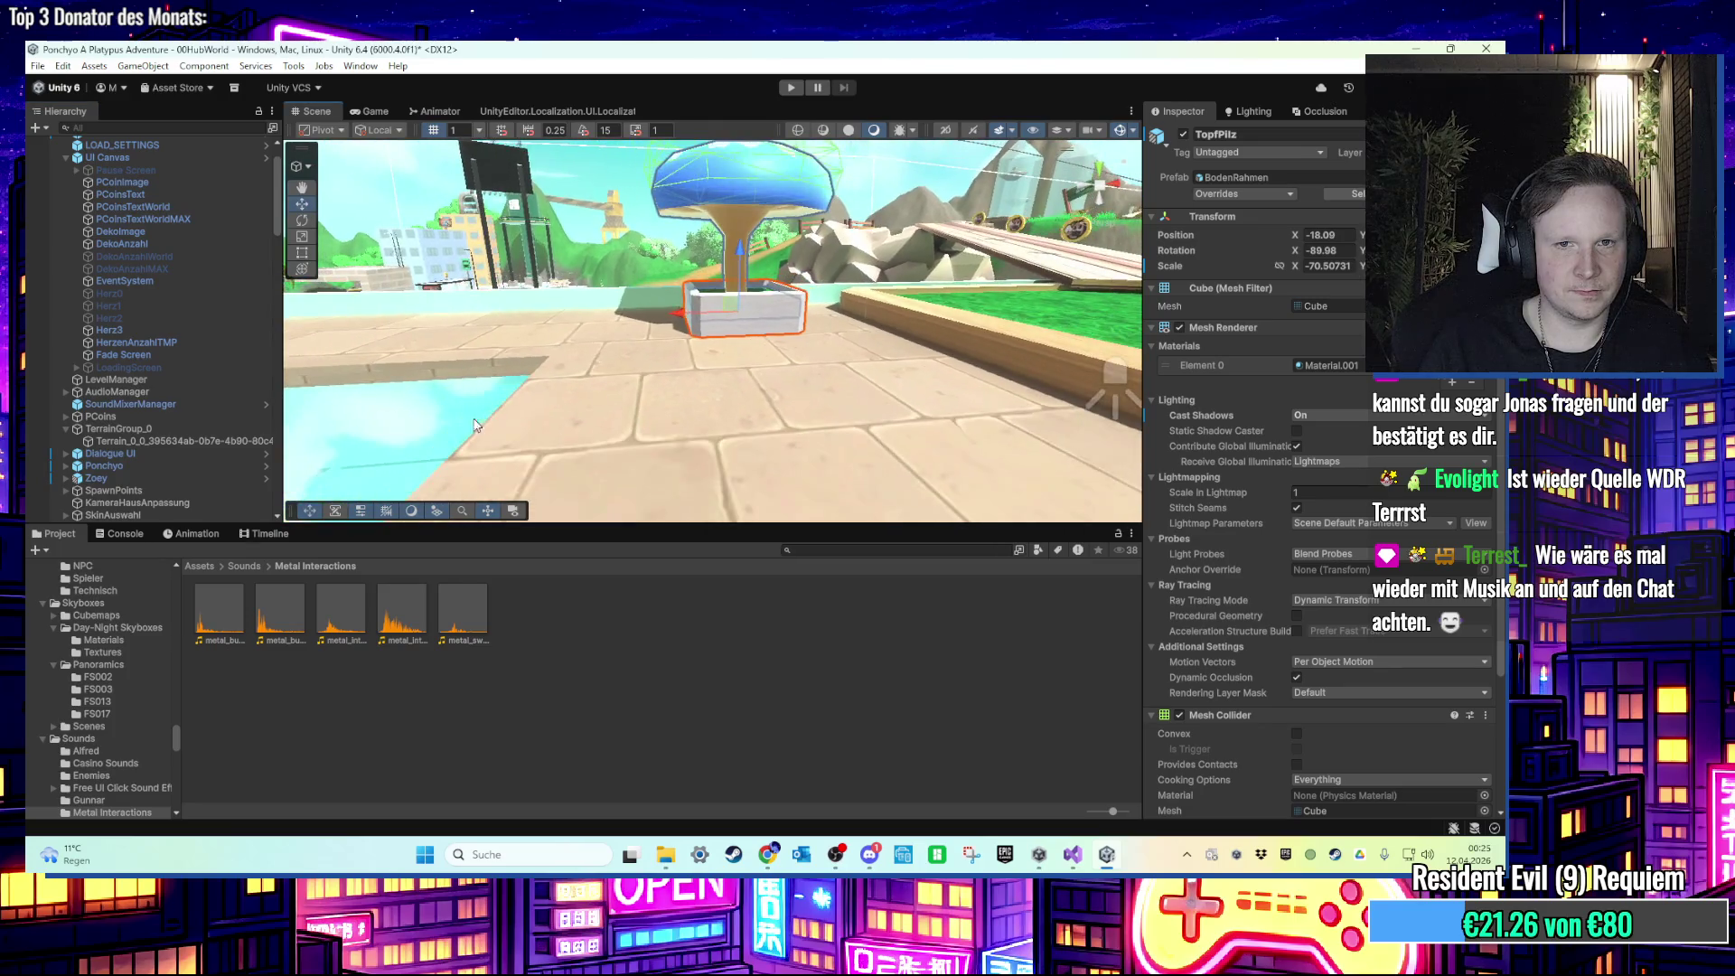
scroll(172, 352, up, 1)
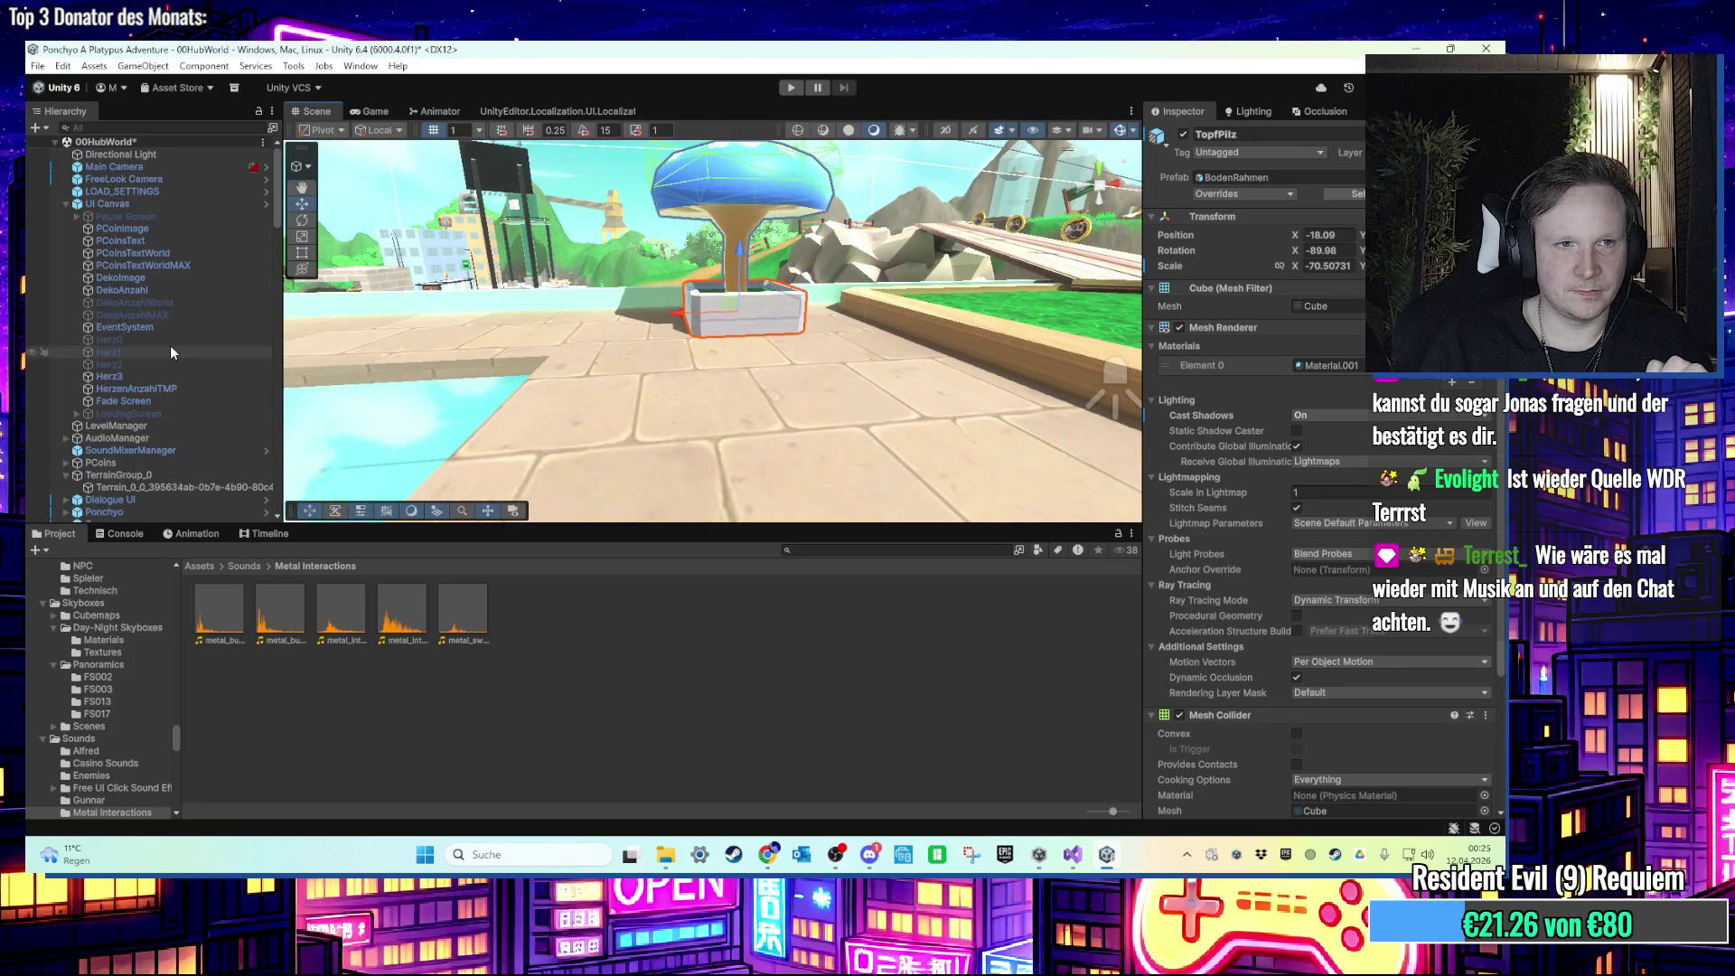
click(65, 204)
click(80, 215)
scroll(1366, 575, down, 5)
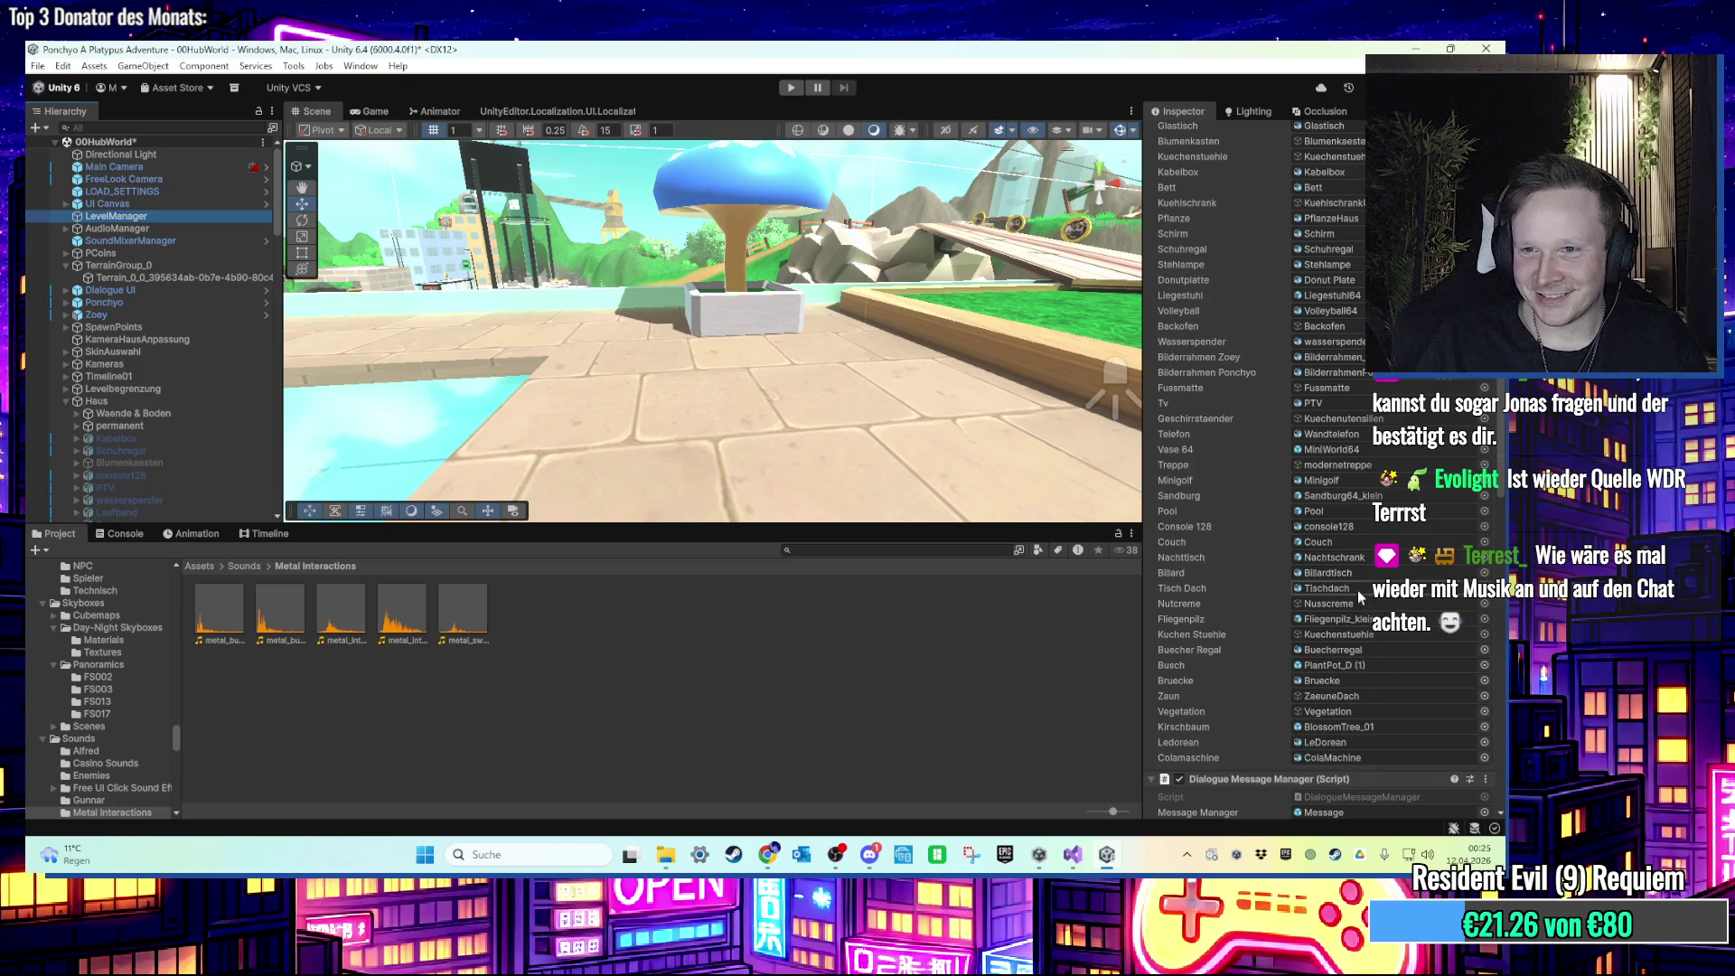
Step: Select TopfPilz through LevelManager's reference and deactivate it
click(1340, 620)
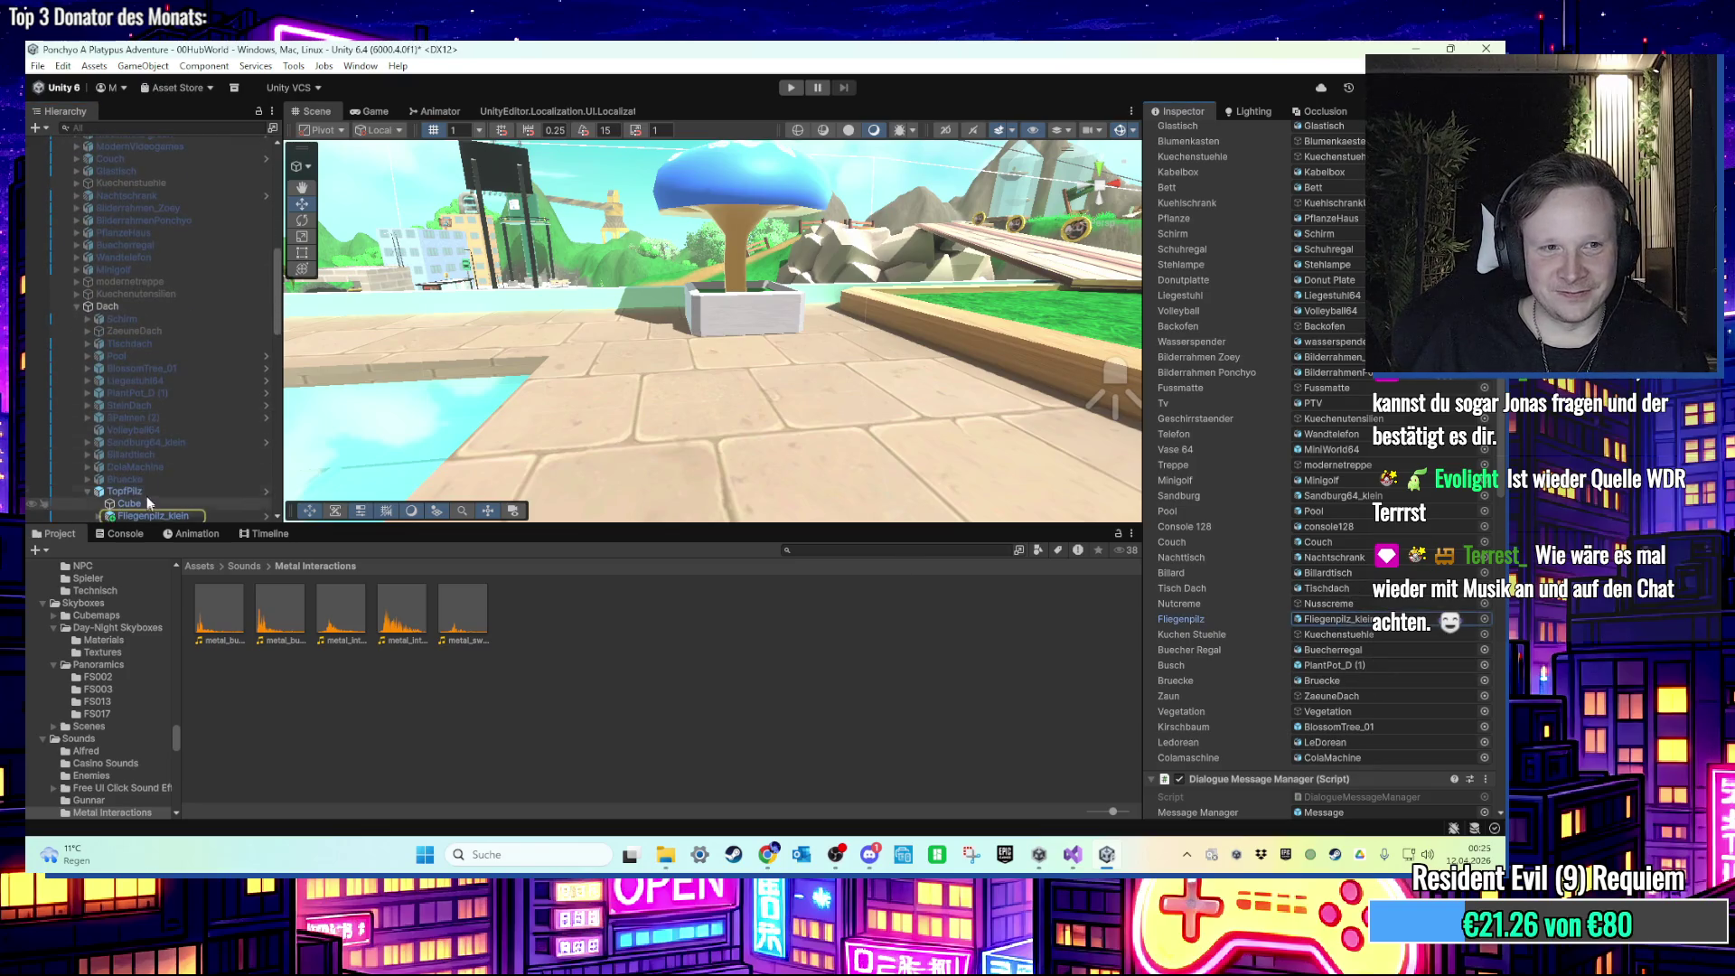
double_click(1319, 620)
scroll(1222, 270, up, 3)
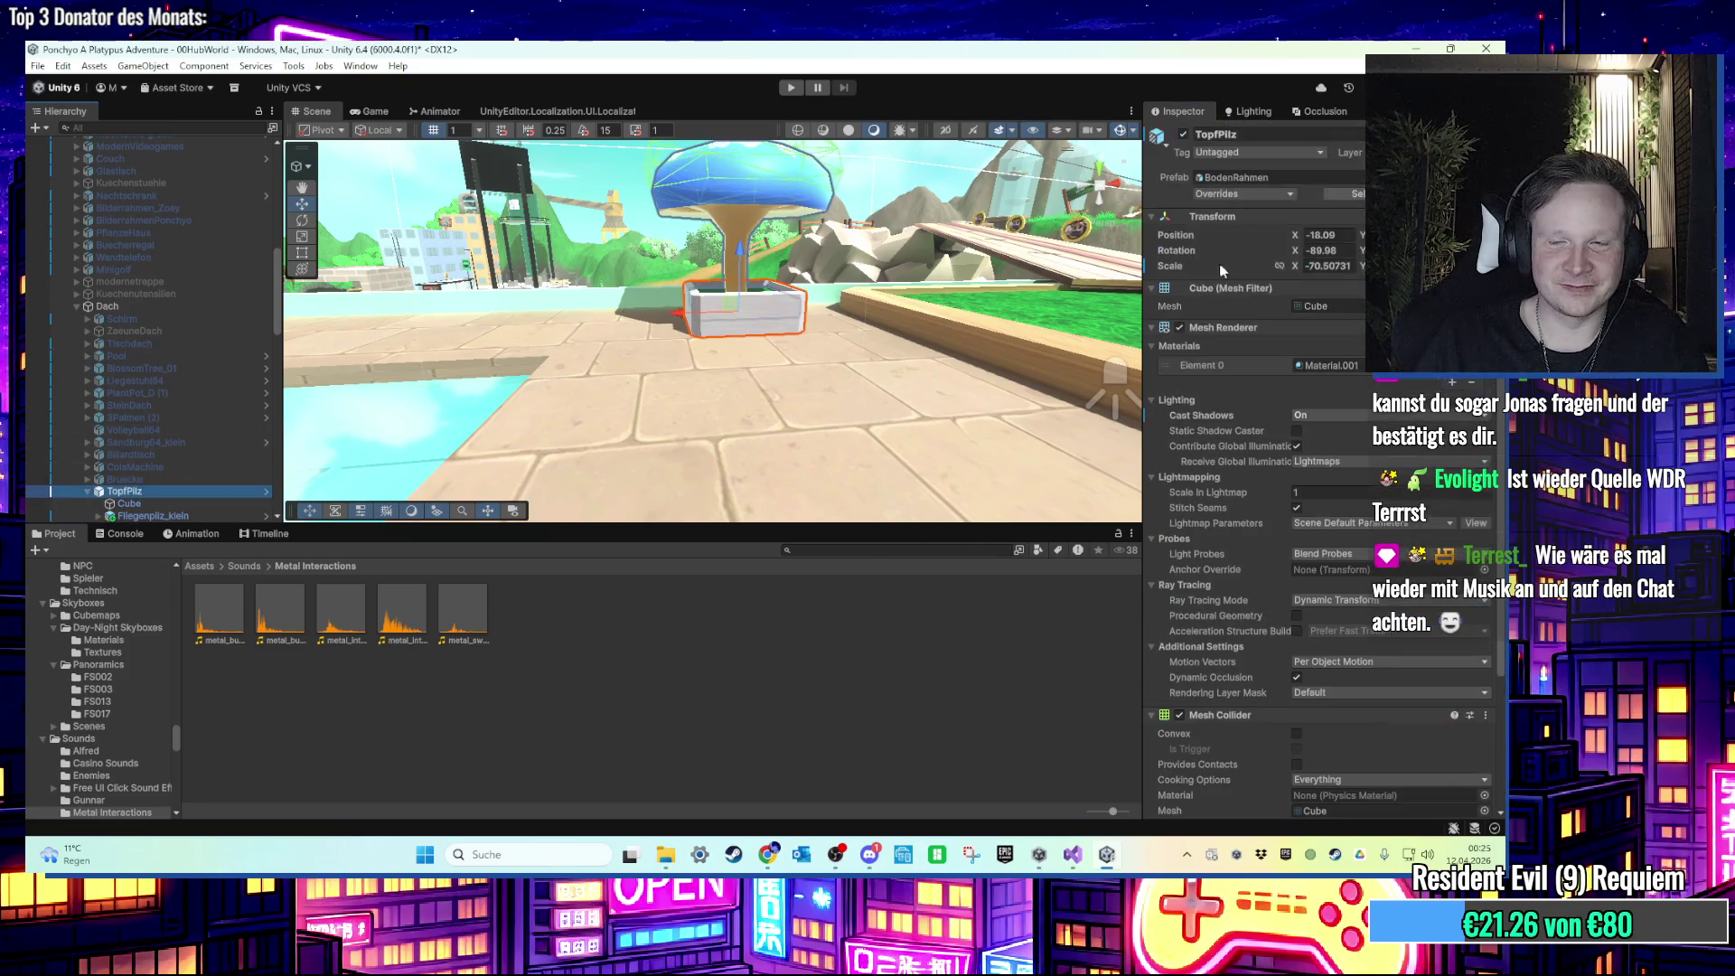
click(1183, 136)
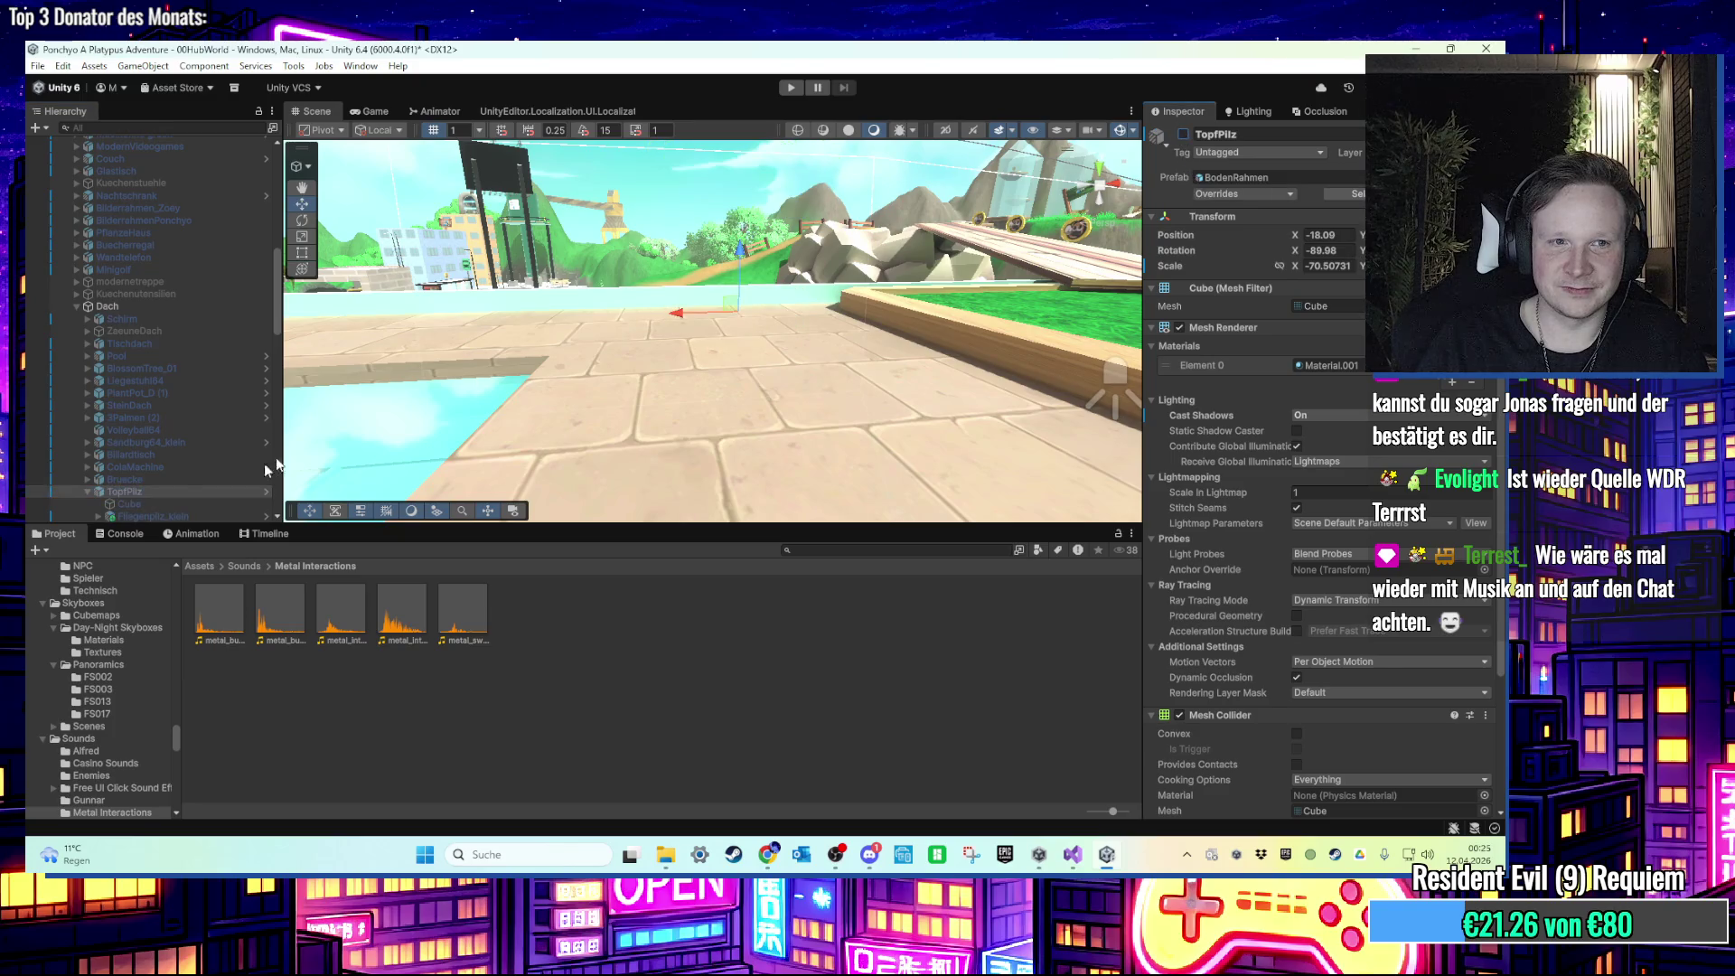
Step: Zoom toward the grass-filled planter frame and select BodenRahmen (4)
mouse_move(479, 333)
mouse_down()
mouse_move(643, 334)
mouse_move(685, 383)
mouse_up()
drag(578, 369, 645, 401)
scroll(643, 401, up, 2)
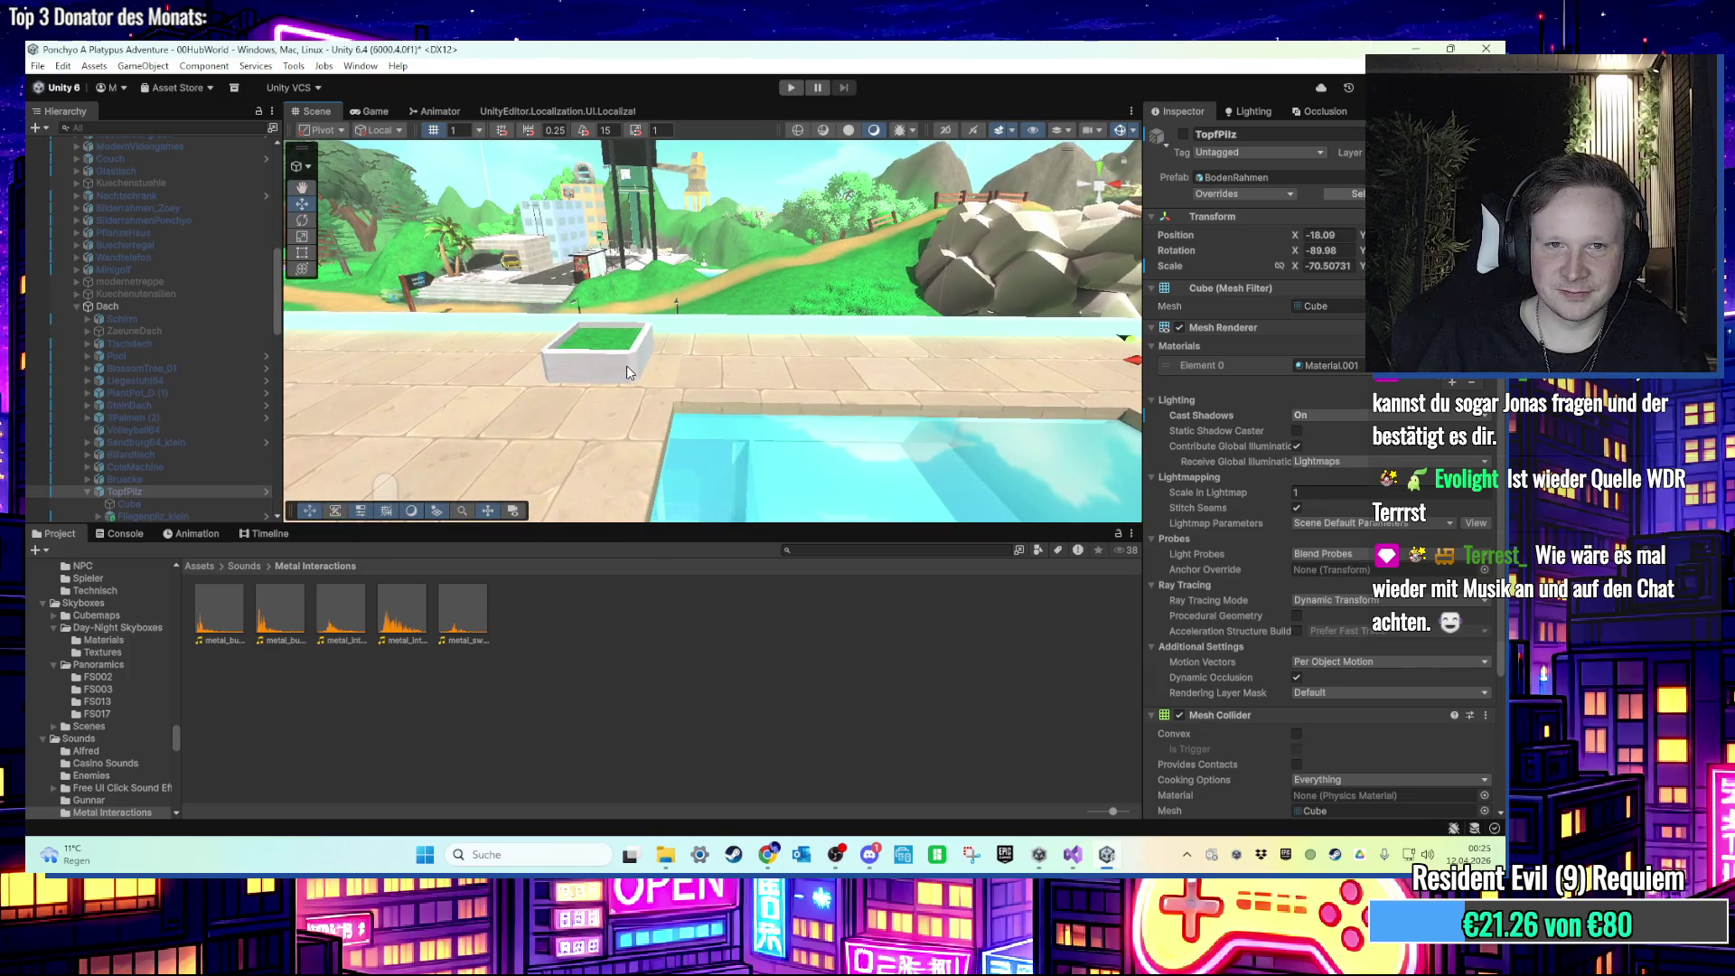
scroll(607, 367, up, 4)
scroll(591, 373, up, 2)
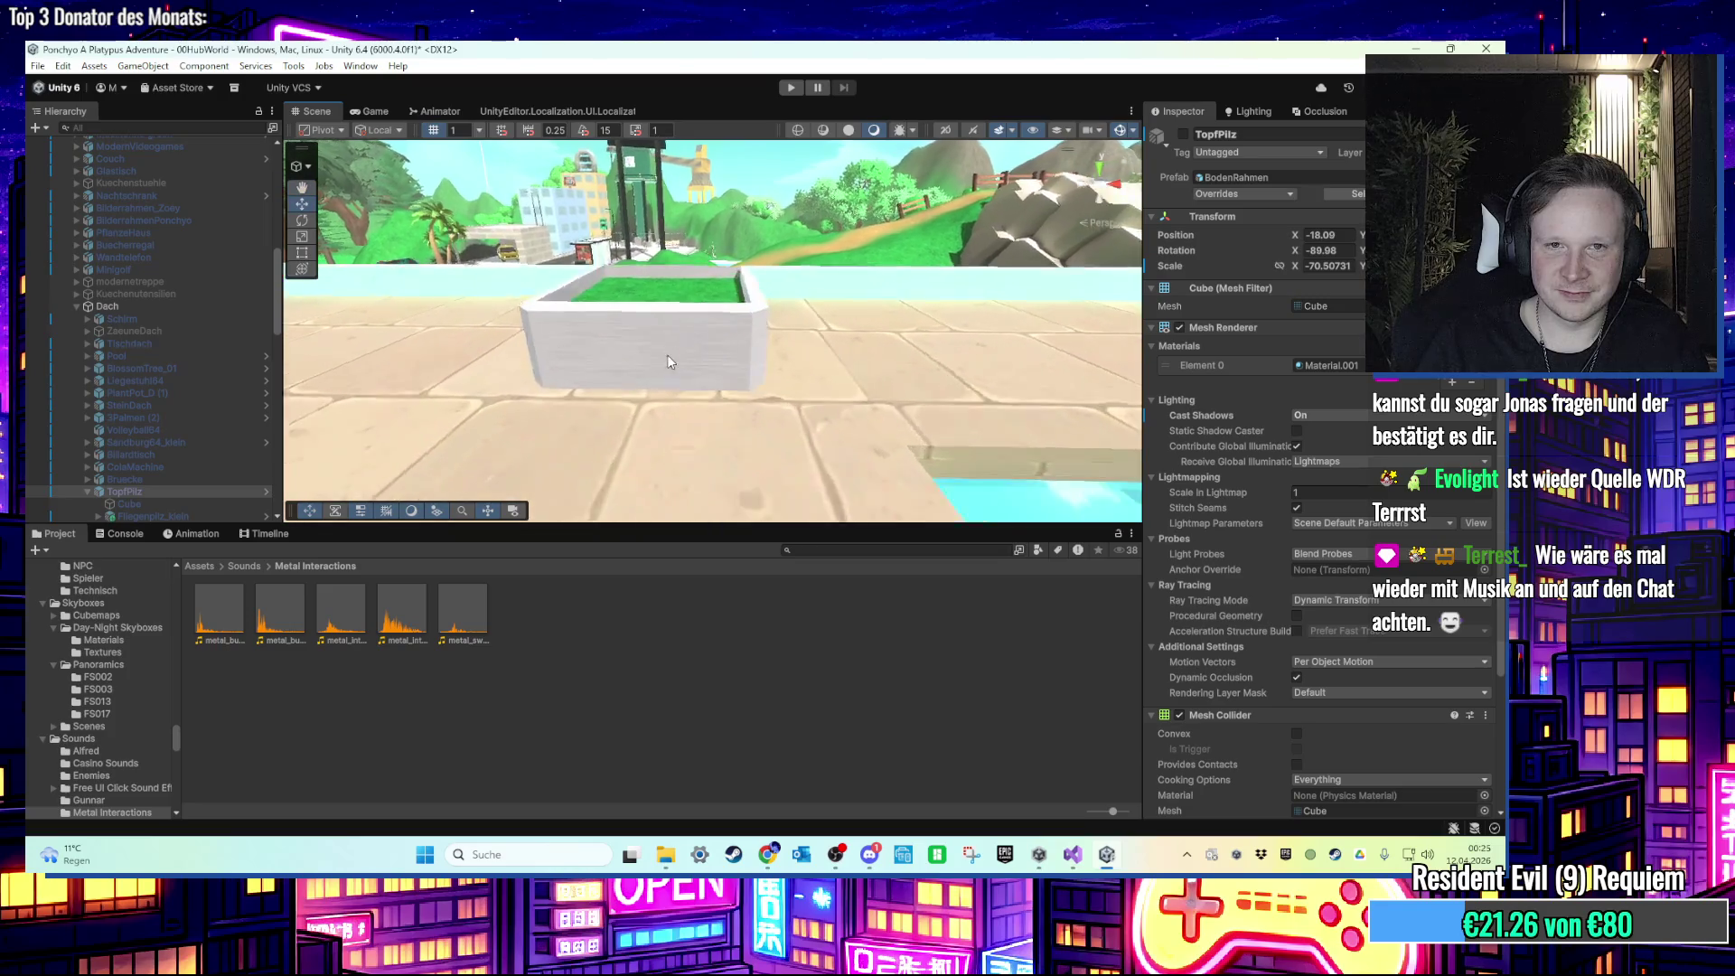
scroll(663, 370, up, 4)
scroll(660, 343, down, 5)
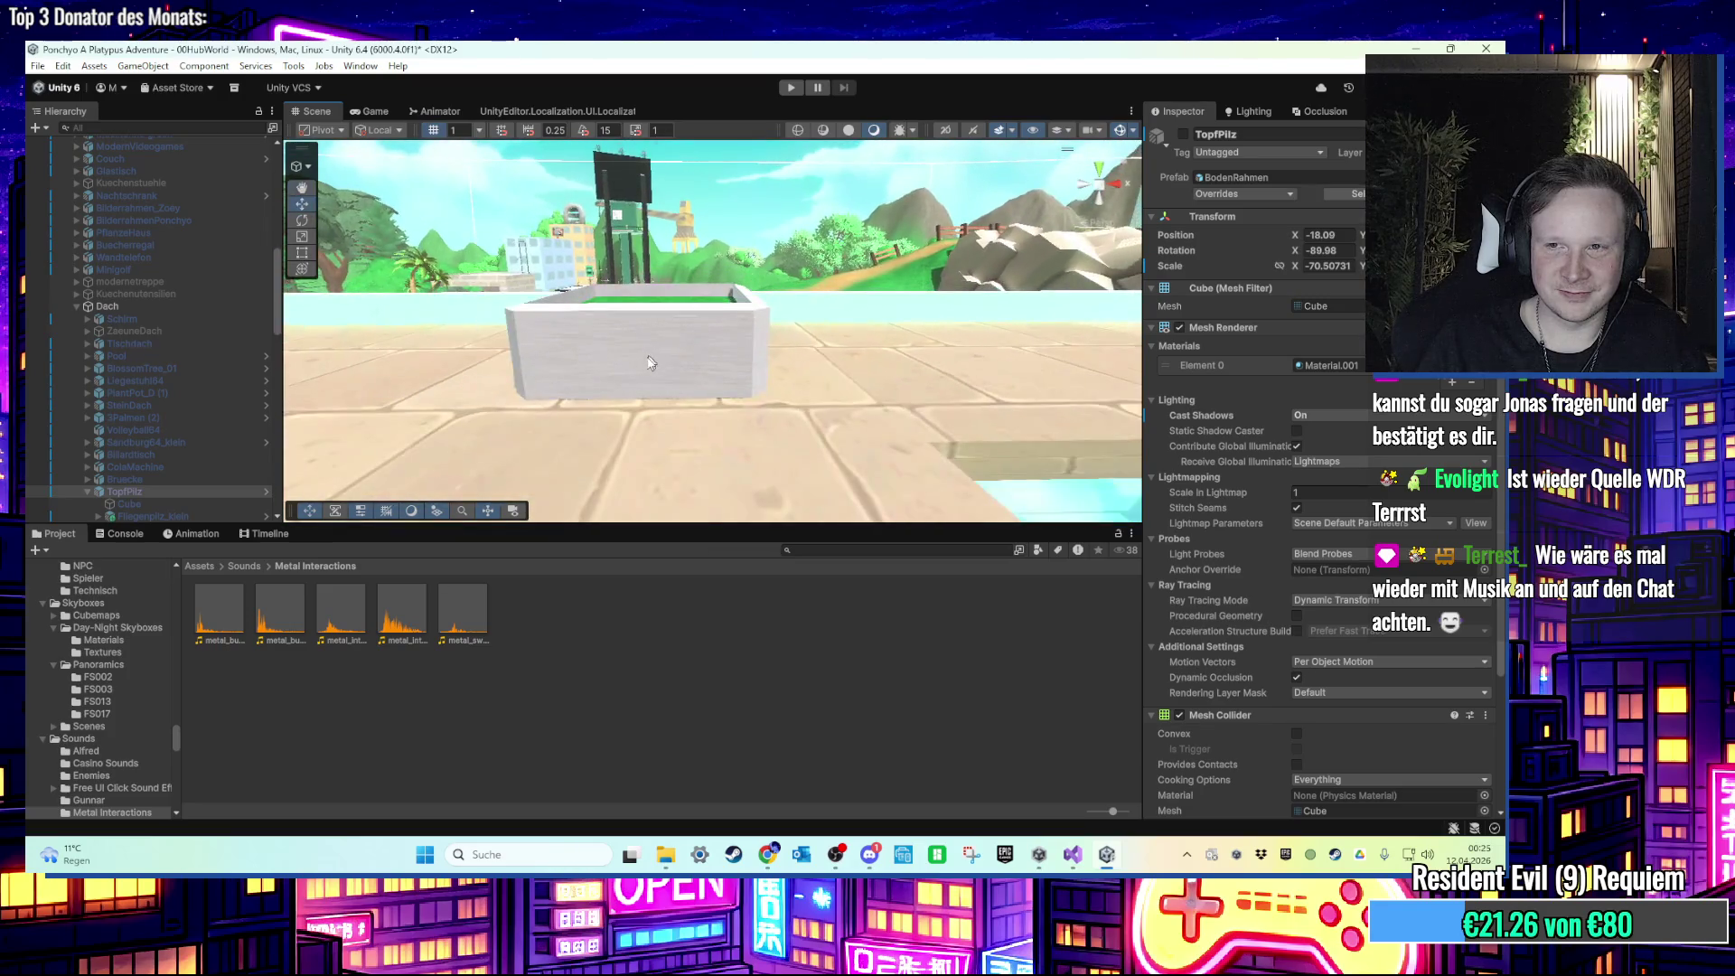
scroll(655, 361, up, 2)
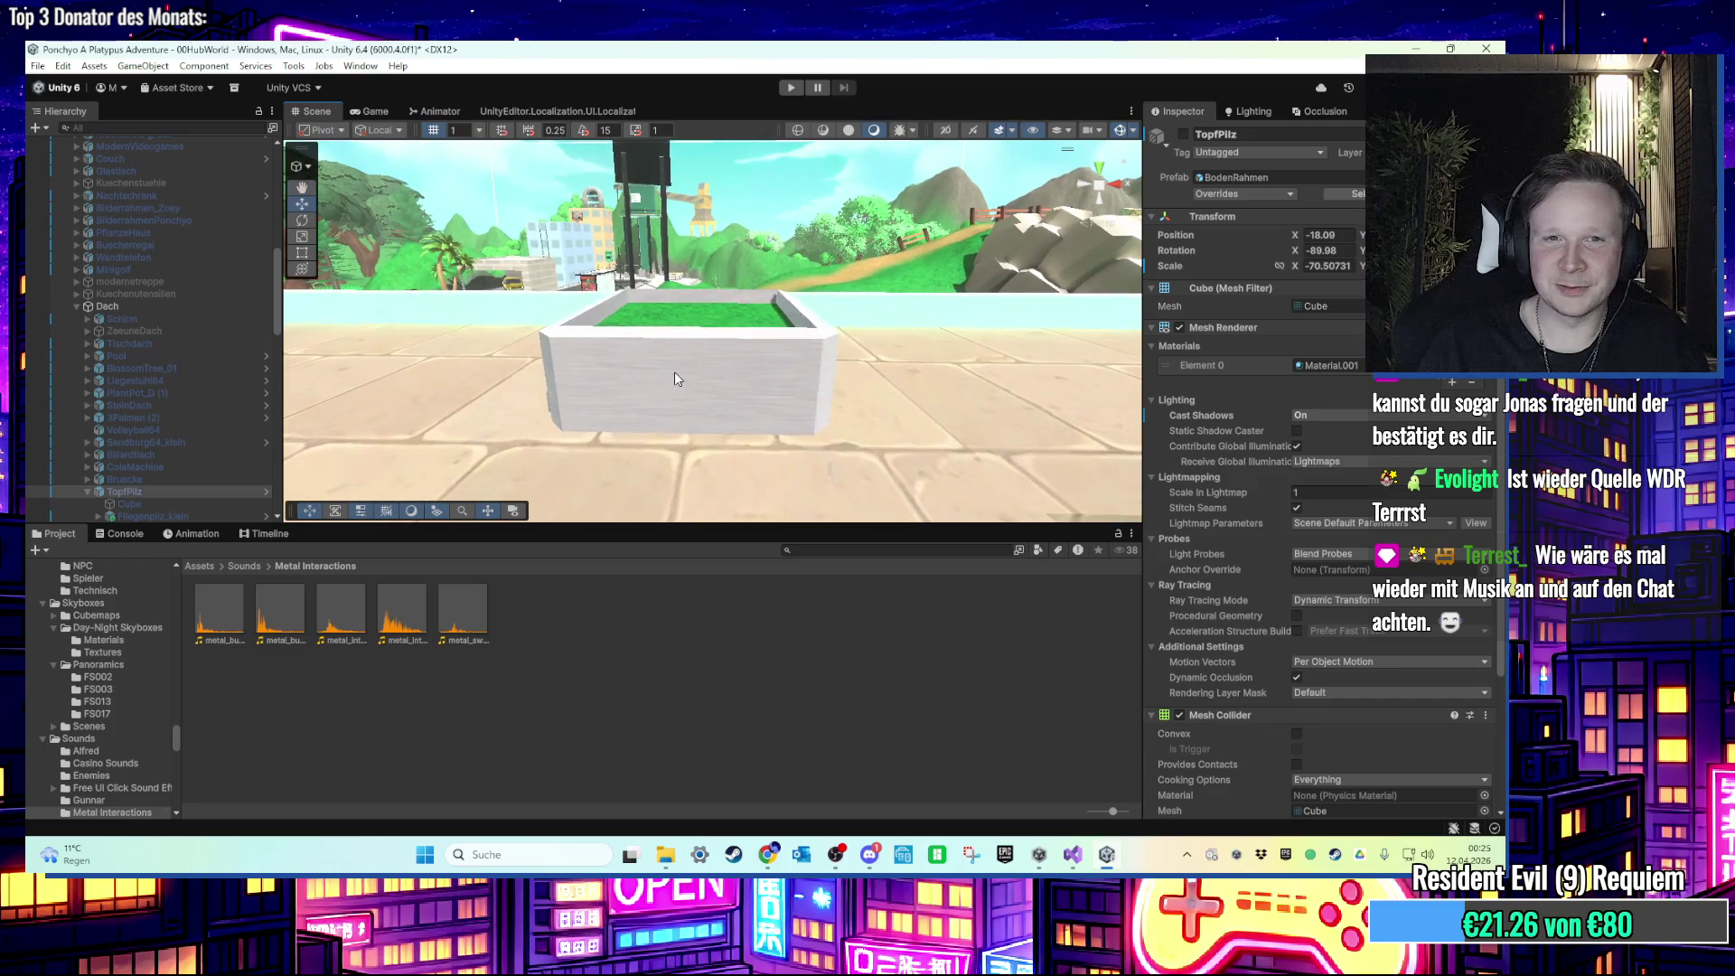
click(669, 379)
scroll(145, 384, down, 3)
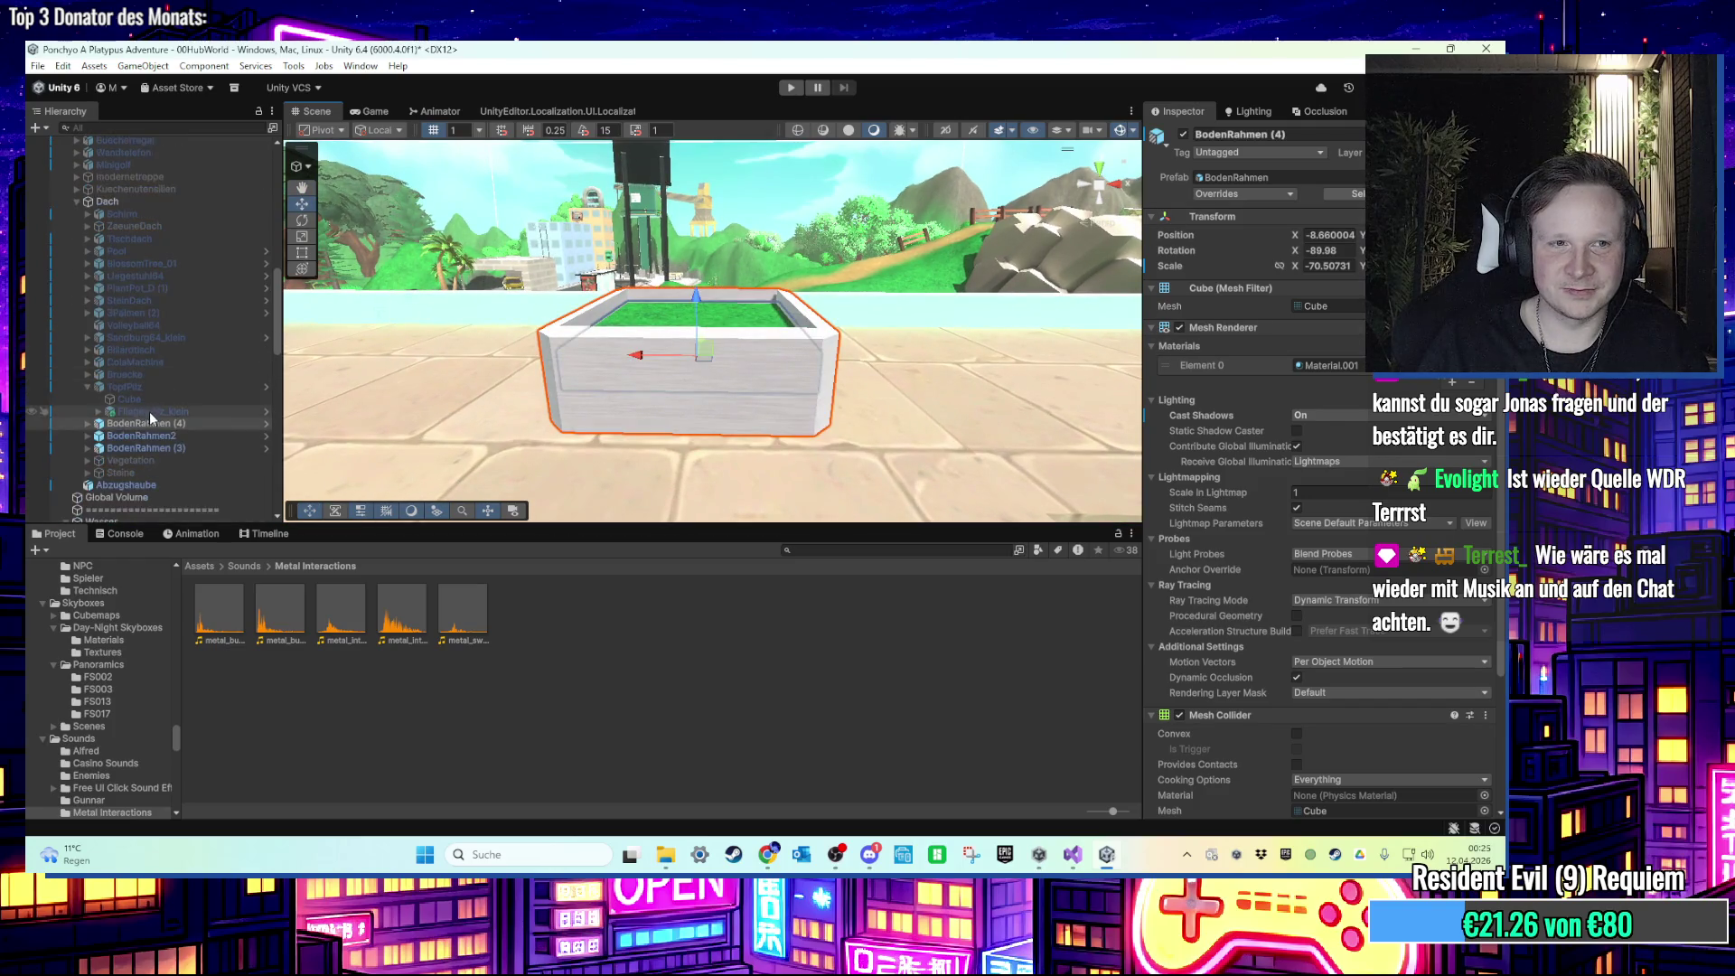
Step: Rename BodenRahmen (4) to TopfKirschbluetenbaum and BlossomTree_01 to Kirschbluetenbaum
right_click(142, 407)
click(142, 408)
right_click(136, 407)
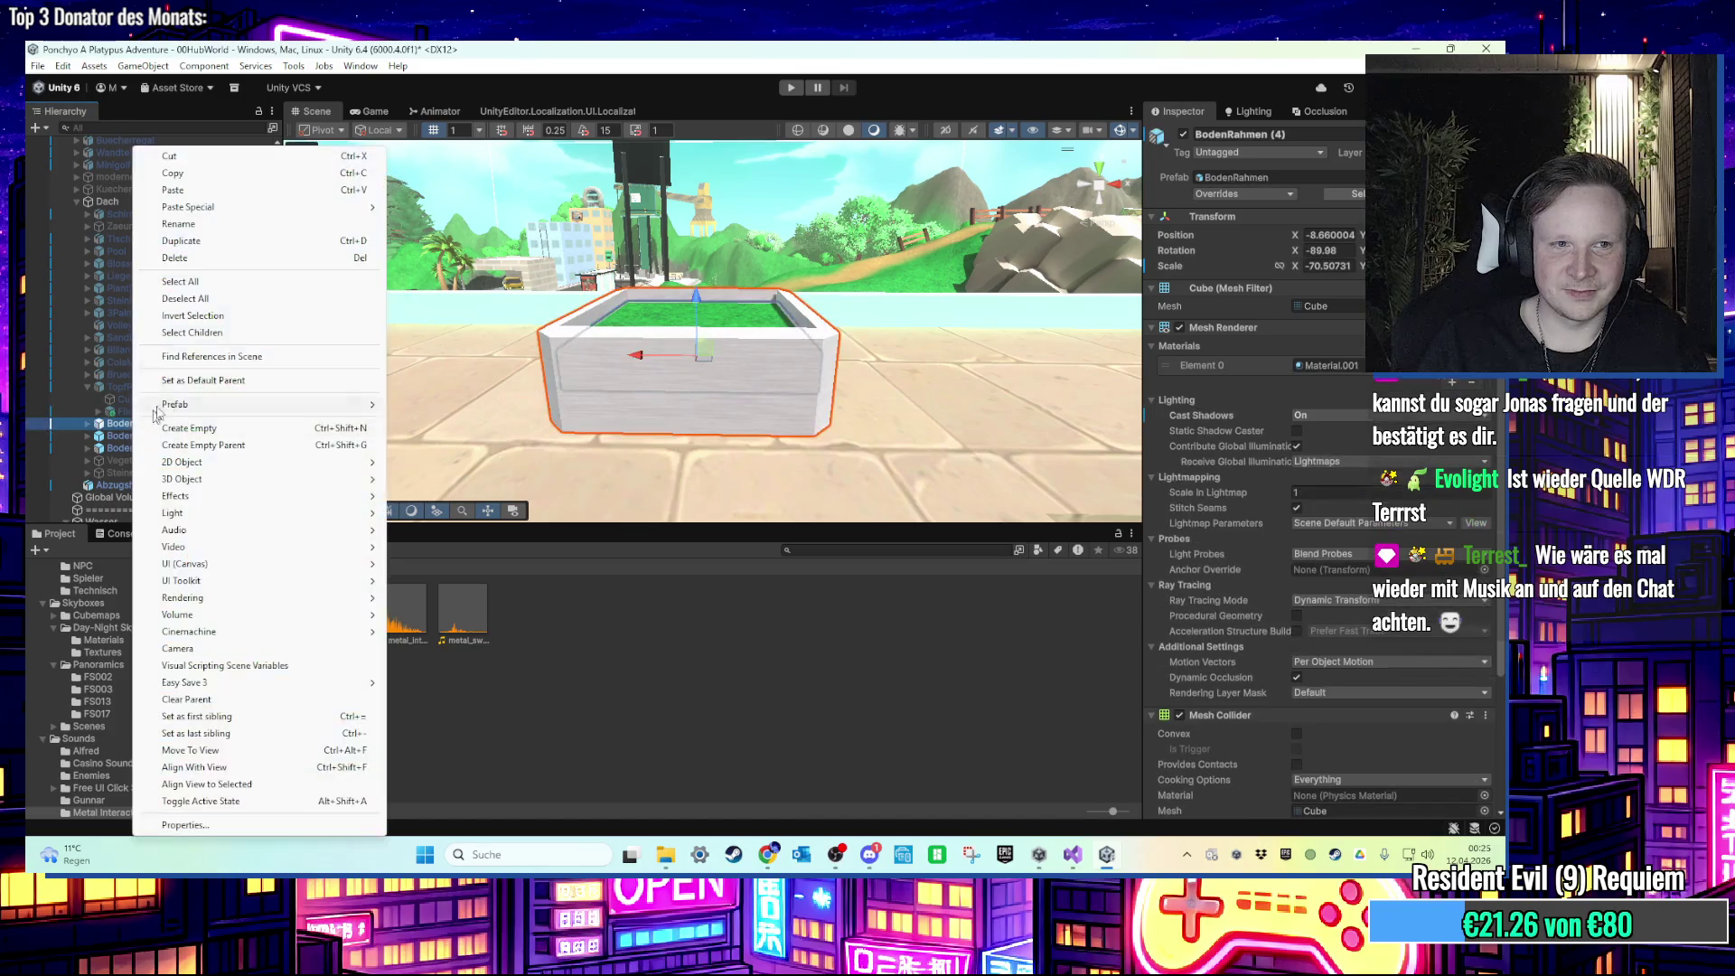
click(242, 225)
text(TopfKirschbluetenbaum)
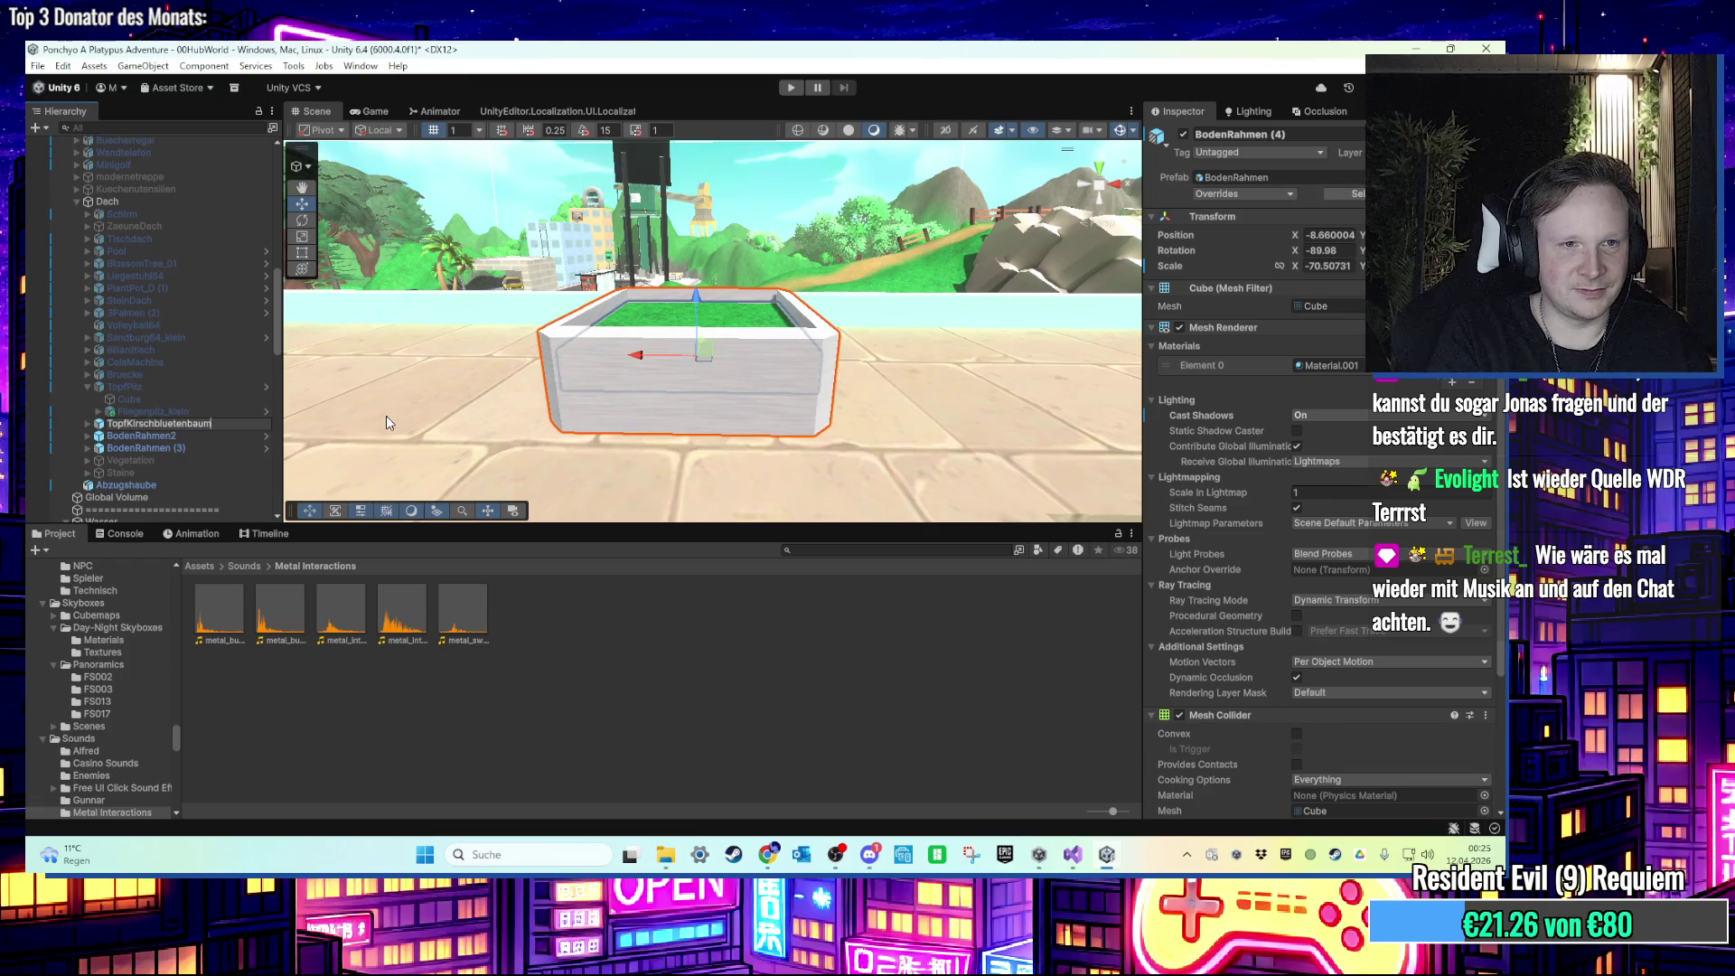
key(Return)
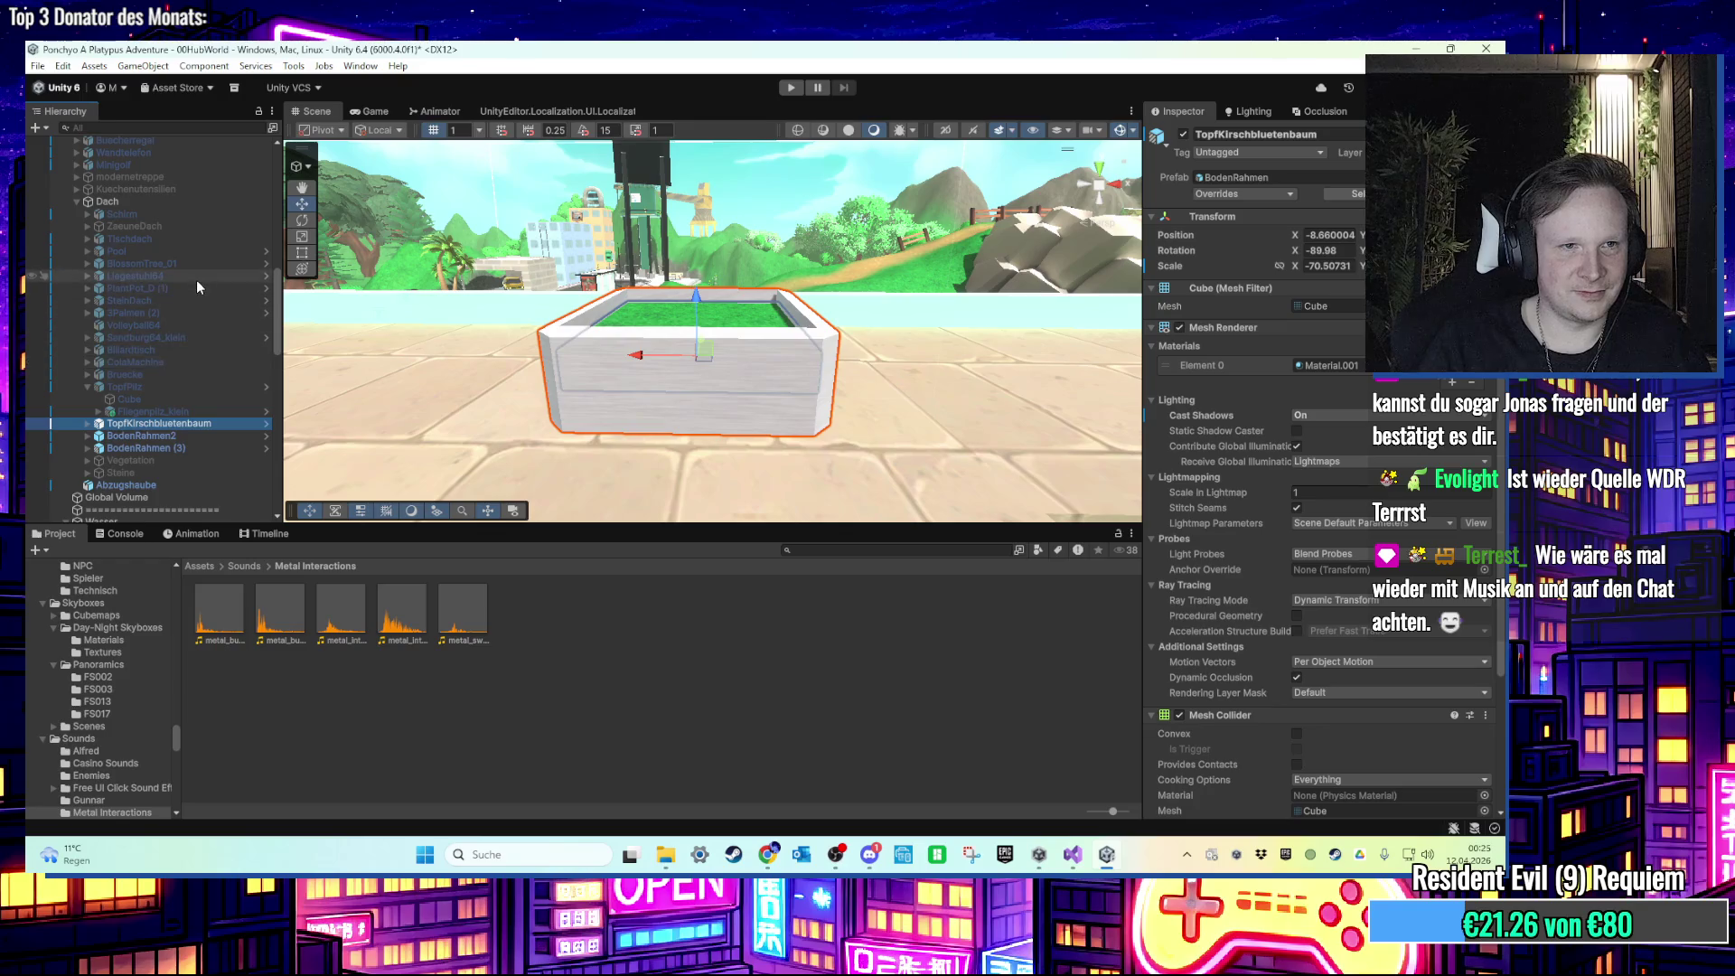
right_click(179, 262)
click(253, 230)
text(Kirschbluete)
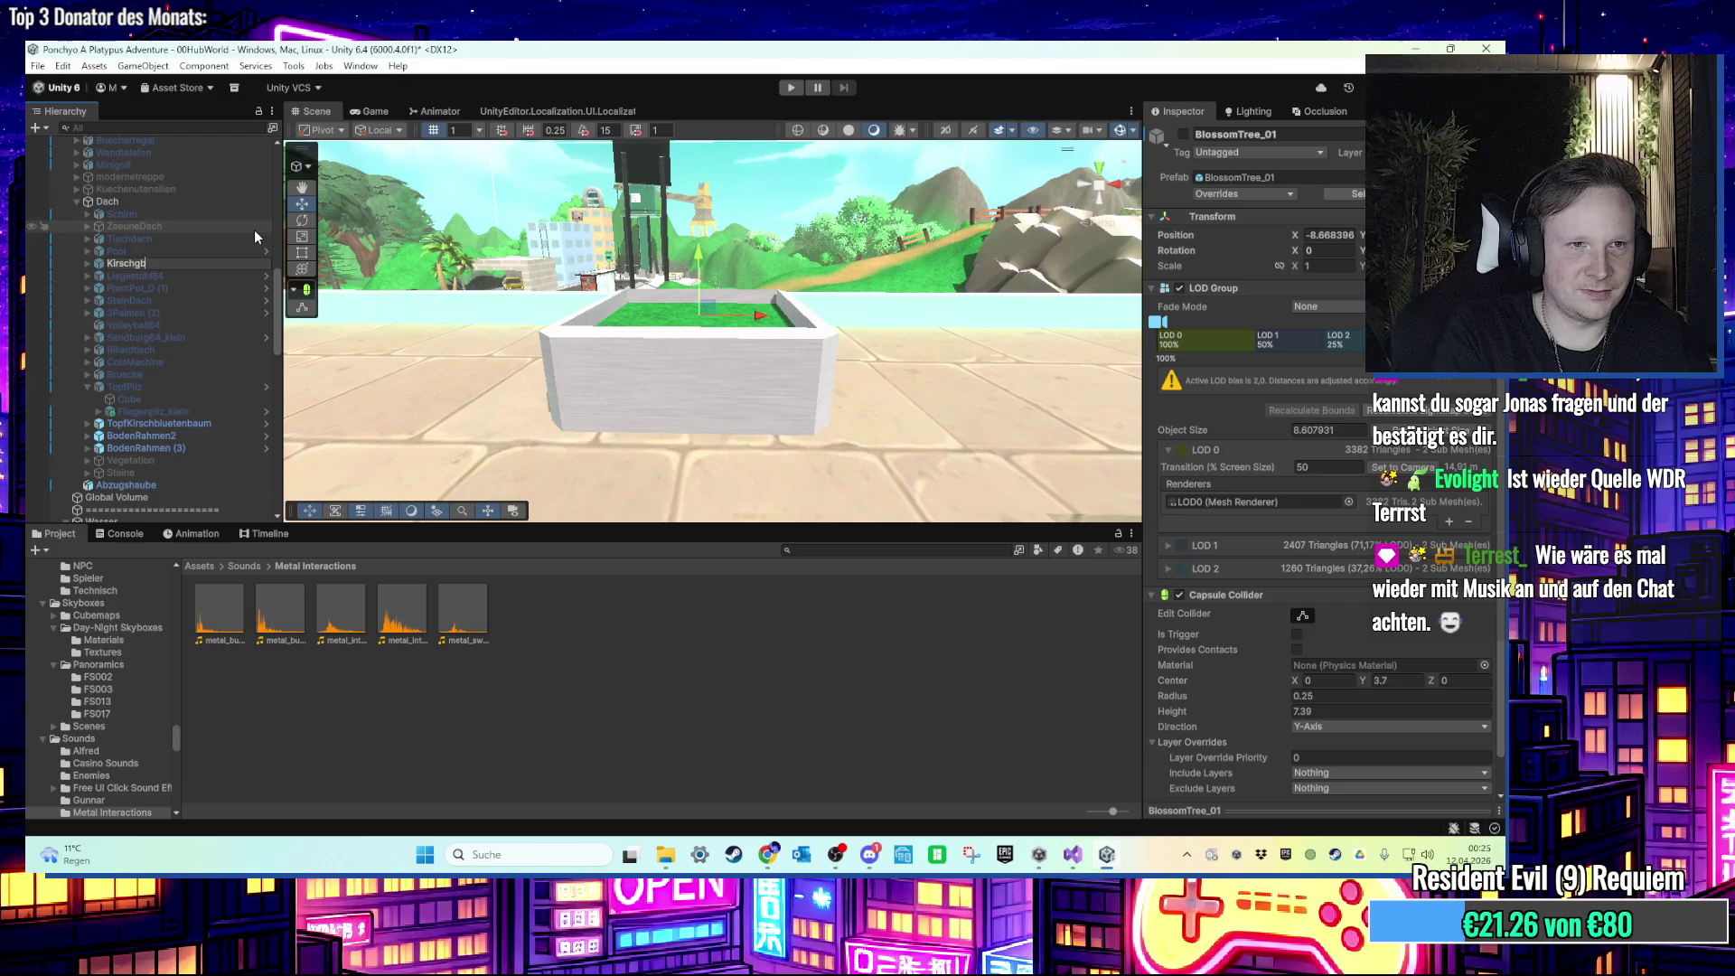
text(nbaum)
key(Return)
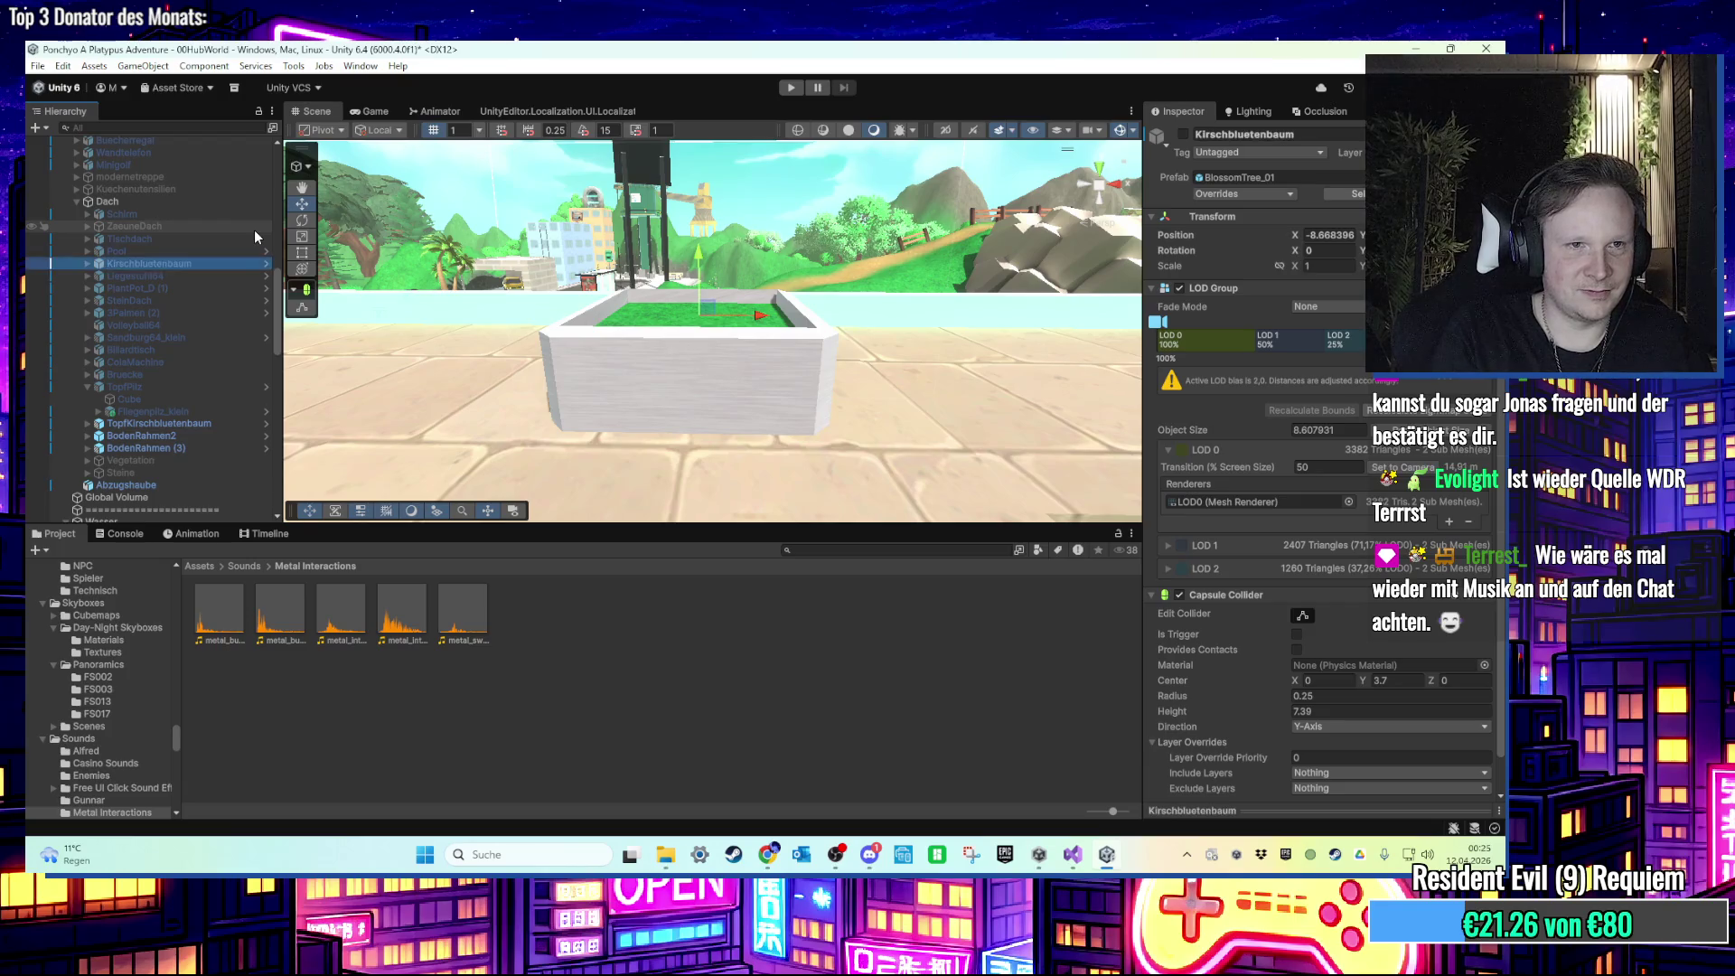
Step: Parent Kirschbluetenbaum under the TopfKirschbluetenbaum planter in the Hierarchy
click(126, 423)
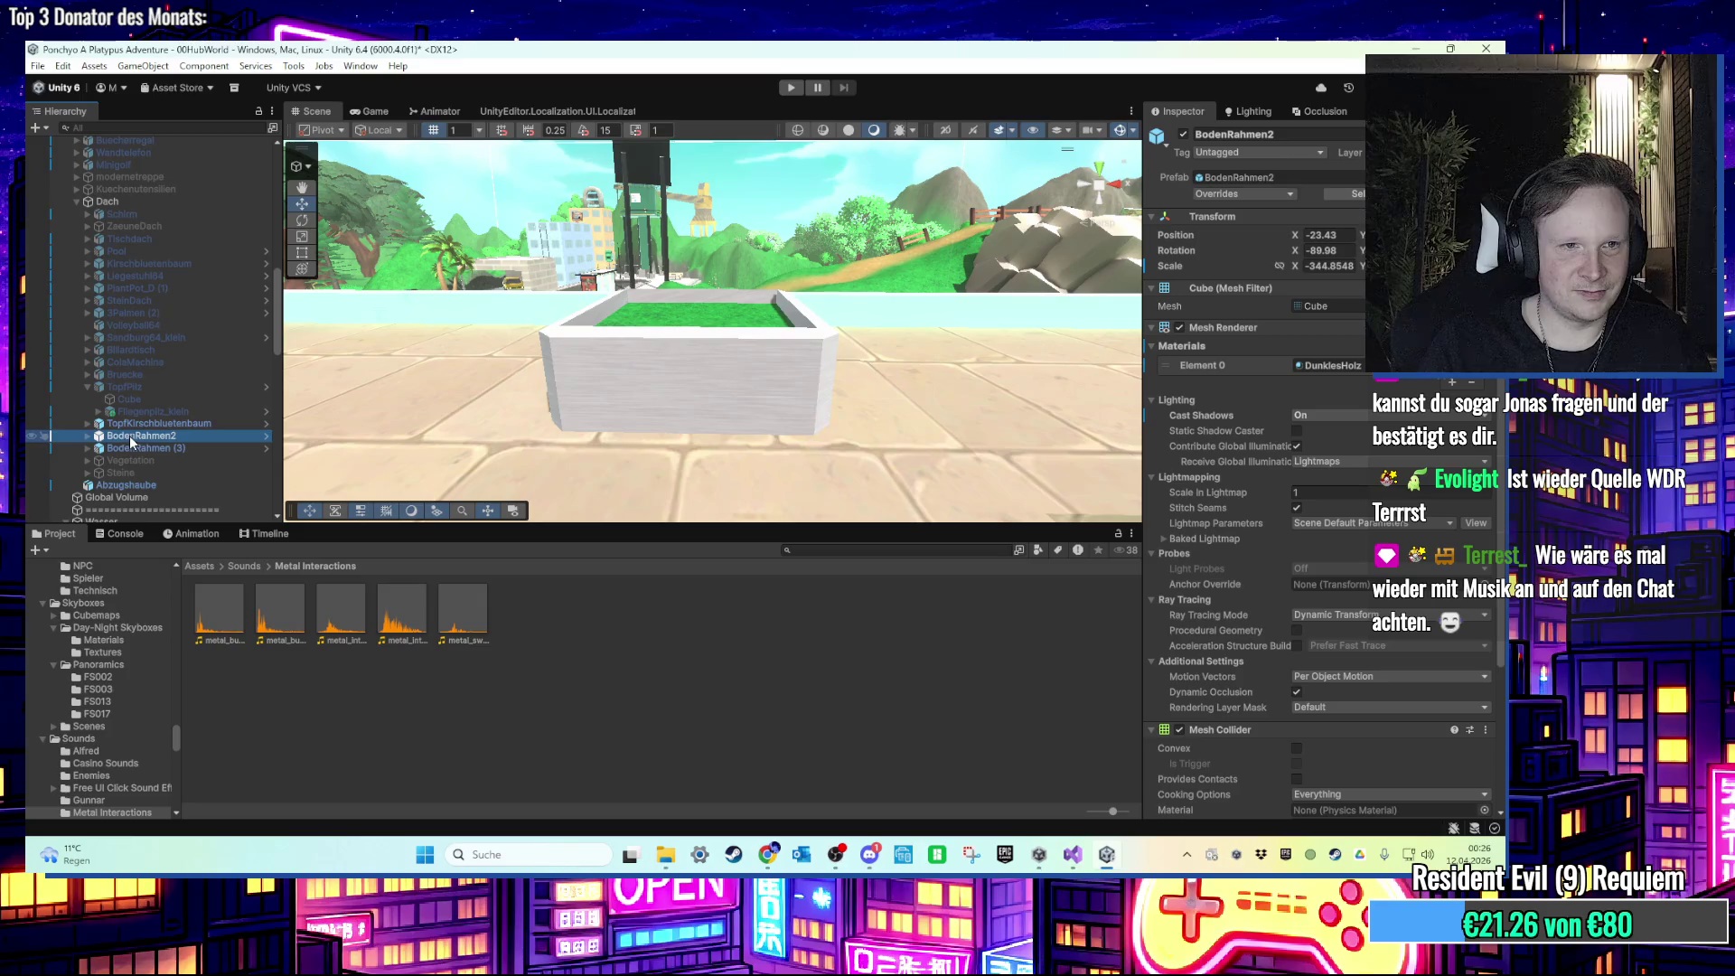
drag(148, 262, 182, 423)
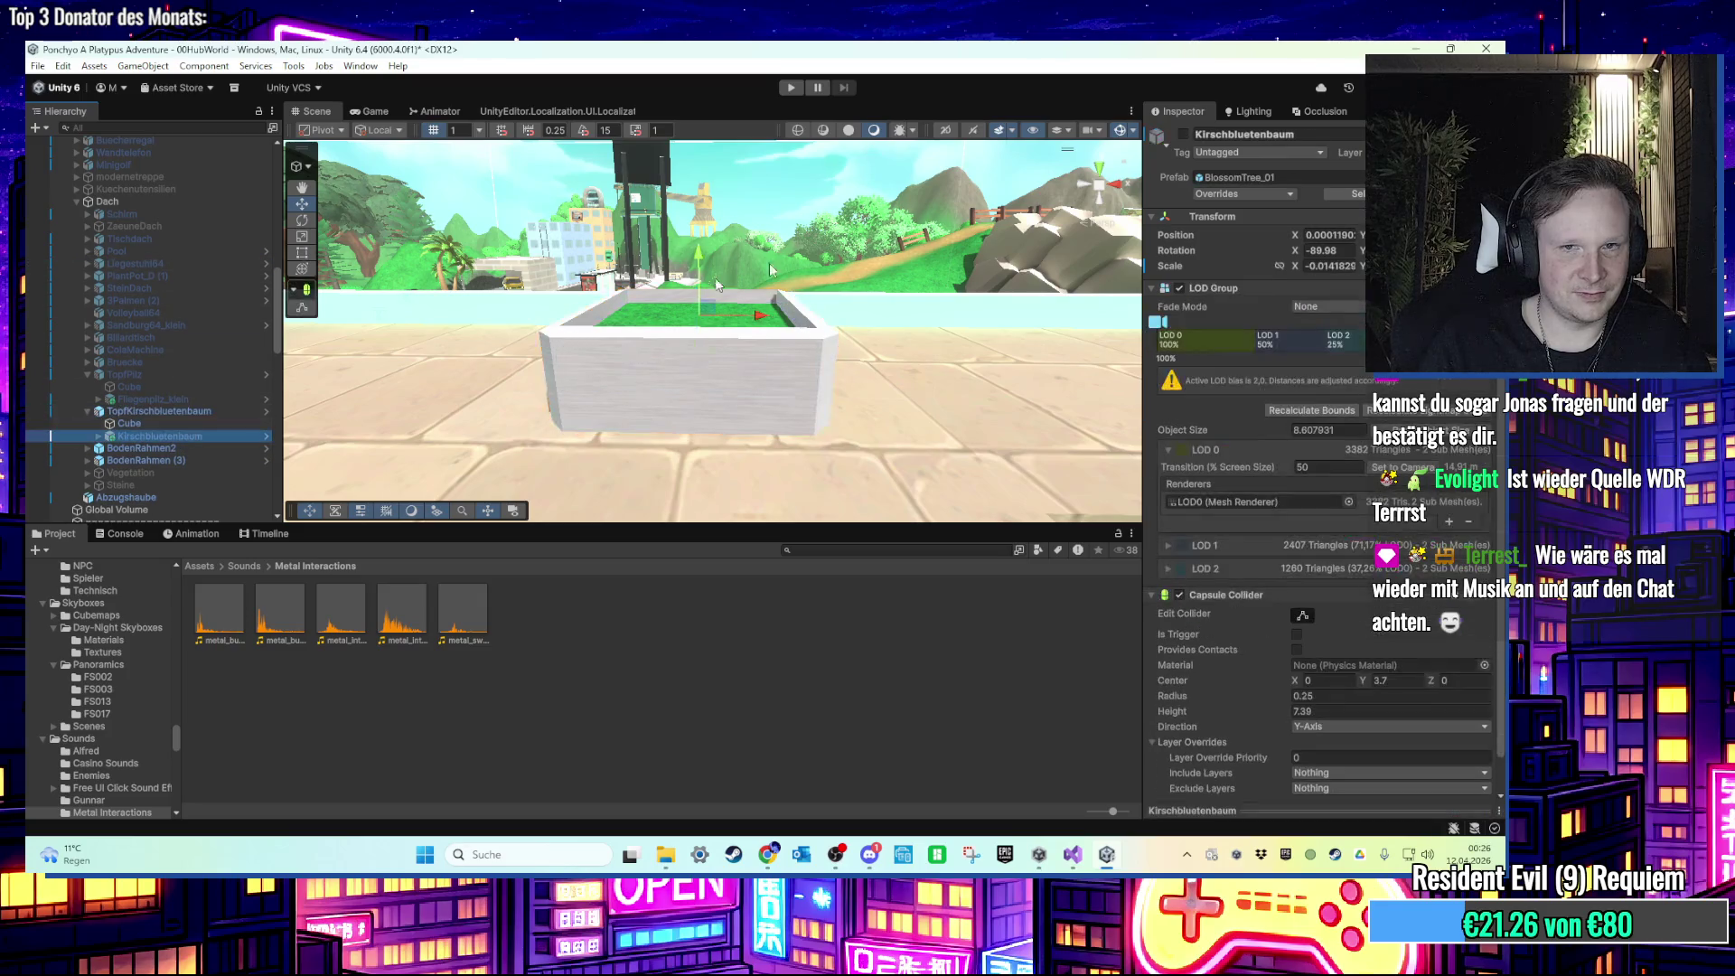
click(204, 411)
scroll(208, 401, up, 8)
scroll(208, 401, up, 8)
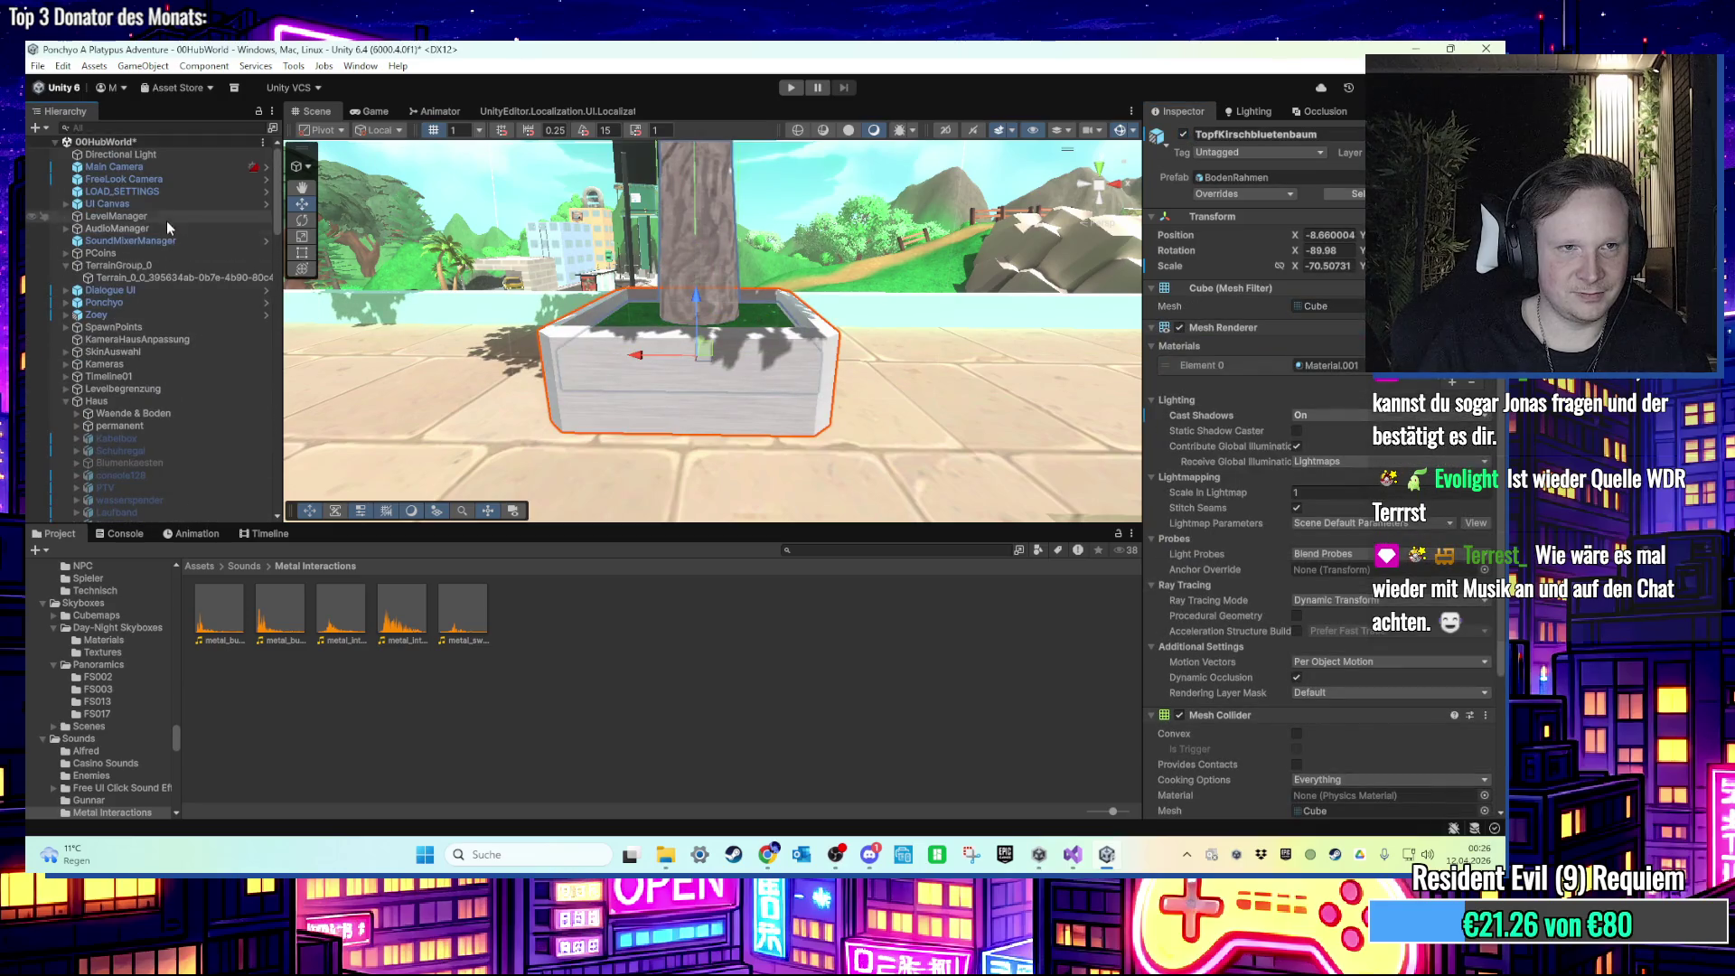
Step: Locate the tree referenced by the LevelManager's Kirschbaum field
click(166, 217)
scroll(1388, 423, down, 10)
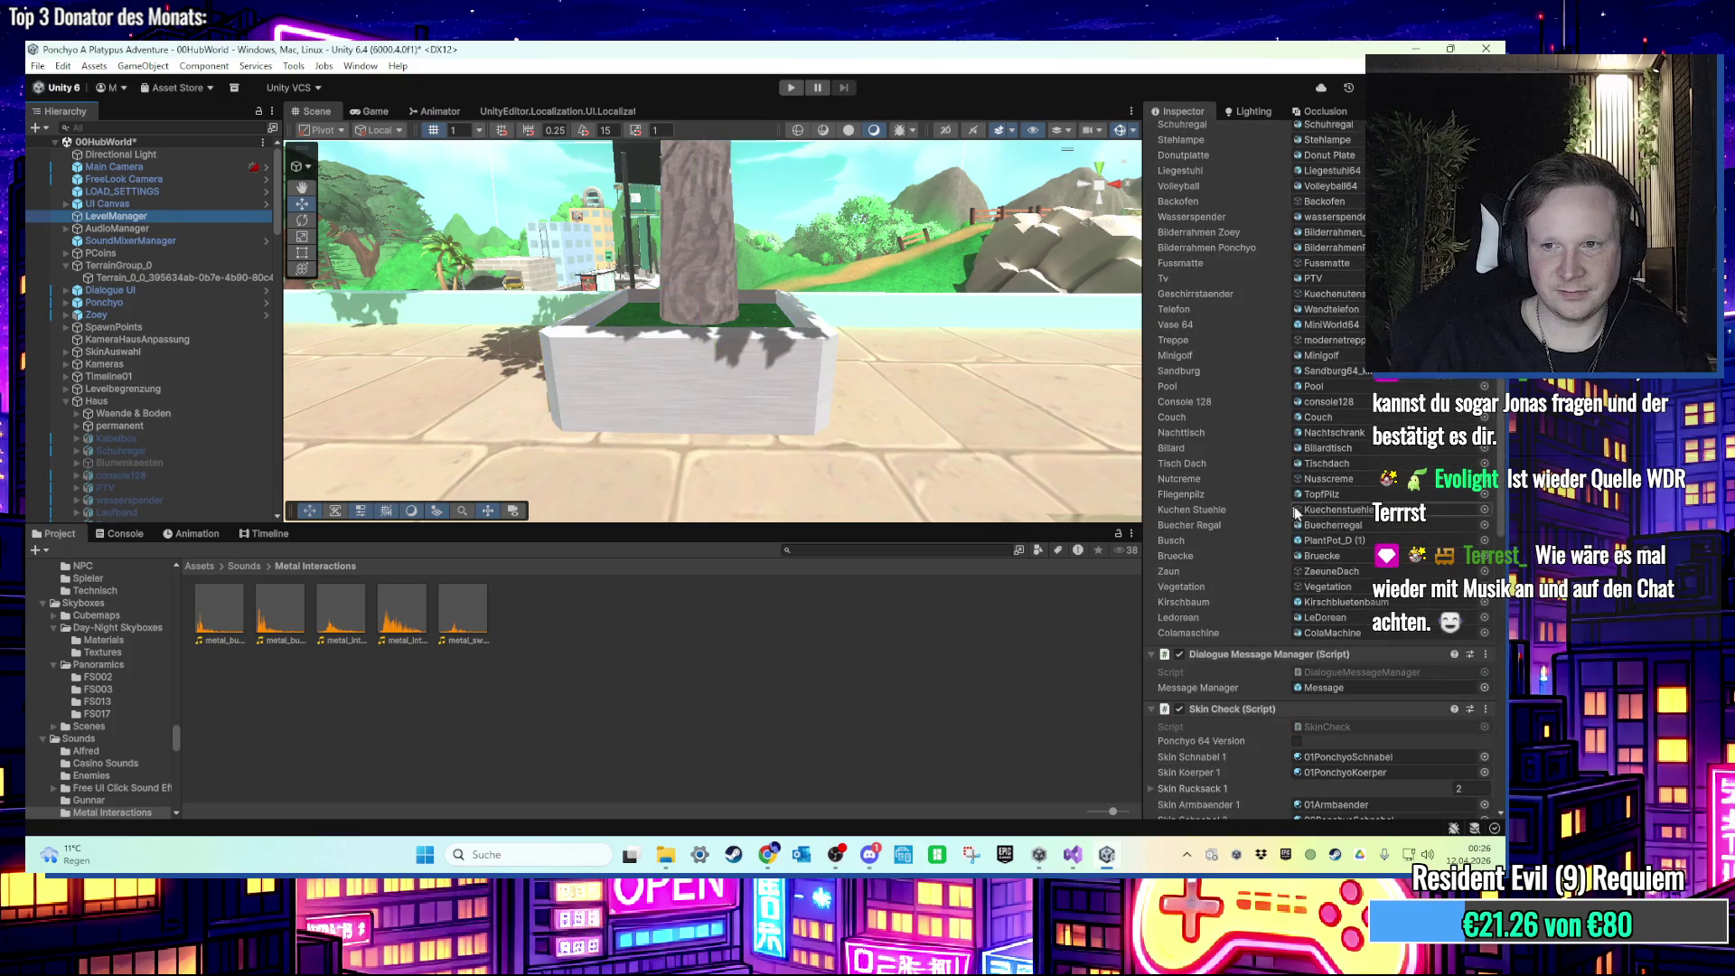
click(1371, 603)
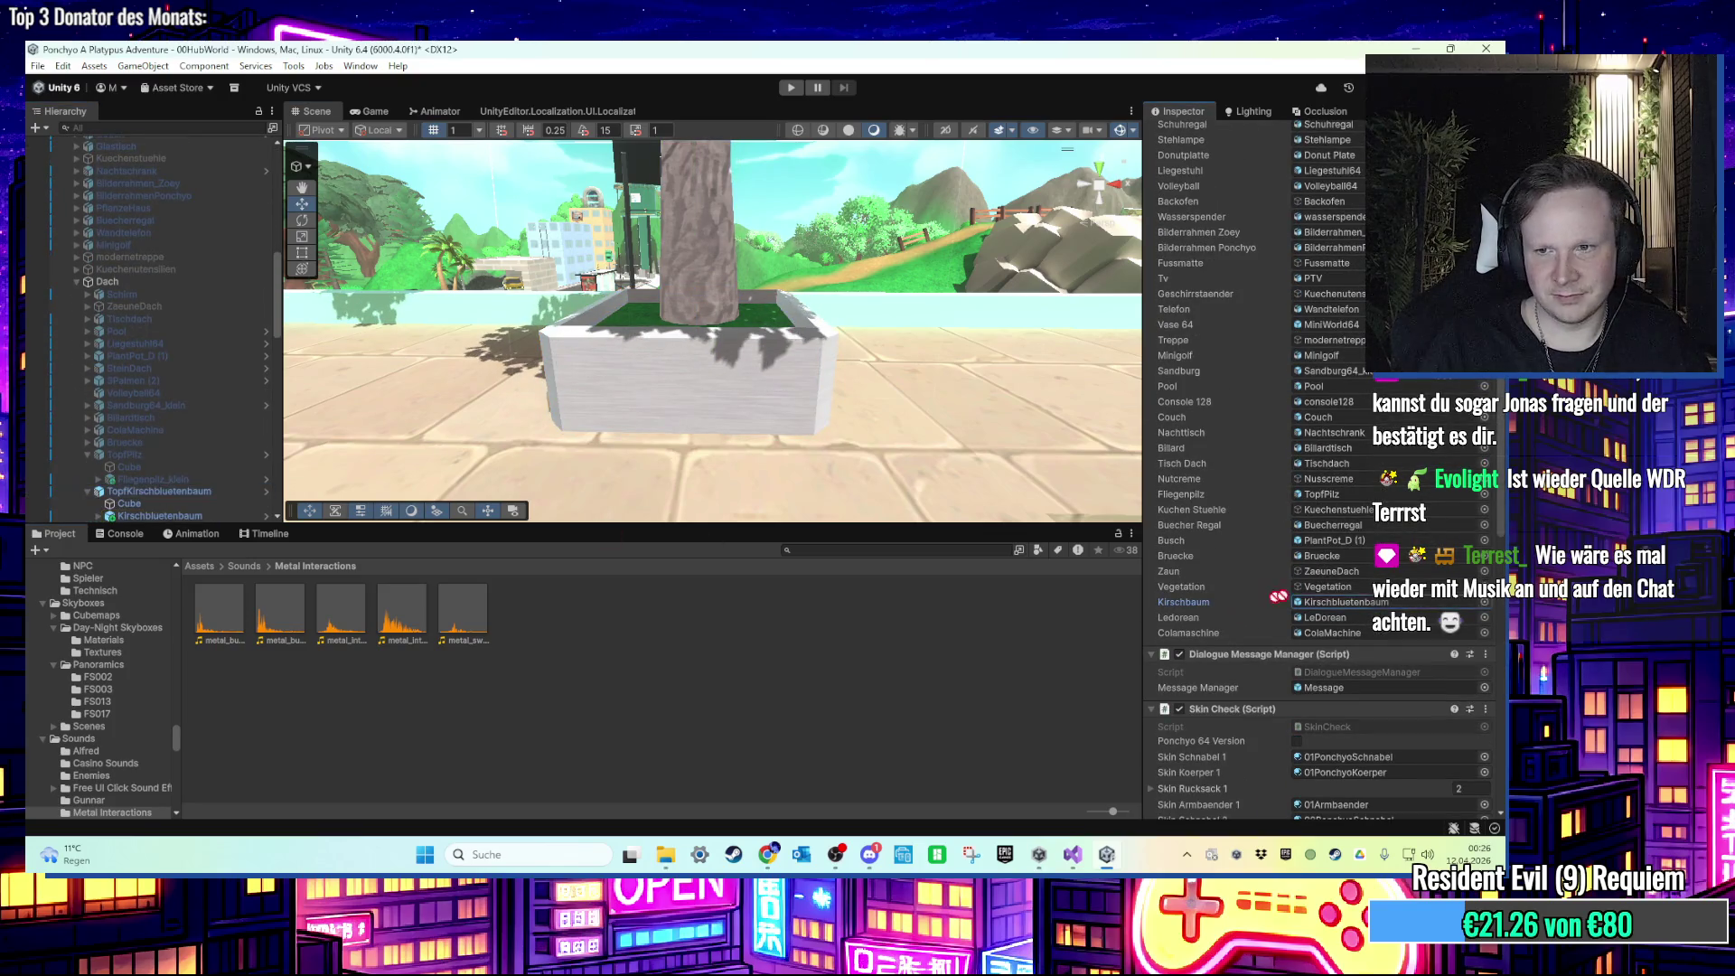
scroll(144, 406, down, 2)
Step: Frame the TopfKirschbluetenbaum planter and deactivate it in the Inspector
click(159, 445)
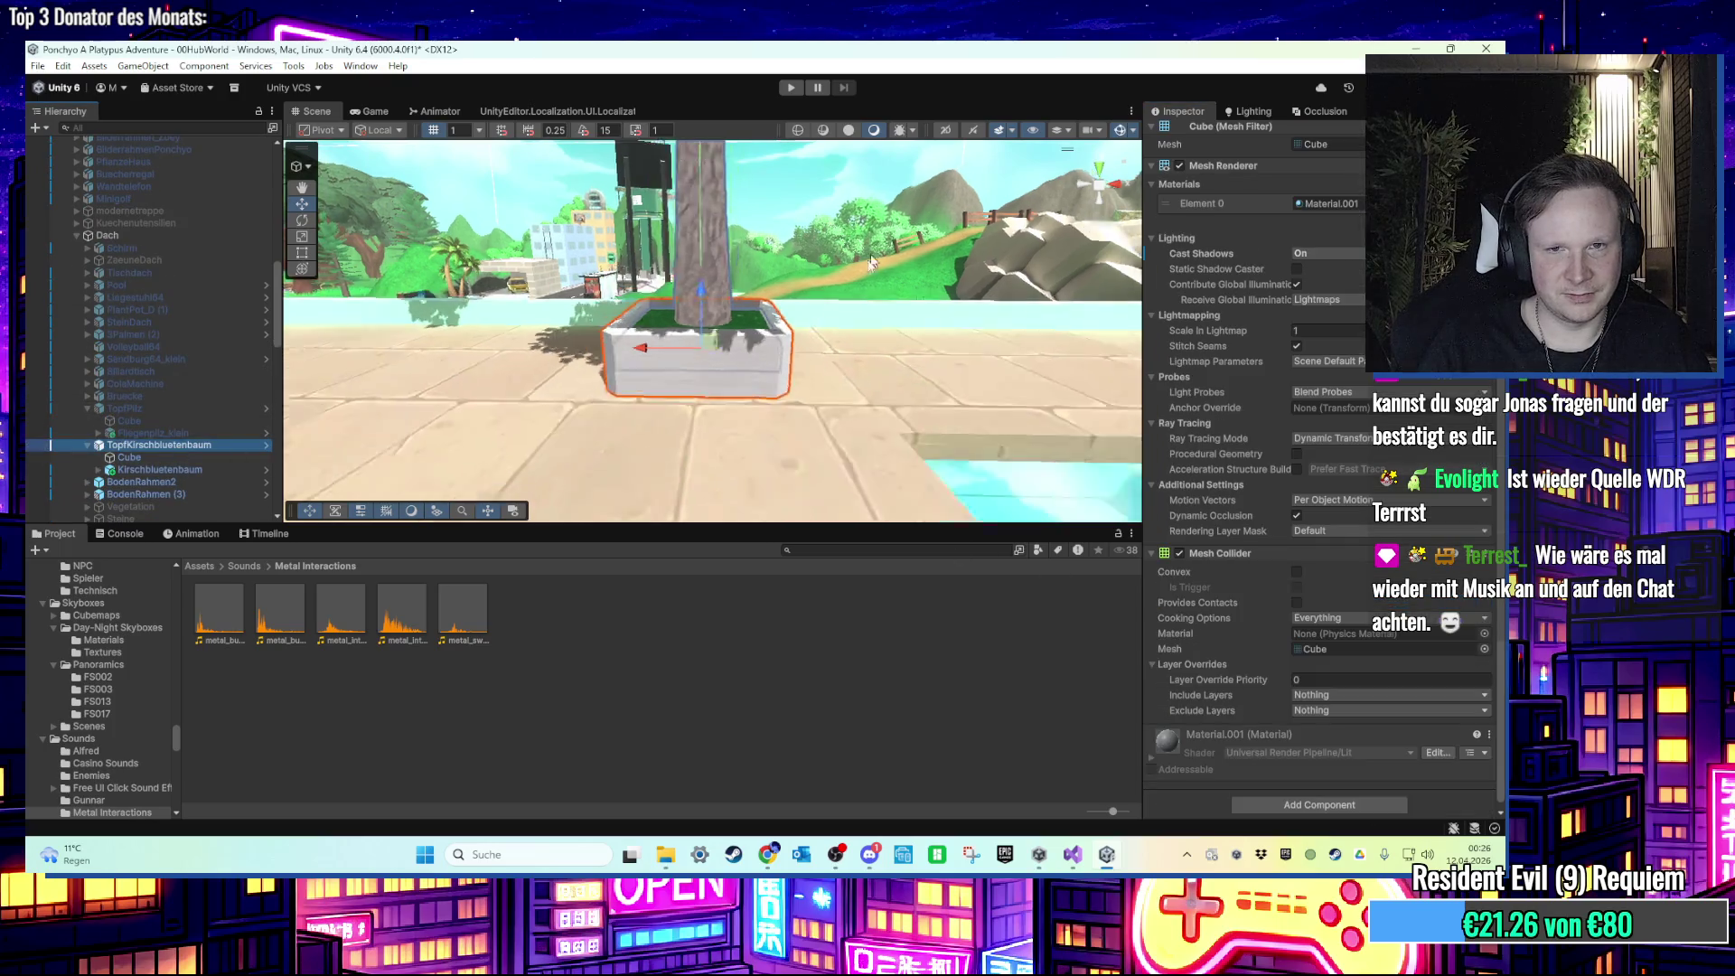
key(f)
scroll(1190, 218, up, 3)
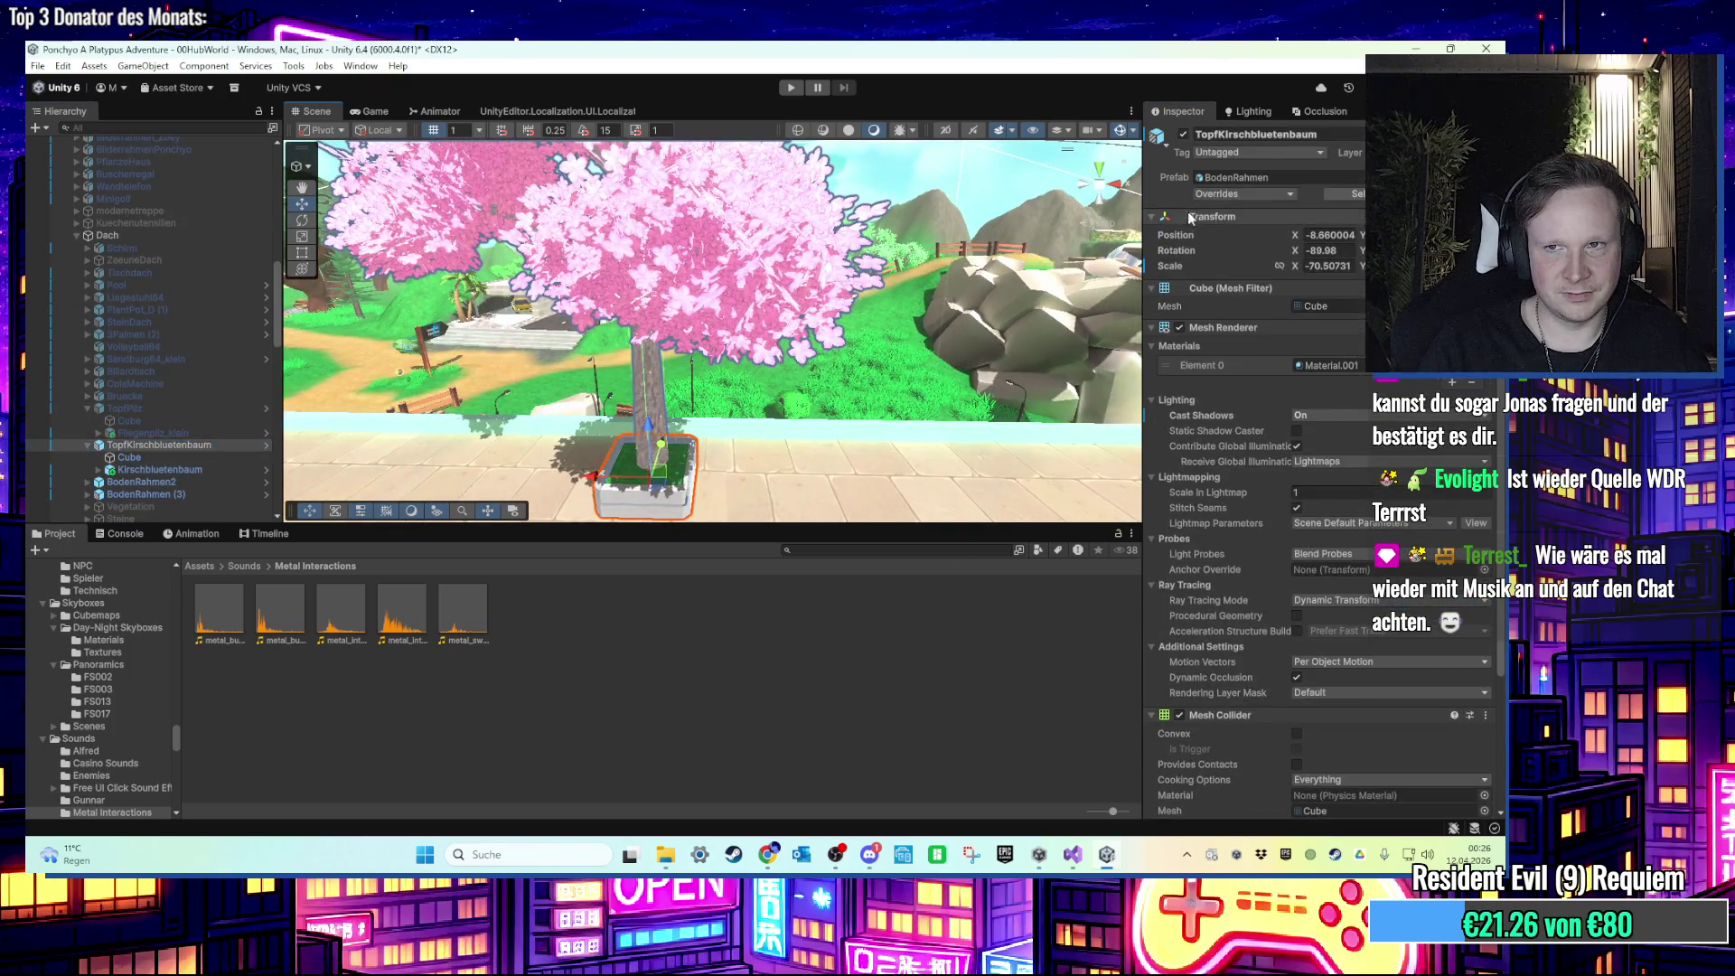
click(1183, 136)
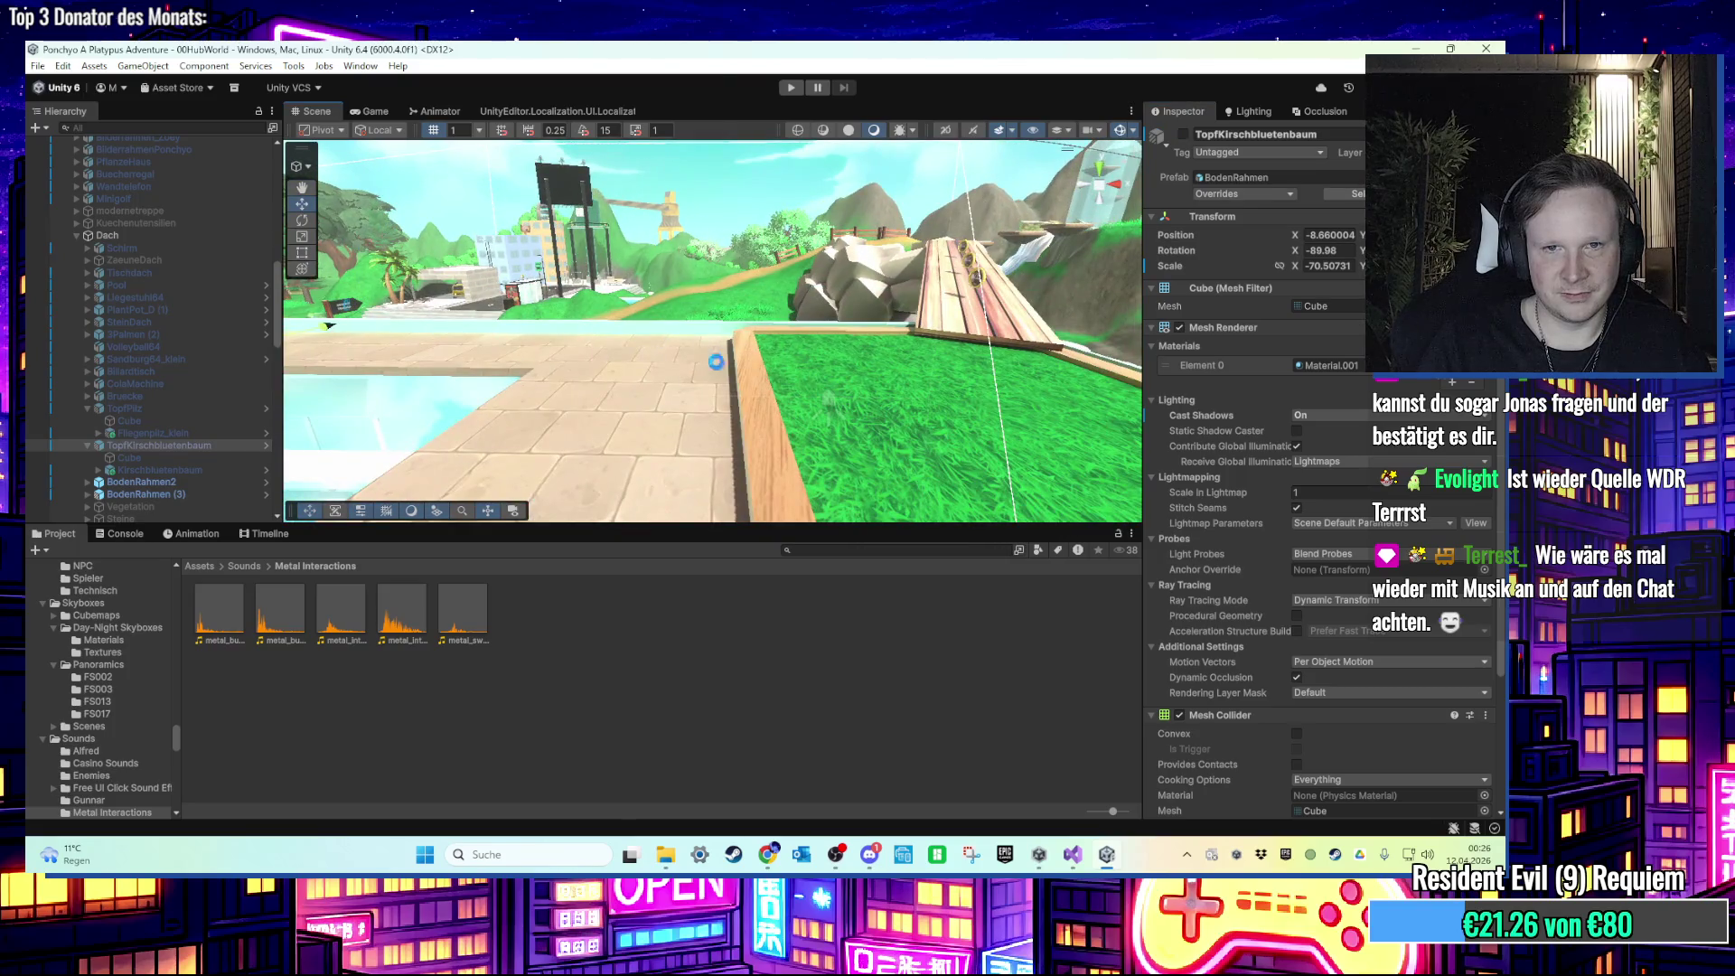
click(167, 493)
Step: Rename the sand frame BodenRahmen (3) to BodenRahmenSand, fixing its capitalisation
key(f)
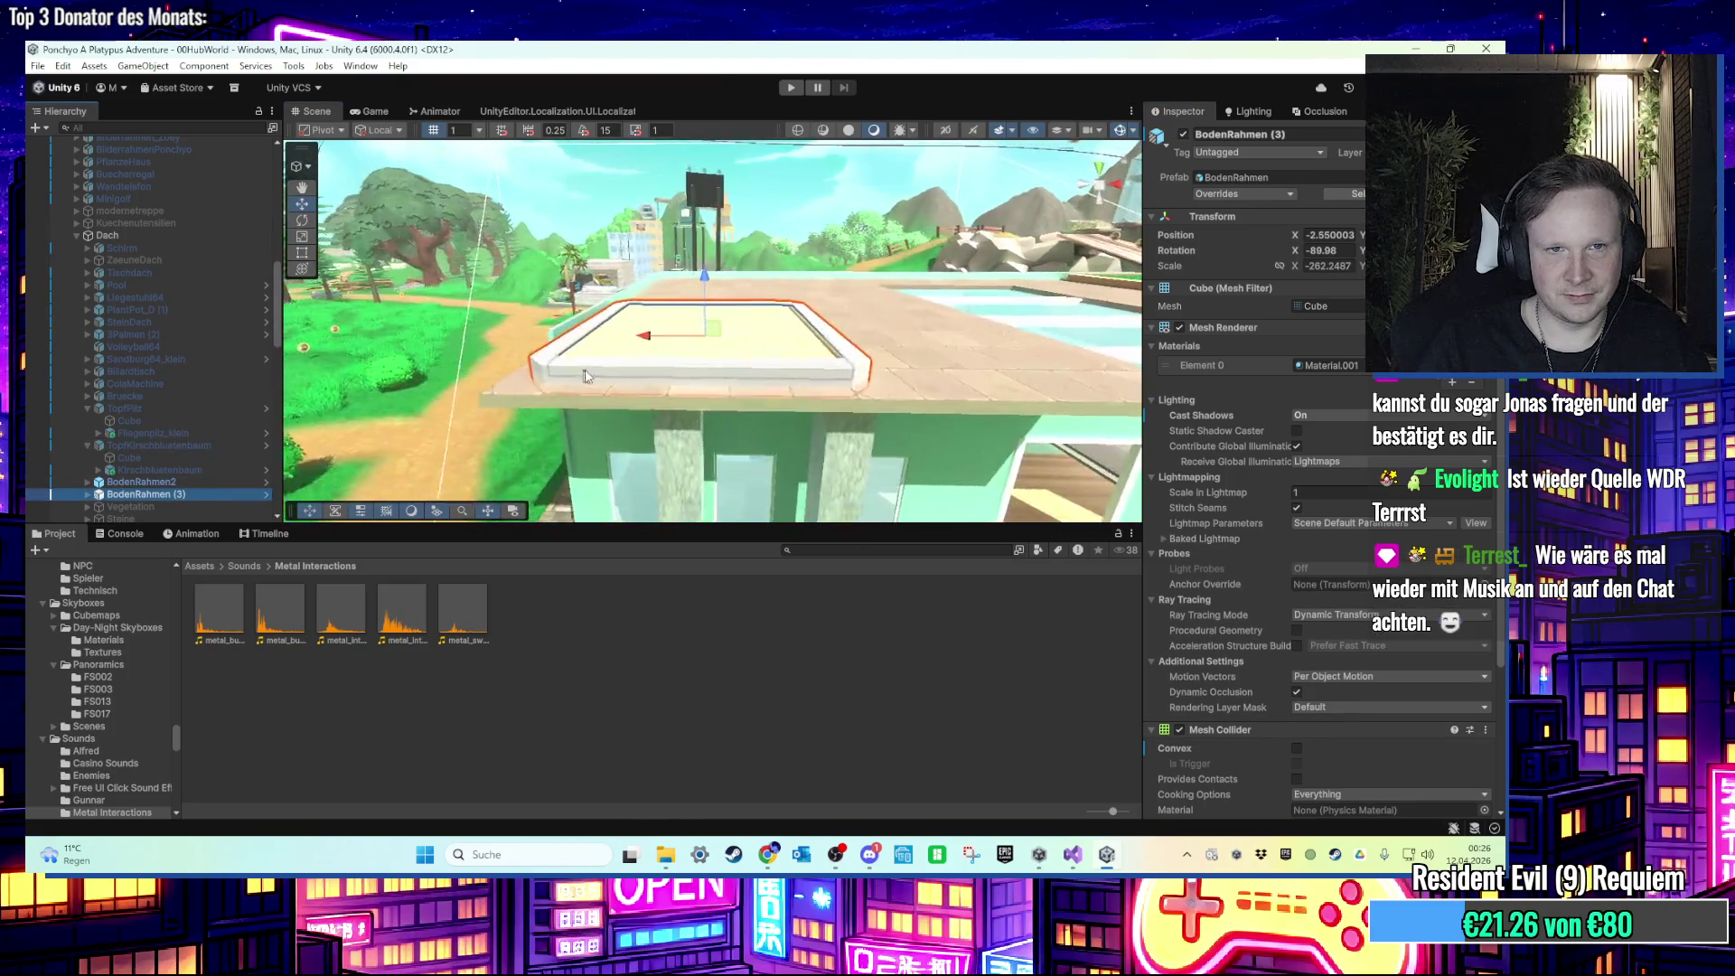
scroll(608, 372, up, 5)
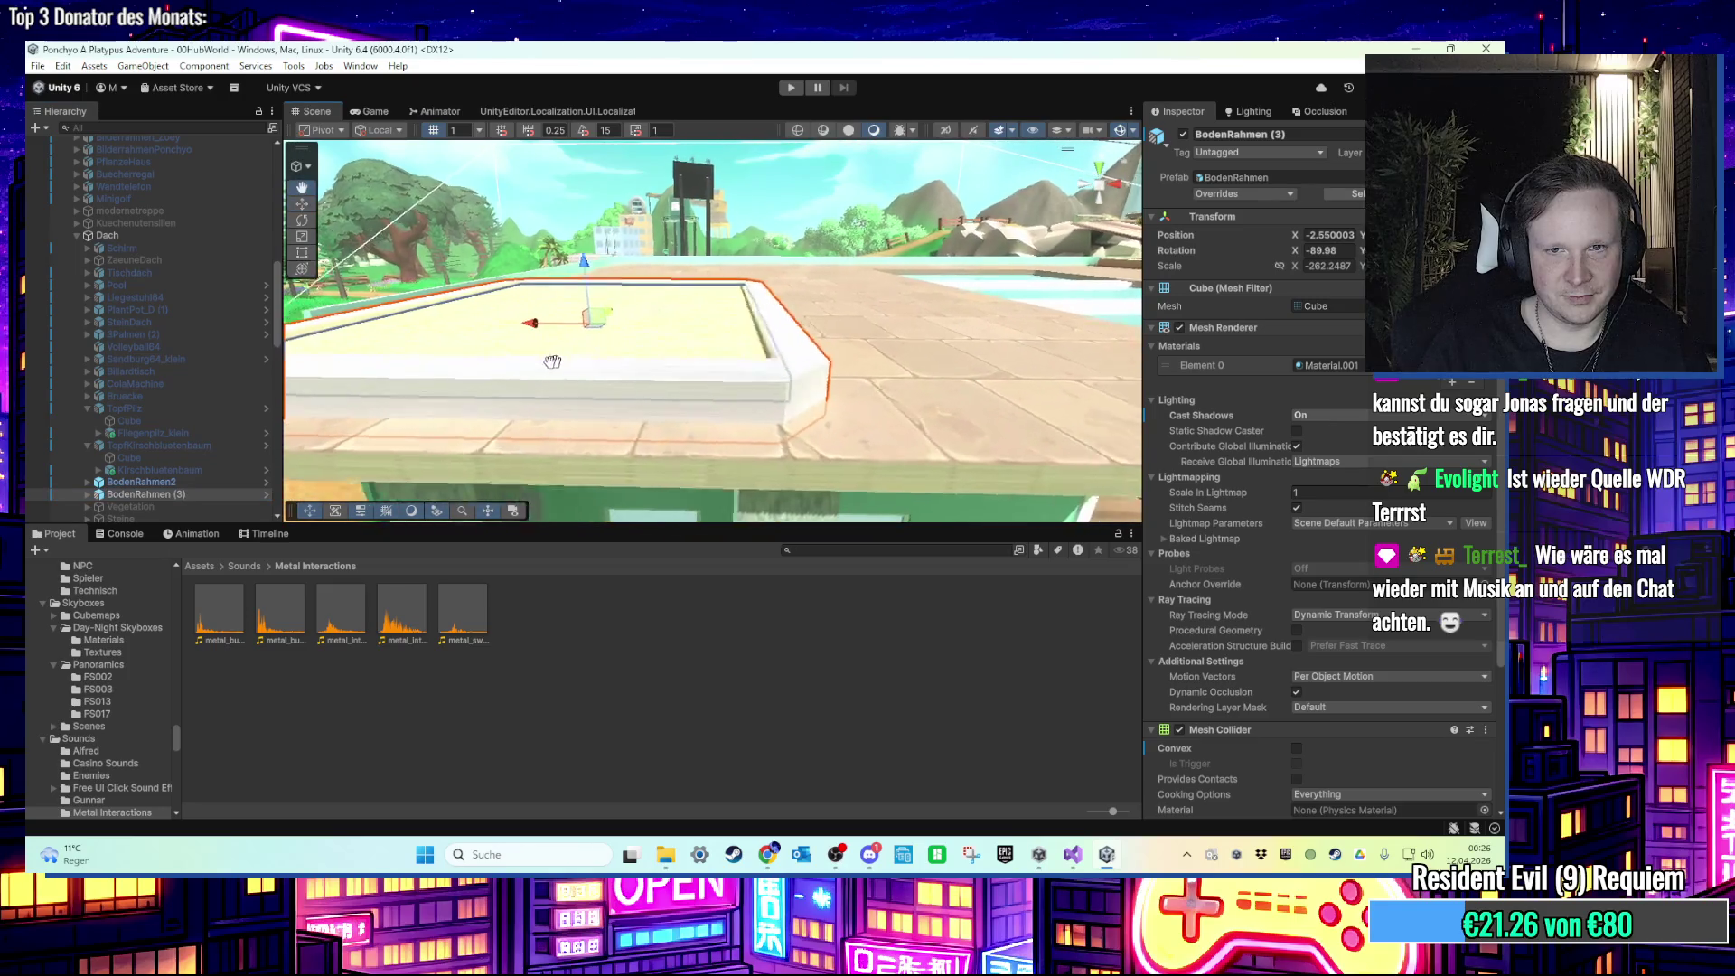
right_click(212, 494)
click(155, 500)
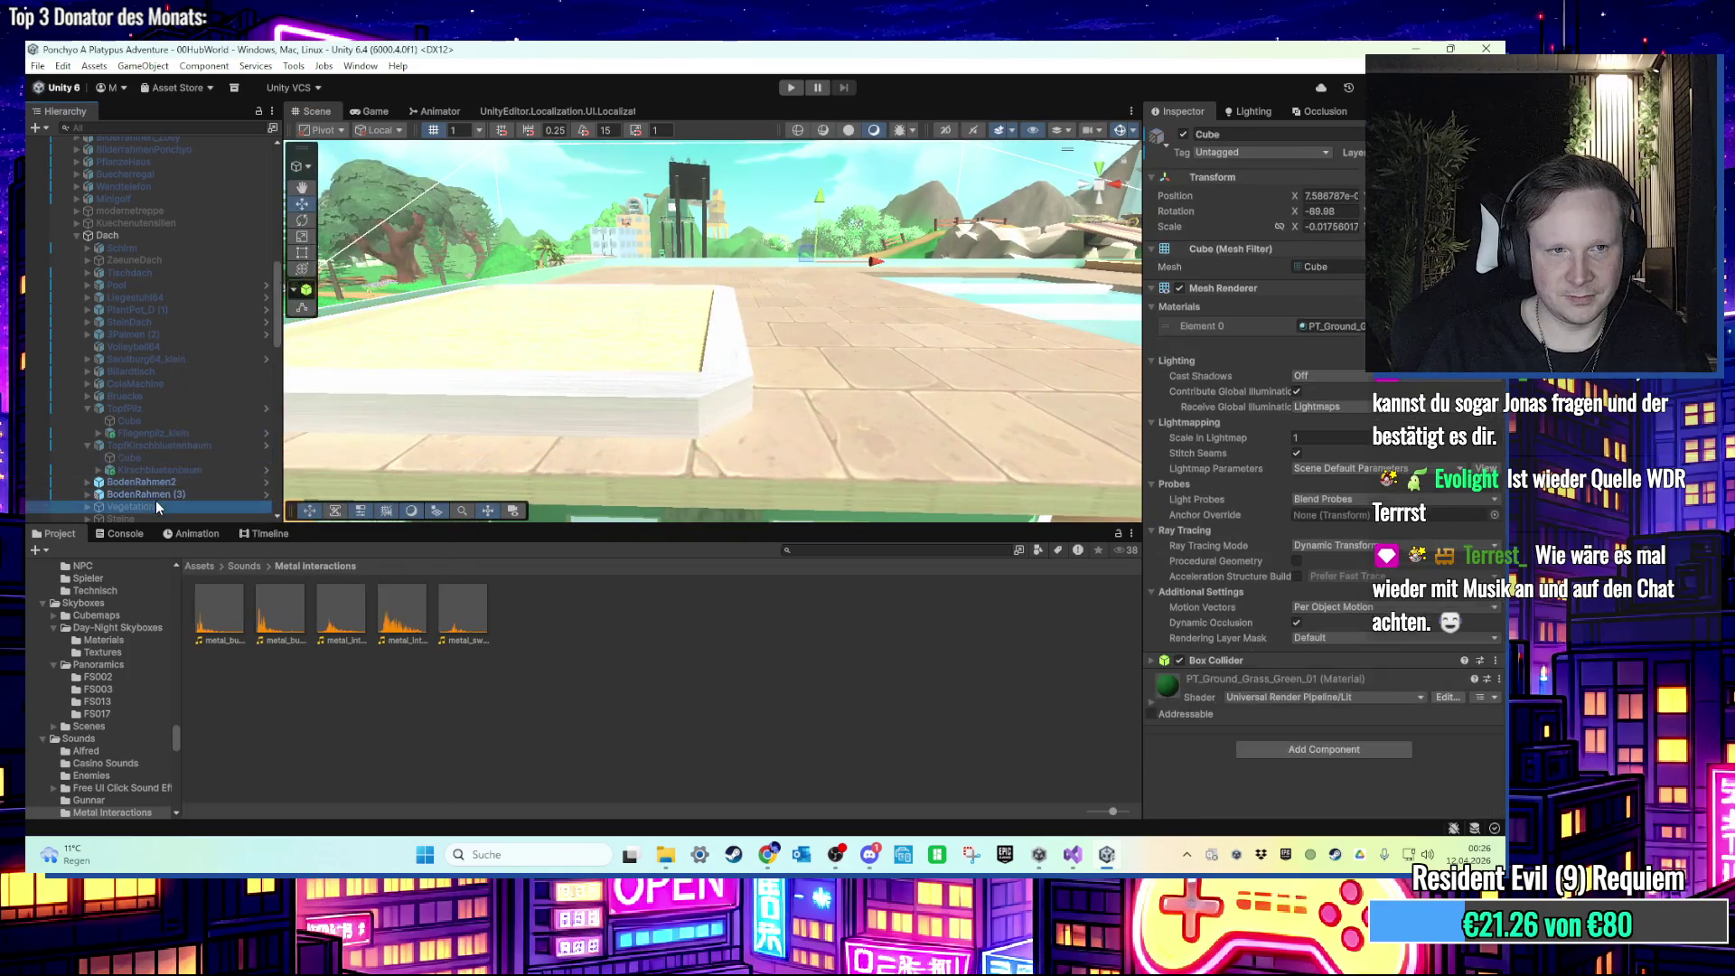
right_click(138, 494)
click(208, 226)
text(Bodenrahme)
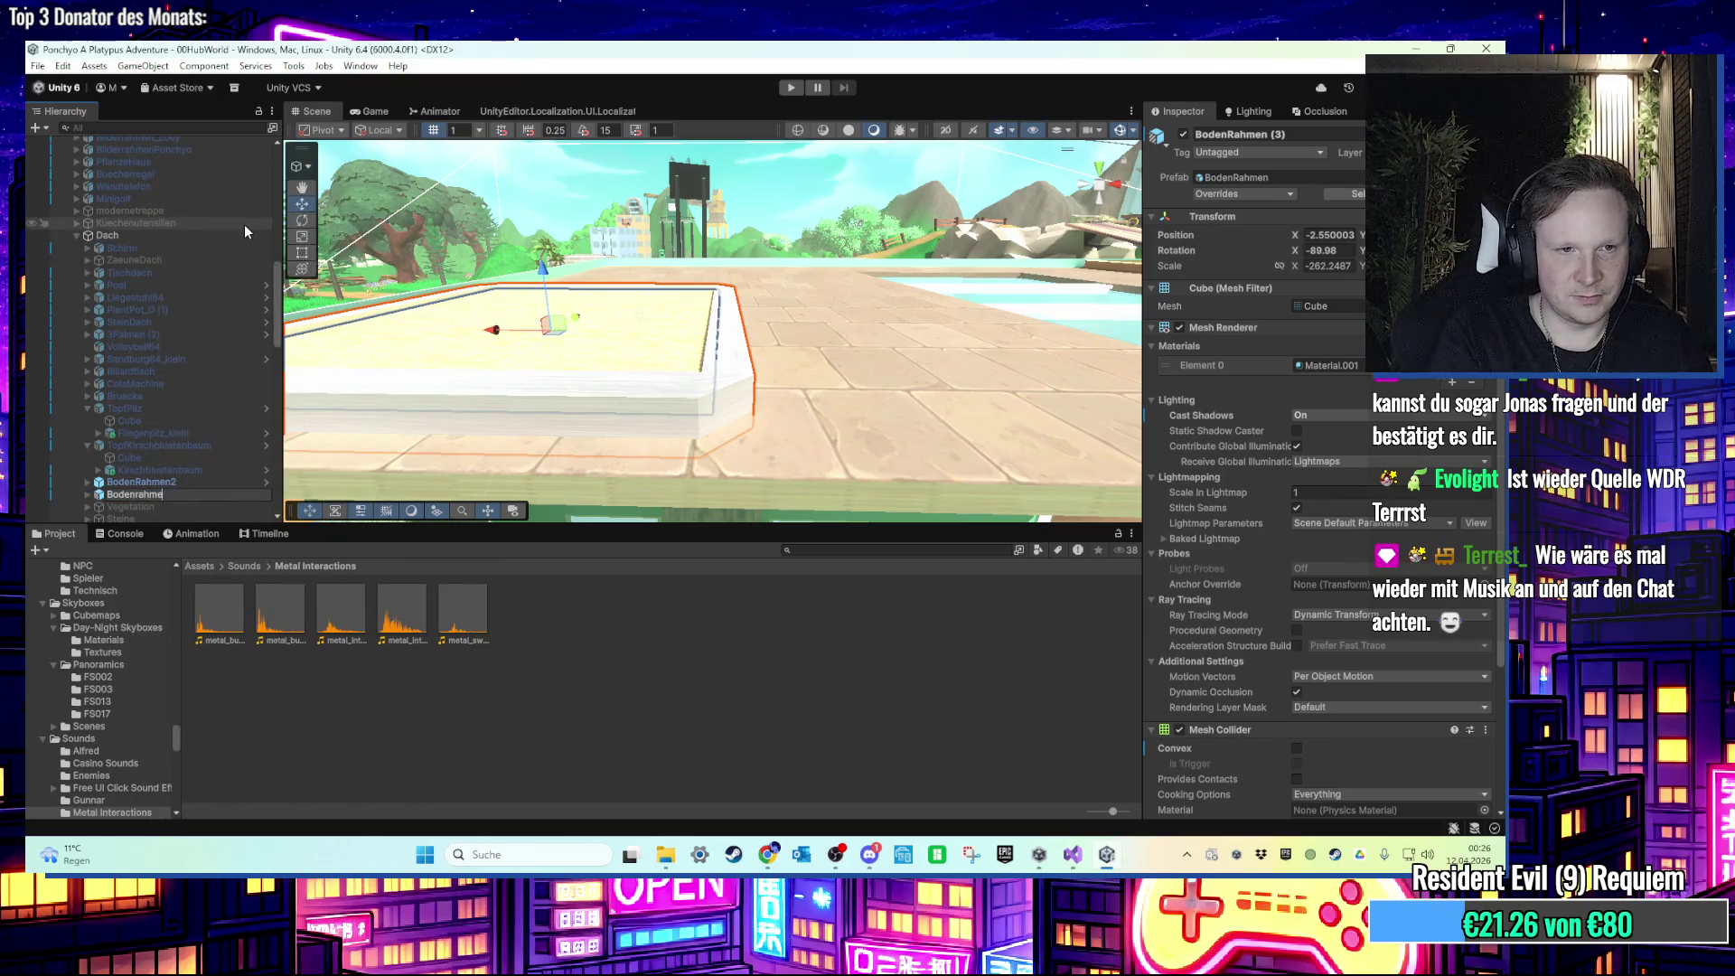
text(nSand)
key(Return)
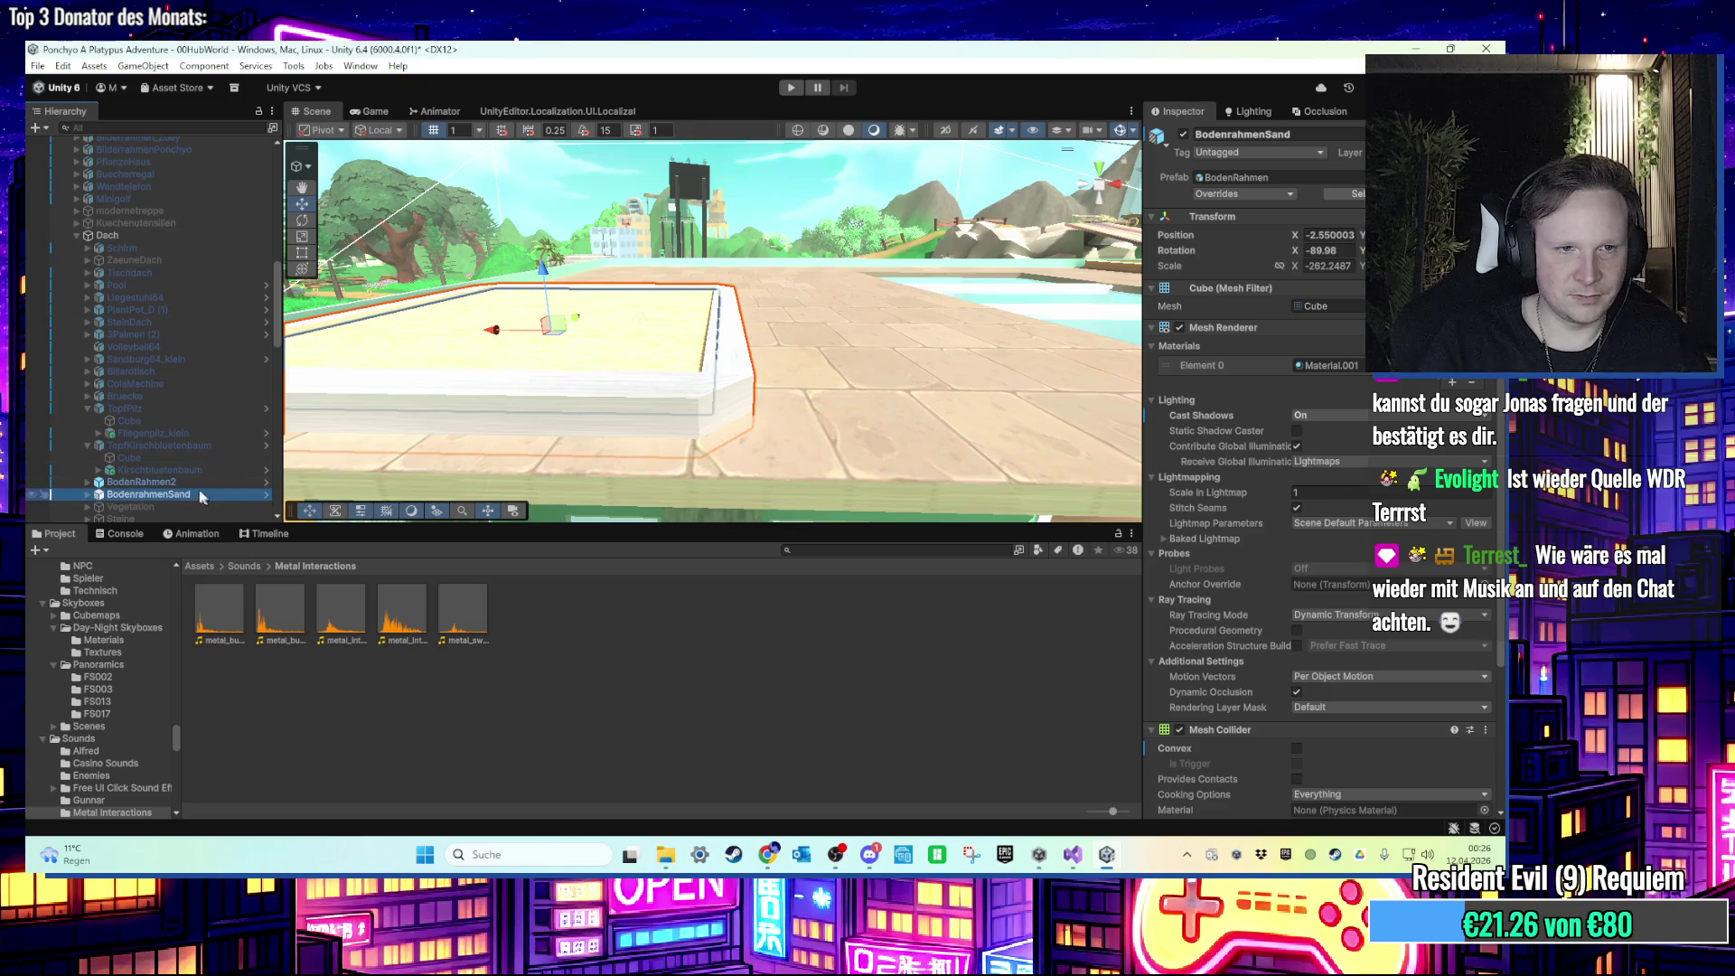
click(191, 485)
right_click(192, 491)
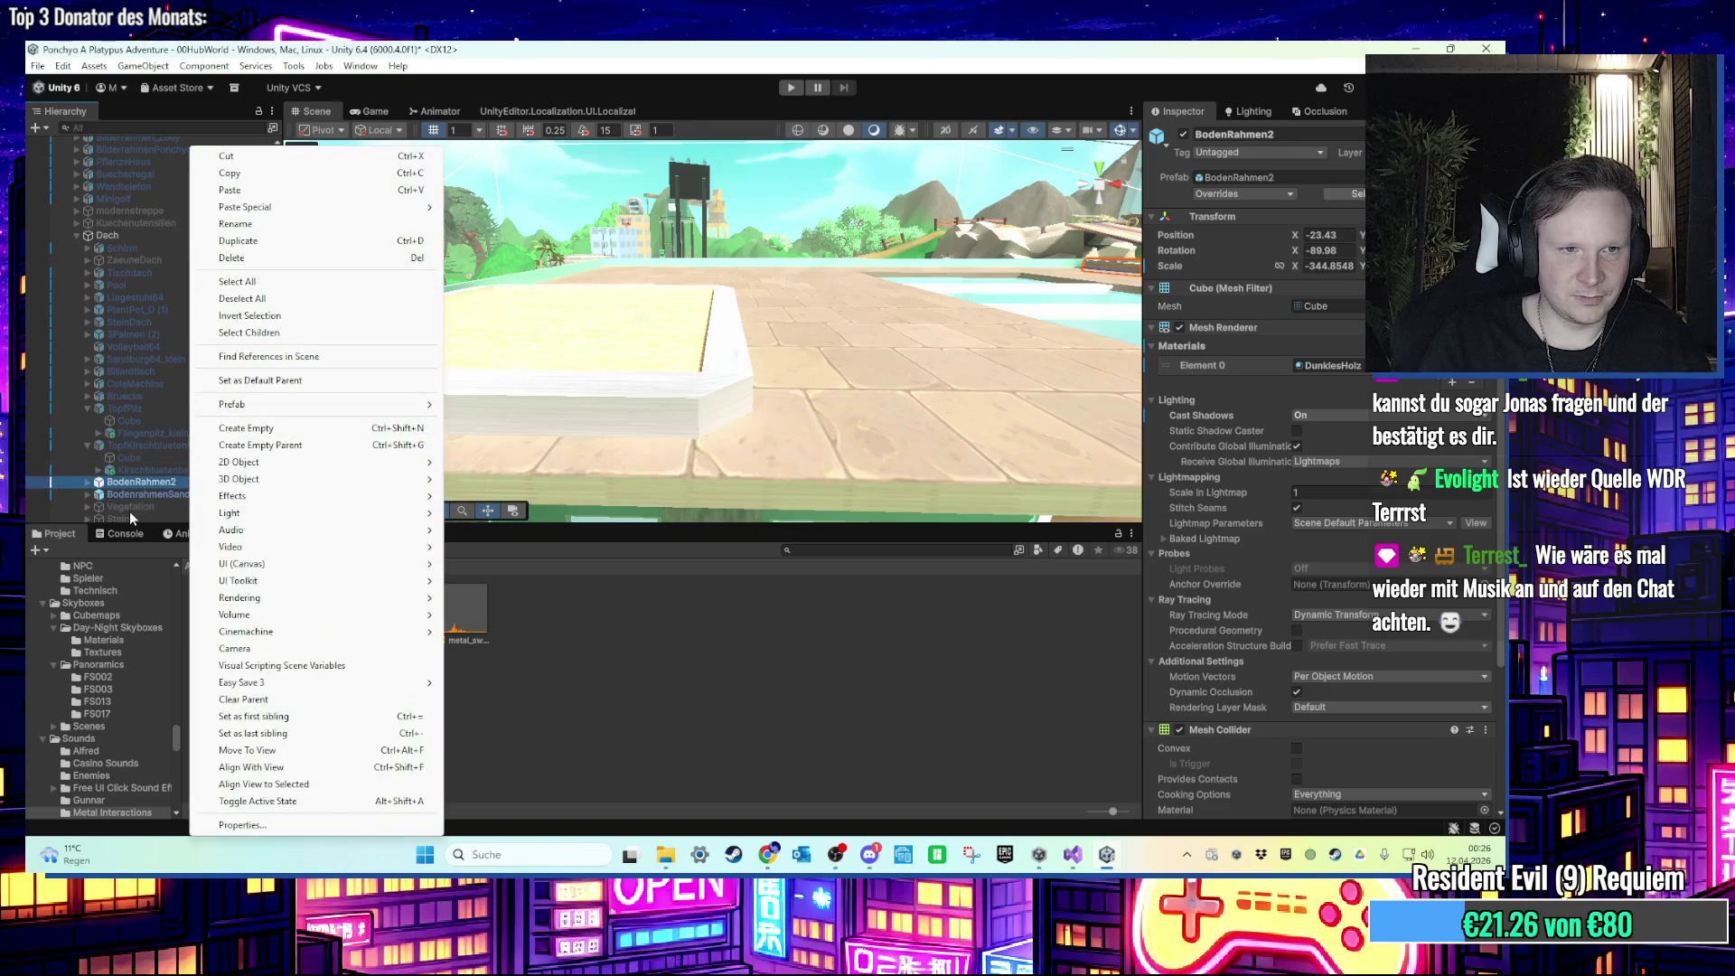
right_click(135, 497)
click(98, 496)
right_click(121, 499)
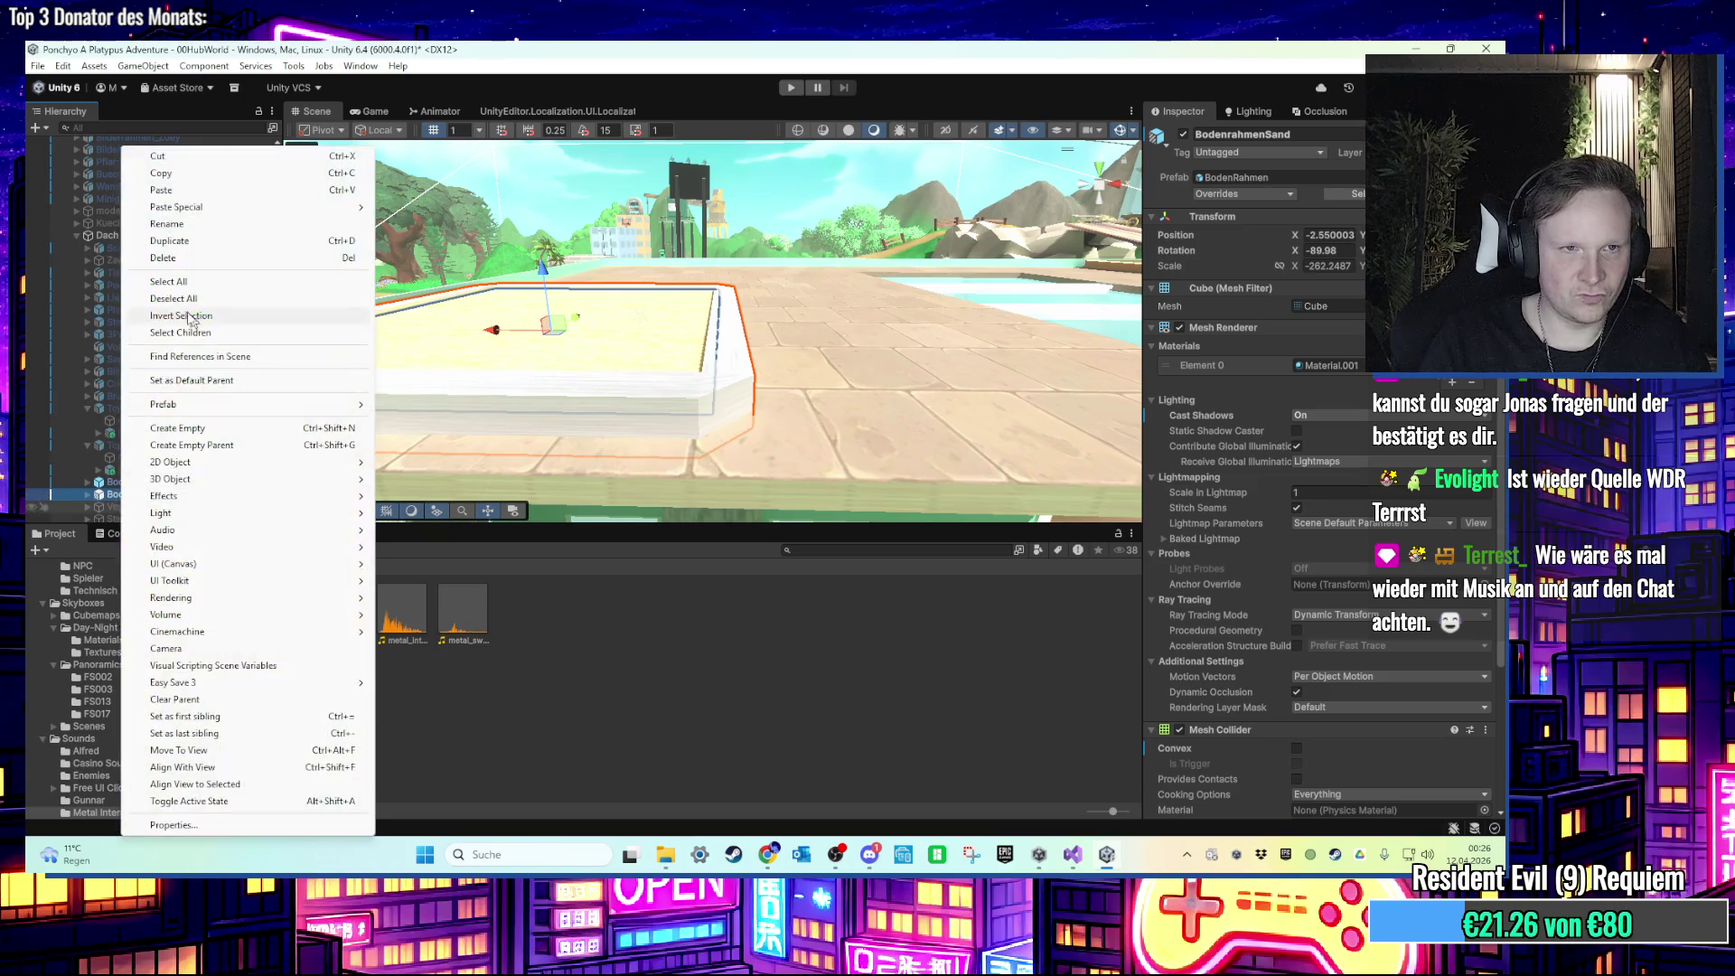
click(178, 226)
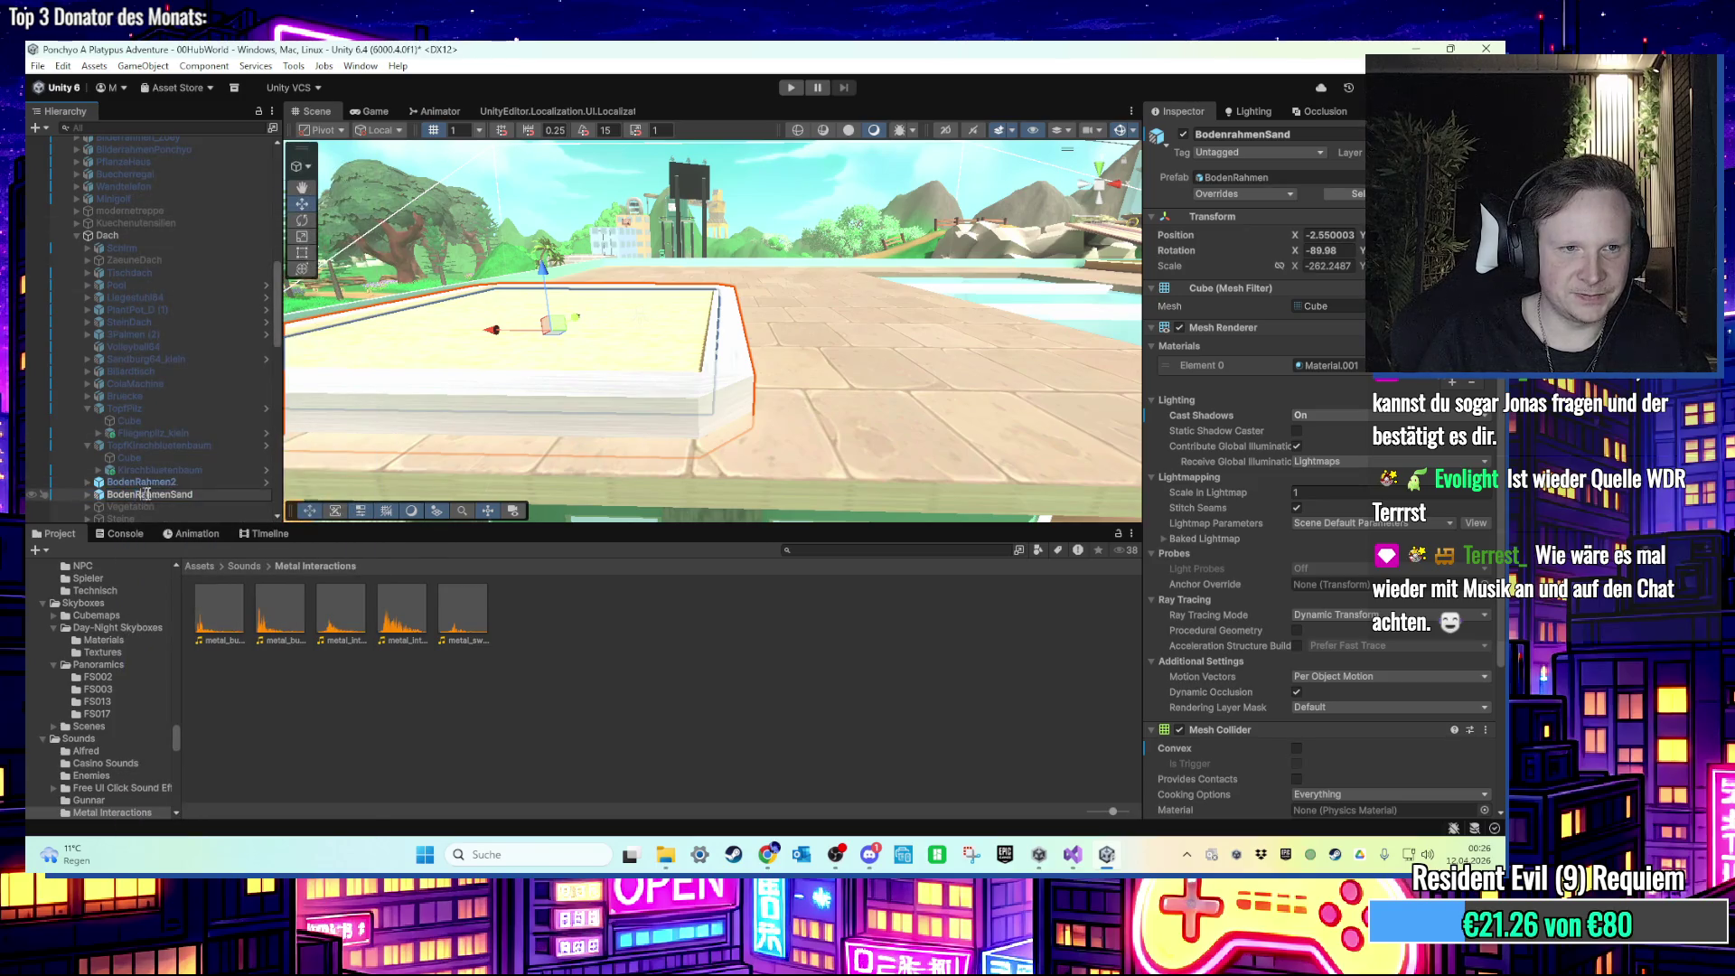
Step: Rename BodenRahmen2 to BodenRahmenGras and frame it in the scene
click(180, 481)
right_click(181, 480)
key(Escape)
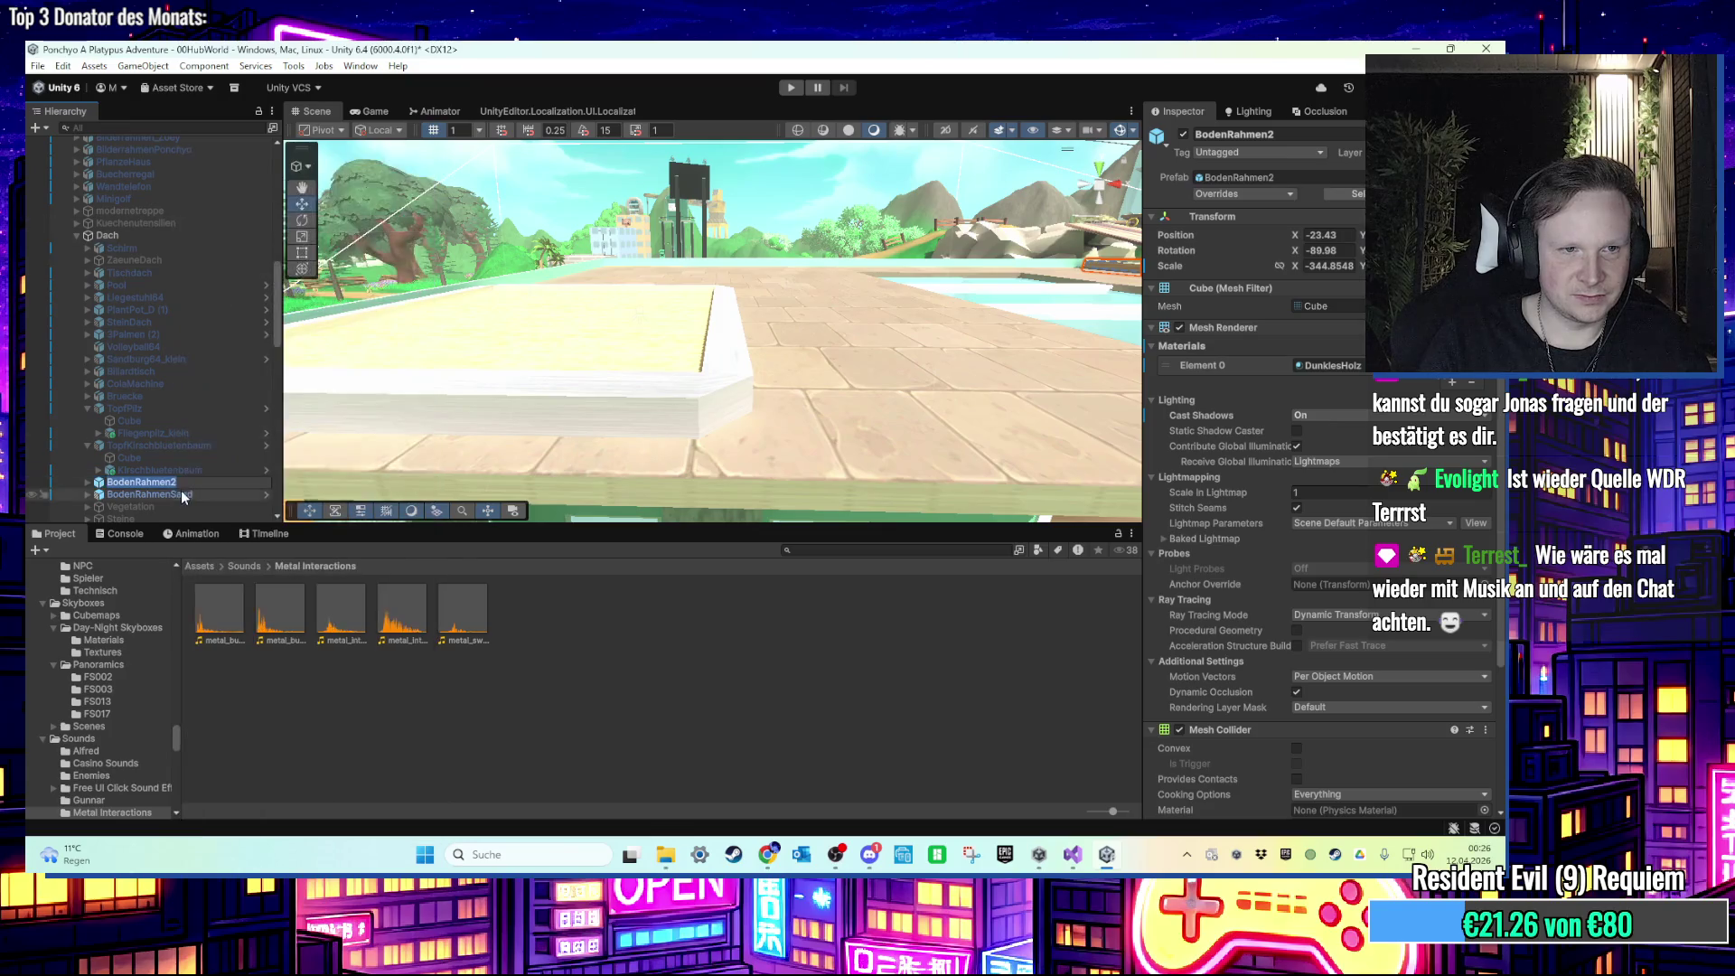
key(BackSpace)
text(Gras)
key(Return)
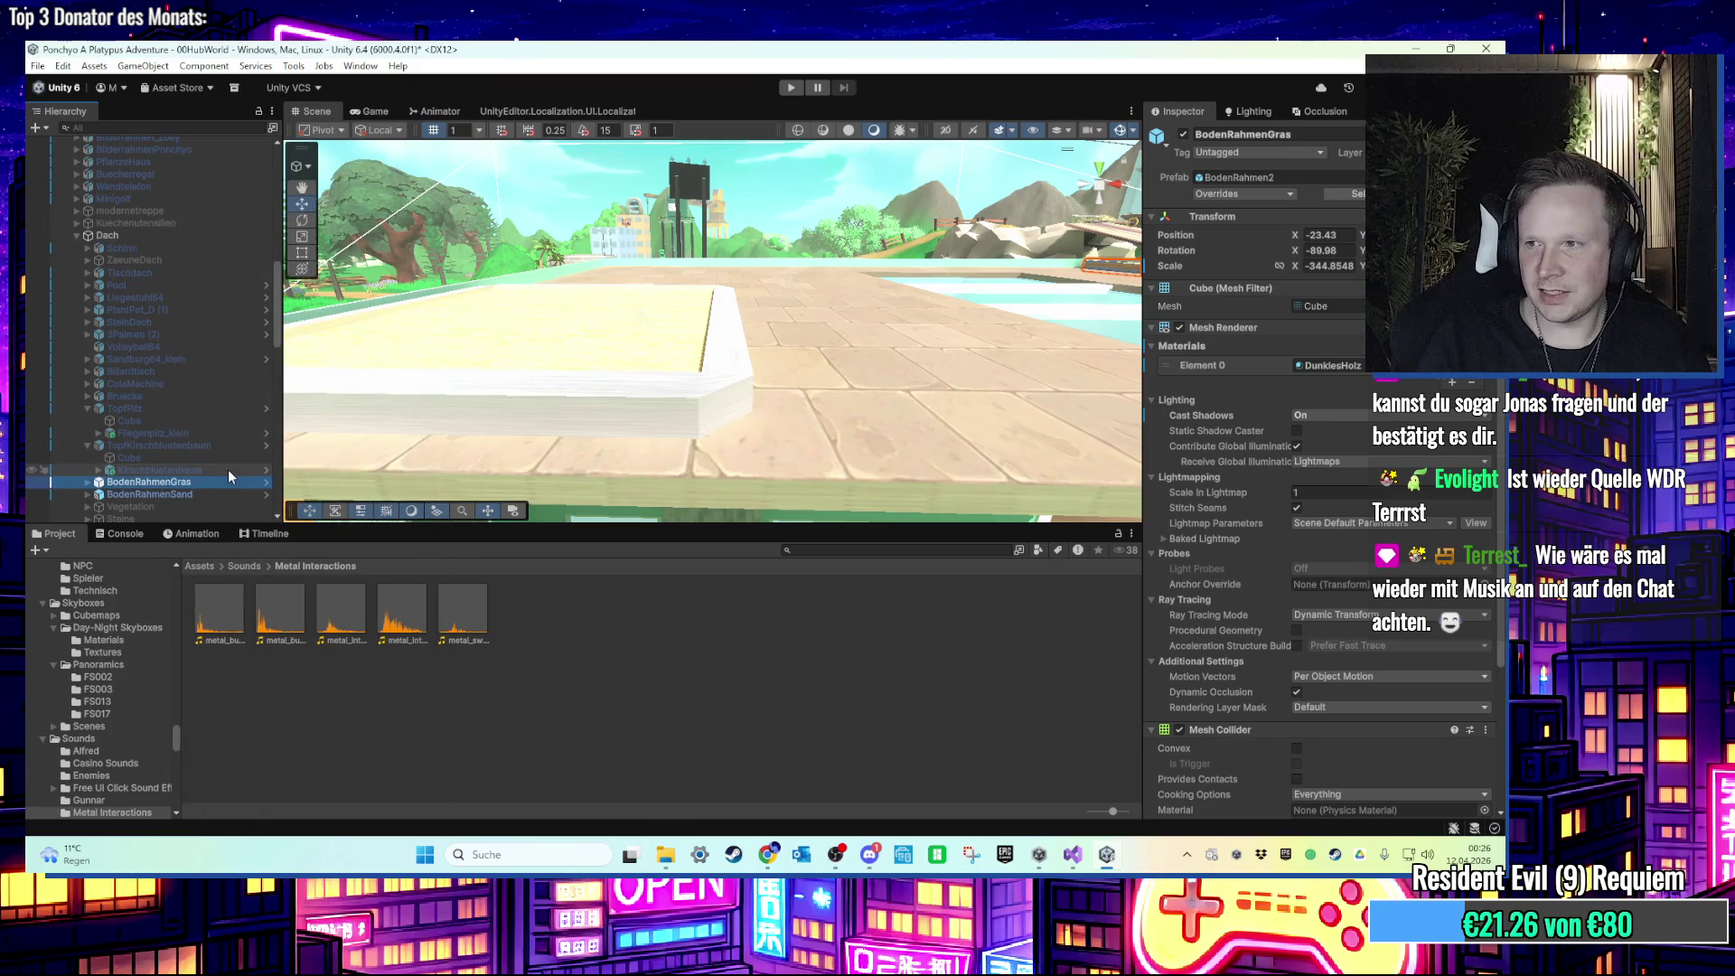
key(f)
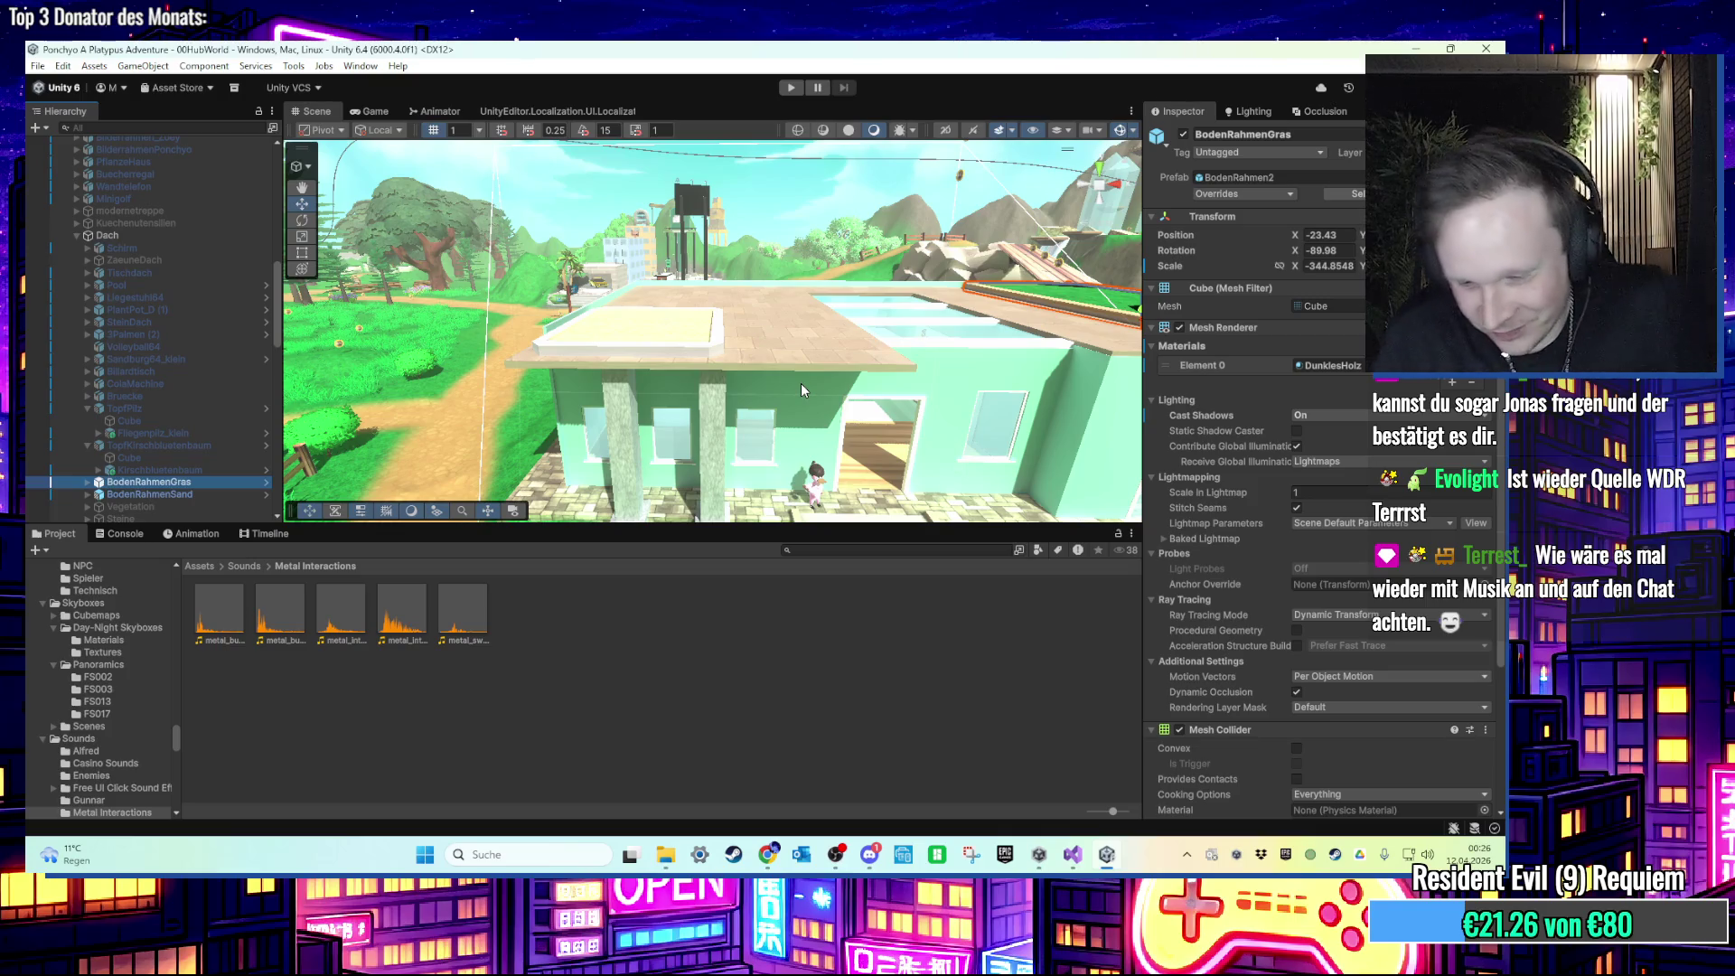
Step: Inspect the grass frame's Cube (1) fill and the sand frame's Cube fill
scroll(794, 314, down, 2)
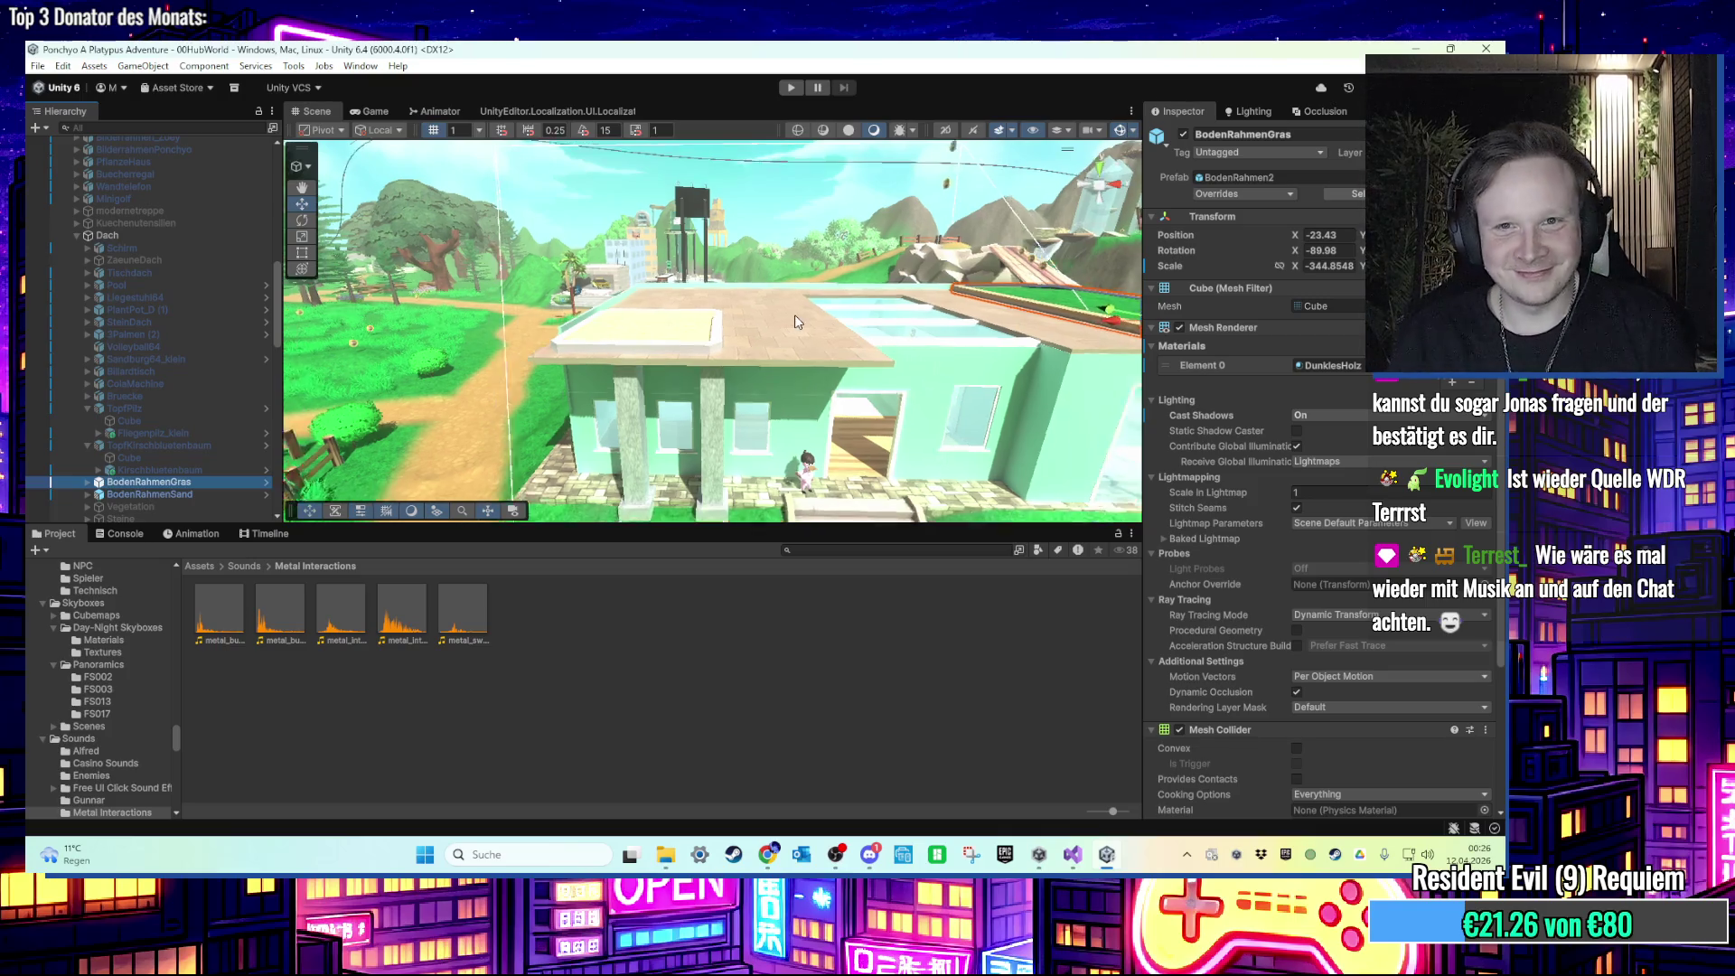
drag(795, 315, 633, 191)
click(632, 191)
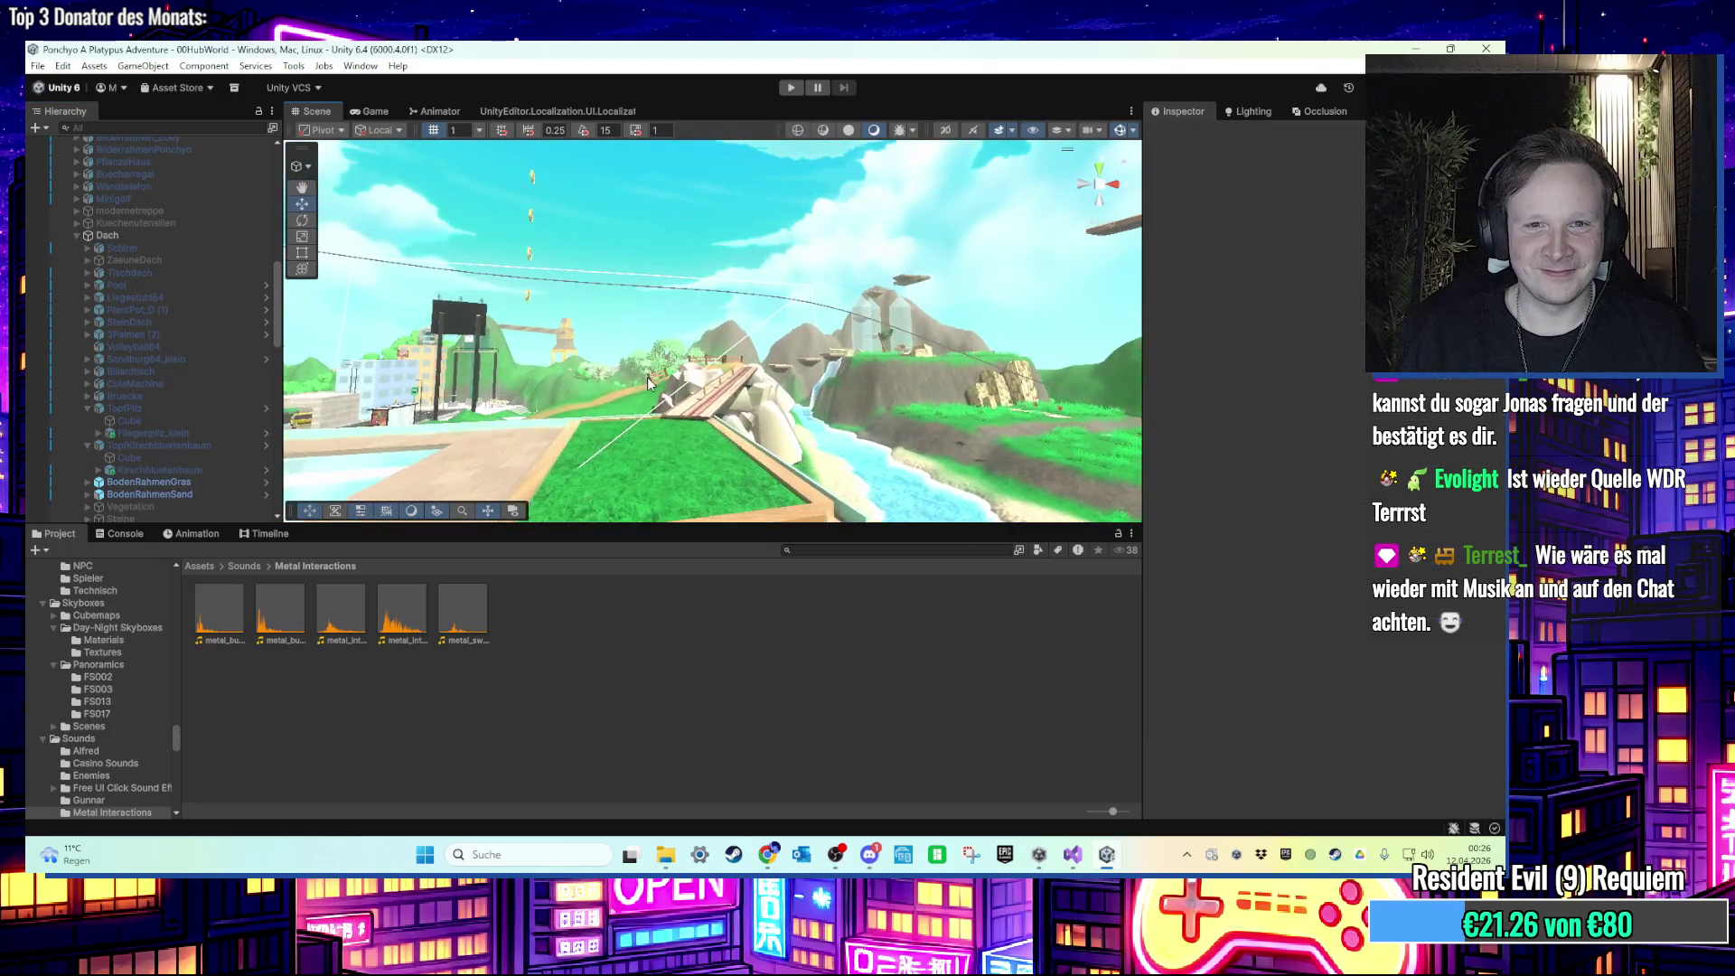
click(672, 345)
scroll(614, 397, up, 3)
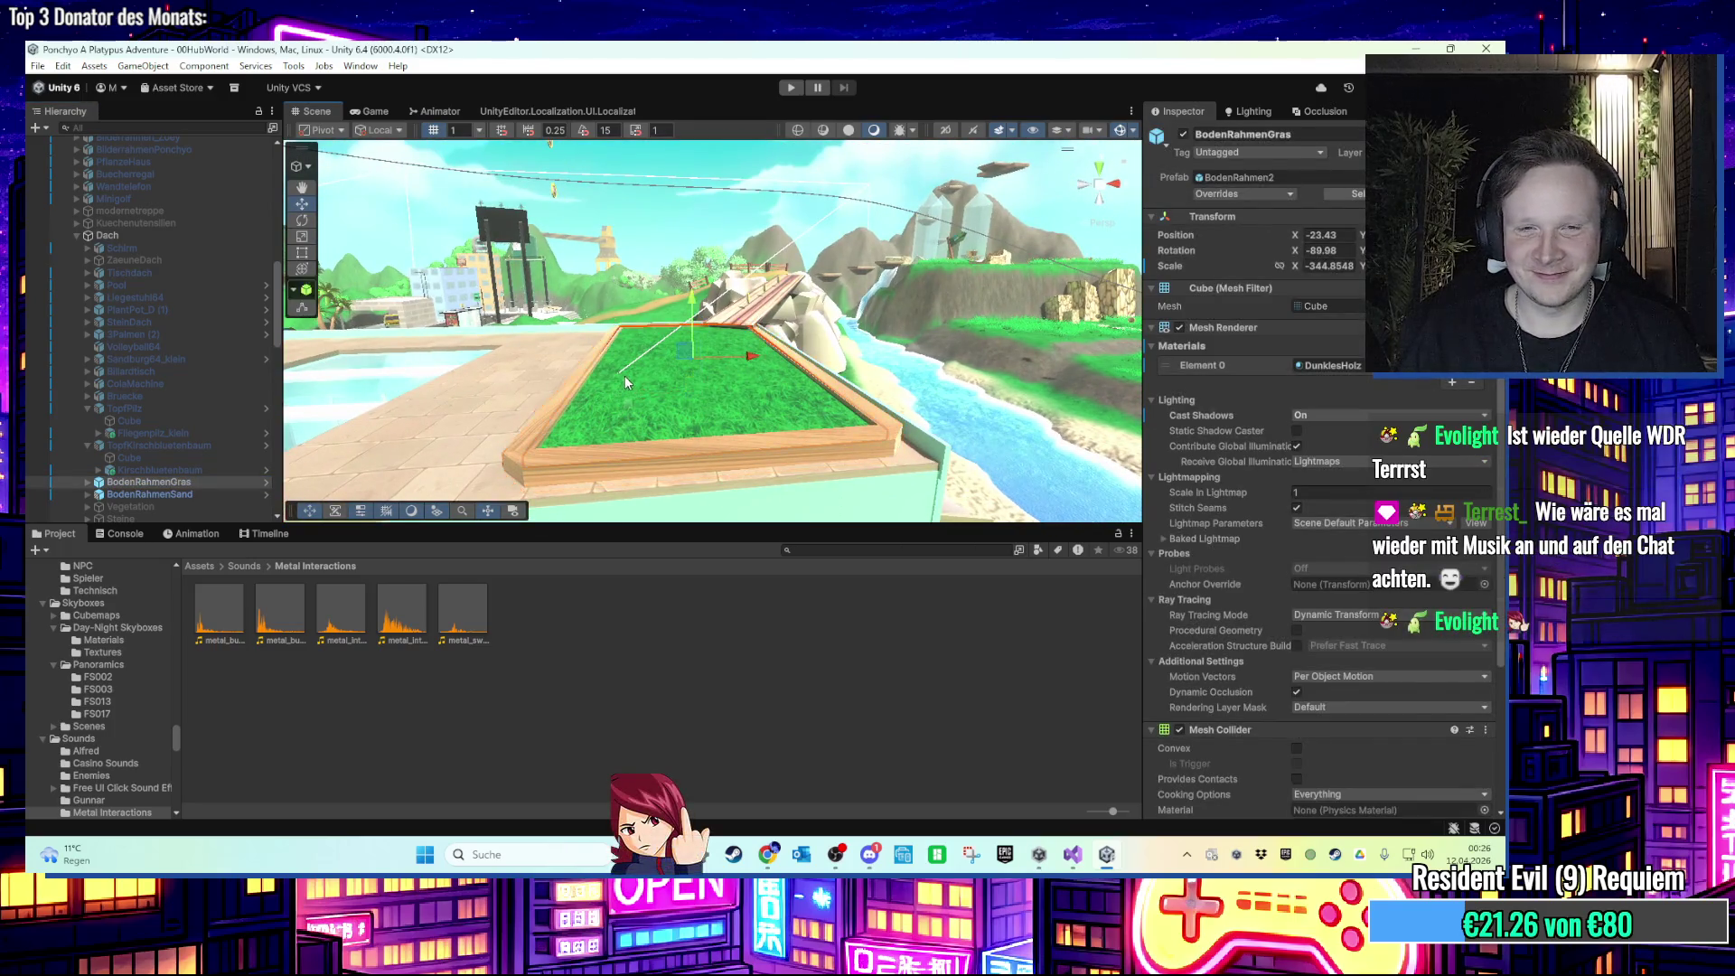
click(626, 376)
mouse_move(631, 388)
mouse_down()
mouse_move(546, 414)
mouse_move(587, 425)
mouse_move(686, 398)
mouse_move(739, 355)
mouse_move(763, 235)
mouse_move(747, 367)
mouse_move(628, 285)
mouse_move(685, 351)
mouse_move(722, 307)
mouse_move(671, 348)
mouse_up()
click(629, 441)
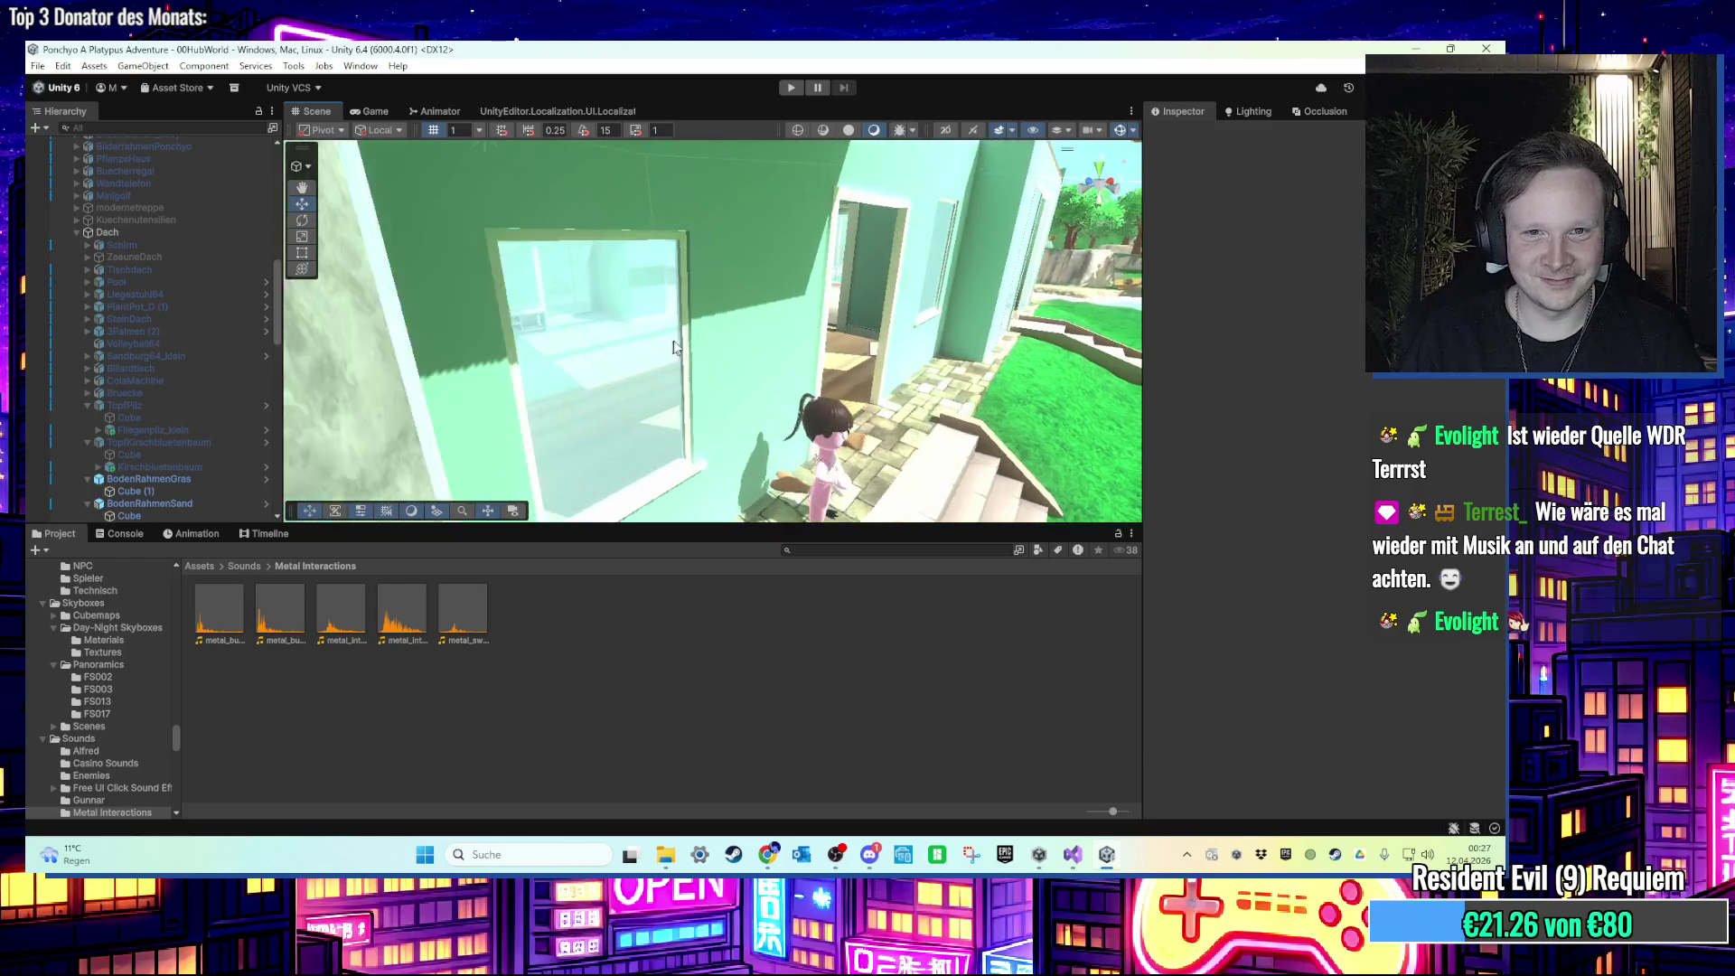
scroll(671, 348, up, 3)
click(696, 352)
scroll(700, 354, up, 3)
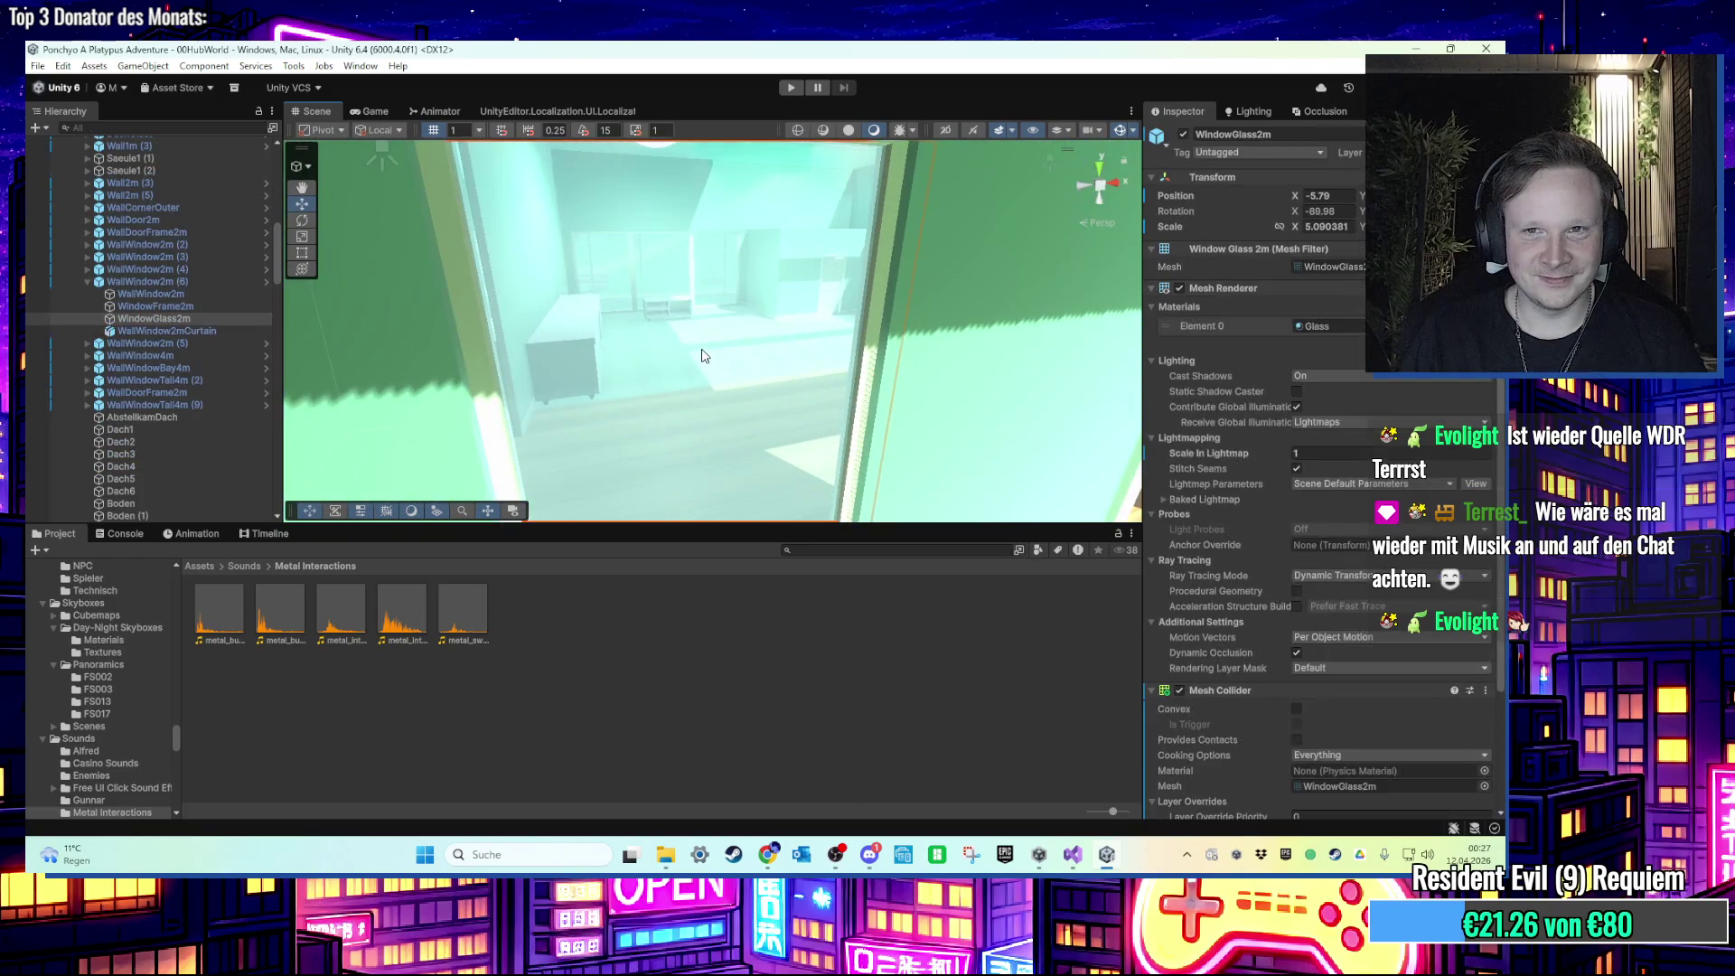
scroll(703, 355, down, 5)
click(681, 357)
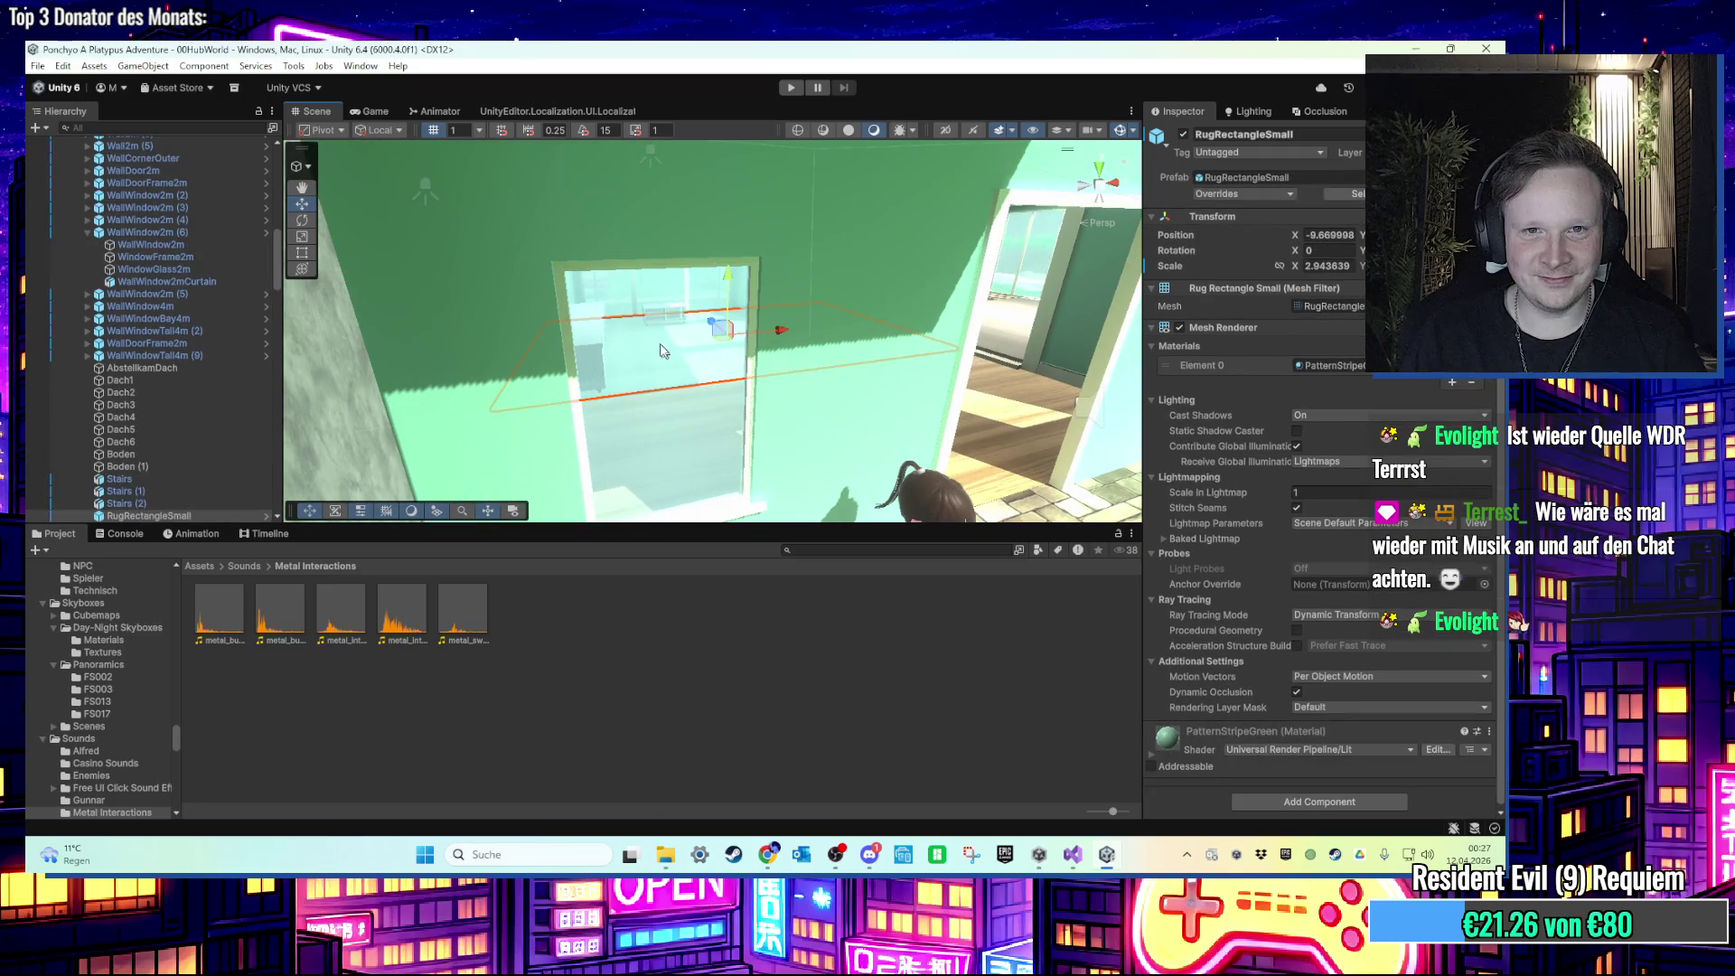
scroll(665, 354, up, 8)
mouse_move(626, 415)
mouse_down()
mouse_move(670, 260)
mouse_move(588, 332)
mouse_move(517, 313)
mouse_up()
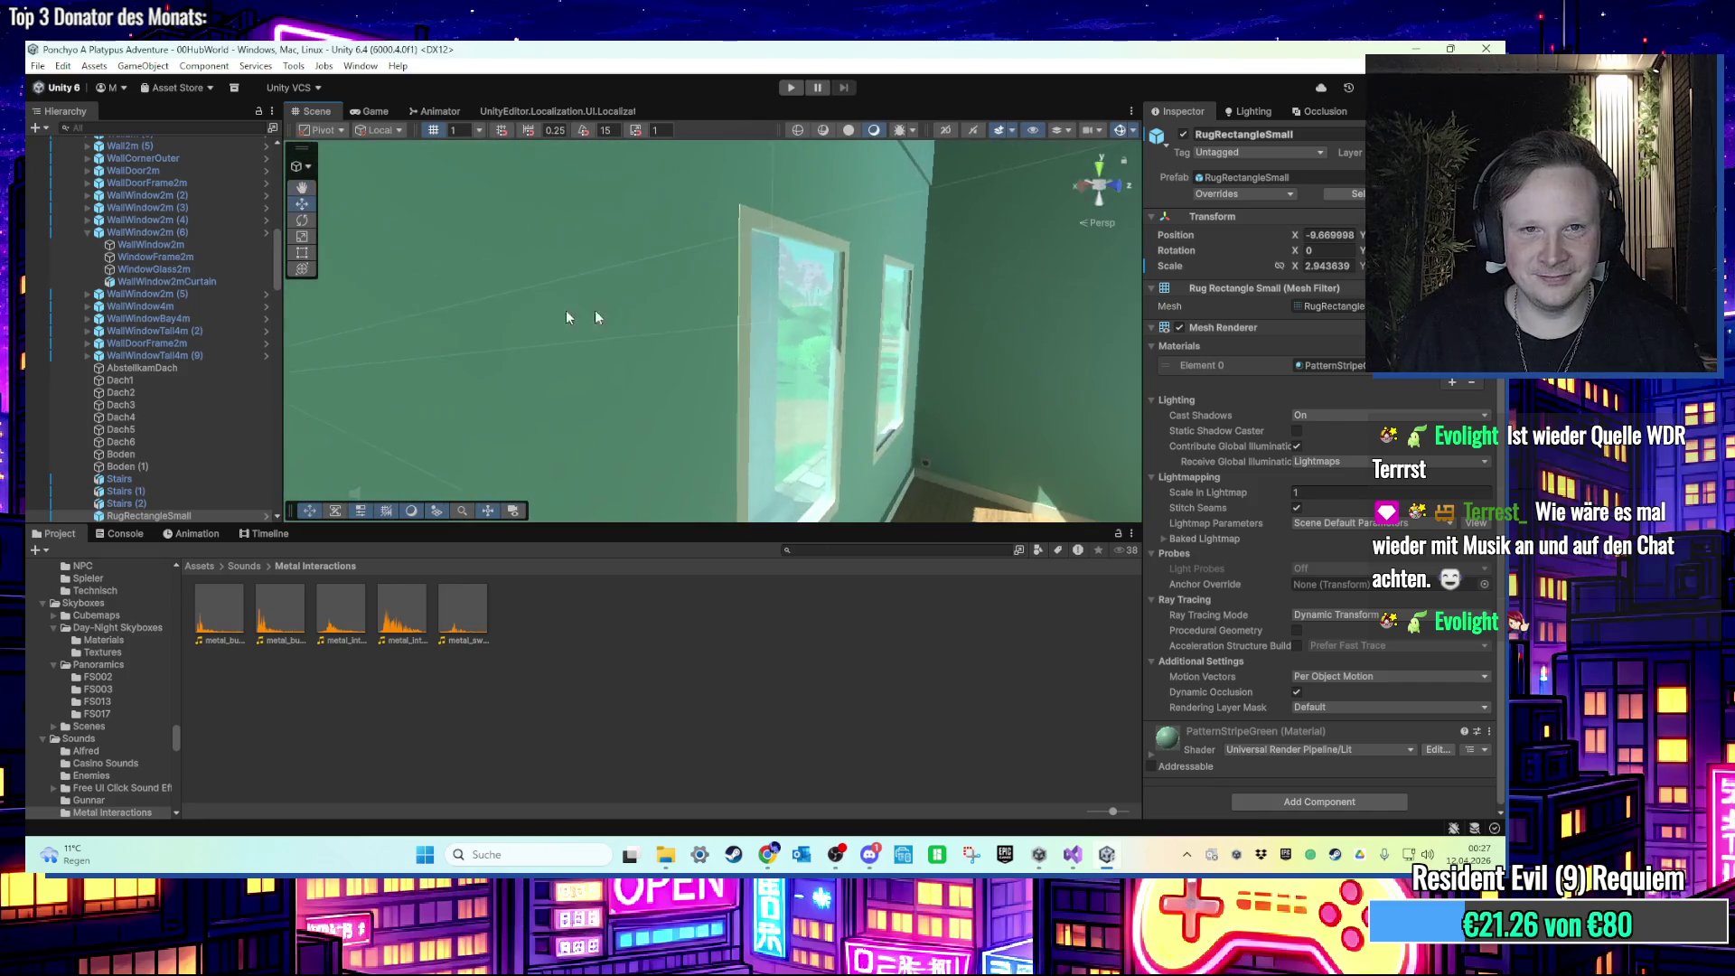
click(817, 291)
click(832, 268)
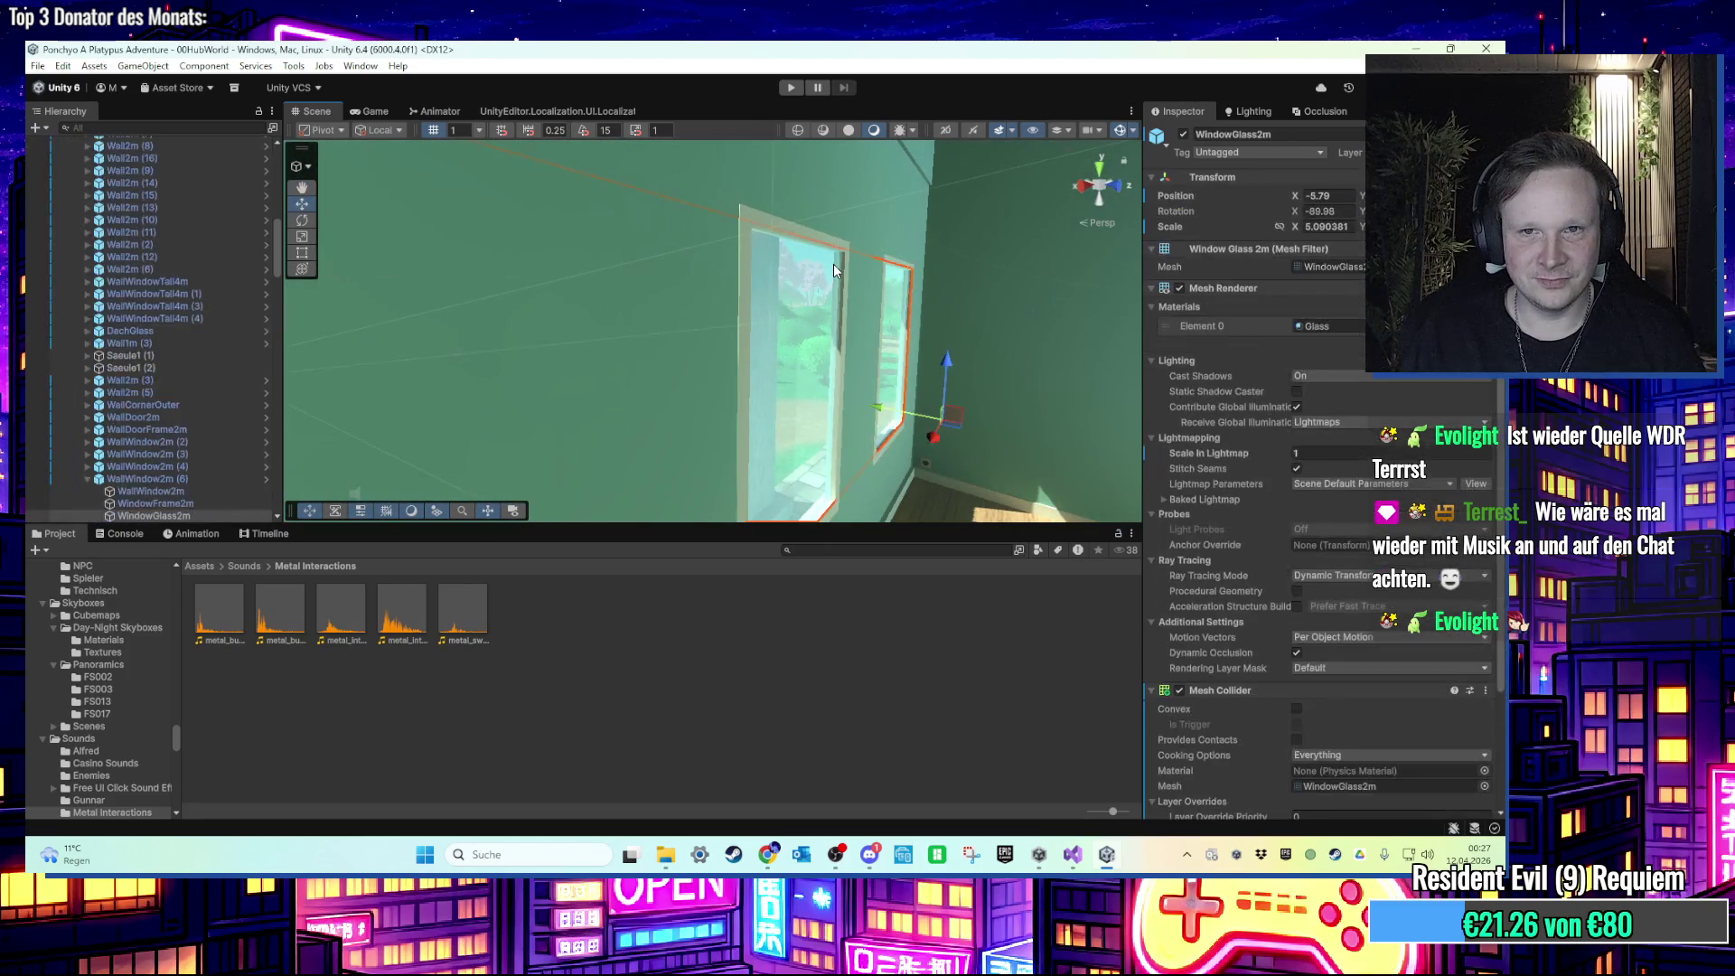
scroll(170, 415, down, 2)
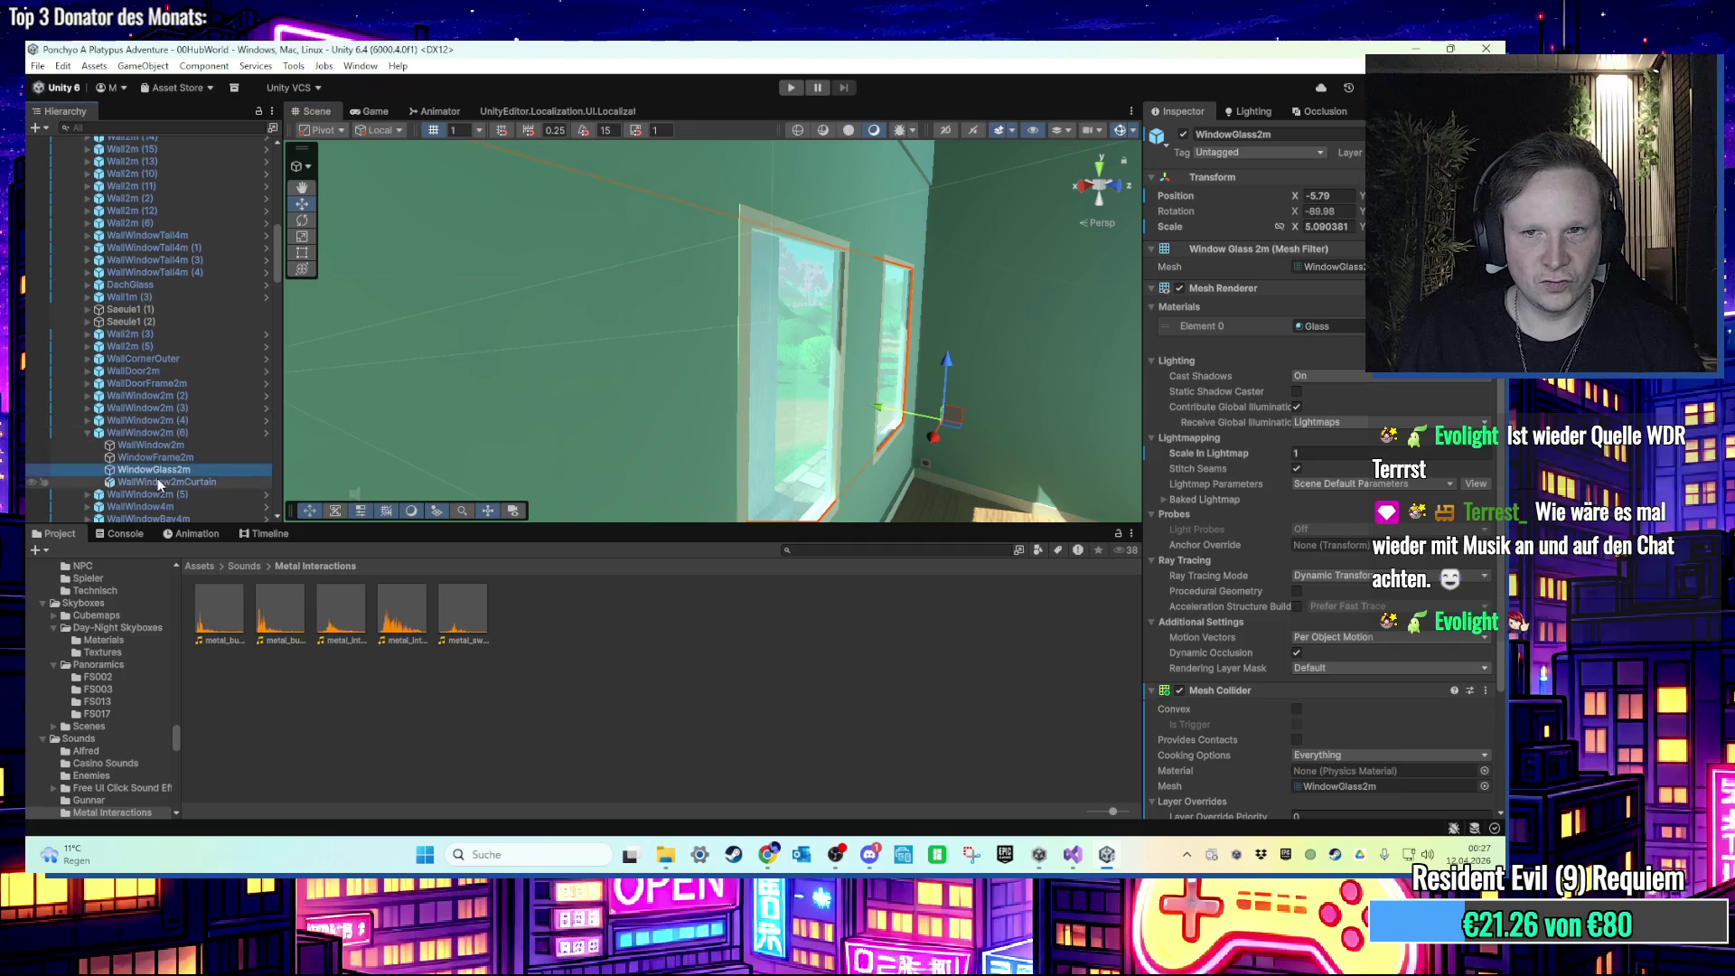
key(Up)
key(Up)
key(f)
mouse_move(669, 316)
mouse_down()
mouse_move(631, 356)
mouse_move(1110, 383)
mouse_move(759, 389)
mouse_move(807, 336)
mouse_move(813, 355)
mouse_move(678, 341)
mouse_move(708, 388)
mouse_move(757, 390)
mouse_move(692, 331)
mouse_up()
click(746, 387)
click(818, 362)
click(692, 333)
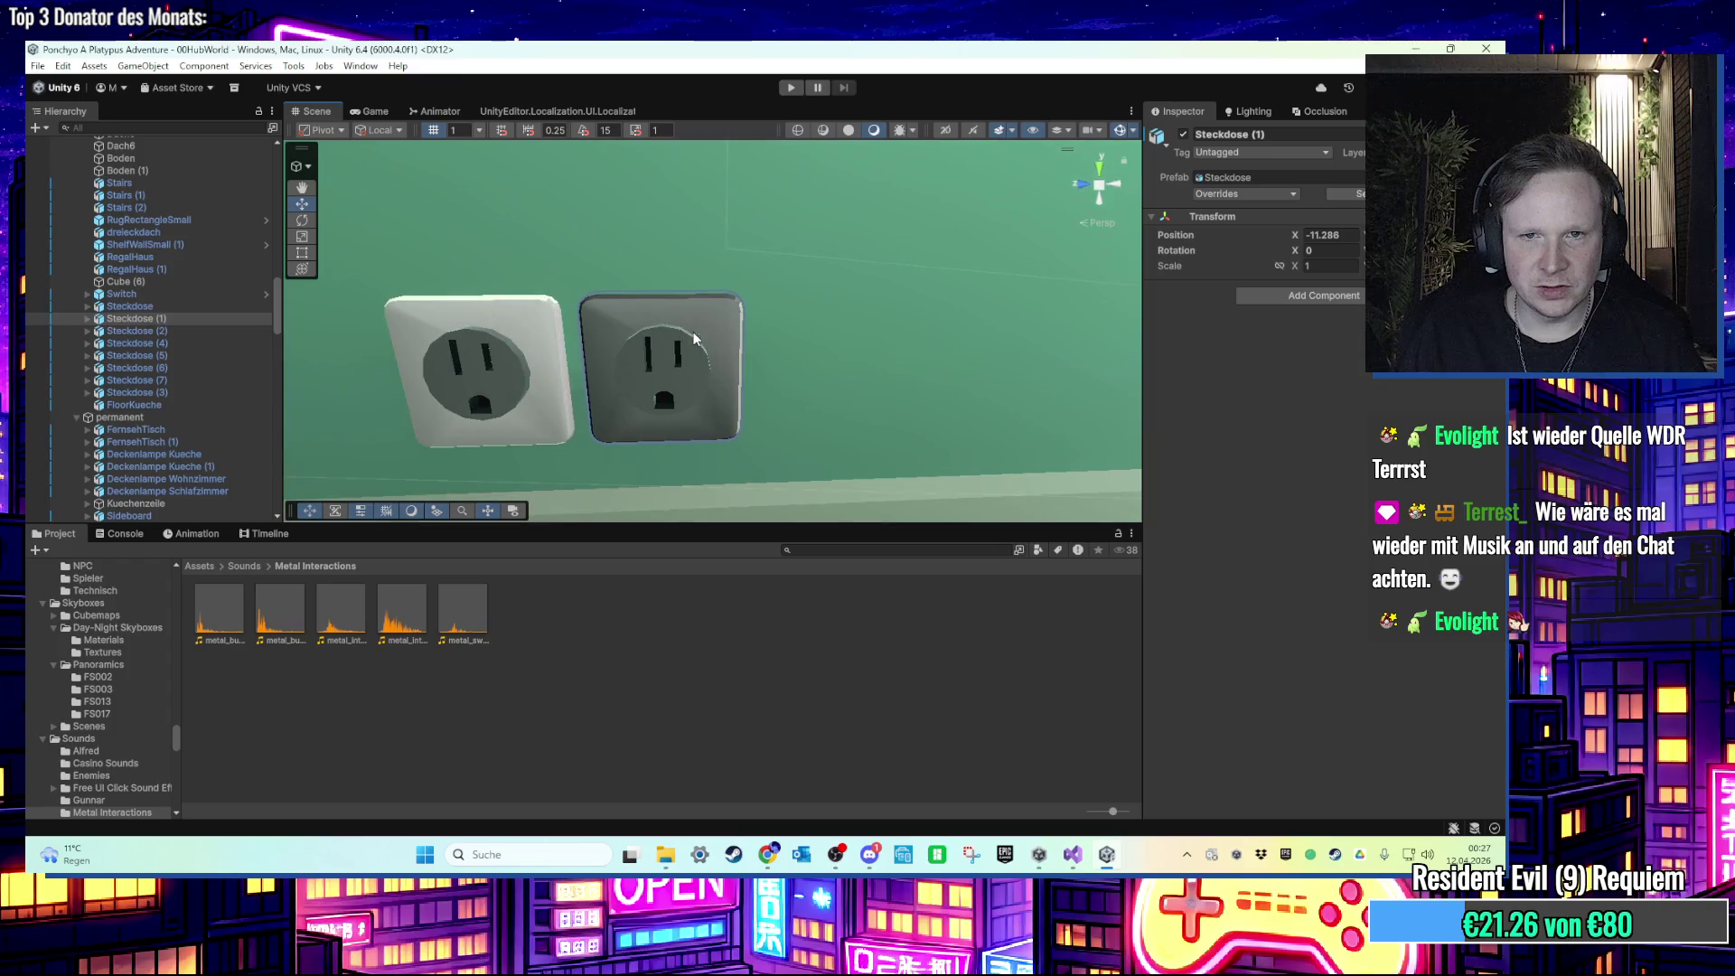
Step: Select the parts of the two wall sockets, Steckdose and Steckdose (1)
click(669, 333)
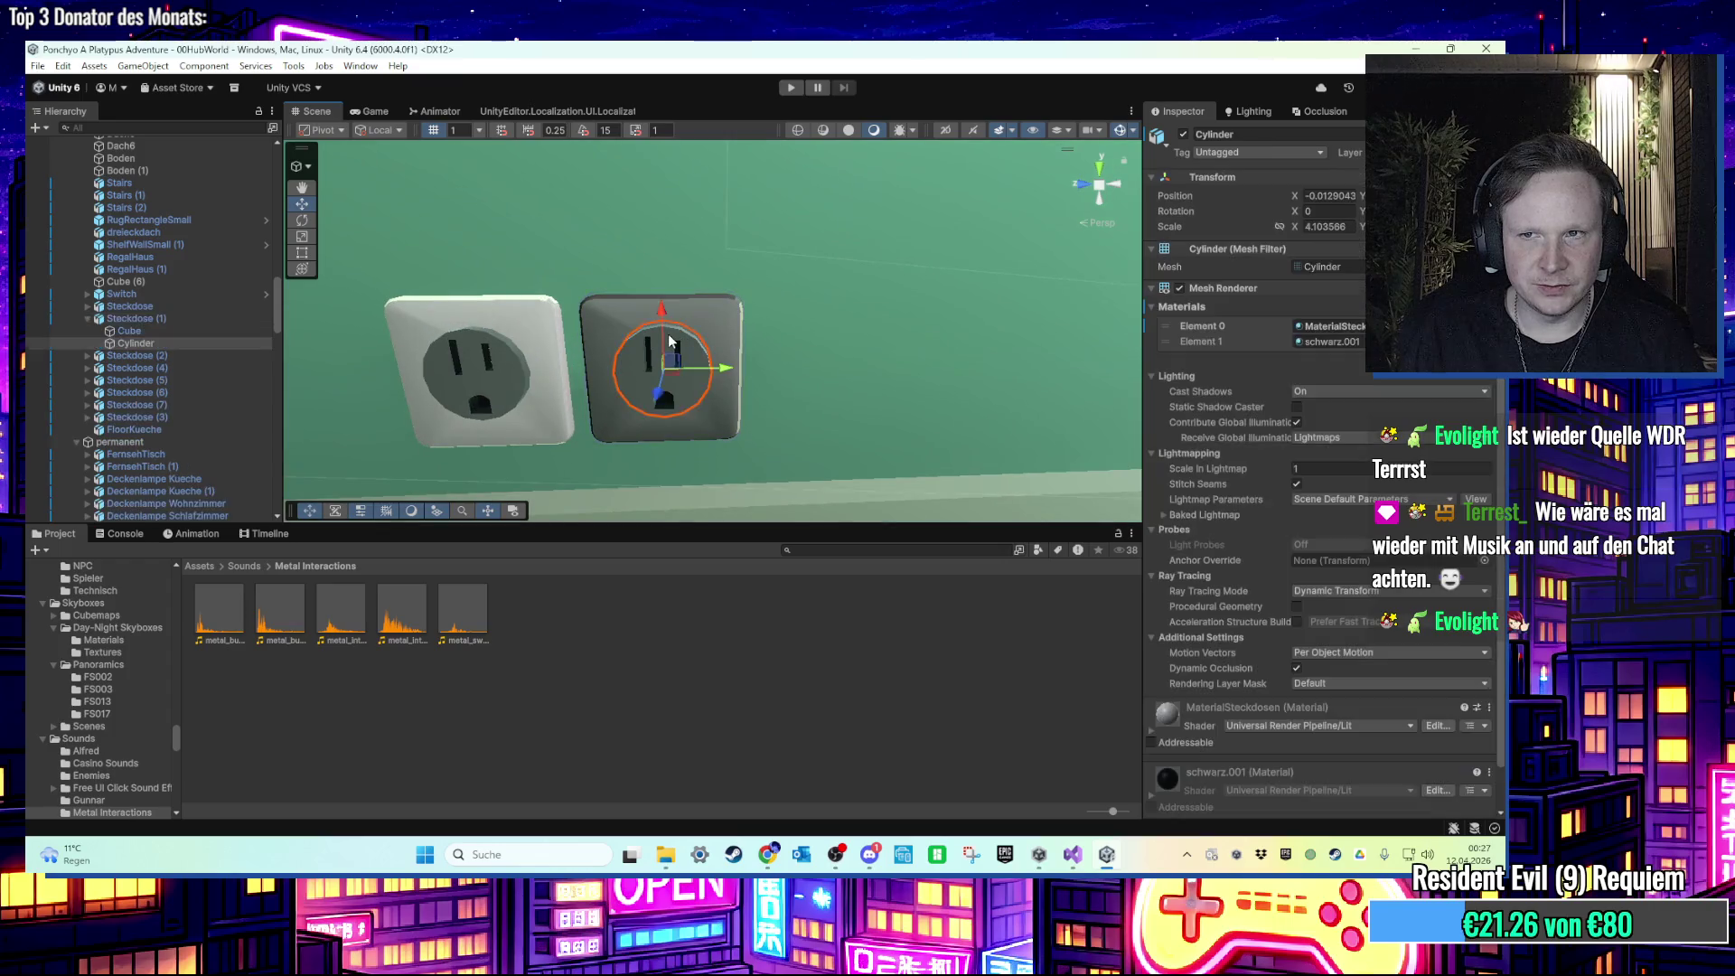
click(513, 345)
click(513, 345)
click(458, 376)
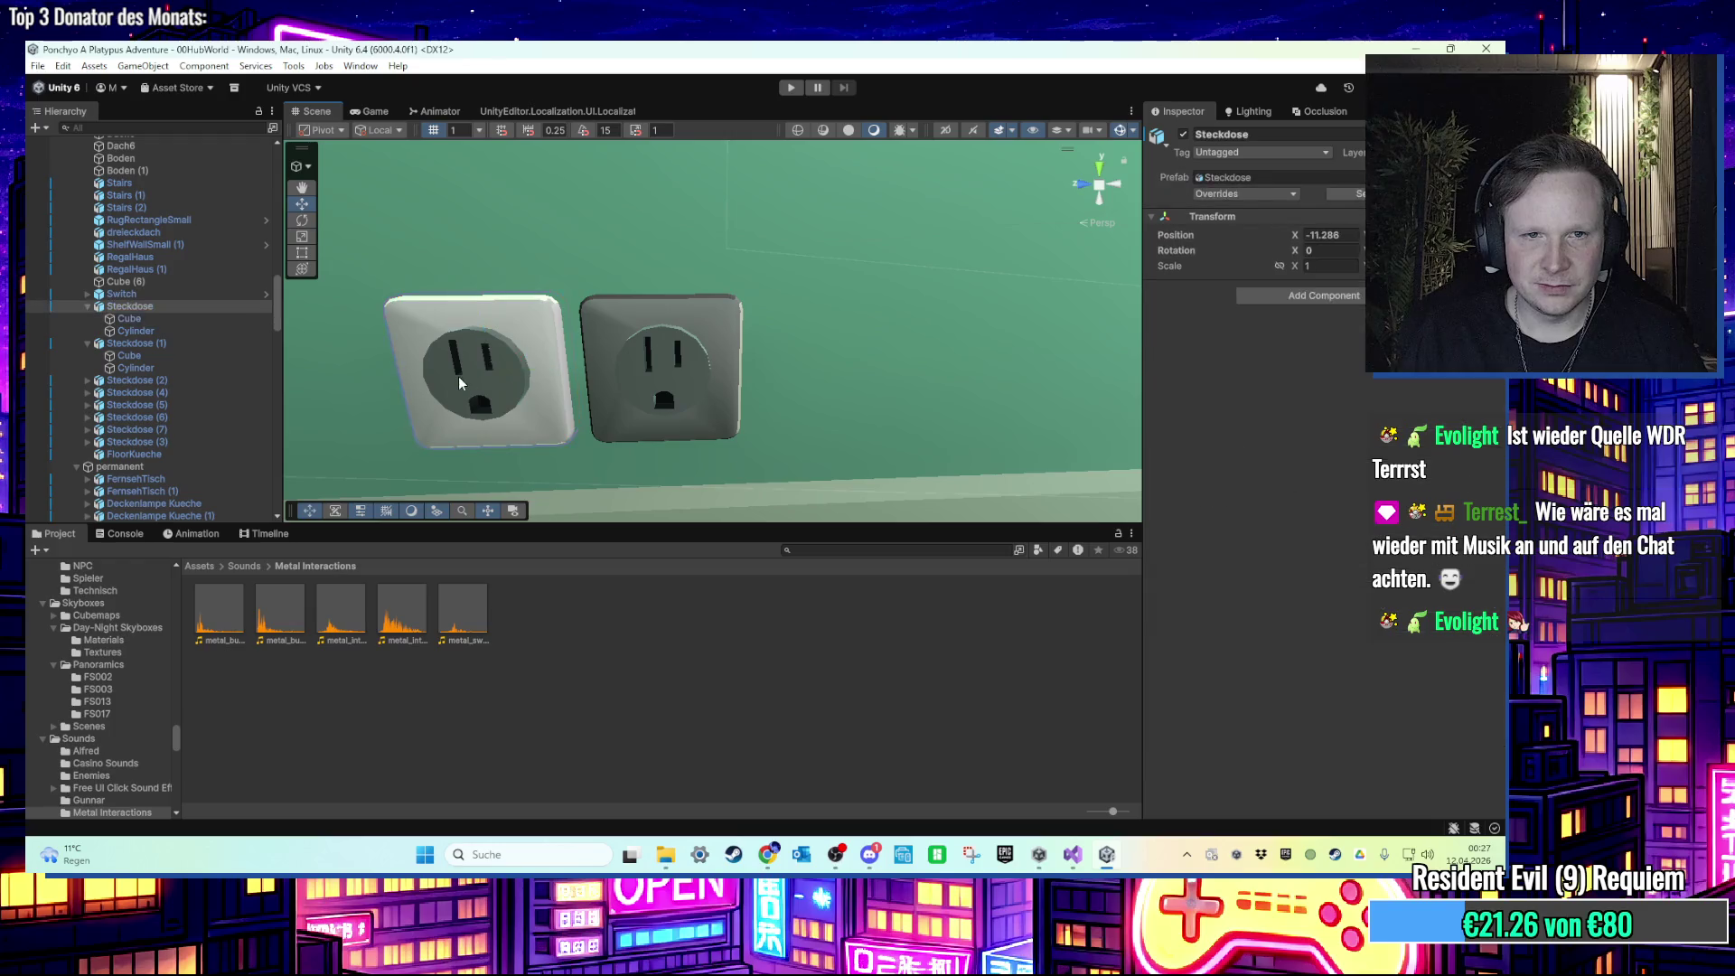
click(457, 377)
click(625, 358)
mouse_move(624, 358)
mouse_down()
mouse_move(582, 332)
mouse_move(607, 331)
mouse_up()
click(189, 340)
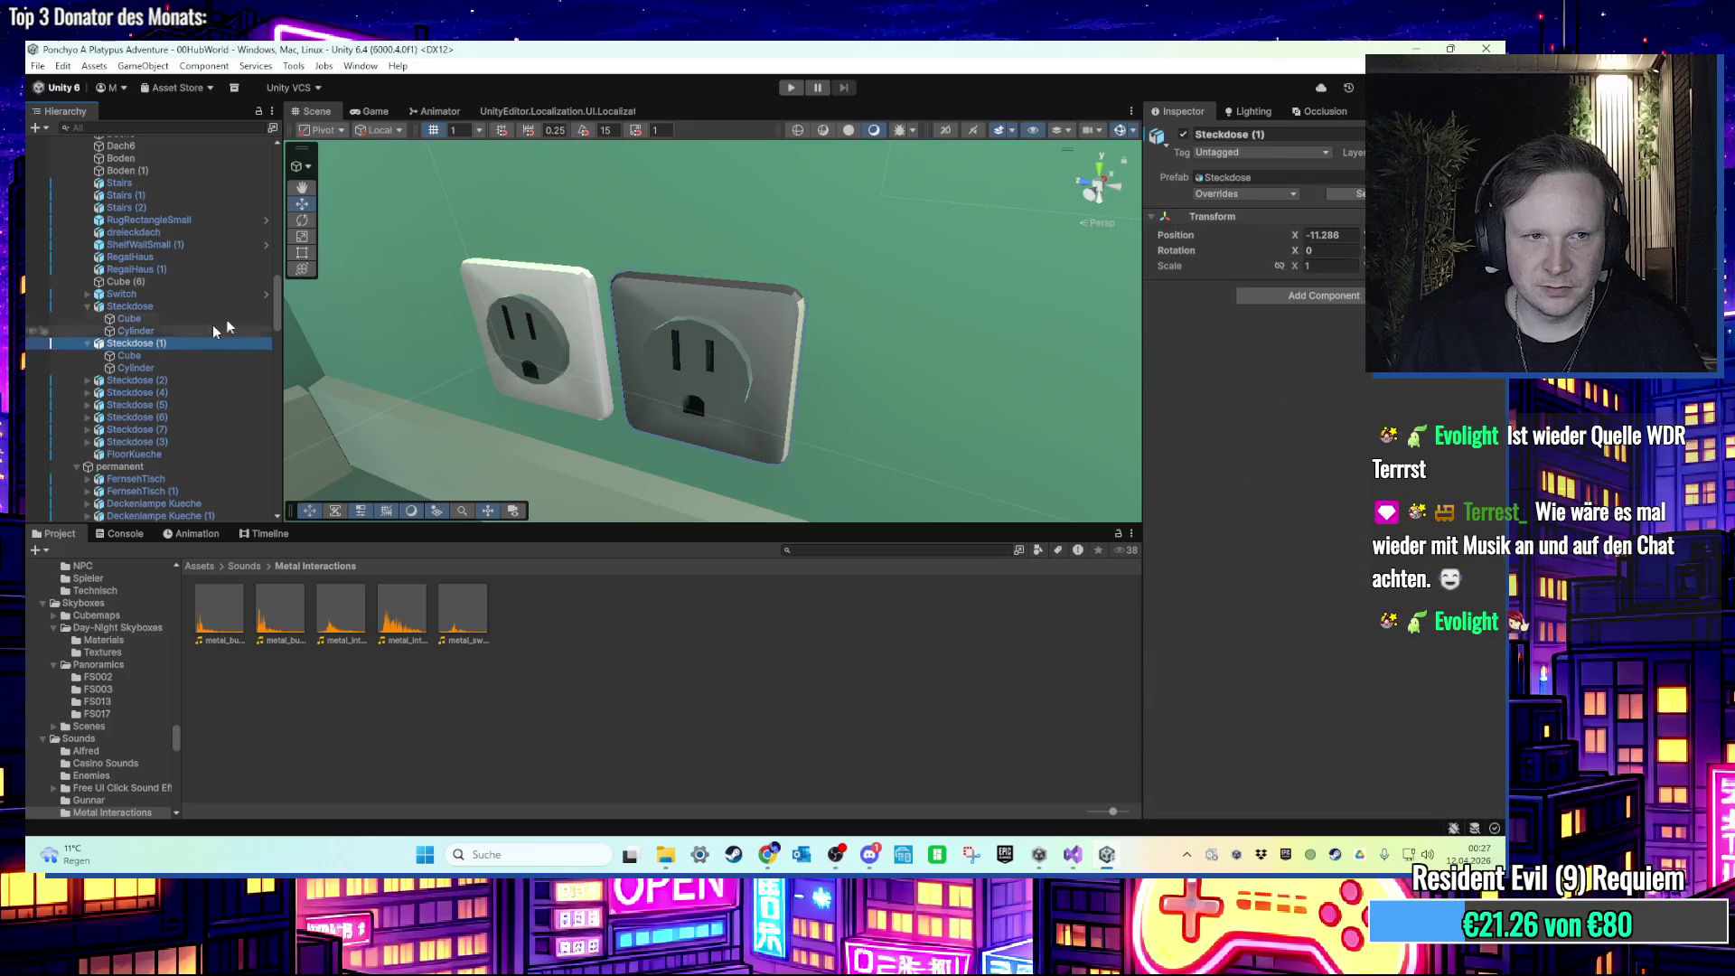
click(181, 307)
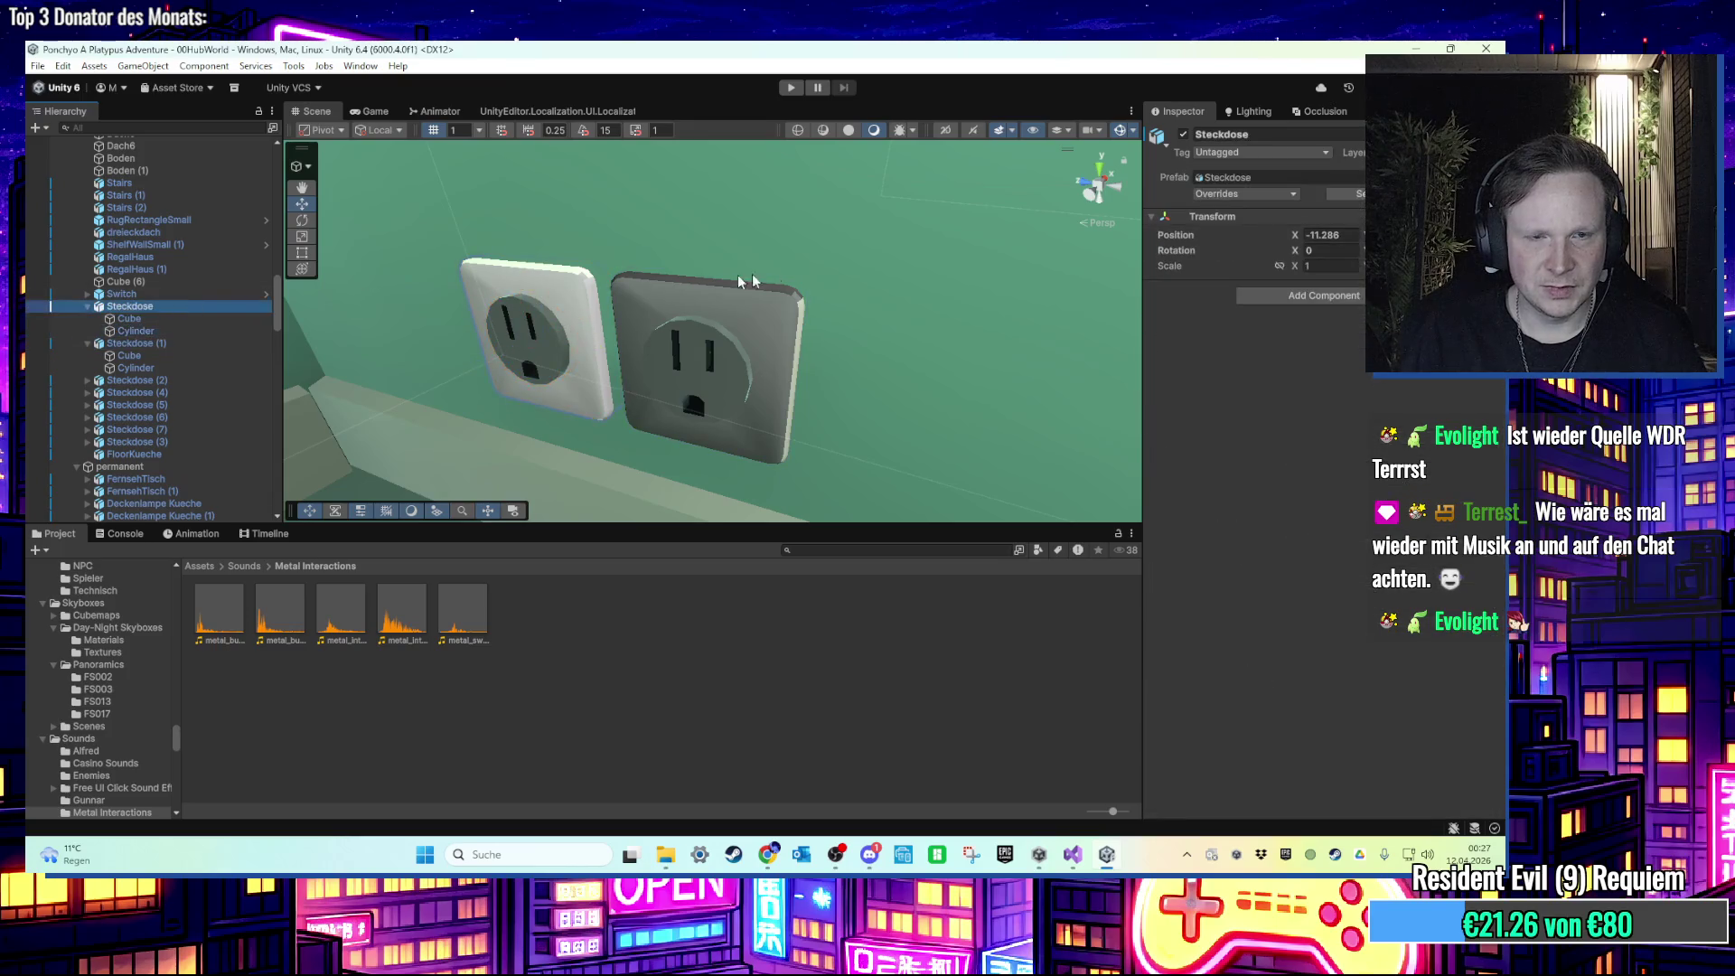
Step: Frame both sockets close up with the handle at Center, undoing an accidental move
key(f)
drag(787, 276, 542, 271)
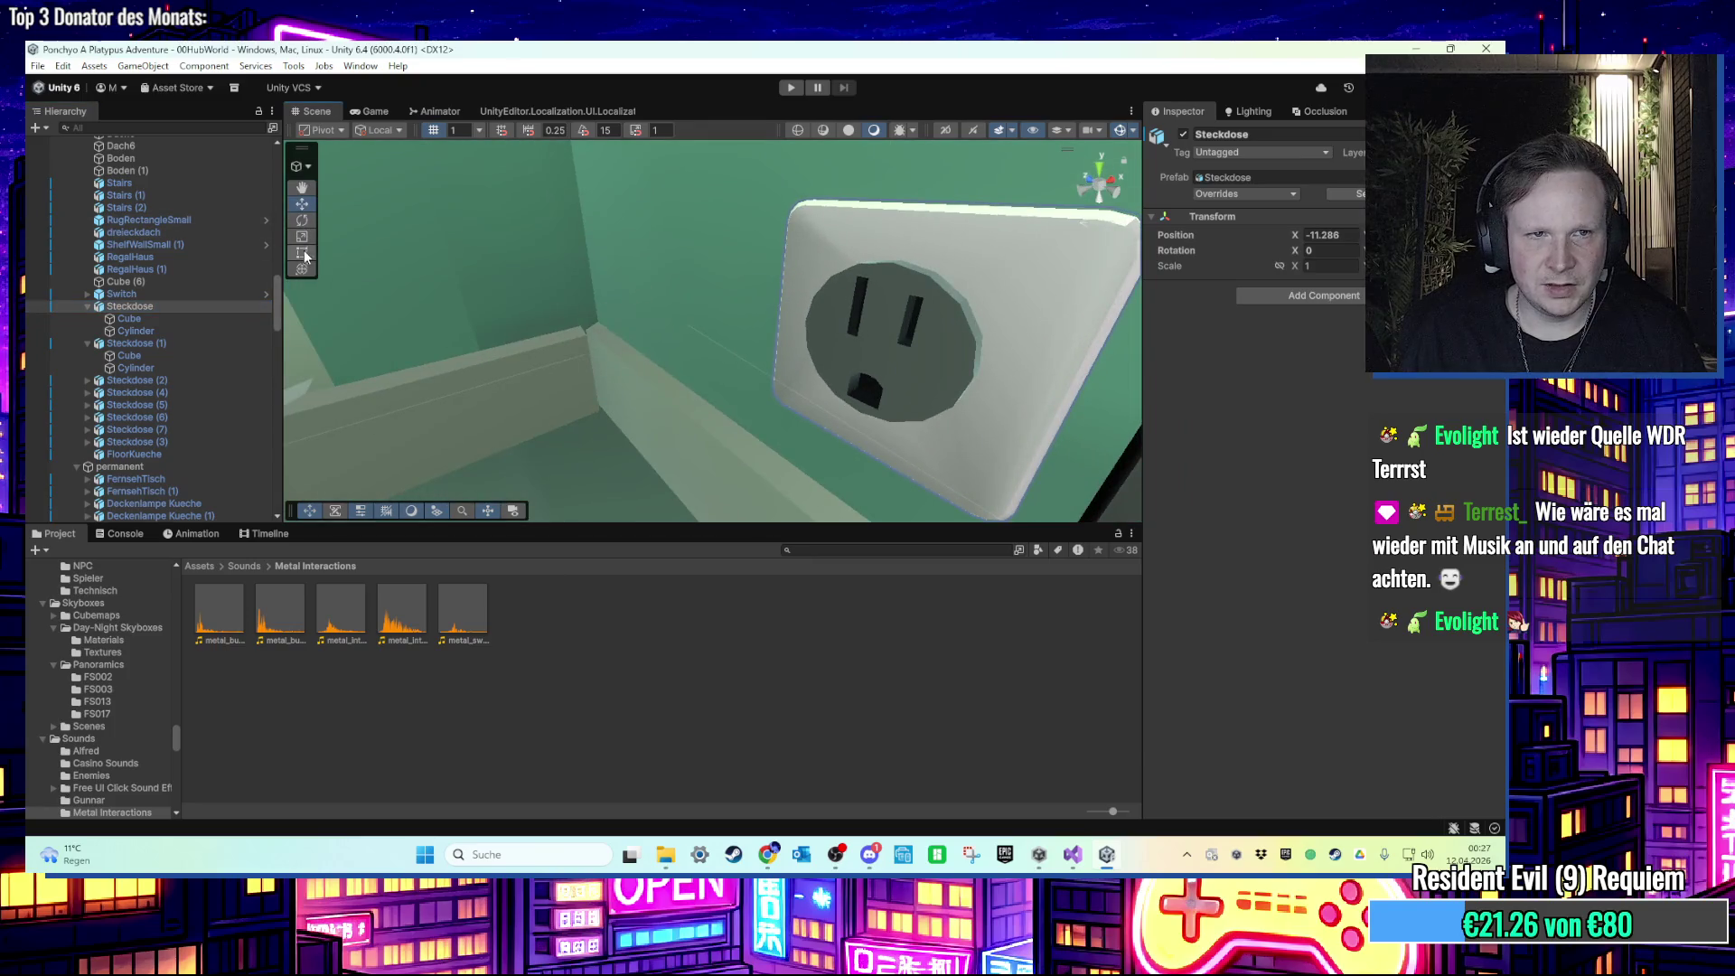
scroll(770, 350, down, 5)
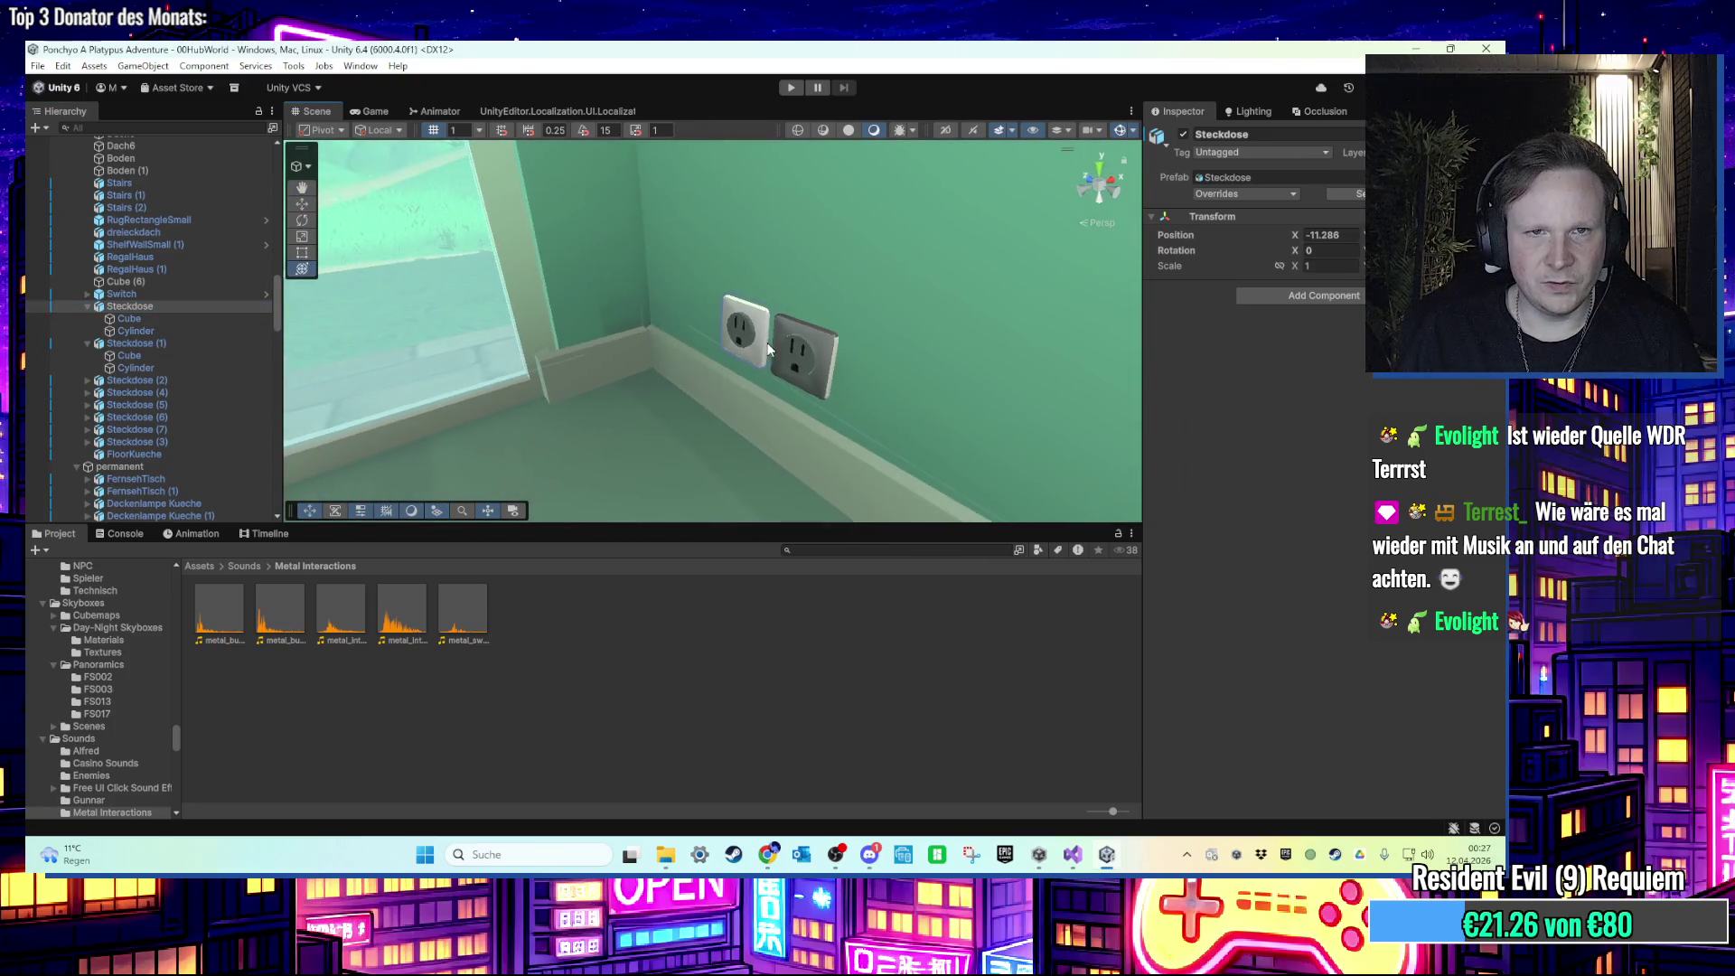
click(343, 129)
click(330, 150)
mouse_move(777, 352)
mouse_down()
mouse_move(814, 344)
mouse_move(686, 333)
mouse_move(605, 298)
mouse_move(524, 303)
mouse_up()
key(ctrl+z)
click(743, 354)
key(f)
scroll(730, 352, up, 5)
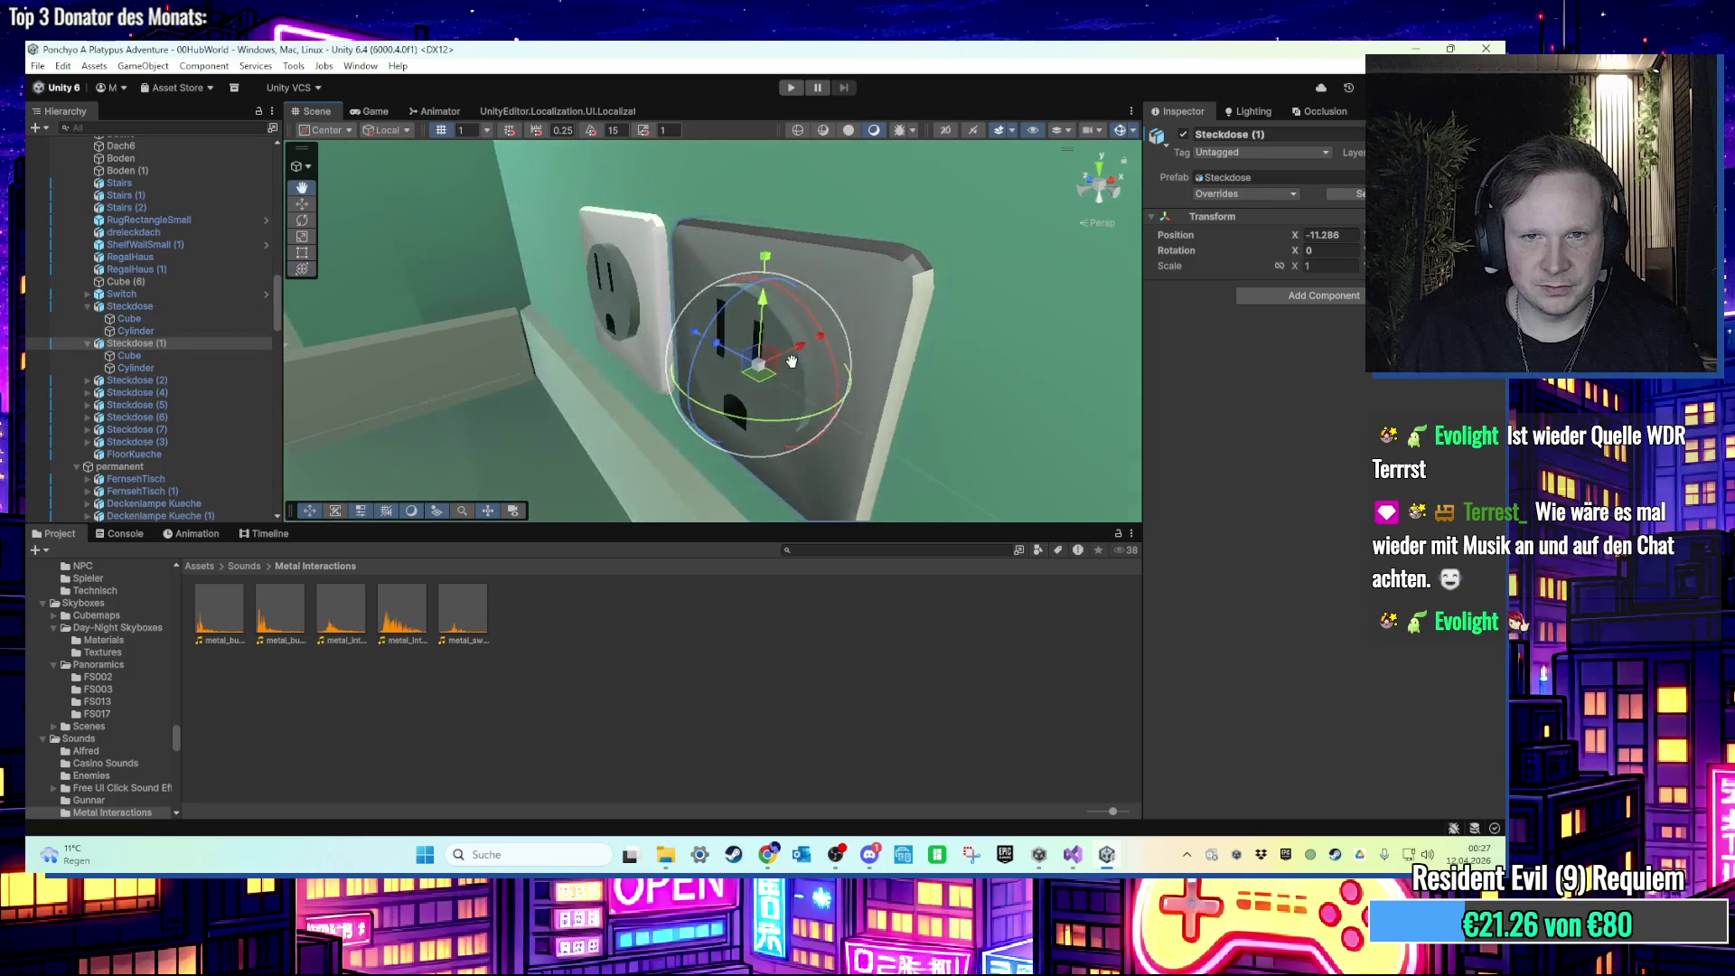
click(522, 298)
click(556, 275)
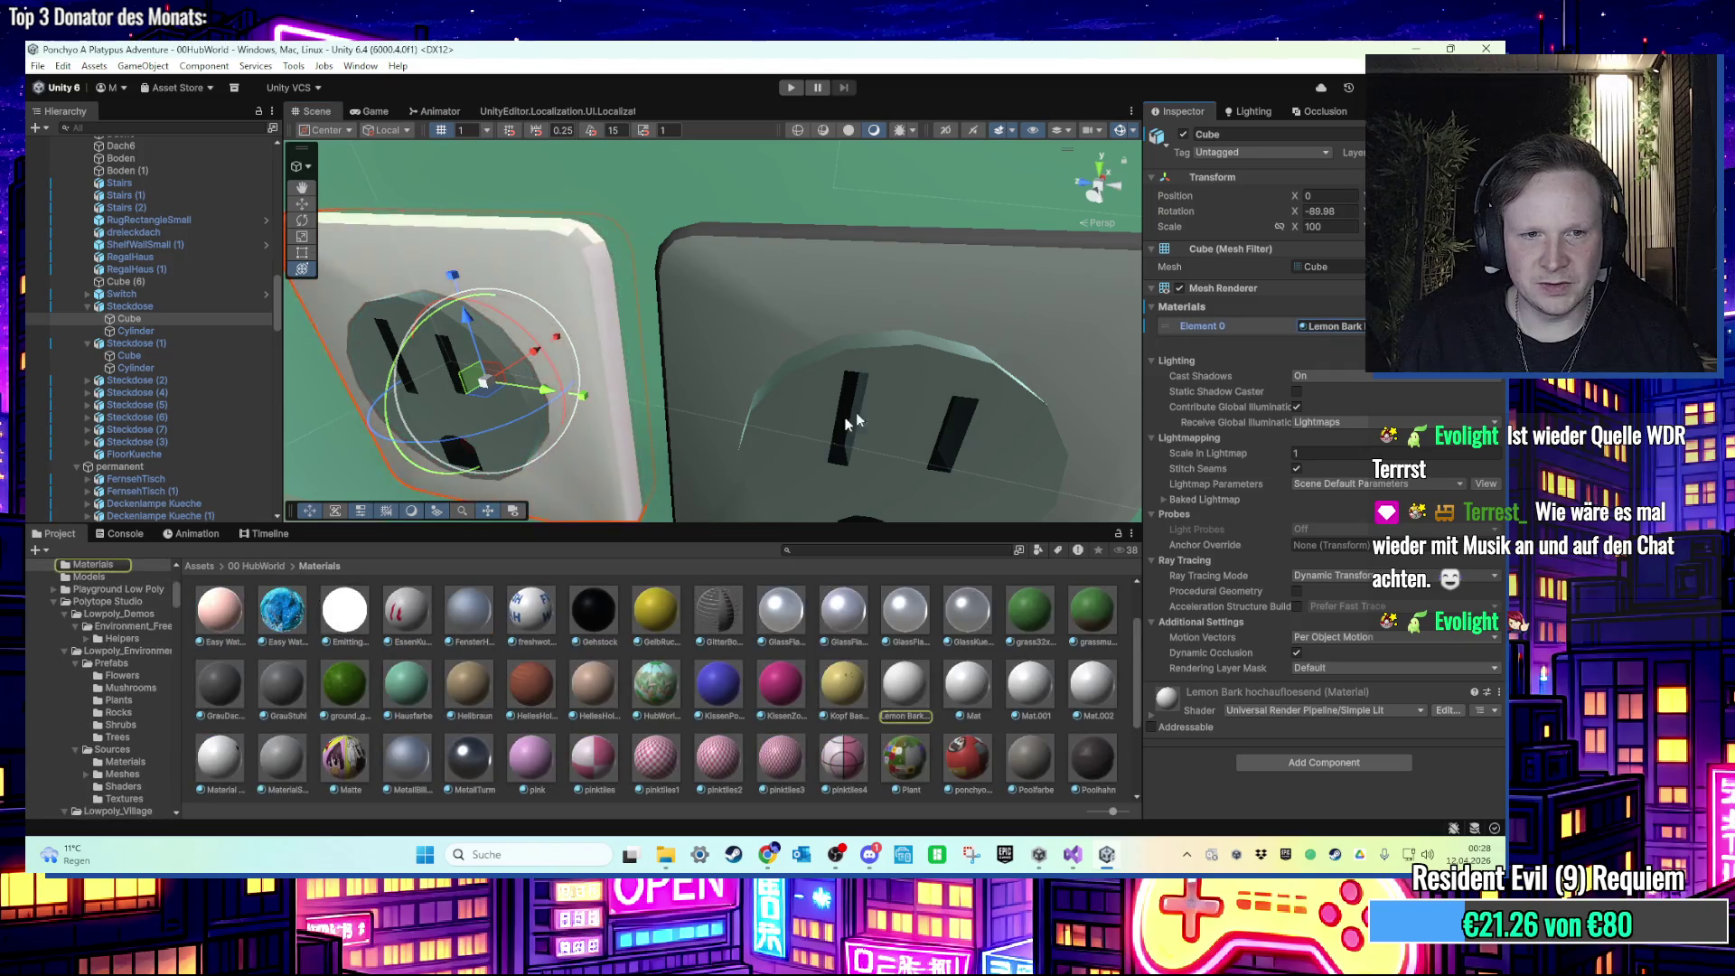
Step: Apply the Lemon Bark hochaufloesend material to the right socket's Cube plate
click(933, 484)
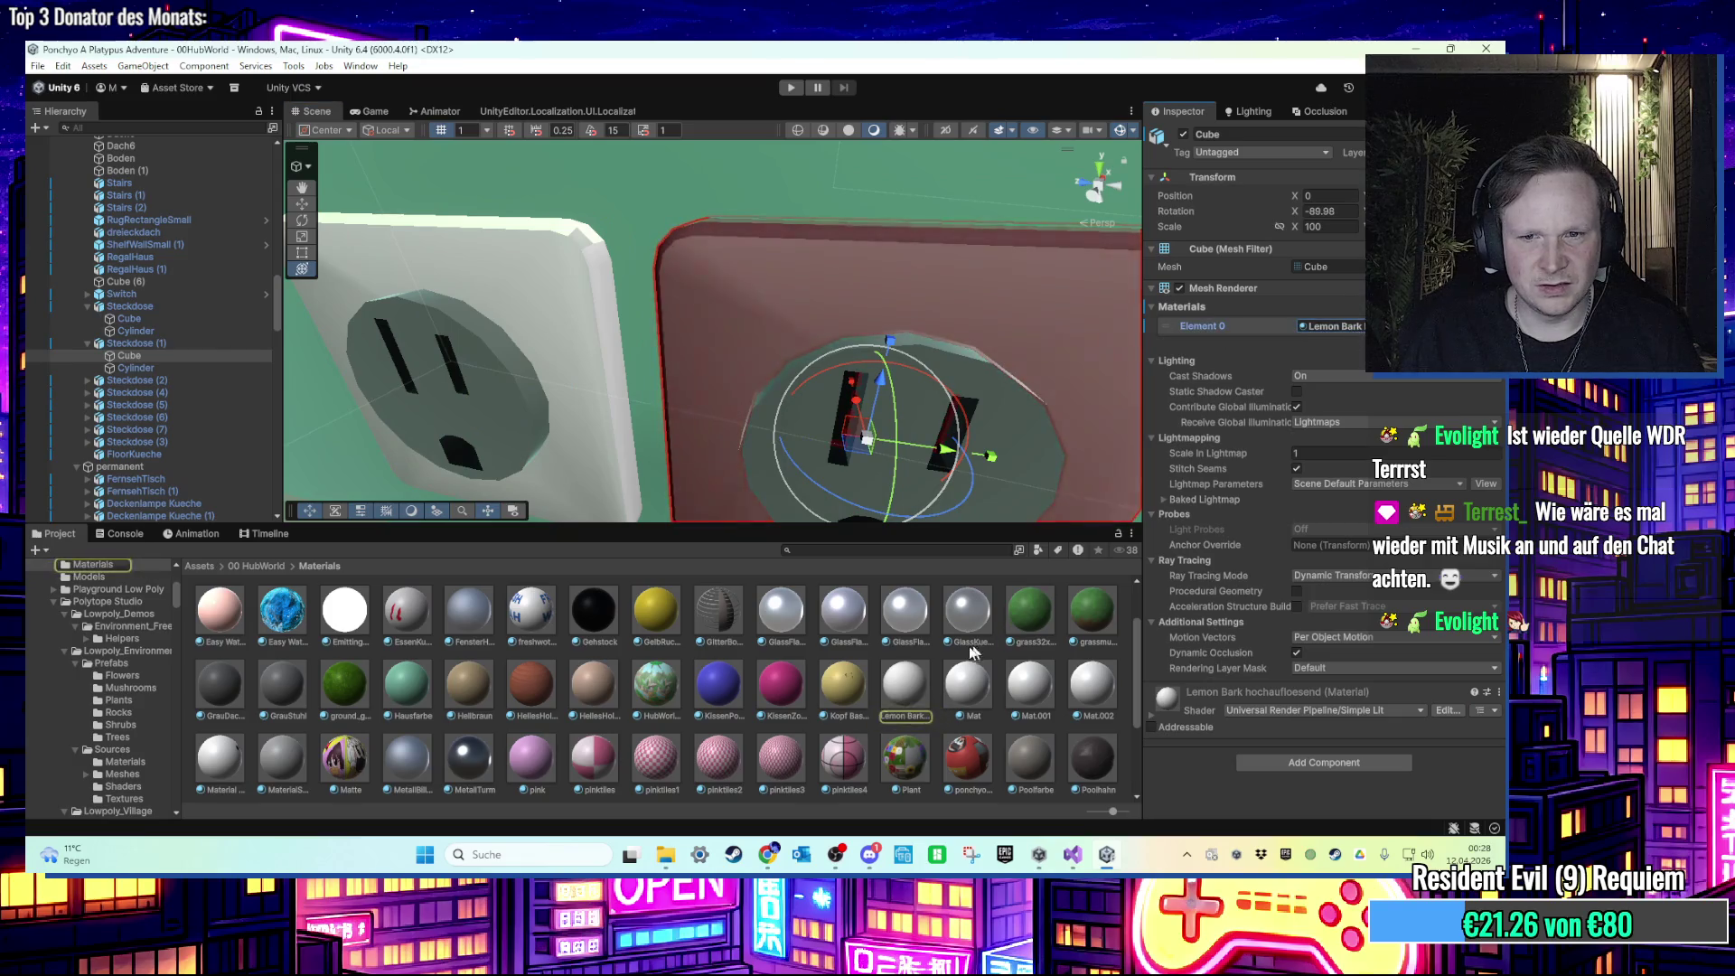
double_click(1337, 326)
drag(873, 452, 828, 490)
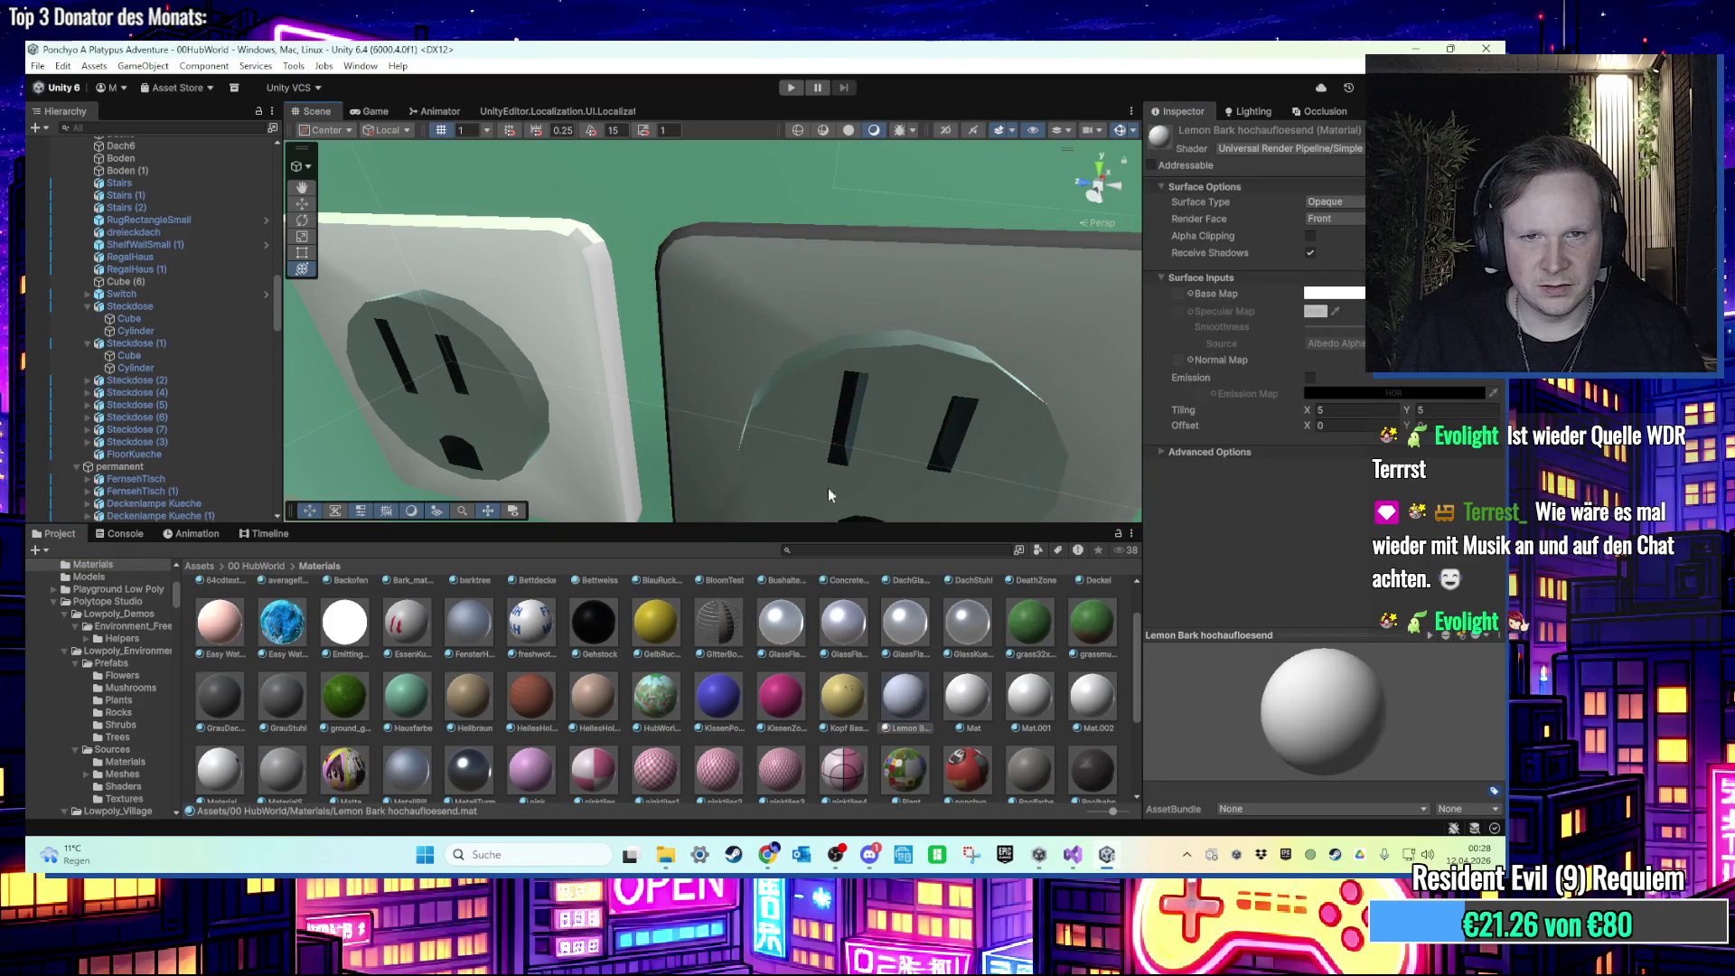
drag(885, 707, 885, 305)
click(888, 341)
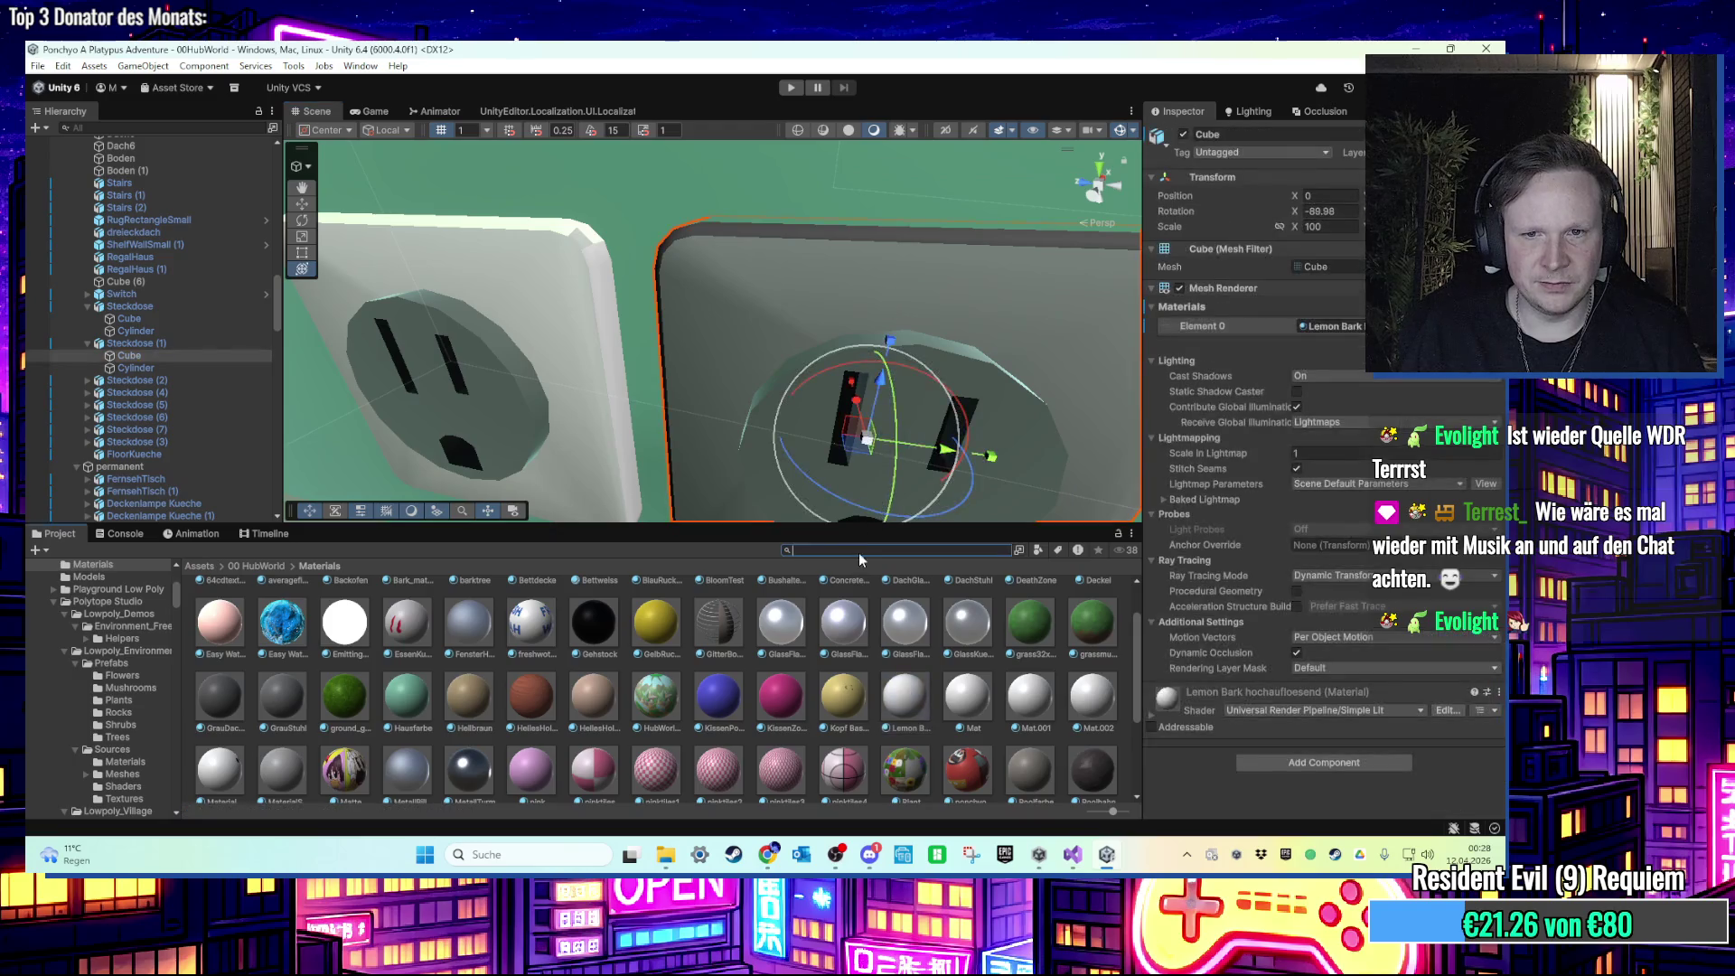
click(862, 550)
Step: Search the assets for 'weiss' and select Lemon Bark hochaufloesend to view its settings
text(waiss)
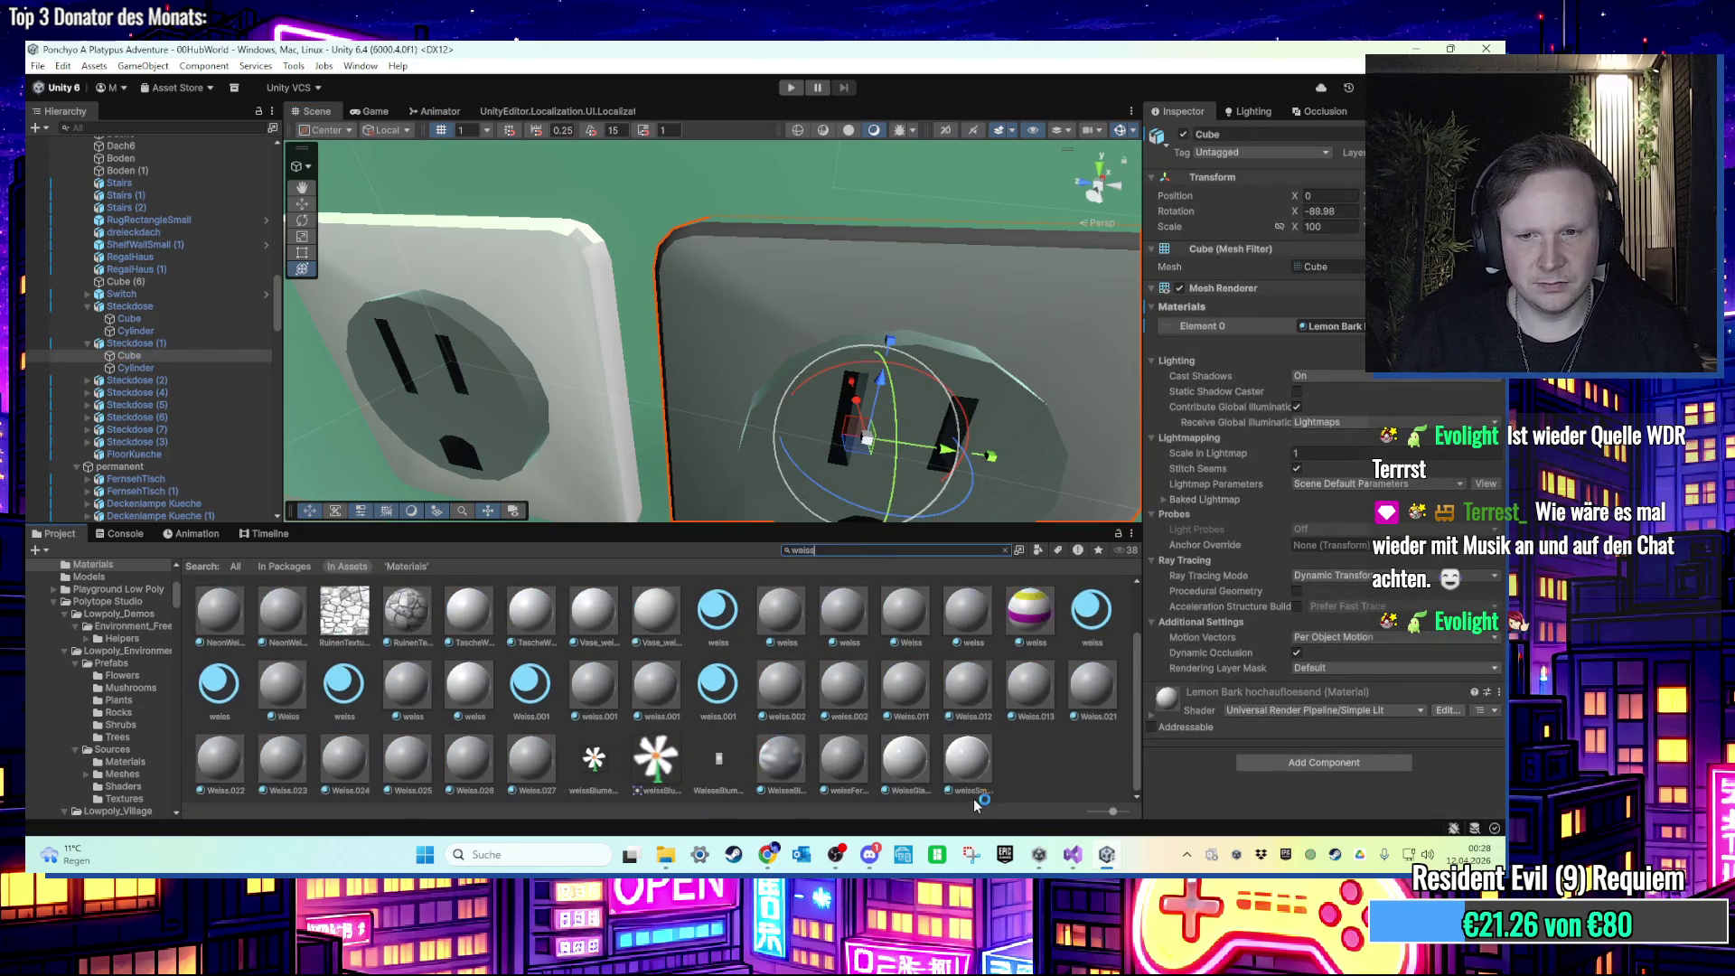
scroll(849, 253, down, 4)
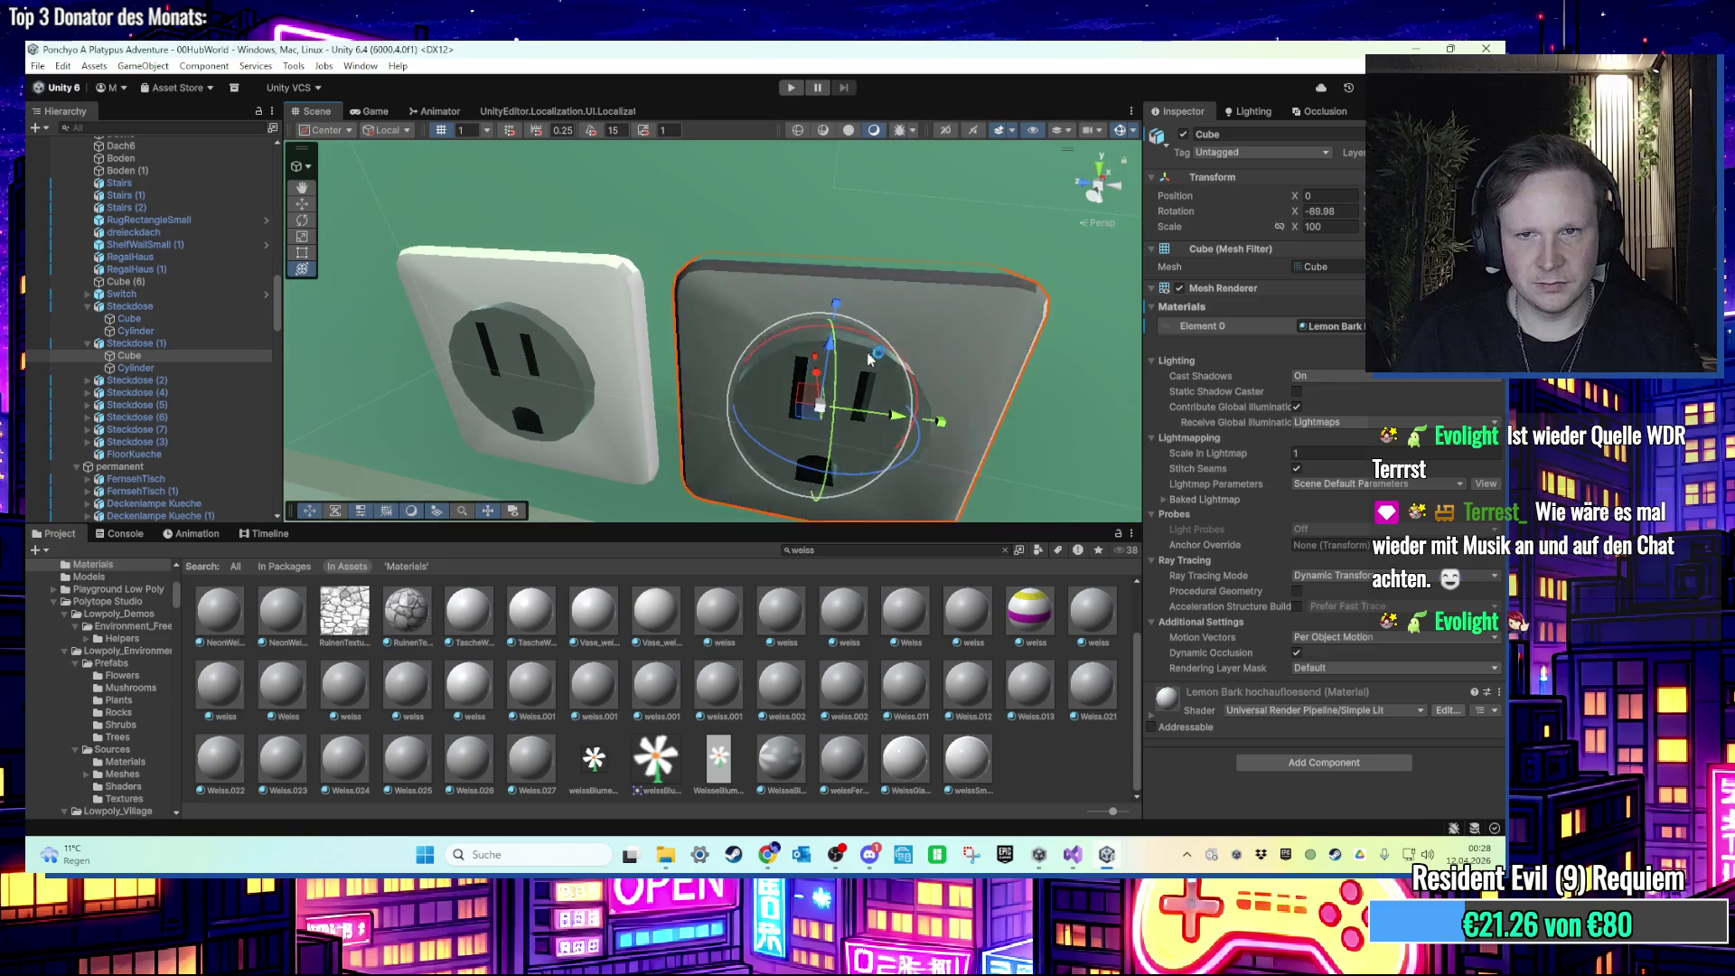
scroll(864, 365, up, 3)
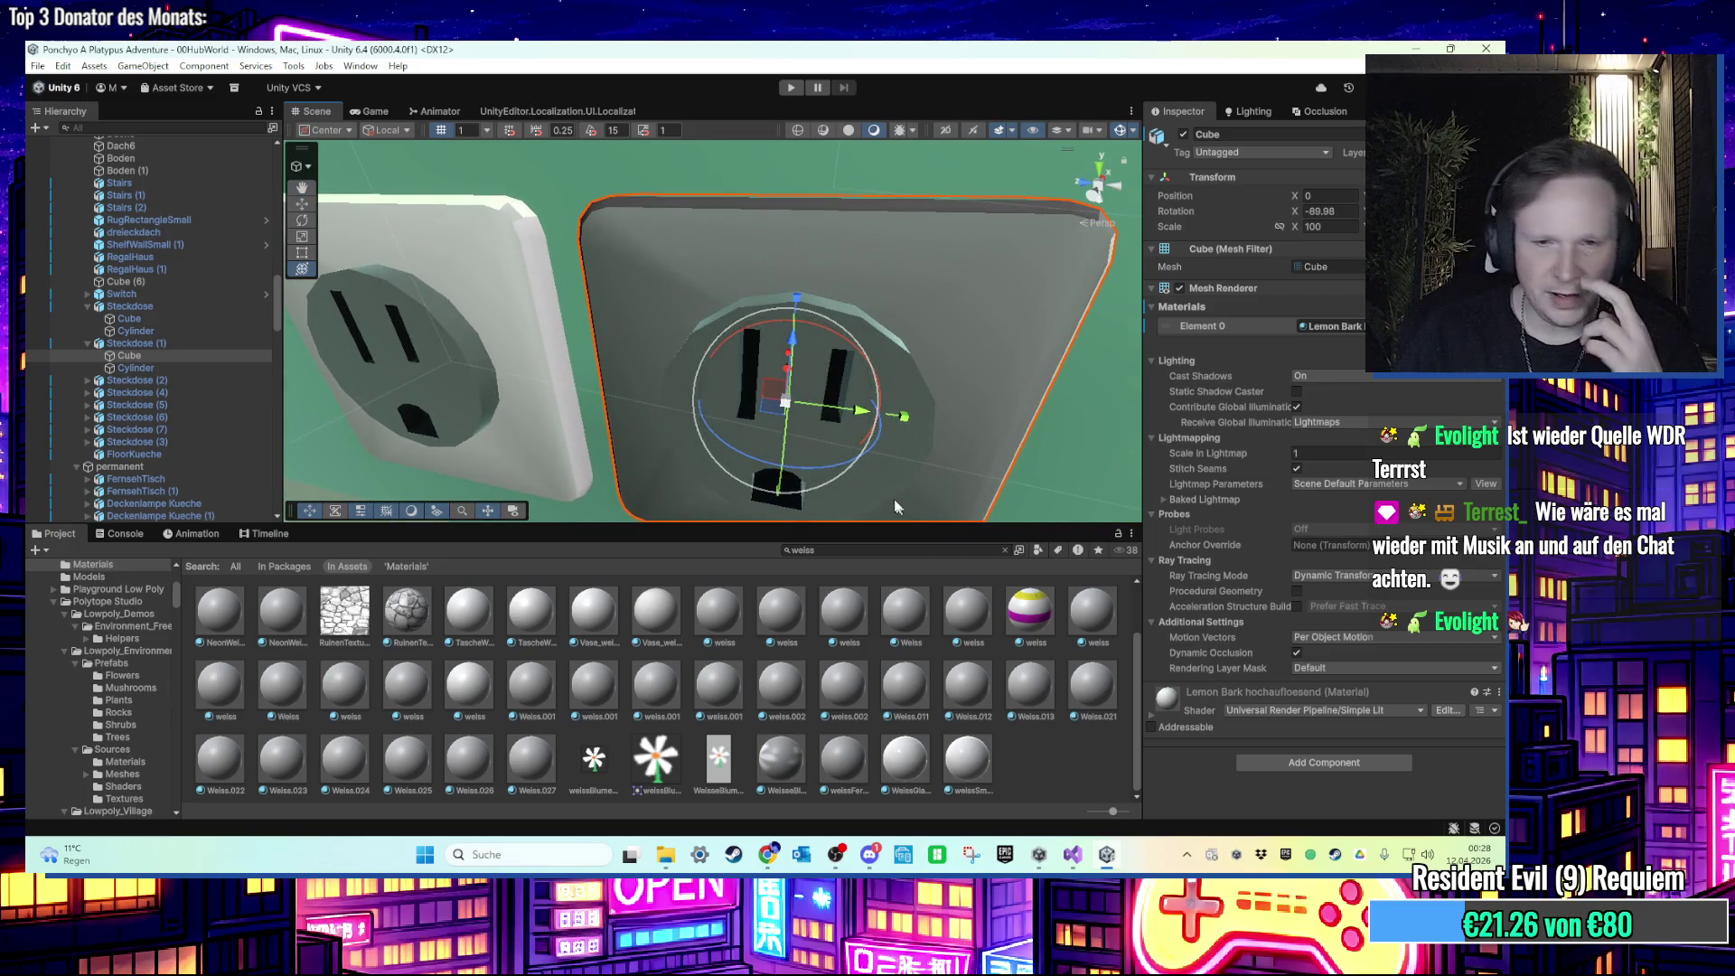
scroll(867, 477, down, 2)
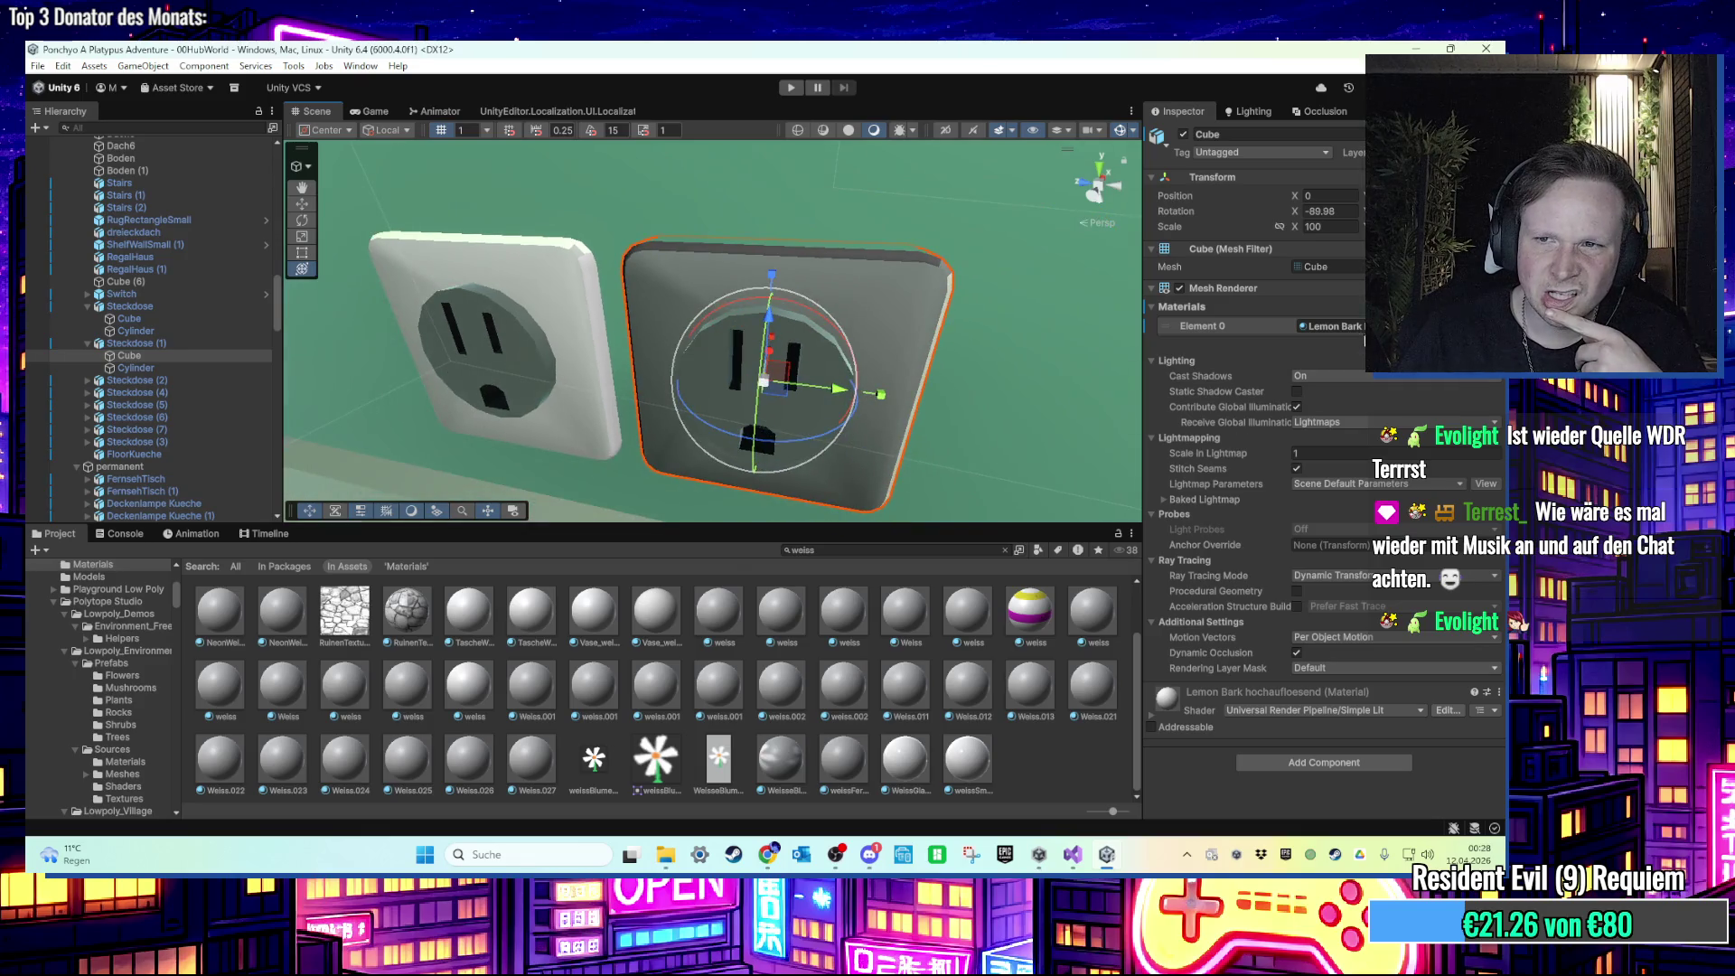
click(1337, 327)
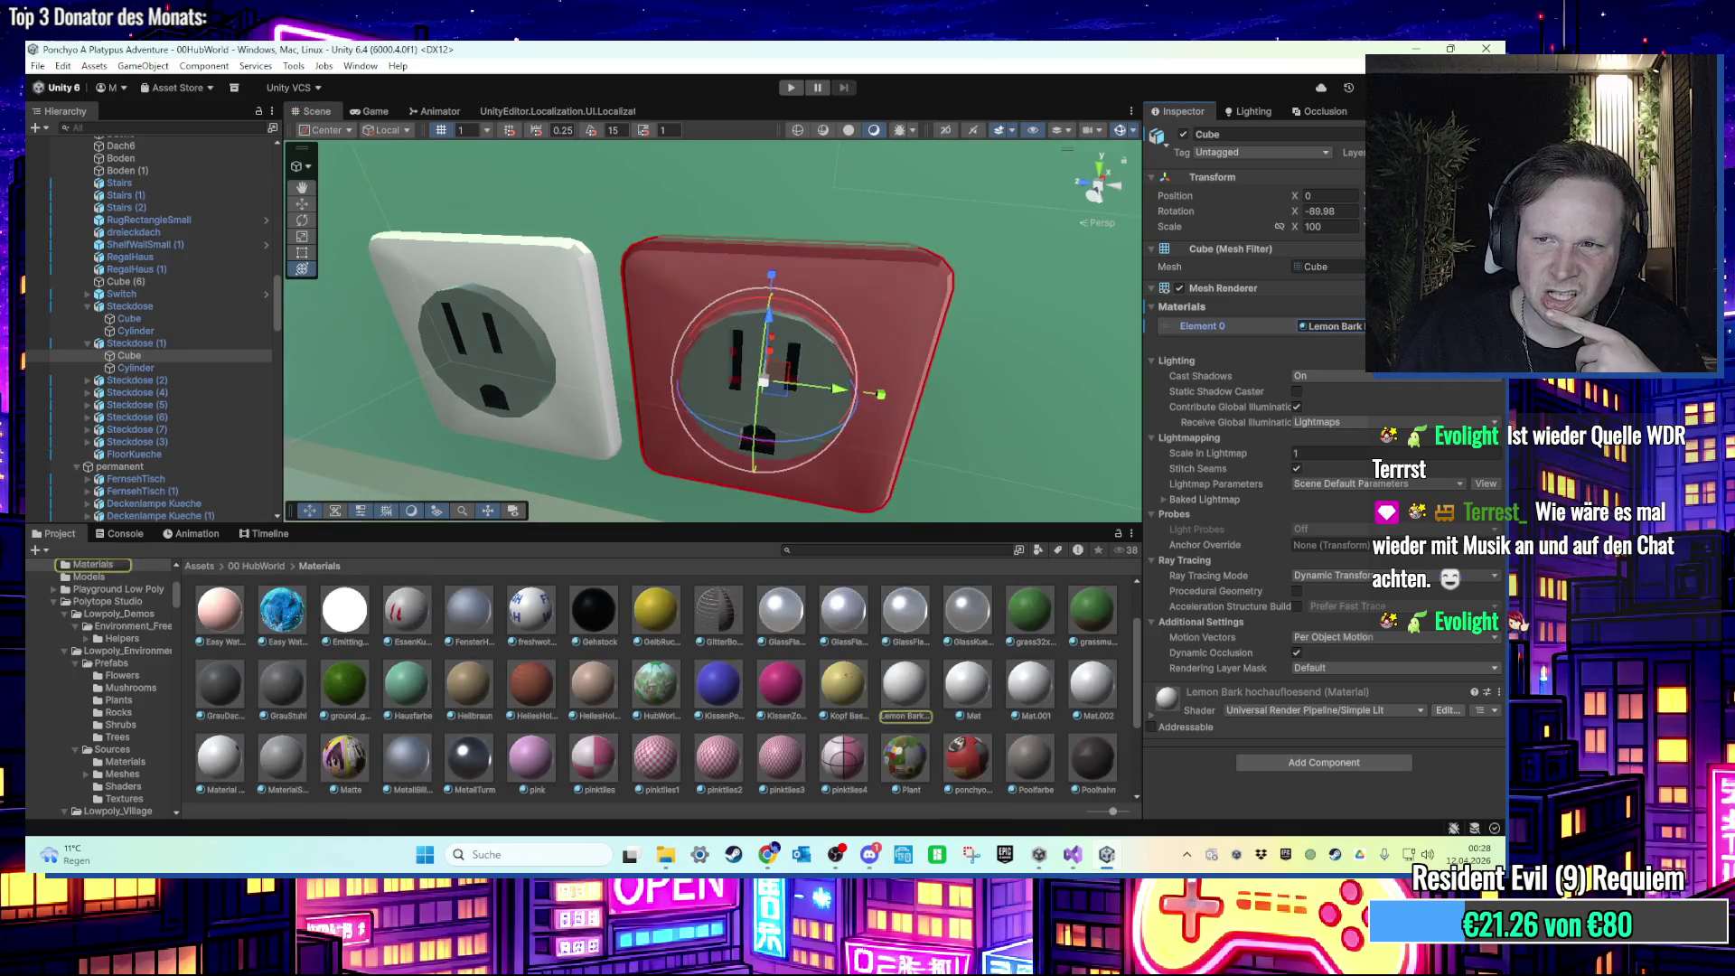
click(903, 696)
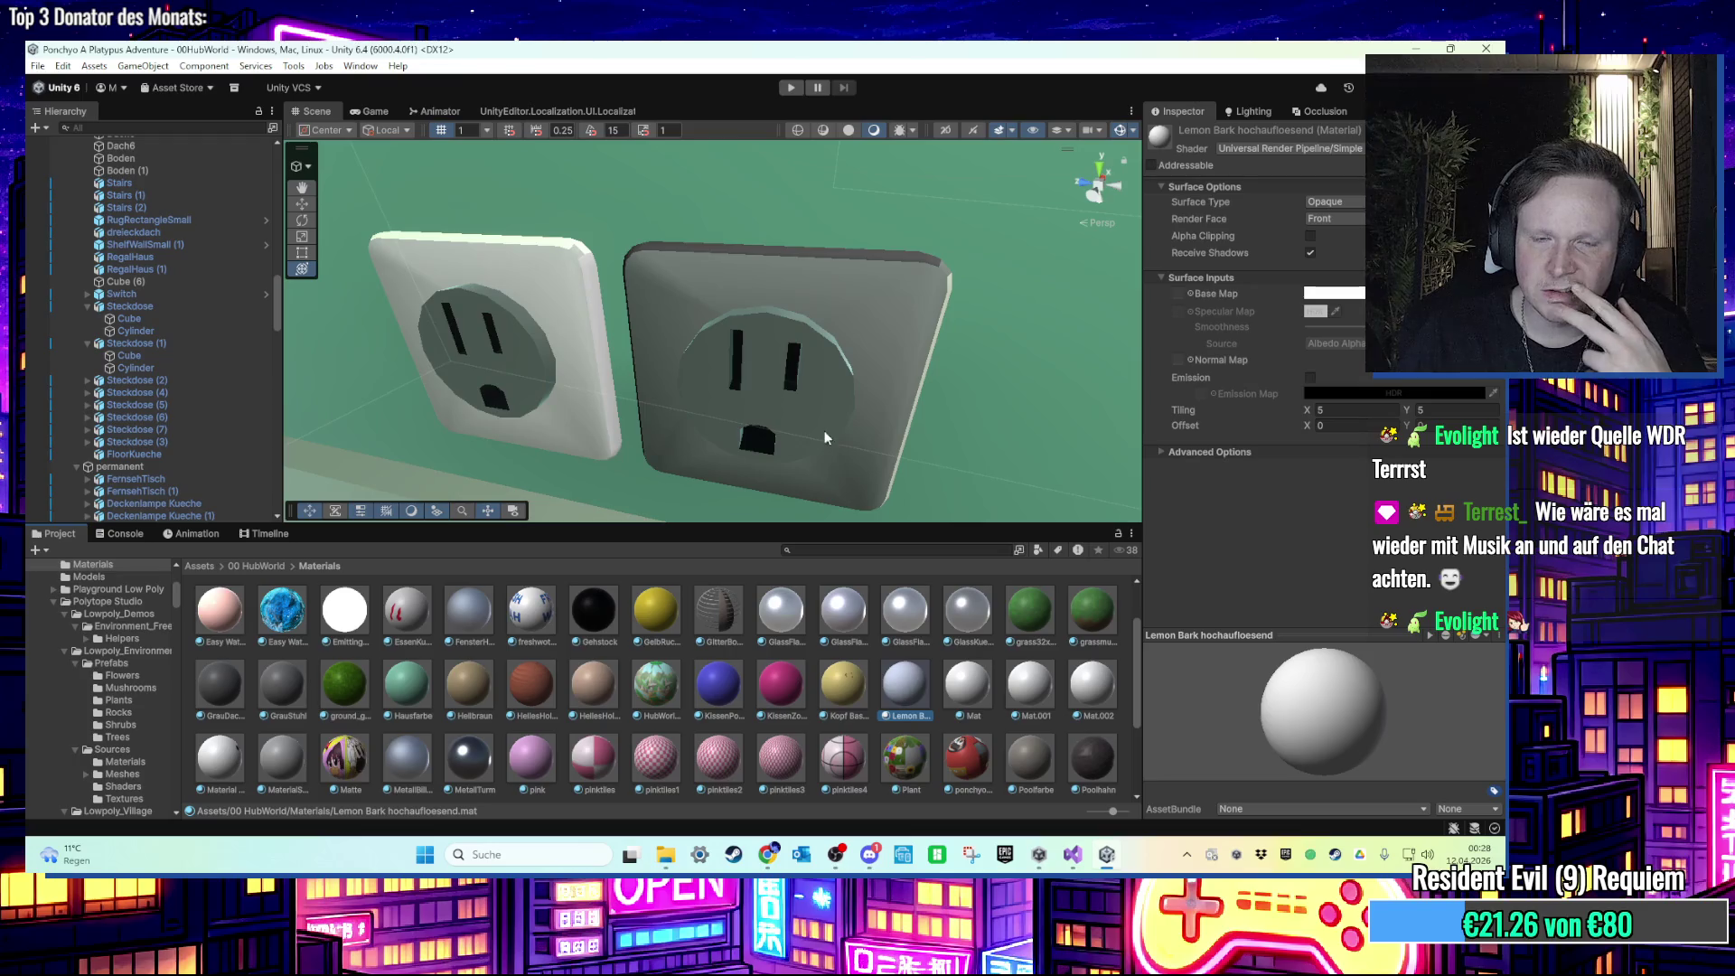
scroll(823, 431, down, 5)
mouse_move(778, 397)
mouse_down()
mouse_move(621, 311)
mouse_move(649, 405)
mouse_move(570, 402)
mouse_move(643, 441)
mouse_move(745, 392)
mouse_move(885, 360)
mouse_move(665, 360)
mouse_move(612, 383)
mouse_move(788, 306)
mouse_move(737, 325)
mouse_move(795, 416)
mouse_move(585, 356)
mouse_move(594, 333)
mouse_move(605, 370)
mouse_move(694, 346)
mouse_move(697, 376)
mouse_move(775, 382)
mouse_move(677, 437)
mouse_move(704, 395)
mouse_move(671, 432)
mouse_move(570, 335)
mouse_move(660, 362)
mouse_move(656, 380)
mouse_move(779, 372)
mouse_move(748, 295)
mouse_move(696, 361)
mouse_move(714, 429)
mouse_move(780, 383)
mouse_move(723, 323)
mouse_move(818, 346)
mouse_move(870, 331)
mouse_move(378, 322)
mouse_move(316, 343)
mouse_move(428, 386)
mouse_move(560, 368)
mouse_move(456, 337)
mouse_move(436, 289)
mouse_move(814, 296)
mouse_move(600, 315)
mouse_move(503, 302)
mouse_move(708, 319)
mouse_move(773, 368)
mouse_up()
Step: Delete the Wall2mSkirting baseboard beside the door frame and save the scene
click(698, 376)
click(824, 393)
click(748, 295)
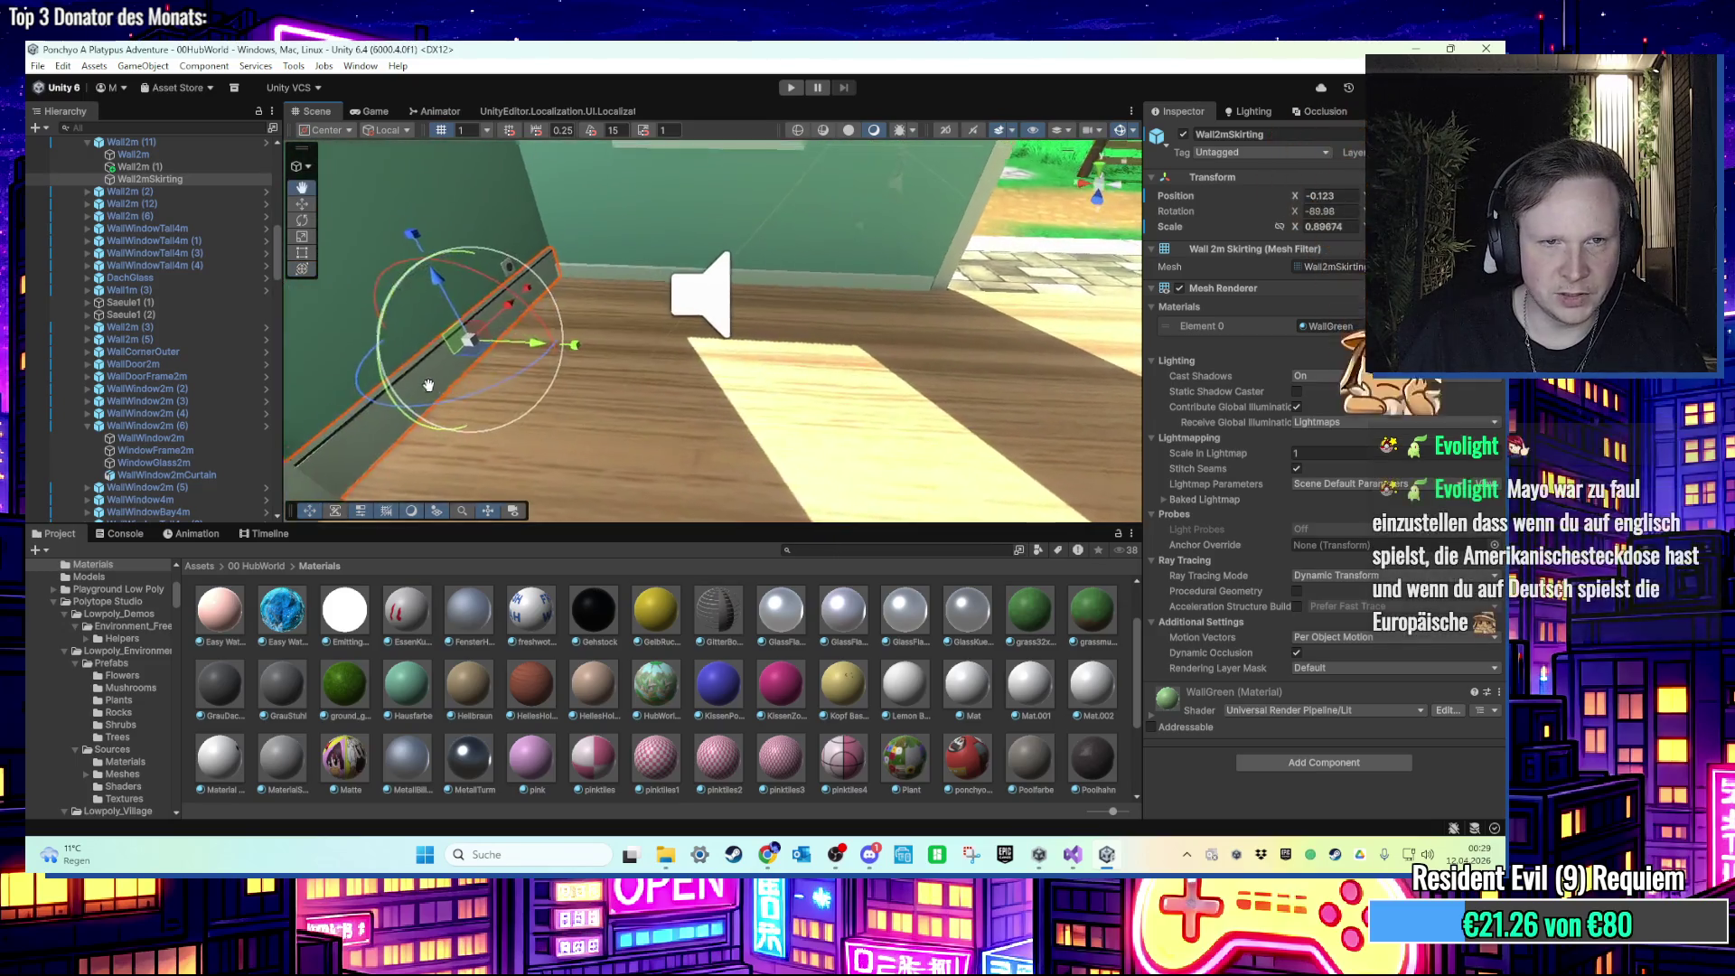
key(Delete)
key(ctrl+s)
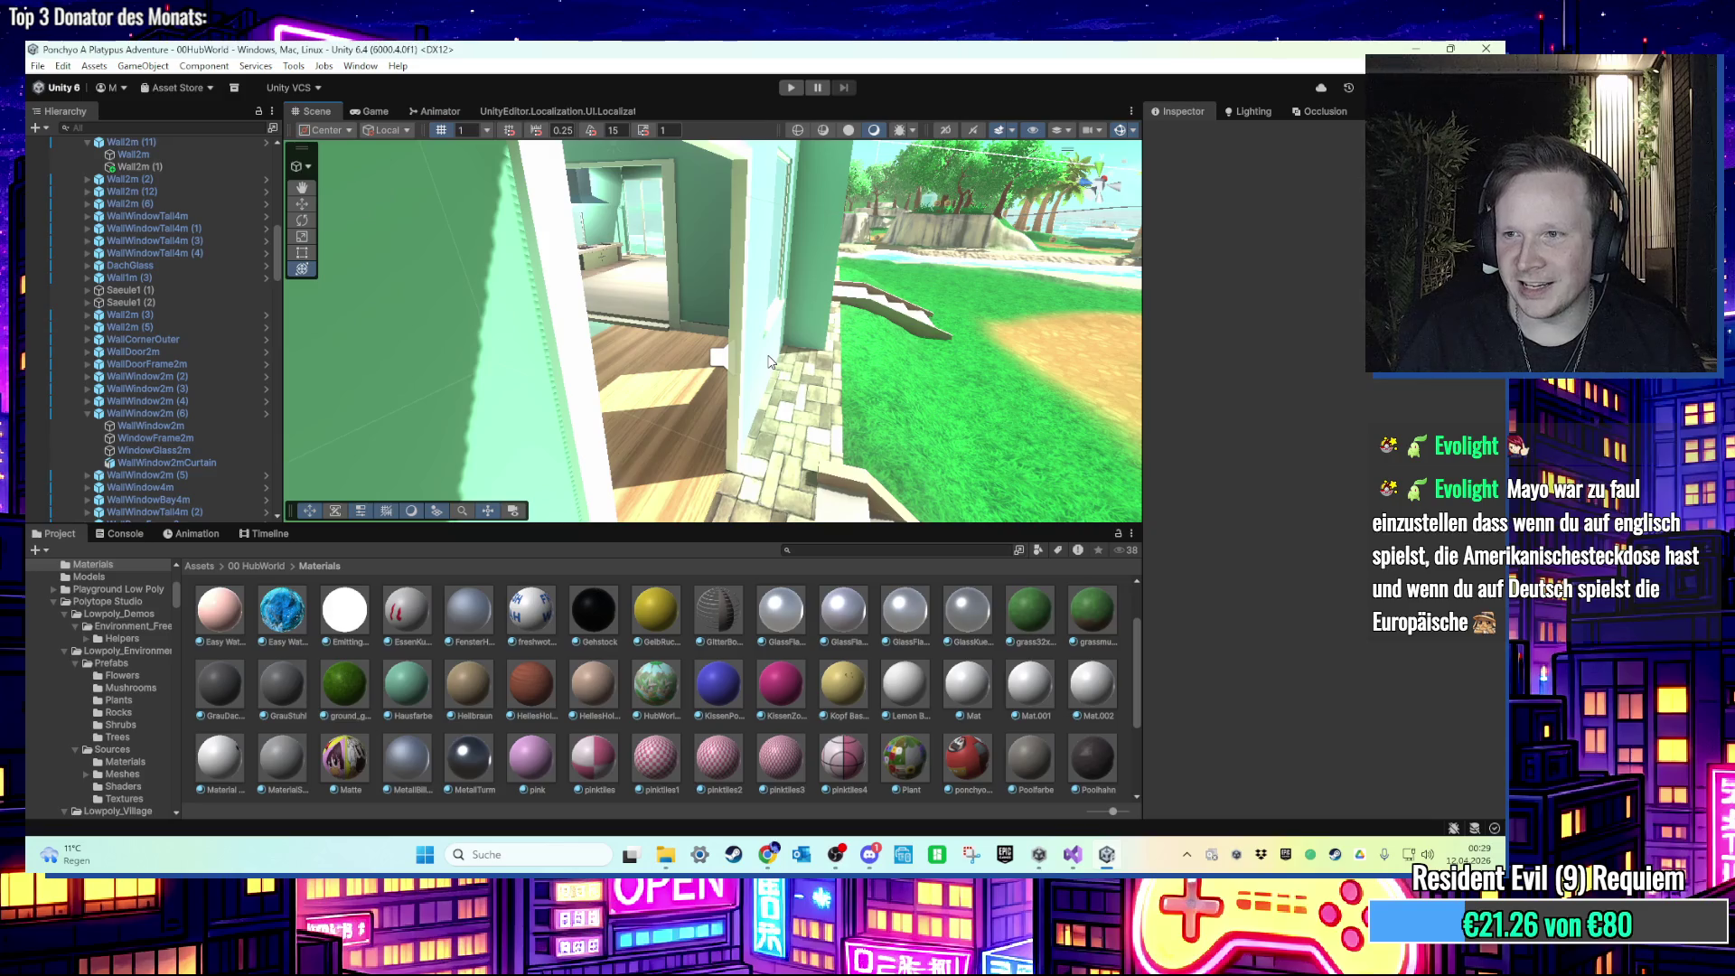
mouse_move(668, 343)
mouse_down()
mouse_move(757, 325)
mouse_move(609, 332)
mouse_move(557, 289)
mouse_move(612, 295)
mouse_up()
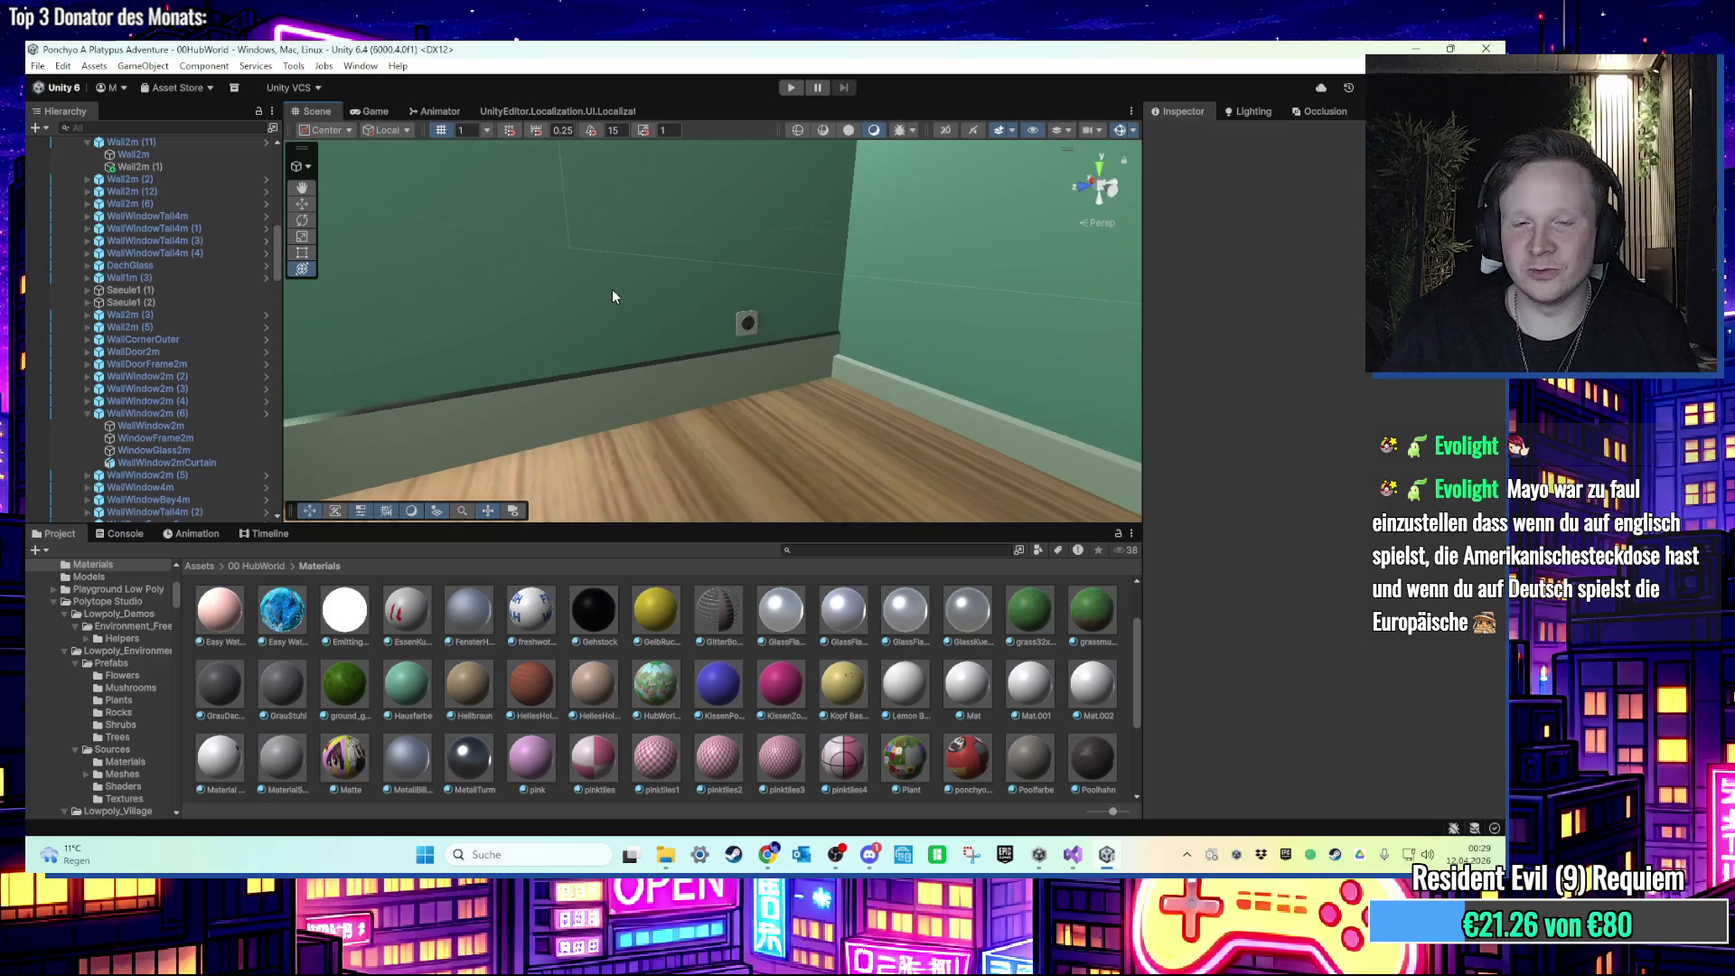
mouse_move(597, 229)
mouse_down()
mouse_move(713, 283)
mouse_move(691, 286)
mouse_up()
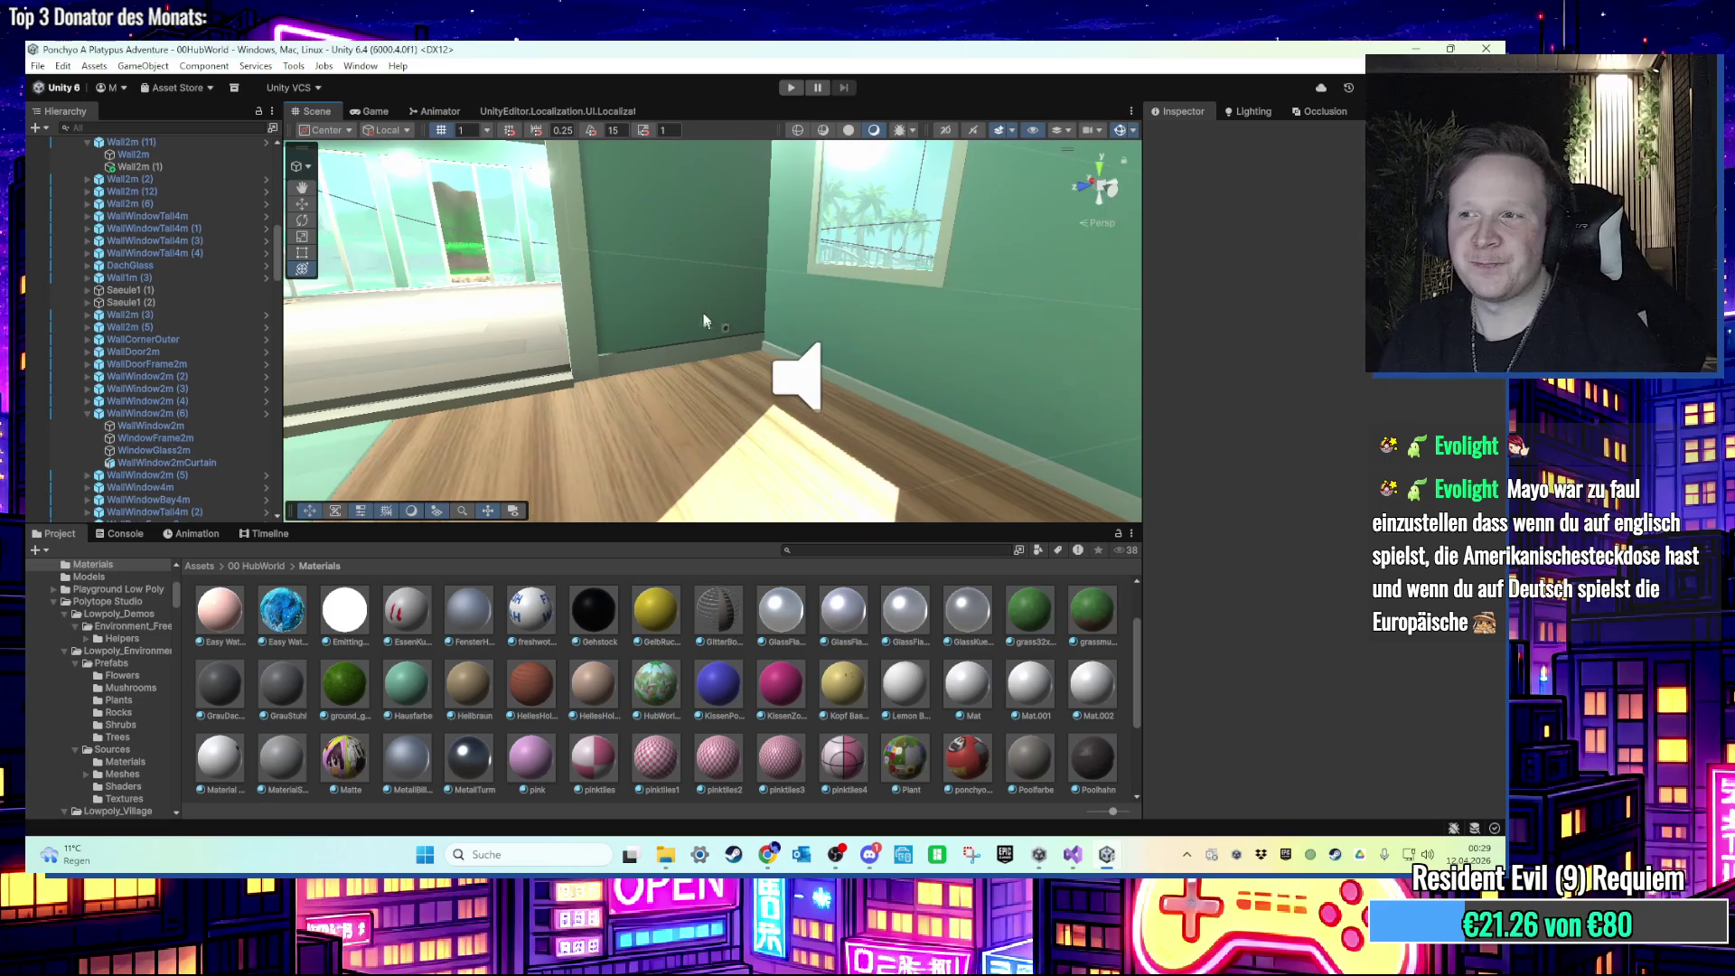
scroll(688, 287, up, 8)
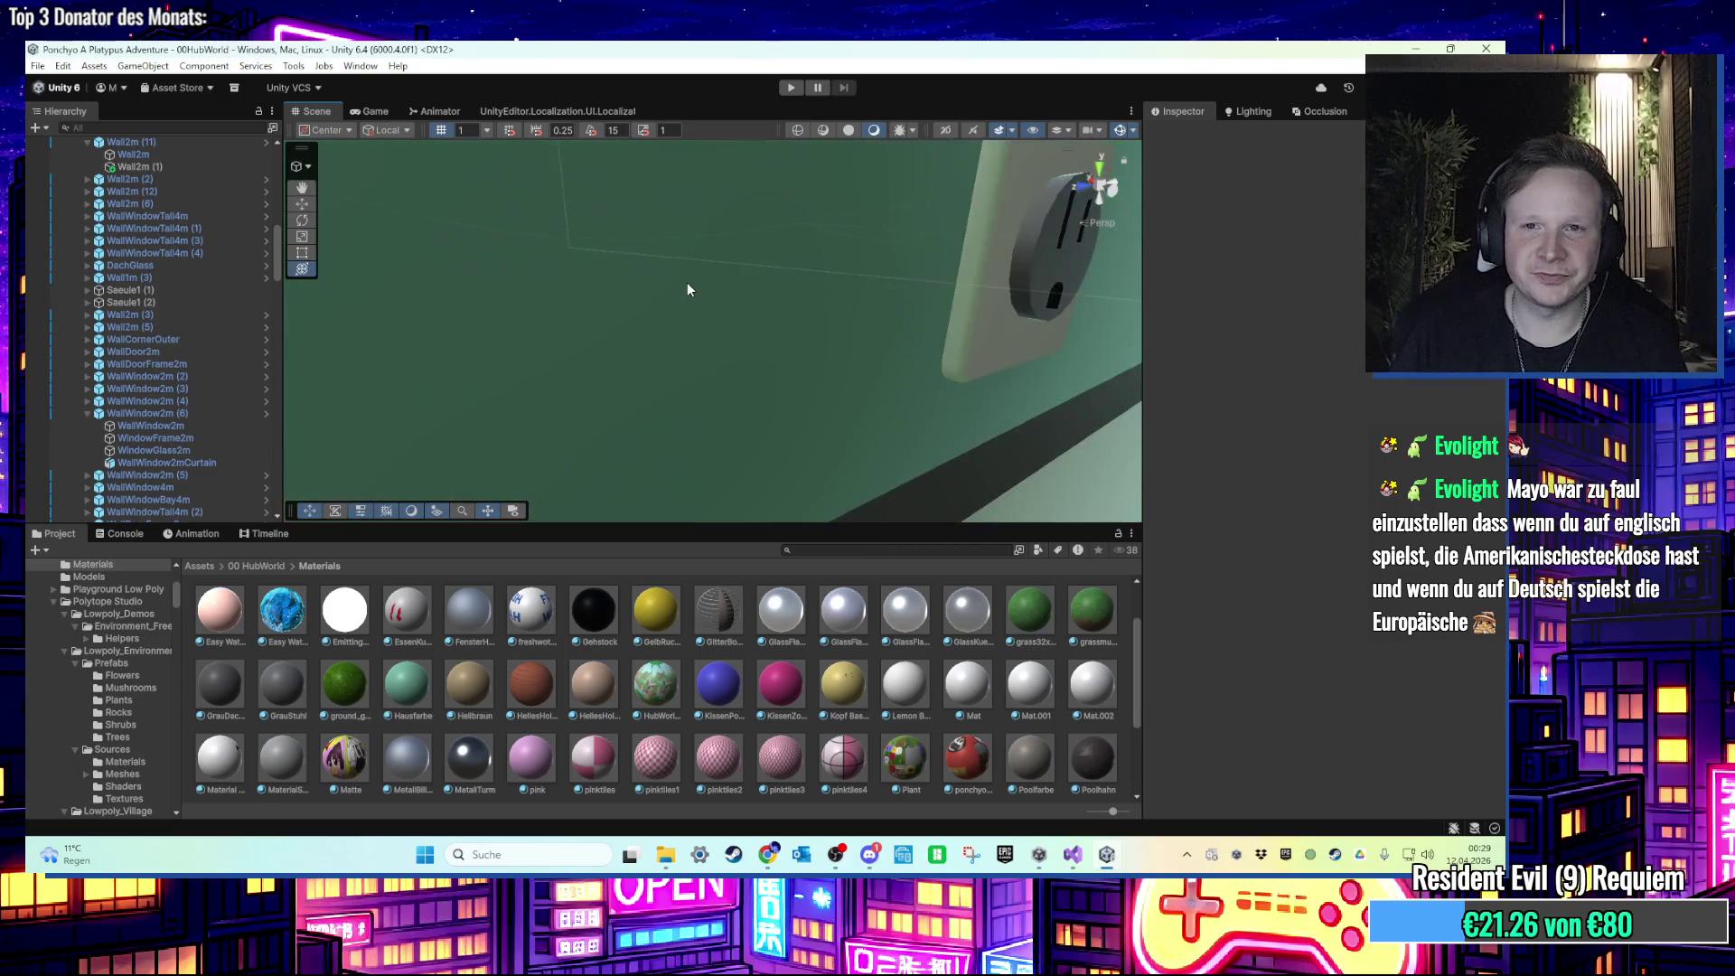